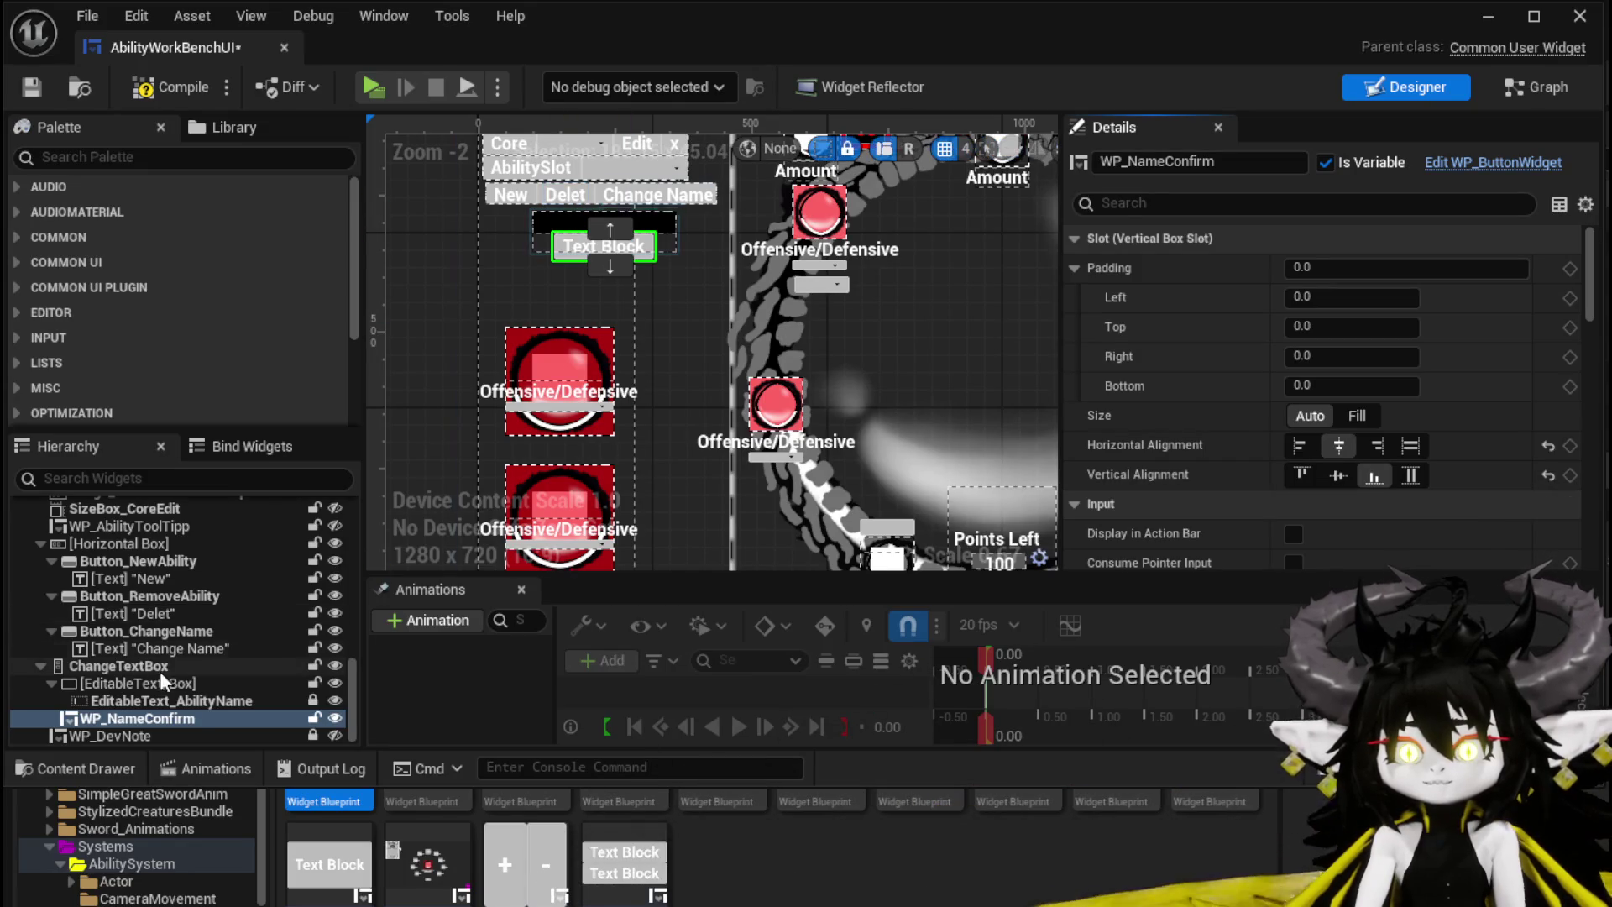
# Step: Set the ChangeTextBox container's Visibility to Collapsed
pyautogui.click(171, 701)
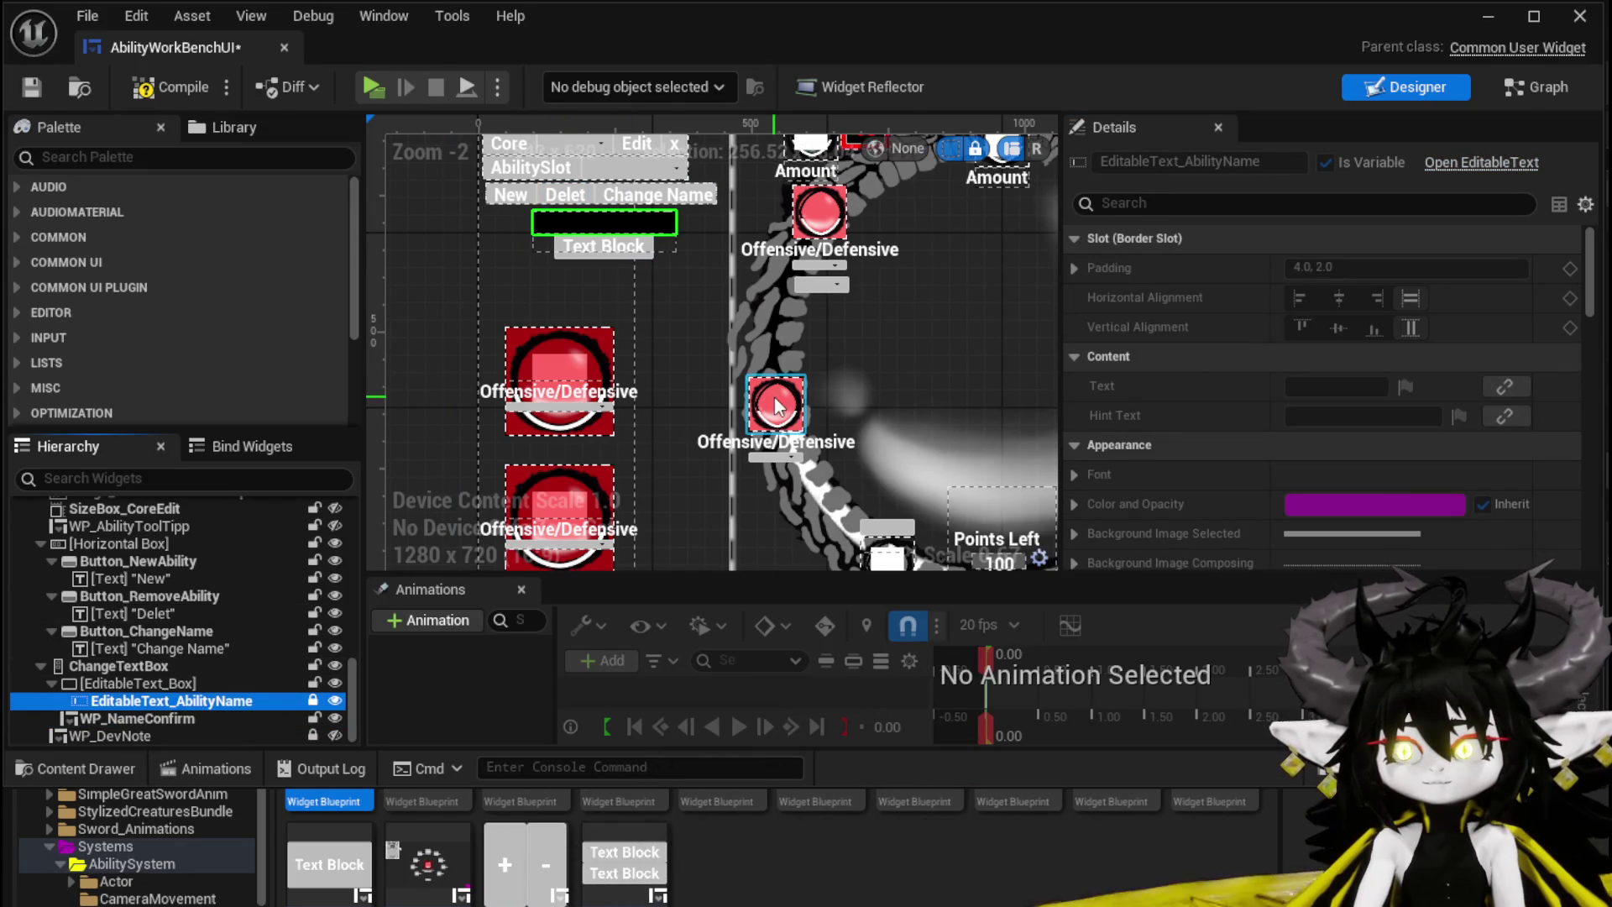
pyautogui.click(144, 92)
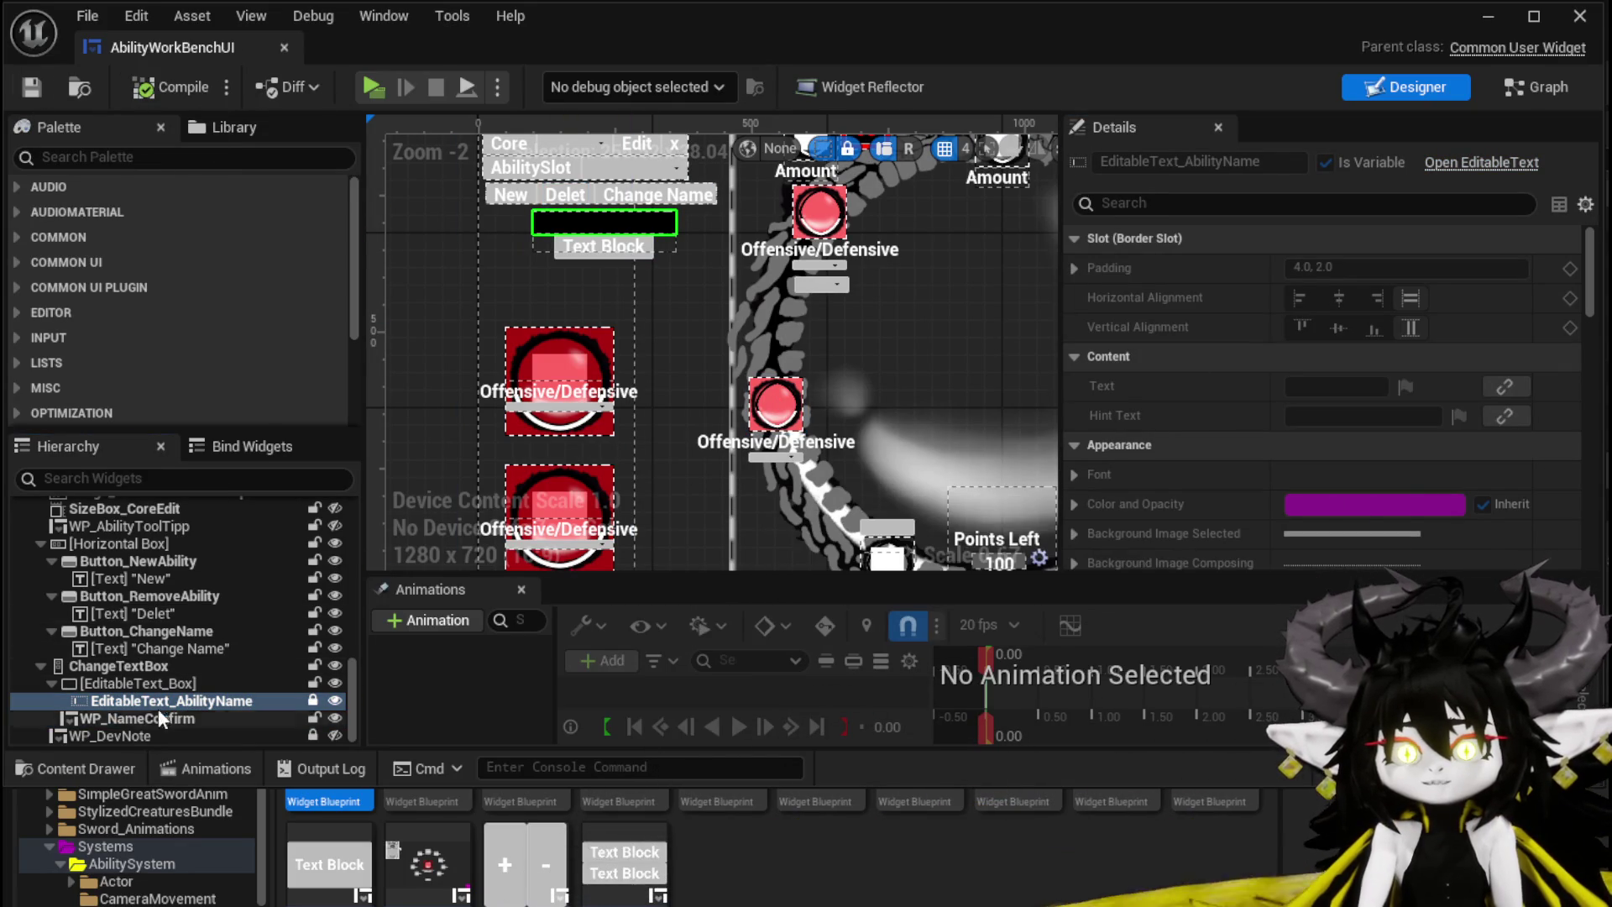
pyautogui.click(116, 707)
pyautogui.click(116, 713)
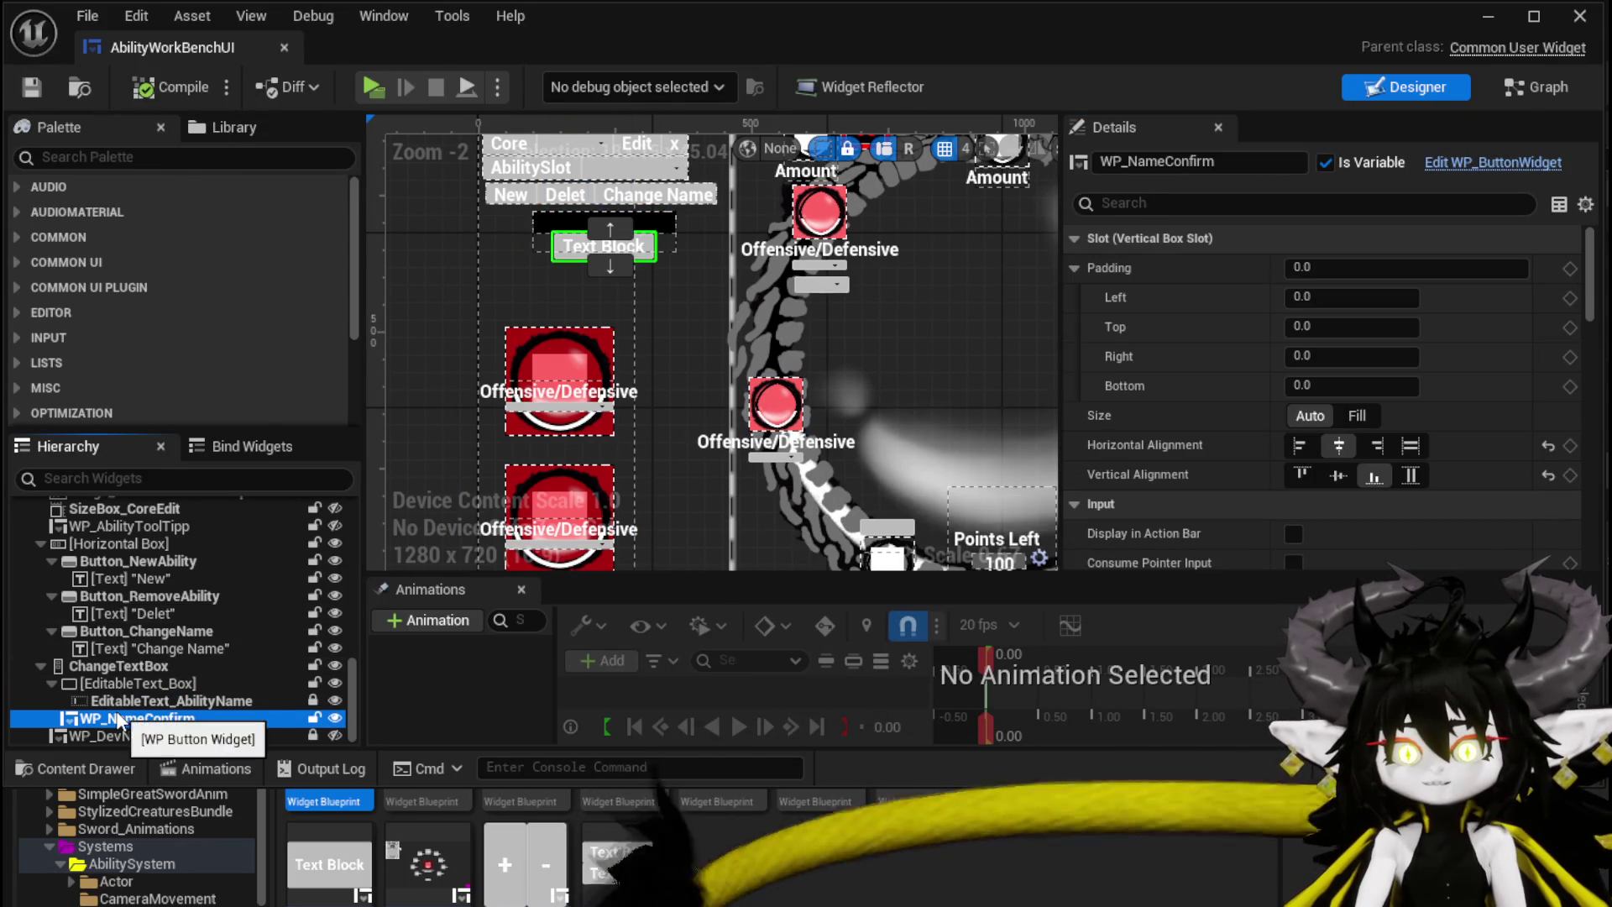
pyautogui.click(104, 665)
pyautogui.scroll(-4, 1312, 405)
pyautogui.scroll(3, 1311, 404)
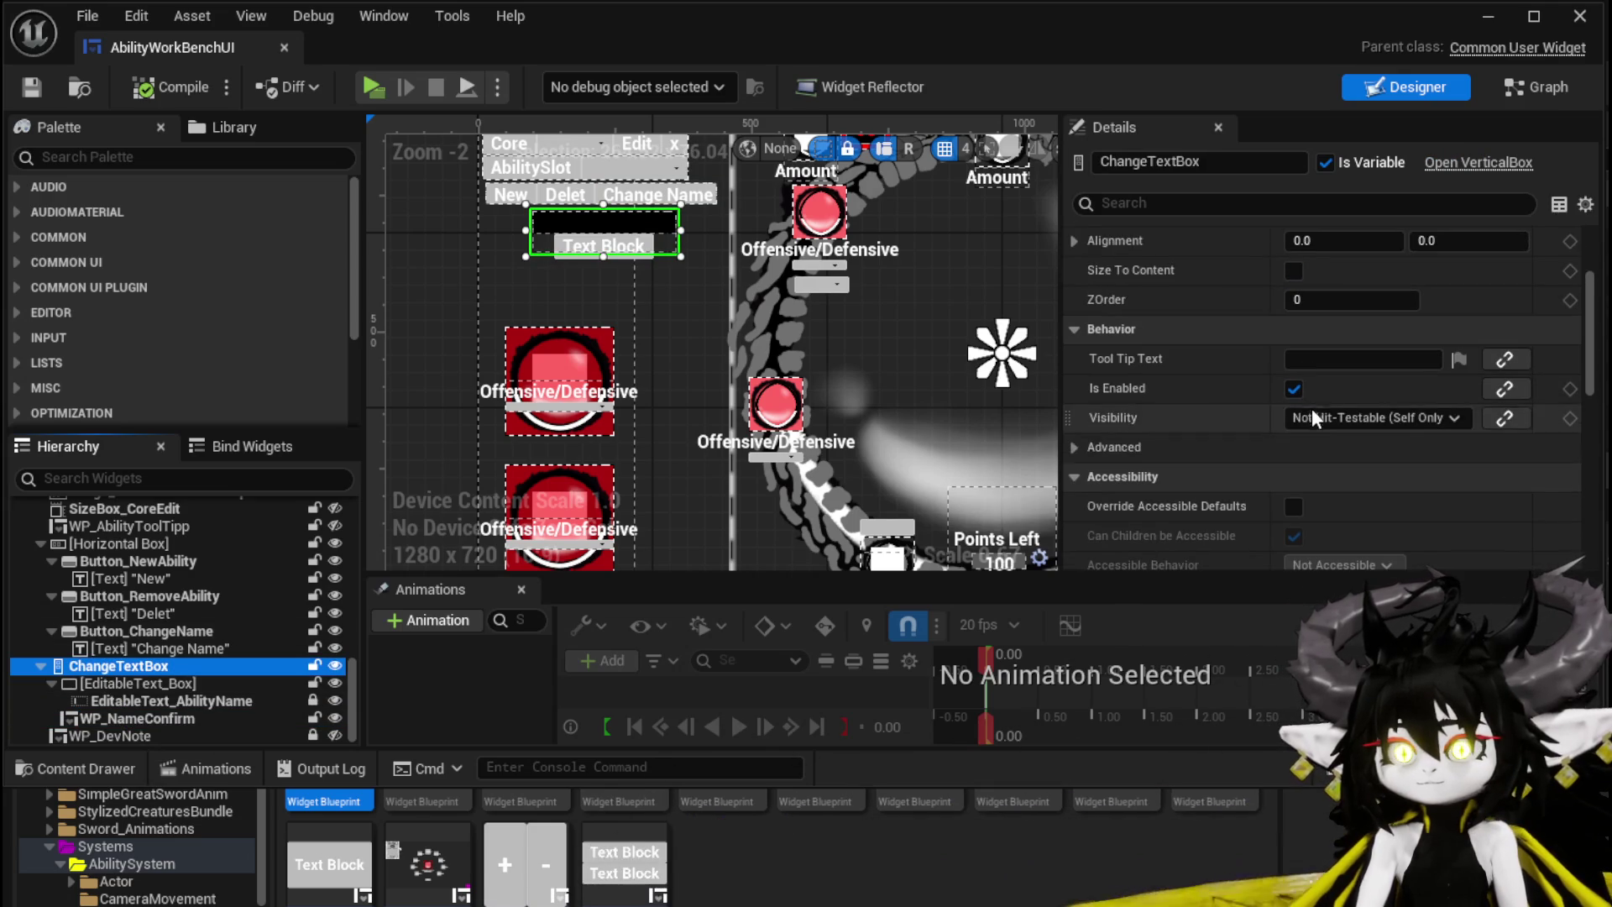
pyautogui.click(1324, 416)
pyautogui.click(1334, 464)
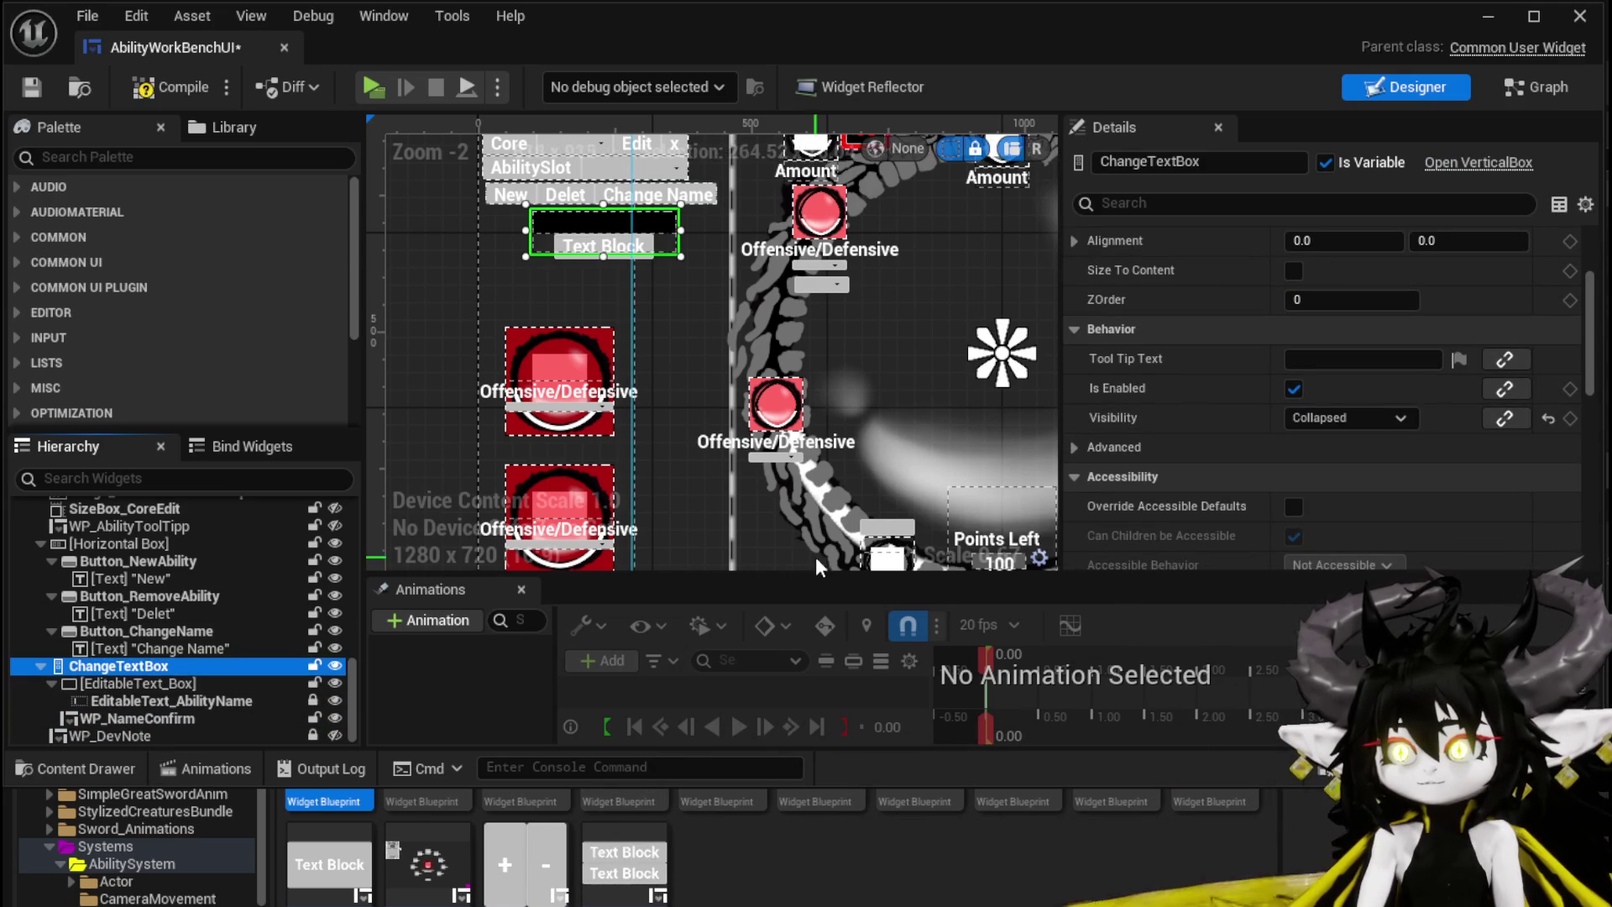
# Step: Set the EditableText_Box Visibility to Visible, then compile and save the widget
pyautogui.click(188, 684)
pyautogui.scroll(-10, 1285, 389)
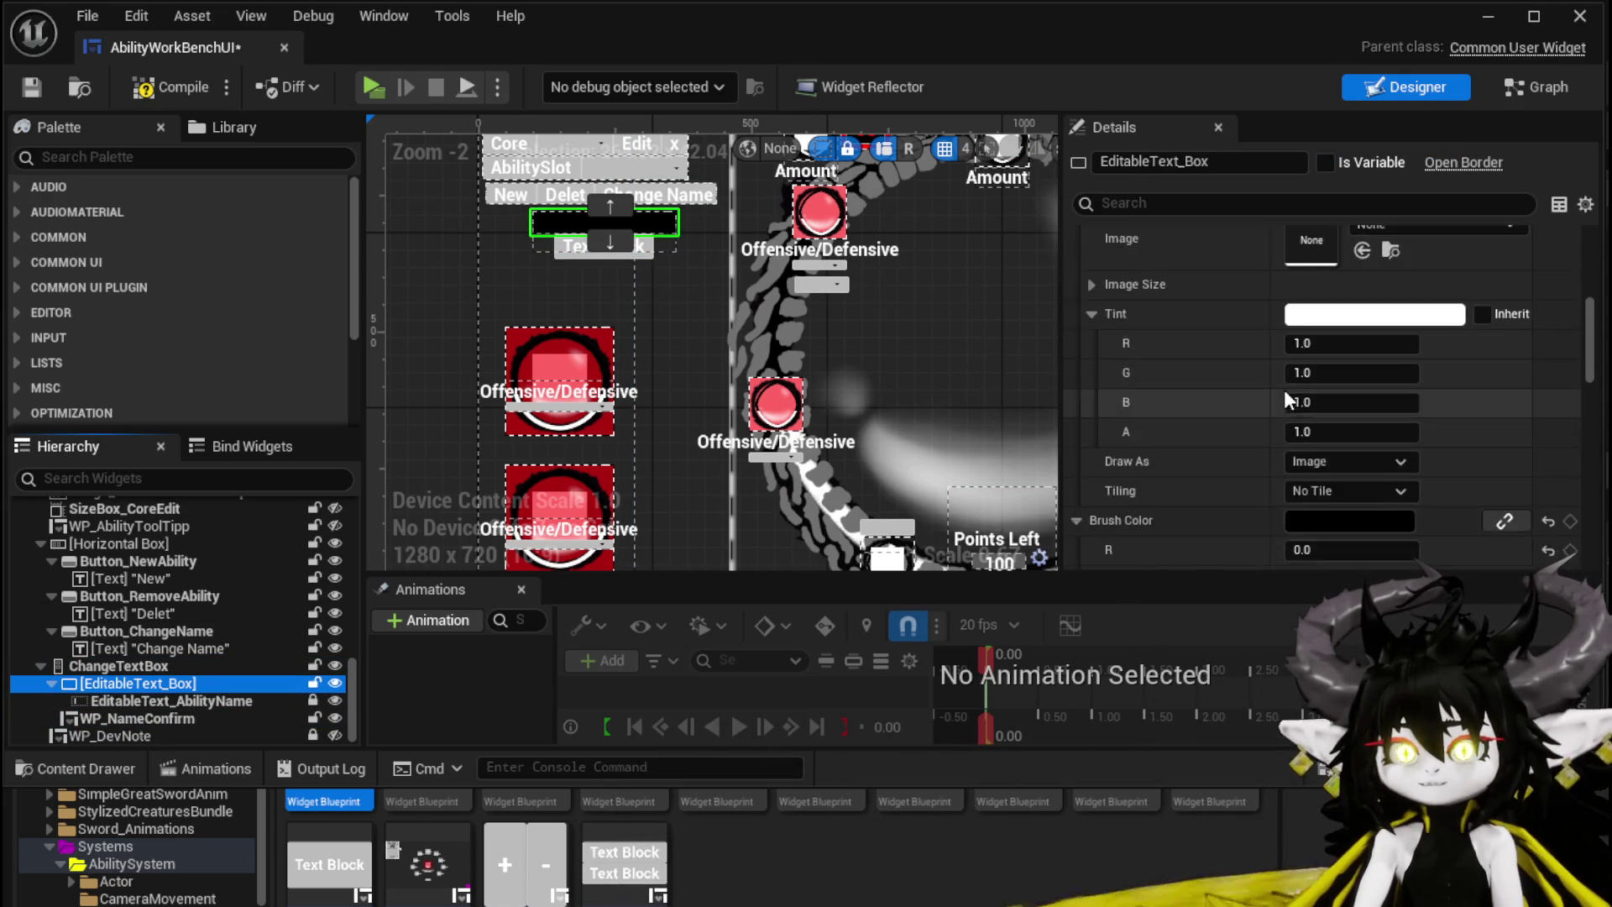
pyautogui.scroll(-4, 1283, 390)
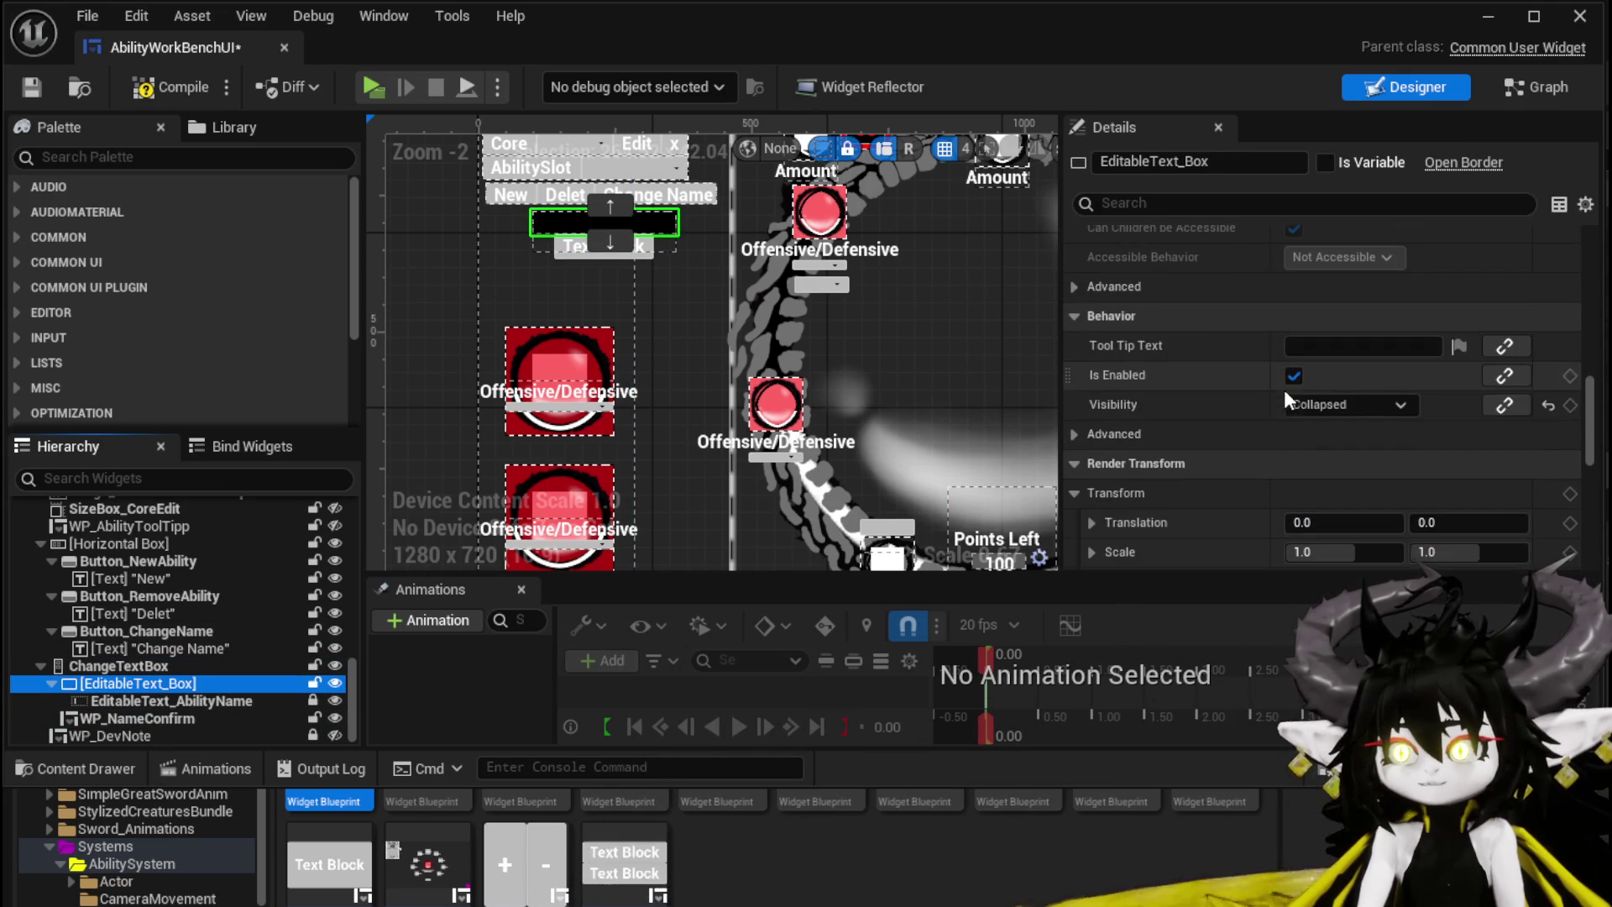
pyautogui.click(1310, 403)
pyautogui.click(1298, 420)
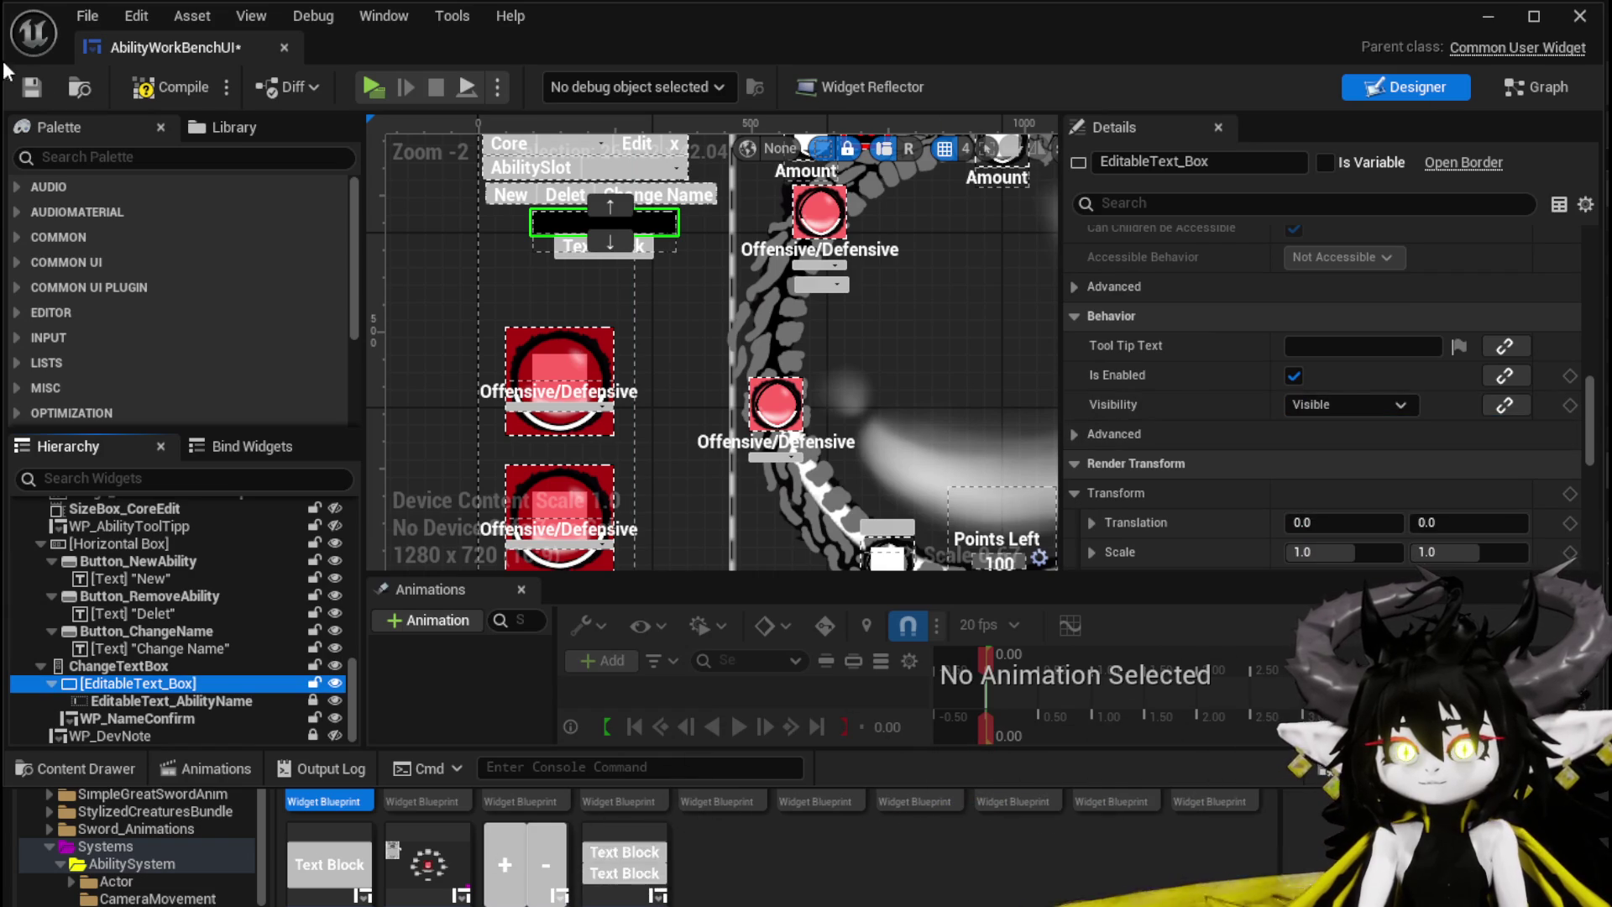
pyautogui.hotkey('ctrl', 's')
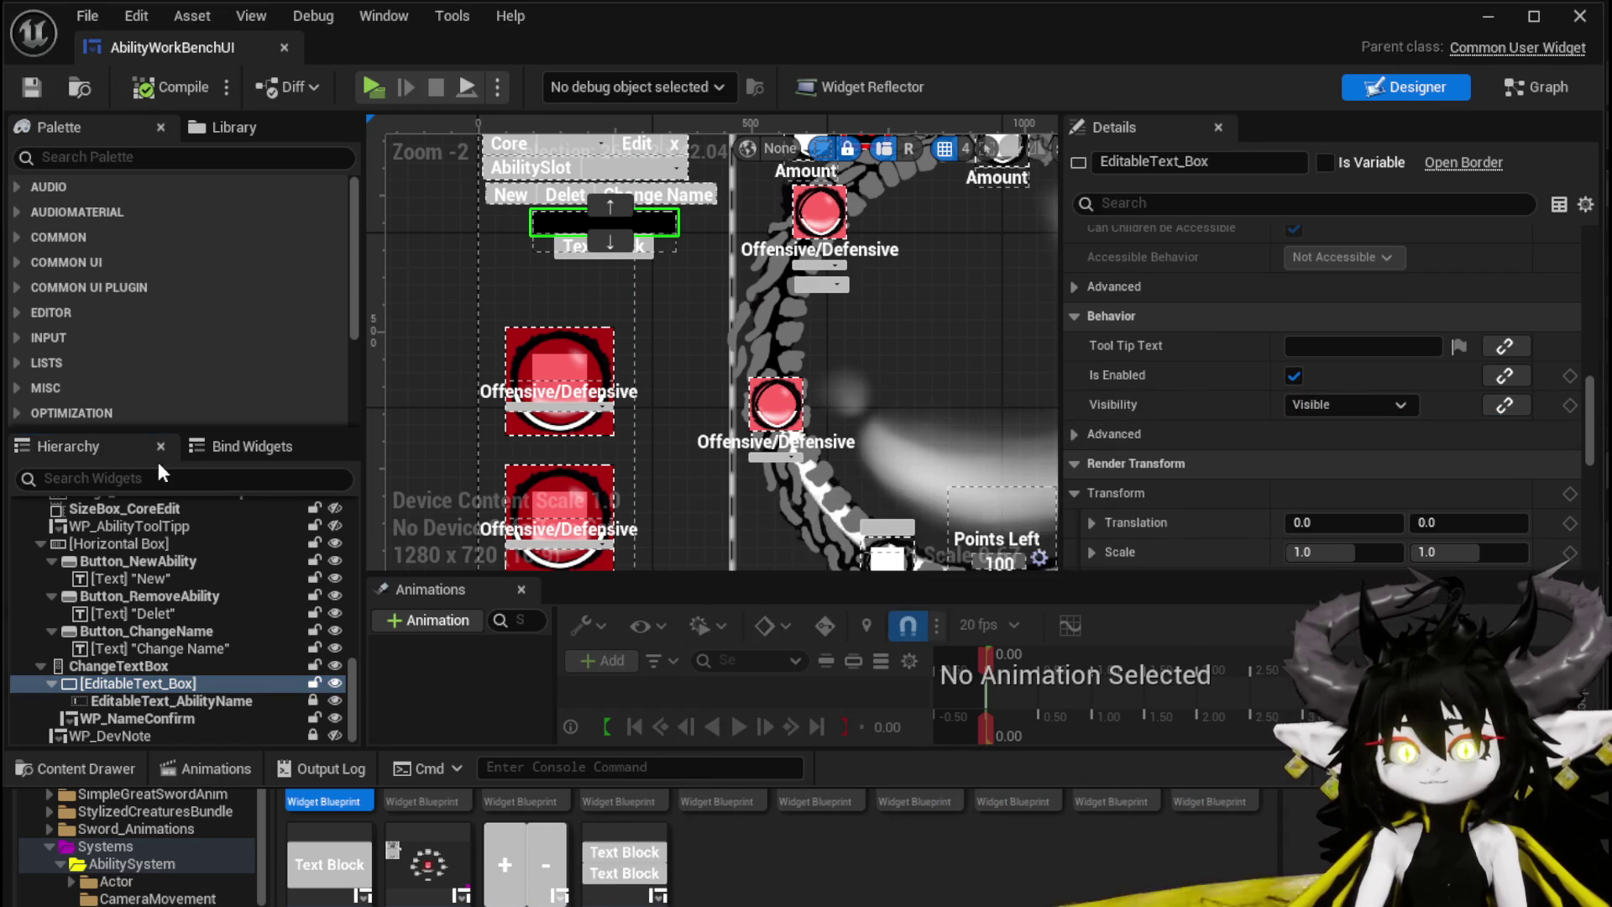
# Step: Select the ability name text field, then the name confirm button, in the hierarchy
pyautogui.click(130, 701)
pyautogui.scroll(-10, 1285, 337)
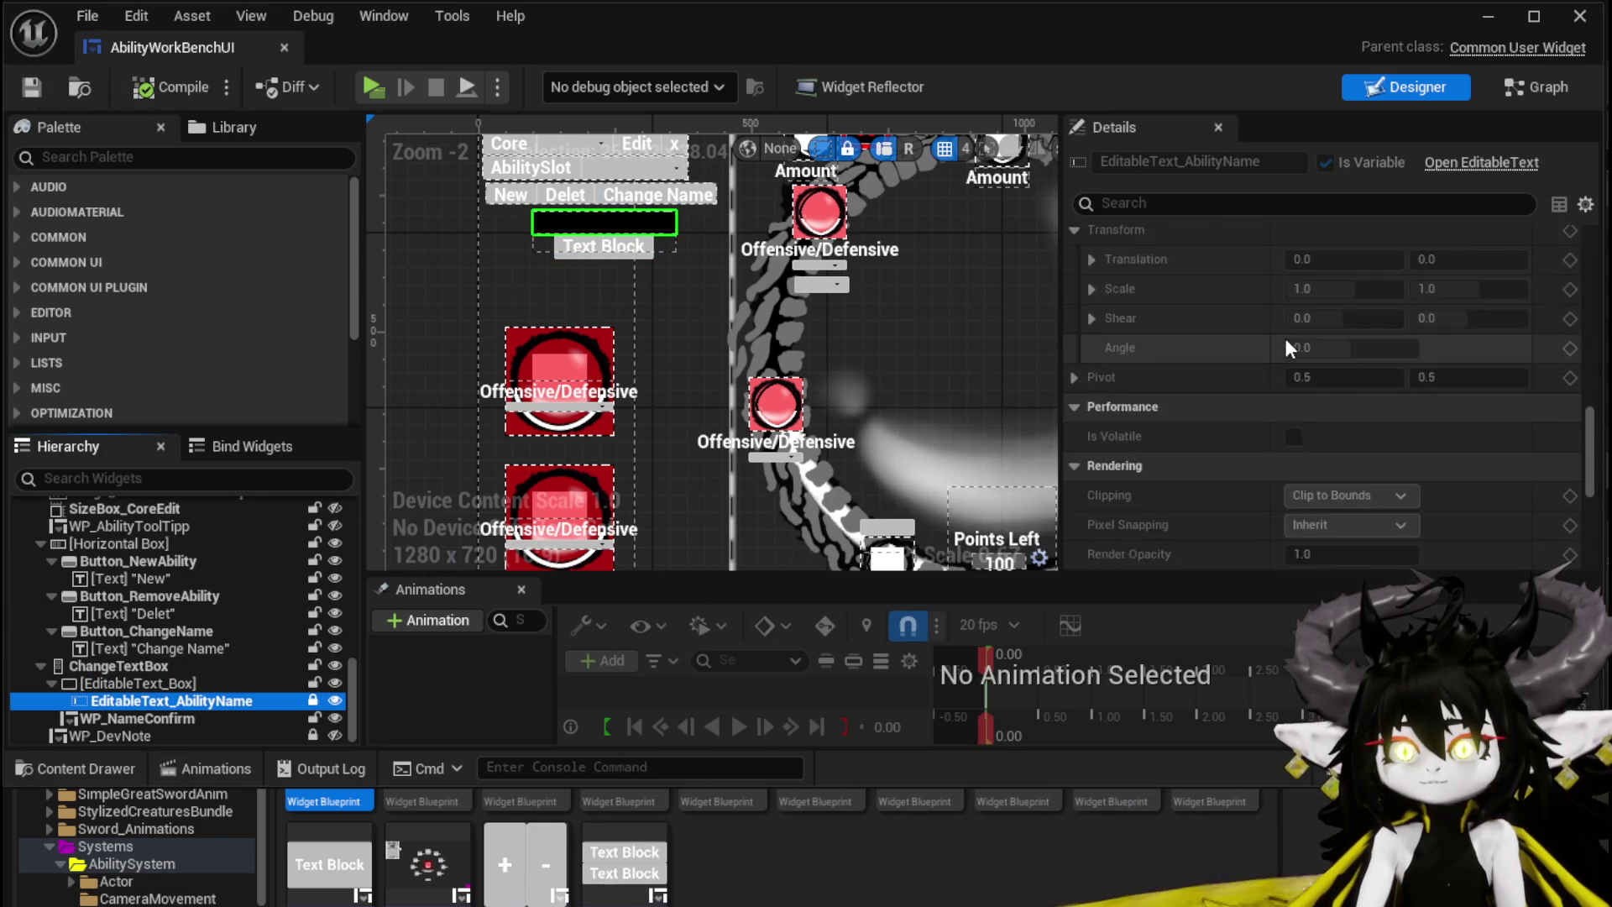
pyautogui.scroll(10, 1285, 338)
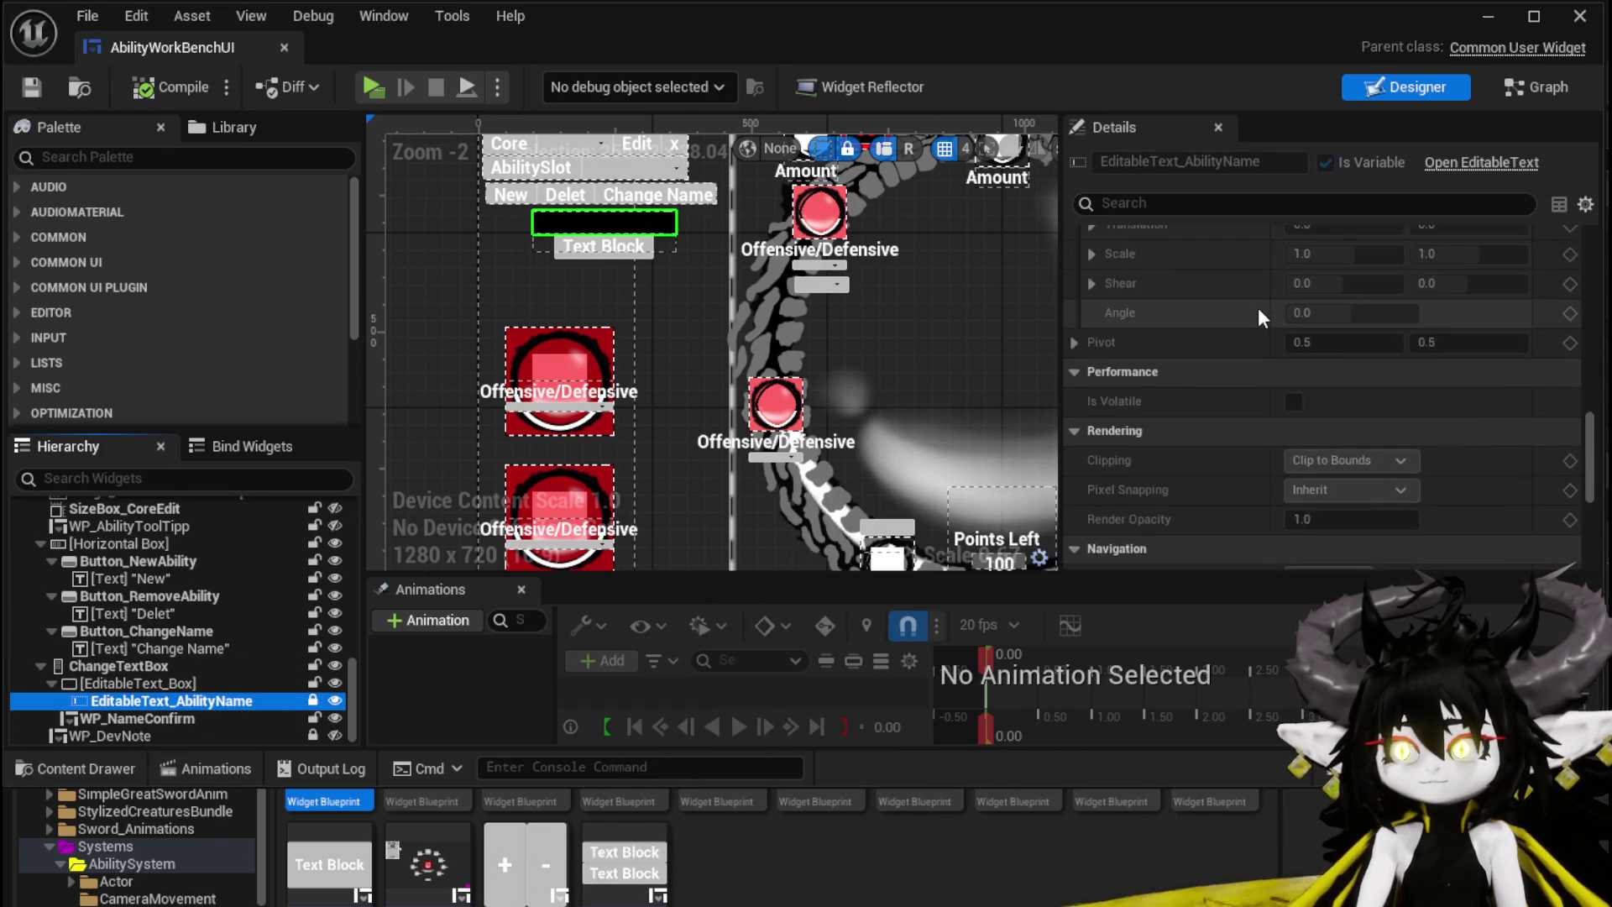
pyautogui.scroll(5, 1258, 307)
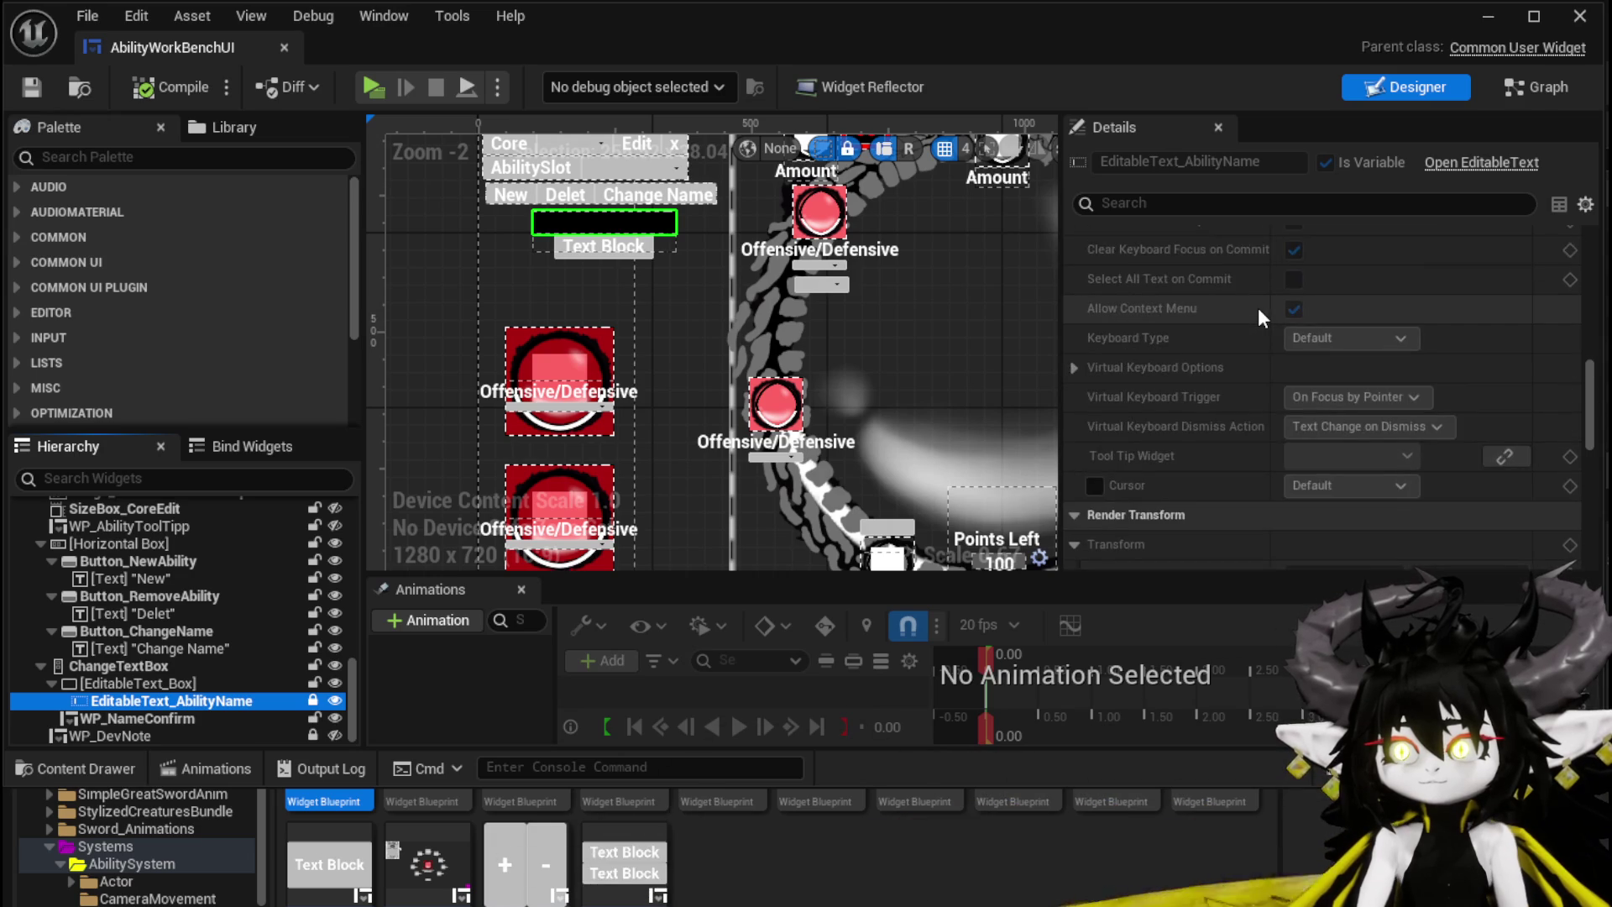
pyautogui.scroll(5, 1258, 307)
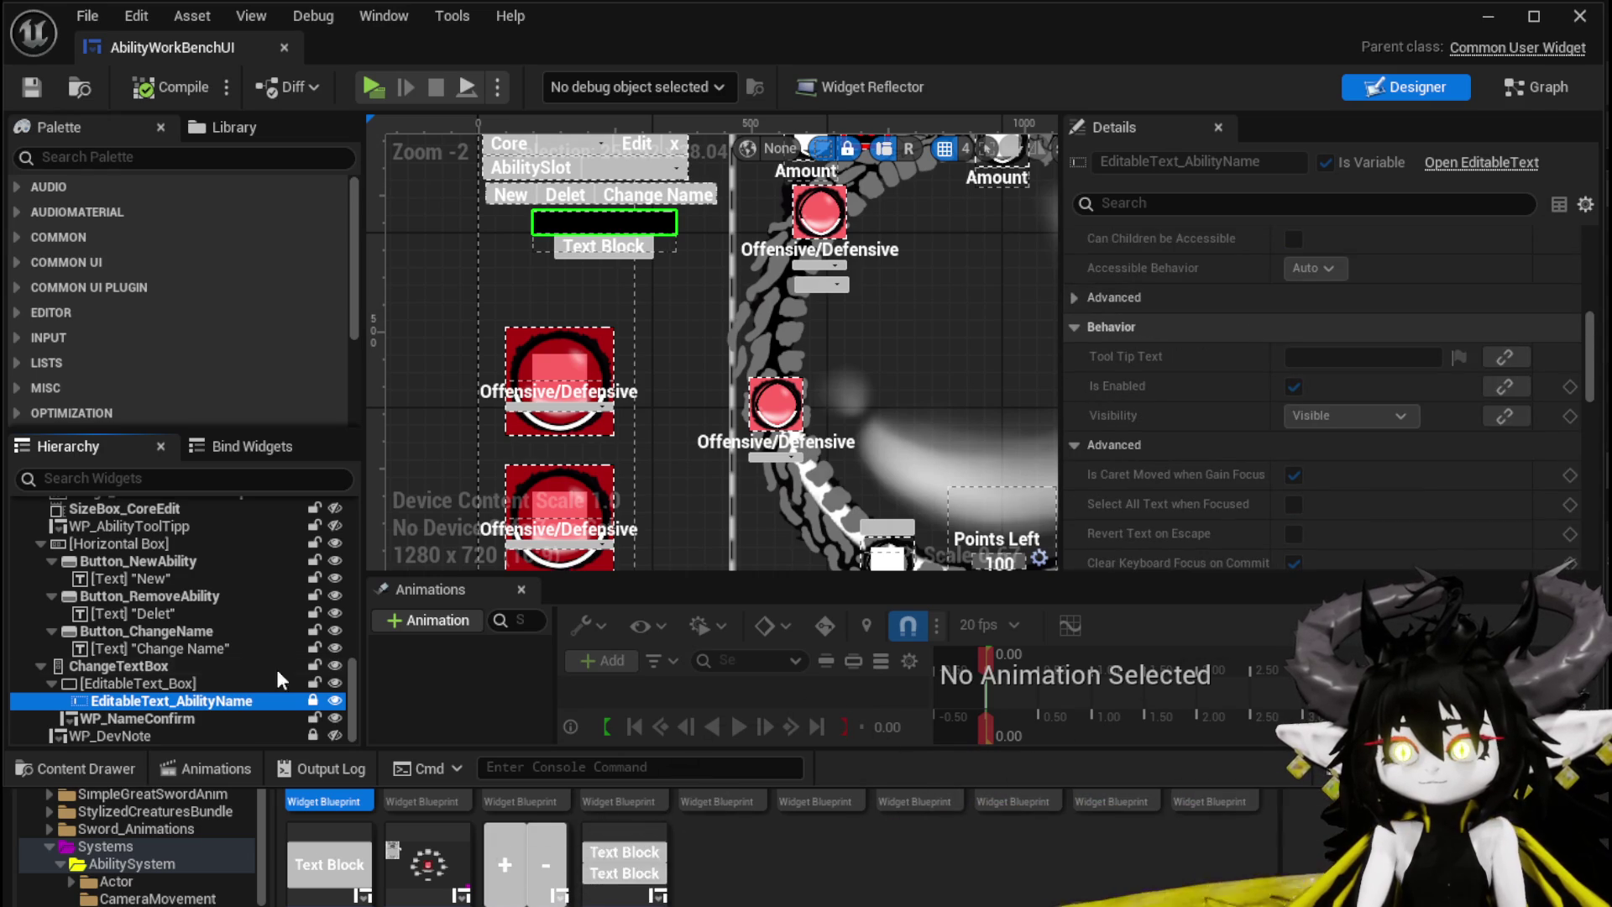
pyautogui.click(129, 718)
# Step: Save the widget, start Play, and open the ability panel at the workbench
pyautogui.click(31, 87)
pyautogui.click(1479, 18)
pyautogui.click(543, 82)
pyautogui.press('w')
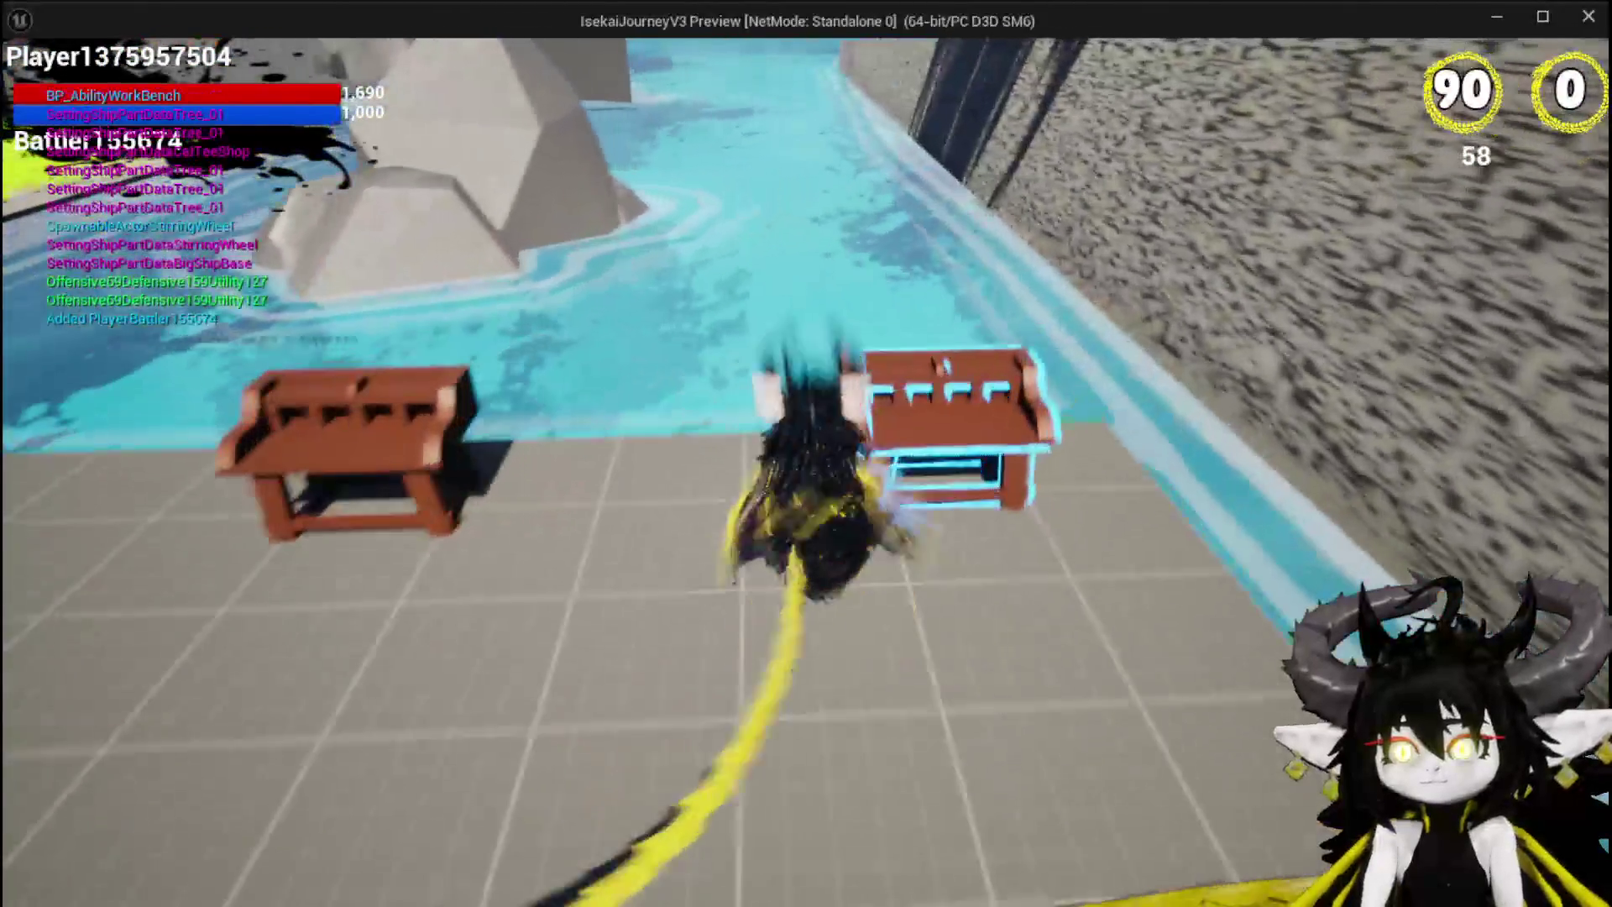
pyautogui.click(83, 59)
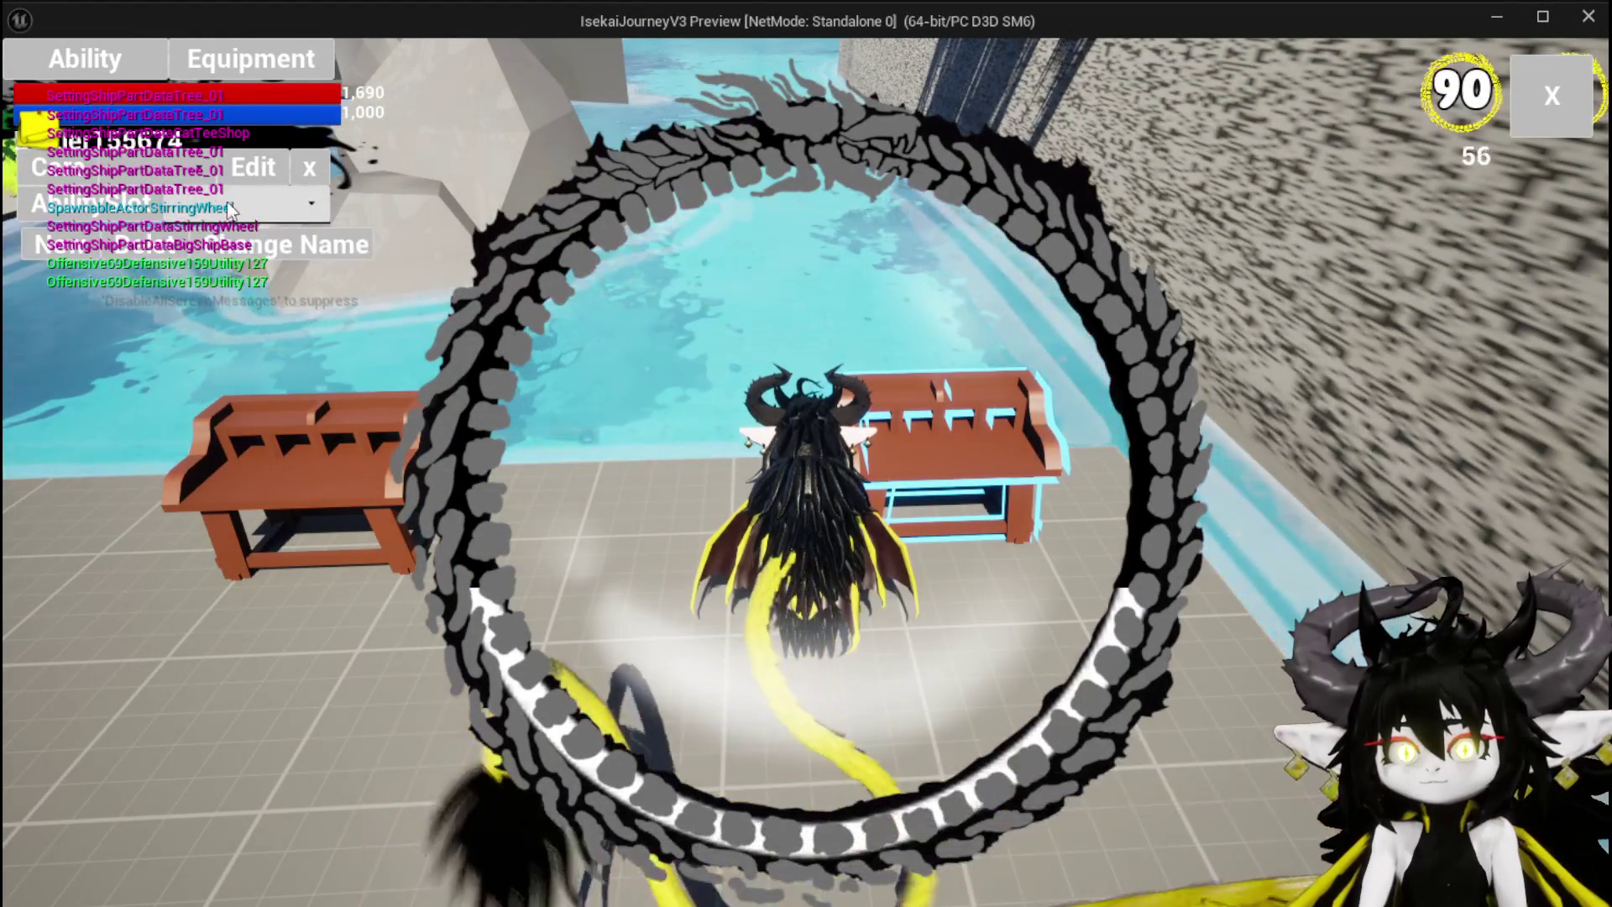
# Step: Load SummonSpawn, rename it to 'Ability AOE Fire', confirm, and stop playing with Esc
pyautogui.click(230, 203)
pyautogui.click(181, 213)
pyautogui.click(238, 209)
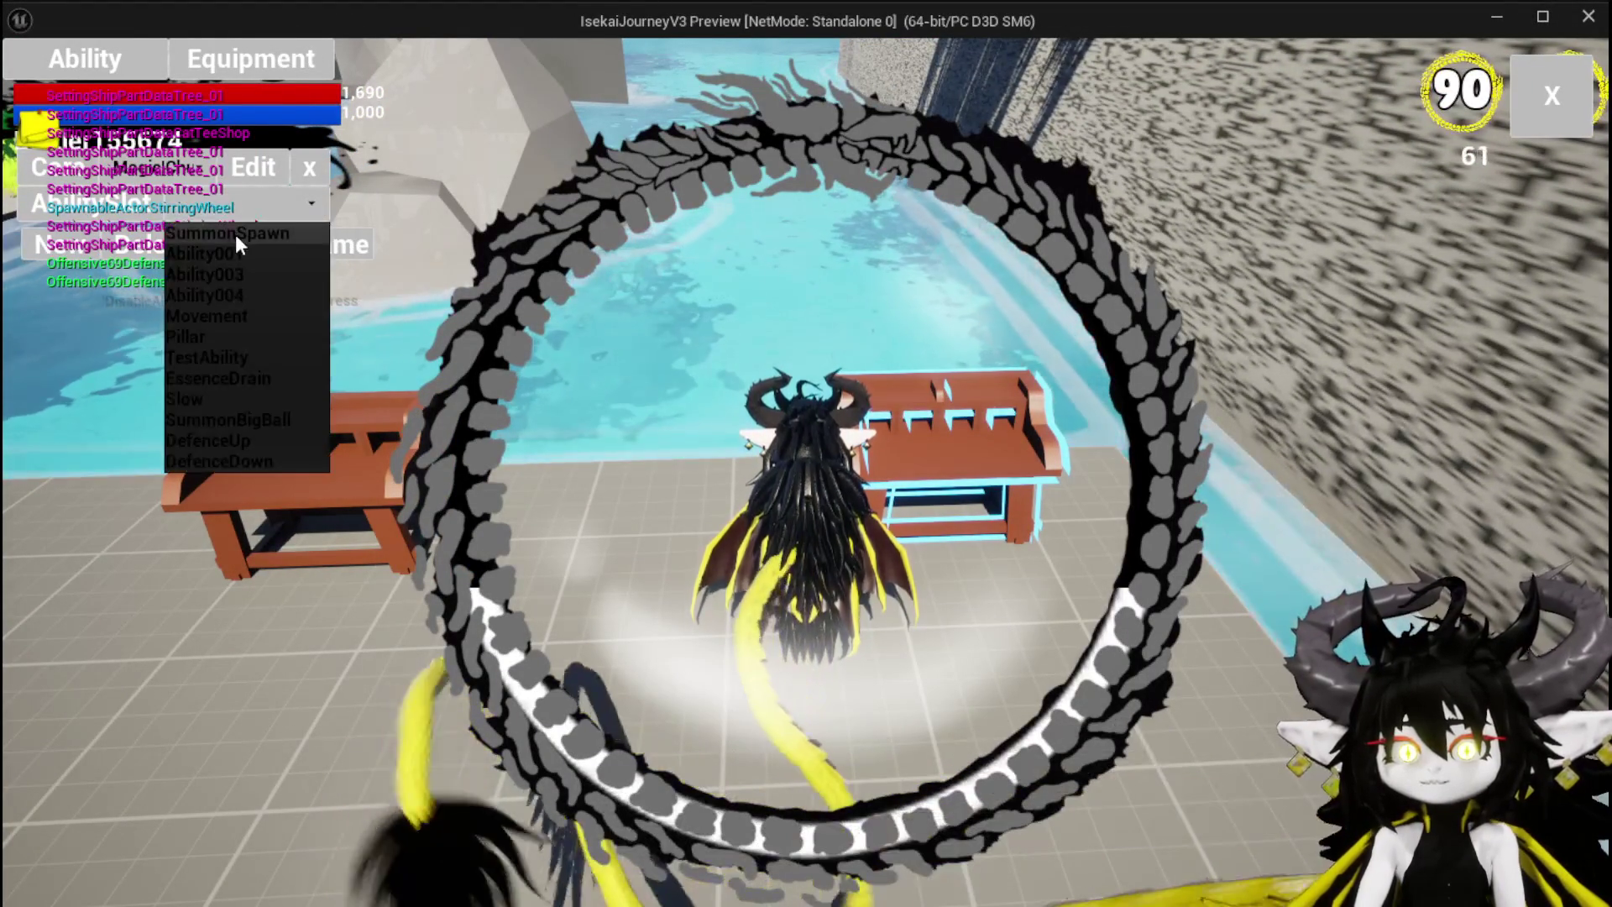
pyautogui.click(278, 245)
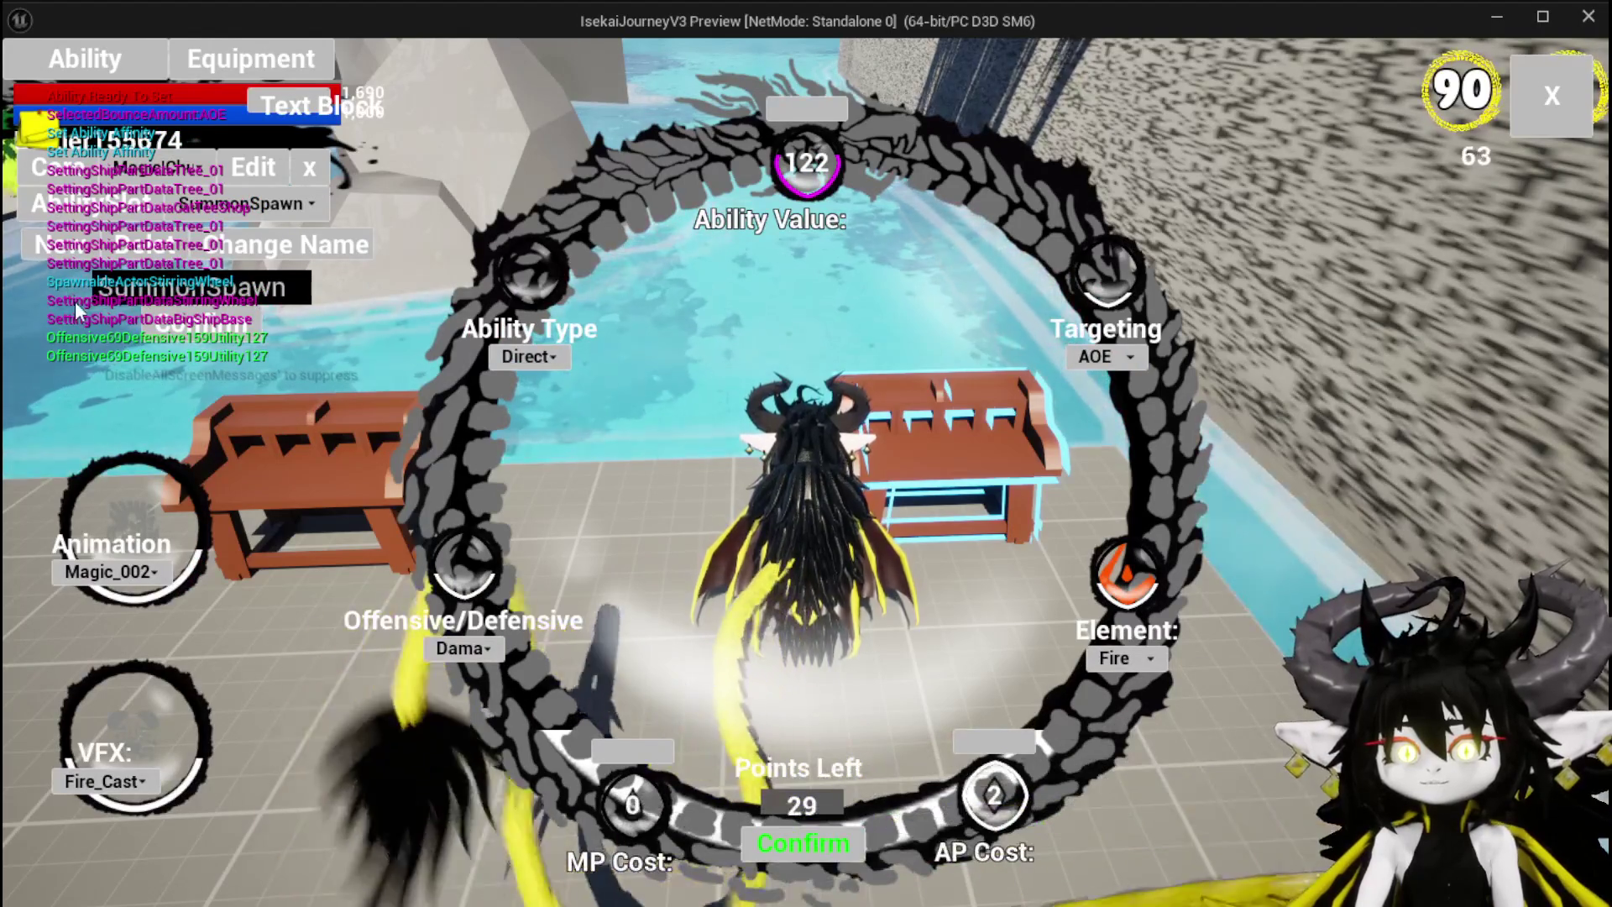
pyautogui.moveTo(286, 289); pyautogui.dragTo(86, 302)
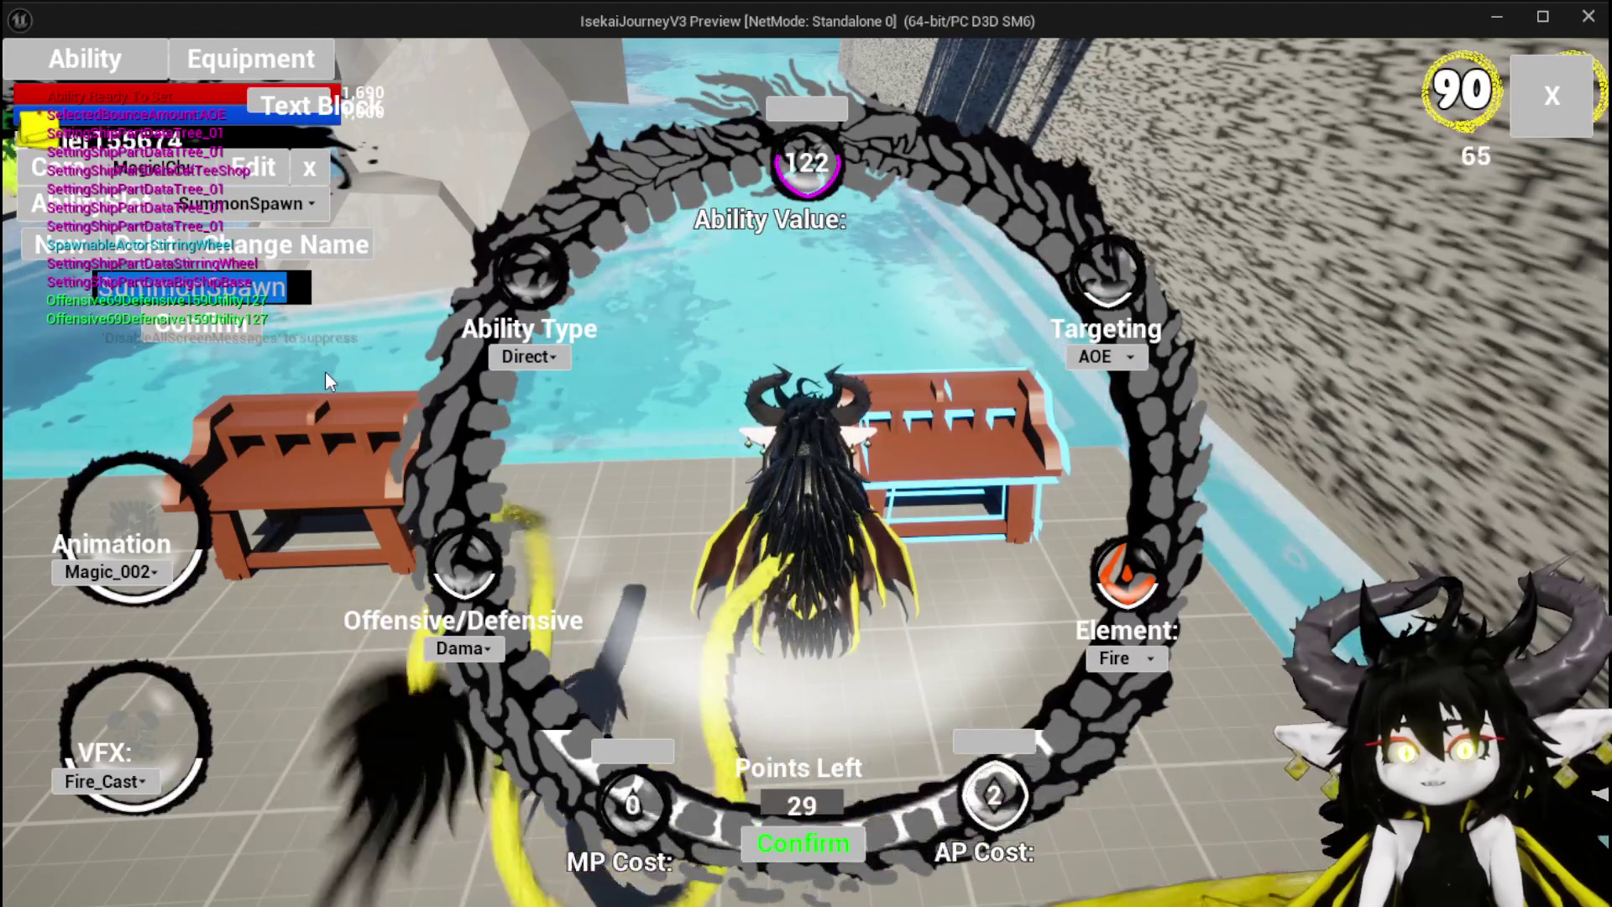
pyautogui.write('Adlity')
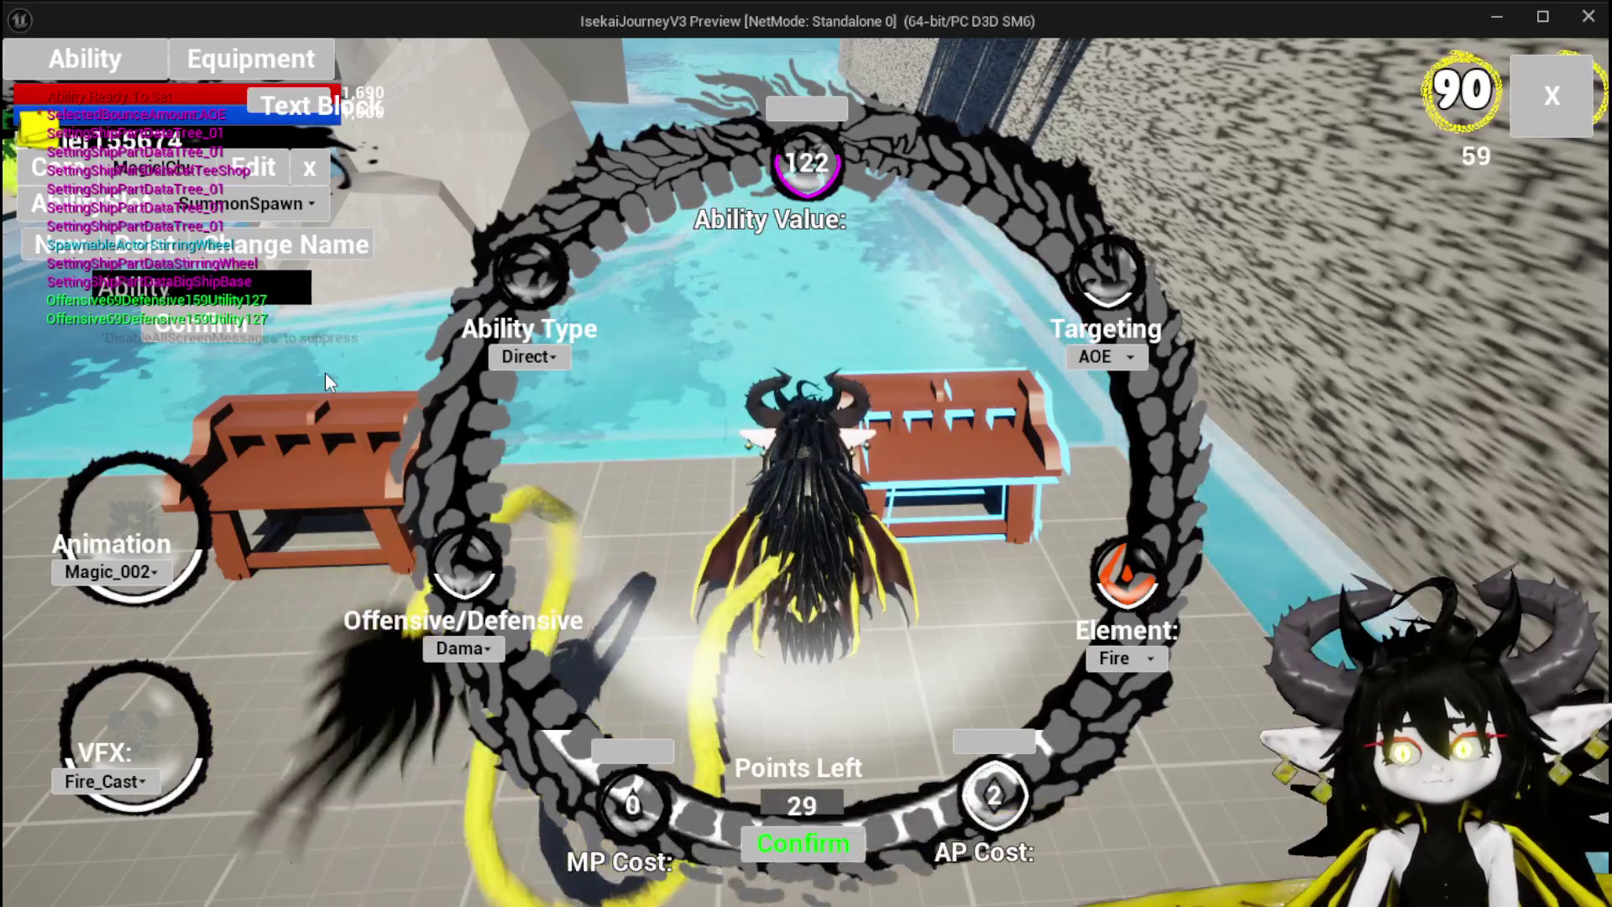
pyautogui.write('AOE Fire')
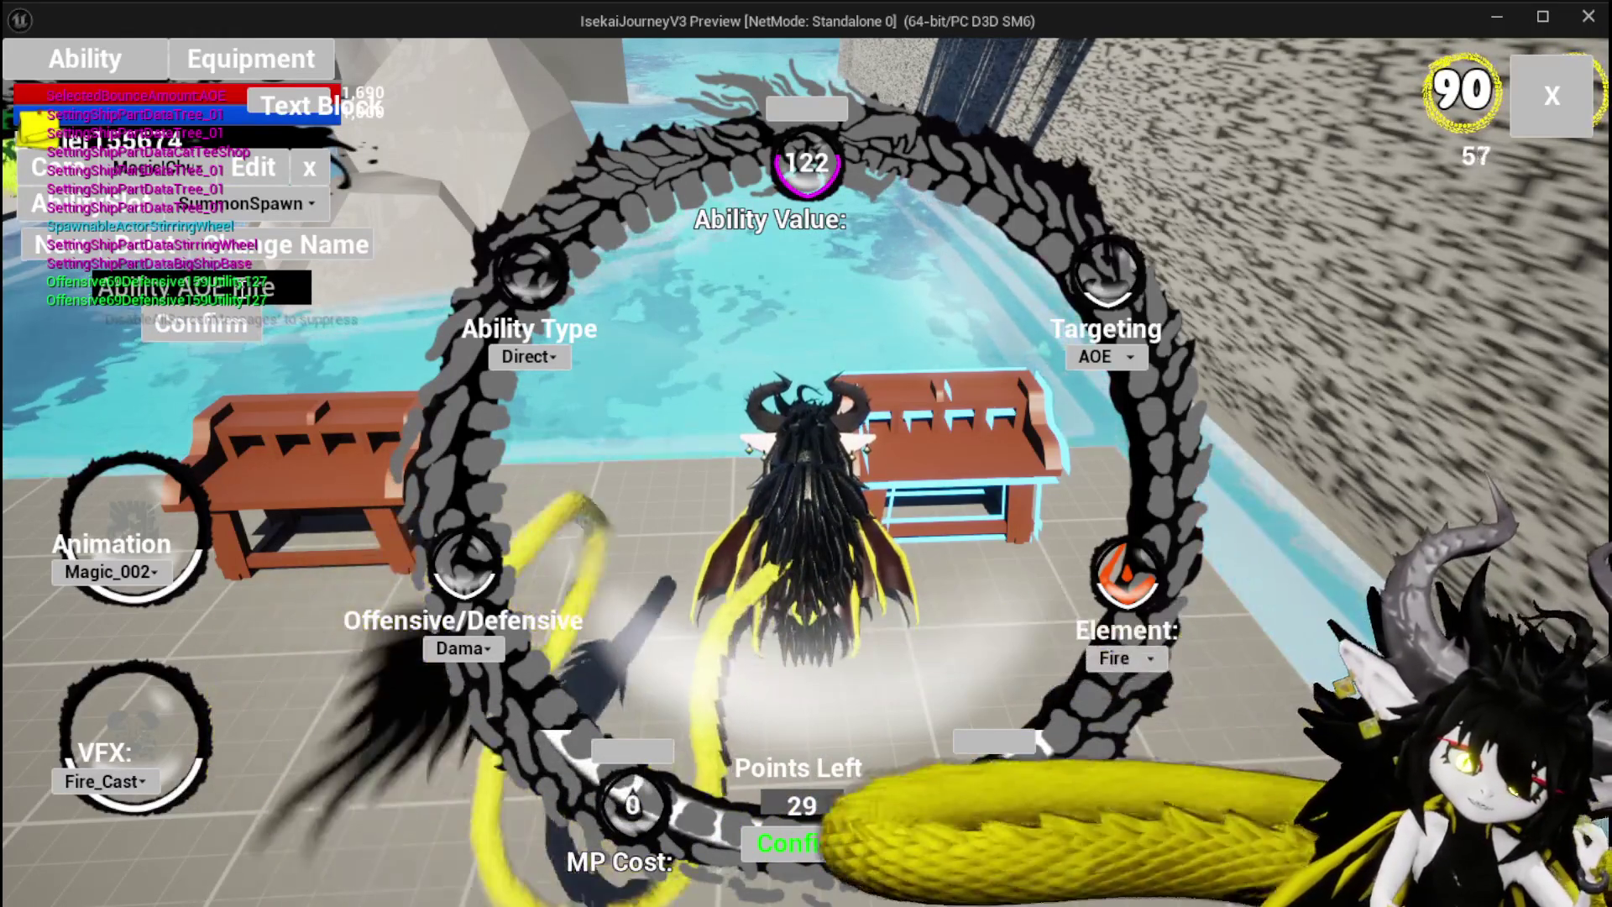
pyautogui.click(198, 320)
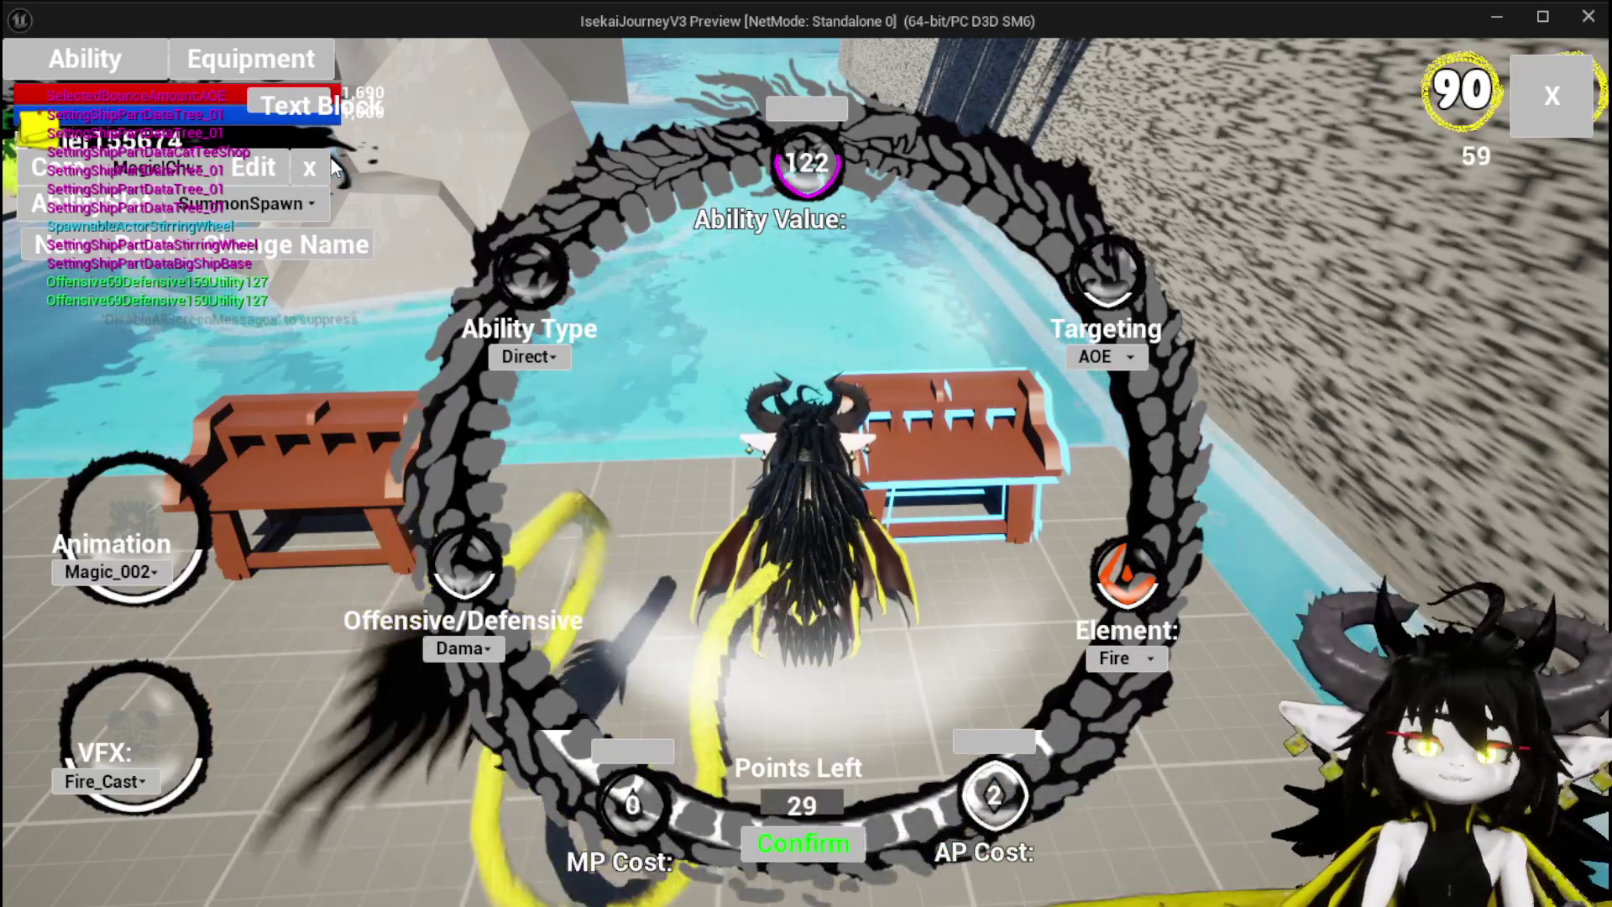
pyautogui.press('Escape')
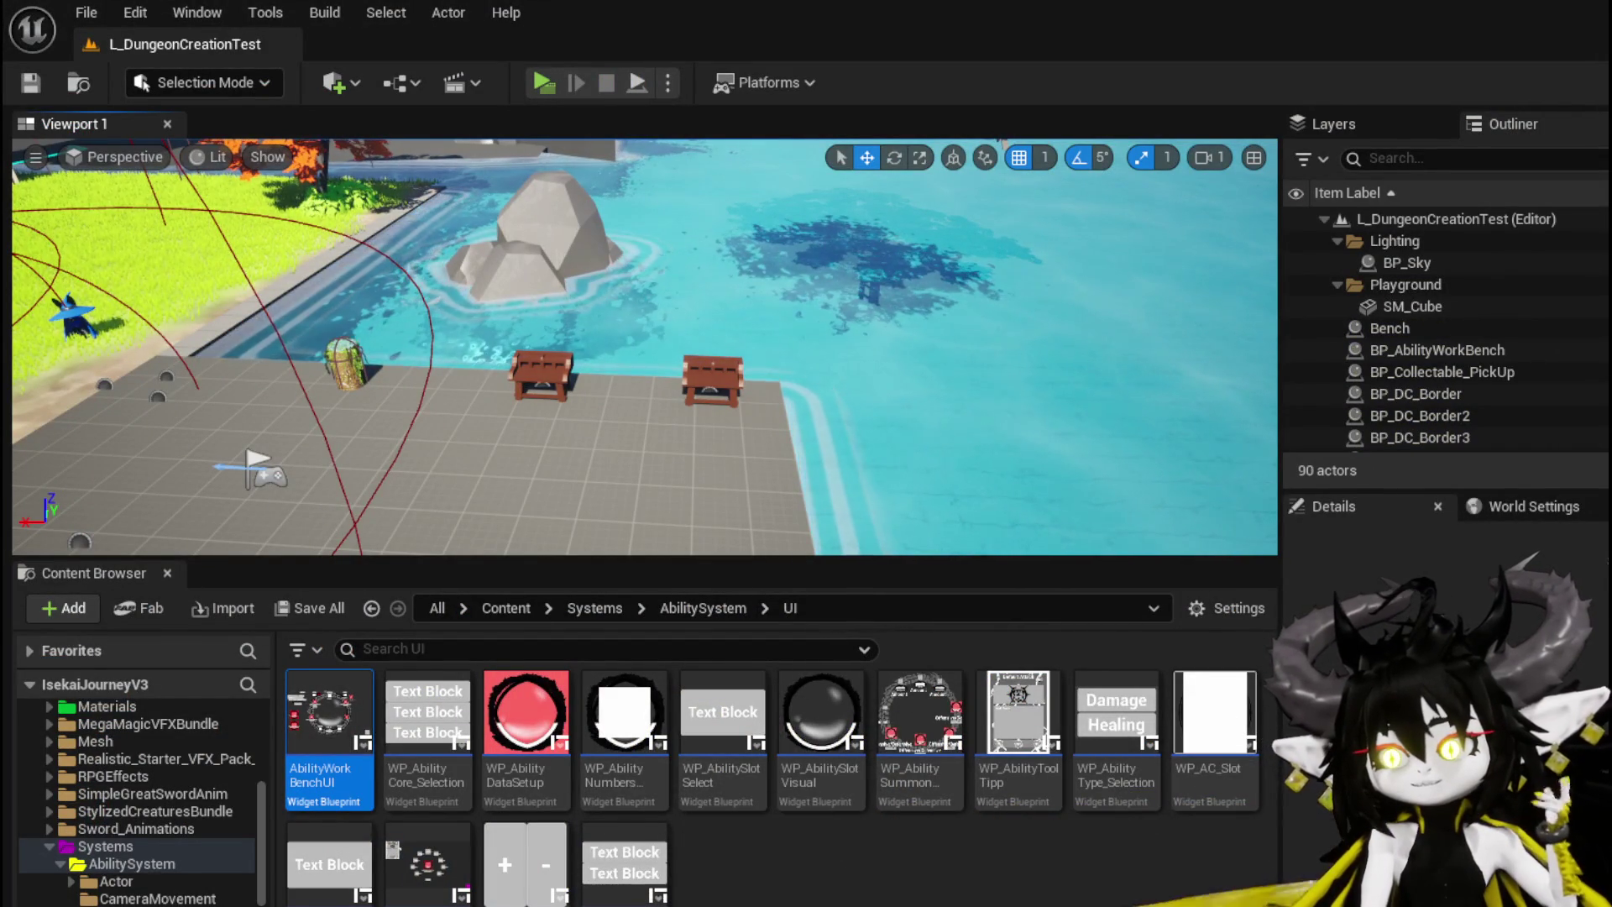
# Step: Open AbilityWorkBenchUI and jump to WP_NameConfirm's logic in the Graph
pyautogui.press('Return')
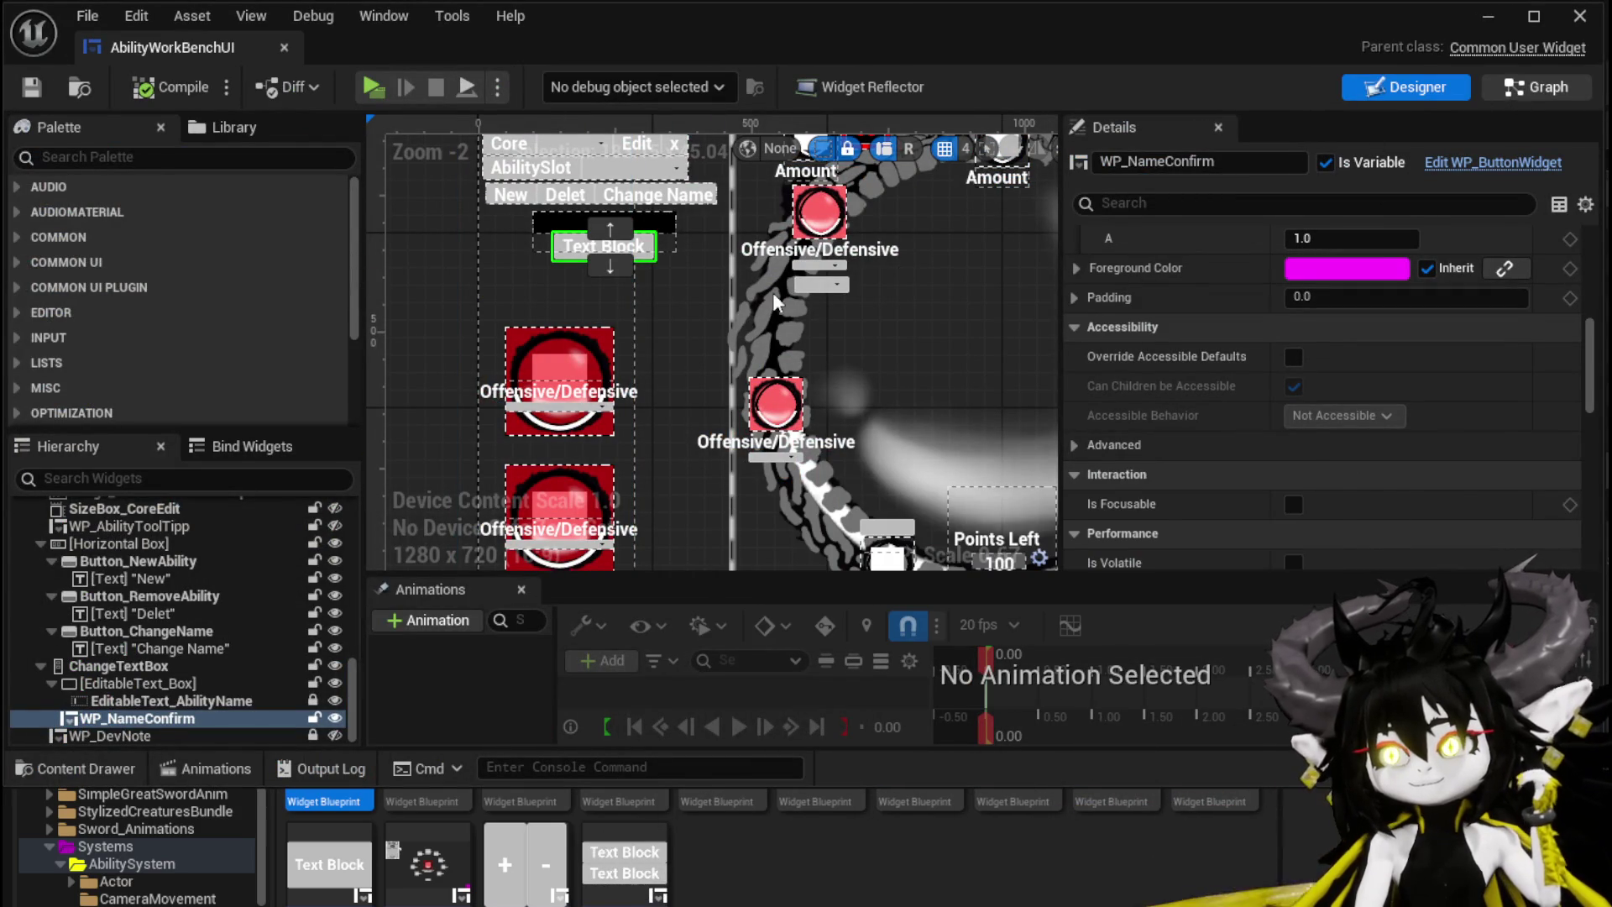
pyautogui.doubleClick(810, 294)
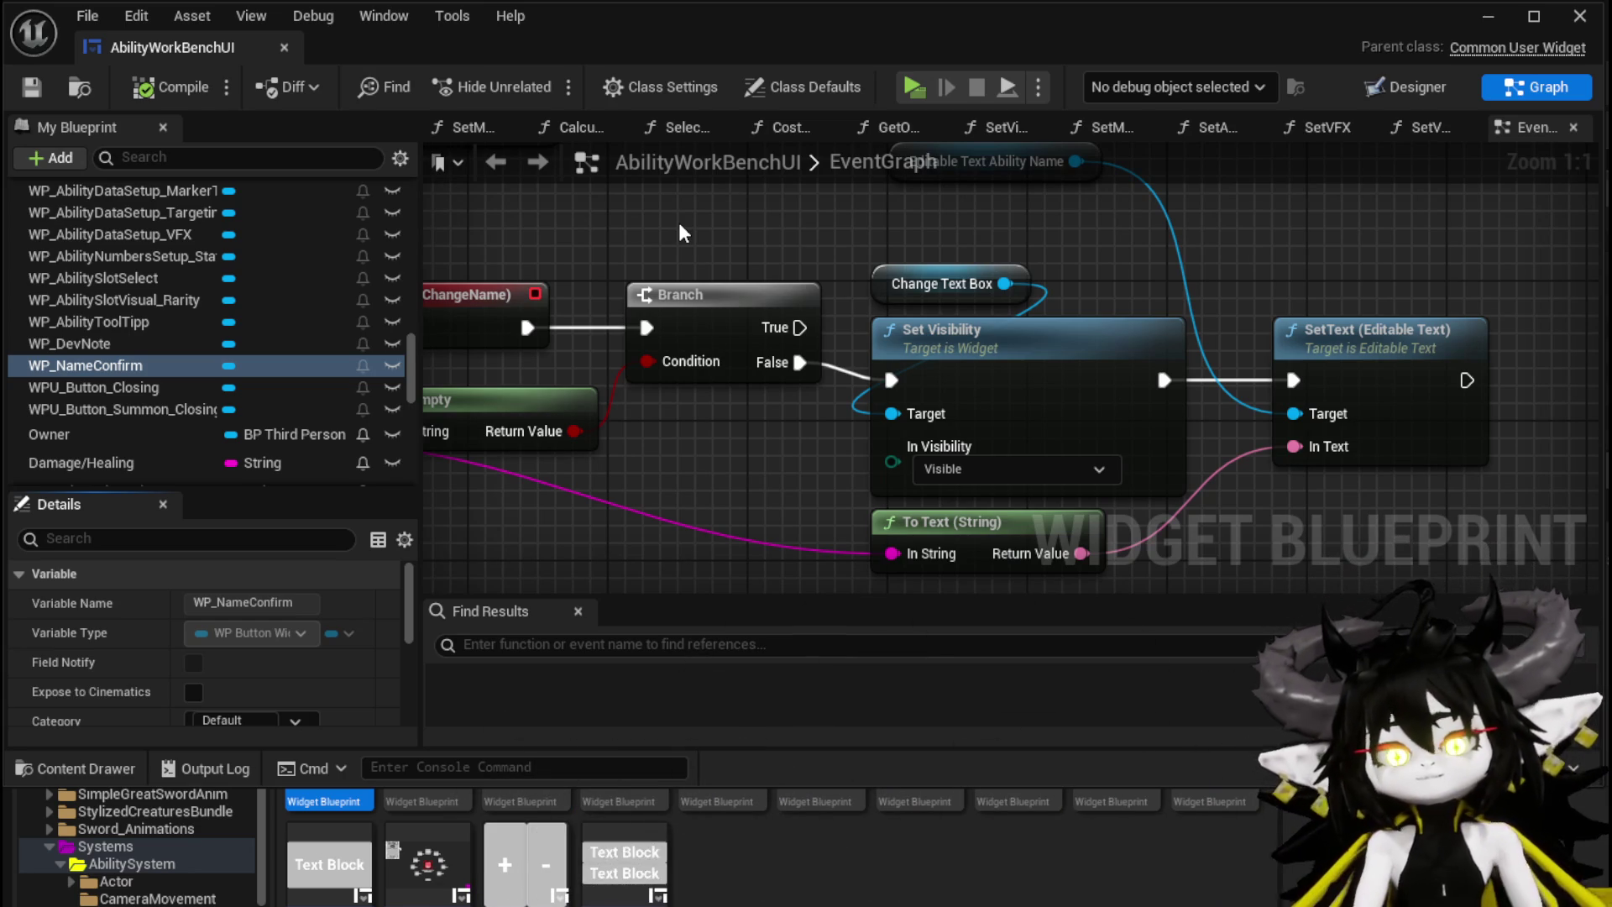
# Step: Tidy the reroute, Print String and Text getter nodes, then save the blueprint
pyautogui.scroll(-2, 678, 222)
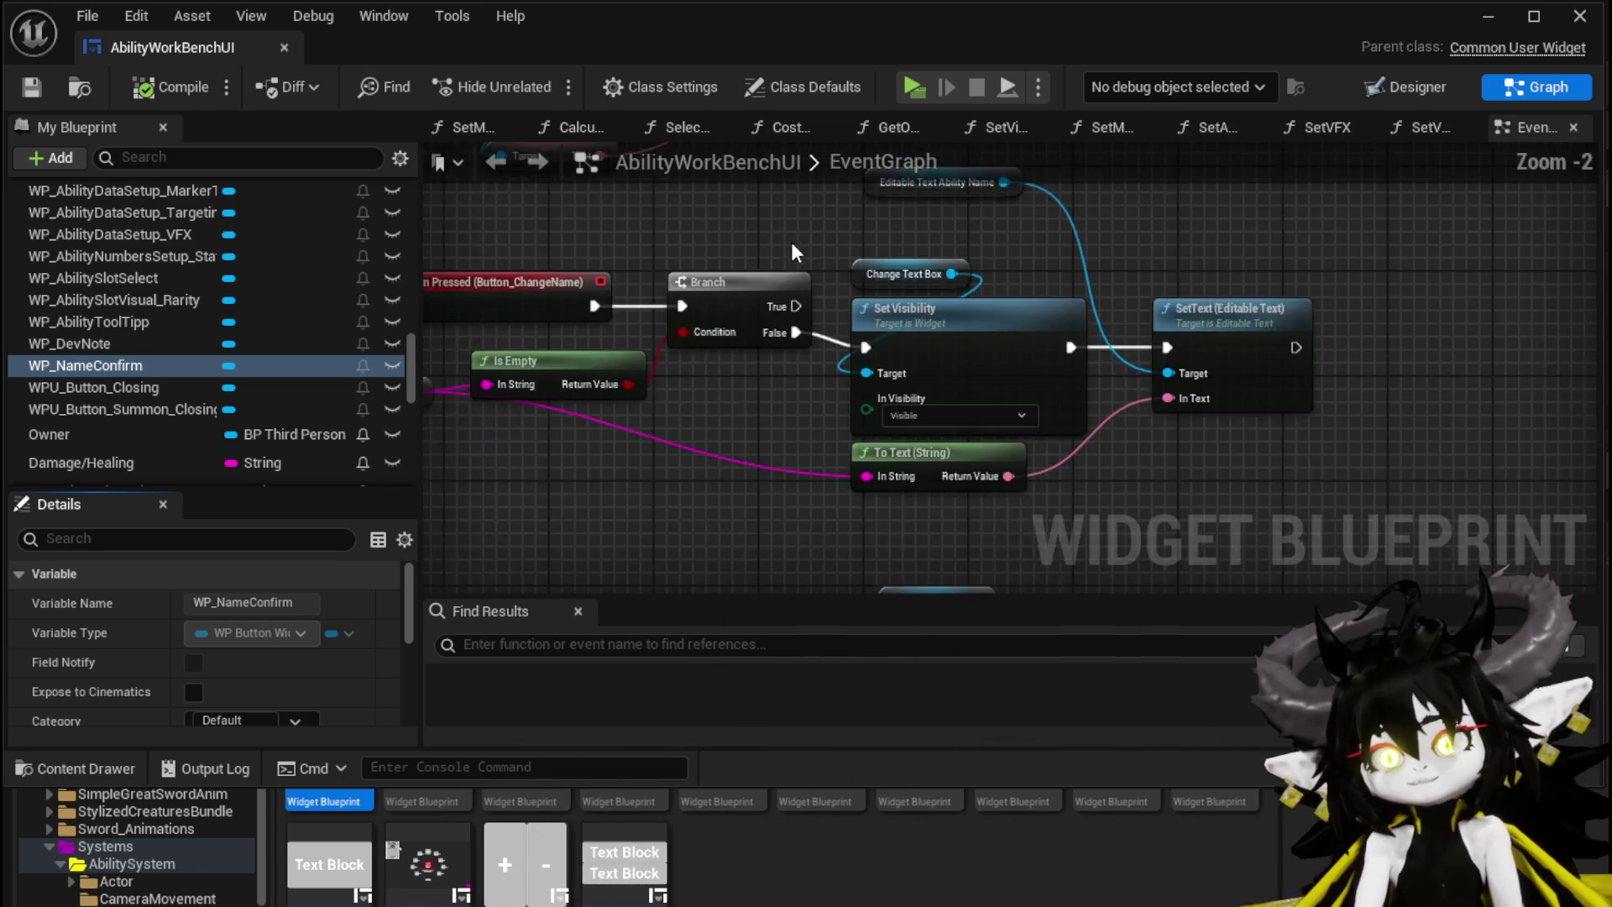
pyautogui.moveTo(957, 382)
pyautogui.mouseDown()
pyautogui.moveTo(938, 400)
pyautogui.moveTo(957, 383)
pyautogui.mouseUp()
pyautogui.moveTo(917, 392); pyautogui.dragTo(904, 405)
pyautogui.moveTo(1214, 280); pyautogui.dragTo(1241, 273)
pyautogui.moveTo(646, 456); pyautogui.dragTo(709, 417)
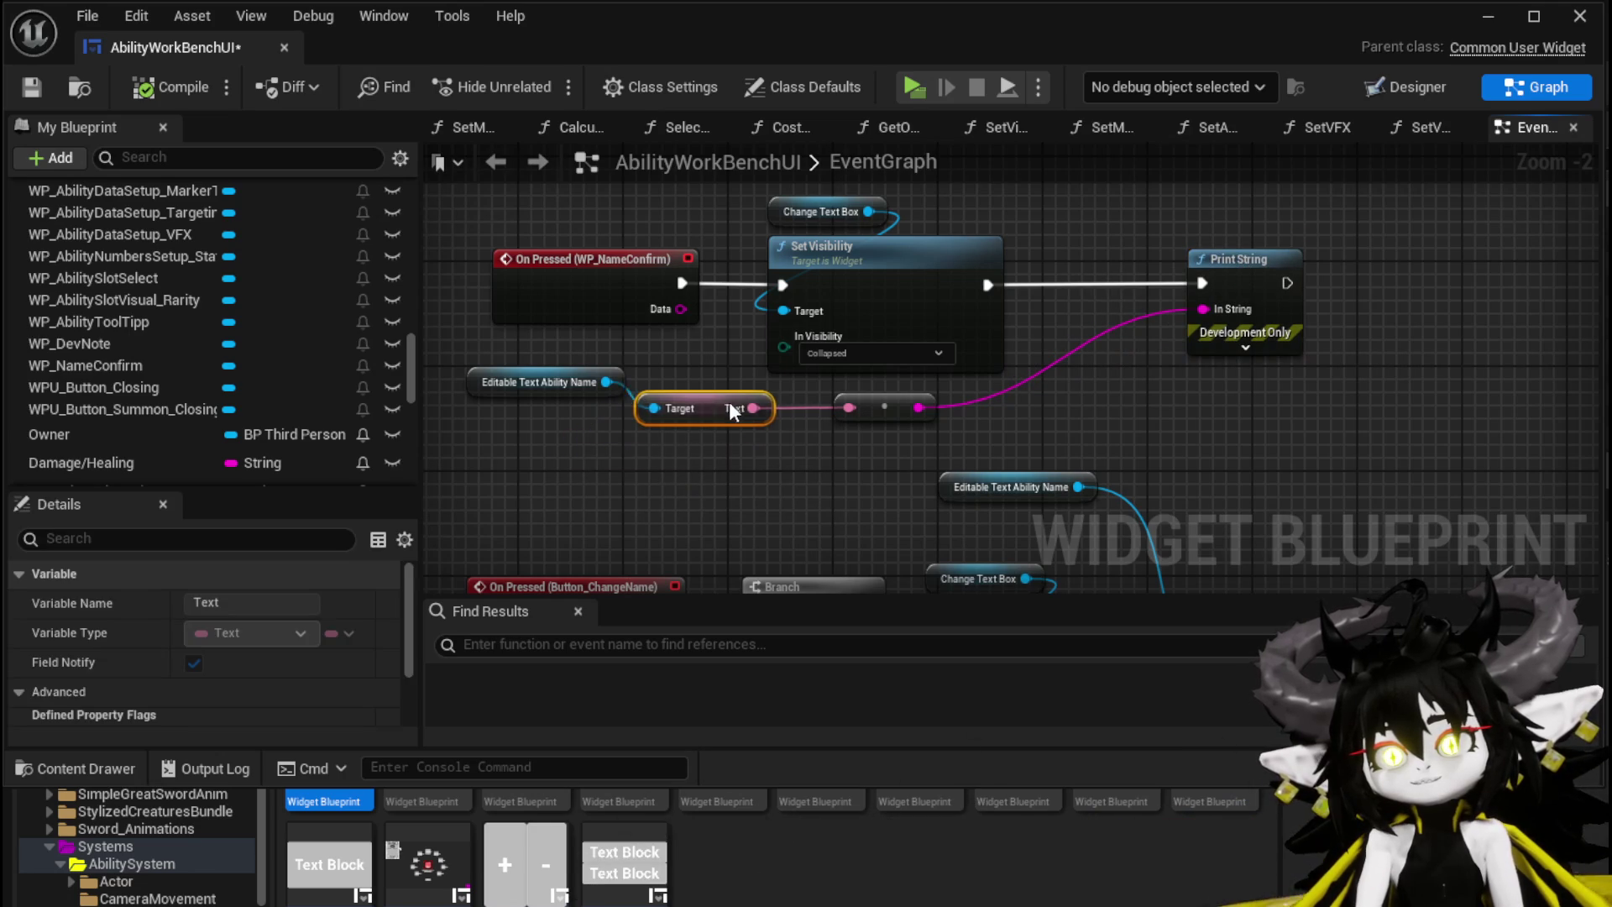
pyautogui.click(551, 425)
pyautogui.moveTo(551, 425)
pyautogui.mouseDown()
pyautogui.moveTo(771, 395)
pyautogui.moveTo(808, 318)
pyautogui.mouseUp()
pyautogui.click(808, 318)
pyautogui.scroll(-5, 718, 369)
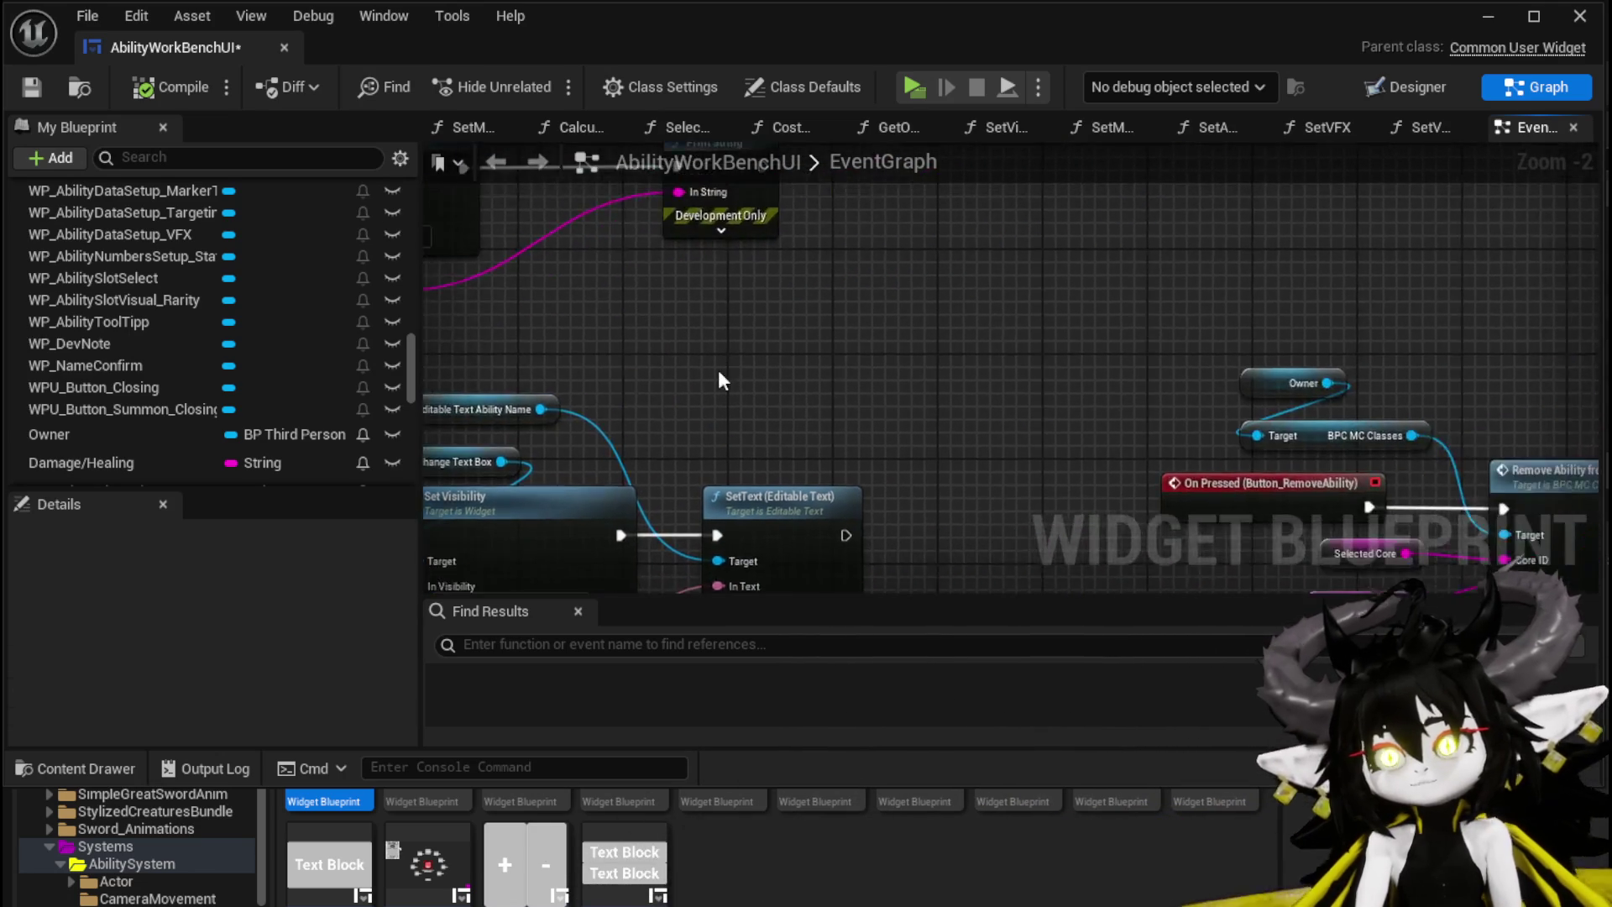
pyautogui.moveTo(757, 262); pyautogui.dragTo(743, 252)
pyautogui.scroll(4, 809, 409)
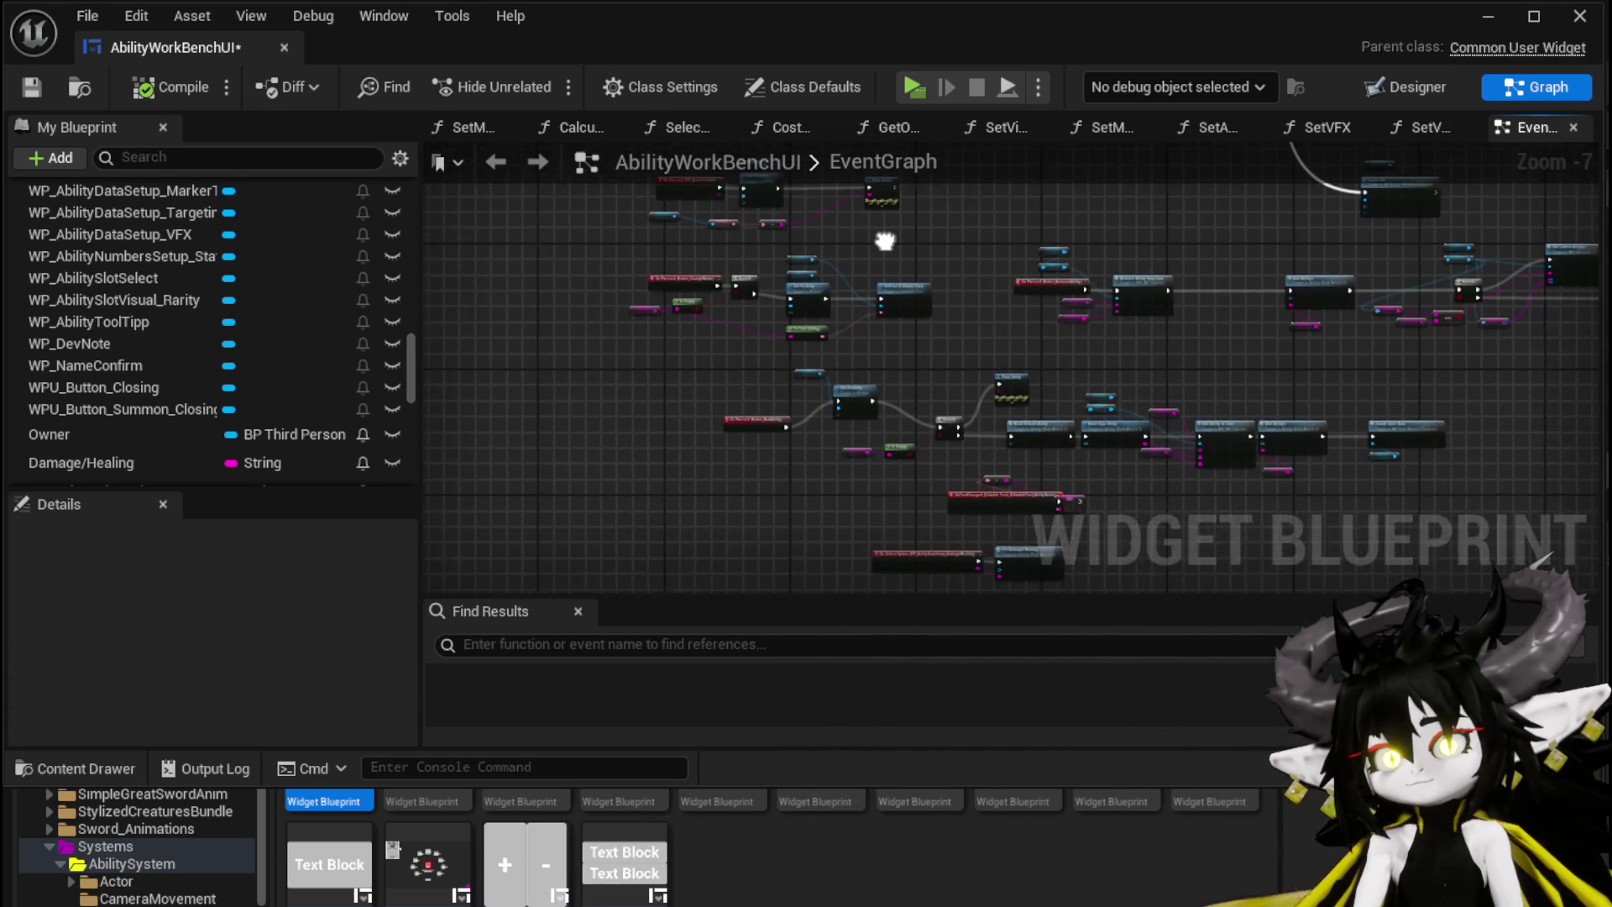
pyautogui.click(30, 87)
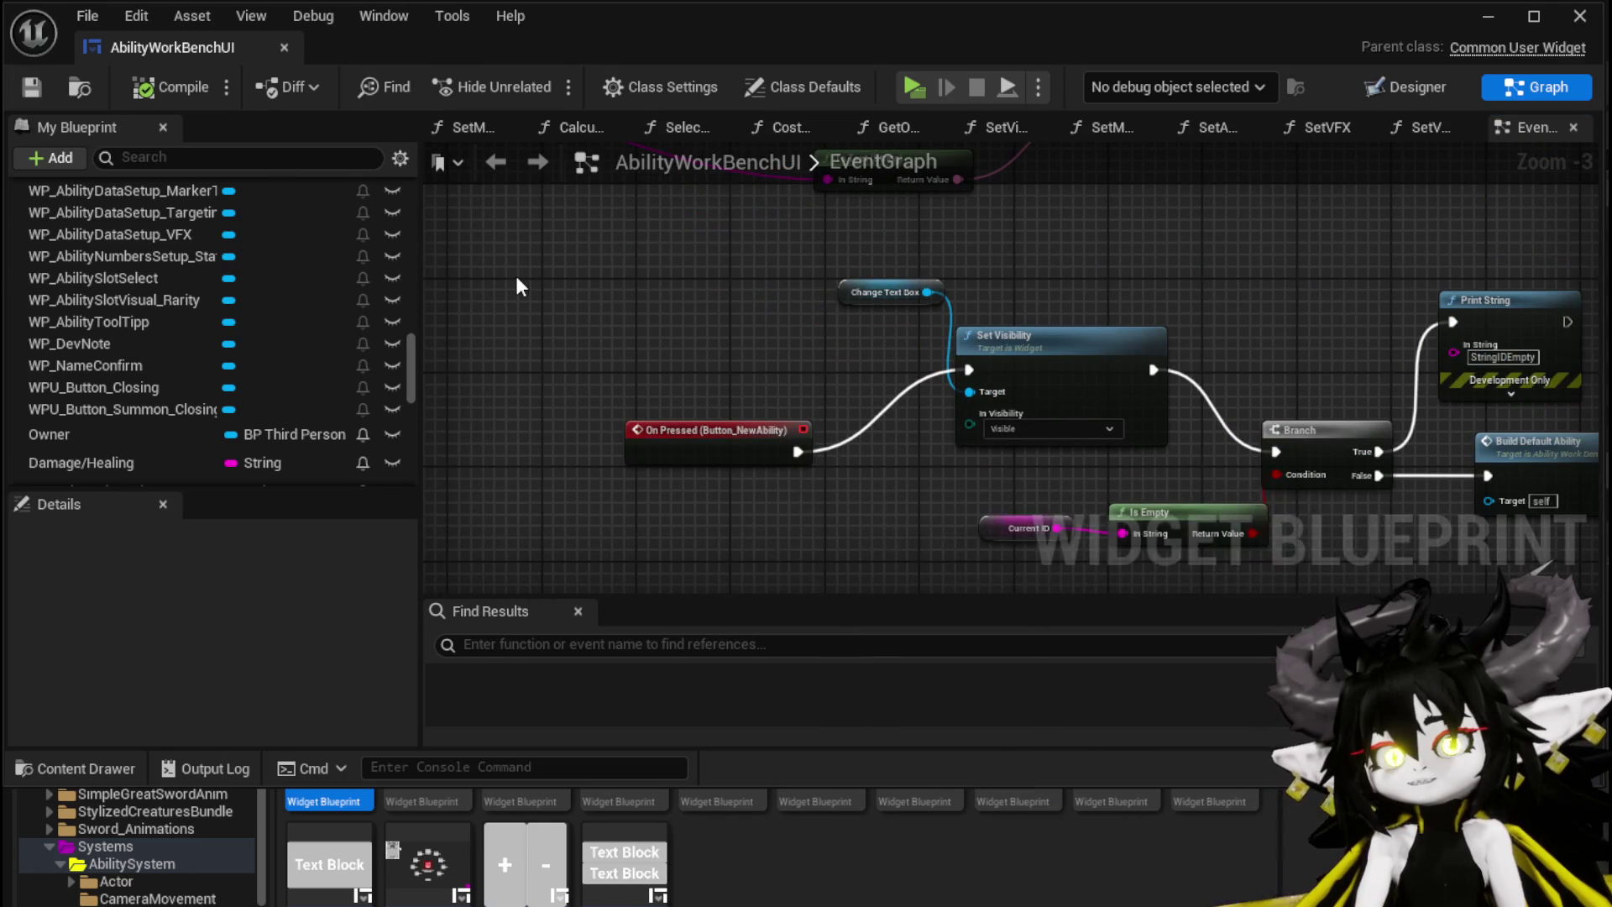
# Step: Add a SelectedCore getter and place it above the WP_NameConfirm chain
pyautogui.scroll(-2, 516, 276)
pyautogui.moveTo(522, 350)
pyautogui.mouseDown()
pyautogui.moveTo(540, 378)
pyautogui.moveTo(684, 440)
pyautogui.mouseUp()
pyautogui.scroll(4, 682, 427)
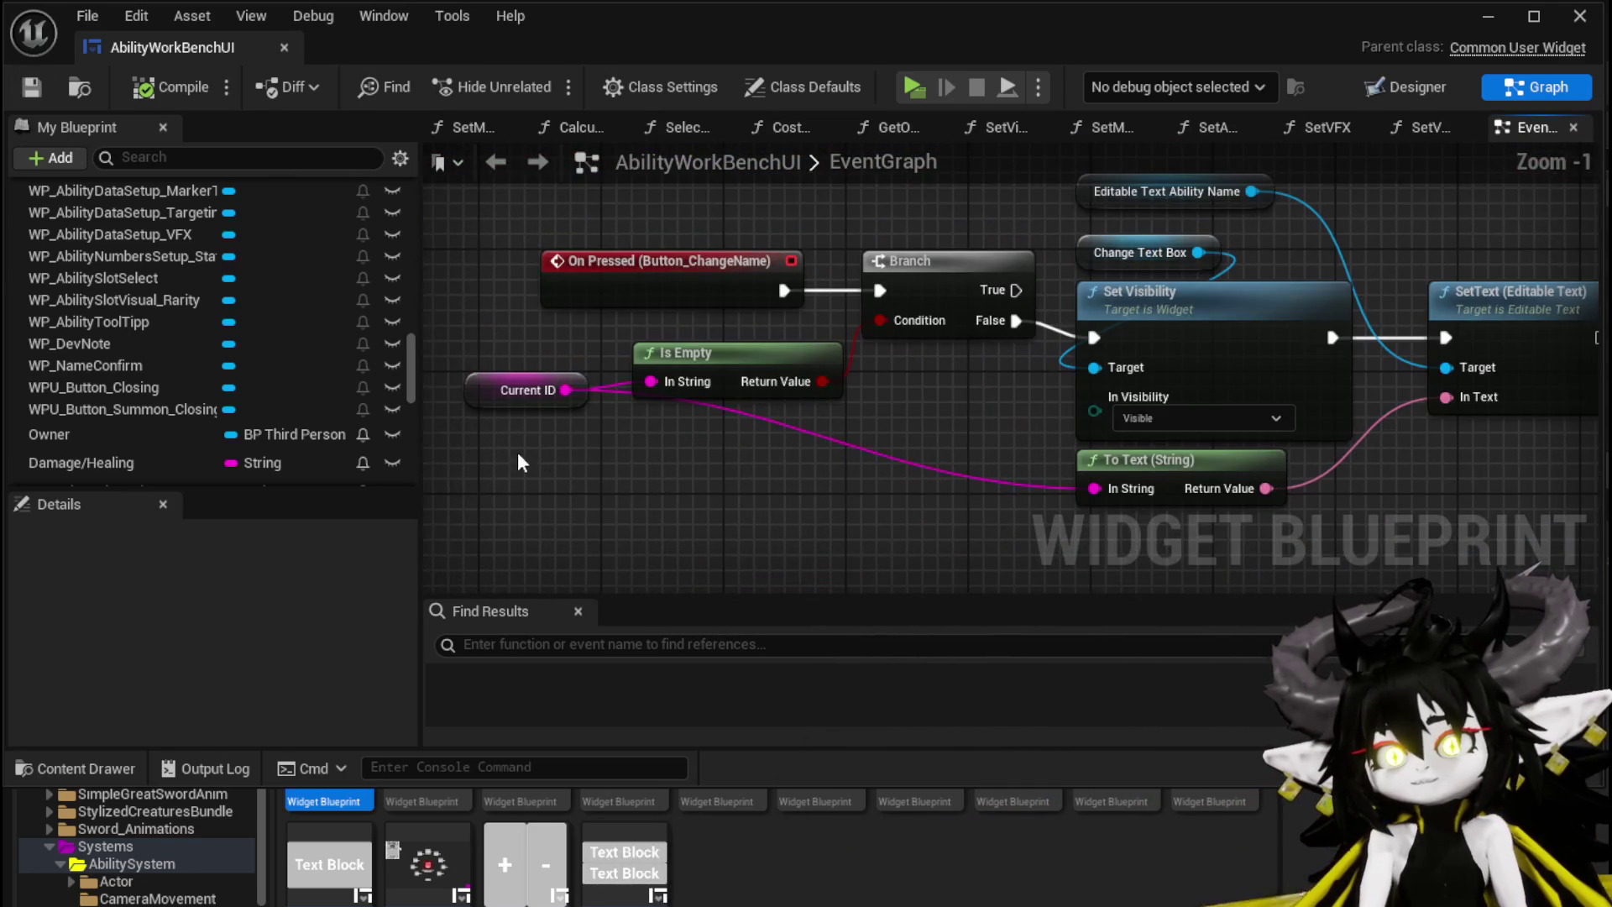
pyautogui.scroll(-8, 341, 376)
pyautogui.scroll(-5, 341, 374)
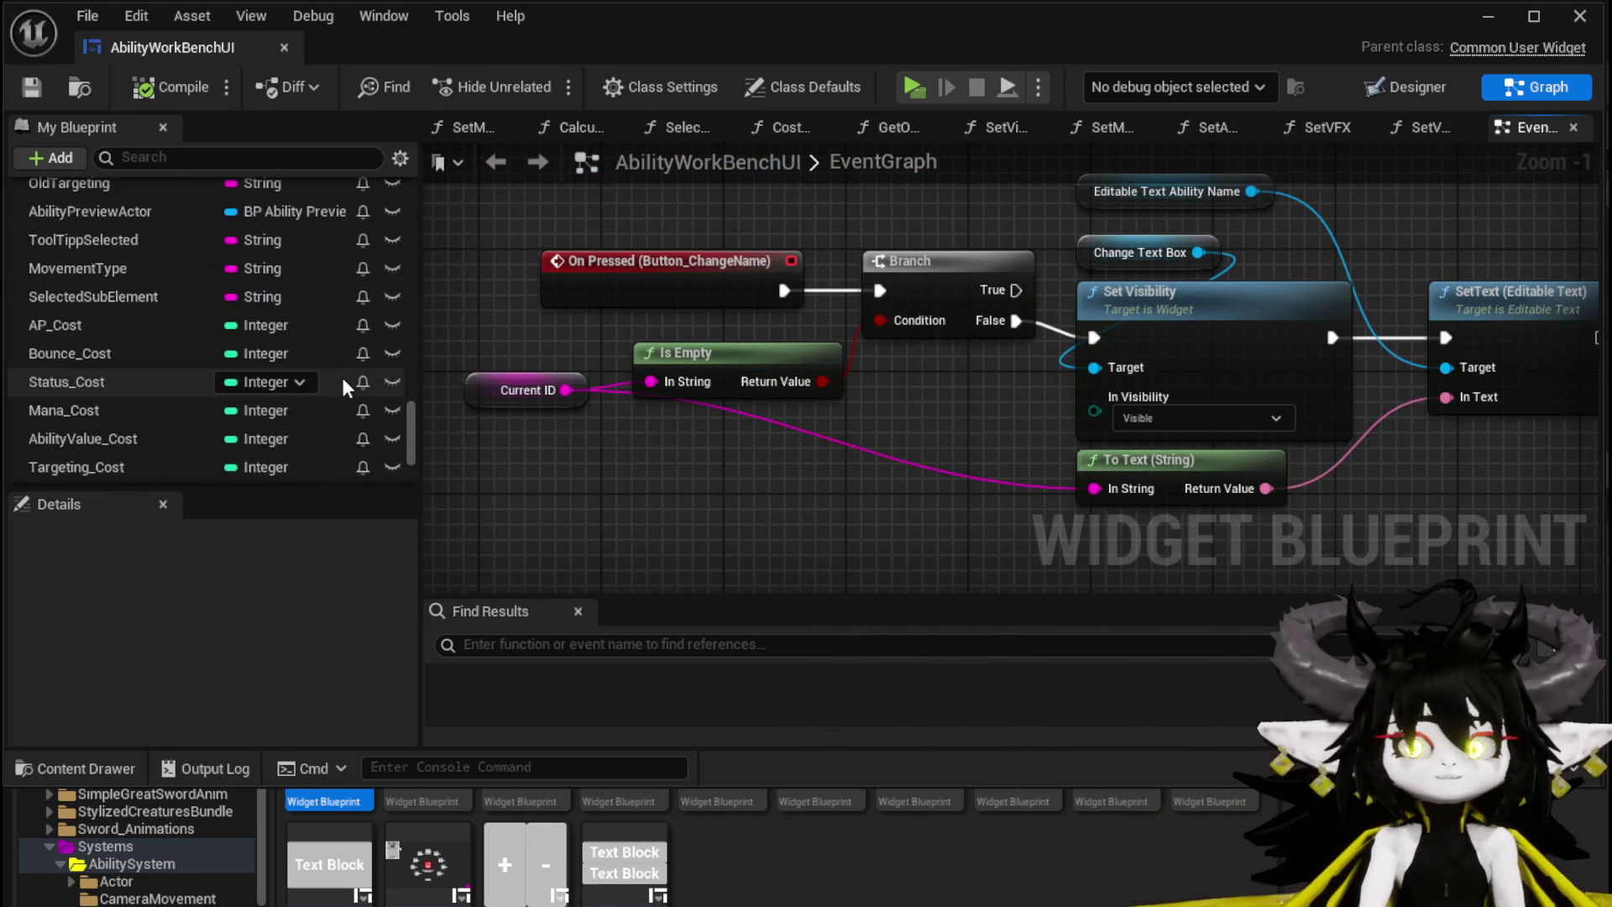
pyautogui.scroll(6, 341, 376)
pyautogui.scroll(6, 342, 376)
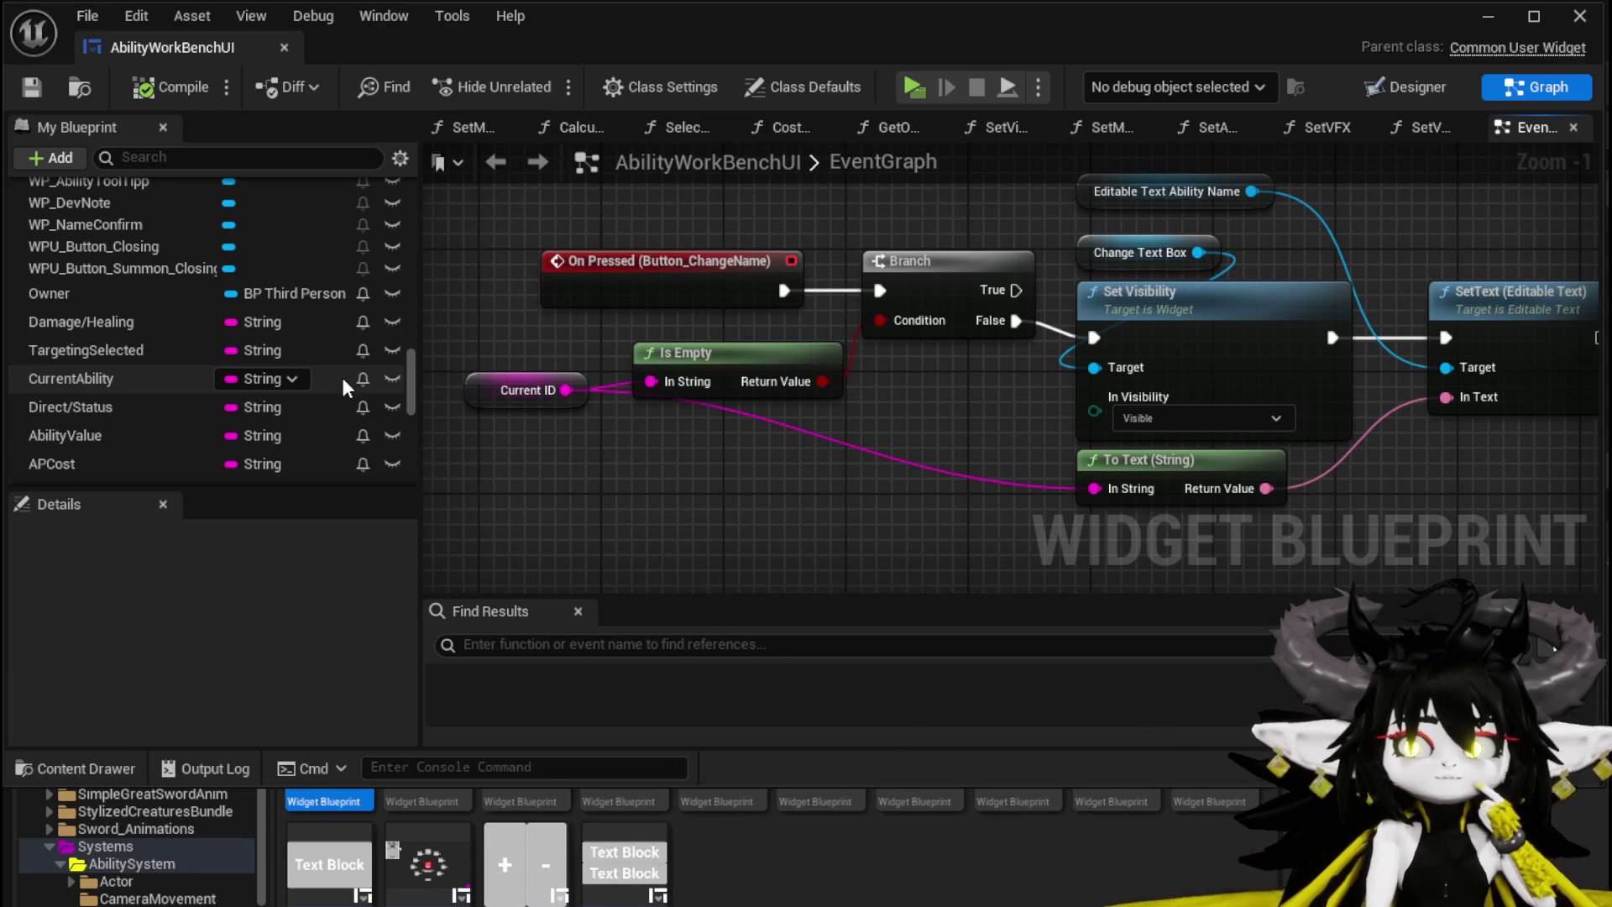
pyautogui.scroll(-3, 341, 376)
pyautogui.scroll(-3, 341, 377)
pyautogui.scroll(-3, 341, 376)
pyautogui.moveTo(130, 402); pyautogui.dragTo(588, 205)
pyautogui.click(633, 240)
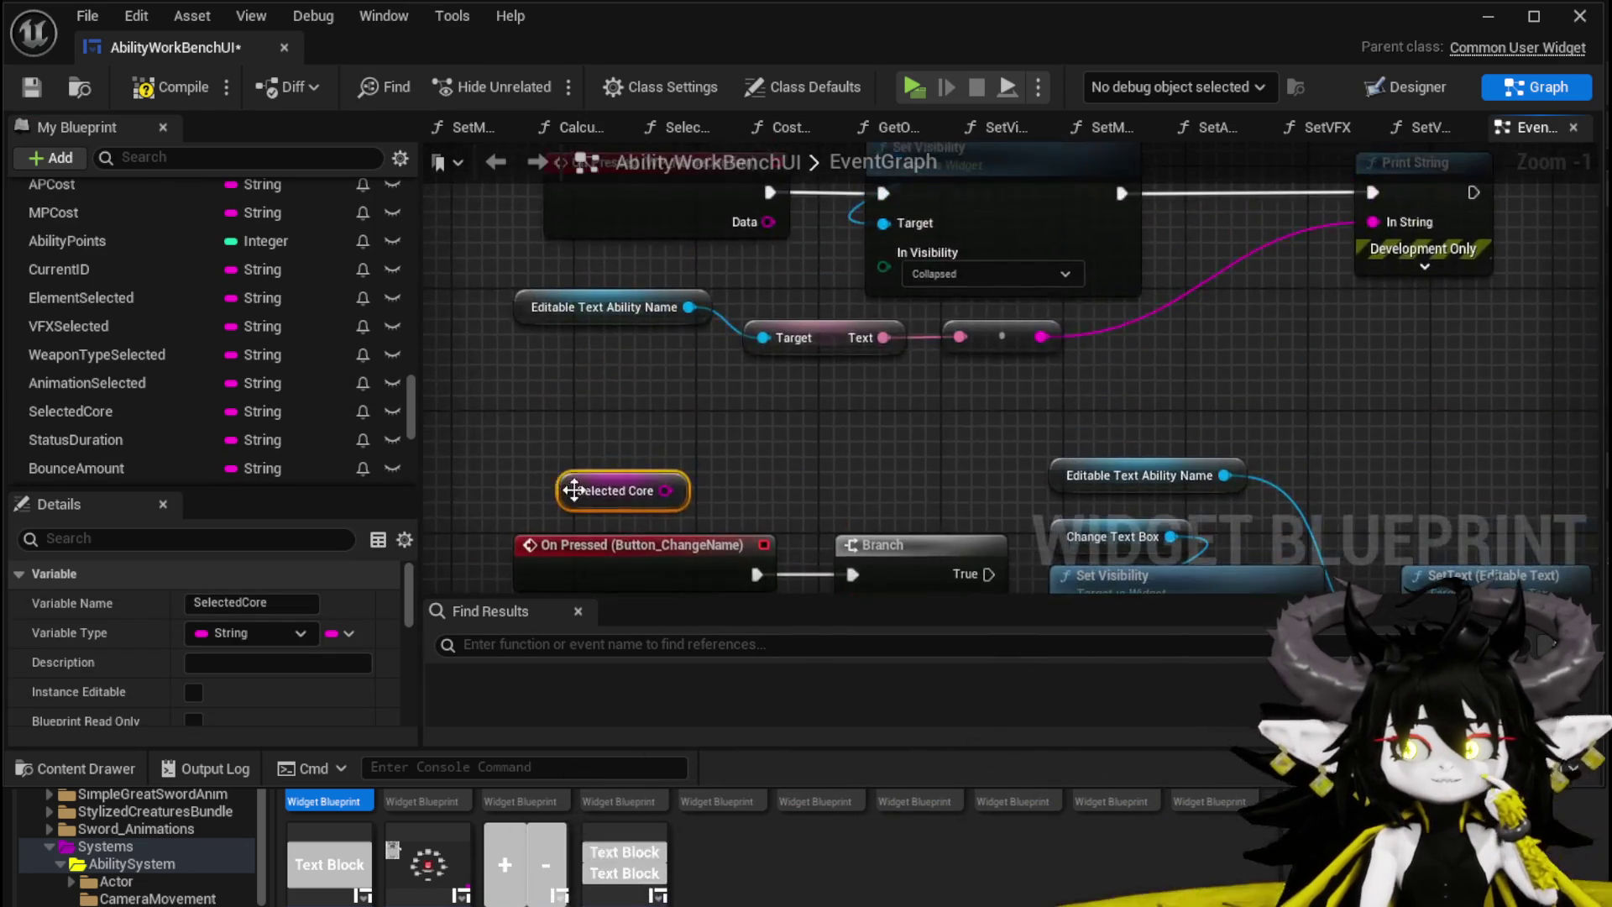
pyautogui.moveTo(1008, 206)
pyautogui.mouseDown()
pyautogui.moveTo(884, 267)
pyautogui.moveTo(717, 238)
pyautogui.moveTo(712, 188)
pyautogui.mouseUp()
pyautogui.scroll(-3, 296, 328)
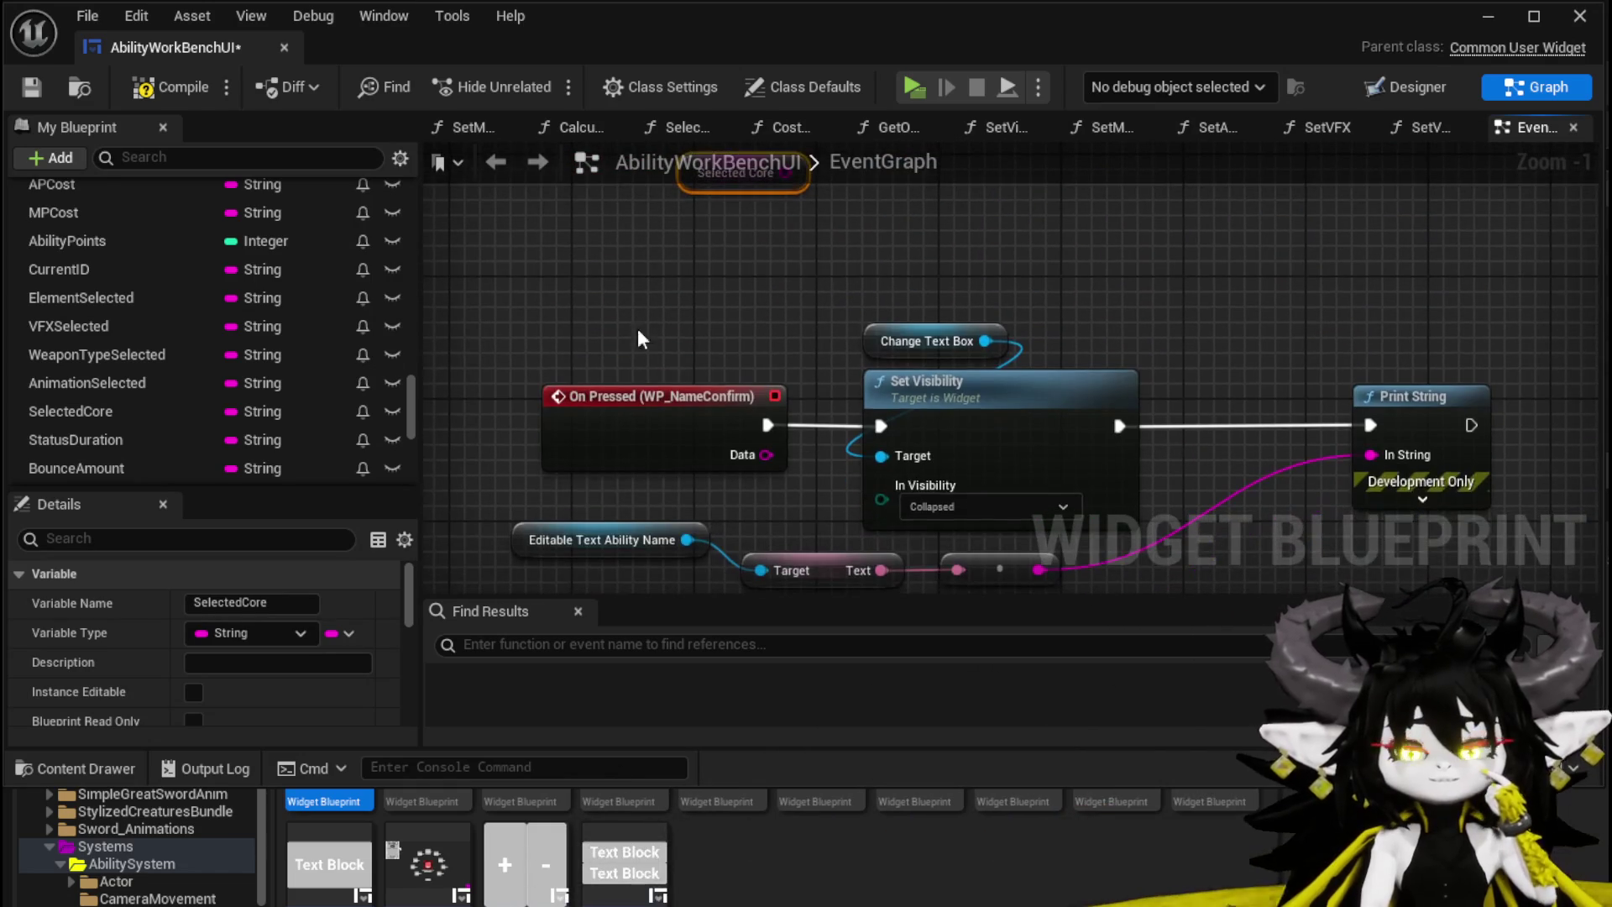
pyautogui.scroll(5, 311, 326)
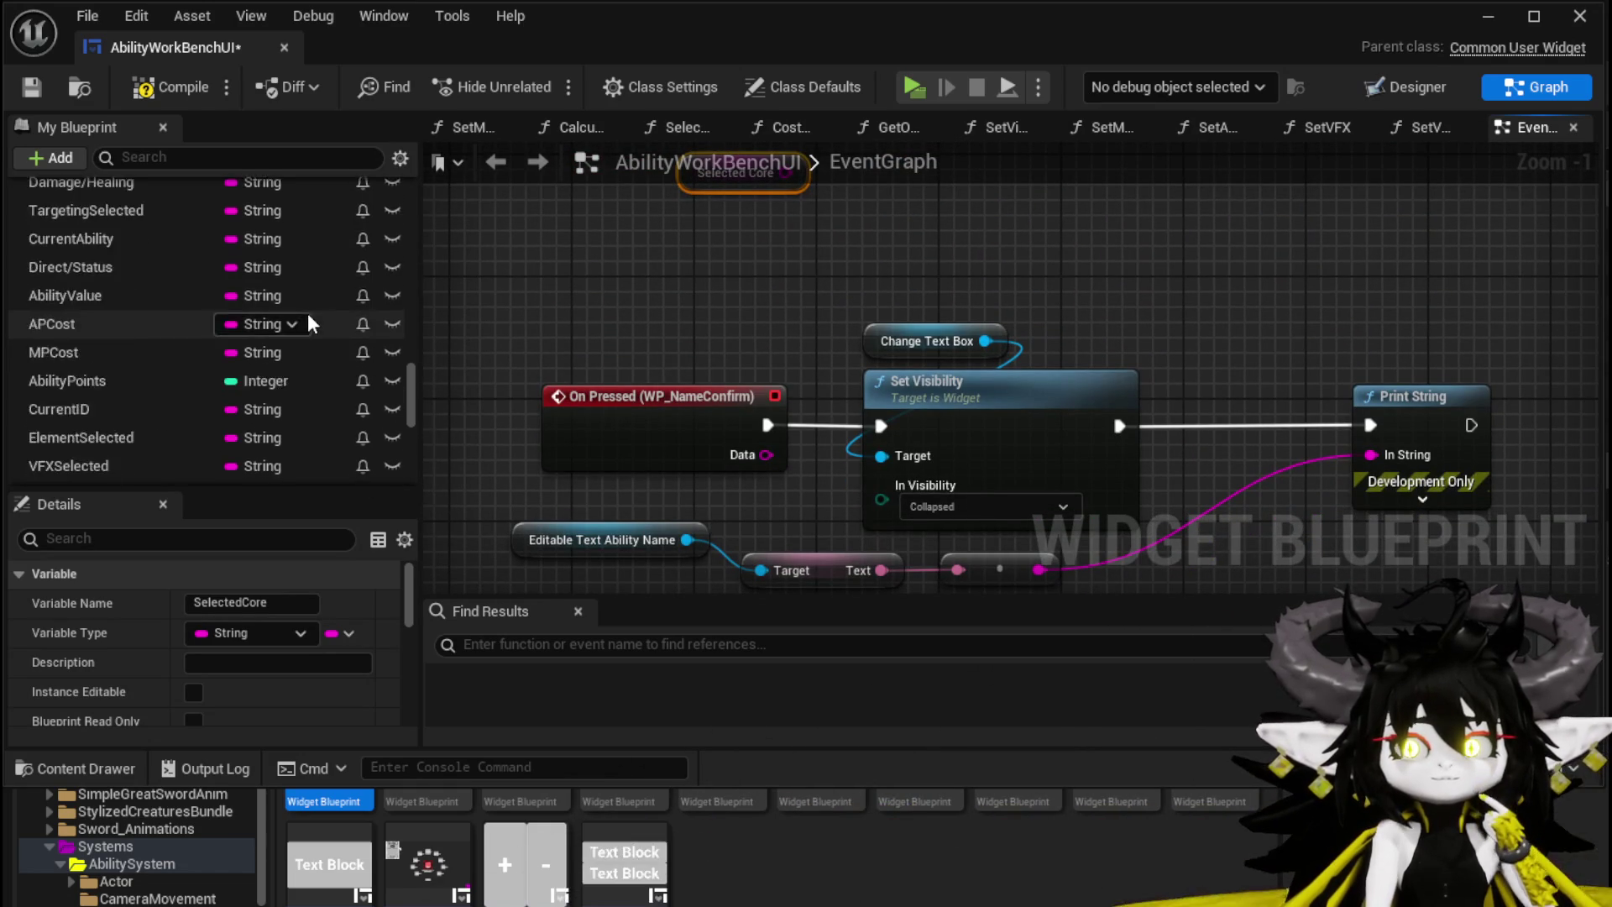
pyautogui.moveTo(311, 329)
pyautogui.mouseDown()
pyautogui.moveTo(650, 236)
pyautogui.moveTo(798, 256)
pyautogui.mouseUp()
# Step: Add an Owner getter and get its BPC MC Classes component
pyautogui.click(671, 270)
pyautogui.write('MC Clas')
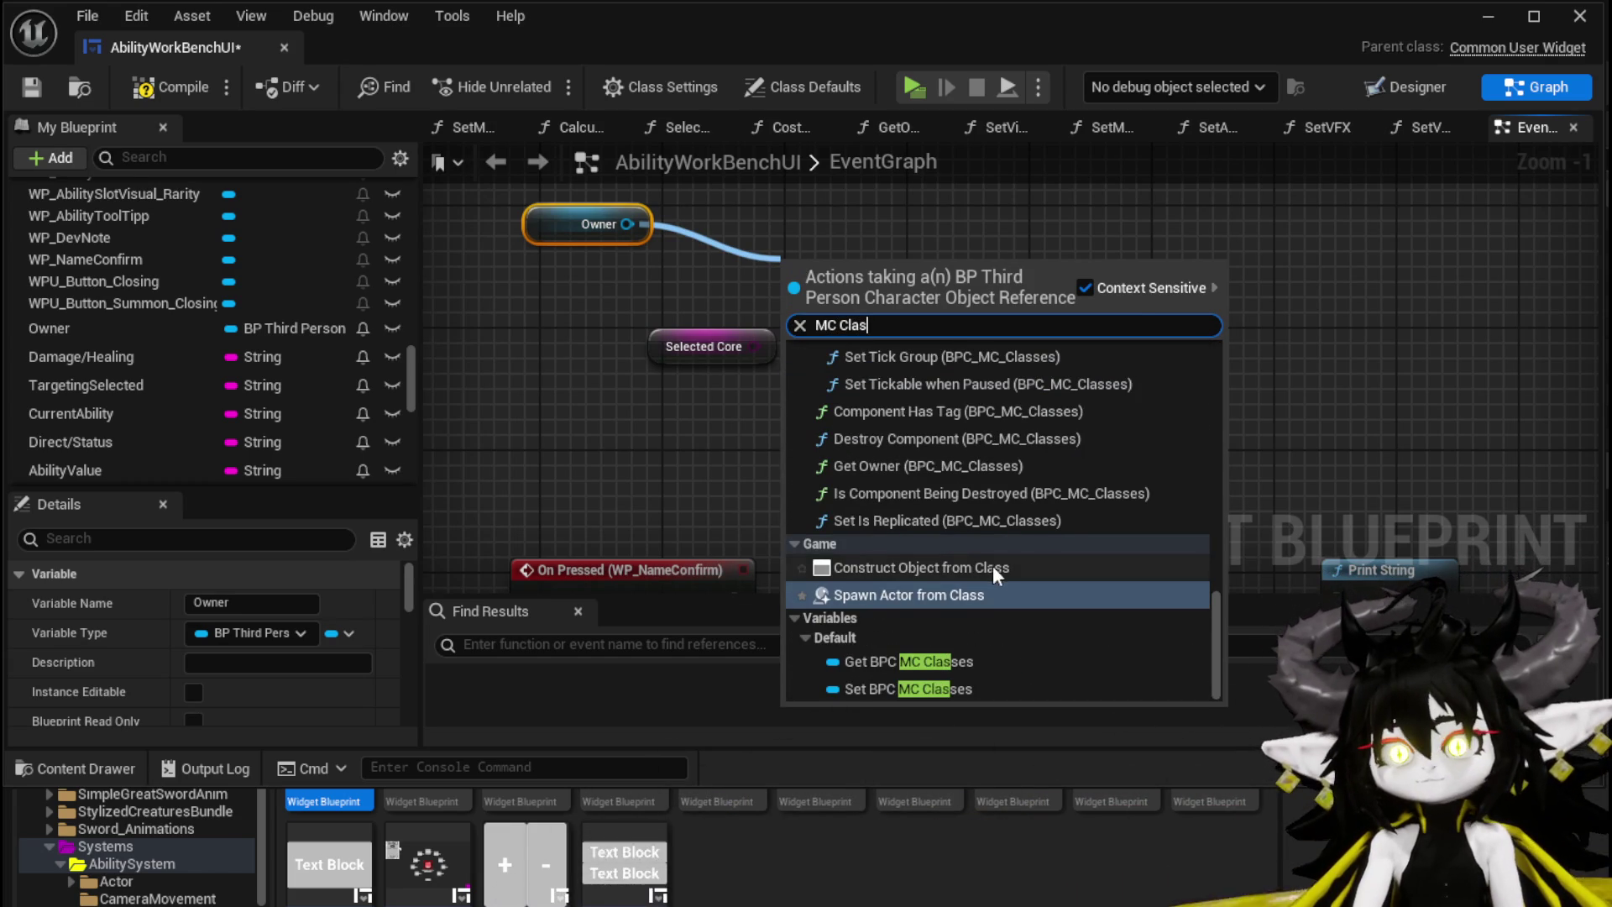
pyautogui.click(907, 661)
pyautogui.moveTo(878, 279); pyautogui.dragTo(819, 238)
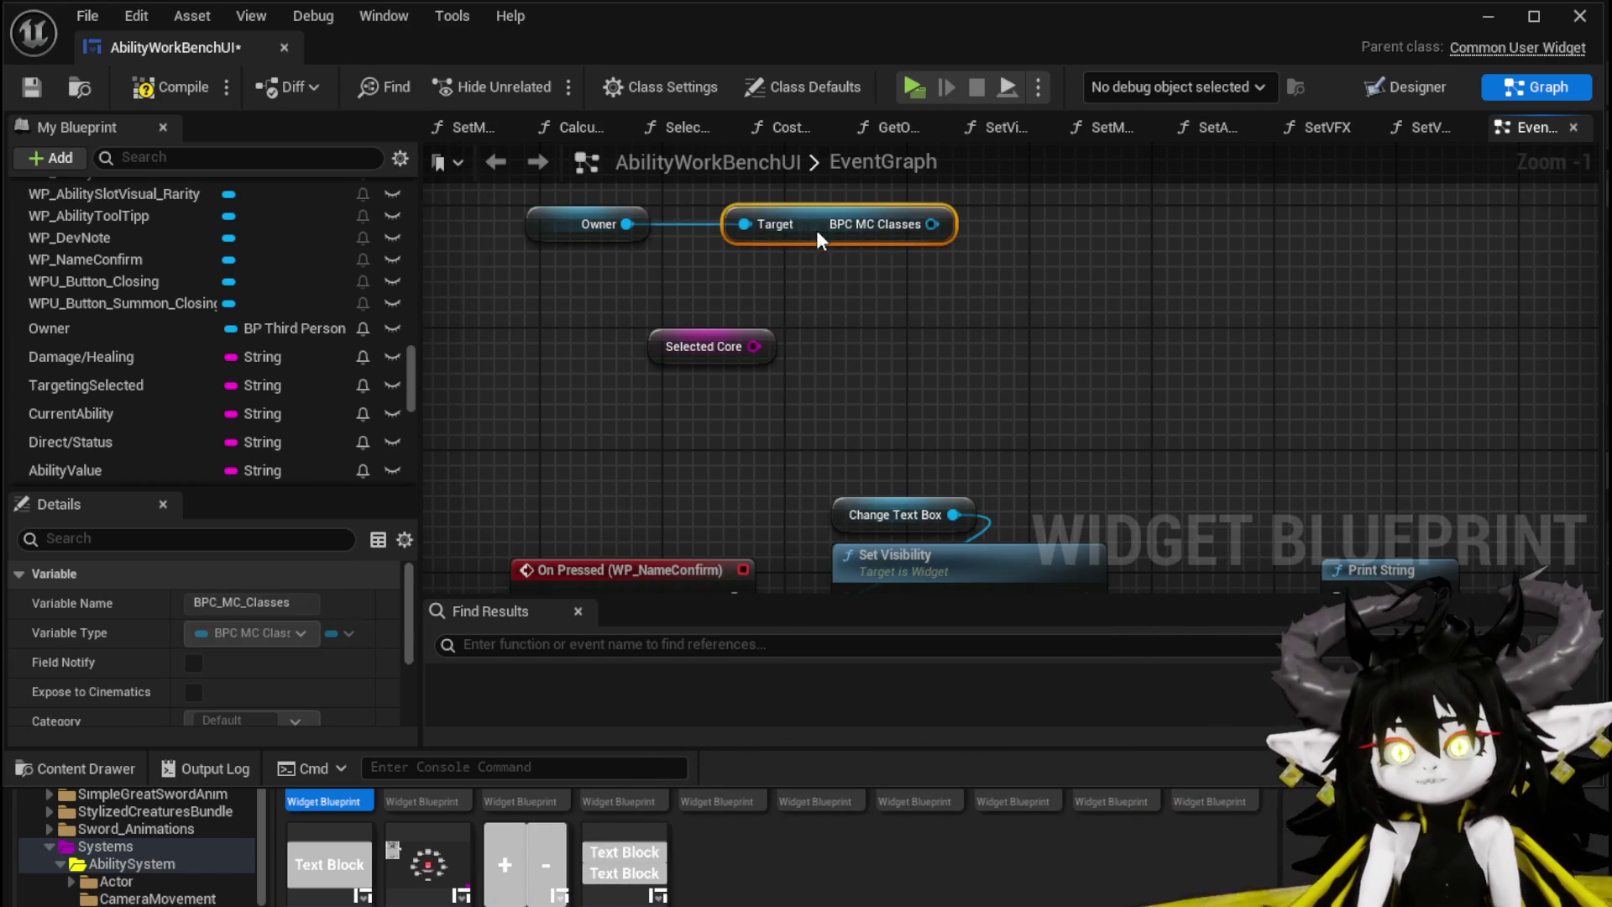
pyautogui.moveTo(657, 217); pyautogui.dragTo(556, 169)
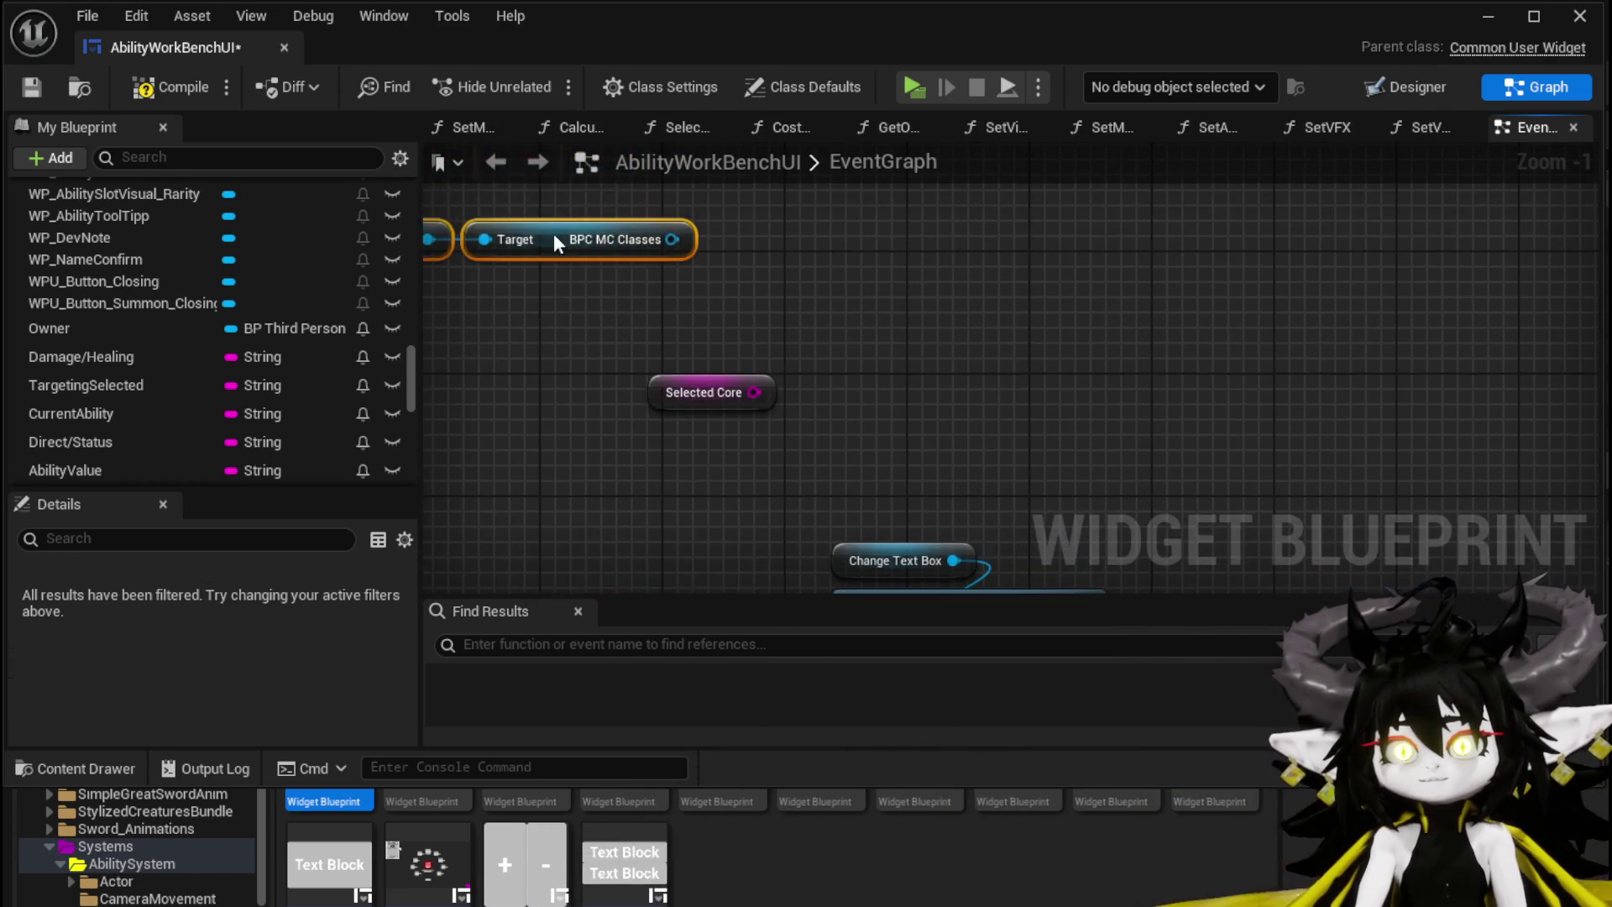
pyautogui.moveTo(552, 234); pyautogui.dragTo(979, 396)
# Step: Get the Player Core Setup map from the BPC MC Classes component
pyautogui.moveTo(794, 335); pyautogui.dragTo(930, 345)
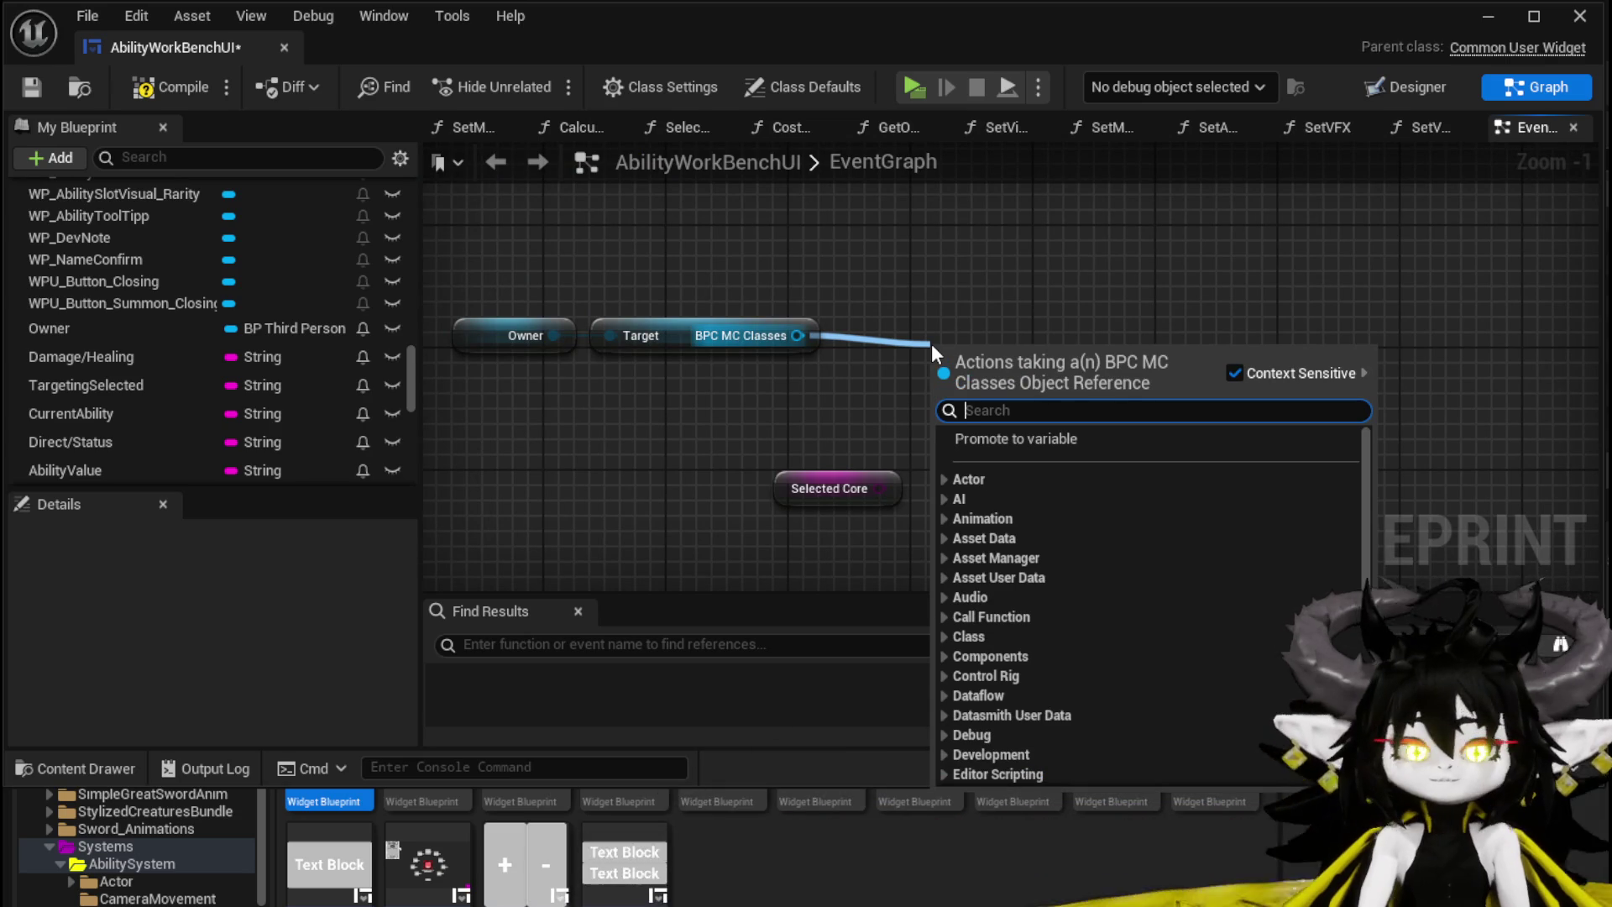
pyautogui.write('class')
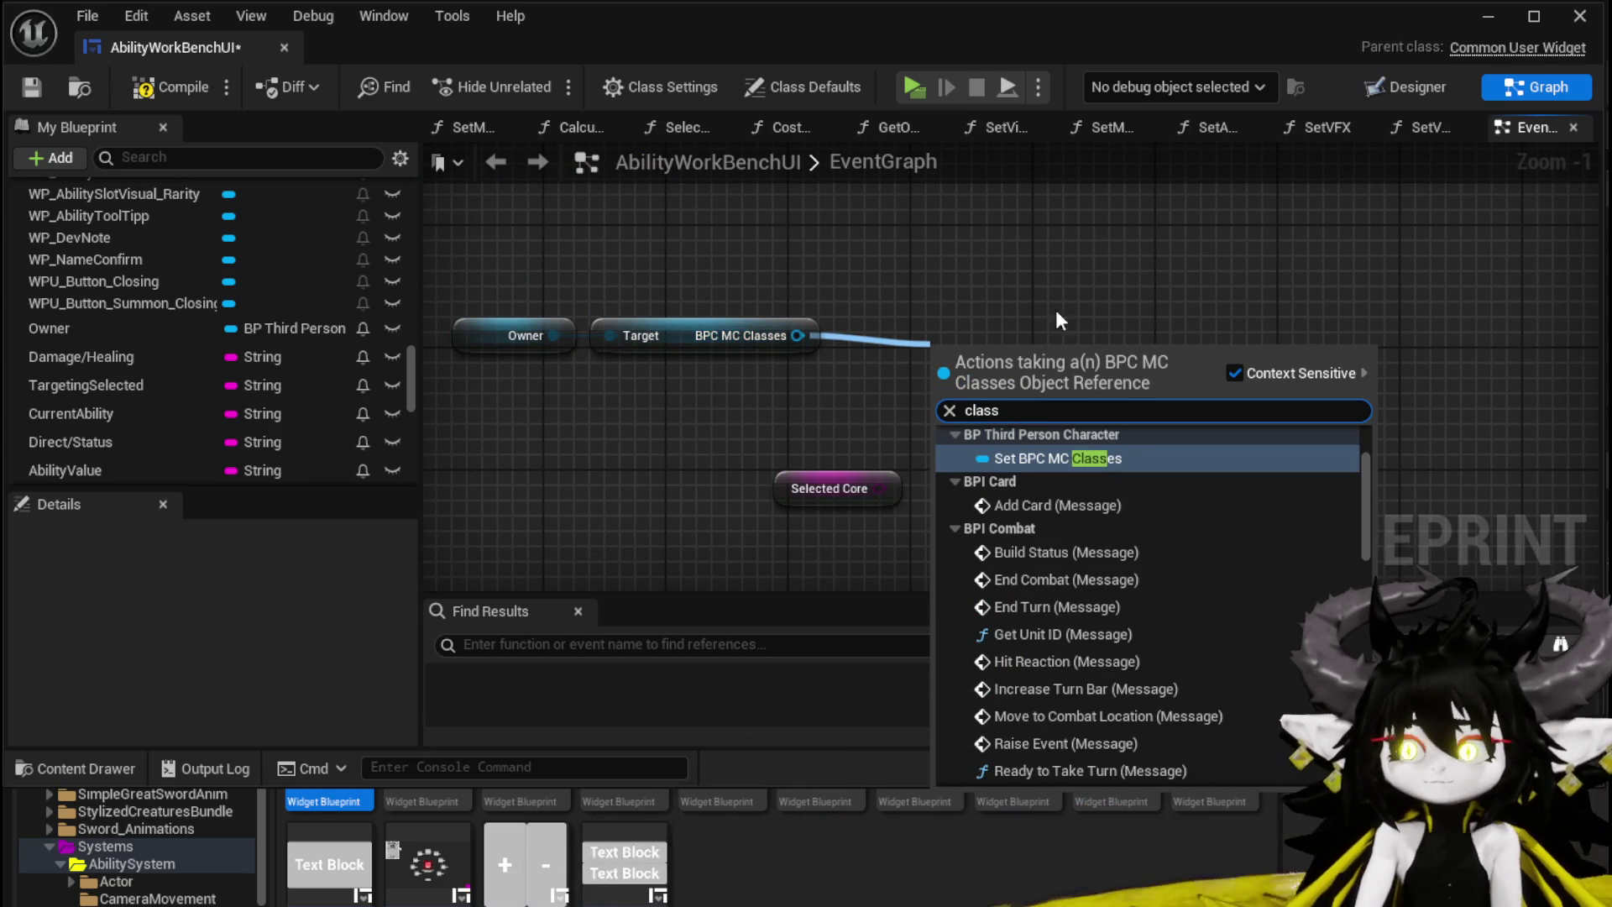
pyautogui.scroll(-3, 1373, 541)
pyautogui.scroll(-3, 1373, 541)
pyautogui.scroll(10, 1382, 495)
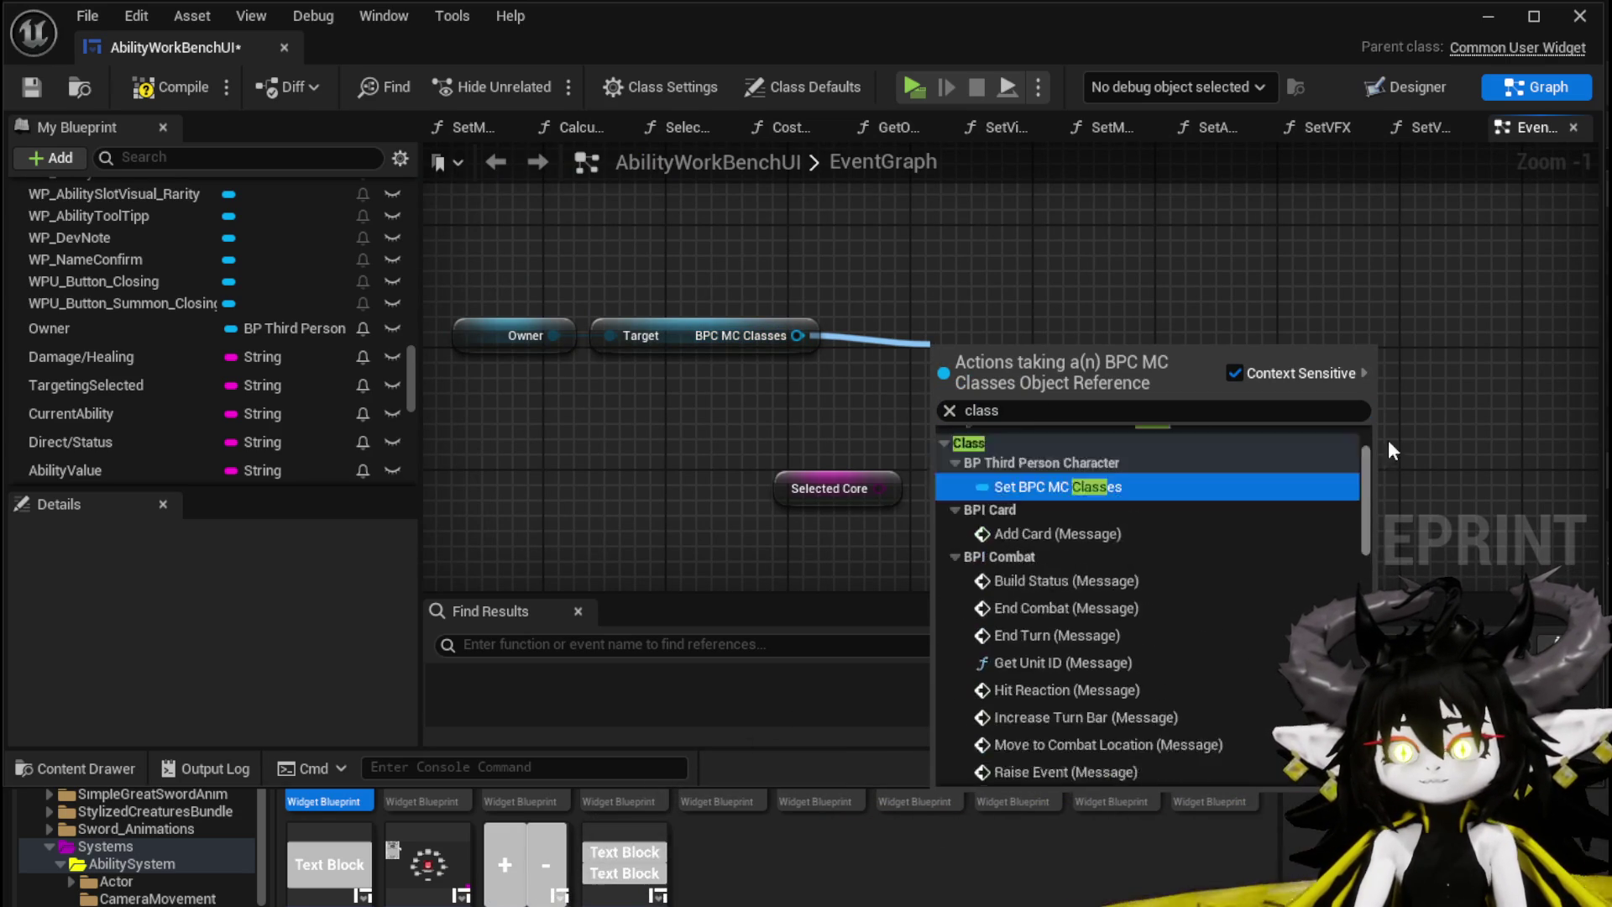
pyautogui.press('BackSpace')
pyautogui.press('BackSpace')
pyautogui.press('BackSpace')
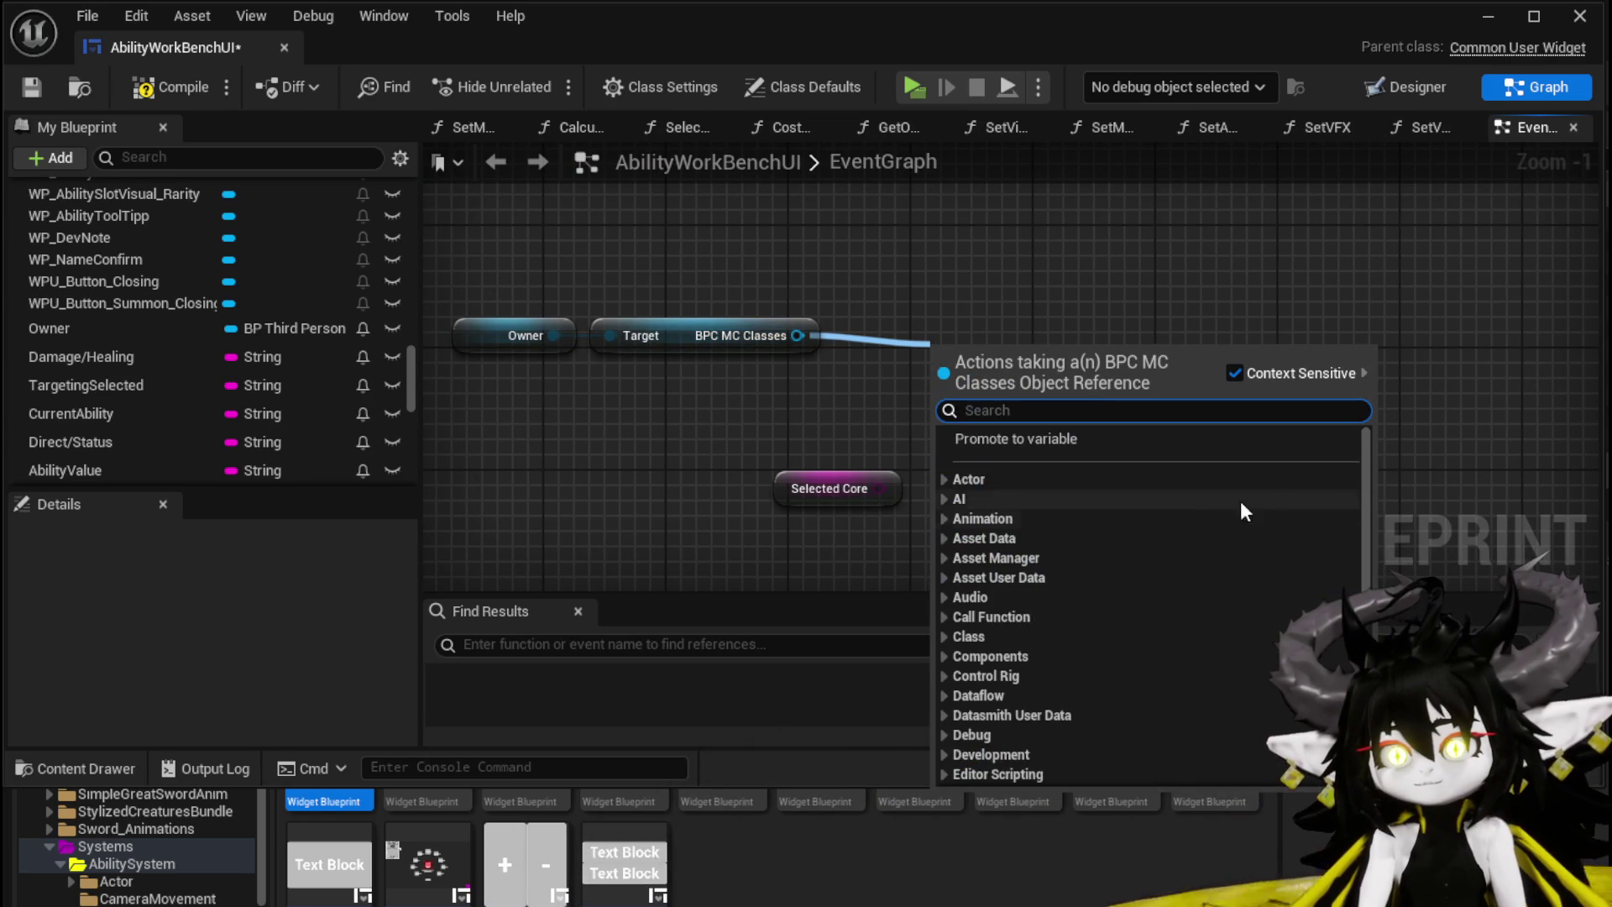
pyautogui.moveTo(1363, 454); pyautogui.dragTo(1364, 676)
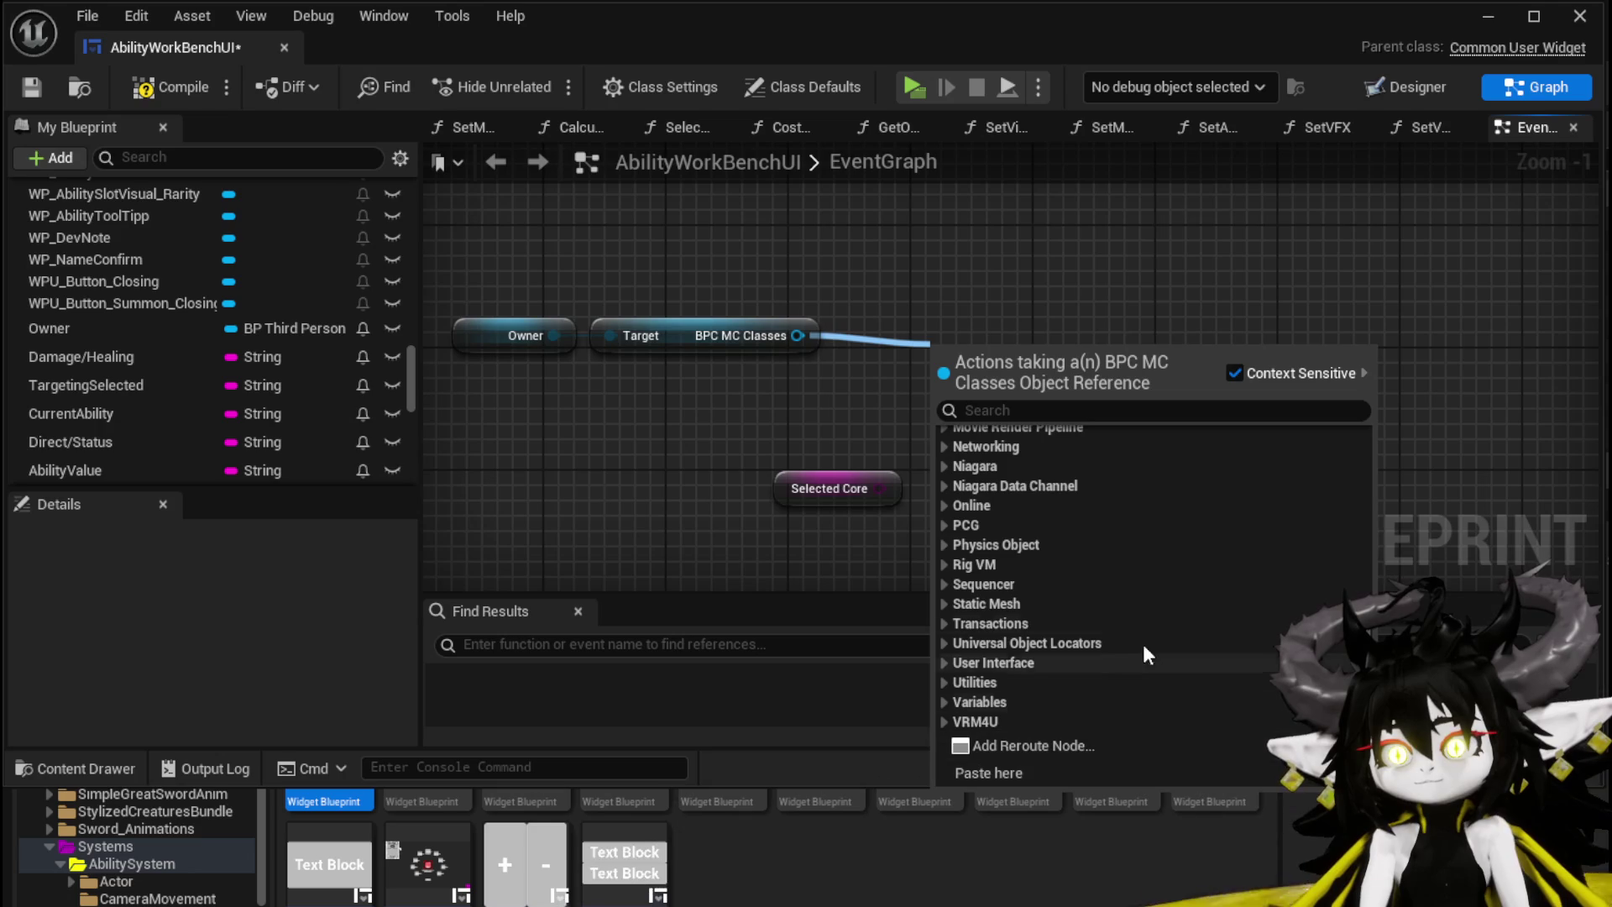
pyautogui.click(1012, 313)
pyautogui.moveTo(798, 335); pyautogui.dragTo(985, 340)
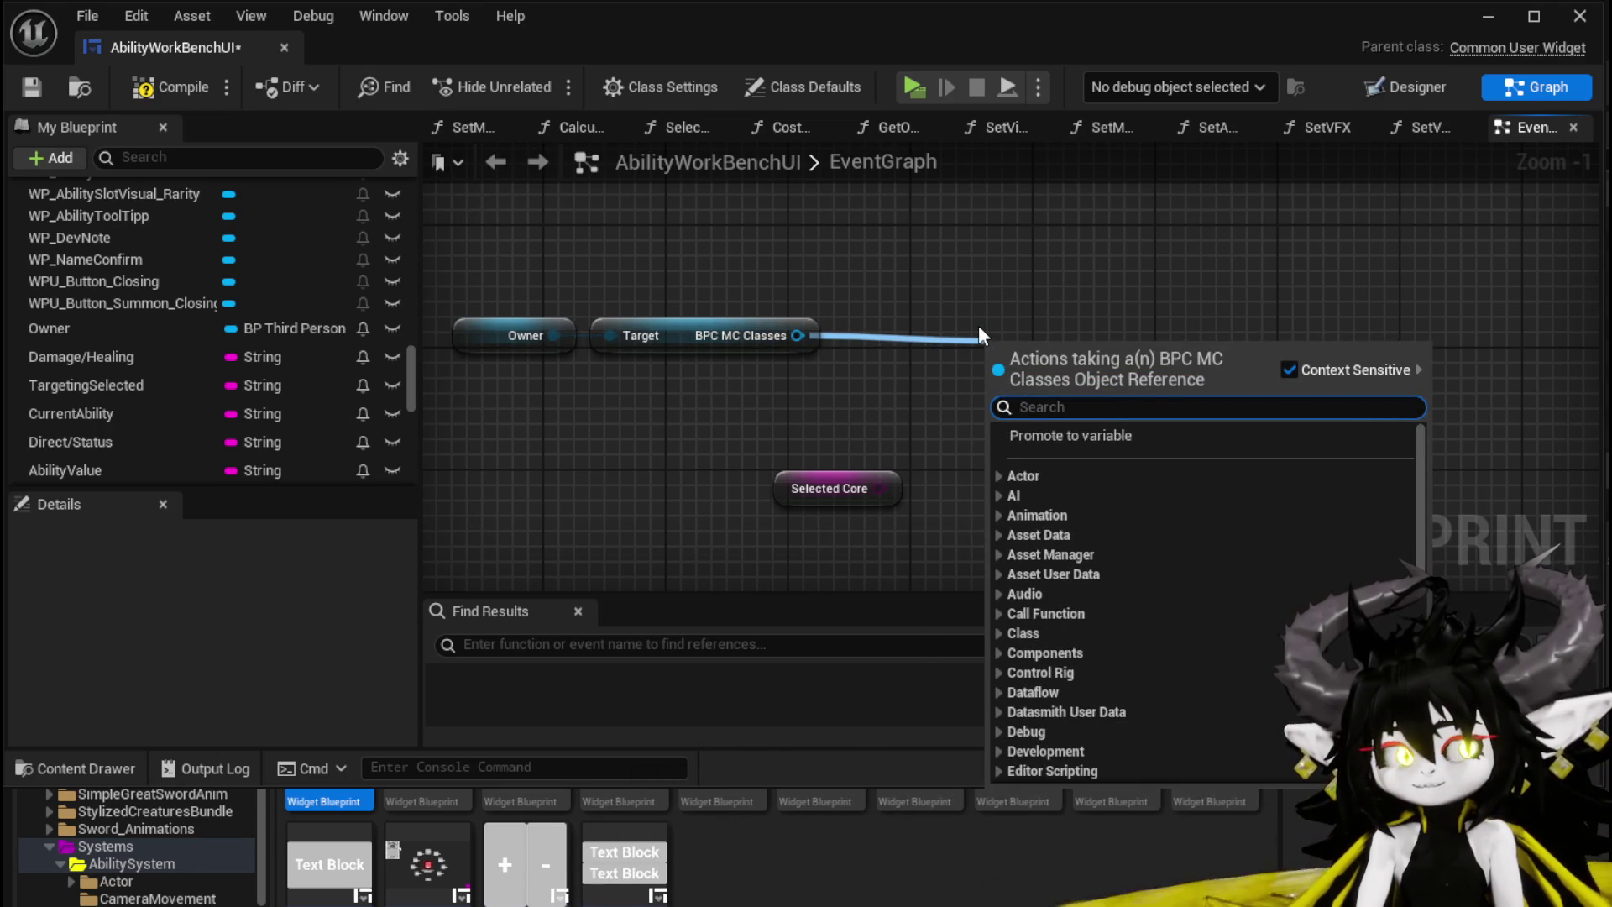
pyautogui.write('Core')
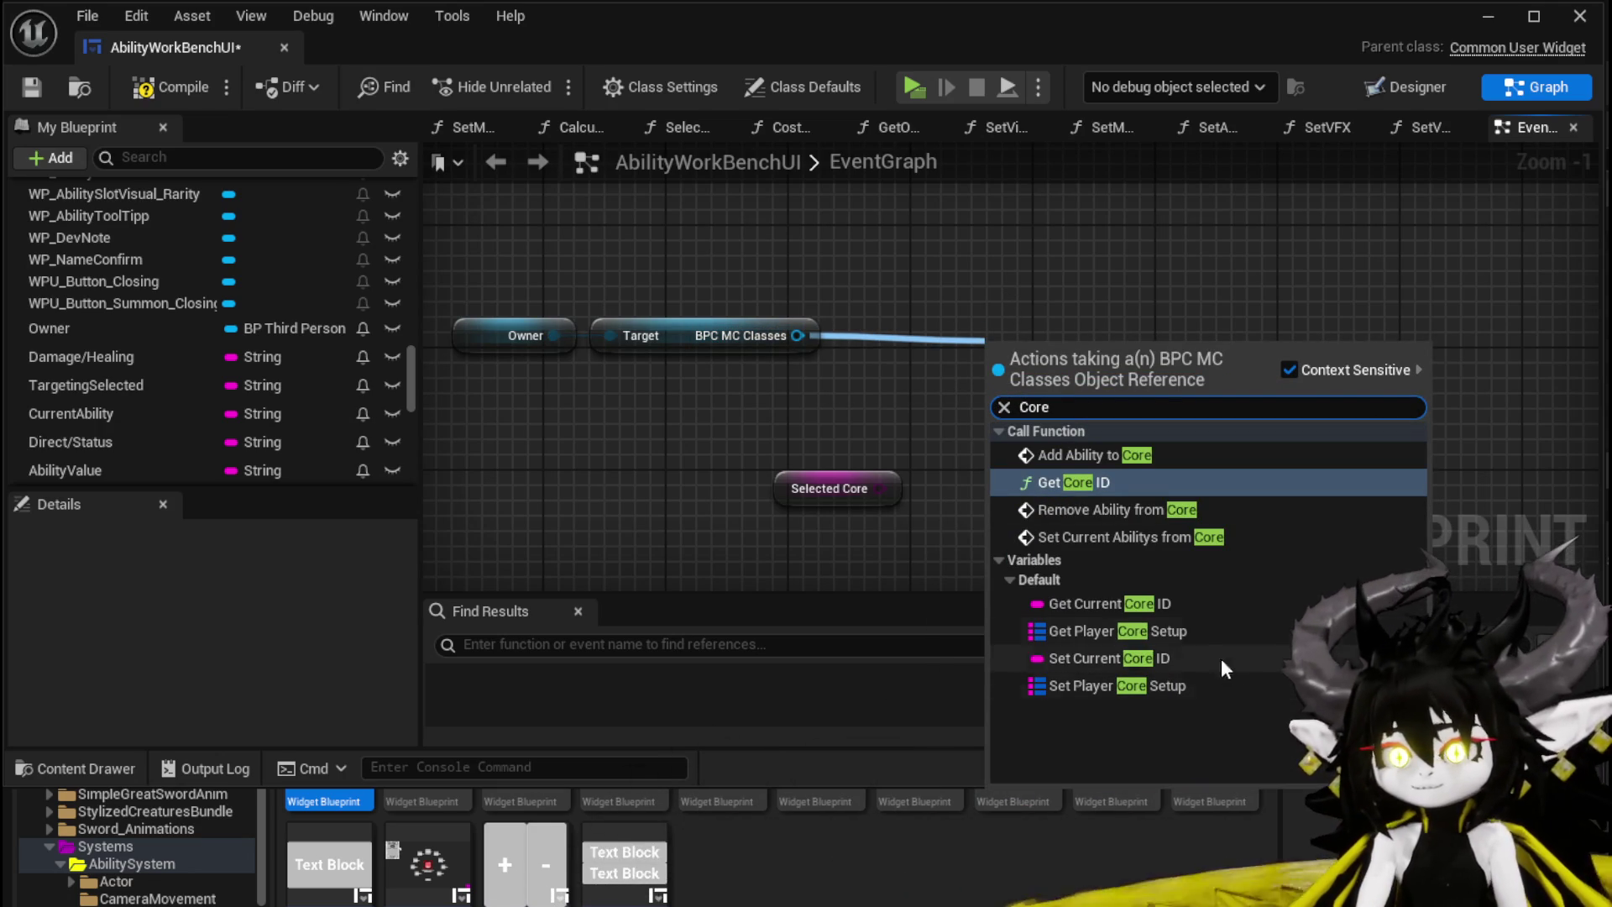
pyautogui.click(1160, 622)
# Step: Add a Find on Player Core Setup keyed by Selected Core
pyautogui.moveTo(816, 487); pyautogui.dragTo(634, 441)
pyautogui.moveTo(1076, 352)
pyautogui.mouseDown()
pyautogui.moveTo(954, 321)
pyautogui.moveTo(953, 335)
pyautogui.moveTo(1171, 401)
pyautogui.mouseUp()
pyautogui.write('Fin')
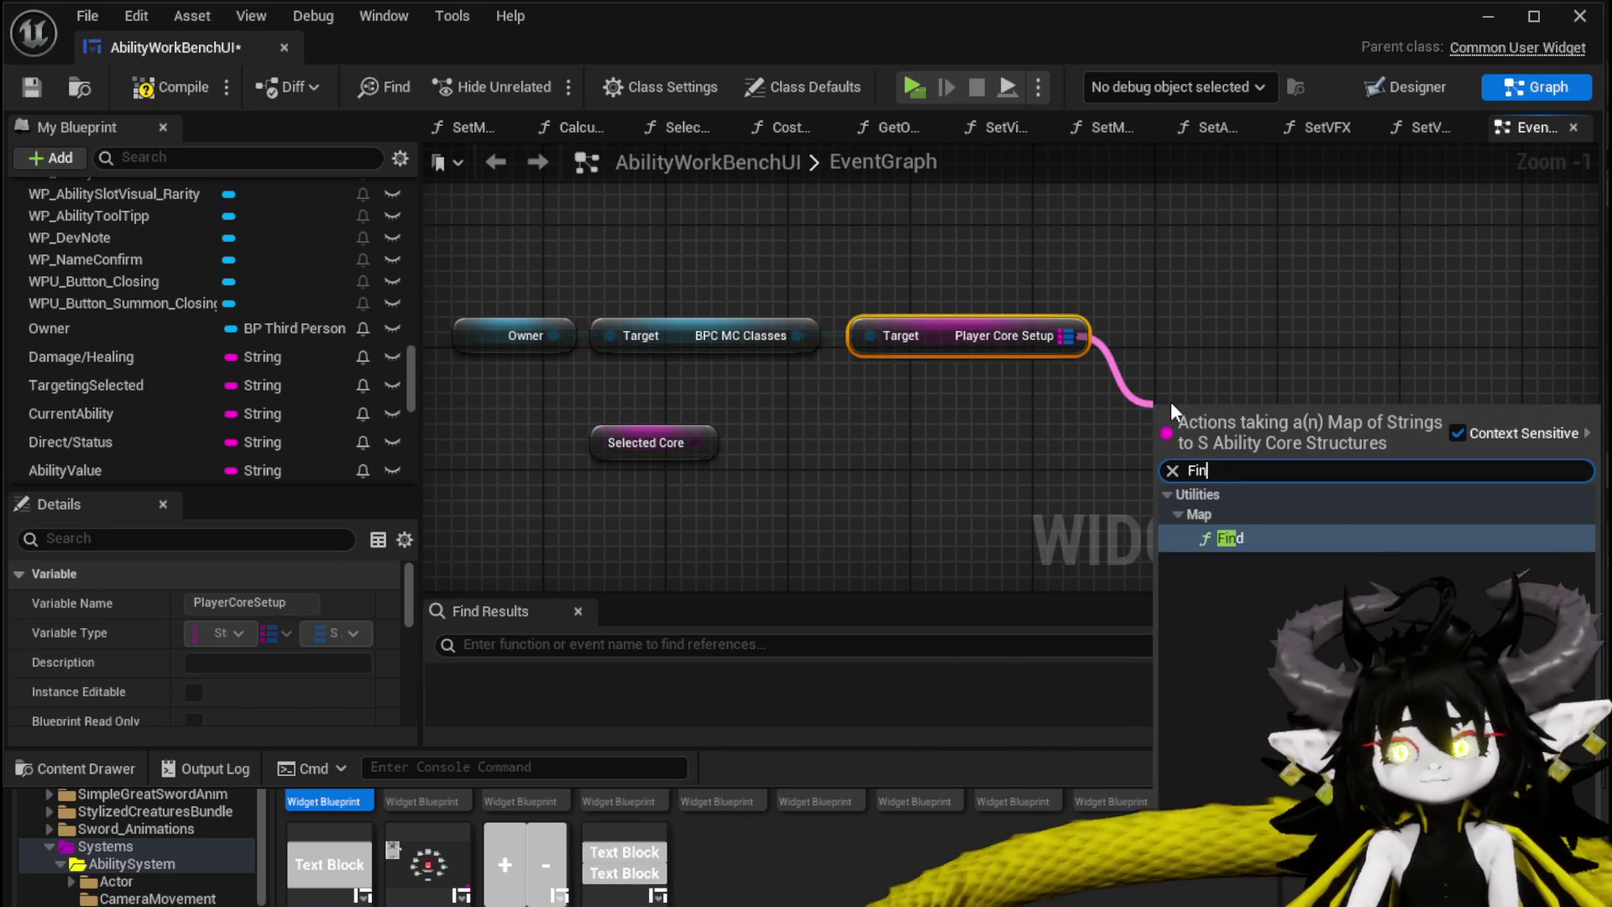
pyautogui.press('Return')
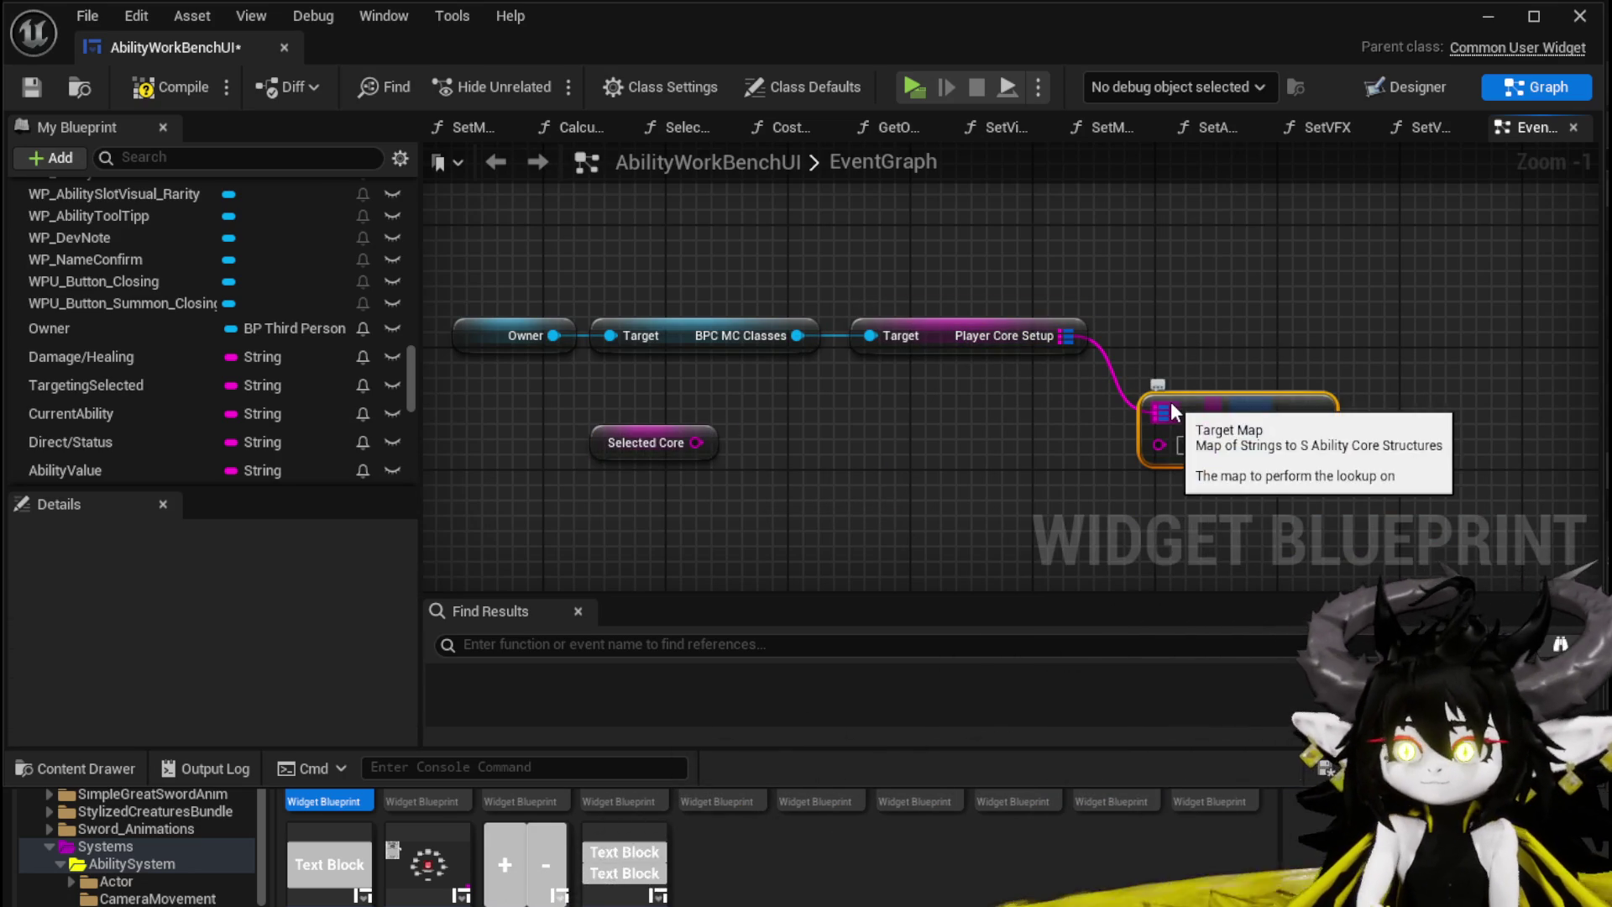
pyautogui.moveTo(696, 442)
pyautogui.mouseDown()
pyautogui.moveTo(1160, 445)
pyautogui.moveTo(951, 420)
pyautogui.moveTo(875, 435)
pyautogui.moveTo(1040, 411)
pyautogui.moveTo(884, 496)
pyautogui.moveTo(845, 487)
pyautogui.moveTo(874, 356)
pyautogui.moveTo(1042, 264)
pyautogui.moveTo(975, 214)
pyautogui.moveTo(867, 203)
pyautogui.moveTo(878, 335)
pyautogui.moveTo(1034, 309)
pyautogui.mouseUp()
# Step: Break the found S Ability Core and add a Find on its Ability Core map
pyautogui.write('Bre')
pyautogui.press('Return')
pyautogui.write('find')
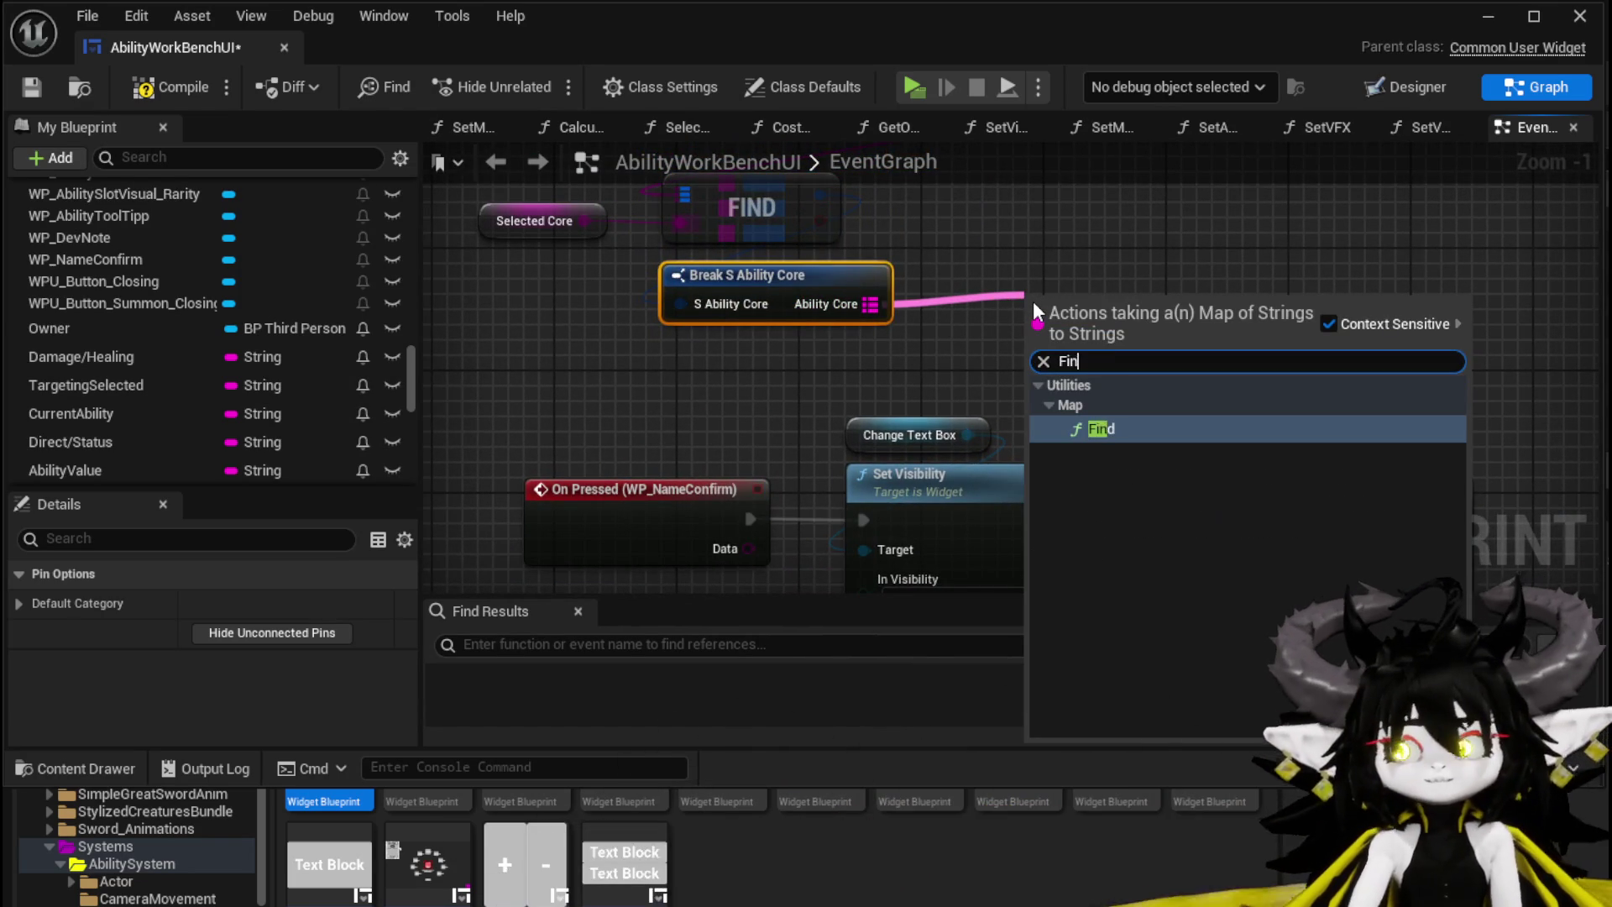
pyautogui.press('Return')
# Step: Paste a copy of Current ID and wire it as the second Find's key
pyautogui.moveTo(844, 382)
pyautogui.mouseDown()
pyautogui.moveTo(892, 166)
pyautogui.moveTo(816, 233)
pyautogui.moveTo(806, 210)
pyautogui.mouseUp()
pyautogui.moveTo(966, 463)
pyautogui.mouseDown()
pyautogui.moveTo(1031, 166)
pyautogui.moveTo(1109, 123)
pyautogui.mouseUp()
pyautogui.click(608, 493)
pyautogui.moveTo(638, 202); pyautogui.dragTo(693, 477)
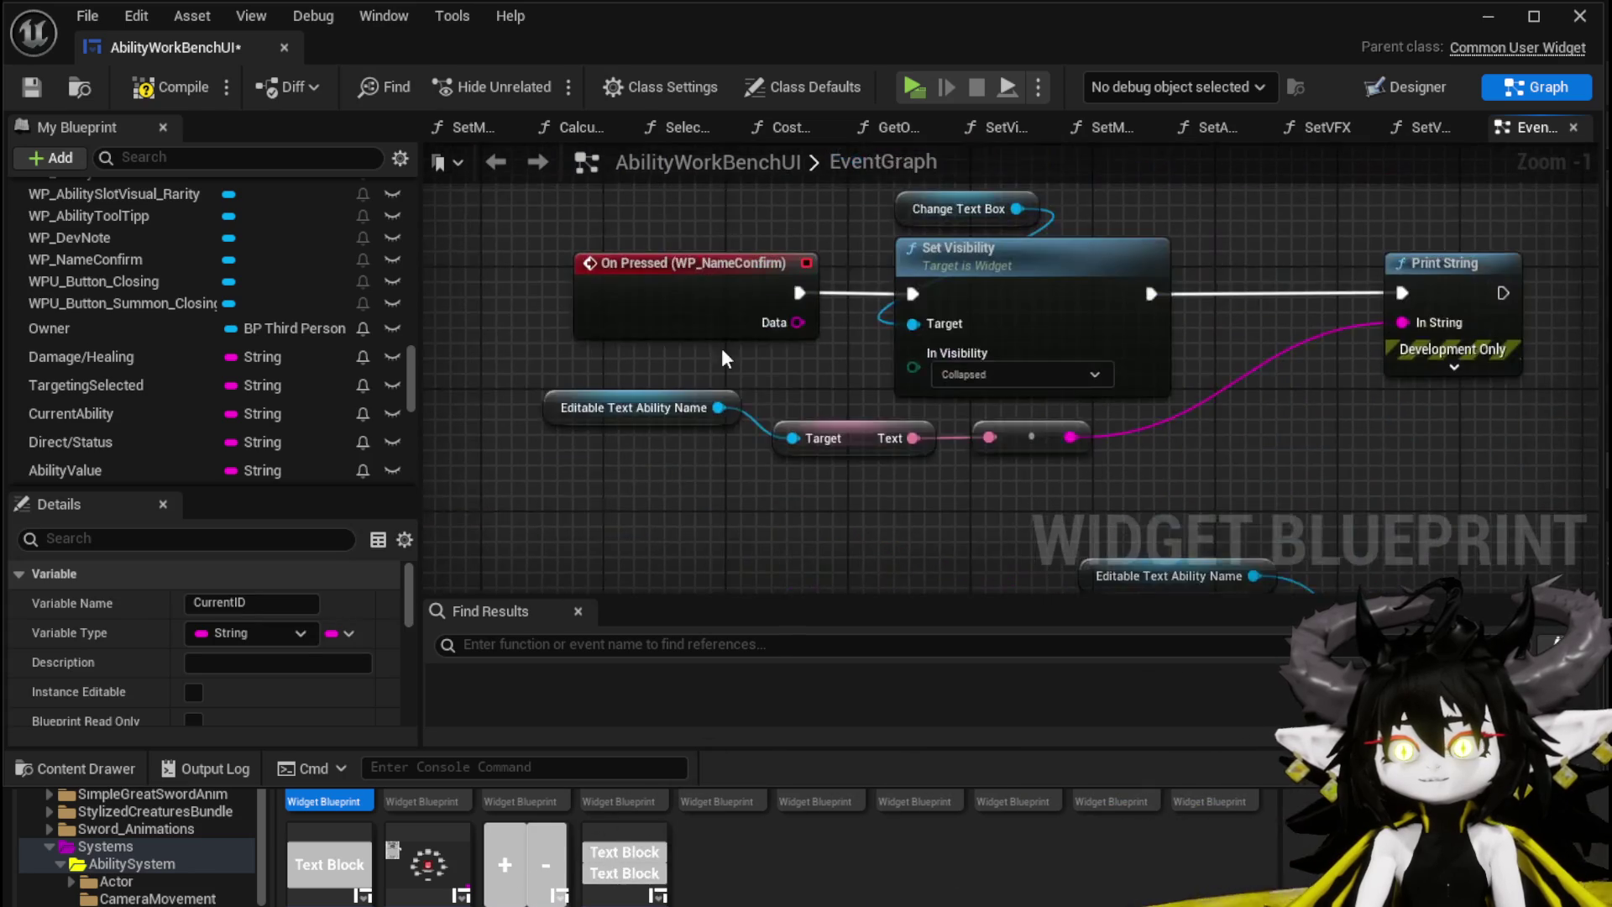
pyautogui.moveTo(939, 248); pyautogui.dragTo(789, 353)
pyautogui.moveTo(804, 289); pyautogui.dragTo(738, 359)
pyautogui.hotkey('ctrl', 'v')
pyautogui.moveTo(899, 317)
pyautogui.mouseDown()
pyautogui.moveTo(947, 292)
pyautogui.moveTo(932, 385)
pyautogui.mouseUp()
pyautogui.click(1014, 346)
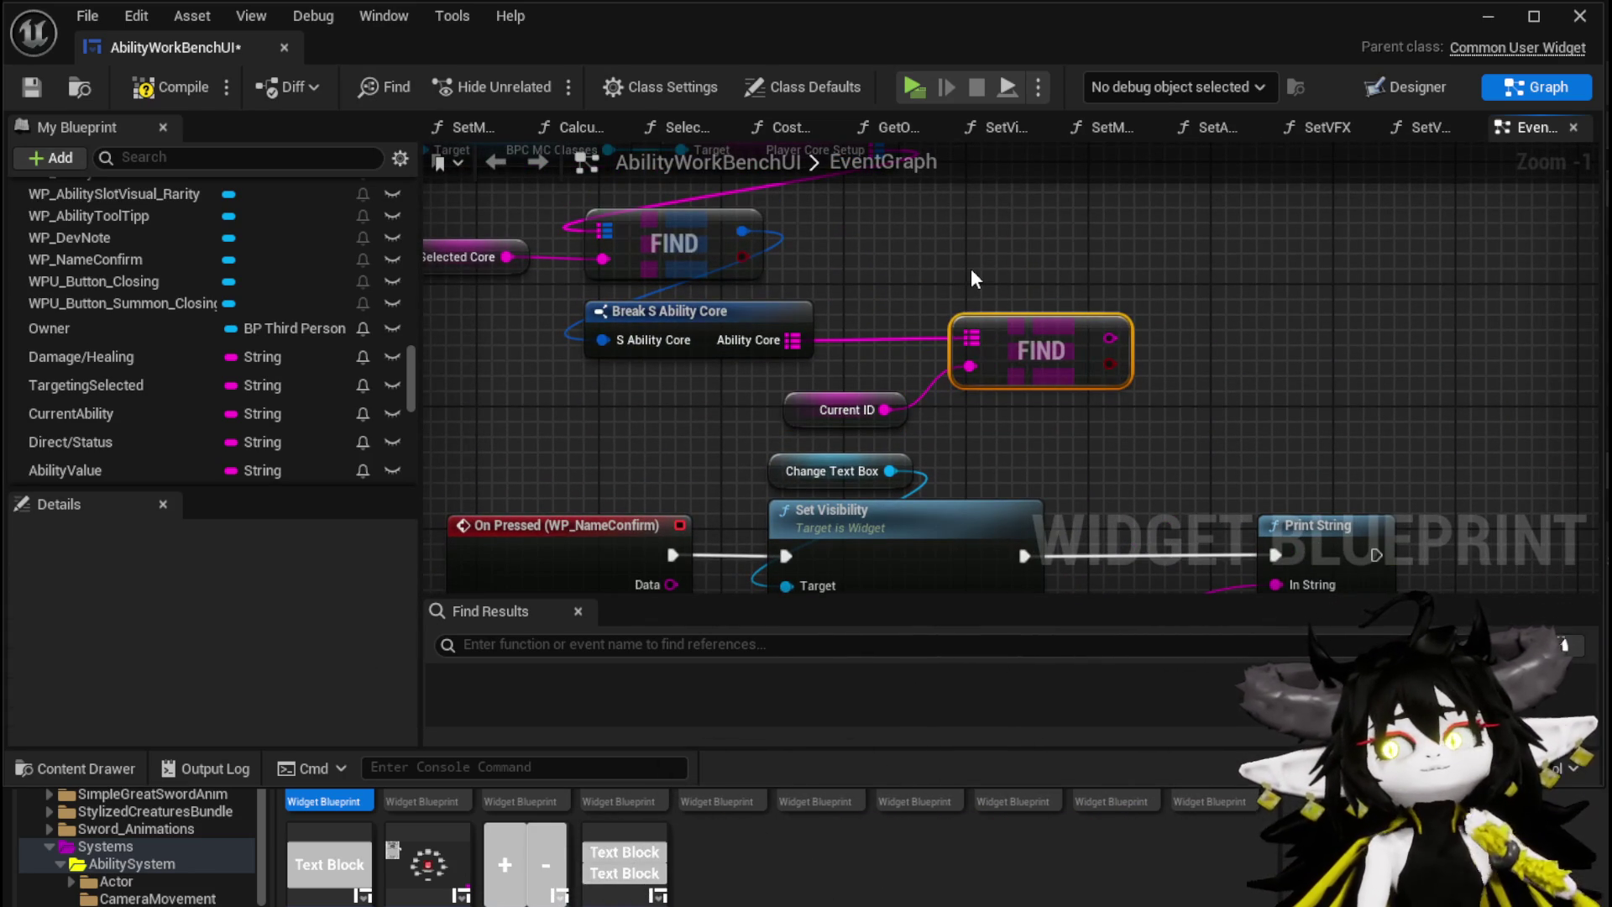
pyautogui.moveTo(971, 271); pyautogui.dragTo(1182, 316)
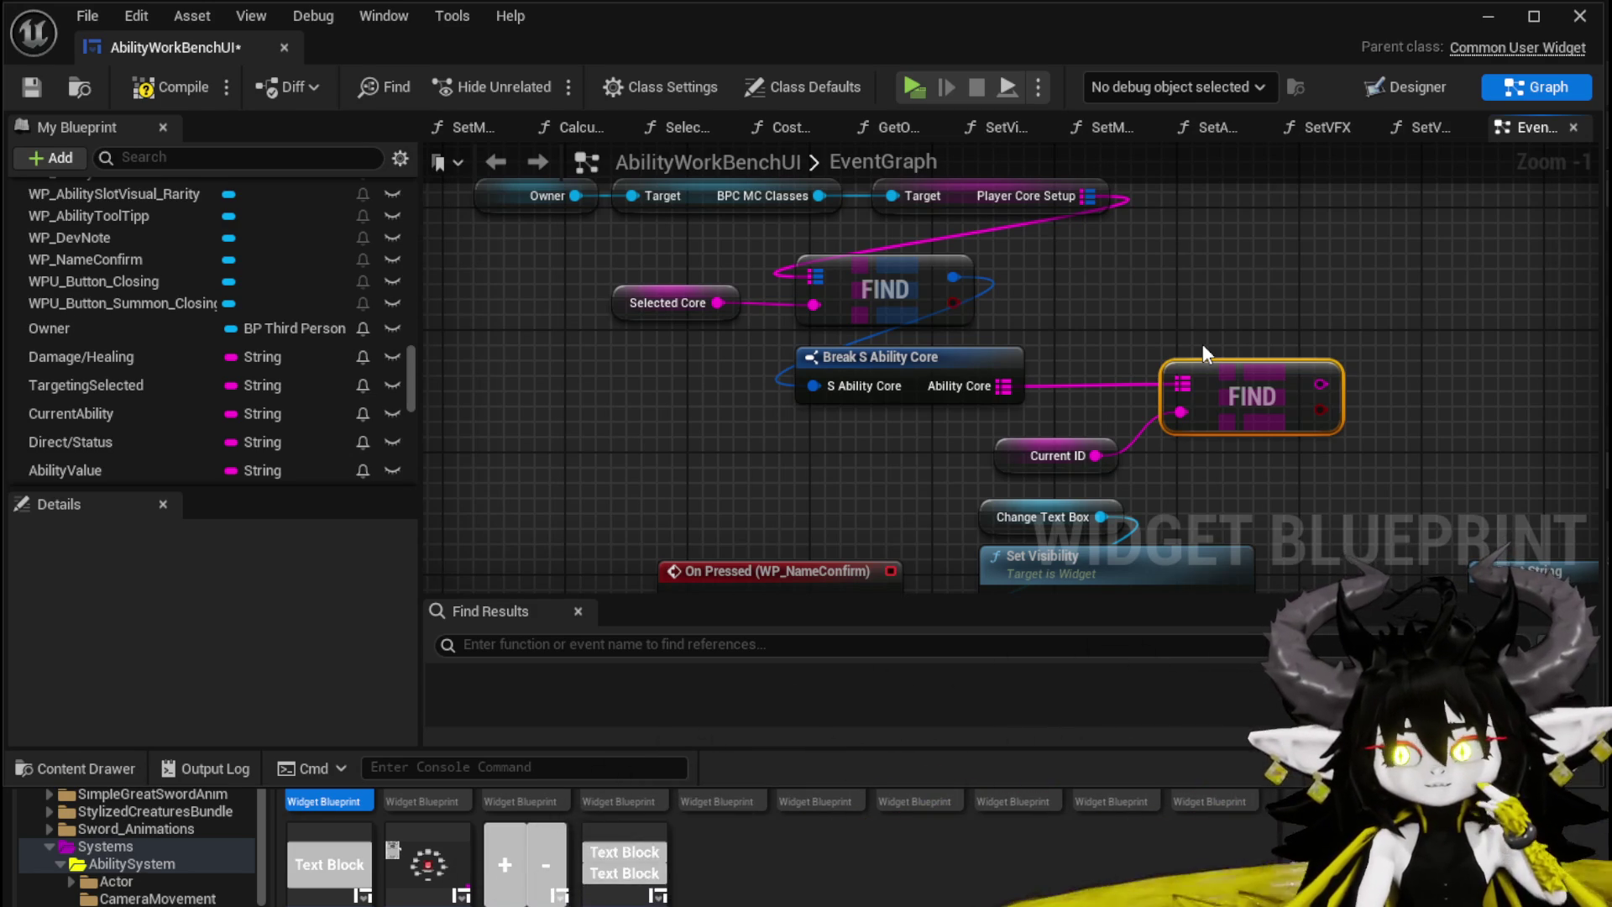
# Step: Move the Current ID node closer to the second FIND node
pyautogui.rightClick(1203, 344)
pyautogui.click(1056, 410)
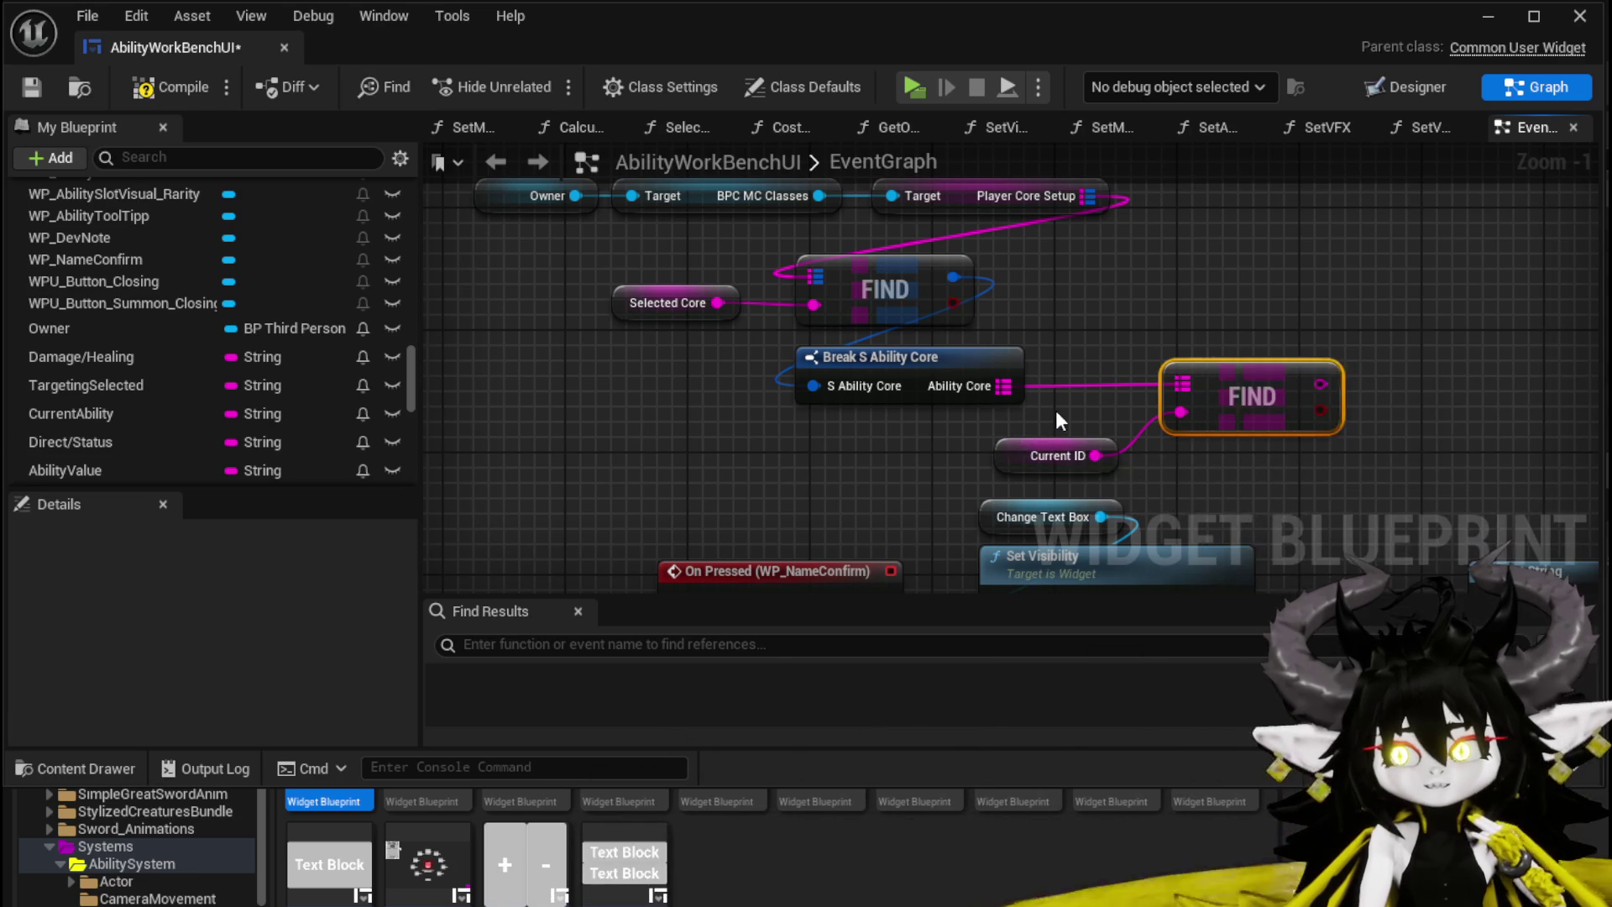
pyautogui.moveTo(1029, 448); pyautogui.dragTo(950, 435)
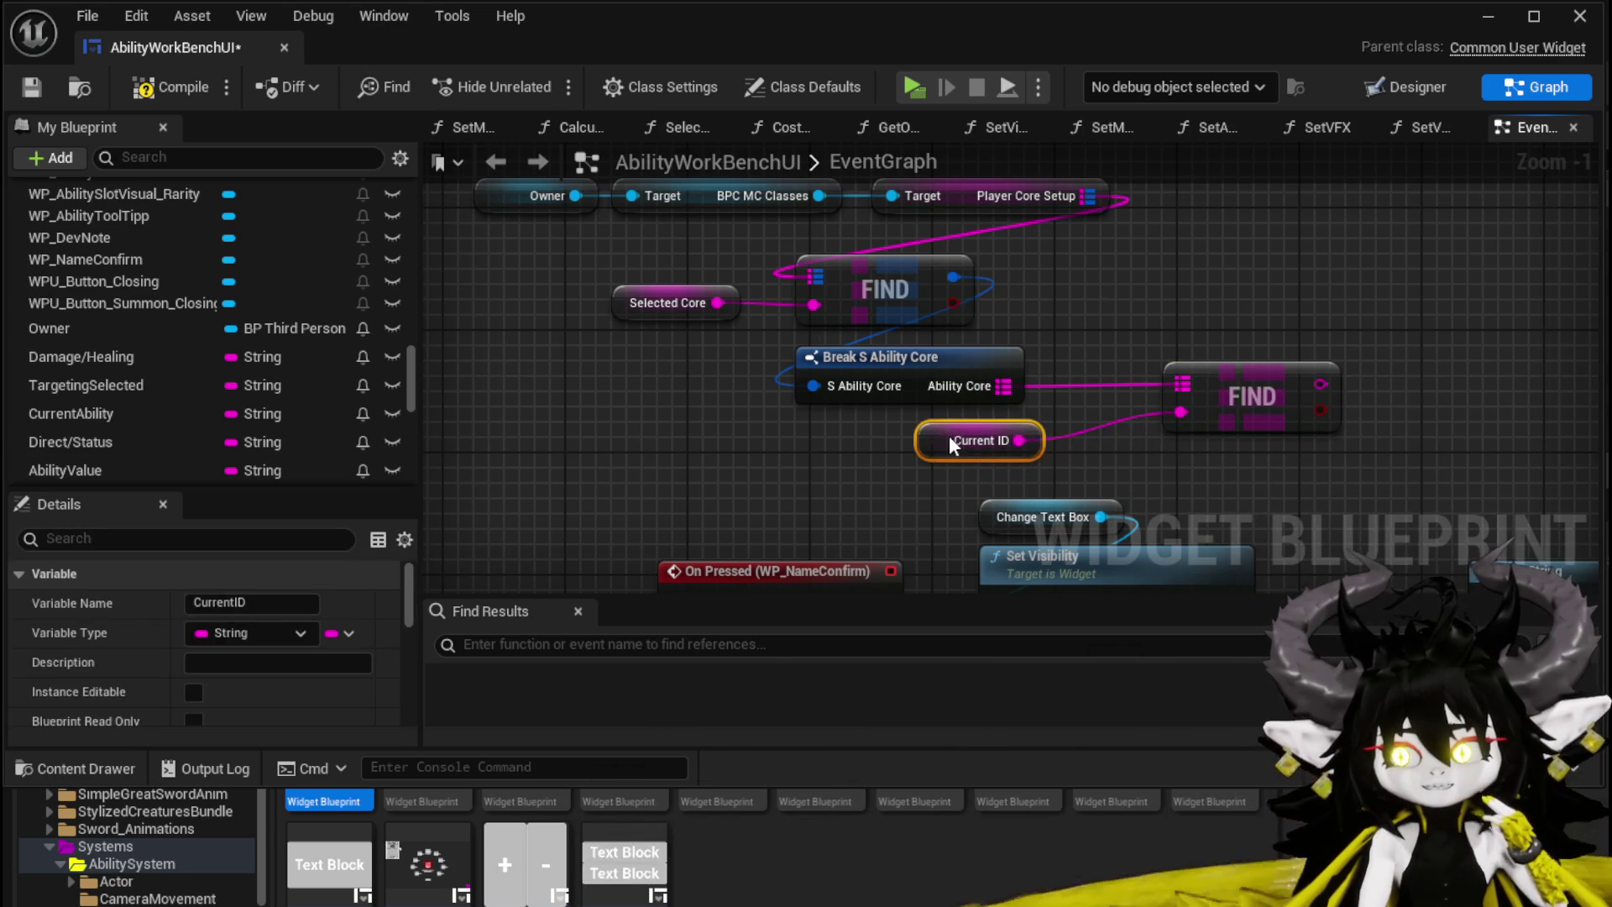
pyautogui.click(1088, 338)
pyautogui.moveTo(1123, 320); pyautogui.dragTo(1124, 373)
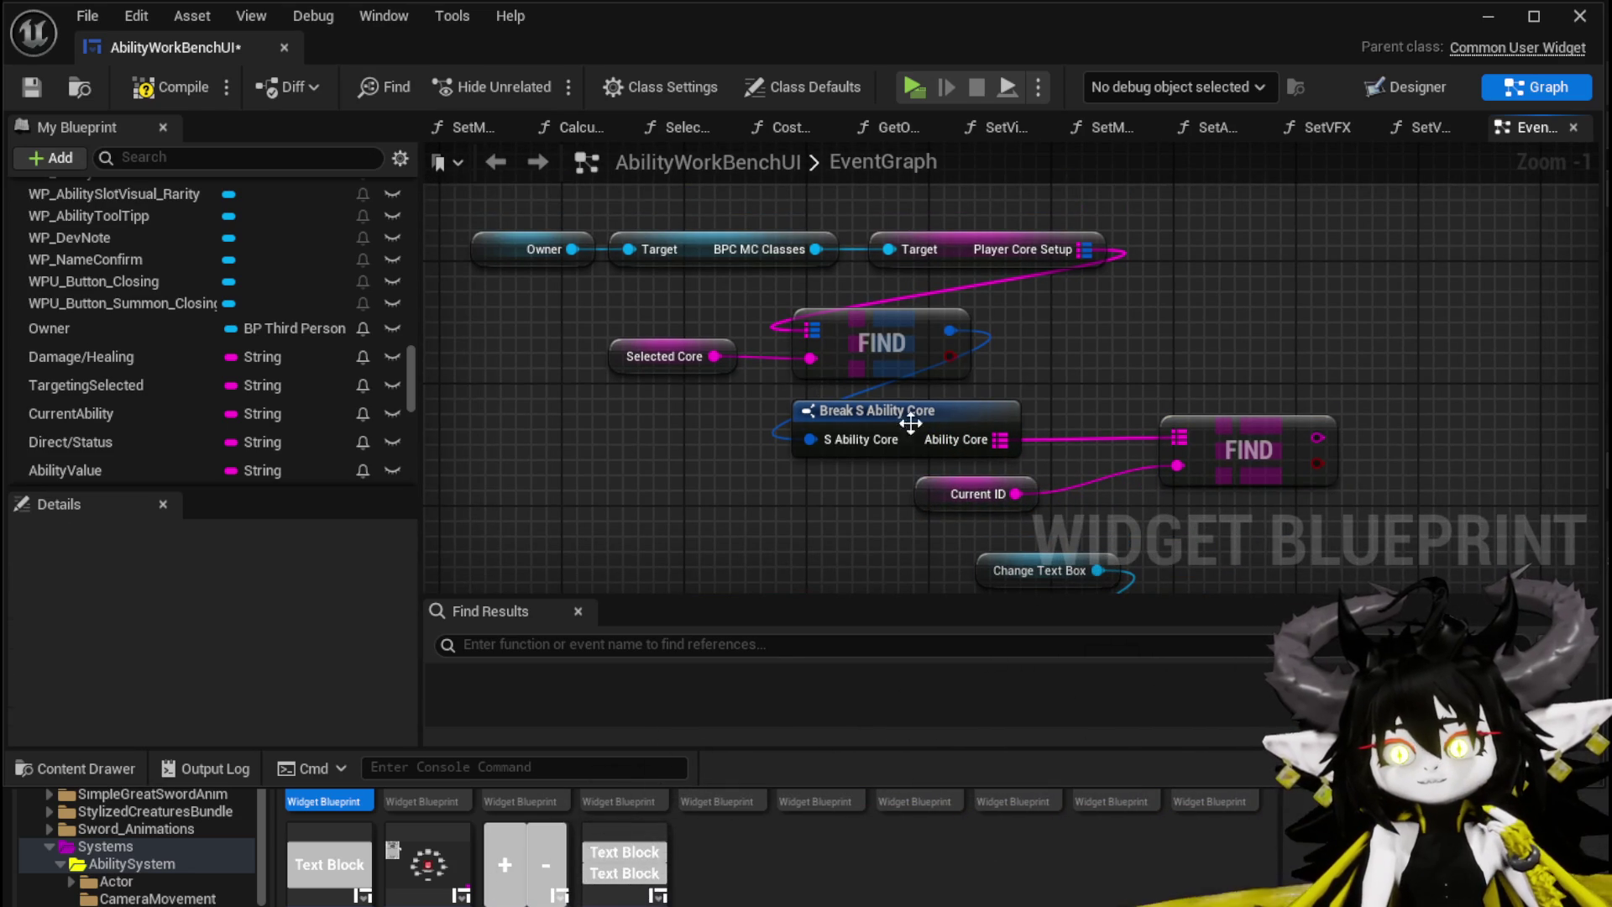
# Step: Reposition the Player Core Setup node and compile the widget blueprint
pyautogui.click(942, 227)
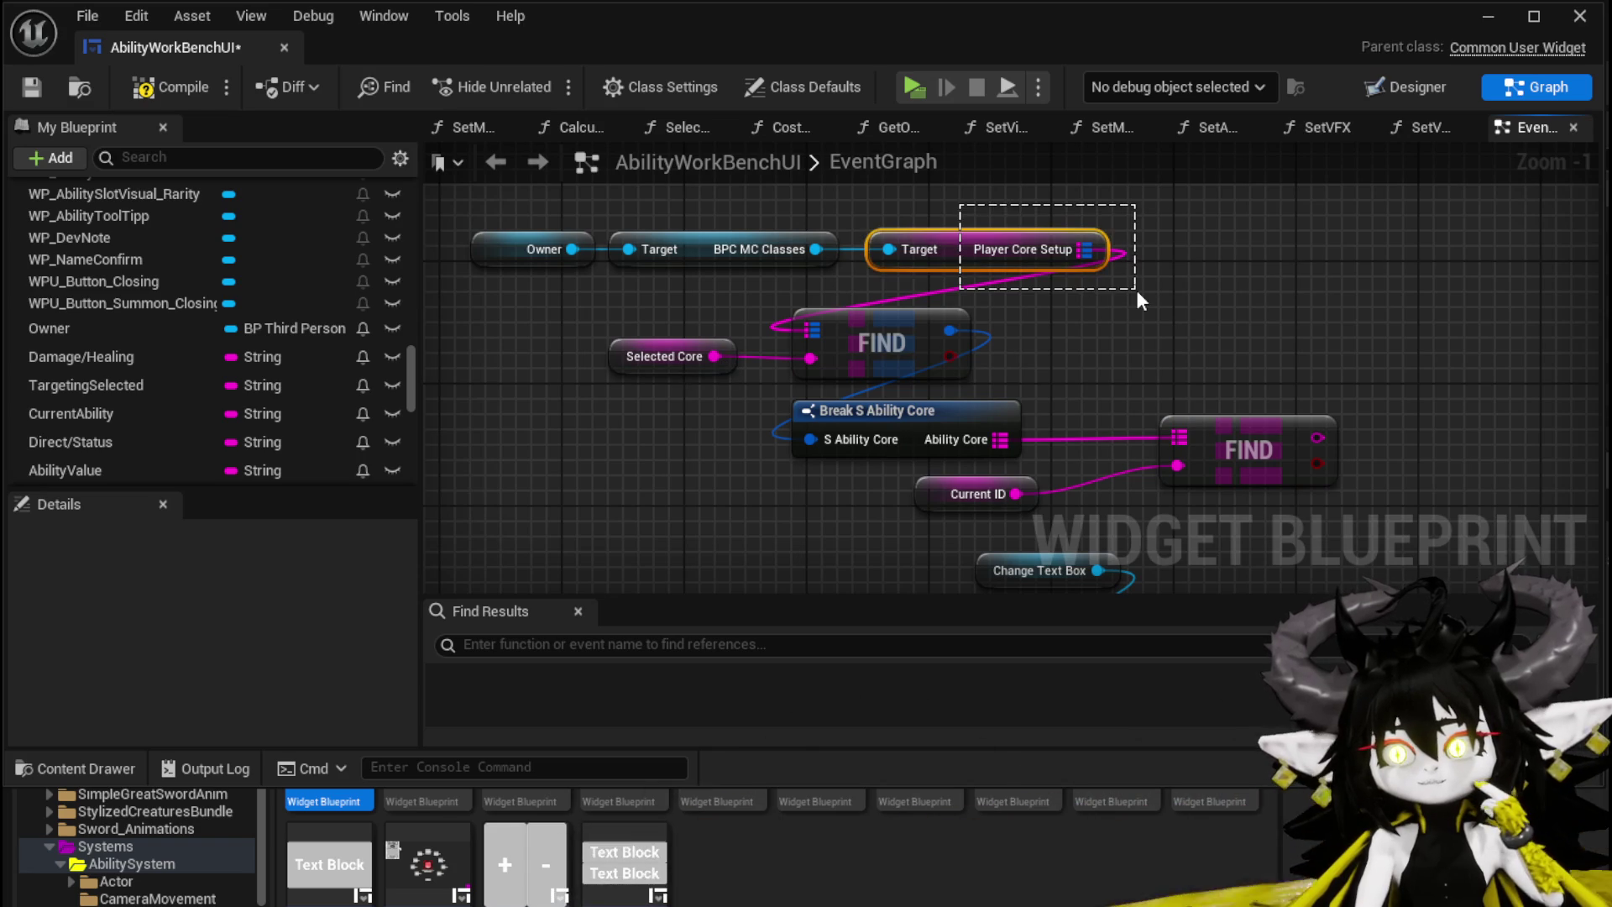
pyautogui.click(859, 200)
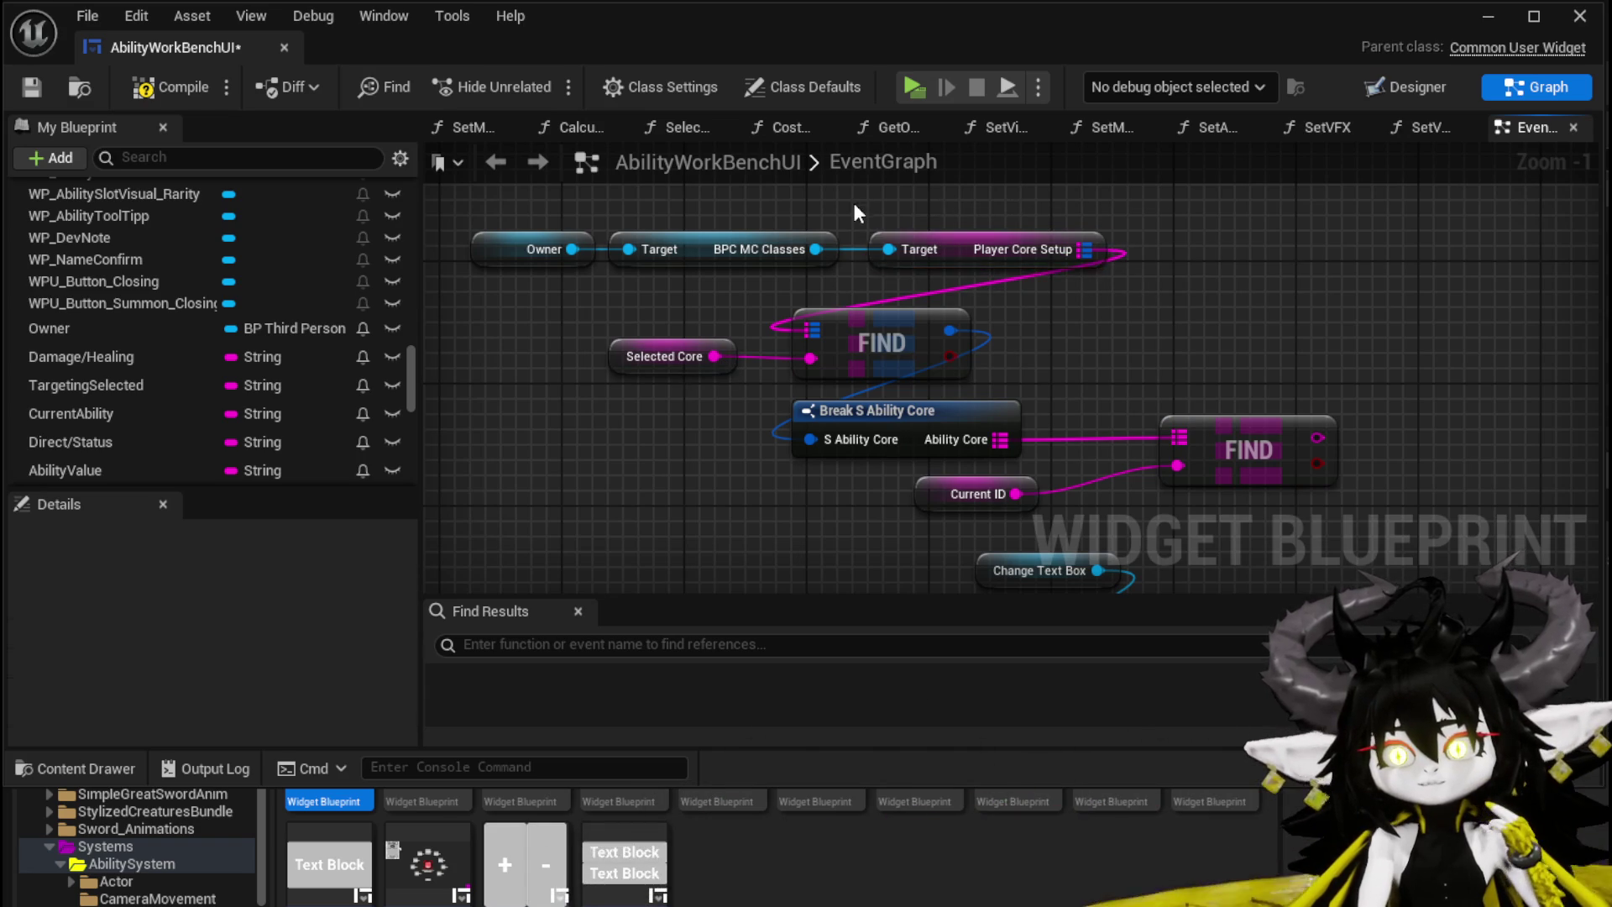
pyautogui.moveTo(1127, 271); pyautogui.dragTo(1136, 284)
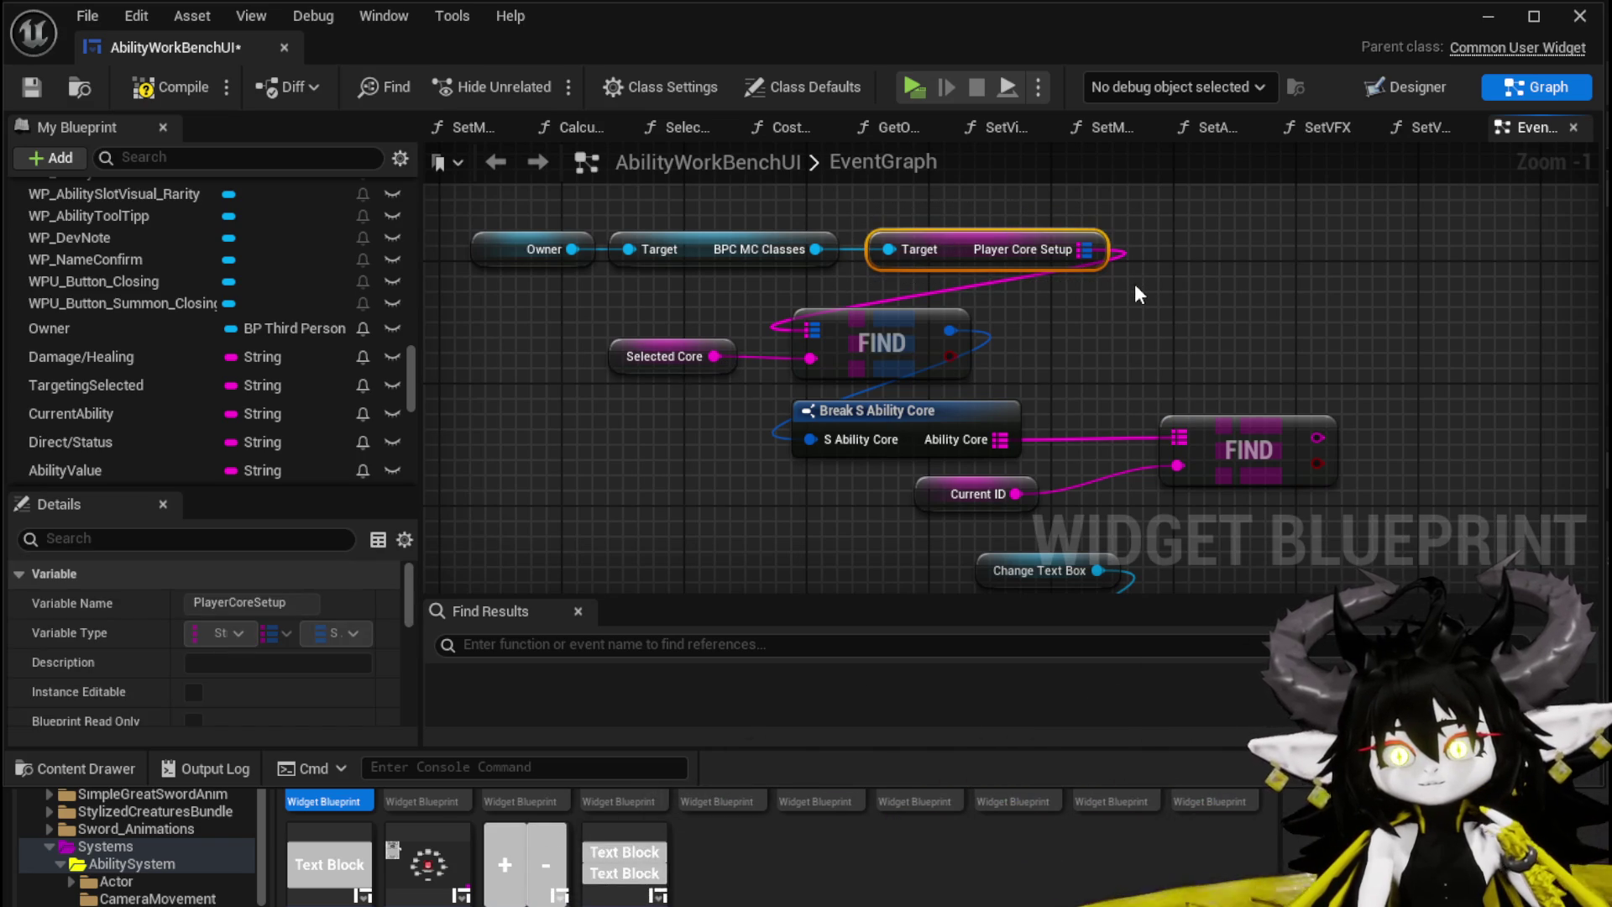
pyautogui.click(1135, 285)
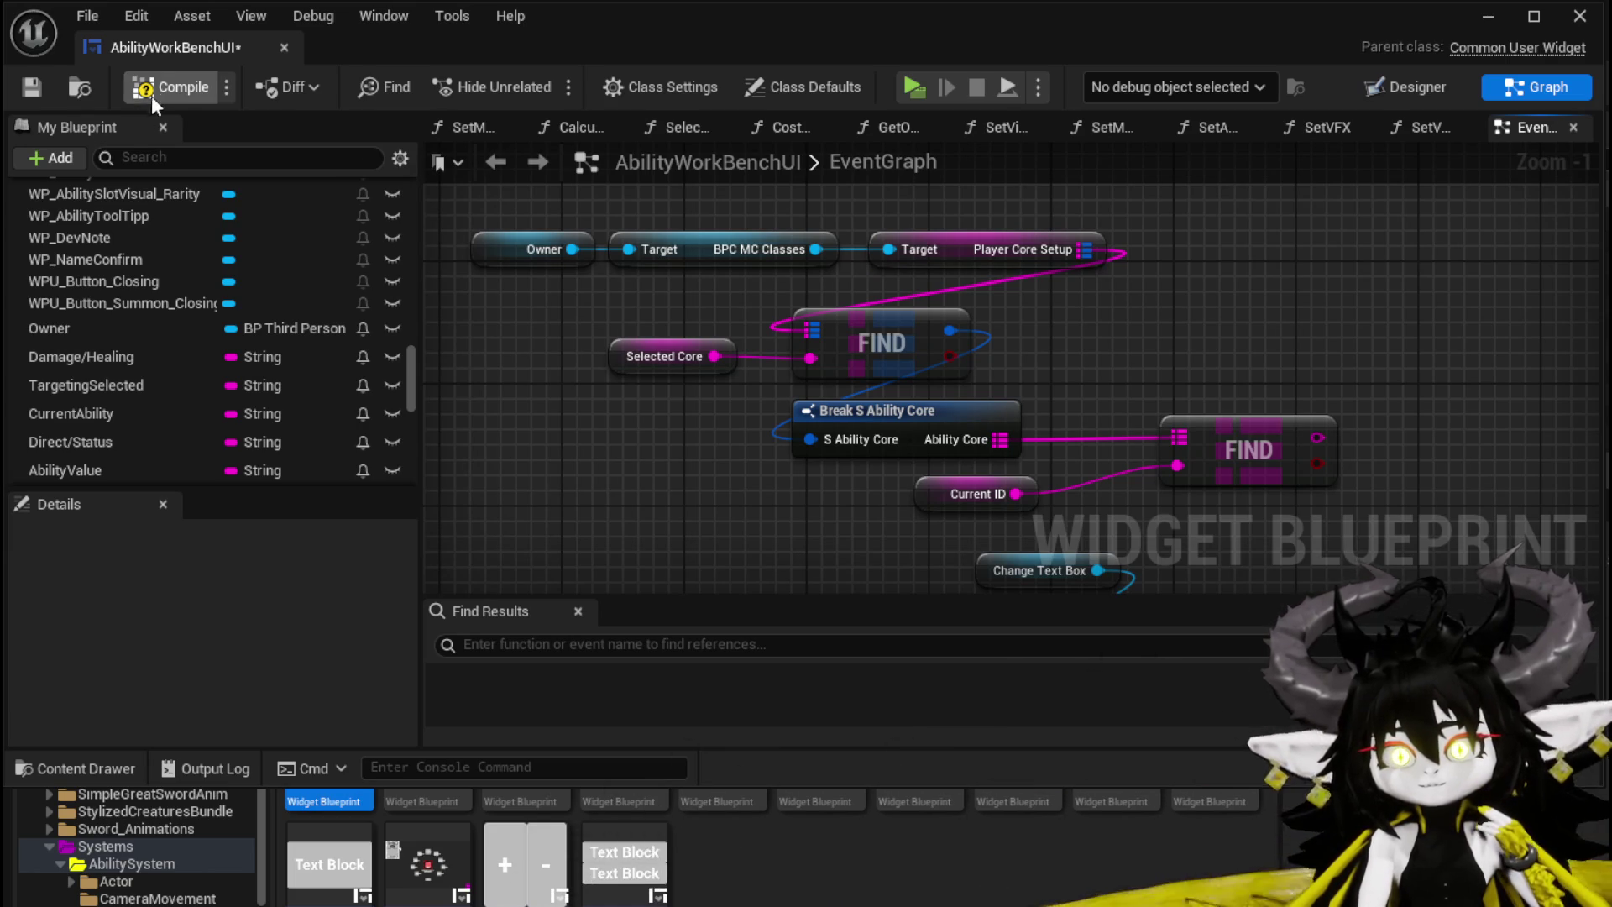
pyautogui.click(40, 88)
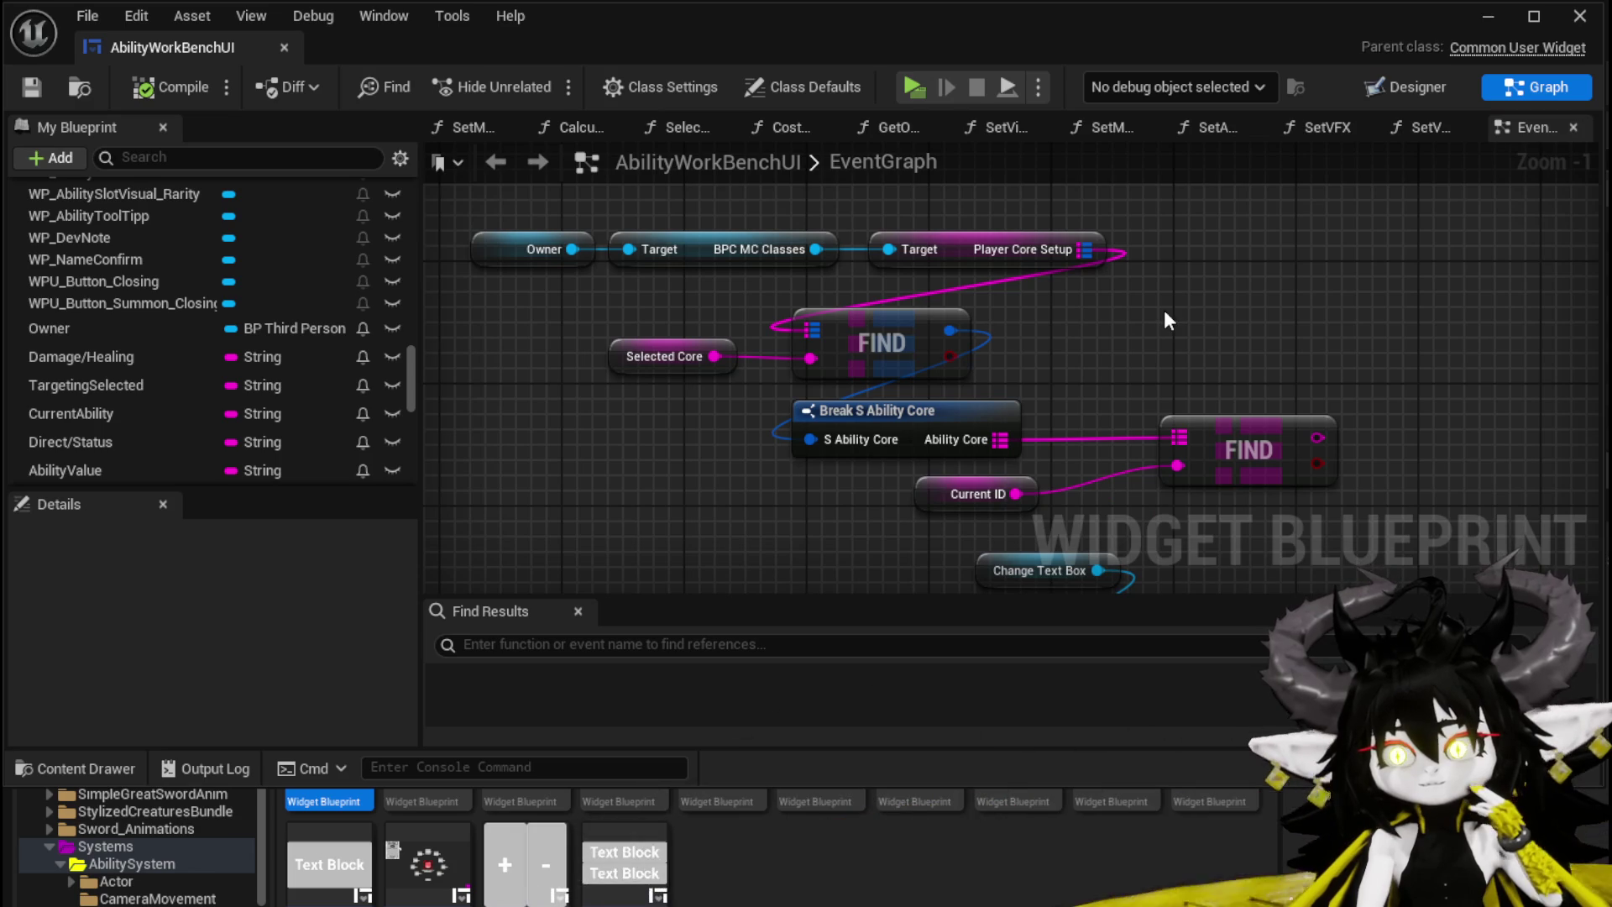
pyautogui.moveTo(1186, 347); pyautogui.dragTo(1169, 269)
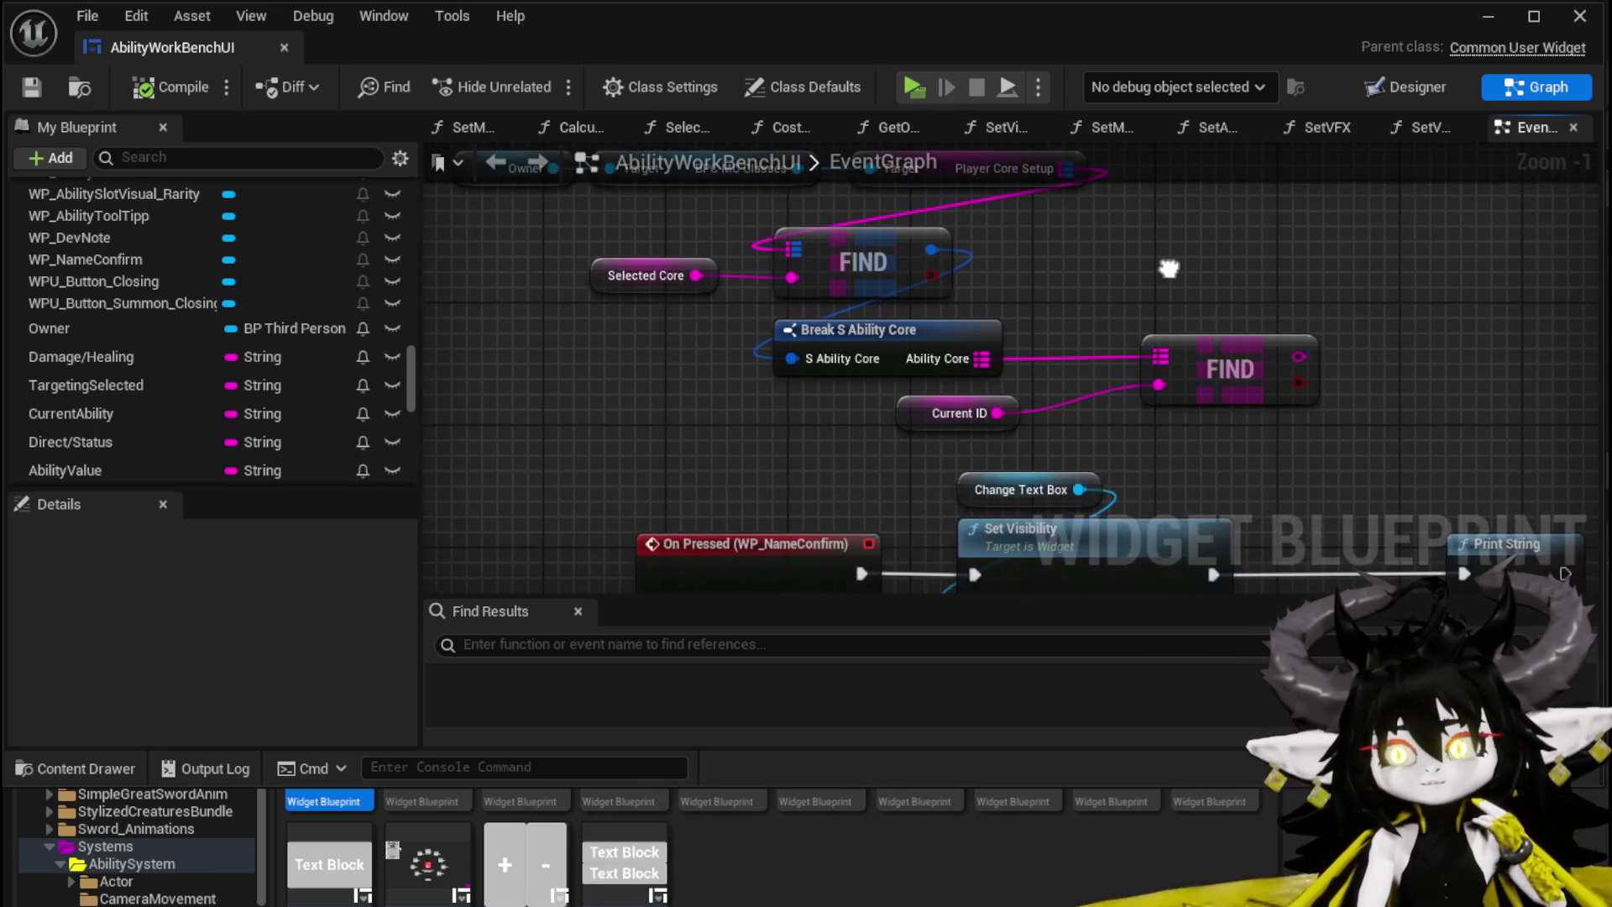
# Step: Insert an Append node whose result feeds Print String's In String
pyautogui.moveTo(887, 437)
pyautogui.mouseDown()
pyautogui.moveTo(1026, 383)
pyautogui.moveTo(863, 388)
pyautogui.mouseUp()
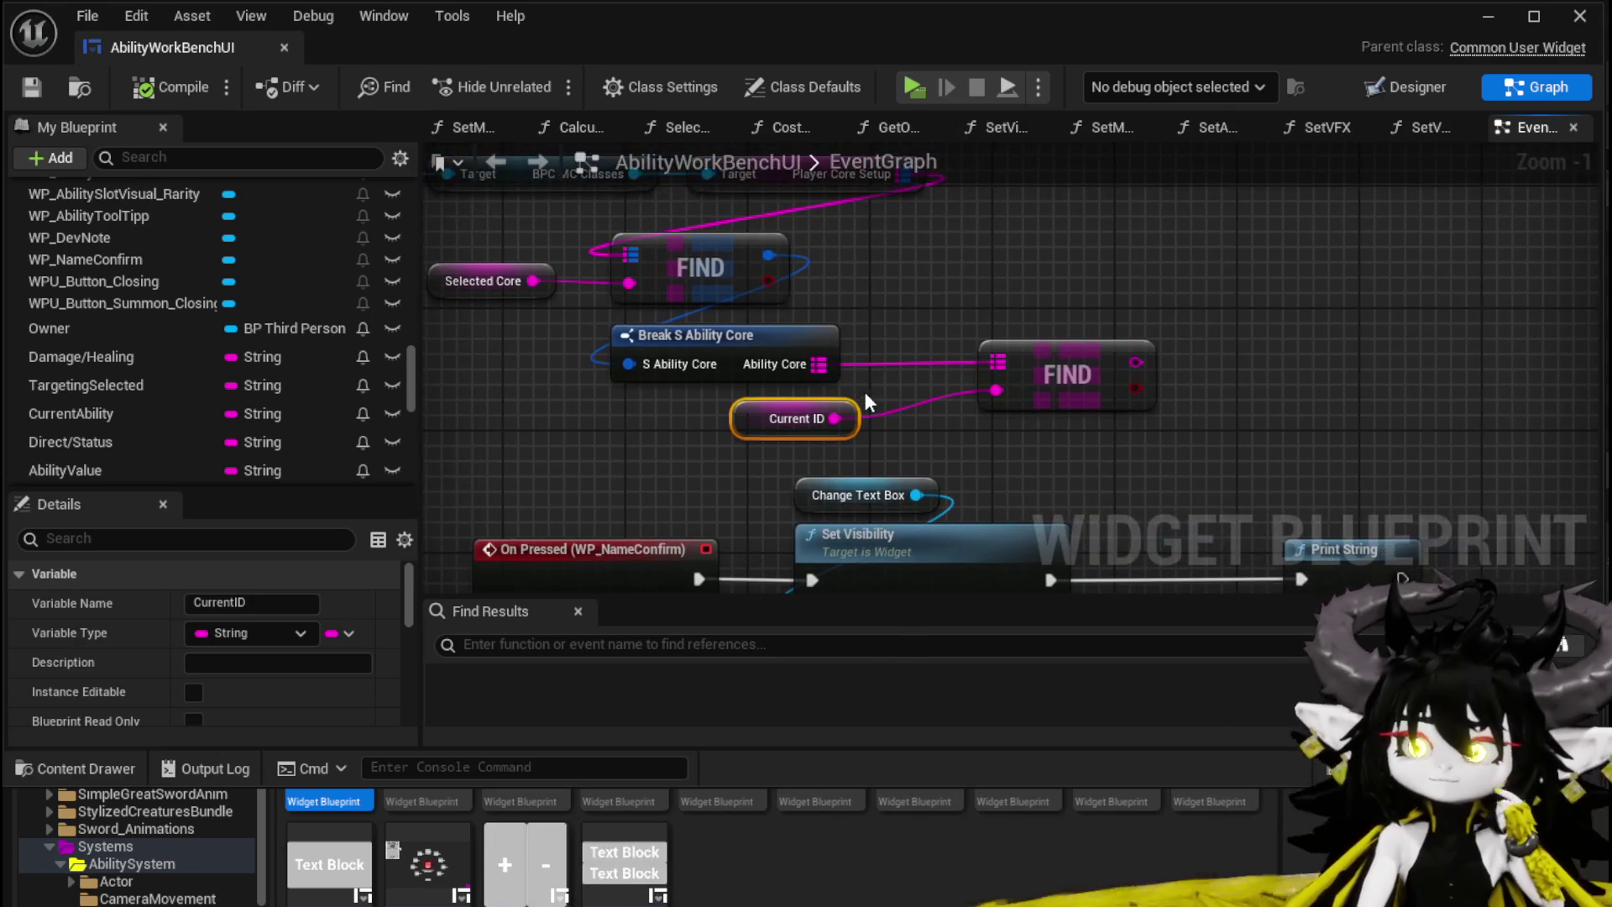
pyautogui.moveTo(1246, 374); pyautogui.dragTo(1064, 257)
pyautogui.moveTo(951, 244)
pyautogui.mouseDown()
pyautogui.moveTo(1109, 495)
pyautogui.moveTo(1089, 401)
pyautogui.mouseUp()
pyautogui.moveTo(1142, 467)
pyautogui.mouseDown()
pyautogui.moveTo(1033, 274)
pyautogui.moveTo(1176, 270)
pyautogui.mouseUp()
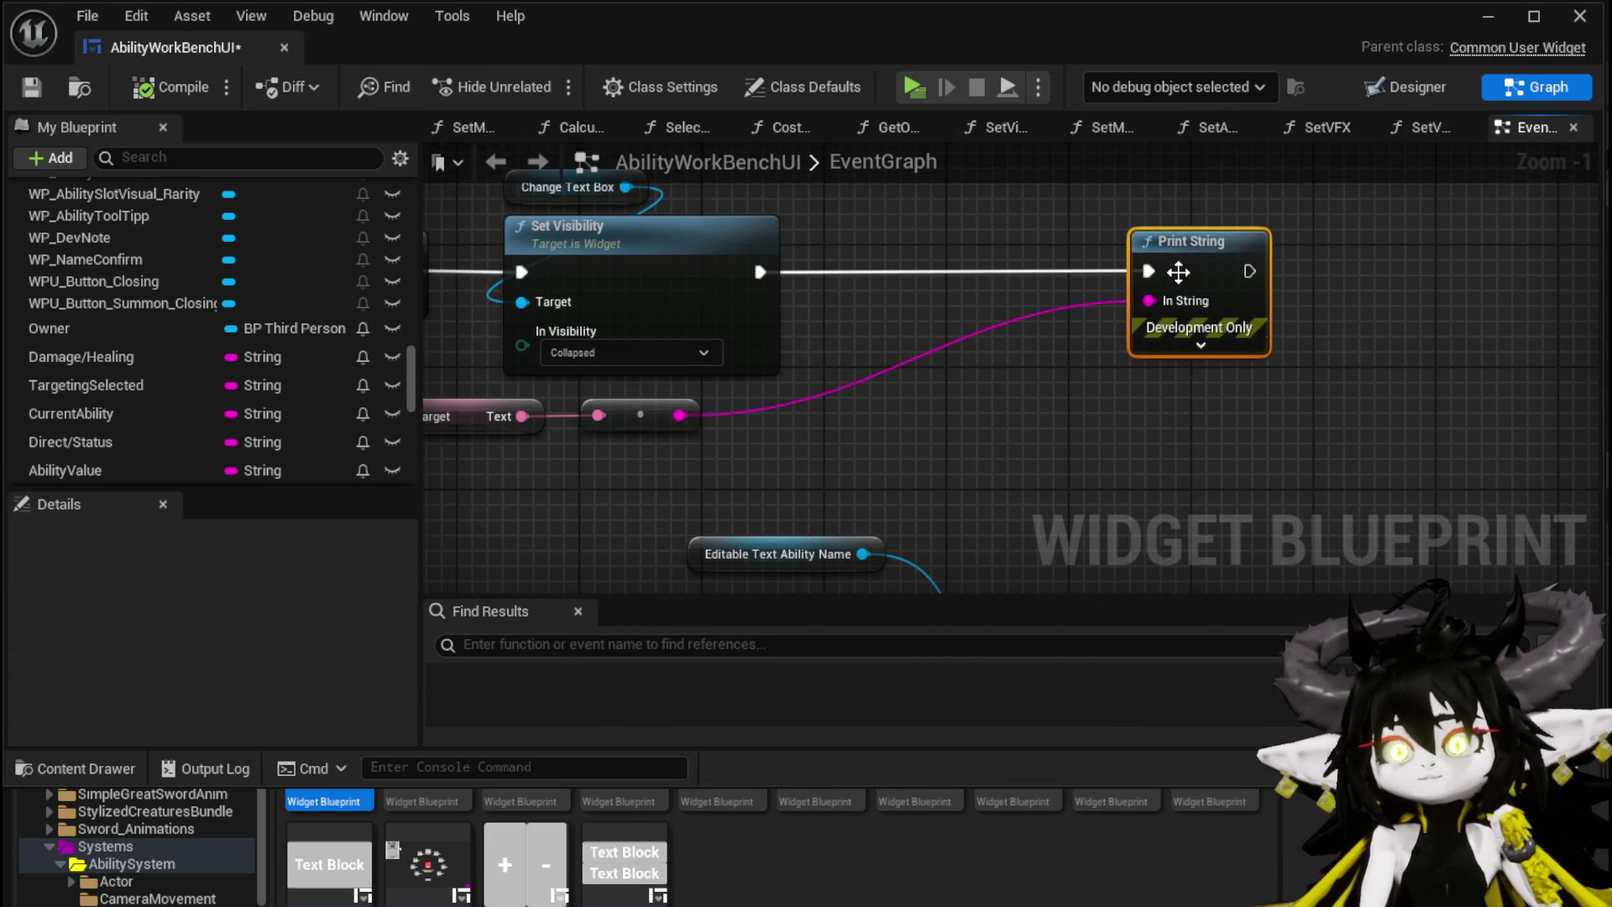
pyautogui.moveTo(679, 414); pyautogui.dragTo(905, 386)
pyautogui.write('Append')
pyautogui.press('Return')
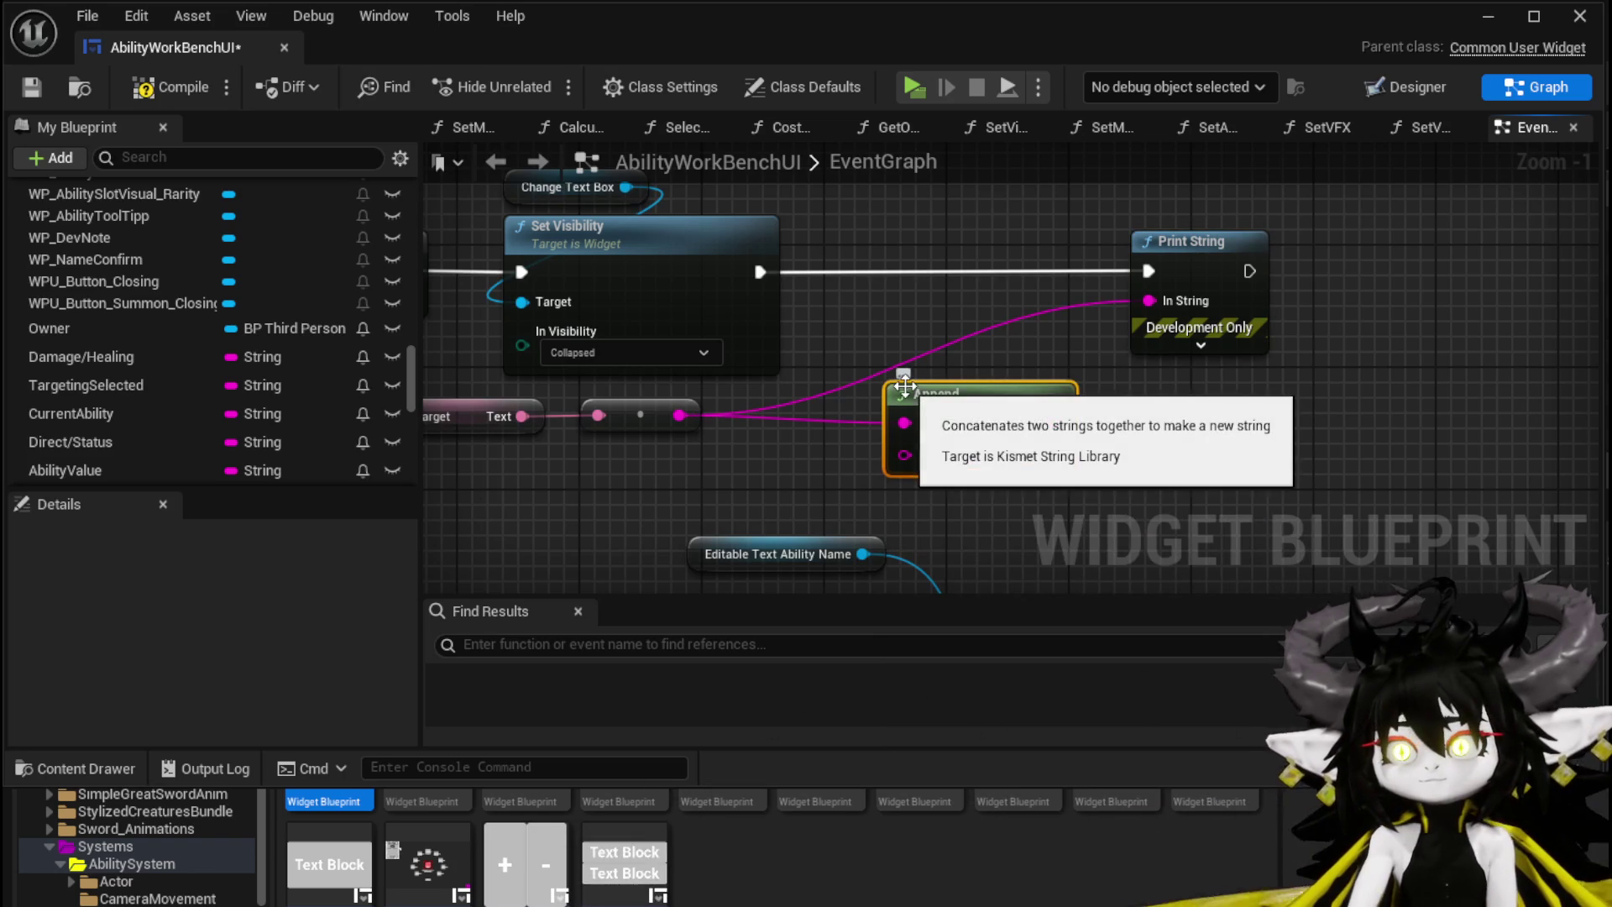
pyautogui.moveTo(1055, 423); pyautogui.dragTo(1134, 319)
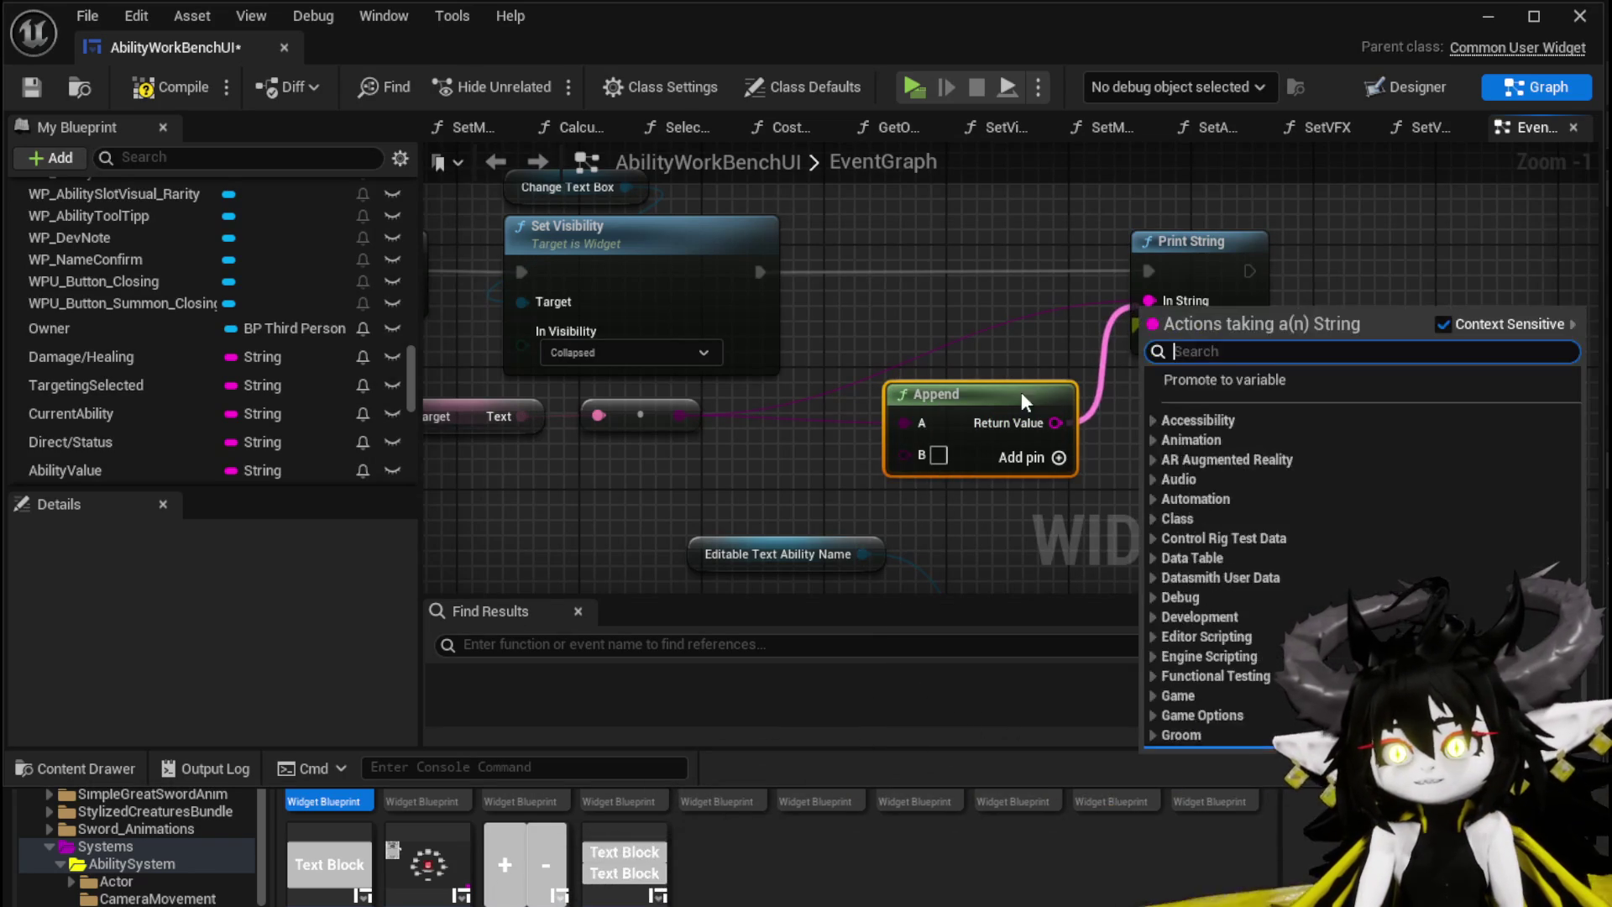
pyautogui.moveTo(930, 468)
pyautogui.mouseDown()
pyautogui.moveTo(1045, 370)
pyautogui.moveTo(1044, 346)
pyautogui.mouseUp()
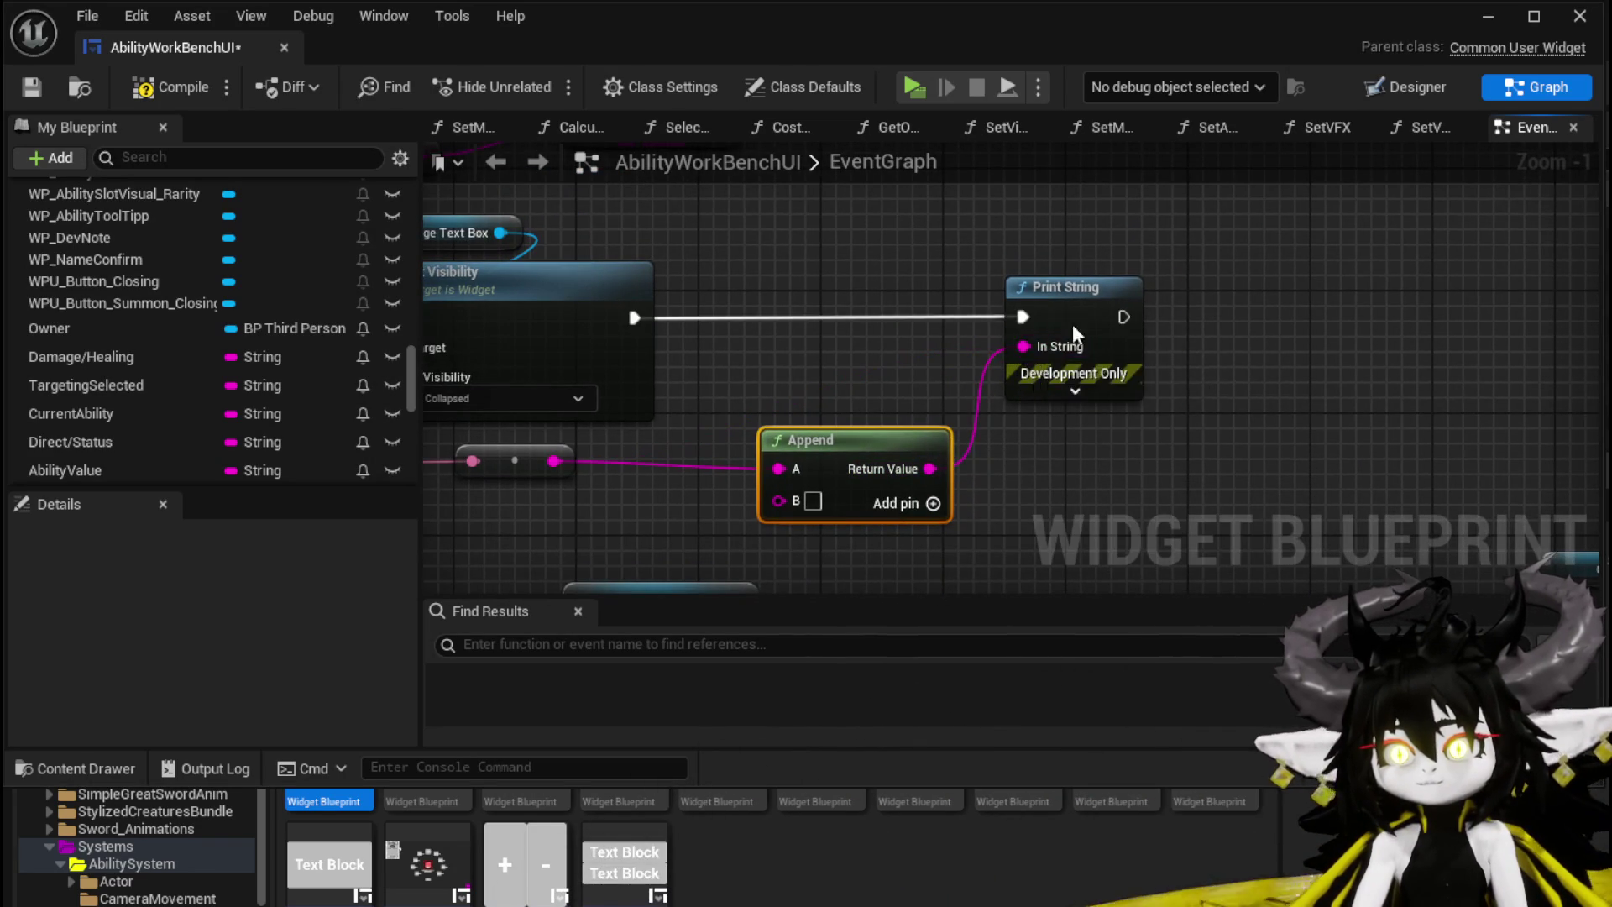
pyautogui.moveTo(1075, 287); pyautogui.dragTo(1131, 287)
pyautogui.moveTo(865, 438); pyautogui.dragTo(922, 345)
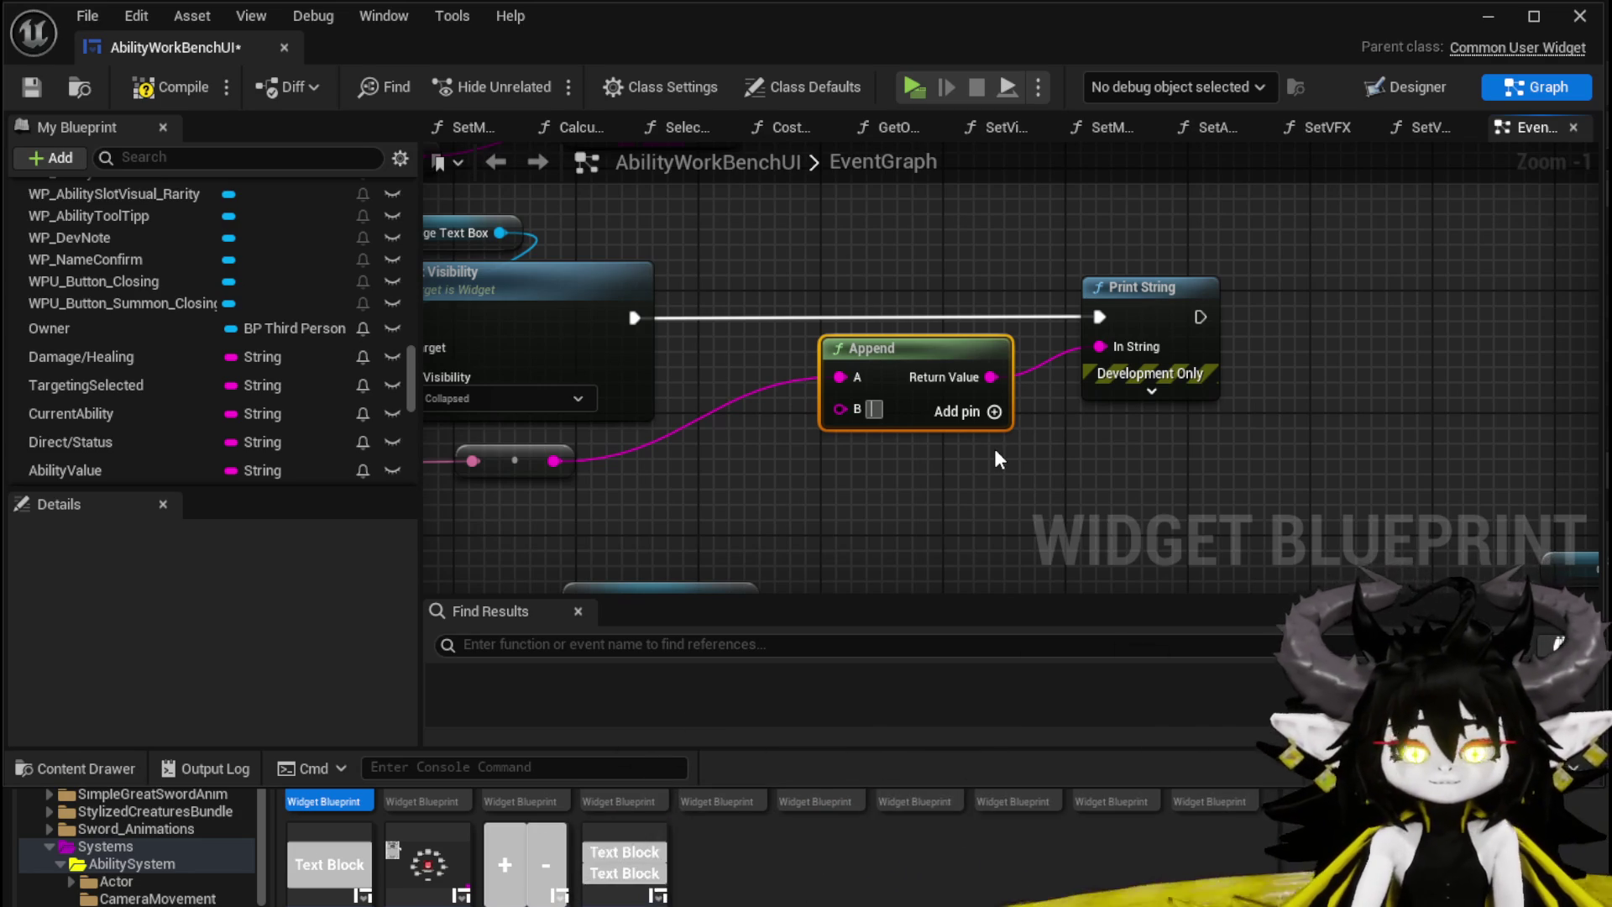
# Step: Set Append's B to 'from', feed the FIND result into new pin C, and save
pyautogui.write('from')
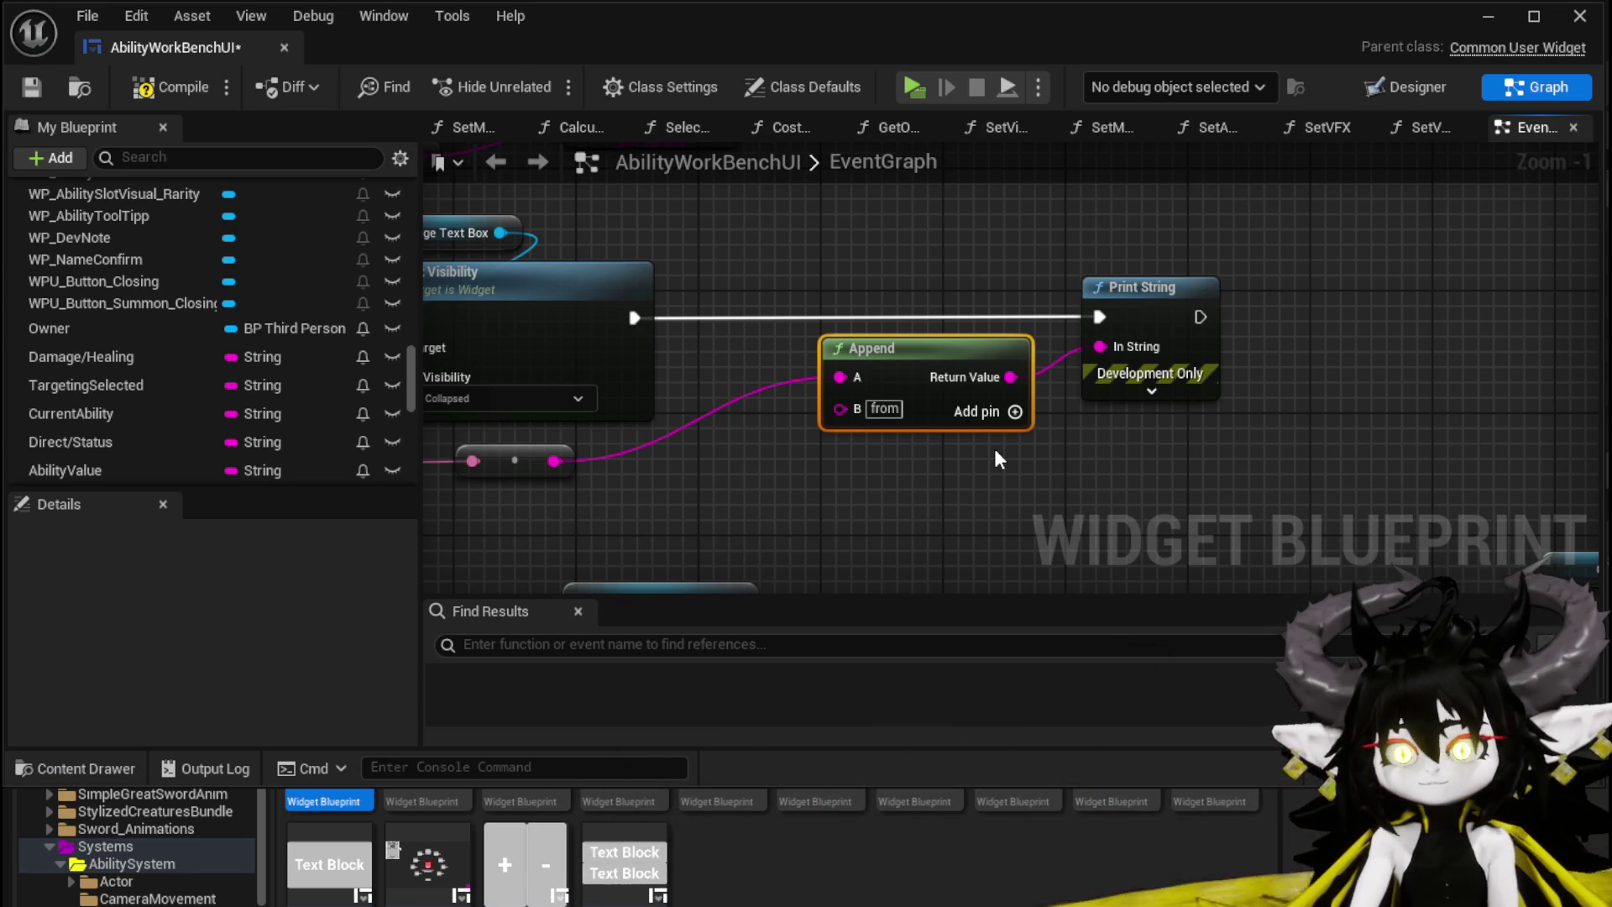
pyautogui.click(1016, 411)
pyautogui.moveTo(743, 229); pyautogui.dragTo(946, 368)
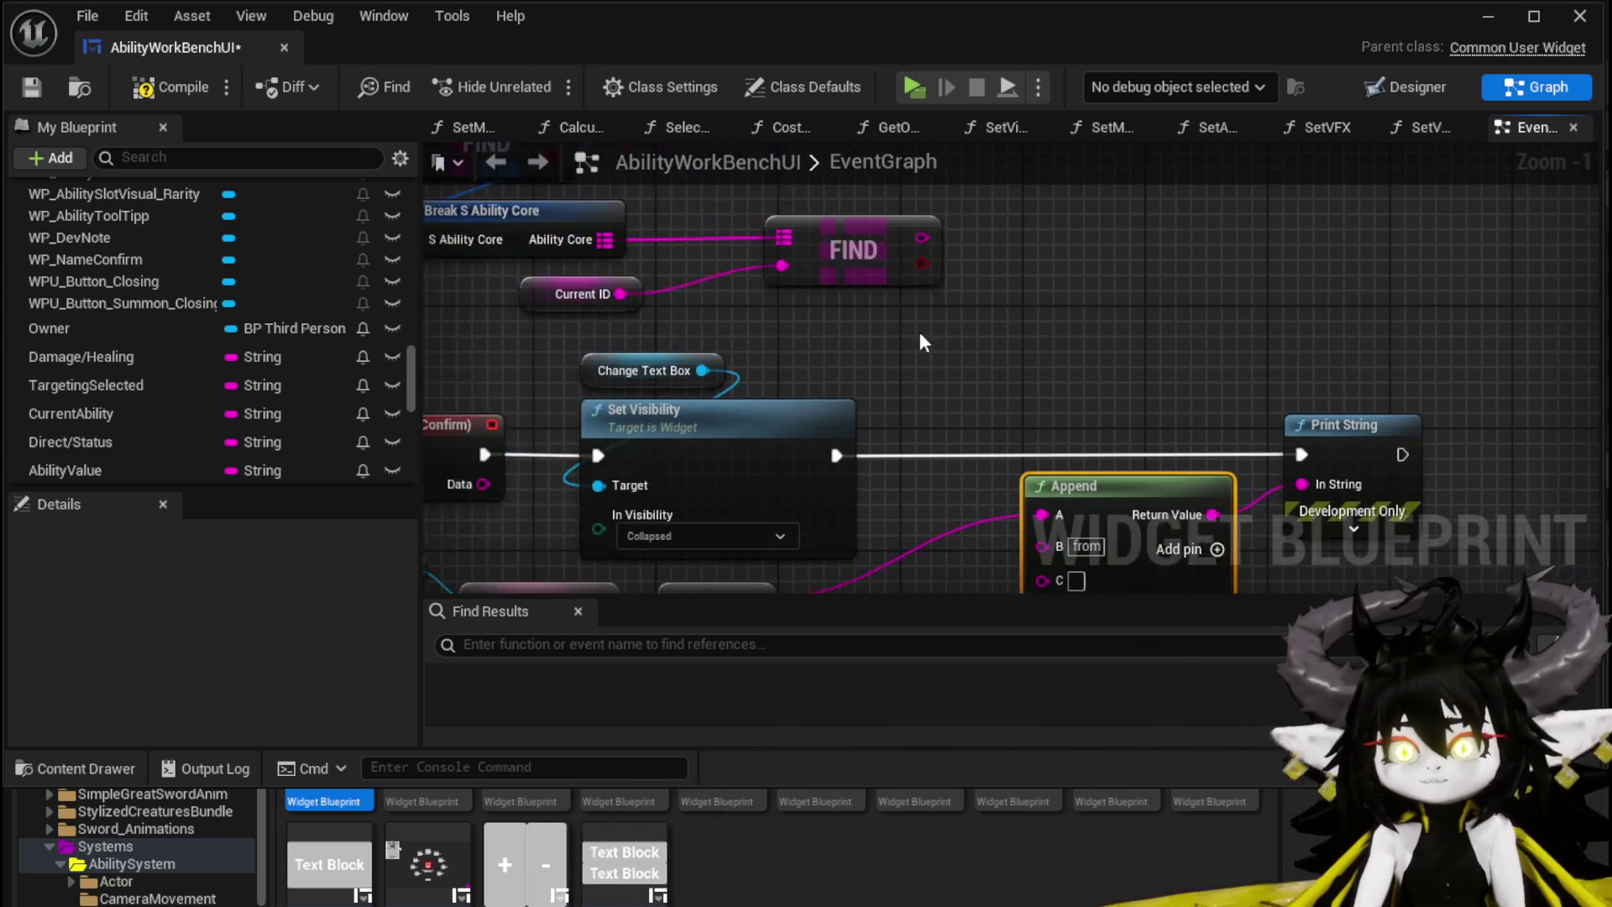
pyautogui.moveTo(923, 245)
pyautogui.mouseDown()
pyautogui.moveTo(981, 523)
pyautogui.moveTo(1061, 506)
pyautogui.moveTo(1044, 476)
pyautogui.mouseUp()
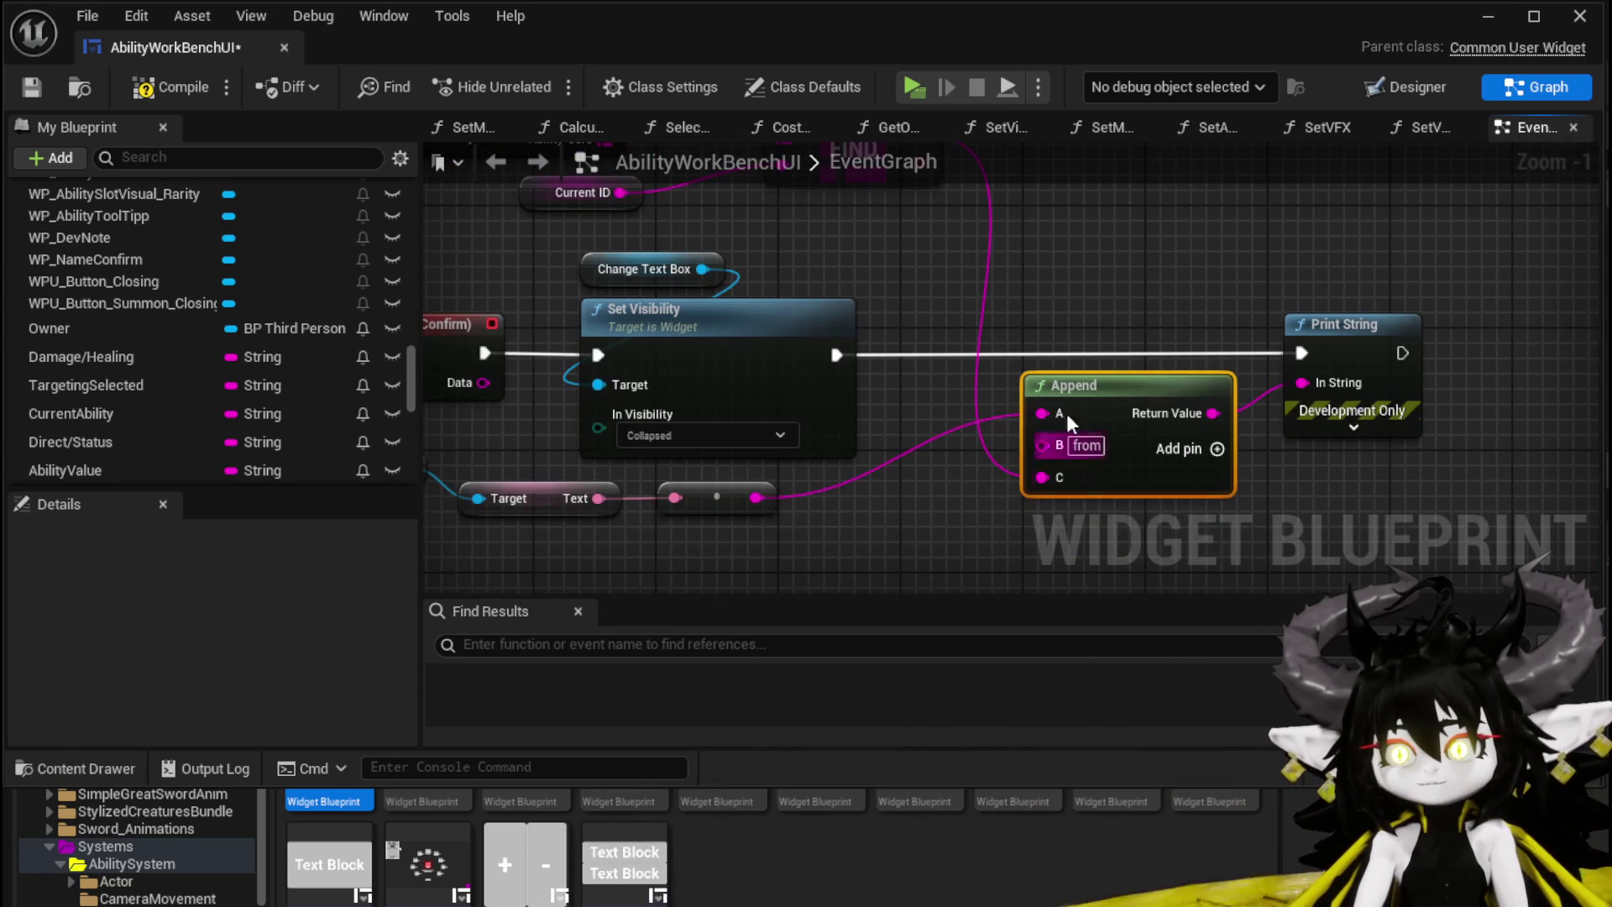
pyautogui.click(34, 88)
pyautogui.click(1488, 16)
# Step: Play standalone, load Magic > SummonSpawn at the workbench, then stop the preview with Esc
pyautogui.click(583, 79)
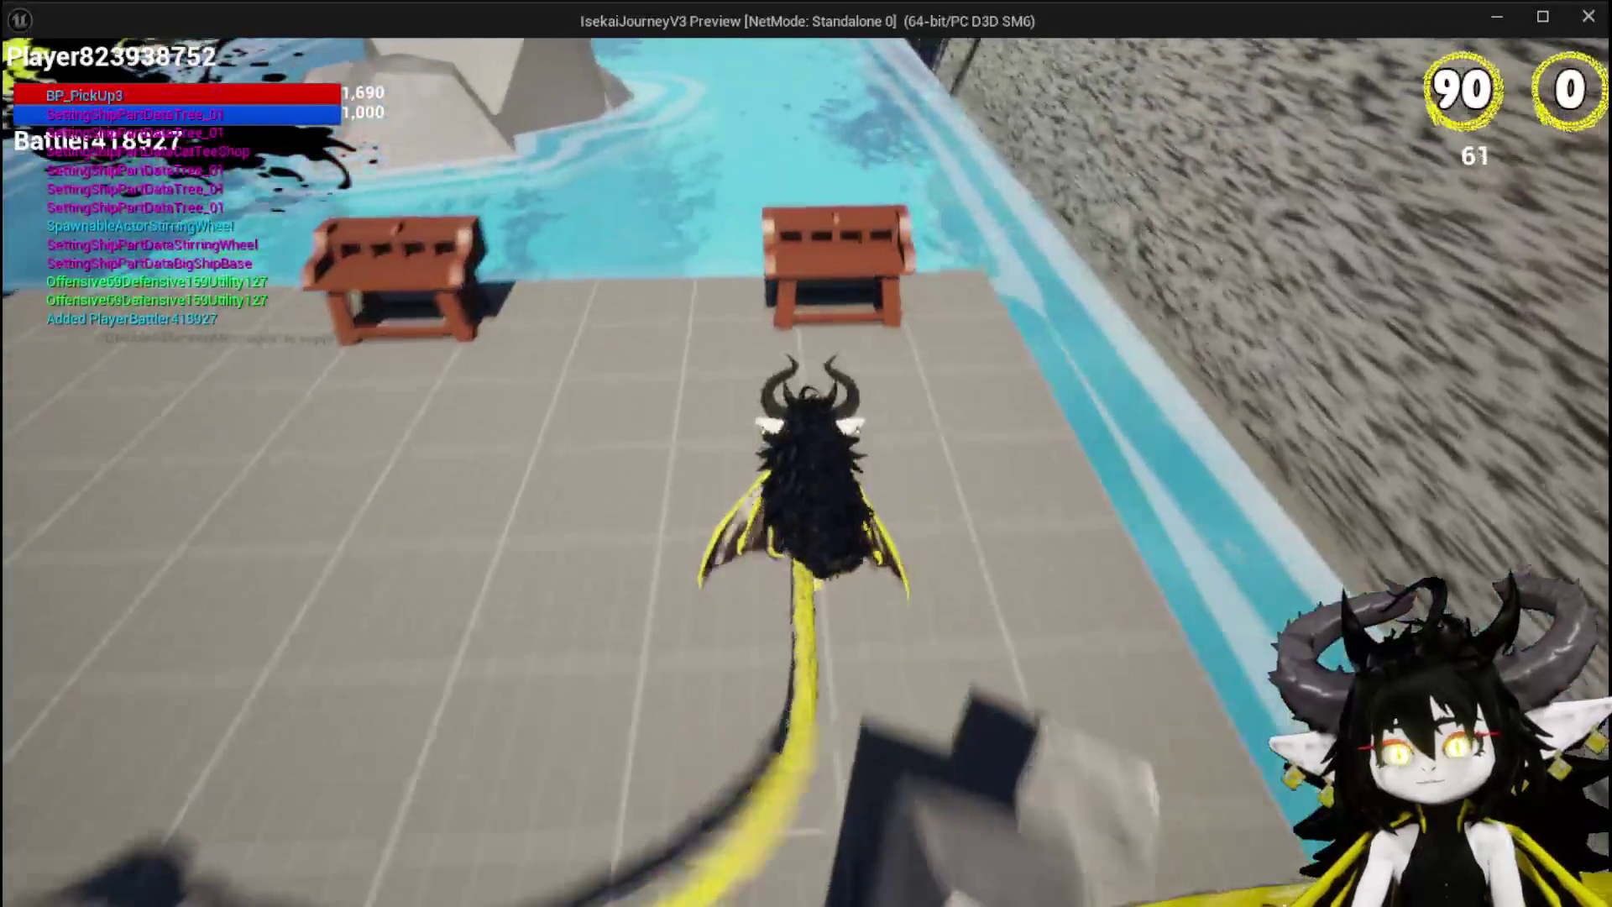
pyautogui.press('w')
pyautogui.click(64, 54)
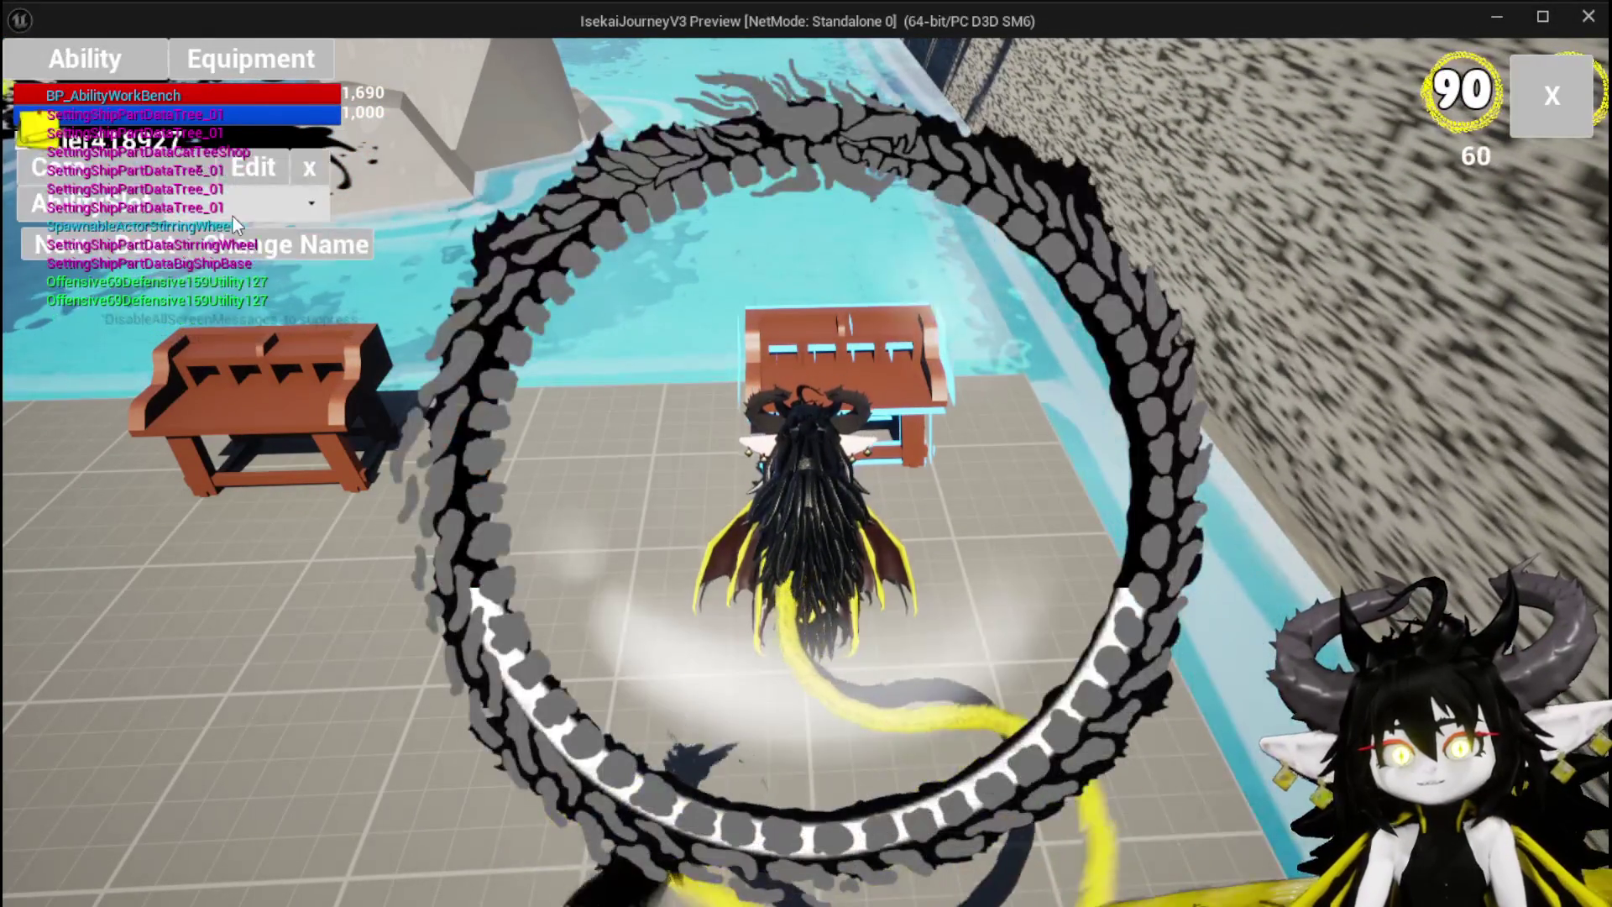
pyautogui.click(198, 168)
pyautogui.click(203, 216)
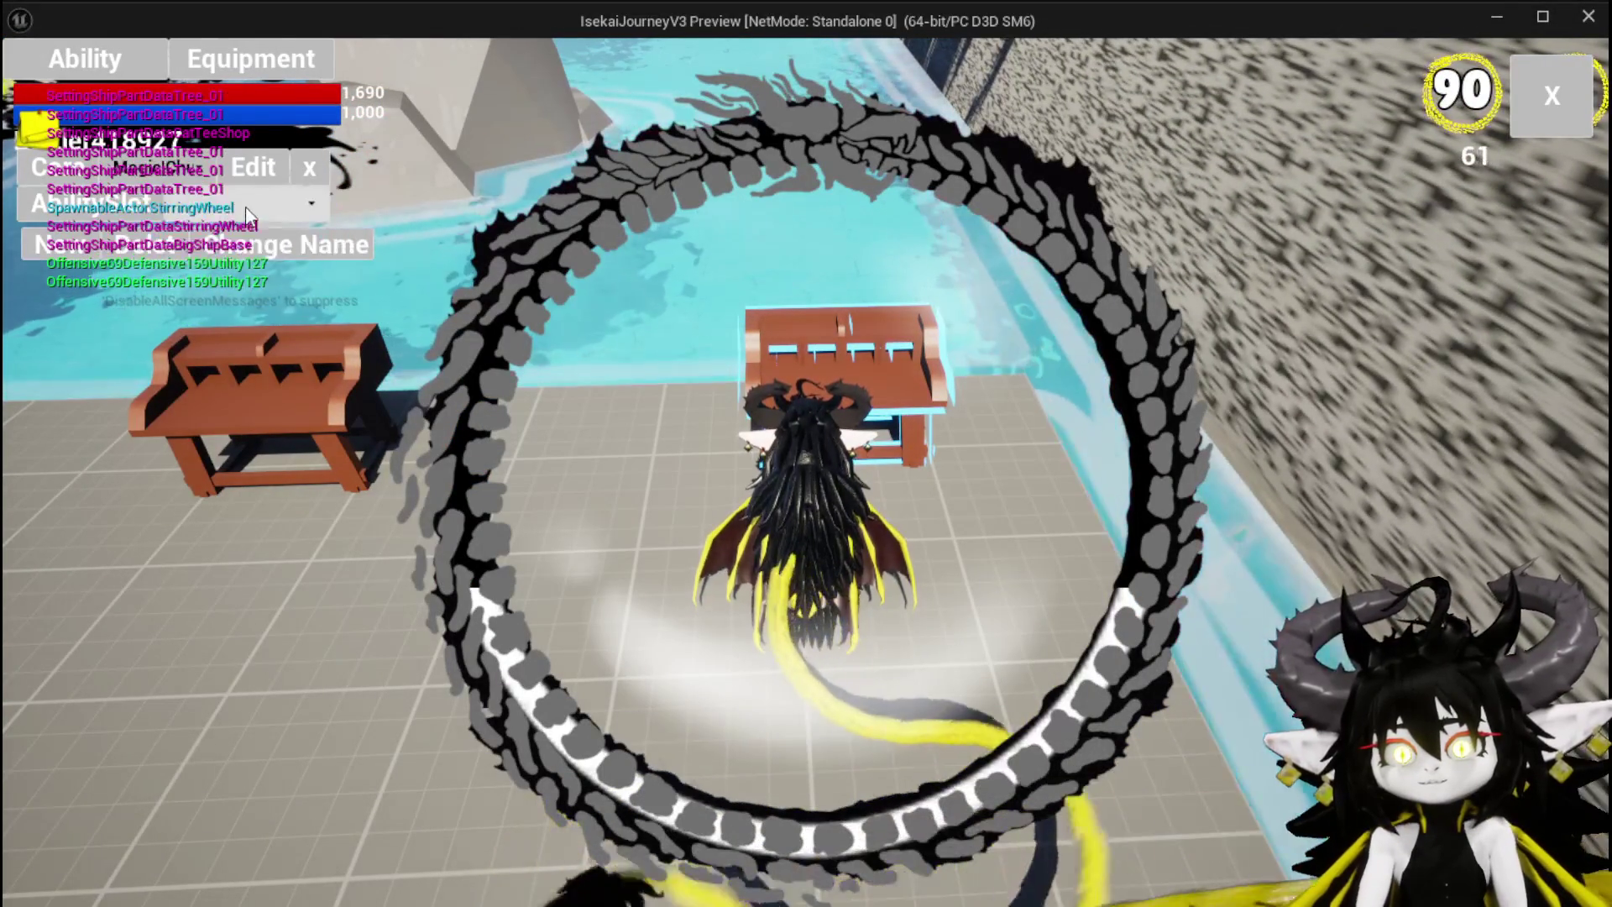
pyautogui.click(244, 204)
pyautogui.click(244, 235)
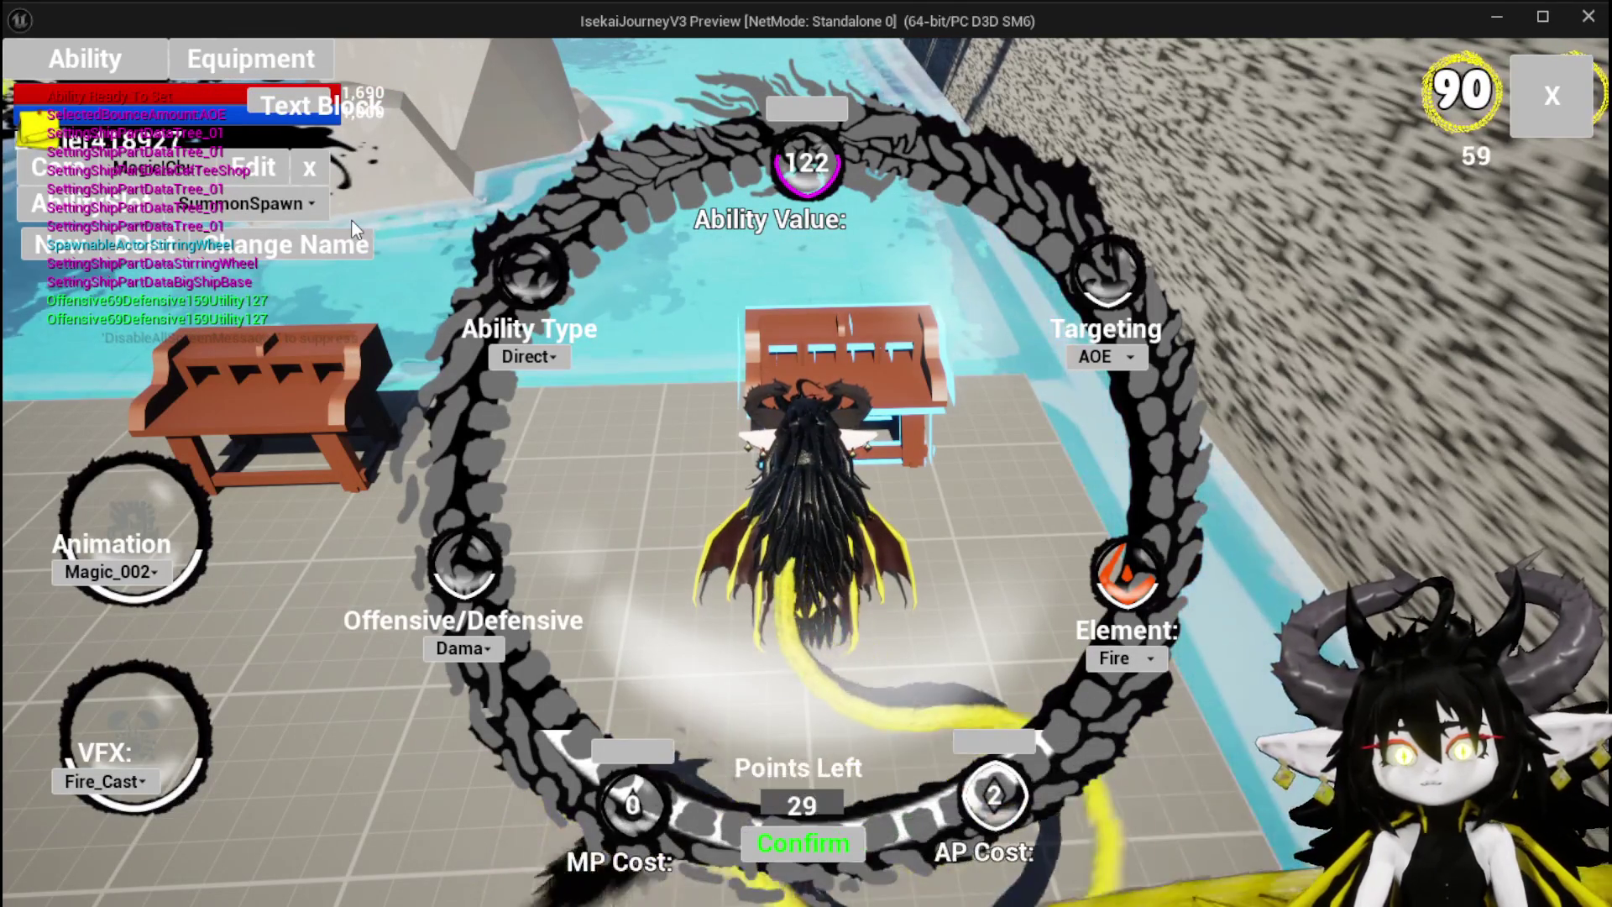
pyautogui.click(261, 208)
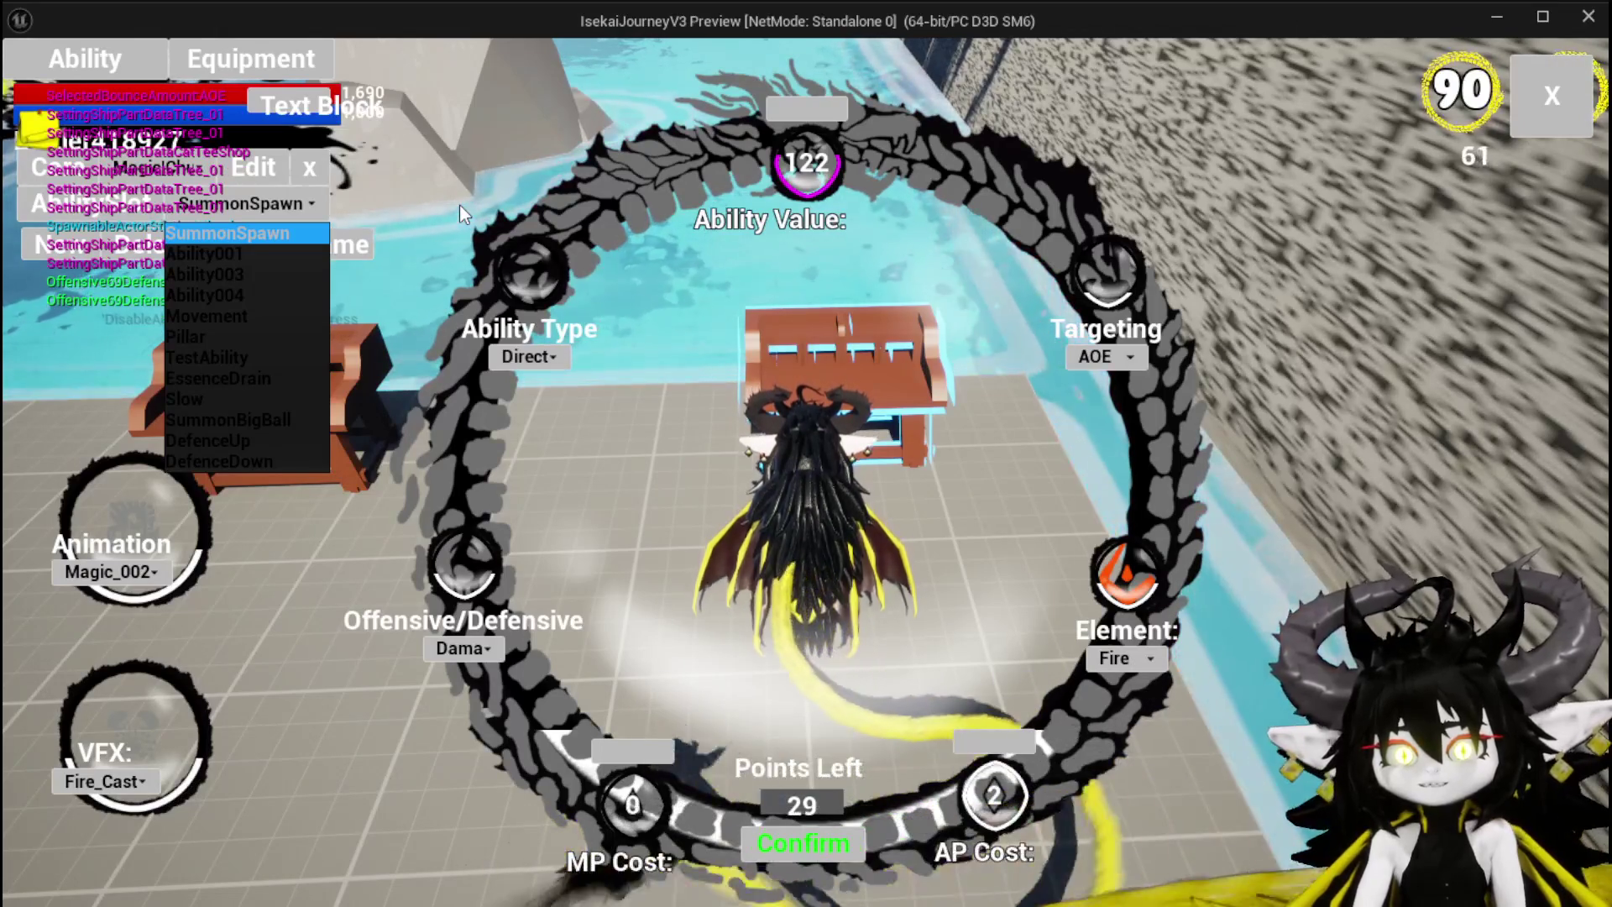
pyautogui.click(460, 204)
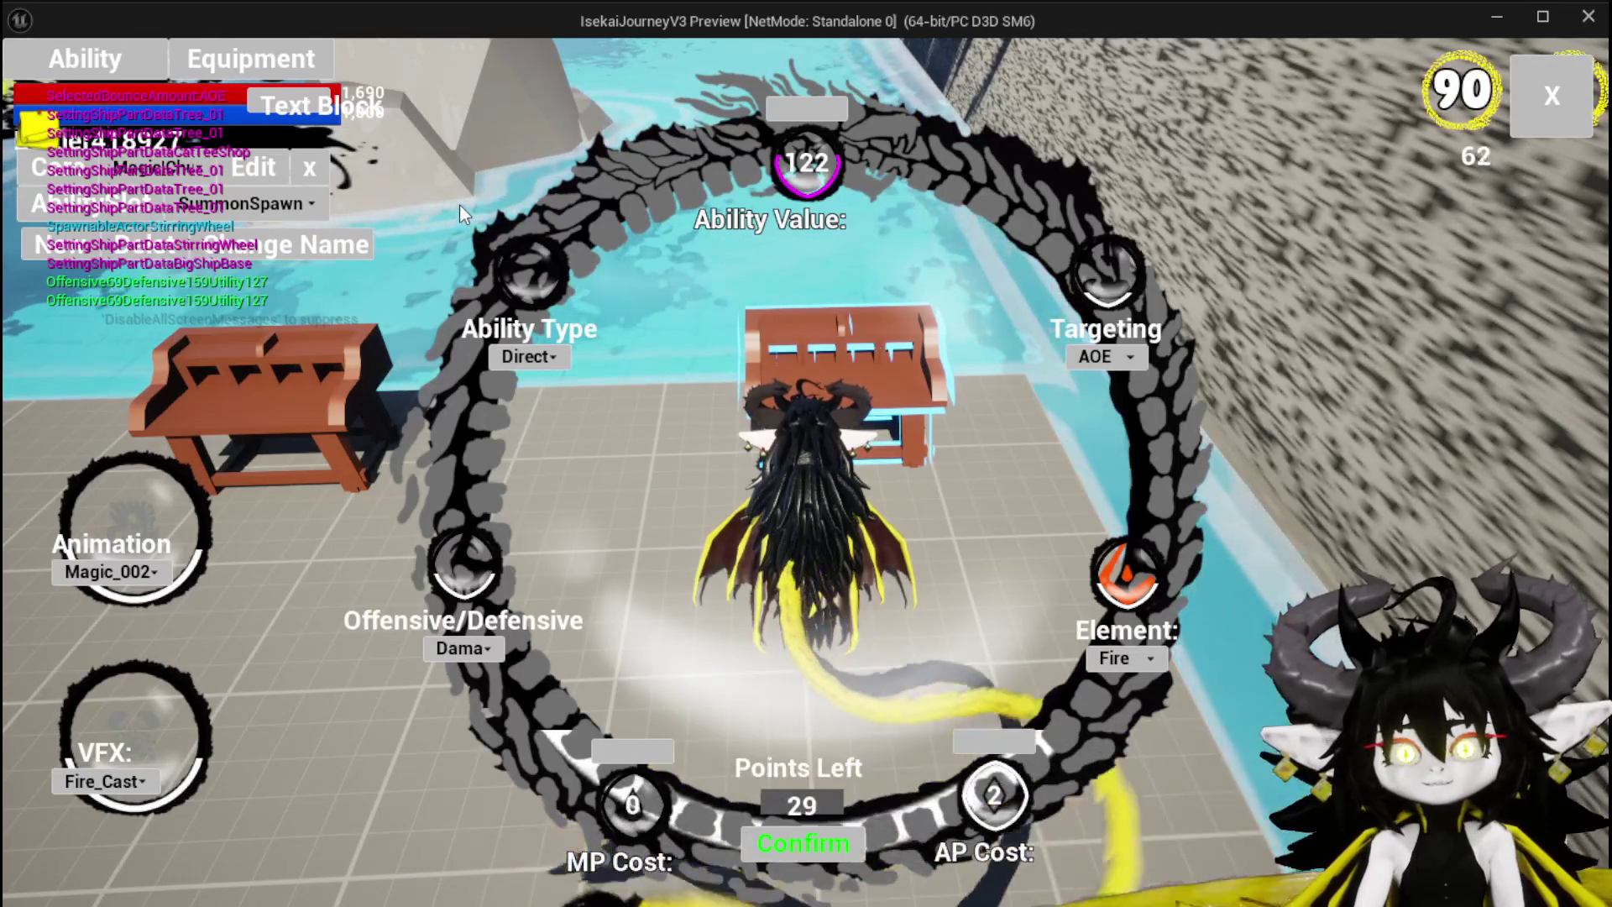
pyautogui.press('Escape')
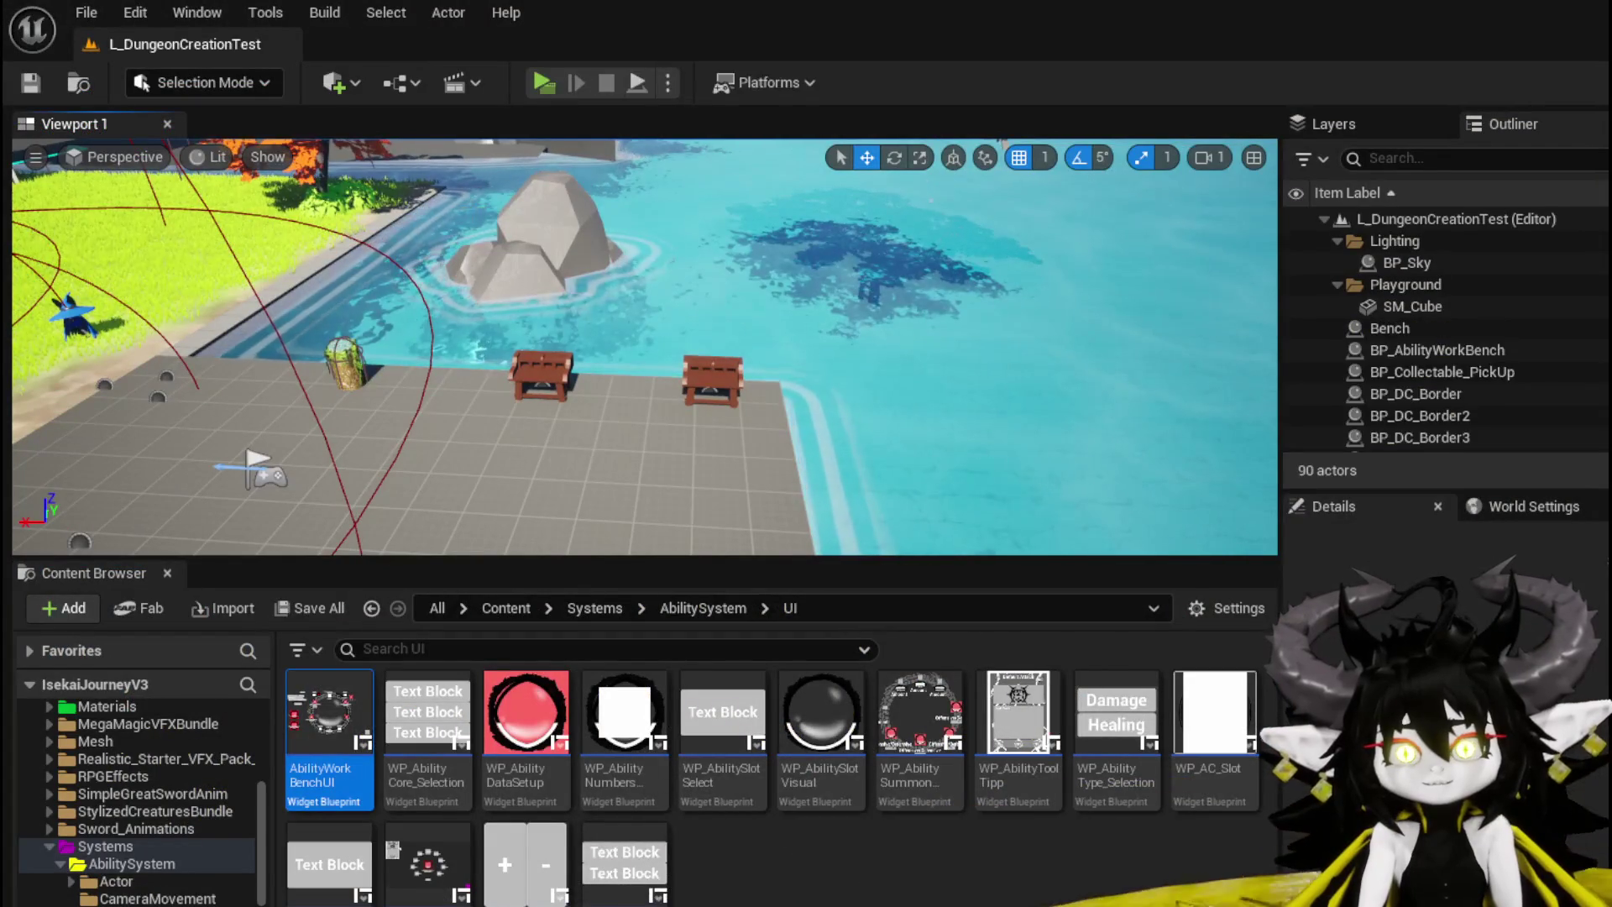
# Step: Save the current level and reopen the AbilityWorkBenchUI blueprint to its EventGraph
pyautogui.hotkey('ctrl', 's')
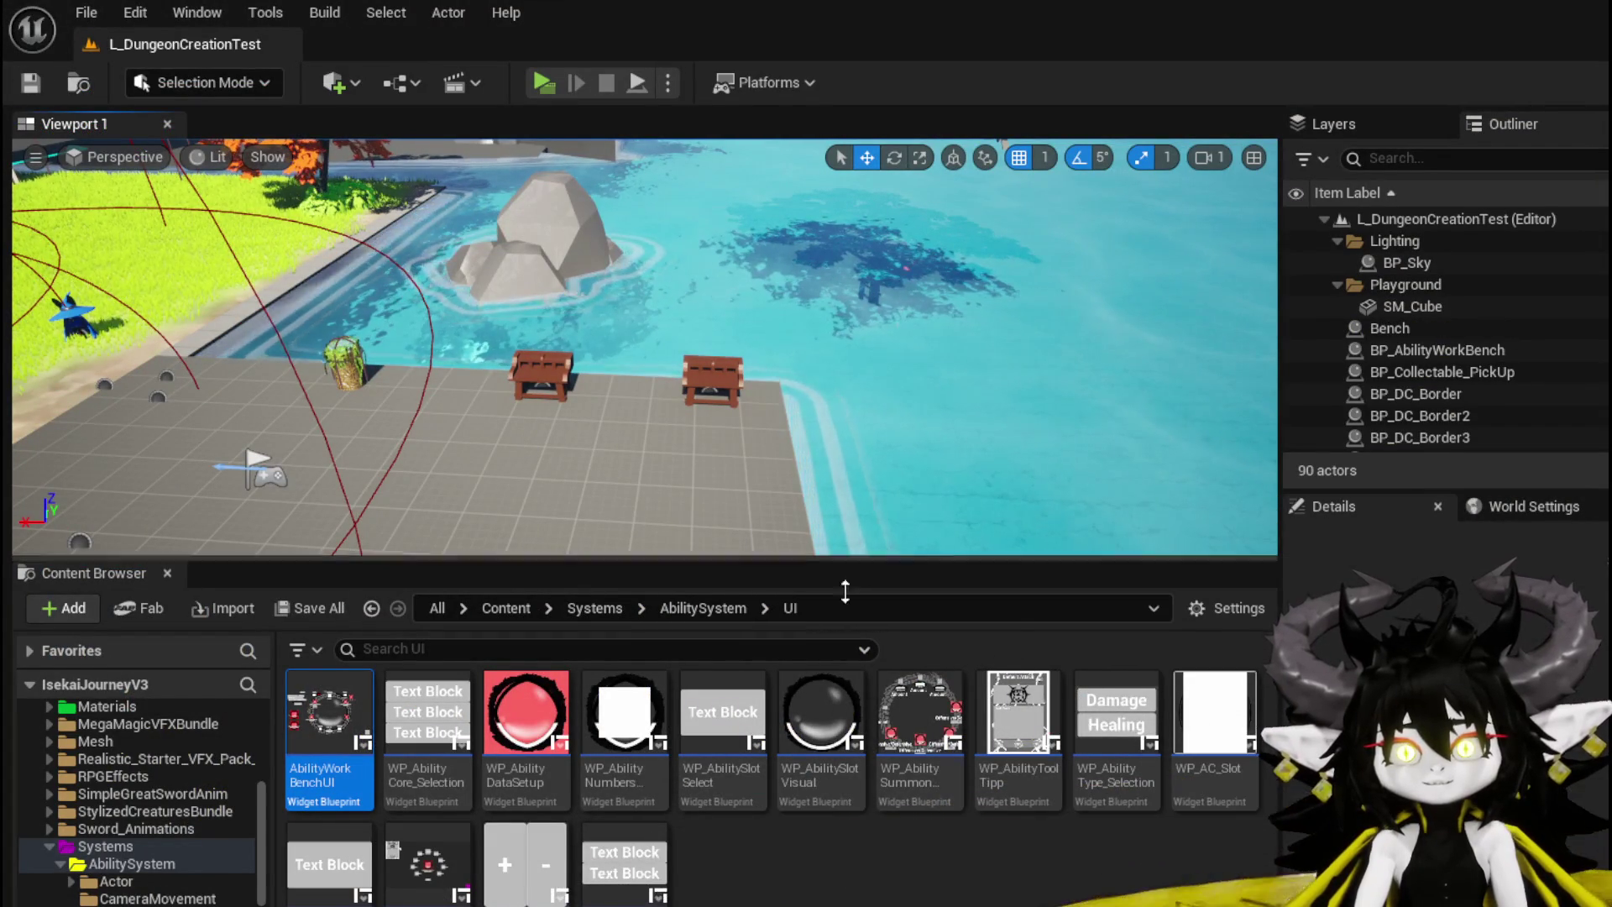
pyautogui.press('Return')
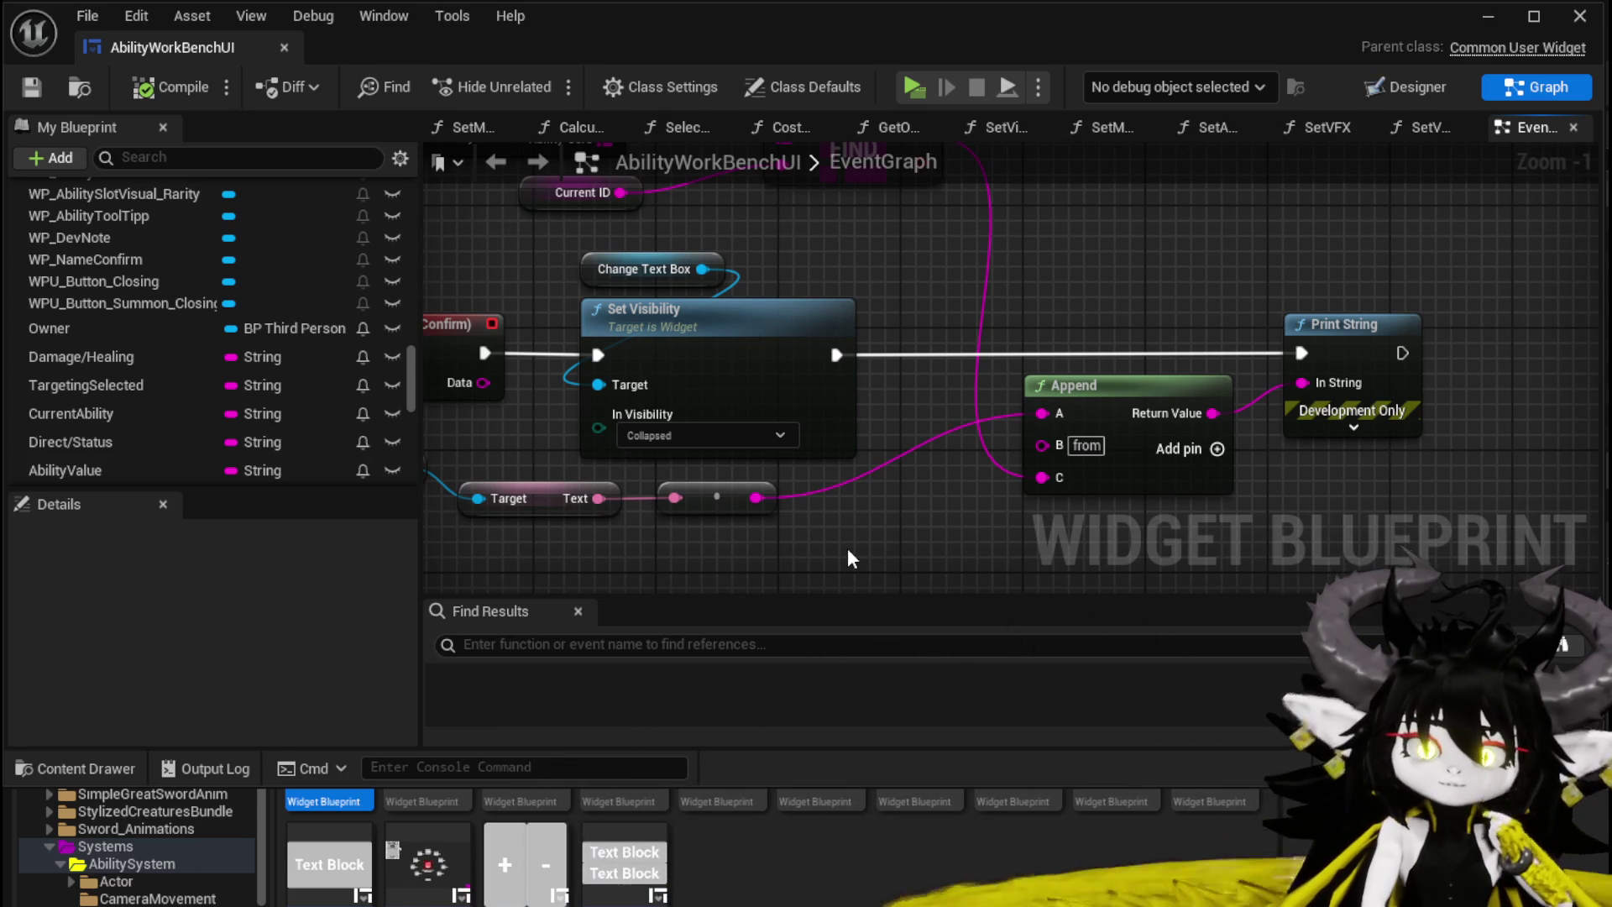
# Step: Zoom out over the name-confirm logic, select it for inspection, and save the widget blueprint
pyautogui.scroll(-1, 848, 548)
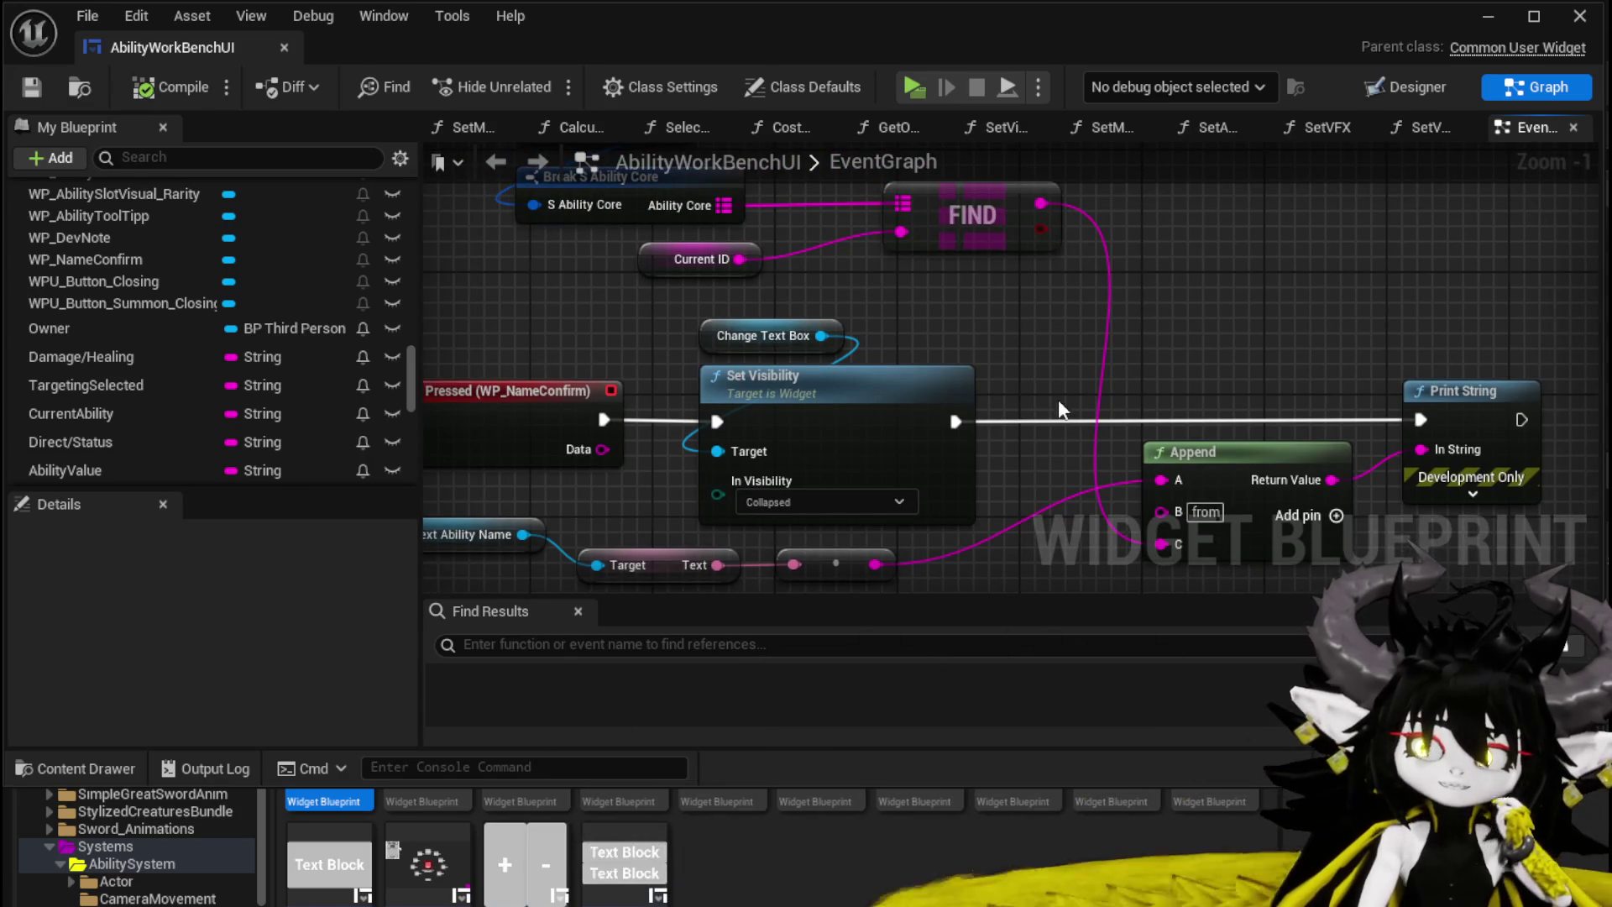
pyautogui.scroll(-1, 984, 373)
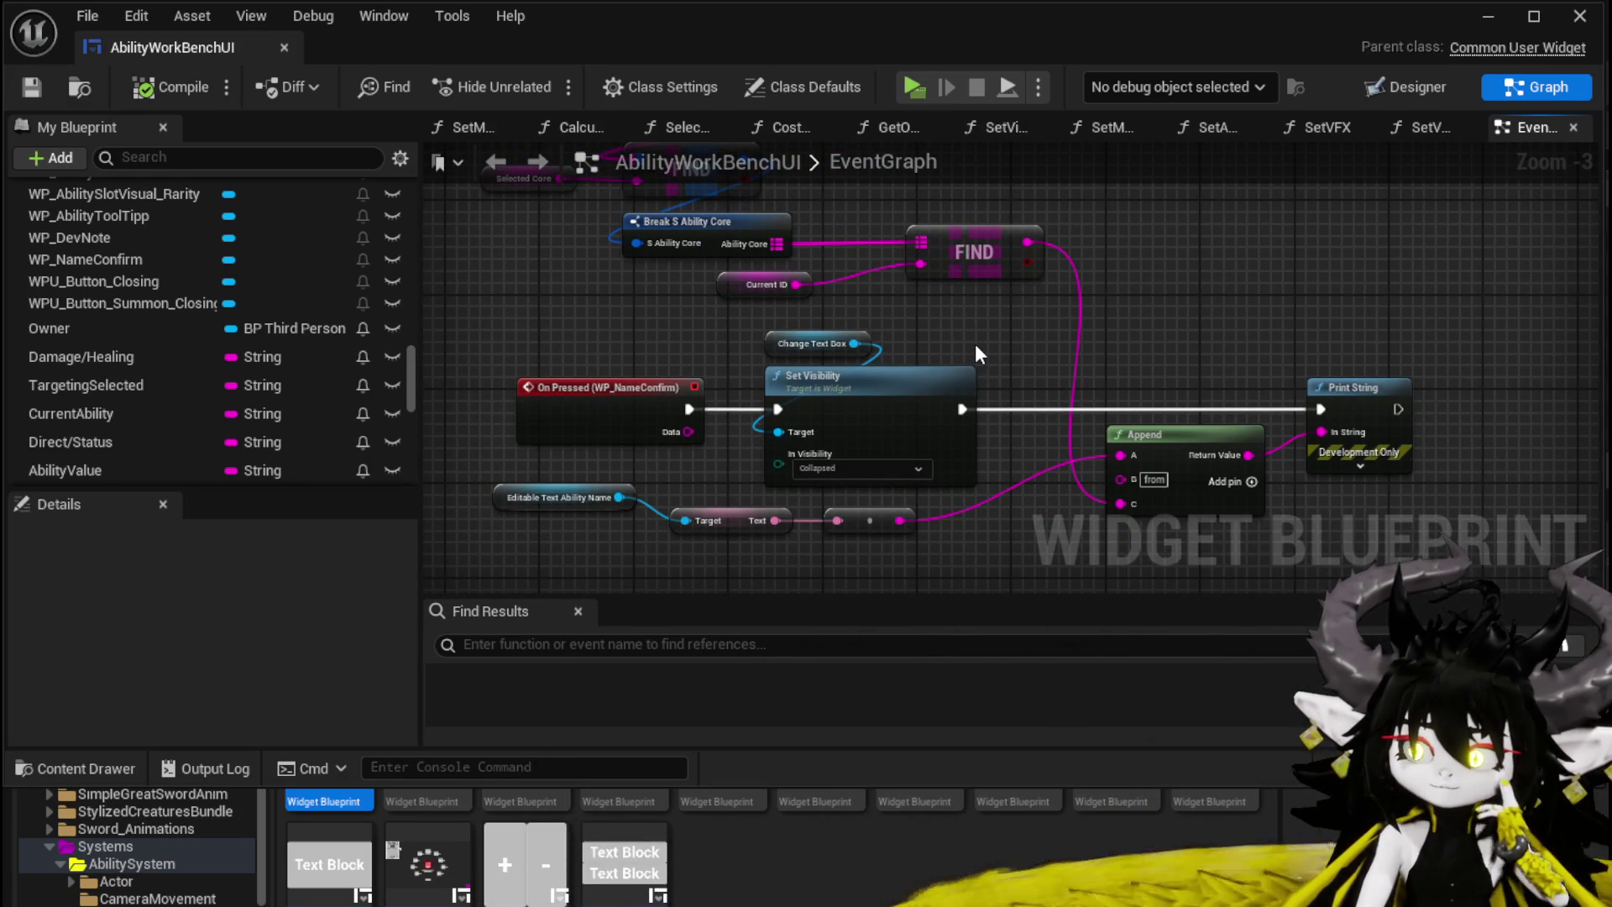
pyautogui.moveTo(975, 346)
pyautogui.mouseDown()
pyautogui.moveTo(981, 450)
pyautogui.moveTo(1015, 453)
pyautogui.moveTo(923, 391)
pyautogui.mouseUp()
pyautogui.scroll(-1, 1014, 460)
pyautogui.moveTo(469, 201)
pyautogui.mouseDown()
pyautogui.moveTo(1070, 457)
pyautogui.moveTo(1287, 521)
pyautogui.moveTo(1284, 536)
pyautogui.moveTo(467, 199)
pyautogui.mouseUp()
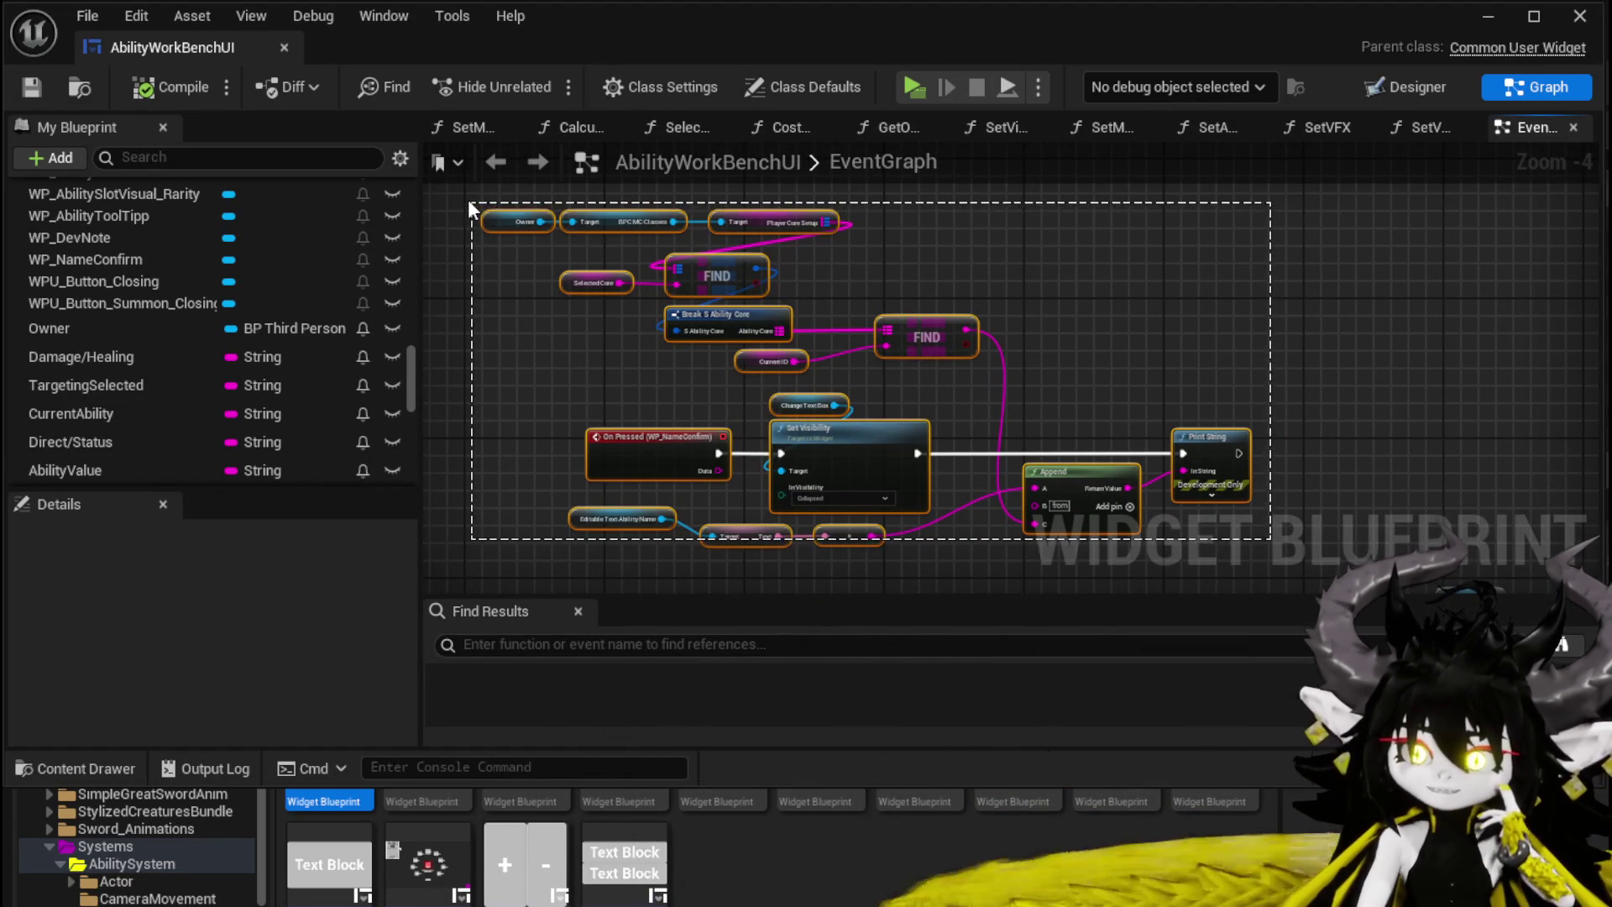
pyautogui.click(467, 199)
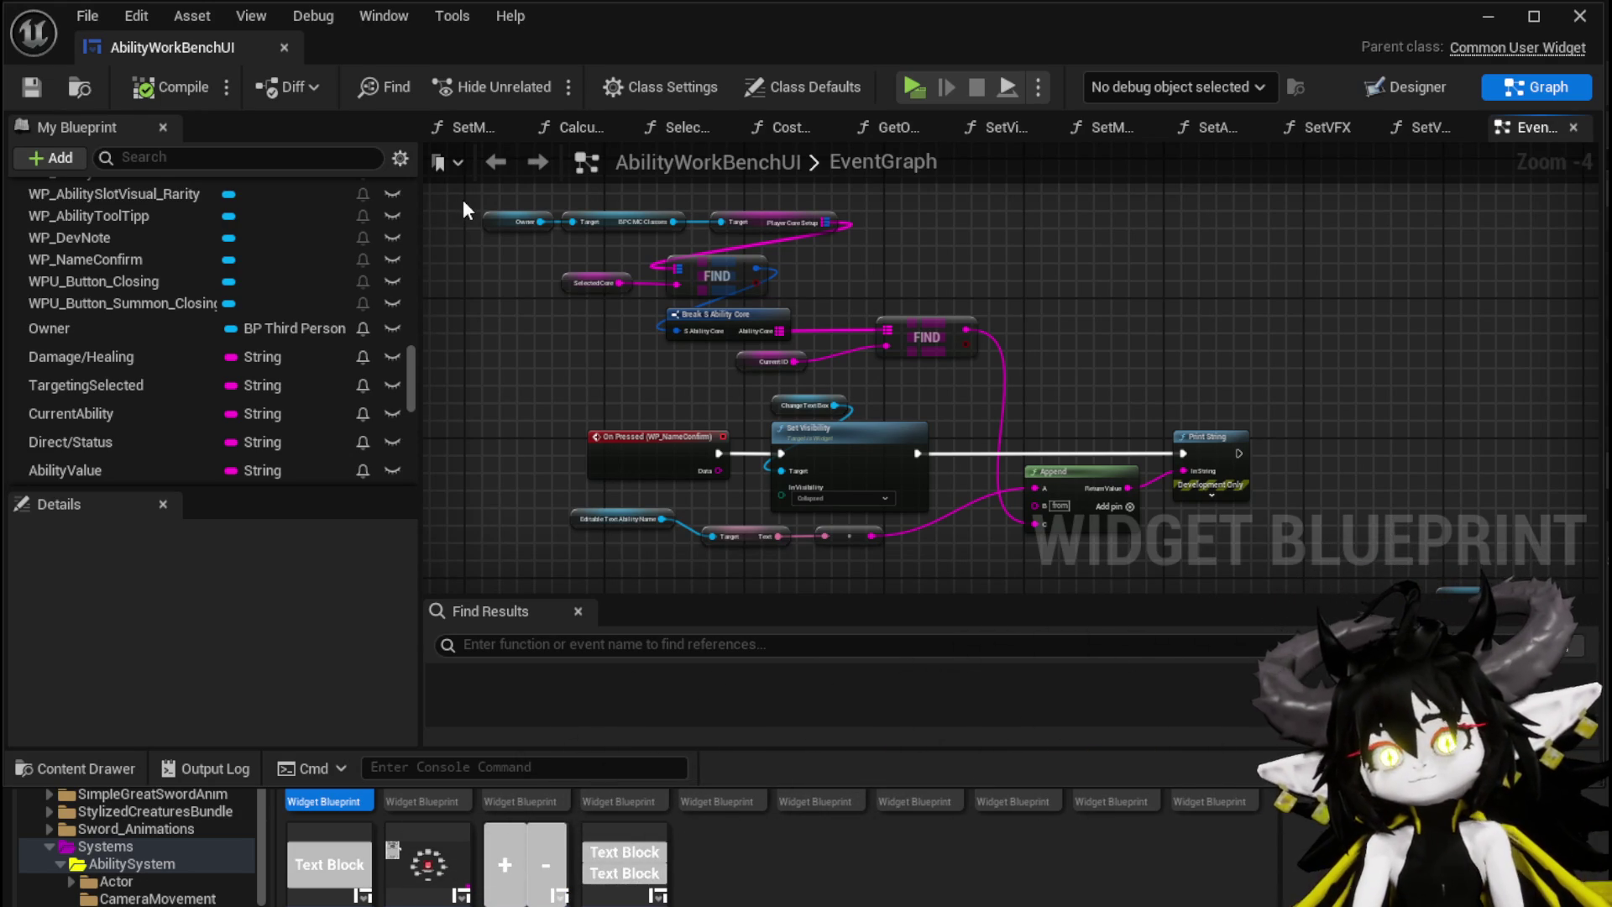
pyautogui.click(31, 87)
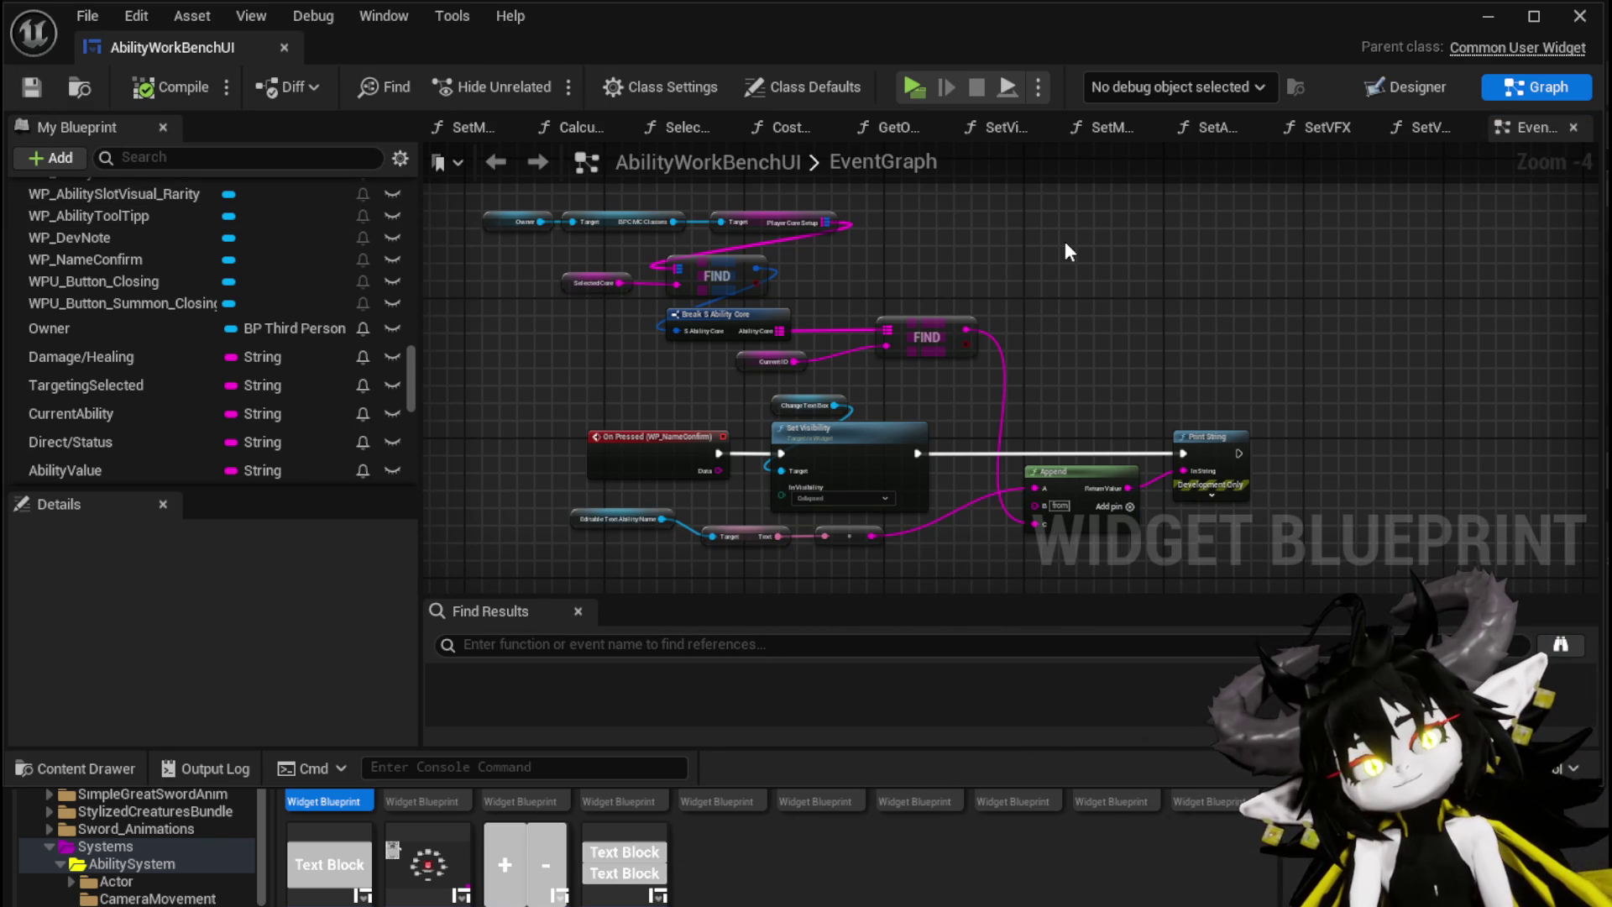
# Step: Reselect the name-confirm nodes to review them, then nudge the CurrentID getter slightly left
pyautogui.moveTo(1065, 243); pyautogui.dragTo(1094, 269)
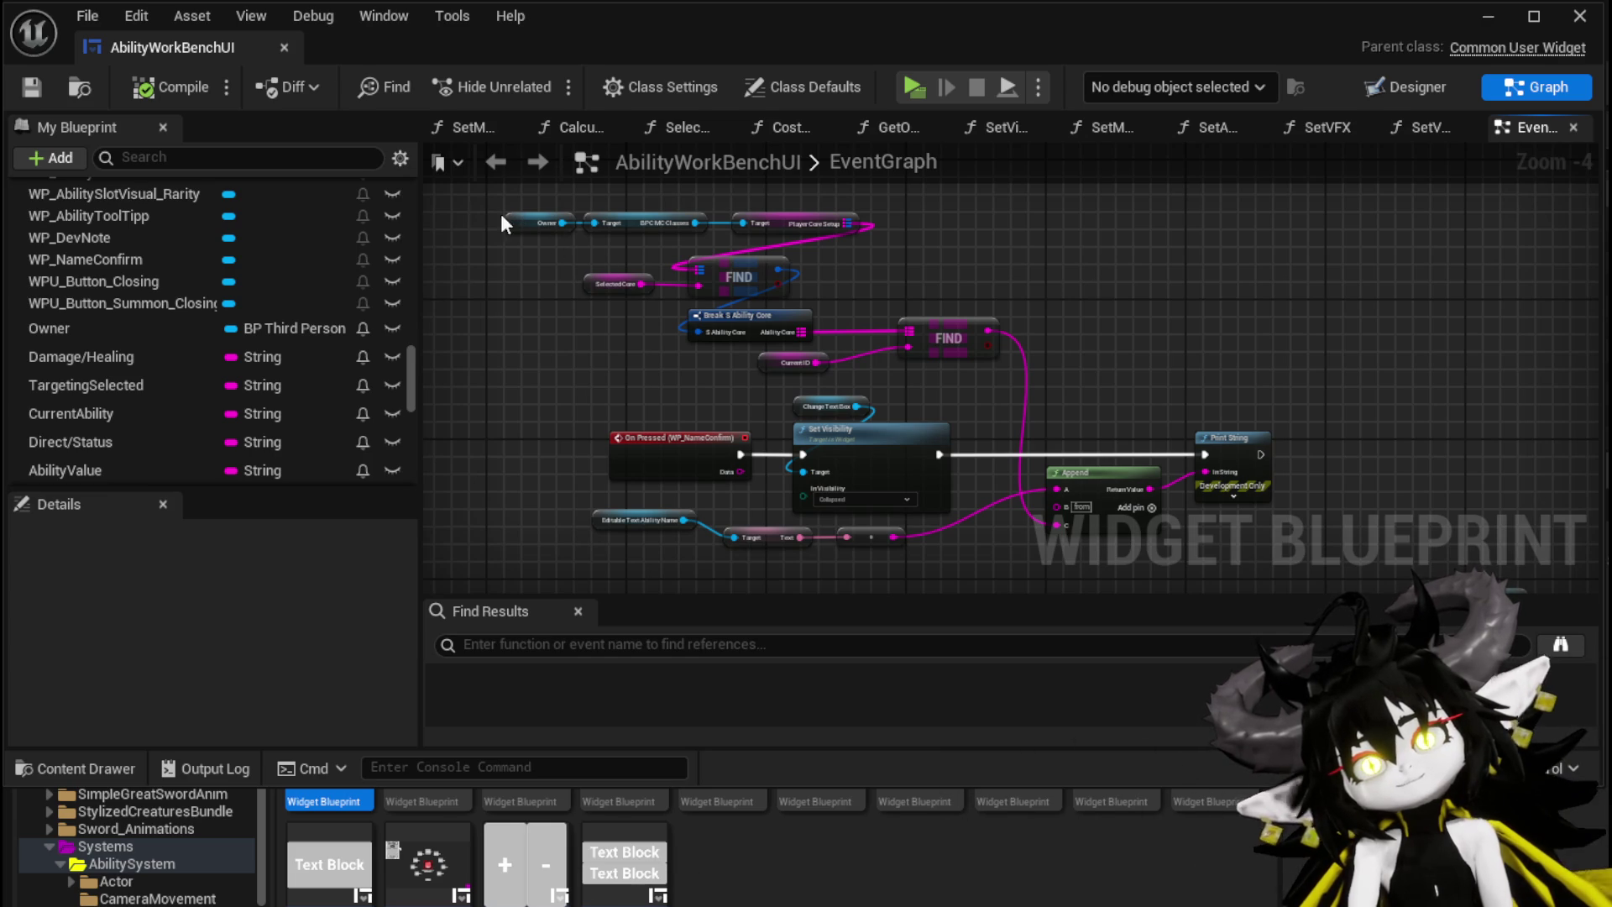
pyautogui.moveTo(480, 200)
pyautogui.mouseDown()
pyautogui.moveTo(1186, 519)
pyautogui.moveTo(1278, 542)
pyautogui.moveTo(1277, 405)
pyautogui.moveTo(470, 181)
pyautogui.moveTo(1181, 523)
pyautogui.moveTo(1283, 548)
pyautogui.mouseUp()
pyautogui.click(1329, 435)
pyautogui.moveTo(491, 202)
pyautogui.mouseDown()
pyautogui.moveTo(1009, 475)
pyautogui.moveTo(1262, 548)
pyautogui.moveTo(1293, 528)
pyautogui.mouseUp()
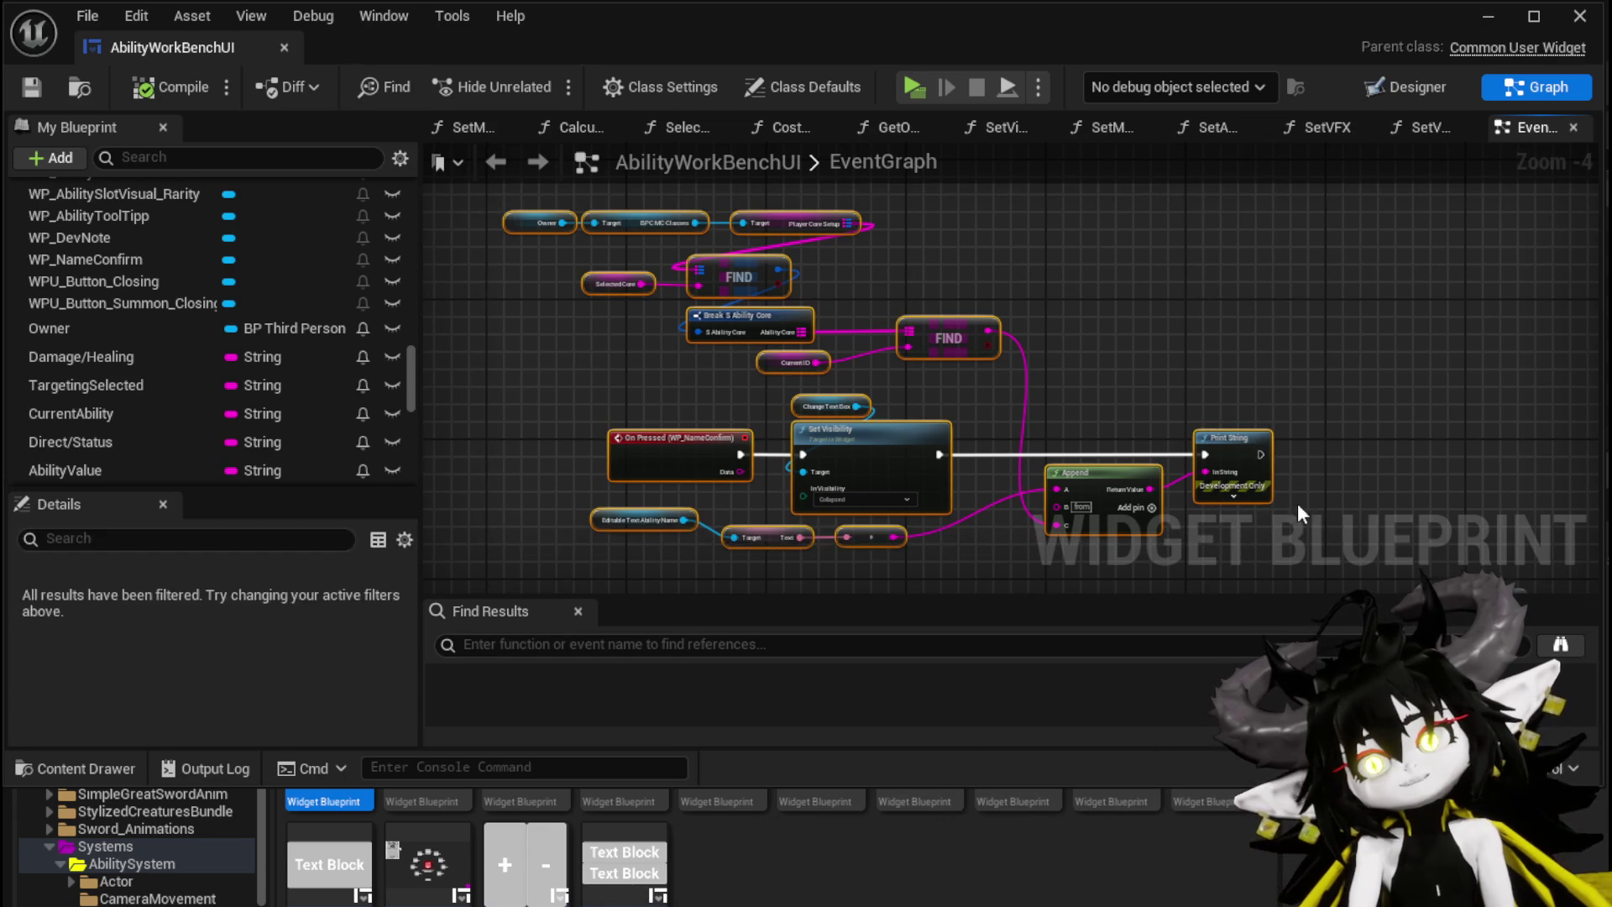
pyautogui.click(1084, 359)
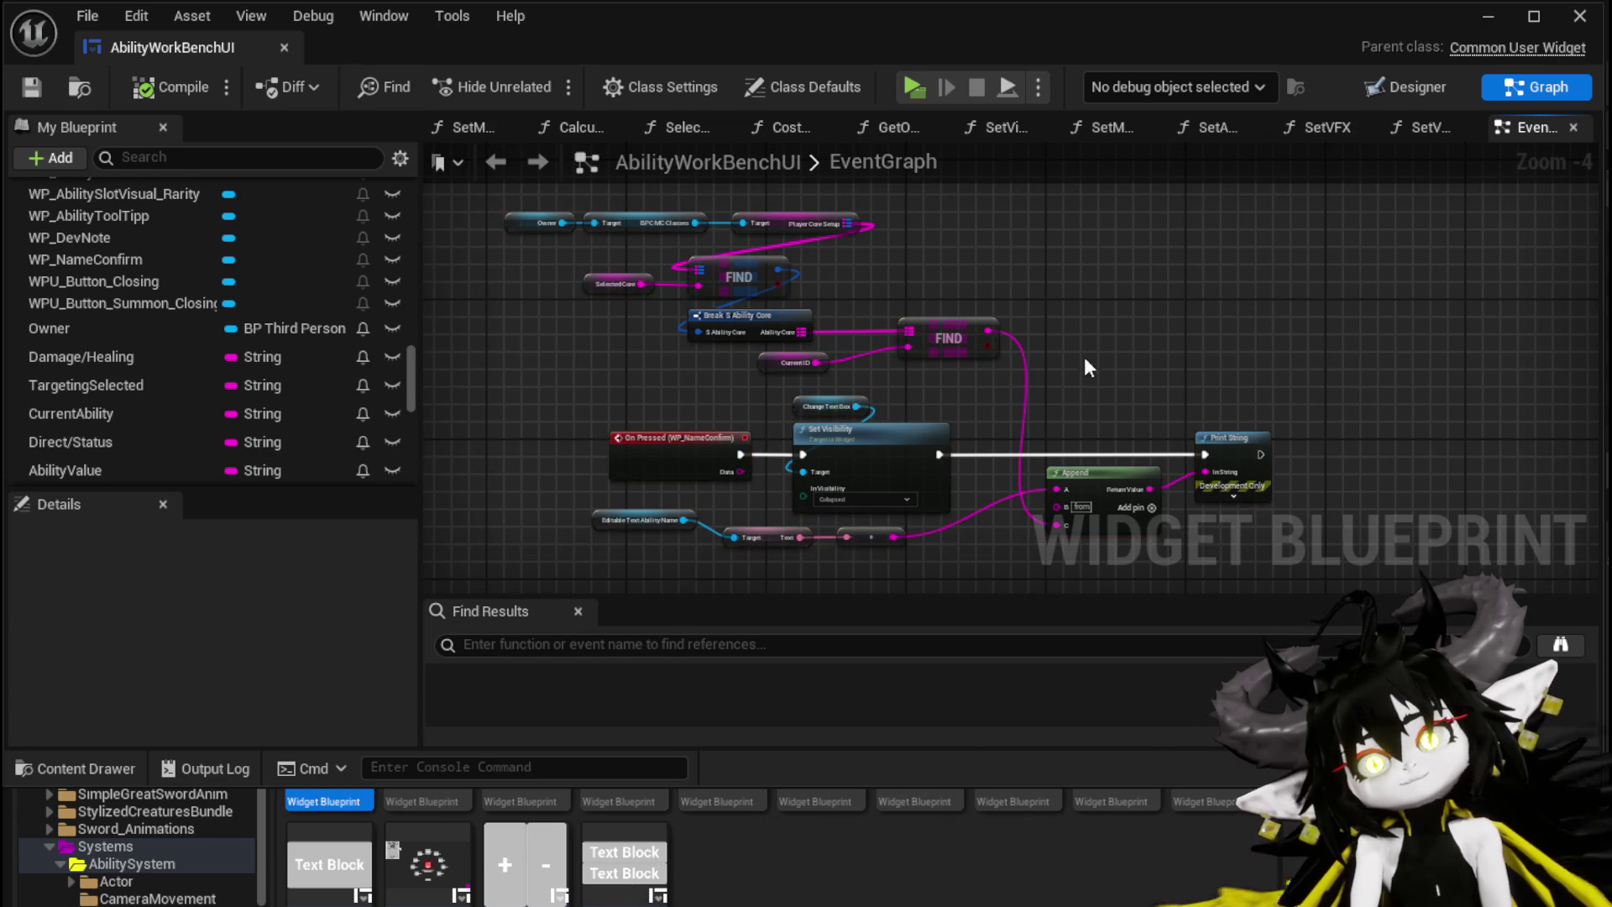
pyautogui.click(753, 366)
pyautogui.moveTo(752, 359); pyautogui.dragTo(744, 359)
pyautogui.moveTo(922, 376); pyautogui.dragTo(838, 305)
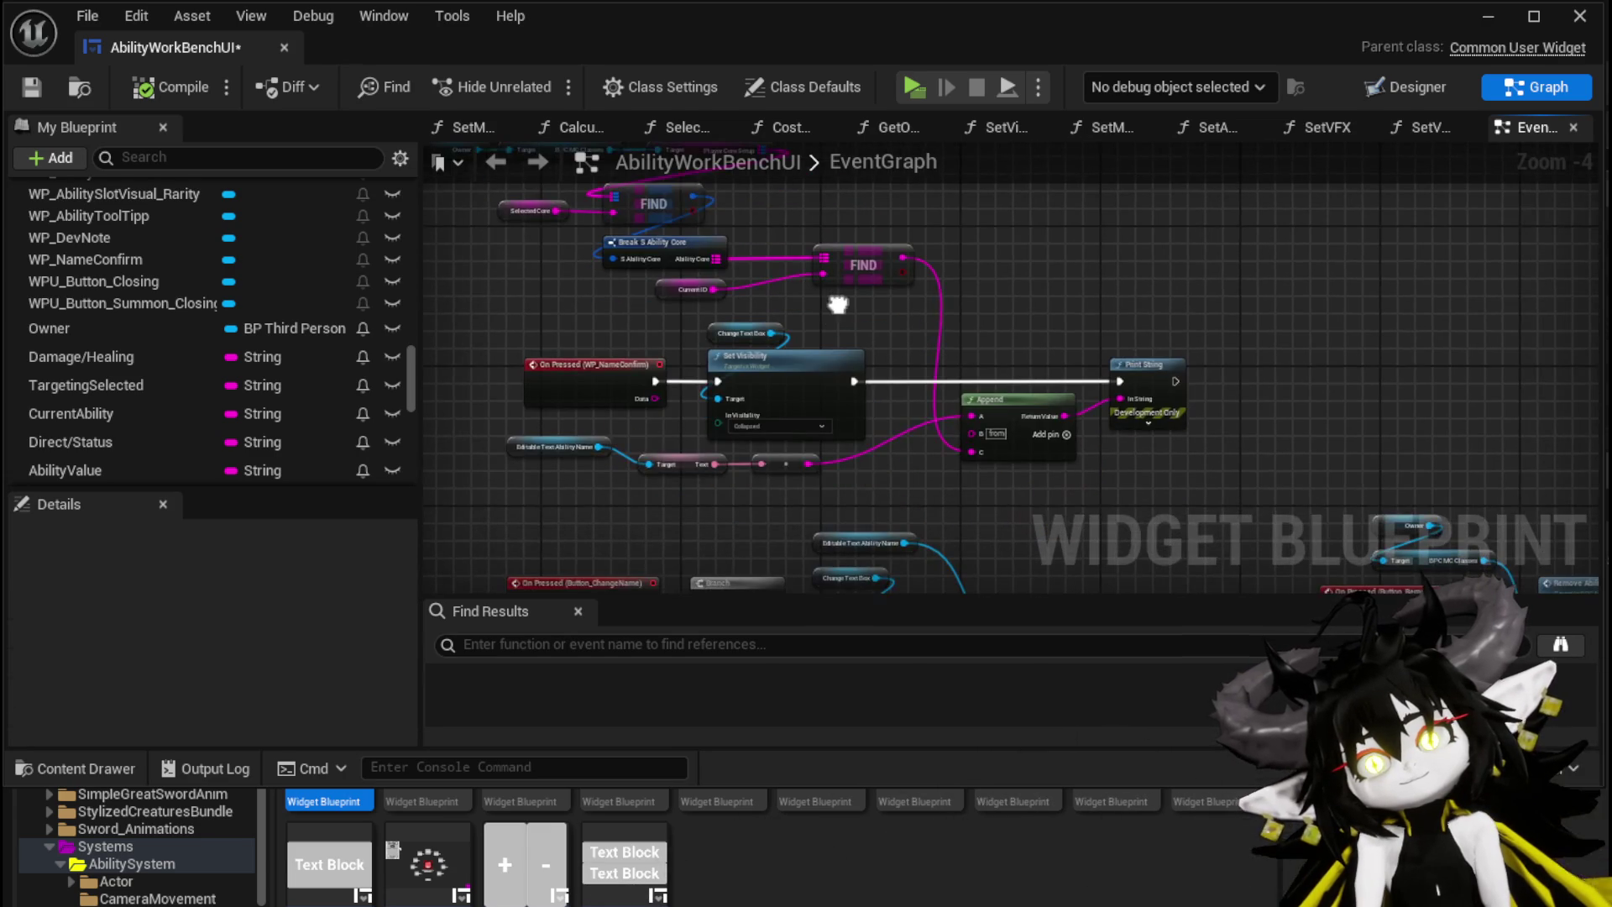
# Step: Set Print String's Text Color to magenta and Duration to 40, then save and minimize the editor
pyautogui.hotkey('ctrl', 's')
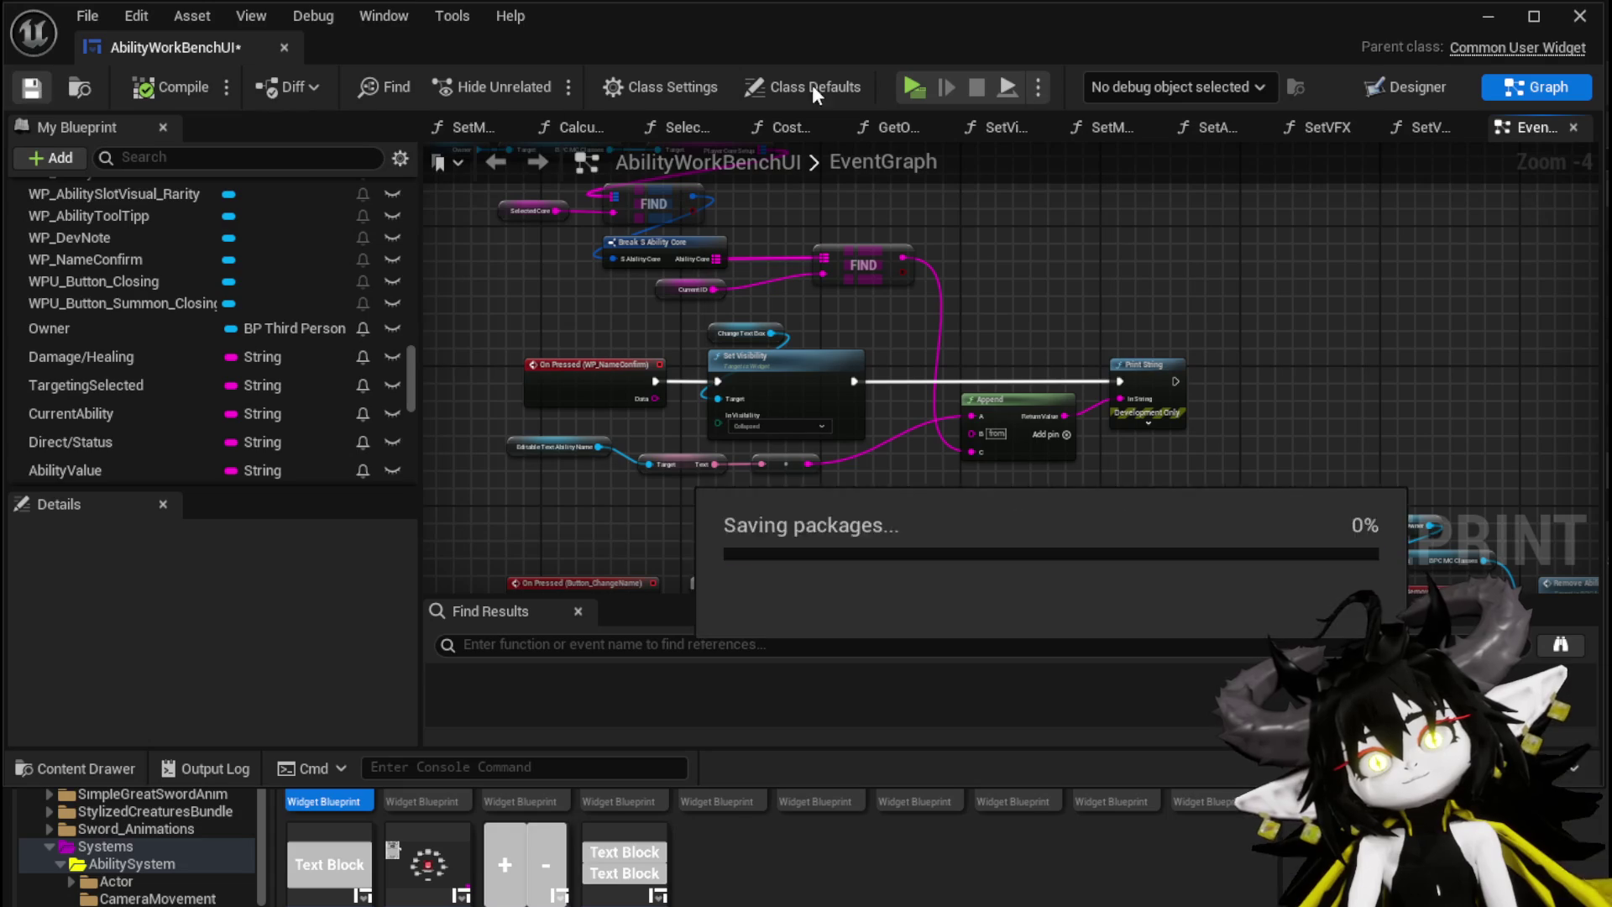
pyautogui.click(1148, 422)
pyautogui.click(1164, 453)
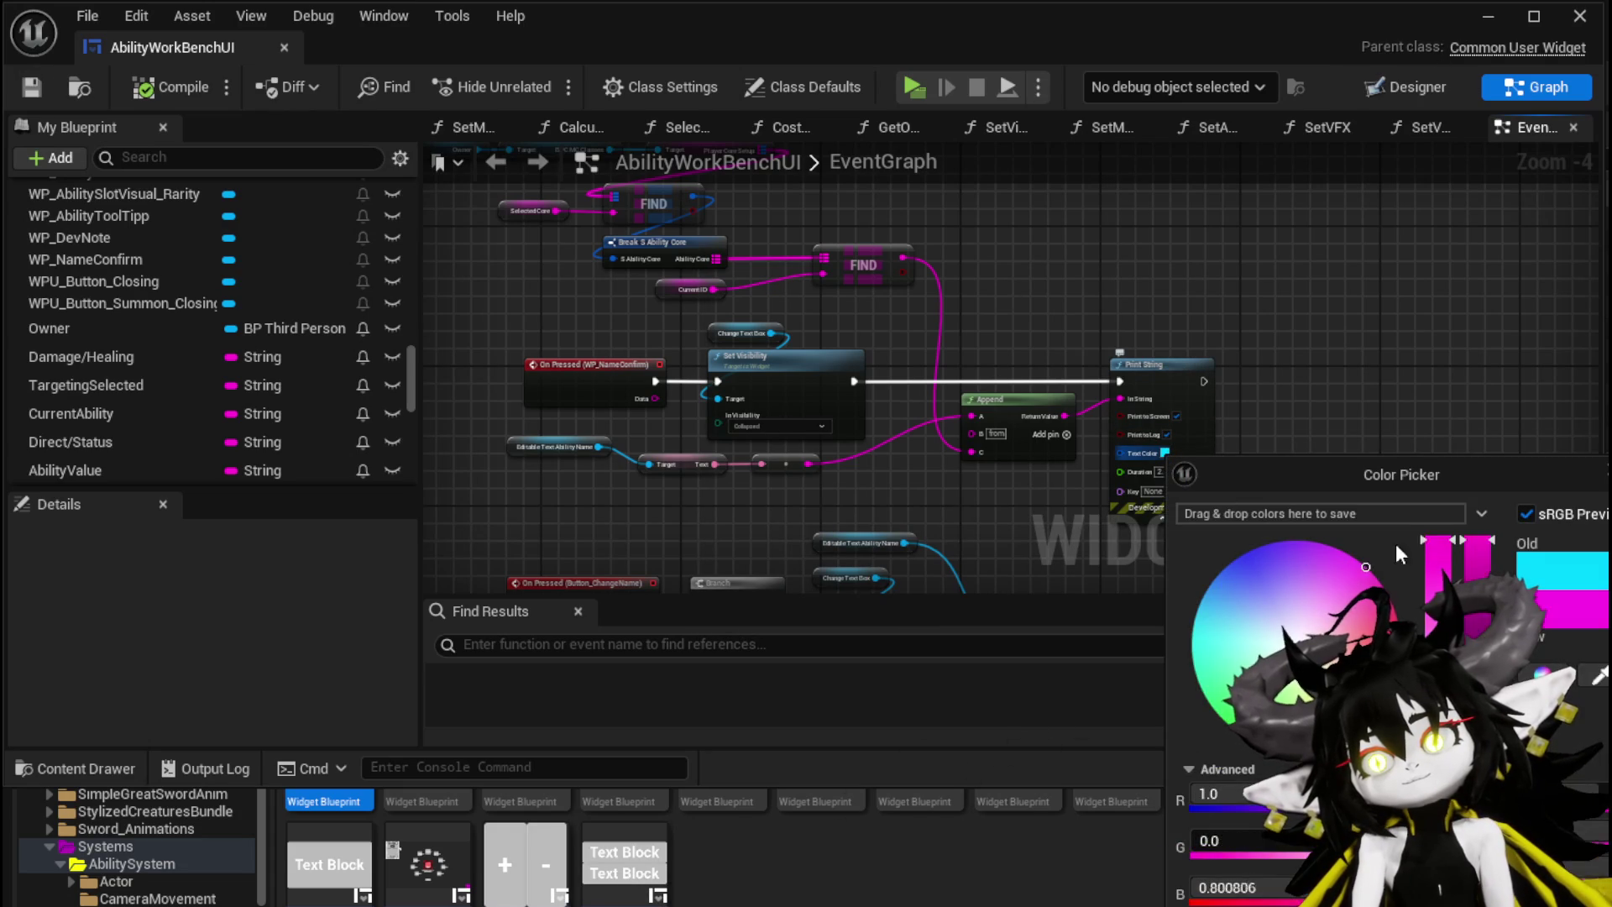
pyautogui.click(1170, 491)
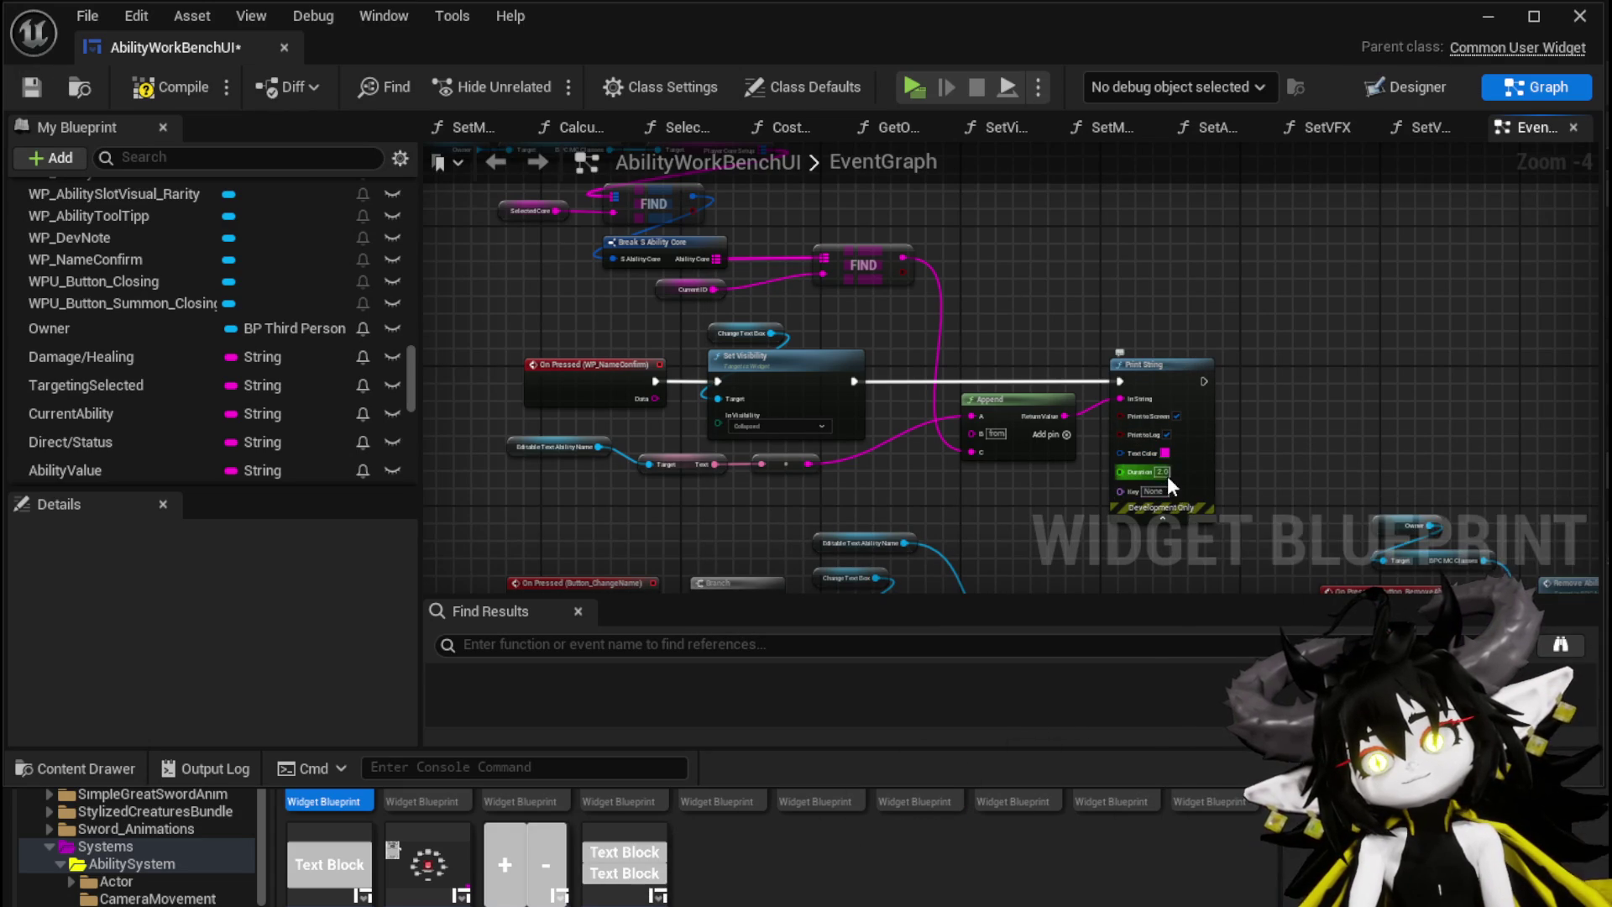
pyautogui.write('40')
pyautogui.click(177, 94)
pyautogui.click(32, 87)
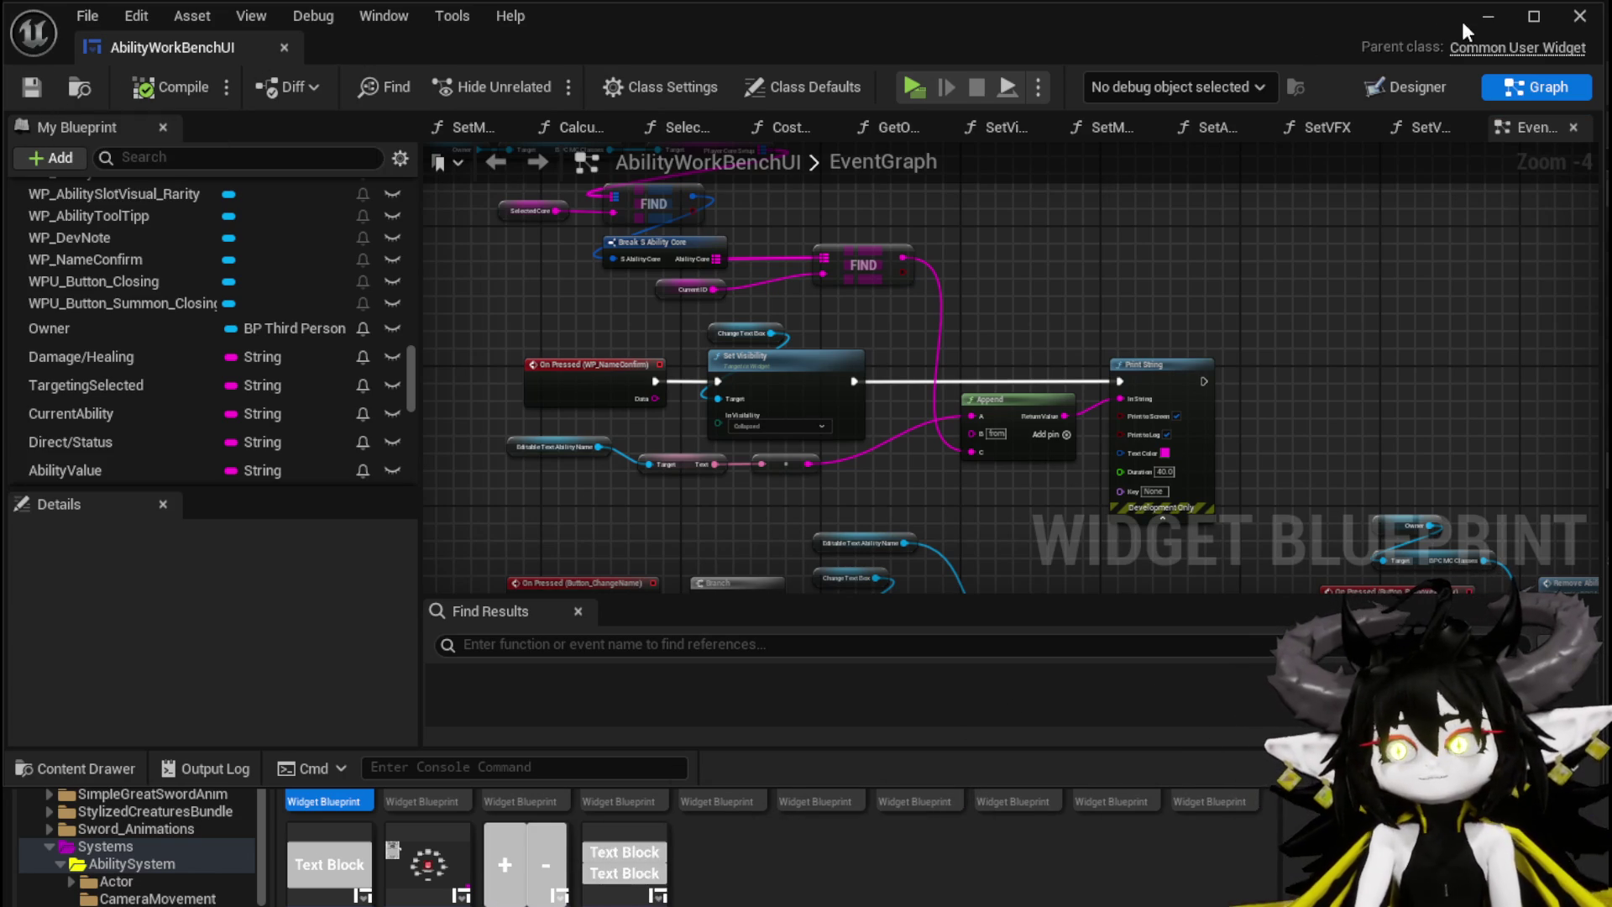
pyautogui.click(1488, 16)
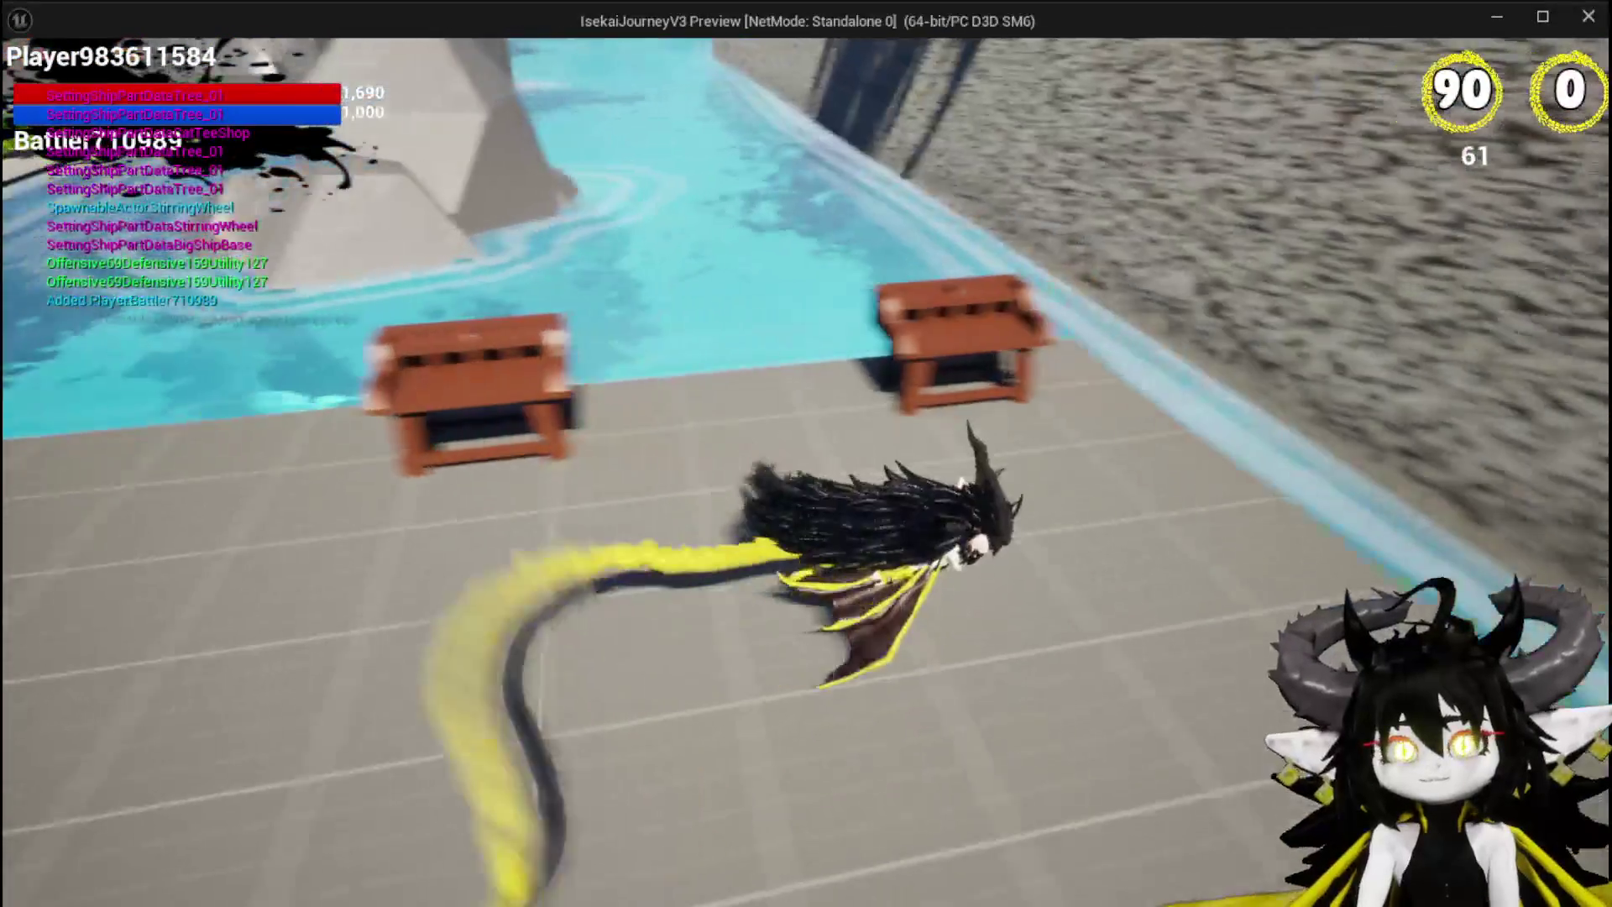
# Step: Walk to the workbench, open its Ability panel and load the SummonSpawn ability
pyautogui.press('w')
pyautogui.press('e')
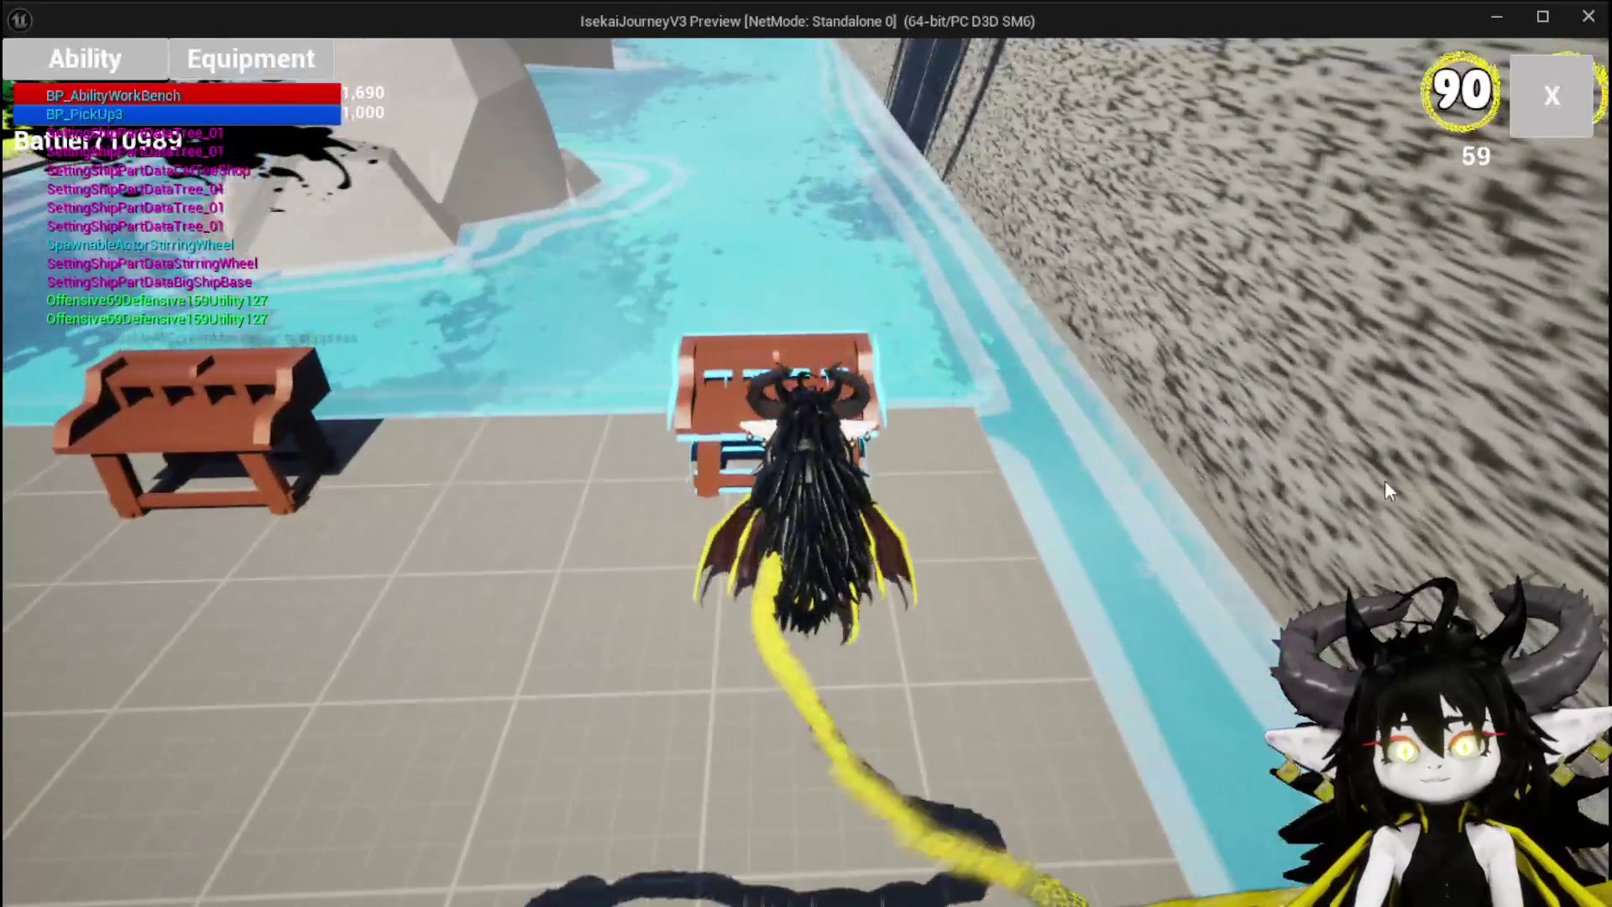
pyautogui.click(118, 52)
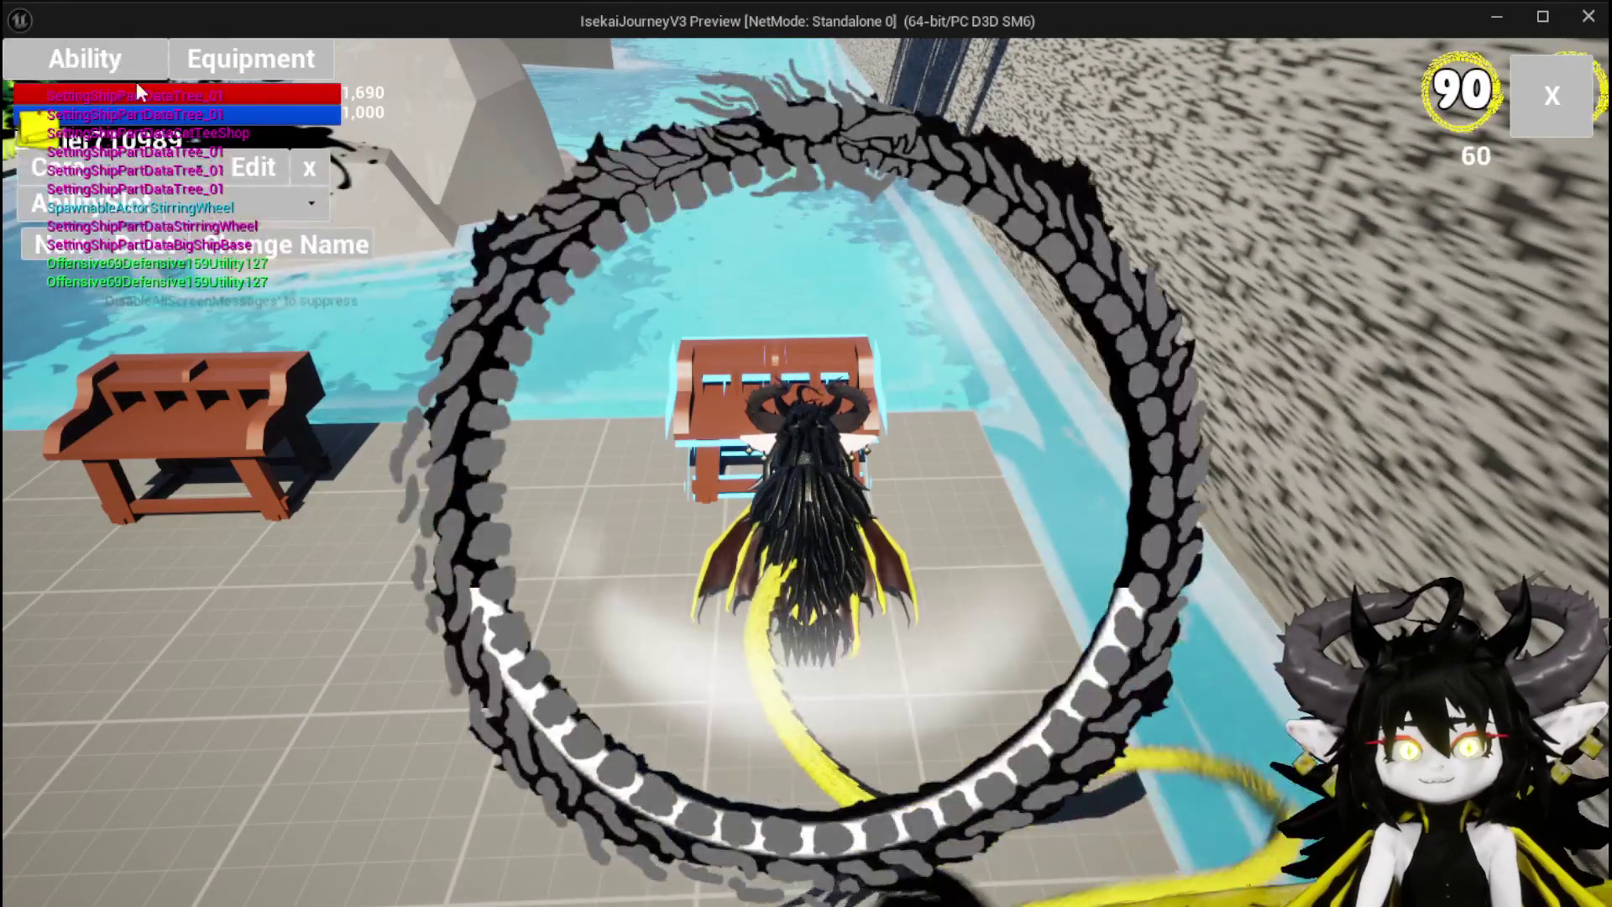
pyautogui.click(249, 210)
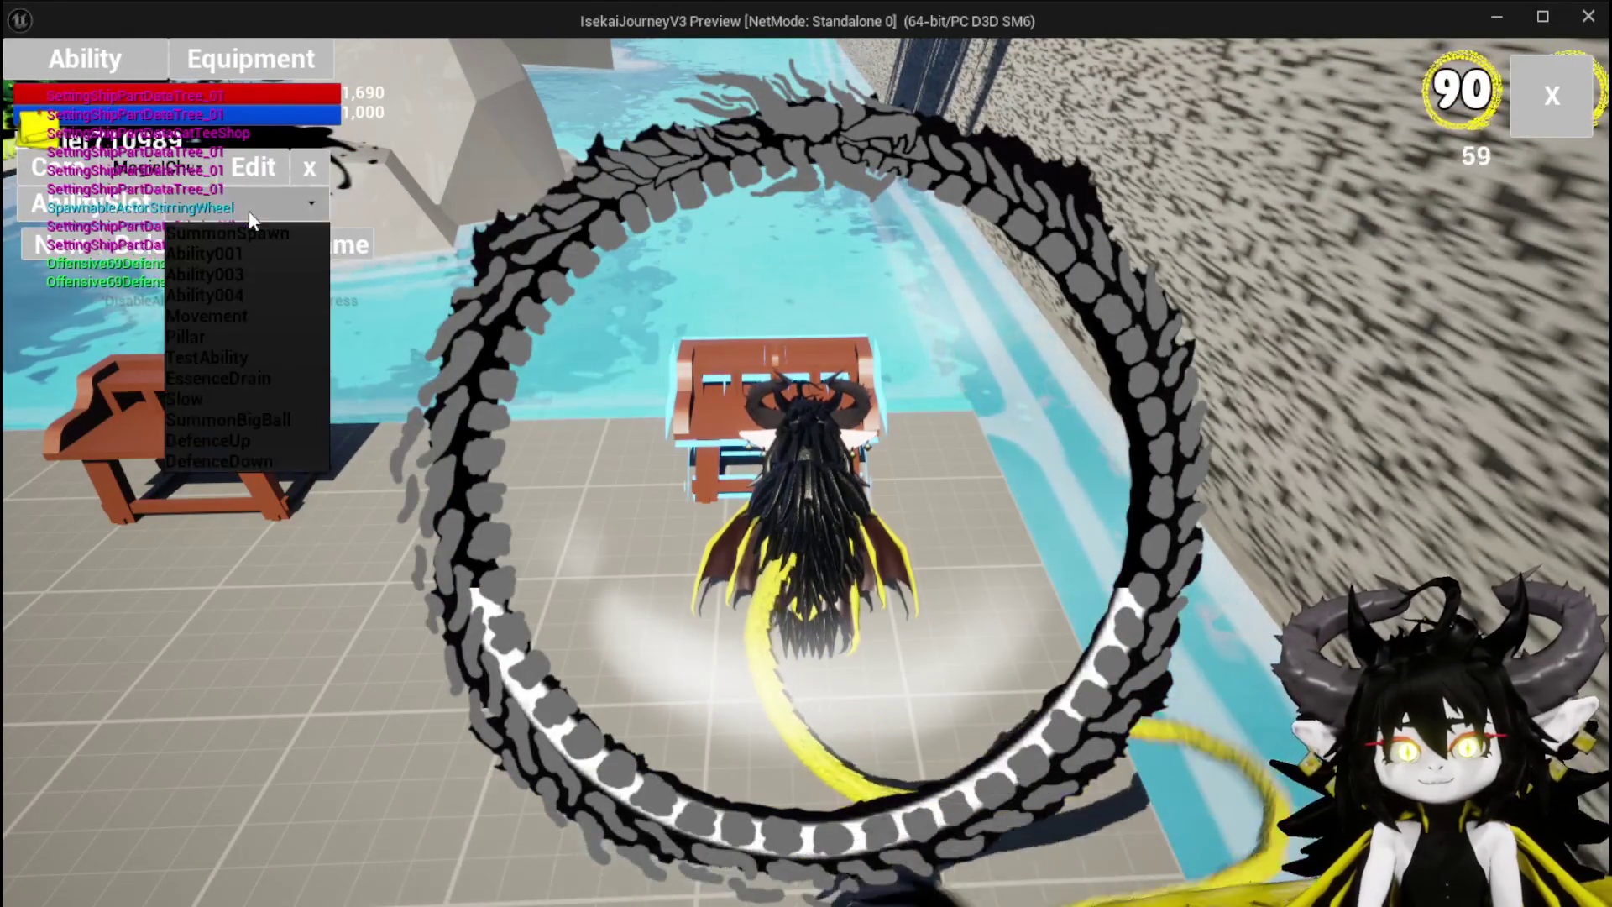
pyautogui.click(251, 235)
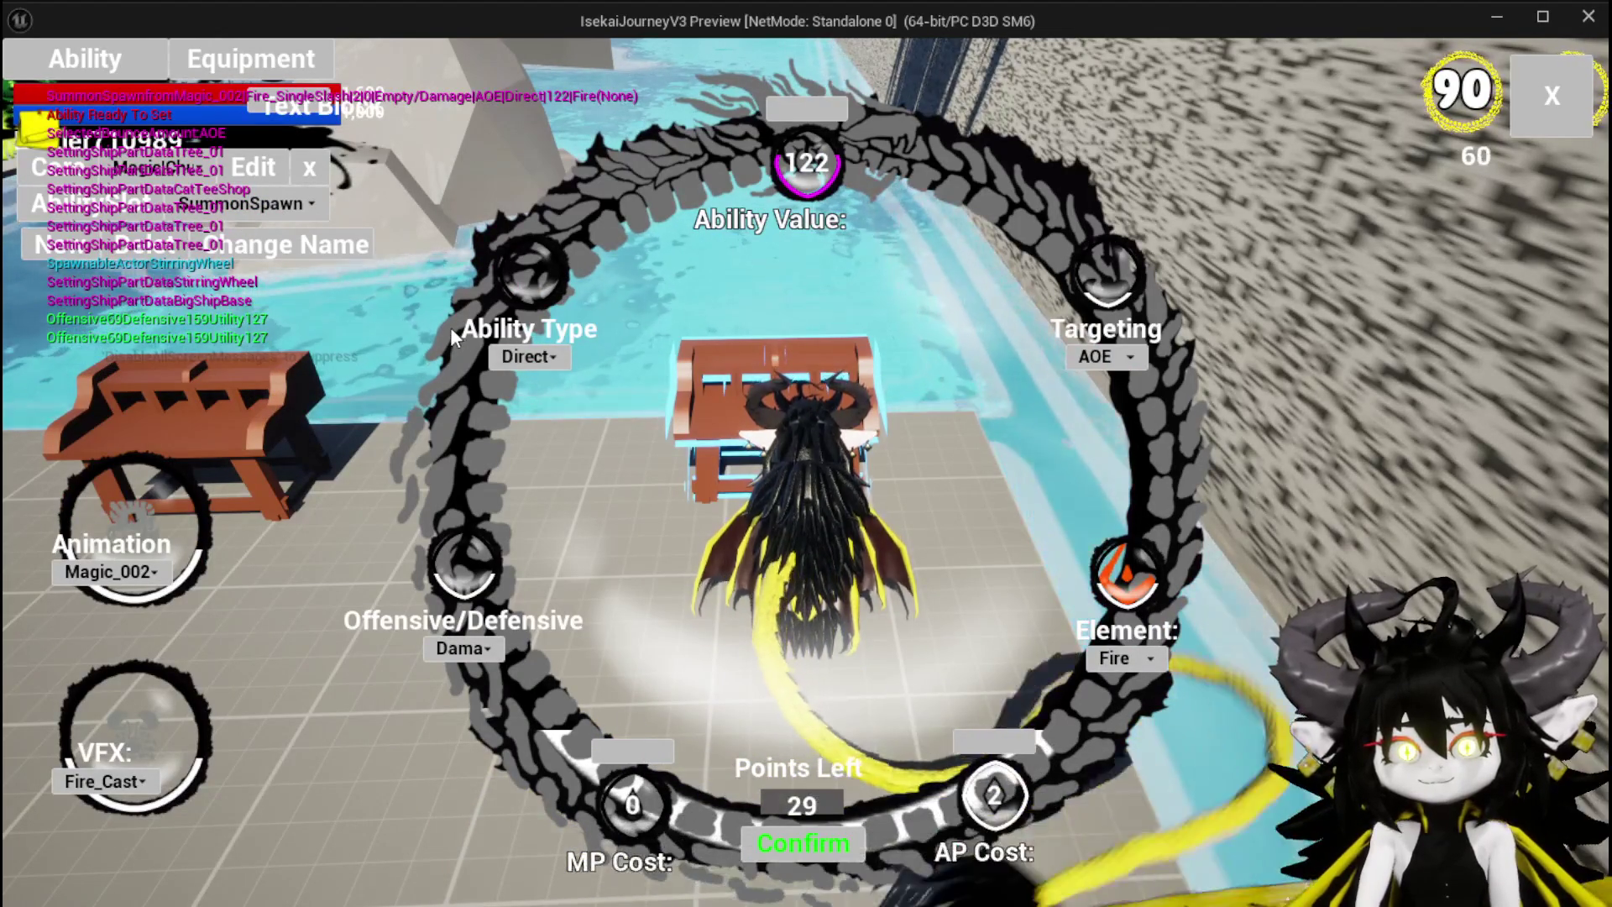
# Step: Load Ability001, confirm and save its name, then close the workbench
pyautogui.click(260, 207)
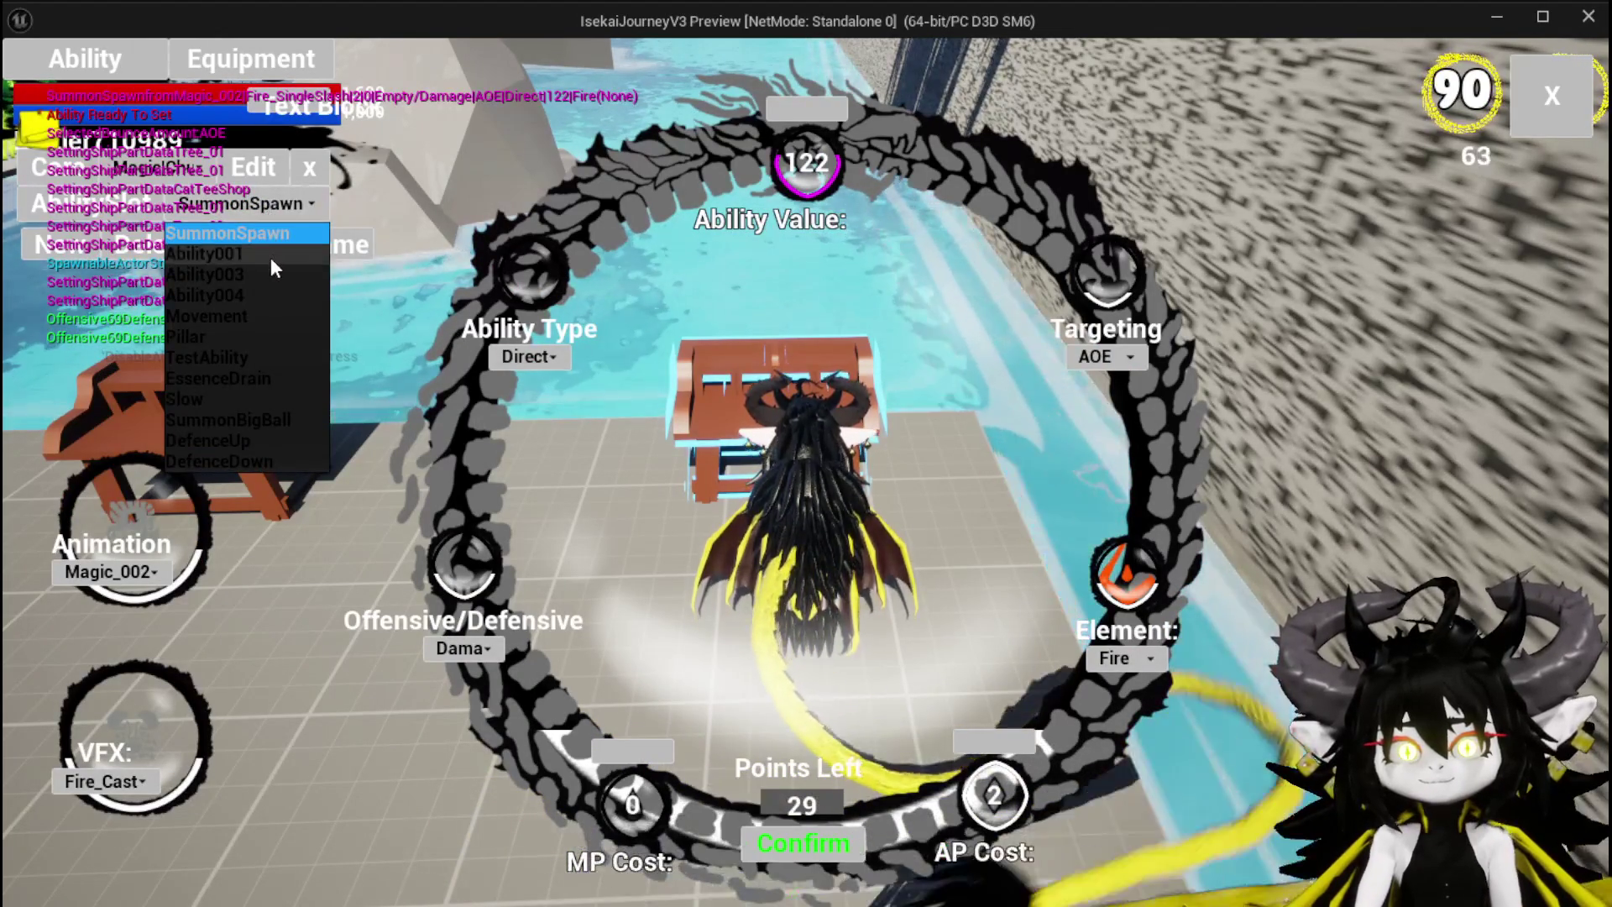
pyautogui.click(270, 257)
pyautogui.click(299, 255)
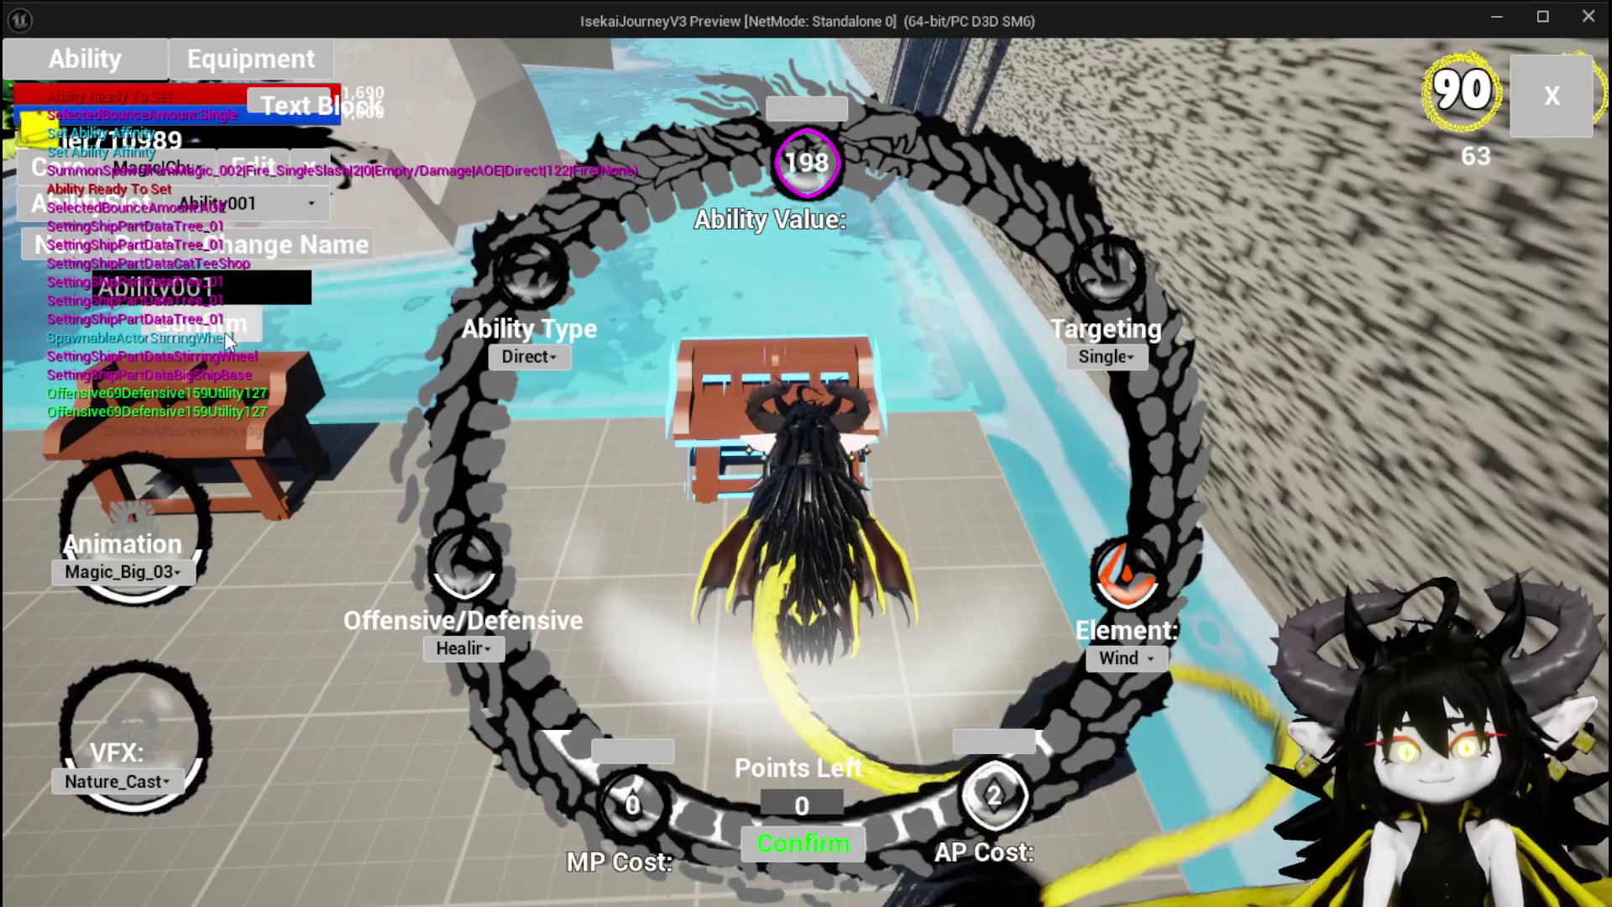
pyautogui.click(225, 333)
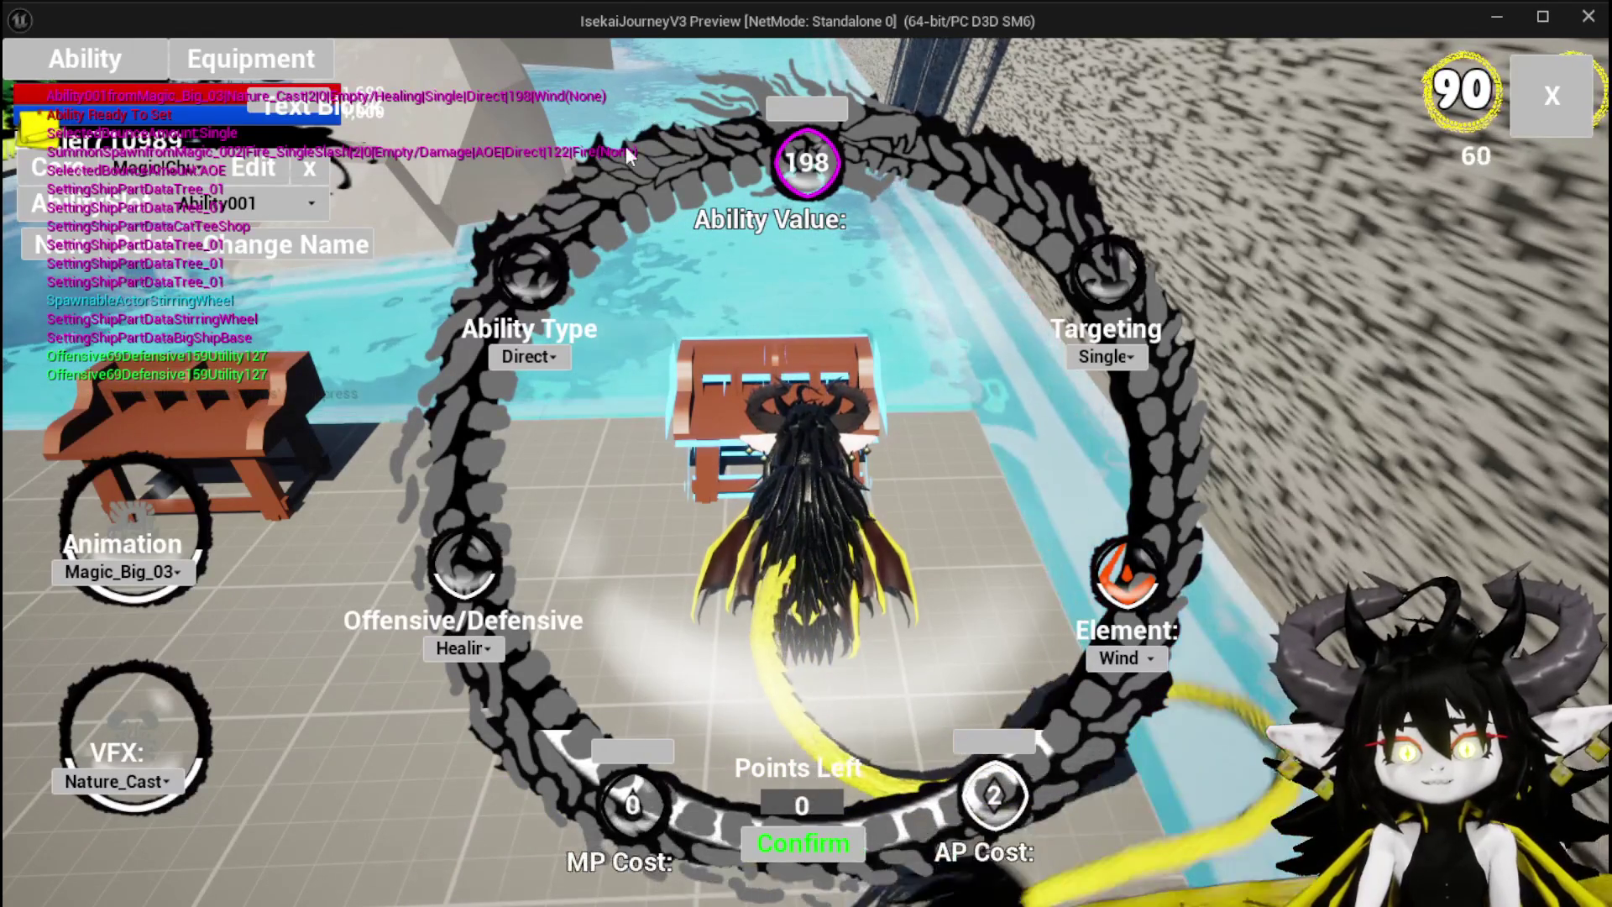
pyautogui.click(1552, 95)
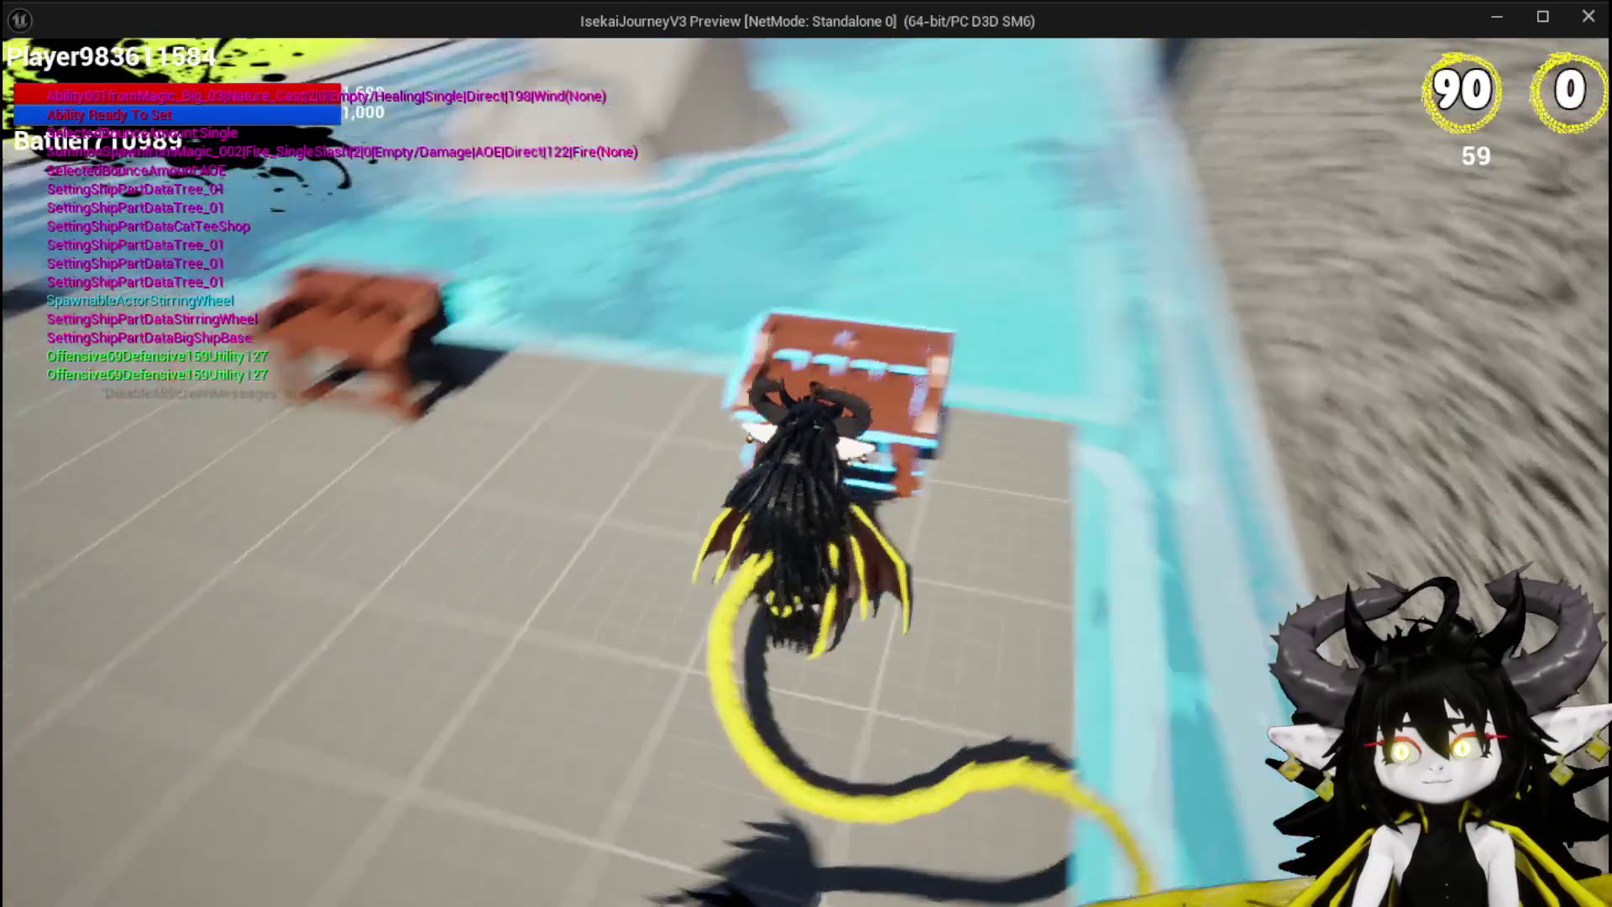
# Step: Open the Equipment screen from the Tab menu and close it again
pyautogui.press('Tab')
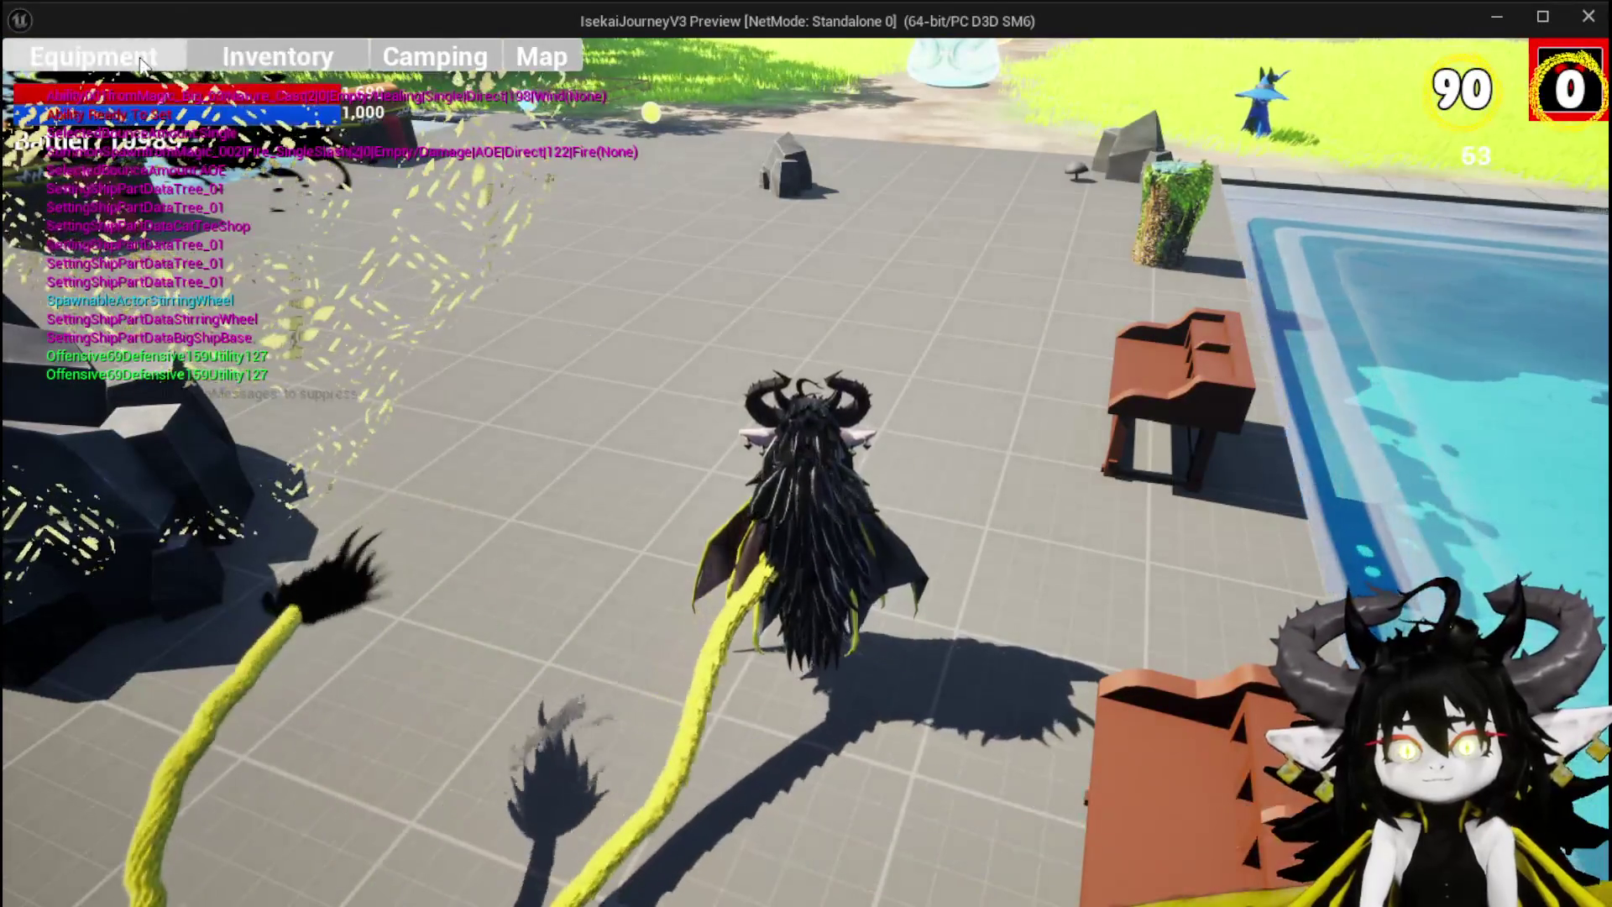
pyautogui.click(142, 63)
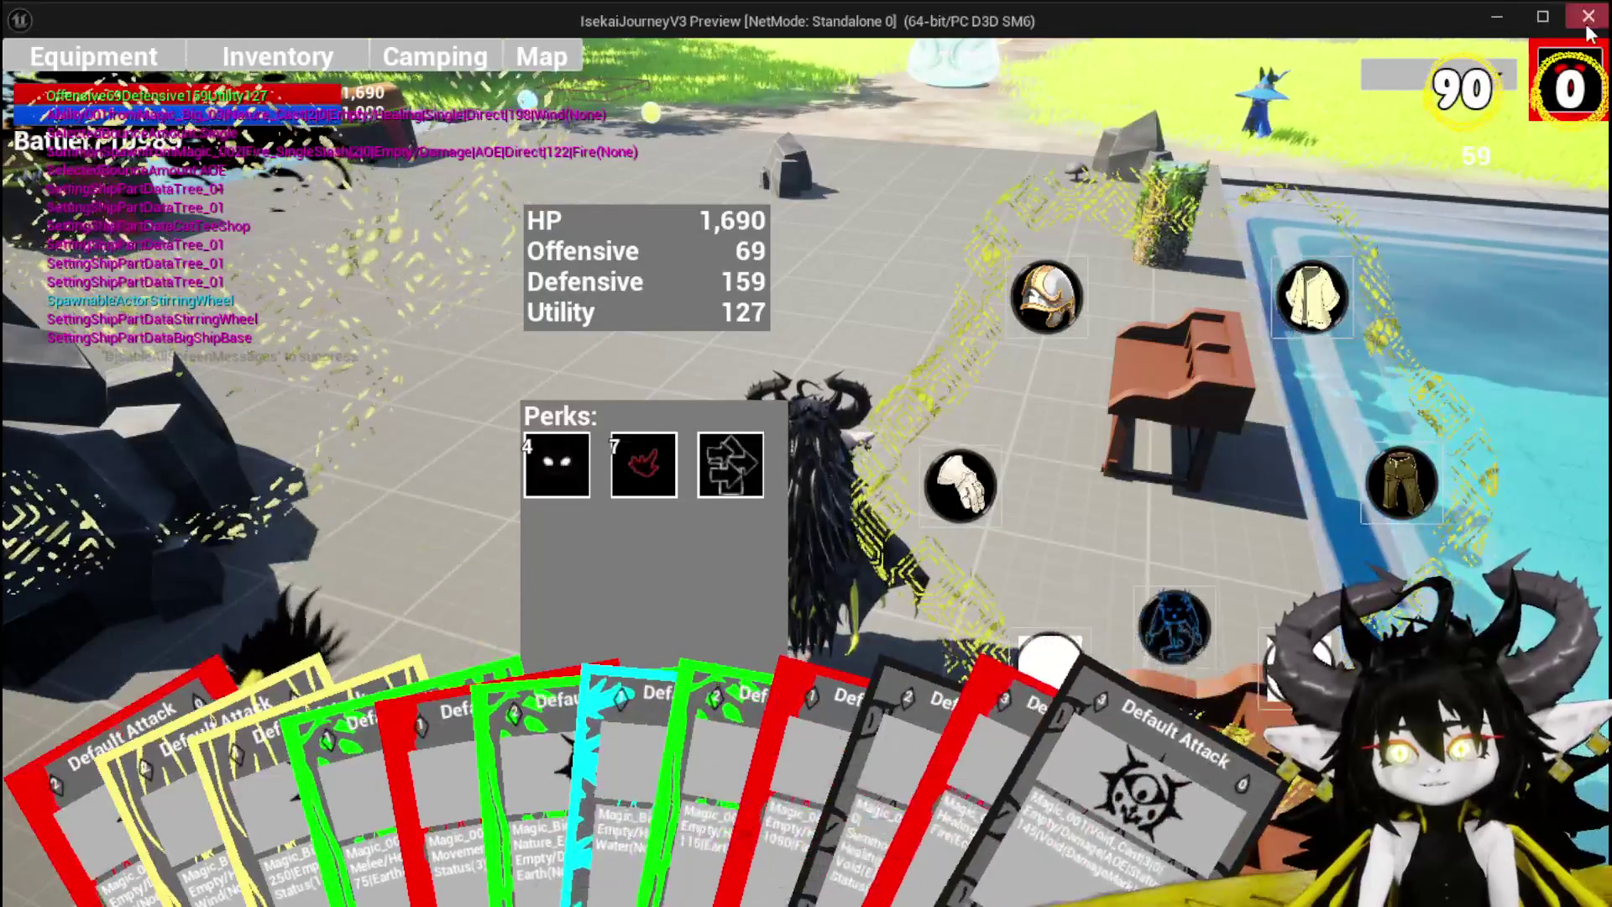
pyautogui.press('Tab')
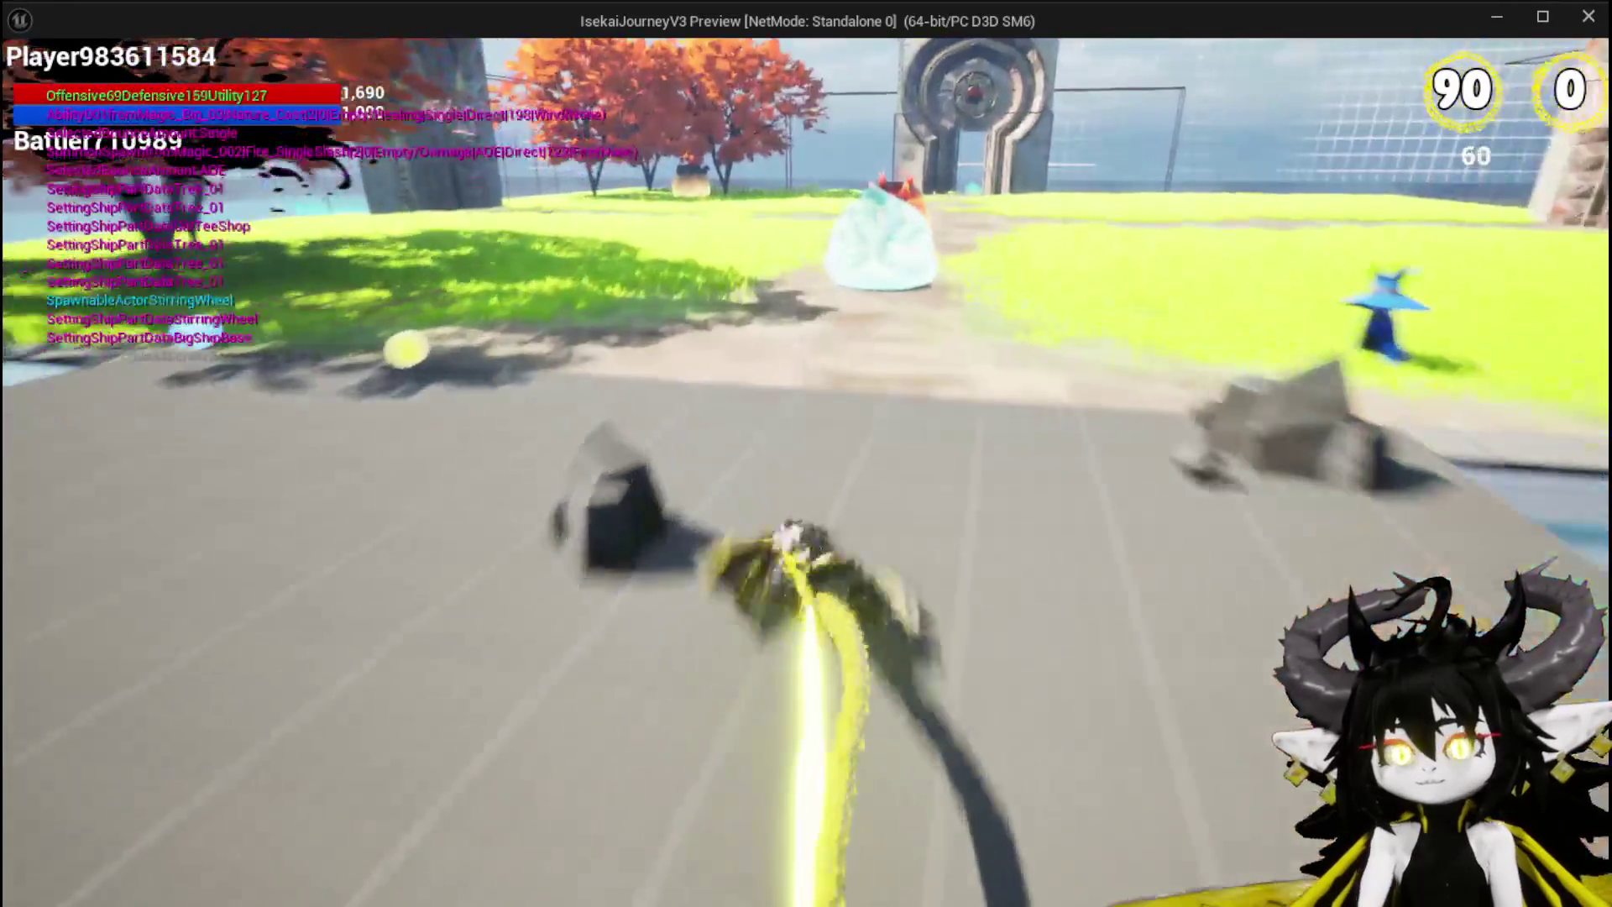
# Step: Run to the slime, start the battle from the prompt, then stop the play session with Esc
pyautogui.press('w')
pyautogui.press('w')
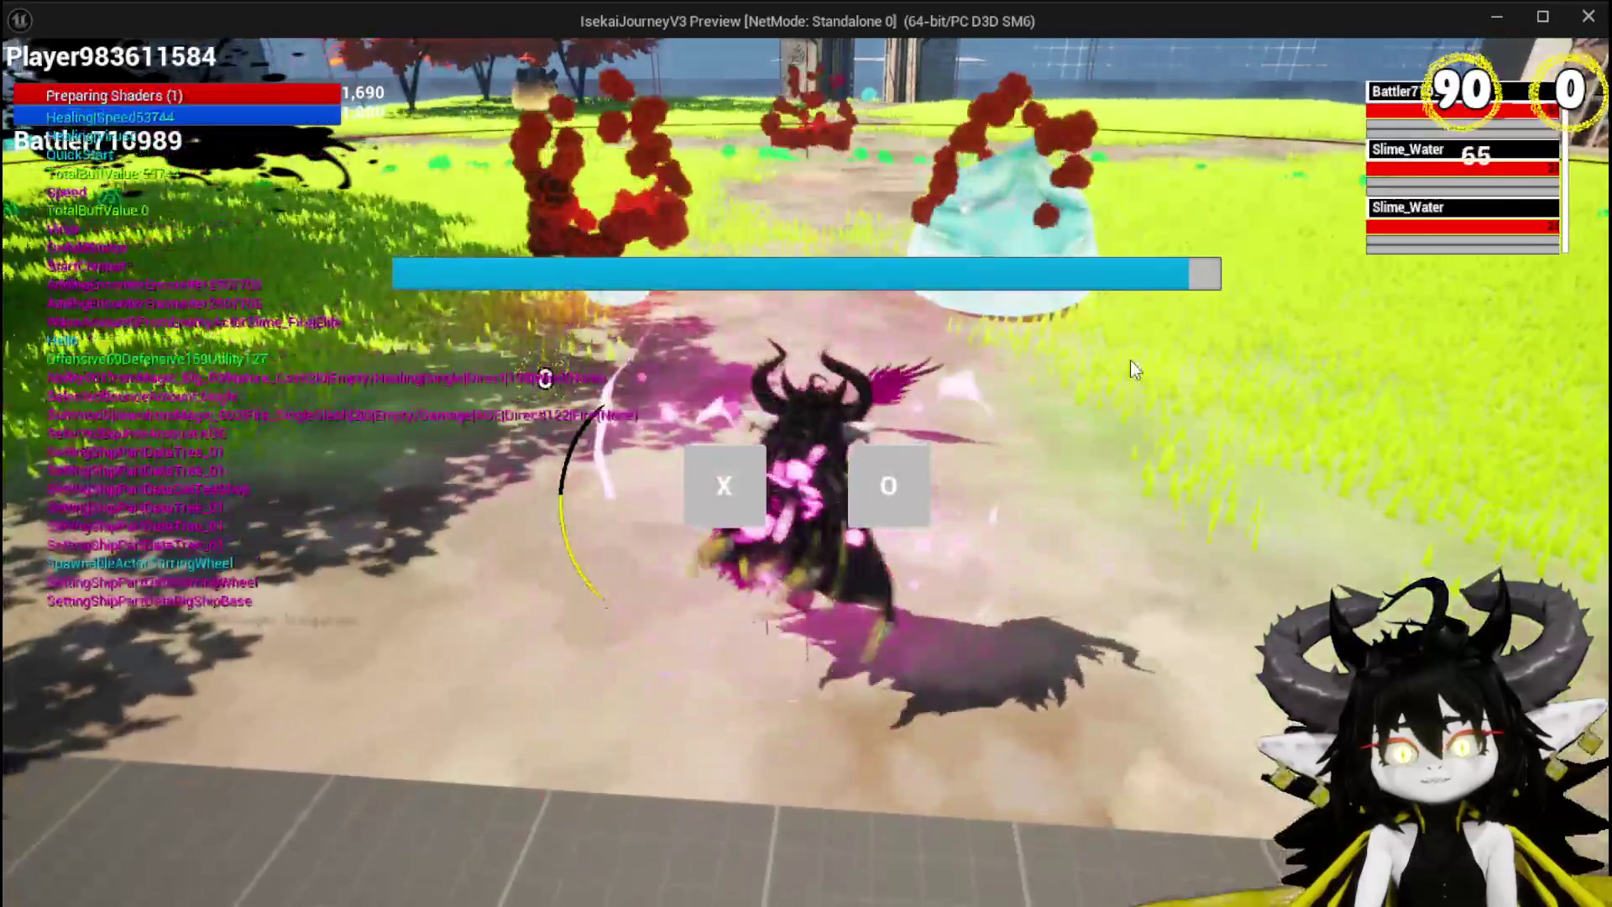
pyautogui.click(712, 492)
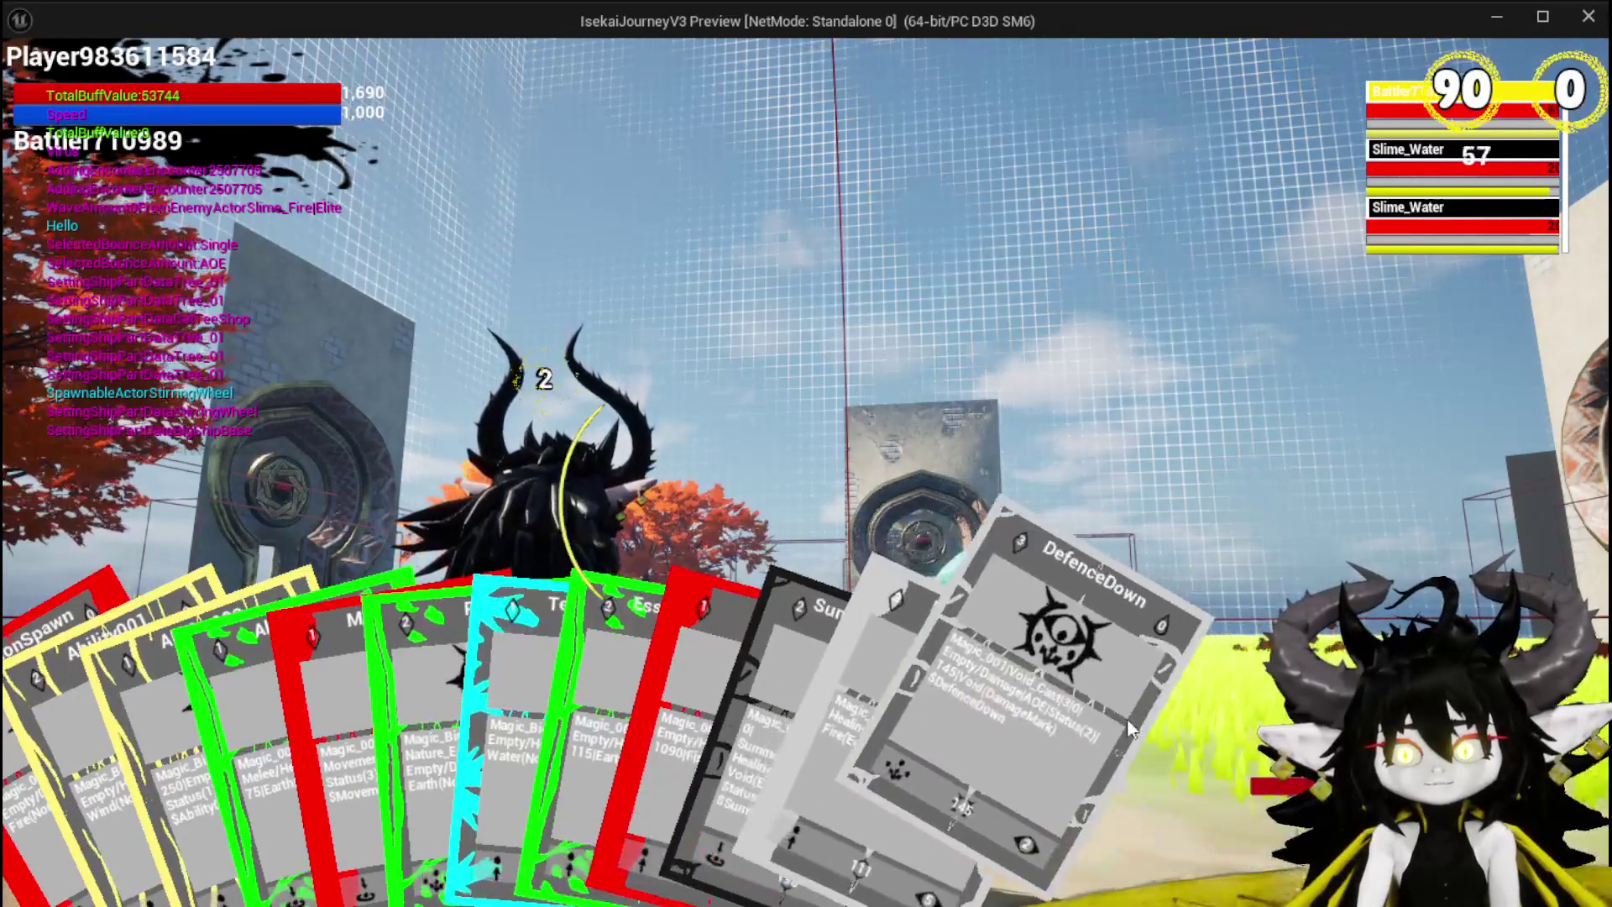
pyautogui.press('Escape')
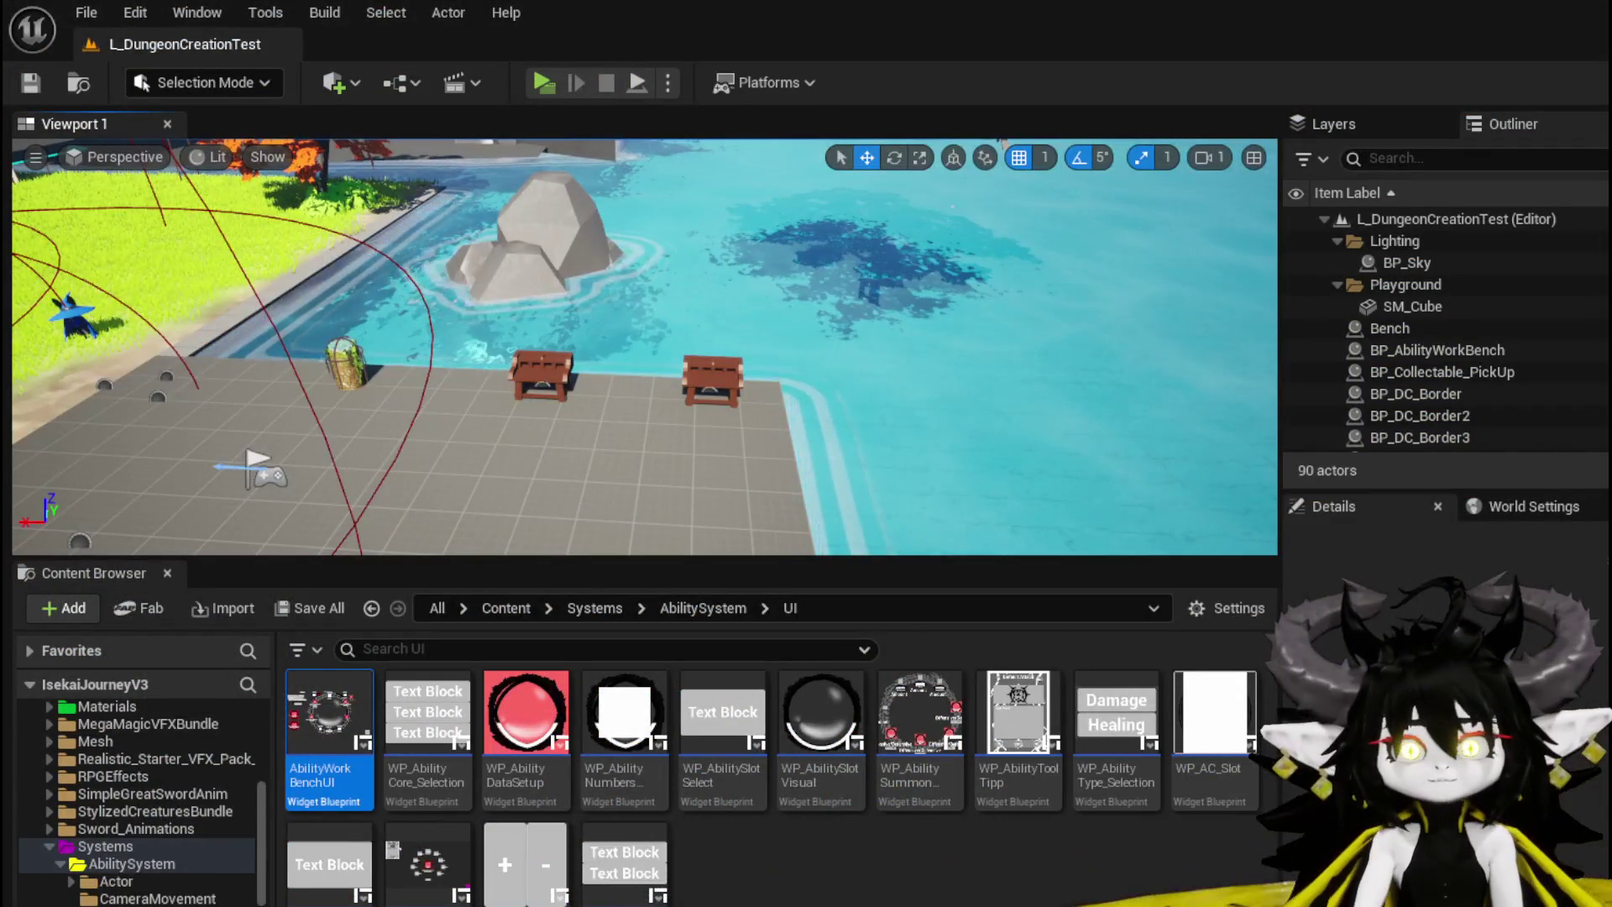
# Step: Save all modified assets and switch back to the AbilityWorkBenchUI EventGraph
pyautogui.hotkey('ctrl', 's')
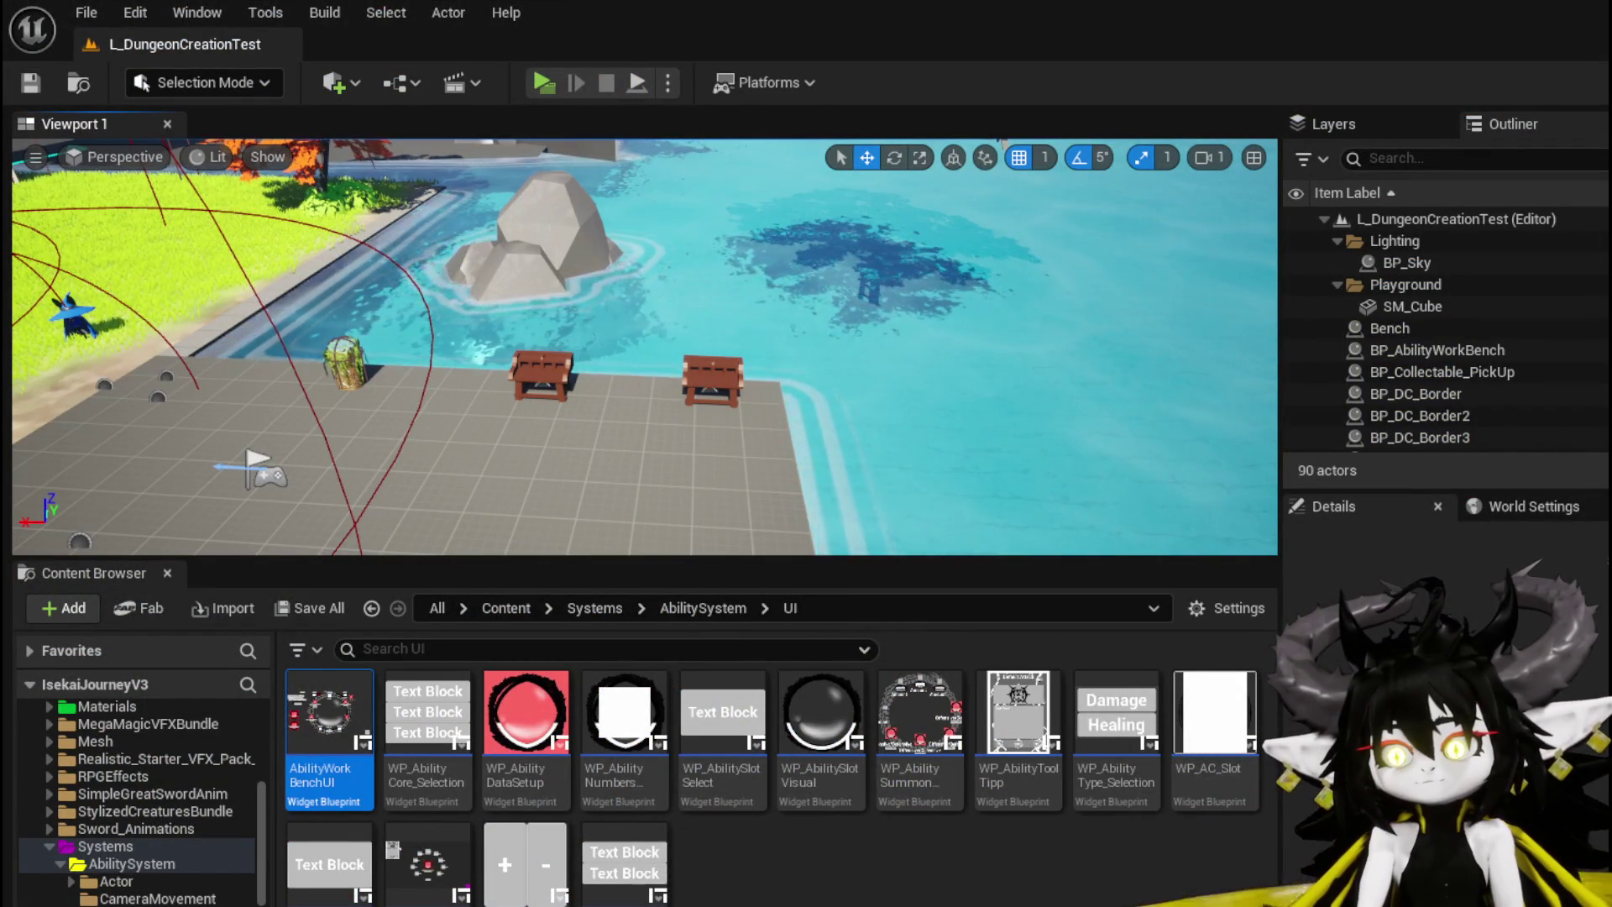
pyautogui.press('Return')
pyautogui.scroll(2, 837, 307)
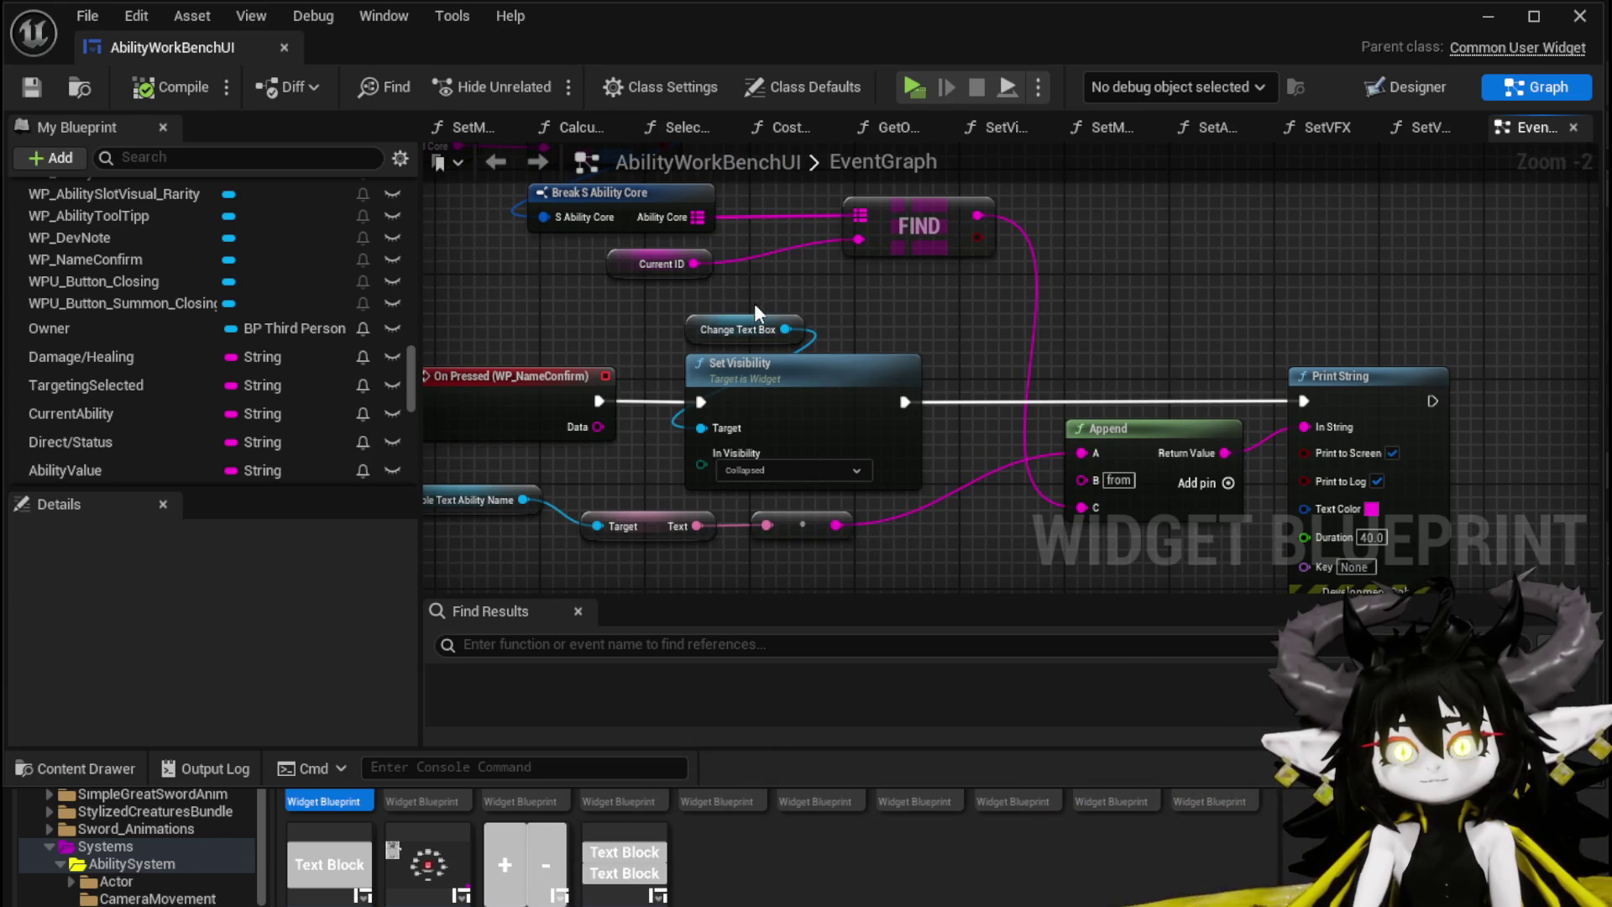
# Step: Add an Append node off Current ID with '$' in B and a third input pin
pyautogui.moveTo(693, 263); pyautogui.dragTo(974, 292)
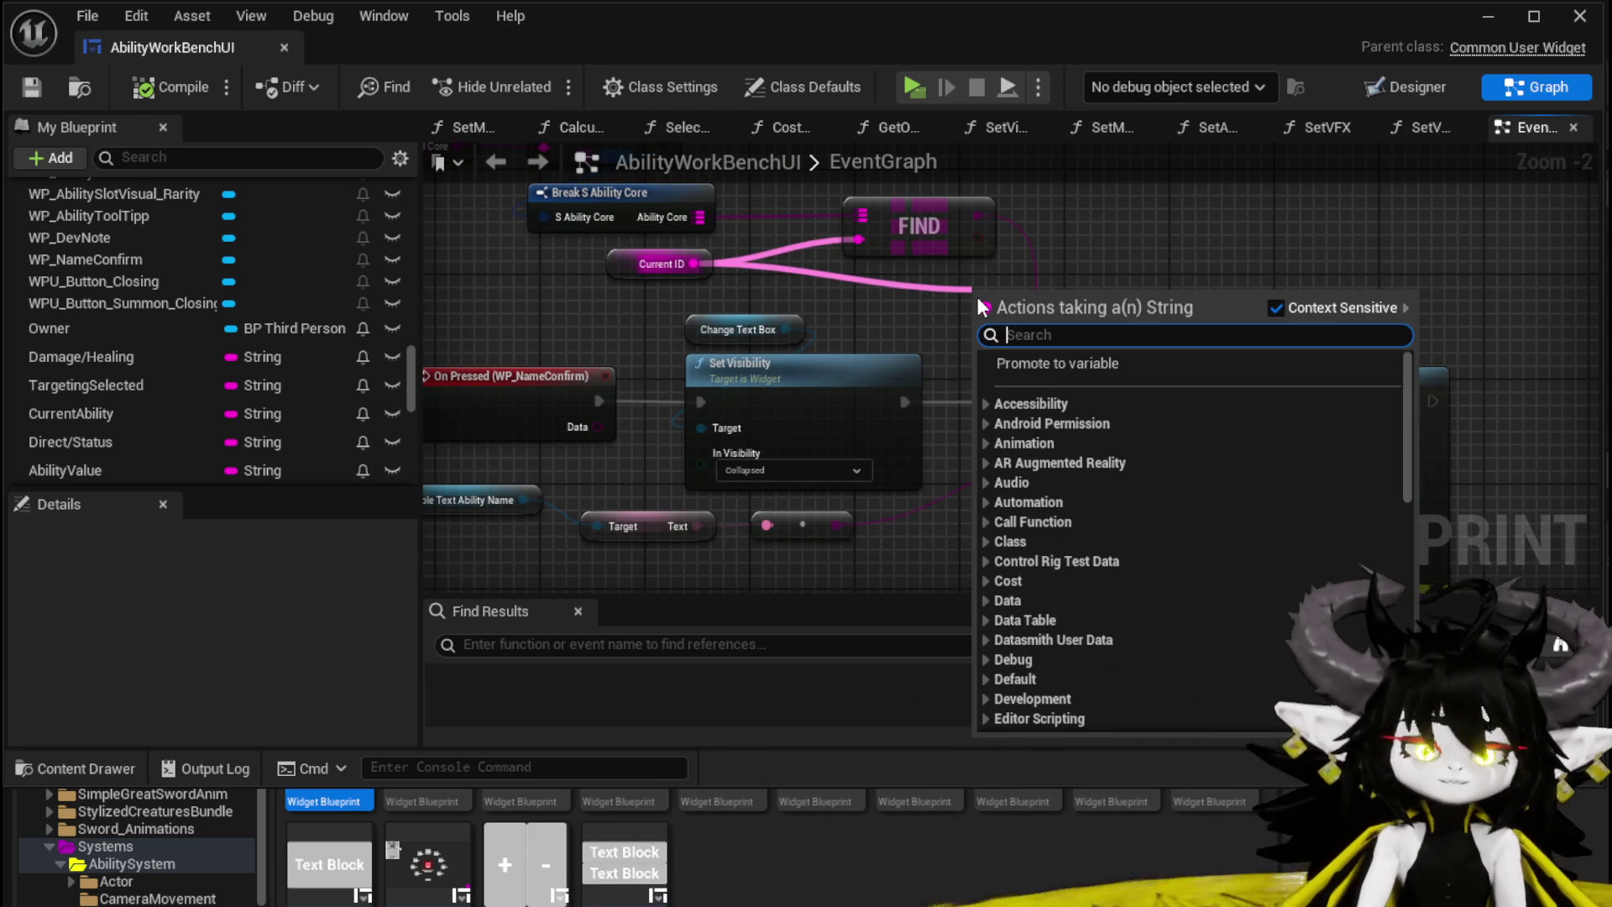
pyautogui.write('Append')
pyautogui.press('Return')
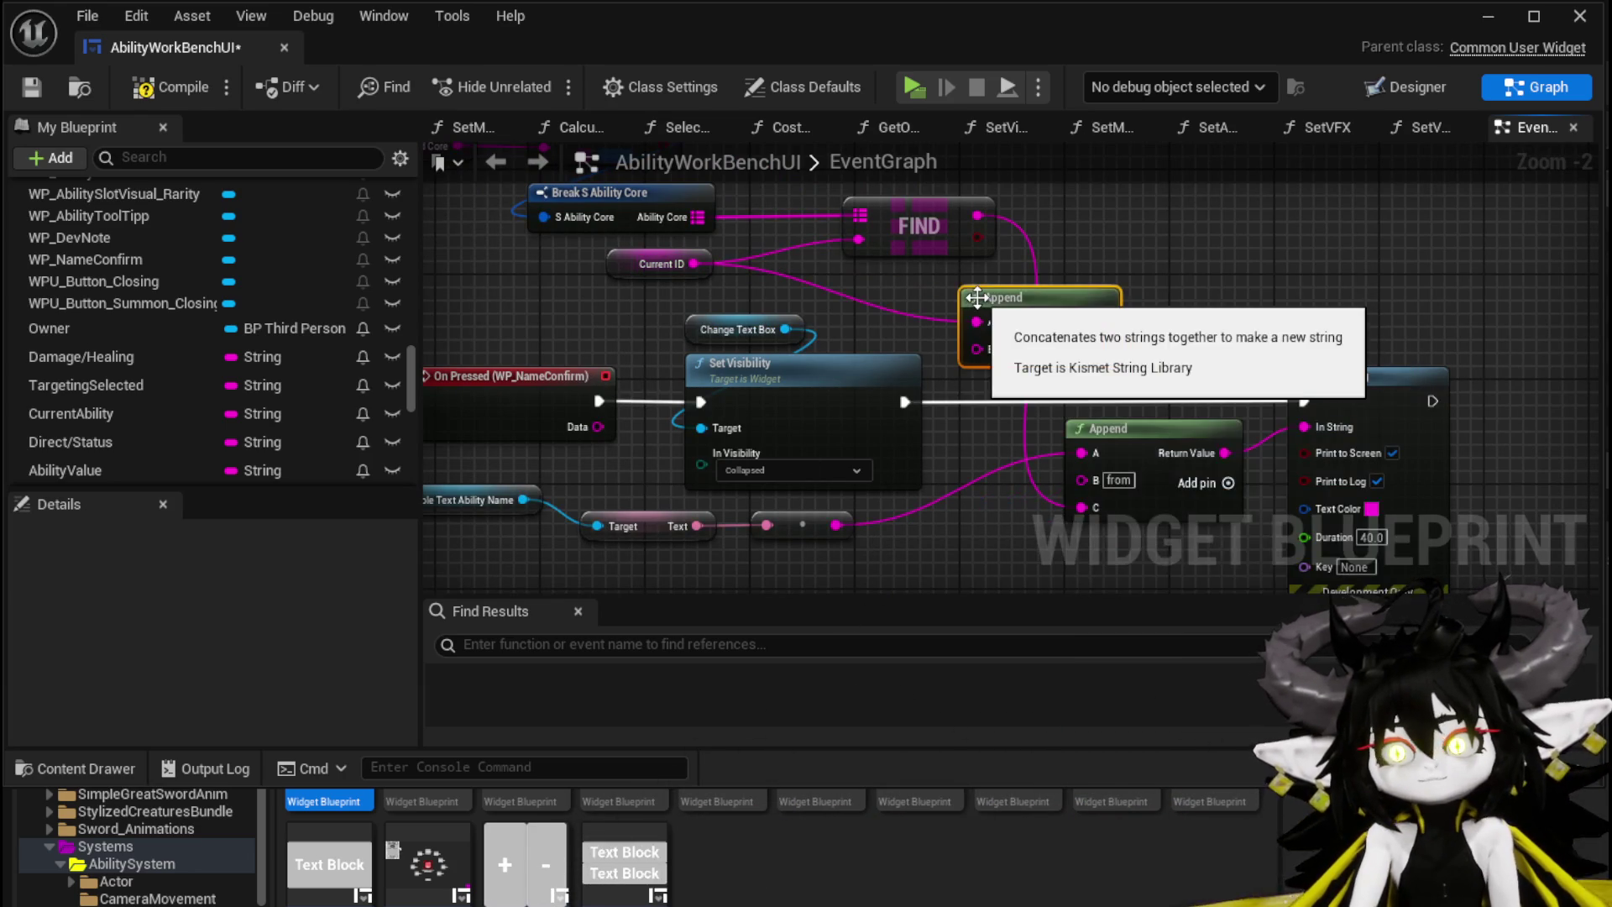
pyautogui.moveTo(1149, 292); pyautogui.dragTo(1202, 279)
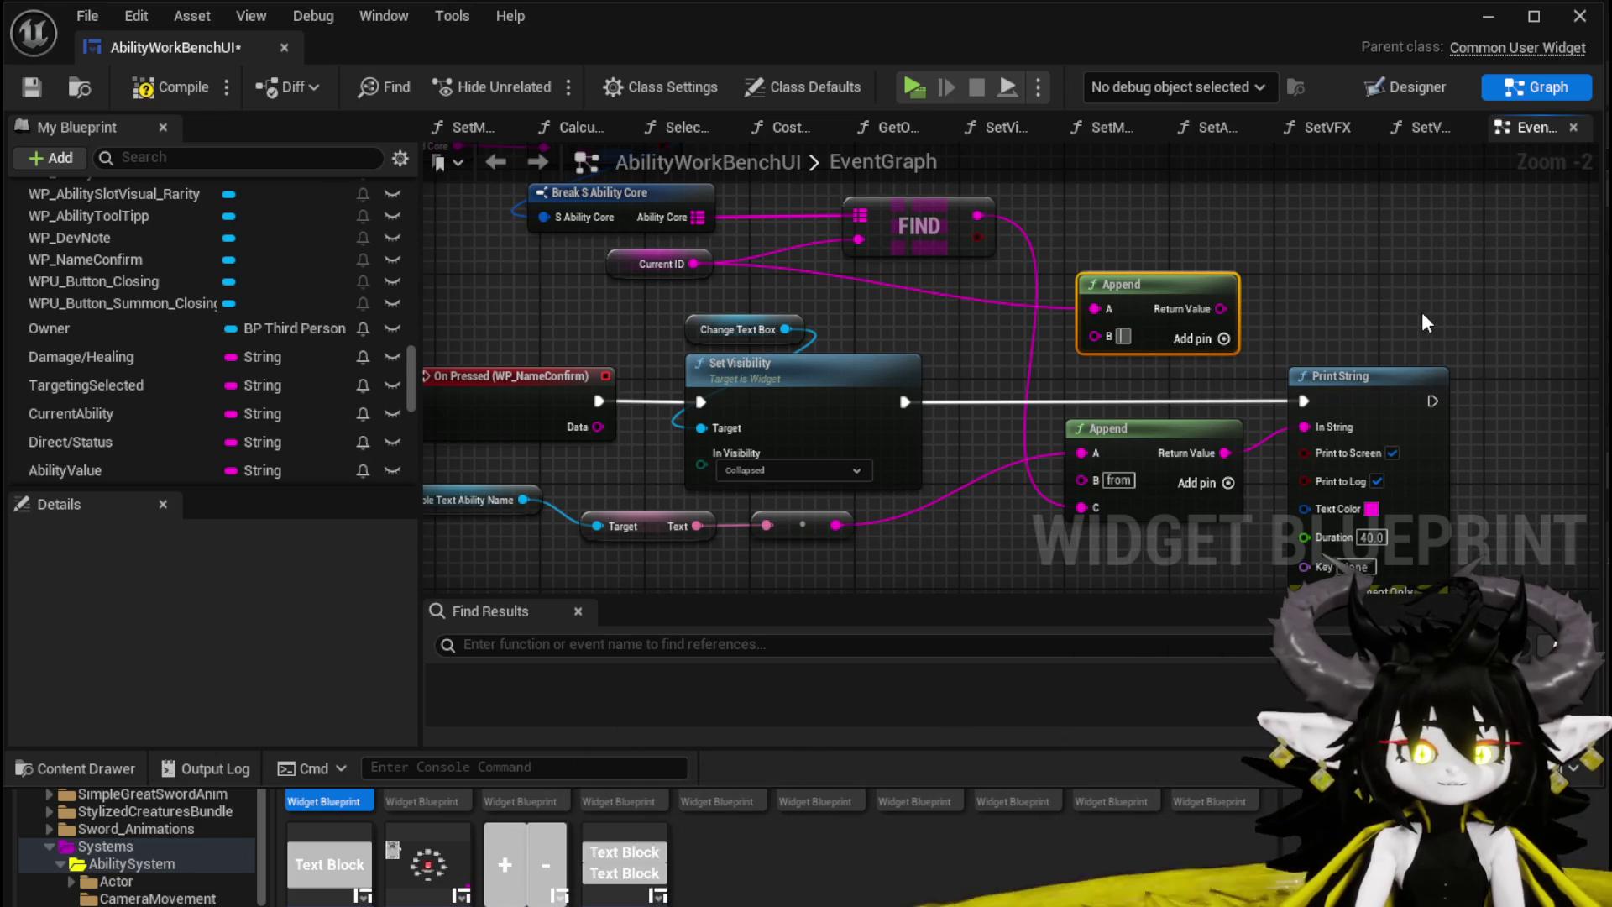
pyautogui.write('$')
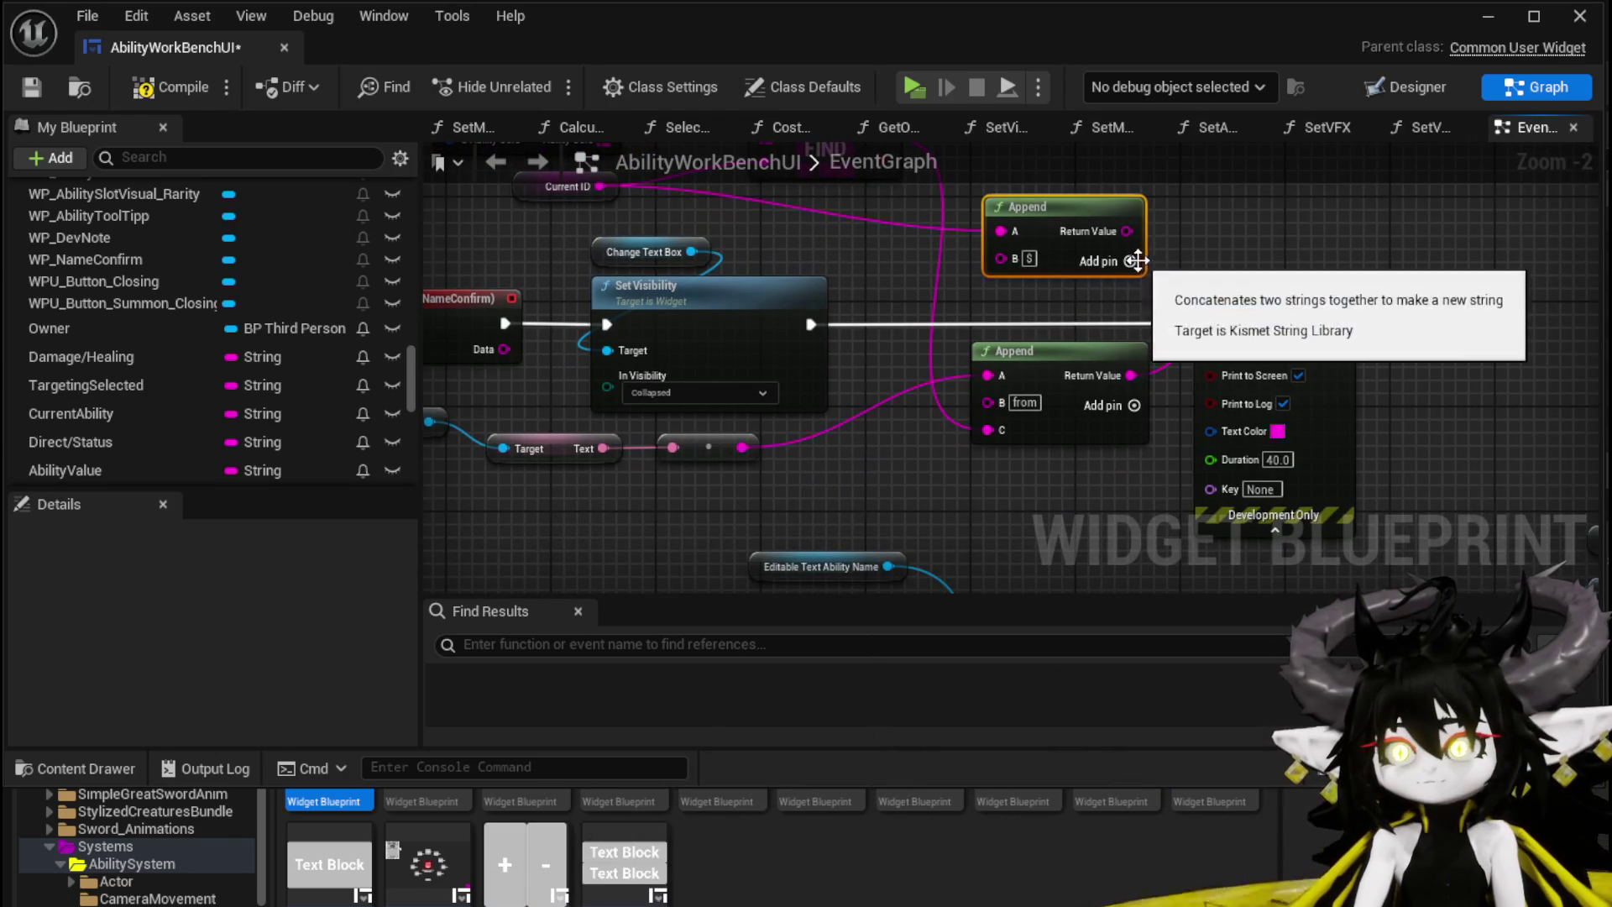
pyautogui.click(1132, 261)
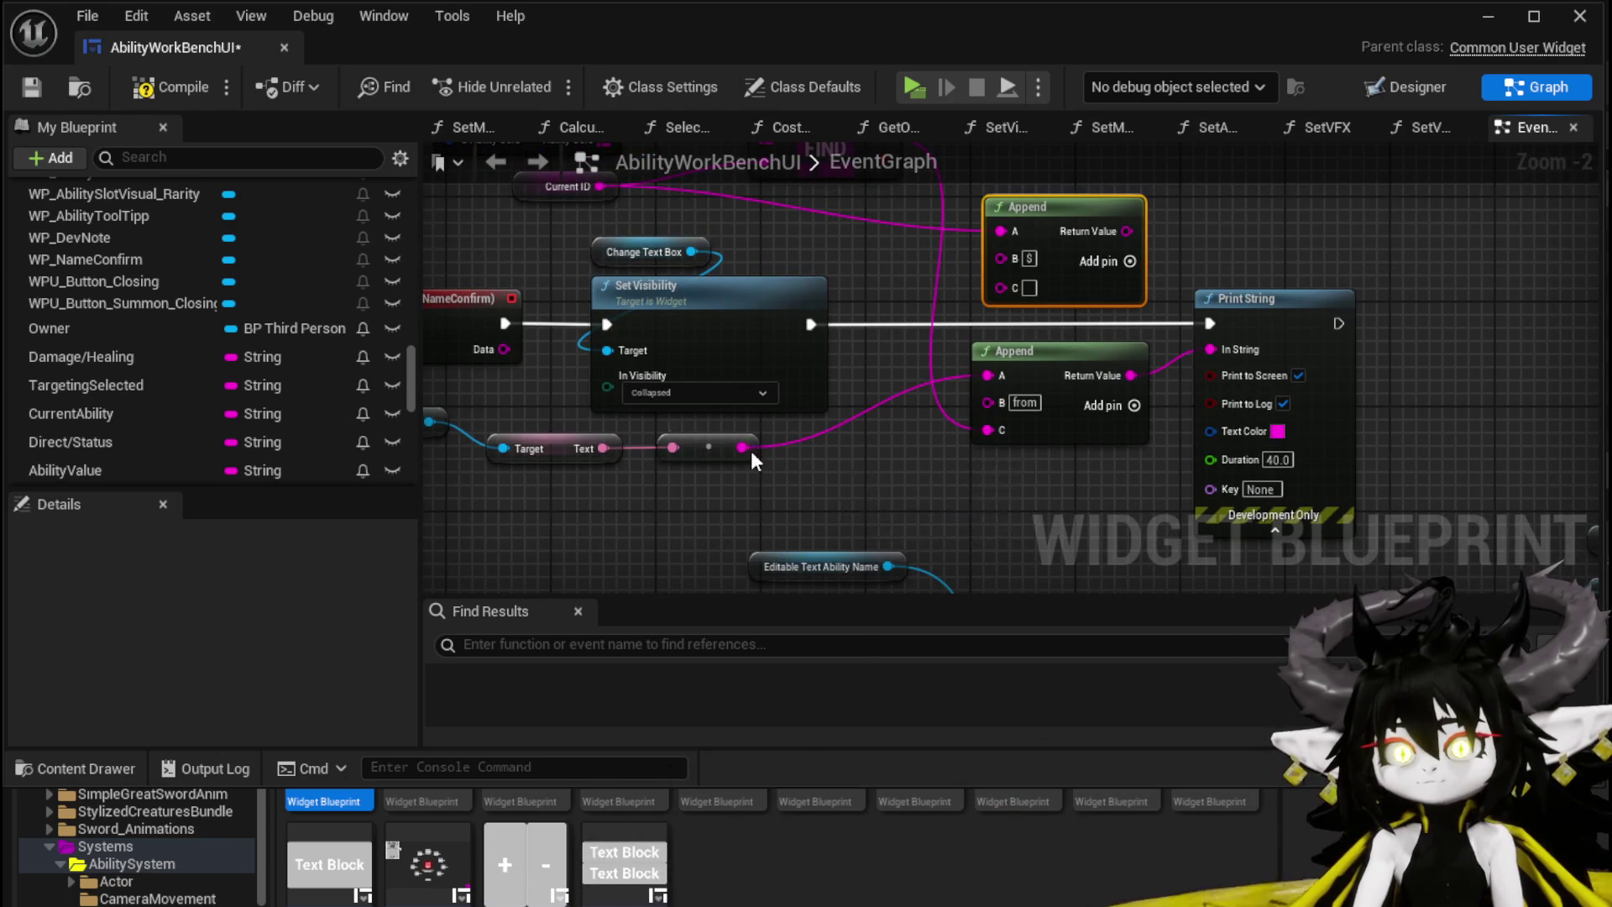
# Step: Wire the entered name text into Append's C input and its result into Print String
pyautogui.moveTo(742, 448); pyautogui.dragTo(944, 327)
pyautogui.moveTo(1233, 274); pyautogui.dragTo(1136, 322)
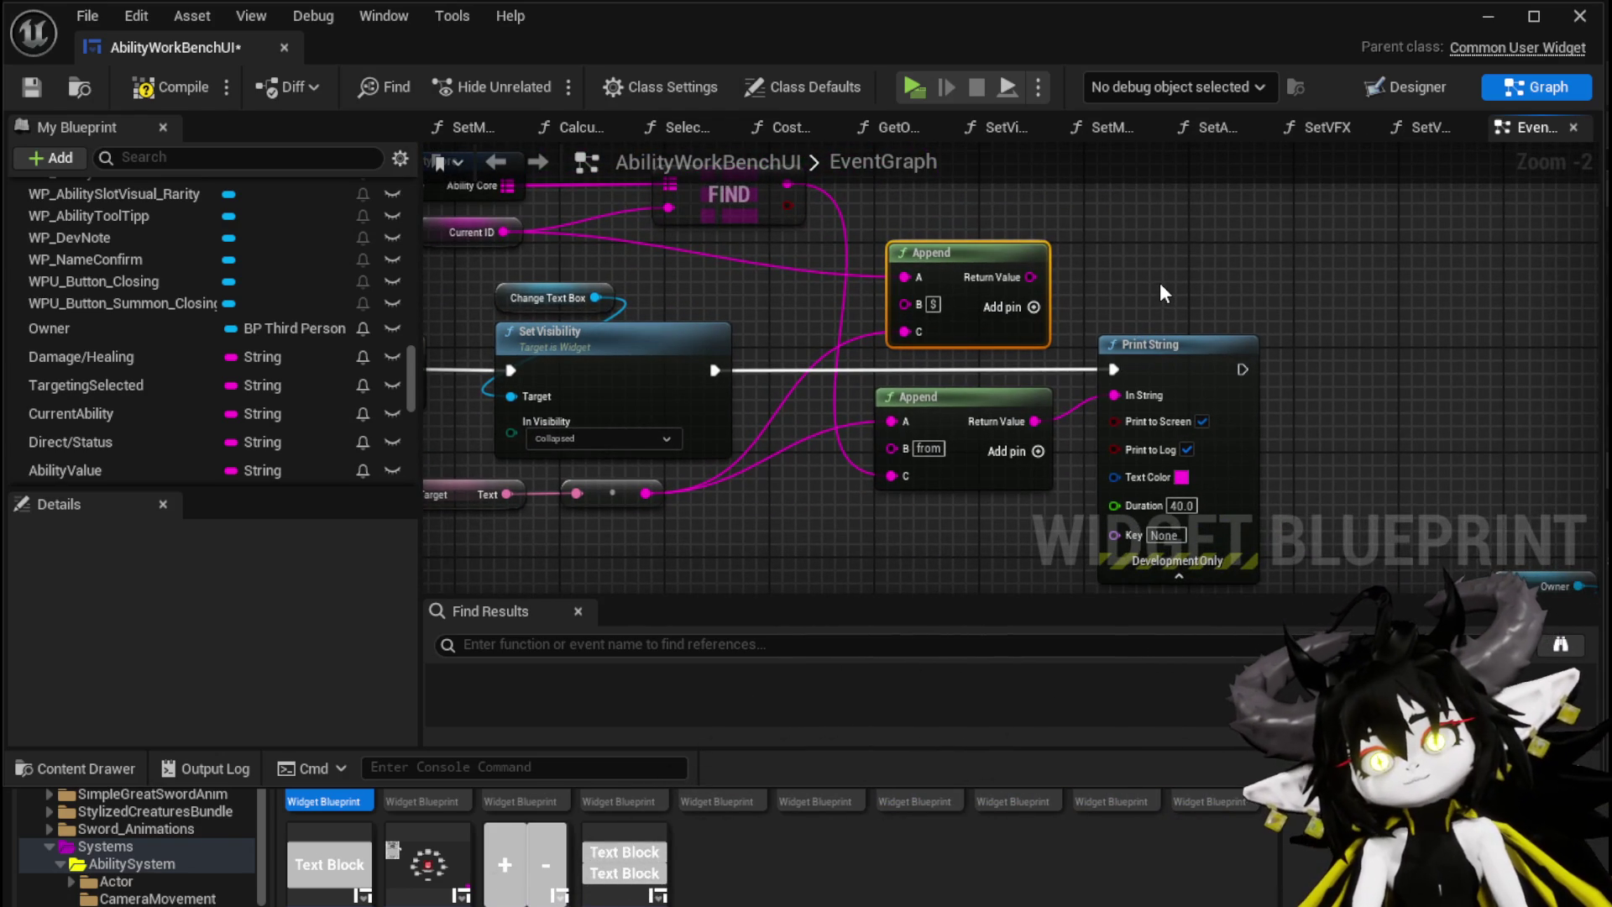
pyautogui.moveTo(1031, 277); pyautogui.dragTo(1090, 417)
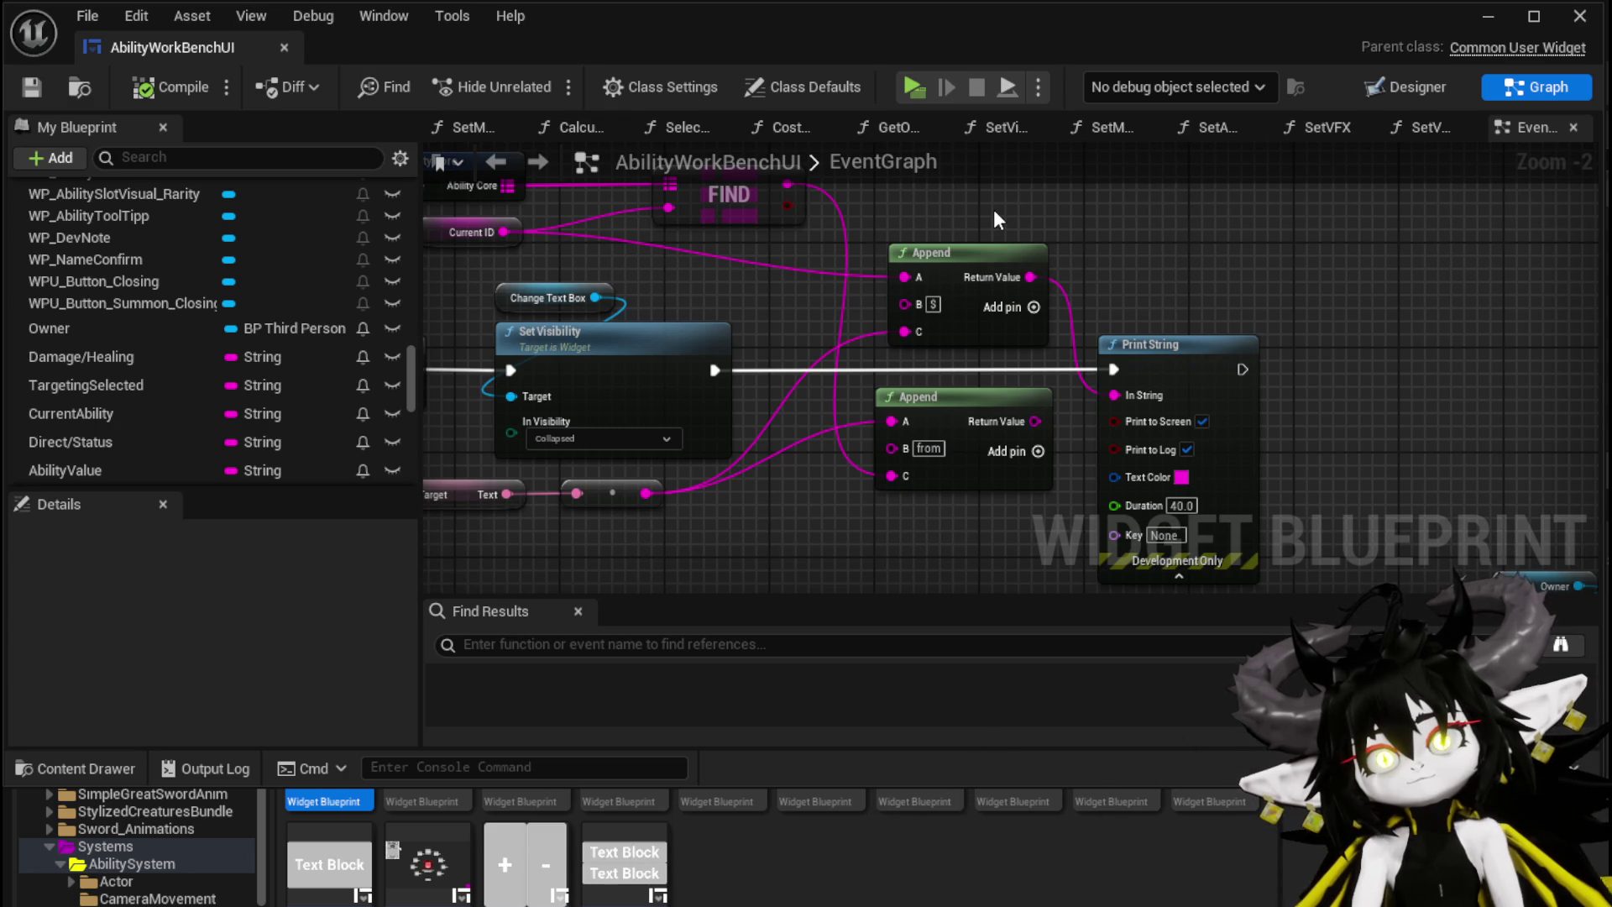
pyautogui.scroll(-2, 991, 216)
# Step: Pan through the Build Giga String chain and move the Current ID node up by the exec line
pyautogui.moveTo(1031, 320)
pyautogui.mouseDown()
pyautogui.moveTo(575, 278)
pyautogui.moveTo(638, 207)
pyautogui.mouseUp()
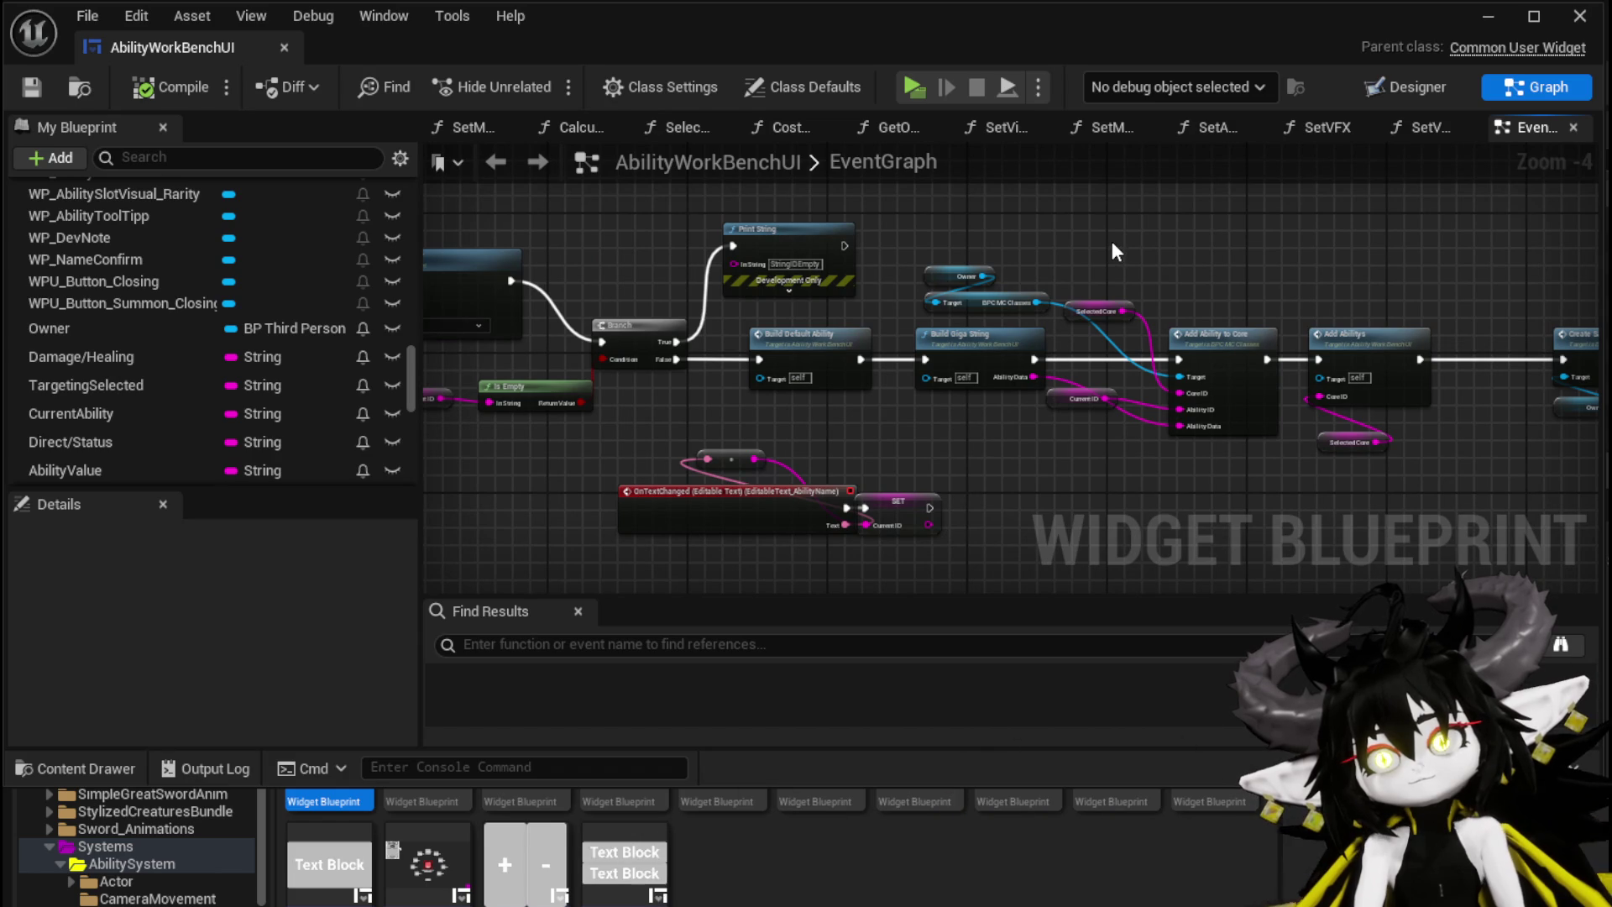
pyautogui.moveTo(1112, 242); pyautogui.dragTo(850, 261)
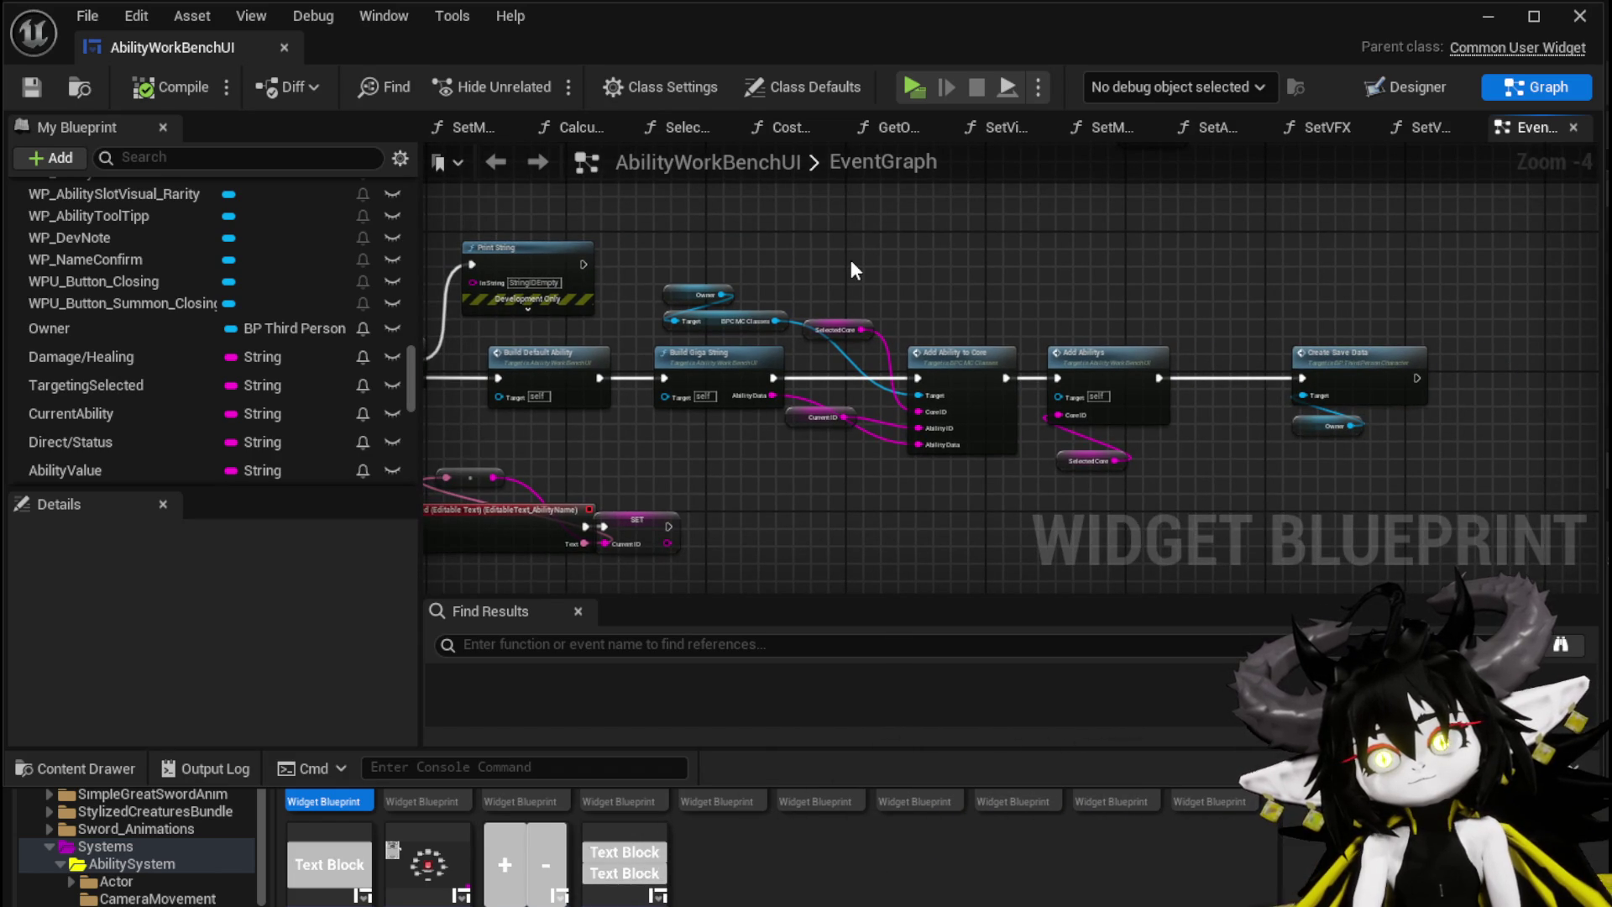
pyautogui.moveTo(850, 260)
pyautogui.mouseDown()
pyautogui.moveTo(999, 253)
pyautogui.moveTo(920, 422)
pyautogui.mouseUp()
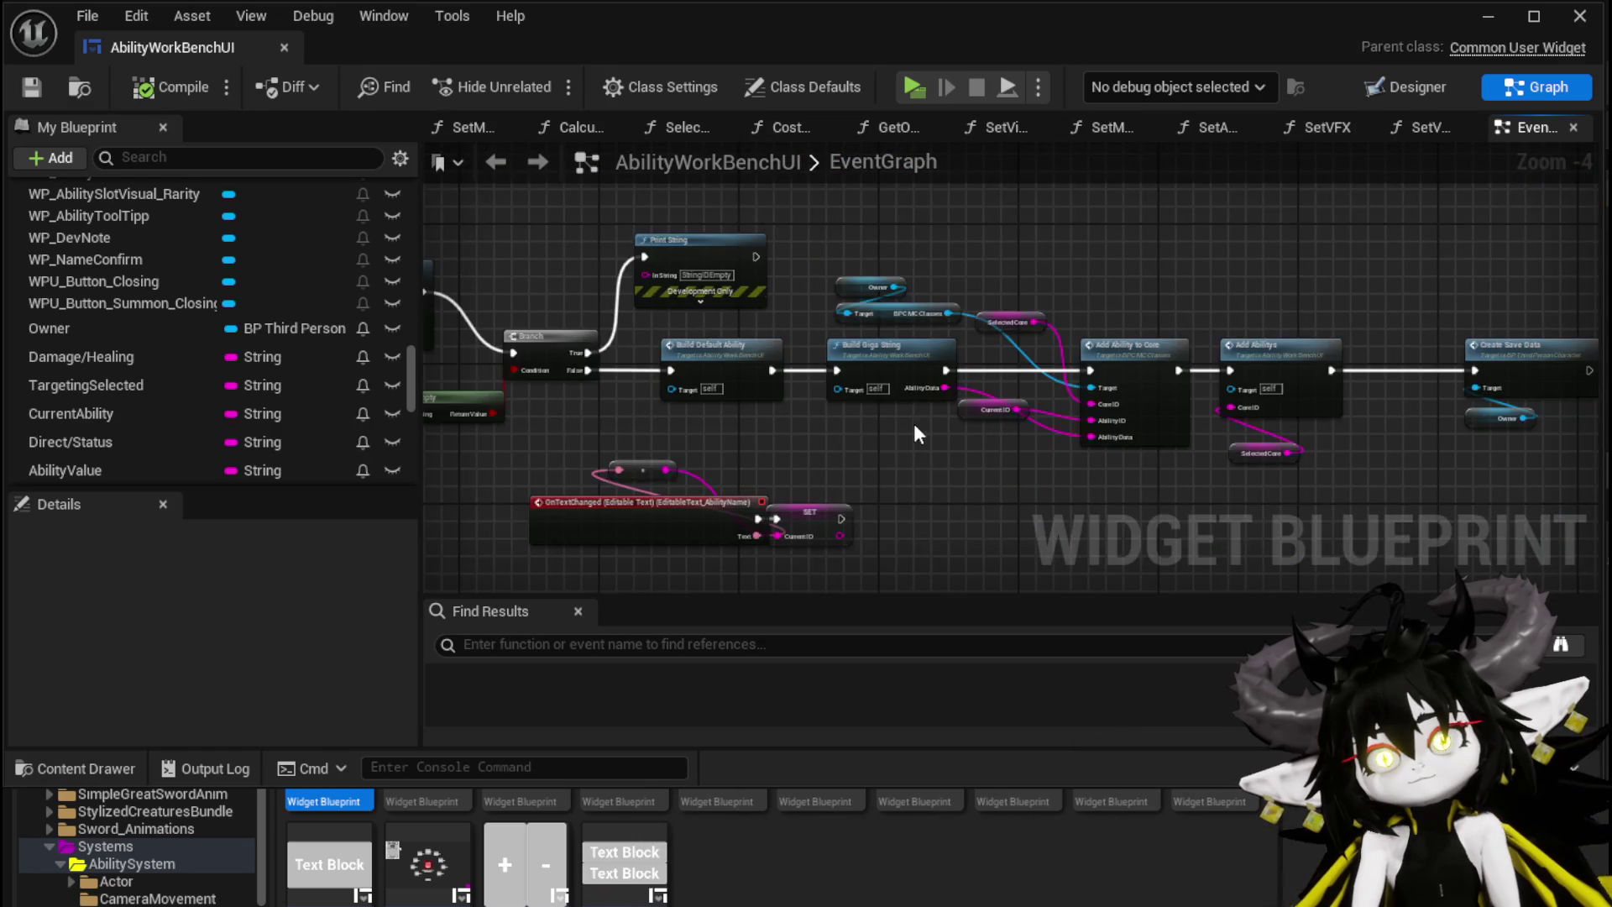
pyautogui.scroll(2, 919, 422)
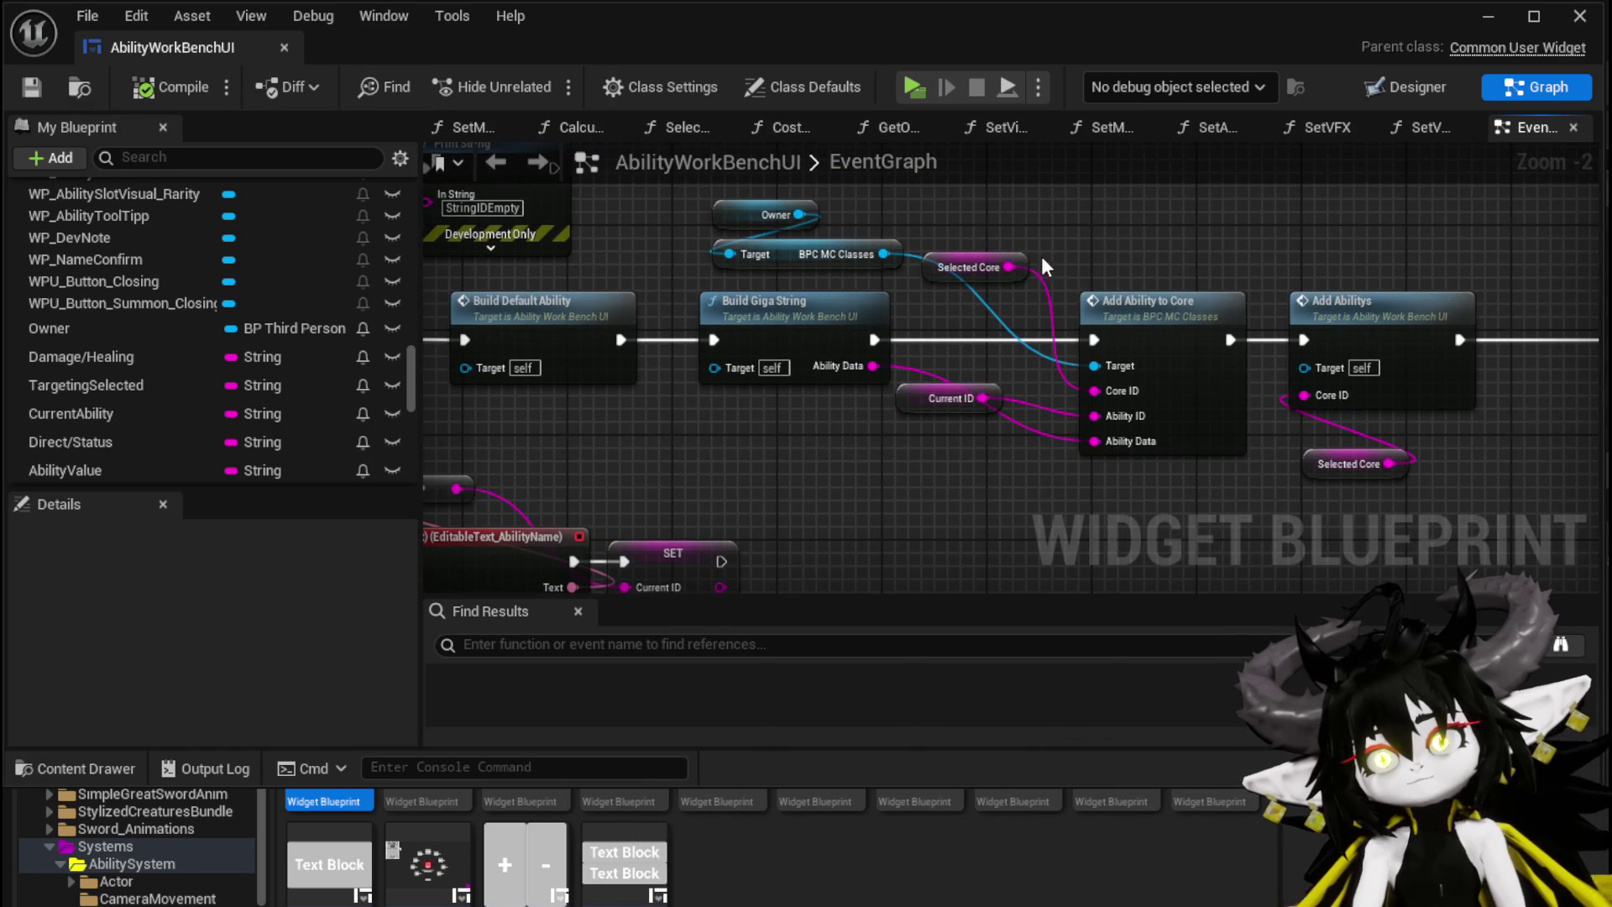
pyautogui.moveTo(938, 390); pyautogui.dragTo(964, 359)
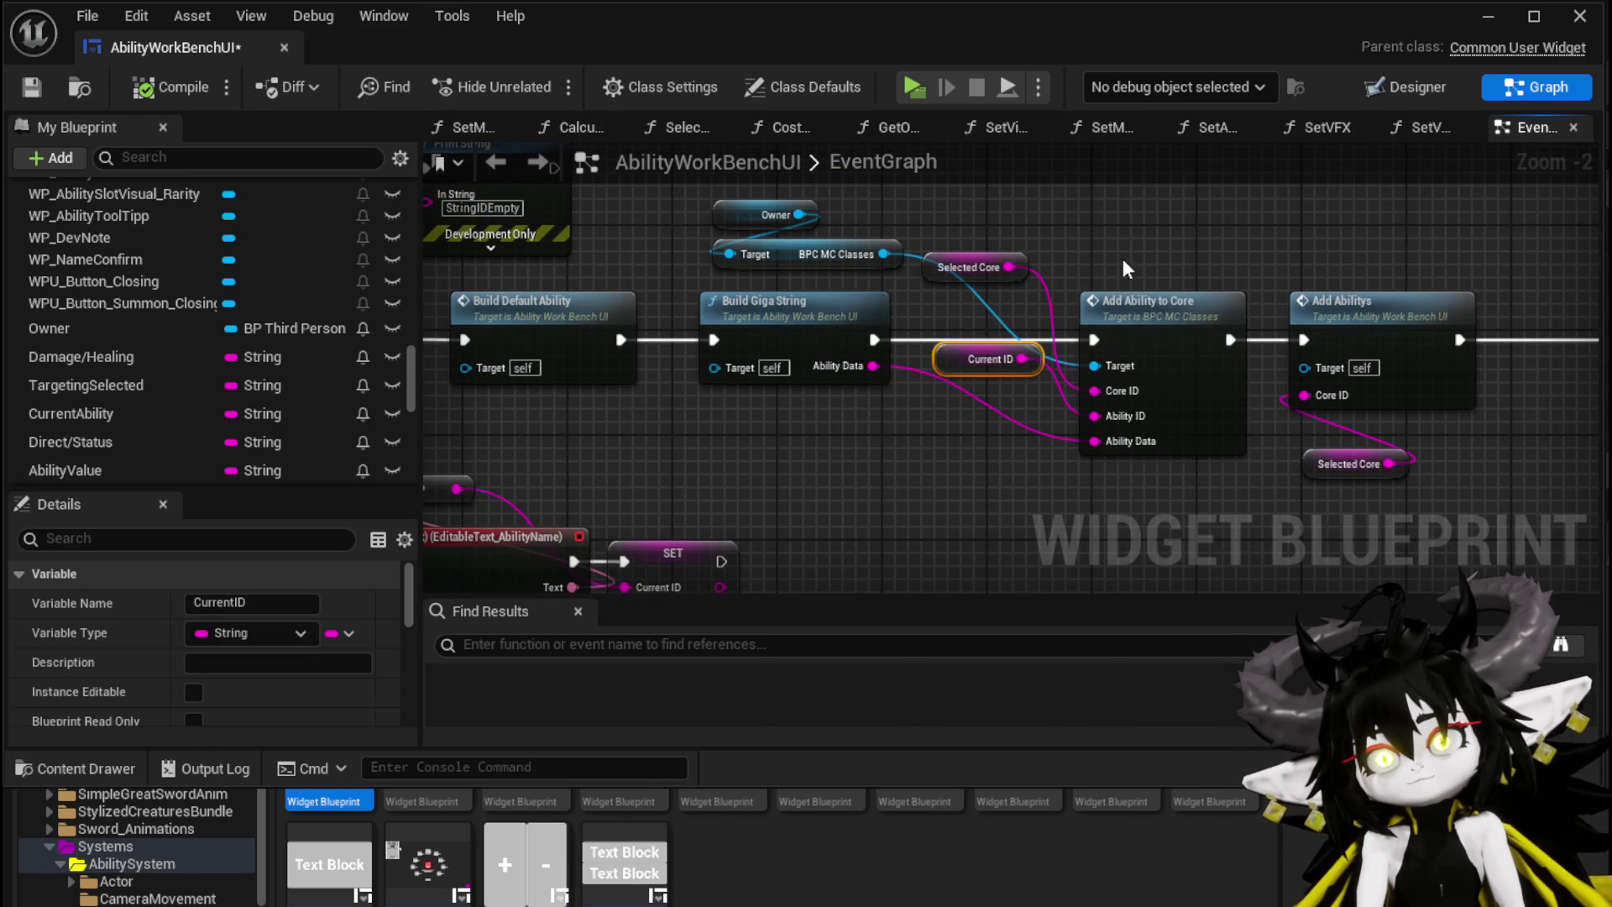
# Step: Look over the Add Ability to Core area, then open the AddAbilitys function graph
pyautogui.moveTo(1126, 267); pyautogui.dragTo(982, 256)
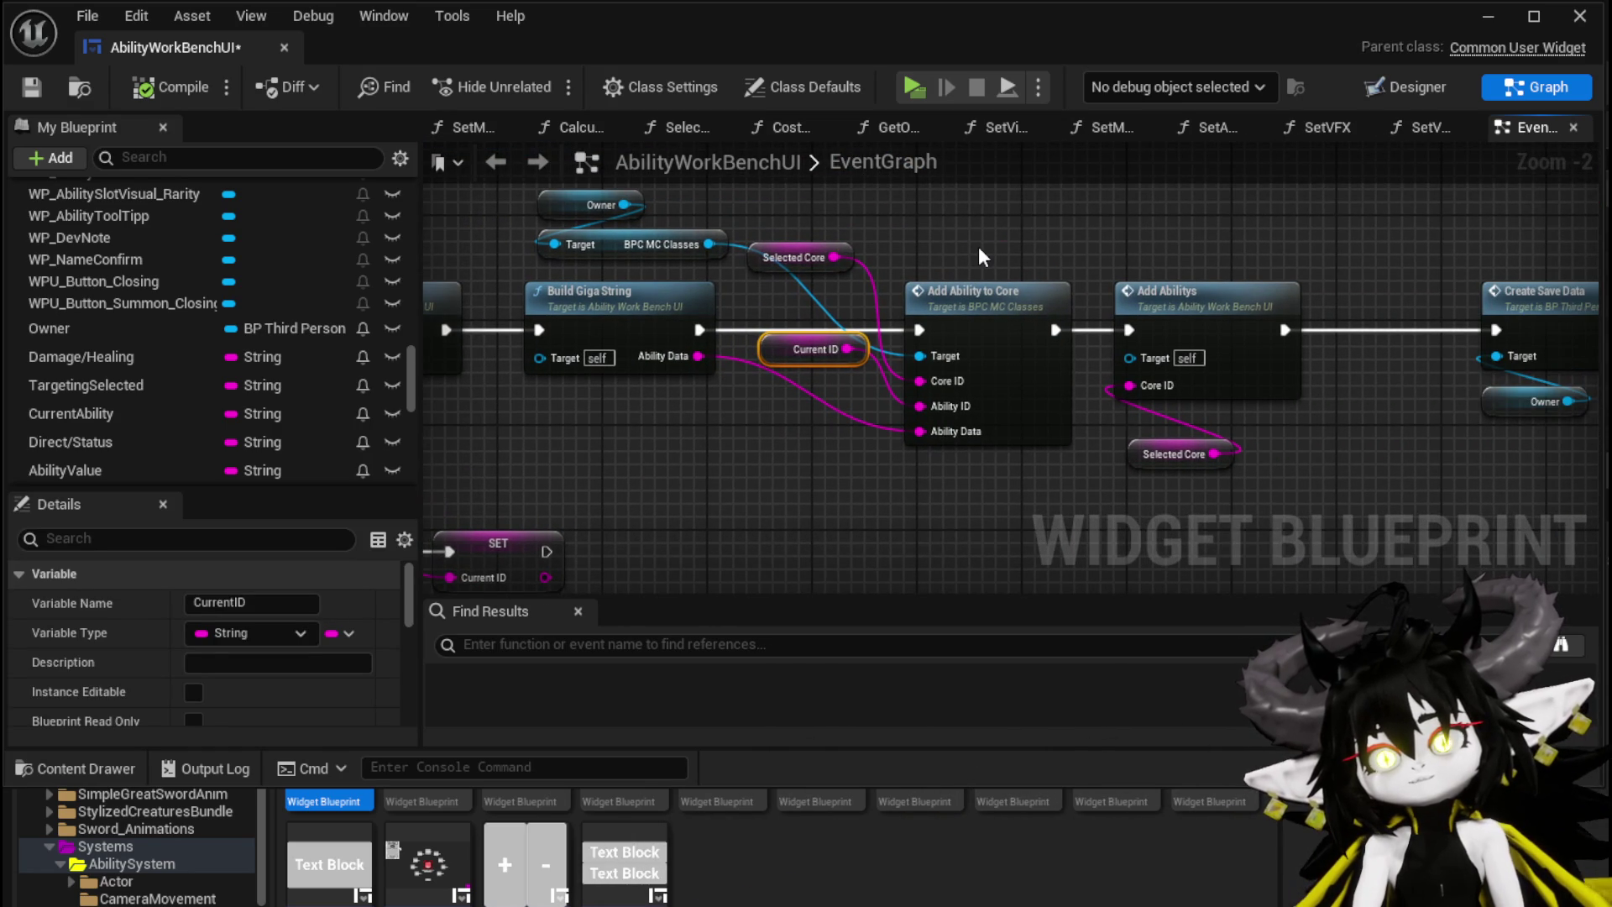
pyautogui.scroll(-6, 979, 246)
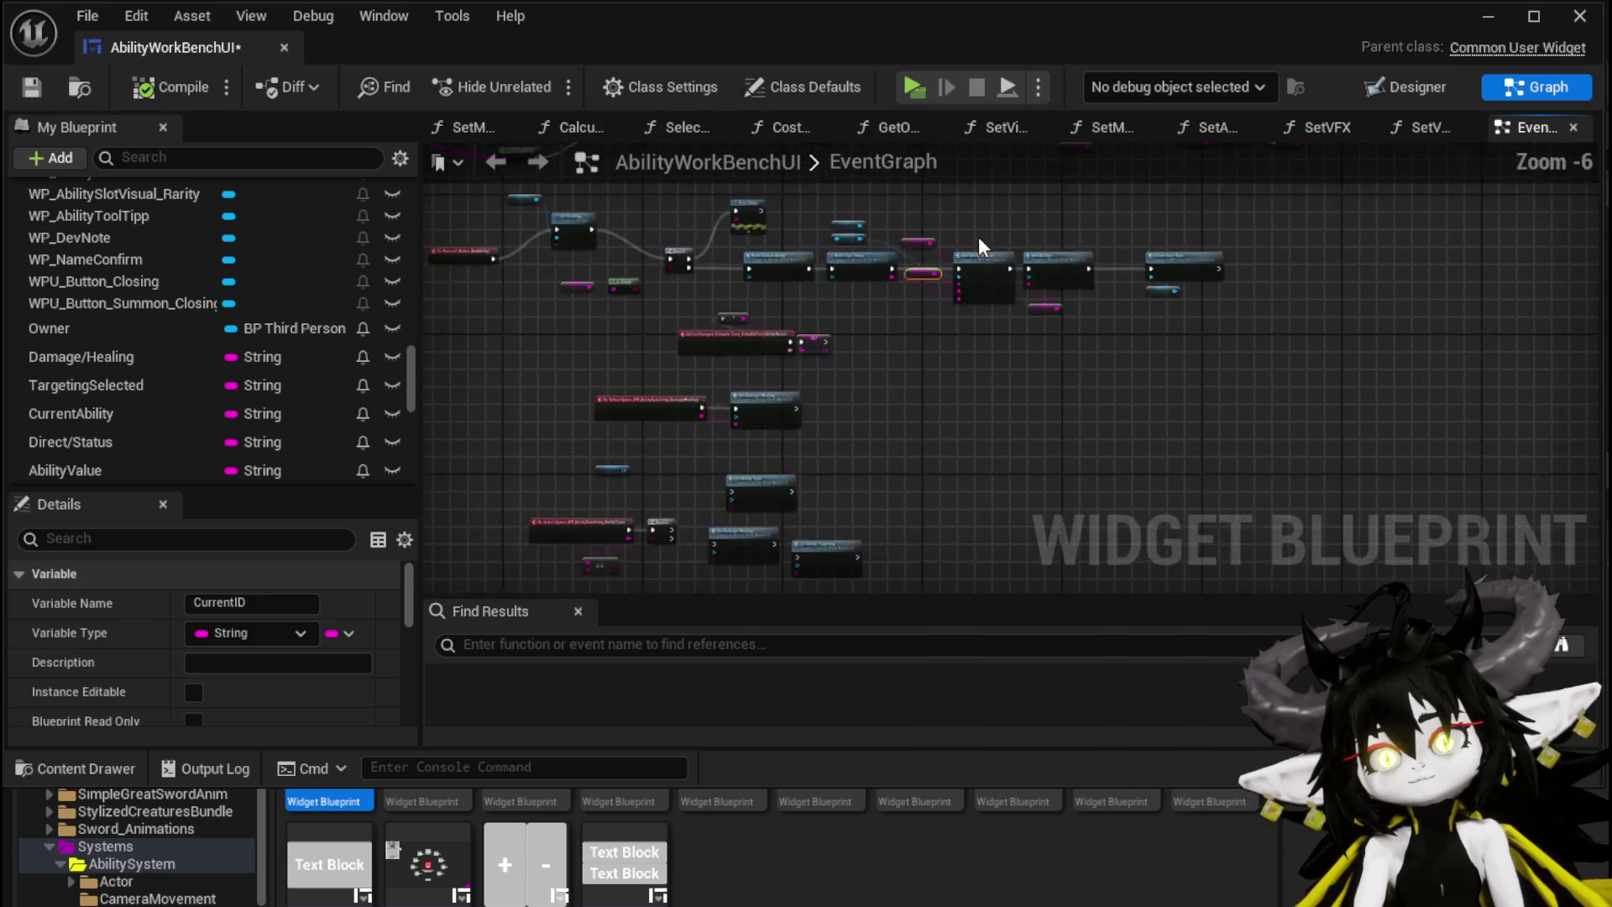
pyautogui.scroll(-3, 891, 388)
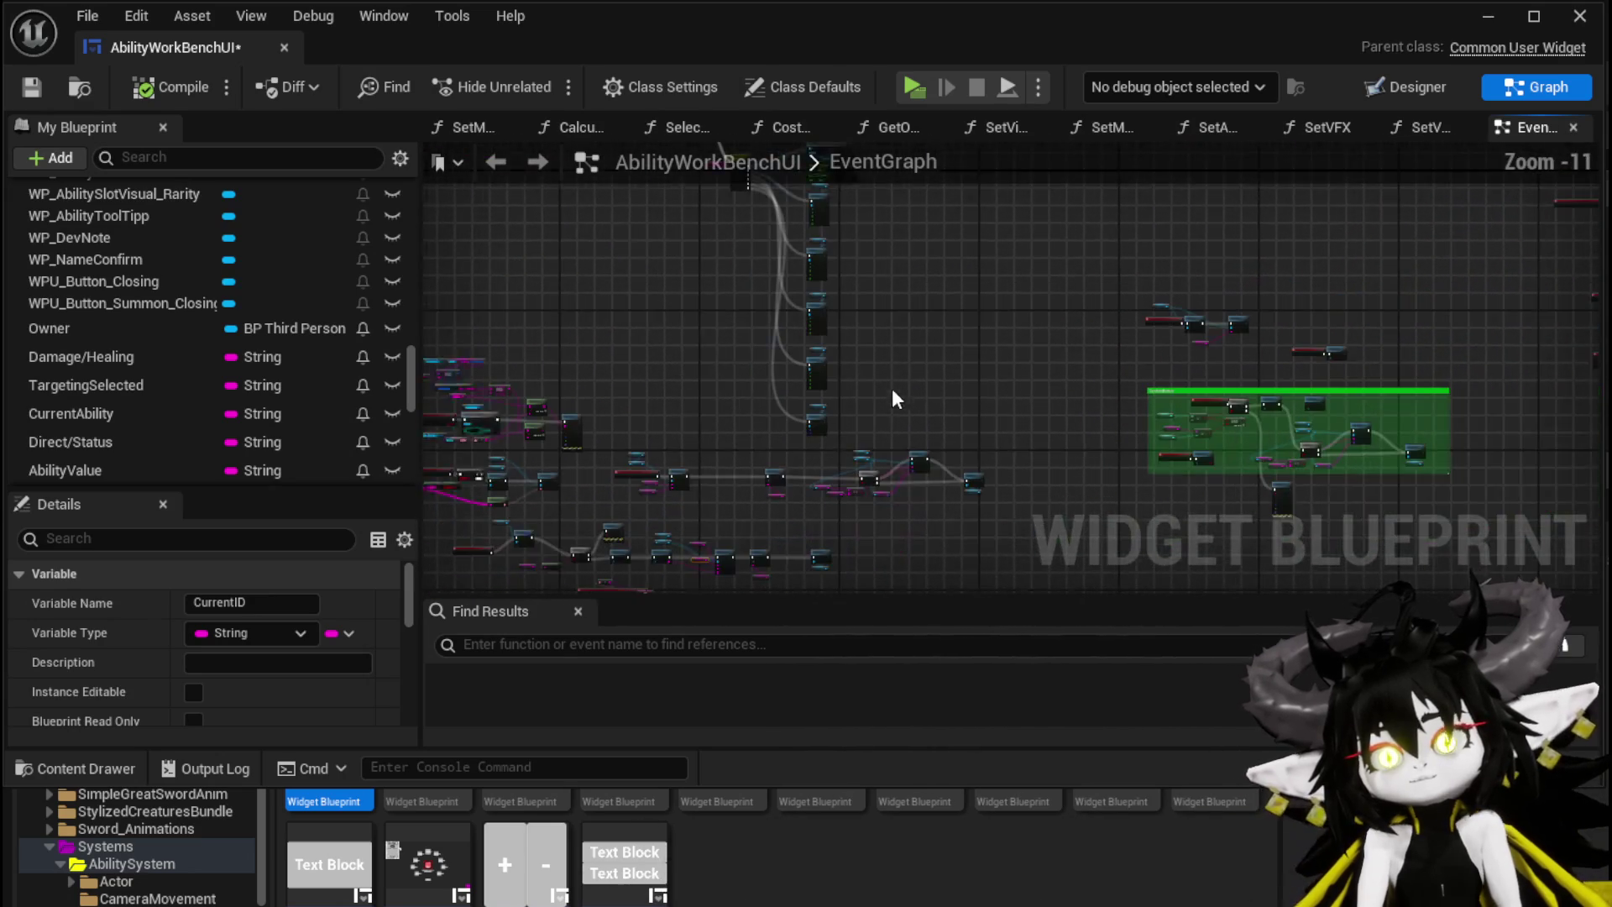
pyautogui.scroll(4, 1045, 397)
pyautogui.scroll(4, 1048, 398)
pyautogui.moveTo(1048, 398)
pyautogui.mouseDown()
pyautogui.moveTo(1239, 233)
pyautogui.moveTo(1176, 474)
pyautogui.mouseUp()
pyautogui.scroll(10, 326, 354)
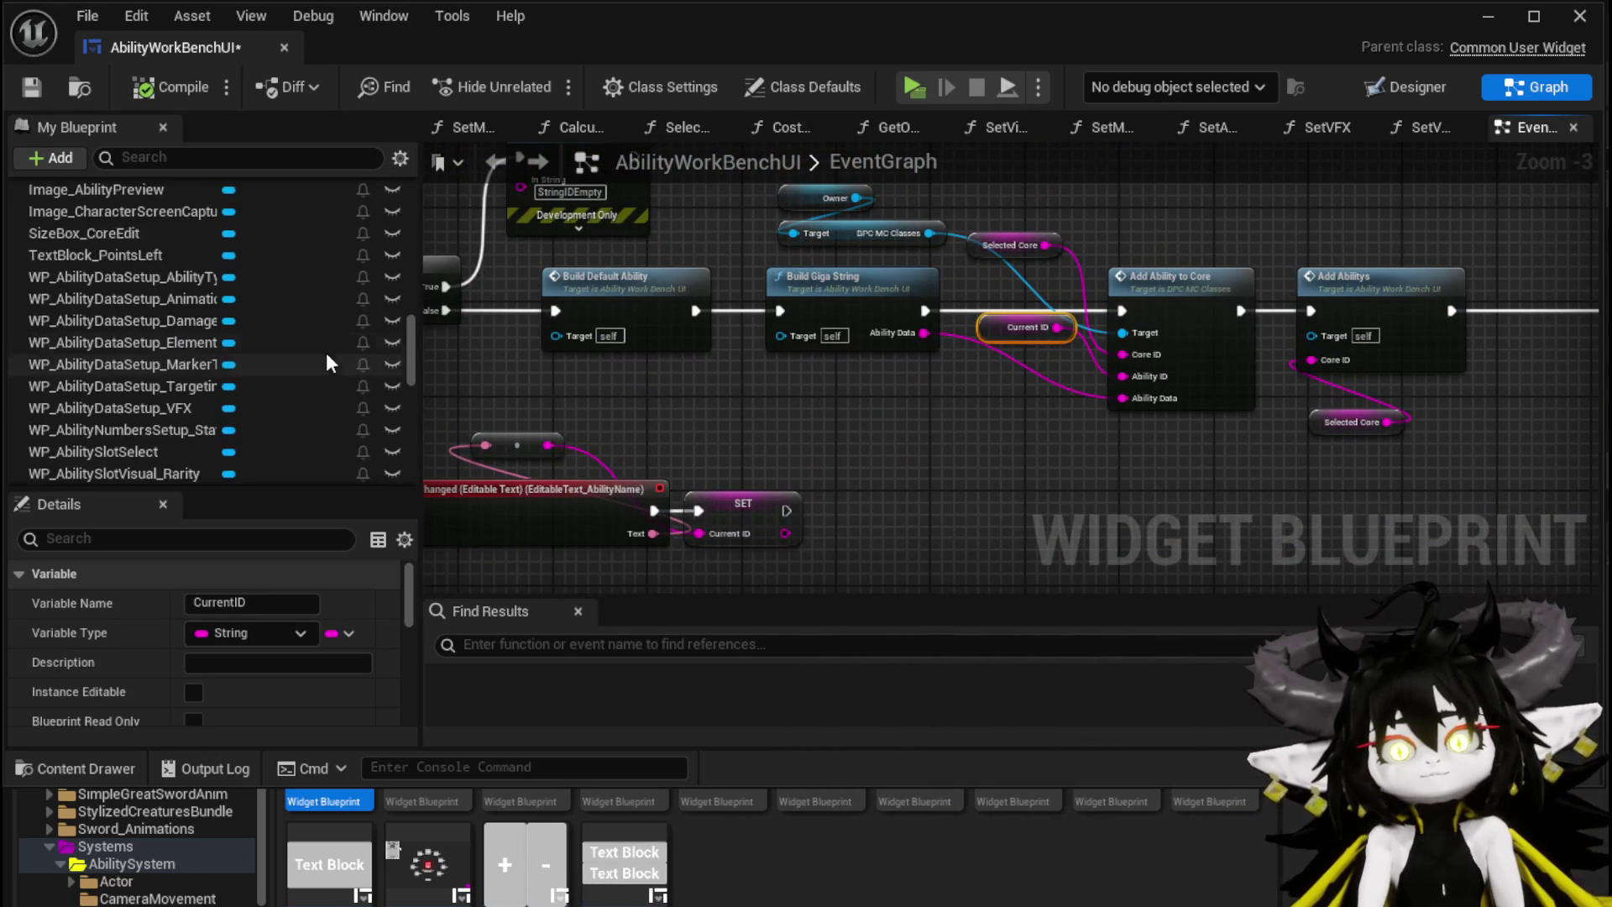
pyautogui.scroll(10, 325, 343)
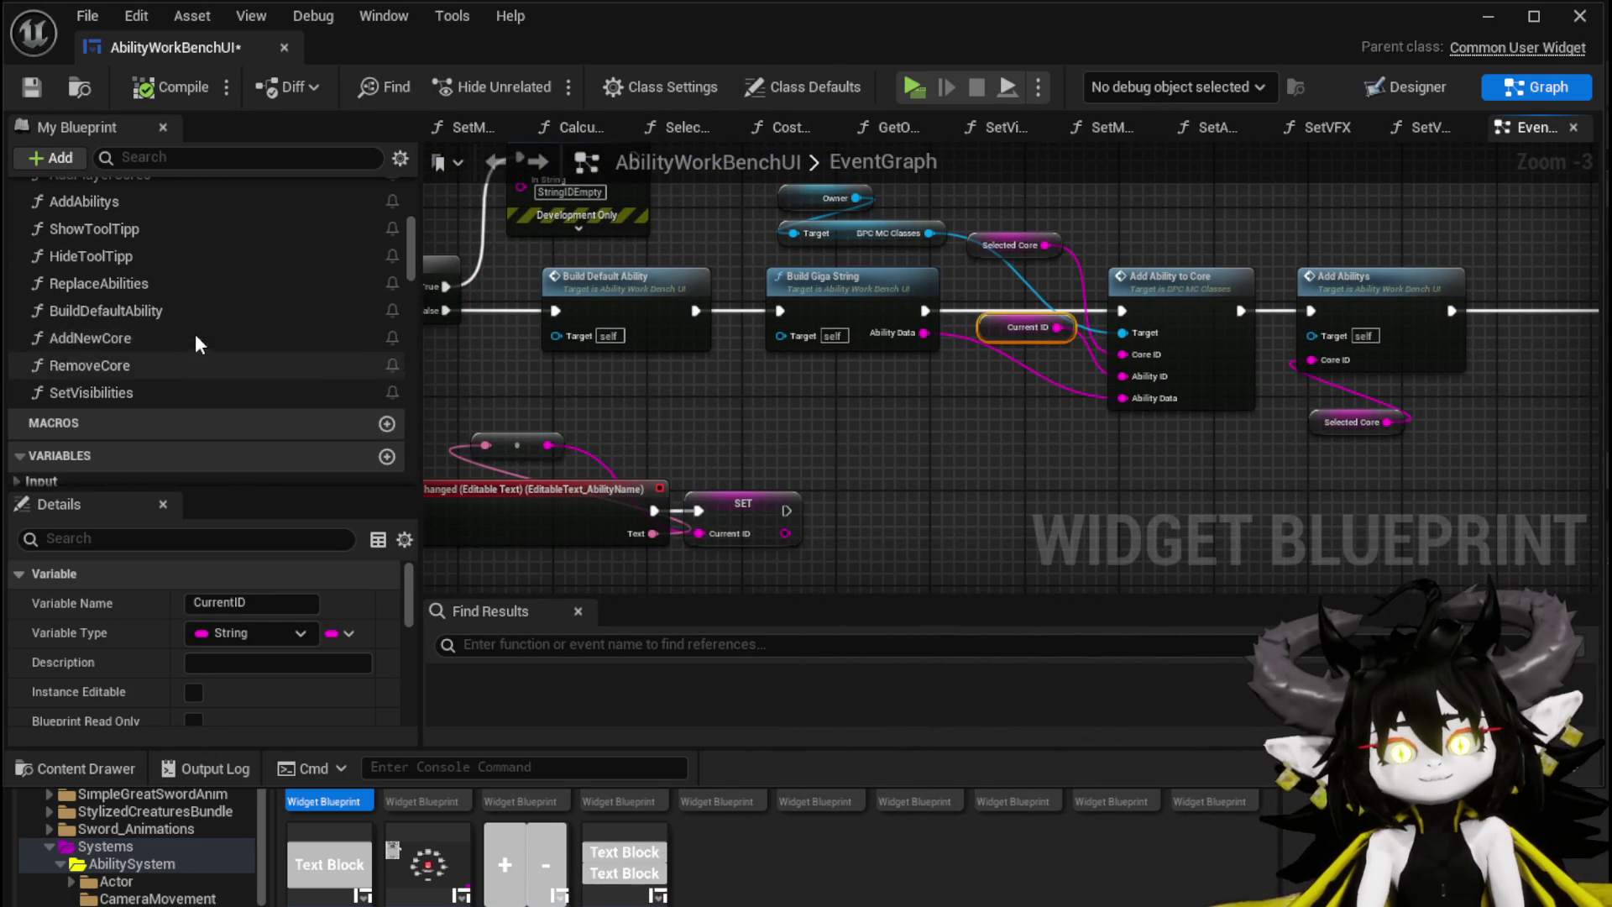
pyautogui.scroll(5, 146, 353)
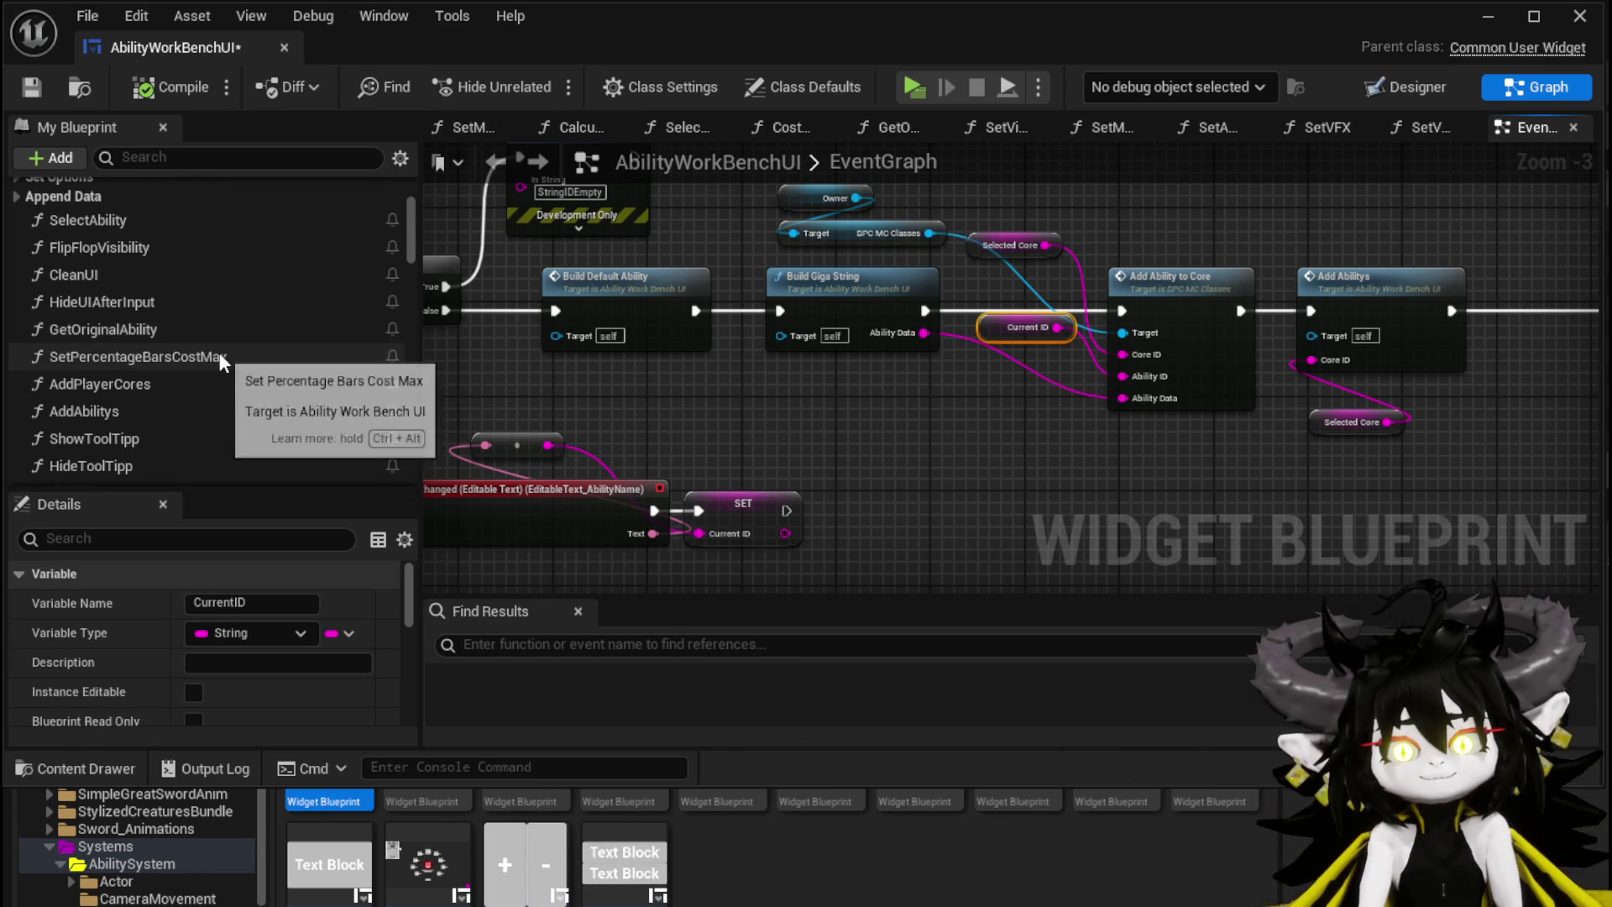
pyautogui.scroll(-1, 219, 353)
pyautogui.scroll(-1, 219, 351)
pyautogui.doubleClick(214, 340)
pyautogui.moveTo(880, 348)
pyautogui.mouseDown()
pyautogui.moveTo(742, 308)
pyautogui.moveTo(804, 388)
pyautogui.moveTo(744, 336)
pyautogui.moveTo(889, 337)
pyautogui.mouseUp()
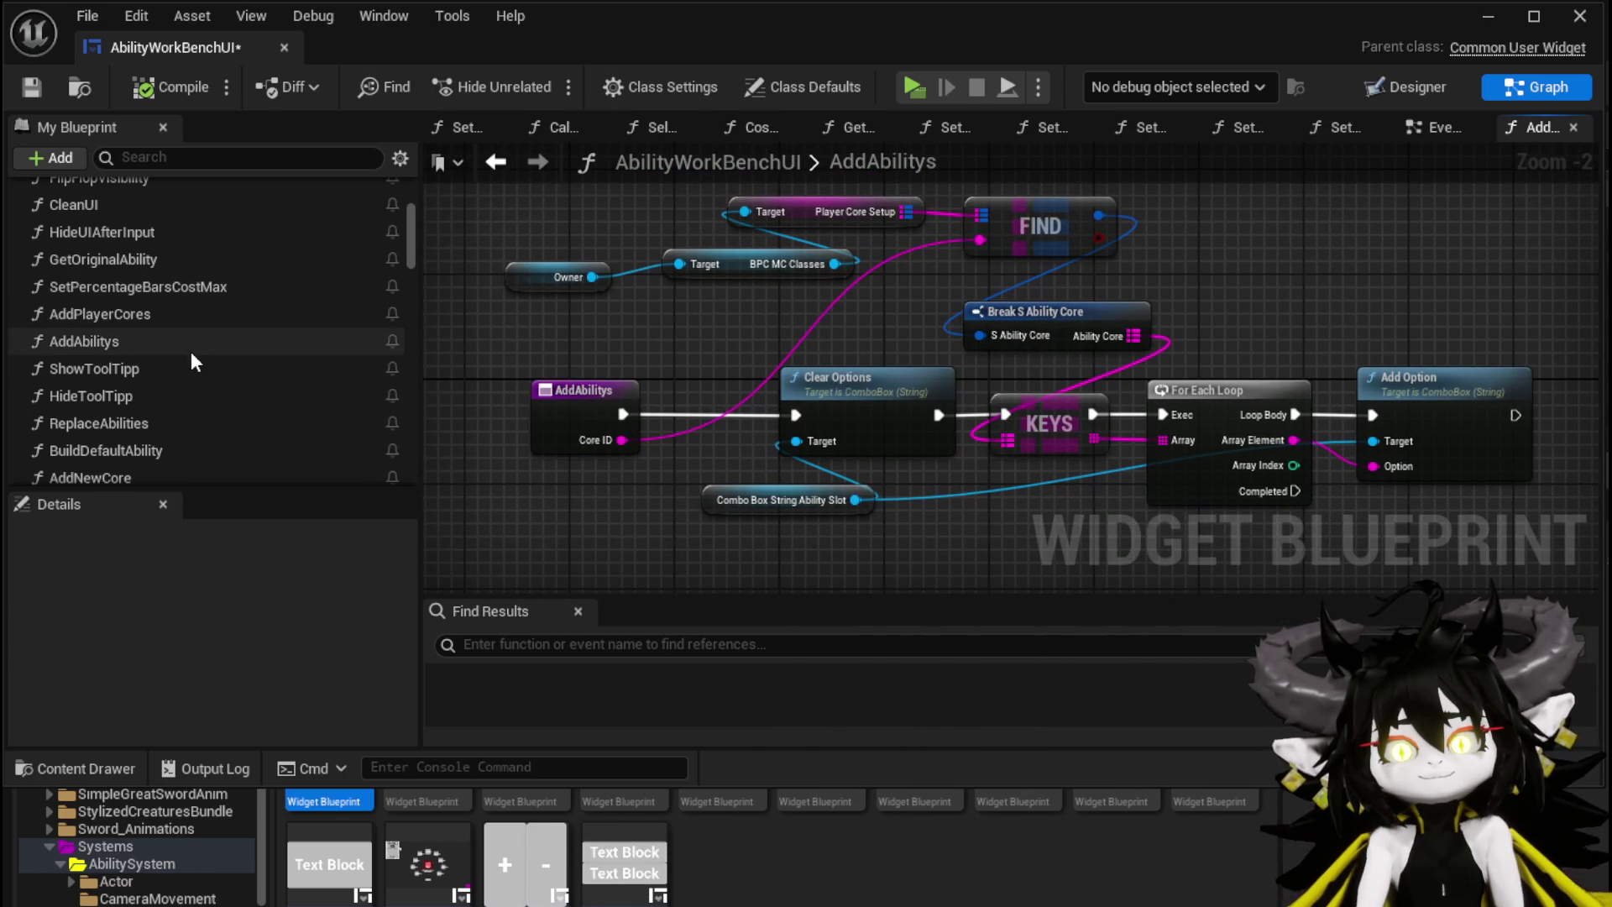
# Step: Open the ReplaceAbilities function graph and pan to its FIND, Append and Print String nodes
pyautogui.scroll(-1, 190, 351)
pyautogui.doubleClick(178, 386)
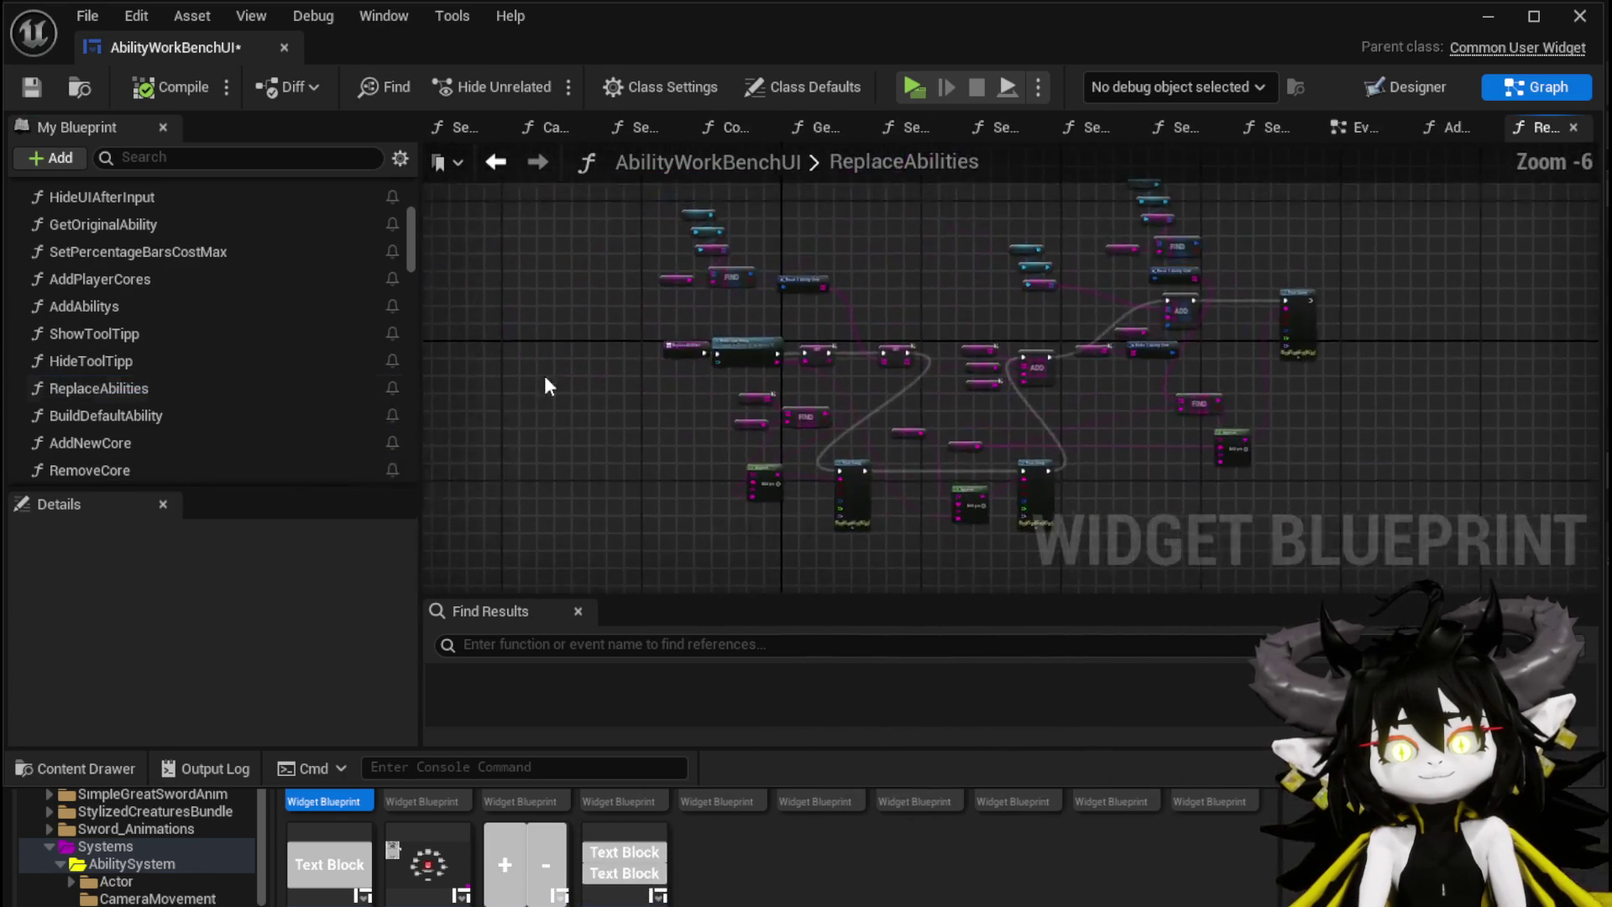
pyautogui.scroll(3, 940, 328)
pyautogui.moveTo(954, 431); pyautogui.dragTo(1001, 551)
pyautogui.moveTo(771, 401)
pyautogui.mouseDown()
pyautogui.moveTo(879, 522)
pyautogui.moveTo(909, 368)
pyautogui.moveTo(807, 203)
pyautogui.moveTo(857, 240)
pyautogui.moveTo(1047, 263)
pyautogui.moveTo(954, 216)
pyautogui.moveTo(664, 239)
pyautogui.mouseUp()
pyautogui.moveTo(658, 236)
pyautogui.mouseDown()
pyautogui.moveTo(551, 305)
pyautogui.moveTo(770, 412)
pyautogui.moveTo(979, 425)
pyautogui.moveTo(613, 429)
pyautogui.moveTo(820, 407)
pyautogui.moveTo(878, 432)
pyautogui.moveTo(745, 446)
pyautogui.moveTo(750, 522)
pyautogui.moveTo(692, 340)
pyautogui.moveTo(1170, 313)
pyautogui.moveTo(1163, 273)
pyautogui.moveTo(1168, 357)
pyautogui.moveTo(1117, 239)
pyautogui.mouseUp()
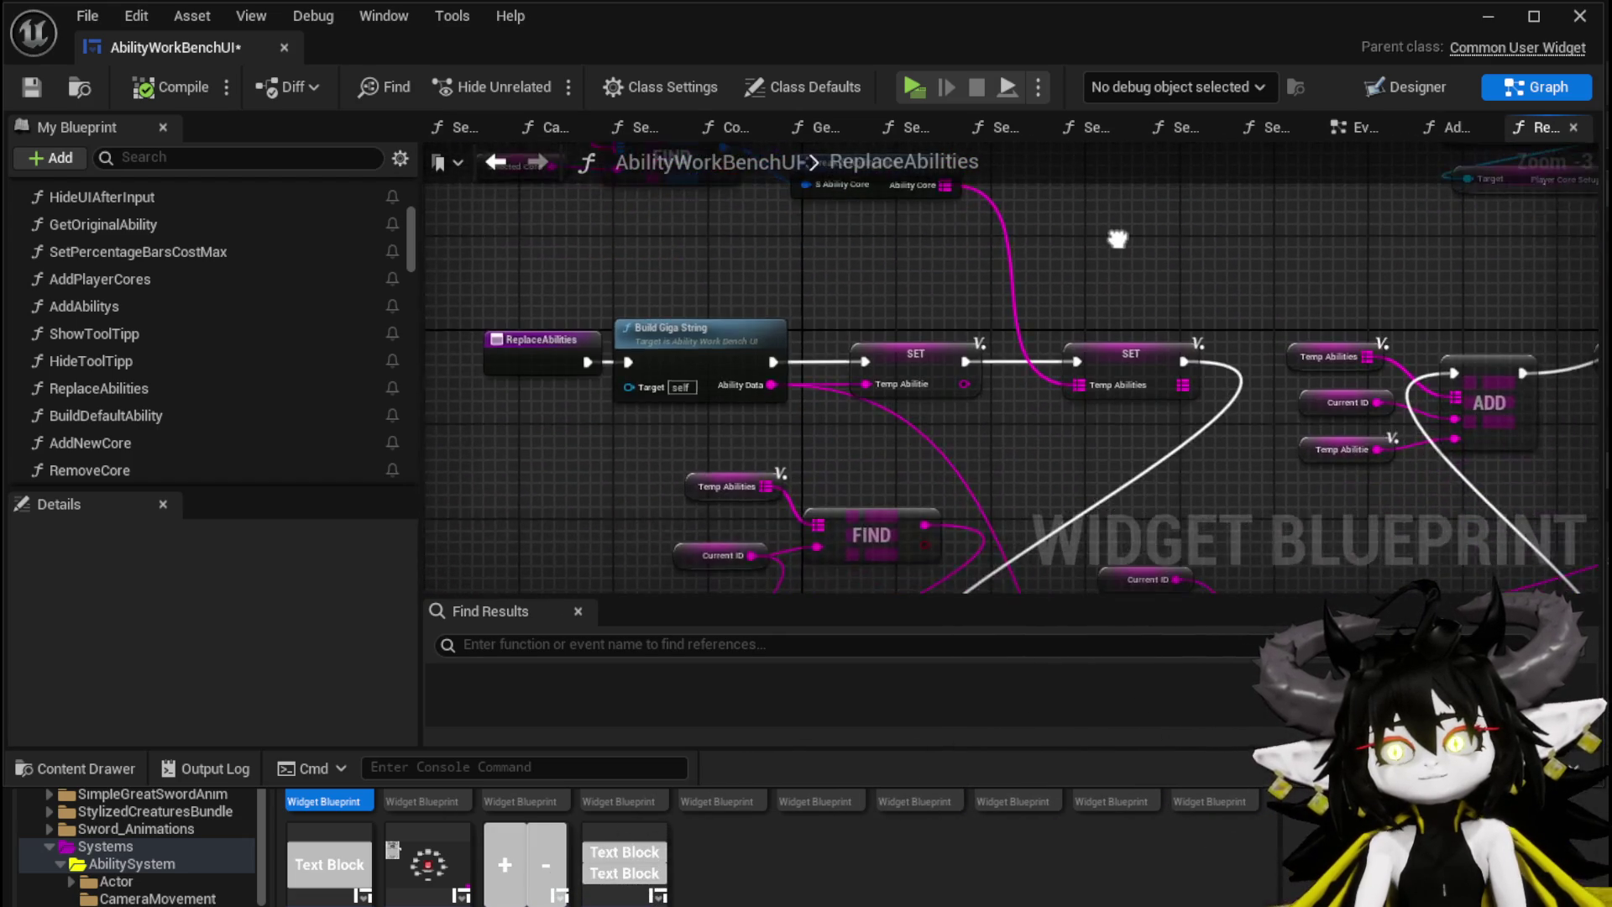
# Step: Move the Selected Core node up-left and reposition the Owner and Target nodes
pyautogui.moveTo(1216, 504)
pyautogui.mouseDown()
pyautogui.moveTo(1150, 372)
pyautogui.moveTo(1114, 243)
pyautogui.moveTo(455, 454)
pyautogui.mouseUp()
pyautogui.moveTo(898, 378); pyautogui.dragTo(882, 539)
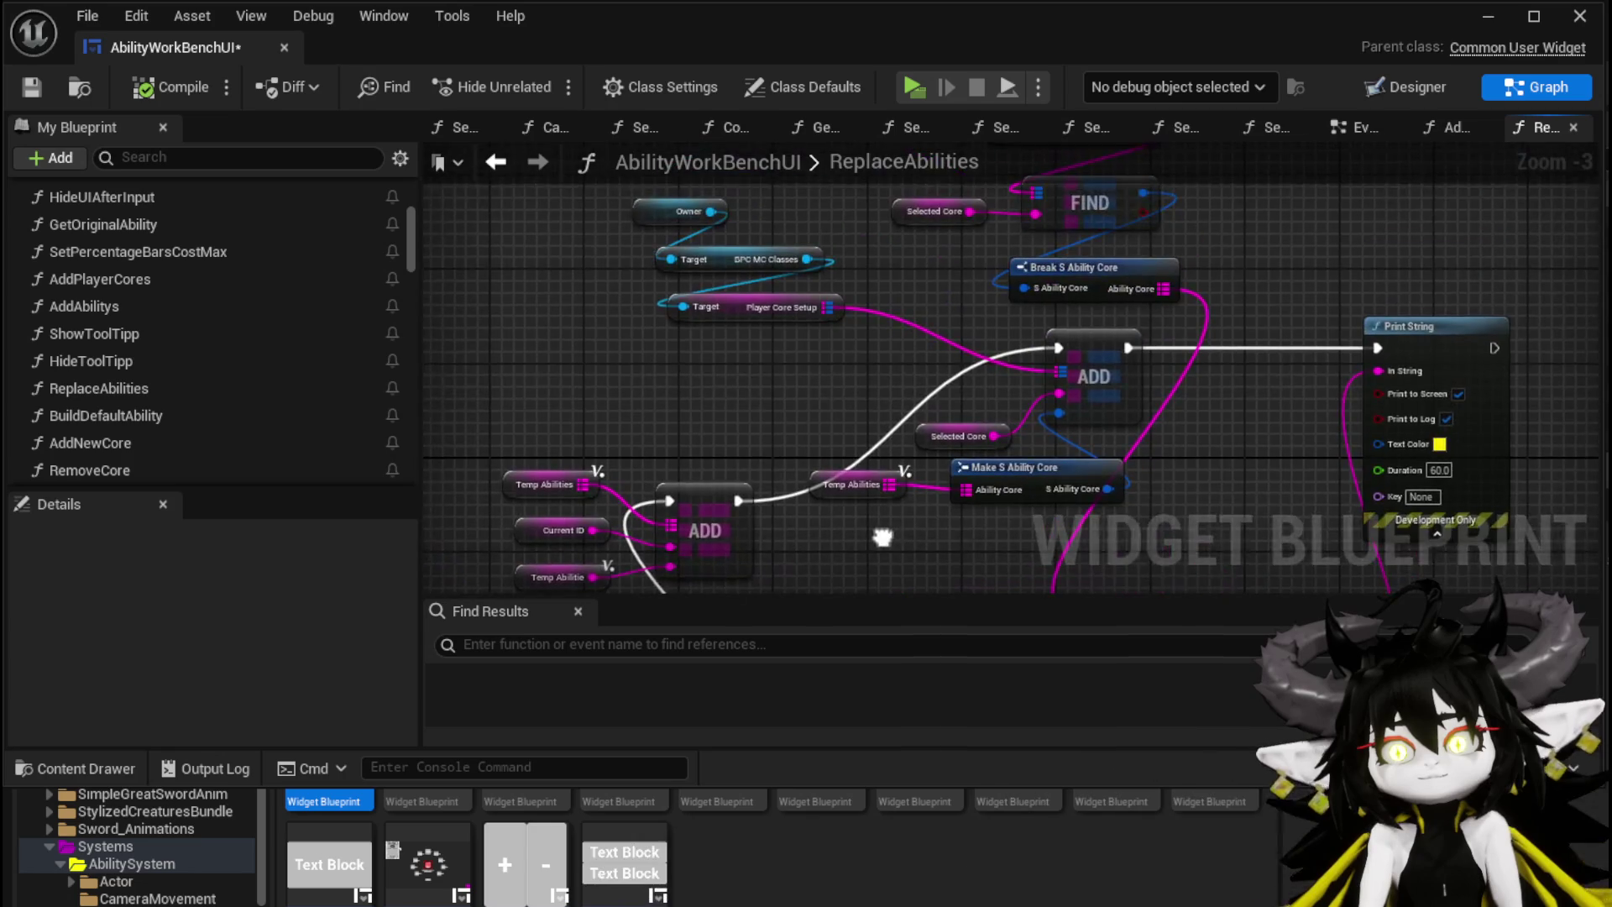
pyautogui.moveTo(838, 375); pyautogui.dragTo(821, 424)
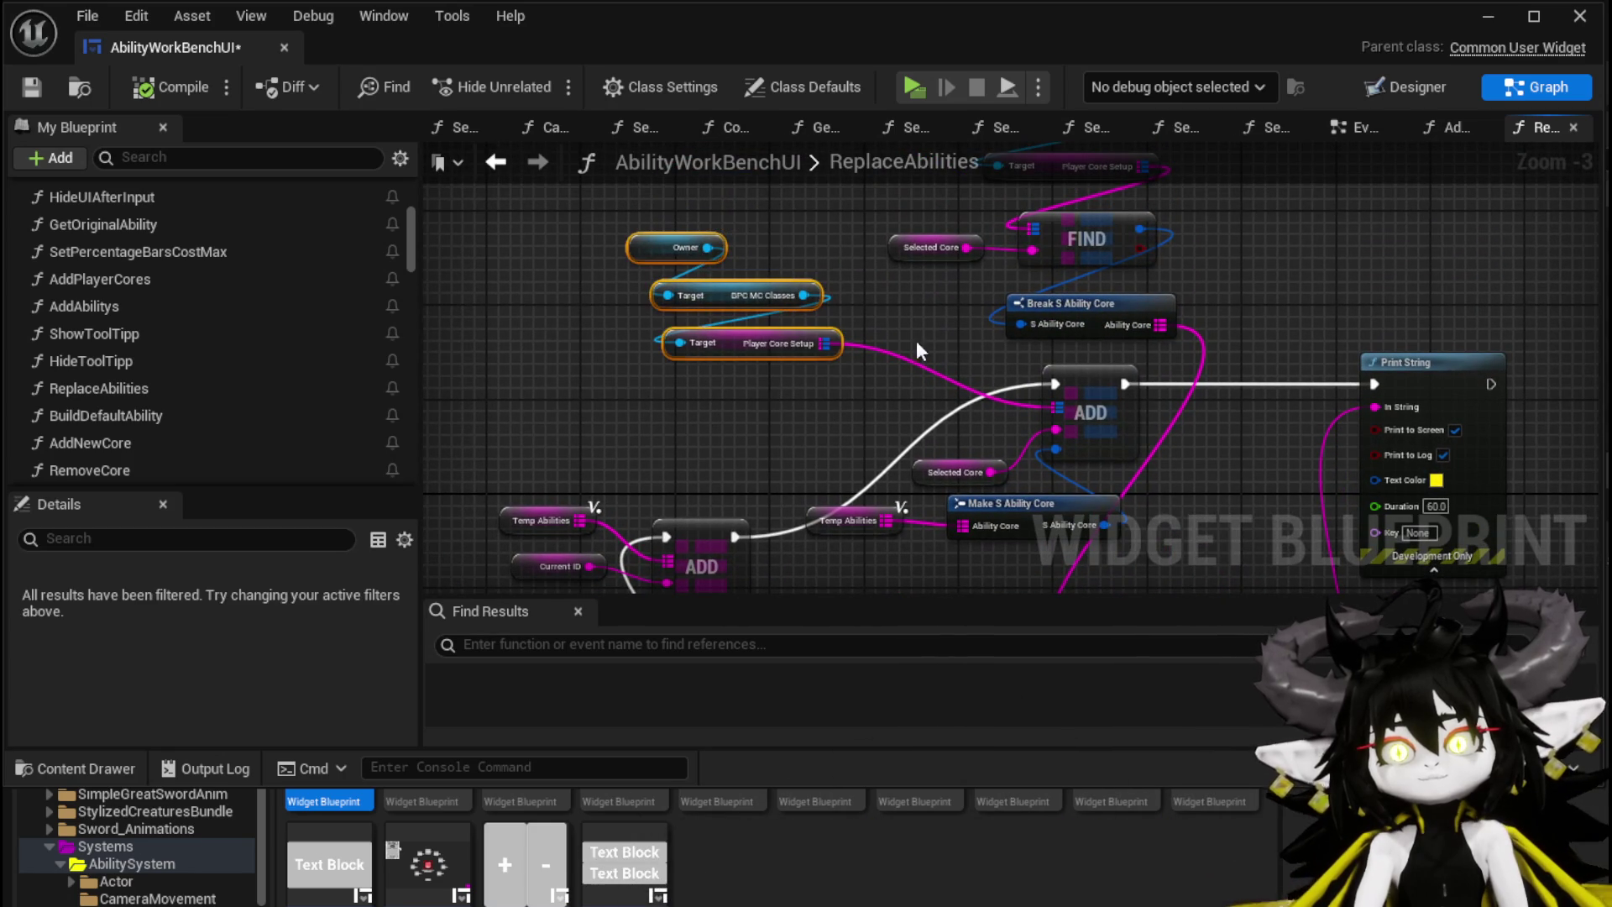
pyautogui.moveTo(949, 474); pyautogui.dragTo(919, 434)
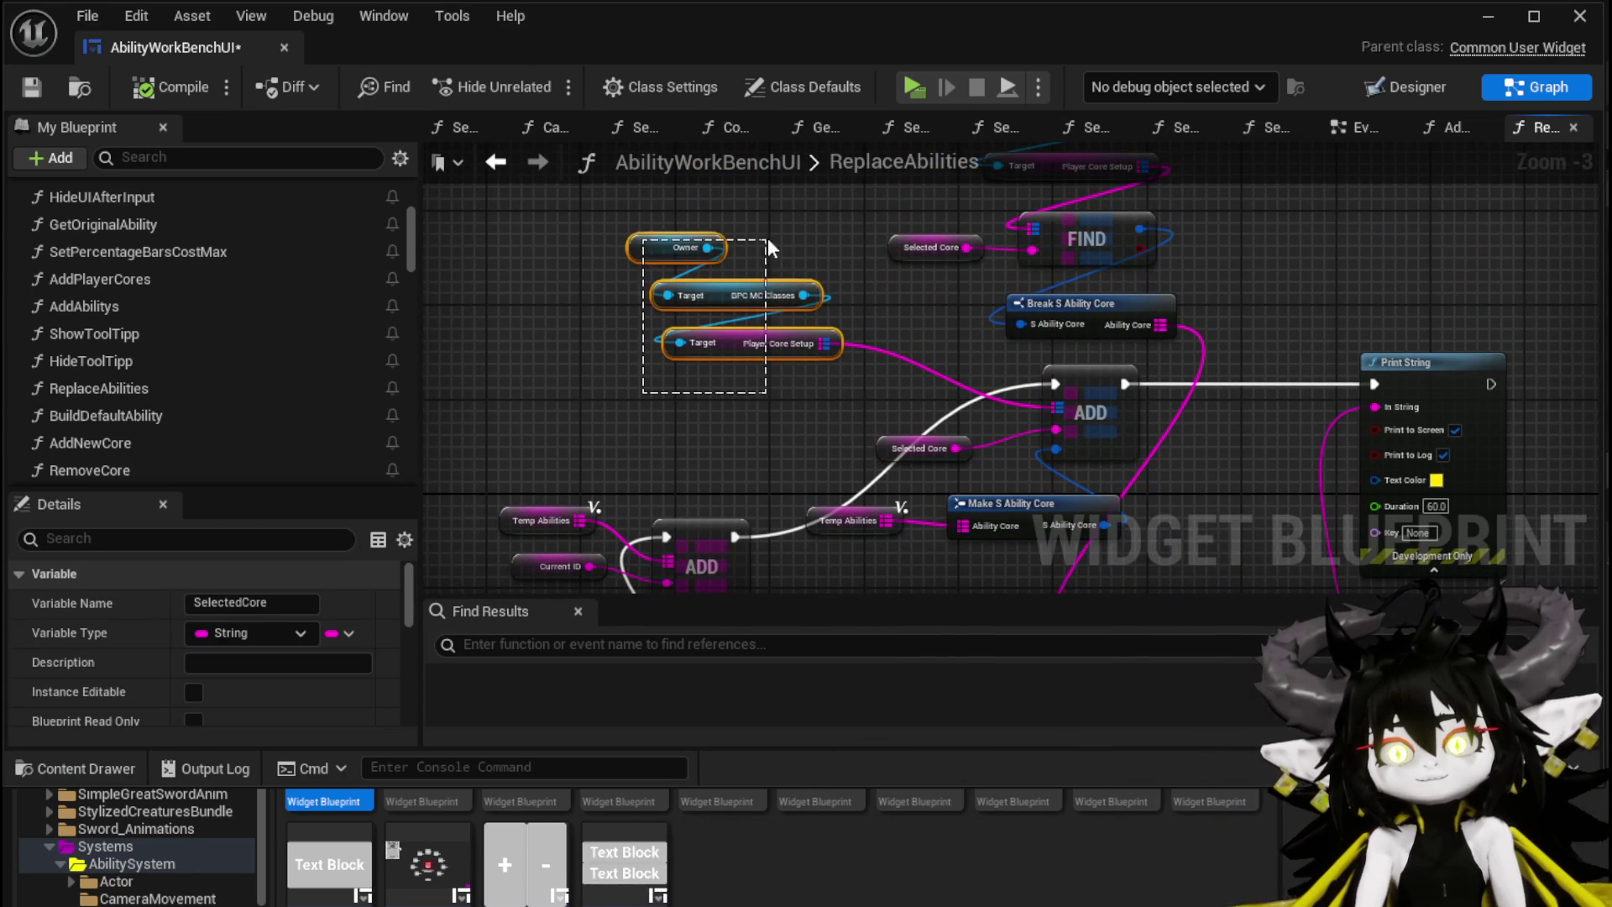
pyautogui.moveTo(769, 239); pyautogui.dragTo(768, 241)
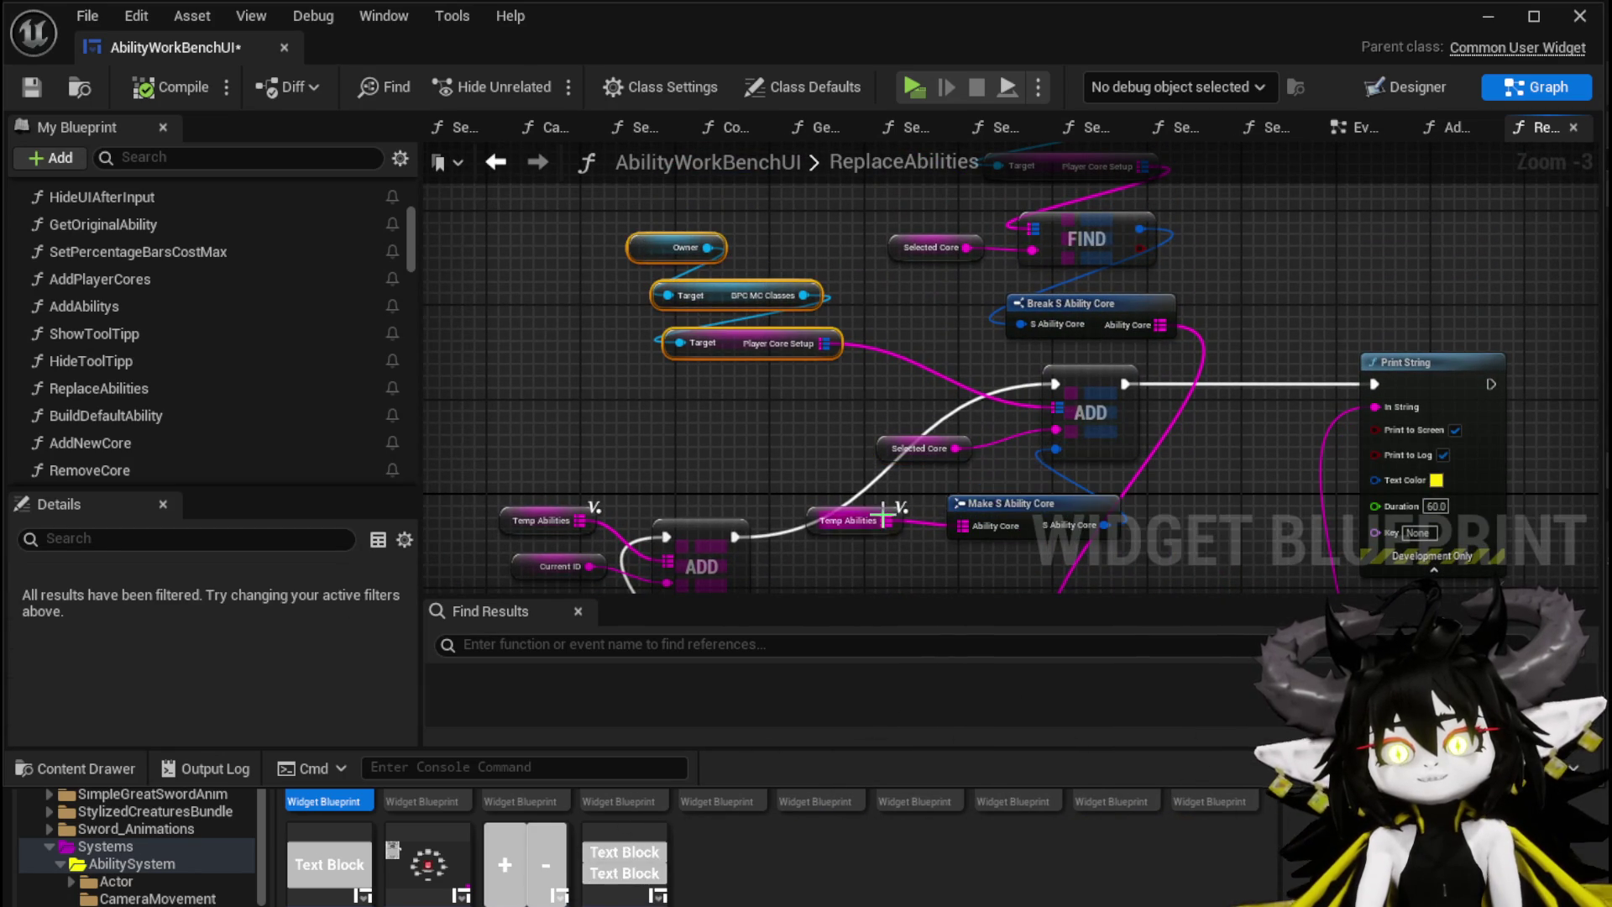
pyautogui.moveTo(883, 512); pyautogui.dragTo(837, 425)
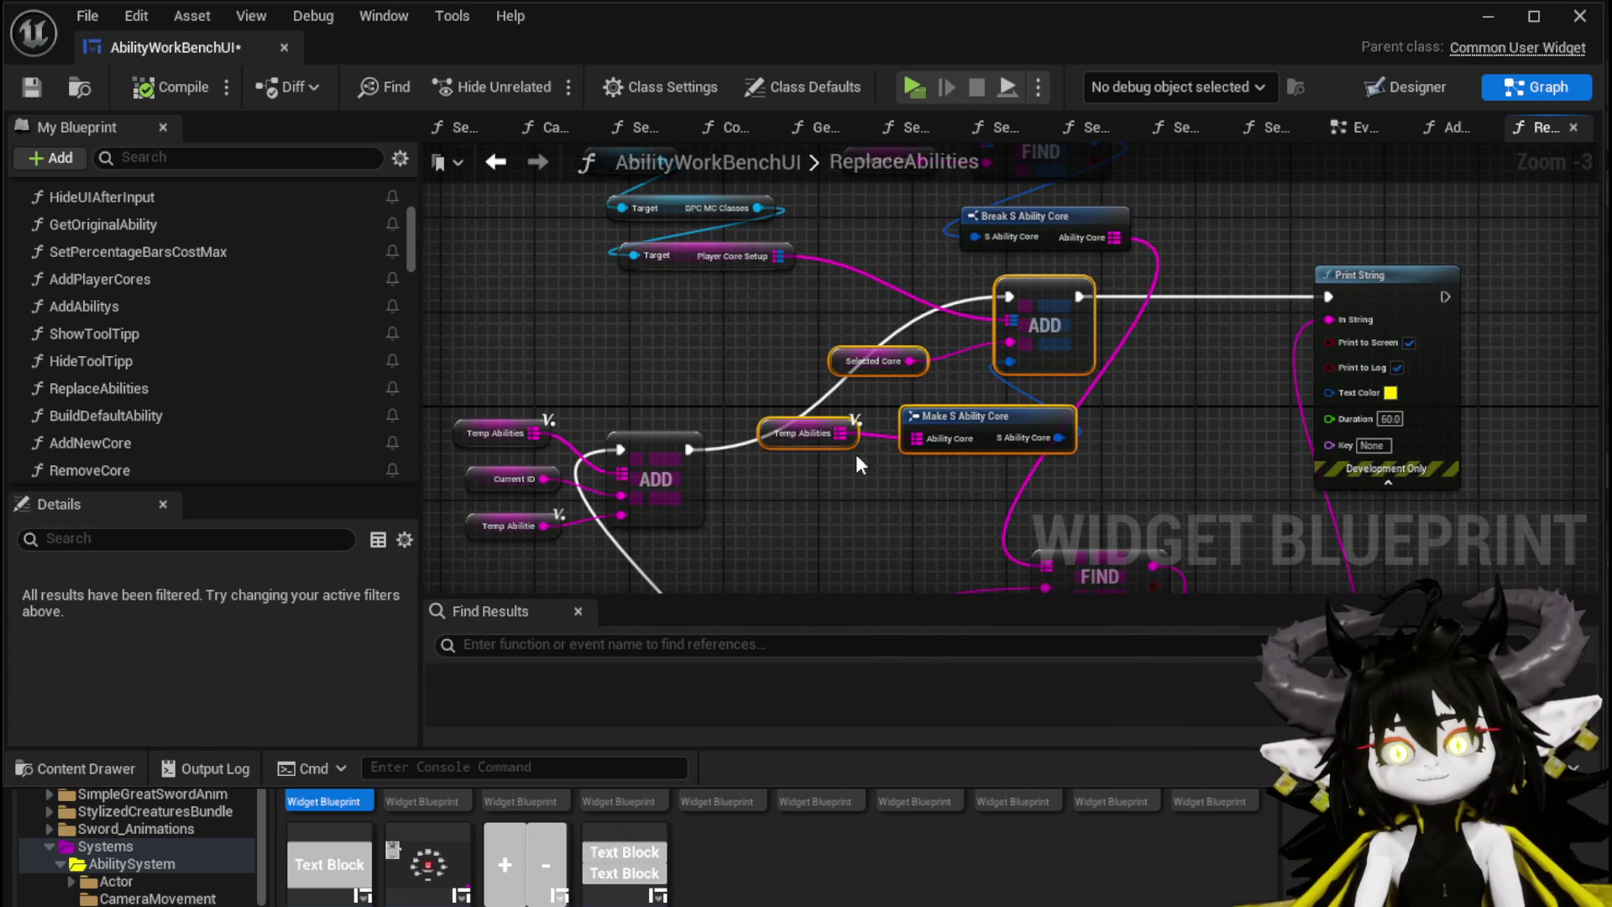
pyautogui.moveTo(974, 480); pyautogui.dragTo(975, 477)
pyautogui.click(910, 482)
# Step: Review the ADD and Print String nodes, save the blueprint, and select the ReplaceAbilities entry node
pyautogui.scroll(-1, 939, 265)
pyautogui.moveTo(1146, 231); pyautogui.dragTo(1026, 178)
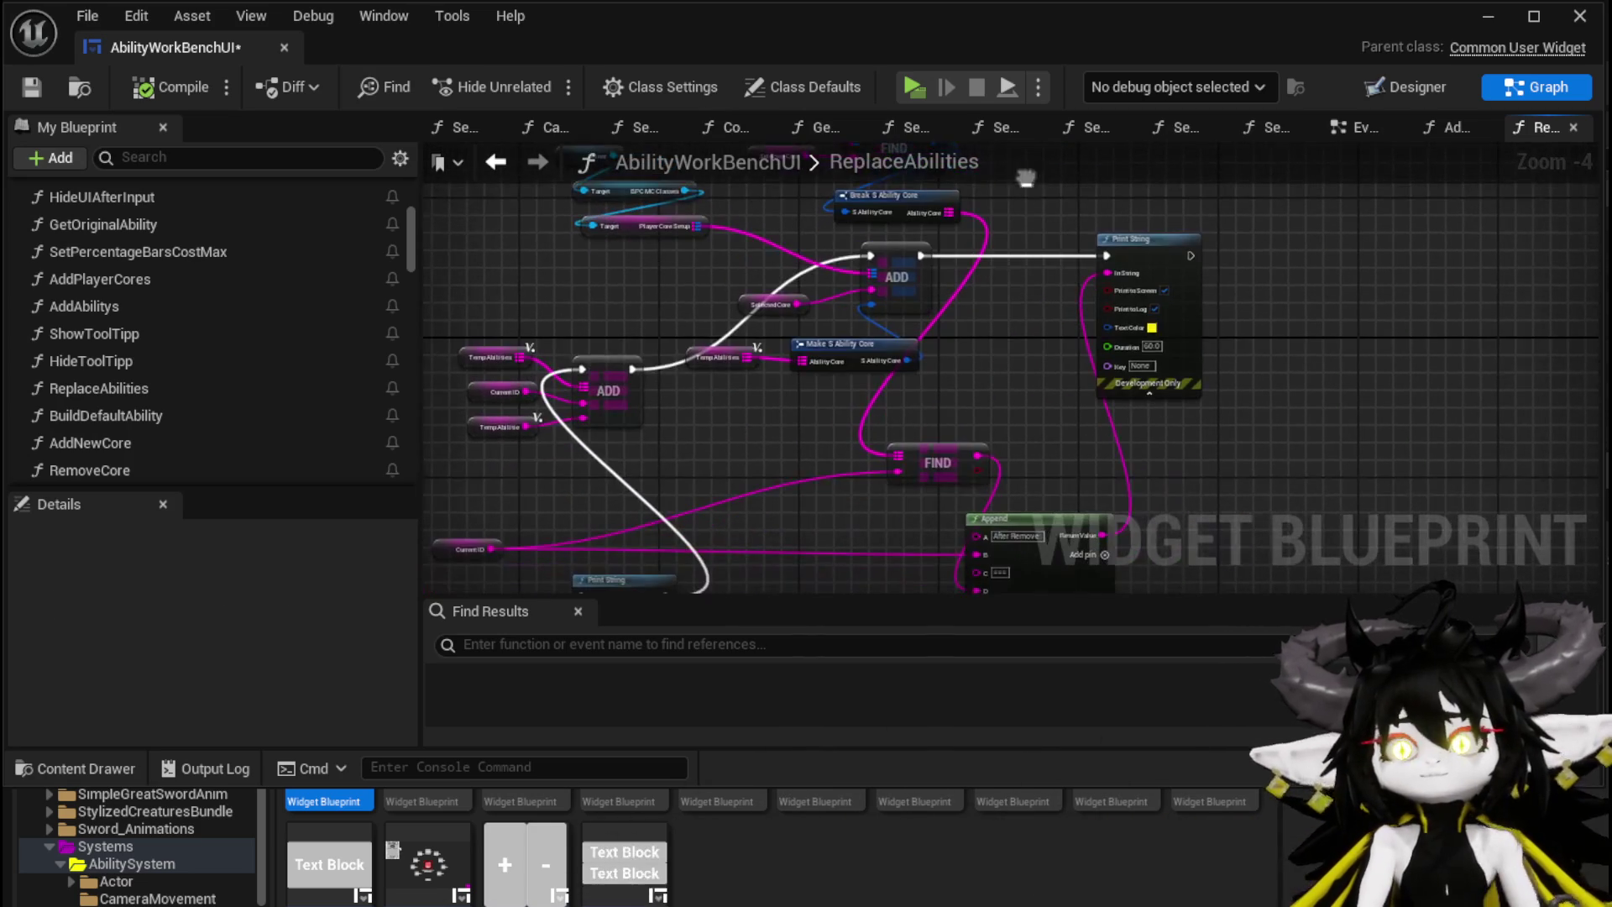
pyautogui.scroll(-1, 1031, 244)
pyautogui.moveTo(1031, 244)
pyautogui.mouseDown()
pyautogui.moveTo(1158, 381)
pyautogui.moveTo(1117, 369)
pyautogui.moveTo(1176, 239)
pyautogui.moveTo(1175, 399)
pyautogui.moveTo(1285, 324)
pyautogui.mouseUp()
pyautogui.scroll(3, 1121, 335)
pyautogui.scroll(-1, 1324, 324)
pyautogui.scroll(-1, 983, 339)
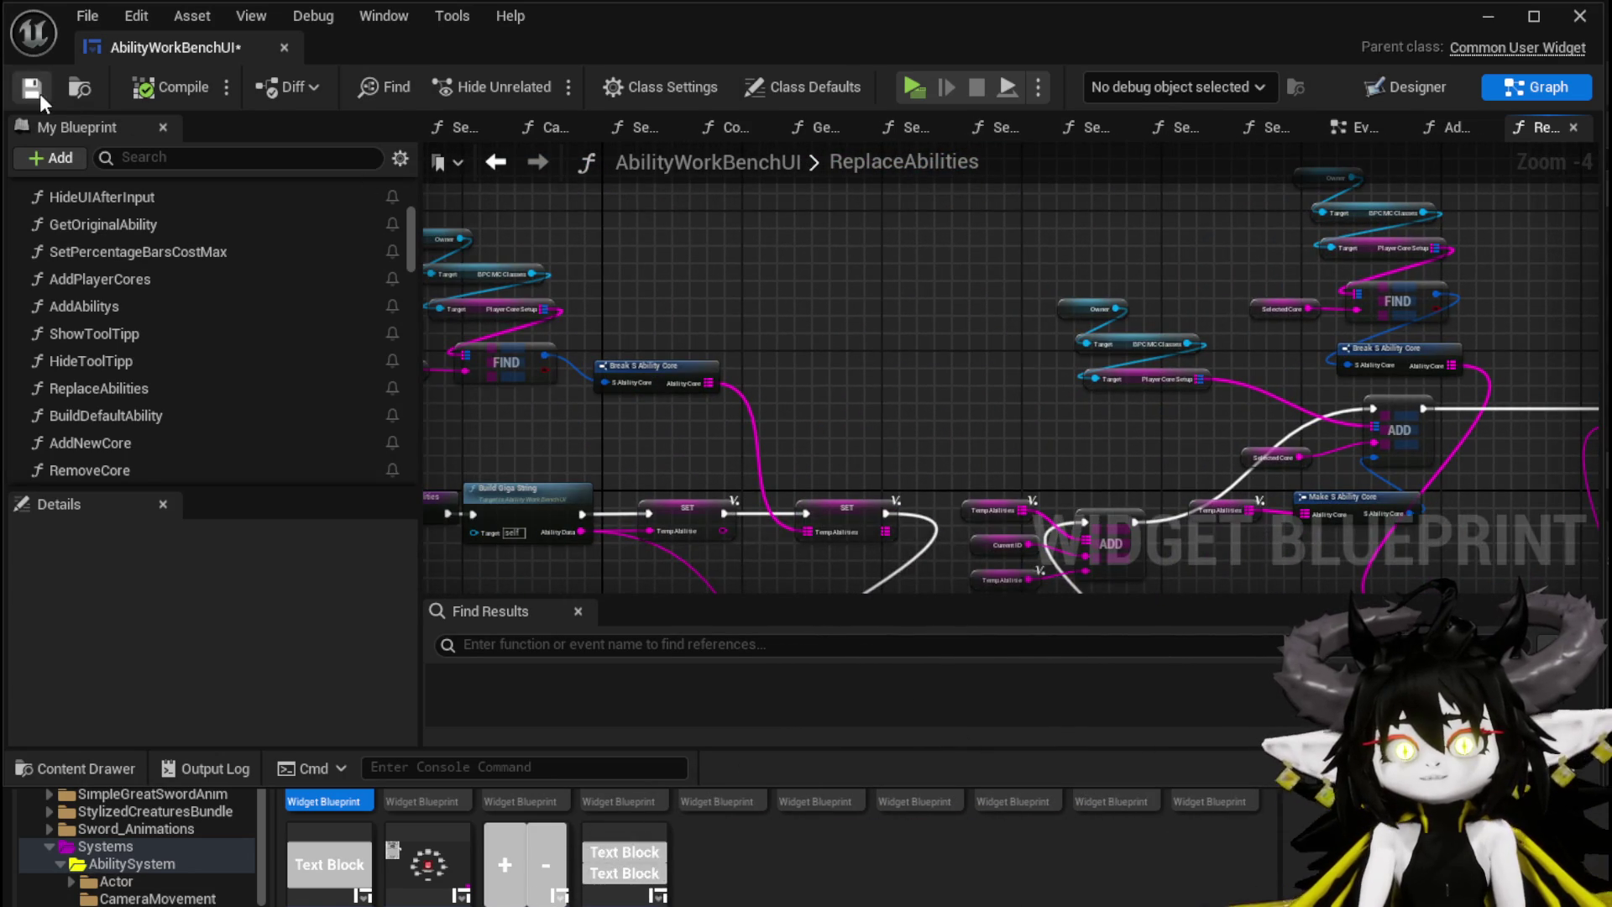
pyautogui.click(32, 87)
pyautogui.scroll(2, 840, 362)
pyautogui.click(609, 466)
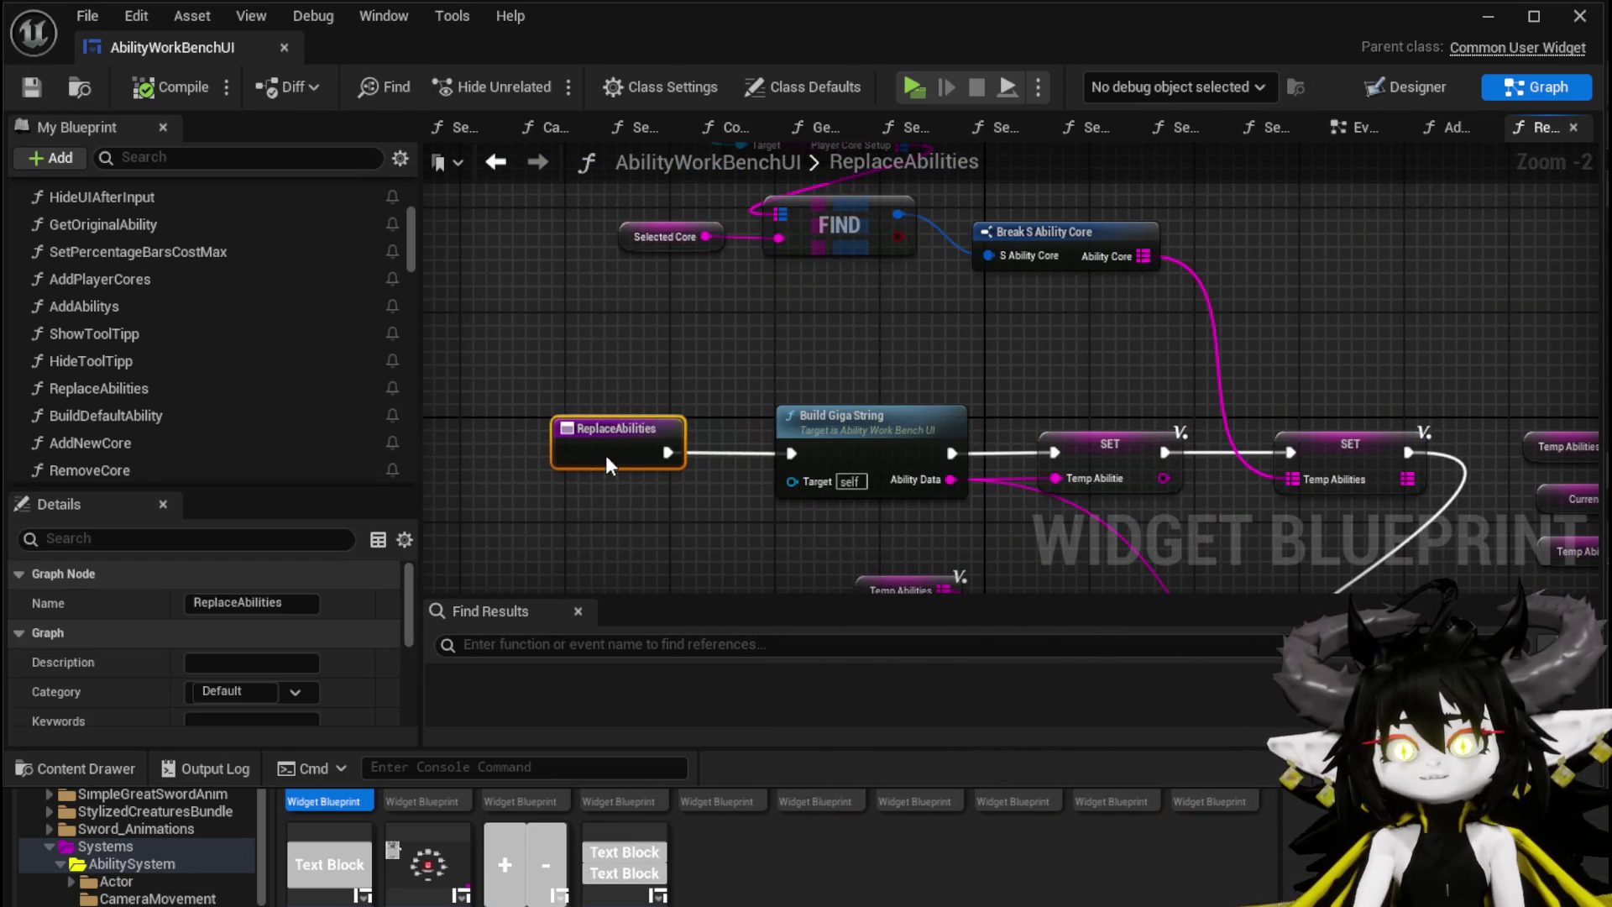
# Step: Open BuildGigaString and look over its nodes, from Print String to the Set Selectable VFX group
pyautogui.doubleClick(838, 317)
pyautogui.scroll(-1, 654, 323)
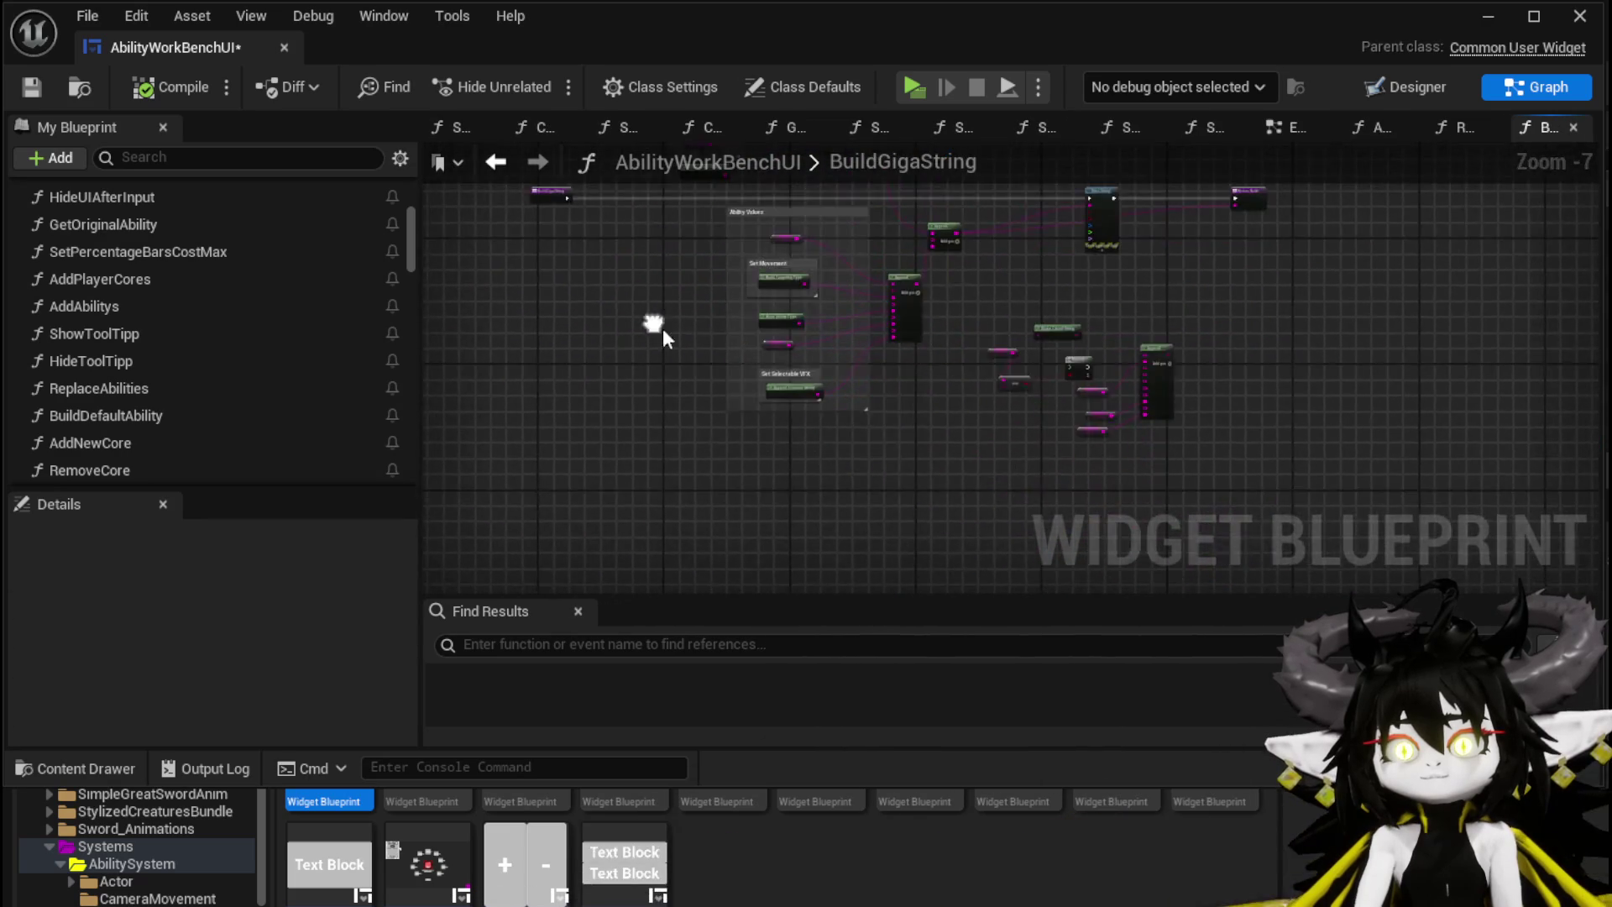
pyautogui.scroll(4, 986, 343)
pyautogui.moveTo(869, 479)
pyautogui.mouseDown()
pyautogui.moveTo(707, 497)
pyautogui.moveTo(963, 291)
pyautogui.mouseUp()
pyautogui.moveTo(1031, 394)
pyautogui.mouseDown()
pyautogui.moveTo(1023, 312)
pyautogui.moveTo(1131, 186)
pyautogui.moveTo(1078, 231)
pyautogui.moveTo(1104, 379)
pyautogui.mouseUp()
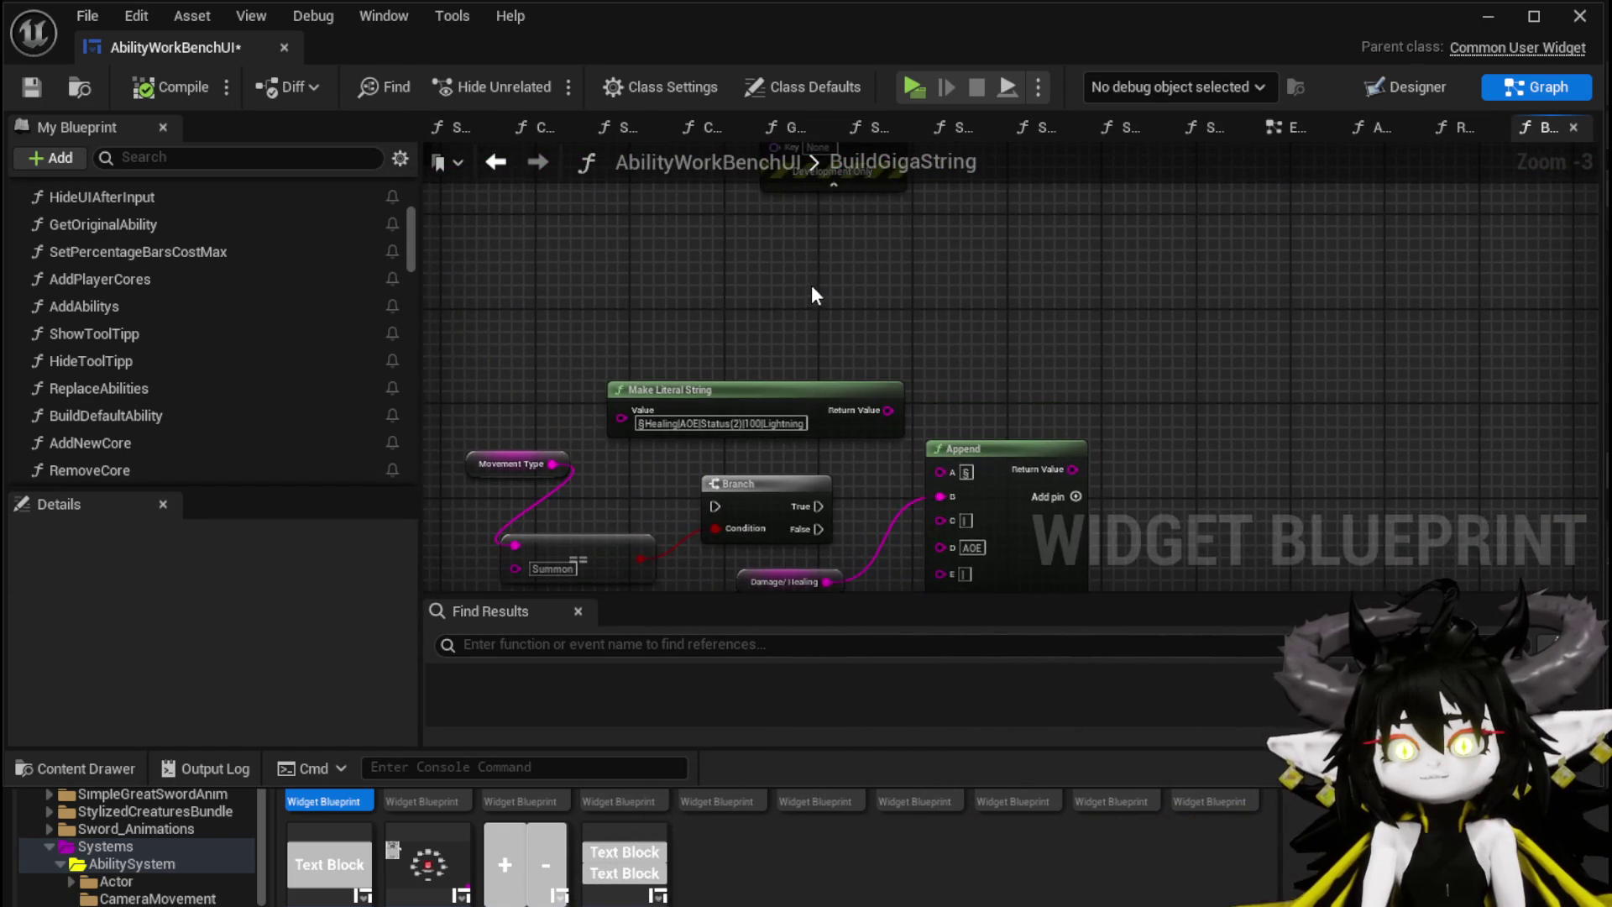
pyautogui.moveTo(810, 262); pyautogui.dragTo(781, 514)
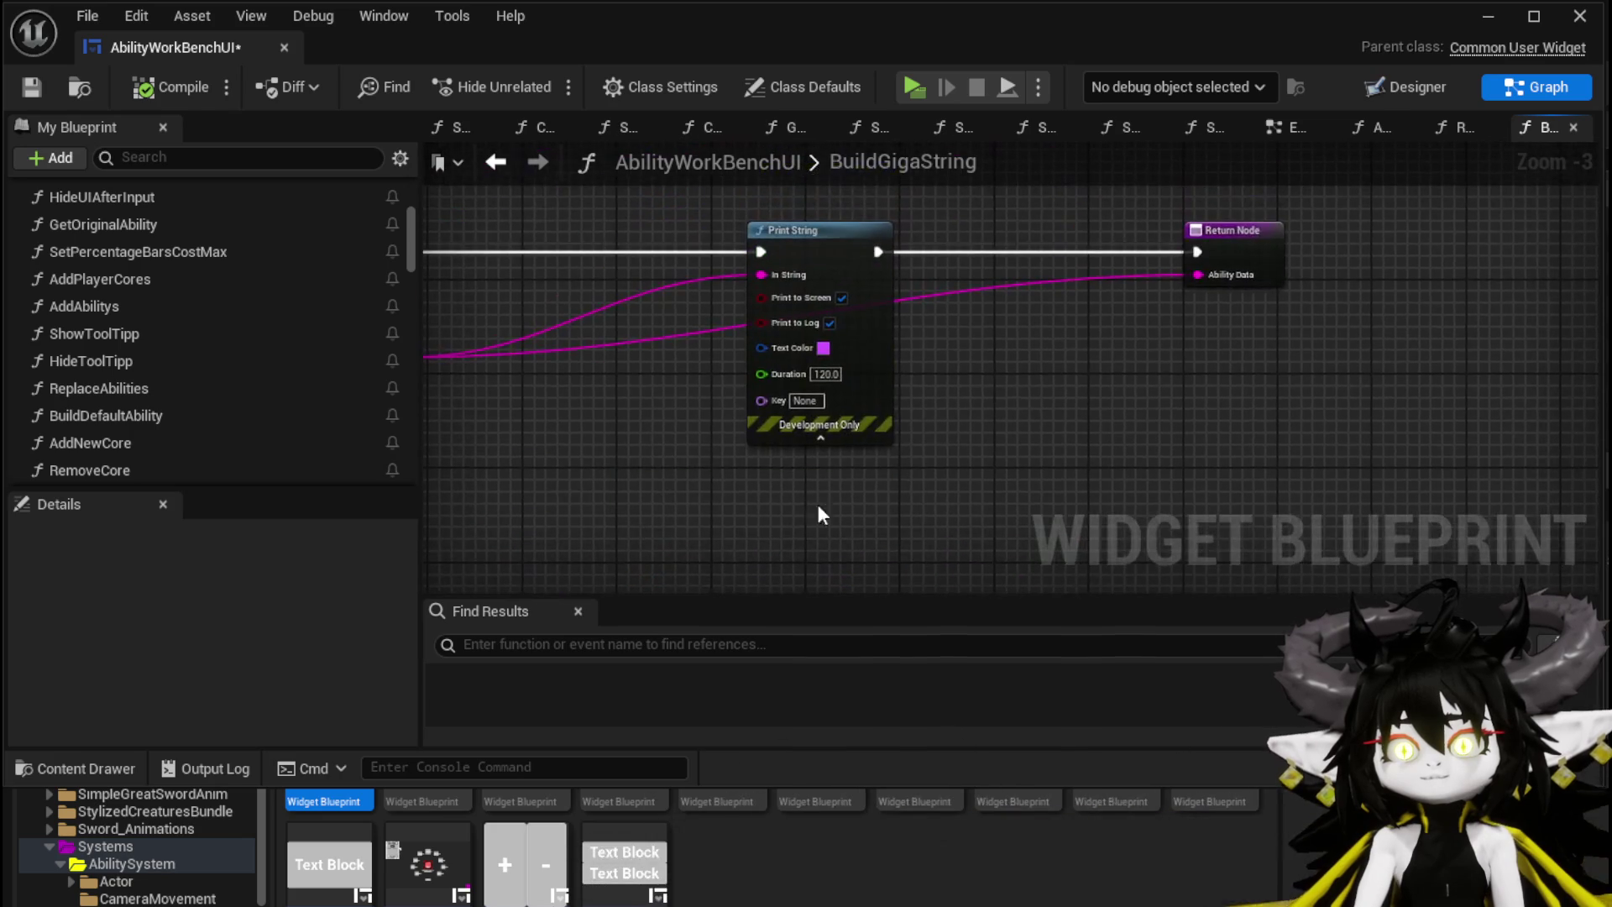
pyautogui.moveTo(476, 548)
pyautogui.mouseDown()
pyautogui.moveTo(858, 383)
pyautogui.moveTo(1043, 254)
pyautogui.mouseUp()
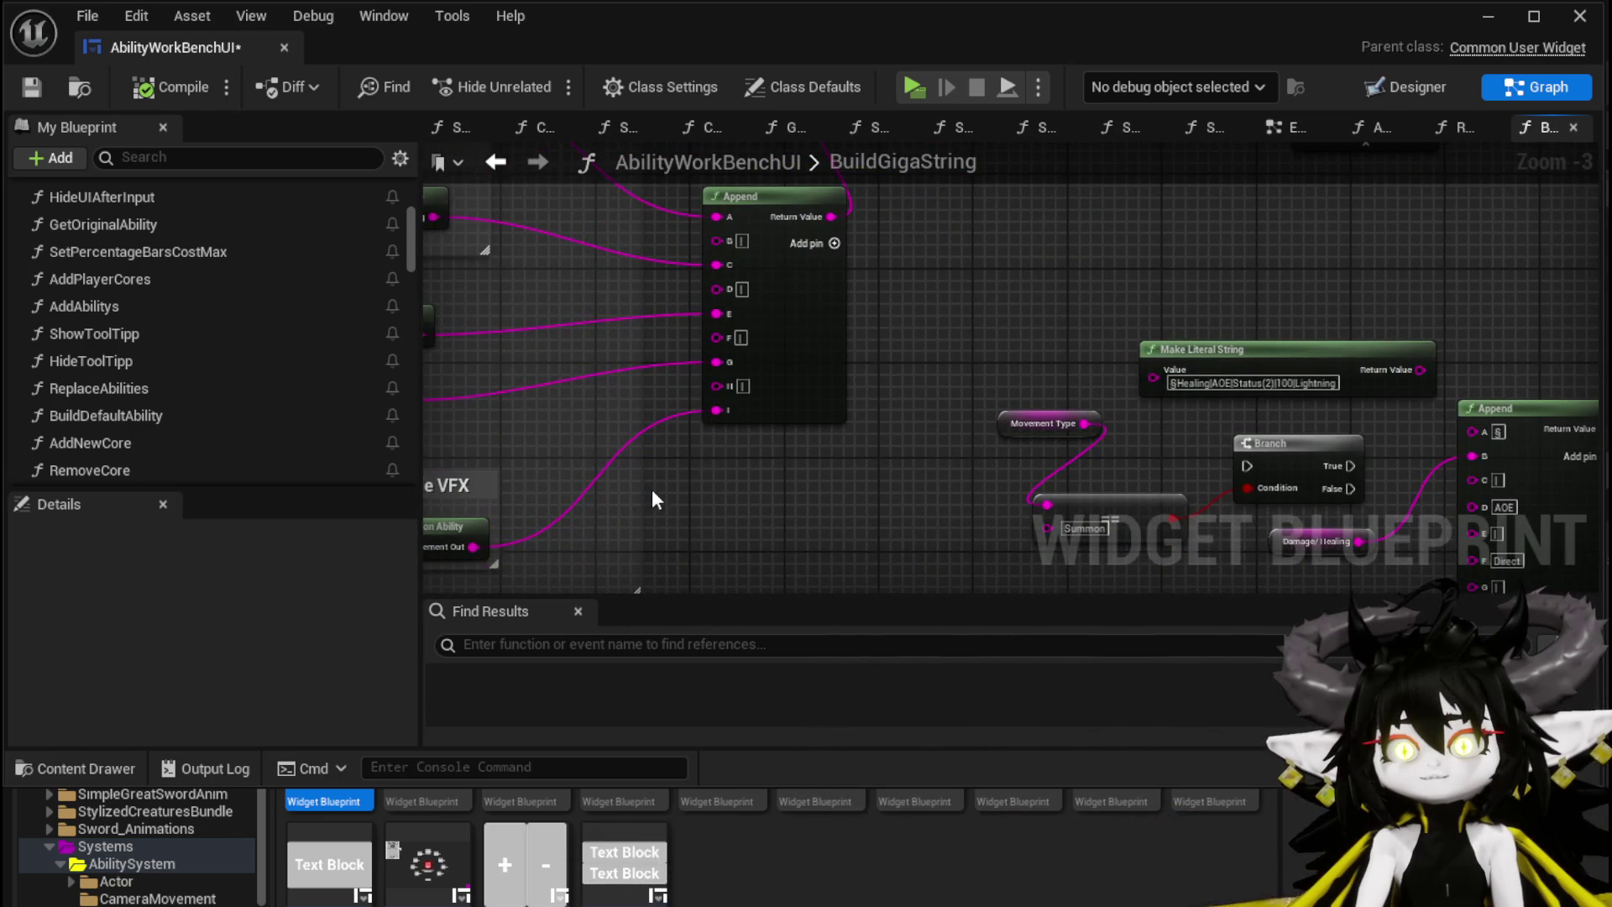
pyautogui.moveTo(681, 478); pyautogui.dragTo(868, 481)
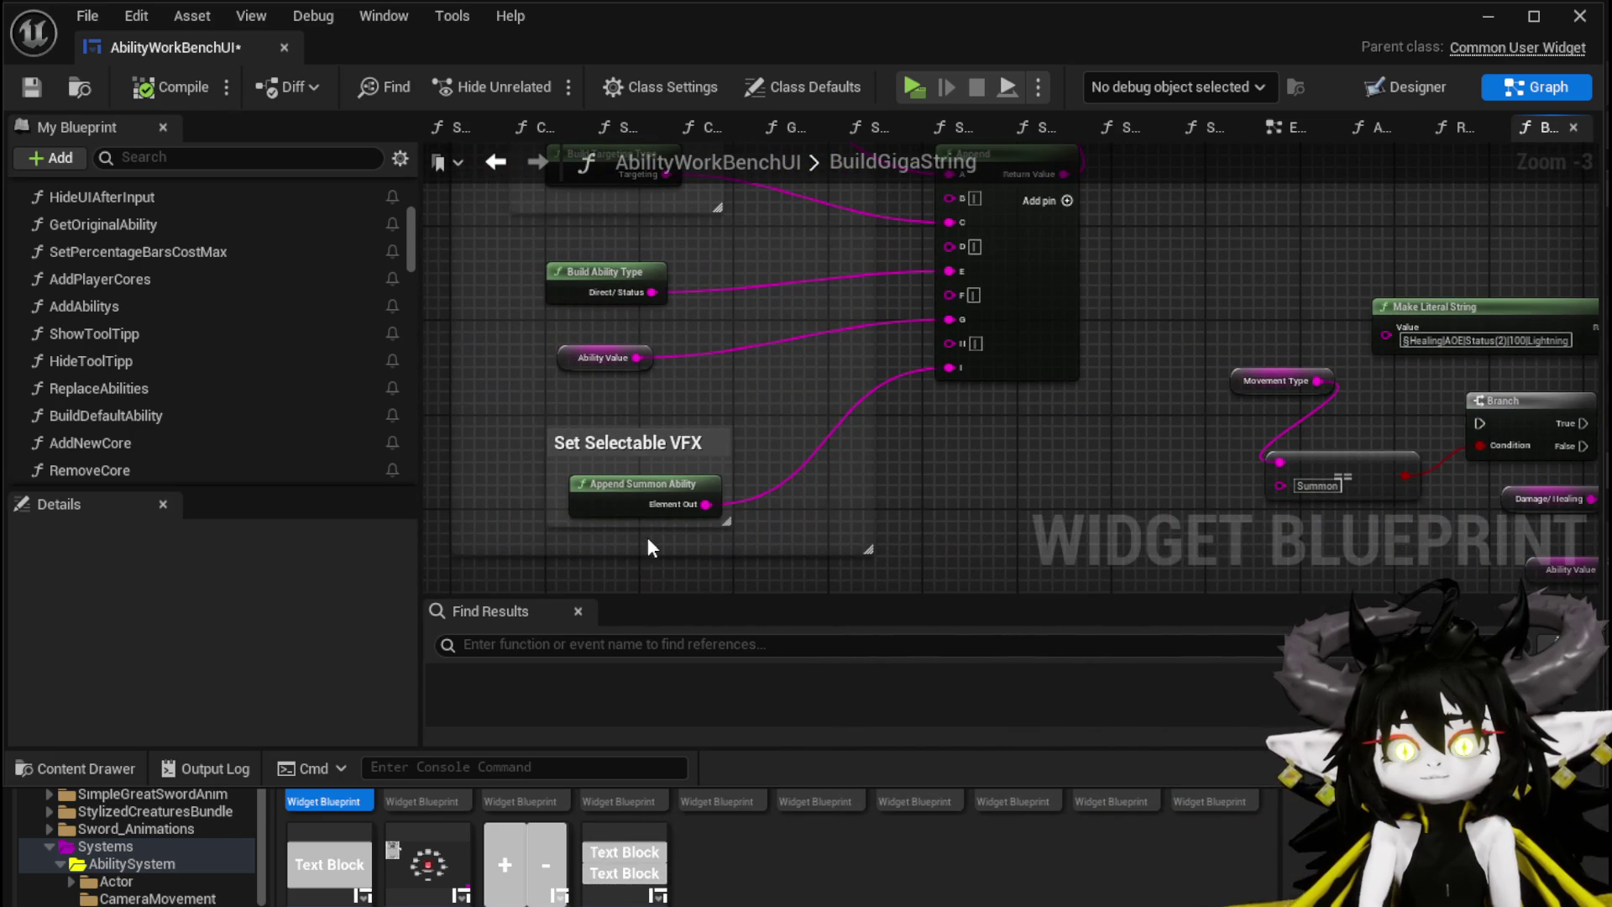
pyautogui.moveTo(1026, 312)
pyautogui.mouseDown()
pyautogui.moveTo(974, 435)
pyautogui.moveTo(1004, 356)
pyautogui.moveTo(592, 477)
pyautogui.mouseUp()
# Step: Save the blueprint, return to the level editor and play-test L_DungeonCreationTest at the workbench
pyautogui.click(34, 87)
pyautogui.click(1485, 25)
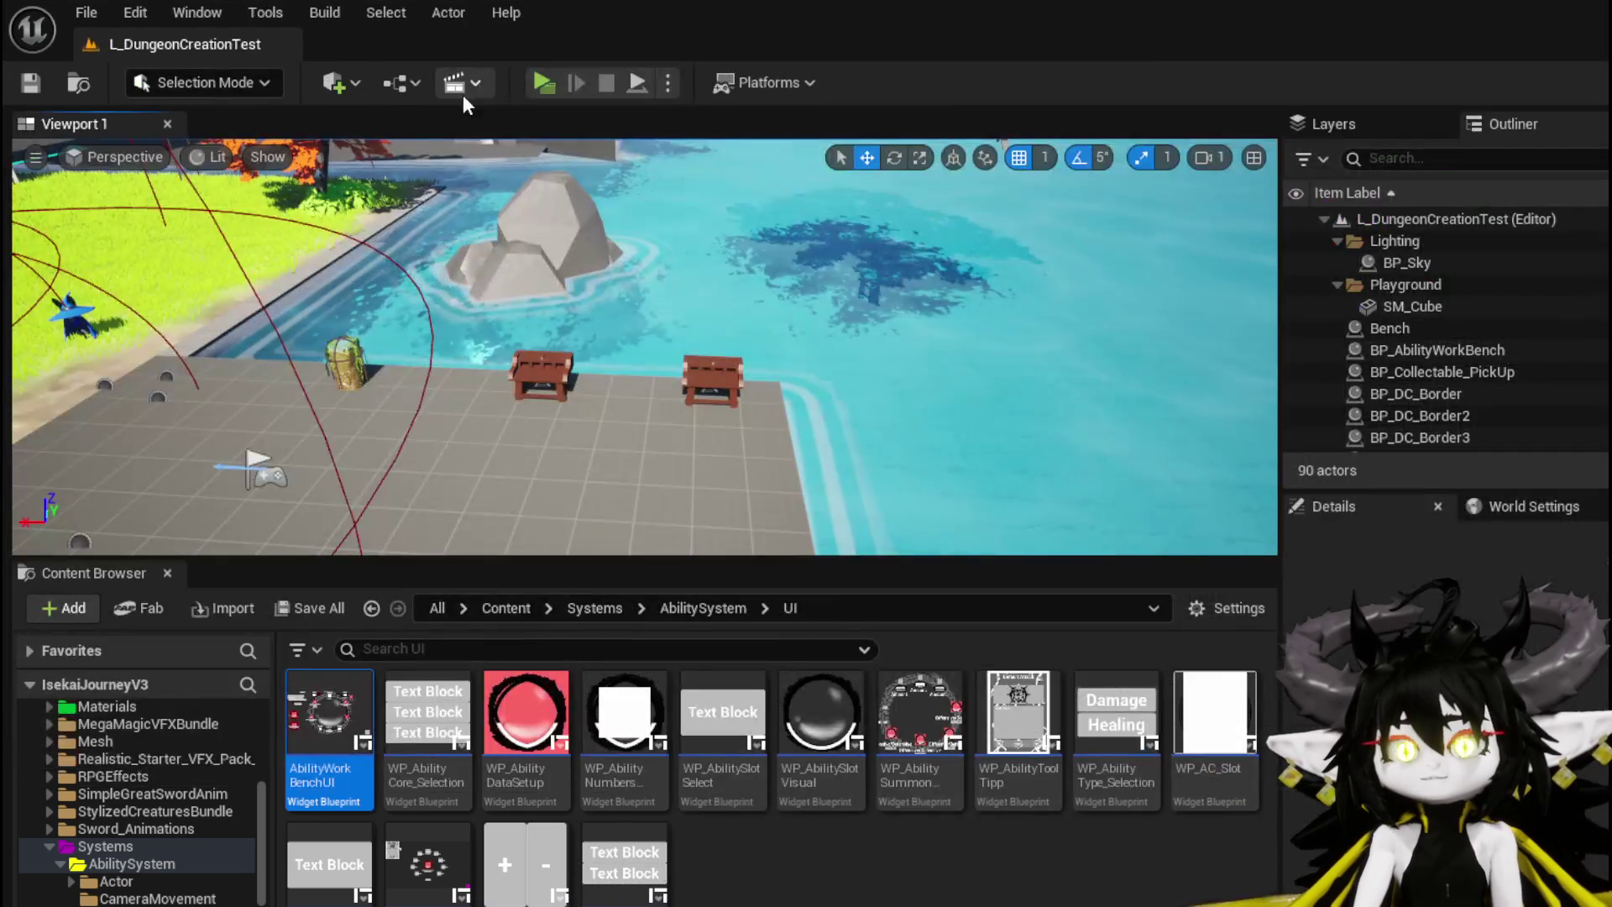
pyautogui.click(528, 82)
pyautogui.press('w')
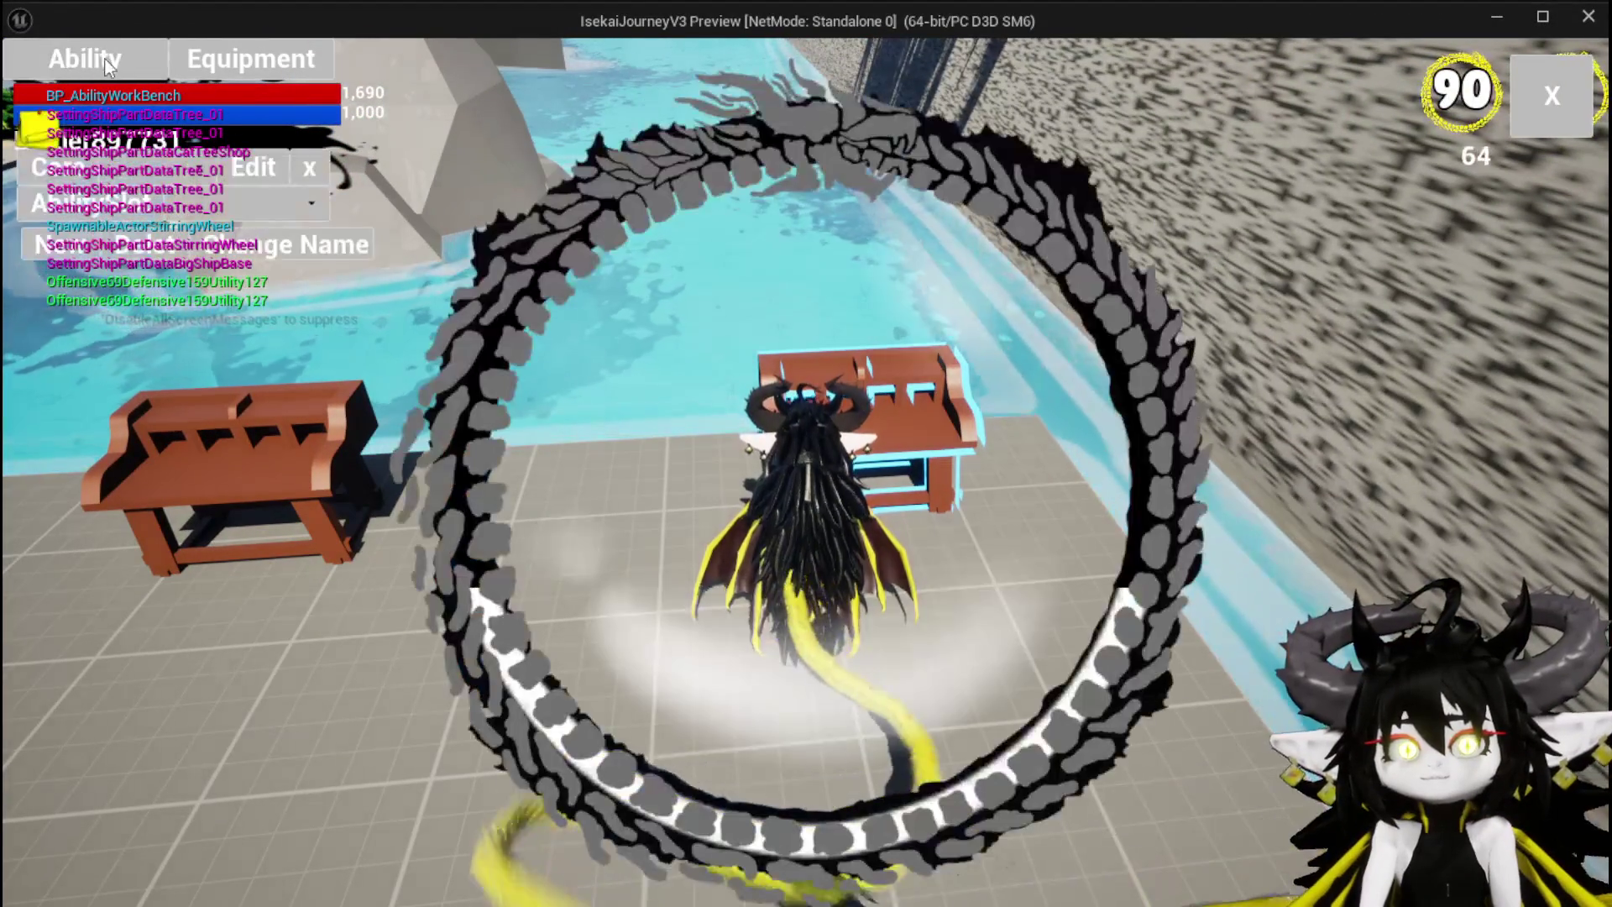
# Step: Load the saved magic ability, set its summon to SummonSpawn, then stop Play-In-Editor
pyautogui.click(168, 167)
pyautogui.click(184, 216)
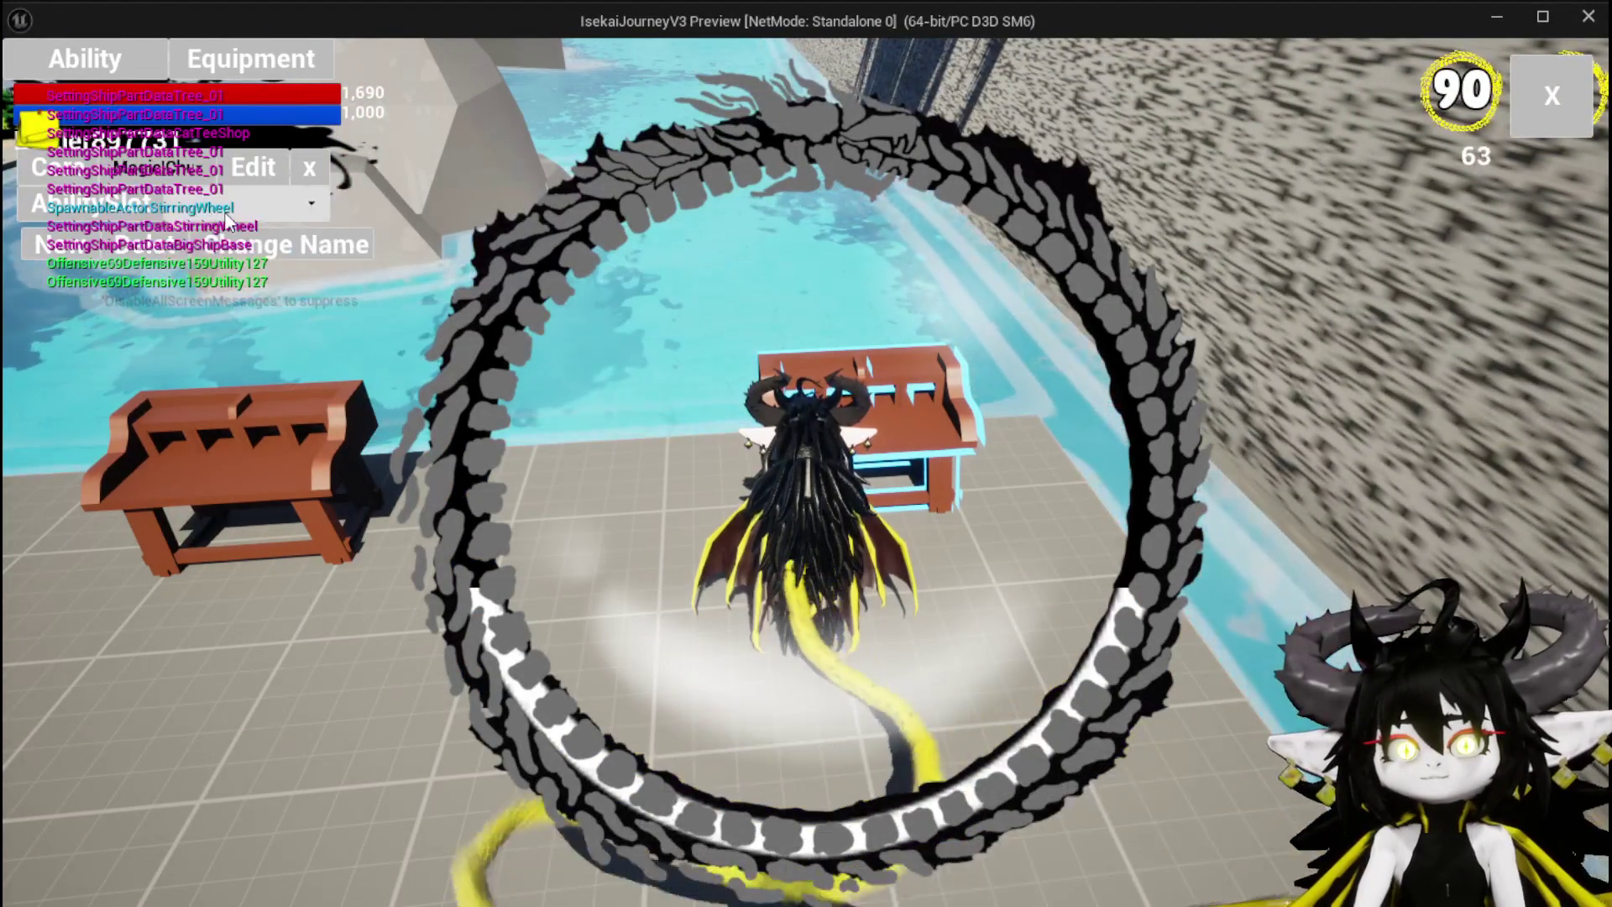
pyautogui.click(249, 205)
pyautogui.click(229, 287)
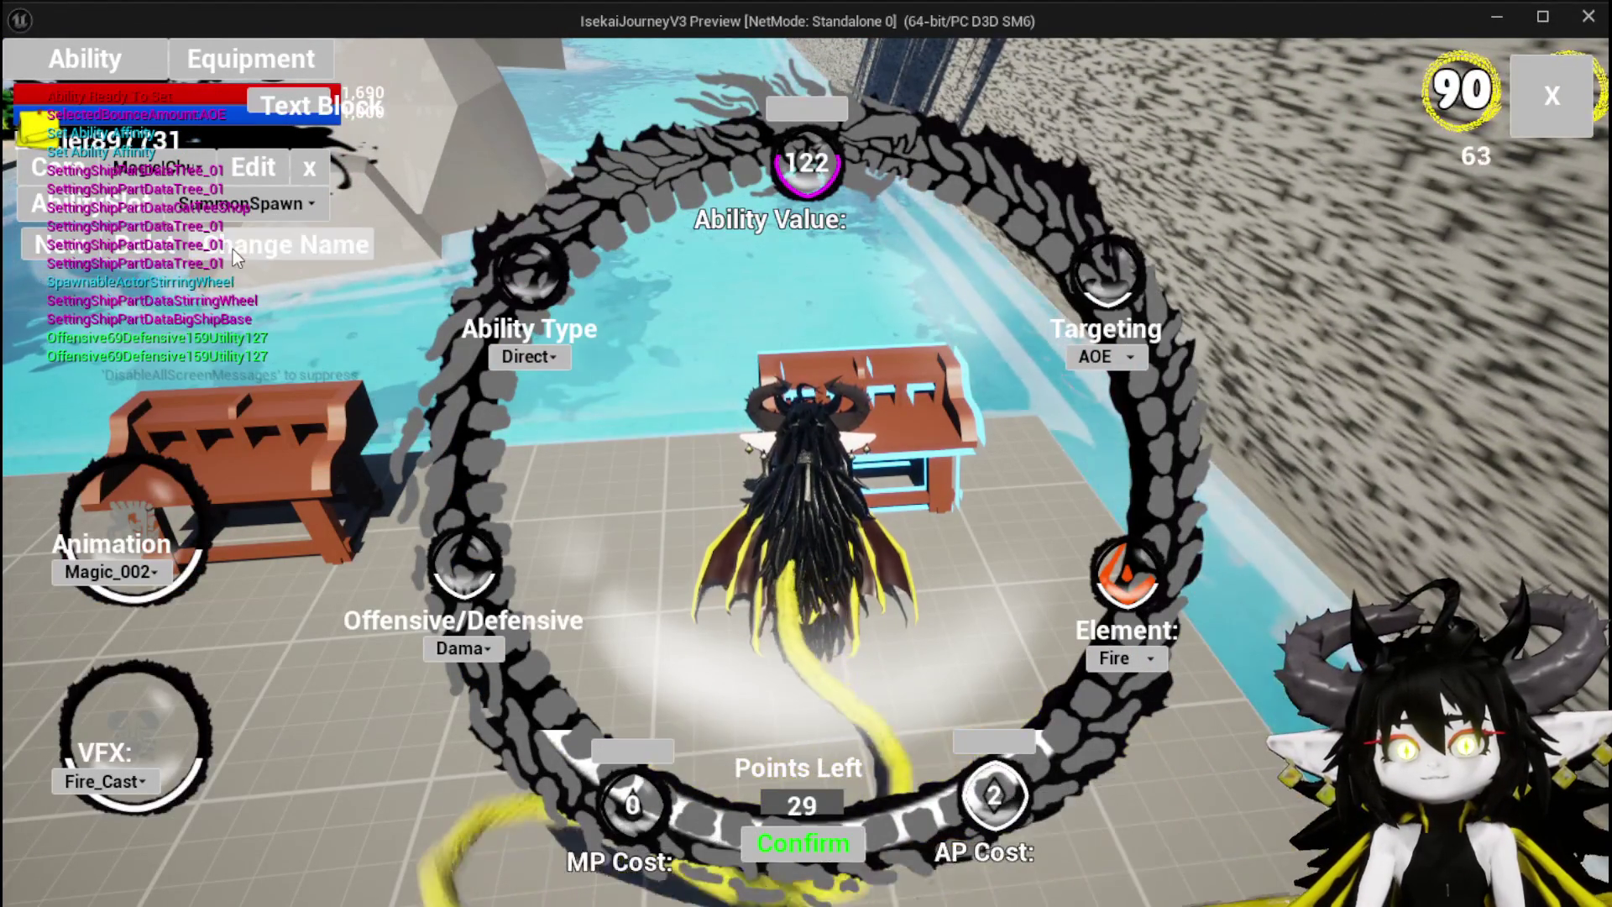
pyautogui.click(233, 249)
pyautogui.click(366, 353)
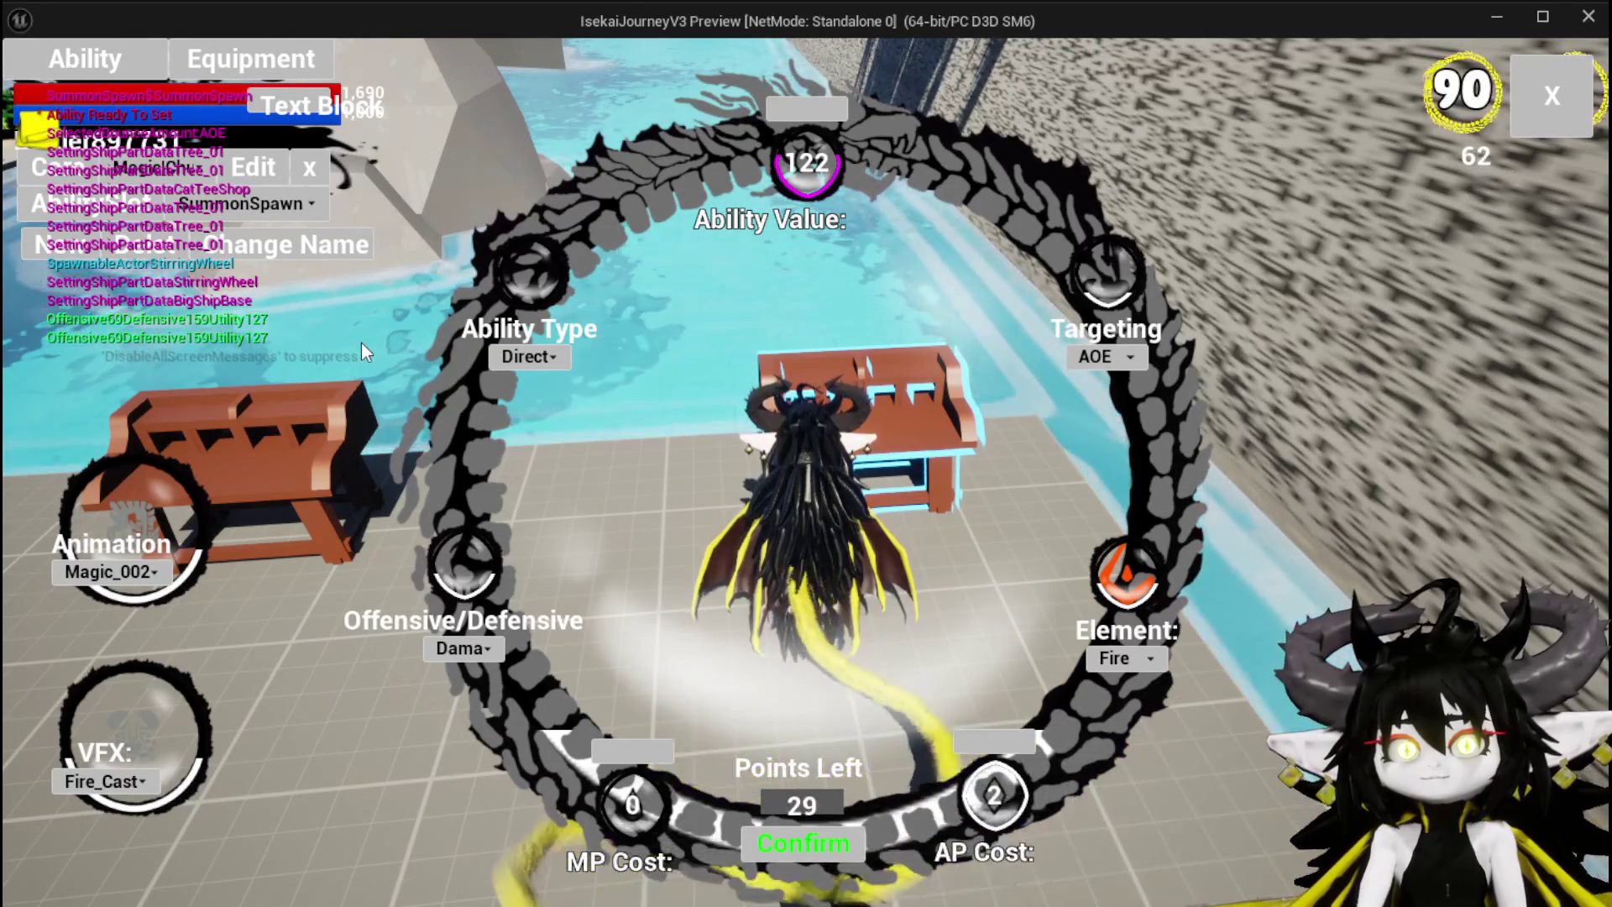
pyautogui.press('Escape')
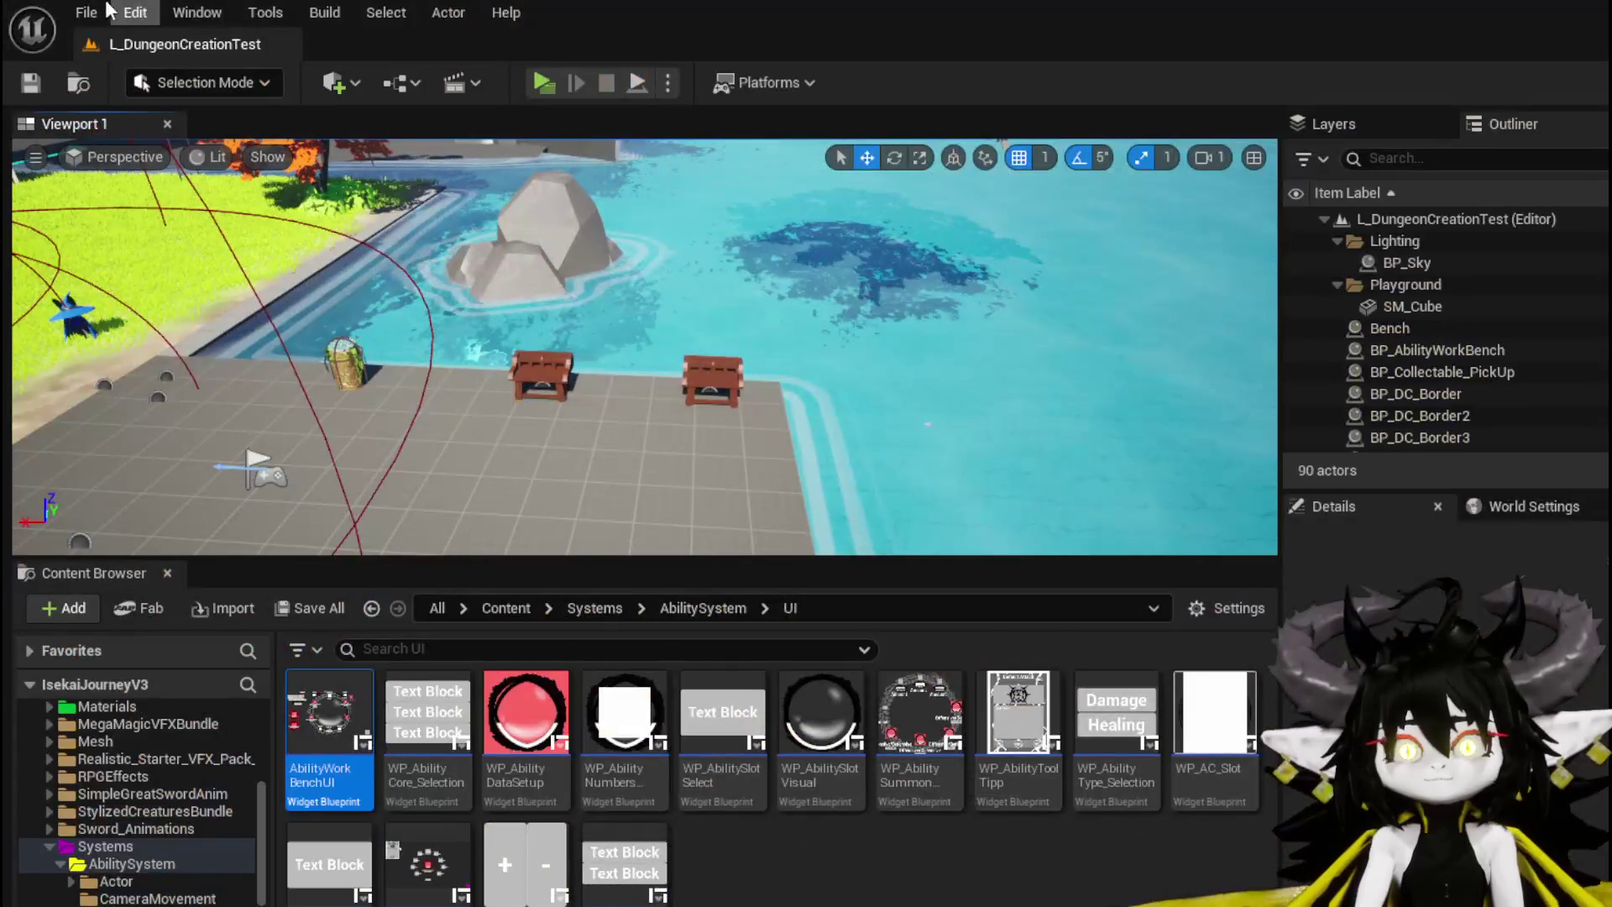
# Step: Save all packages and go back to the EventGraph's FIND and Break S Ability Core nodes
pyautogui.hotkey('ctrl', 's')
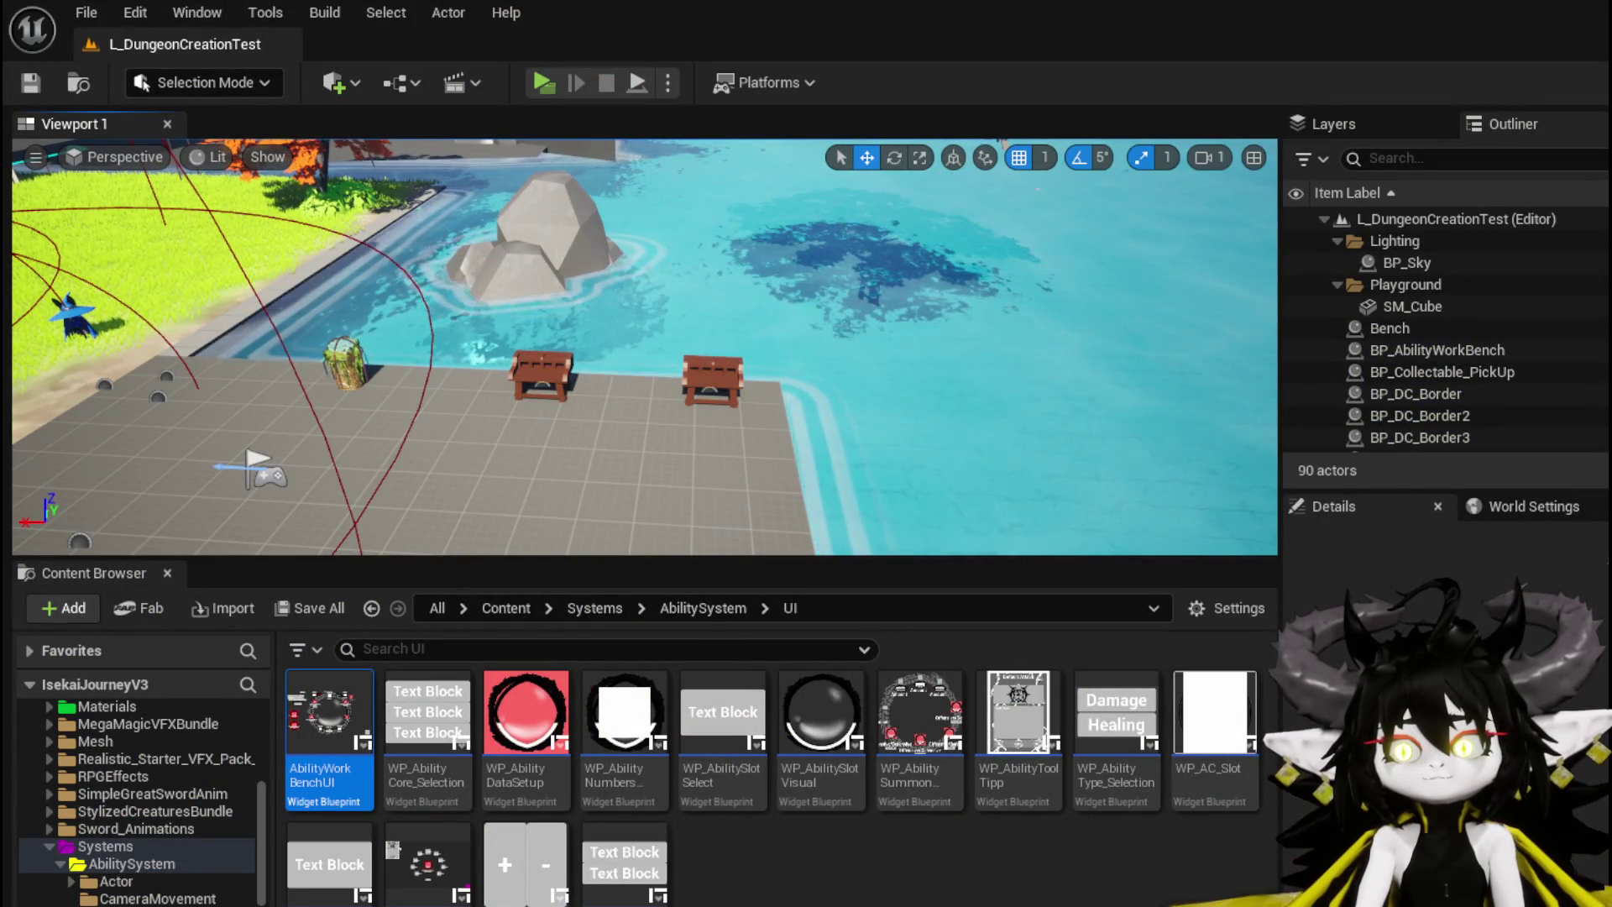
pyautogui.press('Return')
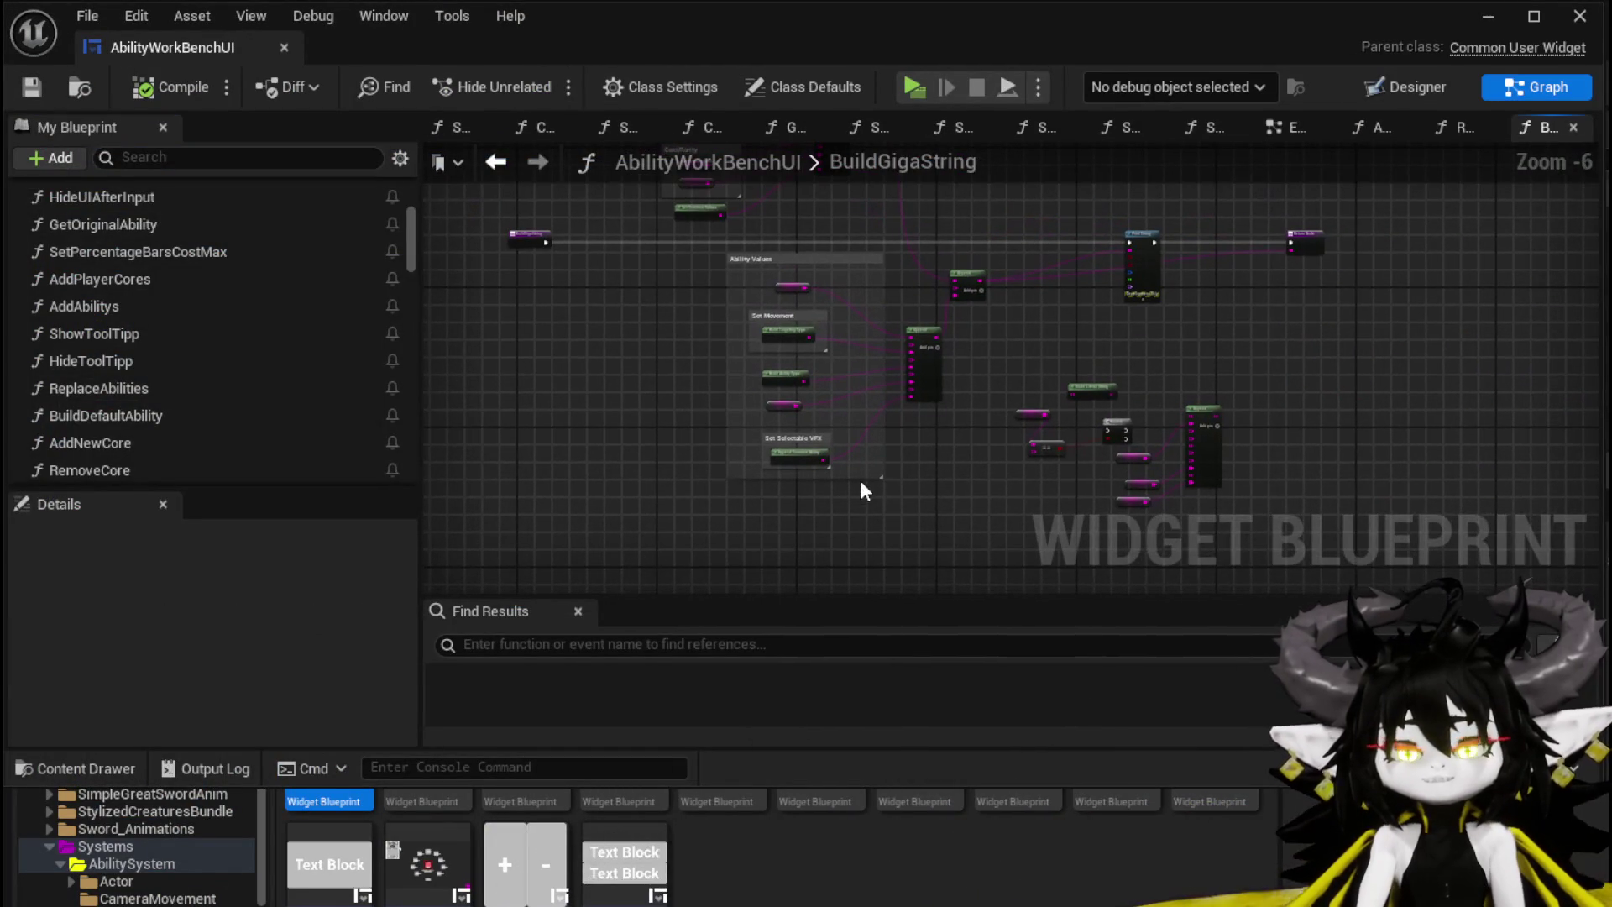
pyautogui.click(492, 165)
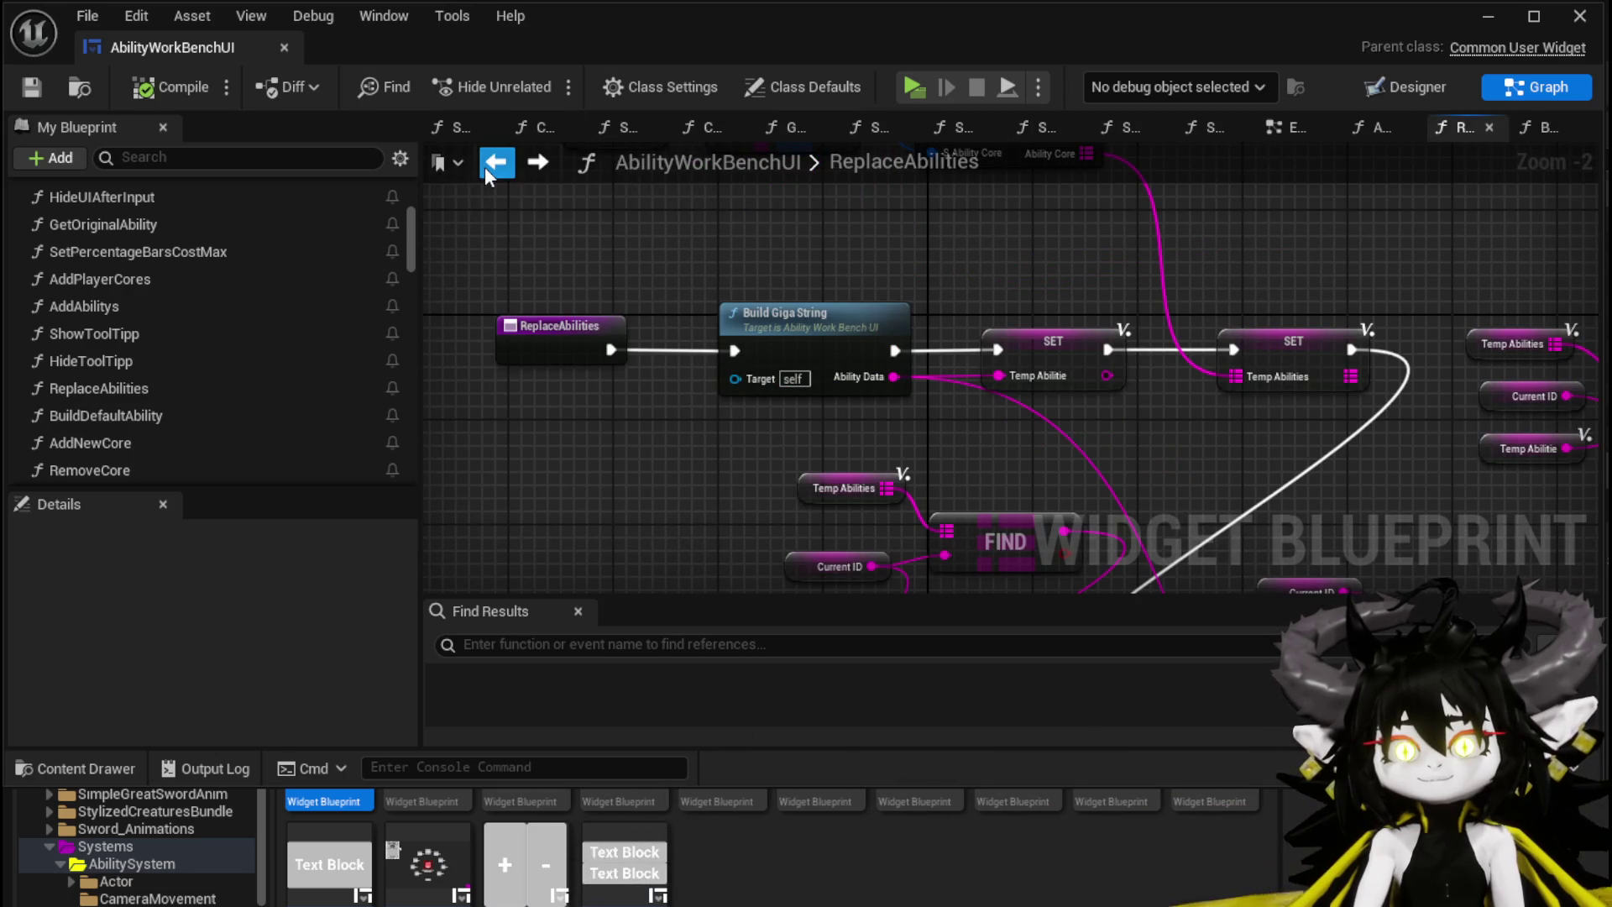
pyautogui.click(485, 167)
pyautogui.click(486, 166)
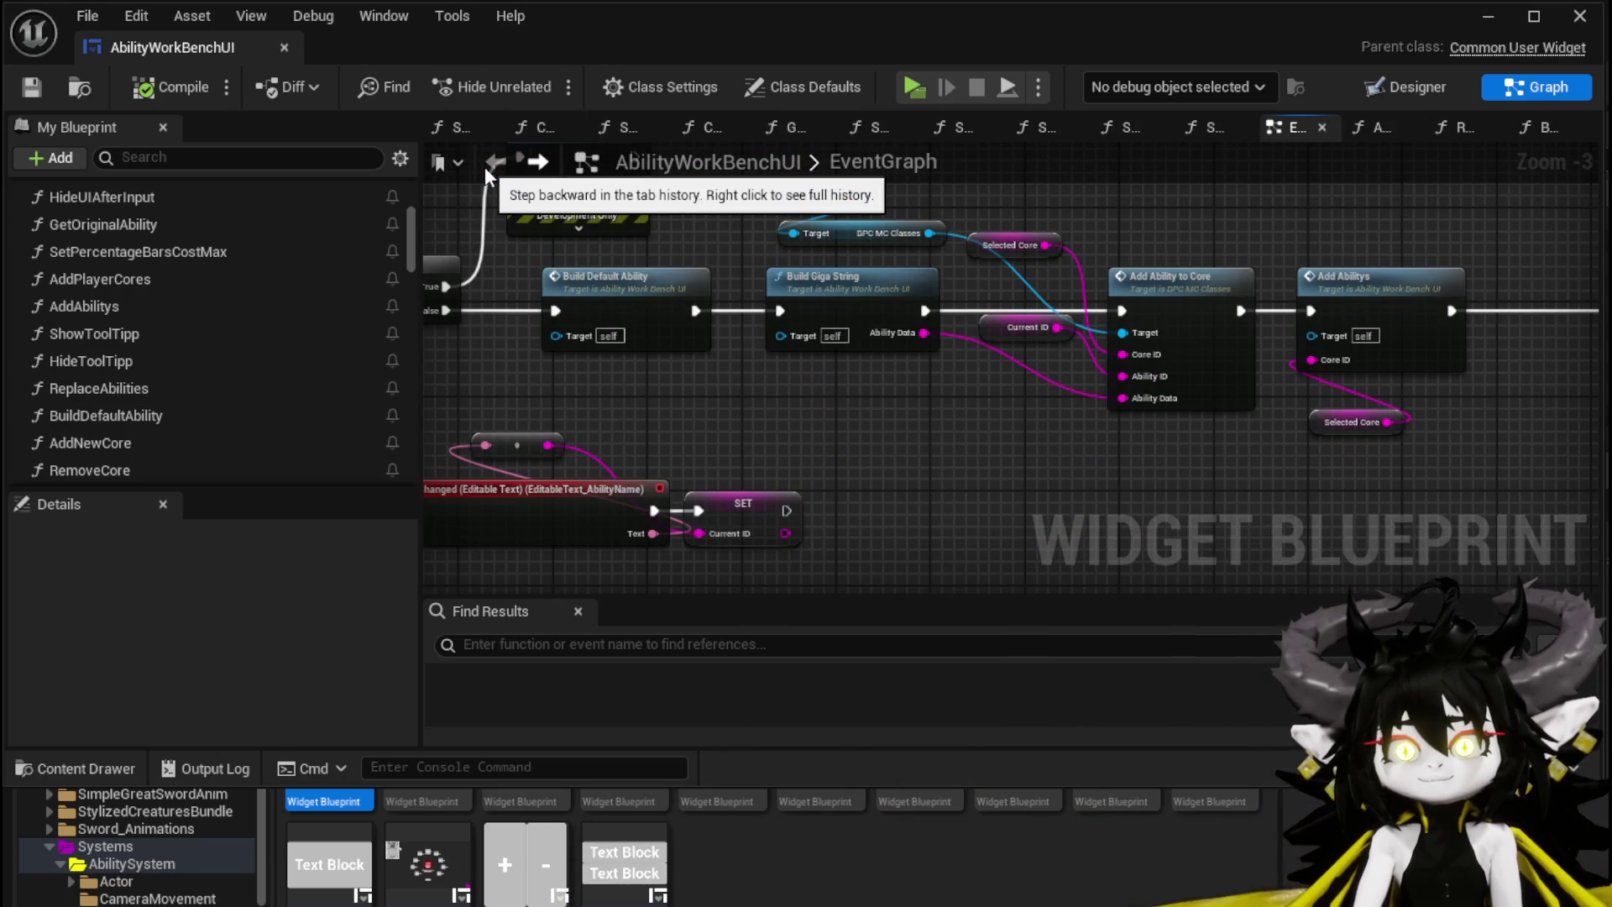
pyautogui.scroll(-4, 594, 324)
pyautogui.scroll(3, 1006, 437)
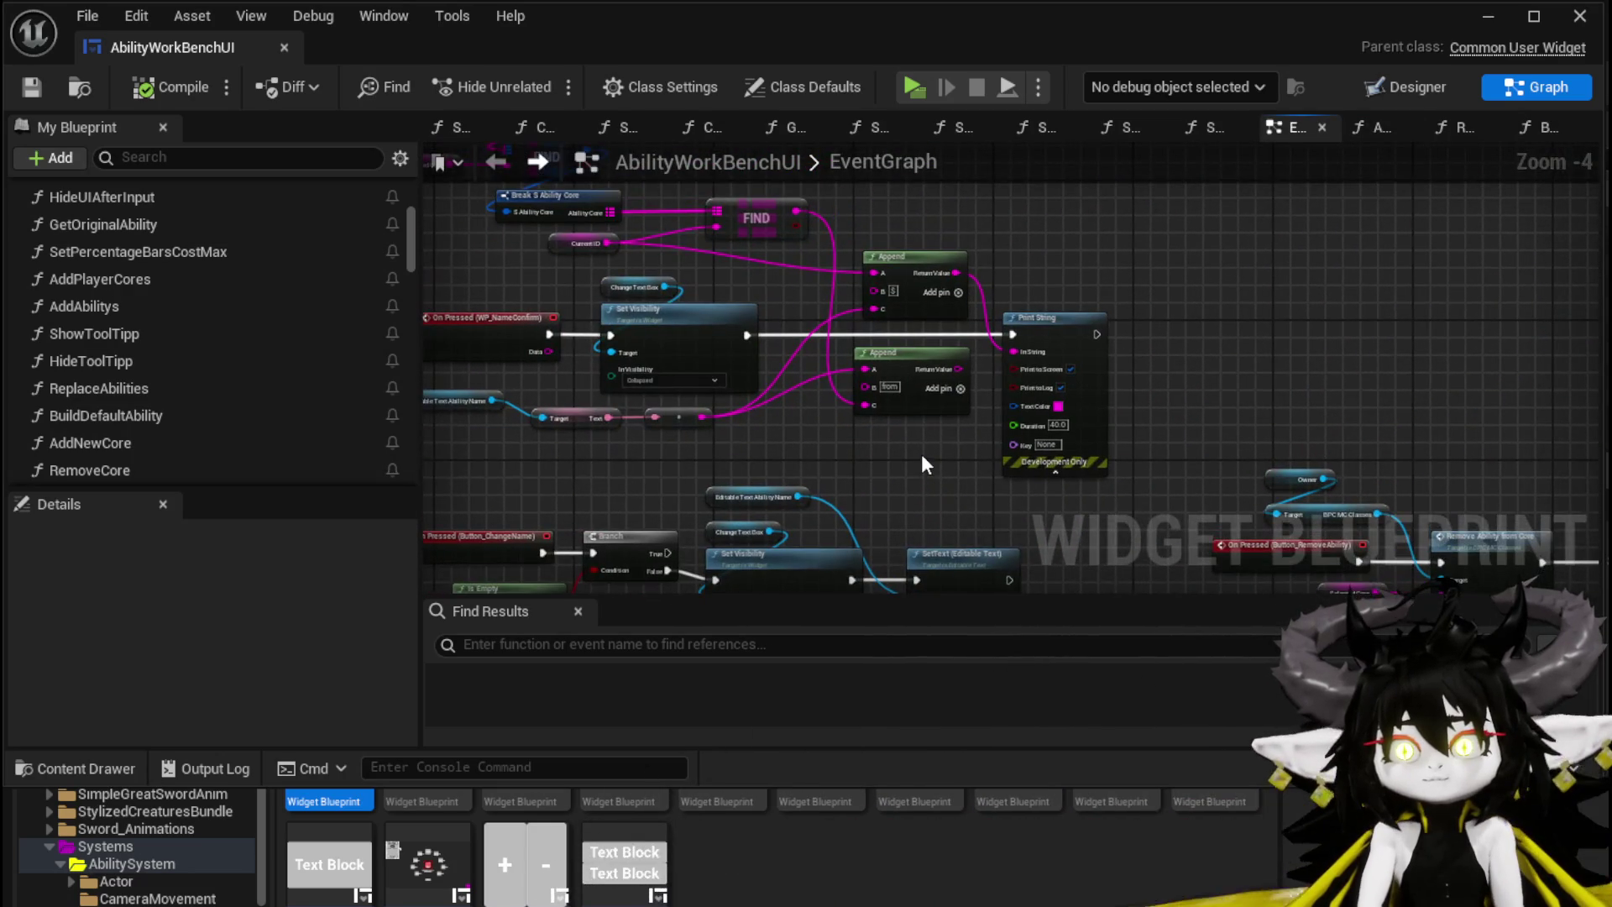
pyautogui.scroll(4, 843, 324)
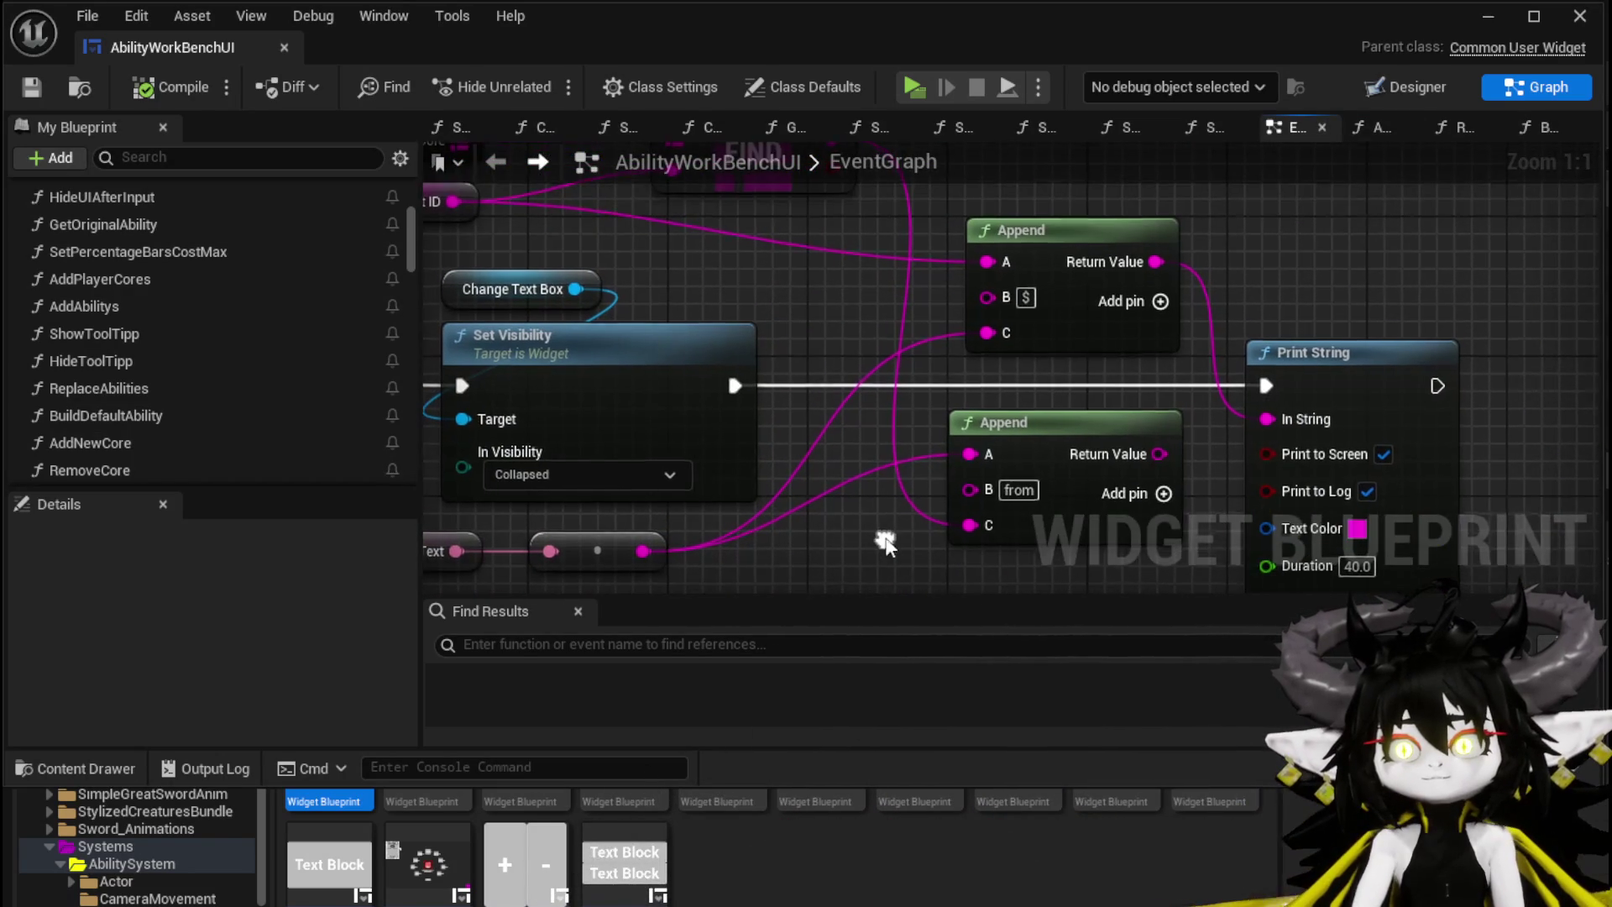
pyautogui.moveTo(921, 384)
pyautogui.mouseDown()
pyautogui.moveTo(1081, 501)
pyautogui.moveTo(1014, 344)
pyautogui.moveTo(1065, 480)
pyautogui.mouseUp()
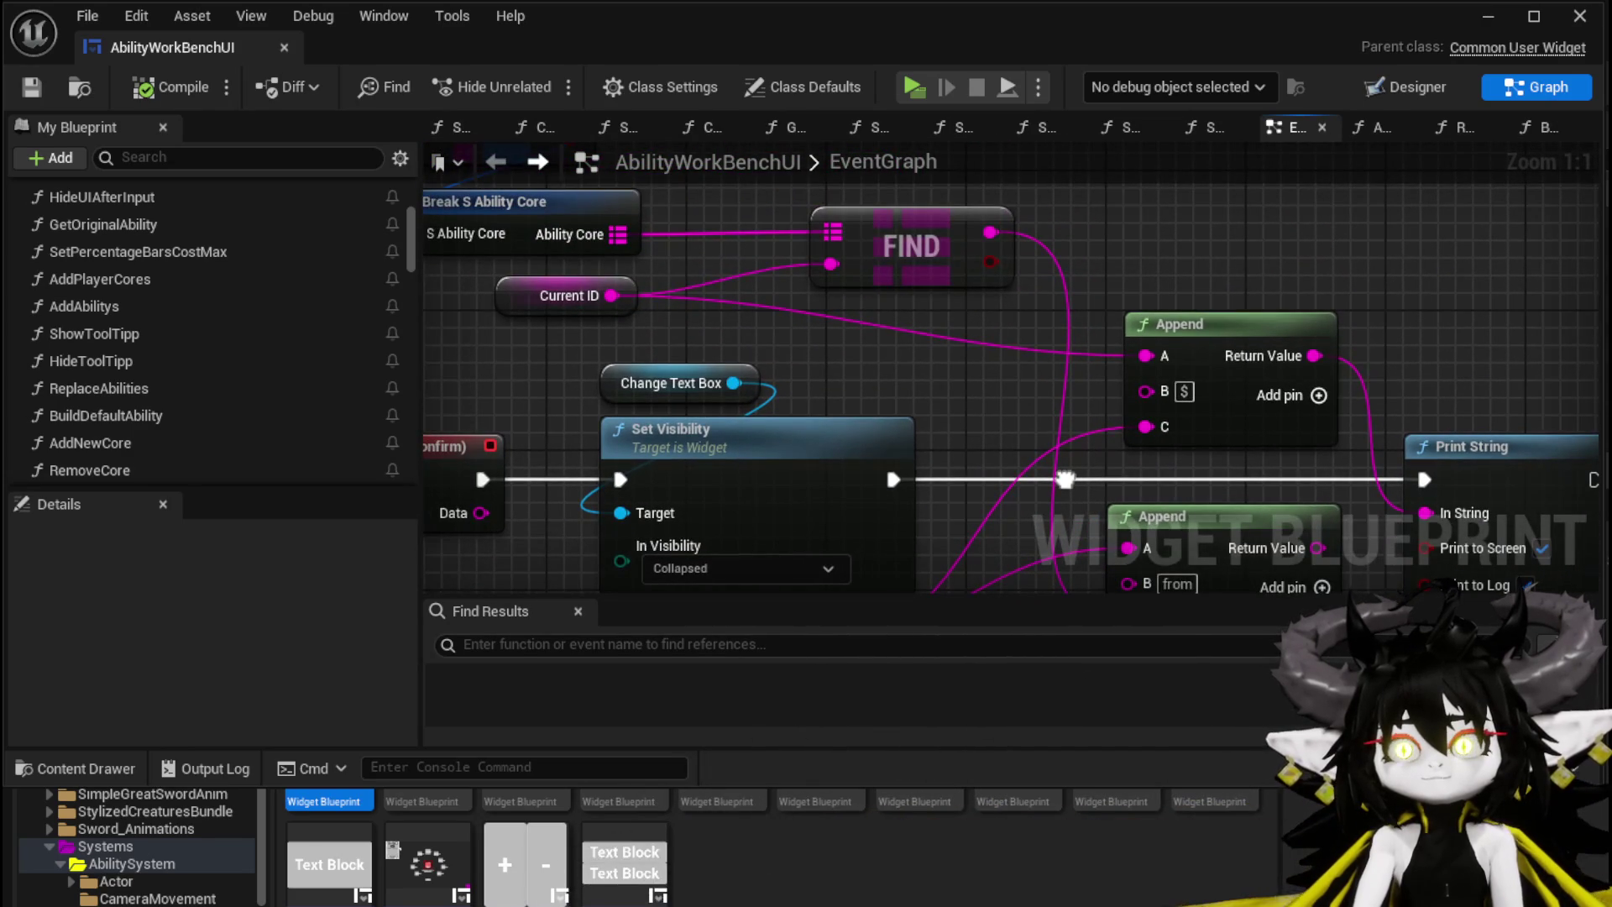
# Step: Rename the Current ID variable to CurrentIDKey and save the blueprint
pyautogui.moveTo(579, 316); pyautogui.dragTo(560, 318)
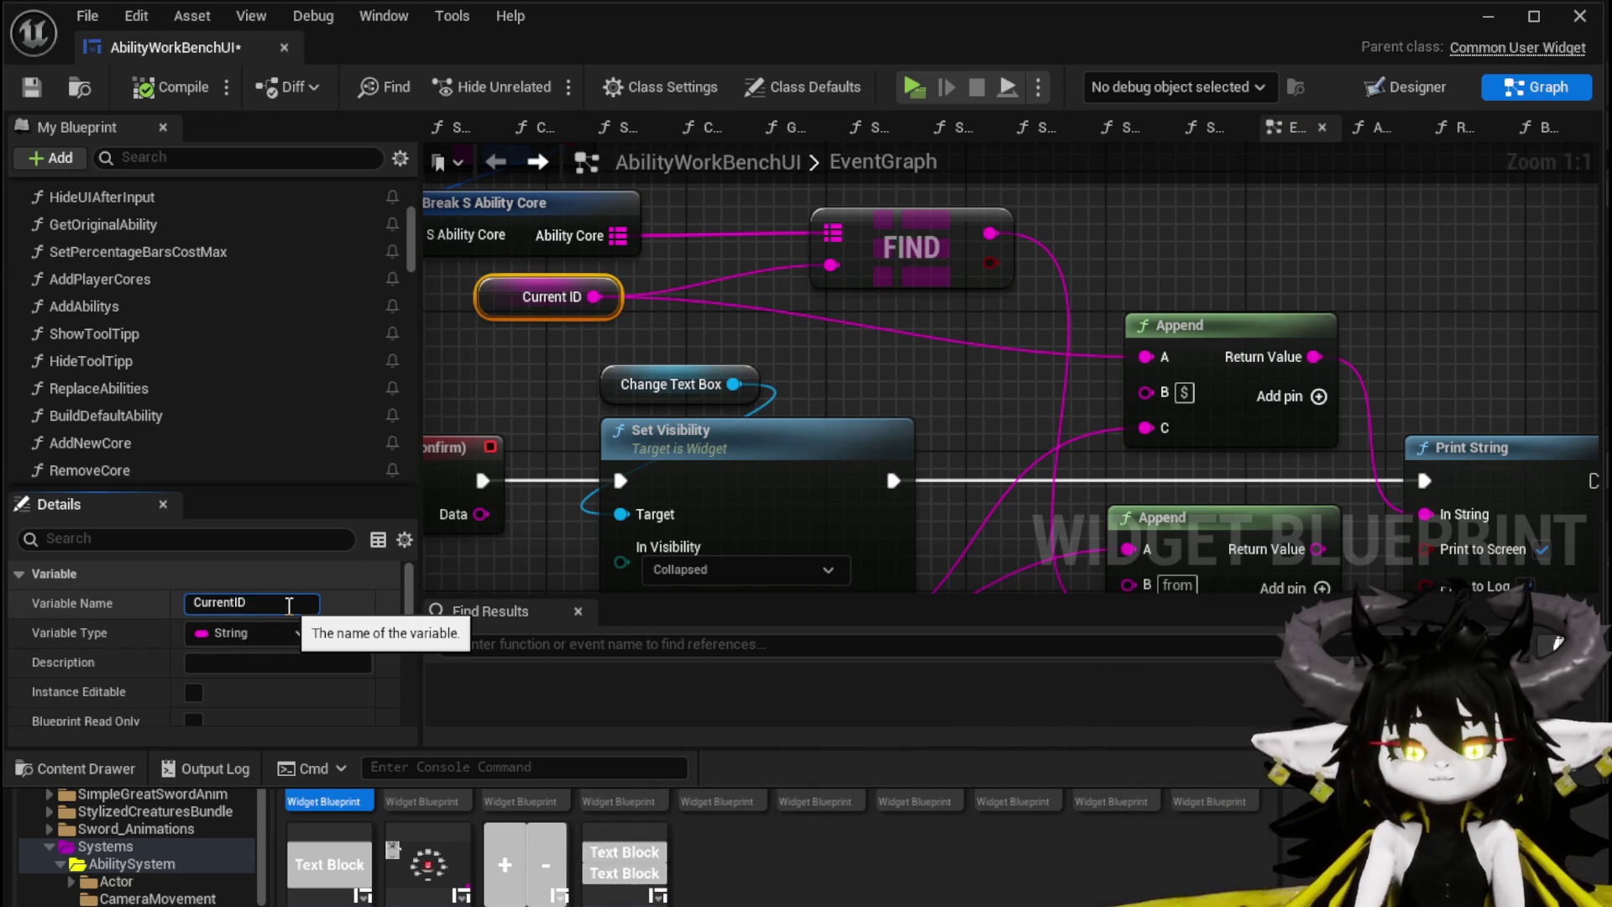
pyautogui.press('Return')
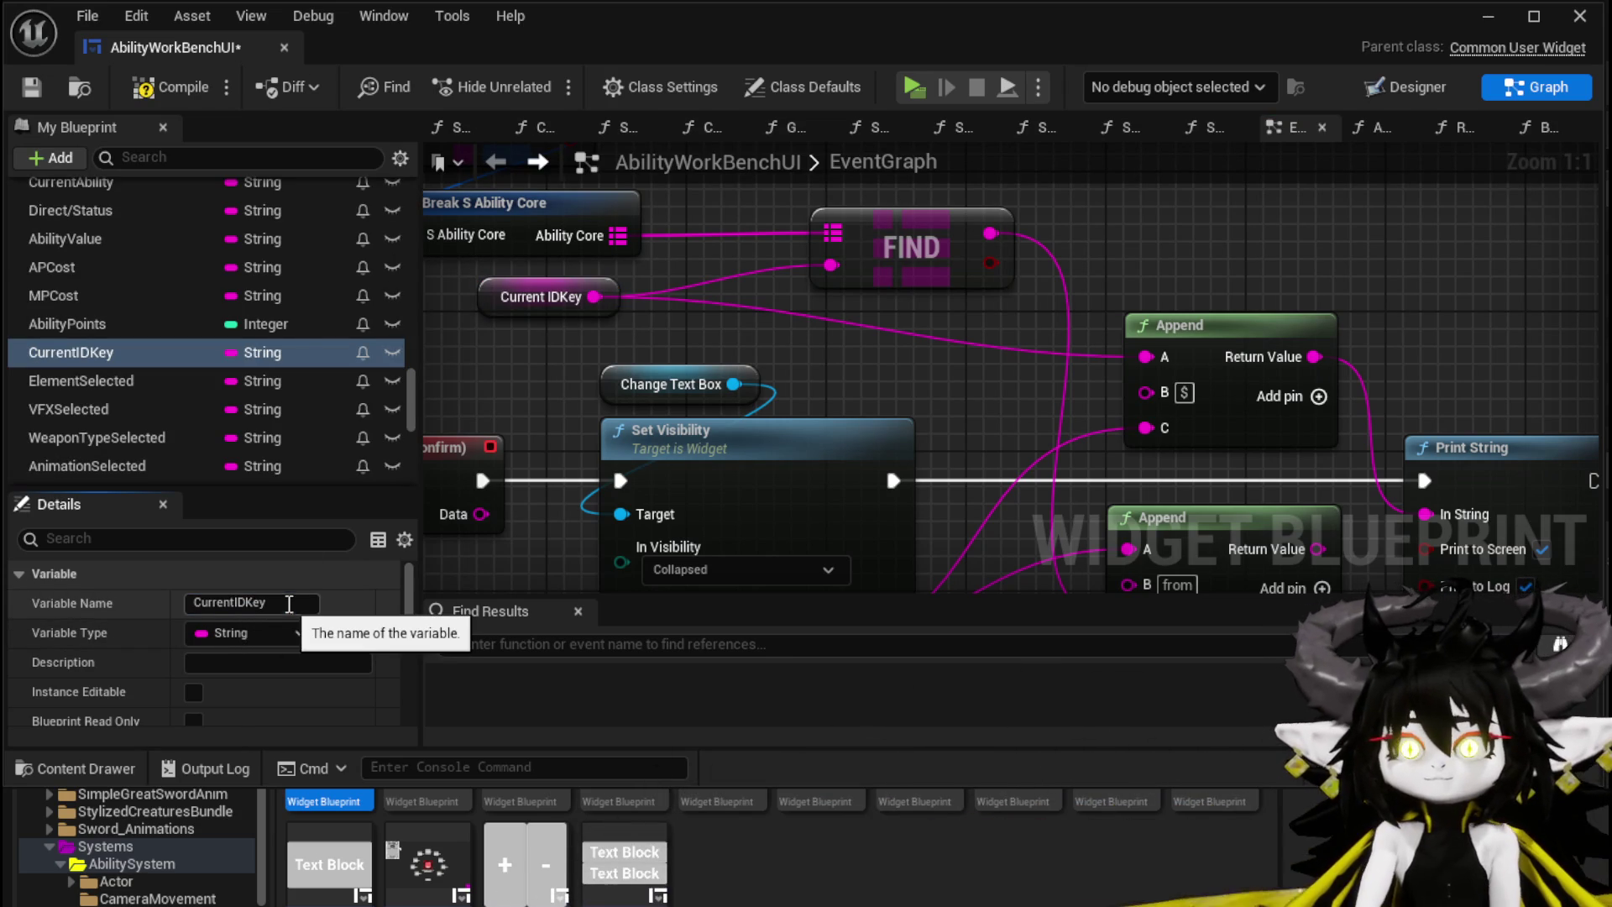
pyautogui.click(32, 86)
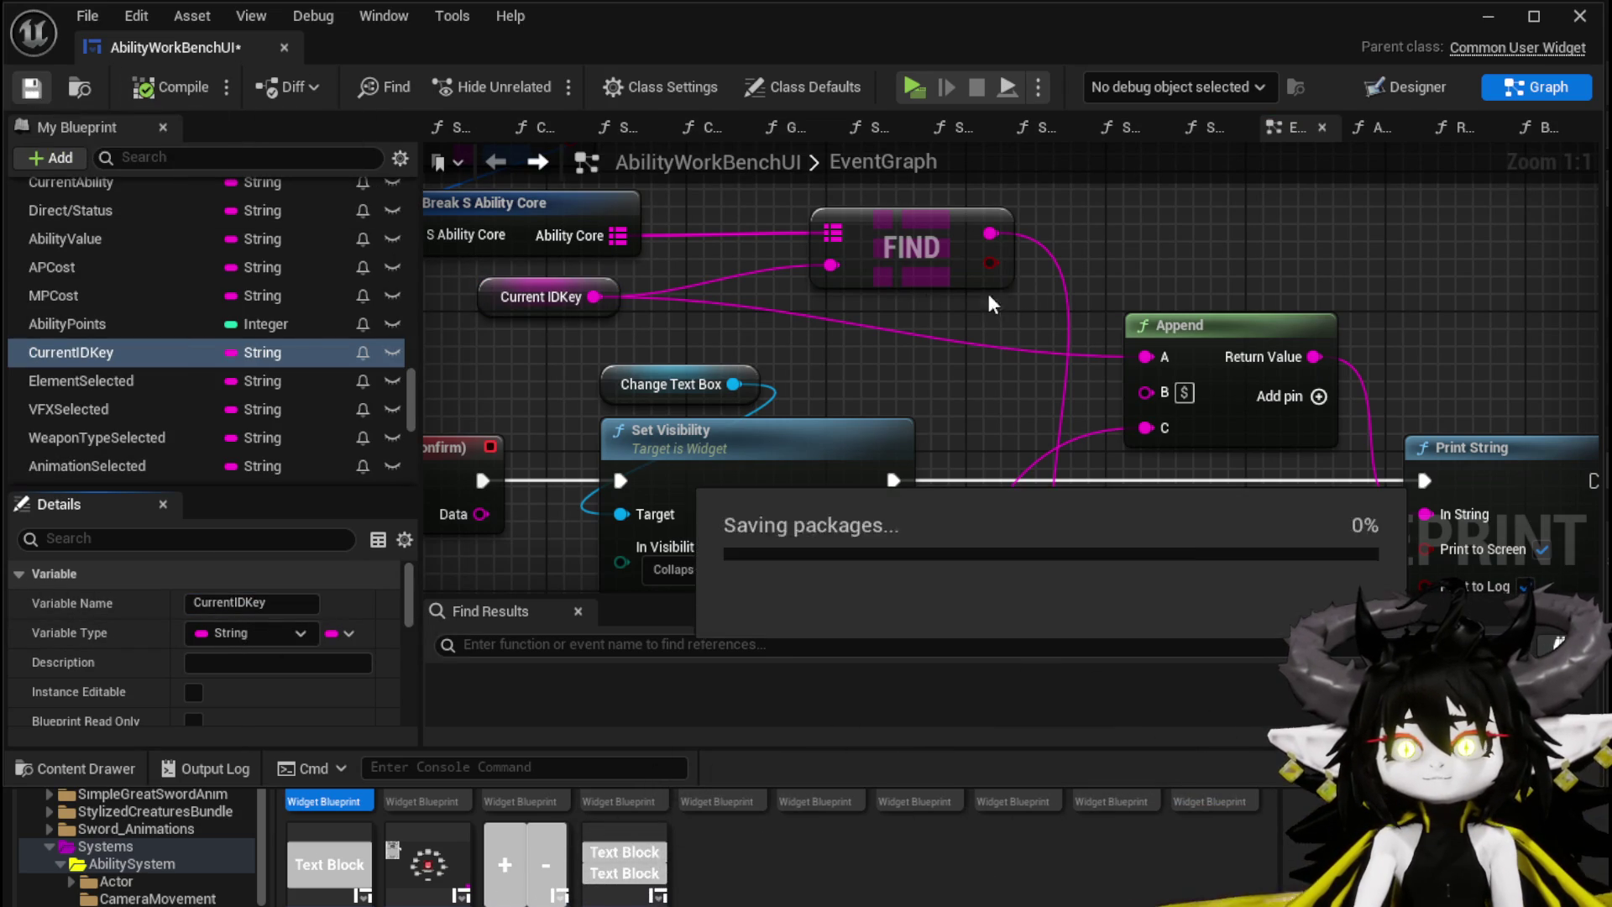
# Step: Wire the FIND result into the top Append's A input and the lower output into C
pyautogui.moveTo(829, 232)
pyautogui.mouseDown()
pyautogui.moveTo(985, 425)
pyautogui.moveTo(845, 389)
pyautogui.moveTo(842, 336)
pyautogui.moveTo(760, 314)
pyautogui.moveTo(769, 425)
pyautogui.moveTo(1033, 438)
pyautogui.moveTo(822, 415)
pyautogui.mouseUp()
pyautogui.moveTo(802, 235)
pyautogui.mouseDown()
pyautogui.moveTo(945, 355)
pyautogui.moveTo(783, 232)
pyautogui.moveTo(923, 335)
pyautogui.moveTo(792, 220)
pyautogui.moveTo(863, 278)
pyautogui.mouseUp()
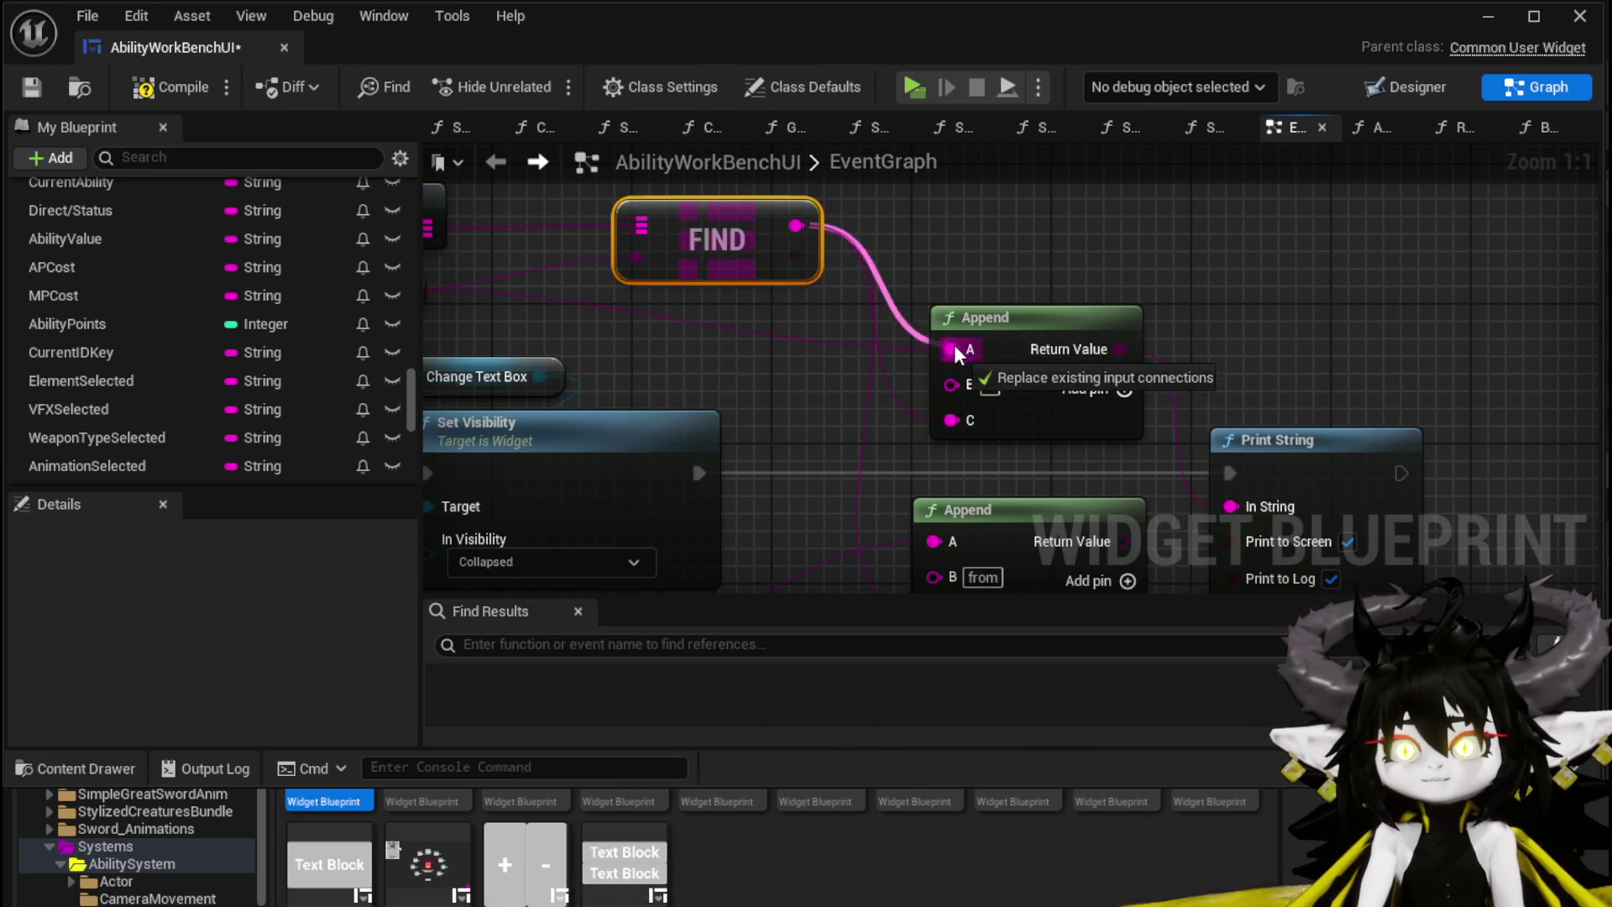
pyautogui.moveTo(955, 352); pyautogui.dragTo(955, 352)
pyautogui.moveTo(882, 407)
pyautogui.mouseDown()
pyautogui.moveTo(1193, 168)
pyautogui.moveTo(1236, 386)
pyautogui.moveTo(1228, 364)
pyautogui.mouseUp()
pyautogui.moveTo(1097, 367)
pyautogui.mouseDown()
pyautogui.moveTo(967, 308)
pyautogui.moveTo(961, 403)
pyautogui.mouseUp()
# Step: Save the blueprint and start a play session in the level
pyautogui.click(34, 87)
pyautogui.click(1487, 17)
pyautogui.click(549, 84)
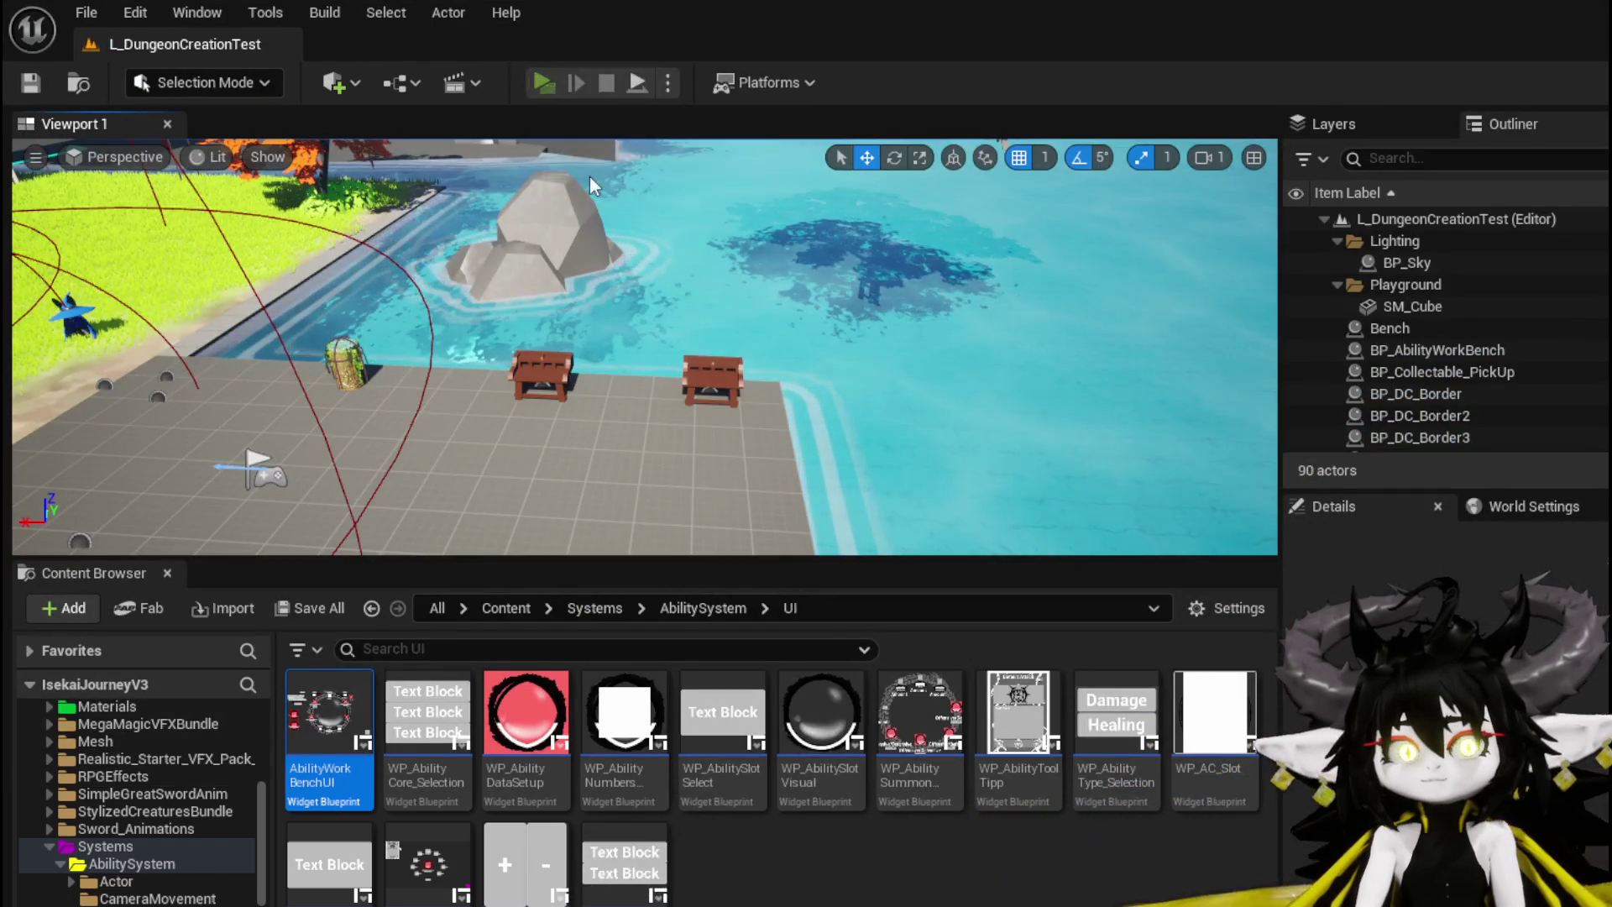
# Step: Walk to the workbench, select SummonSpawn, recommit its name, then stop the session
pyautogui.press('w')
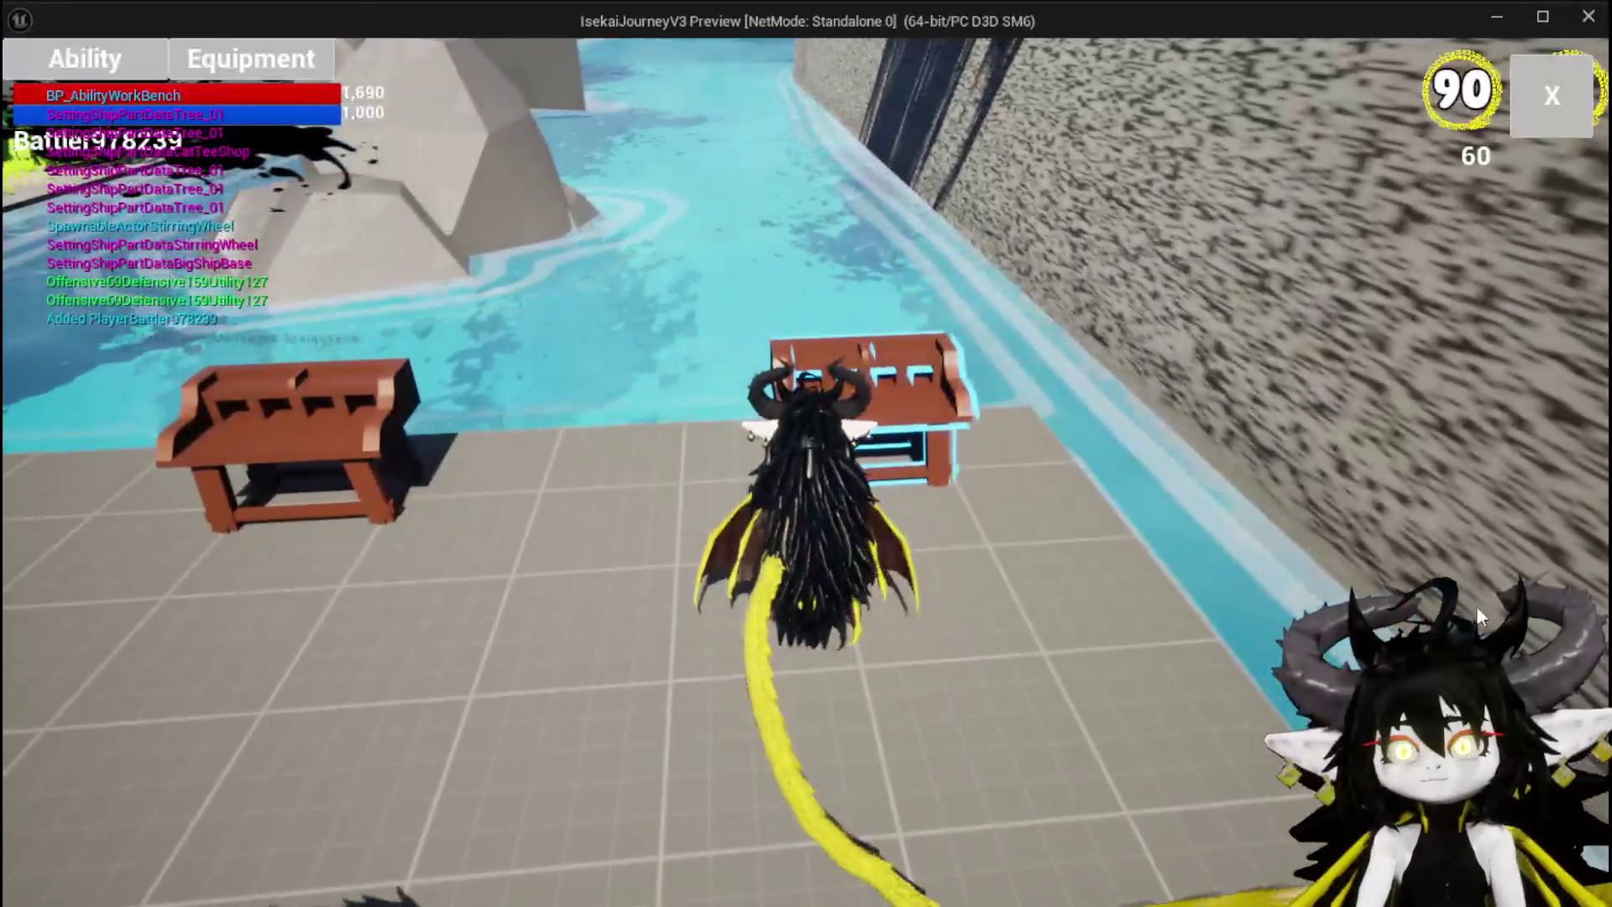
pyautogui.click(84, 46)
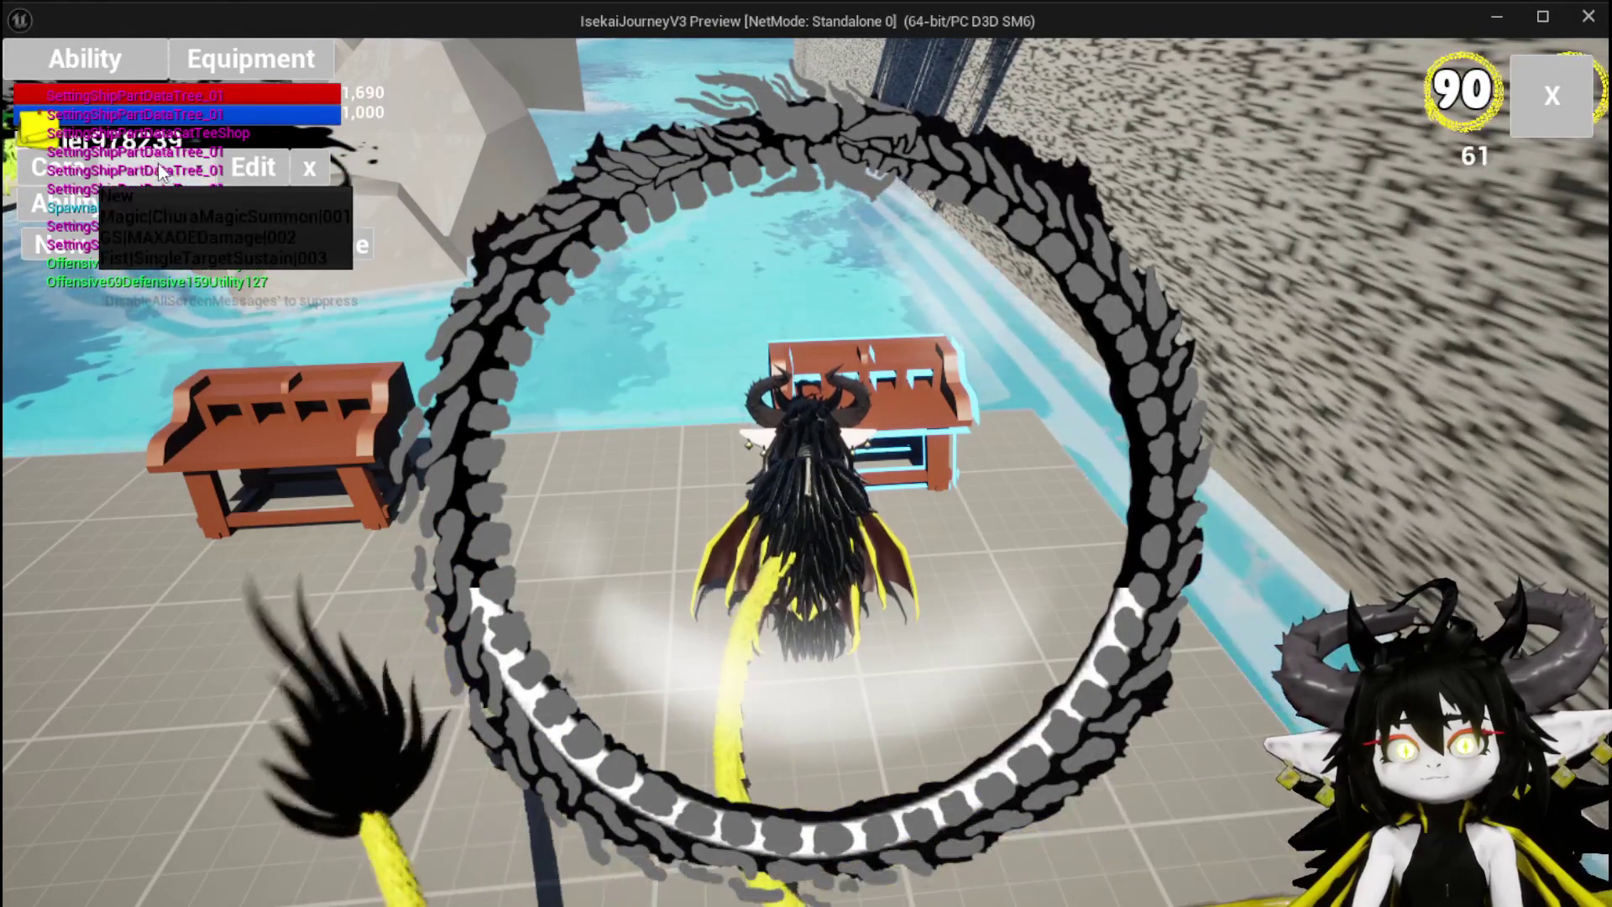
pyautogui.click(245, 206)
pyautogui.click(355, 275)
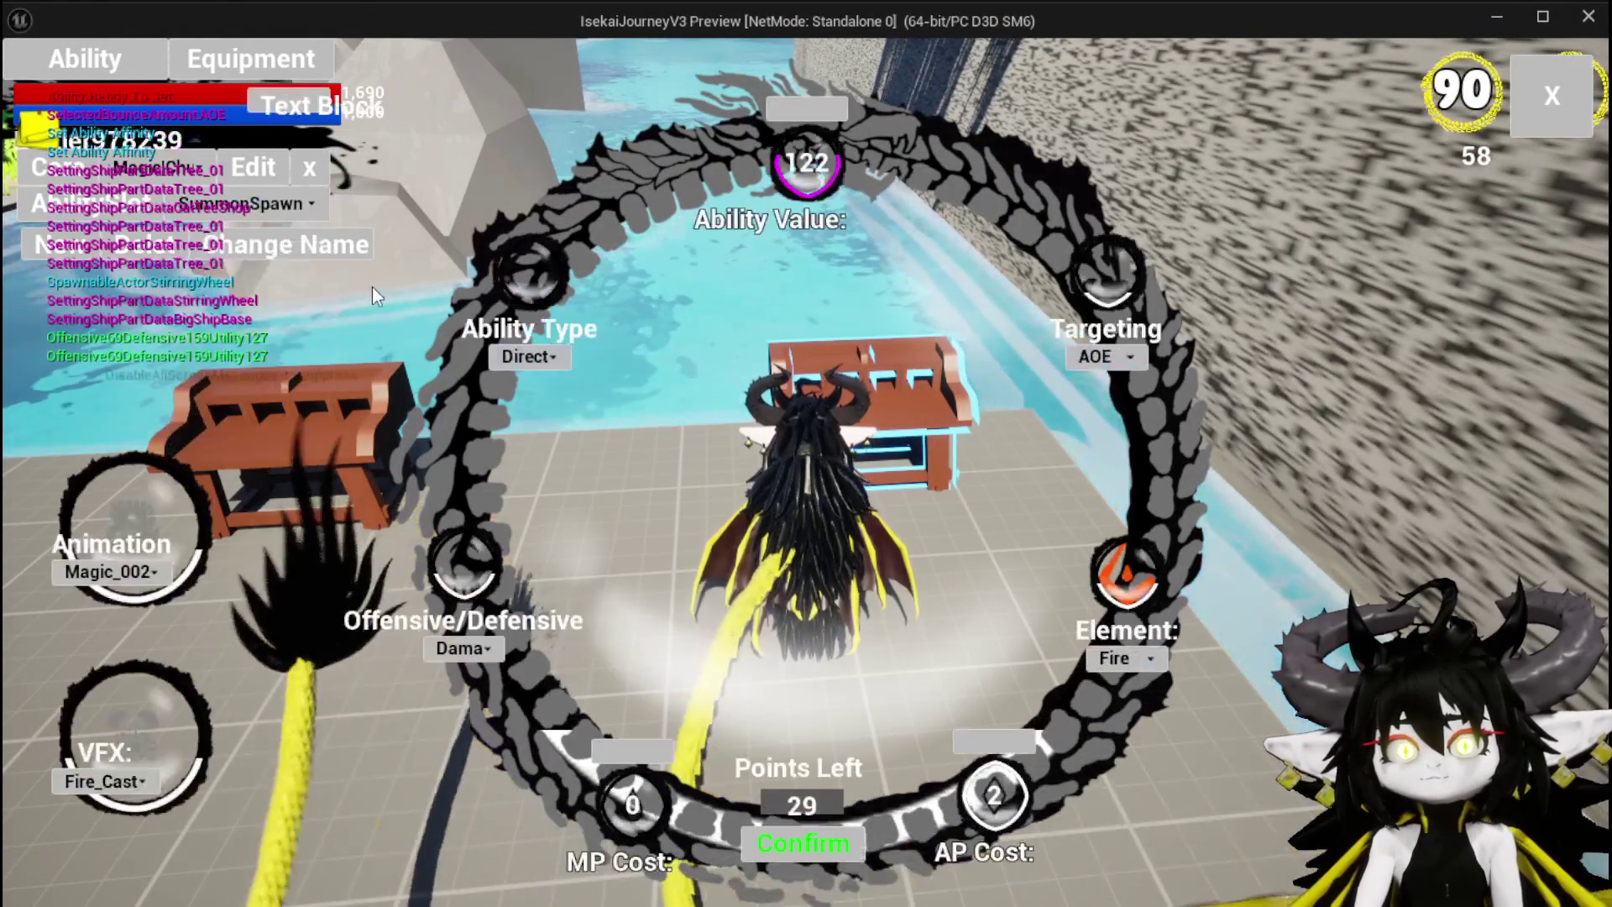
pyautogui.click(320, 241)
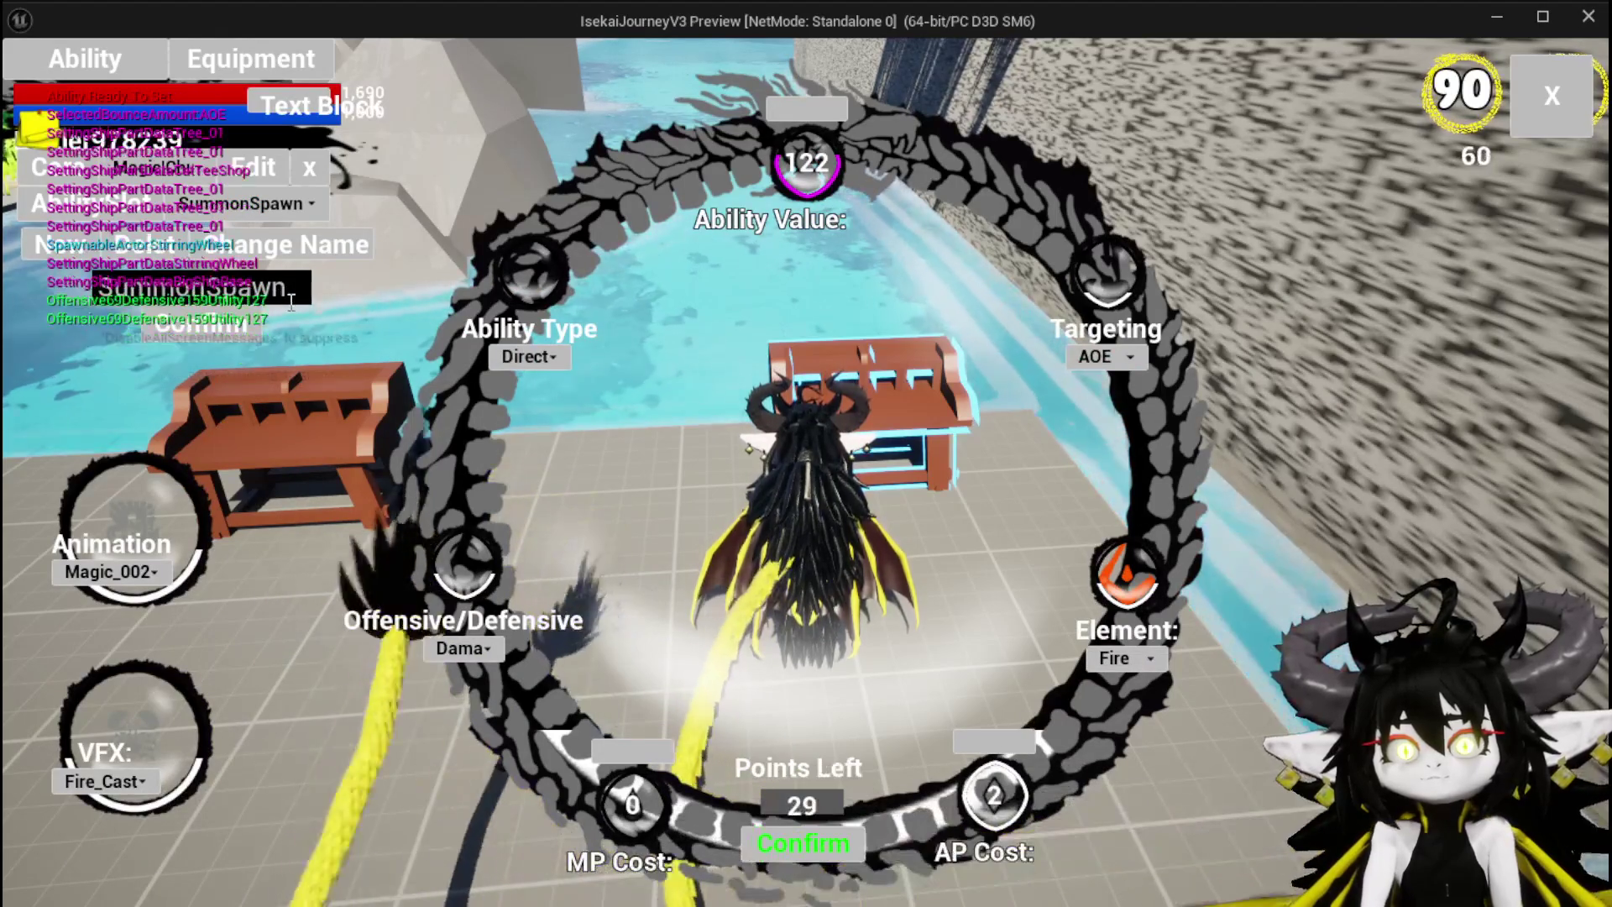
pyautogui.click(206, 333)
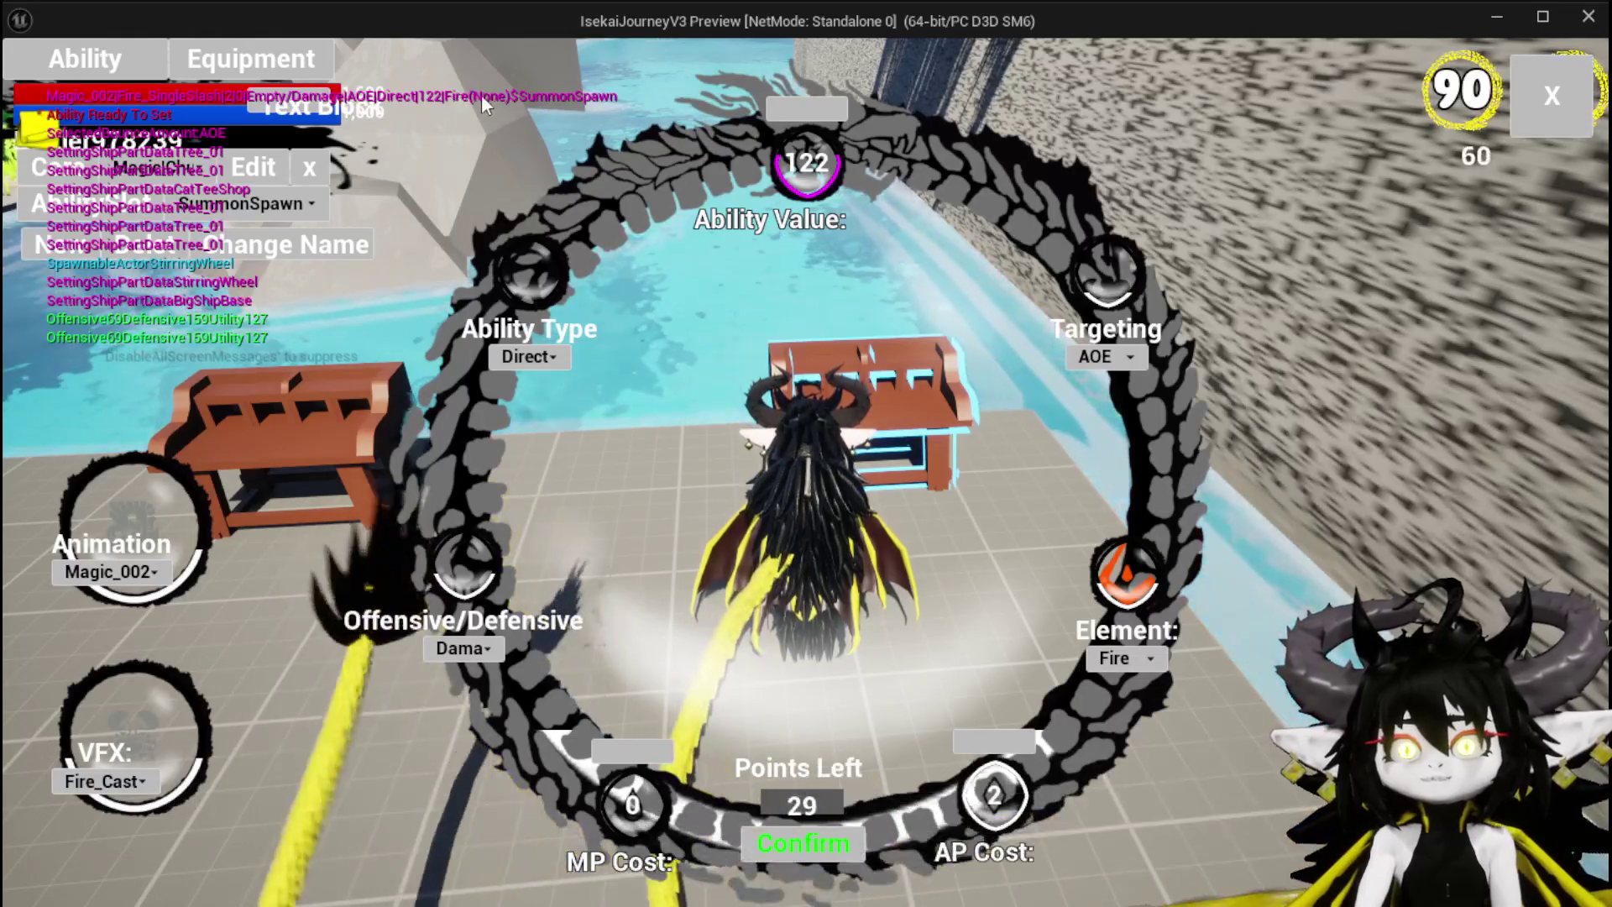
pyautogui.press('Escape')
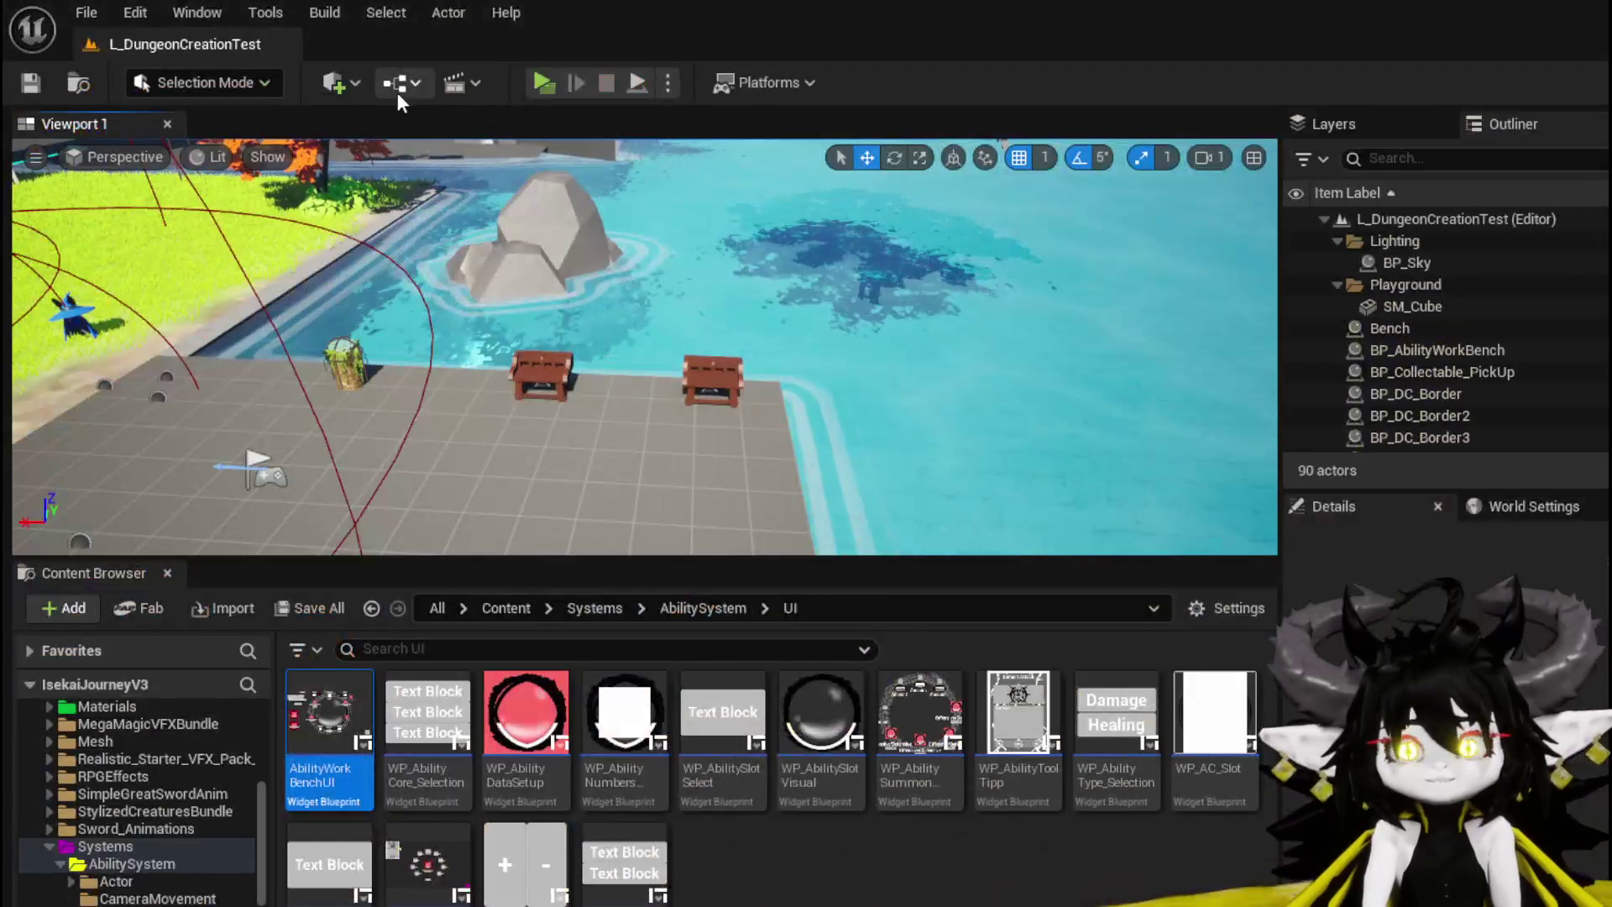
# Step: Save the level and delete the 'from' Append node in AbilityWorkBenchUI
pyautogui.click(39, 82)
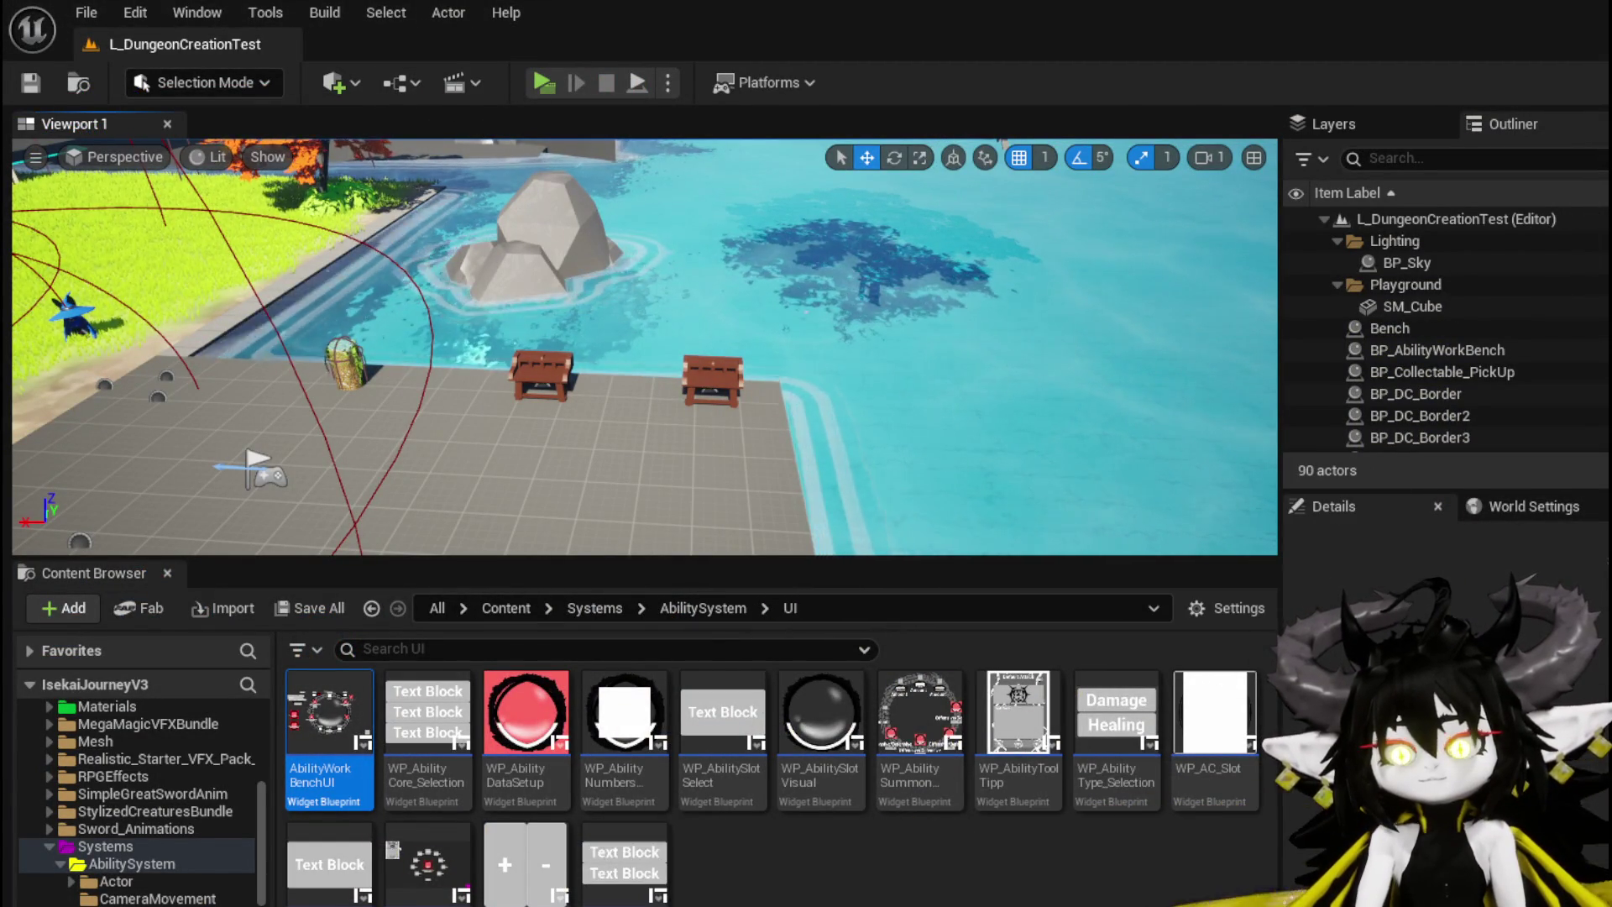
pyautogui.press('Return')
pyautogui.scroll(-2, 869, 420)
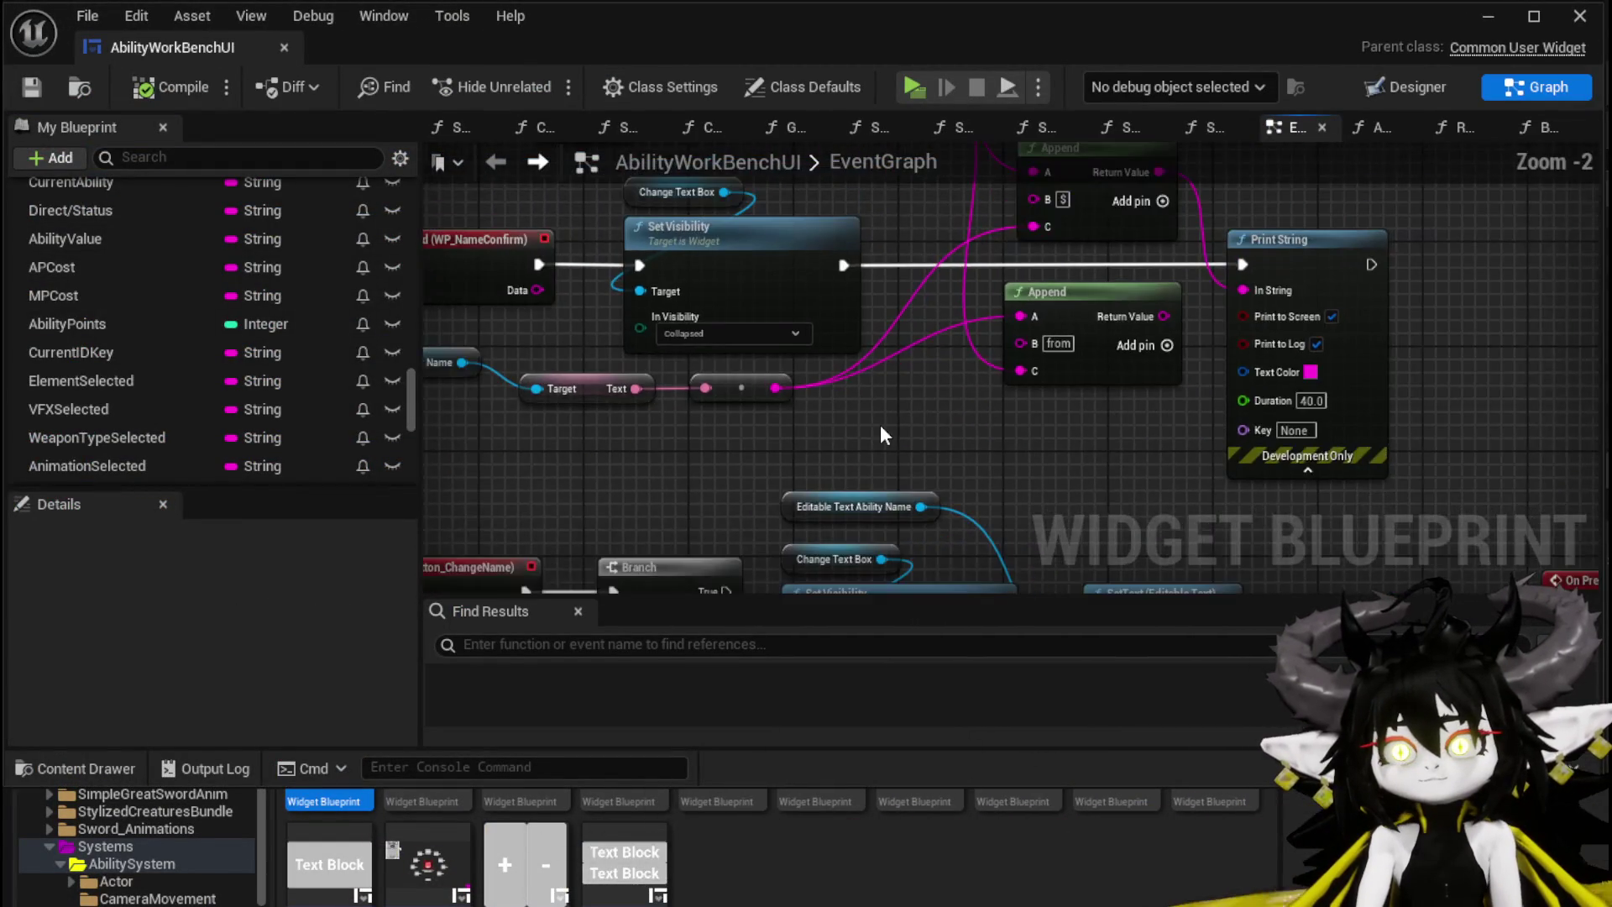
pyautogui.moveTo(1032, 479)
pyautogui.mouseDown()
pyautogui.moveTo(864, 453)
pyautogui.moveTo(705, 457)
pyautogui.mouseUp()
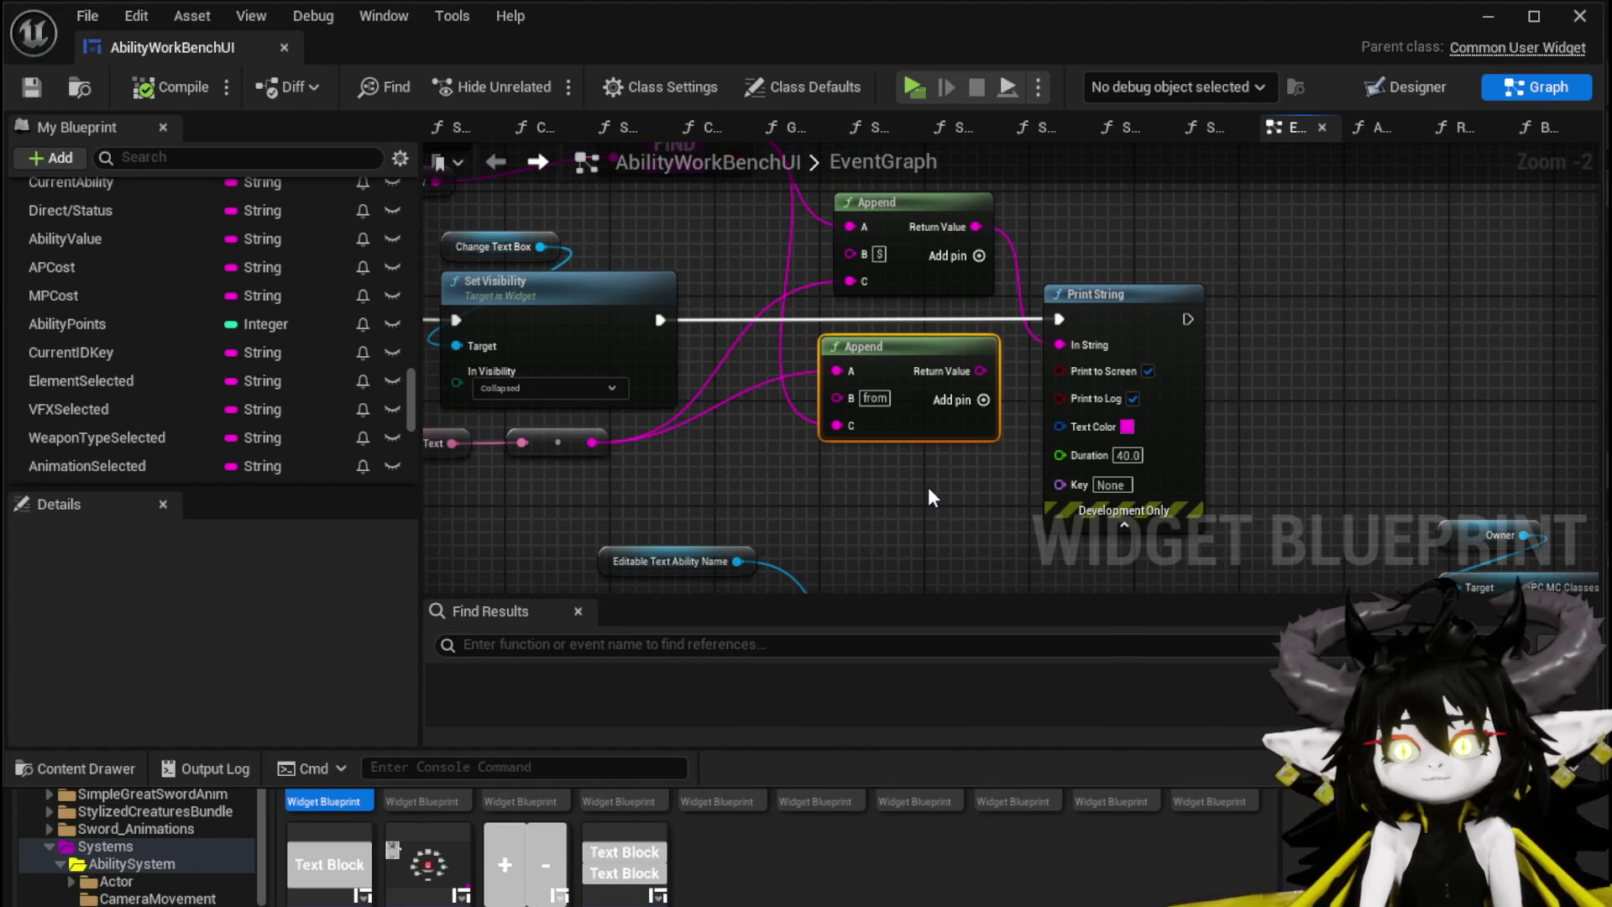
pyautogui.press('Delete')
pyautogui.moveTo(906, 482); pyautogui.dragTo(1070, 509)
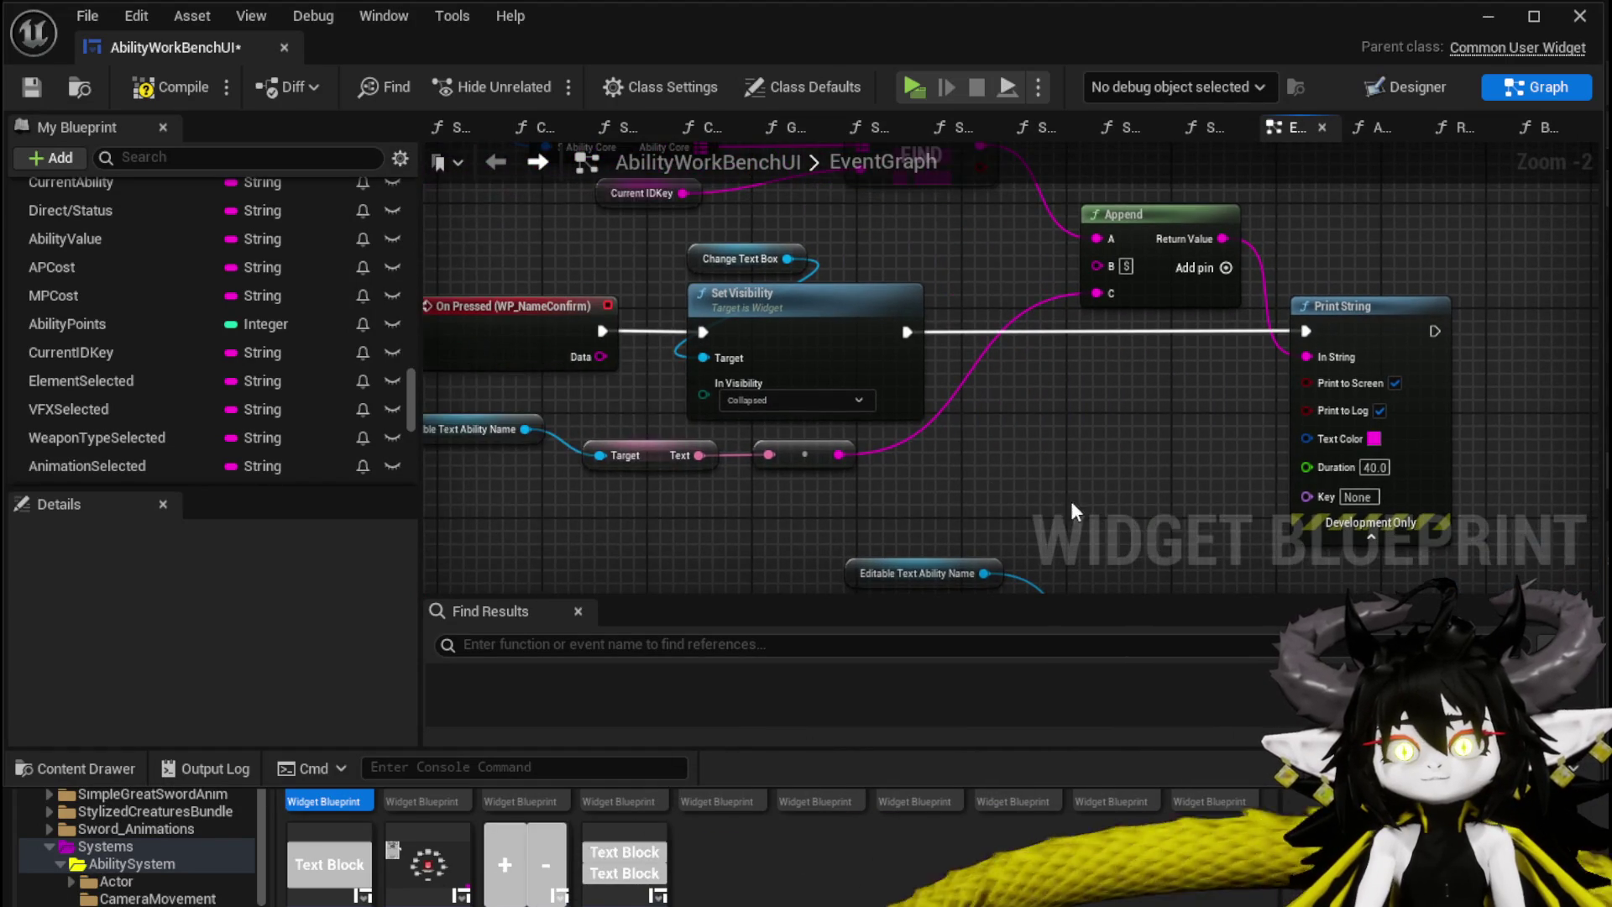
# Step: Promote the ToString output to an AbilityName variable, wire SET into the chain, and save
pyautogui.rightClick(842, 457)
pyautogui.click(940, 621)
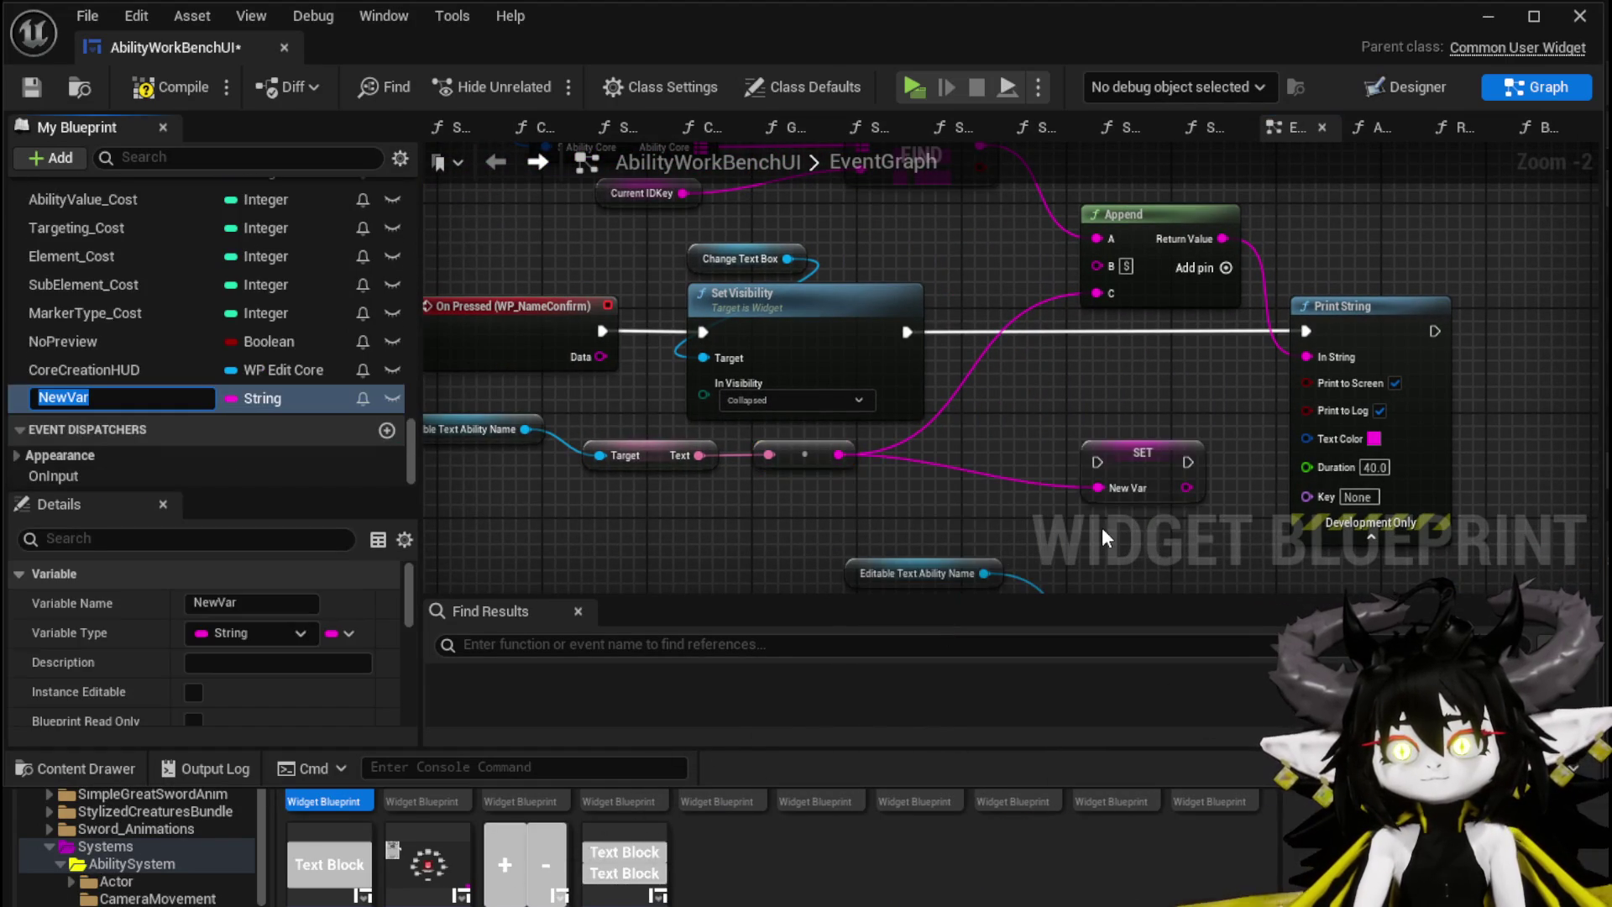
pyautogui.write('Abi')
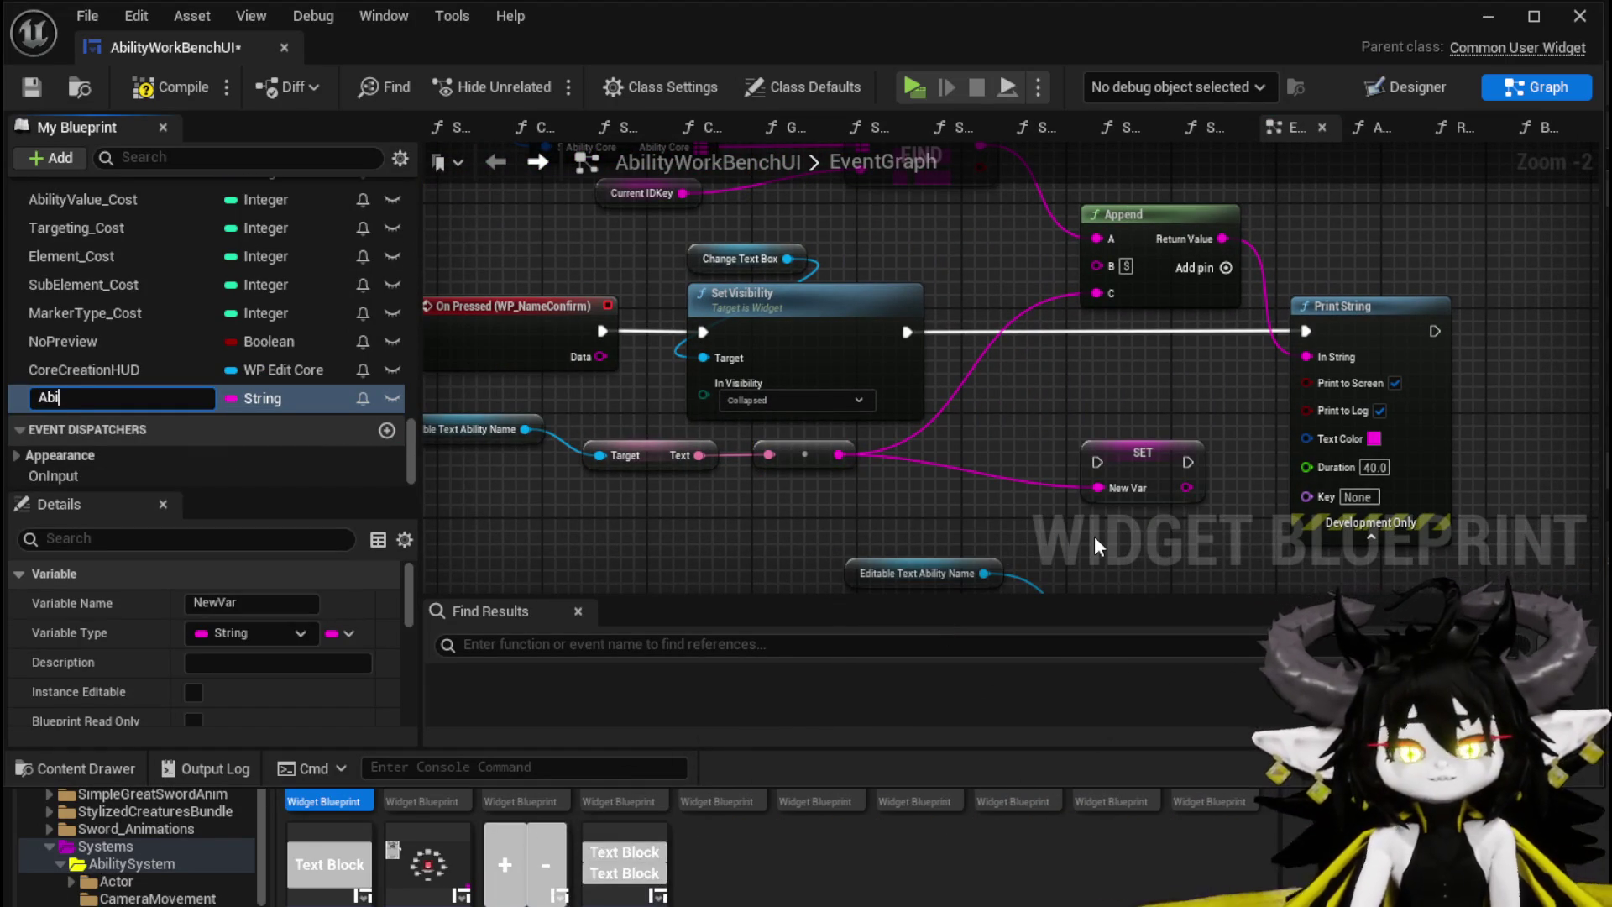
pyautogui.write('lityName')
pyautogui.press('Return')
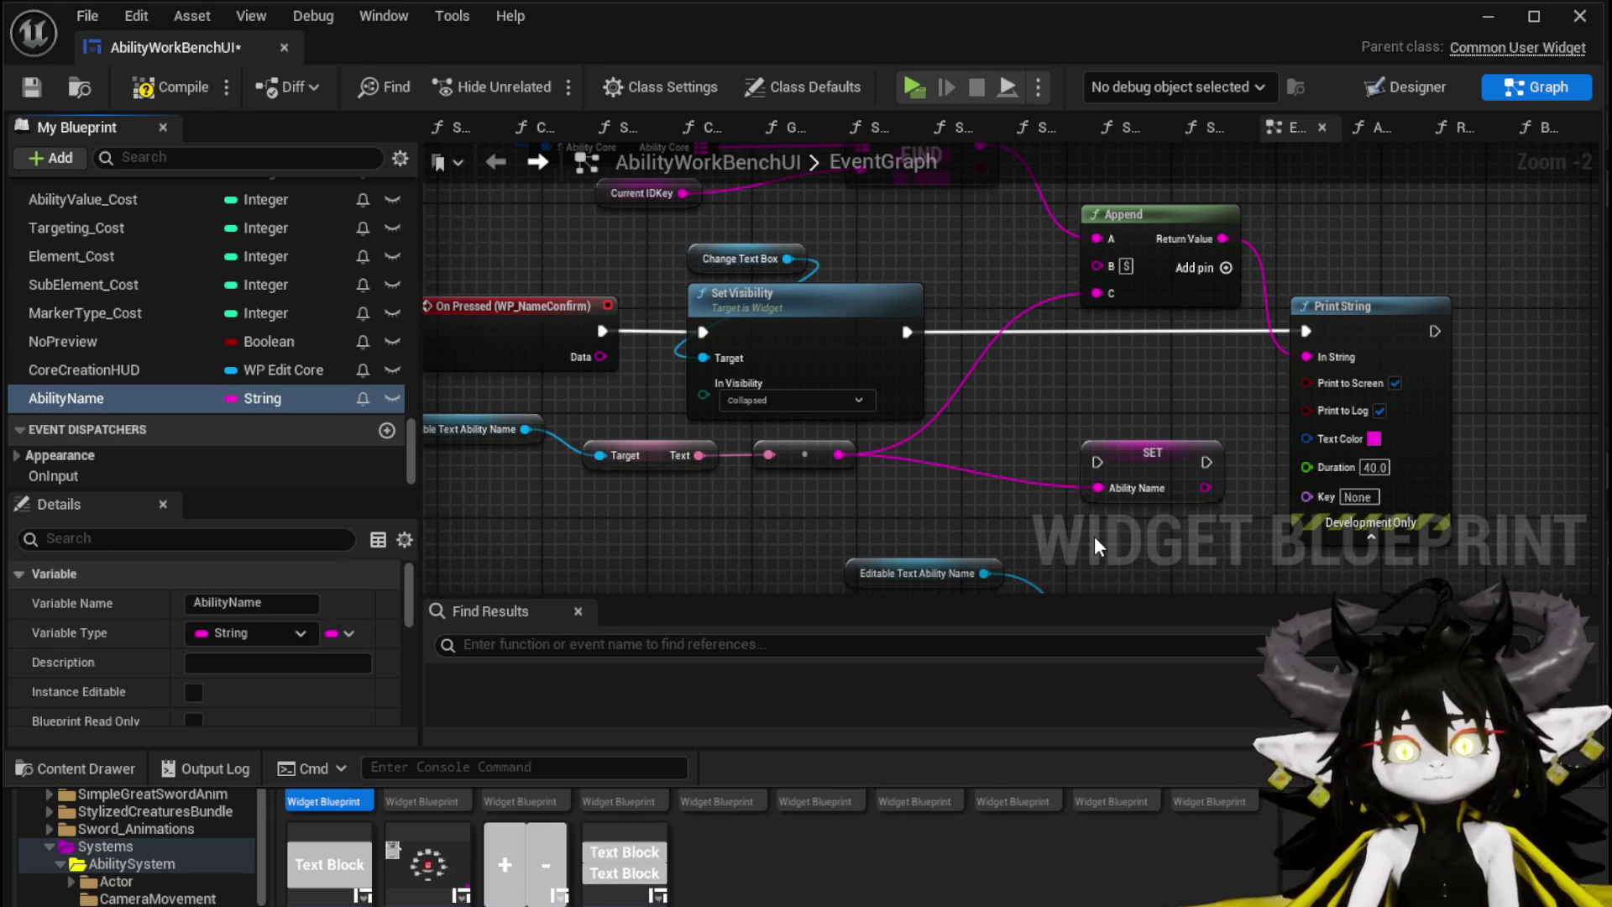
pyautogui.moveTo(1160, 445); pyautogui.dragTo(1111, 335)
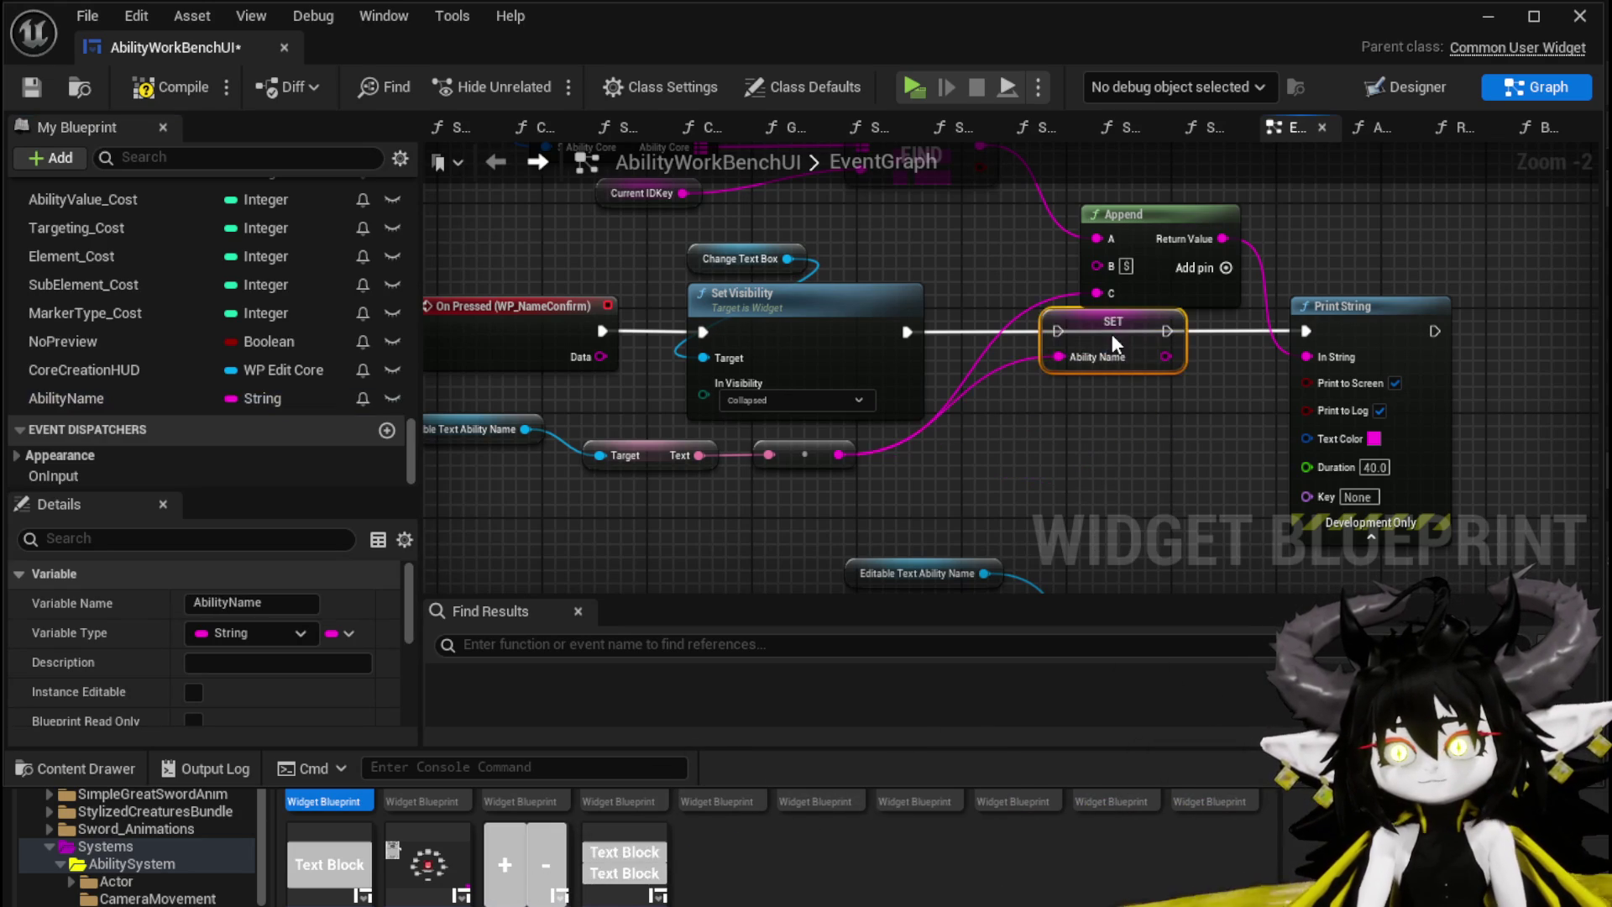
pyautogui.moveTo(907, 332); pyautogui.dragTo(1063, 332)
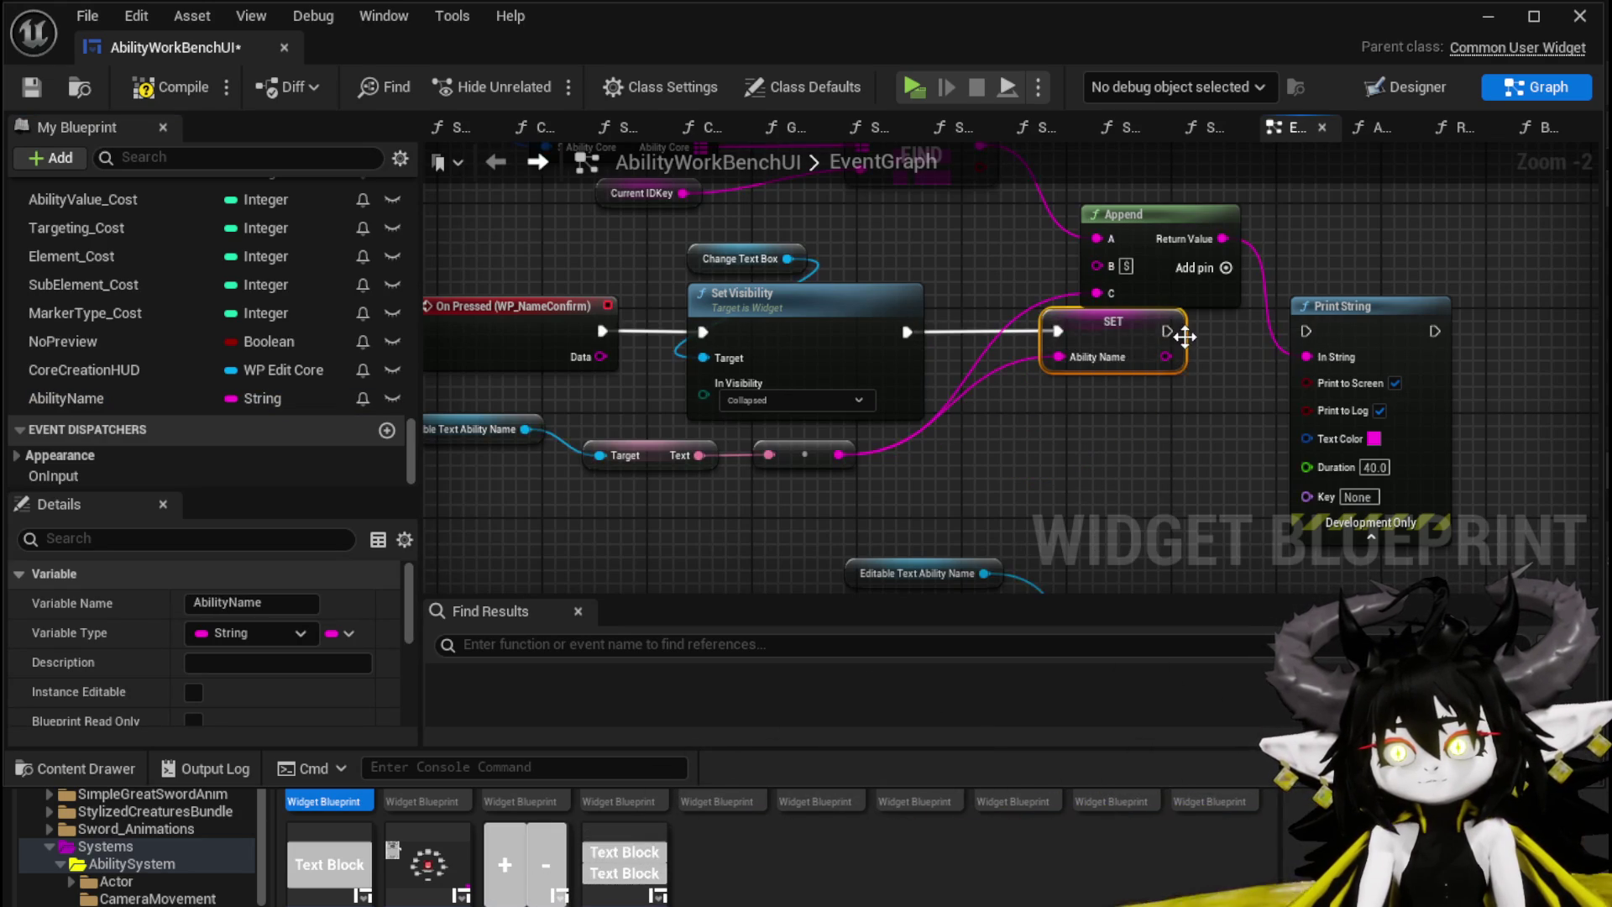
pyautogui.moveTo(1150, 214); pyautogui.dragTo(1099, 307)
pyautogui.moveTo(1160, 386); pyautogui.dragTo(1162, 387)
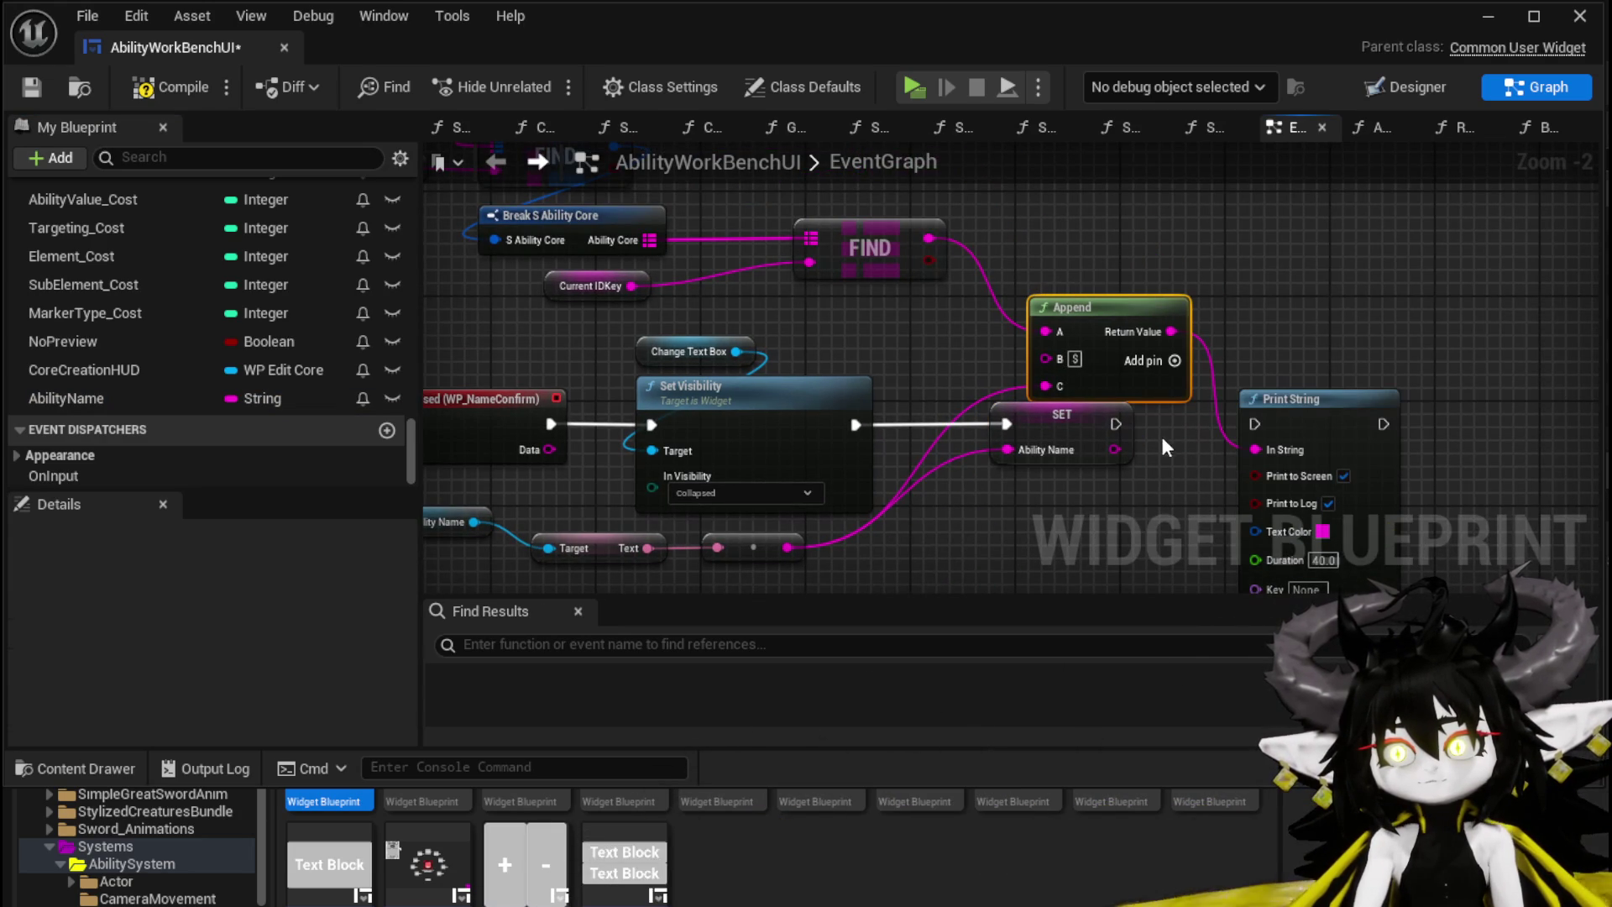
pyautogui.click(1116, 455)
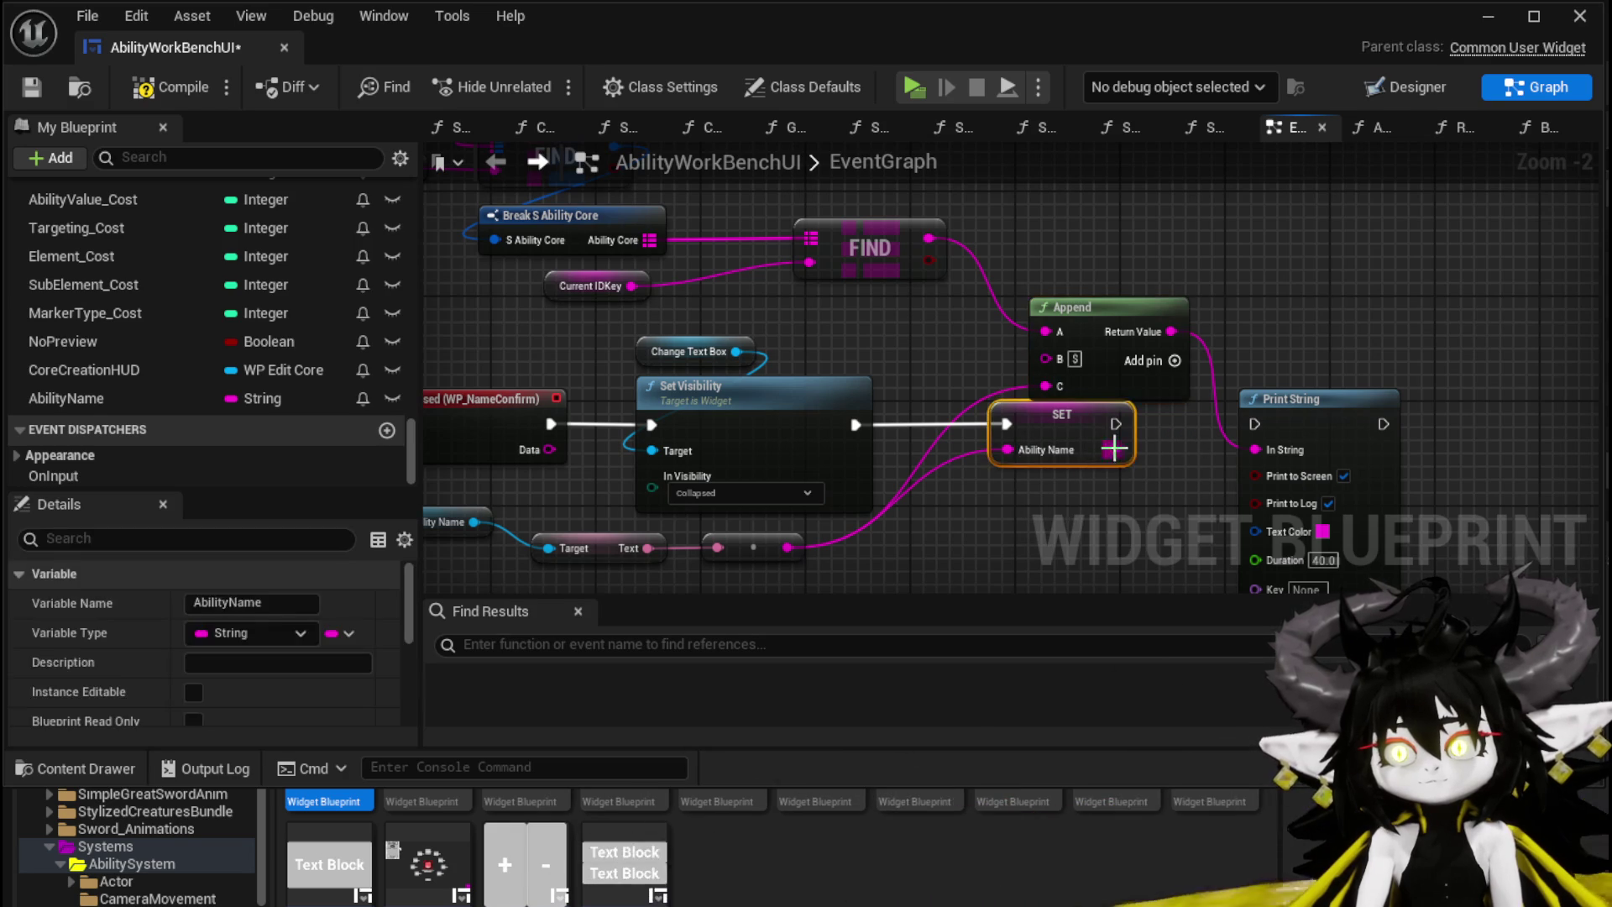
pyautogui.click(30, 88)
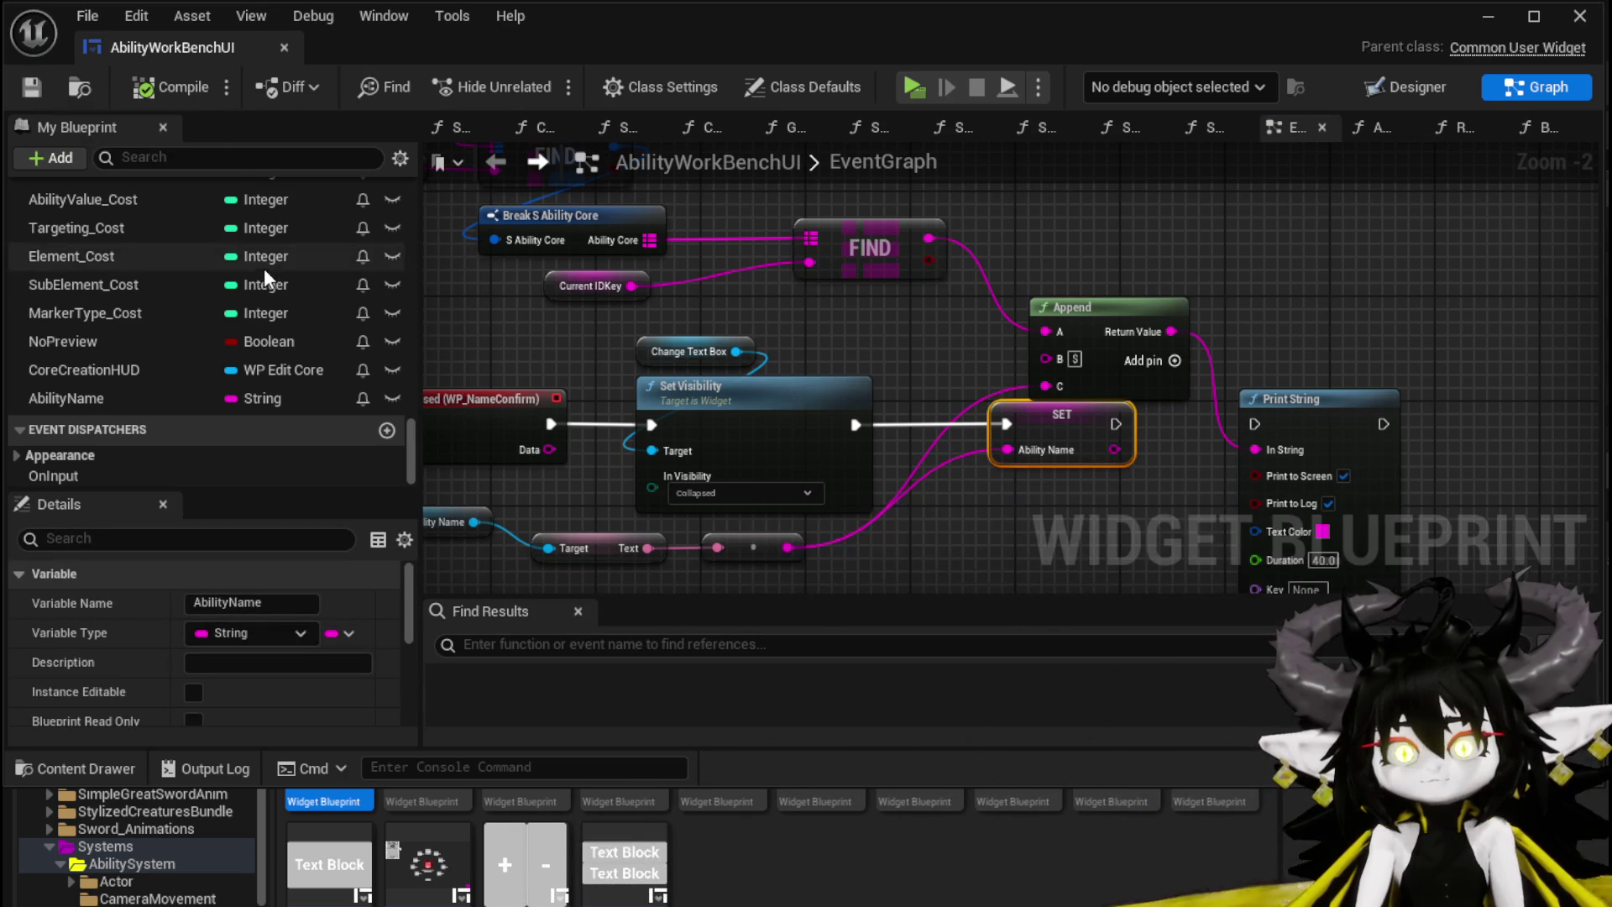
# Step: Open the add-node action menu beside the SET Ability Name node
pyautogui.scroll(5, 264, 294)
pyautogui.moveTo(921, 564); pyautogui.dragTo(803, 420)
pyautogui.rightClick(804, 412)
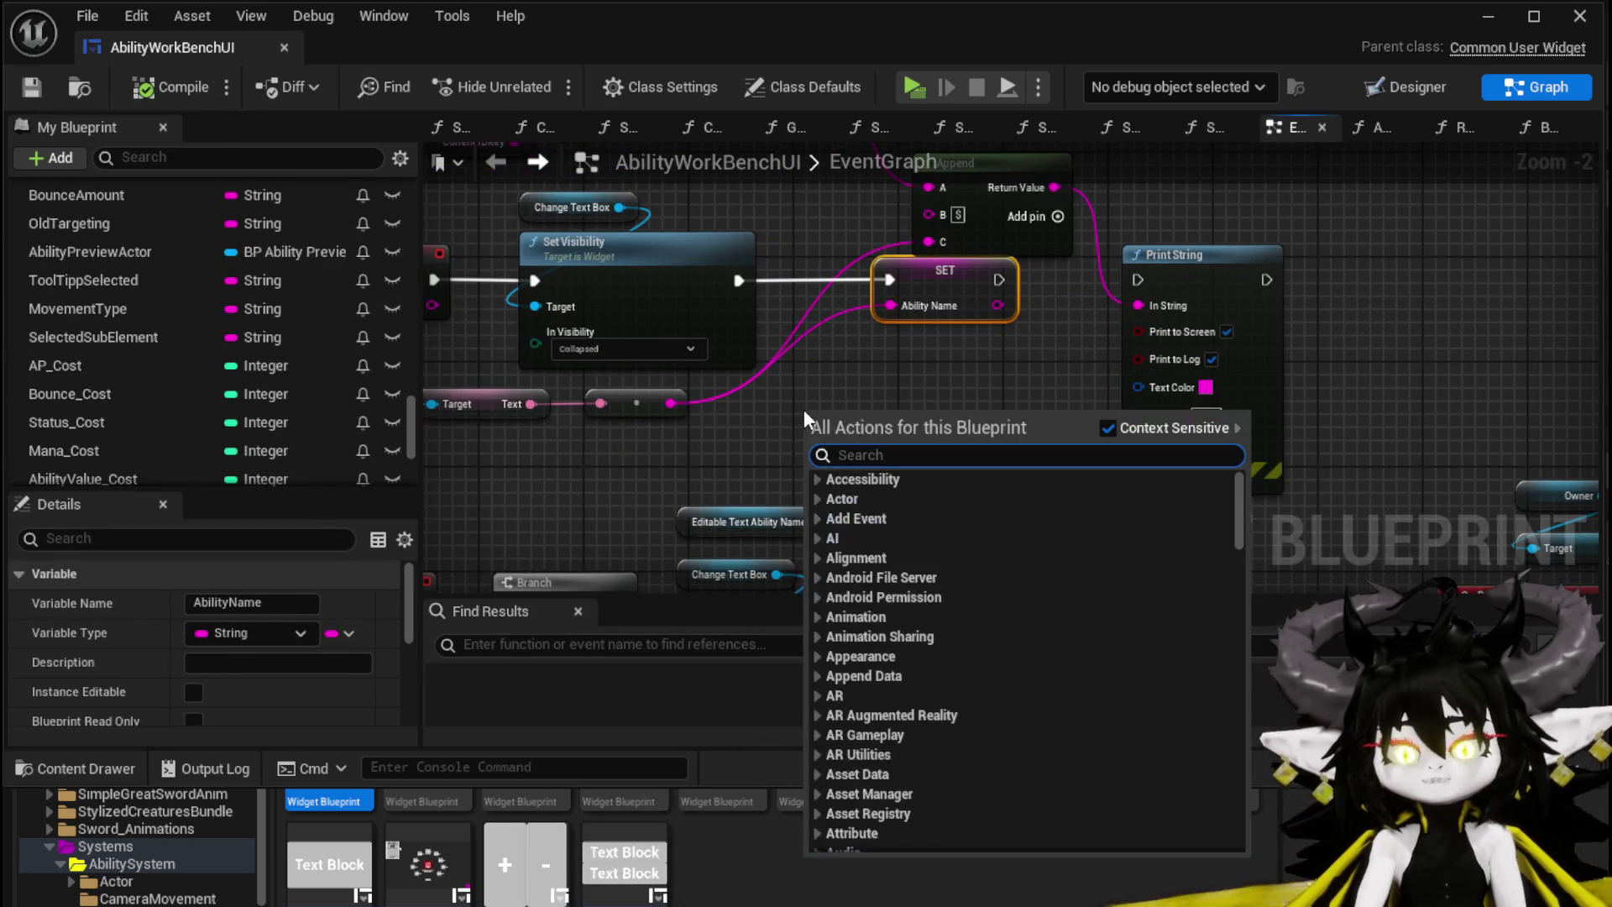
# Step: Insert a Build Giga String call between SET Ability Name and Print String, then open its graph
pyautogui.write('Build')
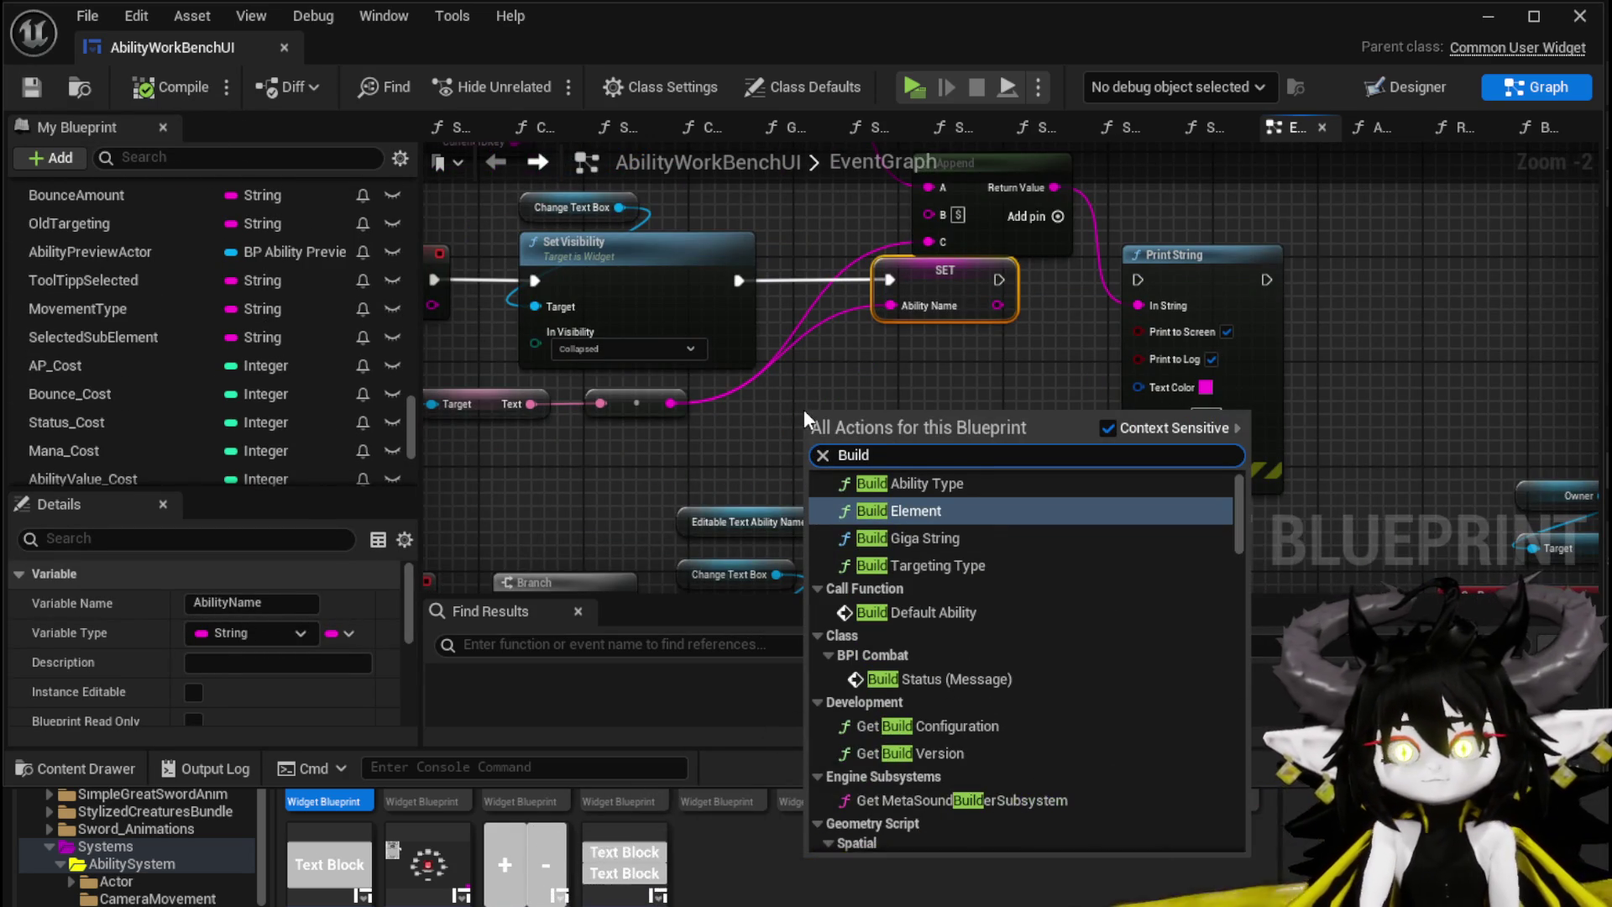
pyautogui.click(919, 537)
pyautogui.moveTo(876, 382); pyautogui.dragTo(525, 403)
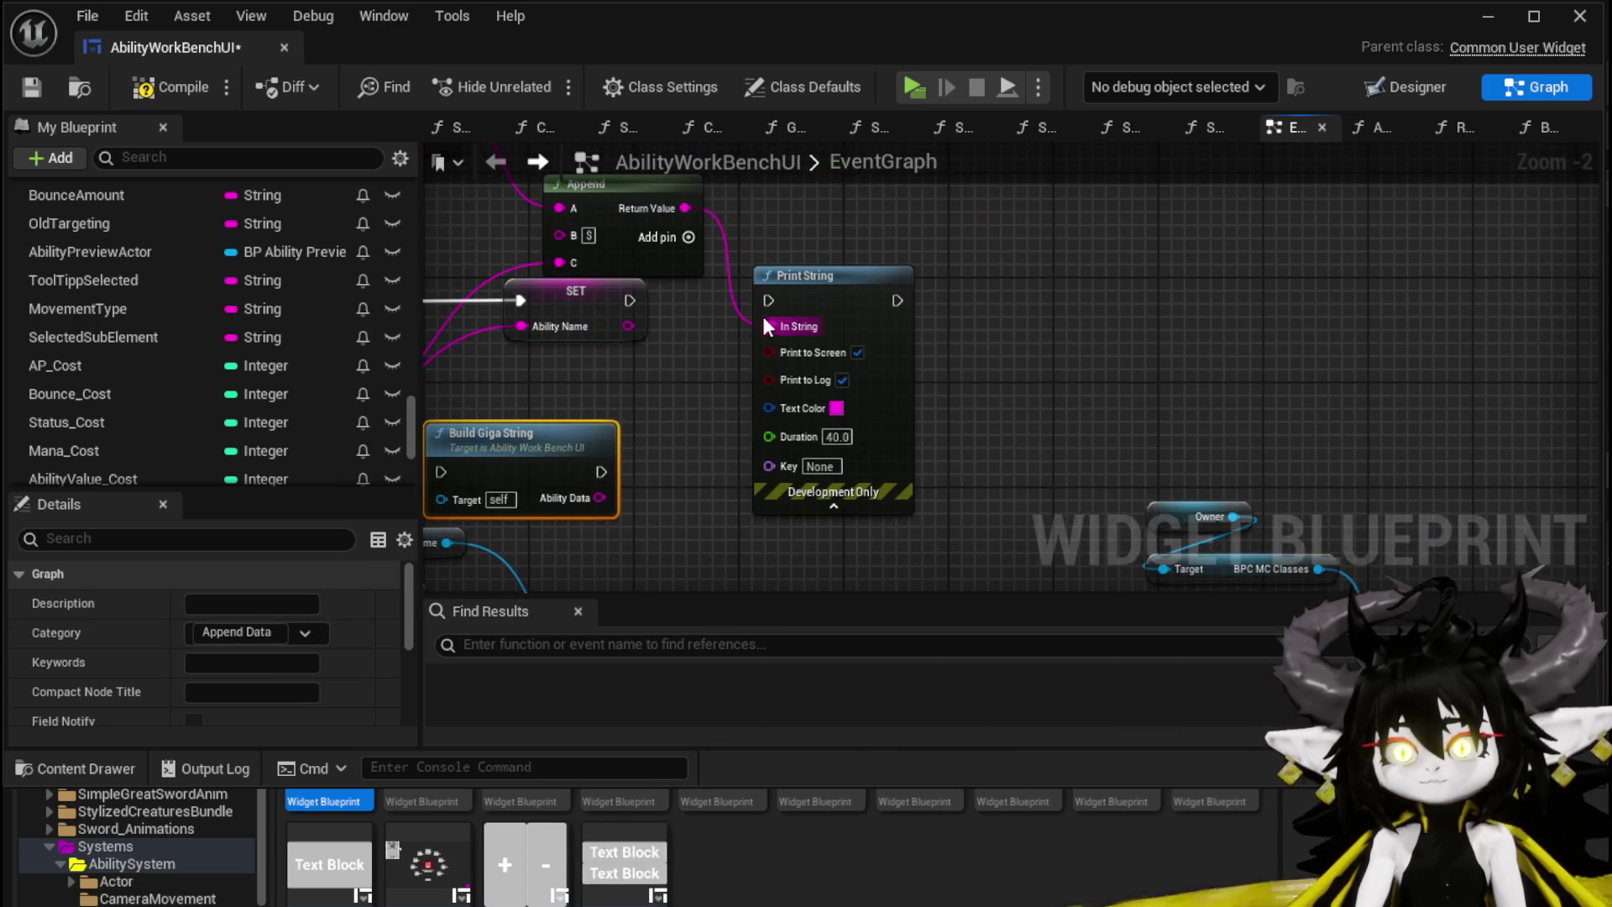
pyautogui.moveTo(835, 279); pyautogui.dragTo(1071, 279)
pyautogui.moveTo(523, 436)
pyautogui.mouseDown()
pyautogui.moveTo(825, 304)
pyautogui.moveTo(795, 300)
pyautogui.mouseUp()
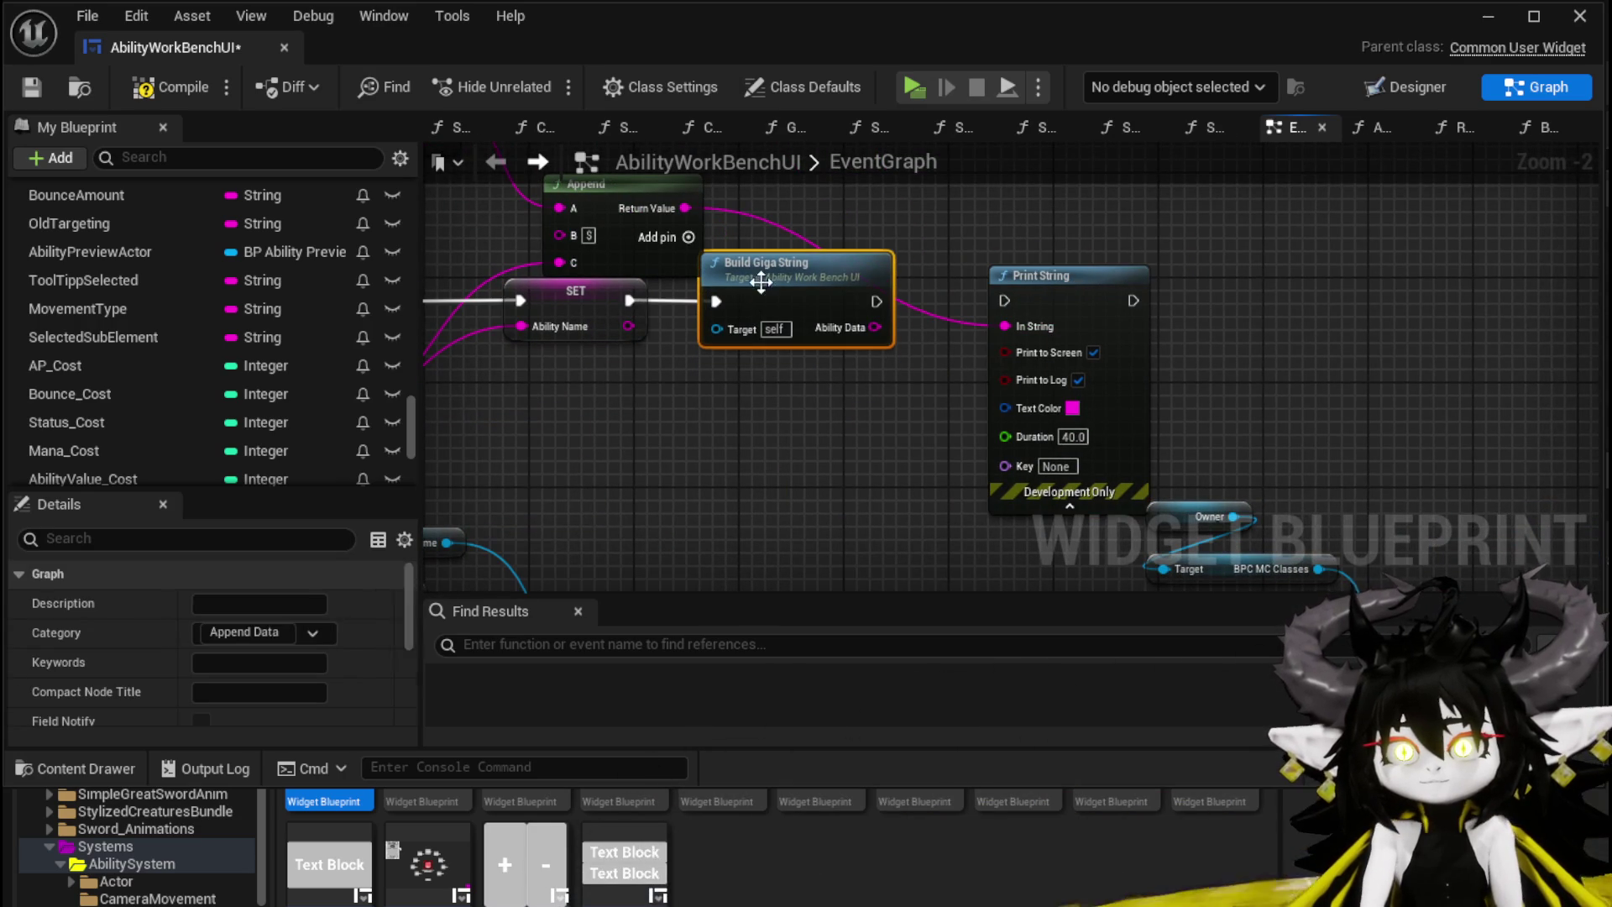
pyautogui.doubleClick(761, 283)
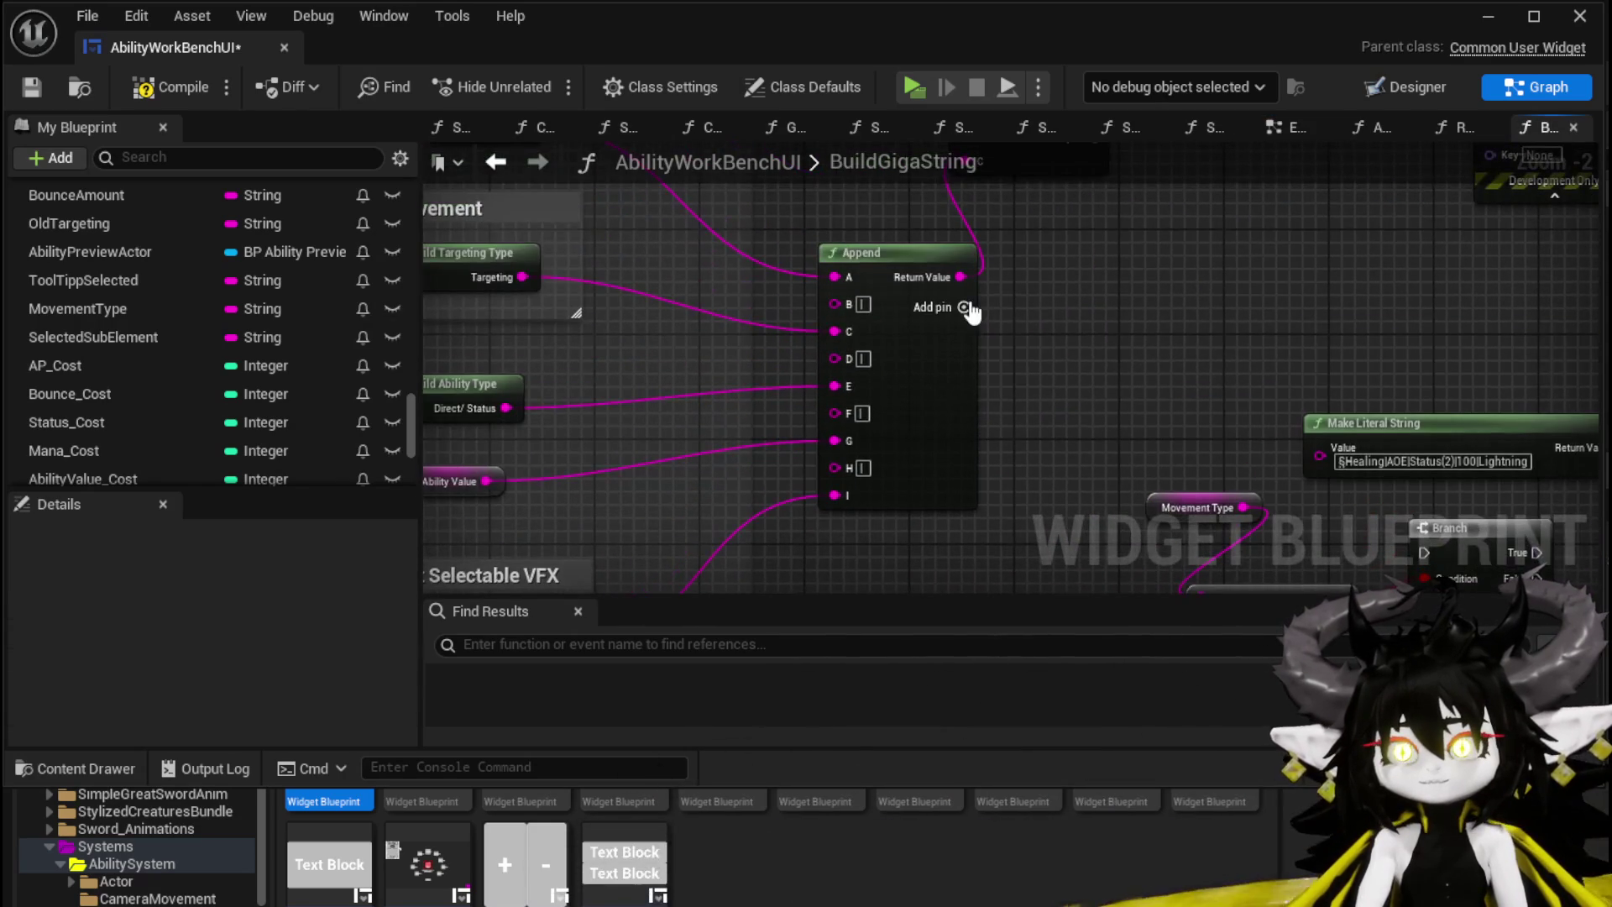
# Step: Add Append pins in BuildGigaString with a '$' separator and Get AbilityName wired into K
pyautogui.click(969, 304)
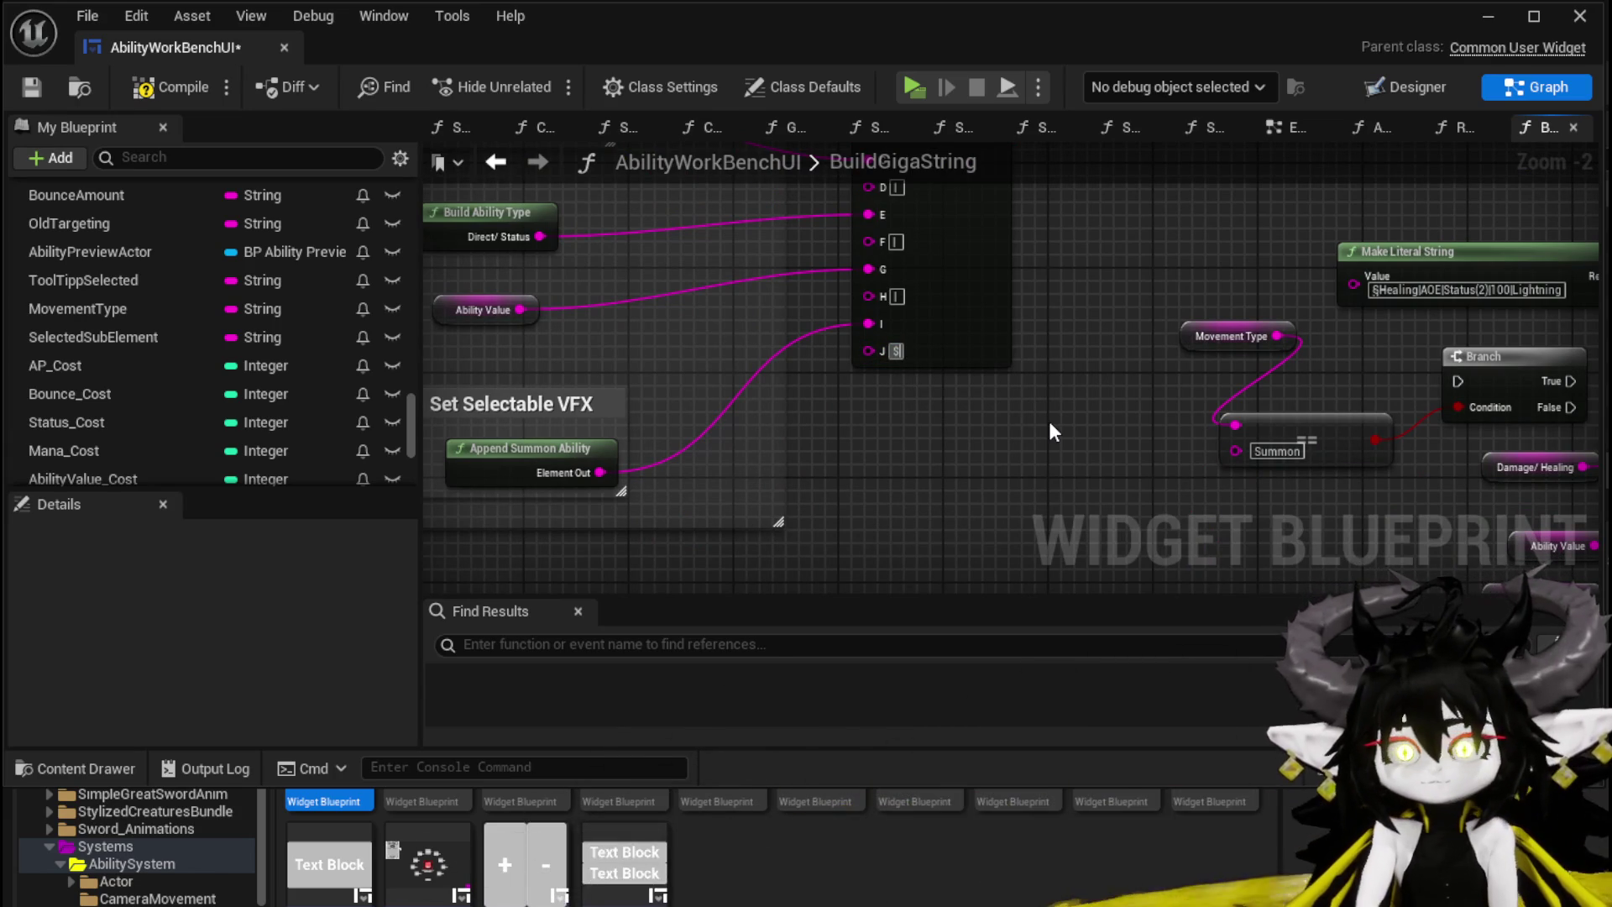
pyautogui.moveTo(1050, 420); pyautogui.dragTo(940, 311)
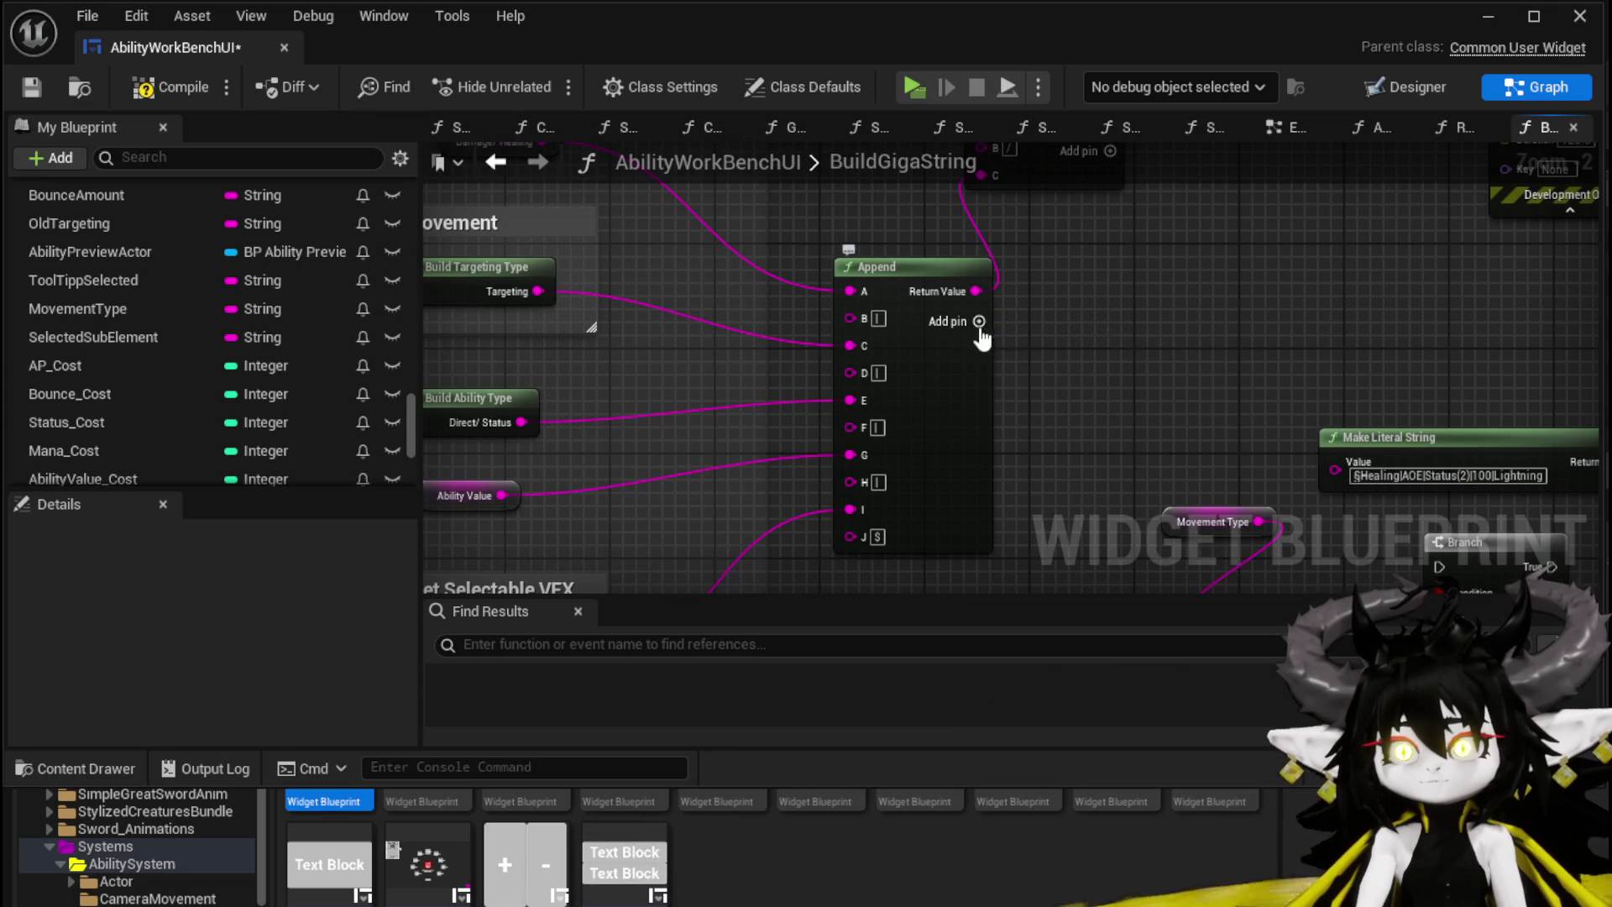
pyautogui.moveTo(1090, 417); pyautogui.dragTo(1106, 238)
pyautogui.scroll(-5, 141, 327)
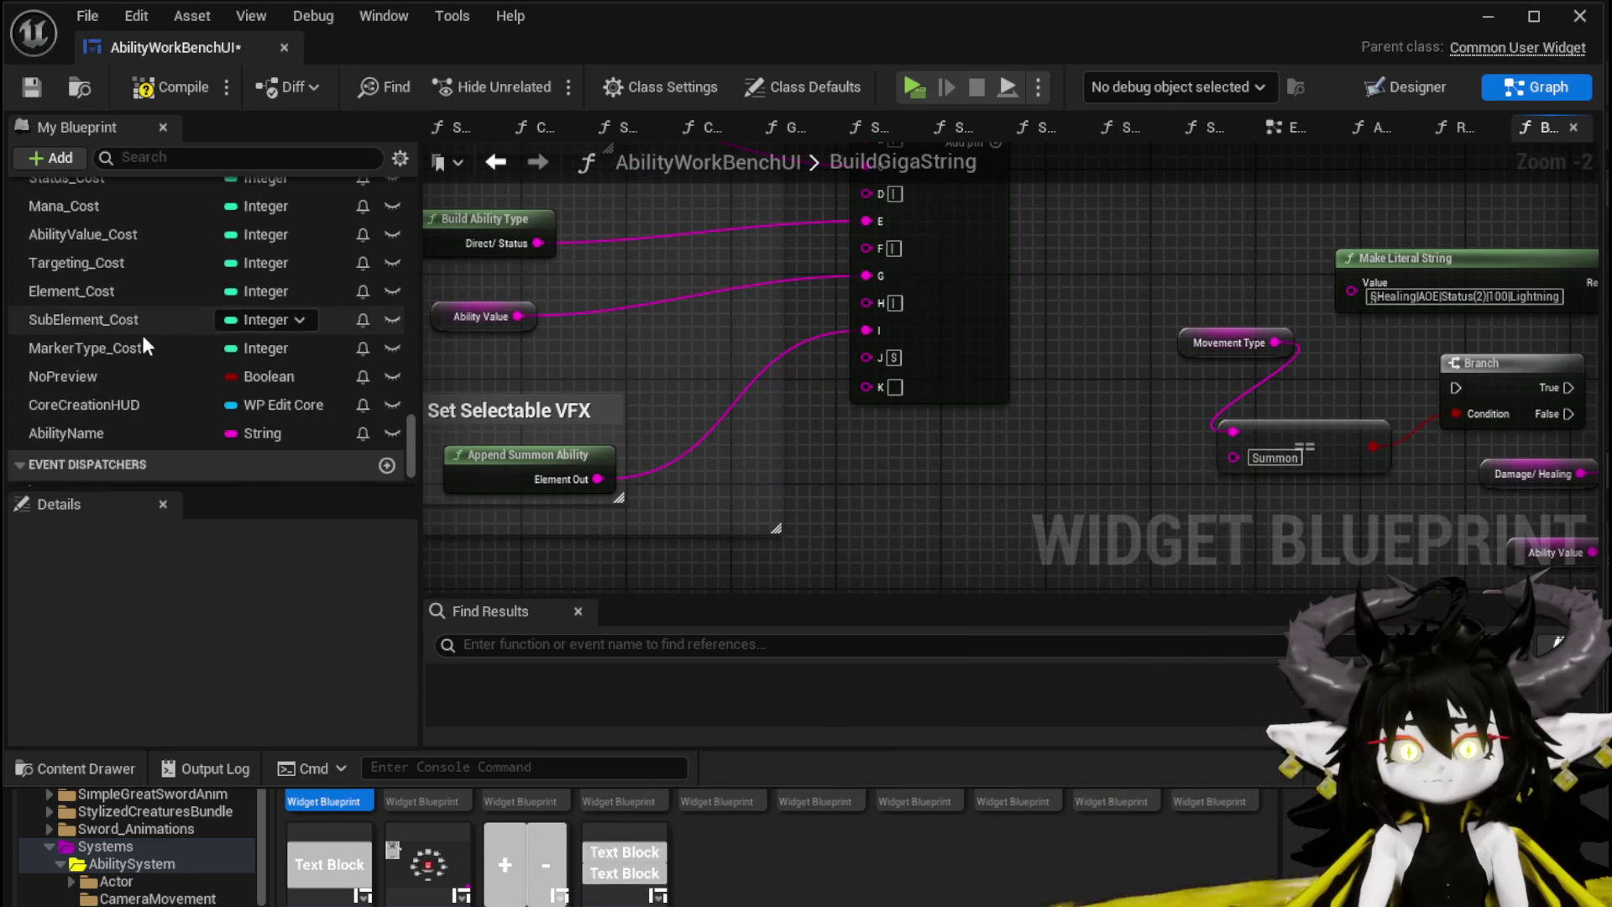
pyautogui.moveTo(86, 361)
pyautogui.mouseDown()
pyautogui.moveTo(863, 486)
pyautogui.moveTo(847, 467)
pyautogui.moveTo(916, 428)
pyautogui.moveTo(867, 385)
pyautogui.mouseUp()
pyautogui.click(917, 499)
pyautogui.moveTo(874, 442); pyautogui.dragTo(857, 455)
# Step: Compile the blueprint and return to the EventGraph
pyautogui.click(172, 86)
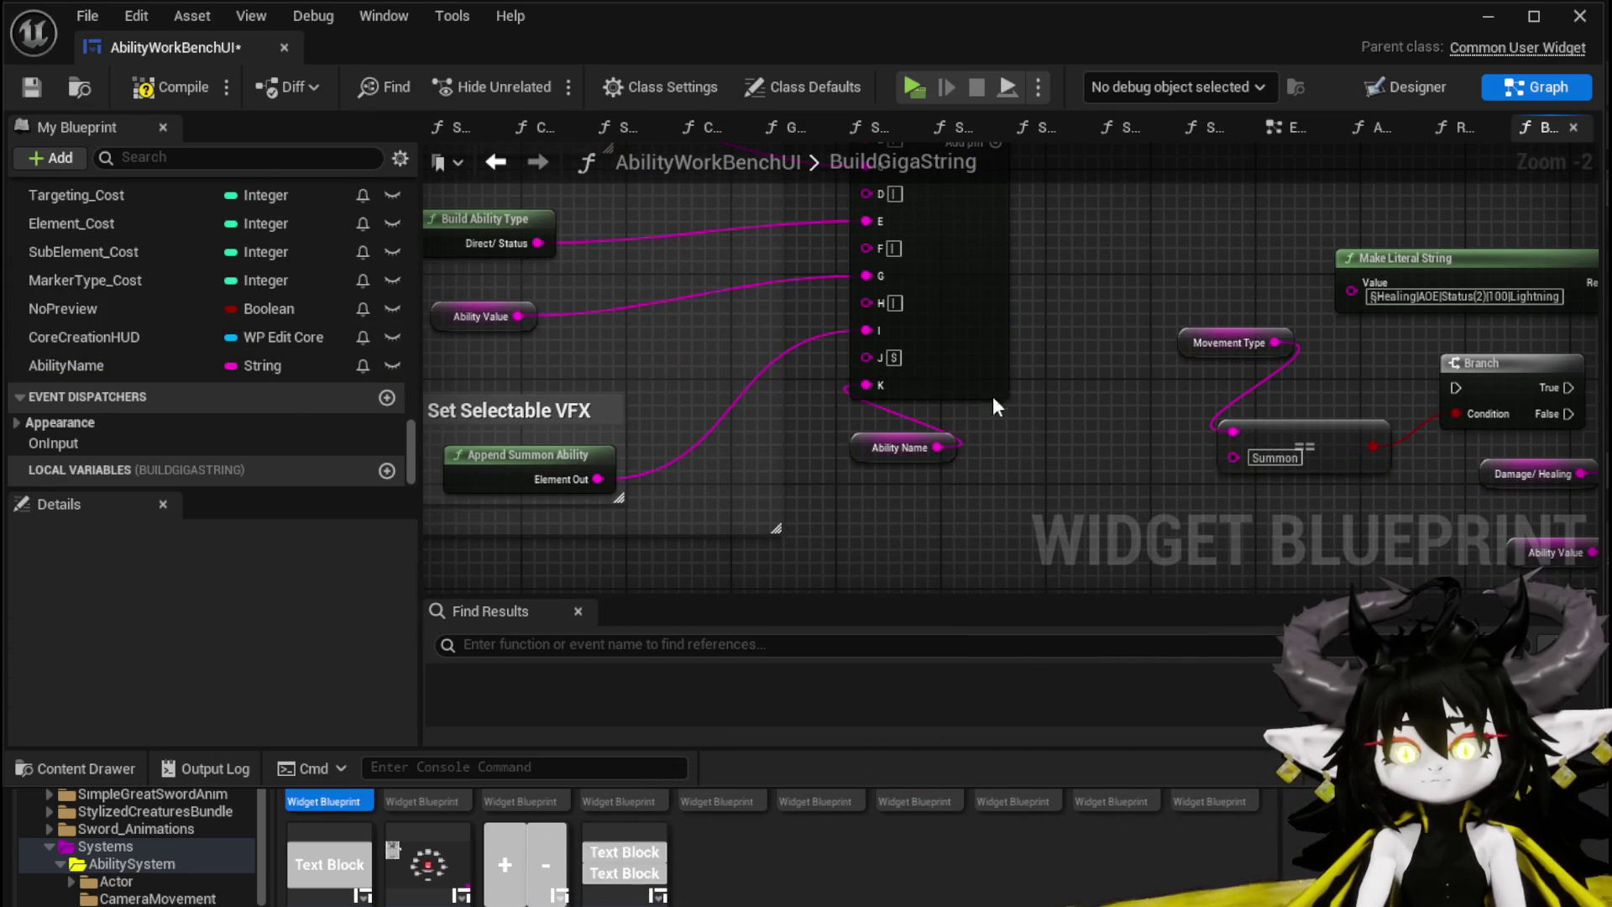
pyautogui.scroll(-2, 1042, 336)
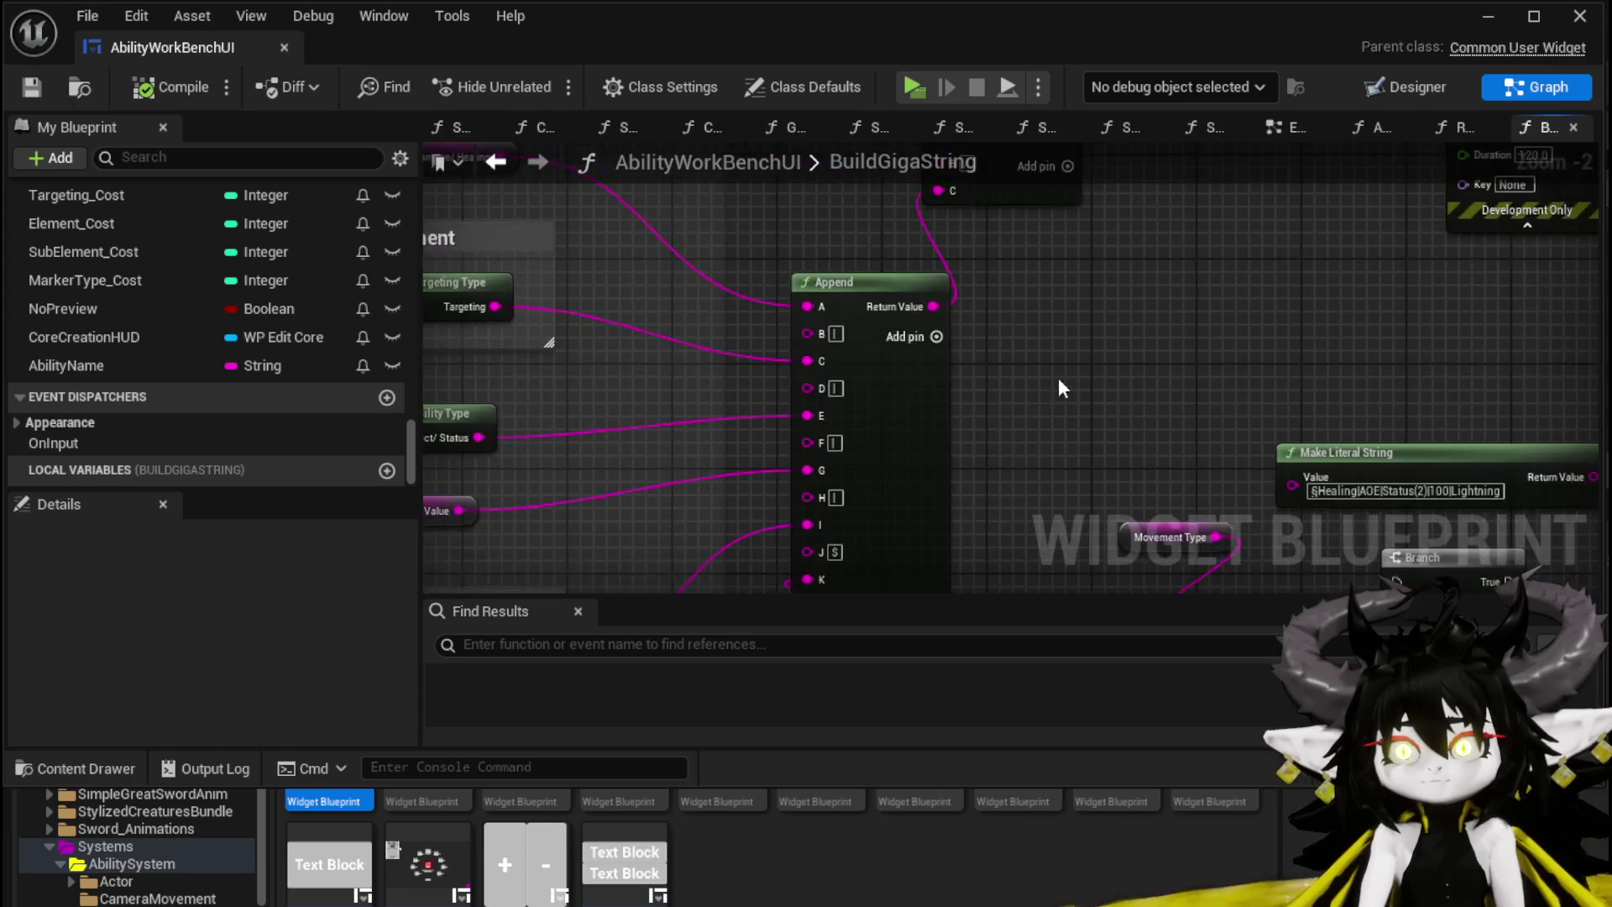
pyautogui.moveTo(1052, 426)
pyautogui.mouseDown()
pyautogui.moveTo(749, 510)
pyautogui.moveTo(1066, 546)
pyautogui.moveTo(1032, 420)
pyautogui.moveTo(1141, 433)
pyautogui.mouseUp()
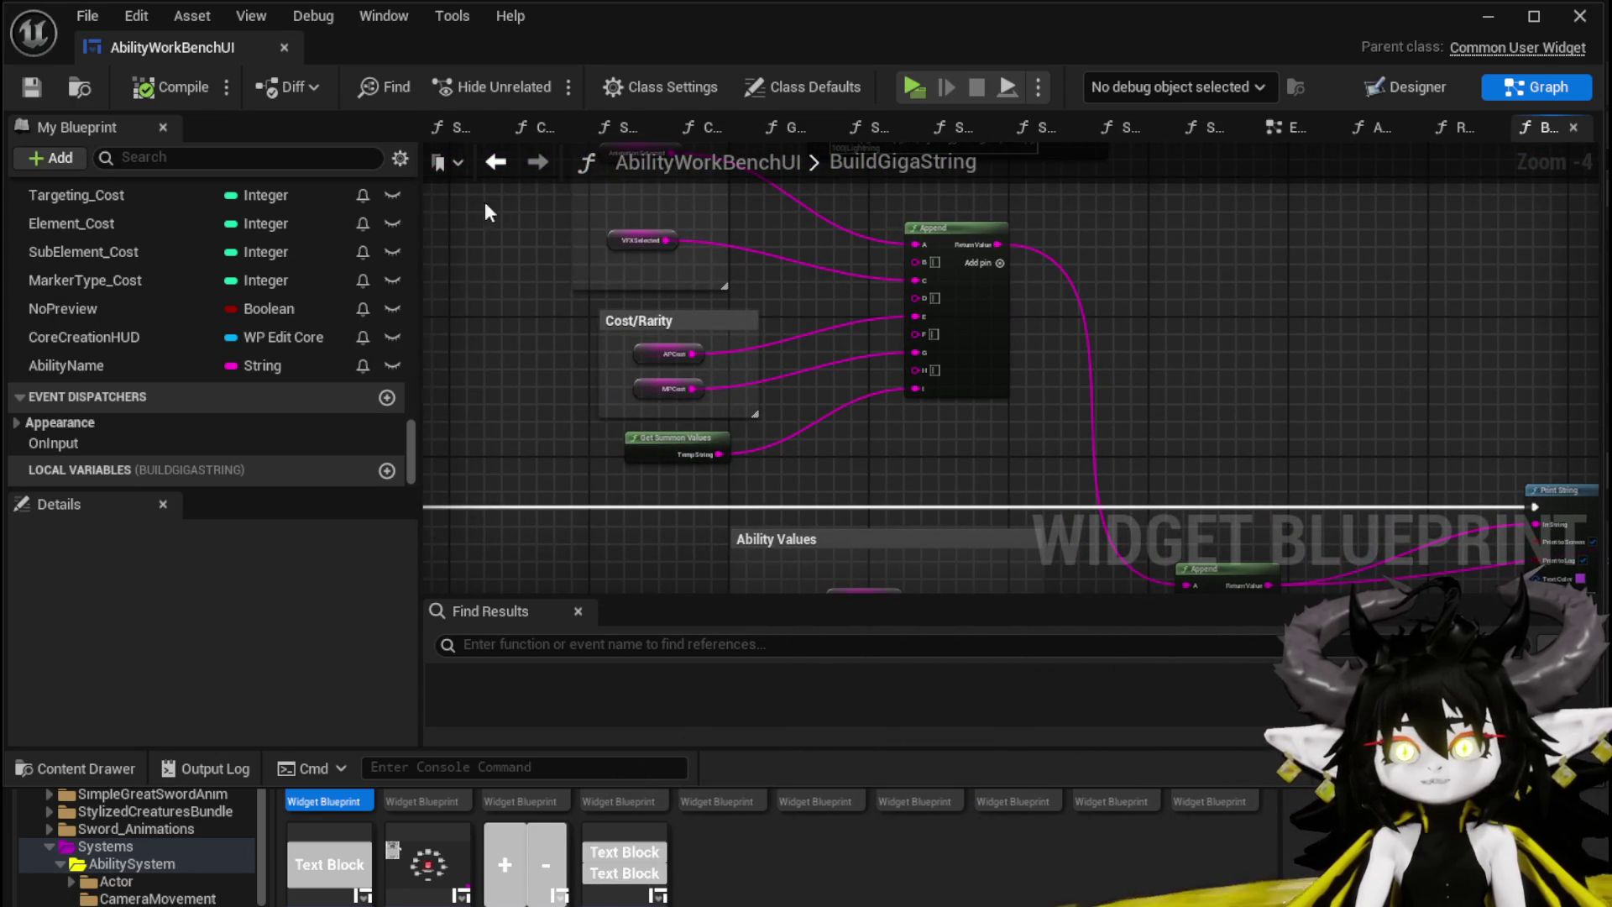
pyautogui.click(492, 161)
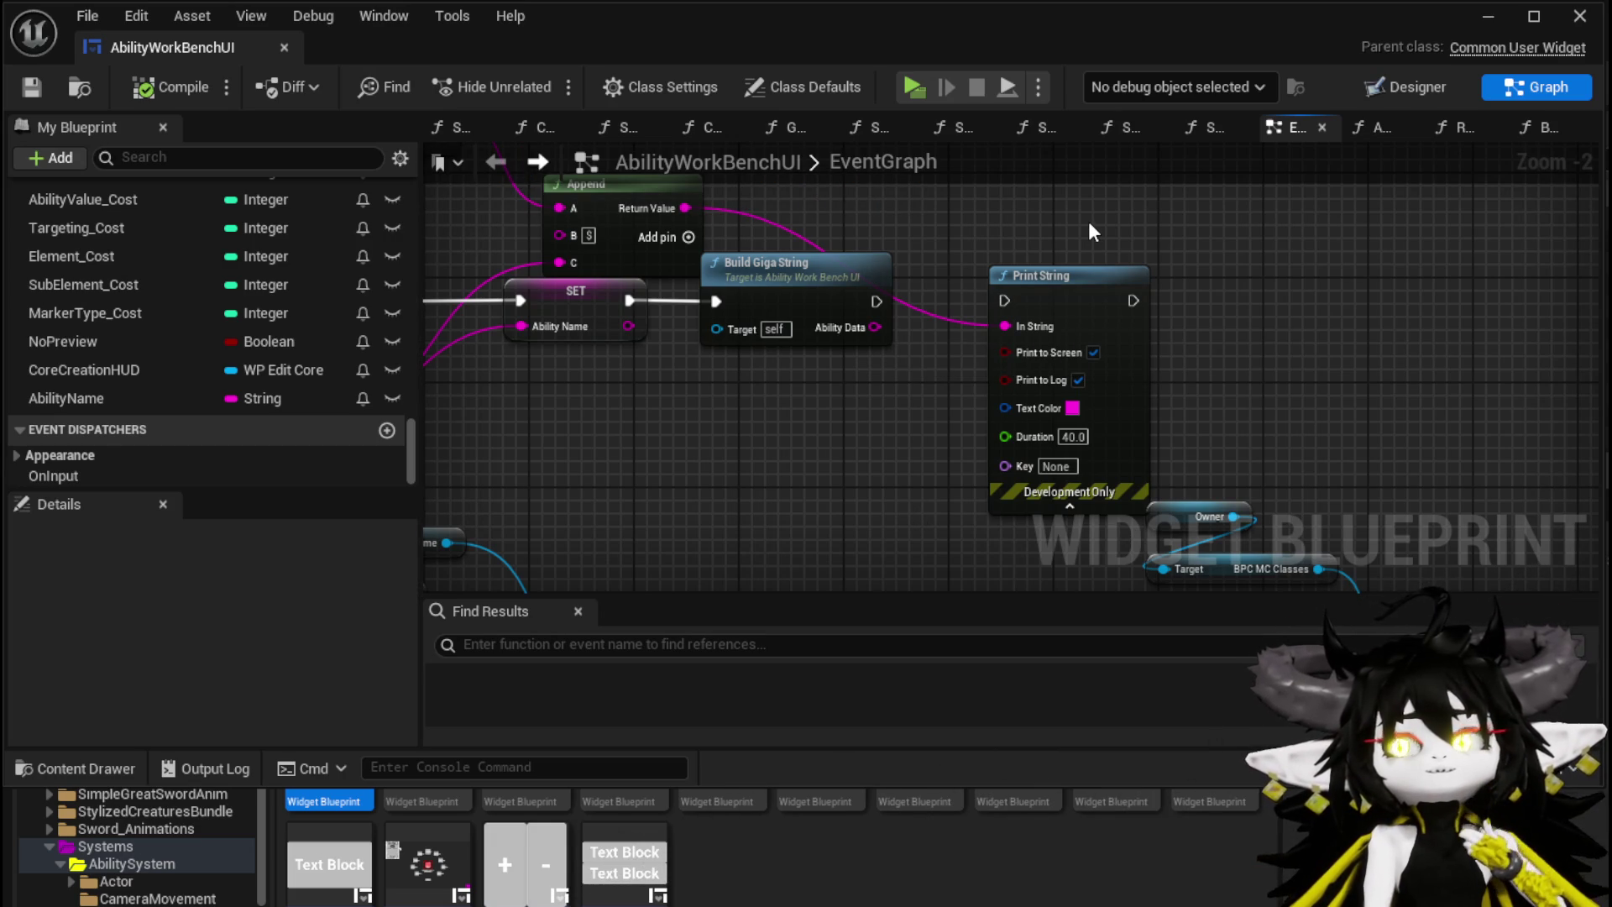
# Step: Select Button_Confirm in the Designer and jump to its On Pressed event node
pyautogui.scroll(10, 129, 245)
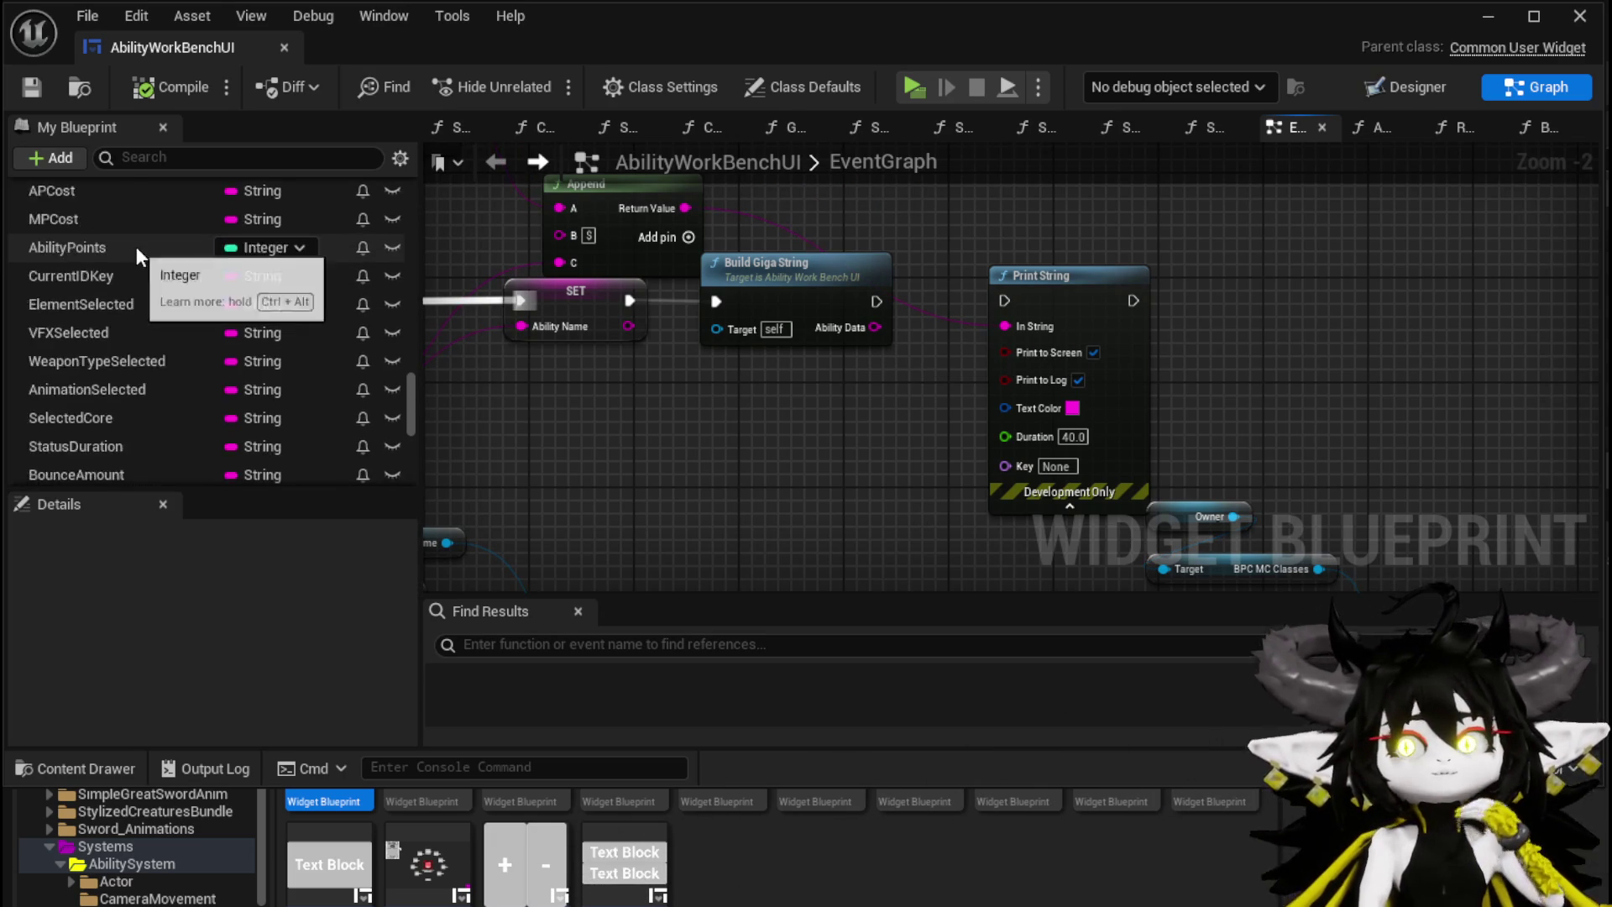
pyautogui.scroll(15, 136, 245)
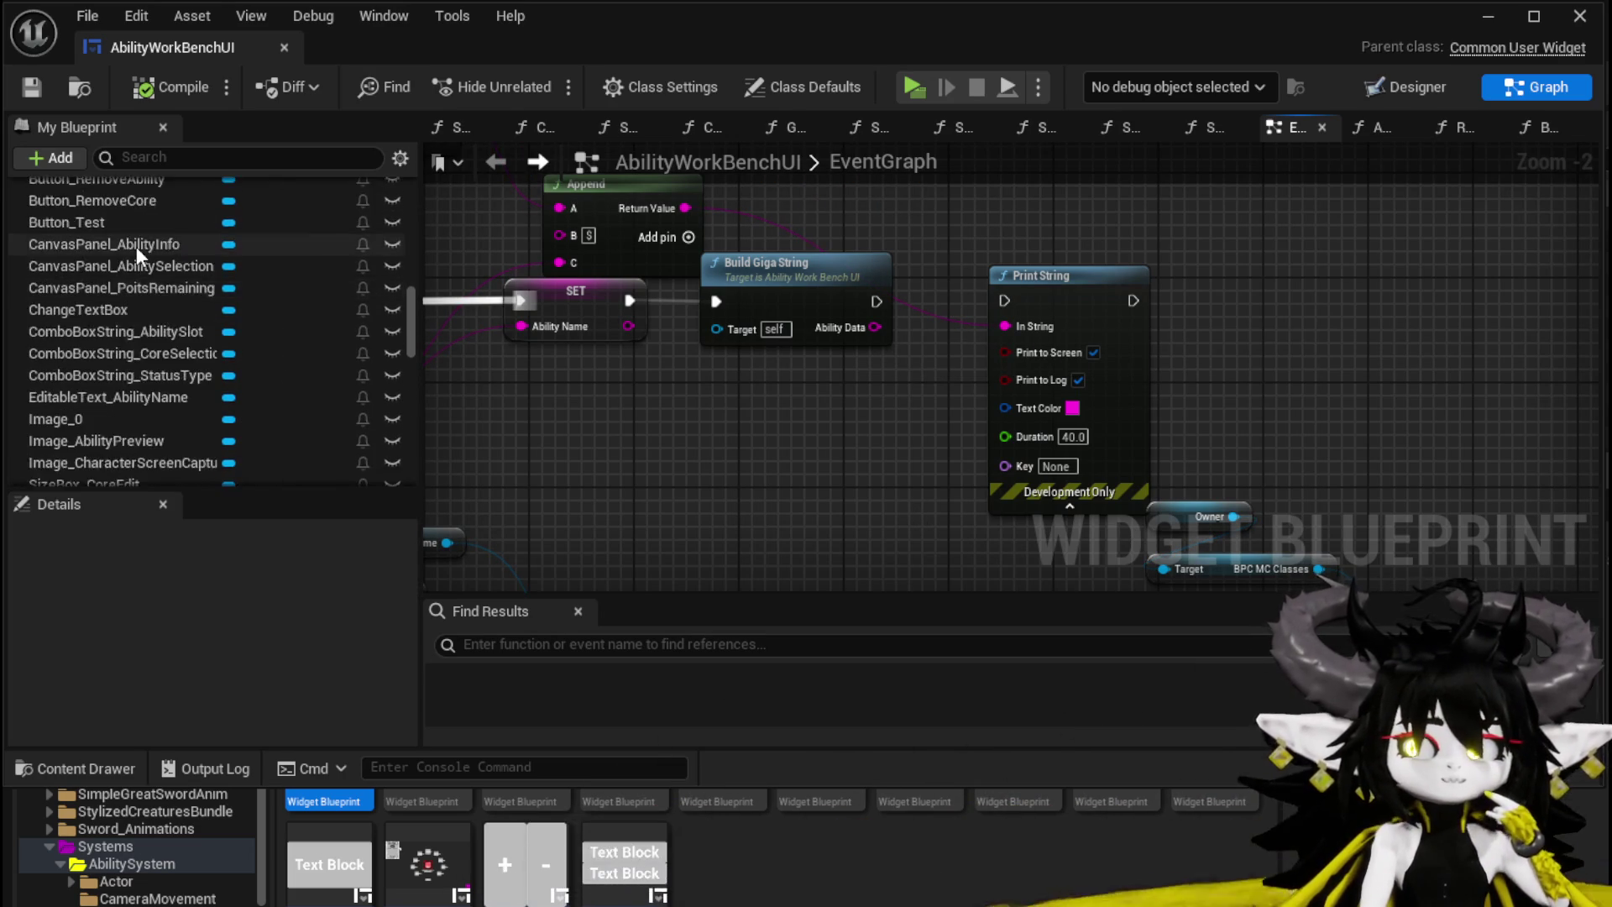
pyautogui.scroll(15, 136, 245)
pyautogui.scroll(8, 136, 248)
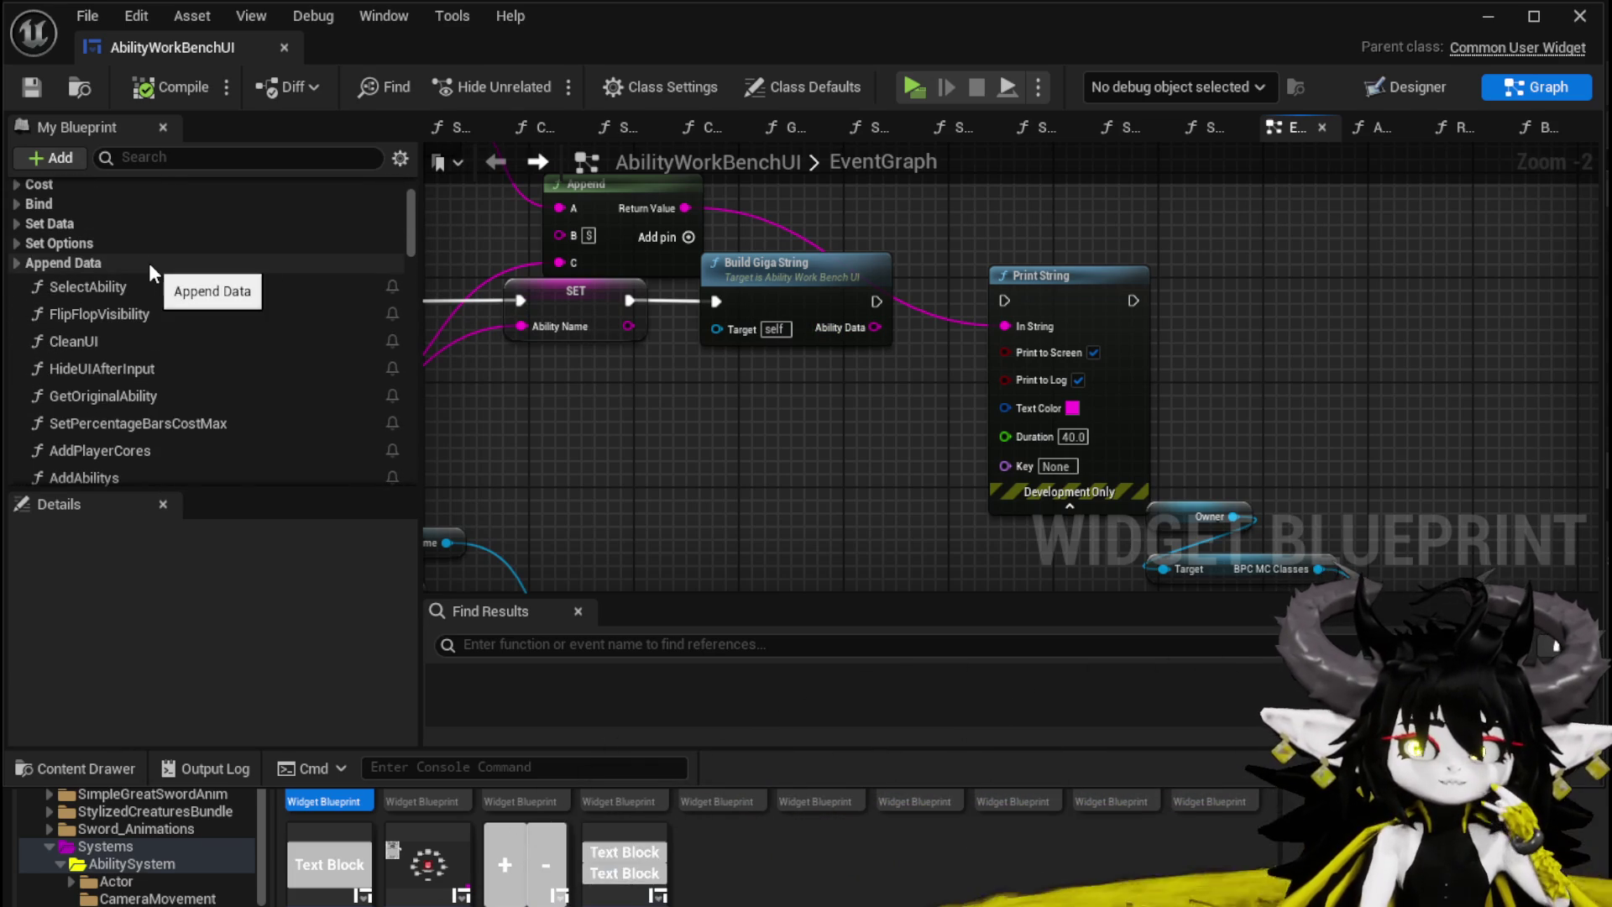
pyautogui.scroll(3, 149, 264)
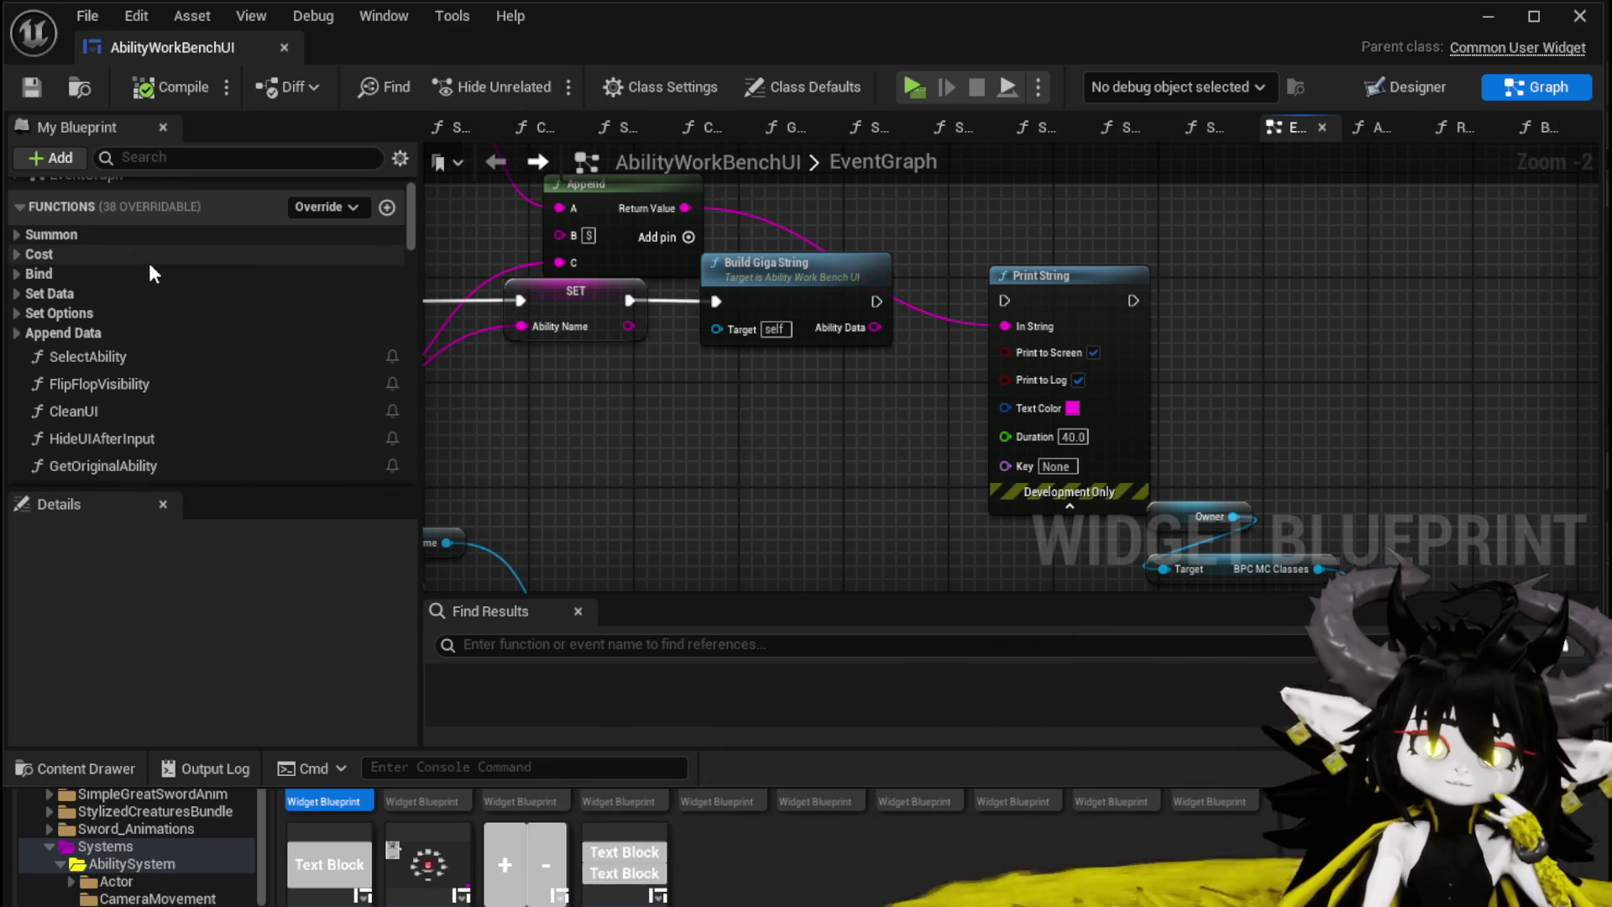
pyautogui.scroll(-1, 971, 425)
pyautogui.moveTo(971, 425)
pyautogui.mouseDown()
pyautogui.moveTo(1126, 425)
pyautogui.moveTo(959, 355)
pyautogui.mouseUp()
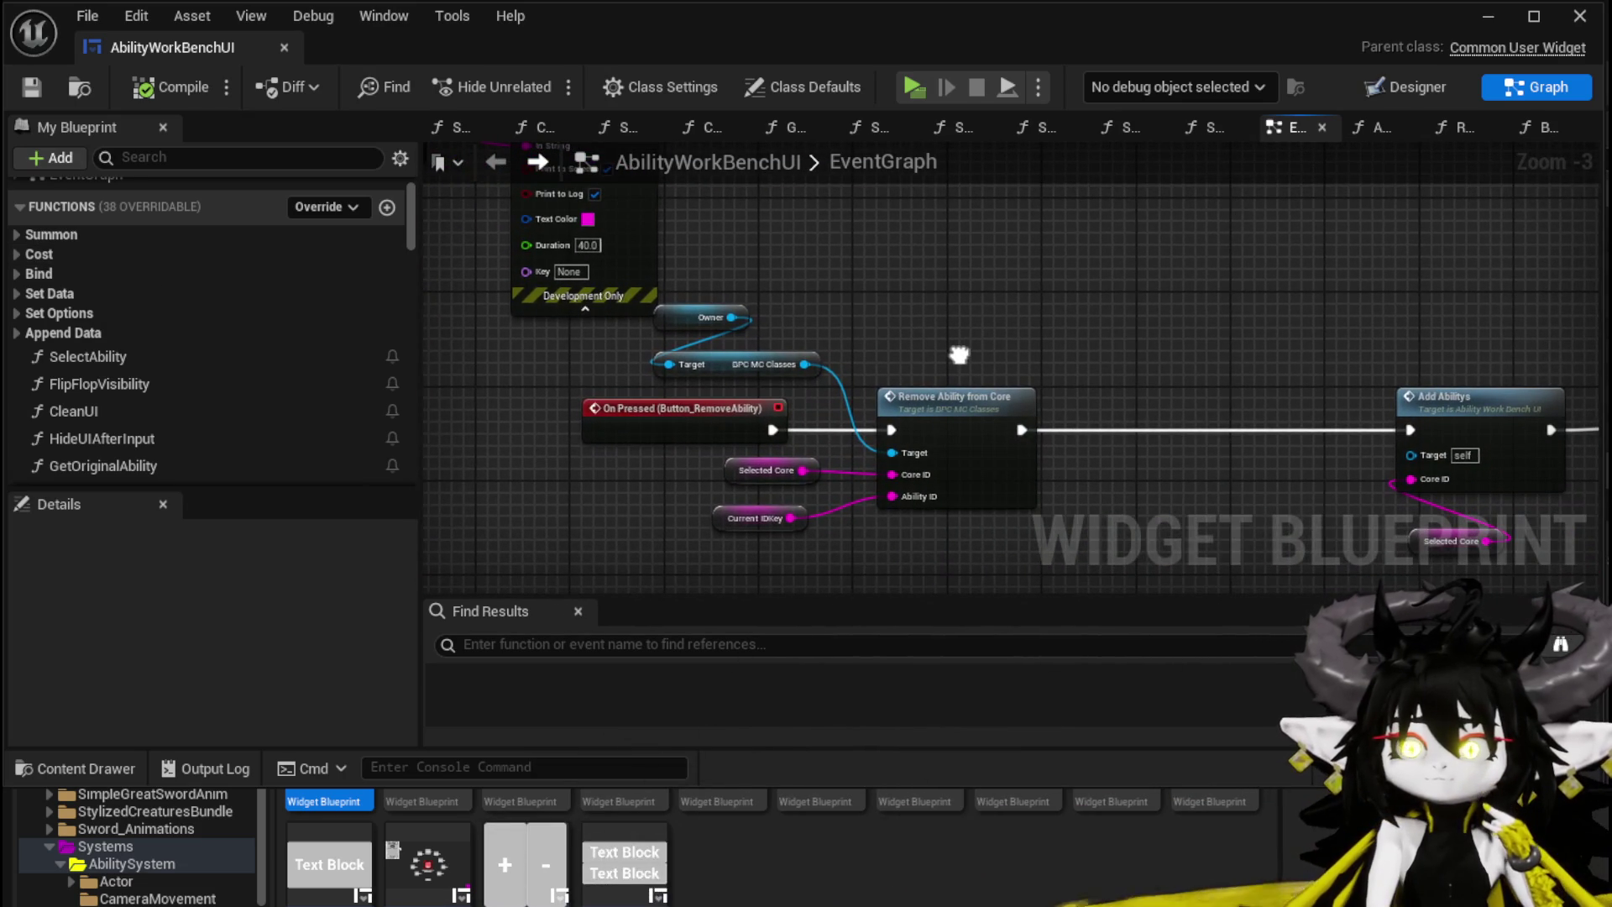
pyautogui.click(1411, 87)
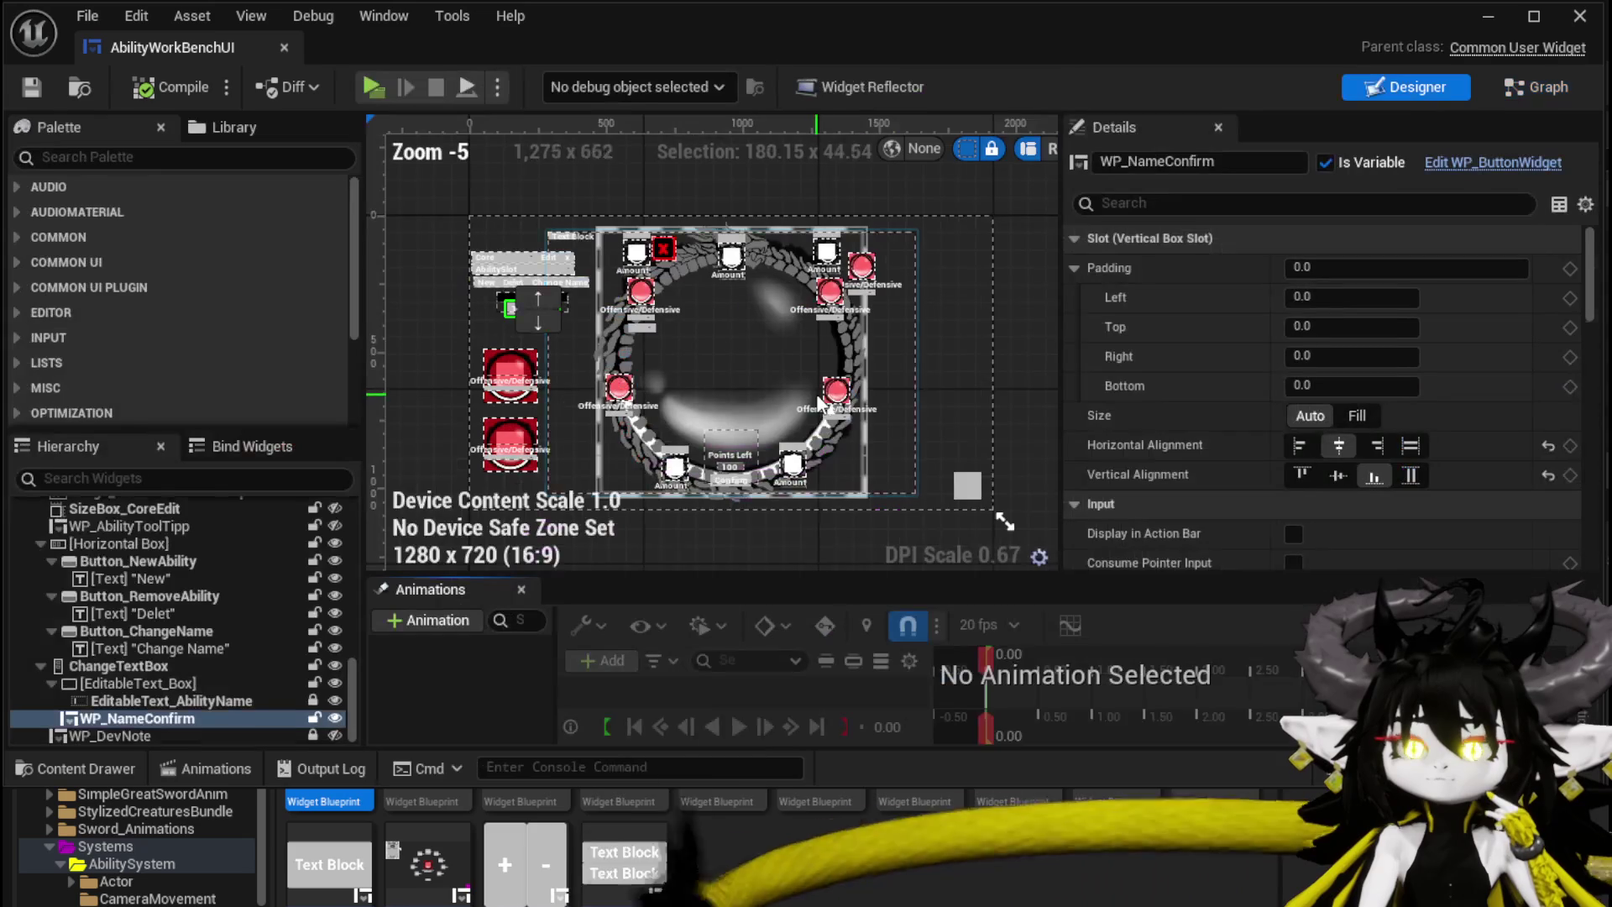
pyautogui.scroll(4, 720, 485)
pyautogui.click(713, 466)
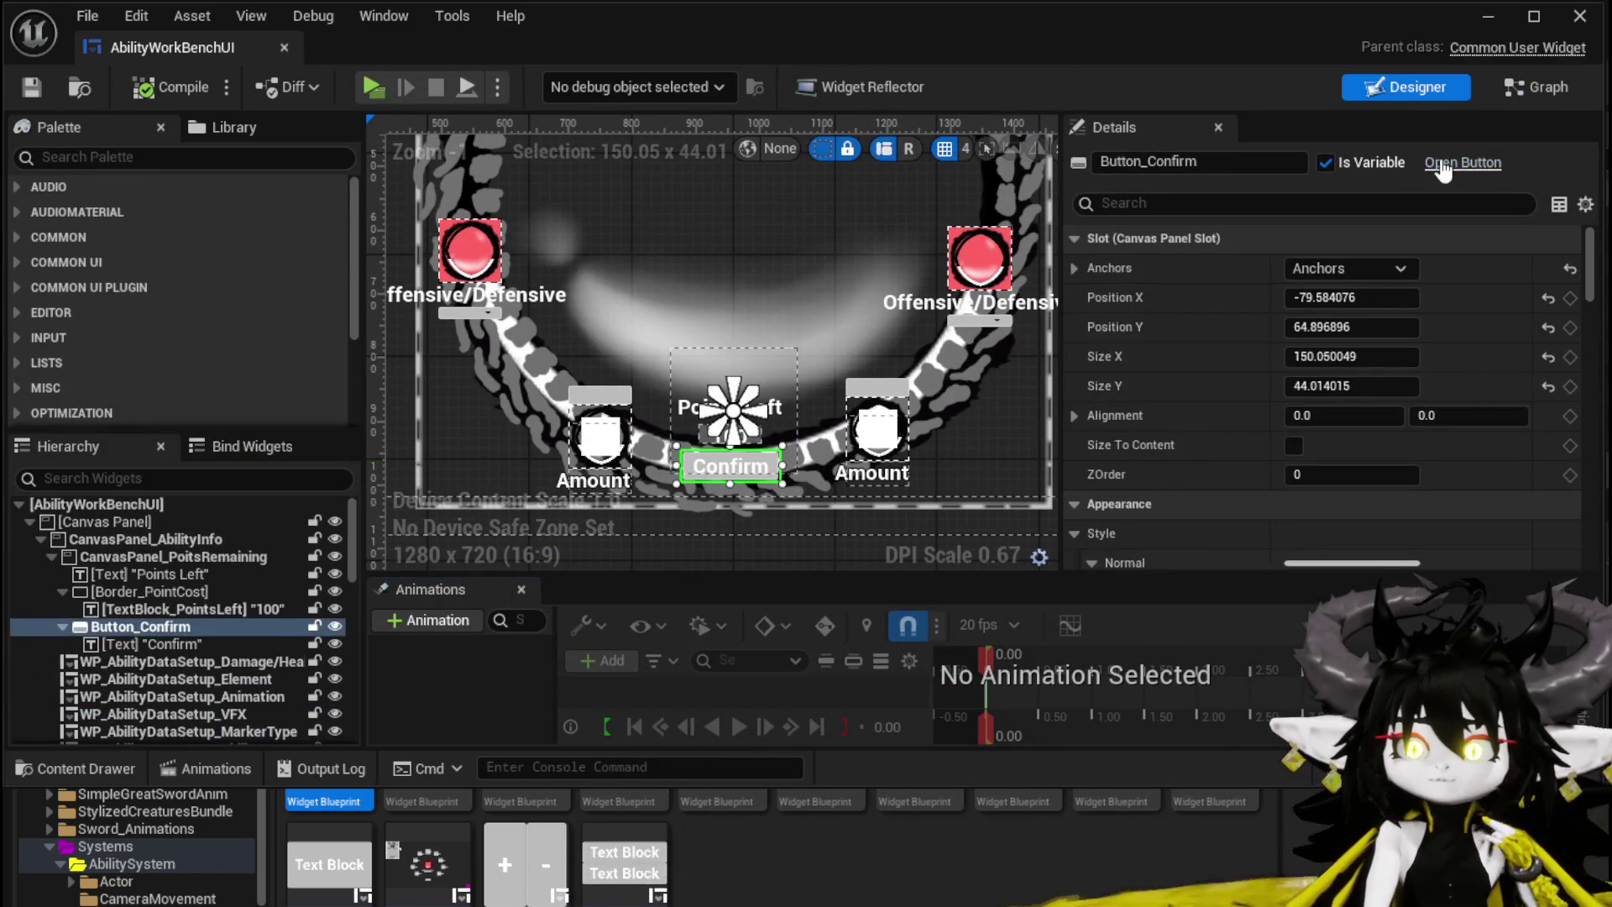
pyautogui.scroll(-10, 1306, 470)
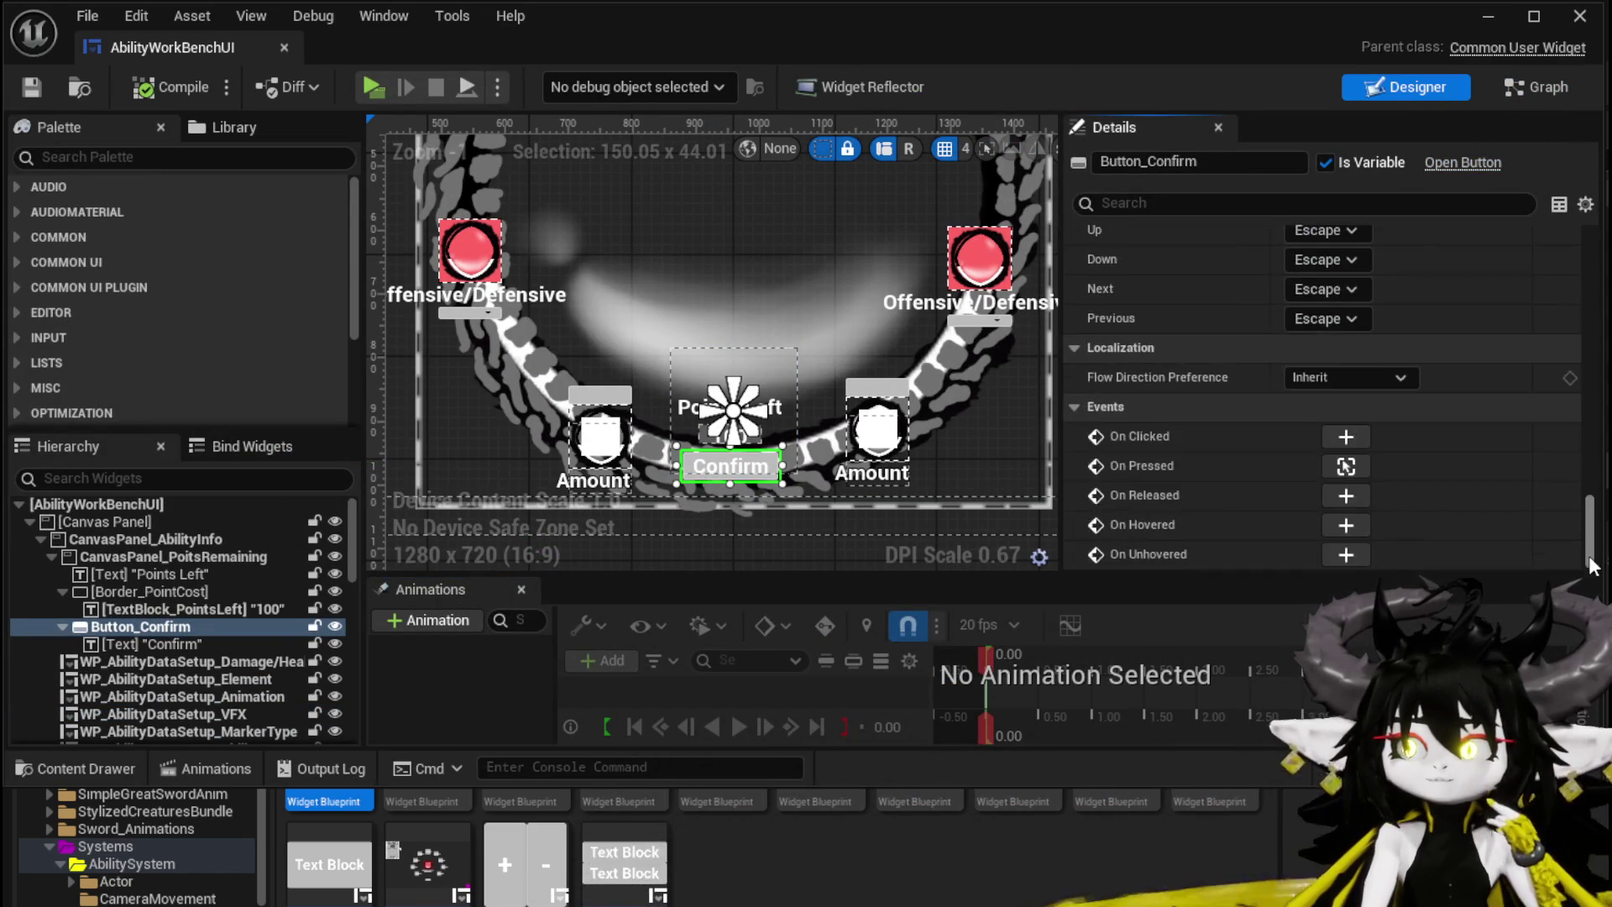
pyautogui.click(1346, 466)
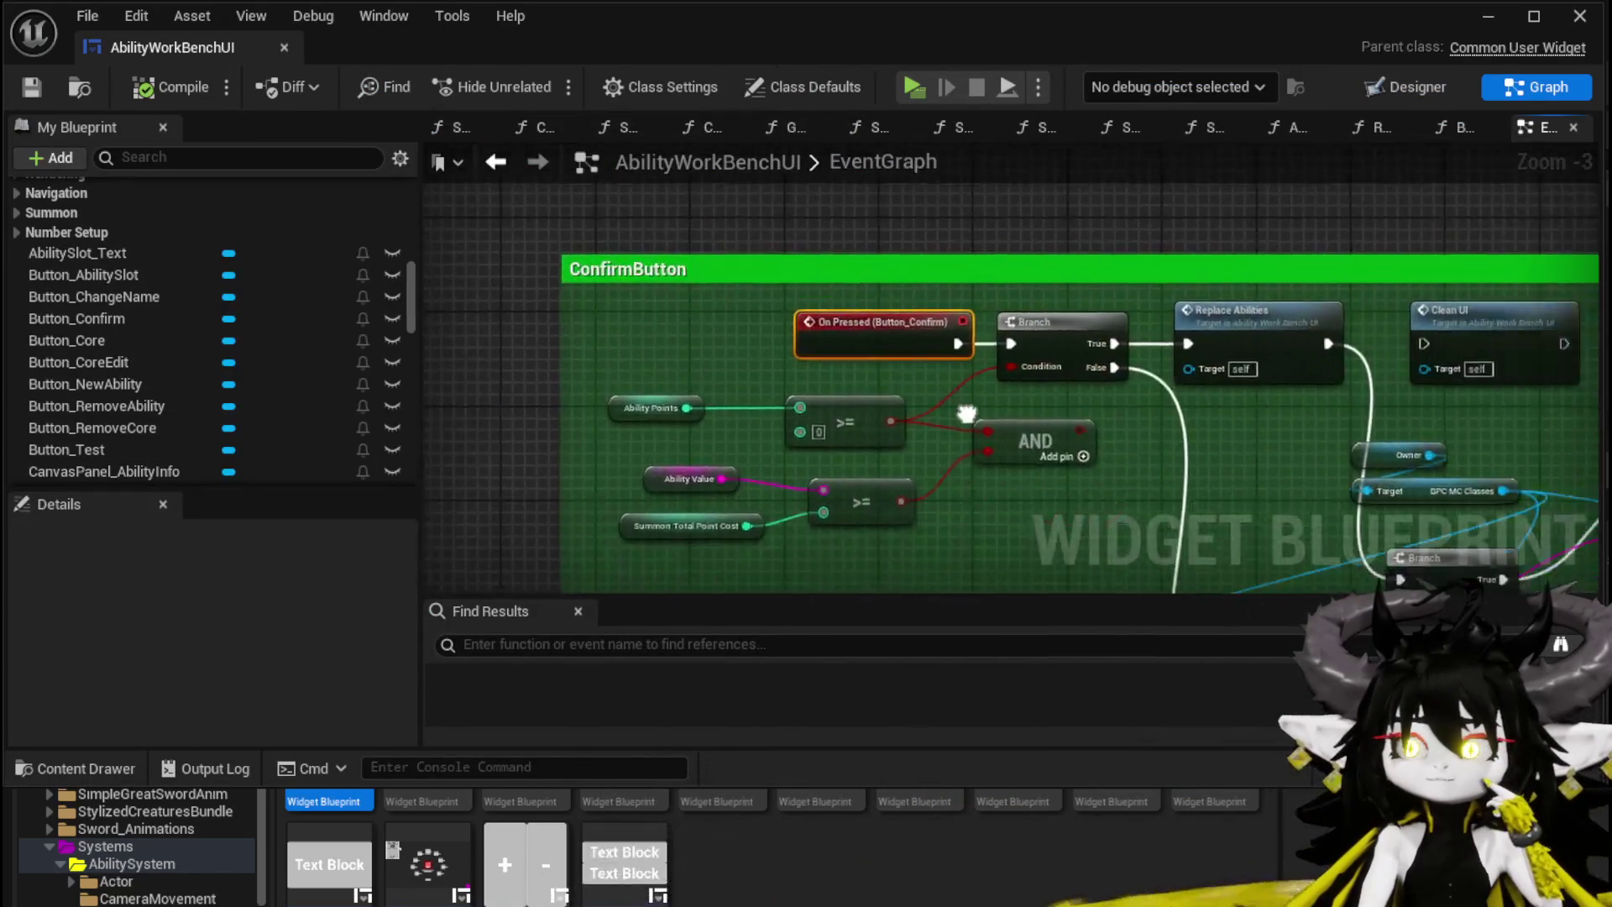
# Step: Move the ConfirmButton block's Clean UI node further right
pyautogui.moveTo(638, 377)
pyautogui.mouseDown()
pyautogui.moveTo(623, 261)
pyautogui.moveTo(671, 160)
pyautogui.moveTo(456, 206)
pyautogui.moveTo(382, 314)
pyautogui.mouseUp()
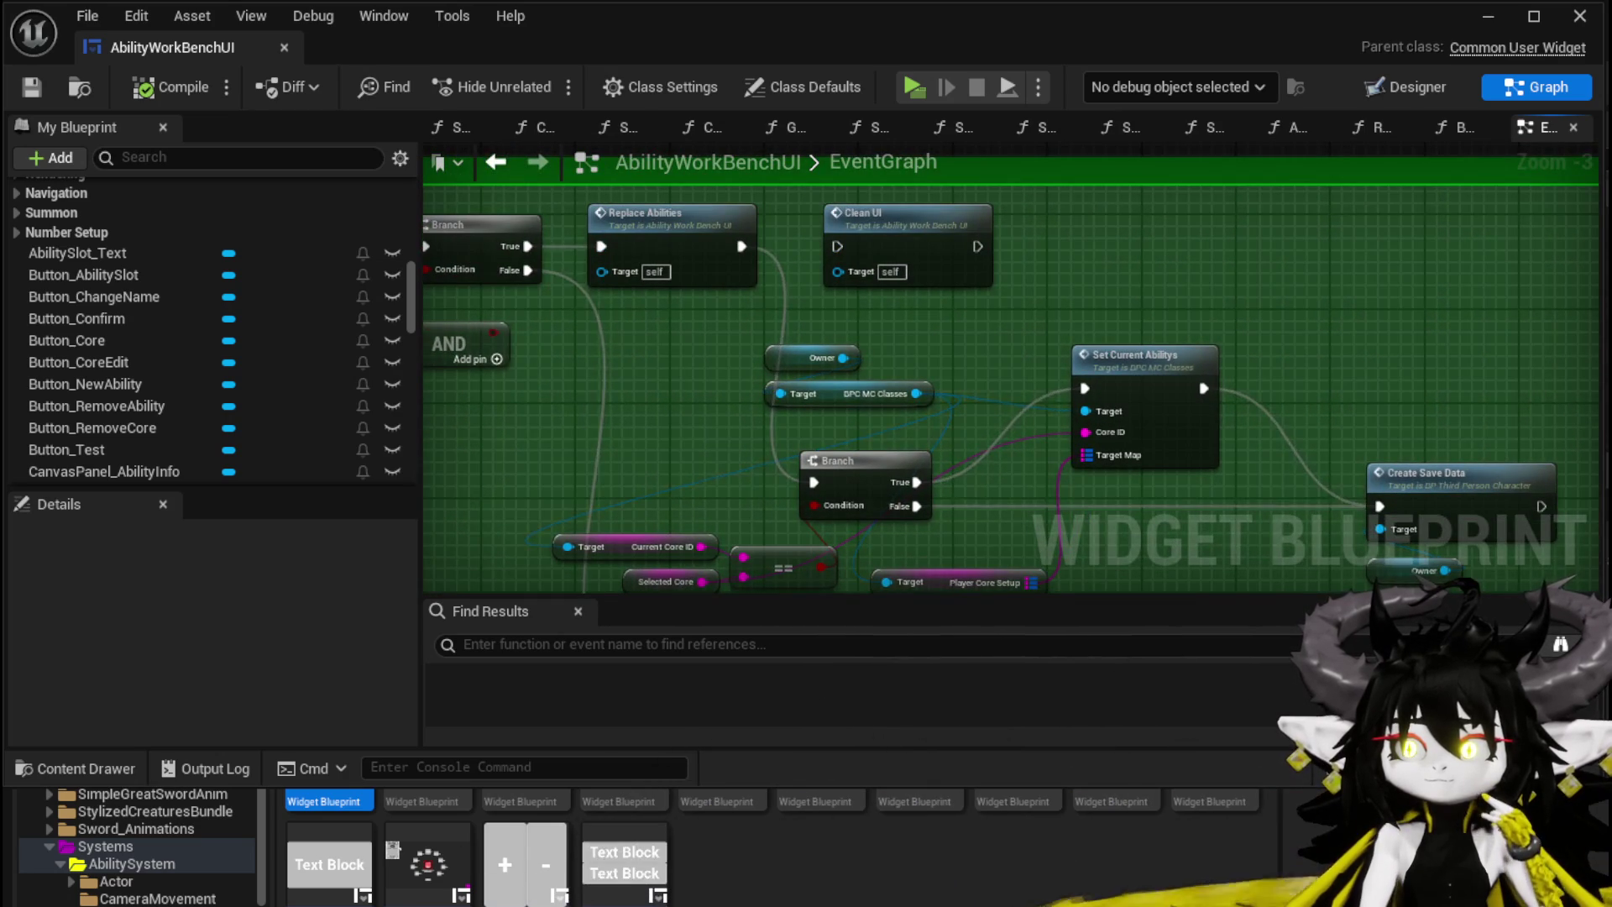
pyautogui.moveTo(1067, 354)
pyautogui.mouseDown()
pyautogui.moveTo(739, 238)
pyautogui.moveTo(1065, 304)
pyautogui.mouseUp()
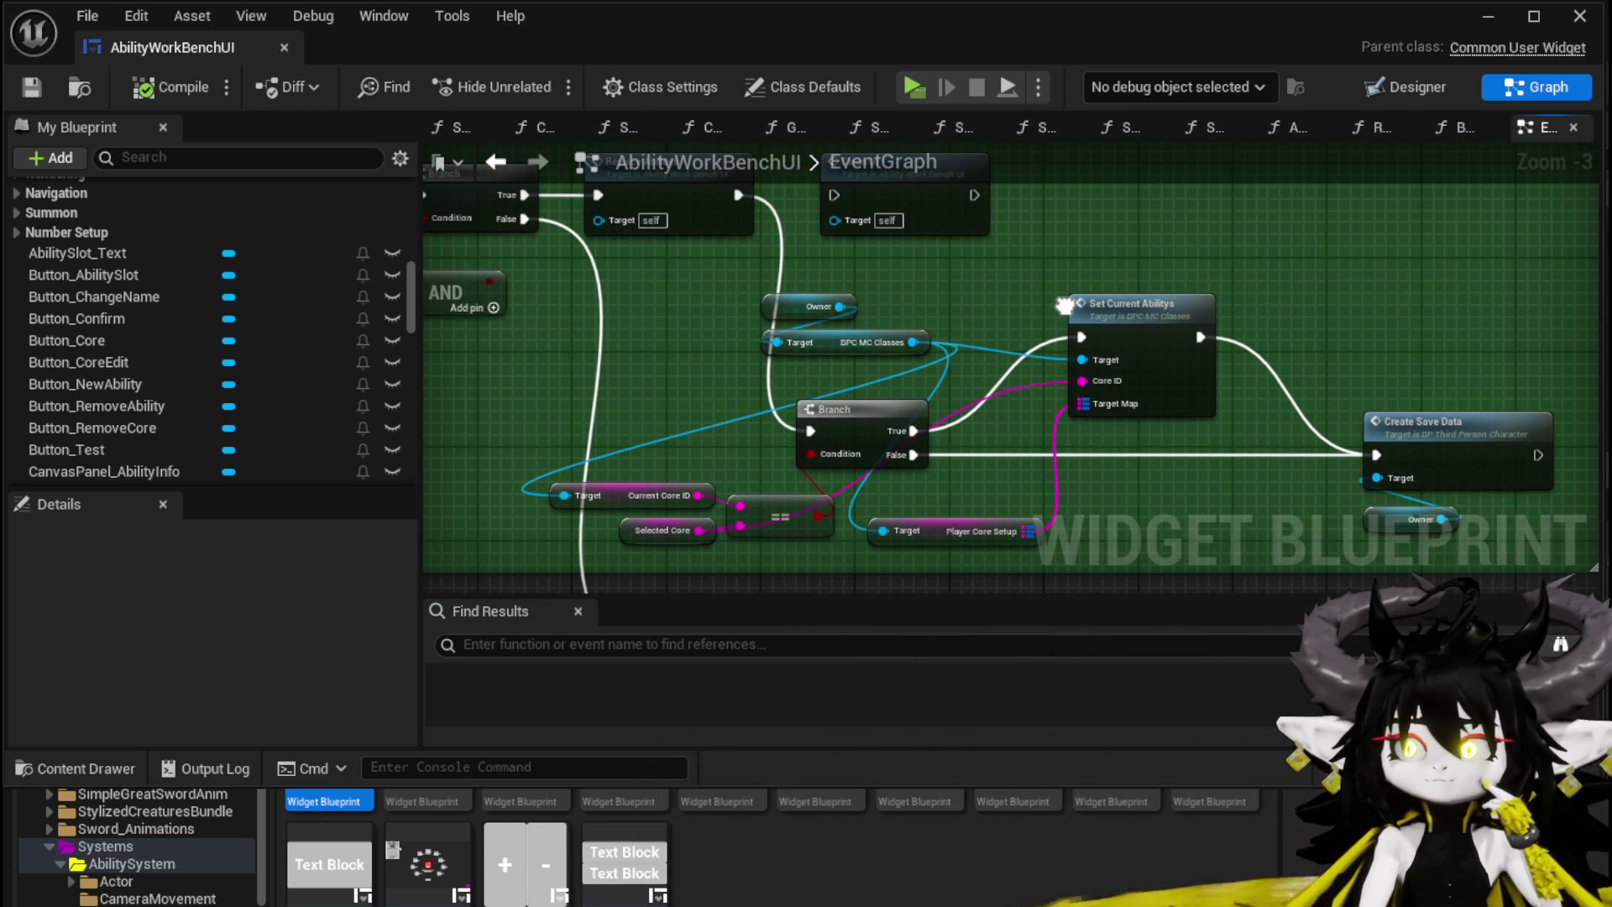
pyautogui.moveTo(959, 310)
pyautogui.mouseDown()
pyautogui.moveTo(972, 366)
pyautogui.moveTo(1128, 411)
pyautogui.mouseUp()
pyautogui.click(684, 306)
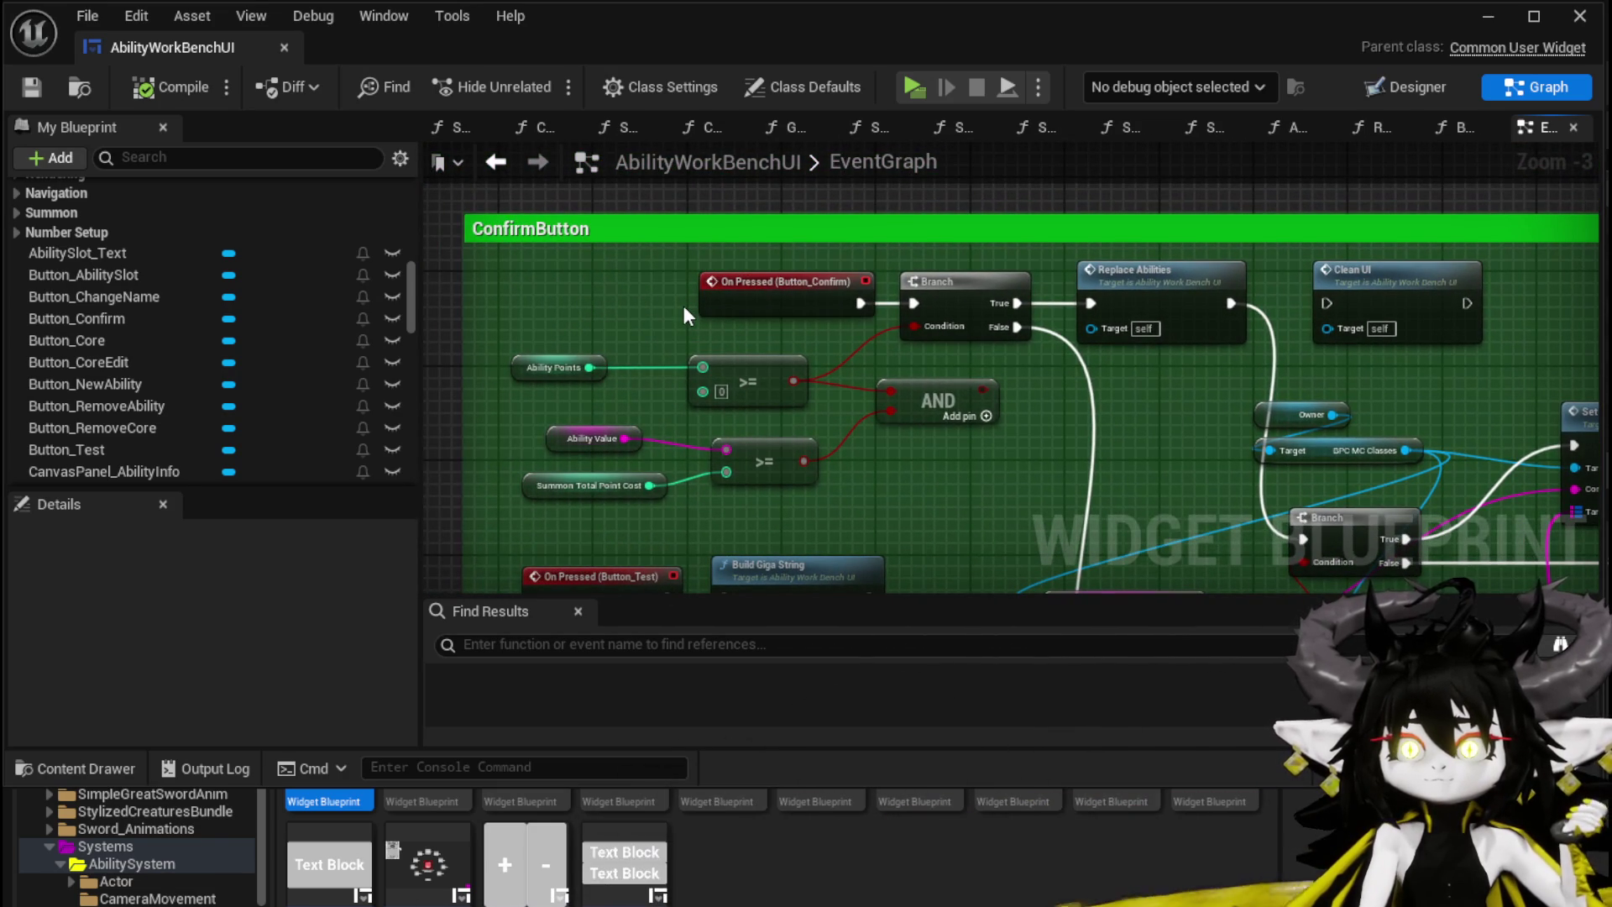
pyautogui.moveTo(685, 310); pyautogui.dragTo(675, 208)
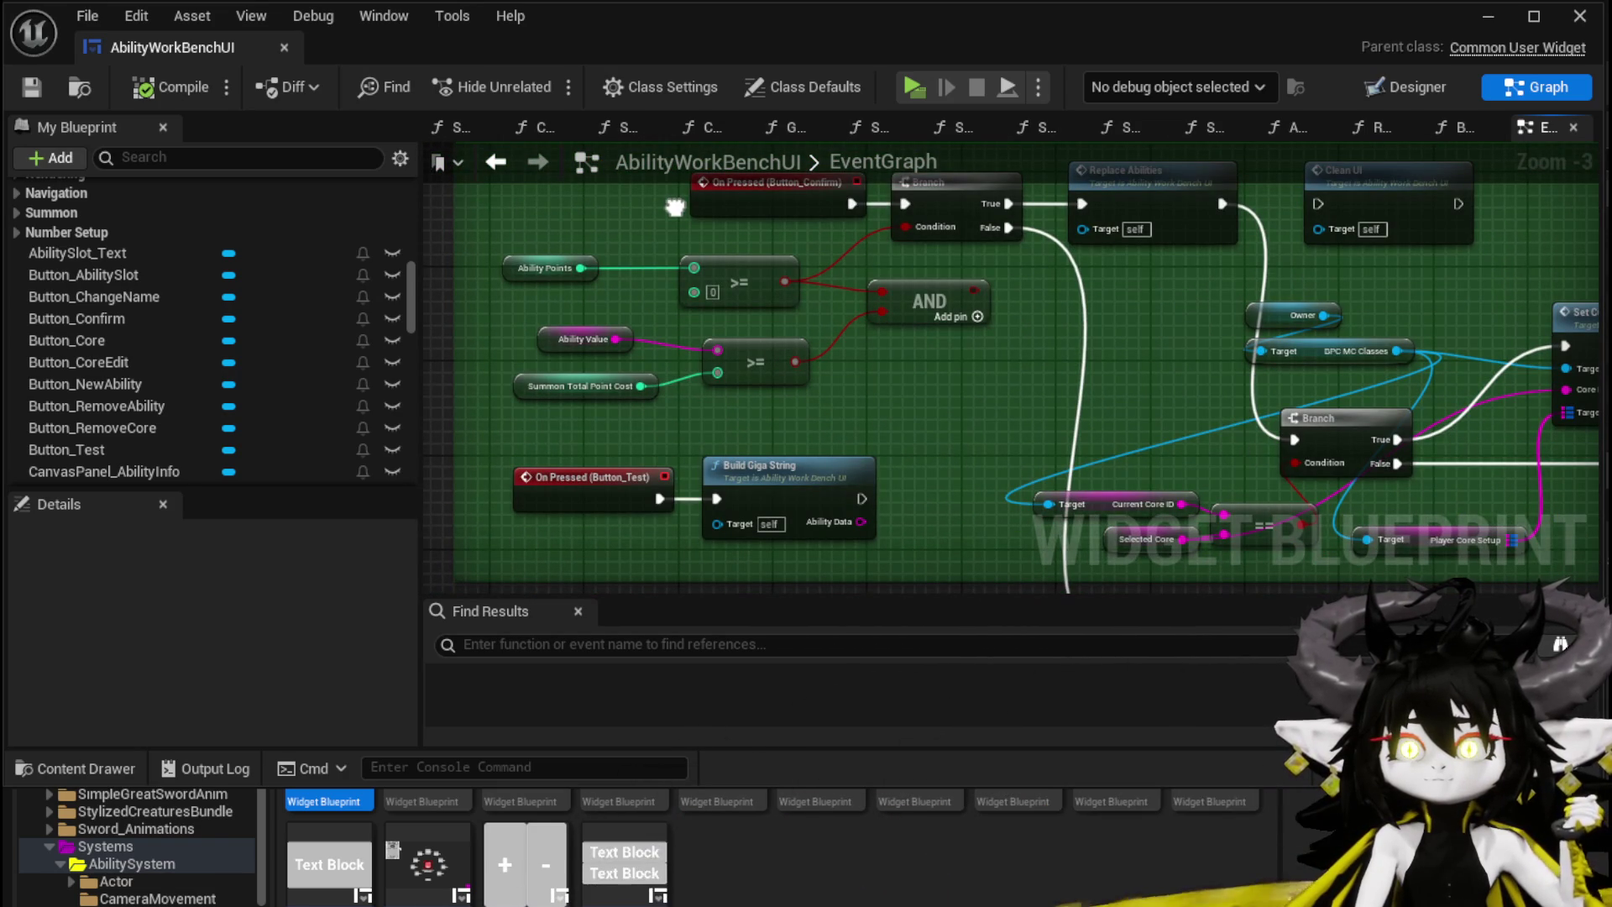
pyautogui.moveTo(675, 208)
pyautogui.mouseDown()
pyautogui.moveTo(594, 340)
pyautogui.moveTo(476, 313)
pyautogui.mouseUp()
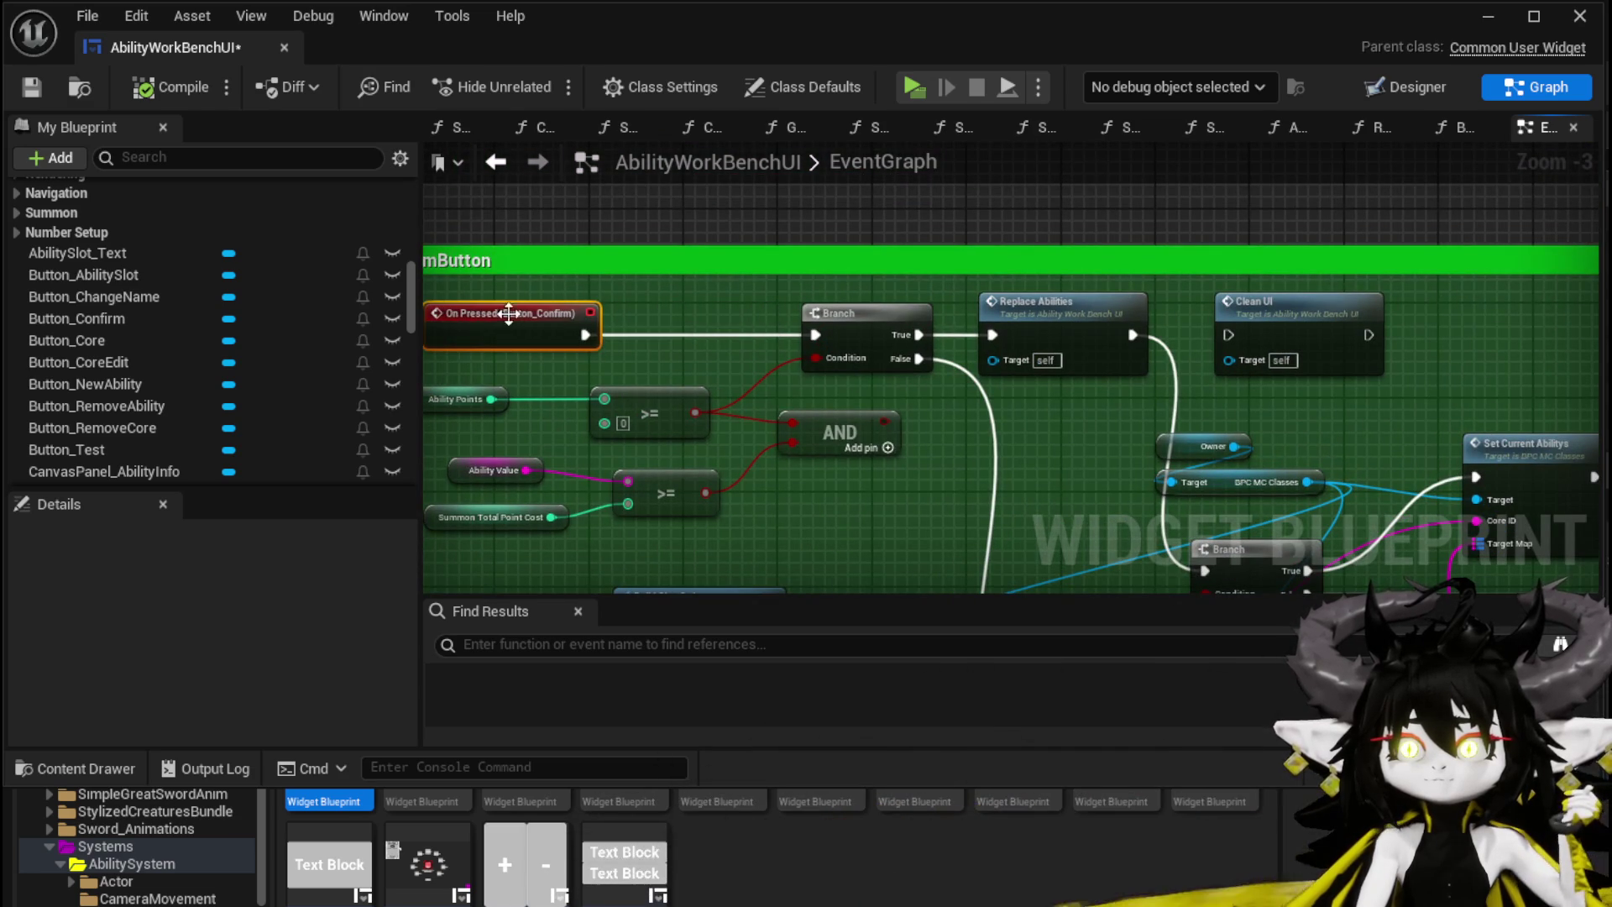
pyautogui.moveTo(1096, 424); pyautogui.dragTo(697, 296)
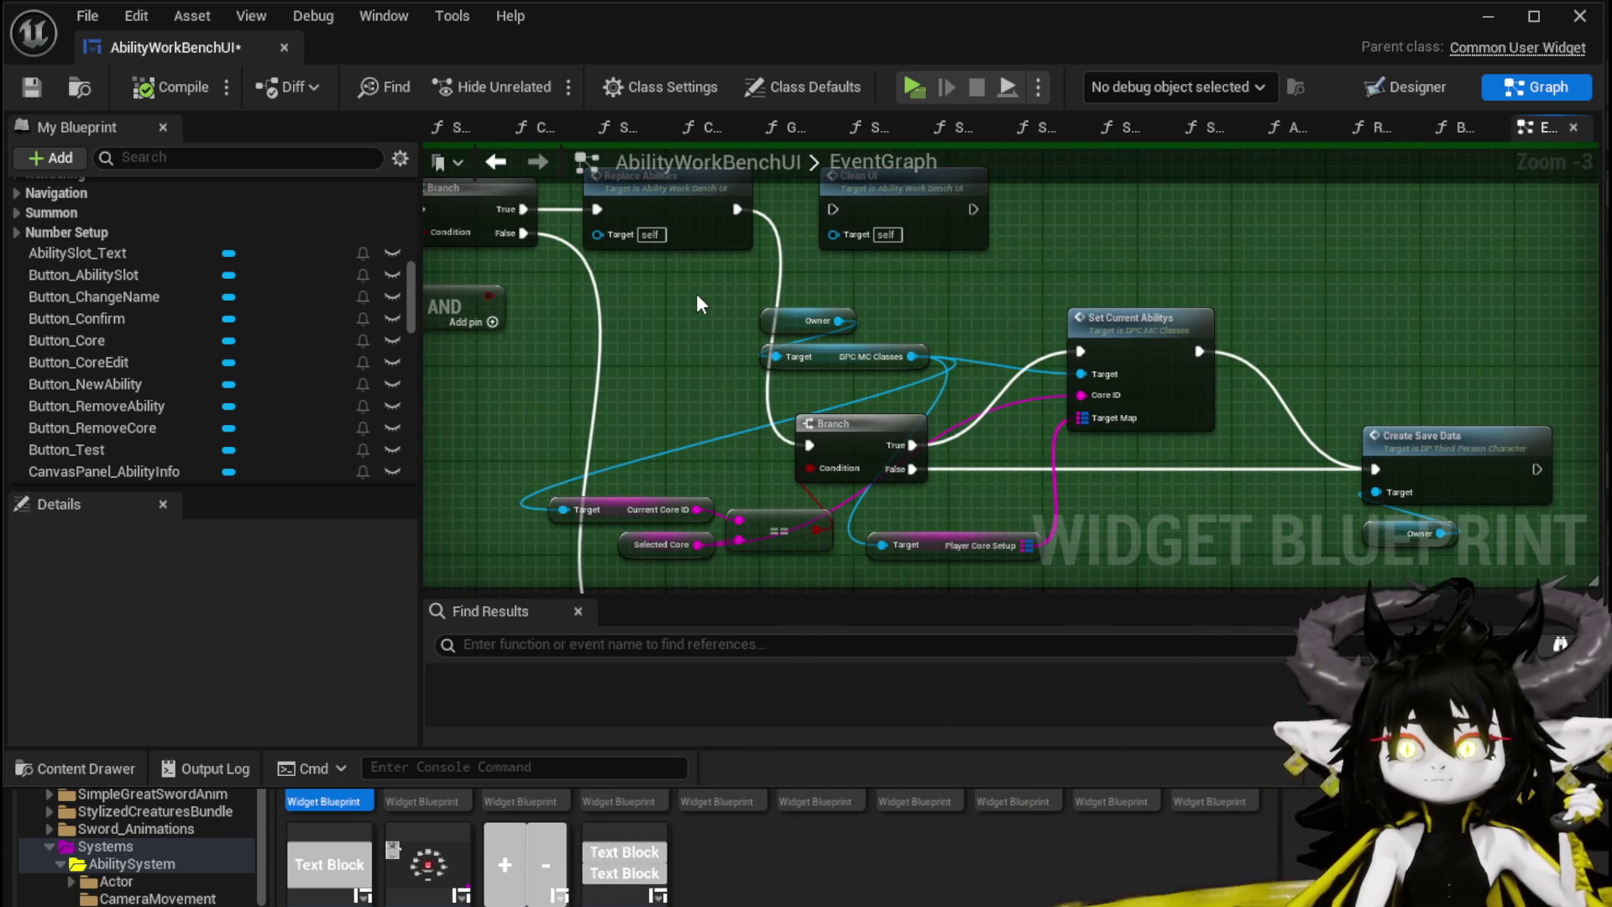
pyautogui.moveTo(930, 298); pyautogui.dragTo(934, 310)
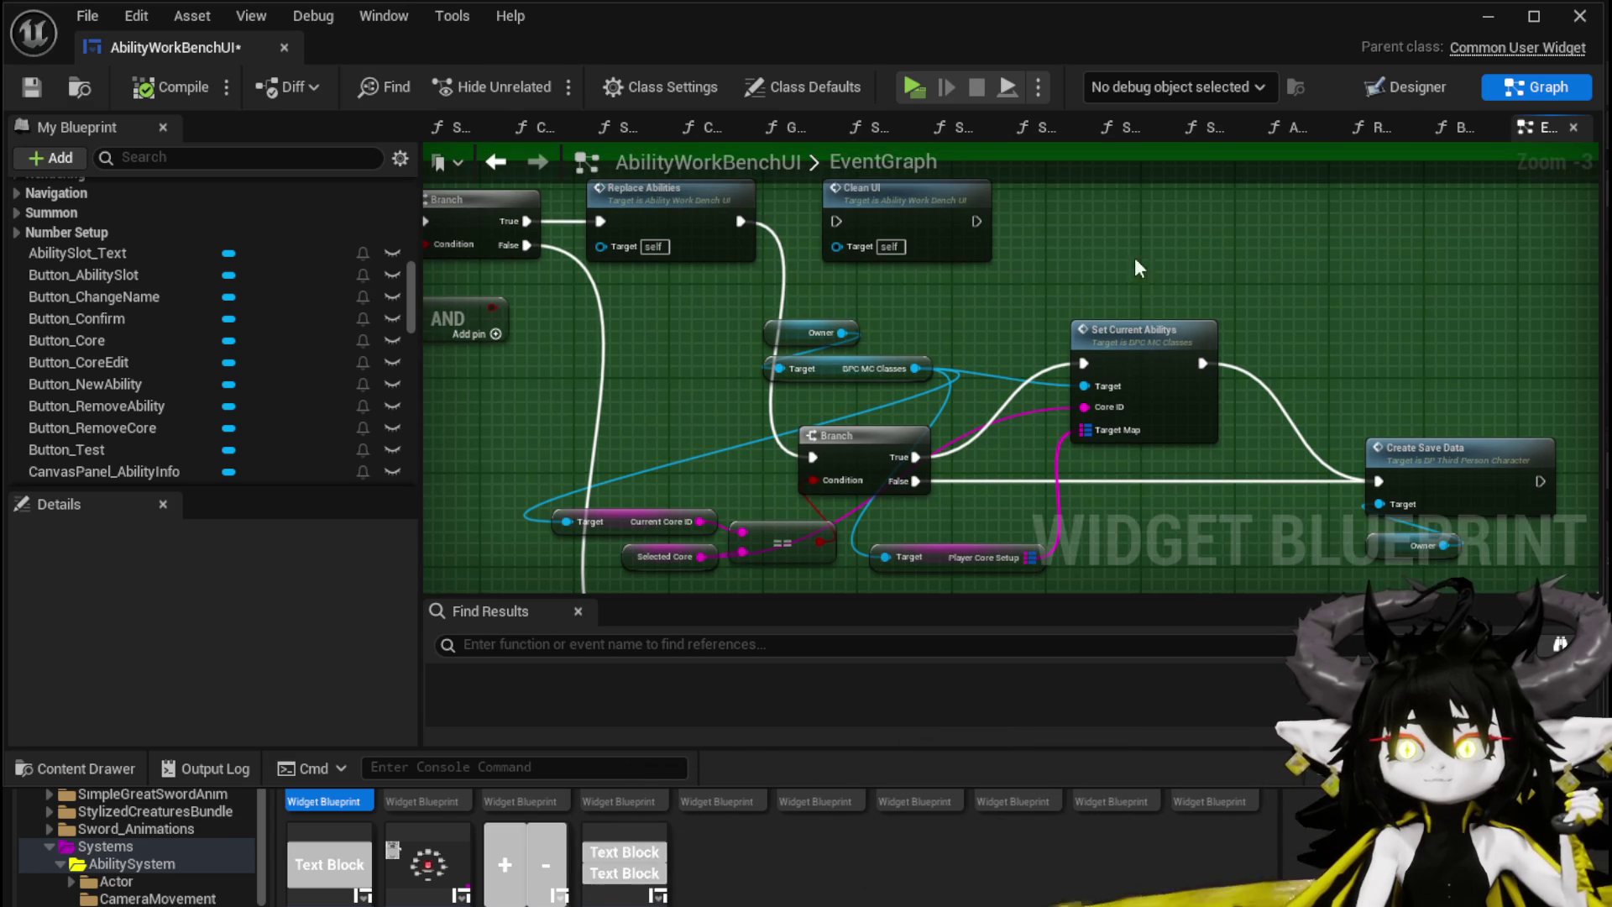
pyautogui.moveTo(886, 202); pyautogui.dragTo(1169, 210)
pyautogui.moveTo(540, 316); pyautogui.dragTo(1031, 349)
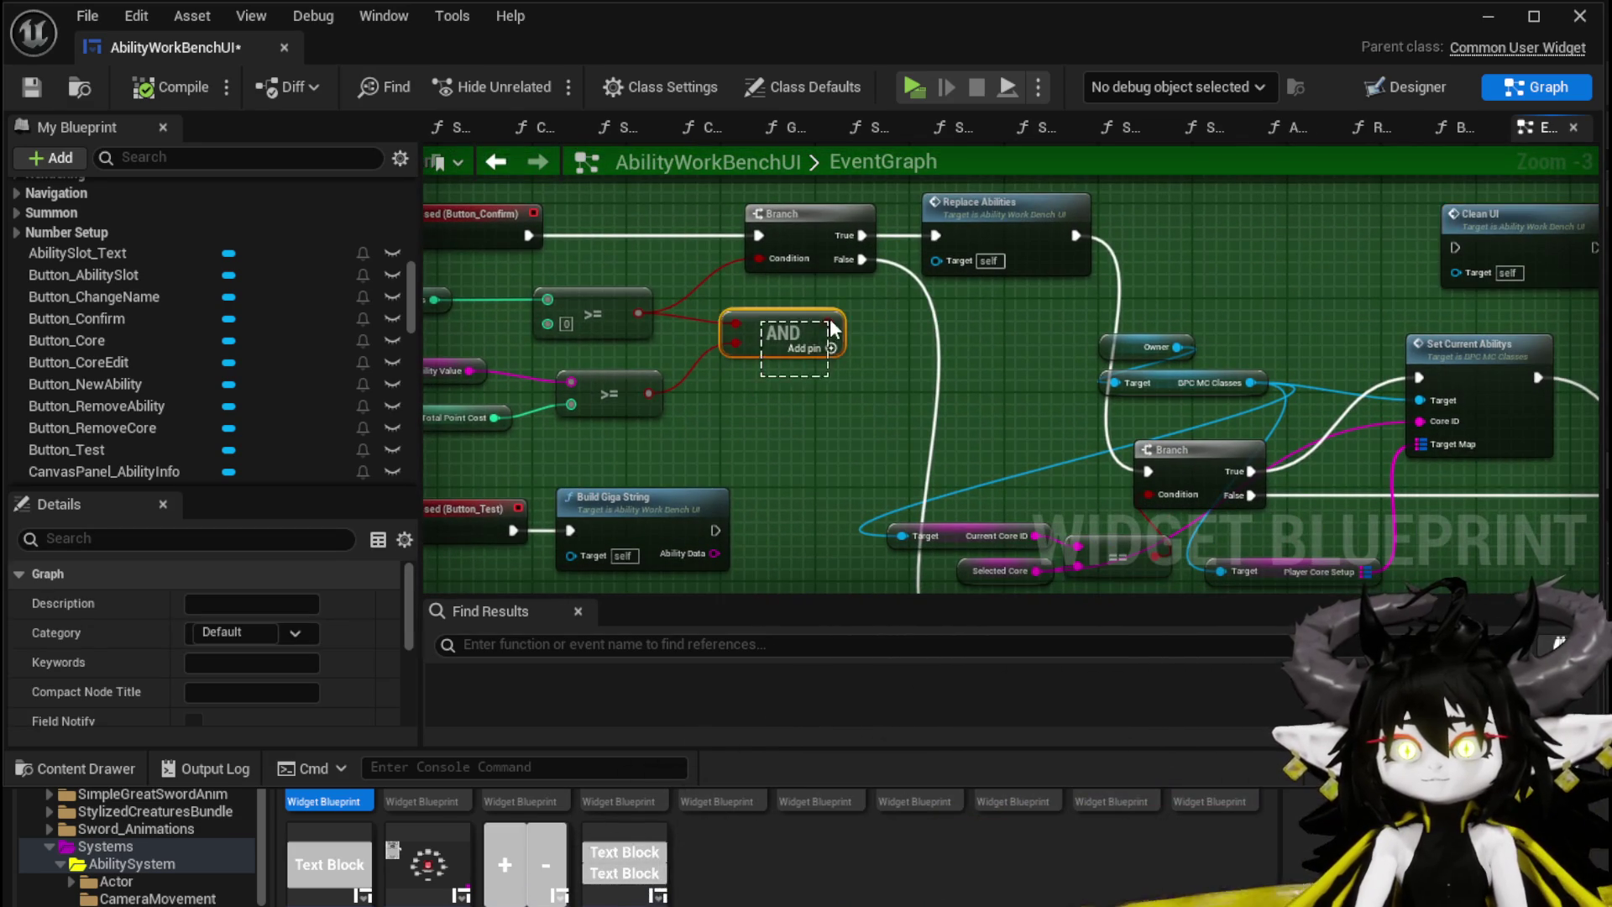
# Step: Move the On Pressed (Button_Confirm) event left and save the widget blueprint
pyautogui.click(935, 367)
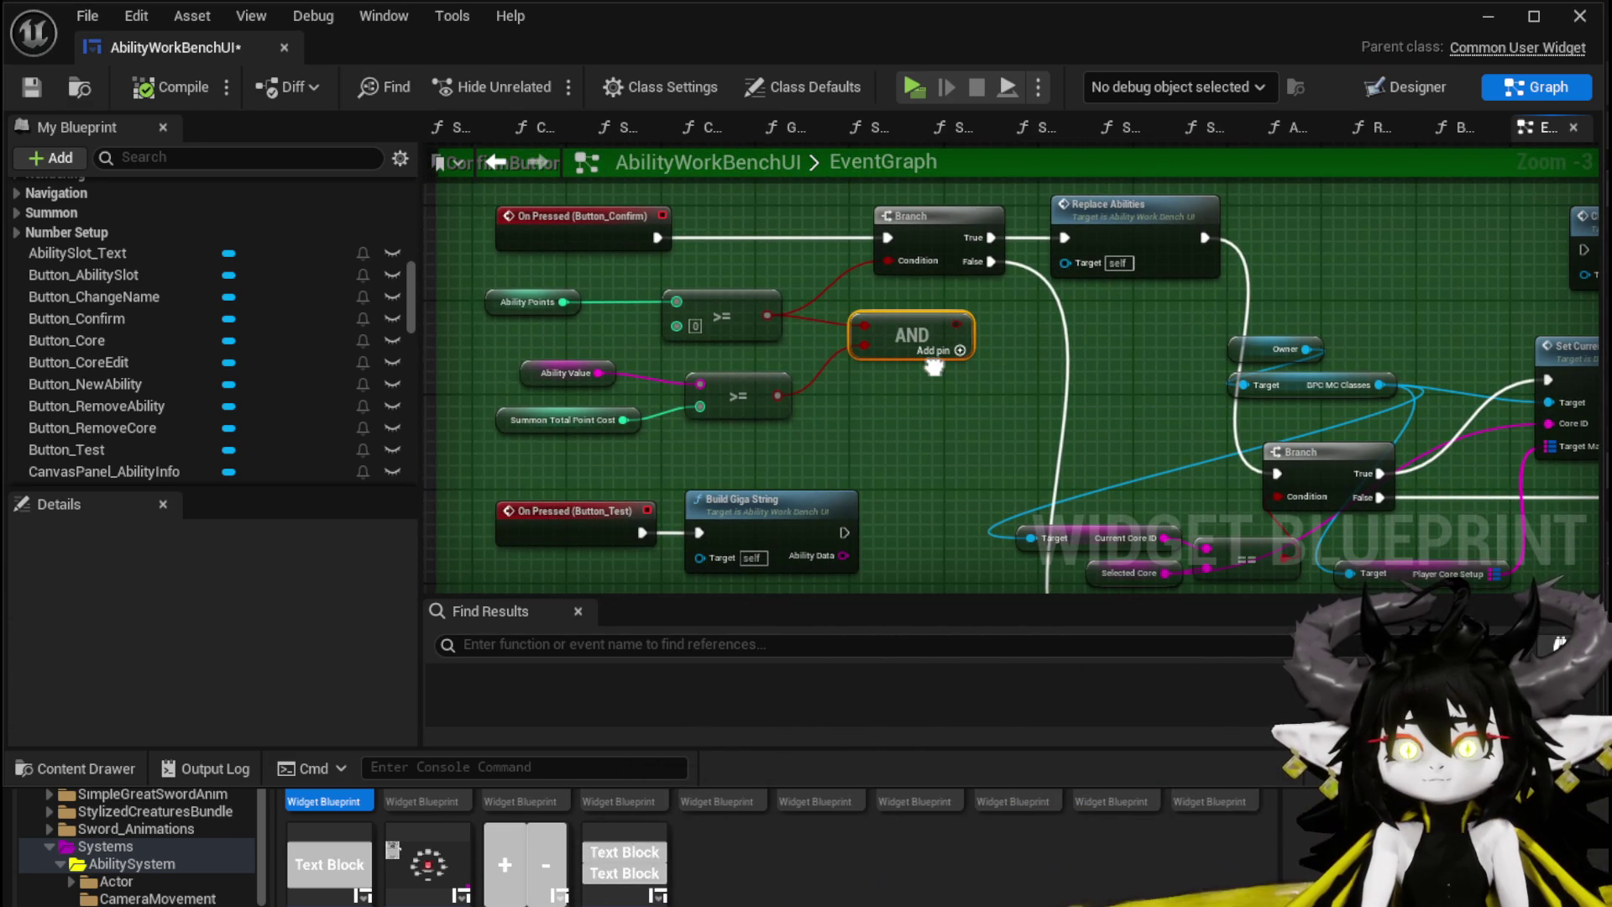
pyautogui.click(874, 395)
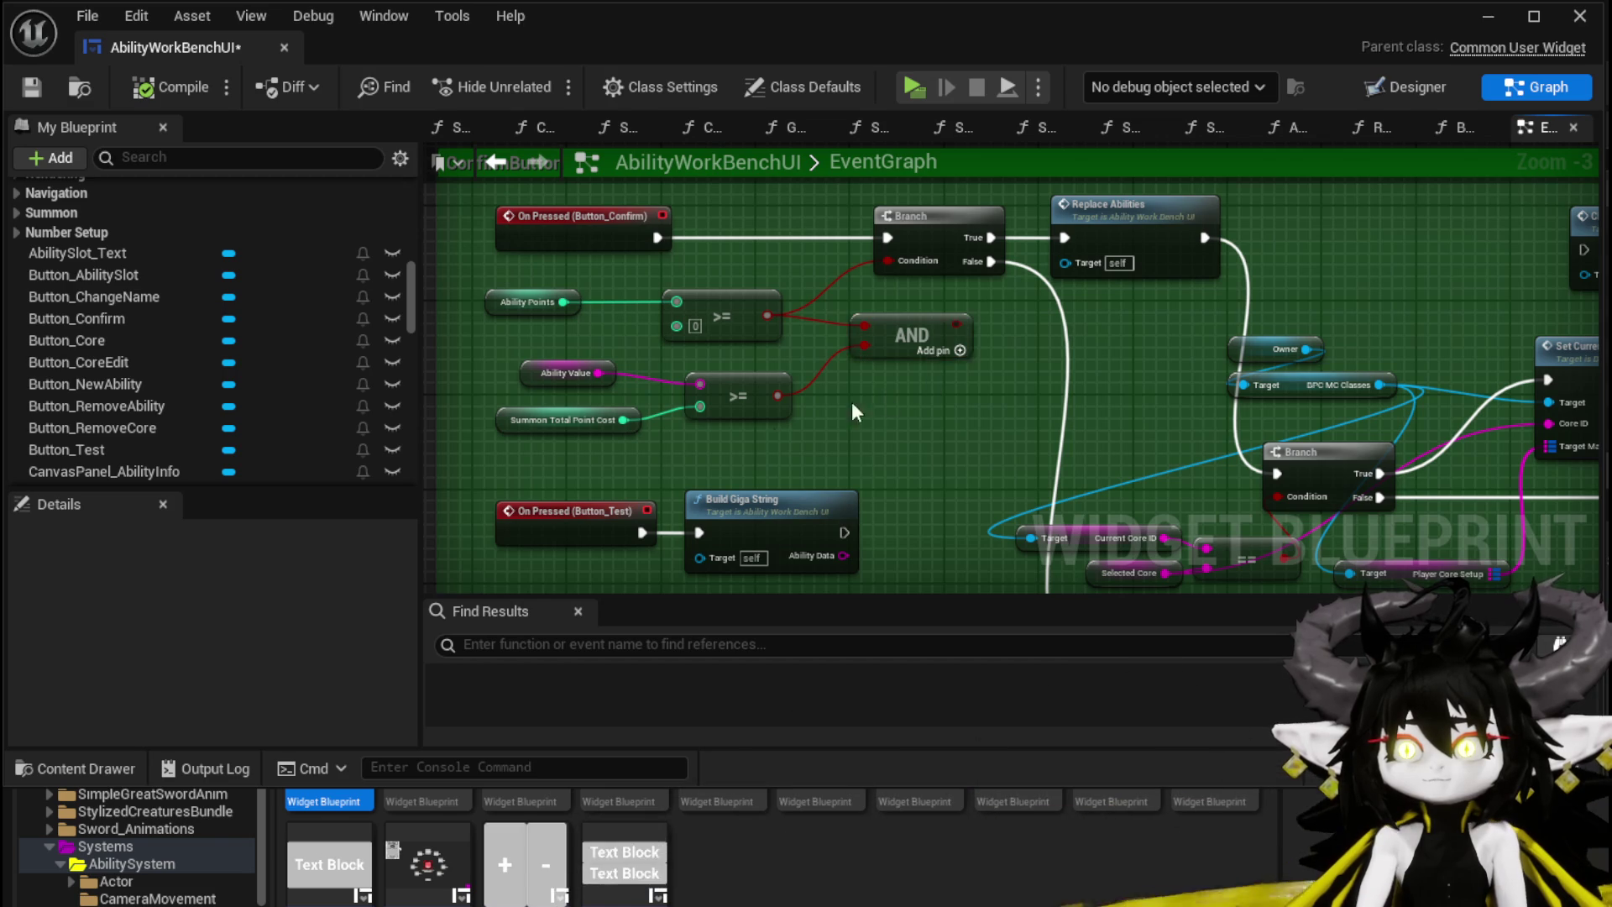
pyautogui.moveTo(533, 468); pyautogui.dragTo(886, 370)
pyautogui.scroll(4, 758, 279)
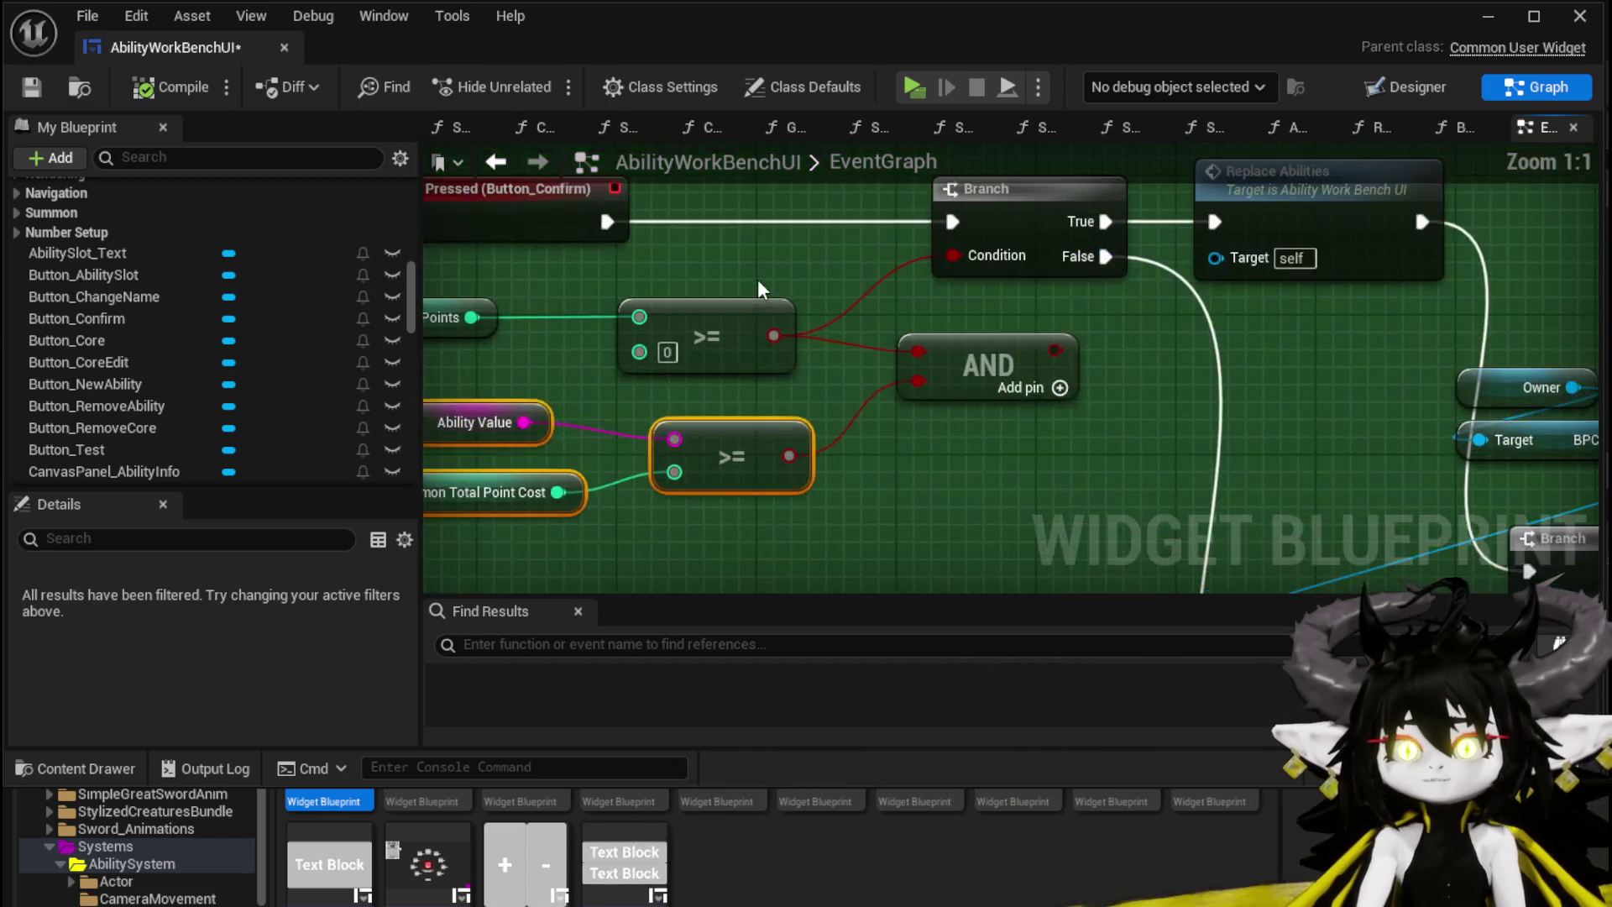
pyautogui.moveTo(630, 260); pyautogui.dragTo(559, 261)
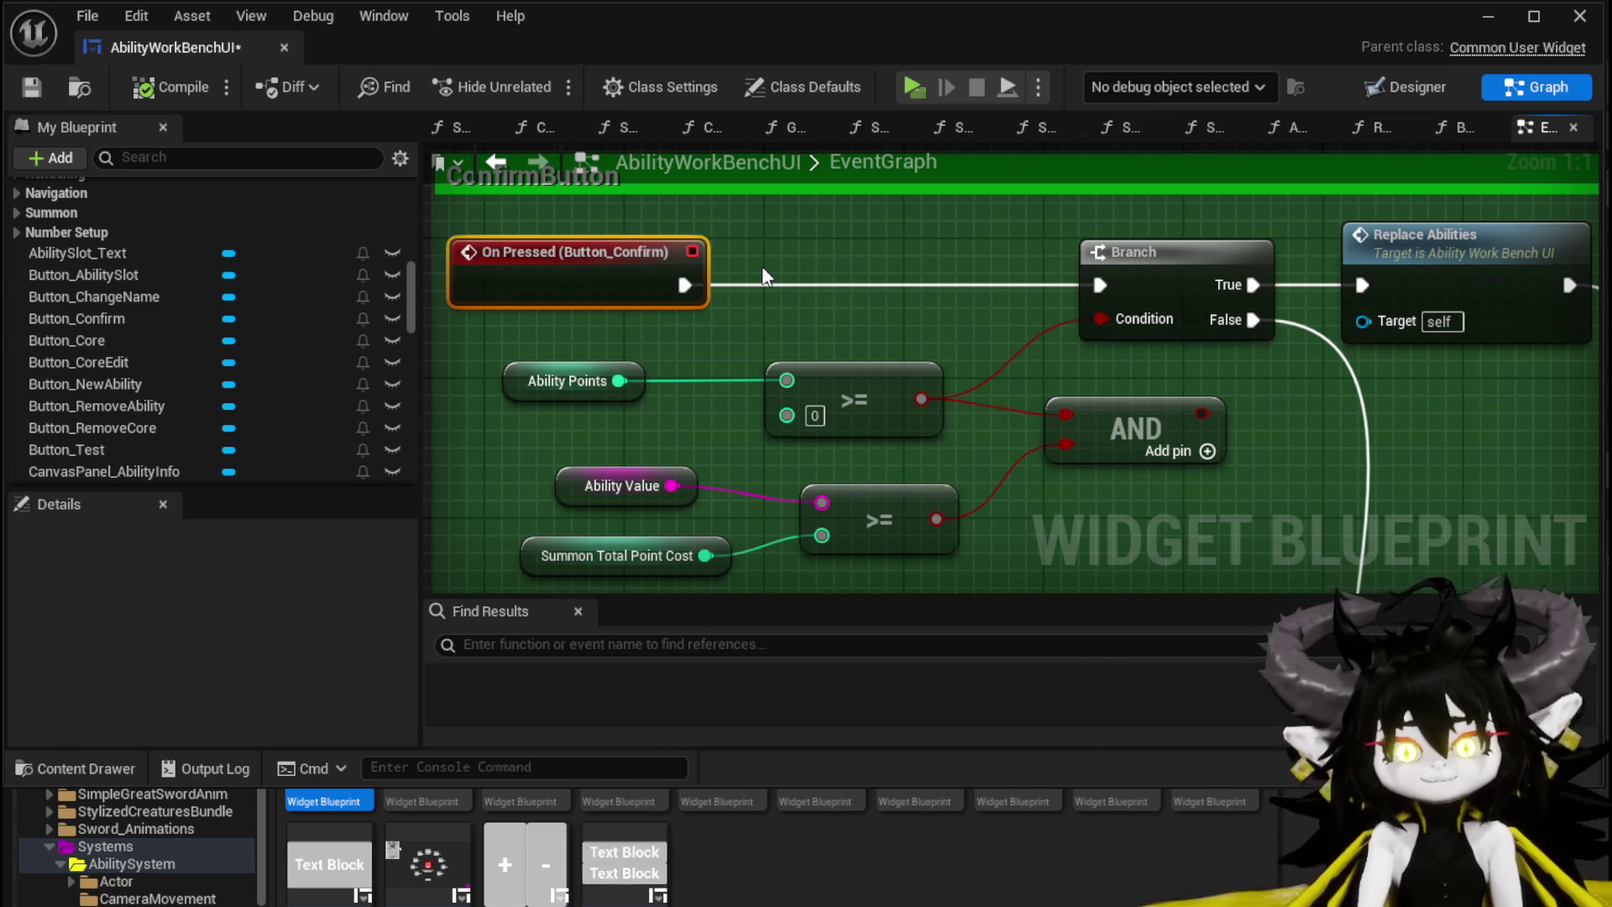
pyautogui.click(31, 86)
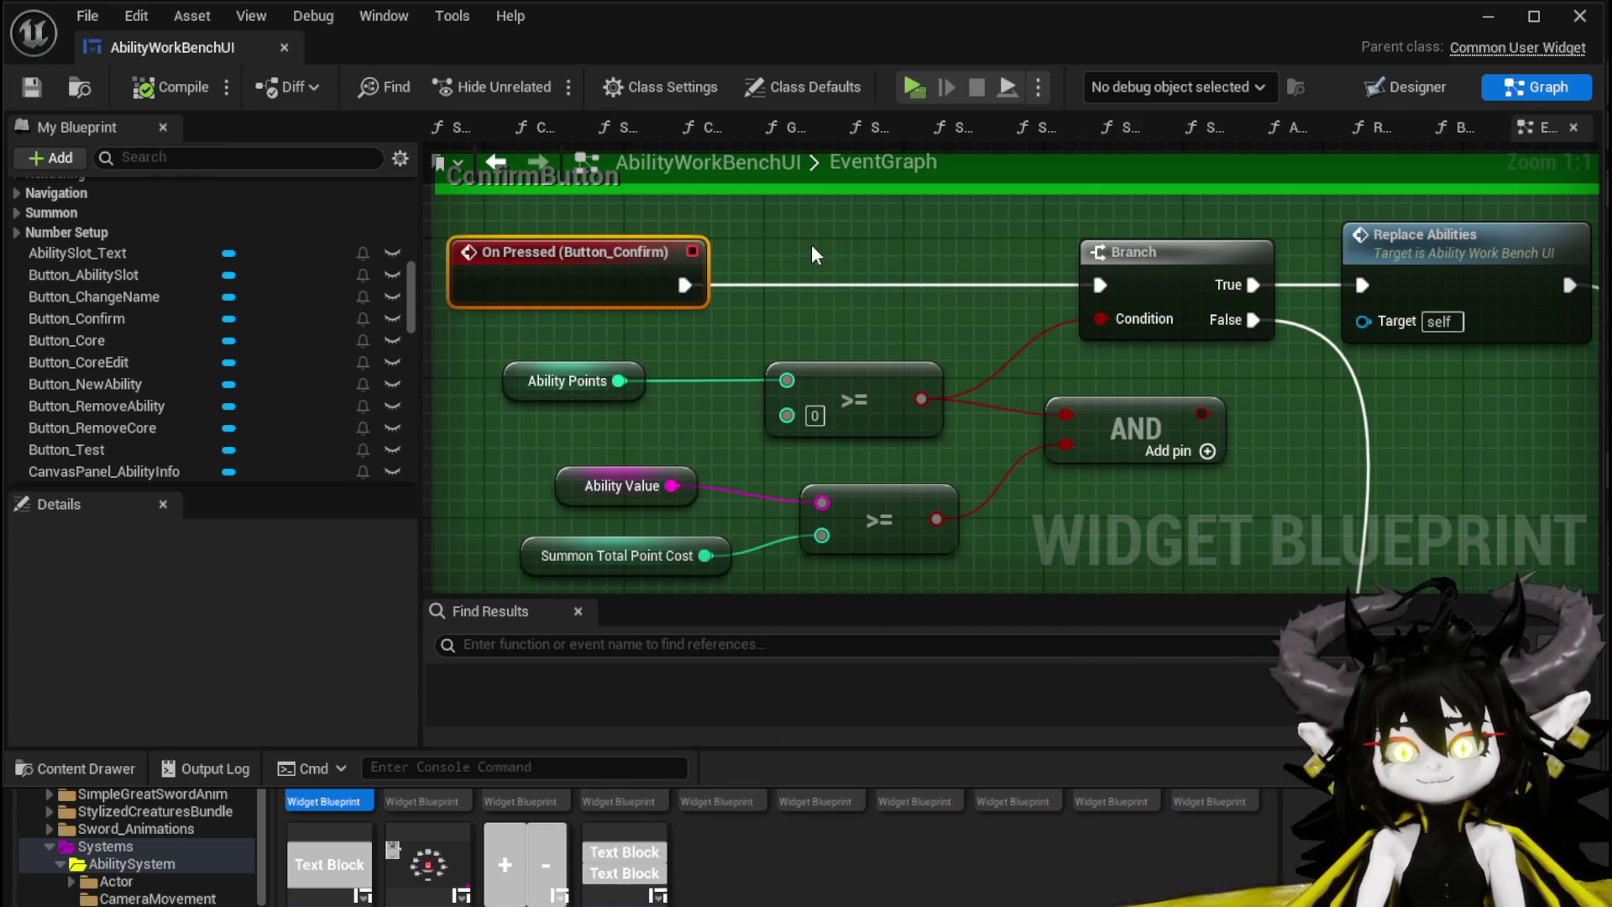
pyautogui.scroll(-3, 832, 248)
pyautogui.moveTo(804, 301)
pyautogui.mouseDown()
pyautogui.moveTo(769, 201)
pyautogui.moveTo(791, 198)
pyautogui.moveTo(869, 99)
pyautogui.mouseUp()
pyautogui.moveTo(638, 193)
pyautogui.mouseDown()
pyautogui.moveTo(639, 244)
pyautogui.moveTo(746, 350)
pyautogui.mouseUp()
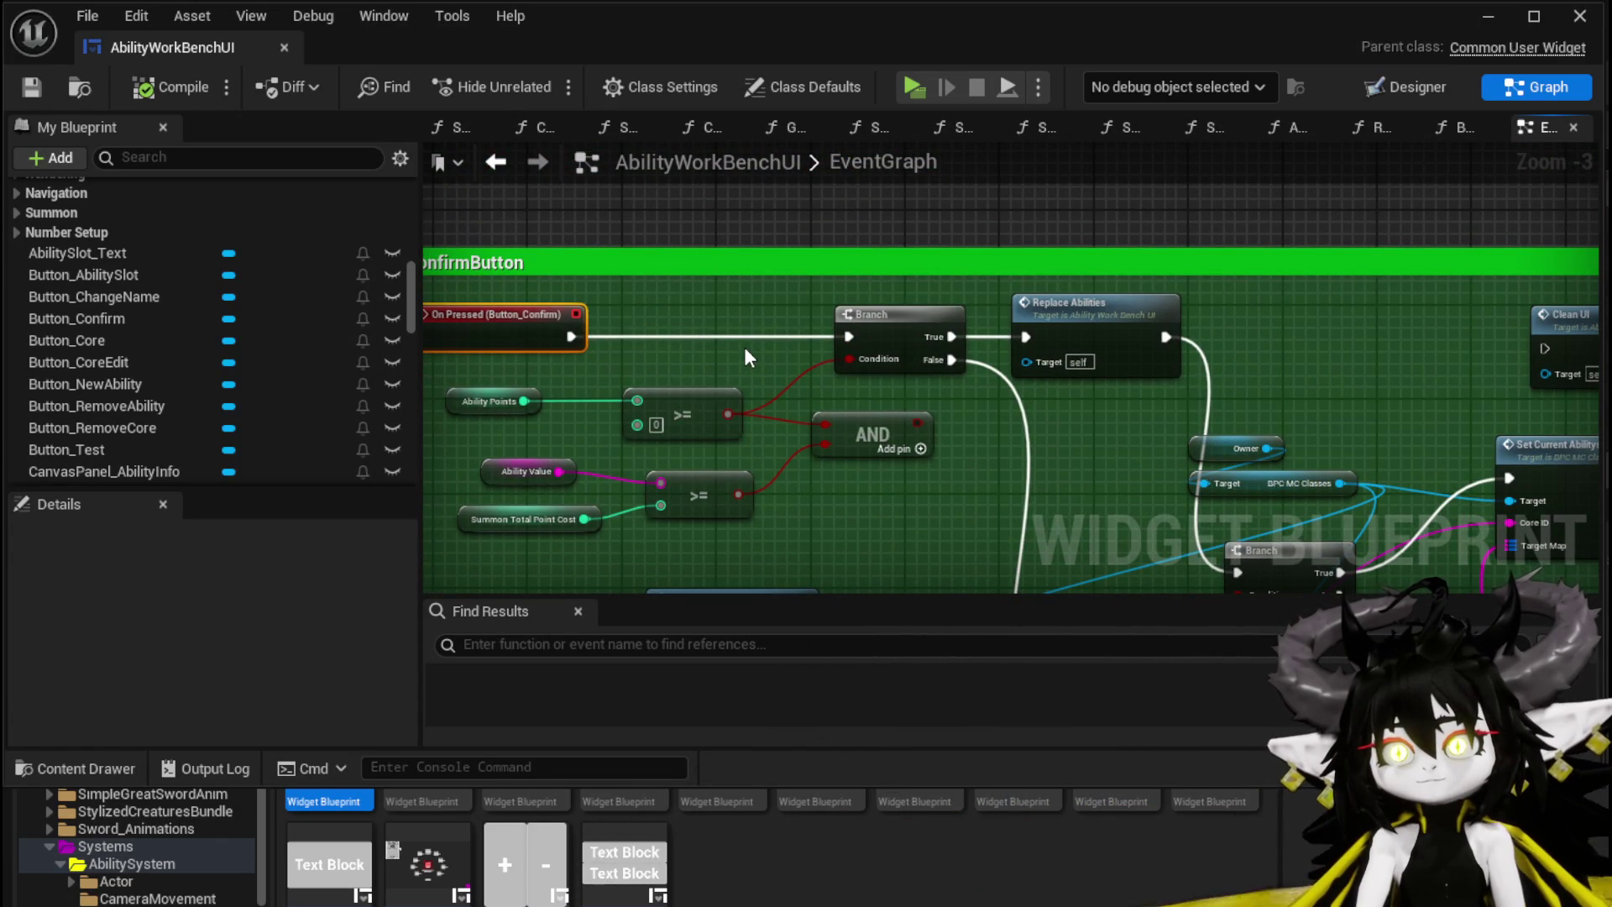
pyautogui.moveTo(746, 357)
pyautogui.mouseDown()
pyautogui.moveTo(695, 210)
pyautogui.moveTo(719, 280)
pyautogui.moveTo(768, 297)
pyautogui.mouseUp()
# Step: Add a BuildAbility custom event wired into the points-check Branch
pyautogui.rightClick(768, 297)
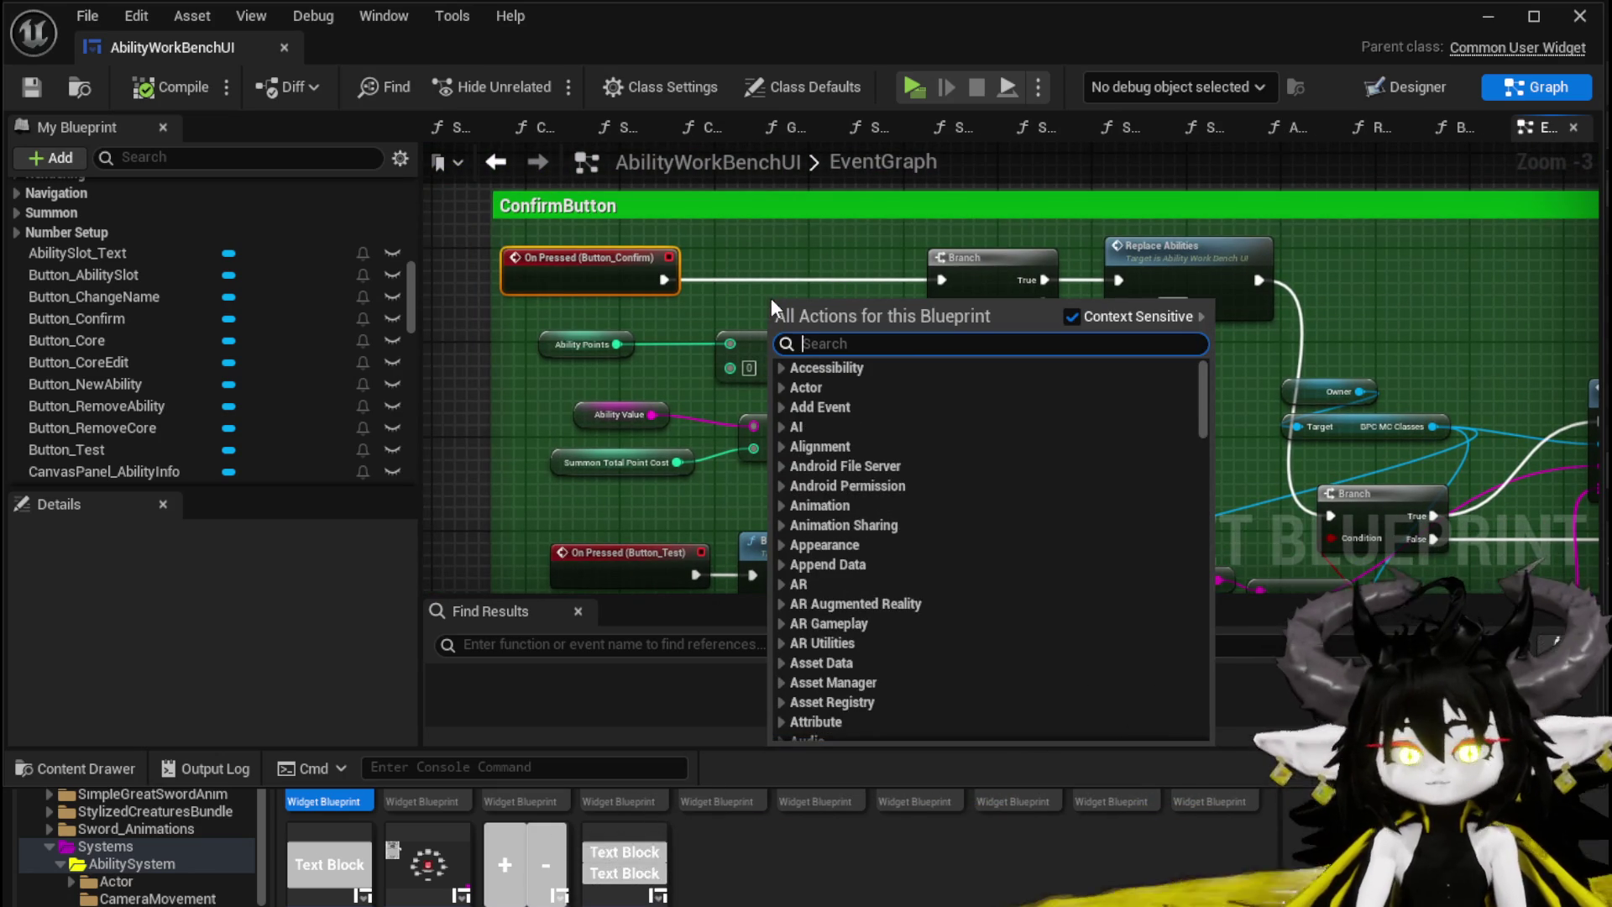
pyautogui.write('custom')
pyautogui.press('Return')
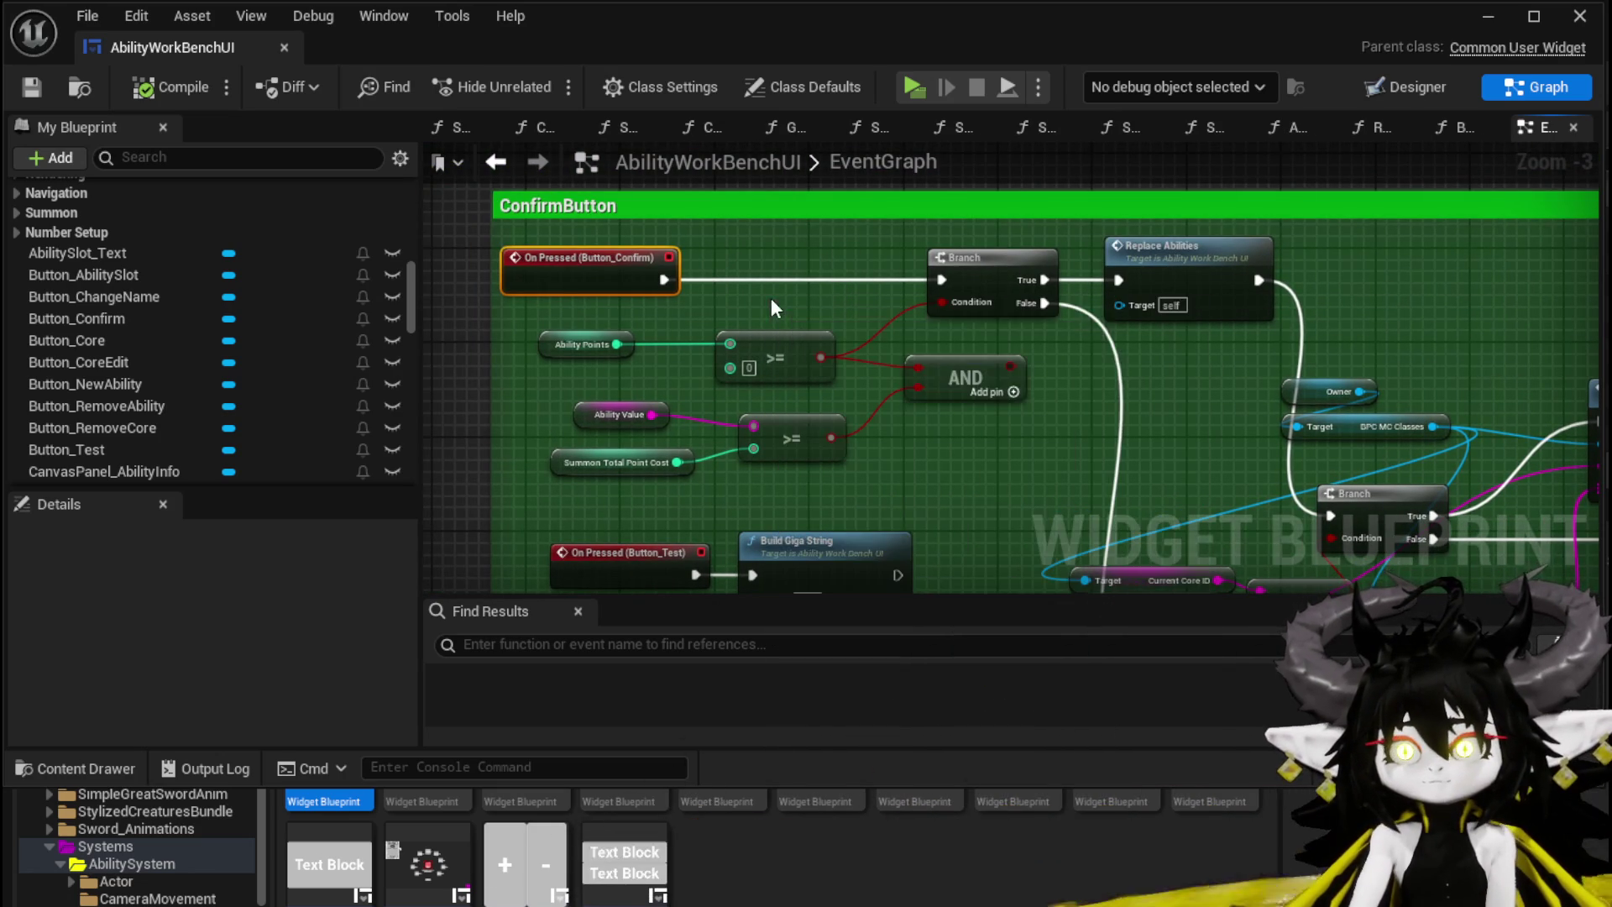
pyautogui.write('BuildAbility')
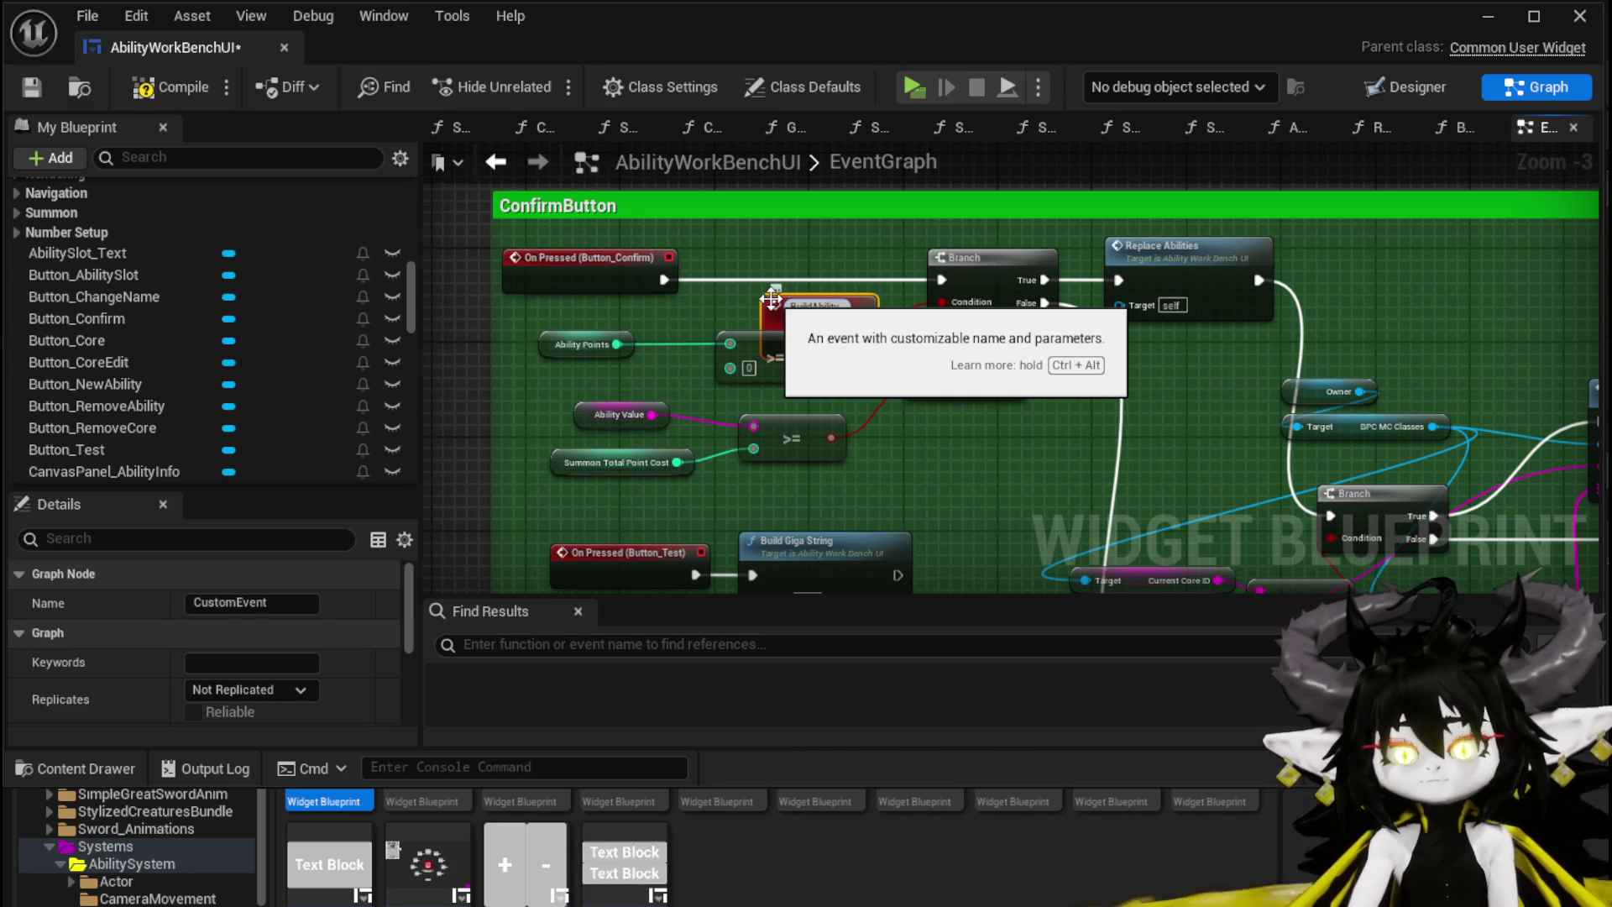
pyautogui.press('Return')
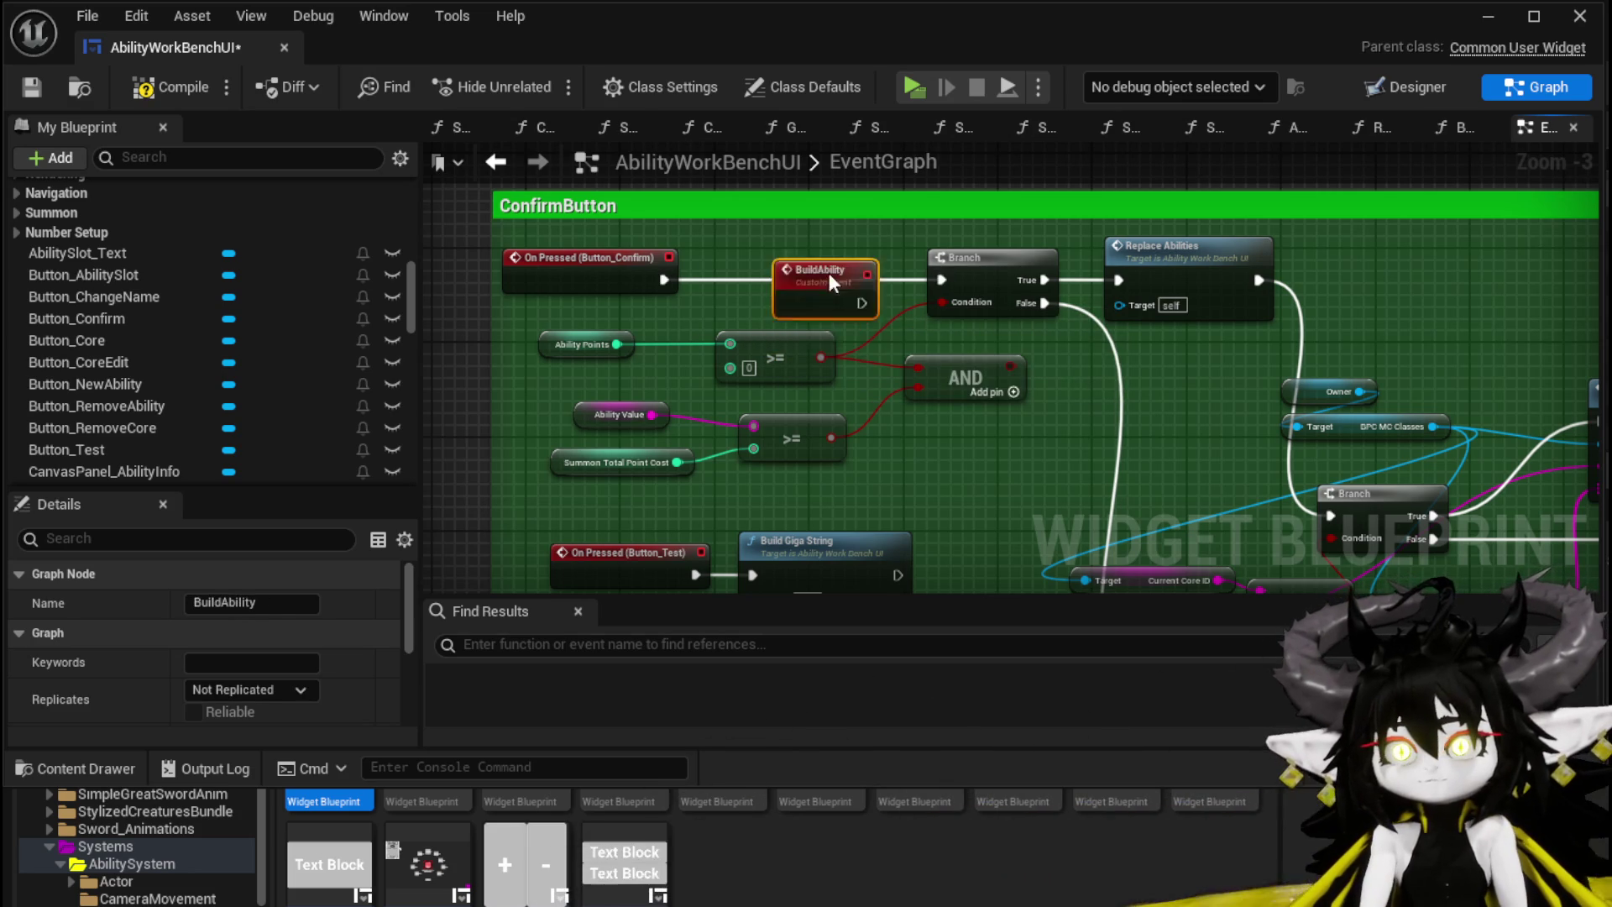
pyautogui.moveTo(884, 279)
pyautogui.mouseDown()
pyautogui.moveTo(965, 282)
pyautogui.moveTo(951, 282)
pyautogui.mouseUp()
# Step: Call Build Ability first from On Pressed (Button_Confirm), then compile and save
pyautogui.moveTo(663, 280); pyautogui.dragTo(719, 291)
pyautogui.write('Build')
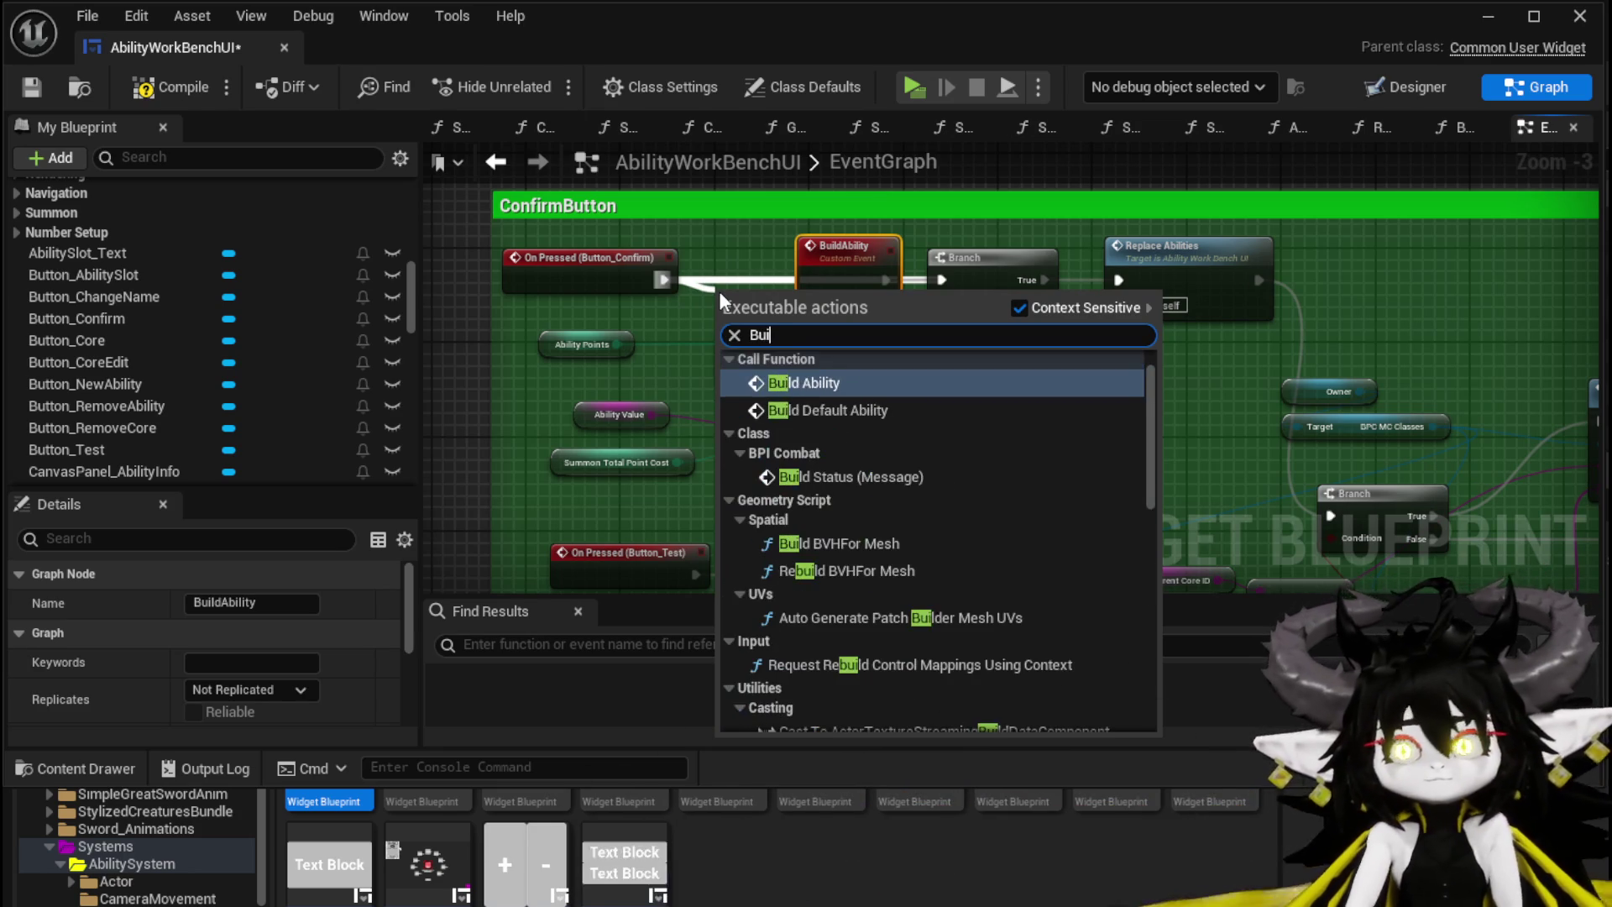
pyautogui.click(826, 390)
pyautogui.moveTo(806, 313); pyautogui.dragTo(769, 264)
pyautogui.moveTo(529, 303)
pyautogui.mouseDown()
pyautogui.moveTo(839, 306)
pyautogui.moveTo(711, 311)
pyautogui.mouseUp()
pyautogui.scroll(-1, 839, 306)
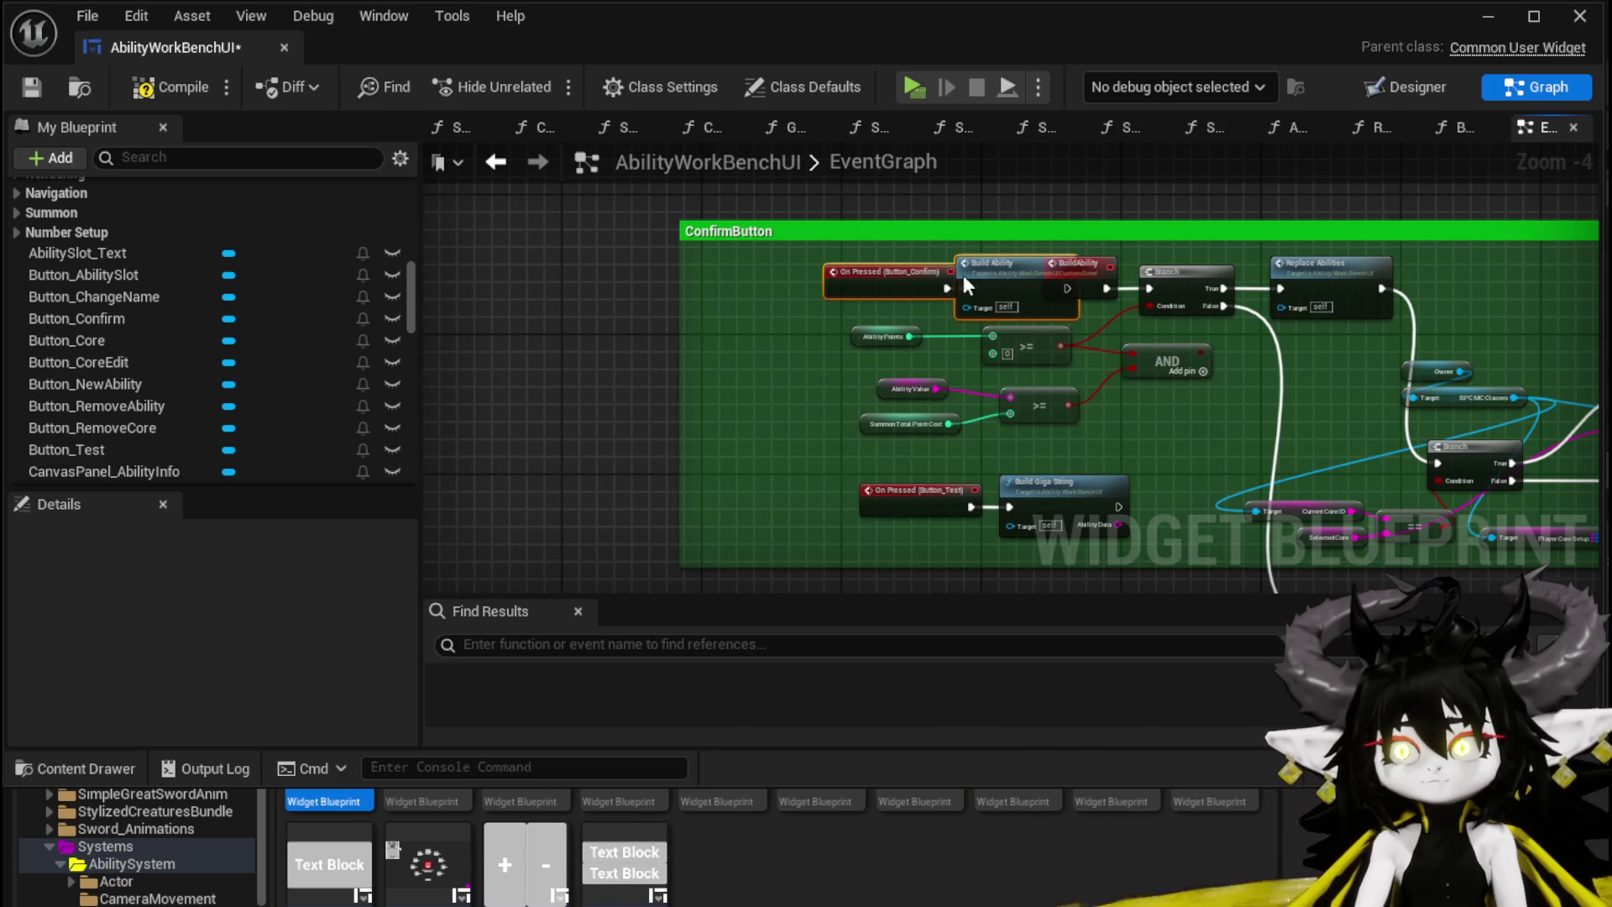
pyautogui.moveTo(890, 277); pyautogui.dragTo(794, 277)
pyautogui.moveTo(966, 277); pyautogui.dragTo(895, 277)
pyautogui.moveTo(1016, 300); pyautogui.dragTo(716, 265)
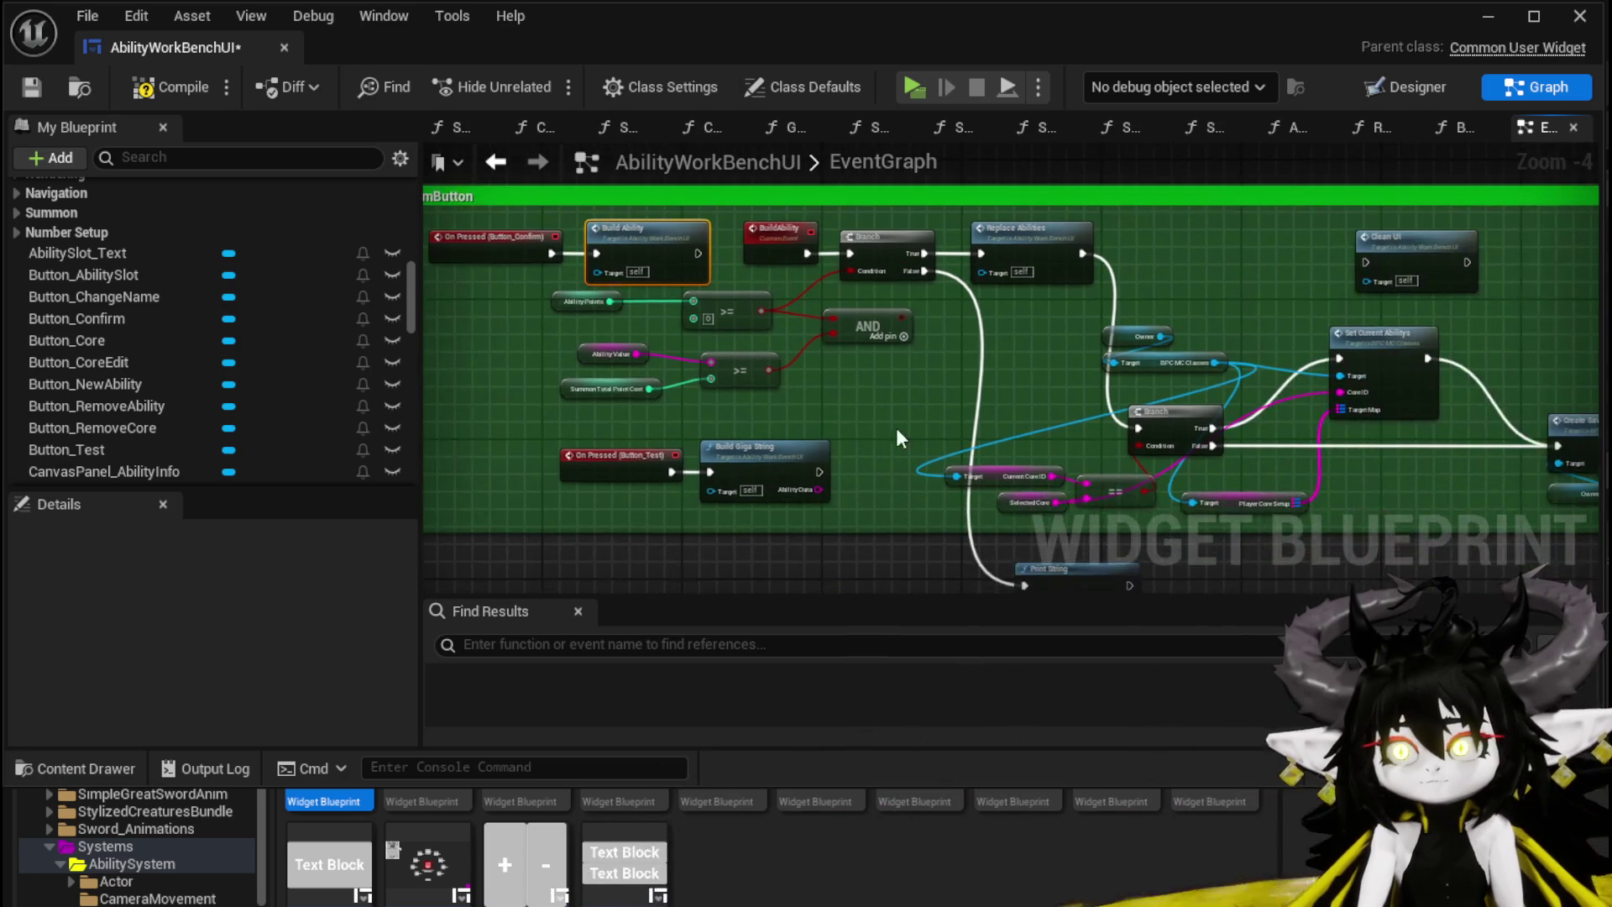
pyautogui.moveTo(899, 428)
pyautogui.mouseDown()
pyautogui.moveTo(571, 403)
pyautogui.moveTo(777, 403)
pyautogui.mouseUp()
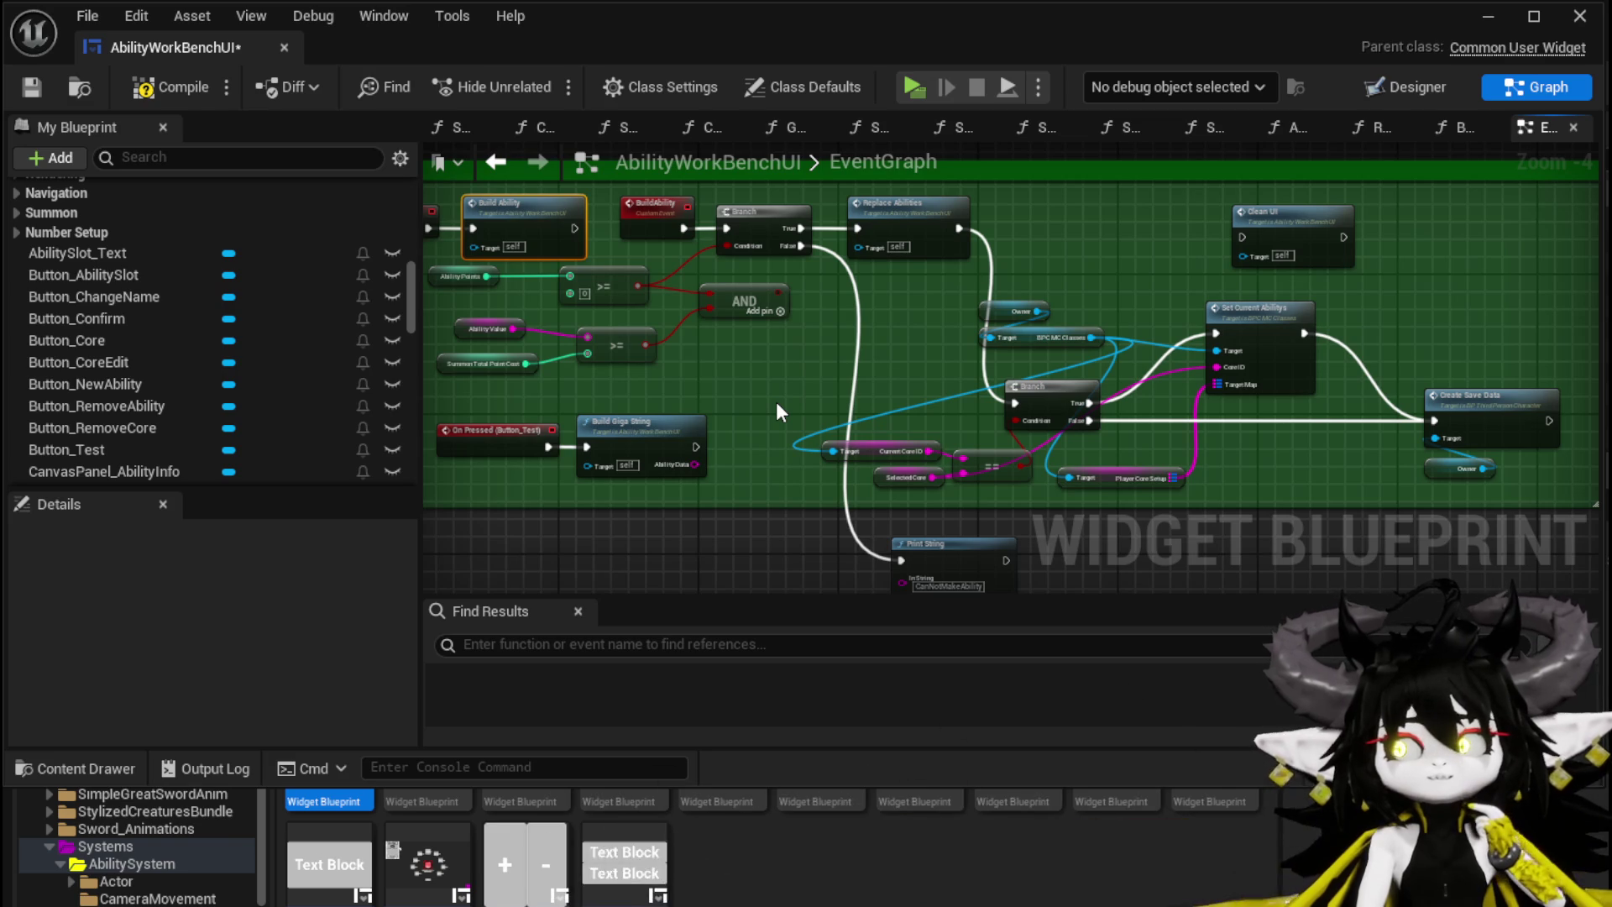
pyautogui.moveTo(777, 405); pyautogui.dragTo(856, 402)
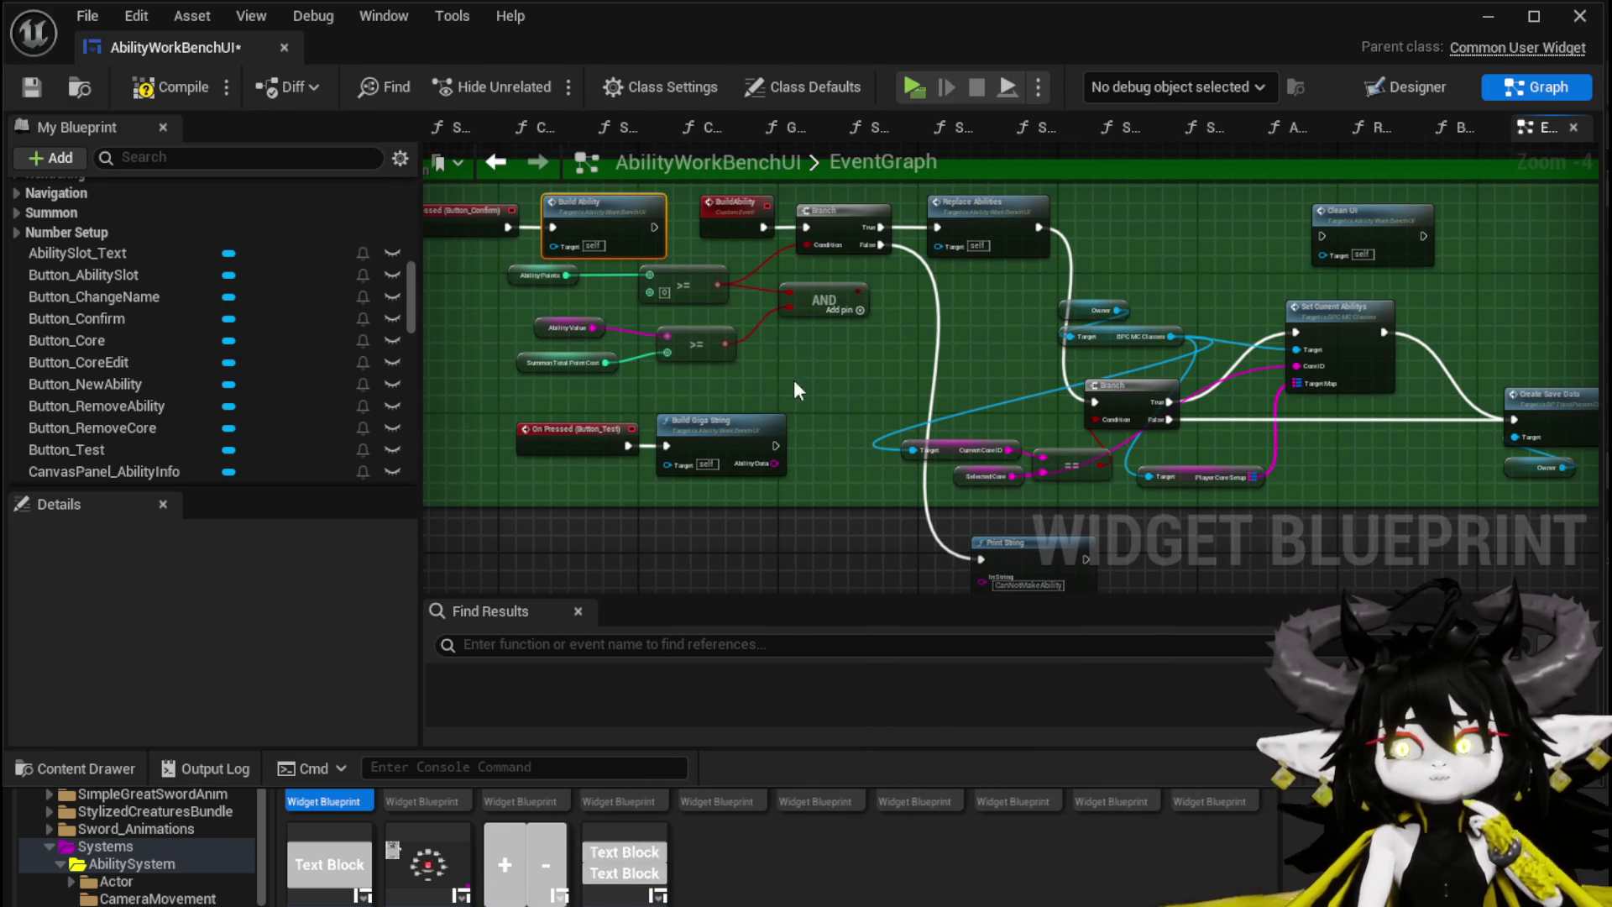
pyautogui.click(39, 89)
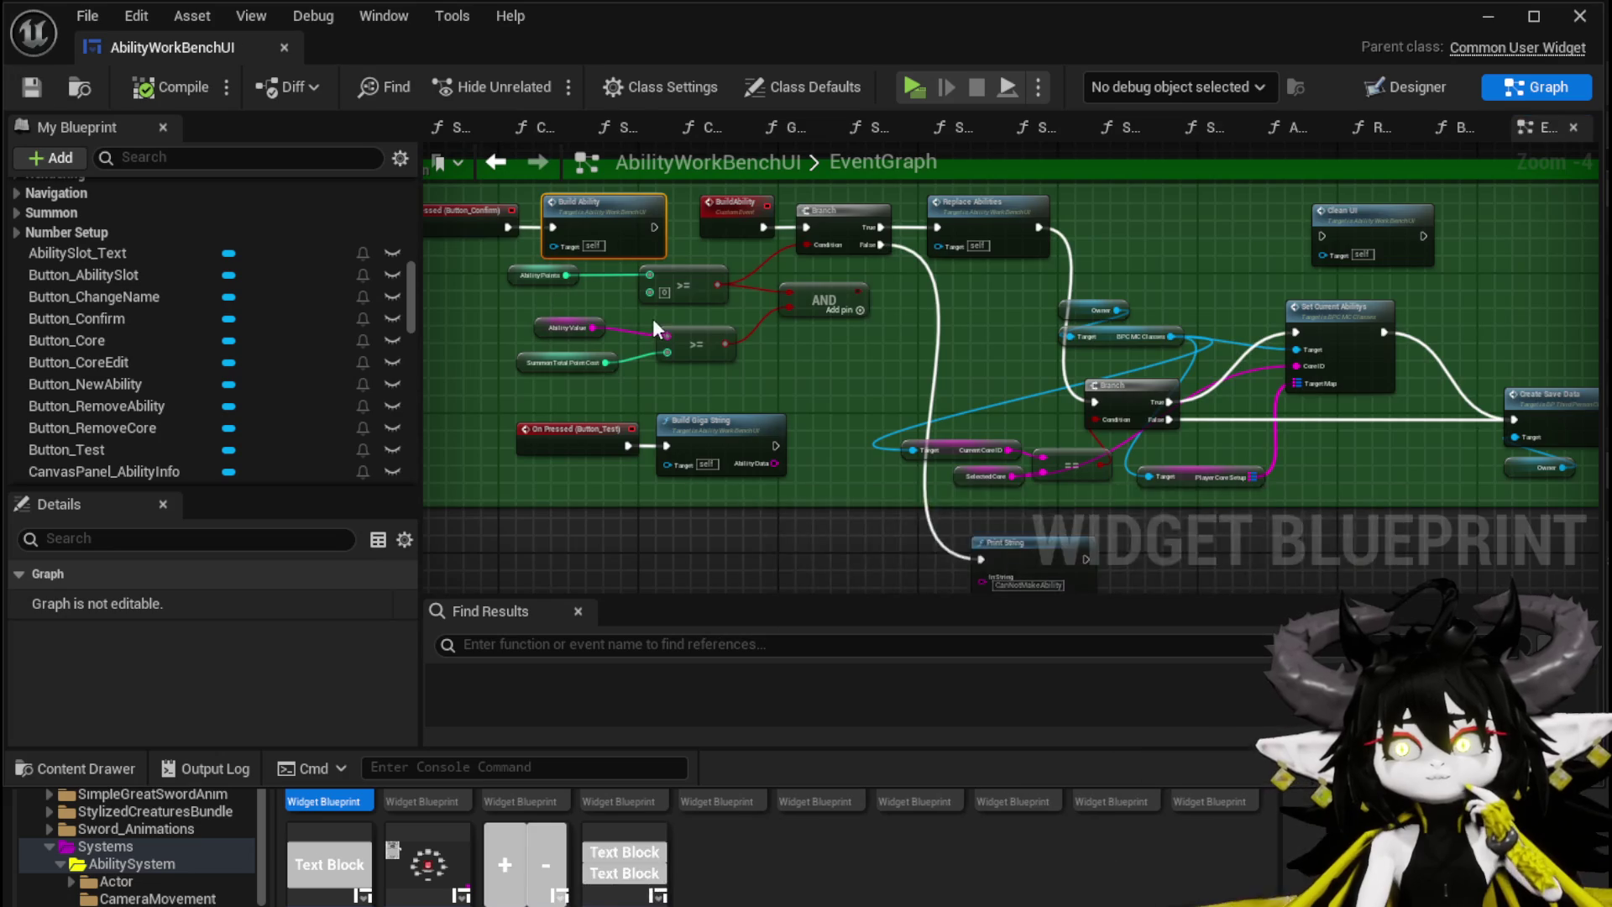
# Step: Add a Build Ability node from Build Giga String's execution wire via a 'Build' search
pyautogui.scroll(-6, 664, 336)
pyautogui.scroll(-2, 1065, 442)
pyautogui.scroll(11, 775, 330)
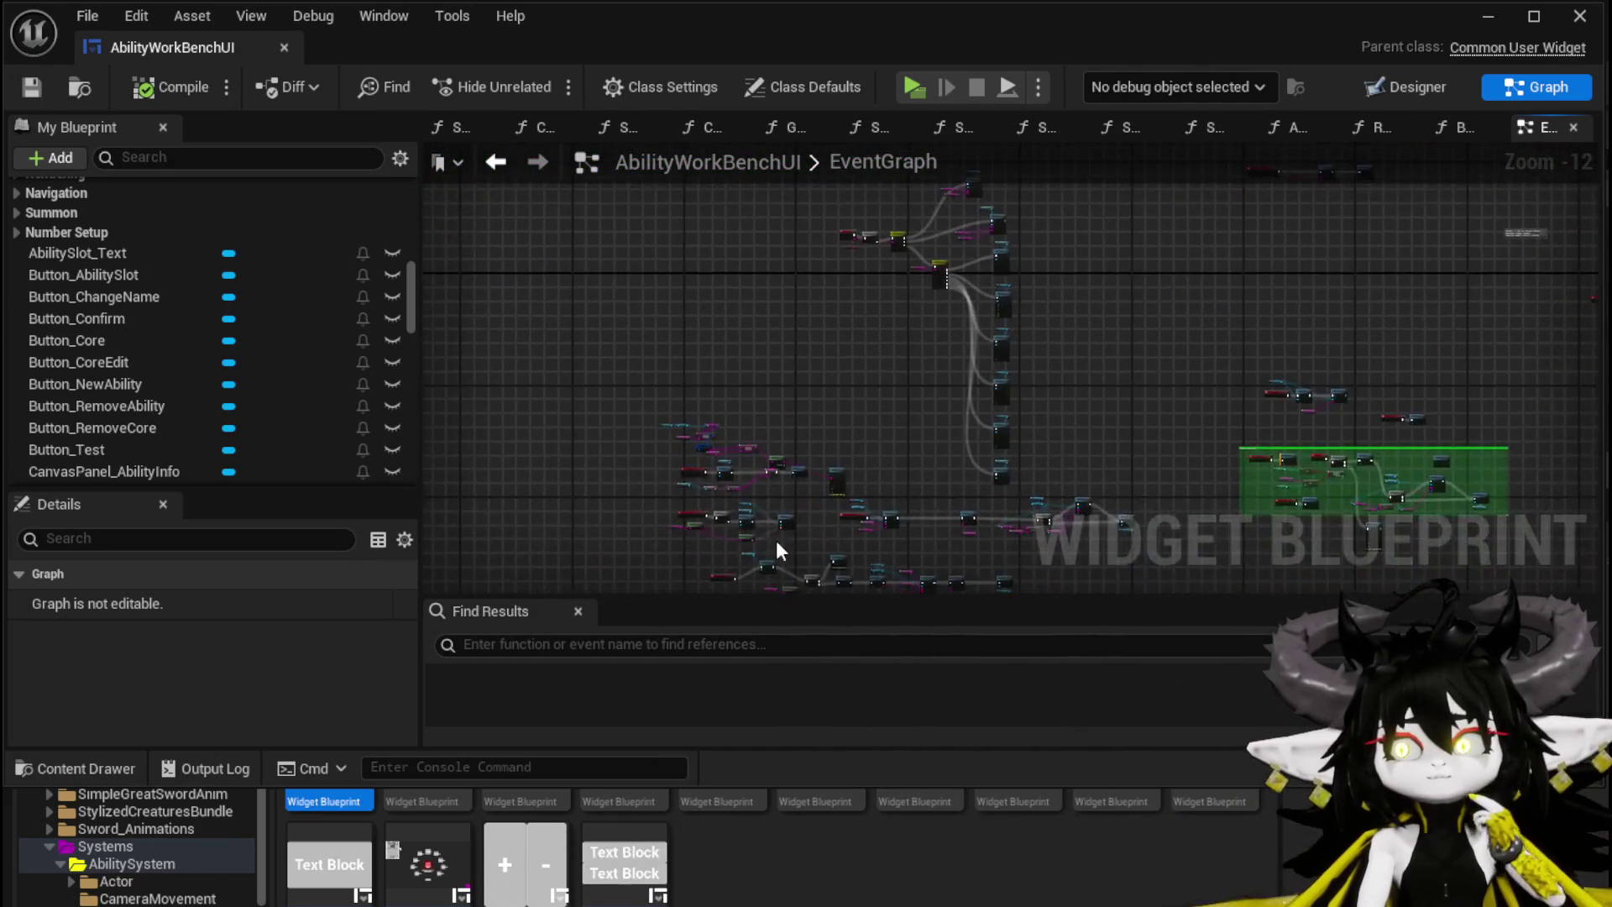
pyautogui.moveTo(804, 321)
pyautogui.mouseDown()
pyautogui.moveTo(921, 565)
pyautogui.moveTo(813, 352)
pyautogui.moveTo(511, 403)
pyautogui.mouseUp()
pyautogui.moveTo(1077, 309); pyautogui.dragTo(1292, 309)
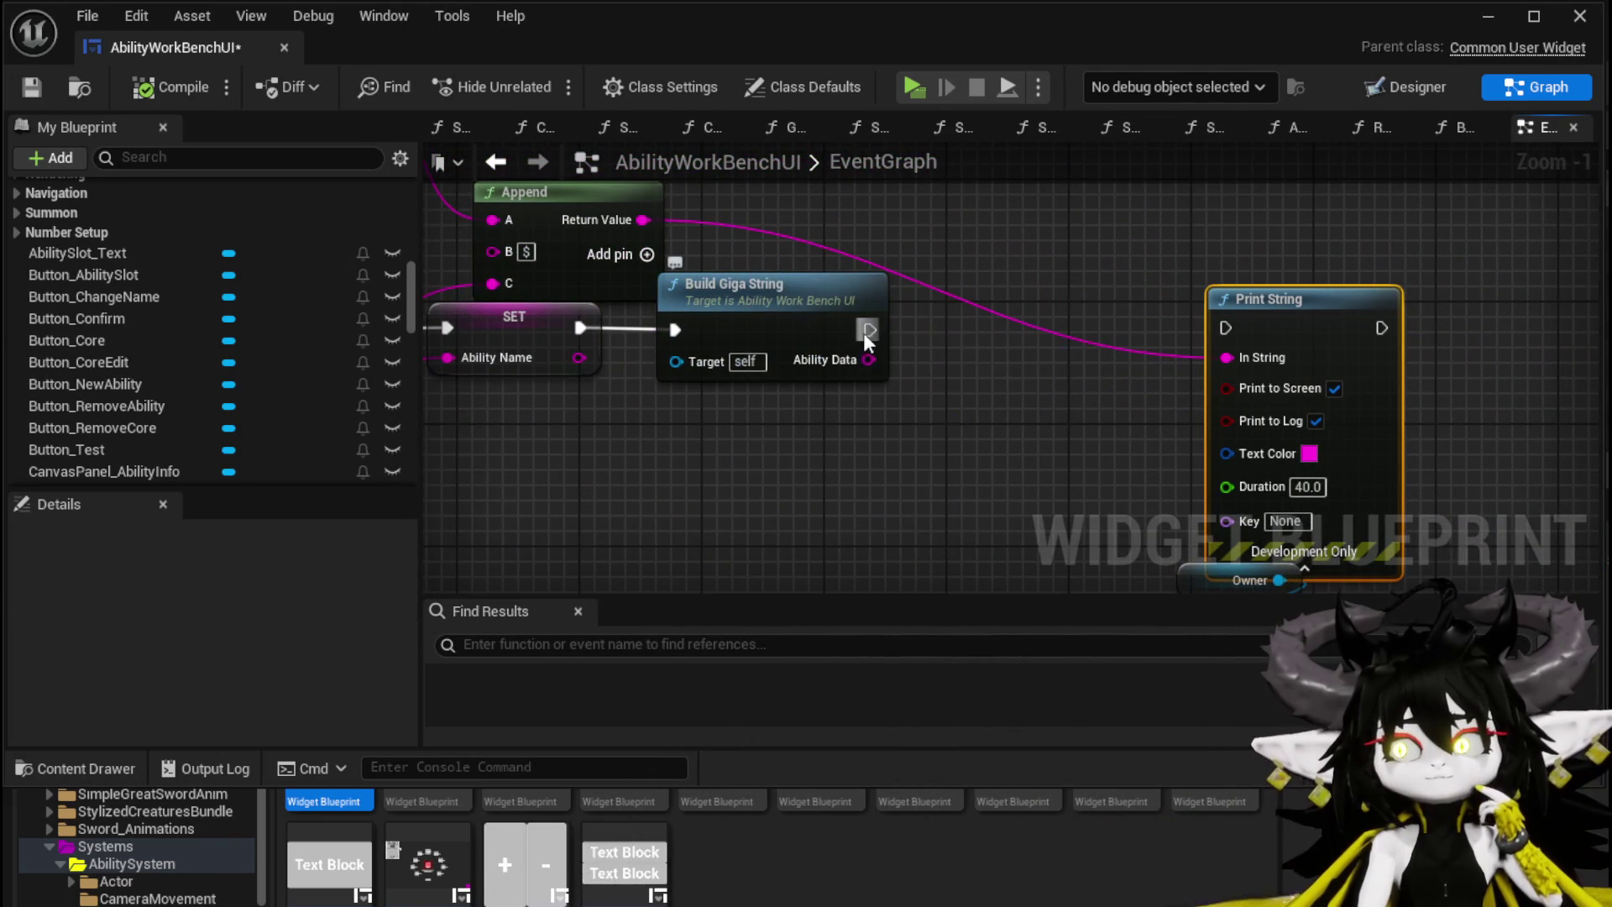
pyautogui.moveTo(865, 330); pyautogui.dragTo(1000, 350)
pyautogui.write('Build')
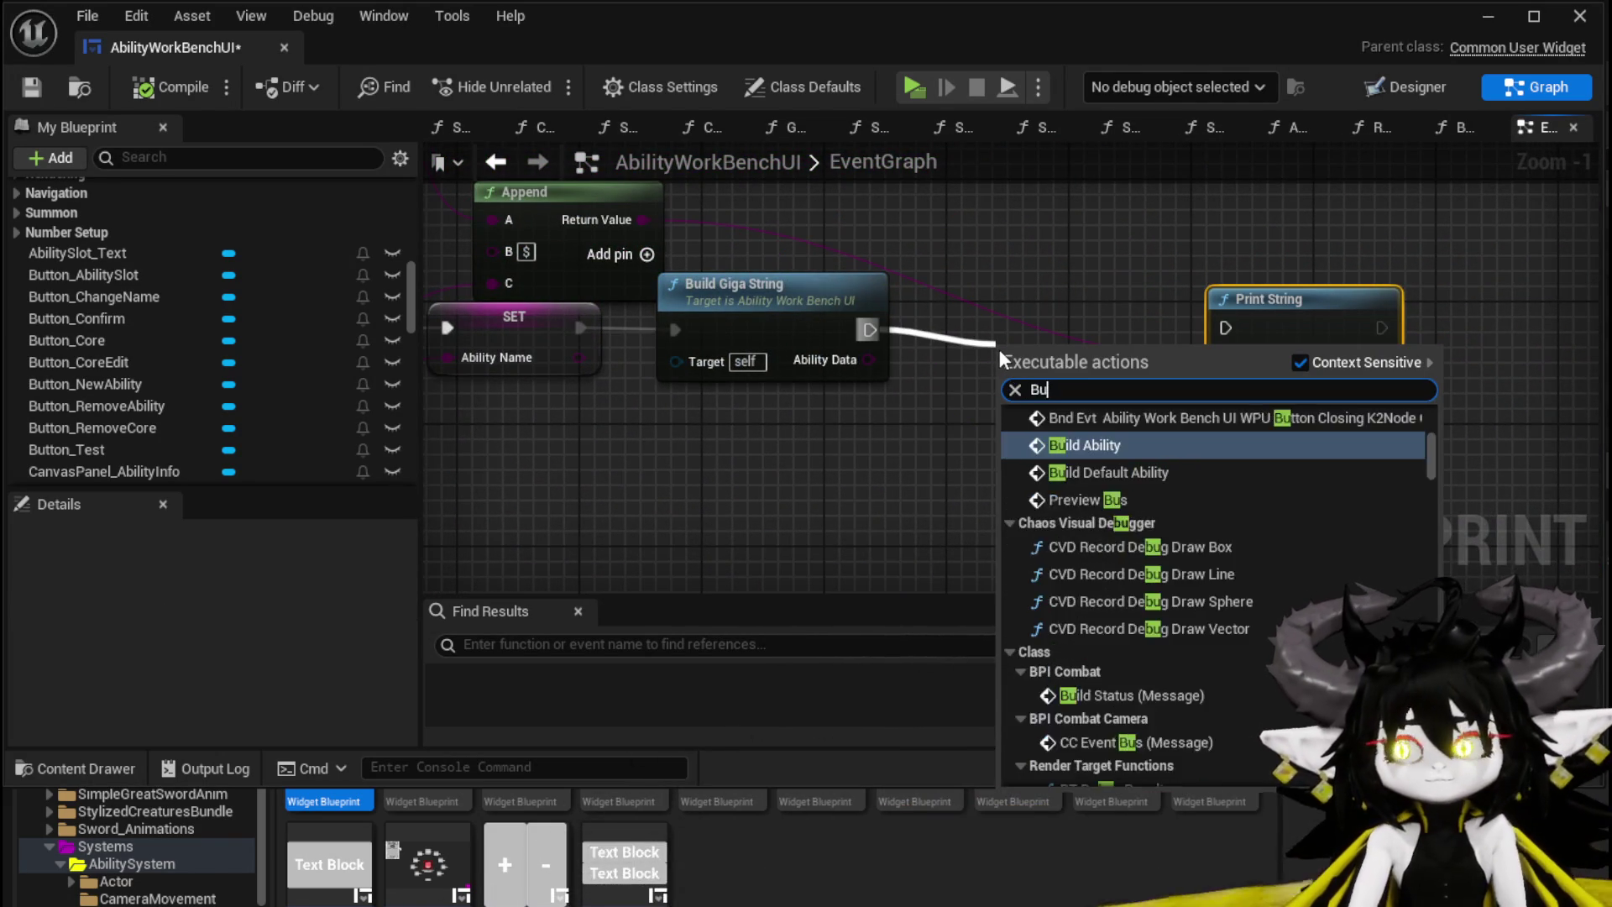
pyautogui.click(1091, 437)
# Step: Chain Build Giga String into Print String and then Build Ability, then compile and save
pyautogui.moveTo(1106, 326)
pyautogui.mouseDown()
pyautogui.moveTo(905, 340)
pyautogui.moveTo(924, 320)
pyautogui.moveTo(1056, 304)
pyautogui.moveTo(1318, 322)
pyautogui.moveTo(829, 337)
pyautogui.mouseUp()
pyautogui.moveTo(675, 345); pyautogui.dragTo(763, 357)
pyautogui.moveTo(804, 345); pyautogui.dragTo(820, 330)
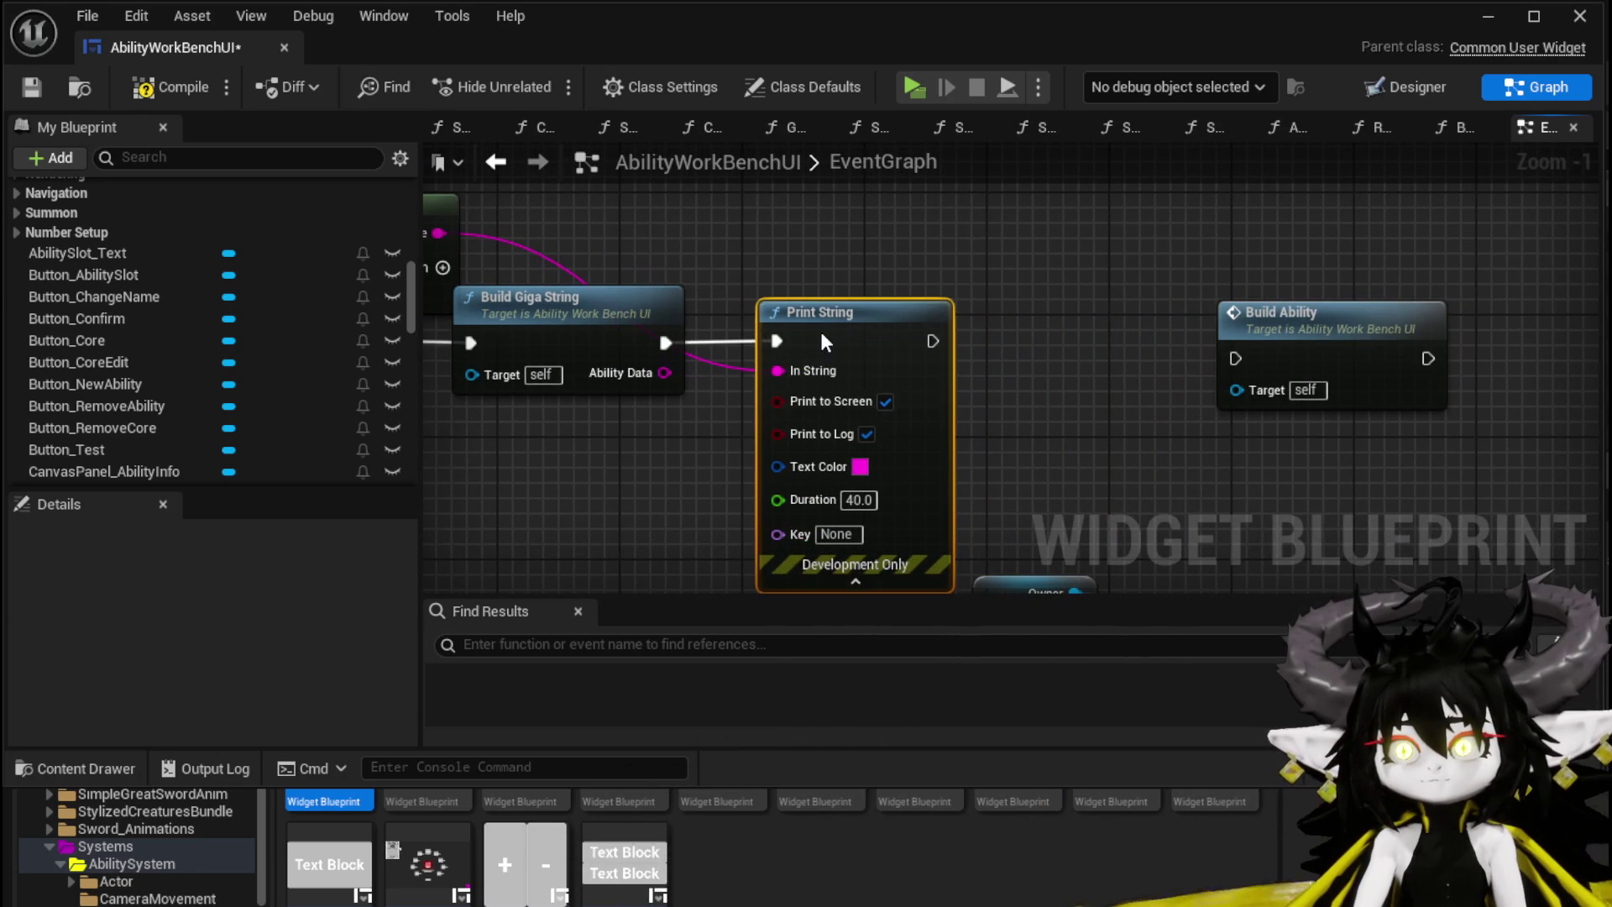
pyautogui.moveTo(930, 341); pyautogui.dragTo(1222, 356)
pyautogui.moveTo(934, 341)
pyautogui.mouseDown()
pyautogui.moveTo(1235, 358)
pyautogui.moveTo(1127, 331)
pyautogui.mouseUp()
pyautogui.moveTo(664, 373); pyautogui.dragTo(791, 369)
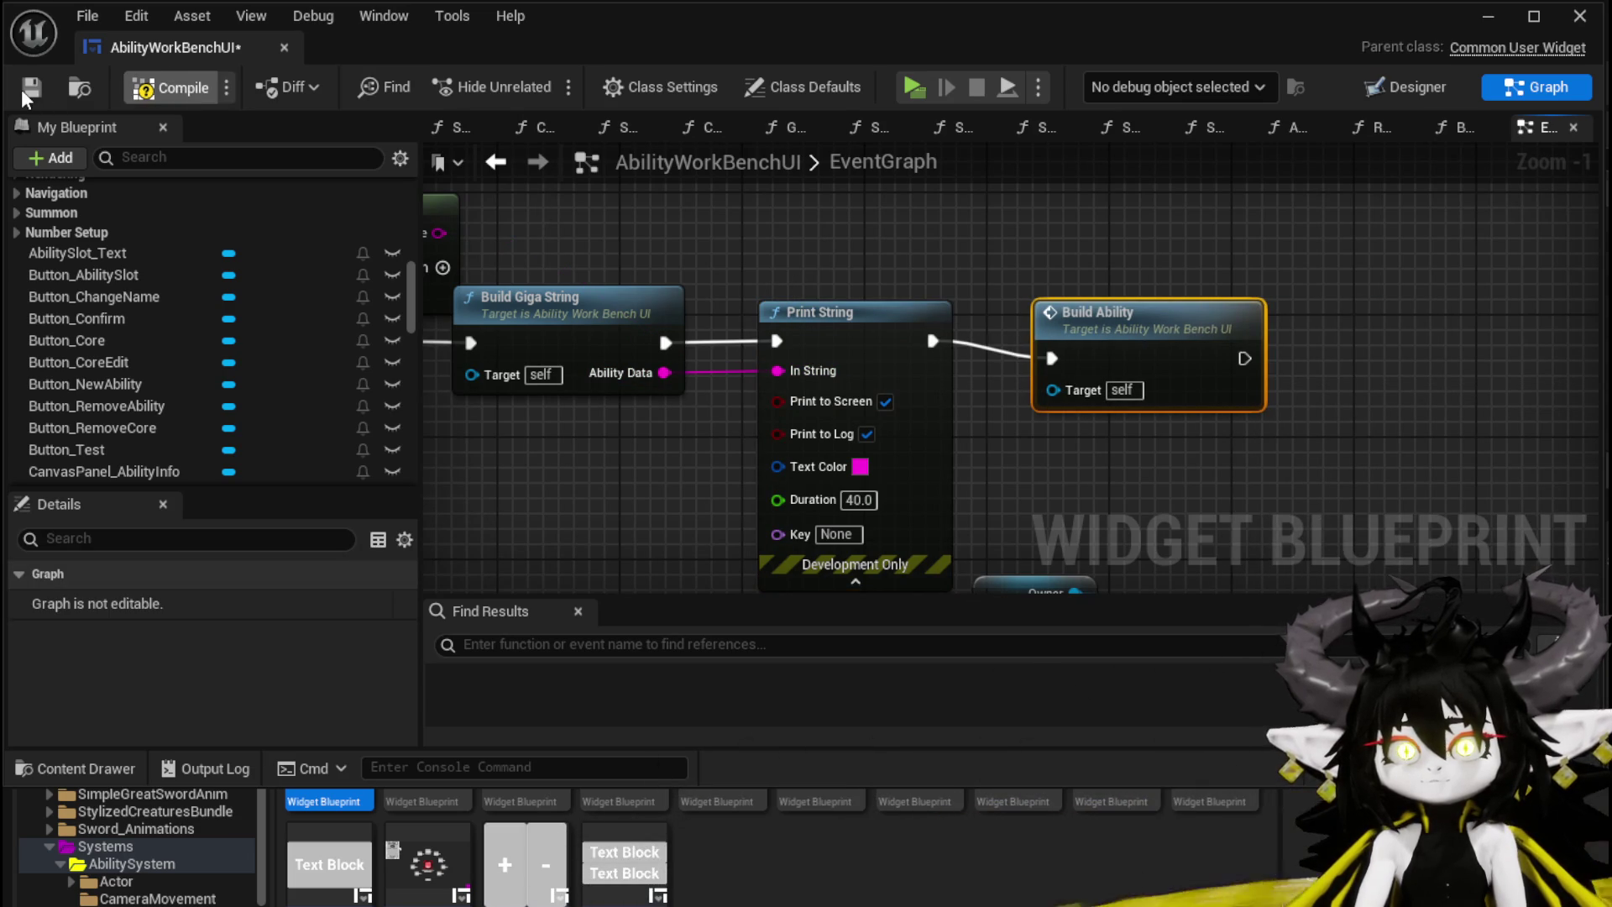
pyautogui.click(180, 89)
pyautogui.scroll(-6, 812, 218)
pyautogui.scroll(-3, 874, 227)
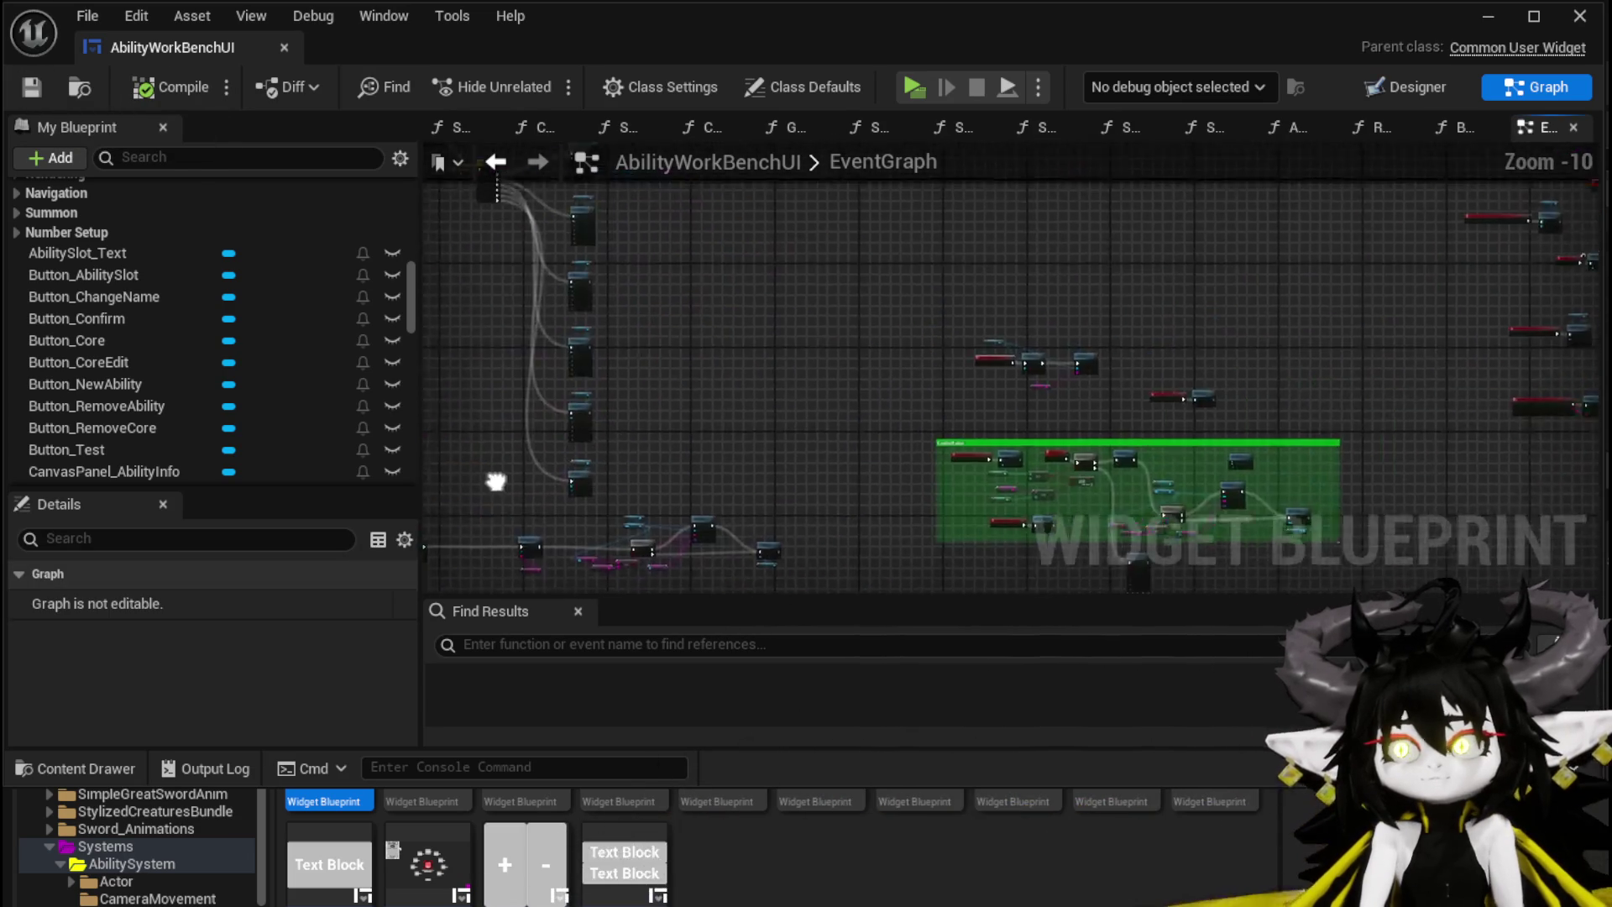
pyautogui.moveTo(381, 149)
pyautogui.mouseDown()
pyautogui.moveTo(918, 327)
pyautogui.moveTo(827, 589)
pyautogui.moveTo(913, 487)
pyautogui.moveTo(651, 441)
pyautogui.mouseUp()
pyautogui.scroll(9, 916, 324)
pyautogui.scroll(-4, 913, 295)
pyautogui.scroll(4, 921, 461)
pyautogui.scroll(-8, 650, 441)
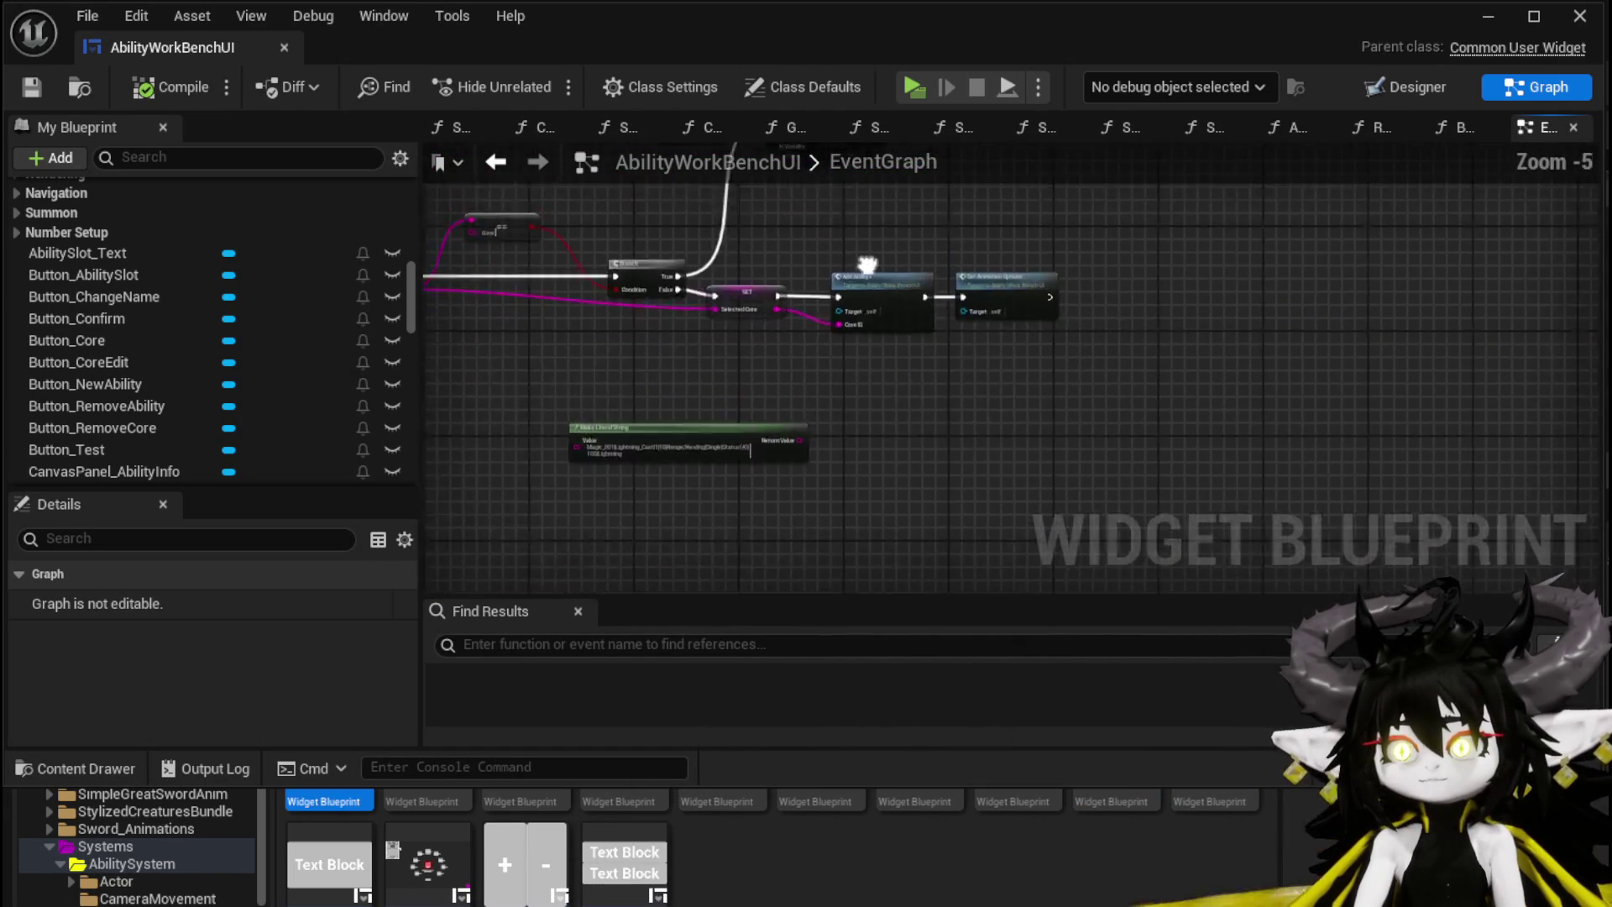
pyautogui.scroll(4, 901, 387)
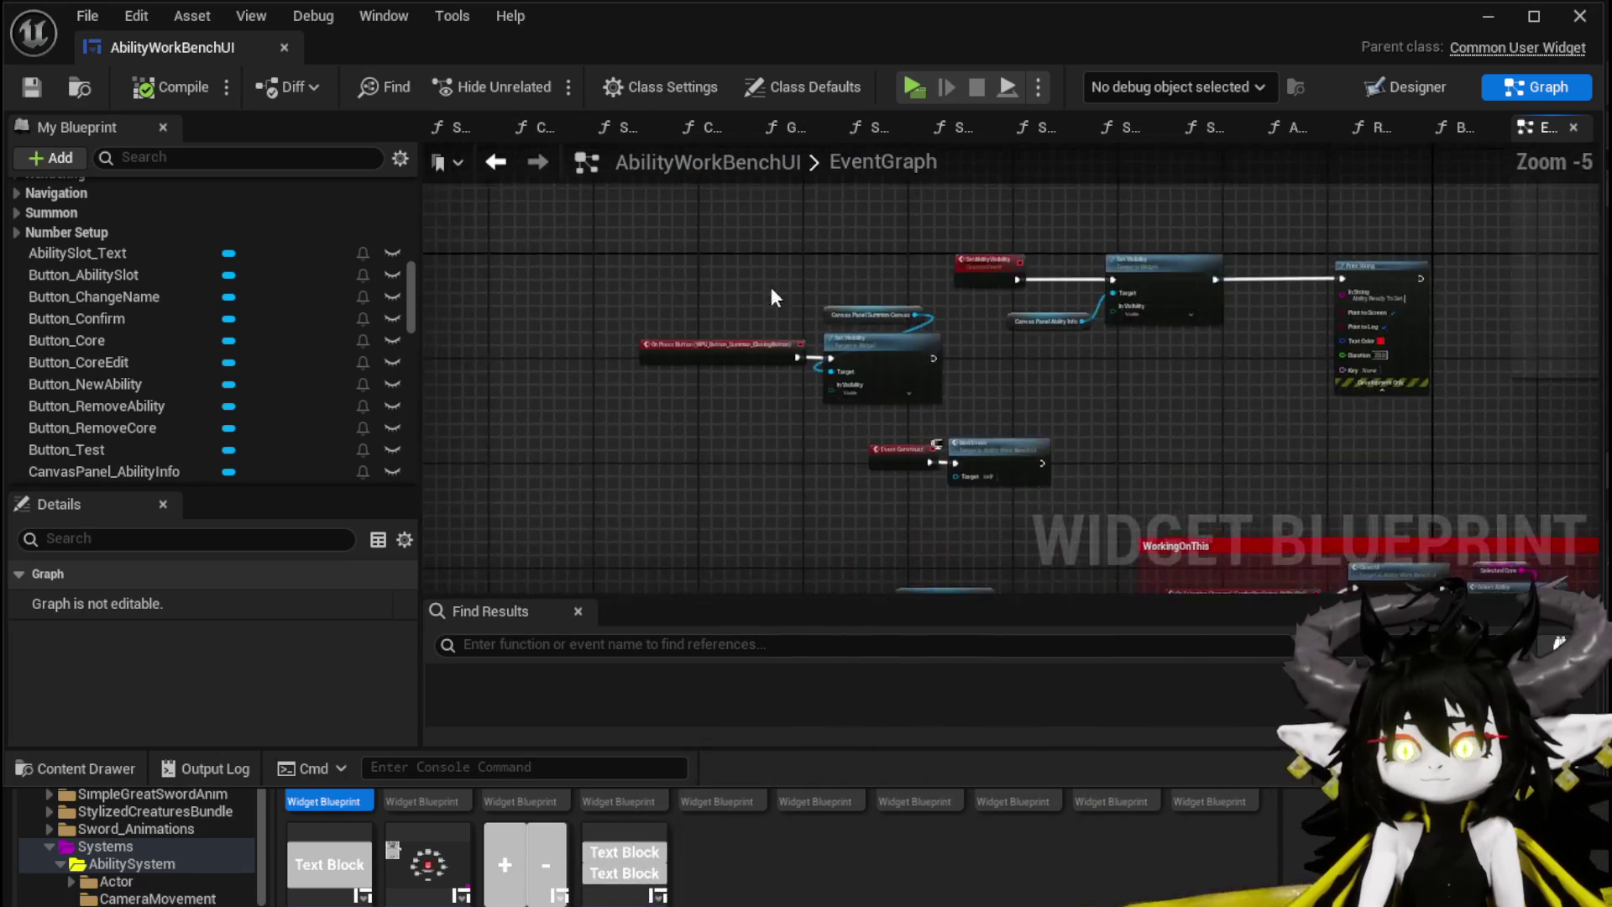
pyautogui.scroll(5, 1224, 391)
pyautogui.scroll(-2, 1224, 392)
pyautogui.moveTo(821, 460); pyautogui.dragTo(592, 468)
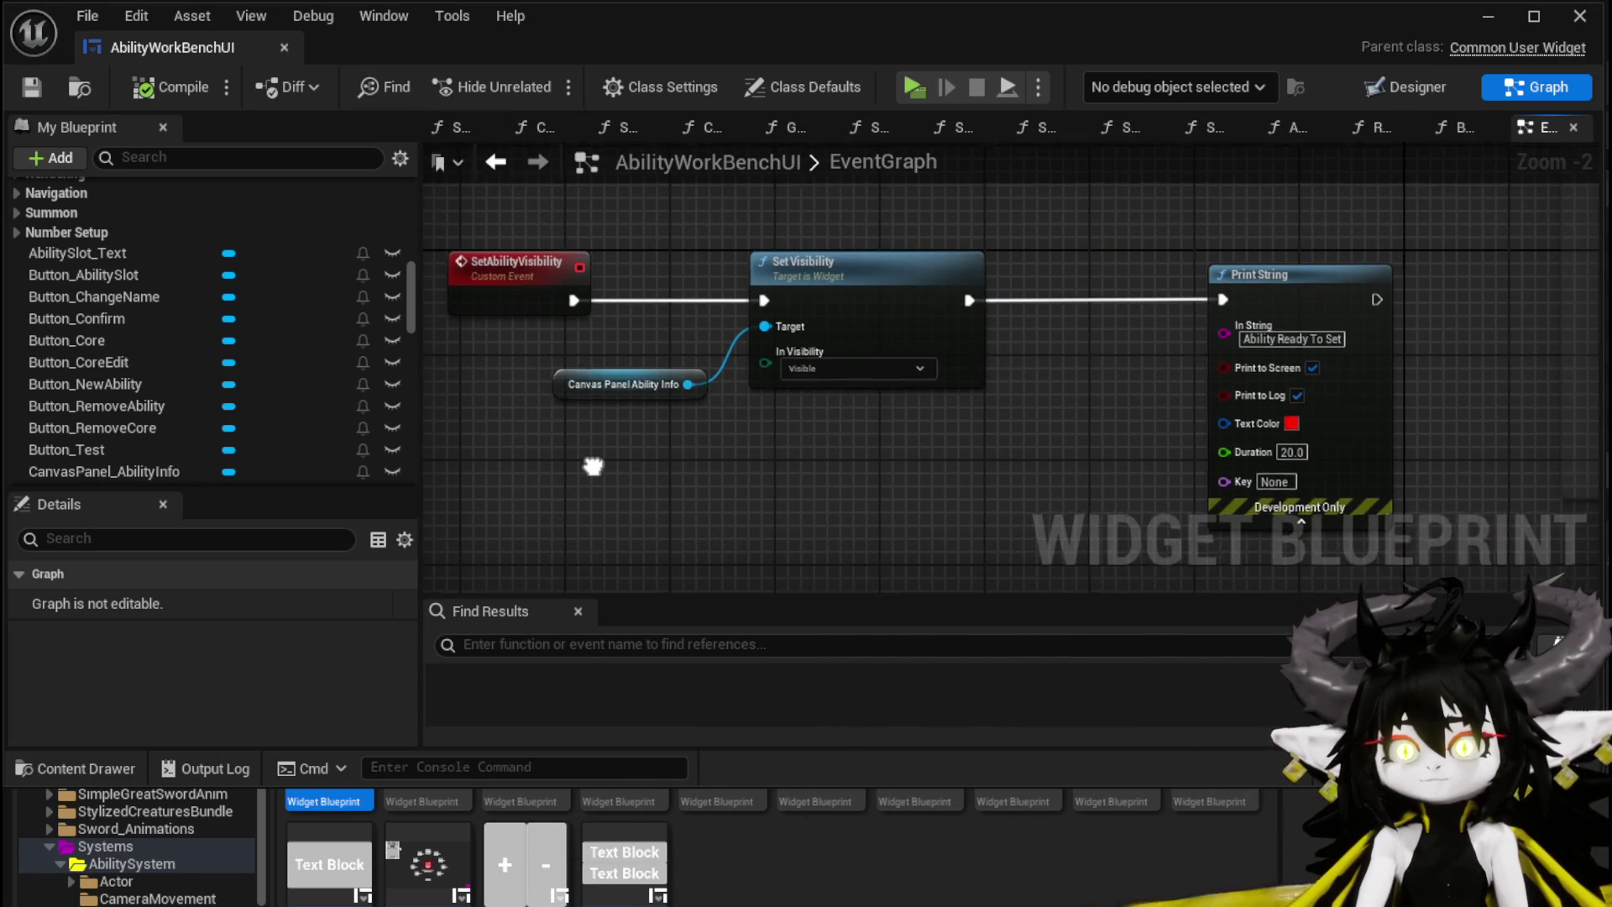
pyautogui.moveTo(592, 467); pyautogui.dragTo(1243, 313)
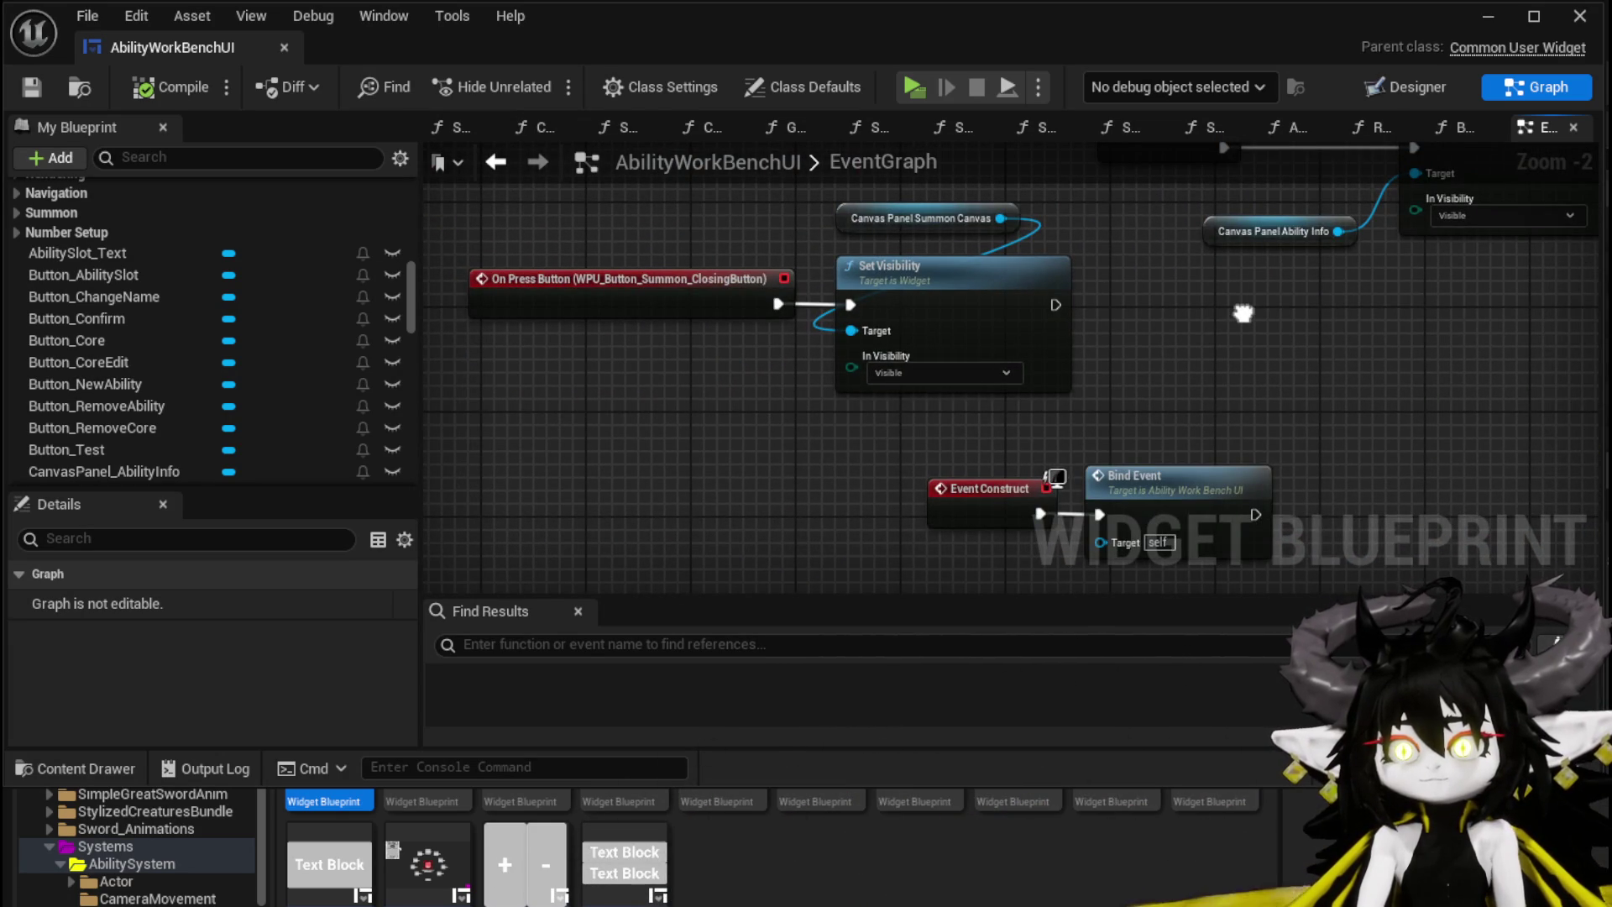
pyautogui.scroll(-4, 1272, 354)
pyautogui.scroll(3, 1092, 369)
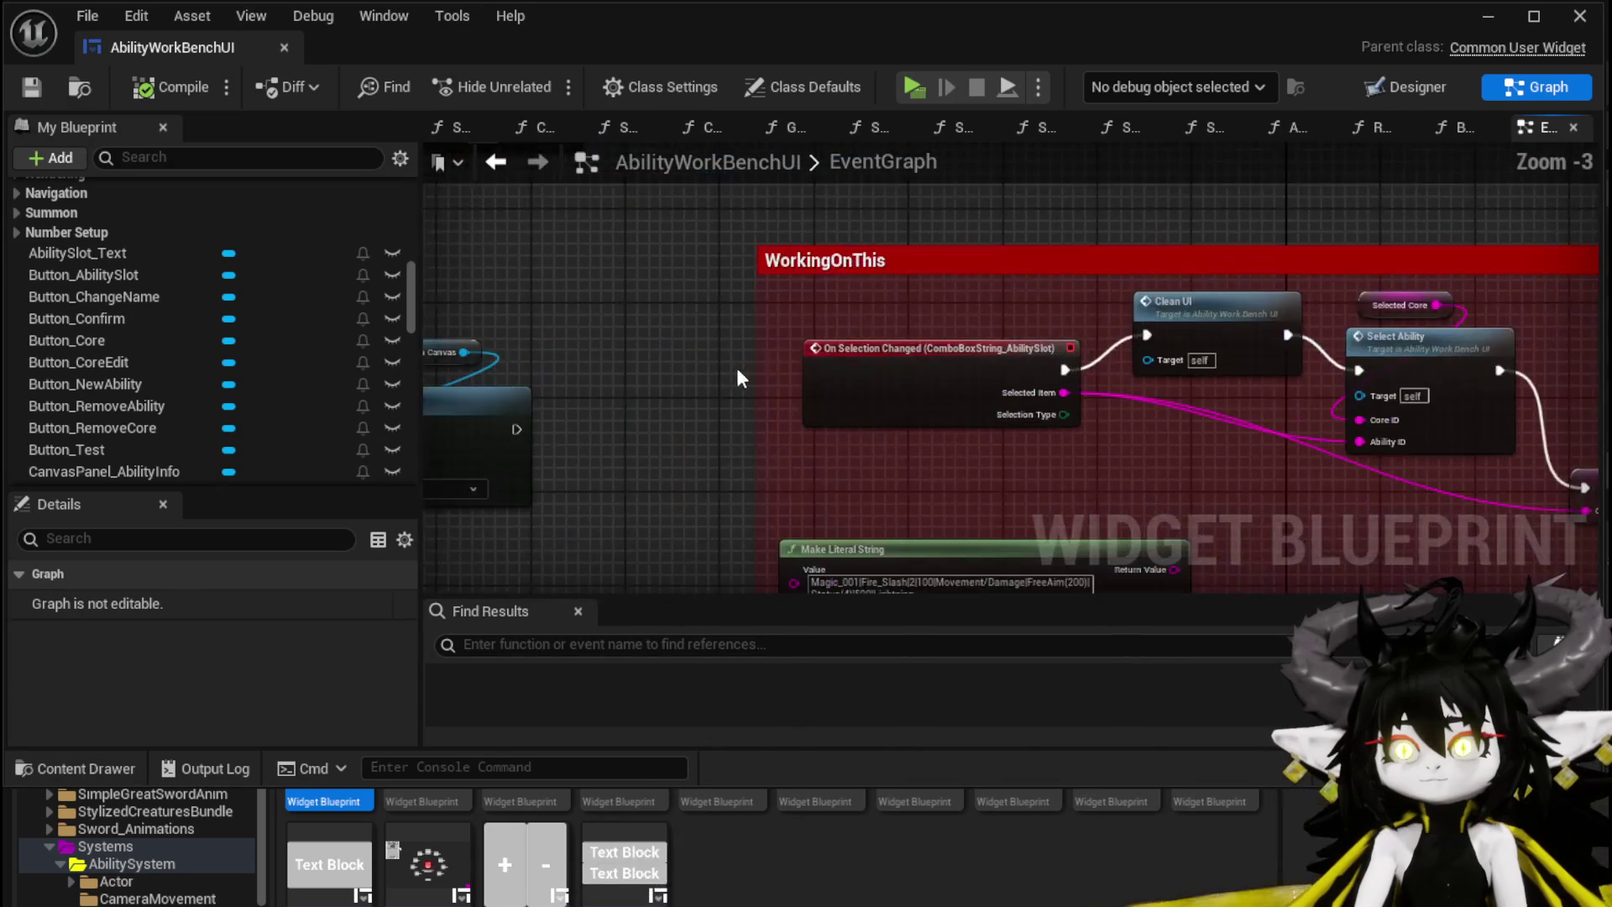
pyautogui.moveTo(675, 363); pyautogui.dragTo(1090, 292)
pyautogui.scroll(-4, 1090, 292)
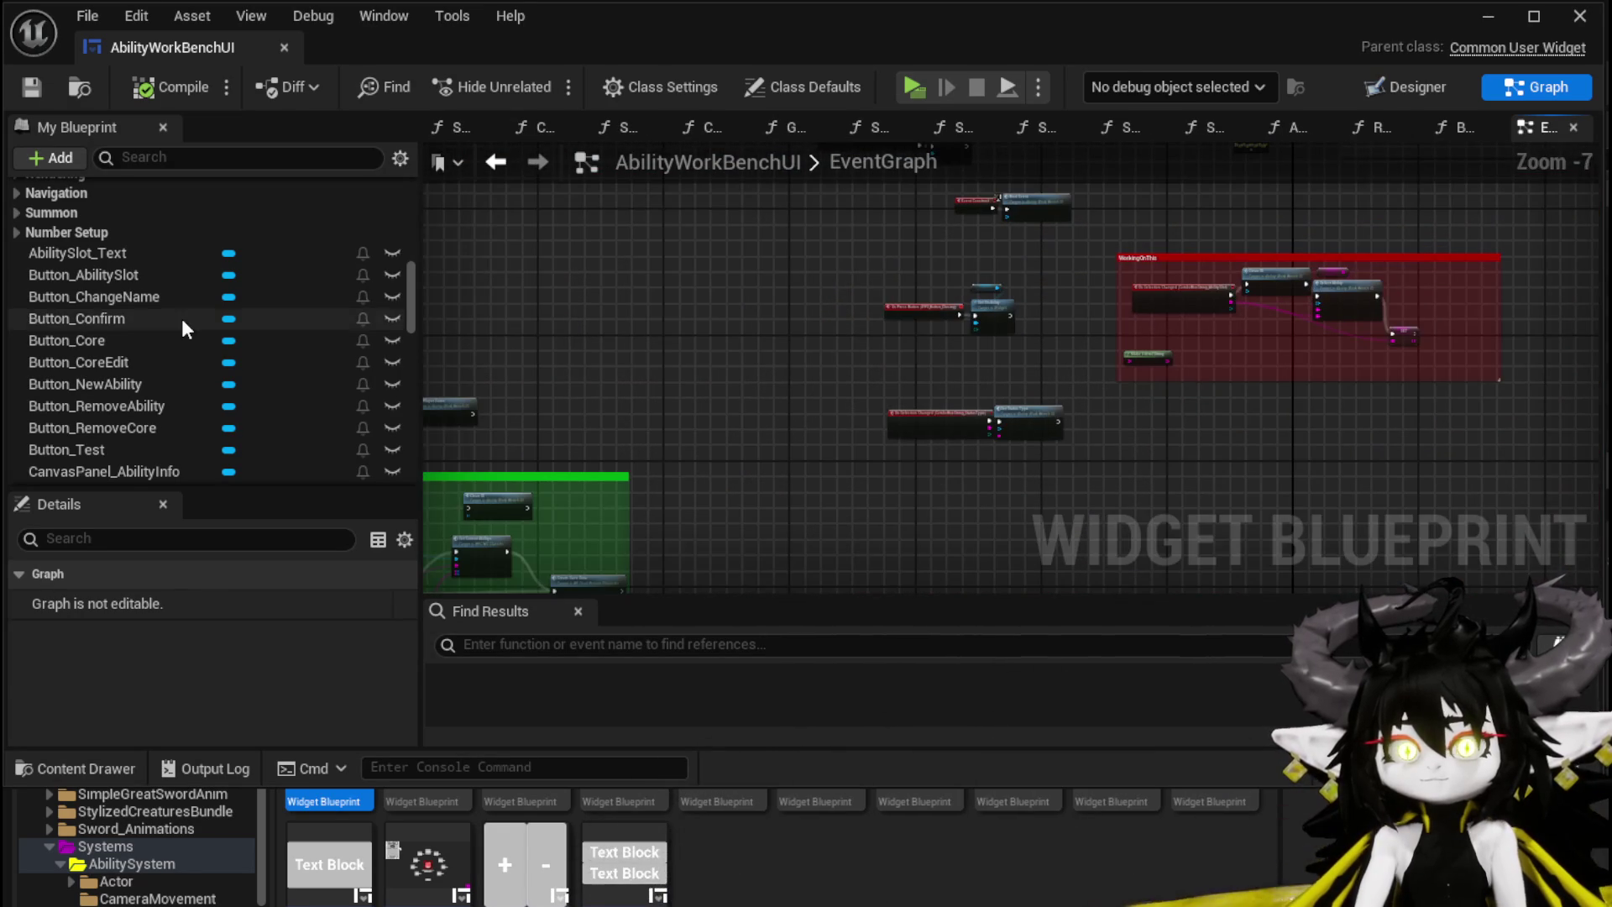
pyautogui.scroll(6, 181, 320)
pyautogui.scroll(8, 182, 319)
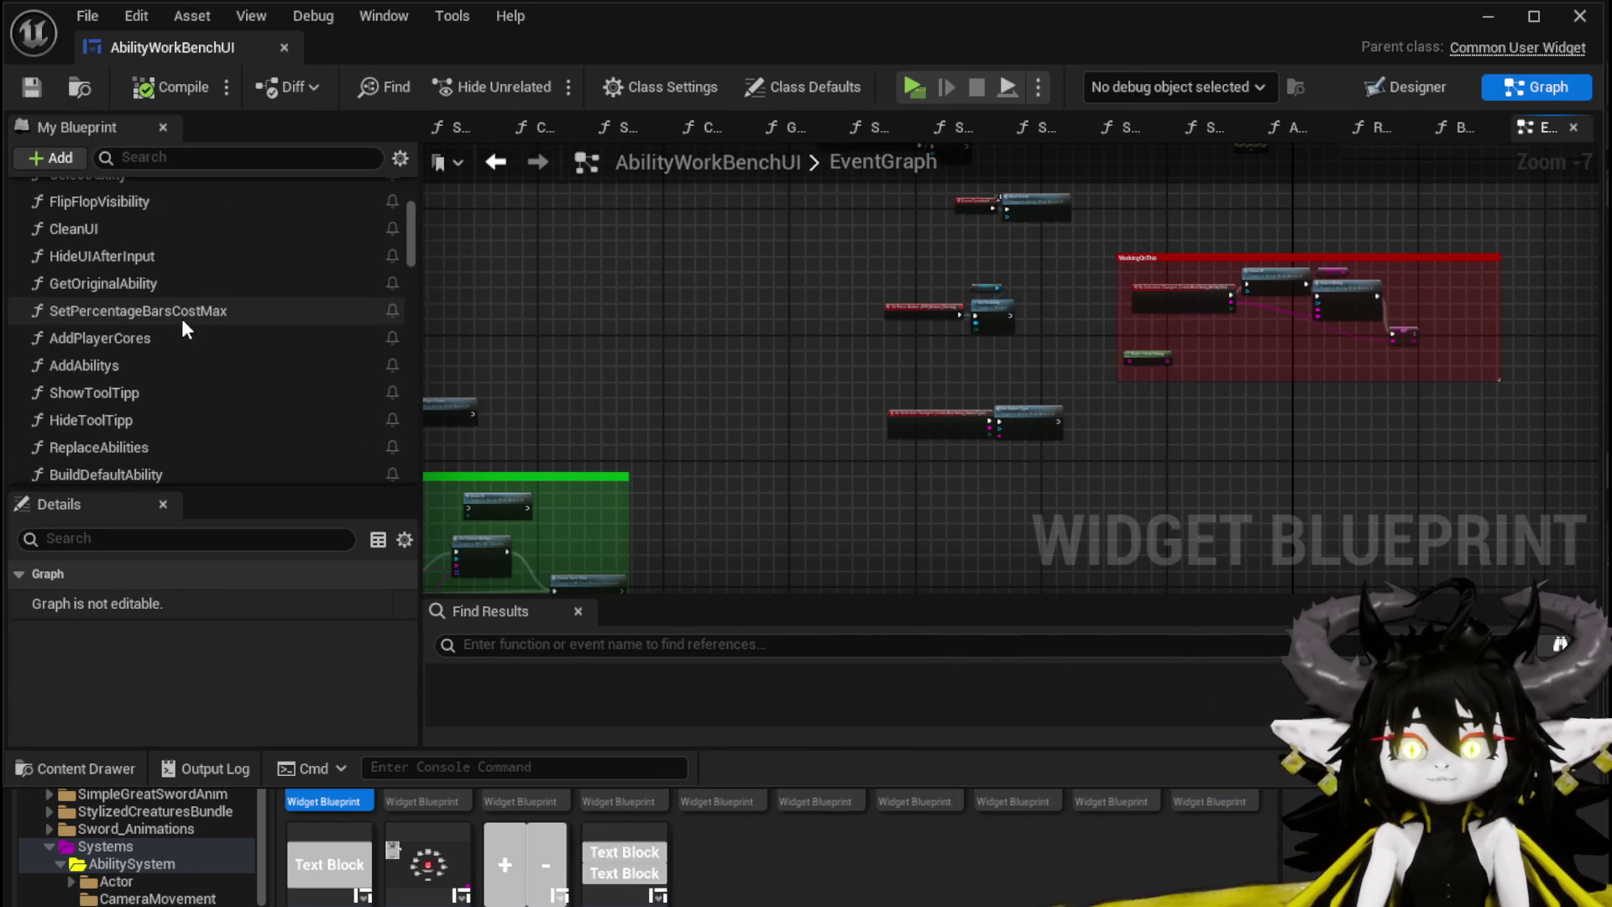
# Step: Open the SelectAbility graph, then the GetOriginalAbility function from its Get Original Ability node
pyautogui.doubleClick(181, 319)
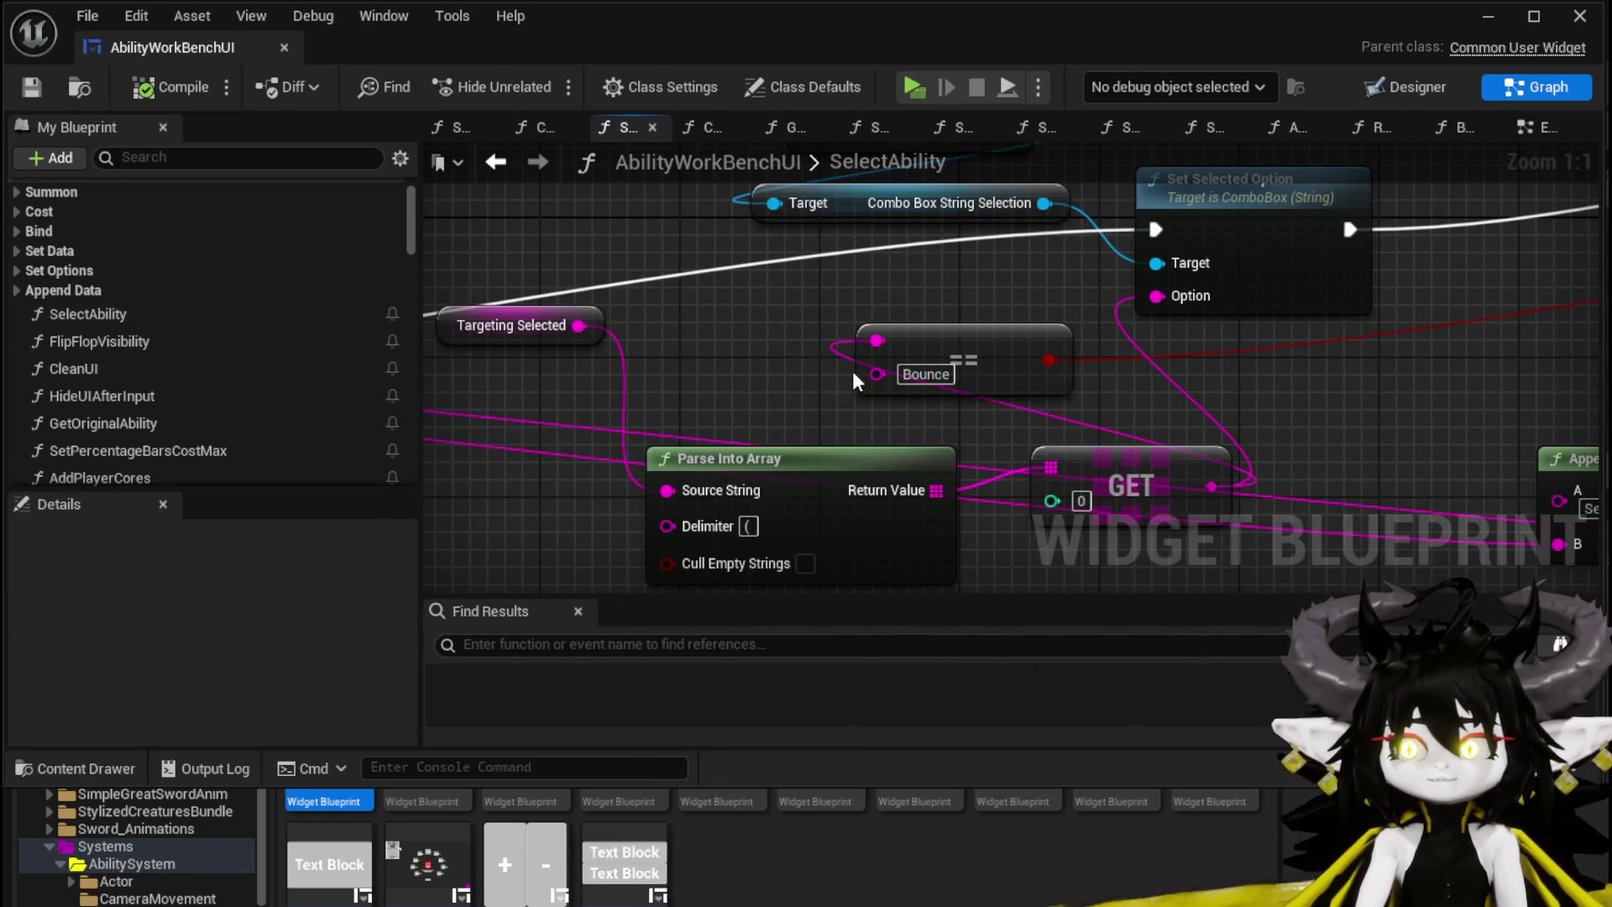
pyautogui.scroll(-2, 853, 371)
pyautogui.moveTo(1358, 274); pyautogui.dragTo(717, 395)
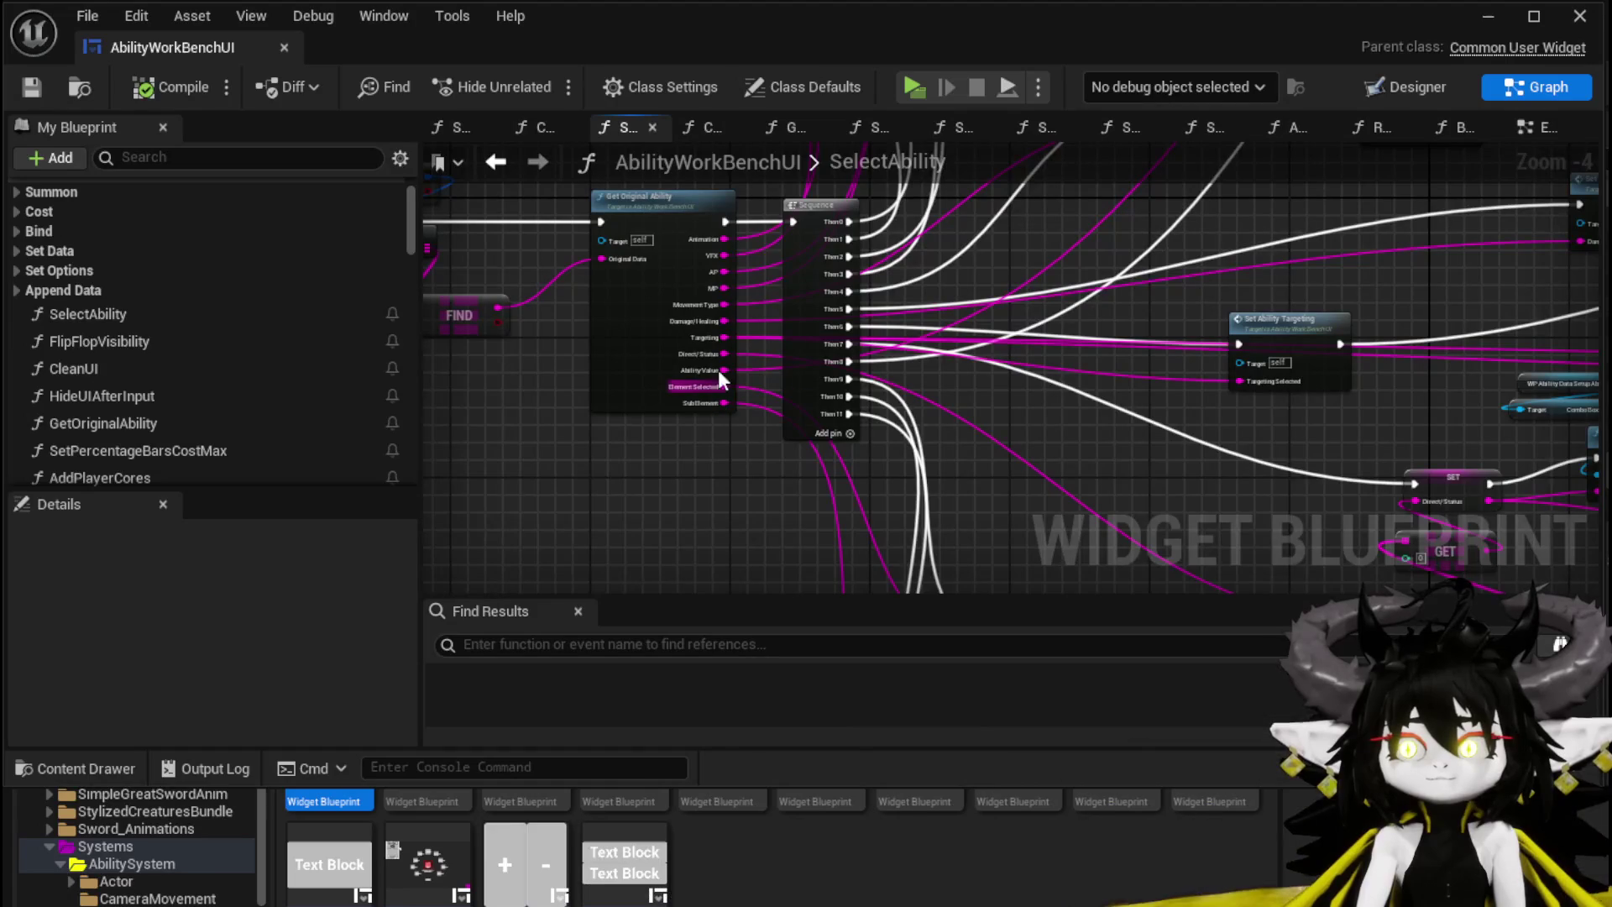
pyautogui.scroll(2, 601, 438)
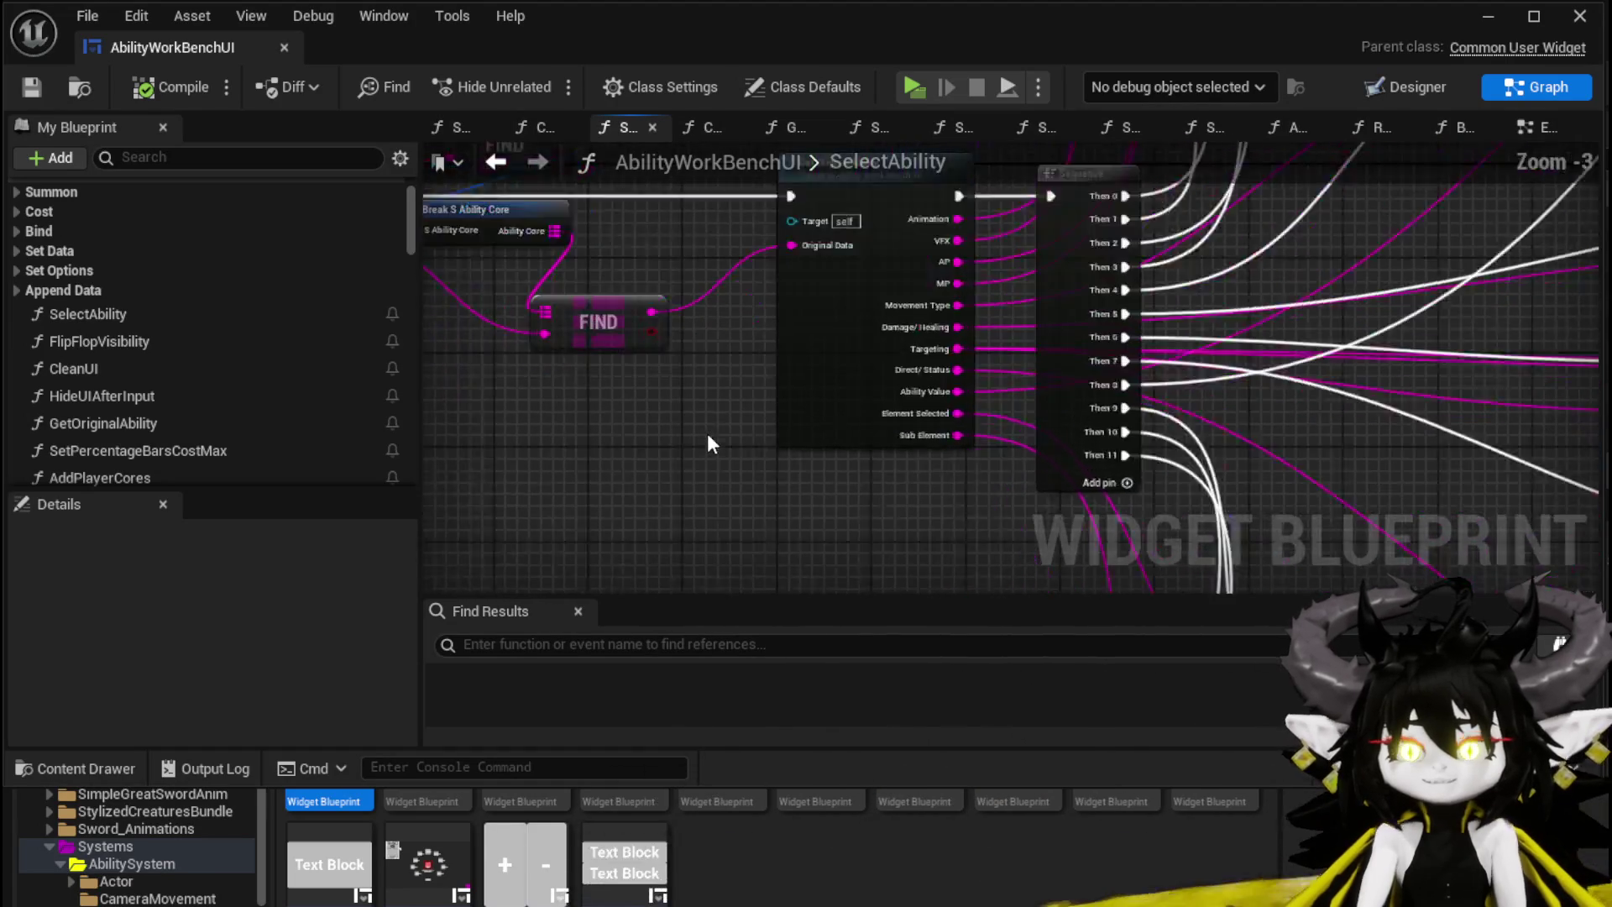
pyautogui.doubleClick(717, 414)
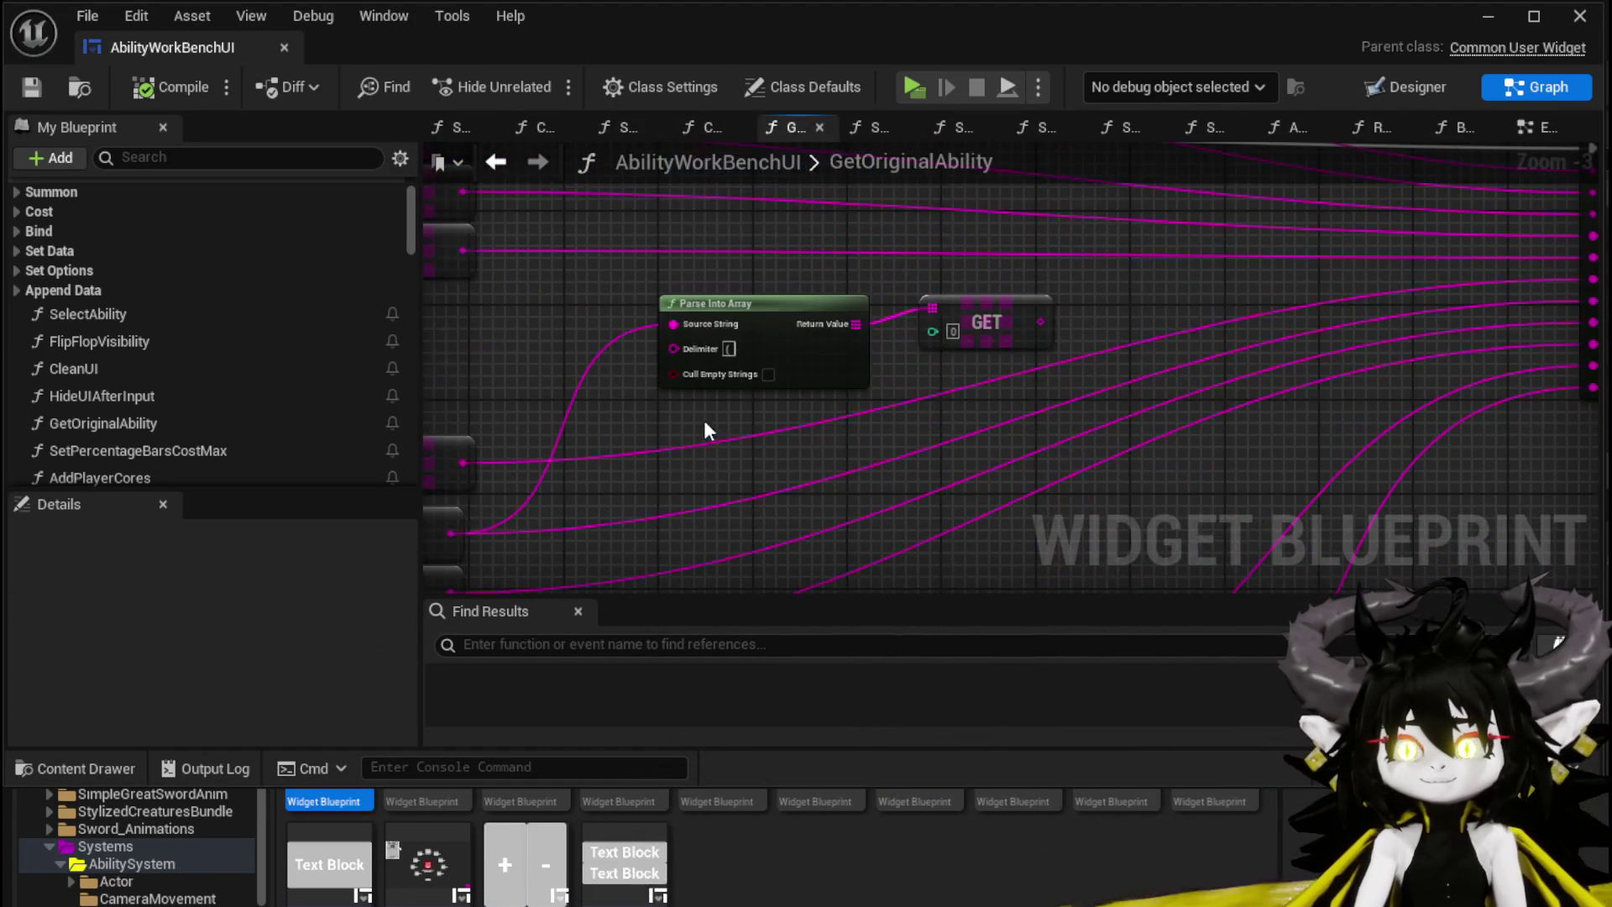
pyautogui.scroll(-3, 686, 461)
pyautogui.scroll(3, 1000, 389)
pyautogui.moveTo(1000, 389)
pyautogui.mouseDown()
pyautogui.moveTo(940, 566)
pyautogui.moveTo(1579, 395)
pyautogui.mouseUp()
pyautogui.scroll(-2, 918, 439)
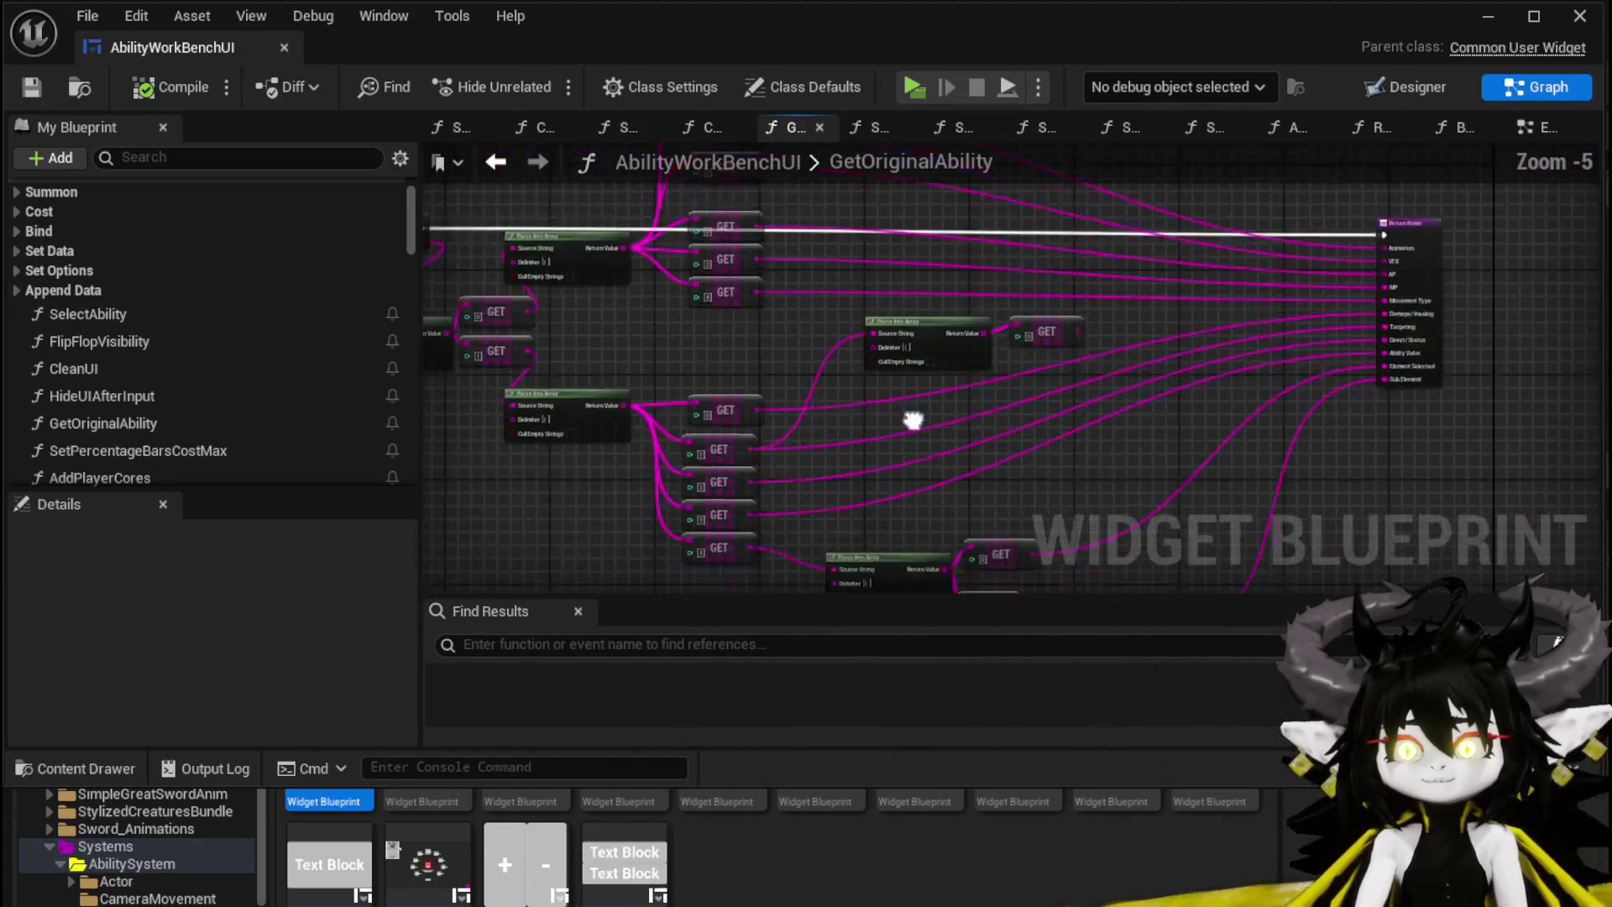
pyautogui.scroll(4, 677, 460)
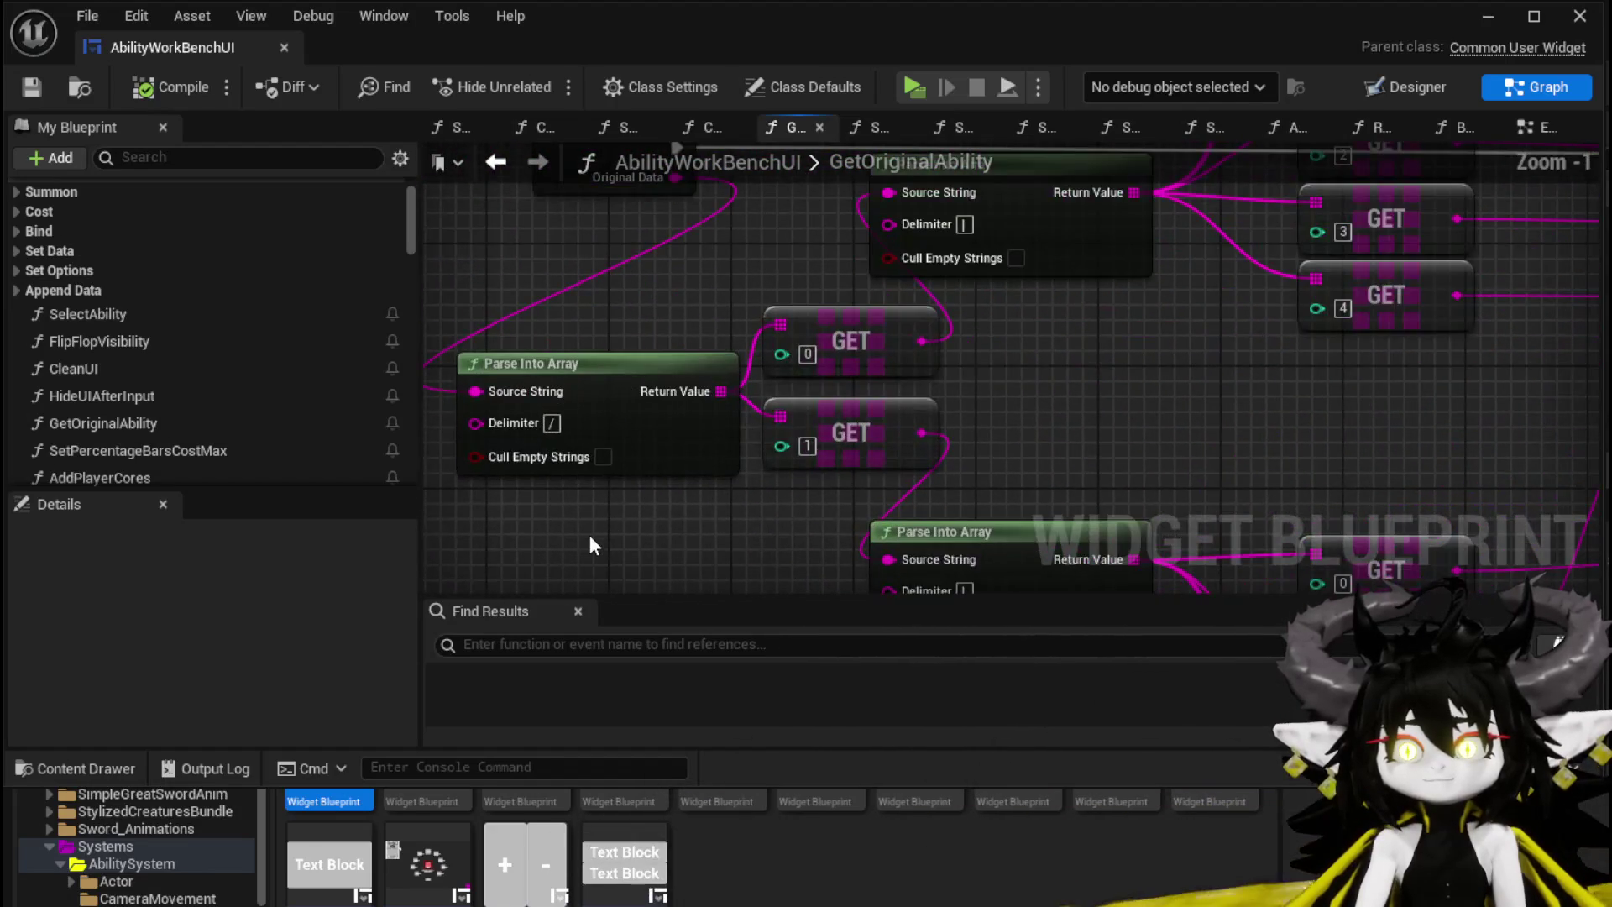
pyautogui.scroll(-1, 663, 521)
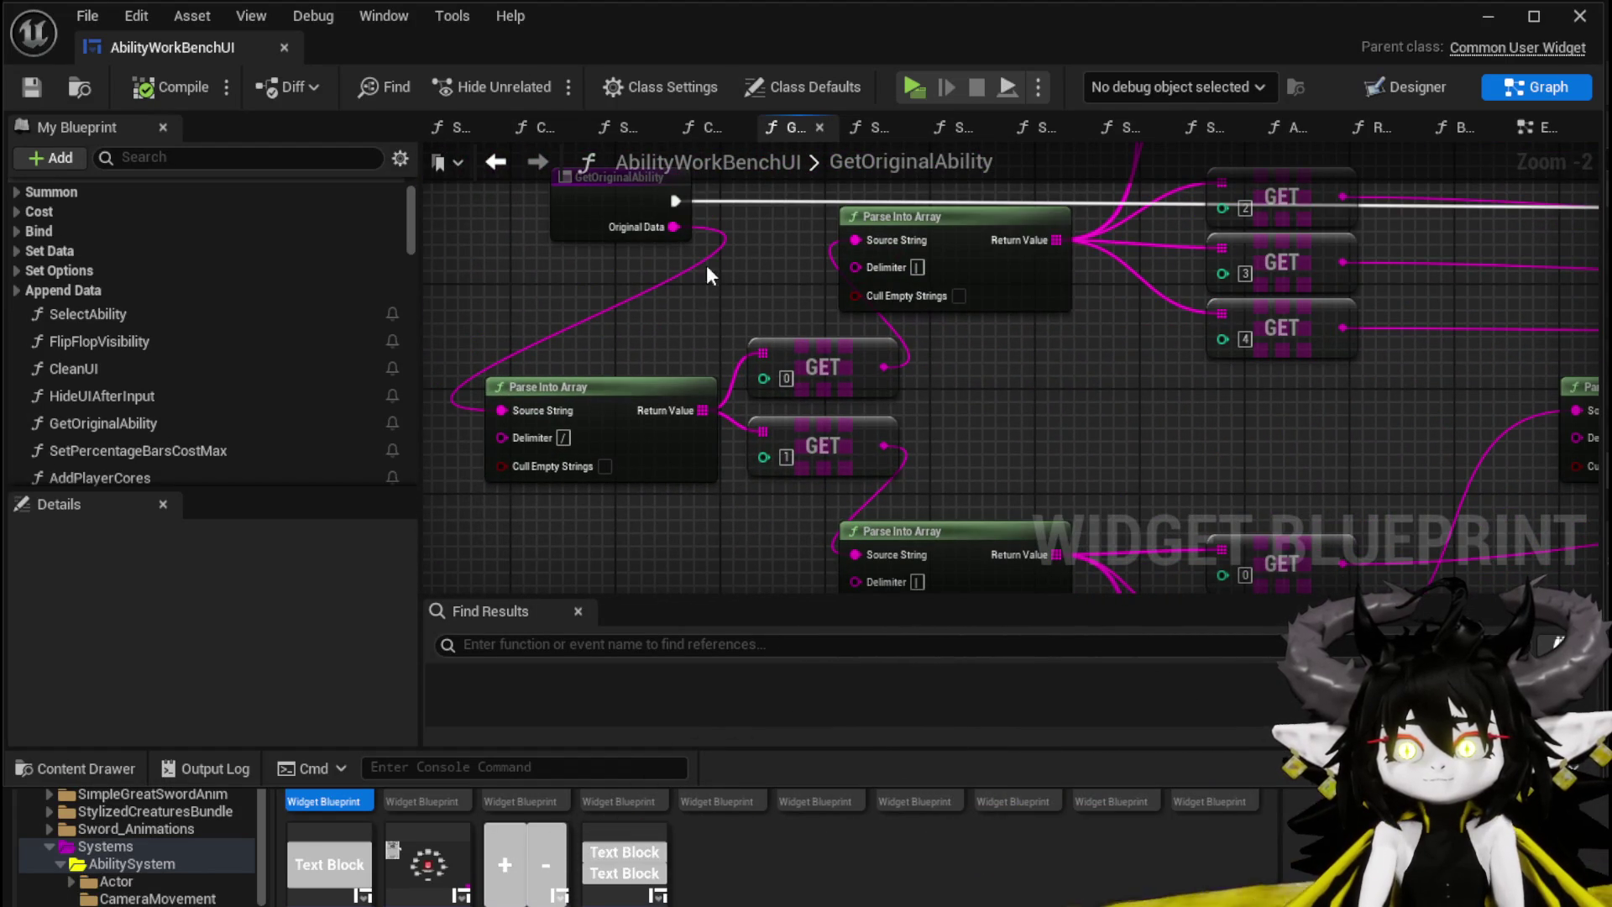
# Step: Feed Original Data into the Parse Into Array node and paste a GET node beside it
pyautogui.moveTo(672, 227)
pyautogui.mouseDown()
pyautogui.moveTo(613, 542)
pyautogui.moveTo(546, 521)
pyautogui.mouseUp()
pyautogui.click(692, 478)
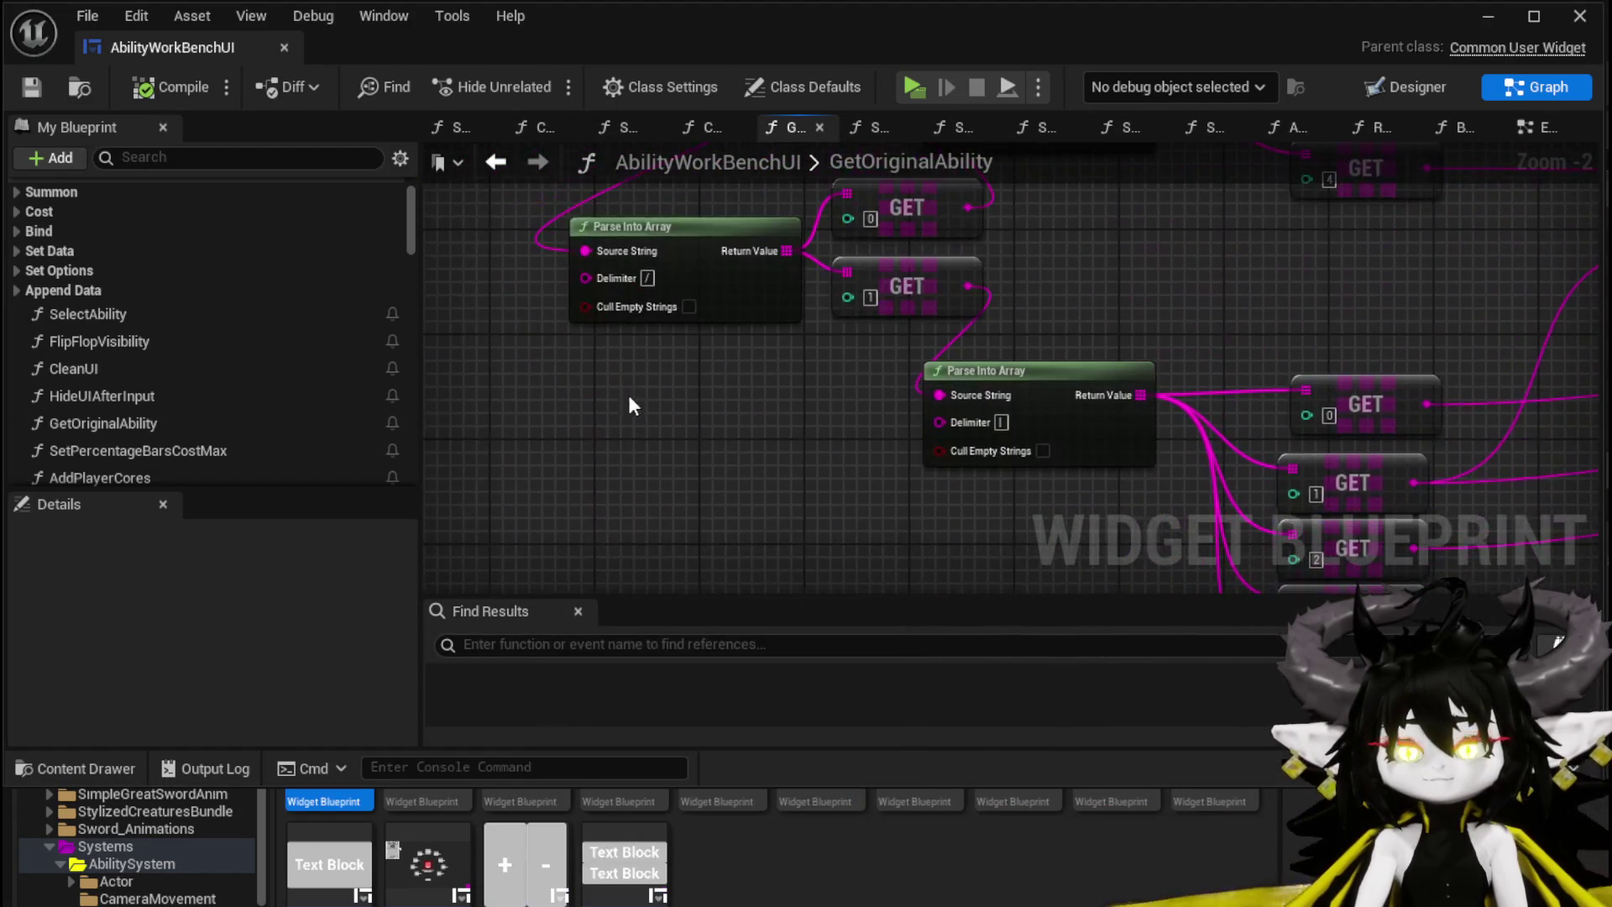
pyautogui.click(709, 504)
pyautogui.hotkey('ctrl', 'z')
pyautogui.moveTo(714, 252)
pyautogui.mouseDown()
pyautogui.moveTo(655, 569)
pyautogui.moveTo(676, 470)
pyautogui.mouseUp()
pyautogui.scroll(2, 798, 489)
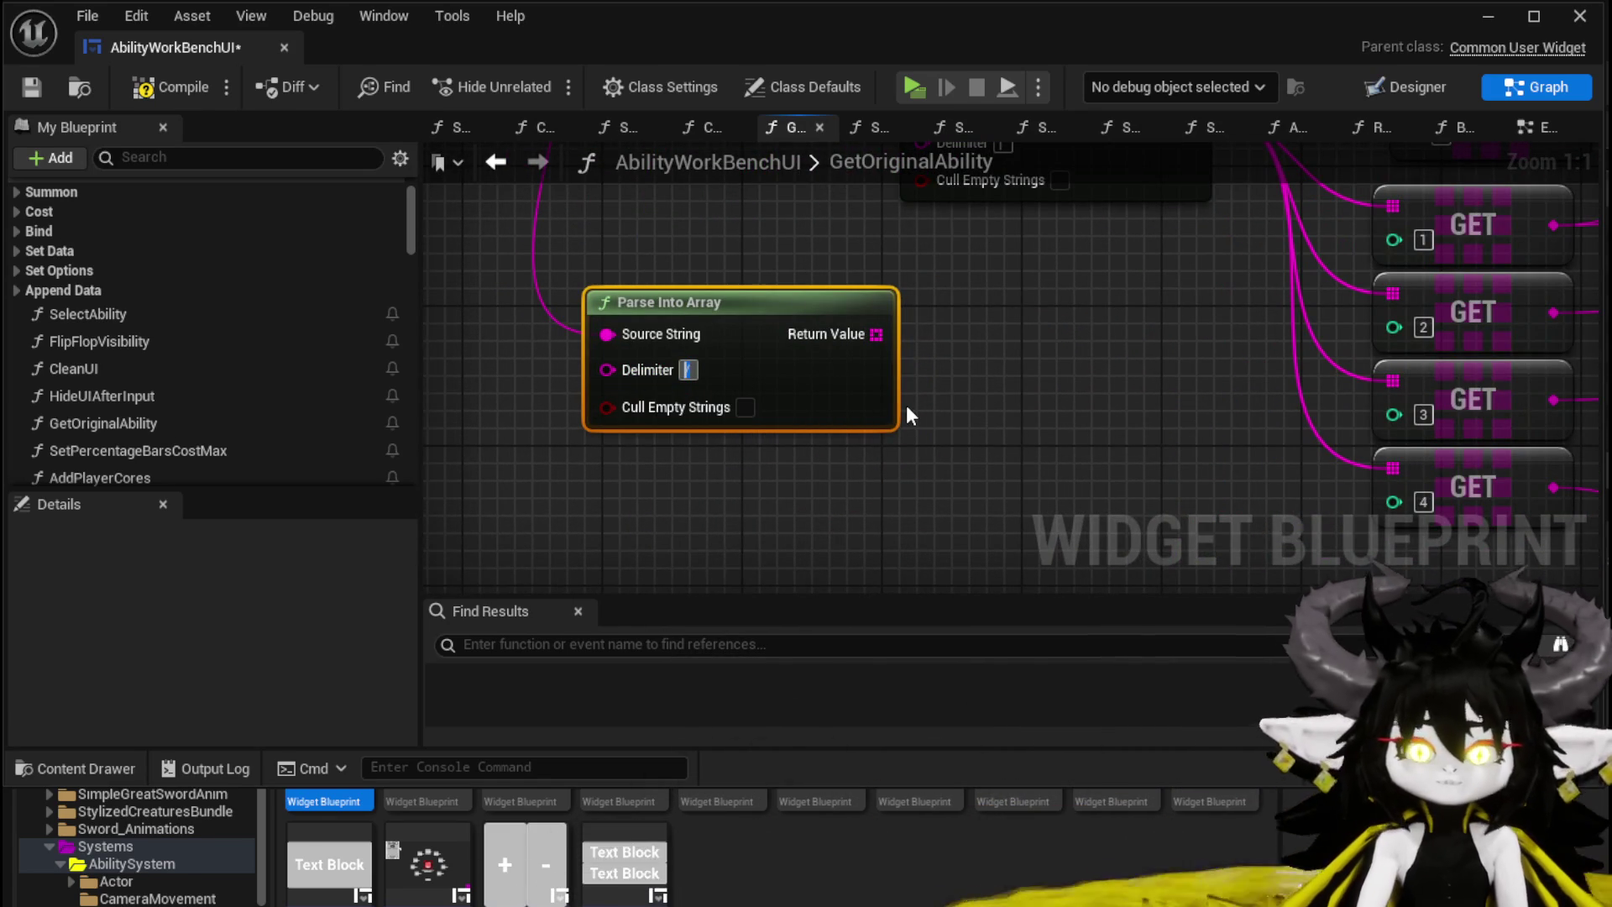
pyautogui.scroll(-3, 905, 405)
pyautogui.hotkey('ctrl', 'v')
pyautogui.scroll(-3, 1026, 361)
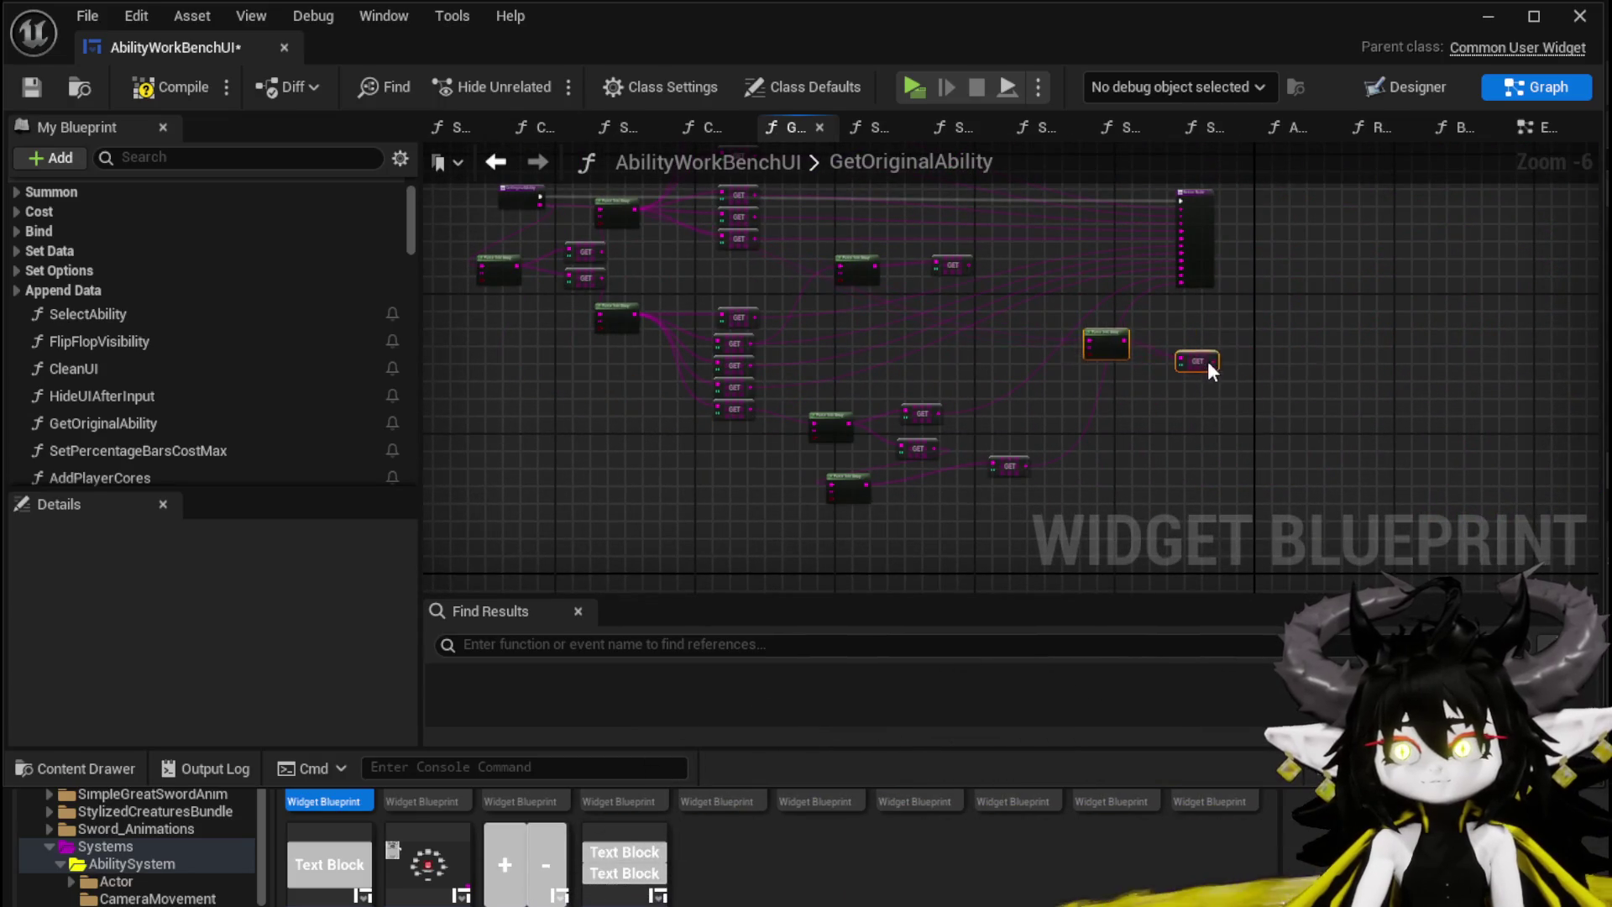
pyautogui.scroll(4, 1208, 361)
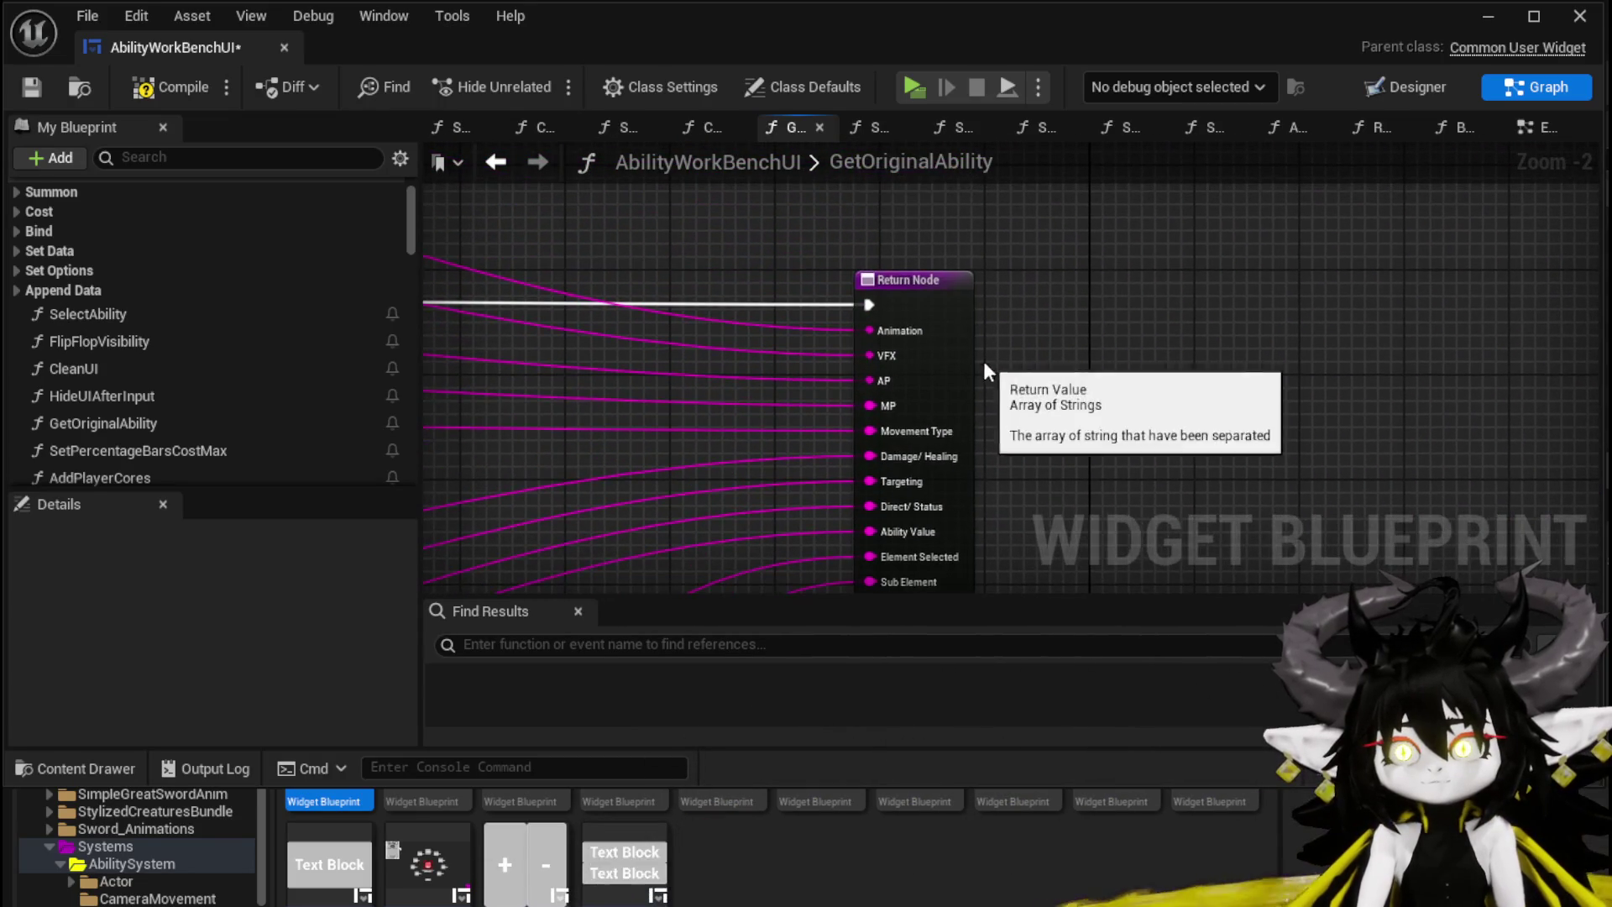
# Step: Add a String output named Ability Name to GetOriginalAbility and wire the GET result into it
pyautogui.click(966, 369)
pyautogui.scroll(-10, 225, 460)
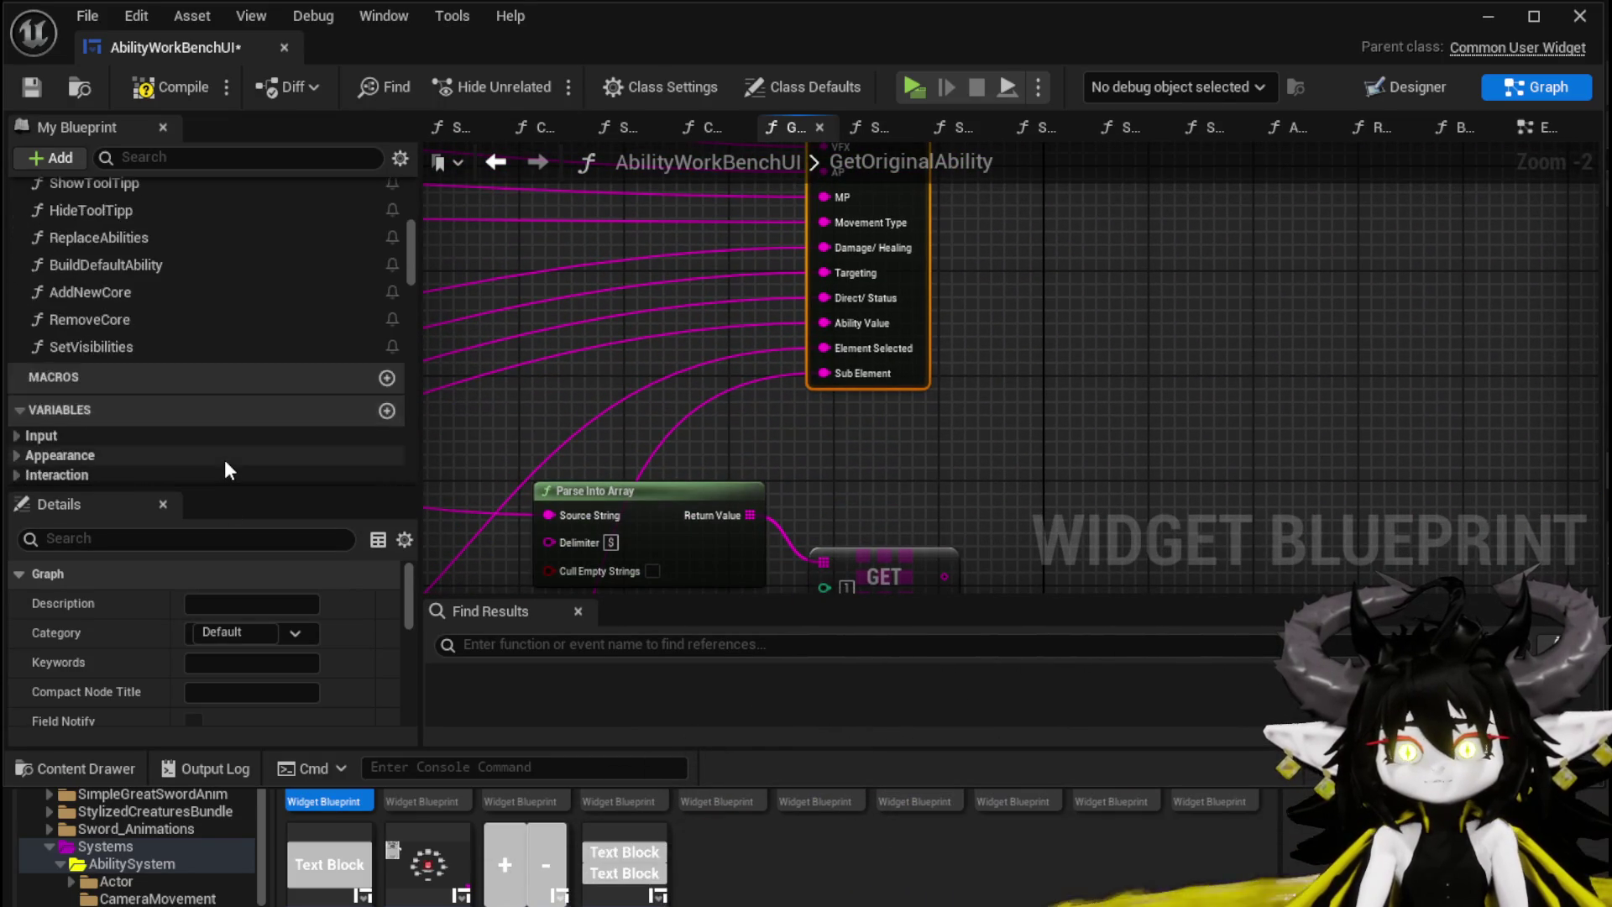
pyautogui.moveTo(411, 299); pyautogui.dragTo(405, 492)
pyautogui.scroll(3, 313, 430)
pyautogui.scroll(3, 312, 431)
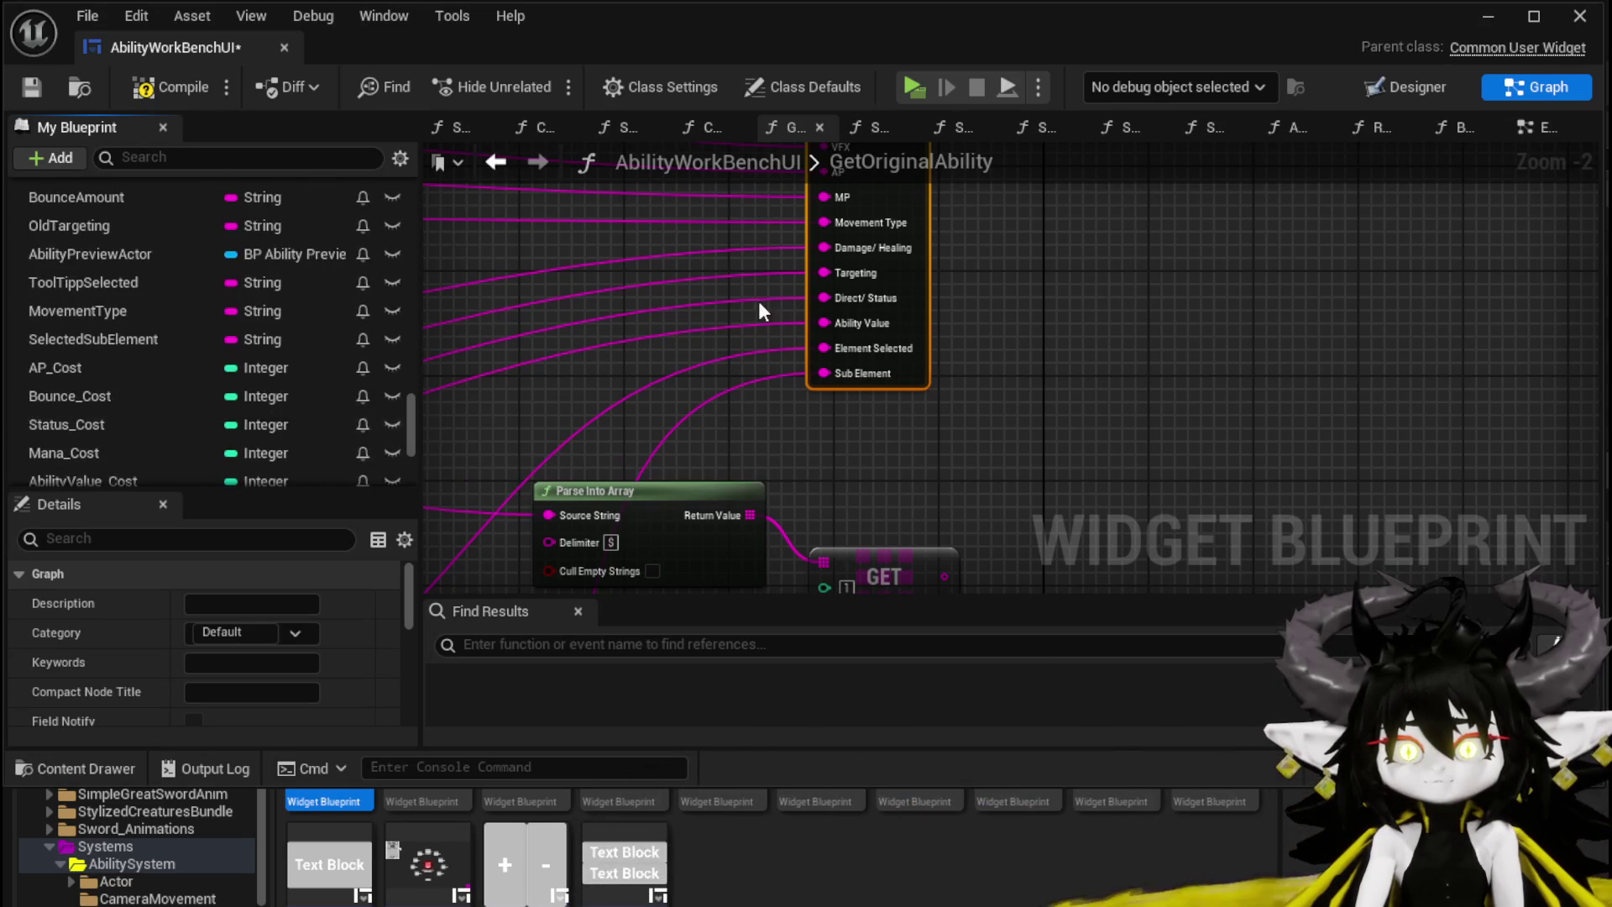
pyautogui.scroll(-5, 294, 648)
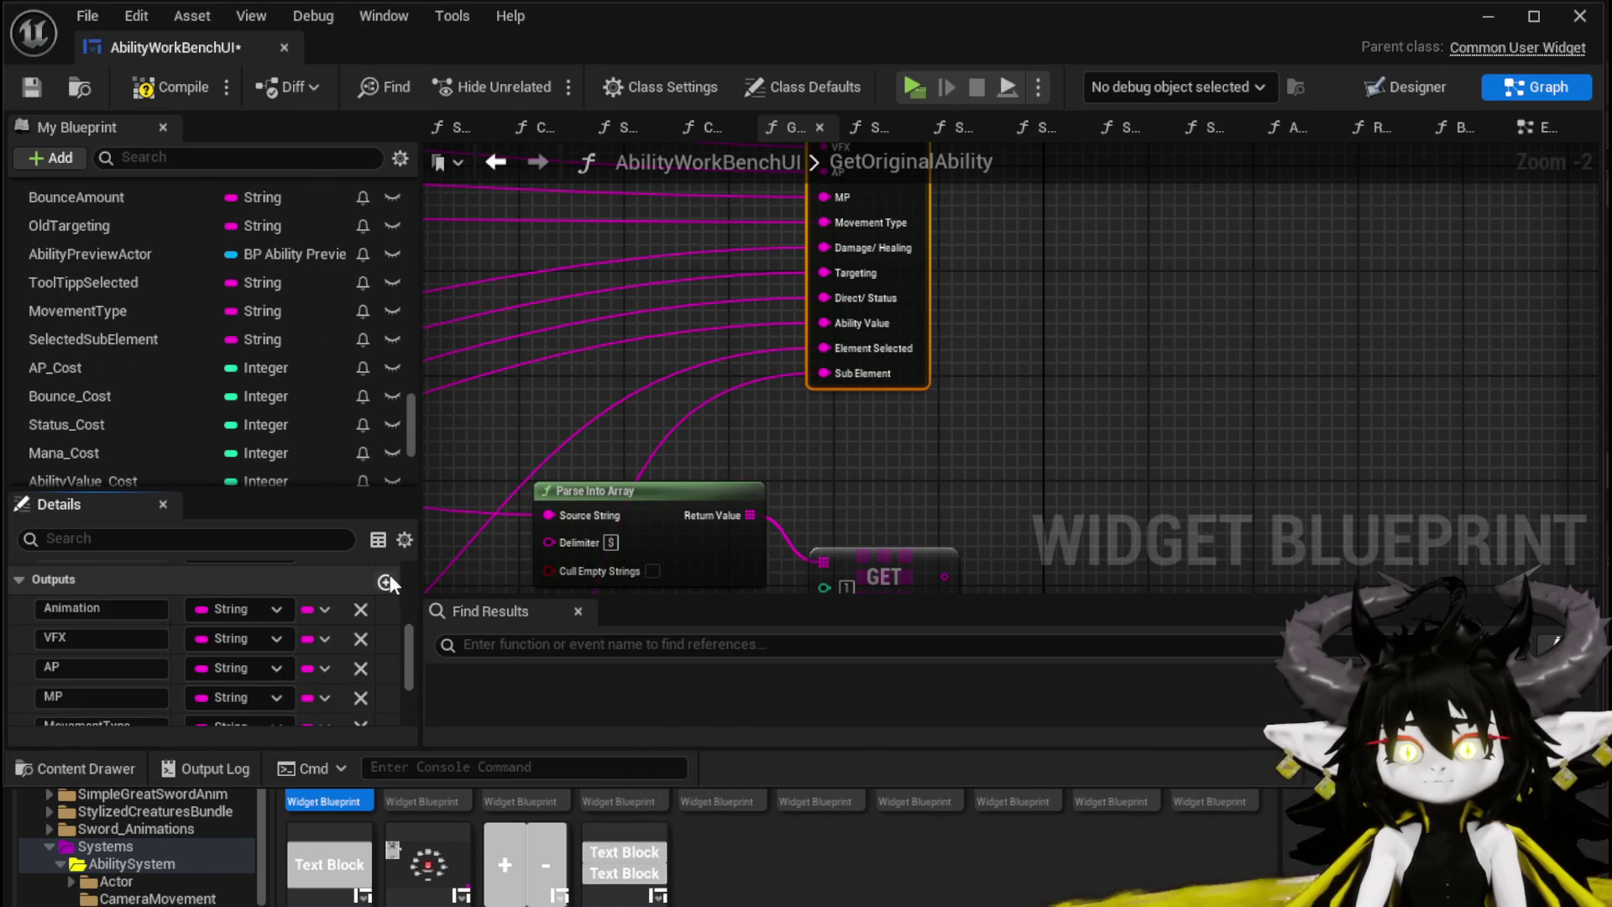
pyautogui.click(387, 579)
pyautogui.scroll(-5, 361, 652)
pyautogui.click(244, 712)
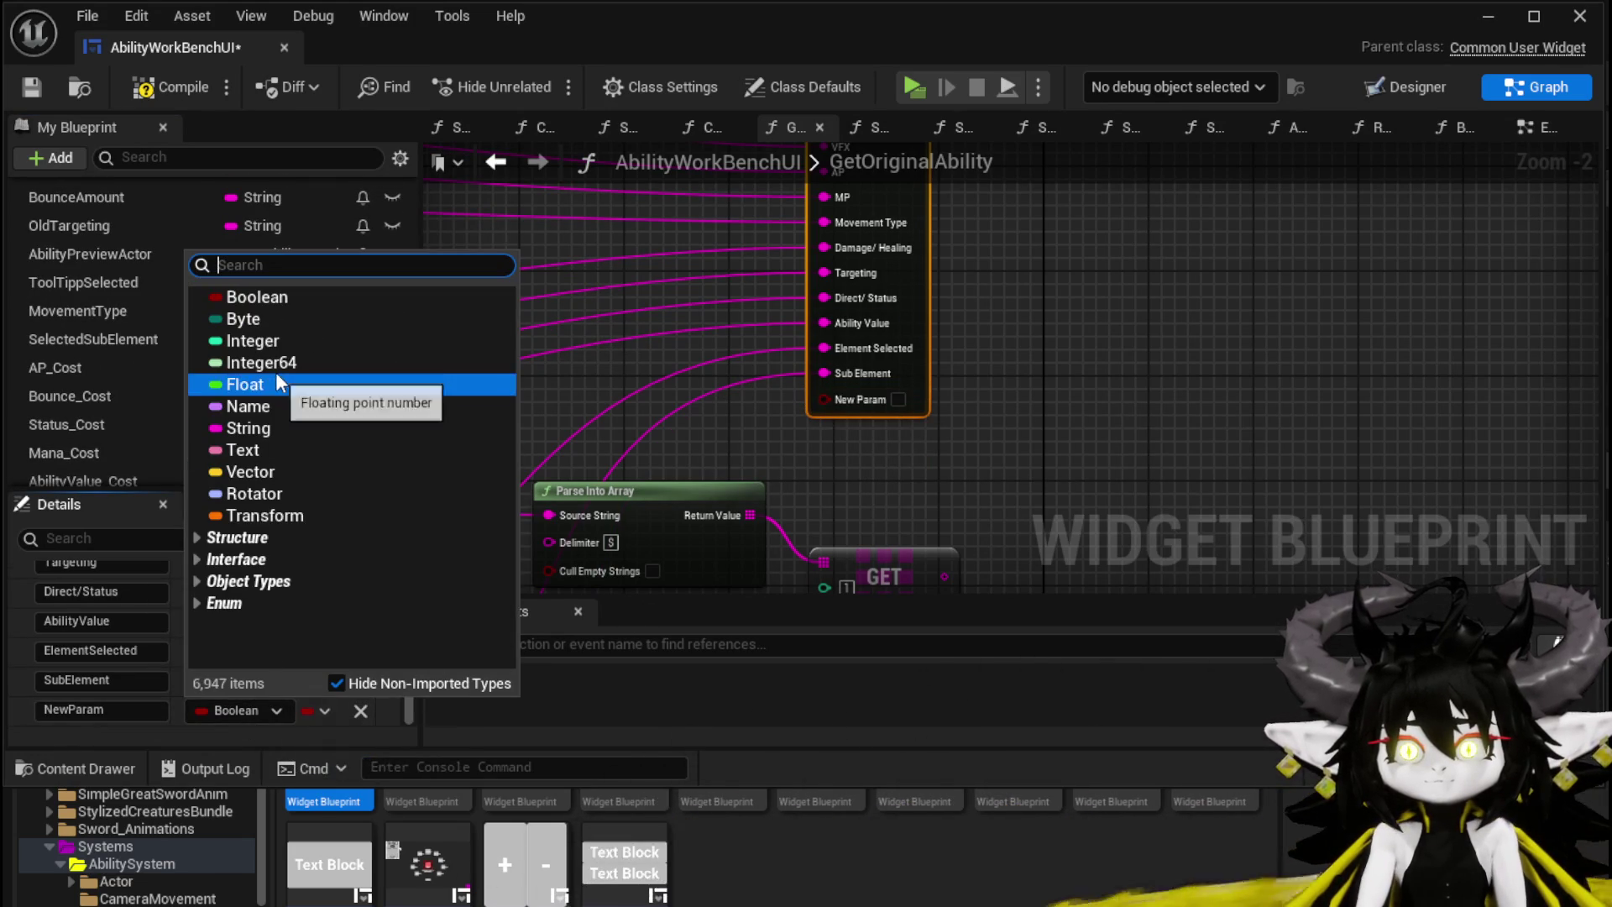
pyautogui.click(92, 697)
pyautogui.write('AbilityName')
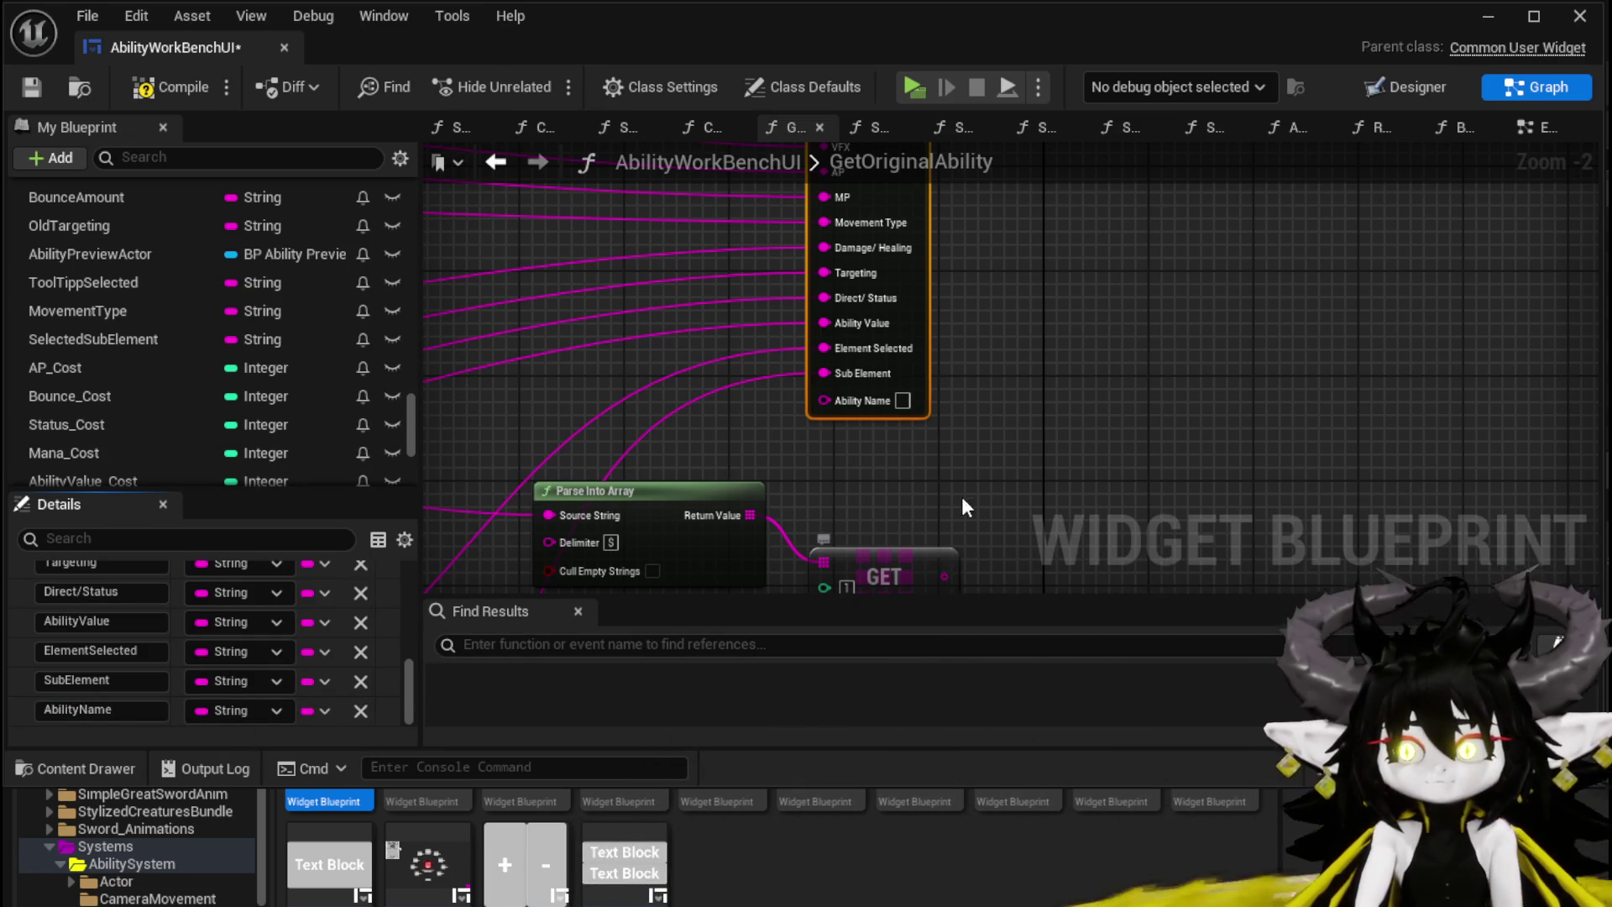
pyautogui.click(961, 497)
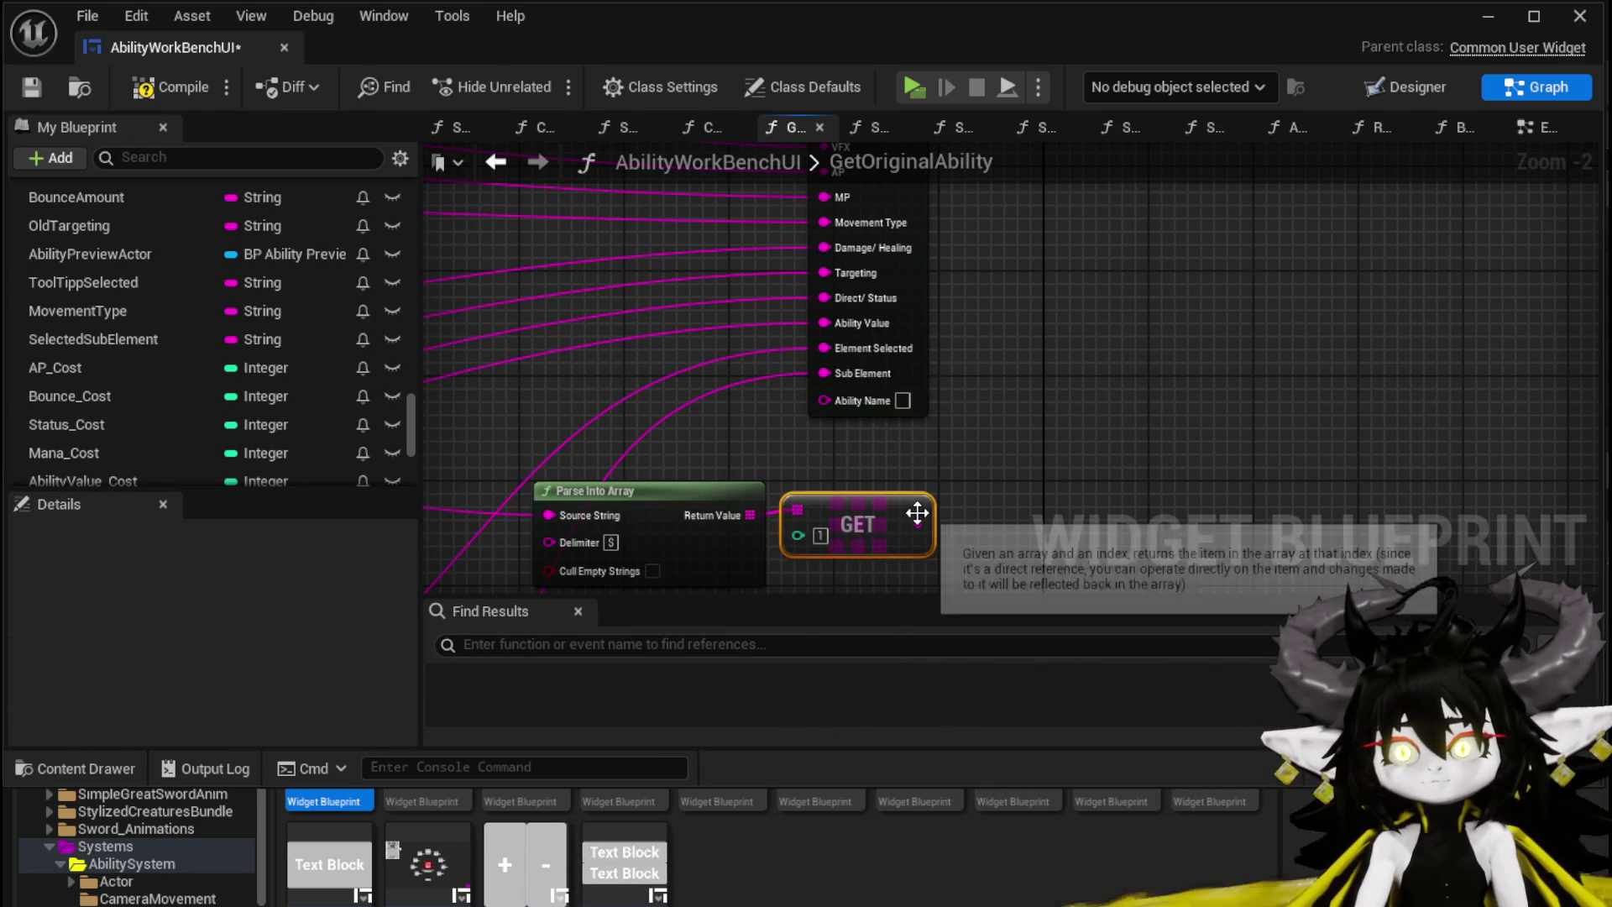
pyautogui.moveTo(860, 437)
pyautogui.mouseDown()
pyautogui.moveTo(924, 527)
pyautogui.moveTo(833, 401)
pyautogui.mouseUp()
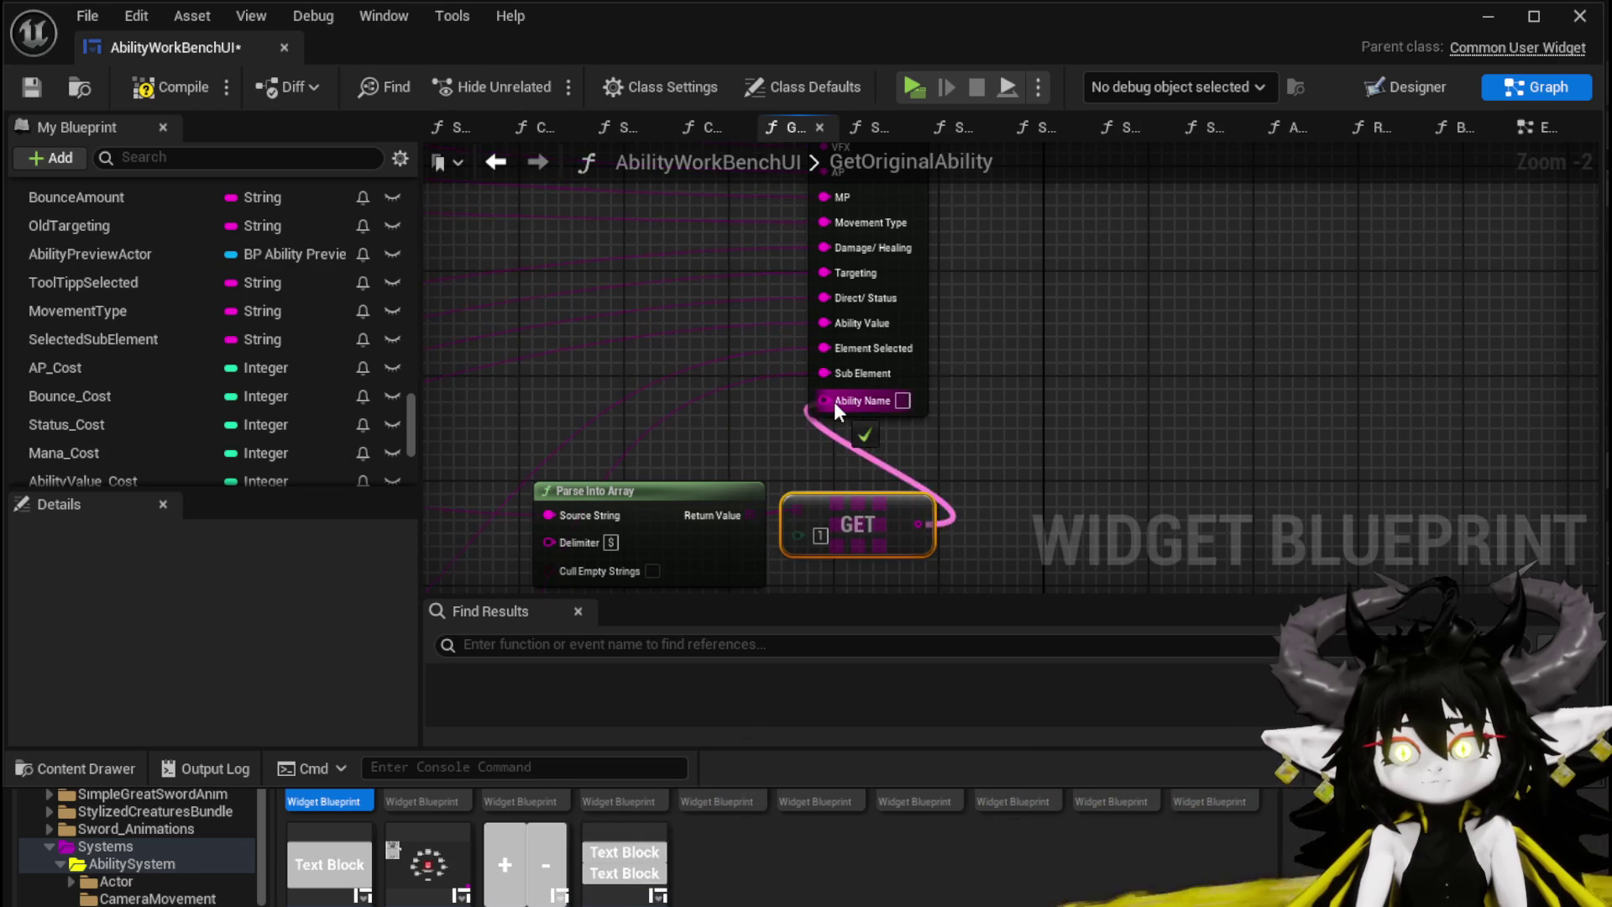
# Step: Save the widget blueprint and switch back to its EventGraph
pyautogui.click(27, 92)
pyautogui.moveTo(1116, 394); pyautogui.dragTo(1104, 292)
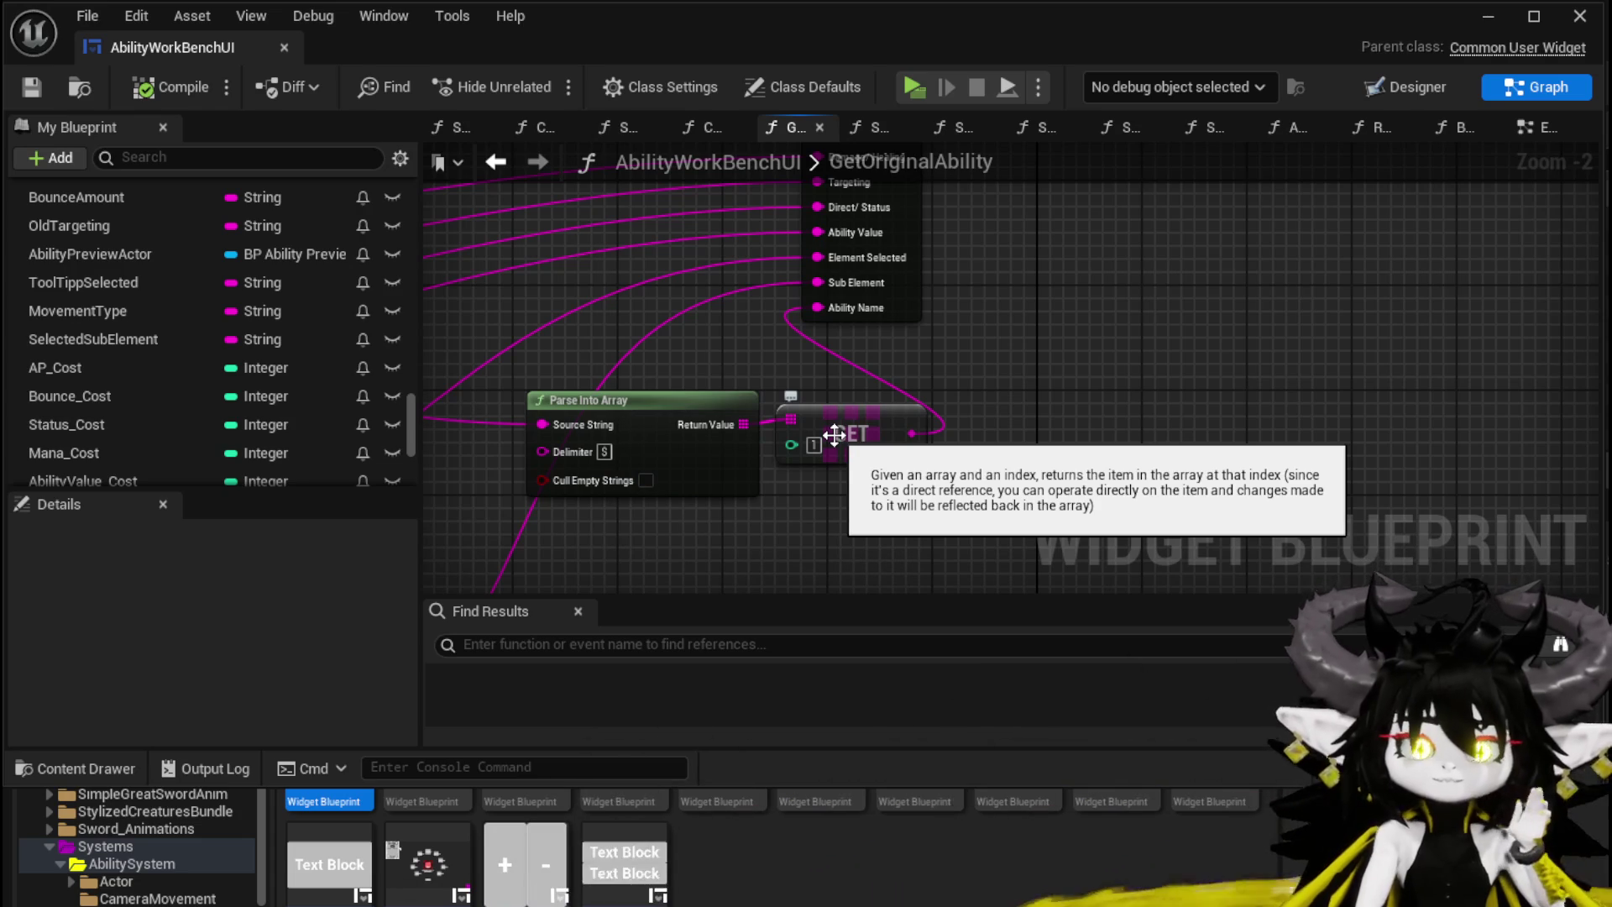
pyautogui.moveTo(930, 390)
pyautogui.mouseDown()
pyautogui.moveTo(976, 401)
pyautogui.moveTo(914, 329)
pyautogui.mouseUp()
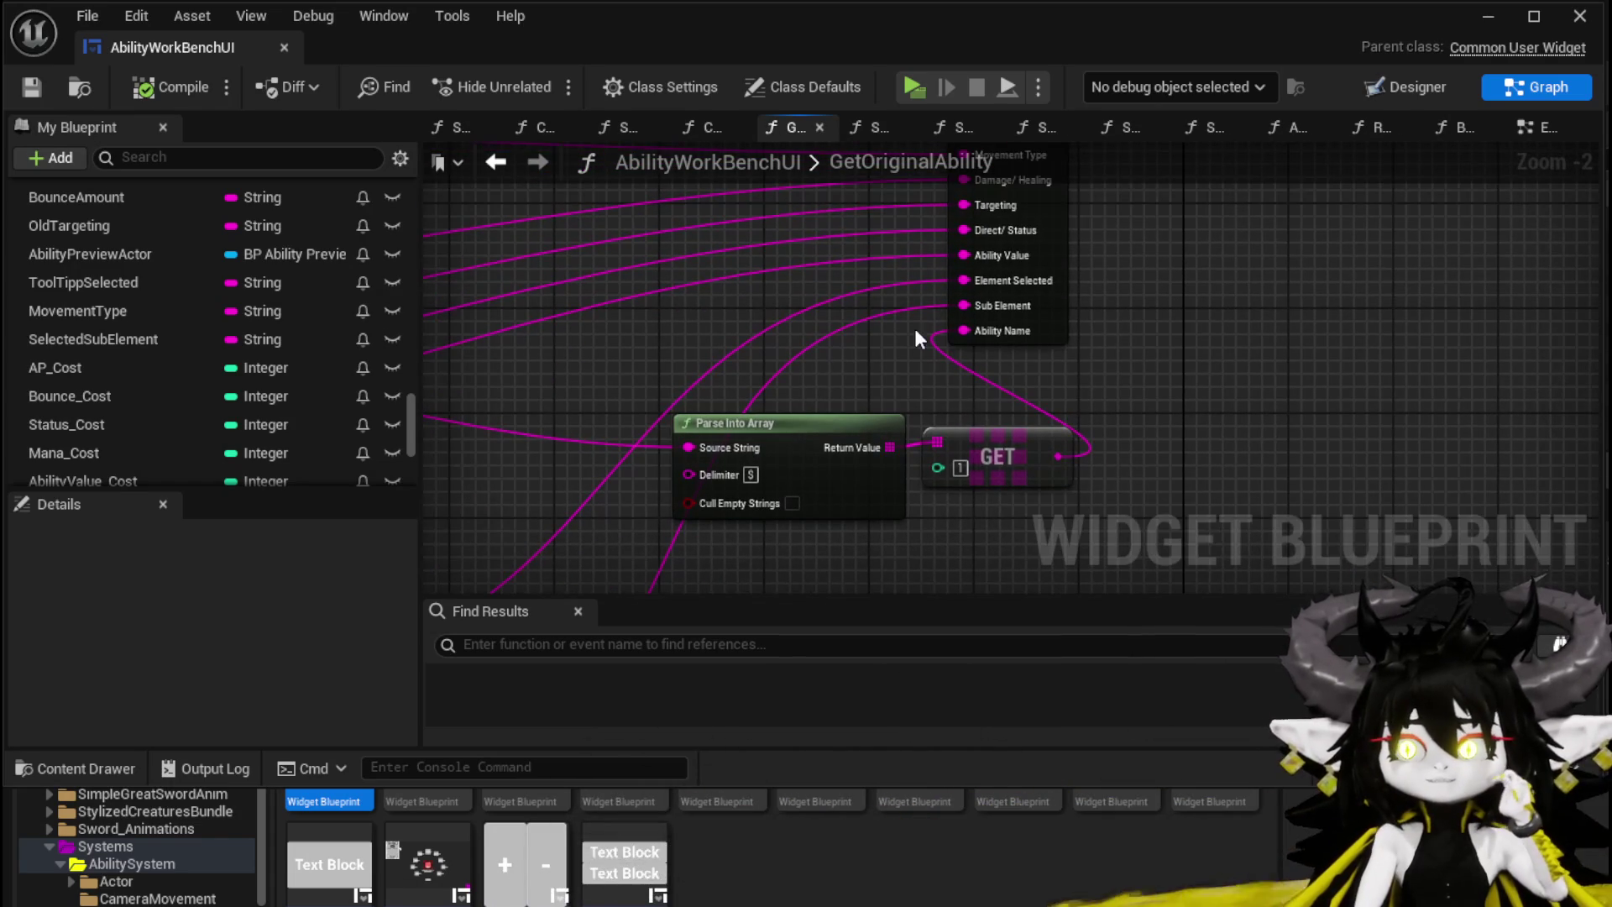
pyautogui.click(1529, 129)
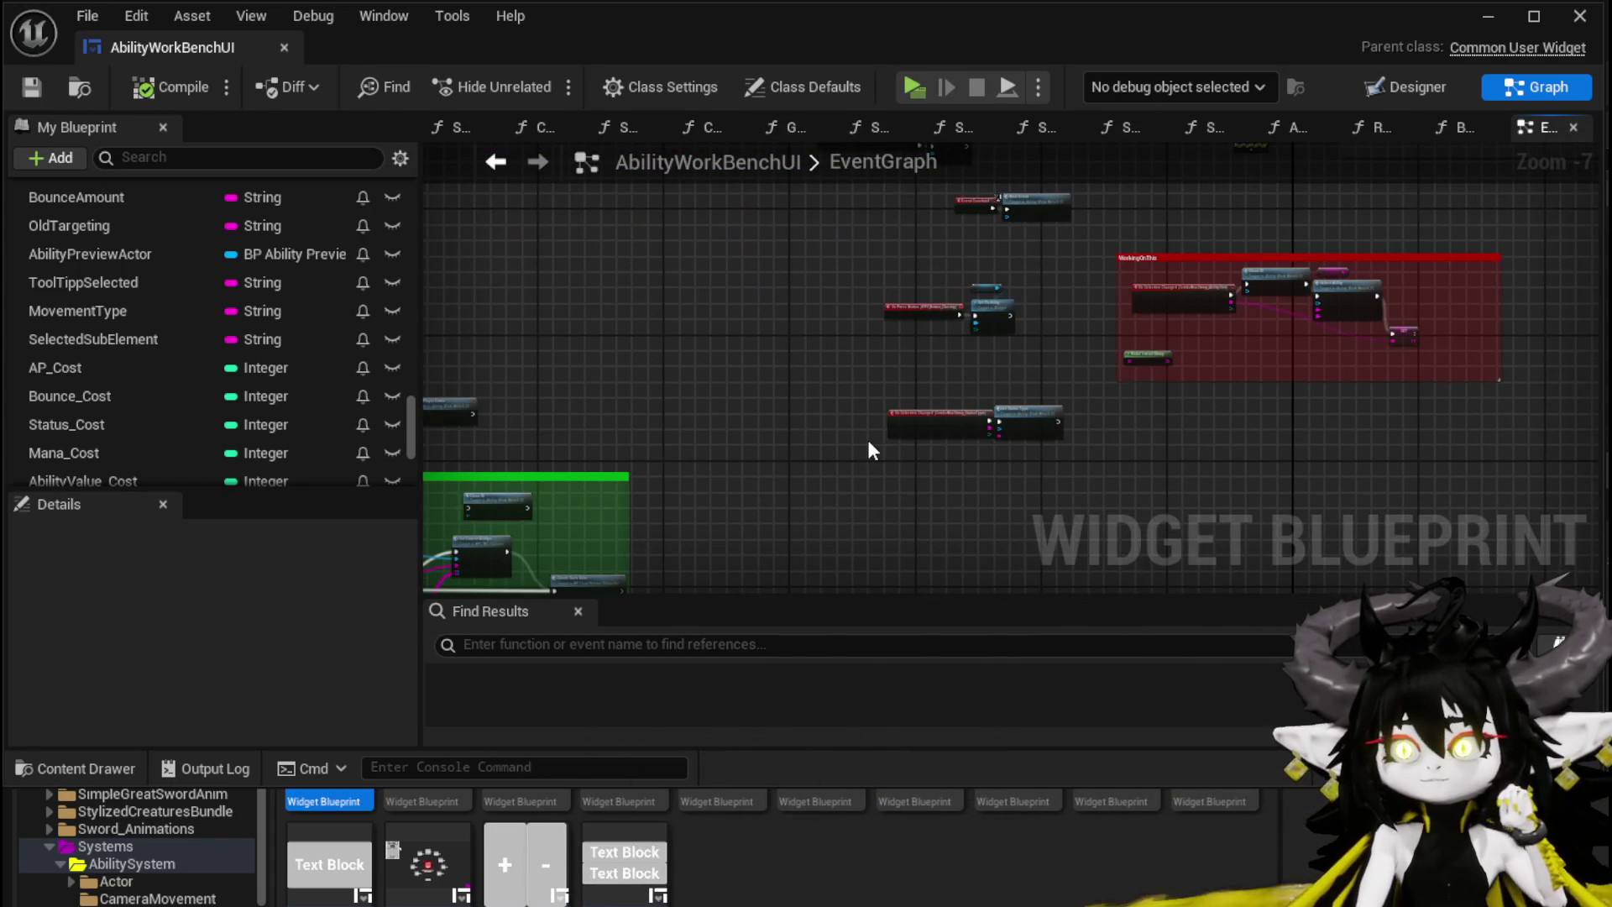
# Step: Review the Ability Values appends in BuildGigaString, then open the SelectAbility function graph
pyautogui.click(497, 165)
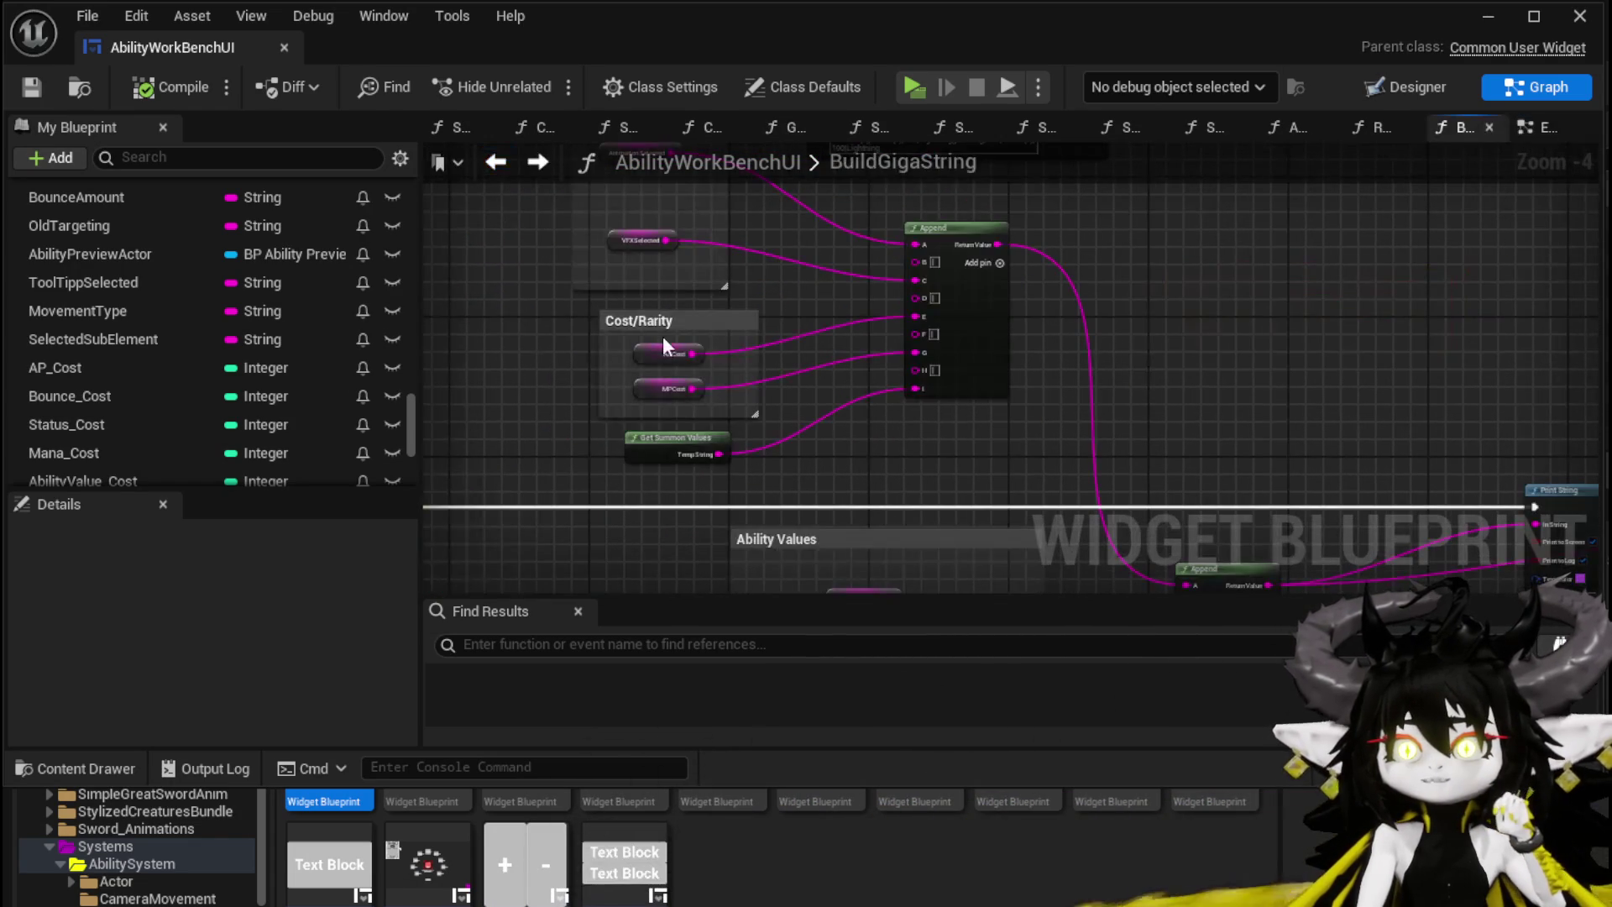
pyautogui.moveTo(1179, 429); pyautogui.dragTo(970, 298)
pyautogui.scroll(-4, 971, 297)
pyautogui.scroll(2, 870, 321)
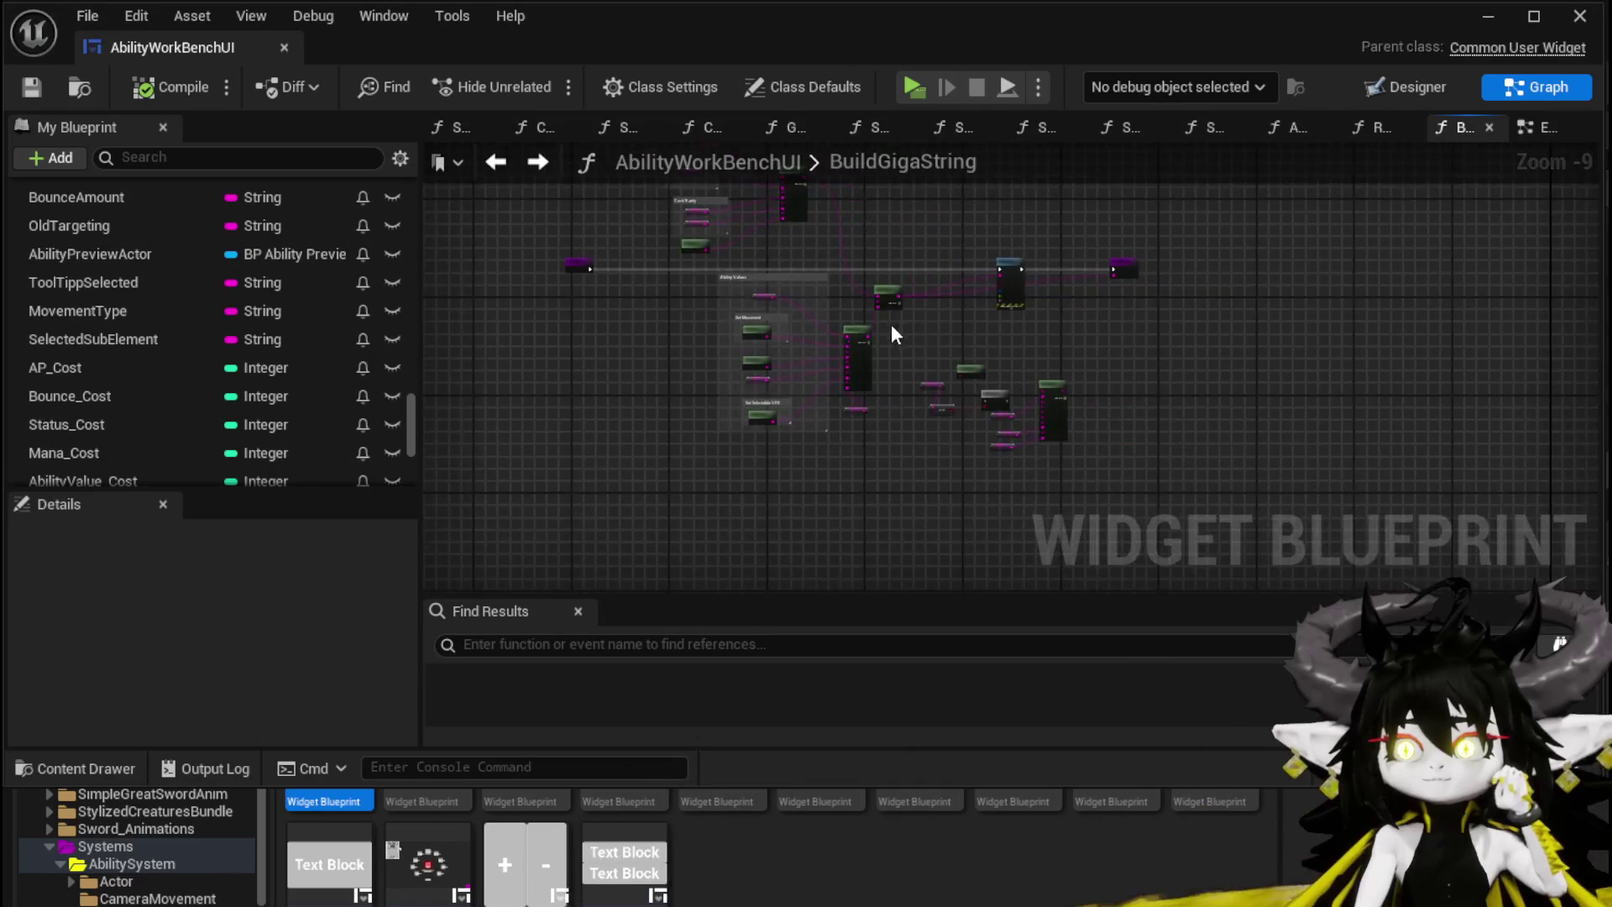
pyautogui.scroll(1, 896, 327)
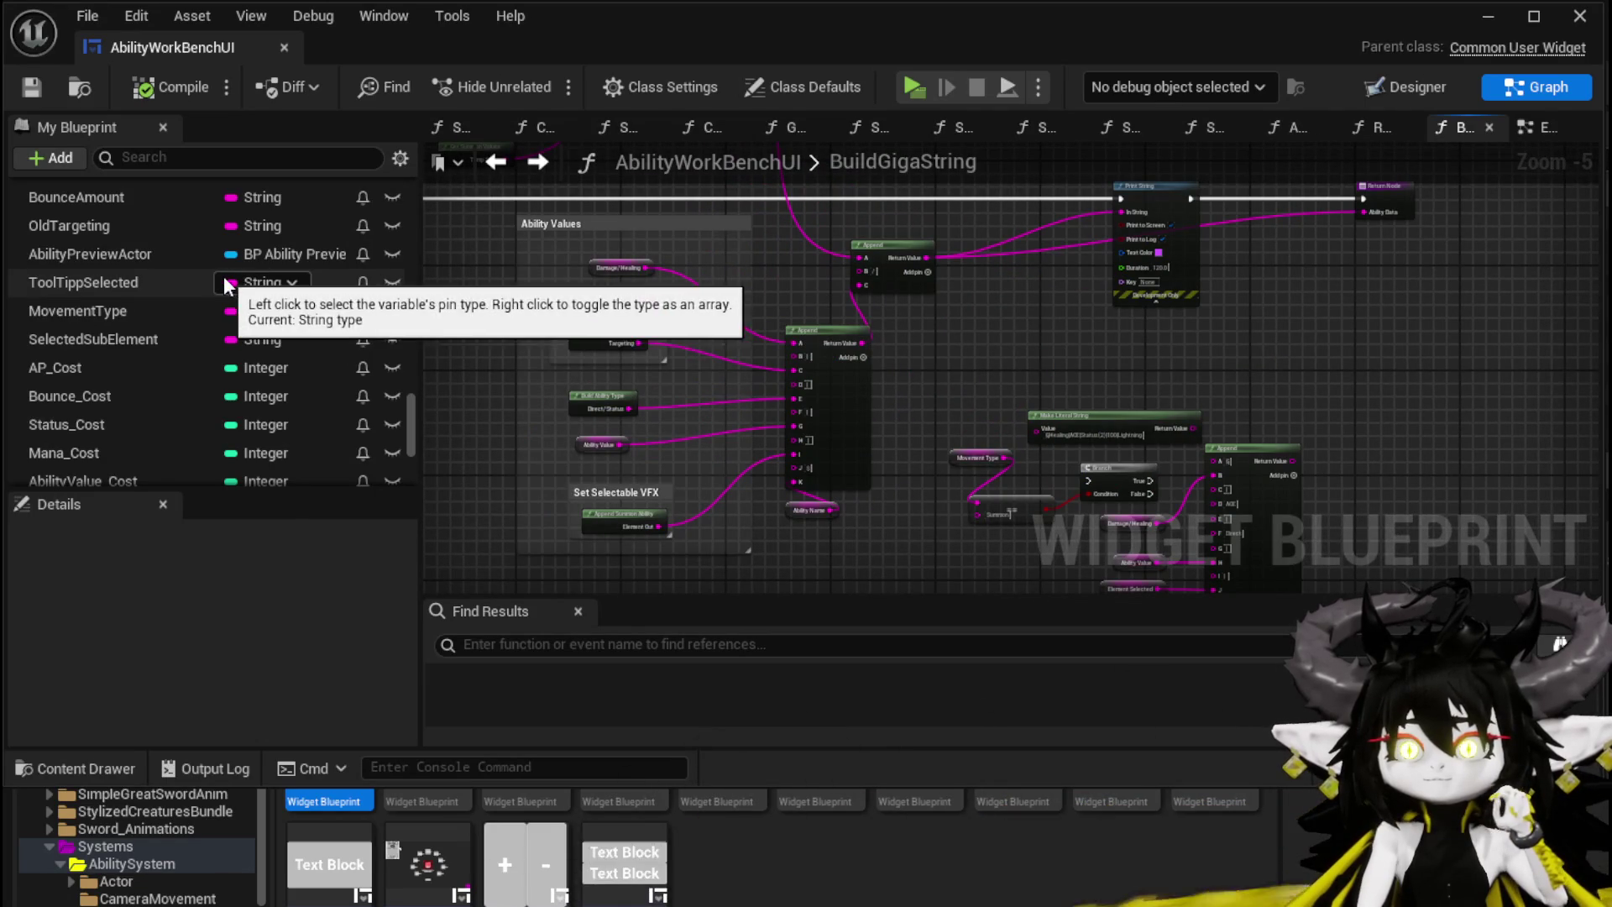
pyautogui.scroll(10, 226, 279)
pyautogui.scroll(15, 225, 271)
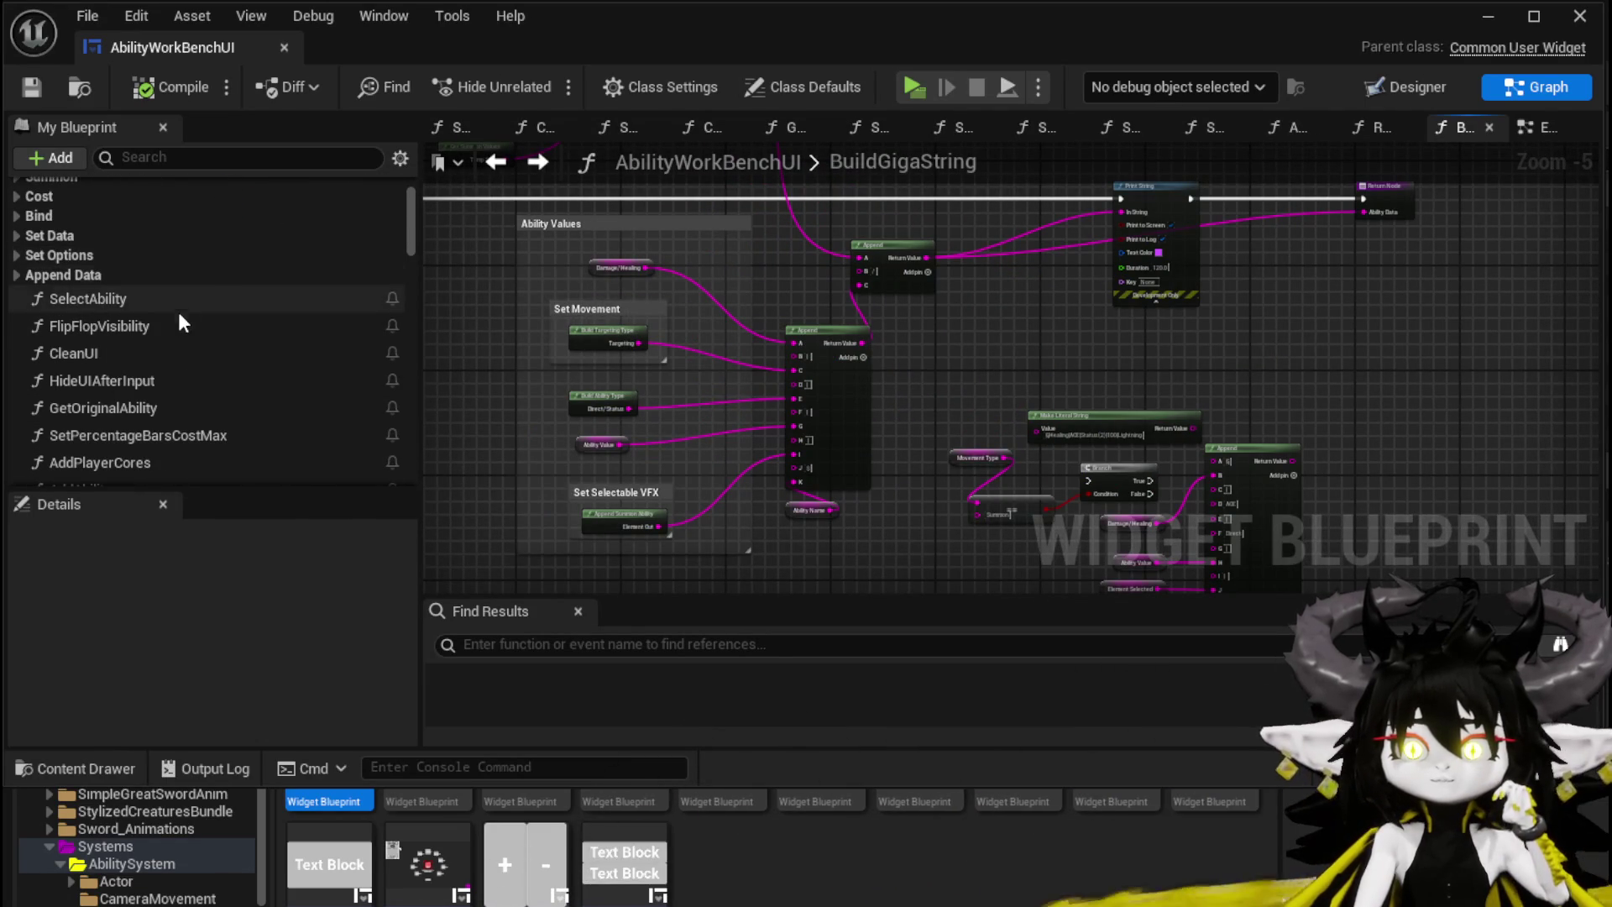
pyautogui.doubleClick(174, 299)
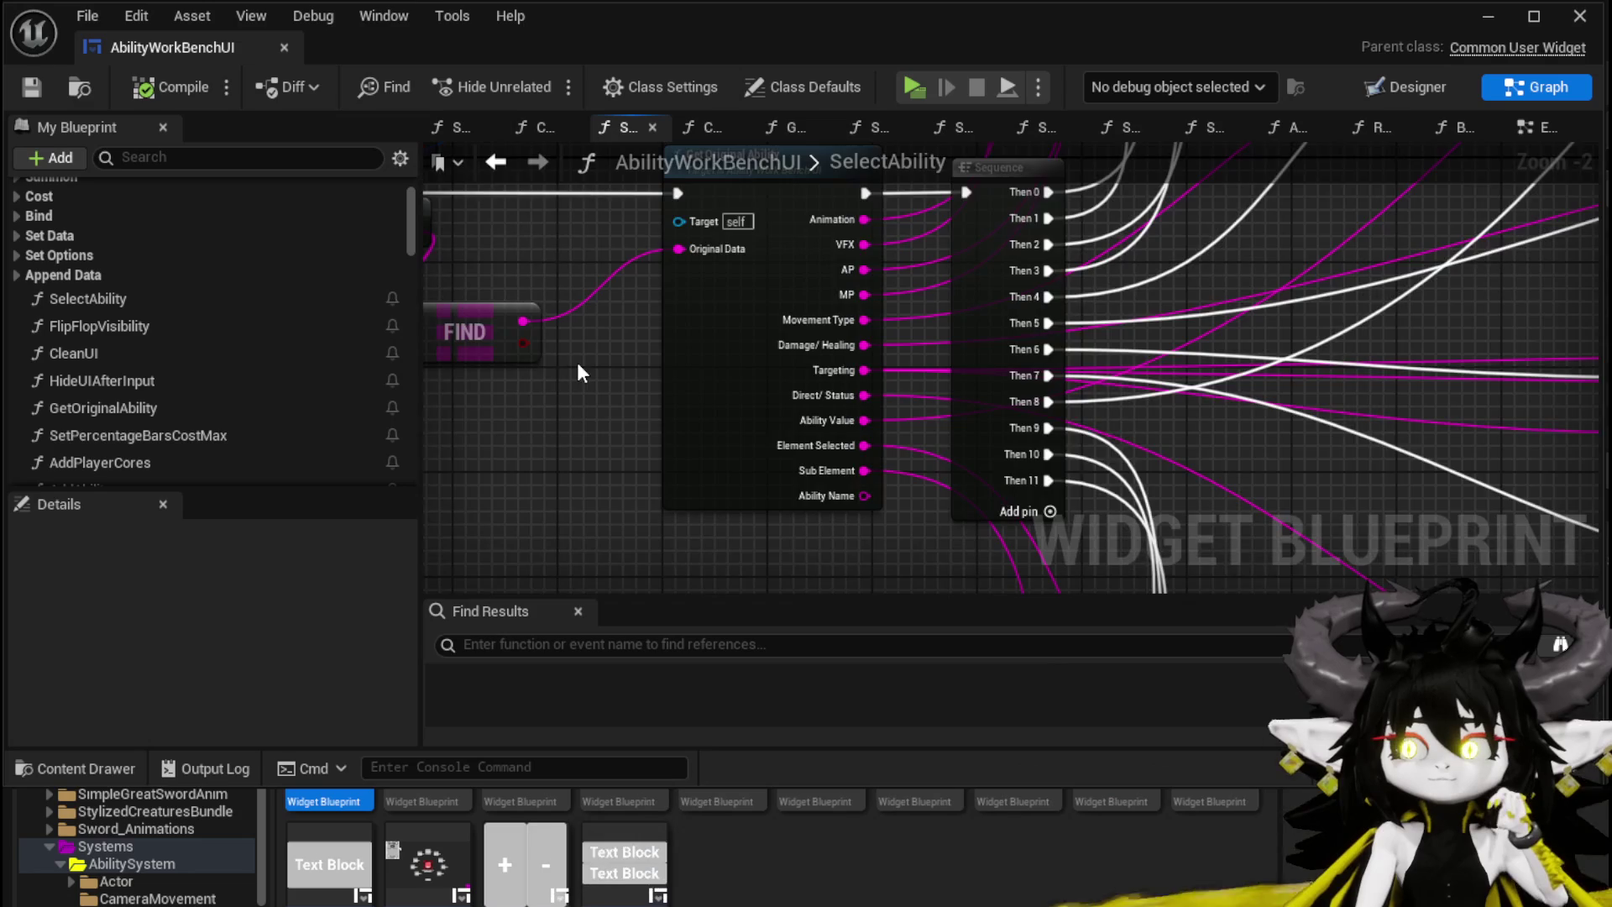
# Step: Add a Then 12 pin and a SET AbilityName node fed by the parsed Ability Name
pyautogui.scroll(-3, 577, 362)
pyautogui.scroll(4, 898, 420)
pyautogui.click(796, 430)
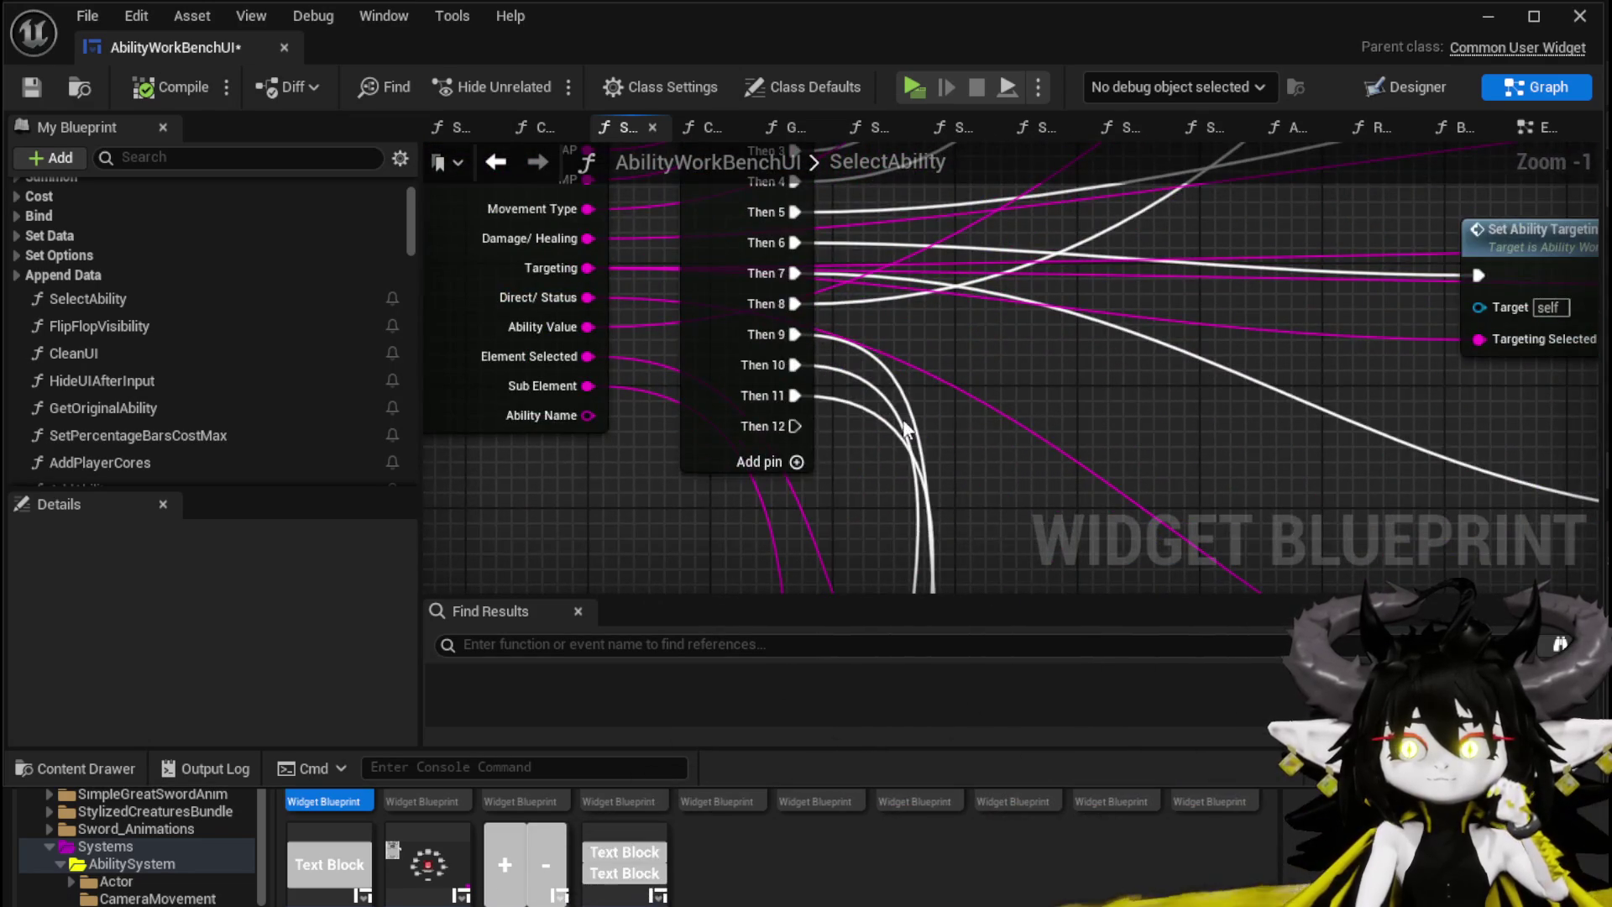
pyautogui.scroll(-3, 388, 354)
pyautogui.moveTo(417, 245); pyautogui.dragTo(412, 480)
pyautogui.moveTo(113, 375)
pyautogui.mouseDown()
pyautogui.moveTo(653, 492)
pyautogui.moveTo(676, 527)
pyautogui.mouseUp()
pyautogui.click(739, 557)
pyautogui.moveTo(737, 249)
pyautogui.mouseDown()
pyautogui.moveTo(622, 536)
pyautogui.moveTo(682, 545)
pyautogui.mouseUp()
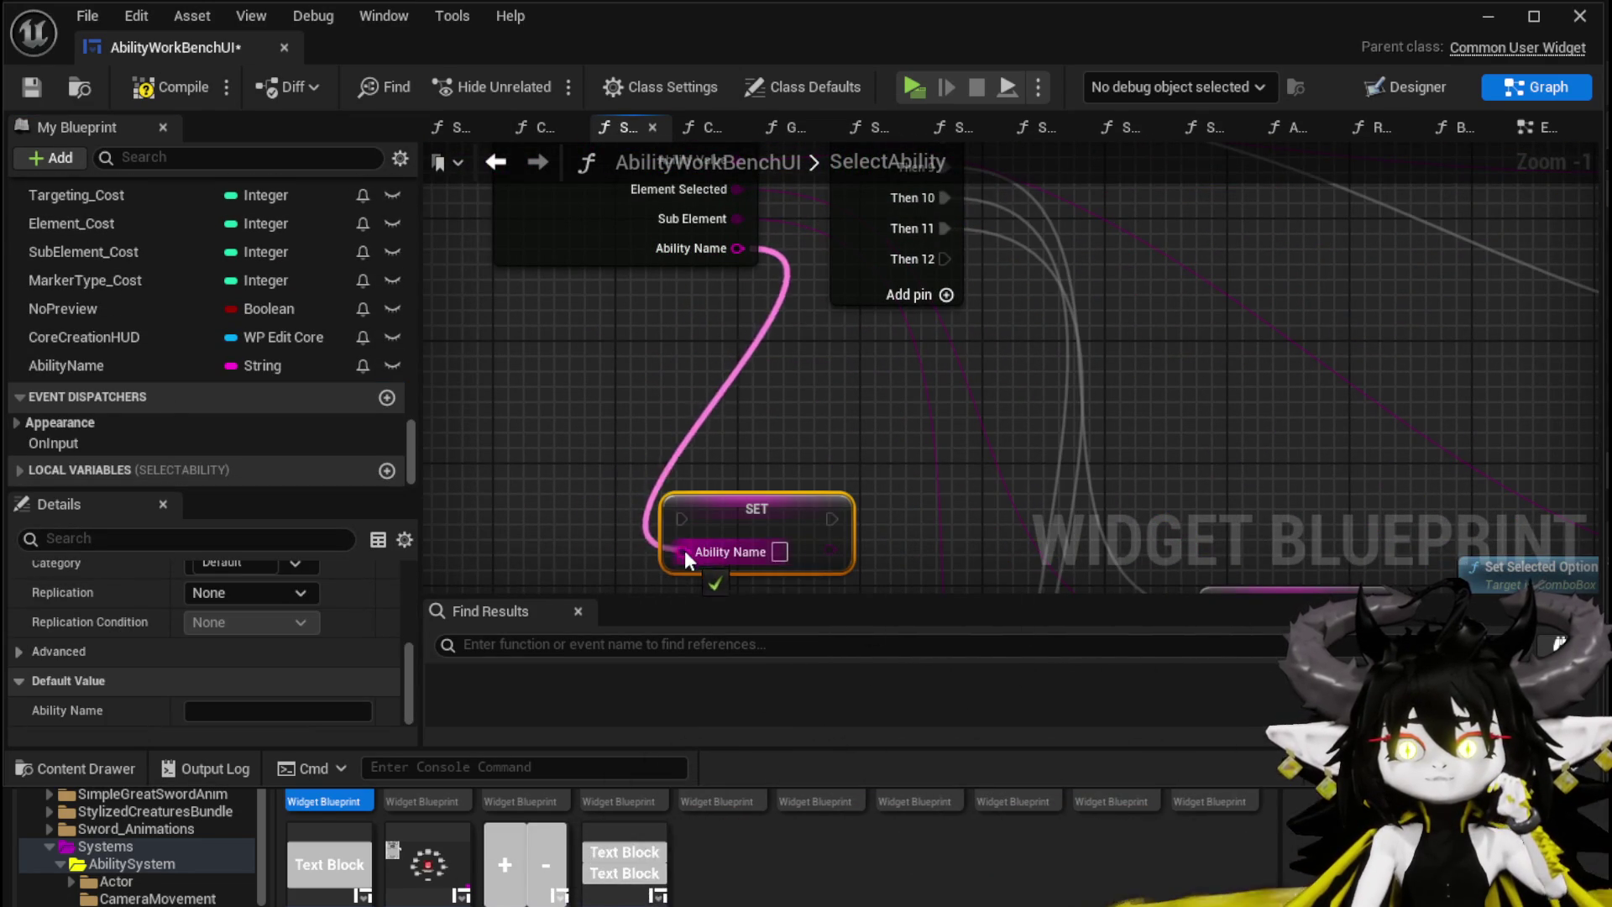
# Step: Check the Ability Name with Is Empty and route the result into a Branch
pyautogui.moveTo(742, 258); pyautogui.dragTo(613, 502)
pyautogui.write('is Empty')
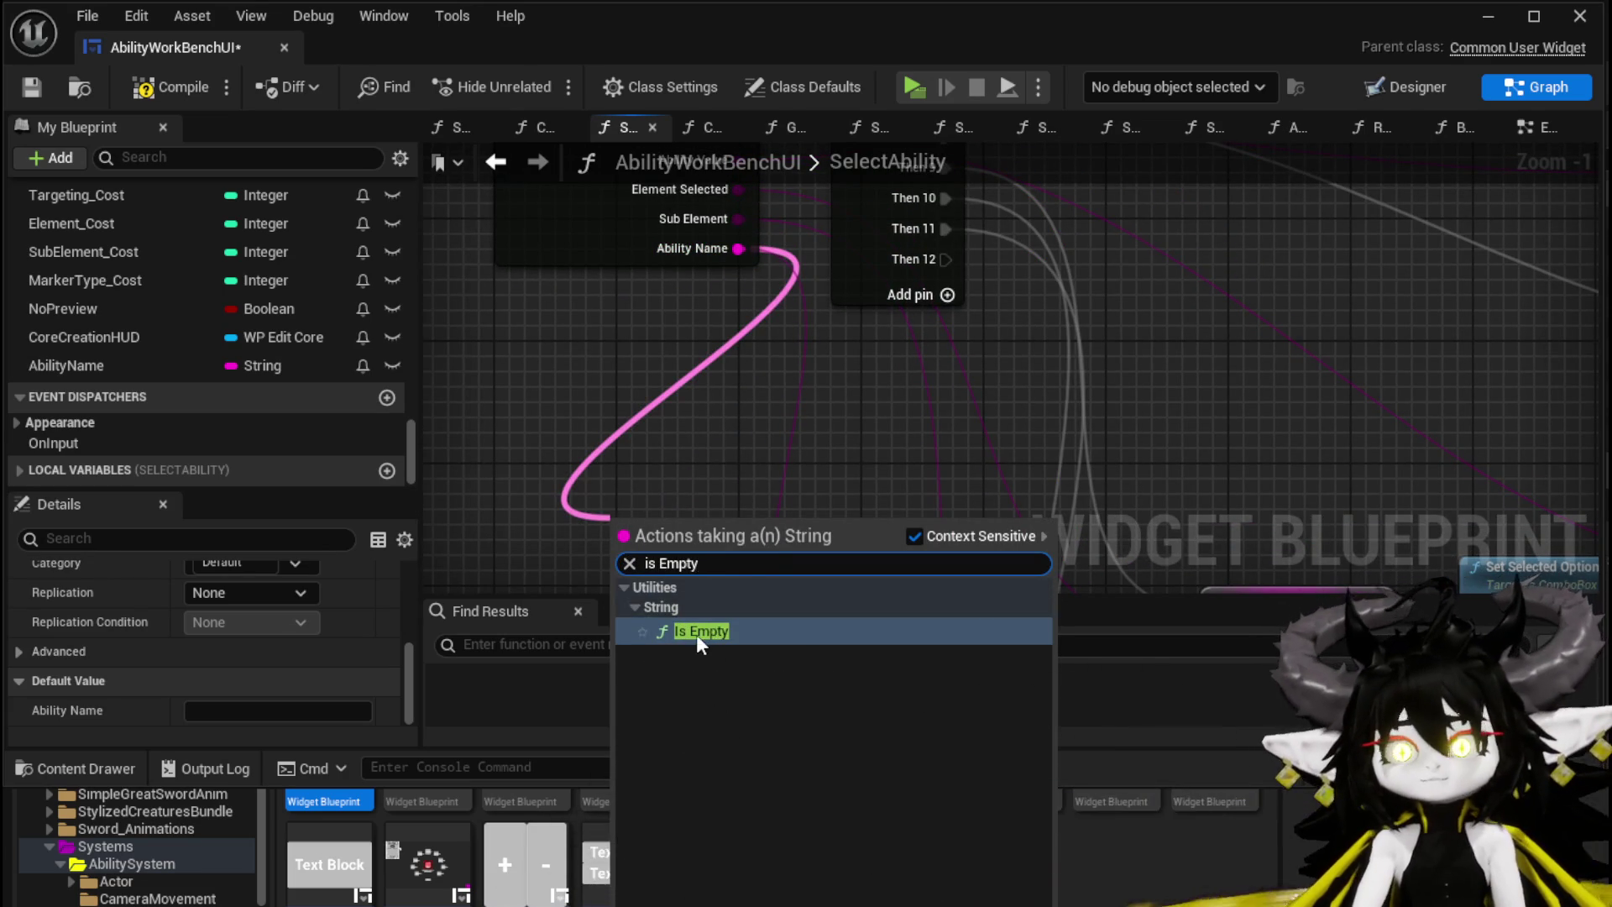
pyautogui.click(697, 633)
pyautogui.moveTo(723, 426); pyautogui.dragTo(784, 411)
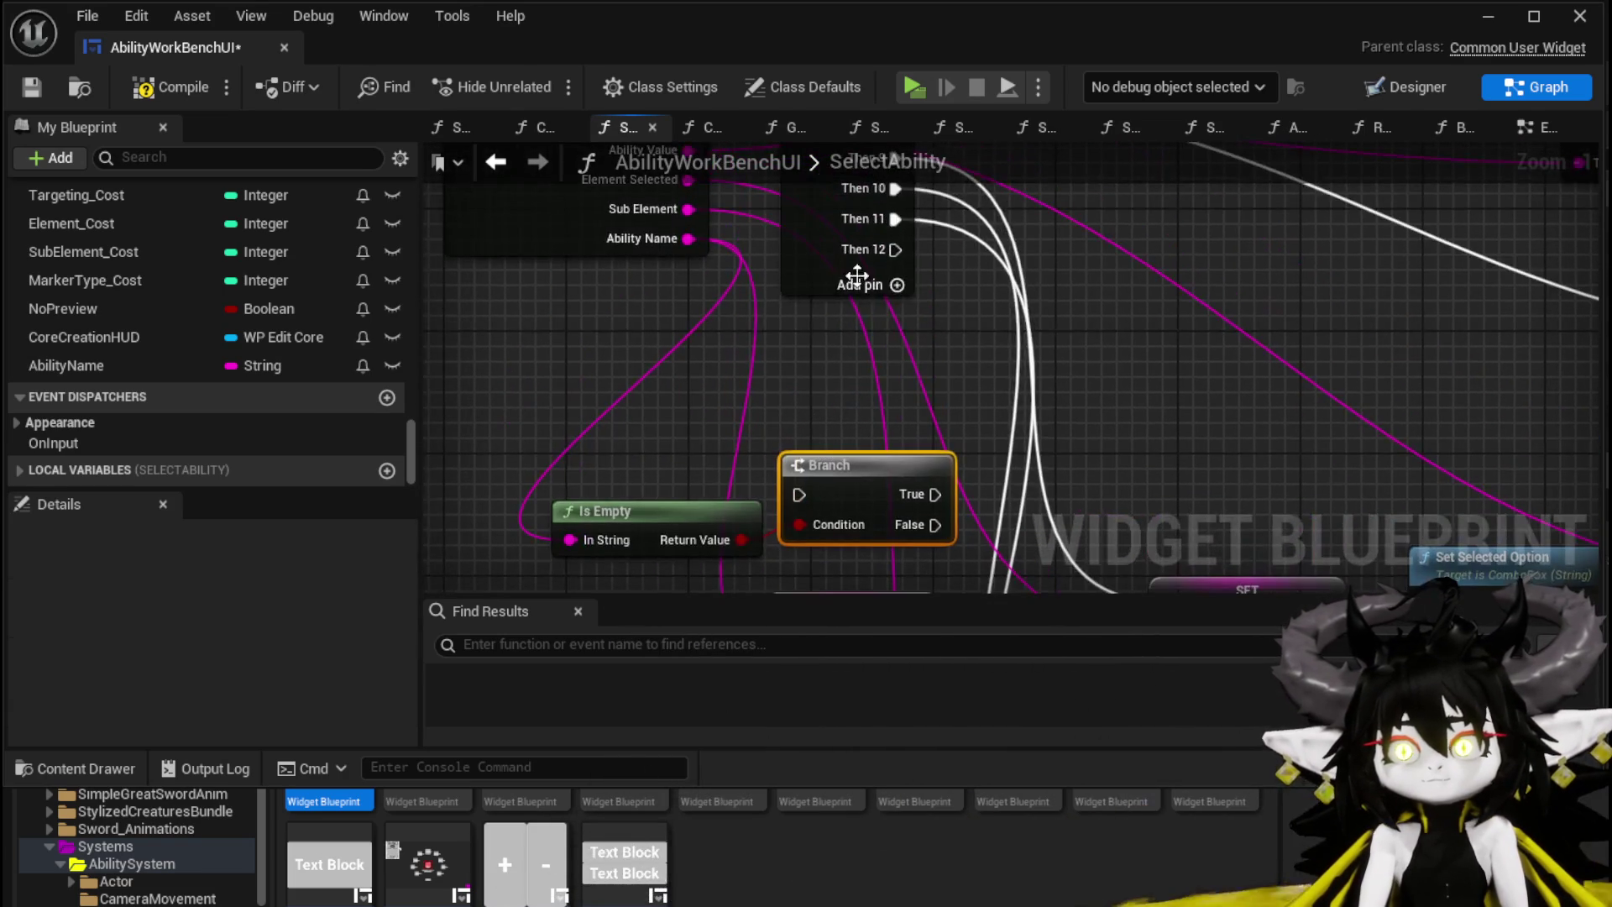
pyautogui.moveTo(895, 249); pyautogui.dragTo(796, 492)
pyautogui.scroll(-1, 702, 451)
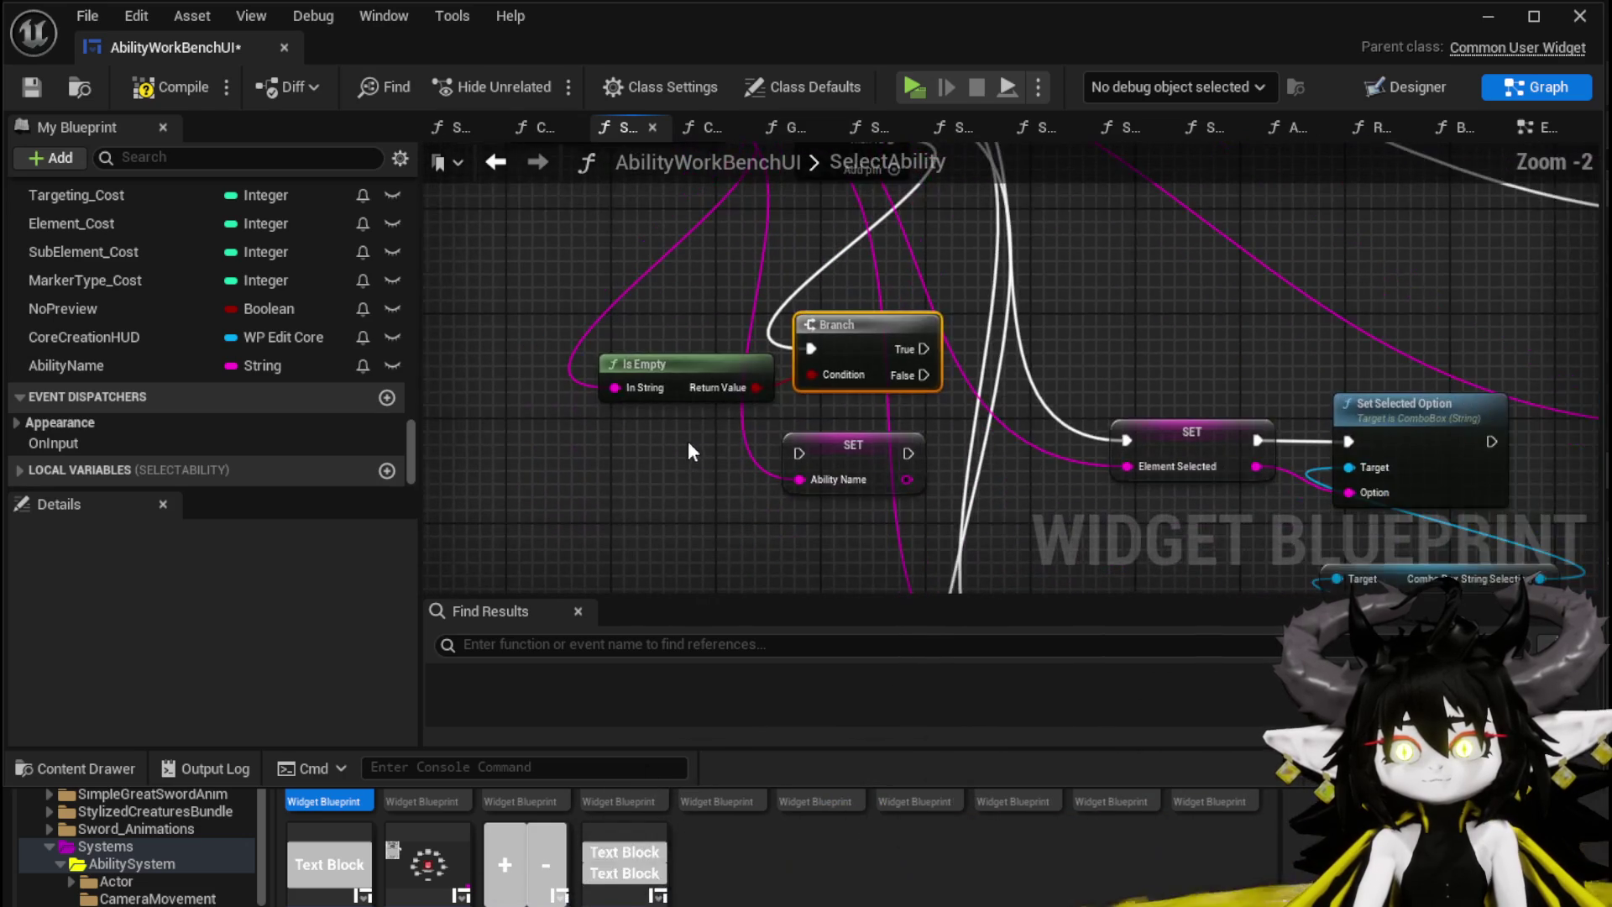
pyautogui.moveTo(859, 336)
pyautogui.mouseDown()
pyautogui.moveTo(730, 546)
pyautogui.moveTo(736, 579)
pyautogui.mouseUp()
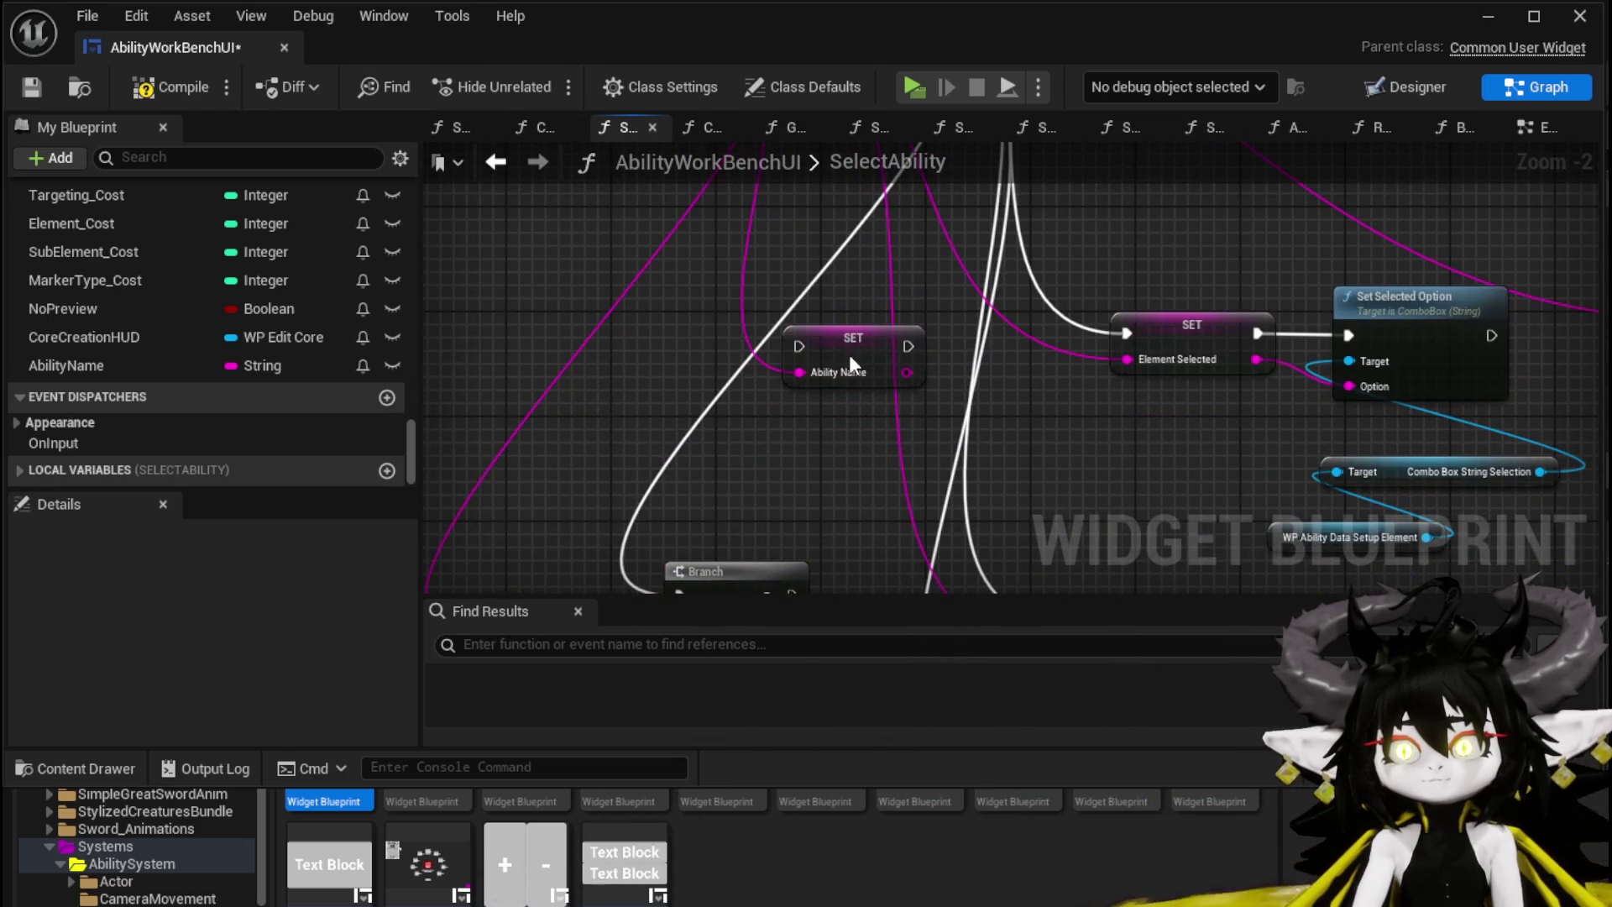
pyautogui.moveTo(848, 344); pyautogui.dragTo(883, 356)
pyautogui.scroll(2, 781, 407)
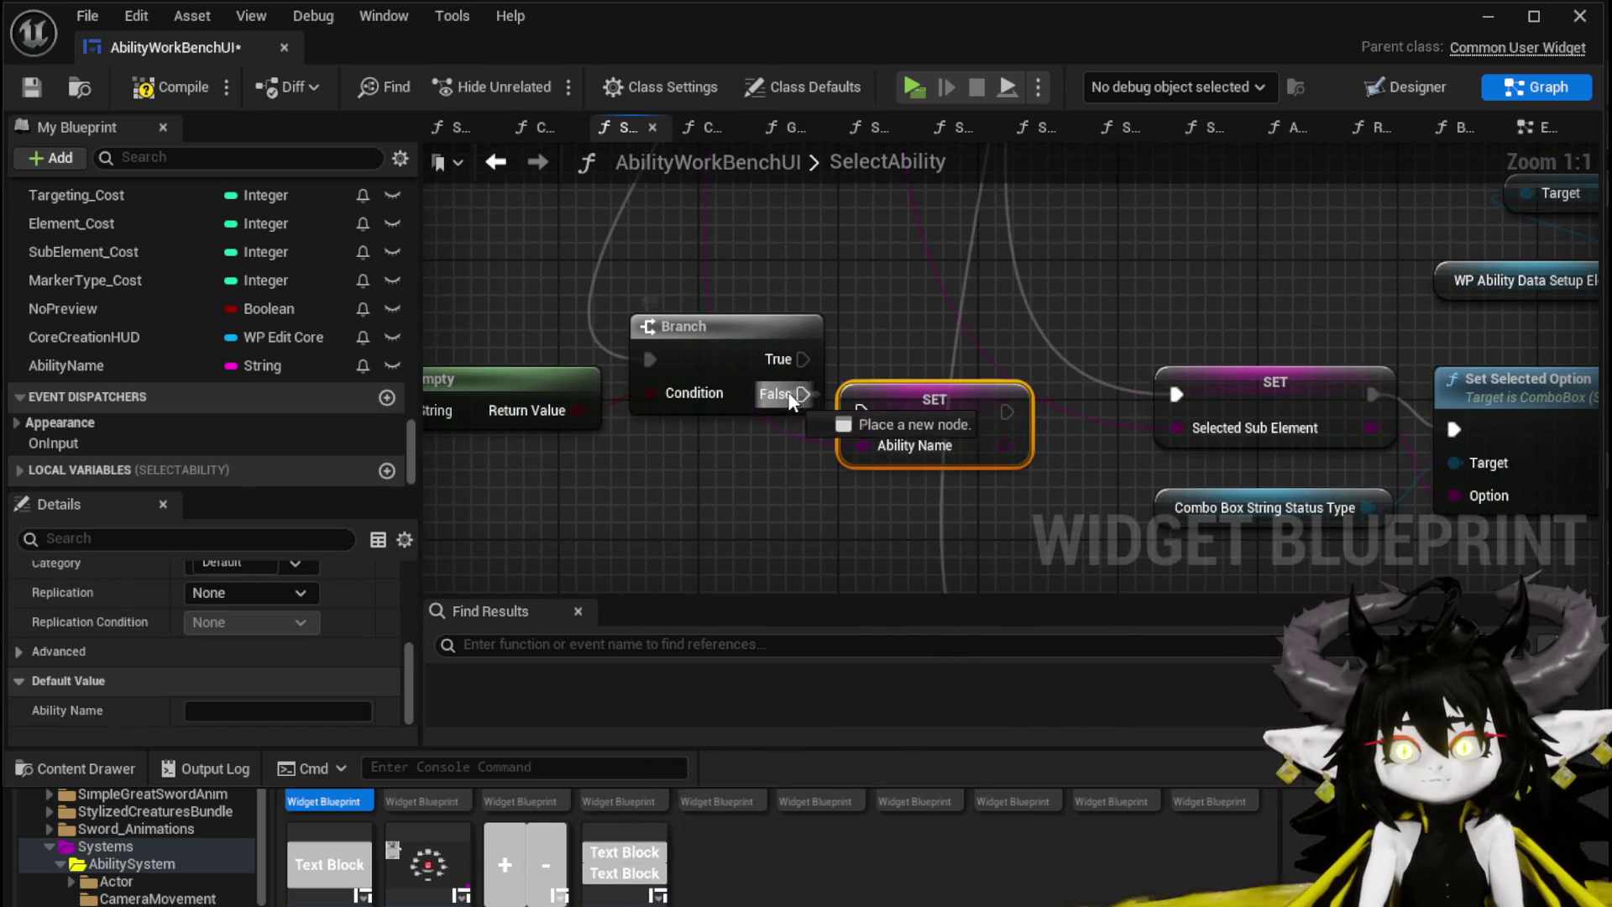
pyautogui.hotkey('ctrl', 'z')
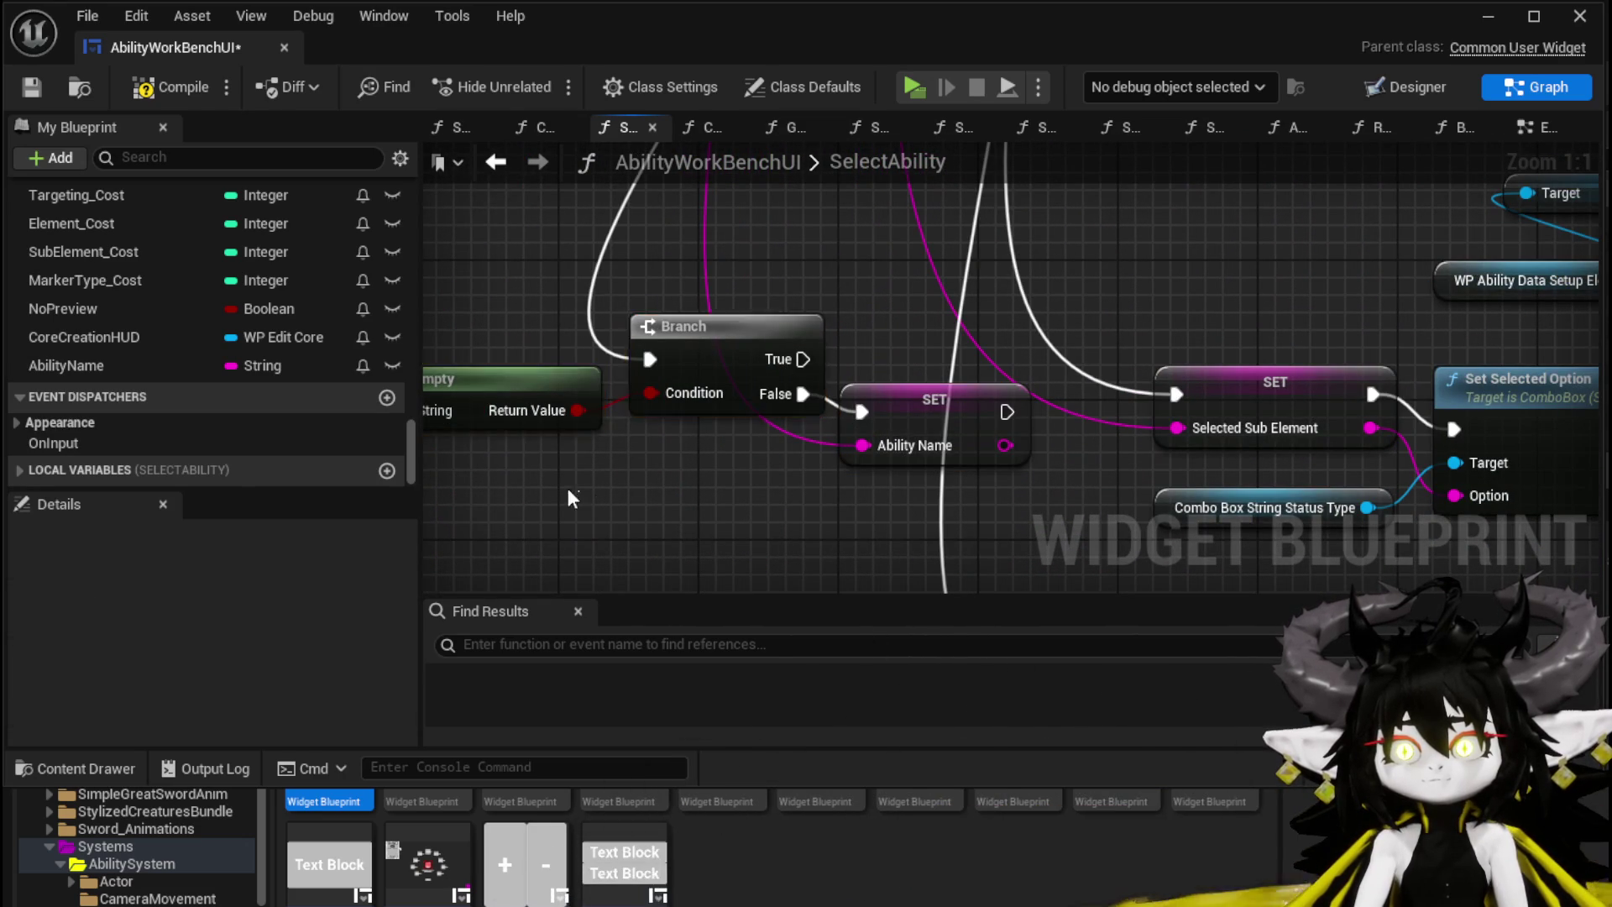
# Step: On True, set Ability Name from CurrentIDKey using a copied setter, then compile and save
pyautogui.click(798, 420)
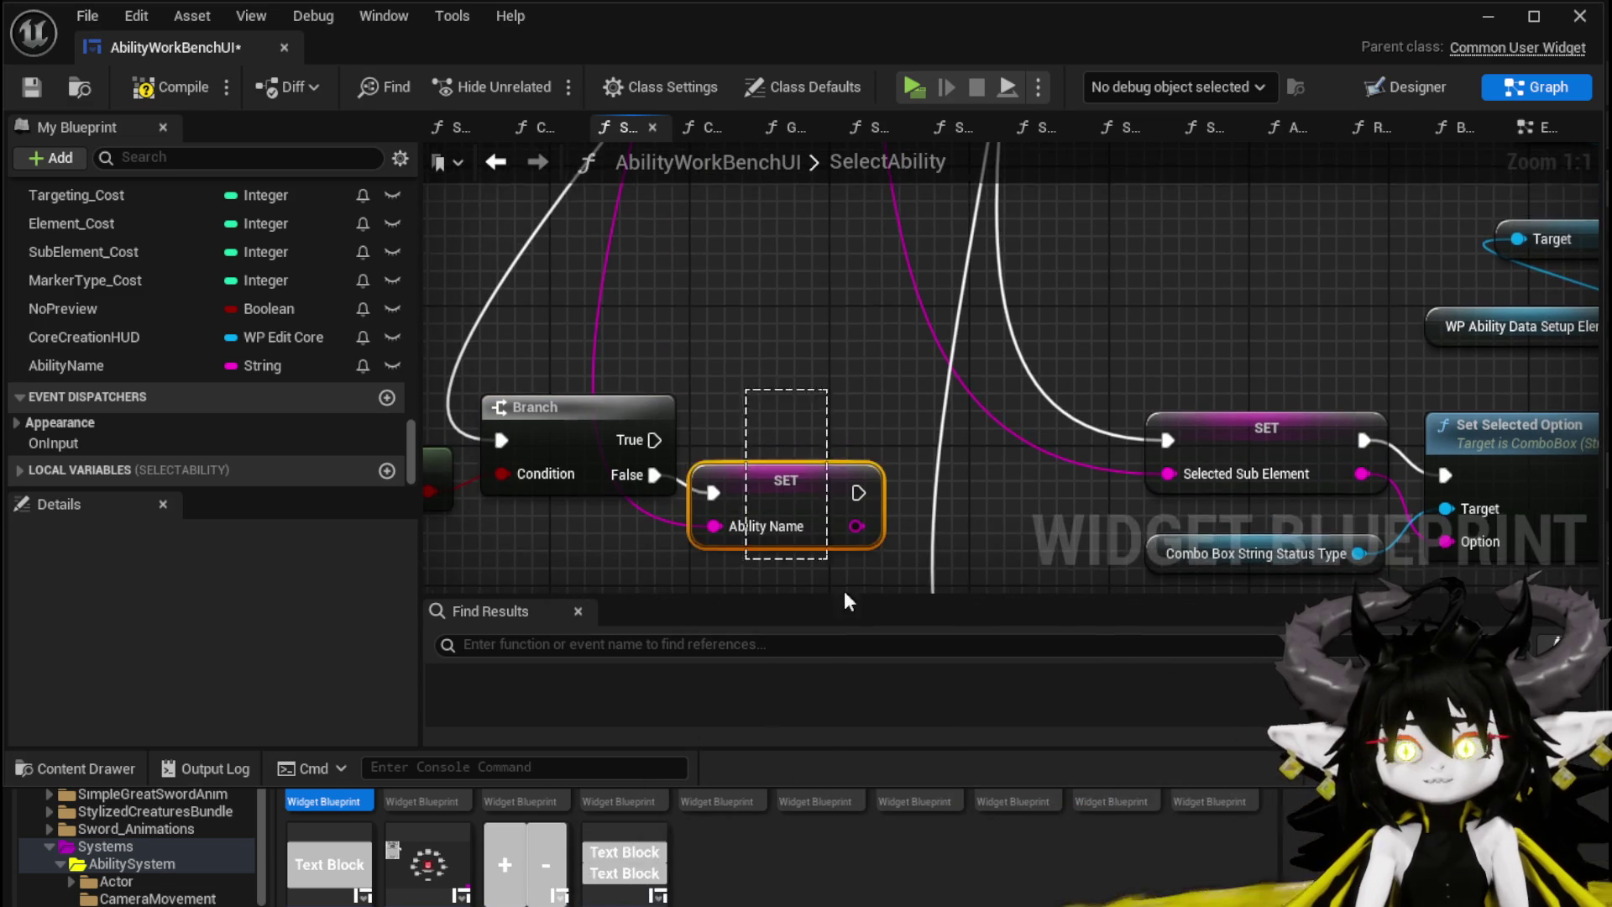
pyautogui.hotkey('ctrl', 'c')
pyautogui.hotkey('ctrl', 'v')
pyautogui.moveTo(654, 370)
pyautogui.mouseDown()
pyautogui.moveTo(890, 285)
pyautogui.moveTo(820, 226)
pyautogui.mouseUp()
pyautogui.scroll(8, 208, 326)
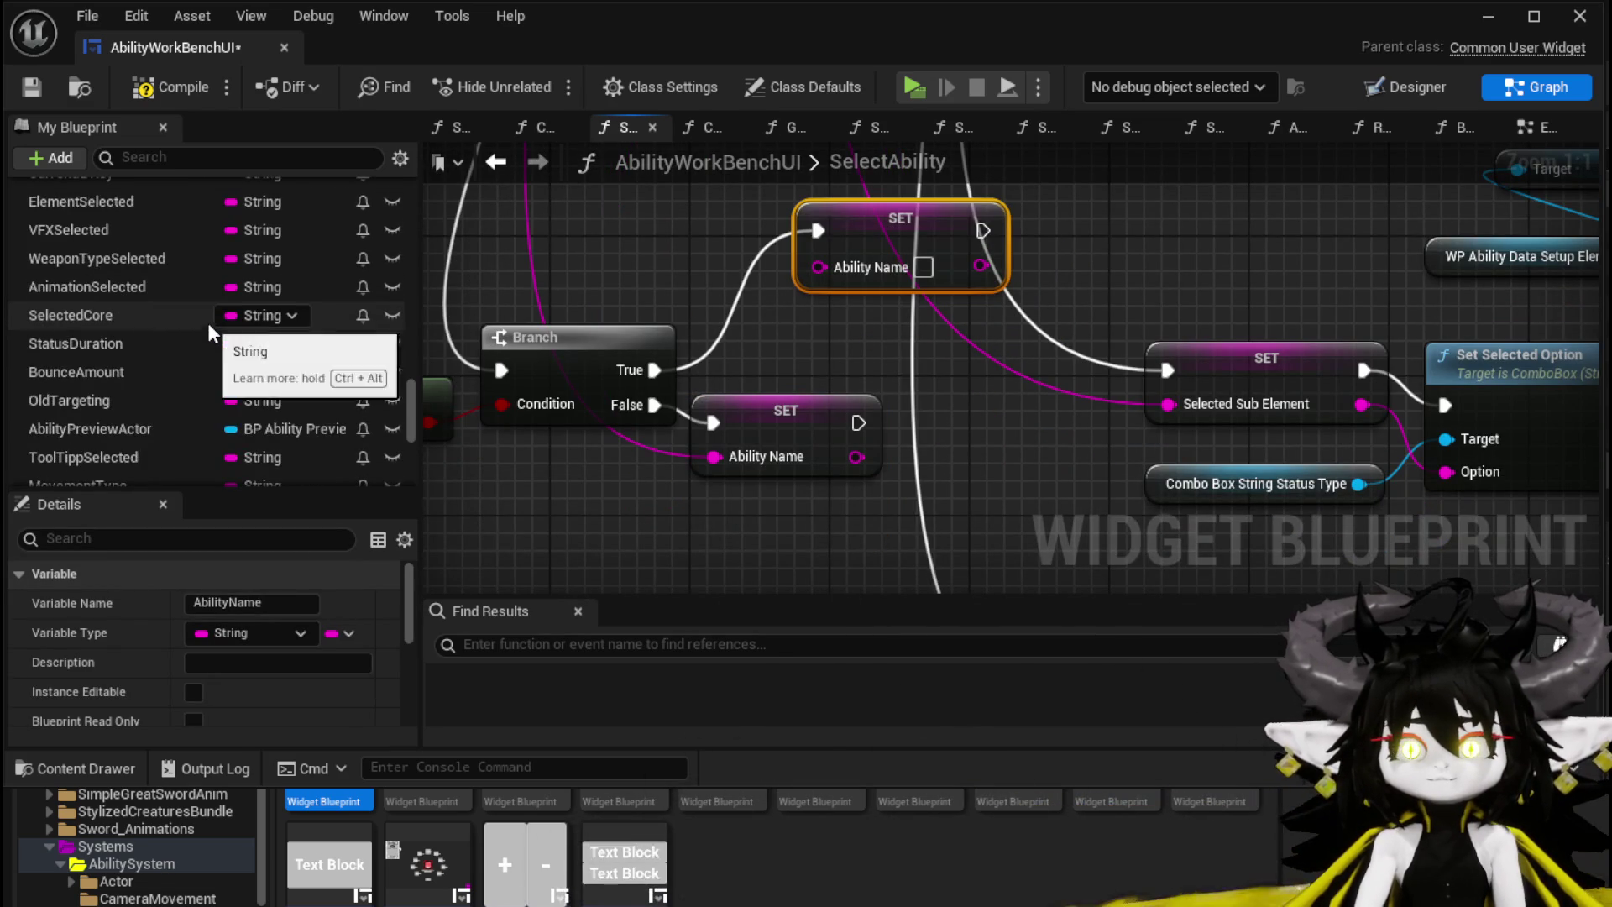
pyautogui.scroll(3, 153, 329)
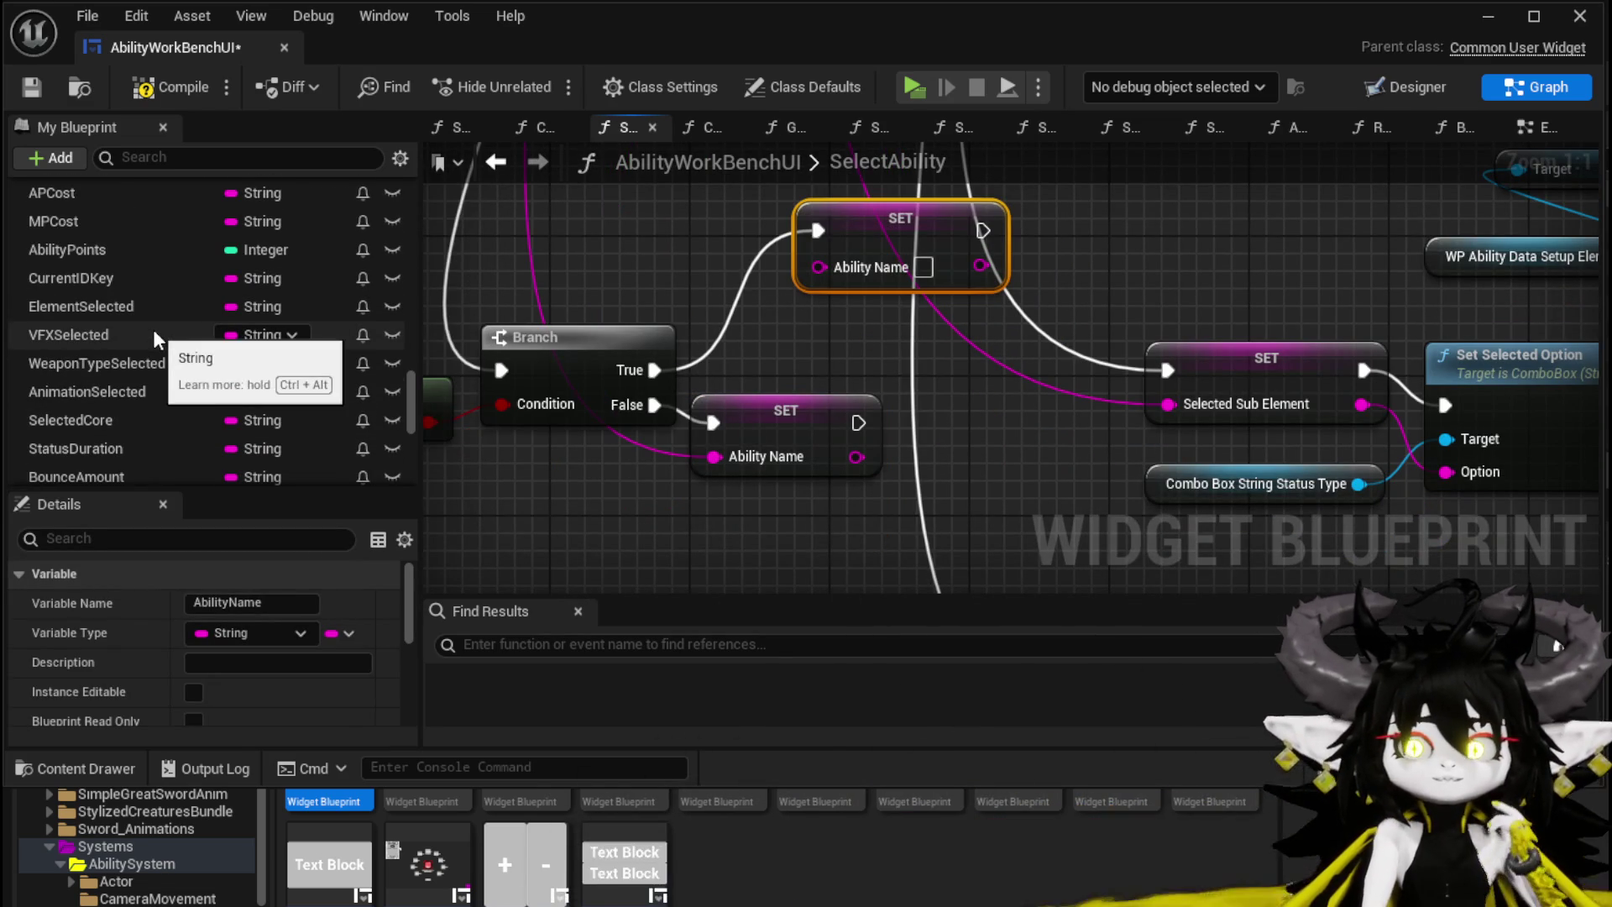
pyautogui.scroll(5, 141, 308)
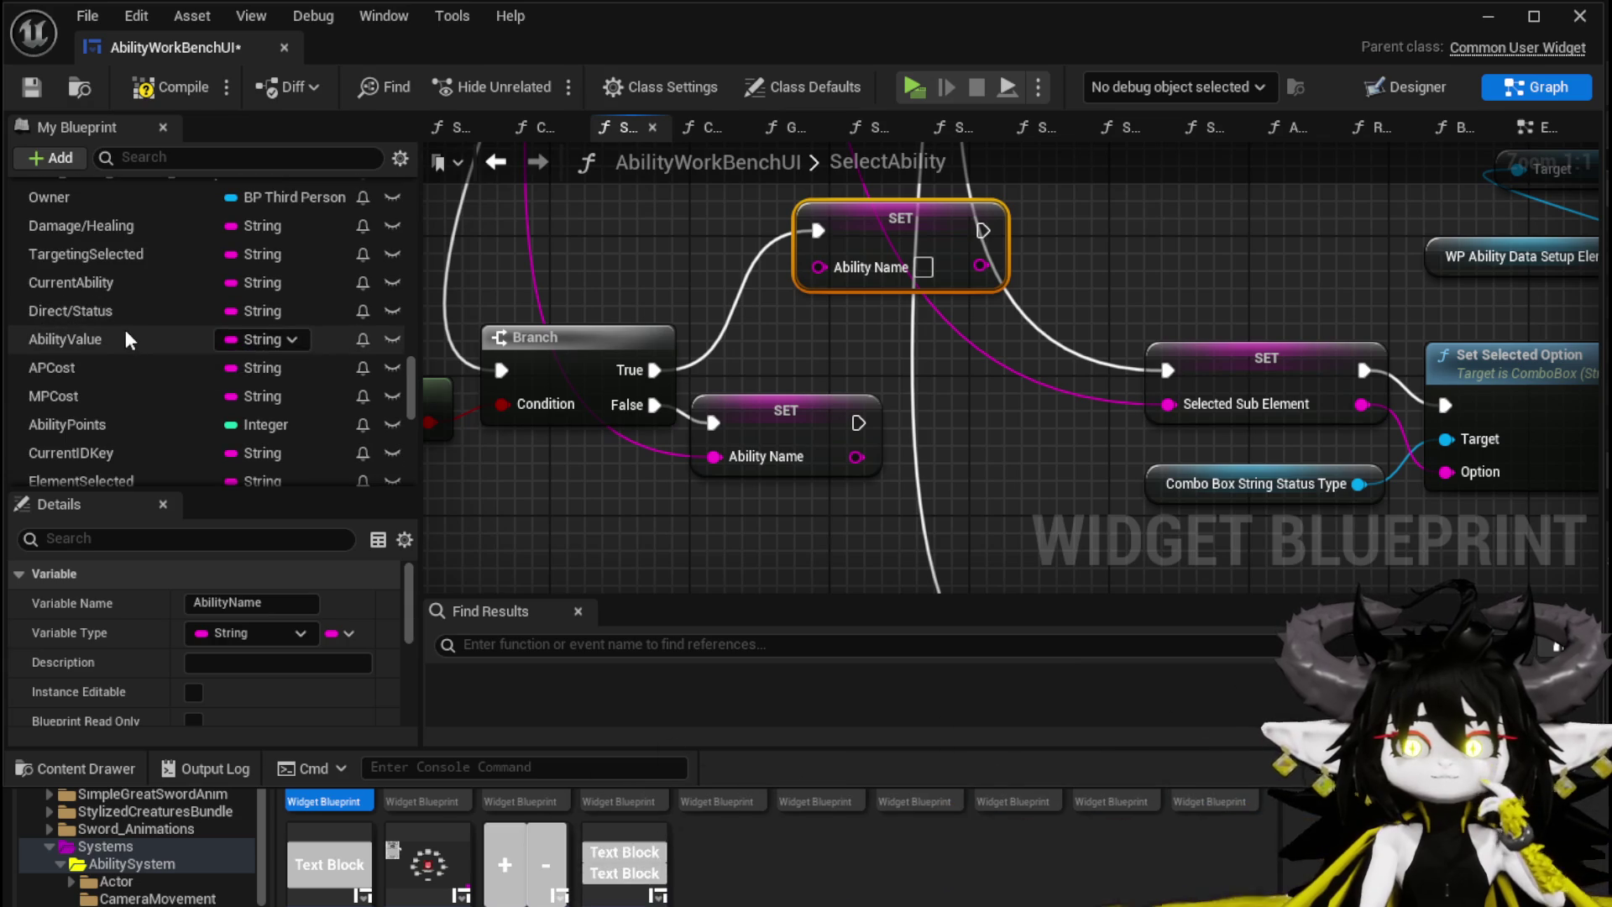
pyautogui.scroll(-1, 125, 420)
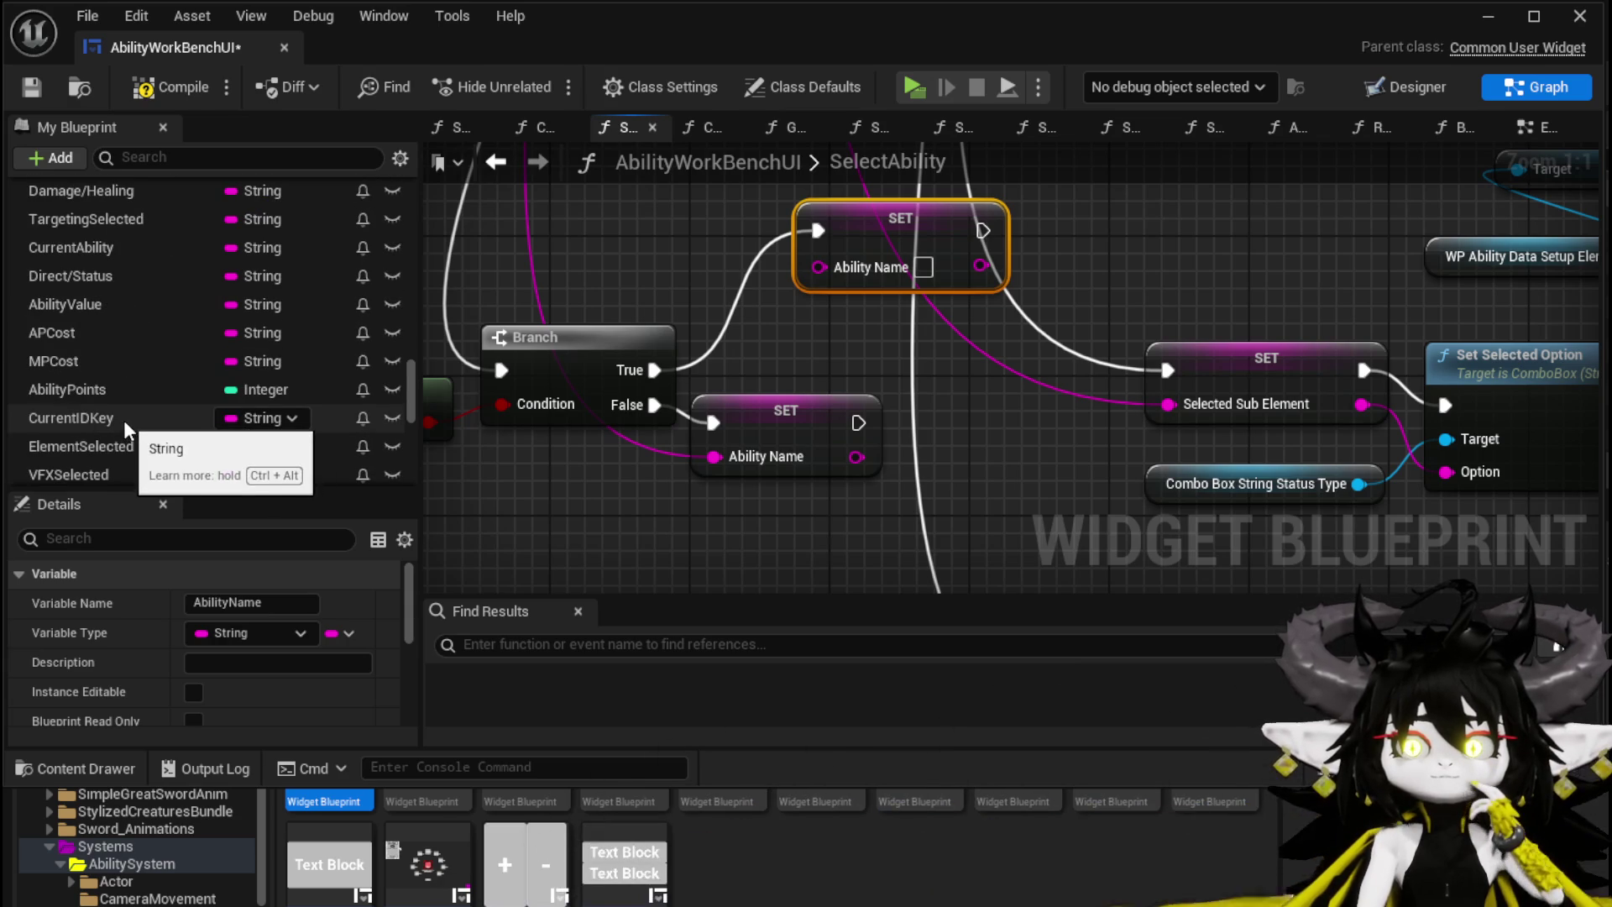
pyautogui.moveTo(108, 415)
pyautogui.mouseDown()
pyautogui.moveTo(864, 240)
pyautogui.moveTo(816, 267)
pyautogui.mouseUp()
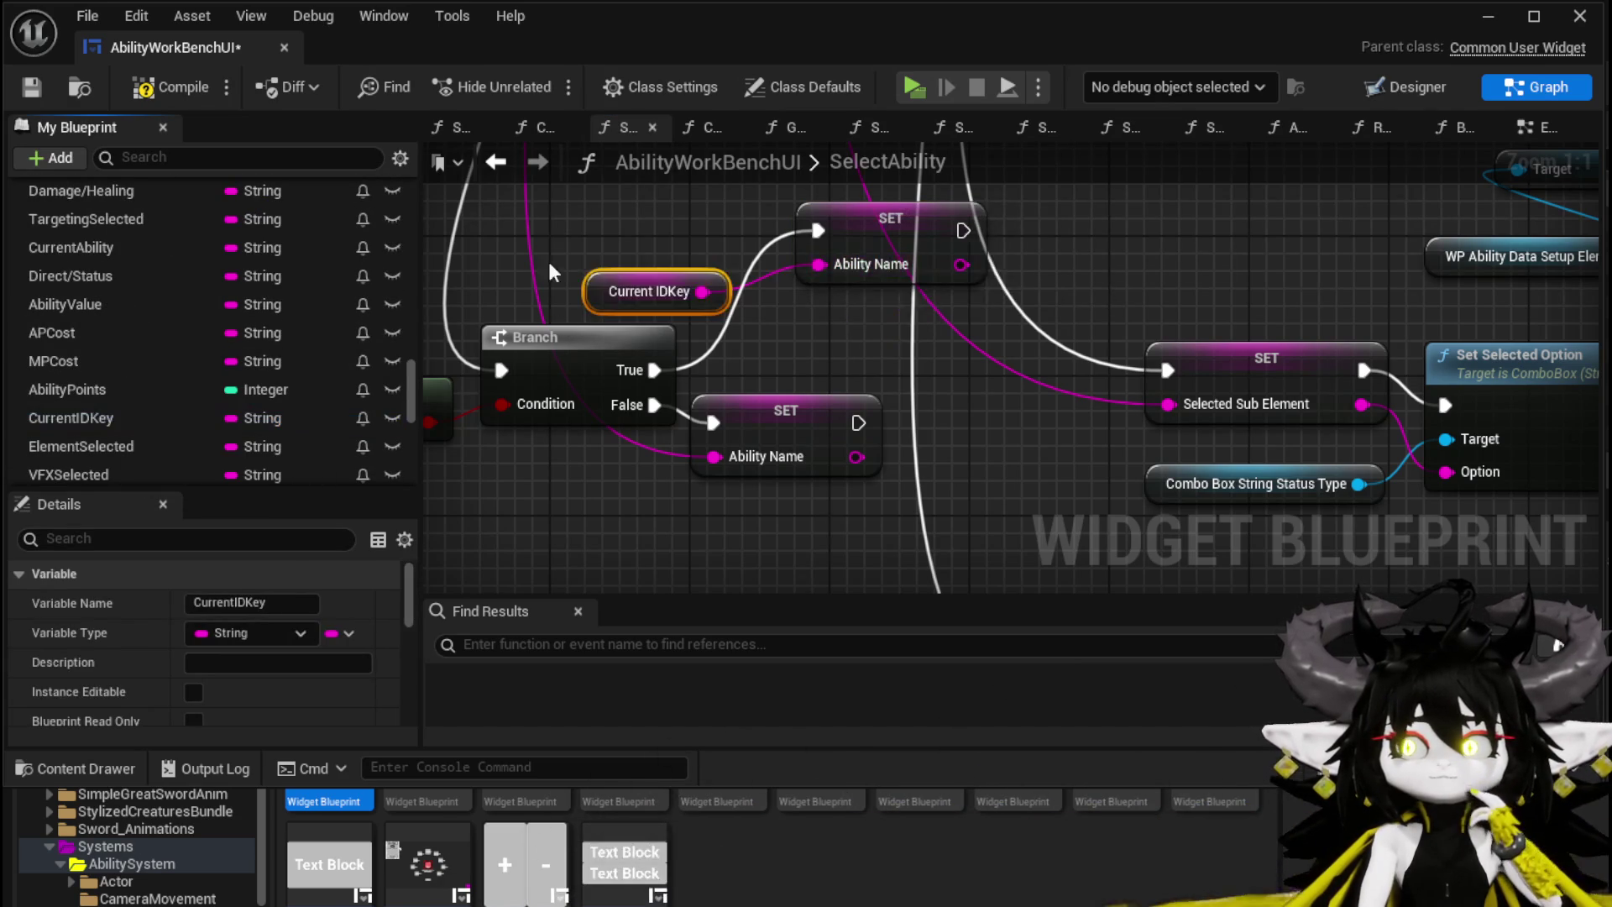
pyautogui.scroll(-2, 1175, 495)
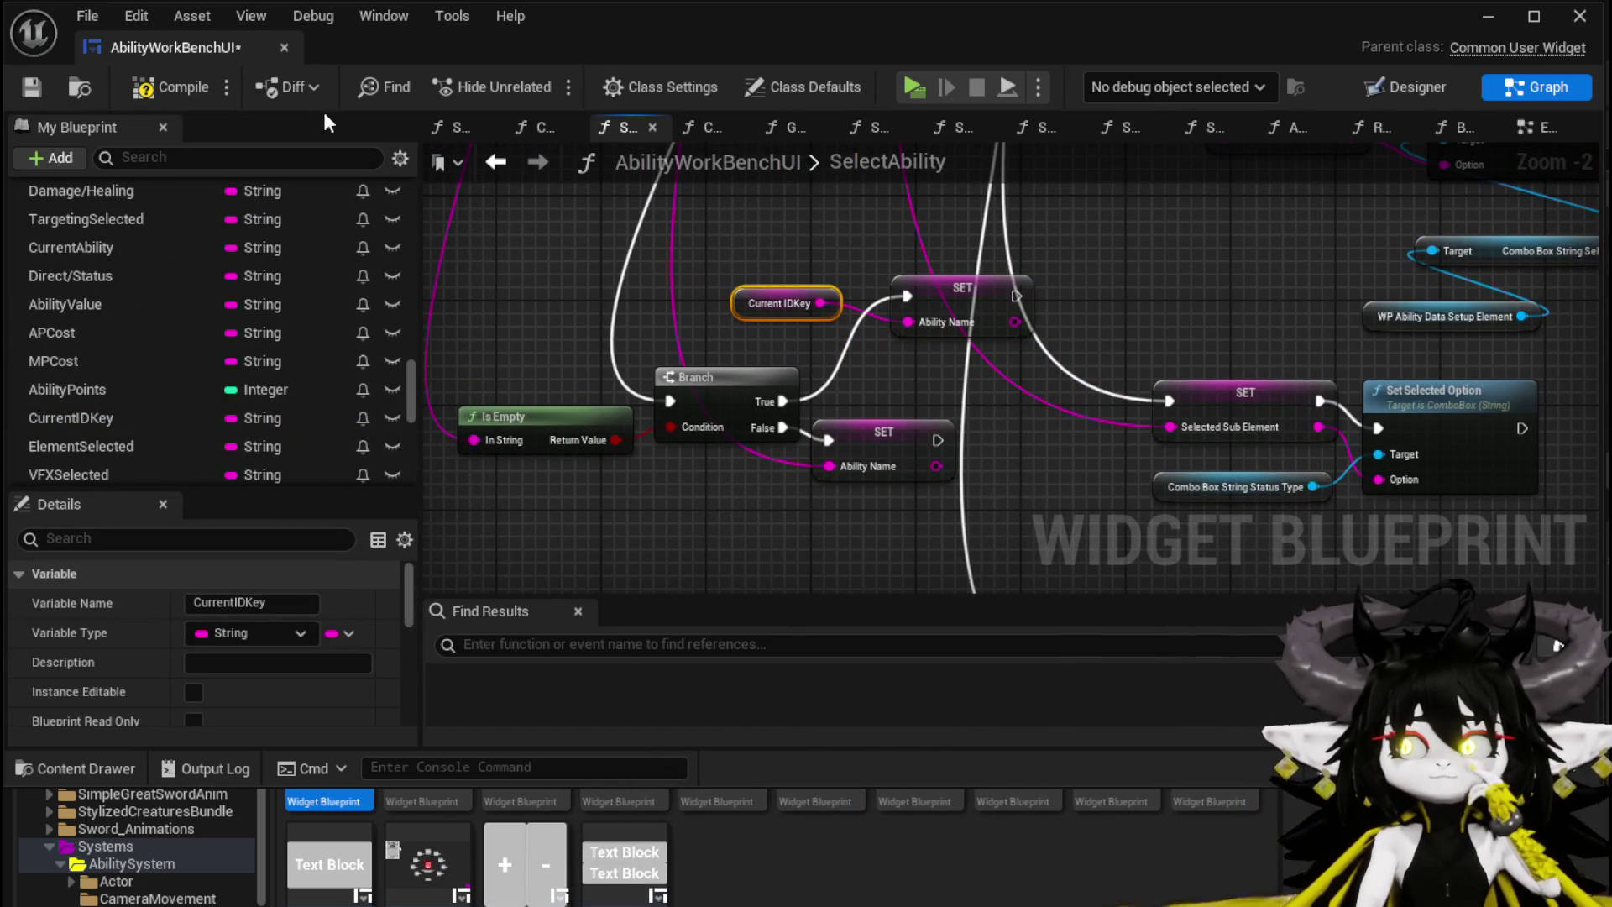
pyautogui.click(20, 94)
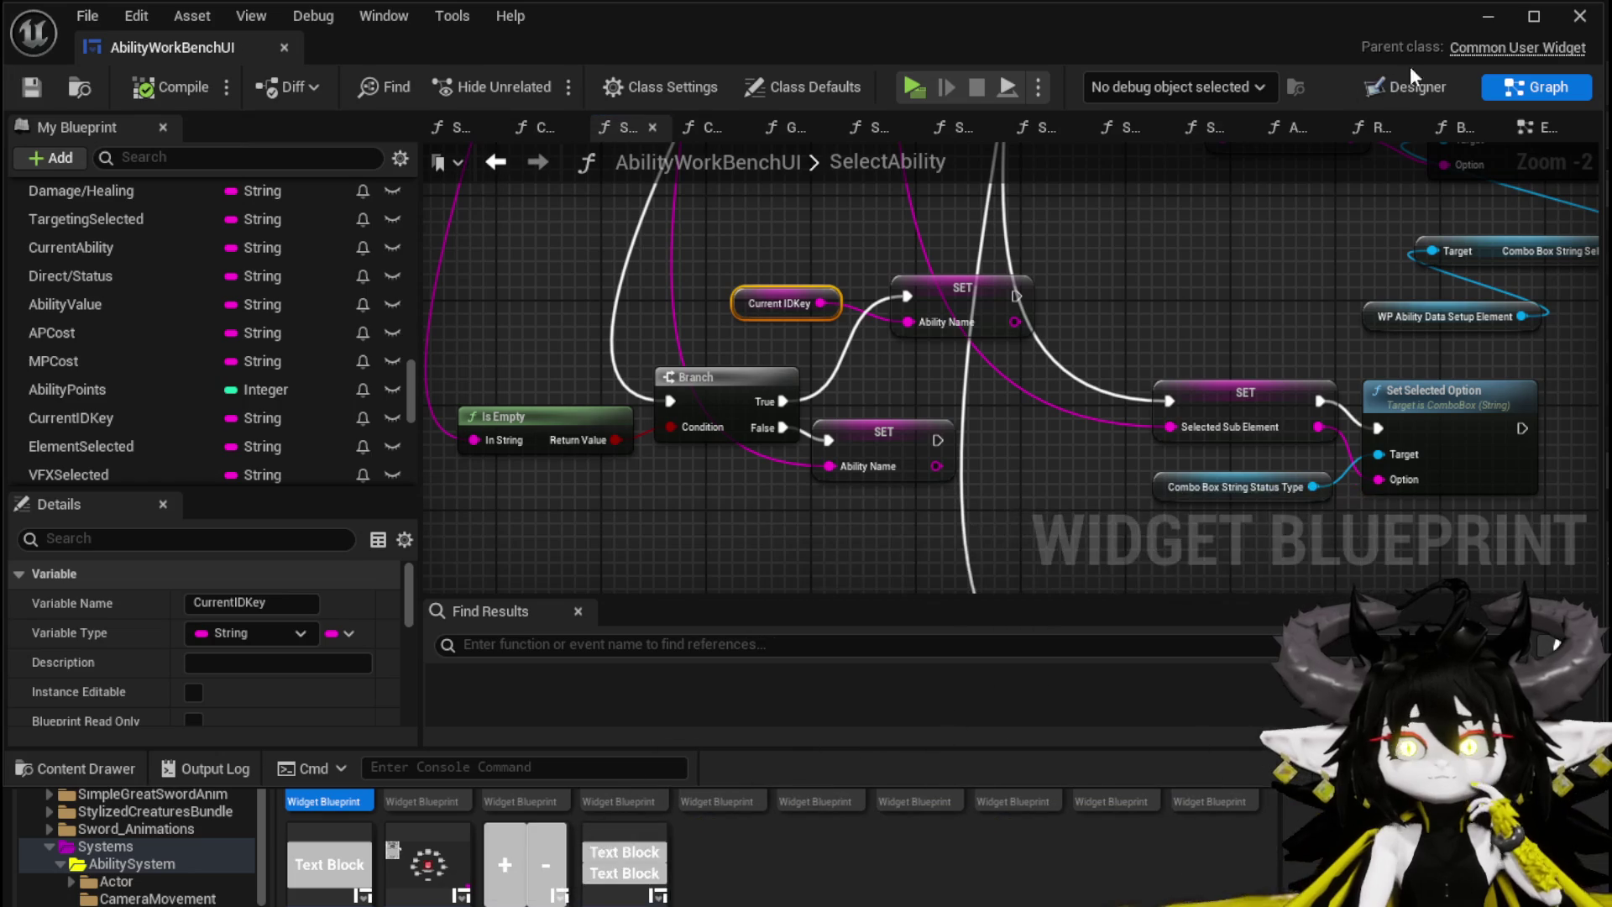
pyautogui.scroll(-2, 720, 244)
pyautogui.moveTo(712, 547)
pyautogui.mouseDown()
pyautogui.moveTo(716, 403)
pyautogui.moveTo(719, 532)
pyautogui.mouseUp()
# Step: Launch a Standalone Game preview and load Magic|ChuraMagicSummon in the ability workbench
pyautogui.click(1504, 18)
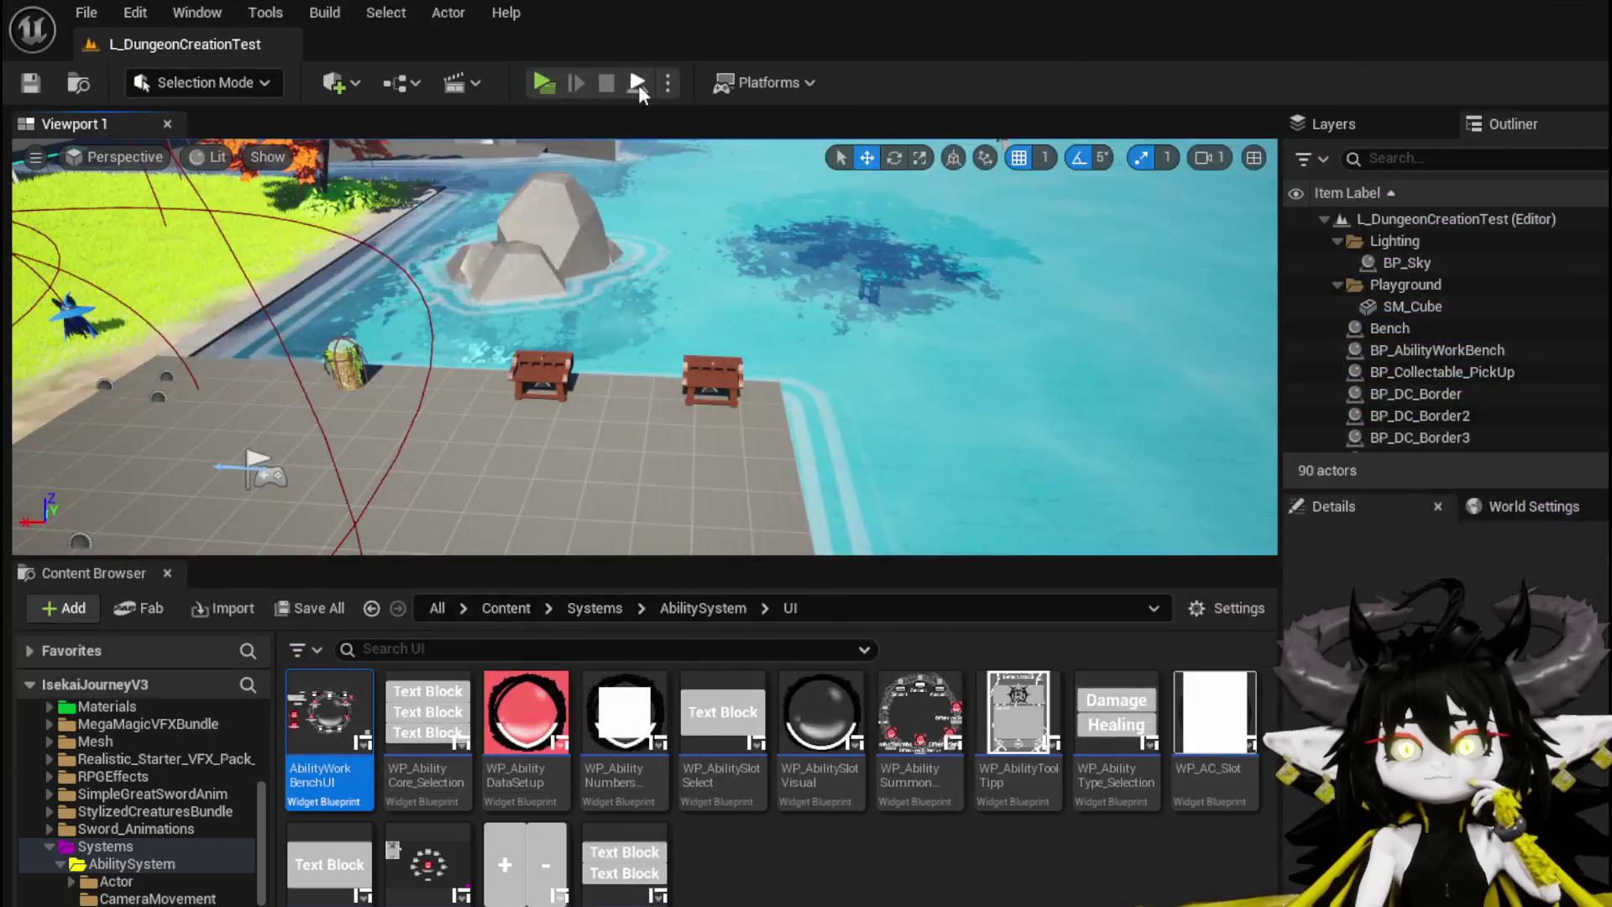
pyautogui.click(551, 73)
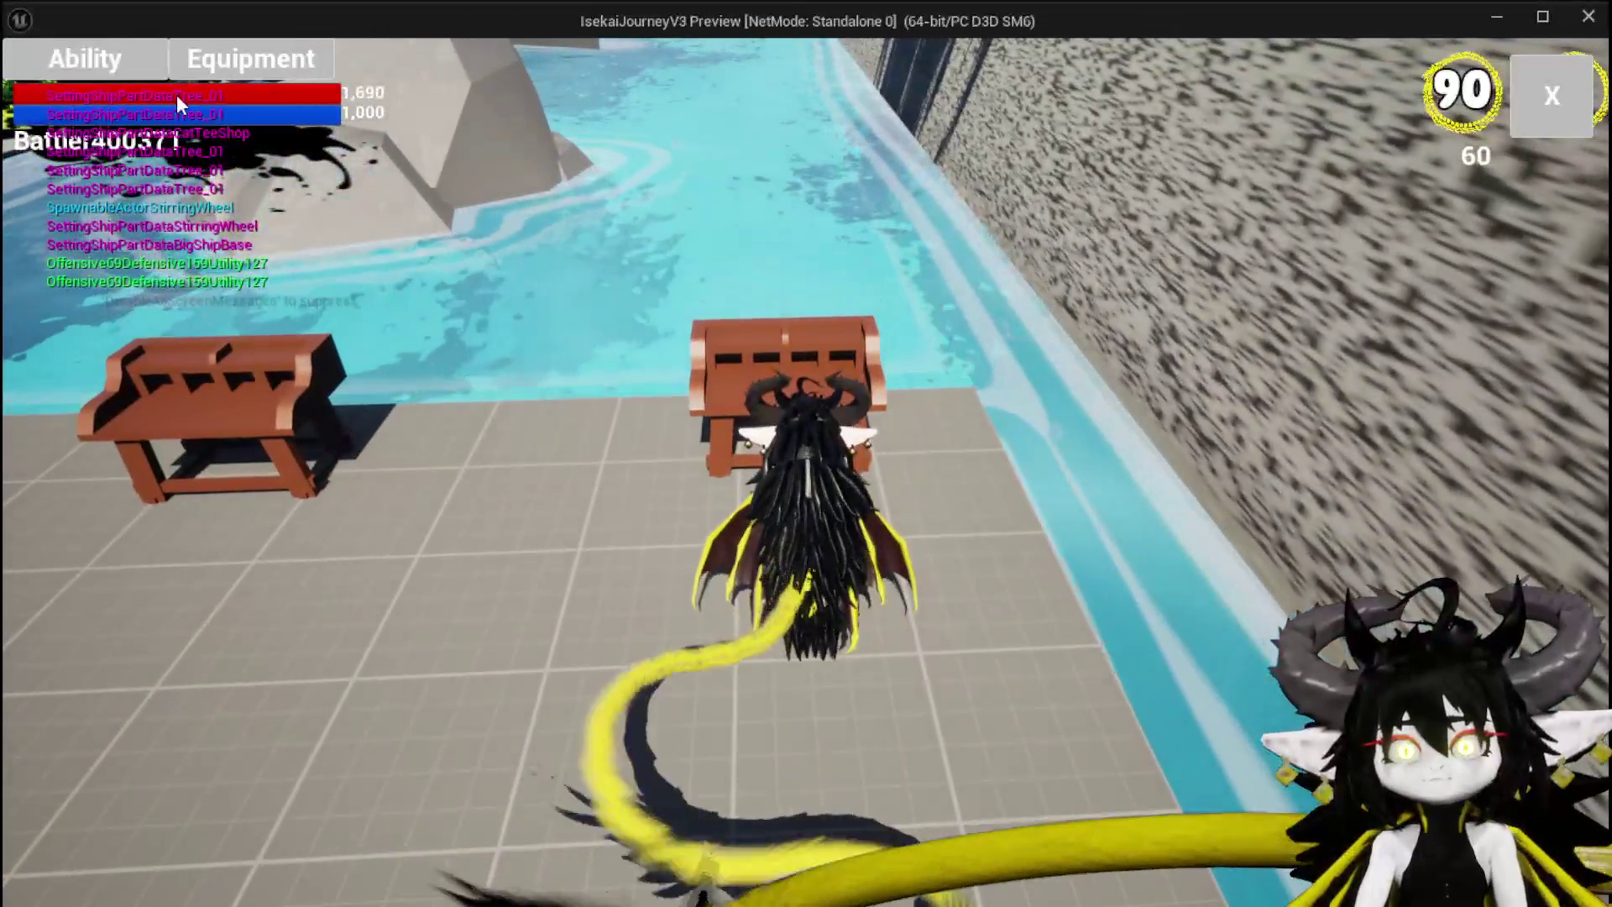
pyautogui.click(84, 59)
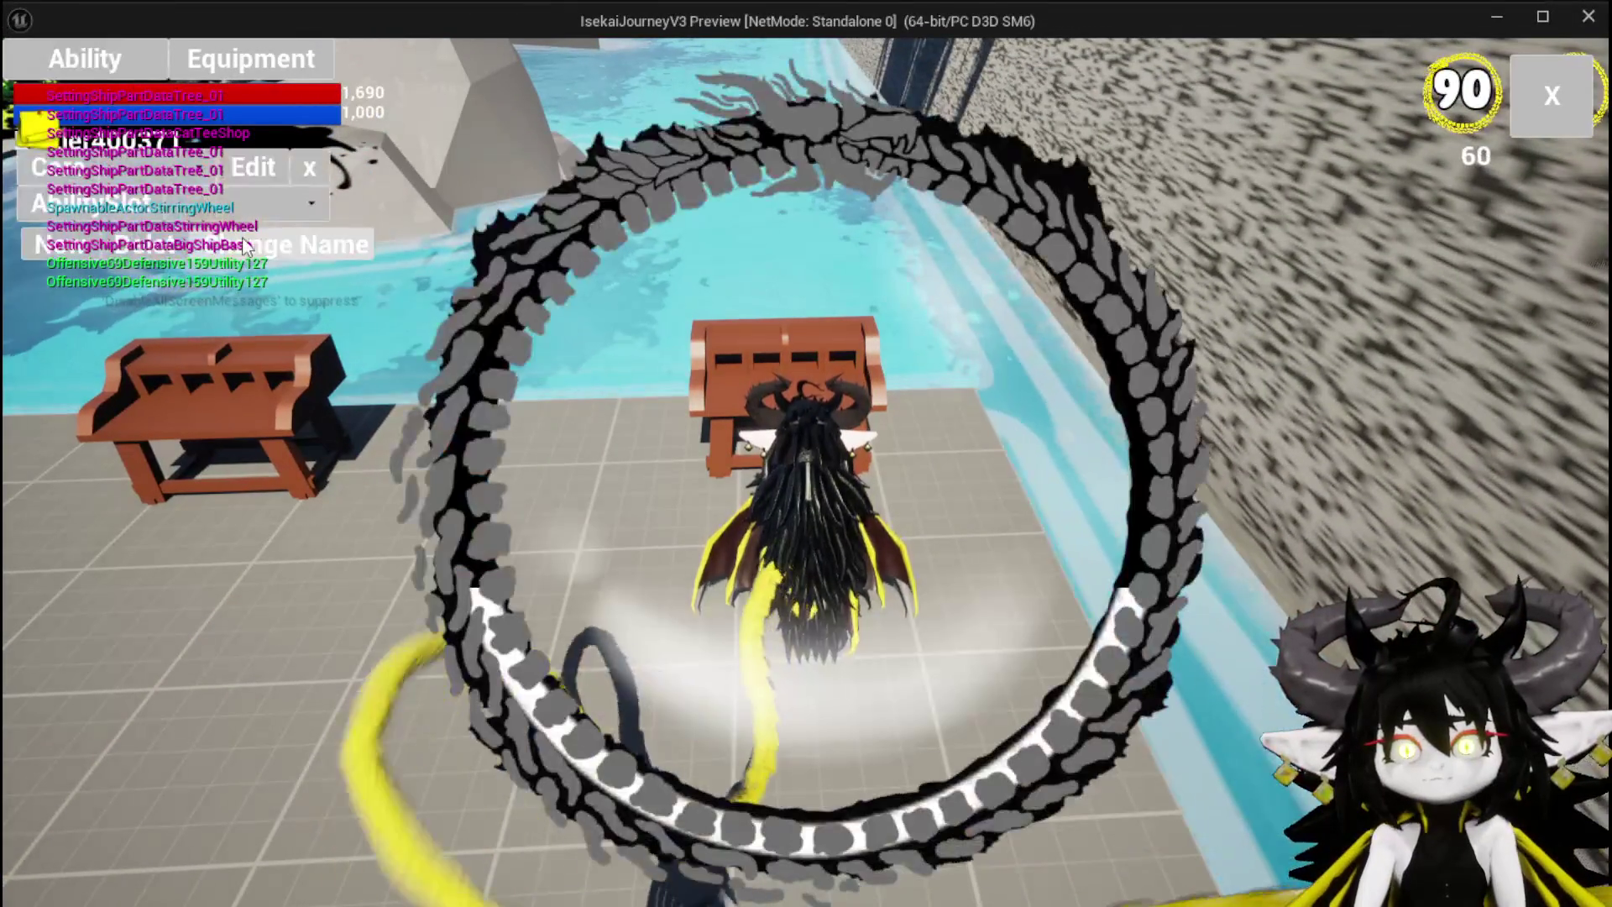
pyautogui.click(160, 168)
pyautogui.click(236, 215)
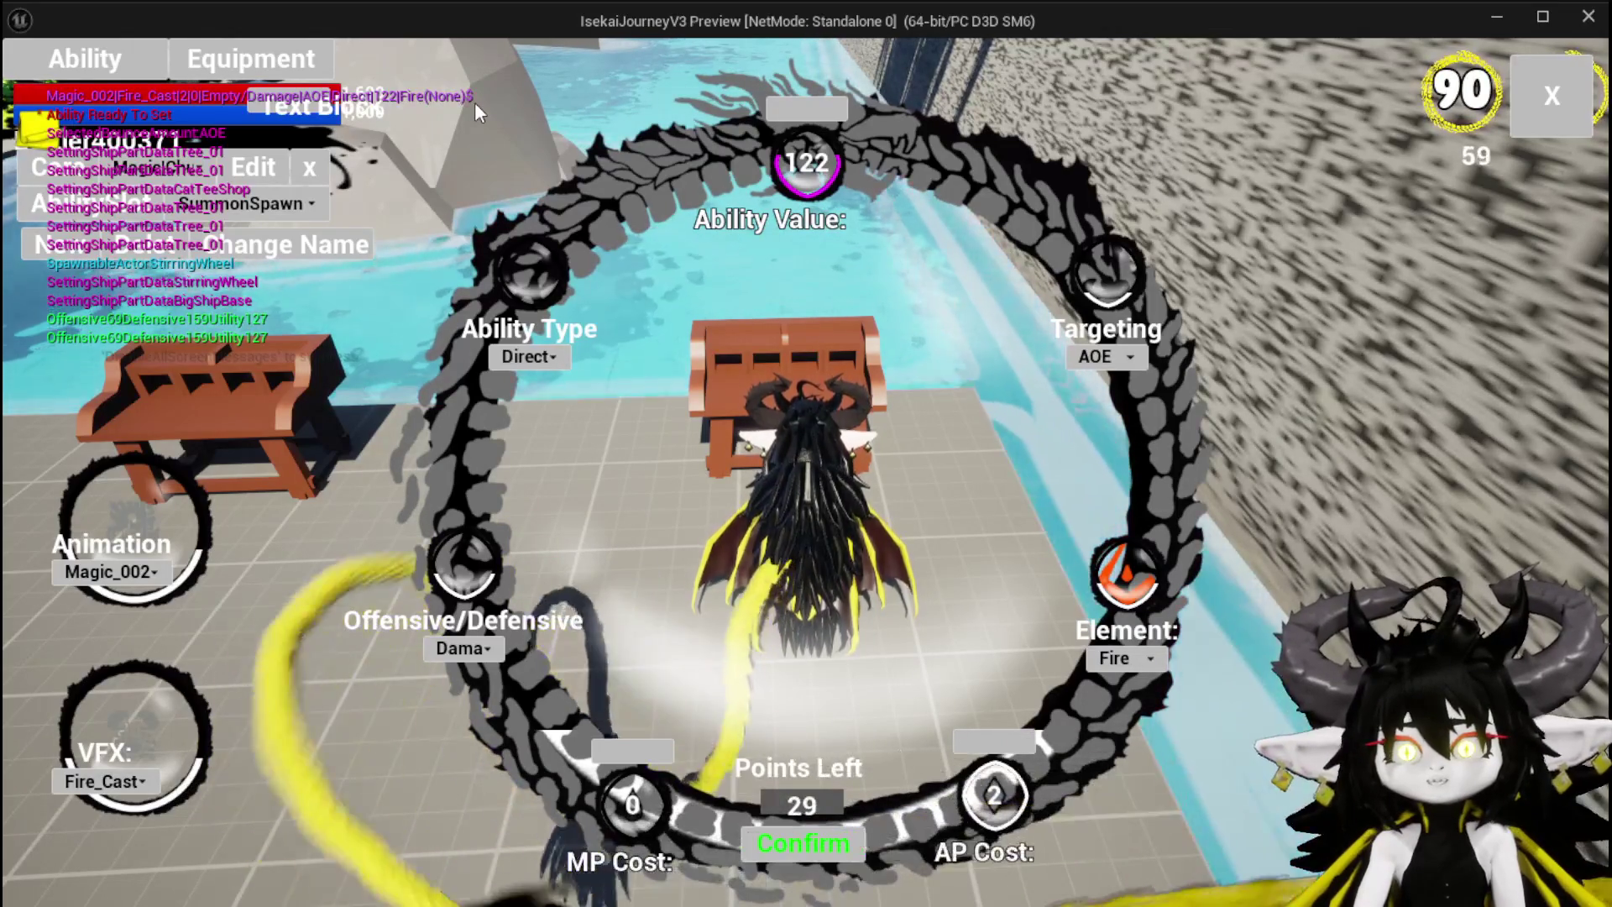
# Step: Select preset Ability001 and rename it to Wind Heal
pyautogui.click(284, 211)
pyautogui.click(268, 252)
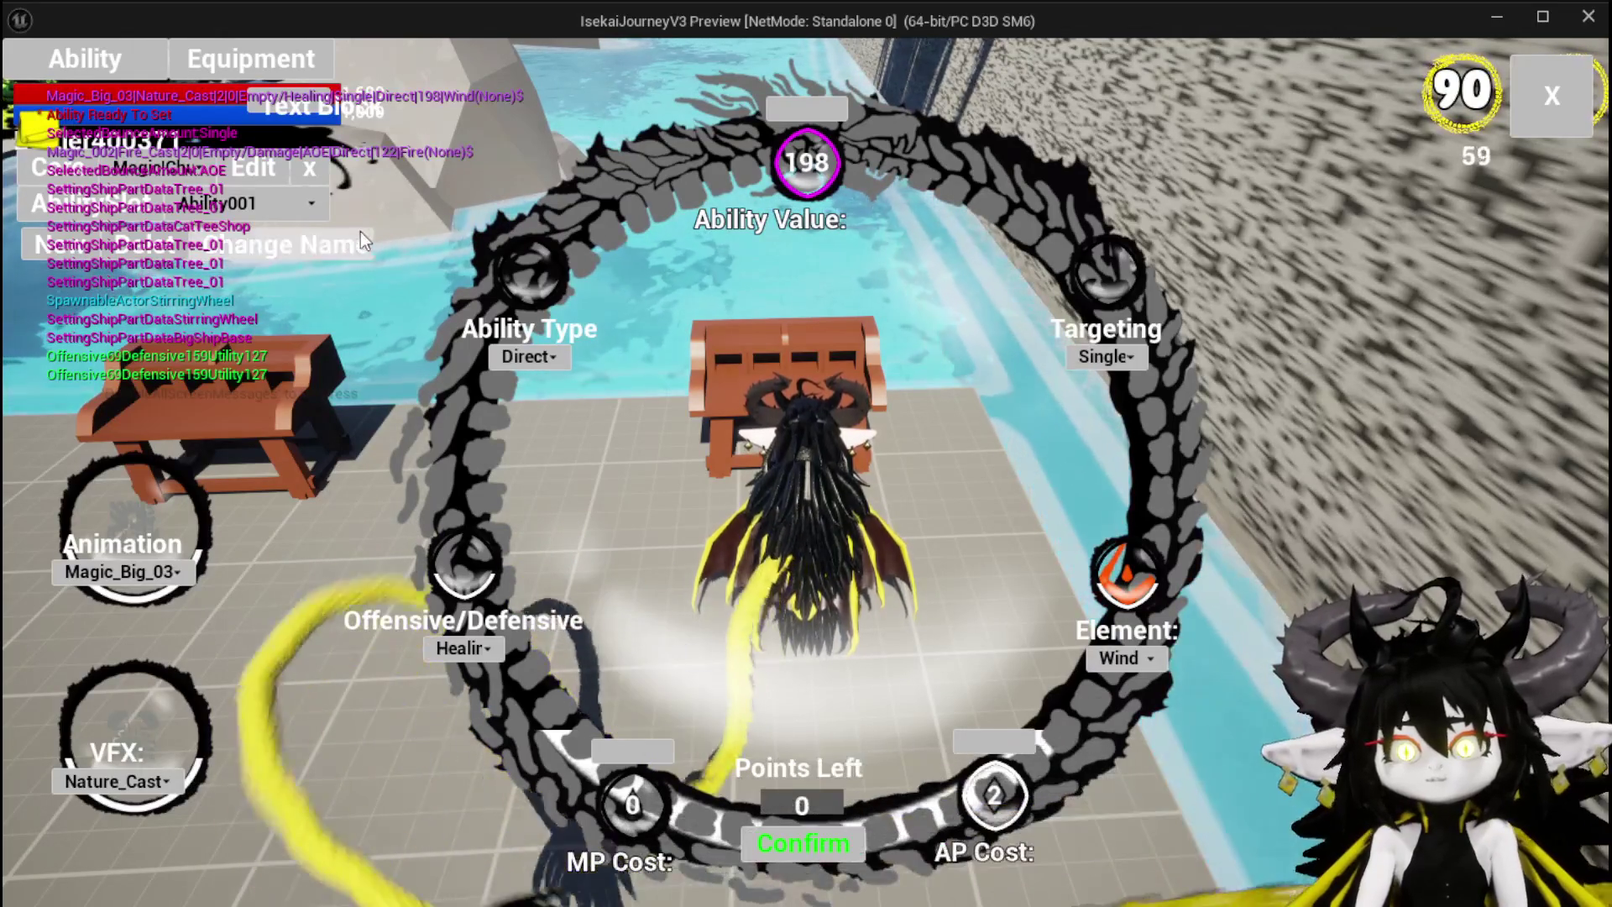
pyautogui.click(319, 248)
pyautogui.write('Wind Heal')
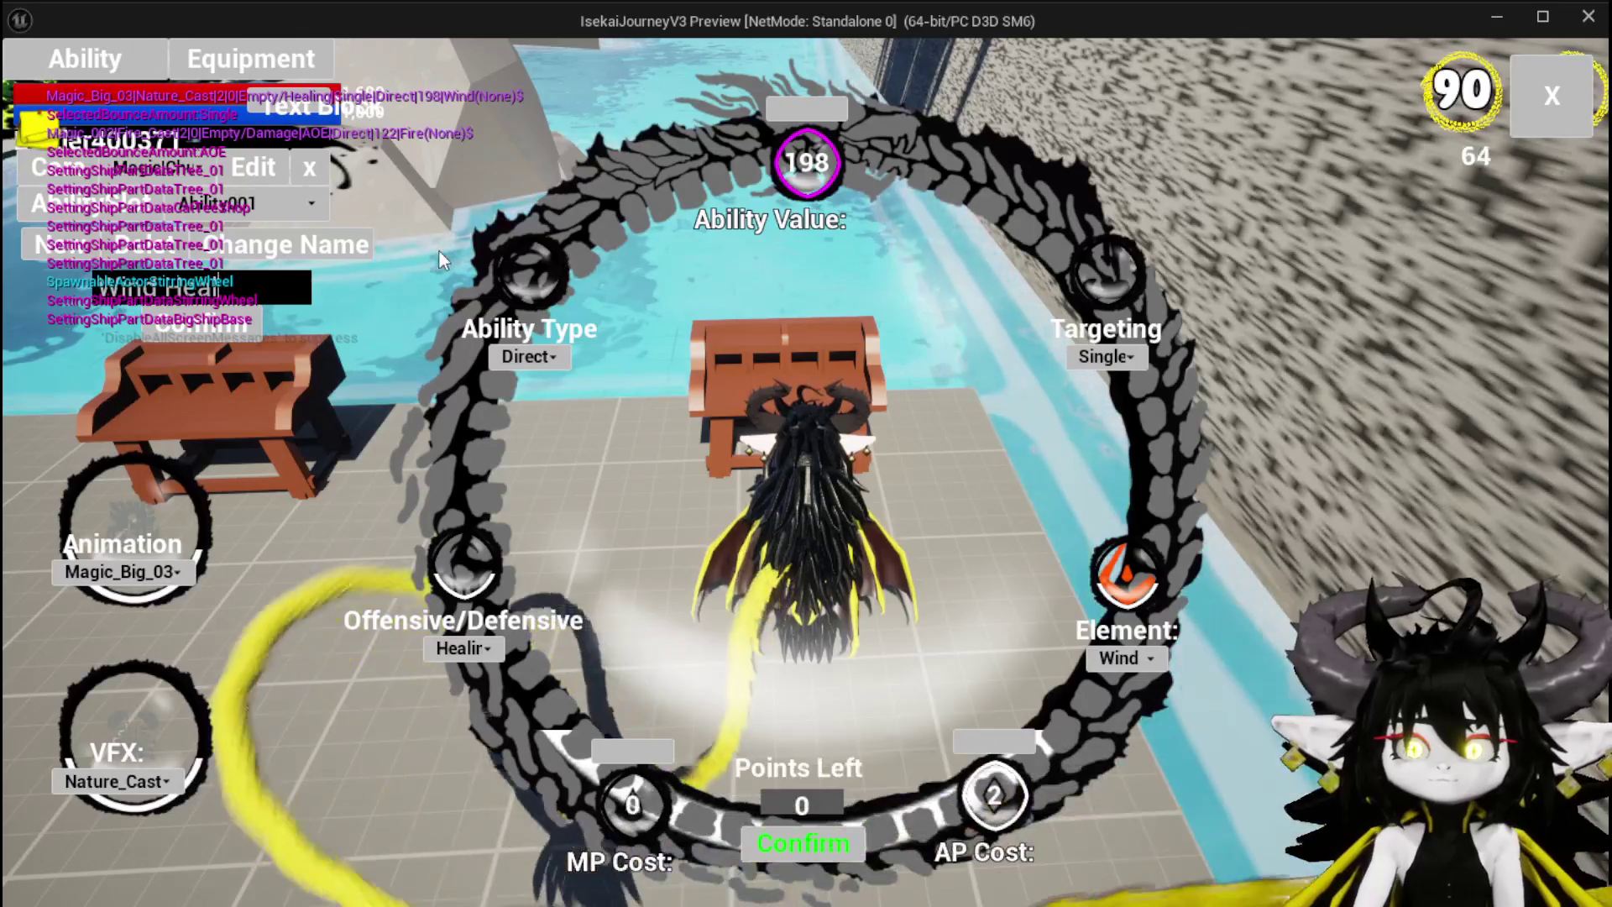
pyautogui.click(240, 325)
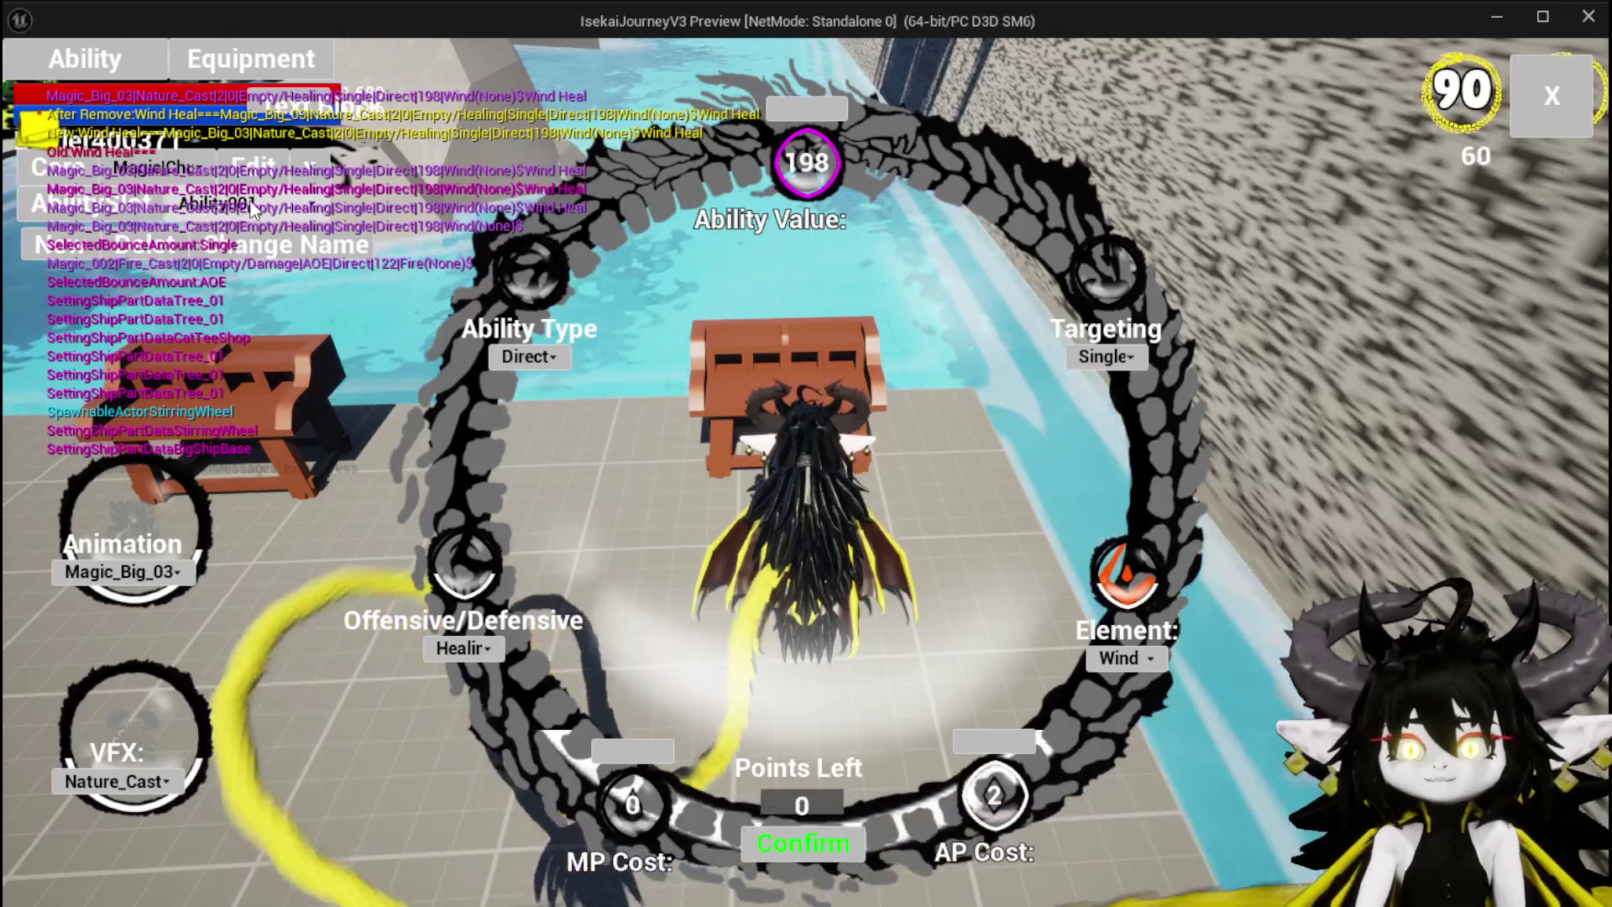
# Step: Load GS MAXAOEDamage, then reopen the preset list to find Wind Heal
pyautogui.click(172, 172)
pyautogui.click(173, 238)
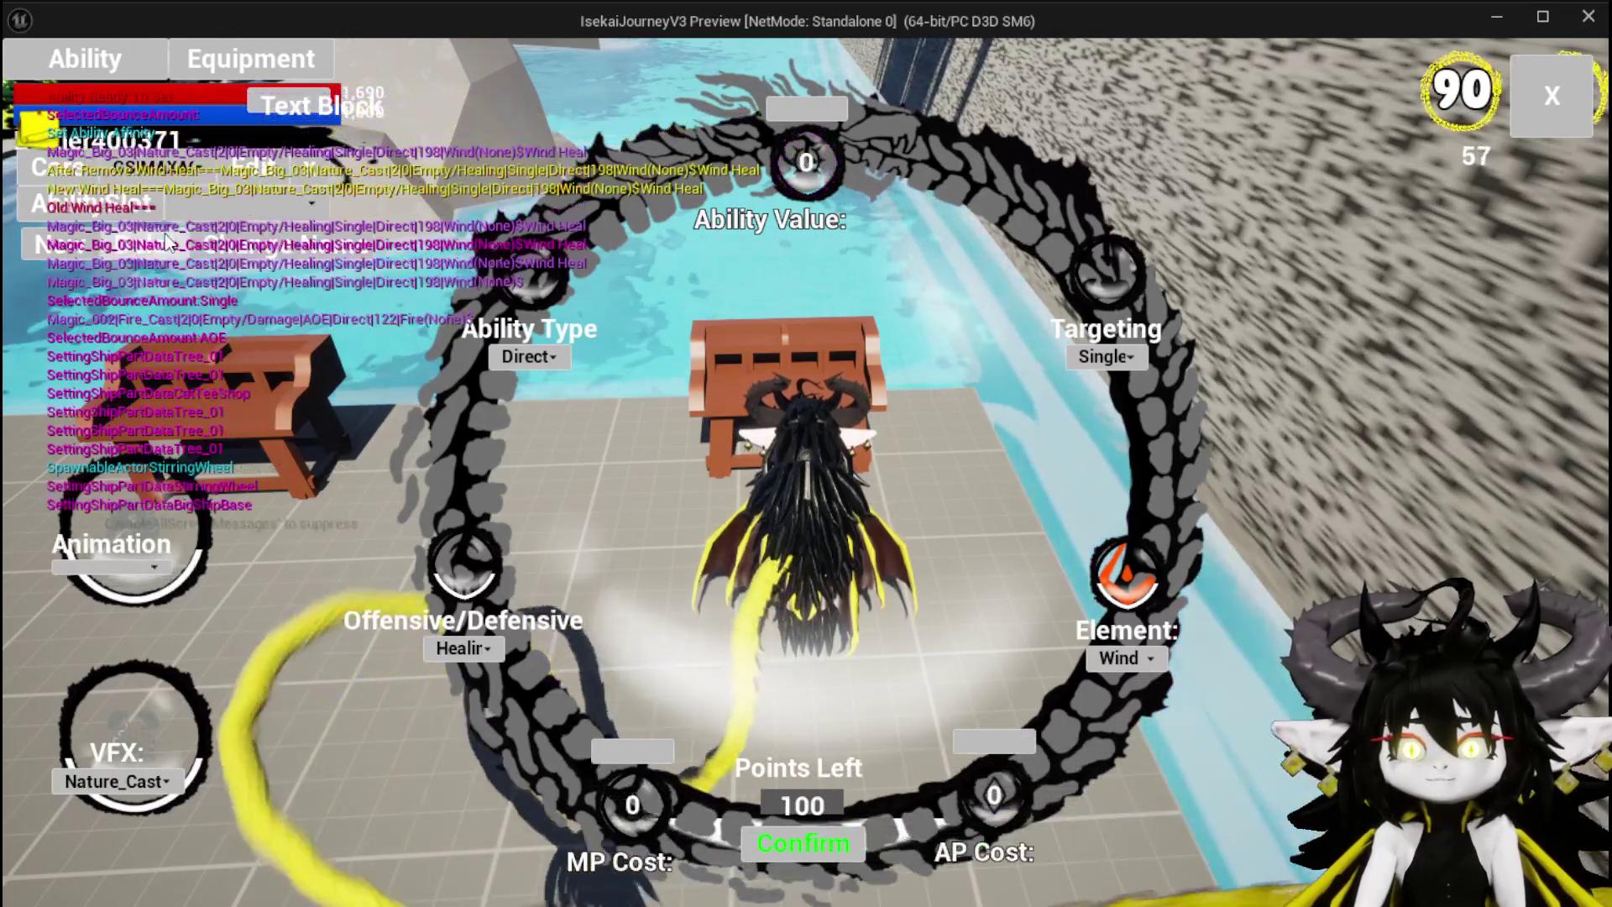
pyautogui.click(173, 216)
pyautogui.click(230, 209)
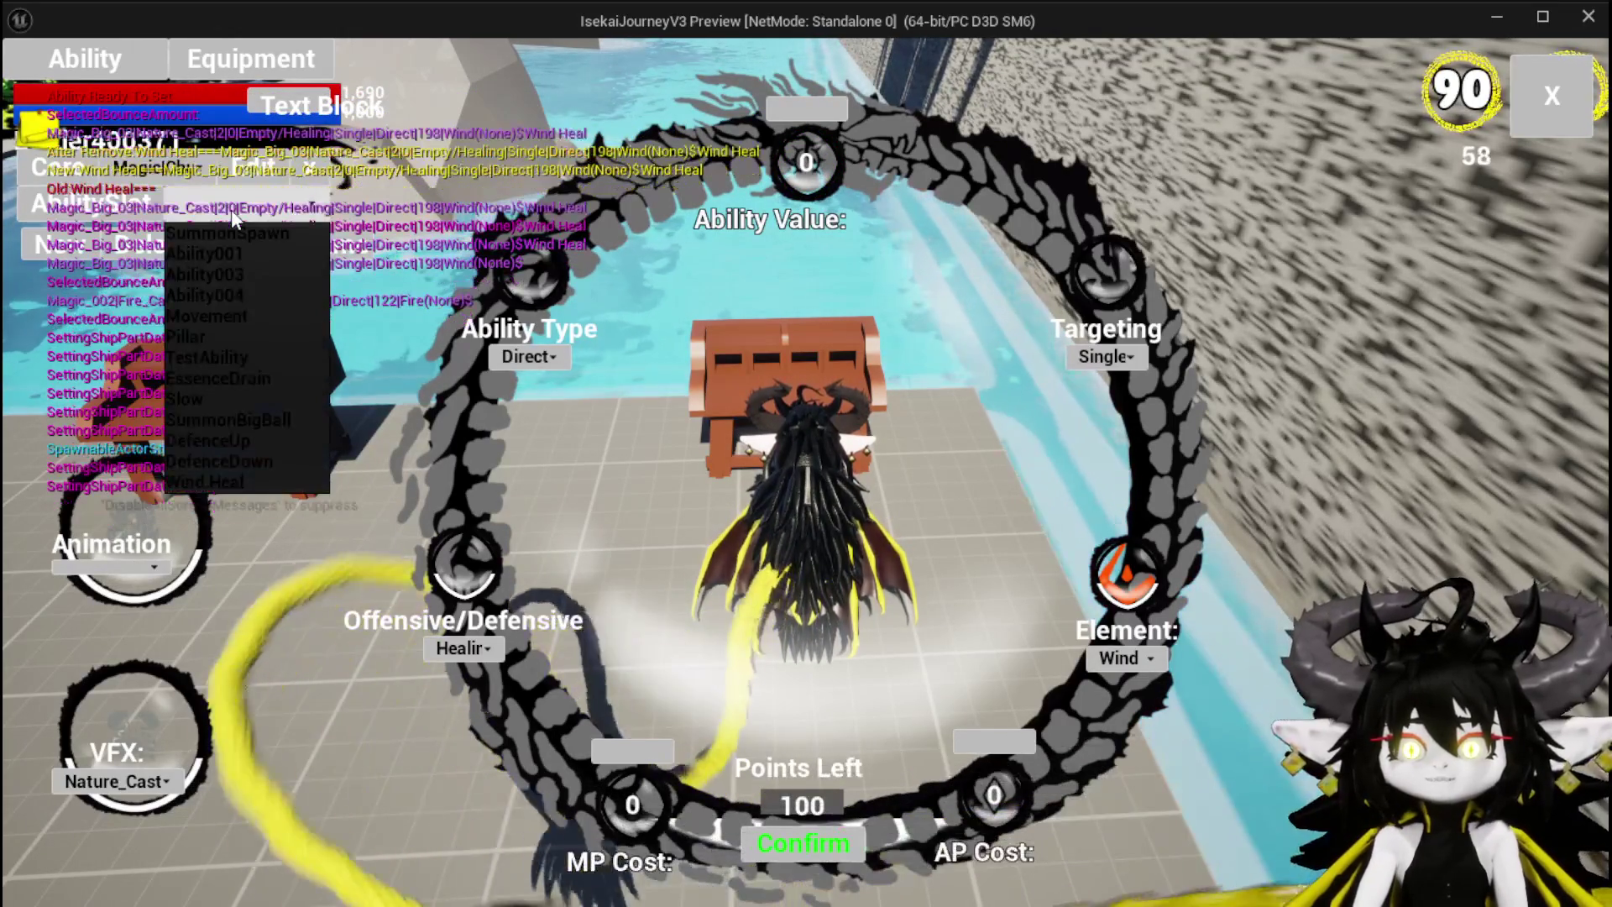
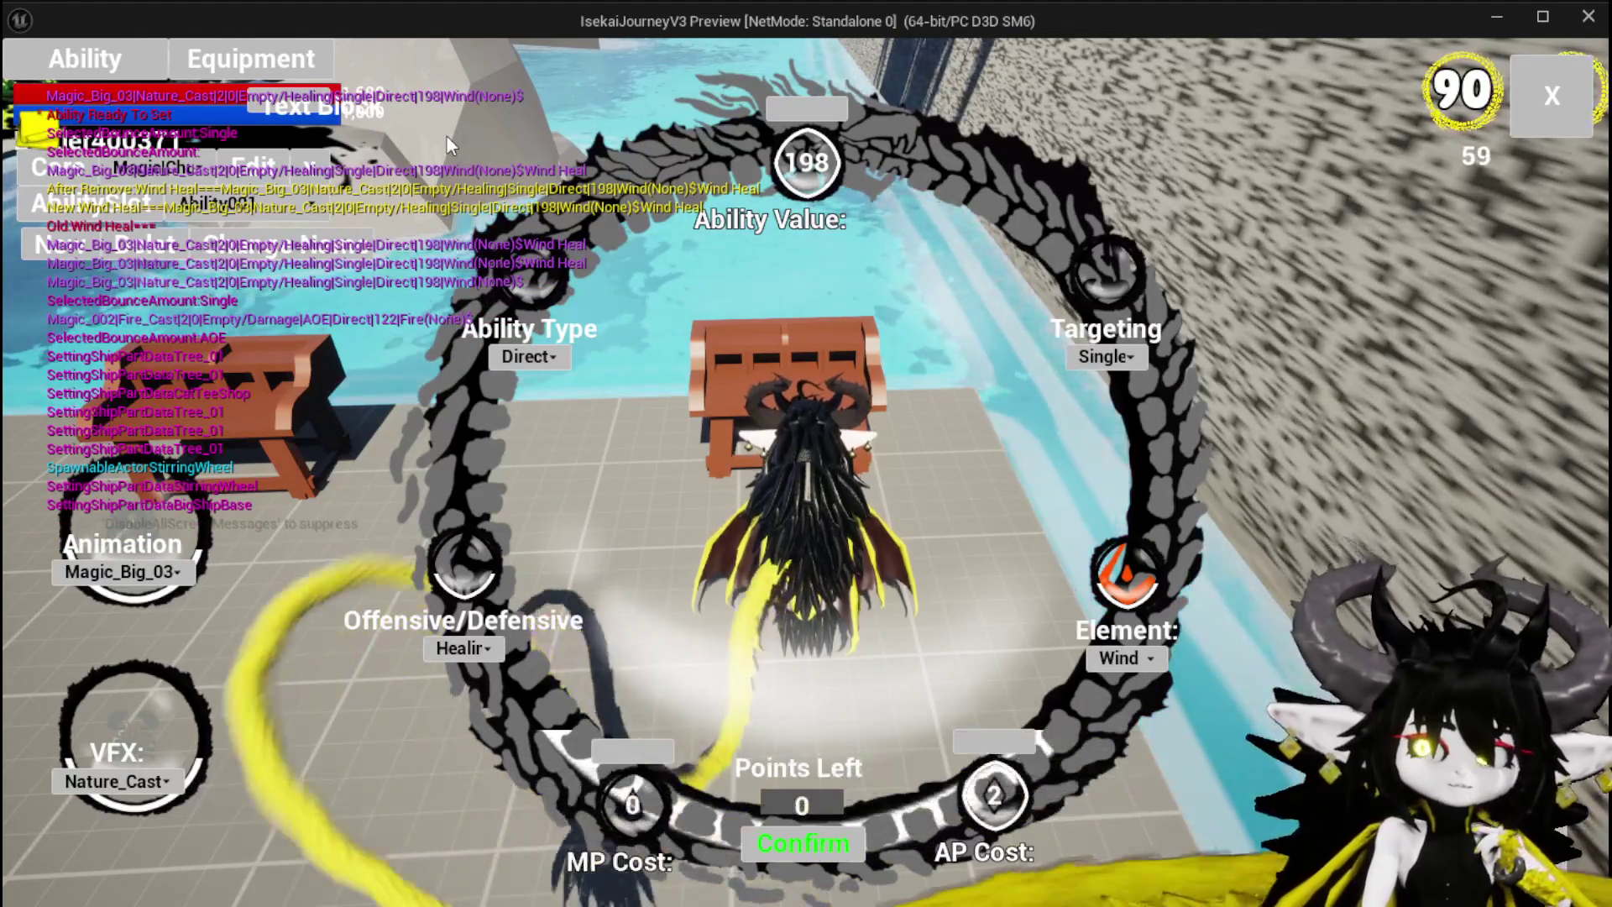
# Step: Stop the running play session and save the L_DungeonCreationTest level
pyautogui.hotkey('alt', 'Tab')
pyautogui.click(606, 83)
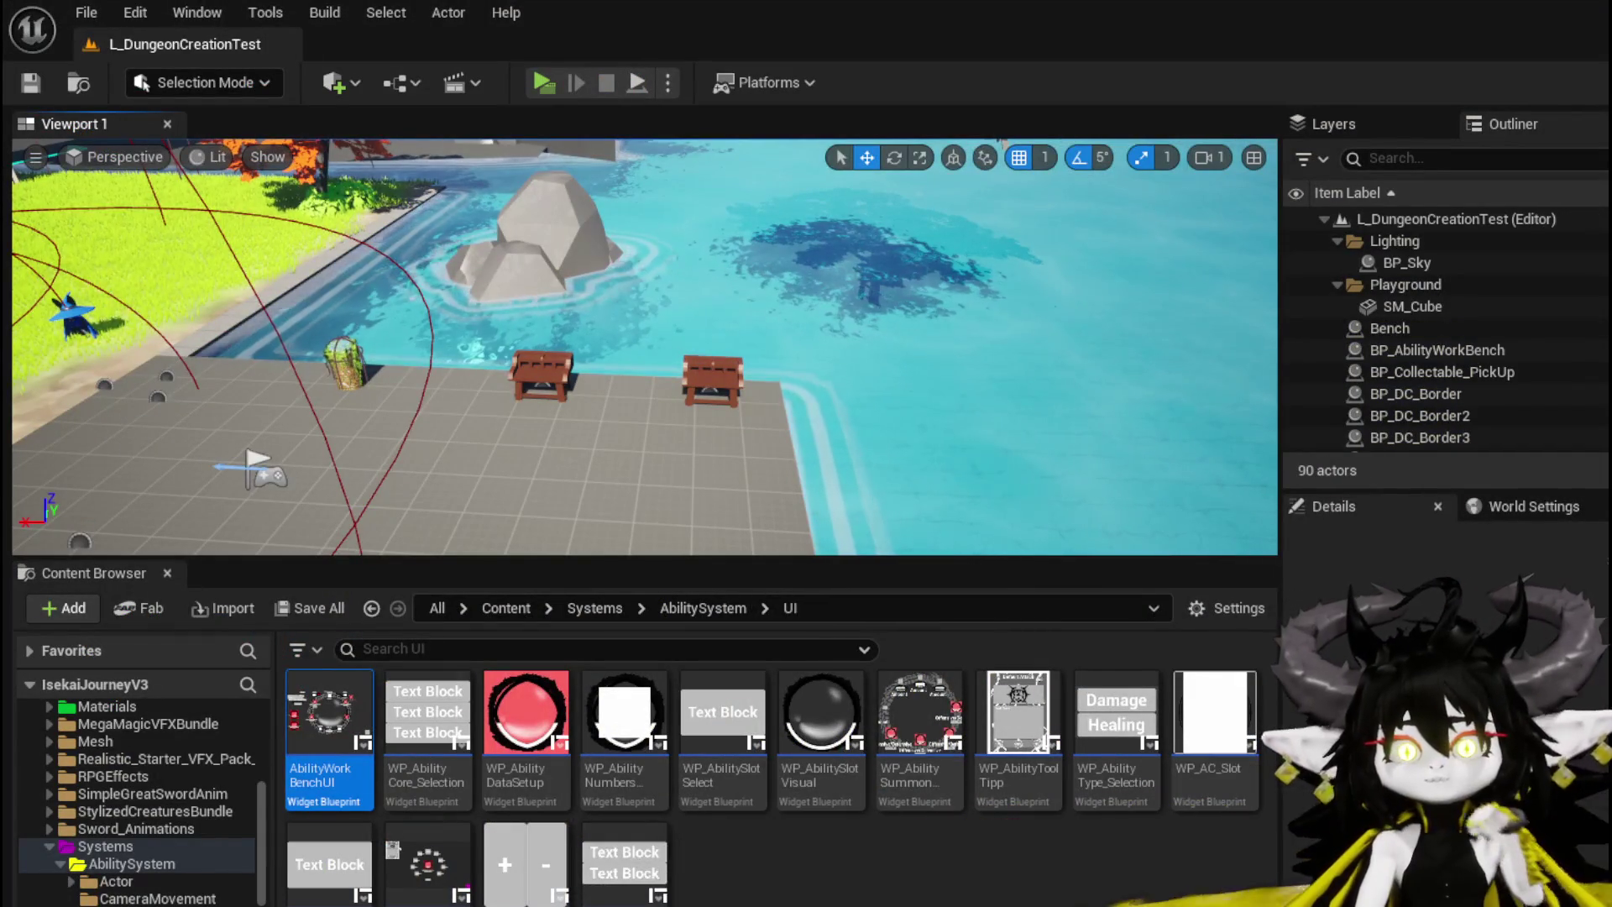
pyautogui.click(33, 82)
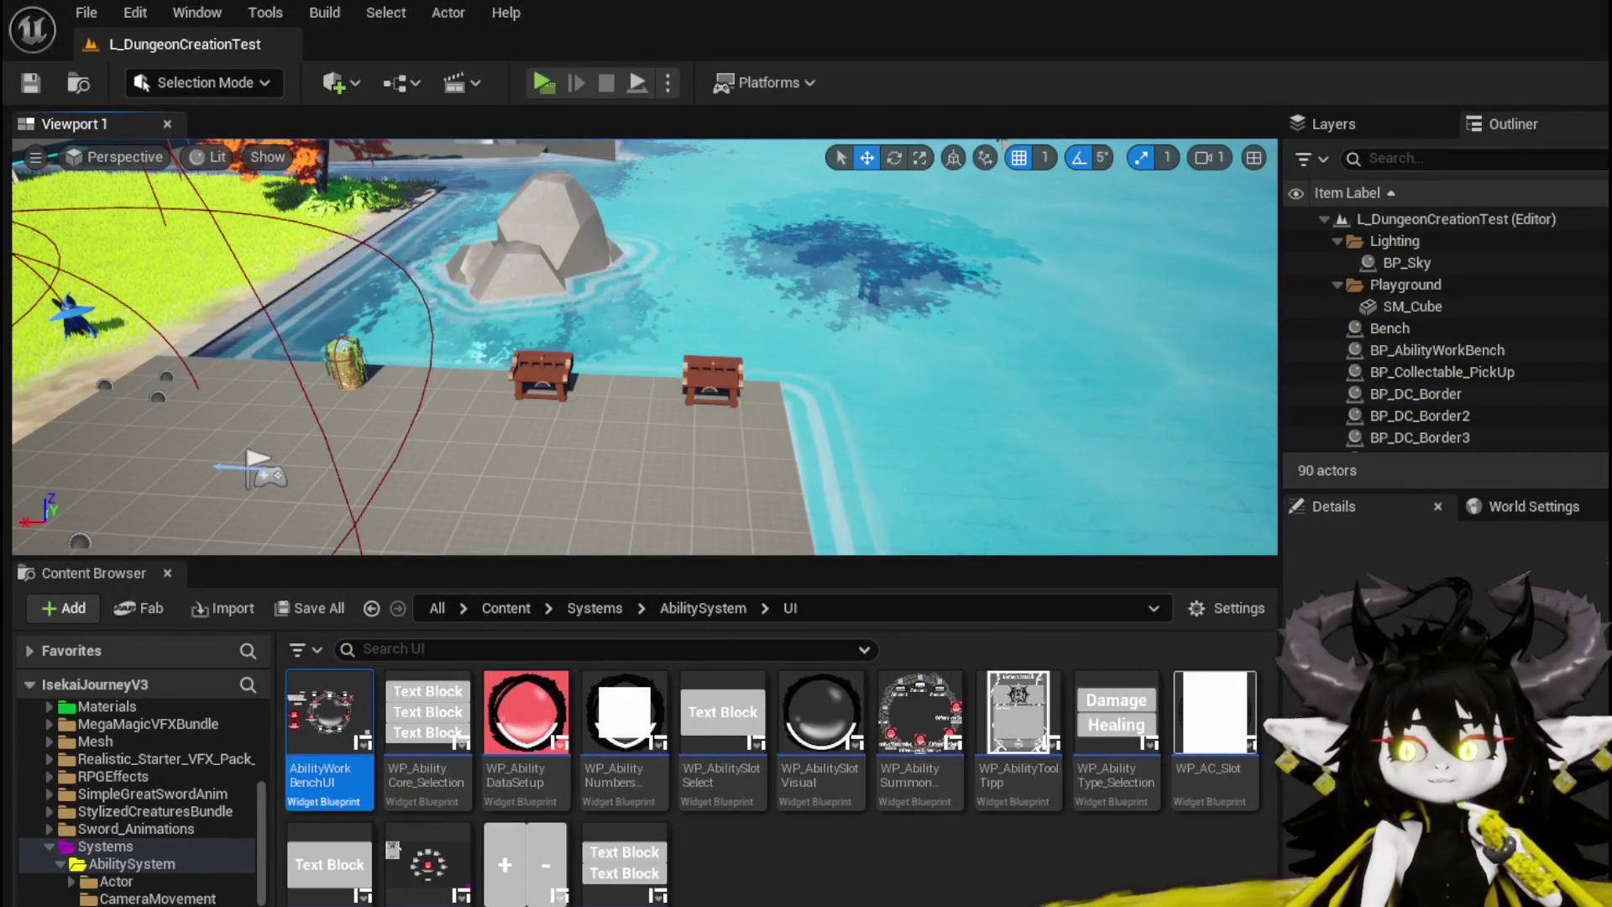
# Step: Open the AbilityWorkBenchUI widget blueprint and move the Is Empty node lower in the graph
pyautogui.doubleClick(329, 714)
pyautogui.moveTo(802, 574)
pyautogui.mouseDown()
pyautogui.moveTo(723, 450)
pyautogui.moveTo(708, 457)
pyautogui.moveTo(737, 254)
pyautogui.mouseUp()
pyautogui.scroll(3, 579, 374)
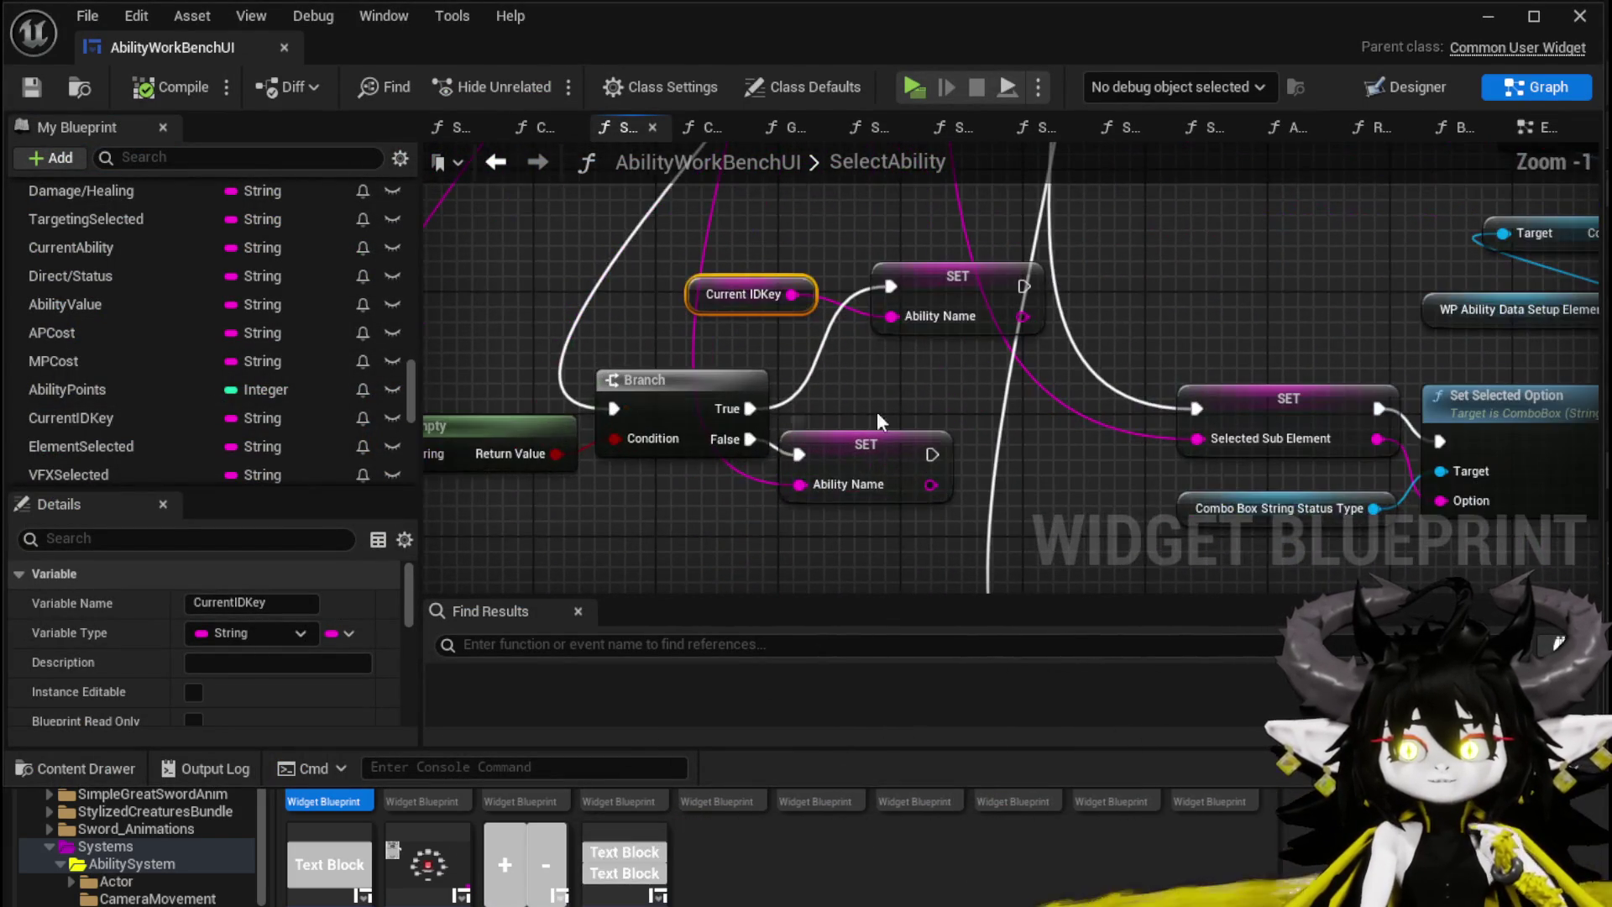
pyautogui.moveTo(601, 474); pyautogui.dragTo(617, 531)
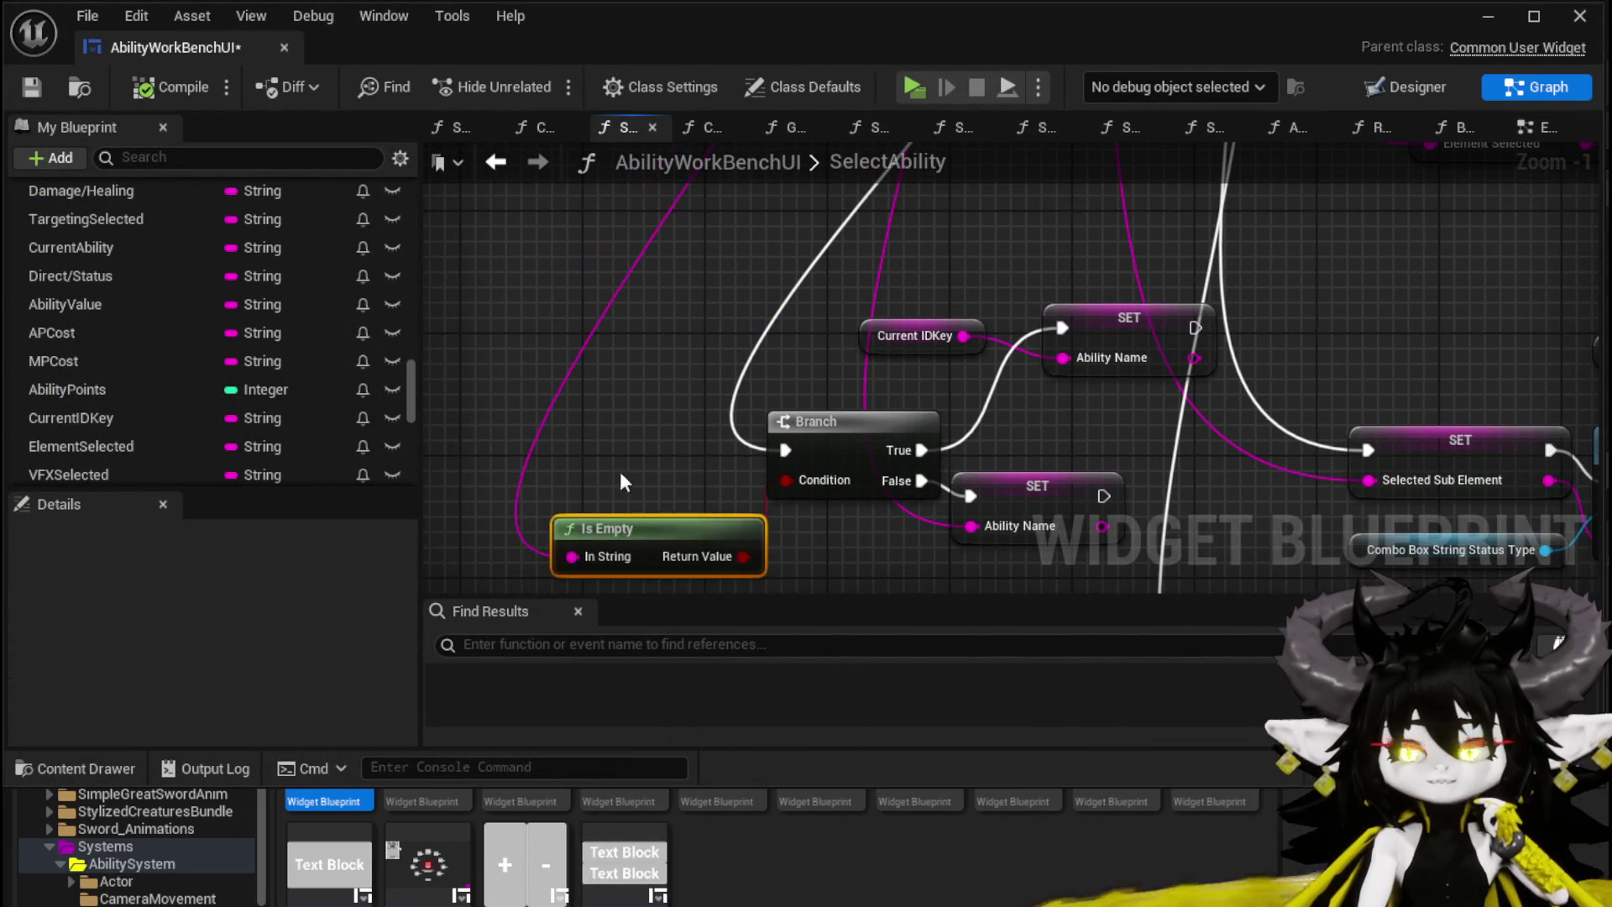
pyautogui.scroll(-2, 617, 531)
pyautogui.moveTo(619, 587); pyautogui.dragTo(771, 356)
# Step: Enable Cull Empty Strings on Parse Into Array in GetOriginalAbility, compile, save, and start a play test
pyautogui.doubleClick(720, 281)
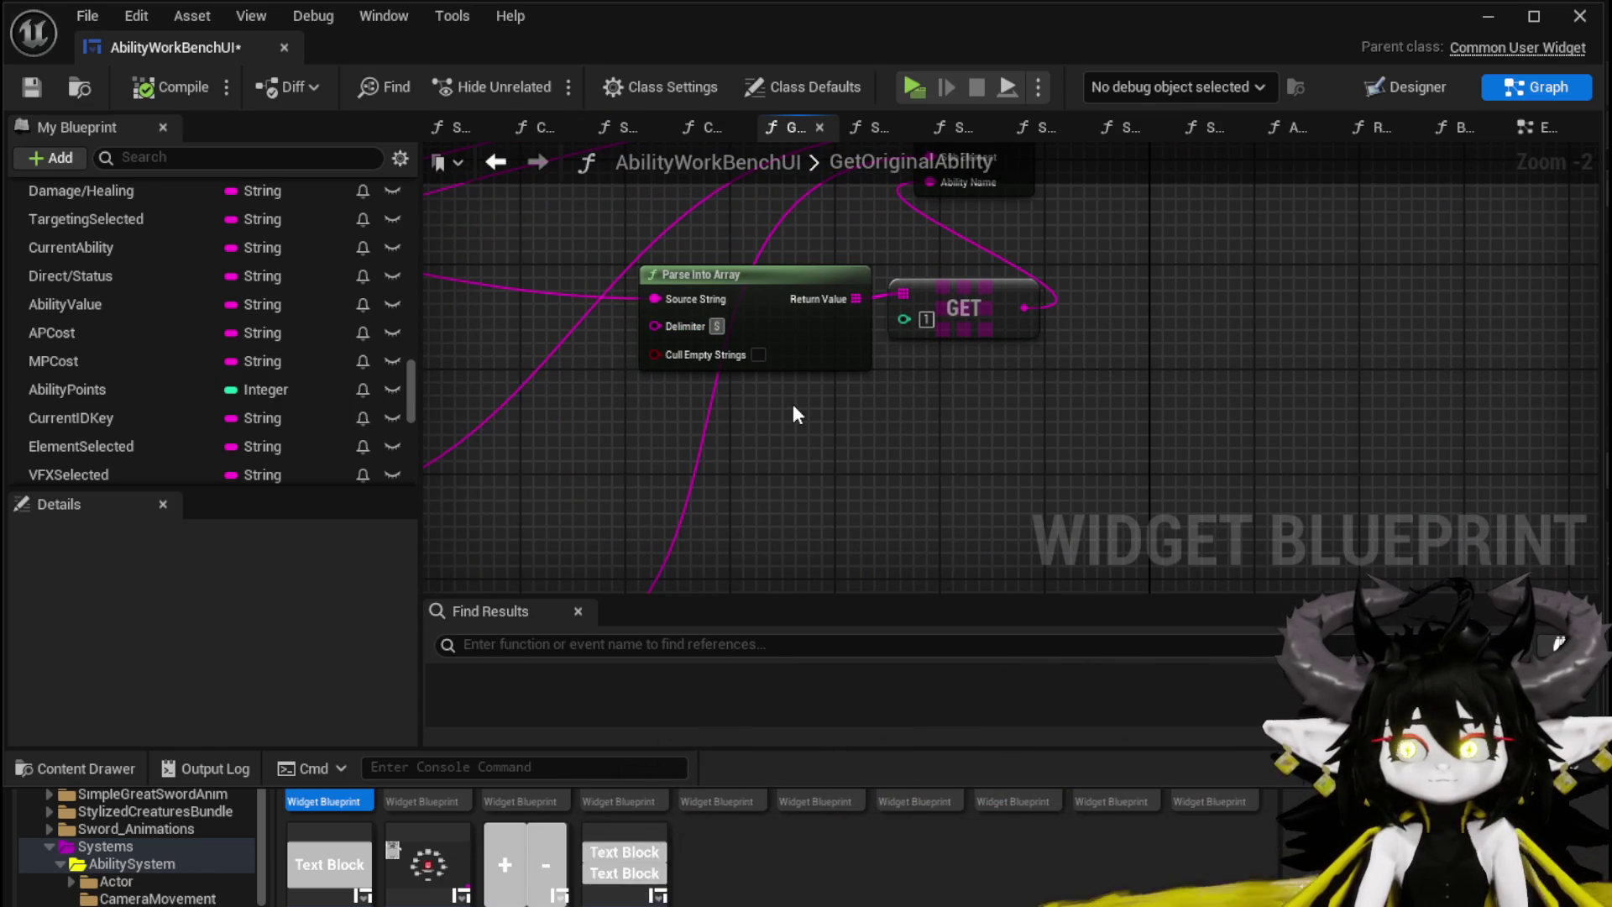
pyautogui.moveTo(997, 402); pyautogui.dragTo(959, 498)
pyautogui.click(168, 87)
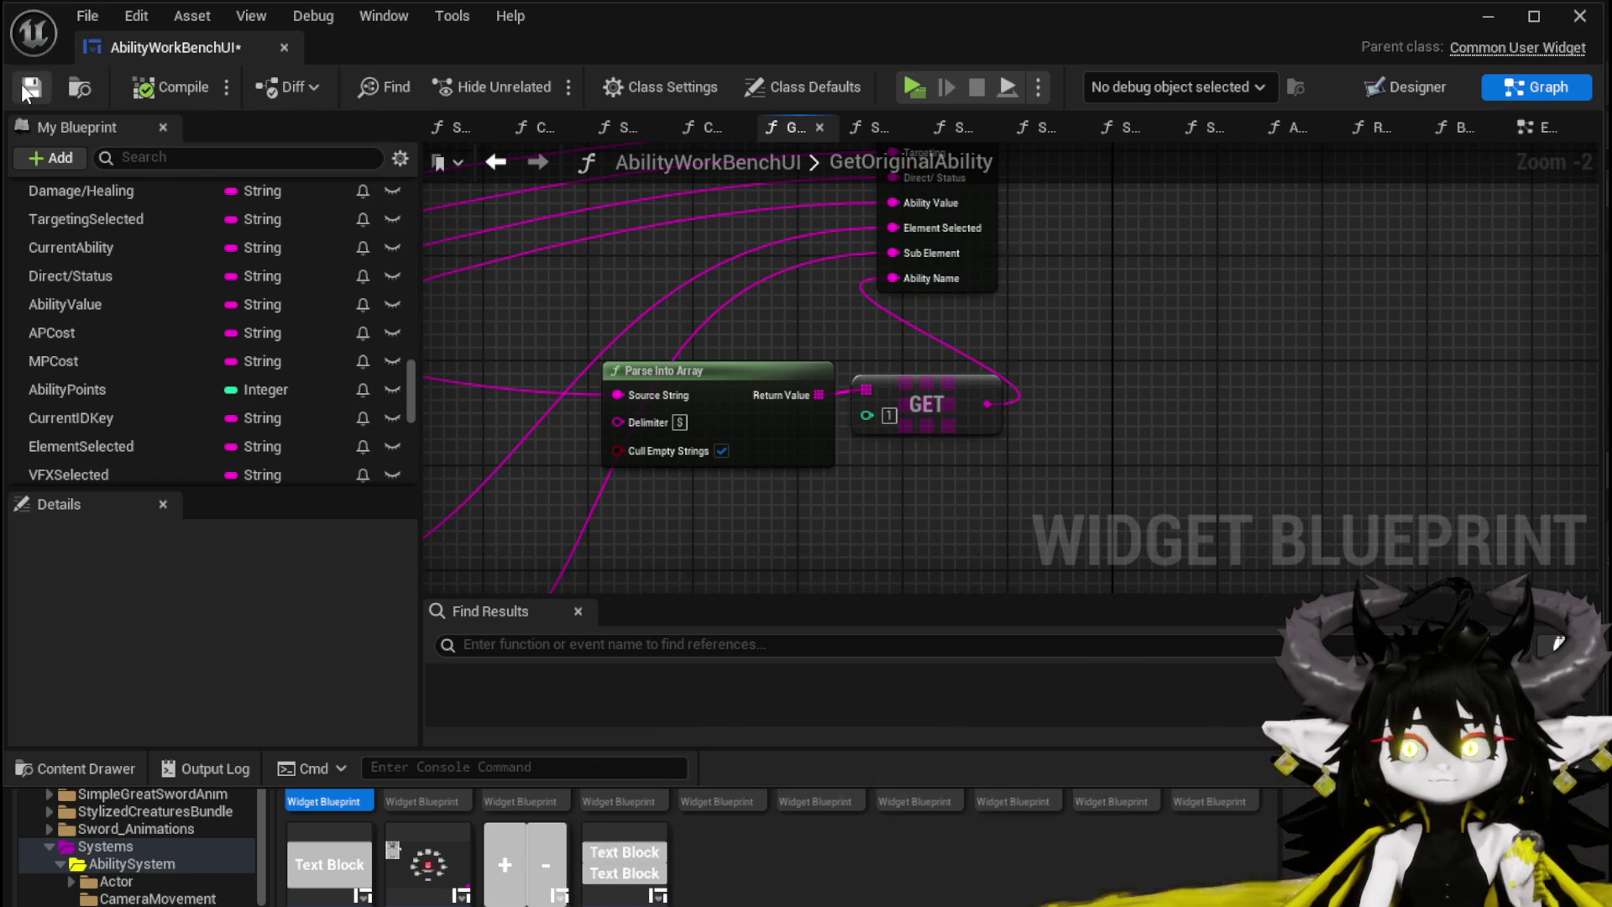
pyautogui.click(1488, 16)
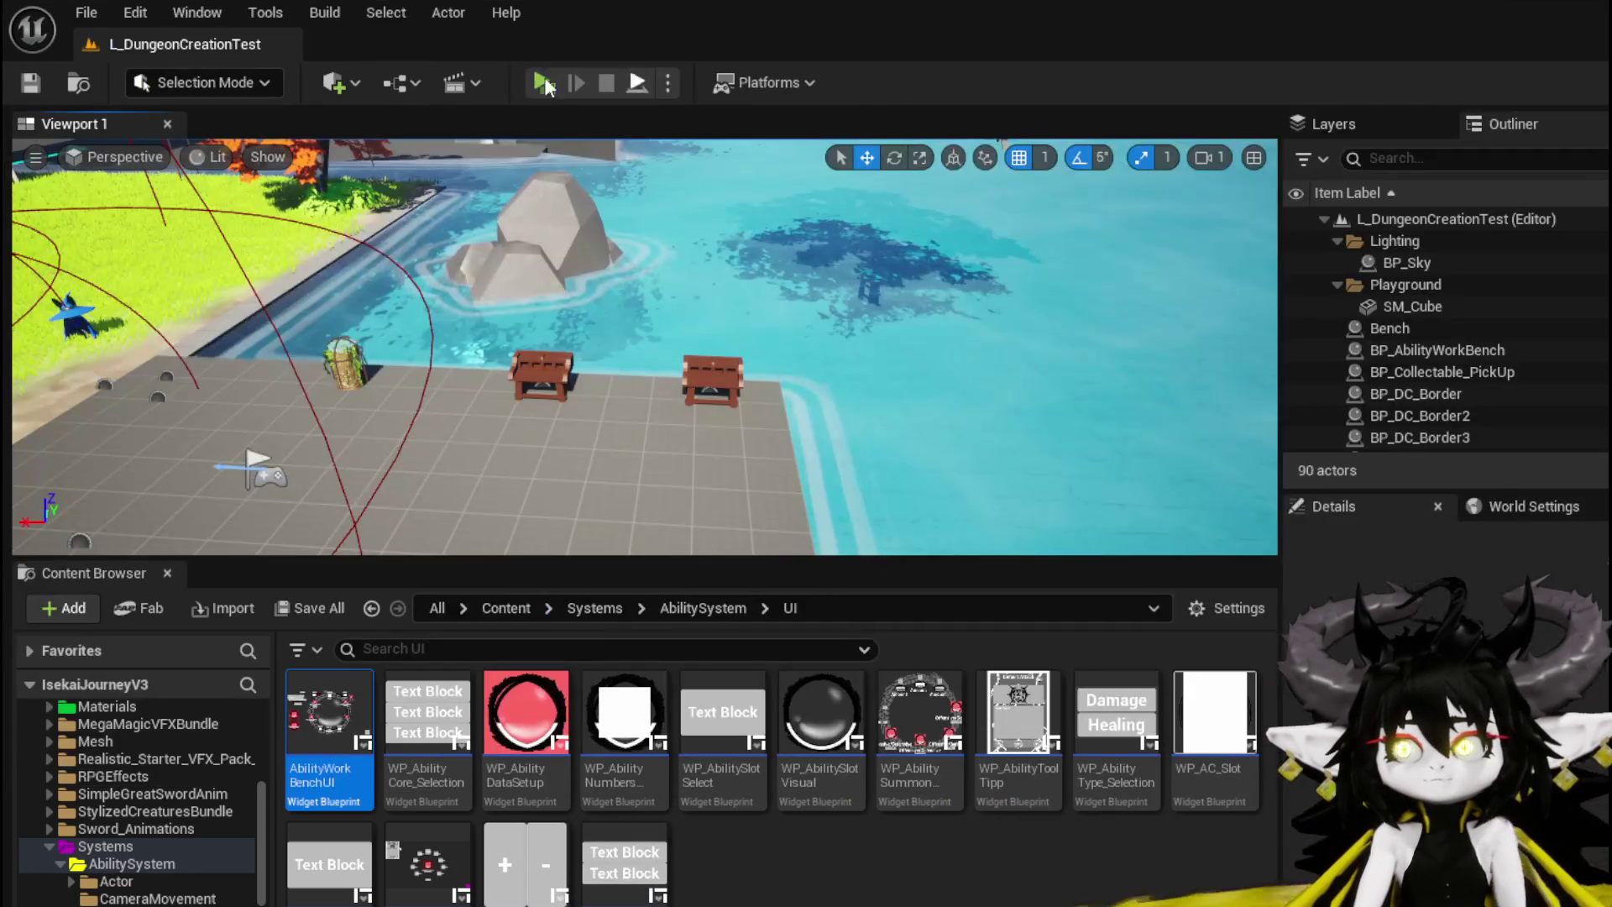
pyautogui.click(539, 82)
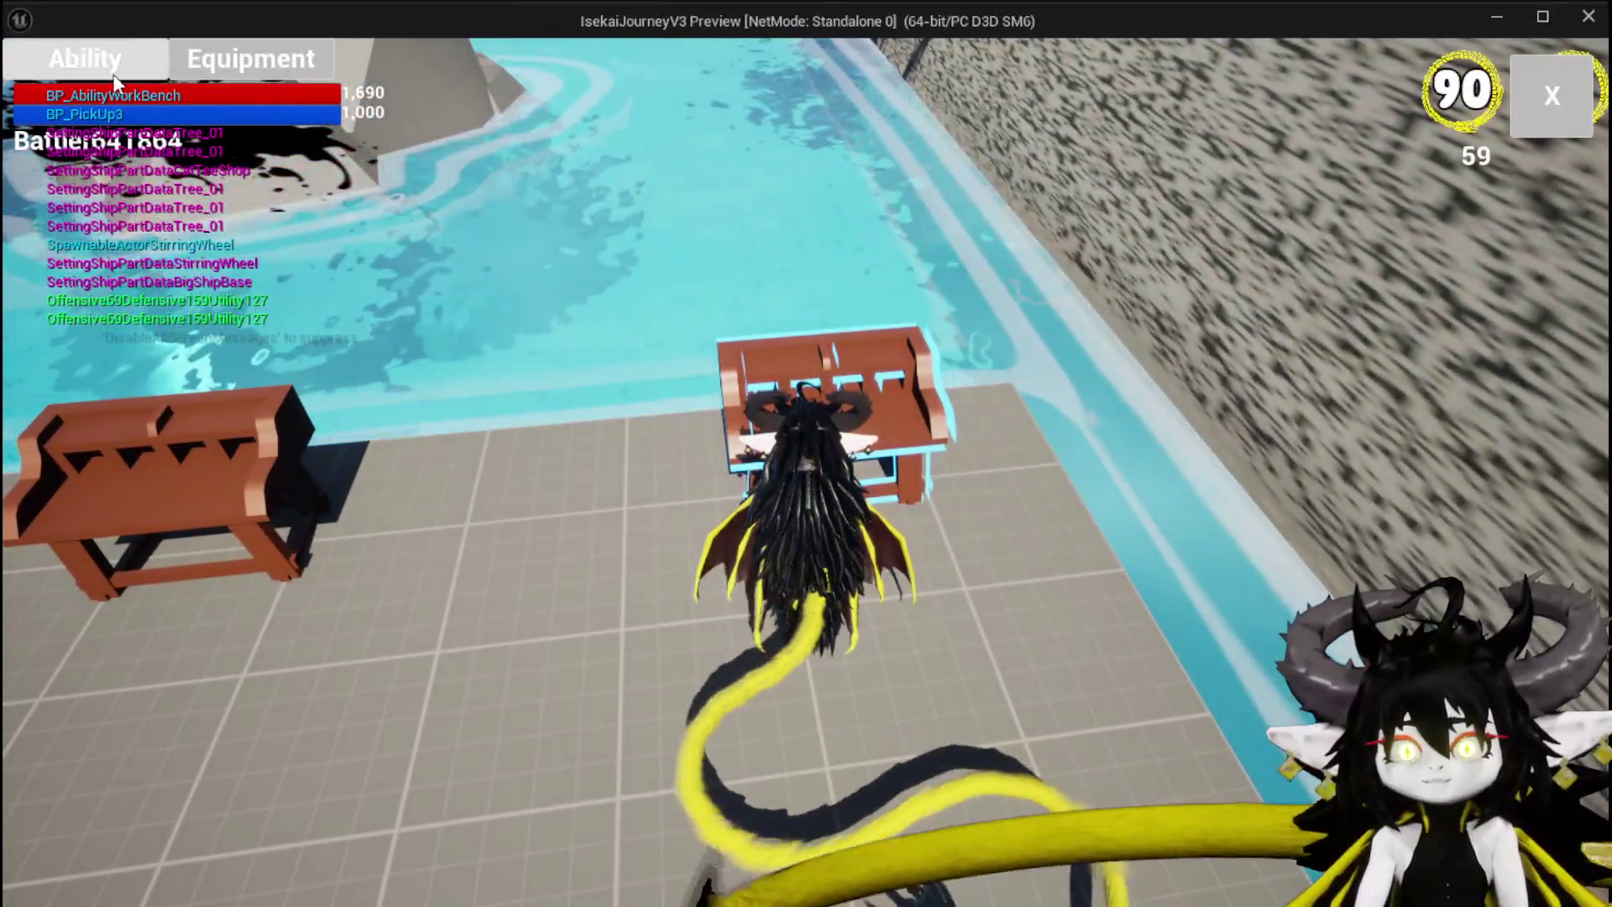
pyautogui.click(116, 76)
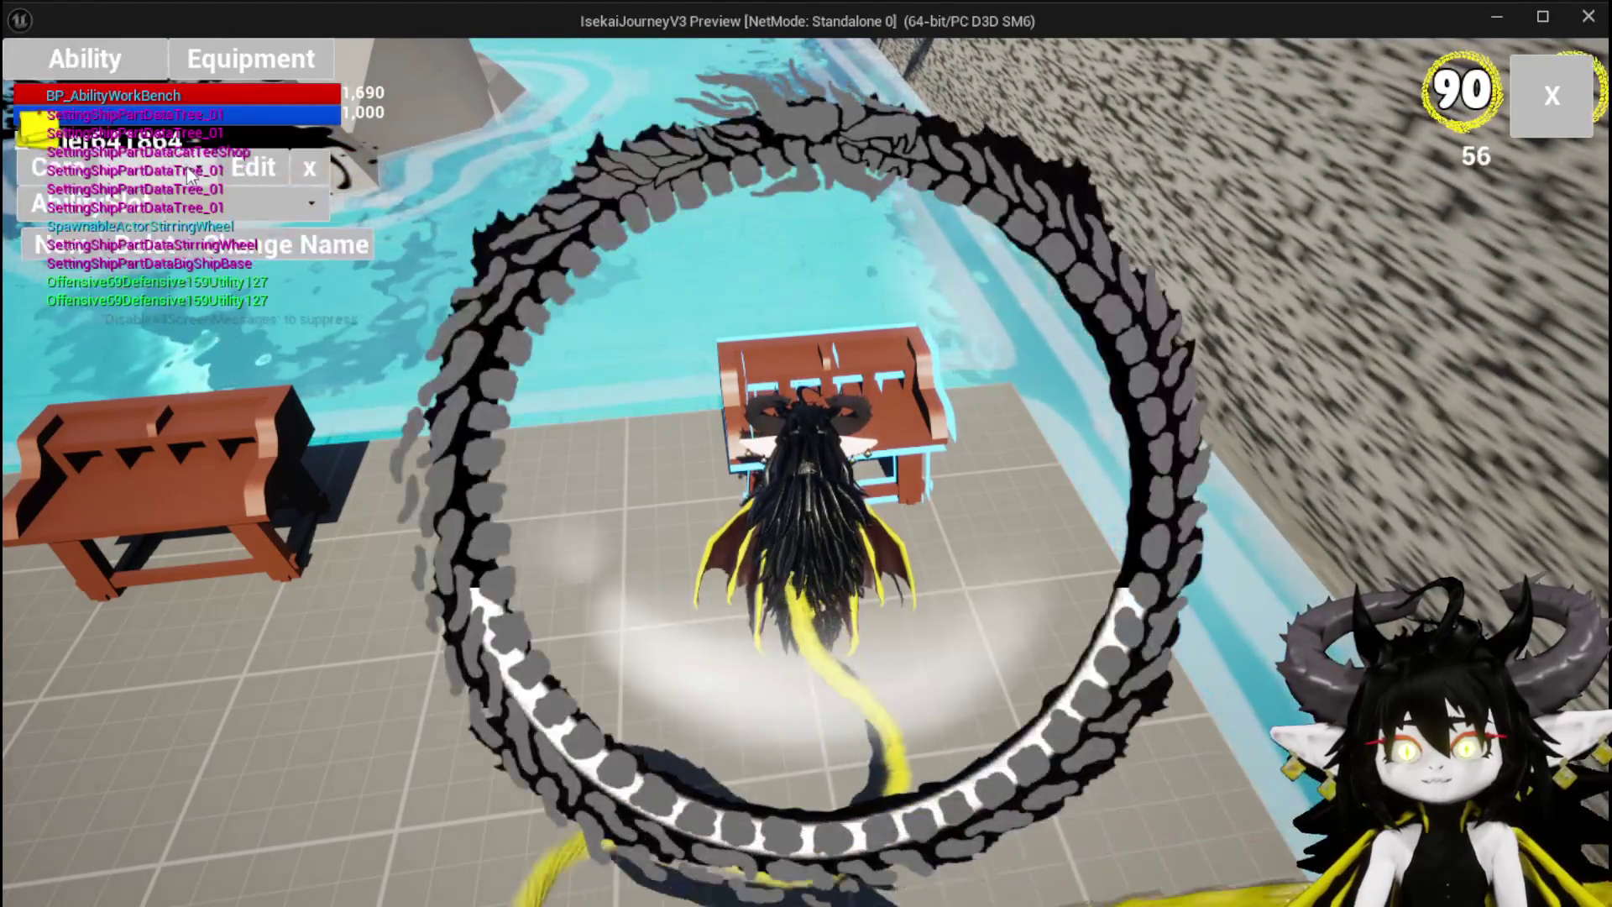
pyautogui.click(258, 215)
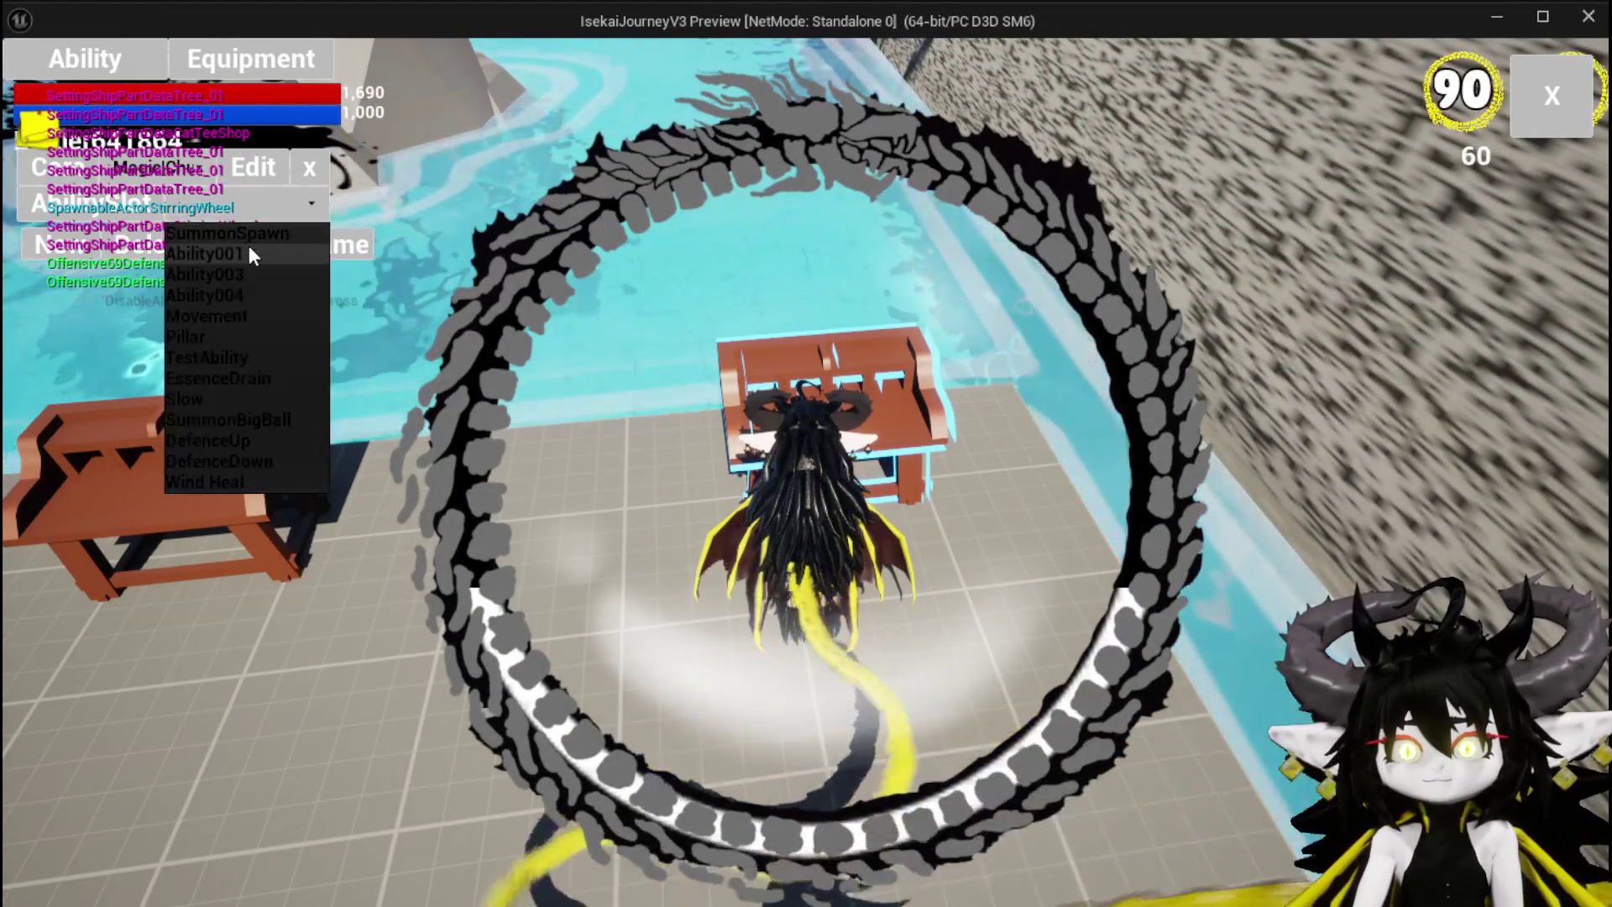
pyautogui.click(243, 236)
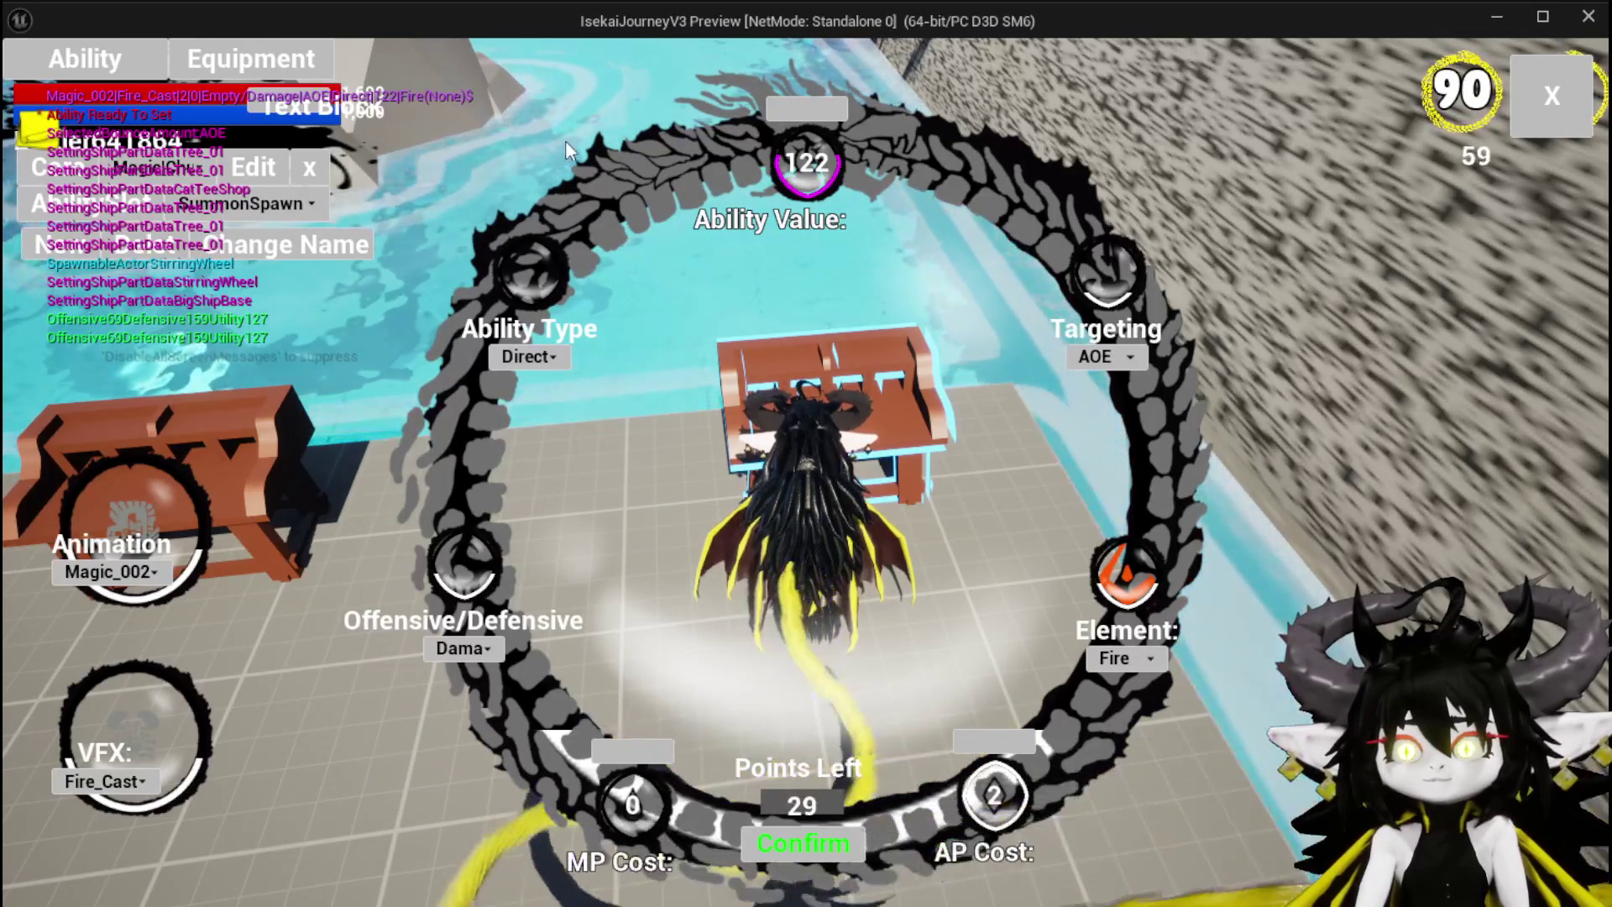
pyautogui.hotkey('alt', 'Tab')
pyautogui.press('Escape')
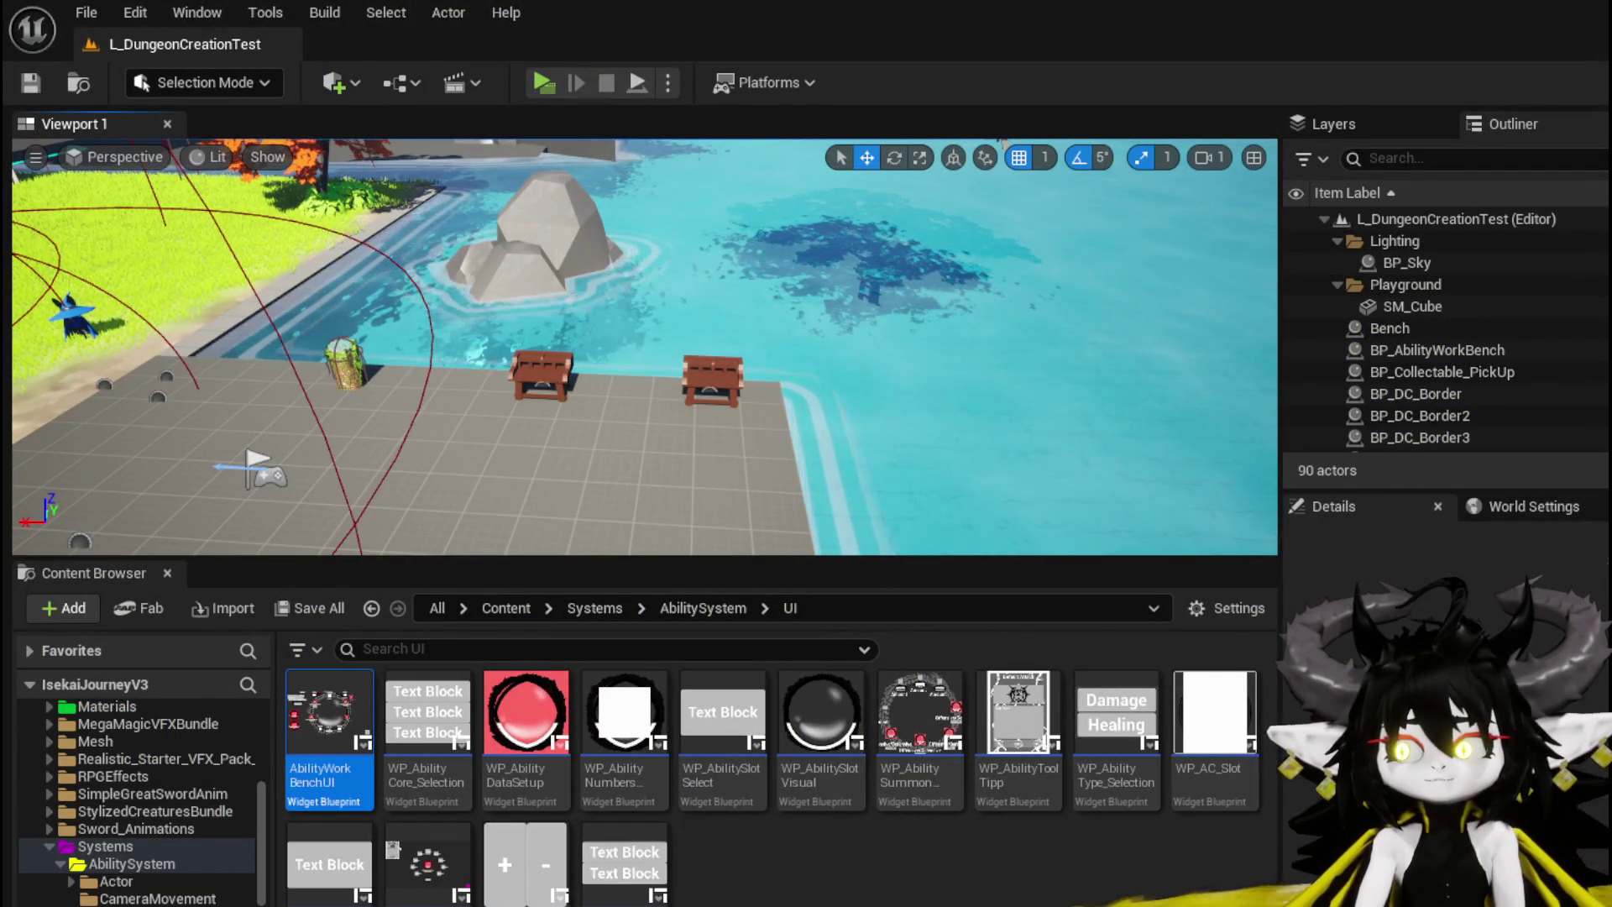
pyautogui.press('Return')
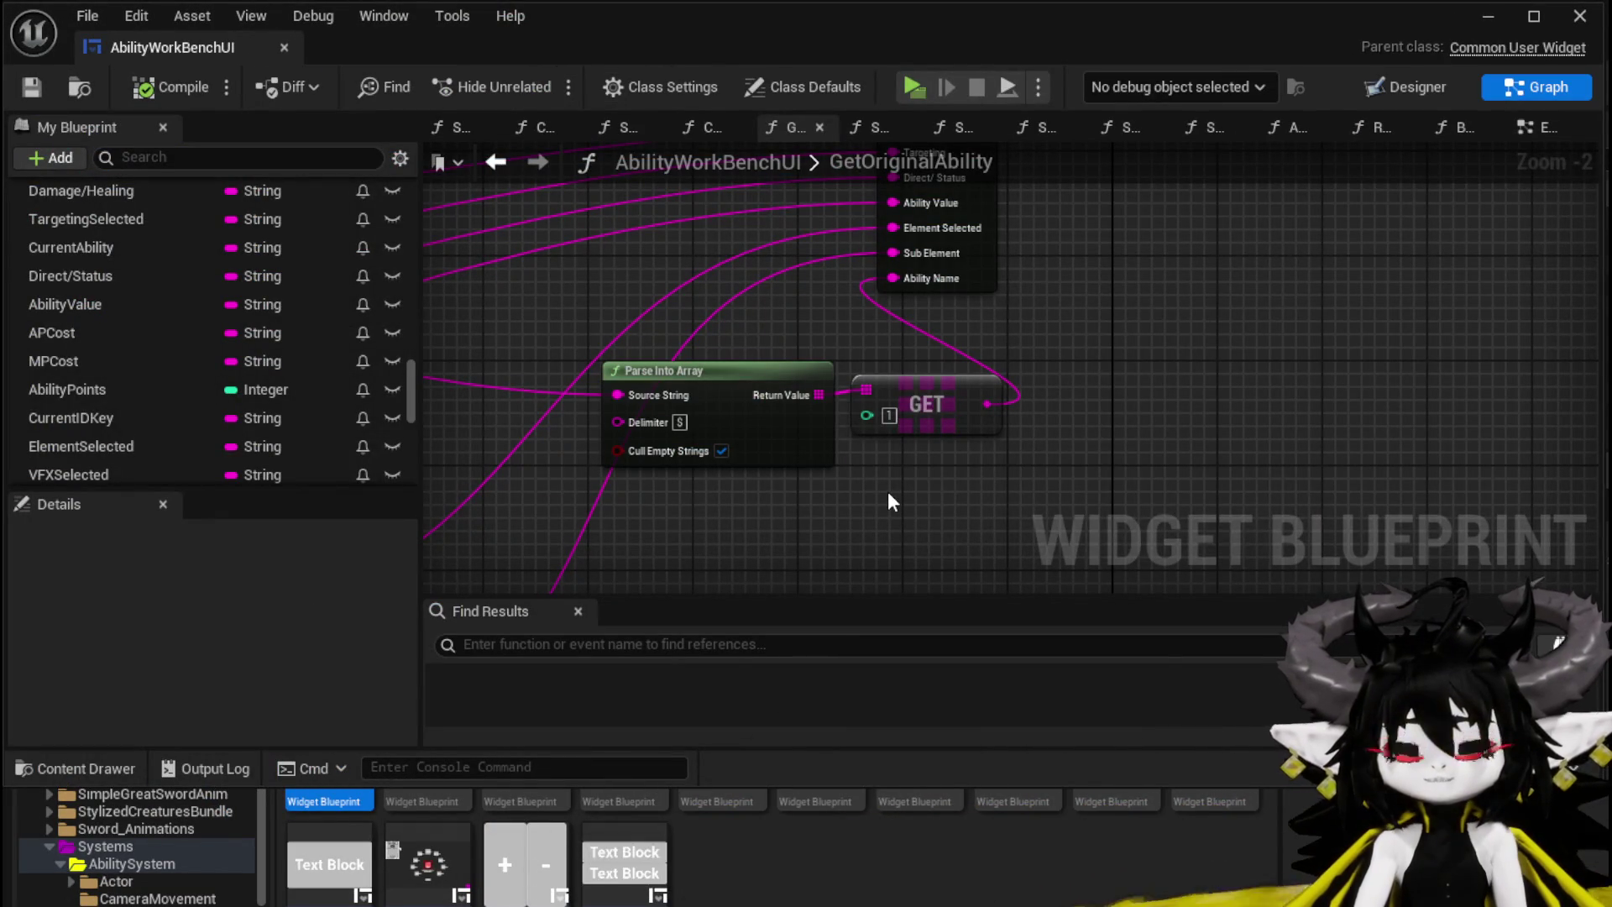
# Step: Turn off Cull Empty Strings on the parse, then compile and save the widget blueprint
pyautogui.click(721, 451)
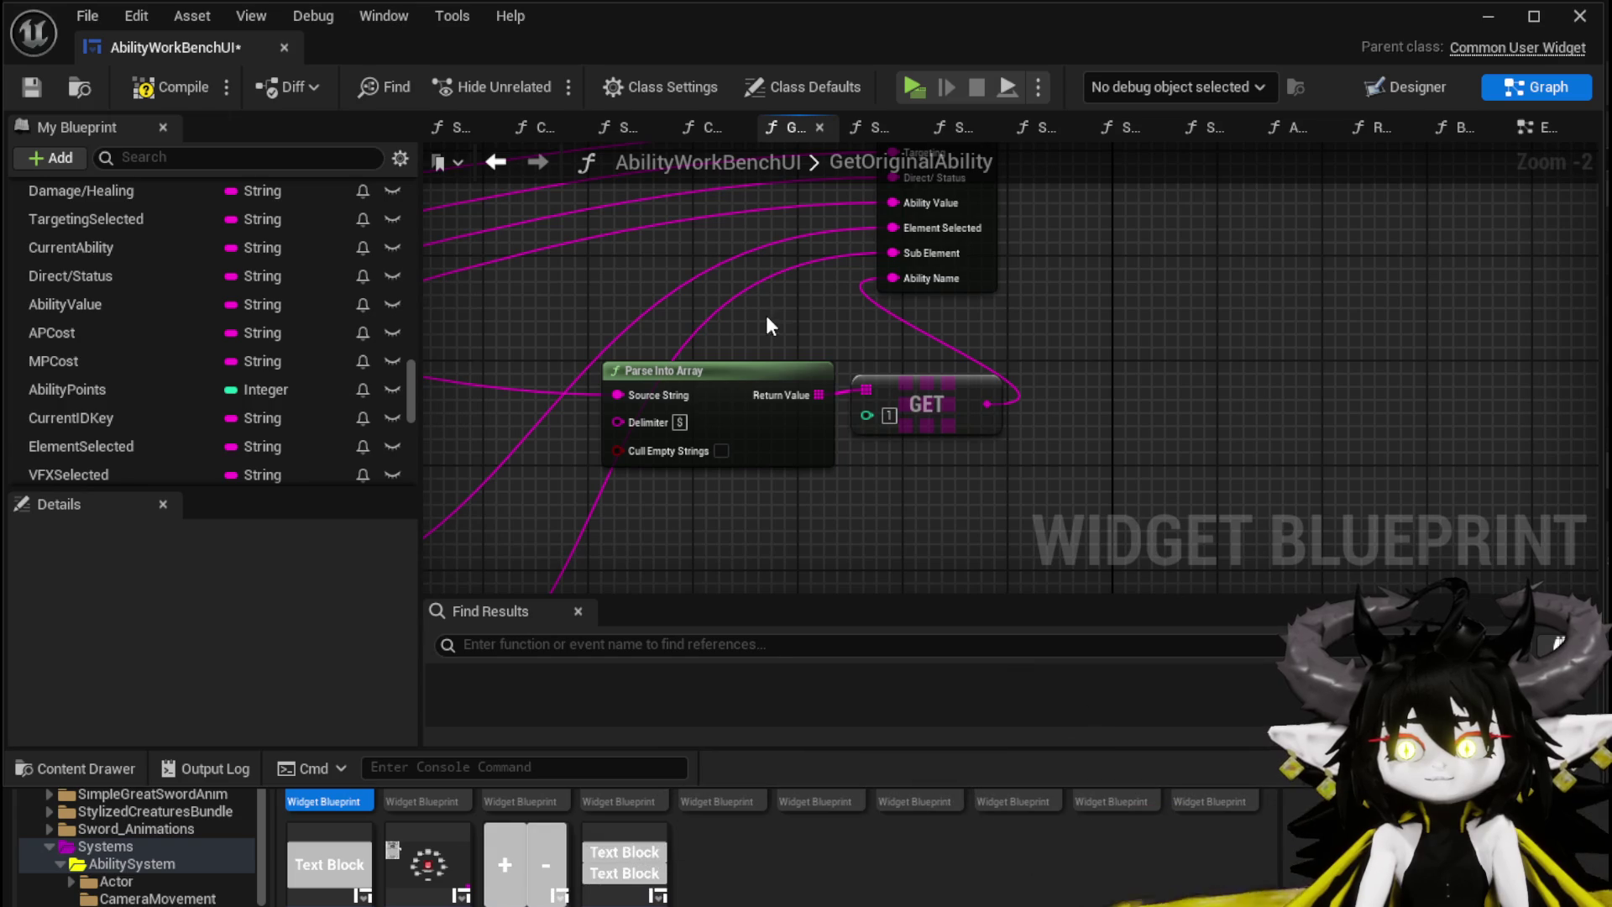
pyautogui.click(155, 86)
pyautogui.click(34, 87)
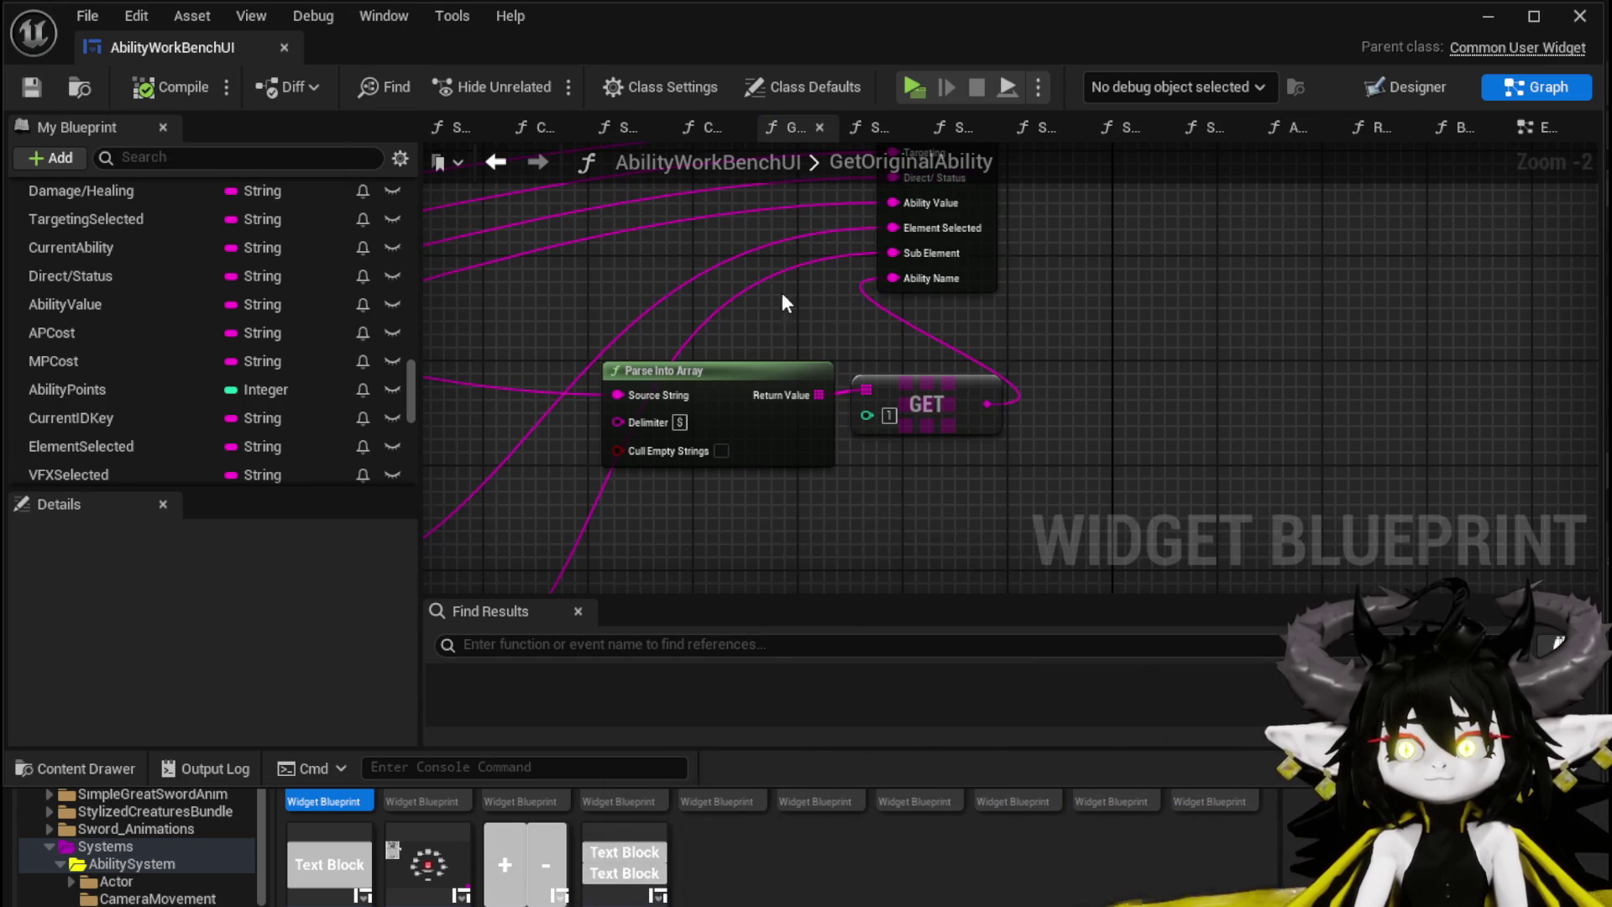
pyautogui.scroll(-3, 638, 274)
pyautogui.scroll(3, 699, 331)
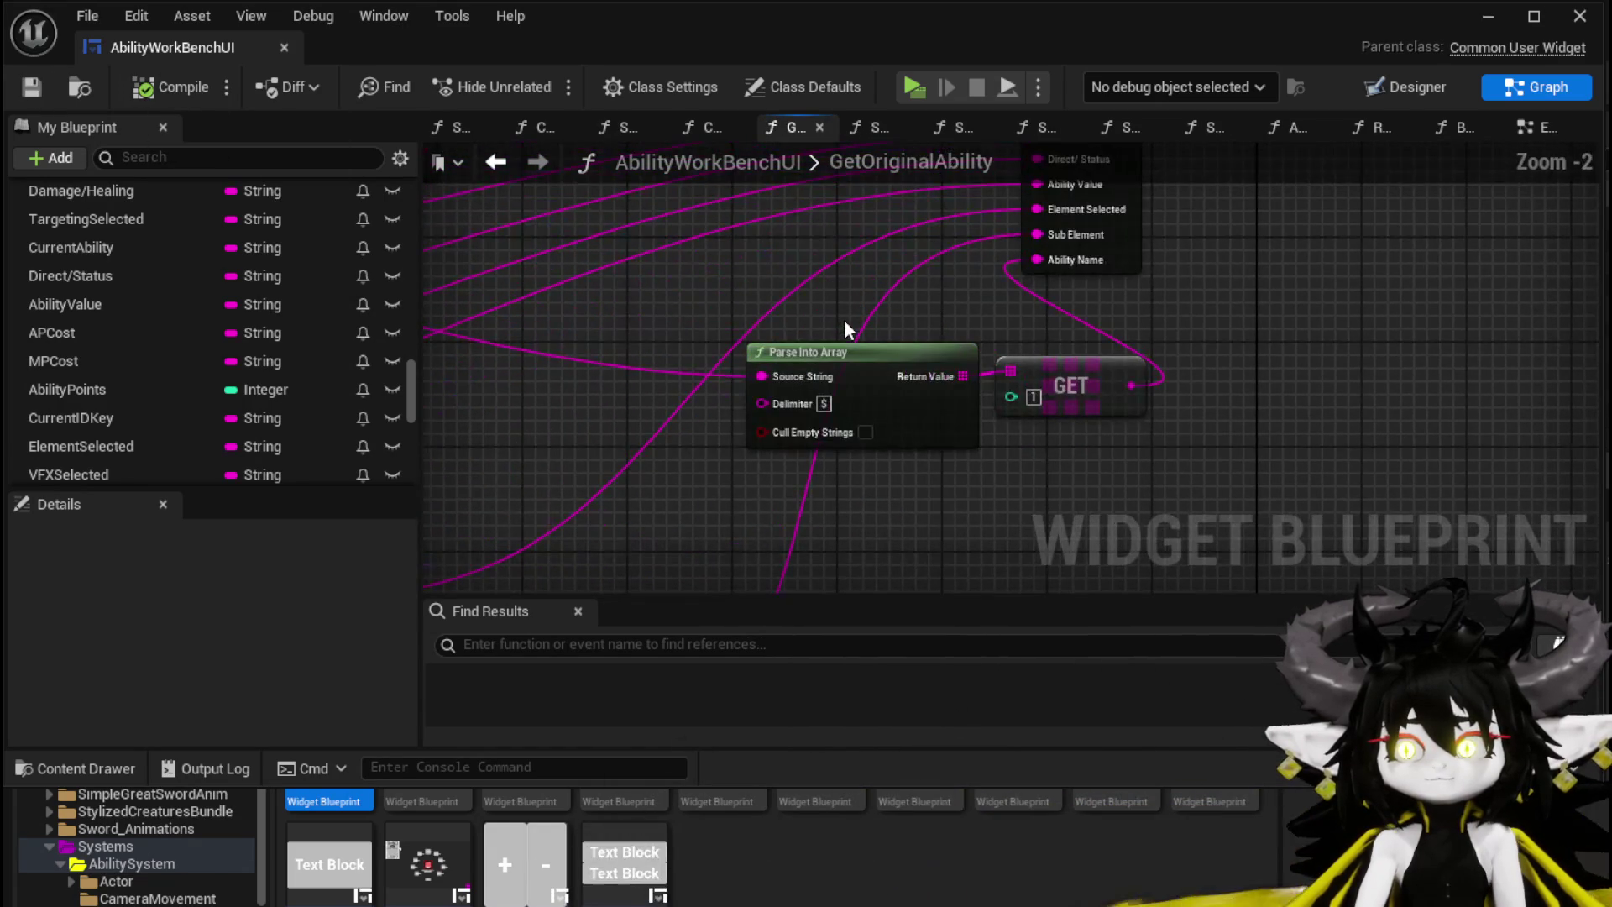
pyautogui.moveTo(899, 322); pyautogui.dragTo(777, 443)
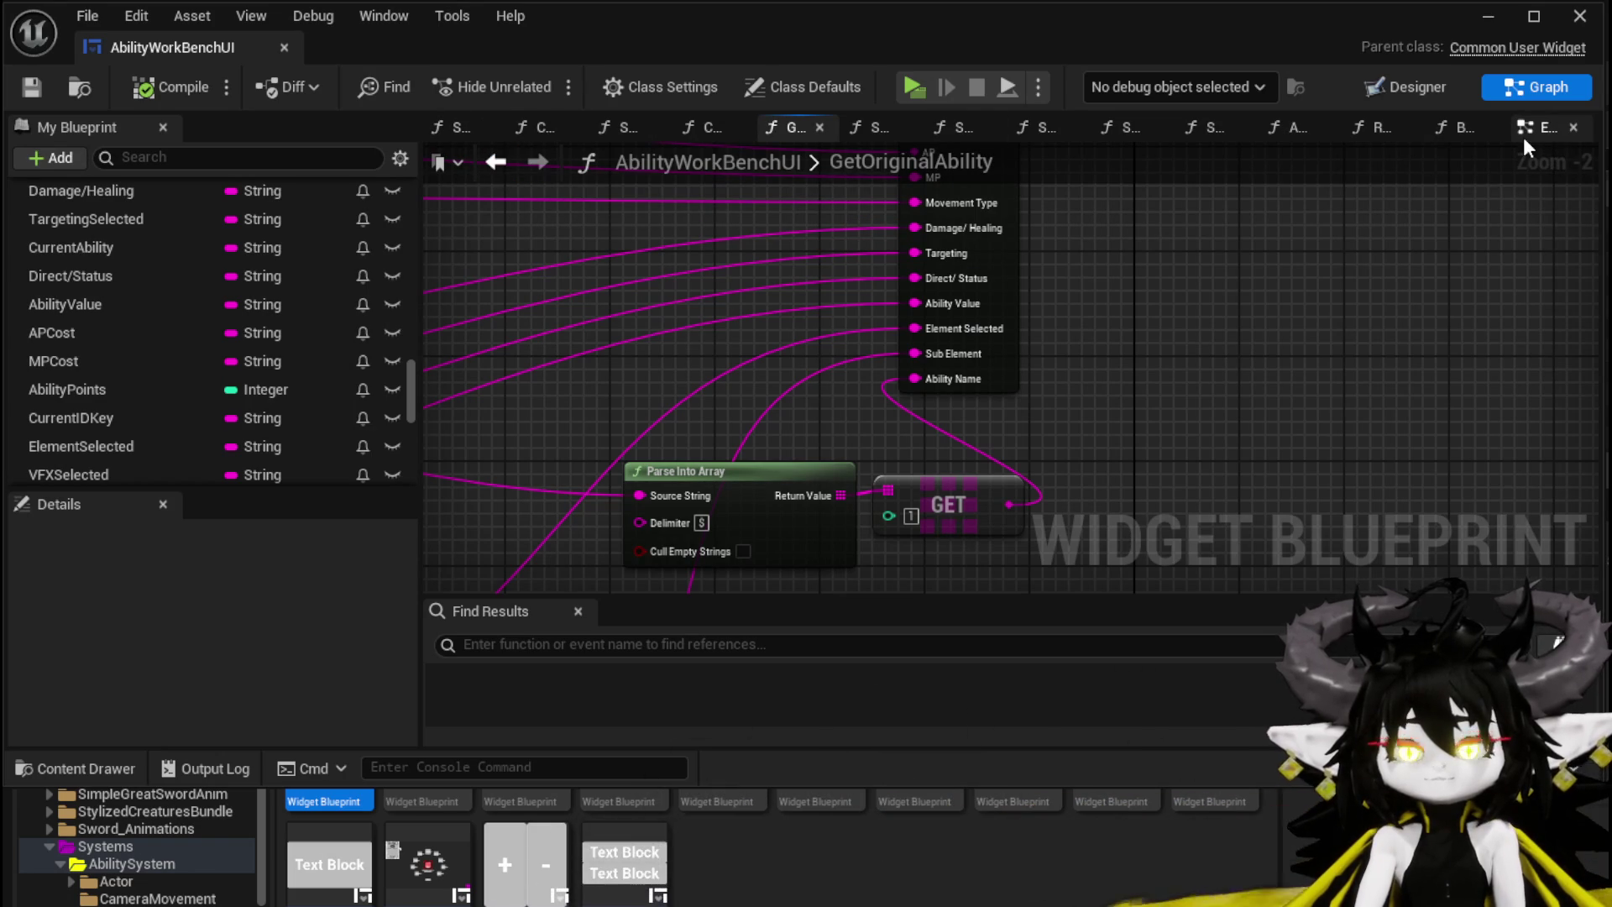
pyautogui.doubleClick(842, 161)
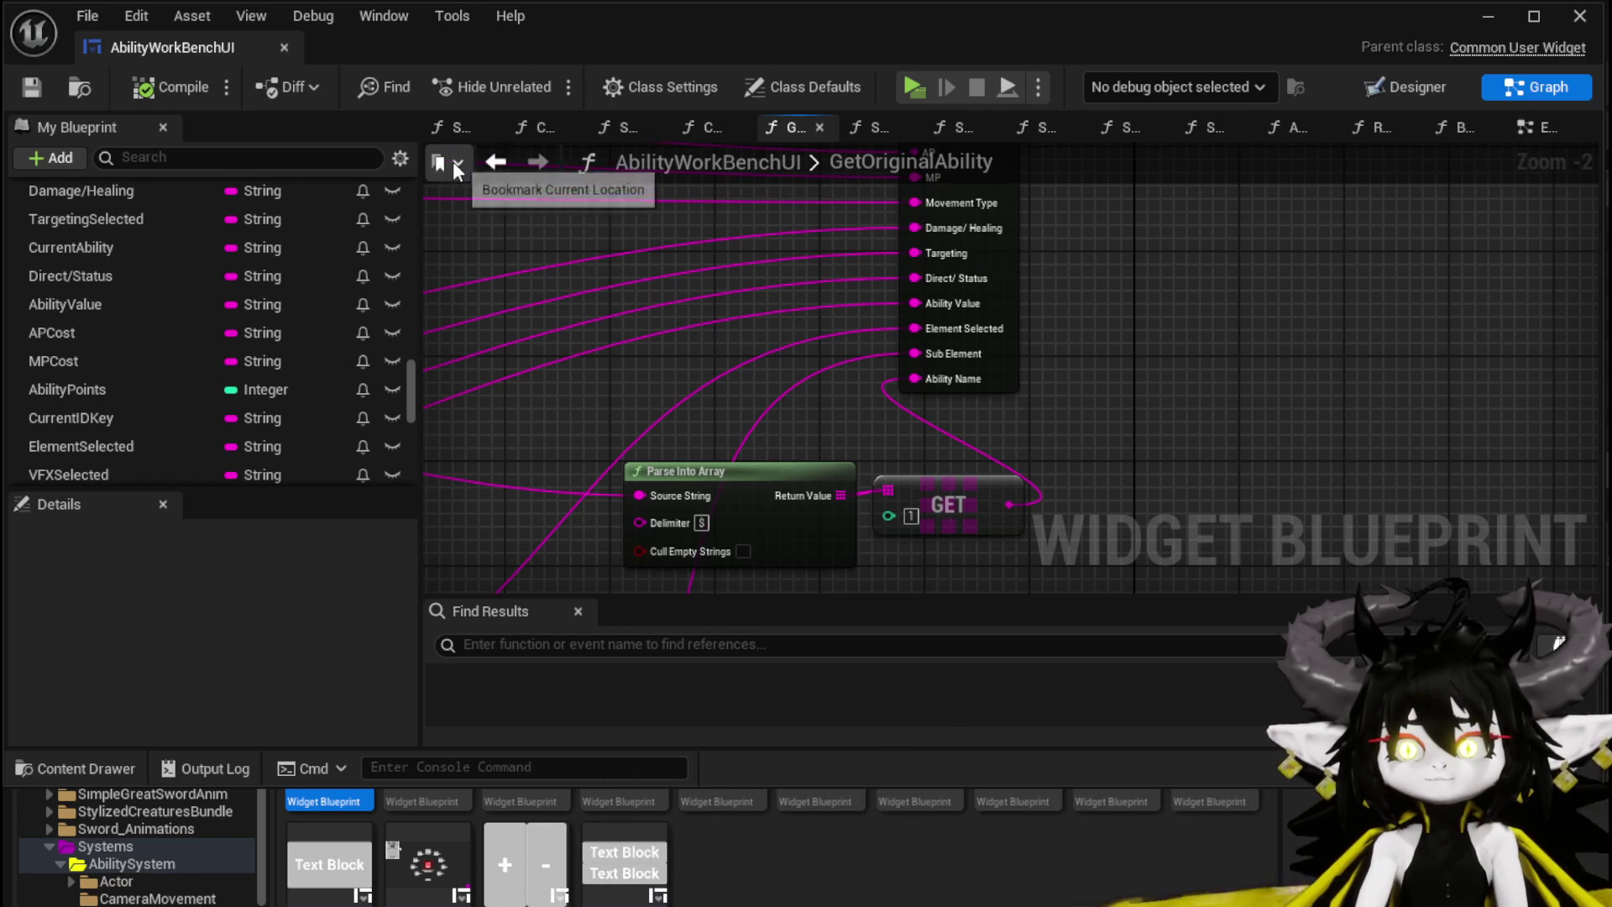
pyautogui.click(496, 161)
# Step: In SelectAbility, chain SET Ability Name into the Branch and feed Ability Name into Is Empty
pyautogui.moveTo(885, 187); pyautogui.dragTo(761, 417)
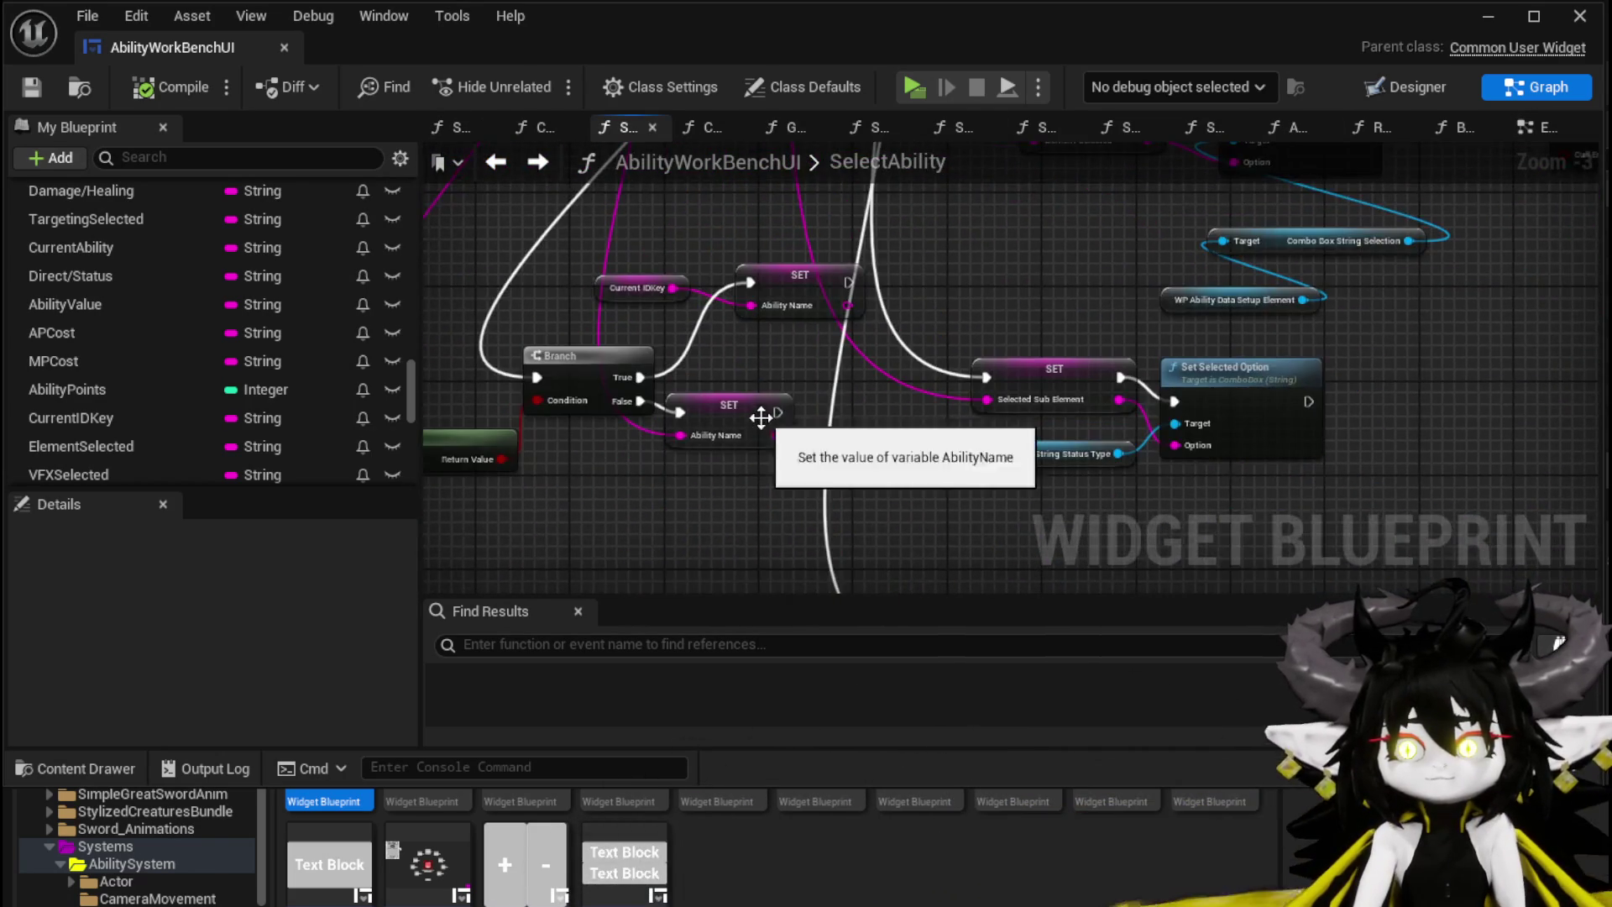
pyautogui.scroll(2, 760, 417)
pyautogui.moveTo(845, 351)
pyautogui.mouseDown()
pyautogui.moveTo(801, 439)
pyautogui.moveTo(939, 452)
pyautogui.mouseUp()
pyautogui.moveTo(906, 342)
pyautogui.mouseDown()
pyautogui.moveTo(874, 410)
pyautogui.moveTo(895, 446)
pyautogui.mouseUp()
pyautogui.moveTo(762, 304)
pyautogui.mouseDown()
pyautogui.moveTo(915, 446)
pyautogui.moveTo(643, 295)
pyautogui.moveTo(789, 314)
pyautogui.moveTo(556, 417)
pyautogui.mouseUp()
pyautogui.moveTo(588, 298); pyautogui.dragTo(466, 329)
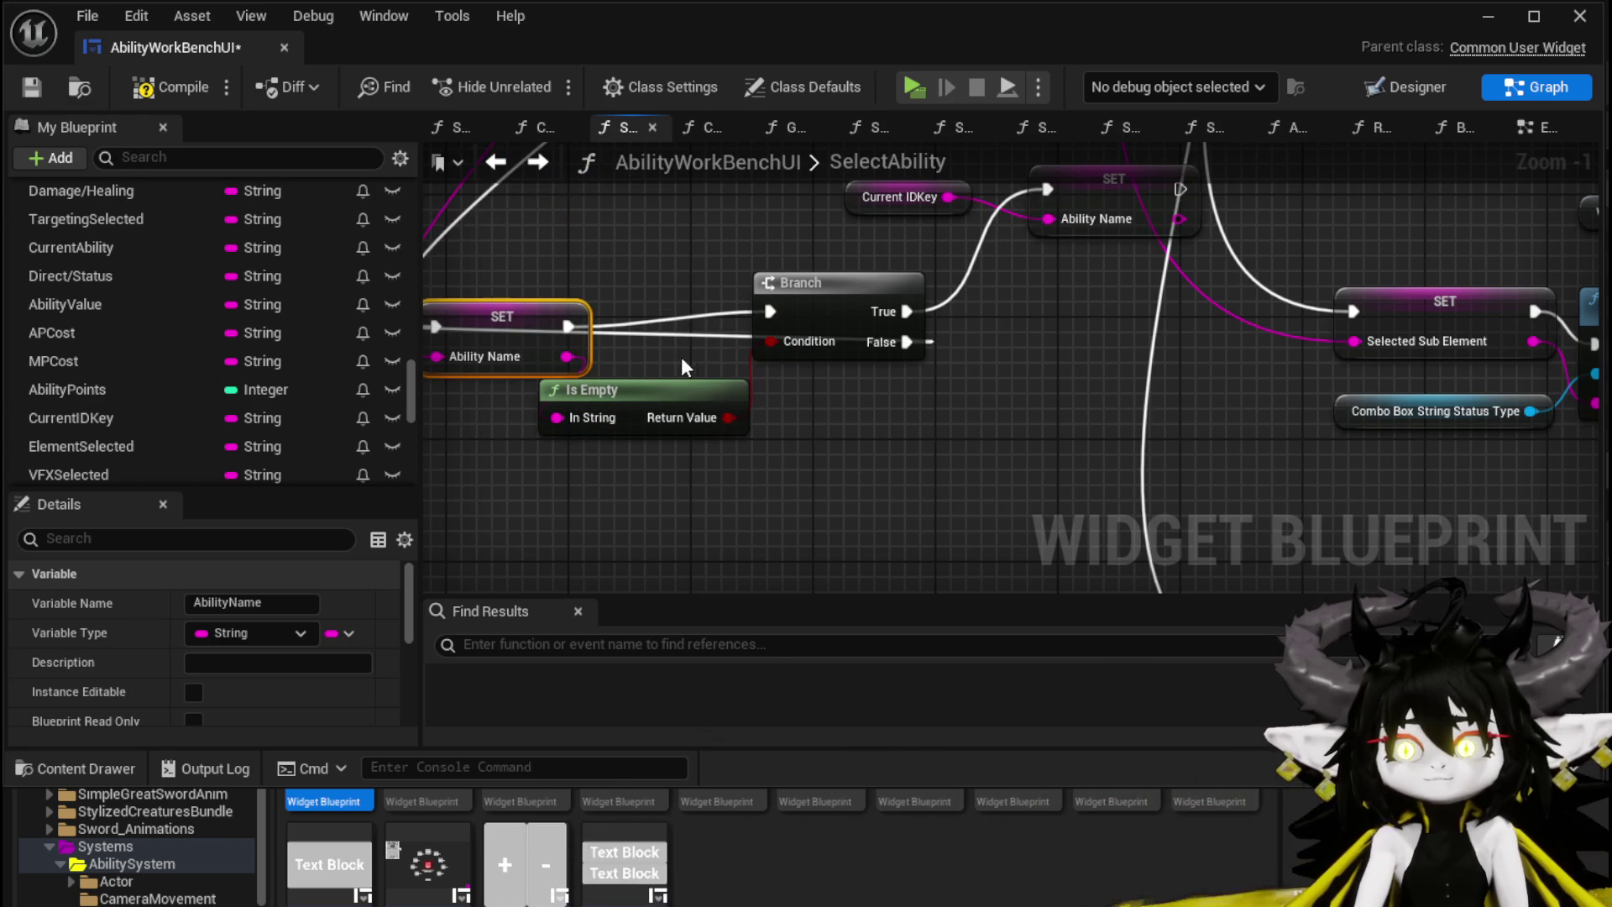
pyautogui.click(683, 339)
pyautogui.moveTo(609, 344); pyautogui.dragTo(742, 371)
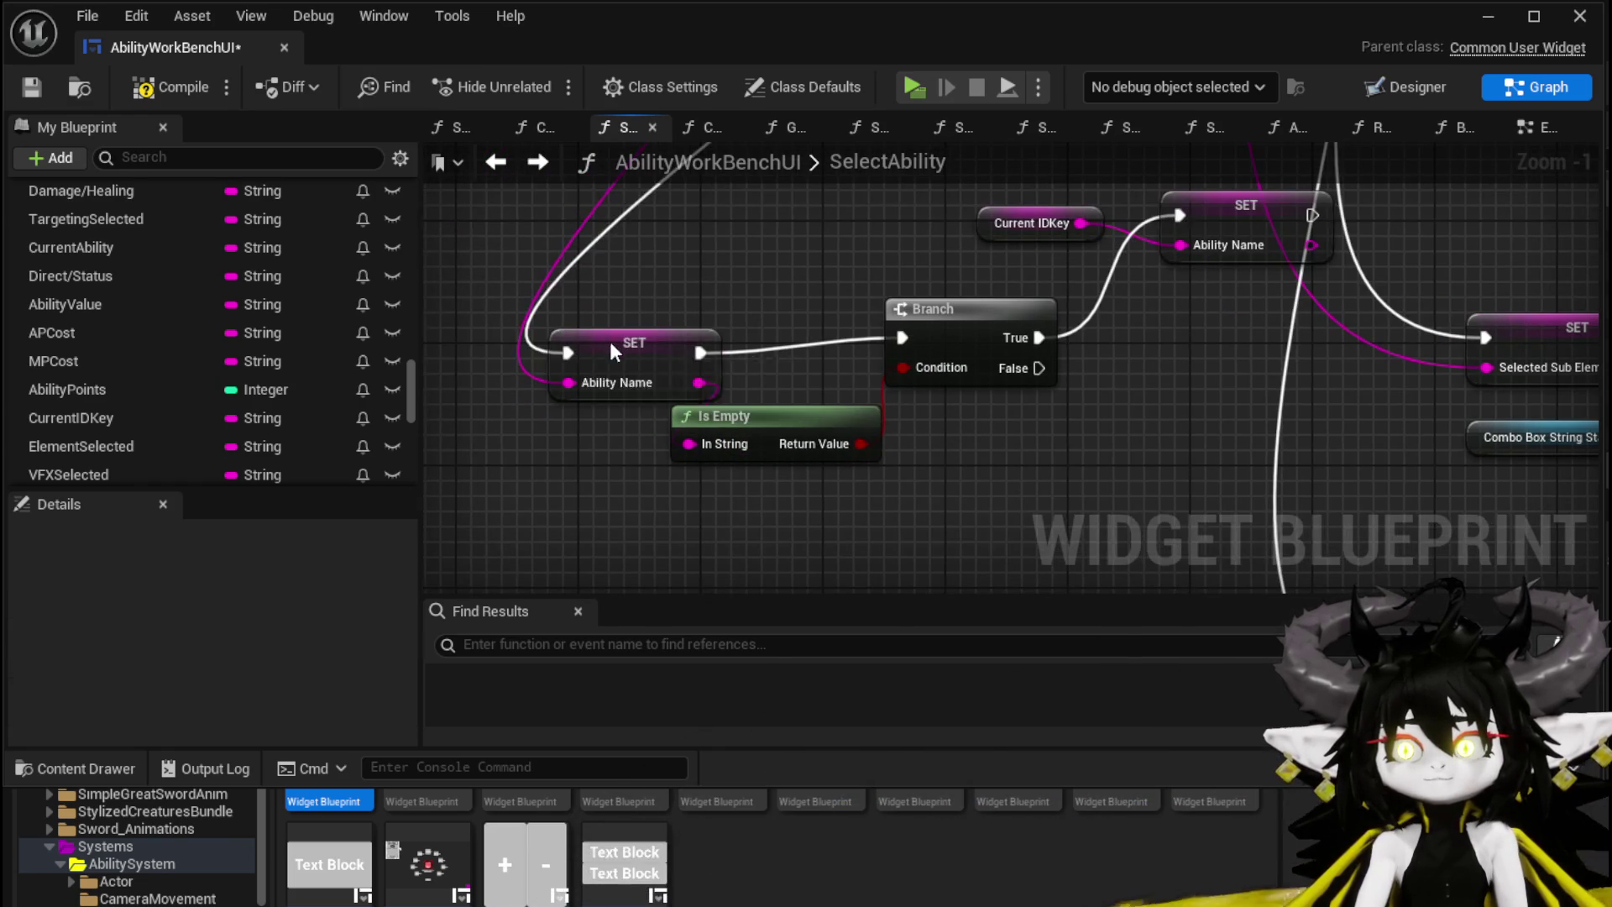
pyautogui.click(609, 344)
pyautogui.moveTo(610, 344); pyautogui.dragTo(497, 319)
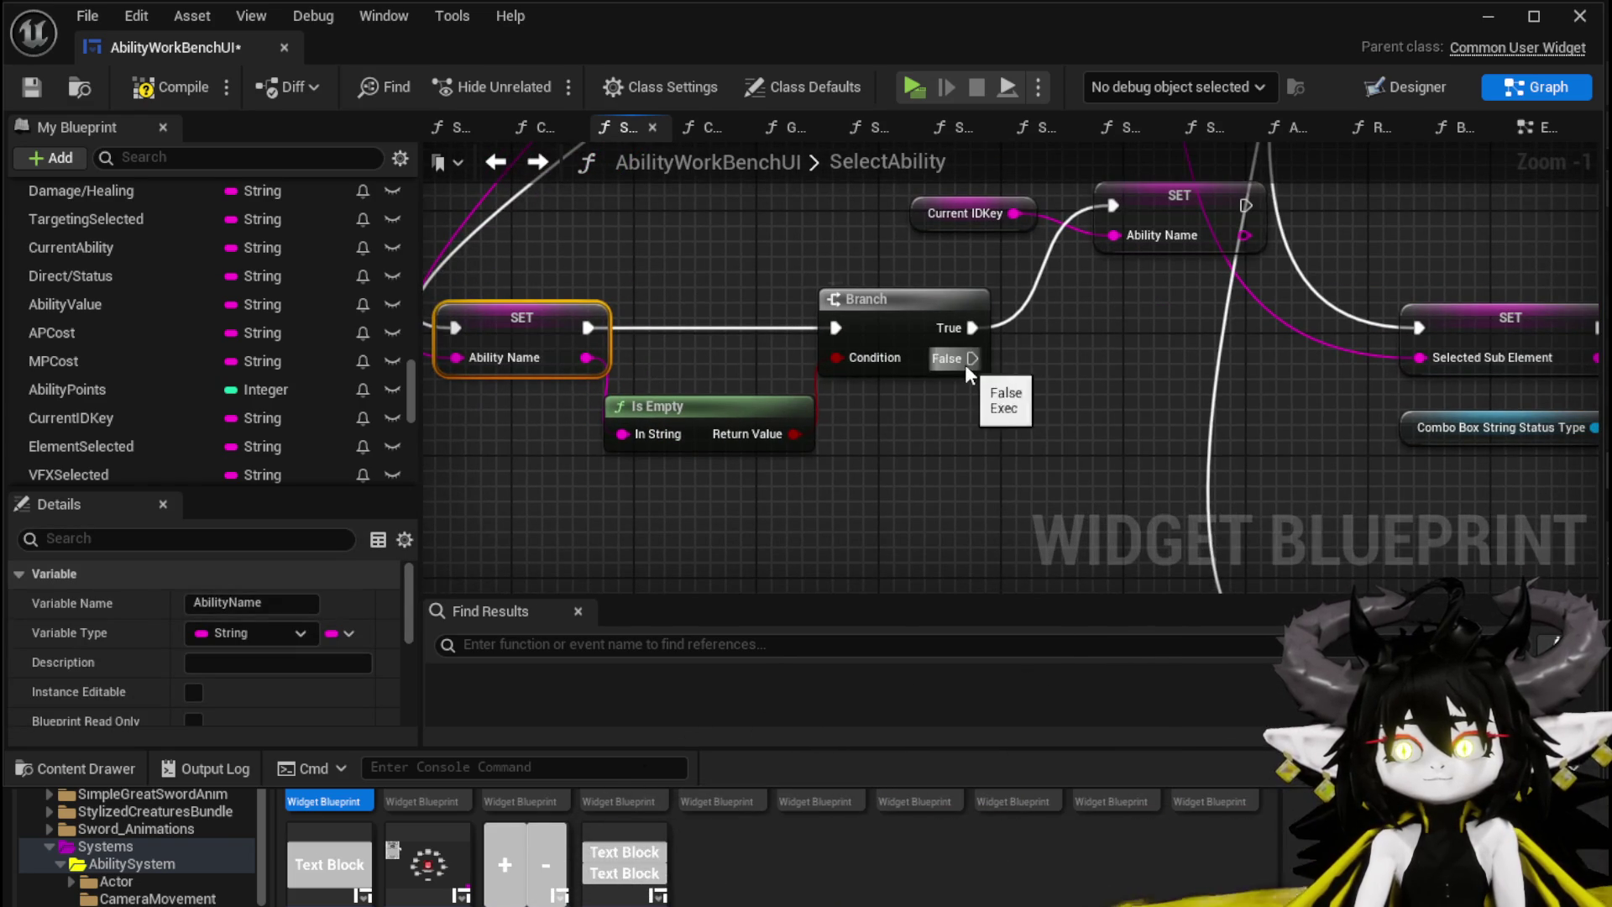
# Step: Add a Print String on the Branch's False path that prints the Ability Name
pyautogui.moveTo(965, 365); pyautogui.dragTo(1045, 400)
pyautogui.write('Print St')
pyautogui.press('Return')
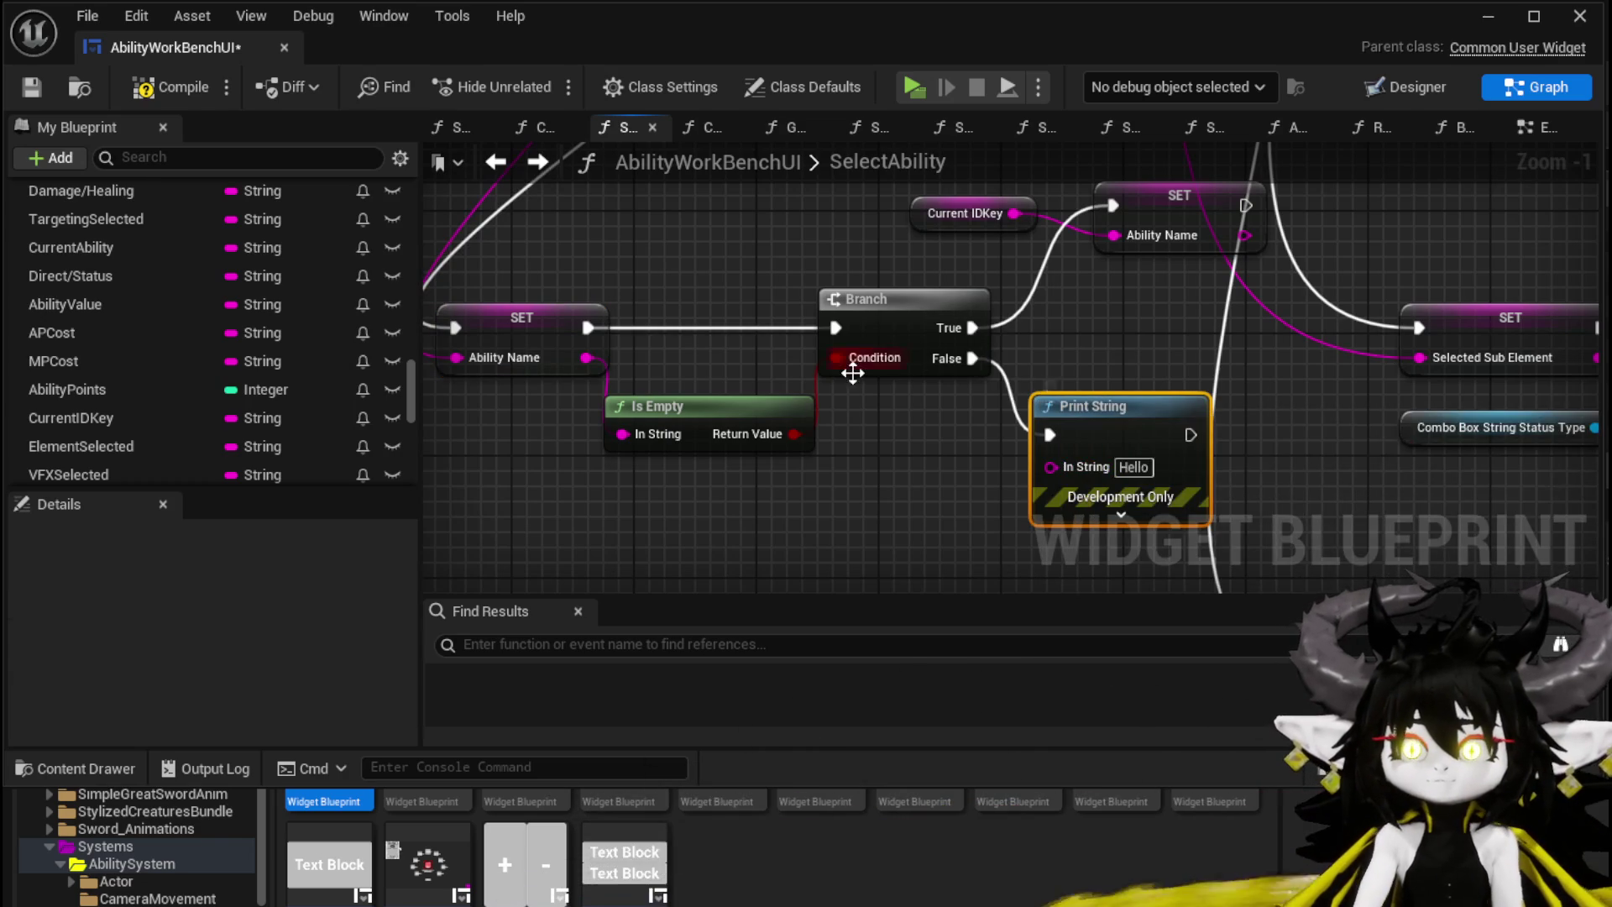
pyautogui.moveTo(581, 357)
pyautogui.mouseDown()
pyautogui.moveTo(1095, 447)
pyautogui.moveTo(1088, 470)
pyautogui.mouseUp()
pyautogui.click(960, 498)
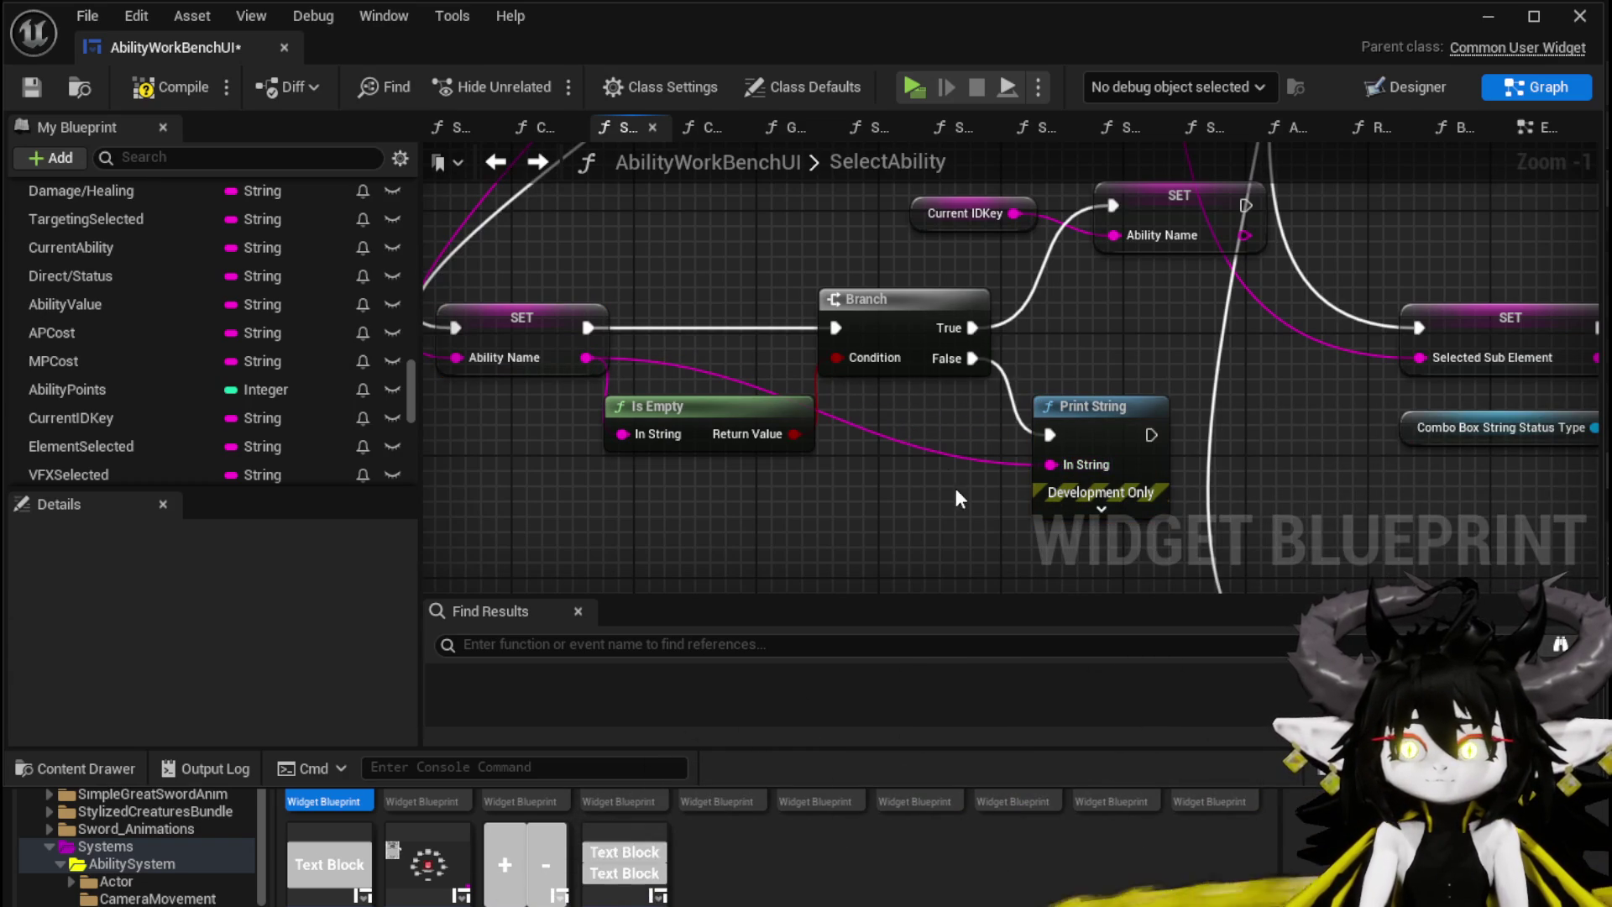
# Step: Compile and save the widget blueprint and launch a play test
pyautogui.click(34, 84)
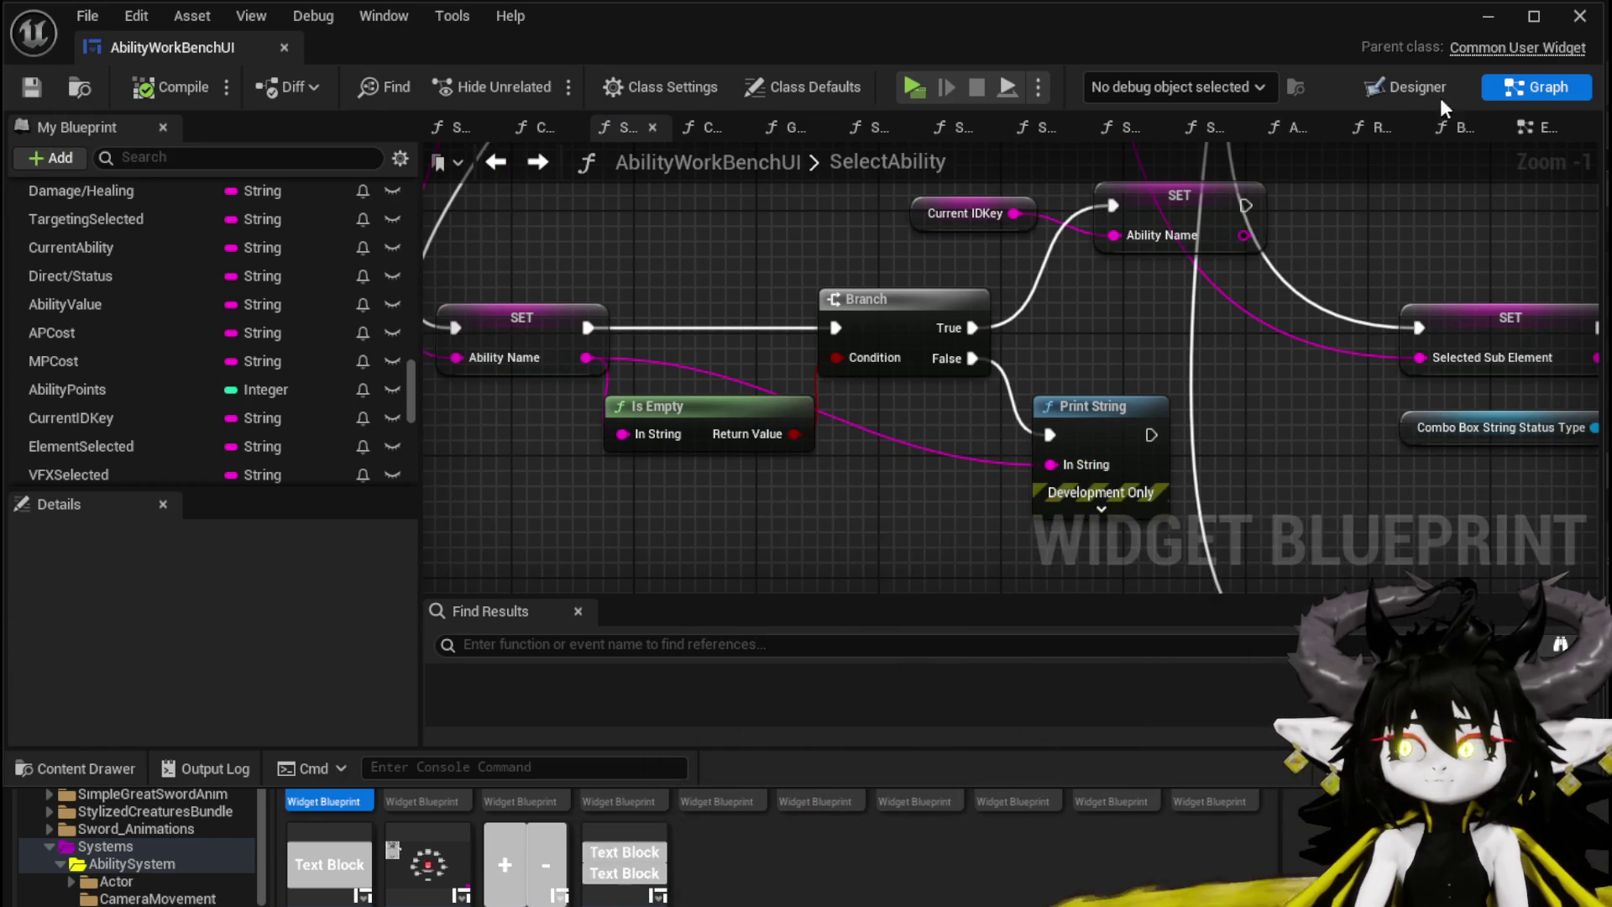
pyautogui.click(1488, 18)
pyautogui.click(558, 87)
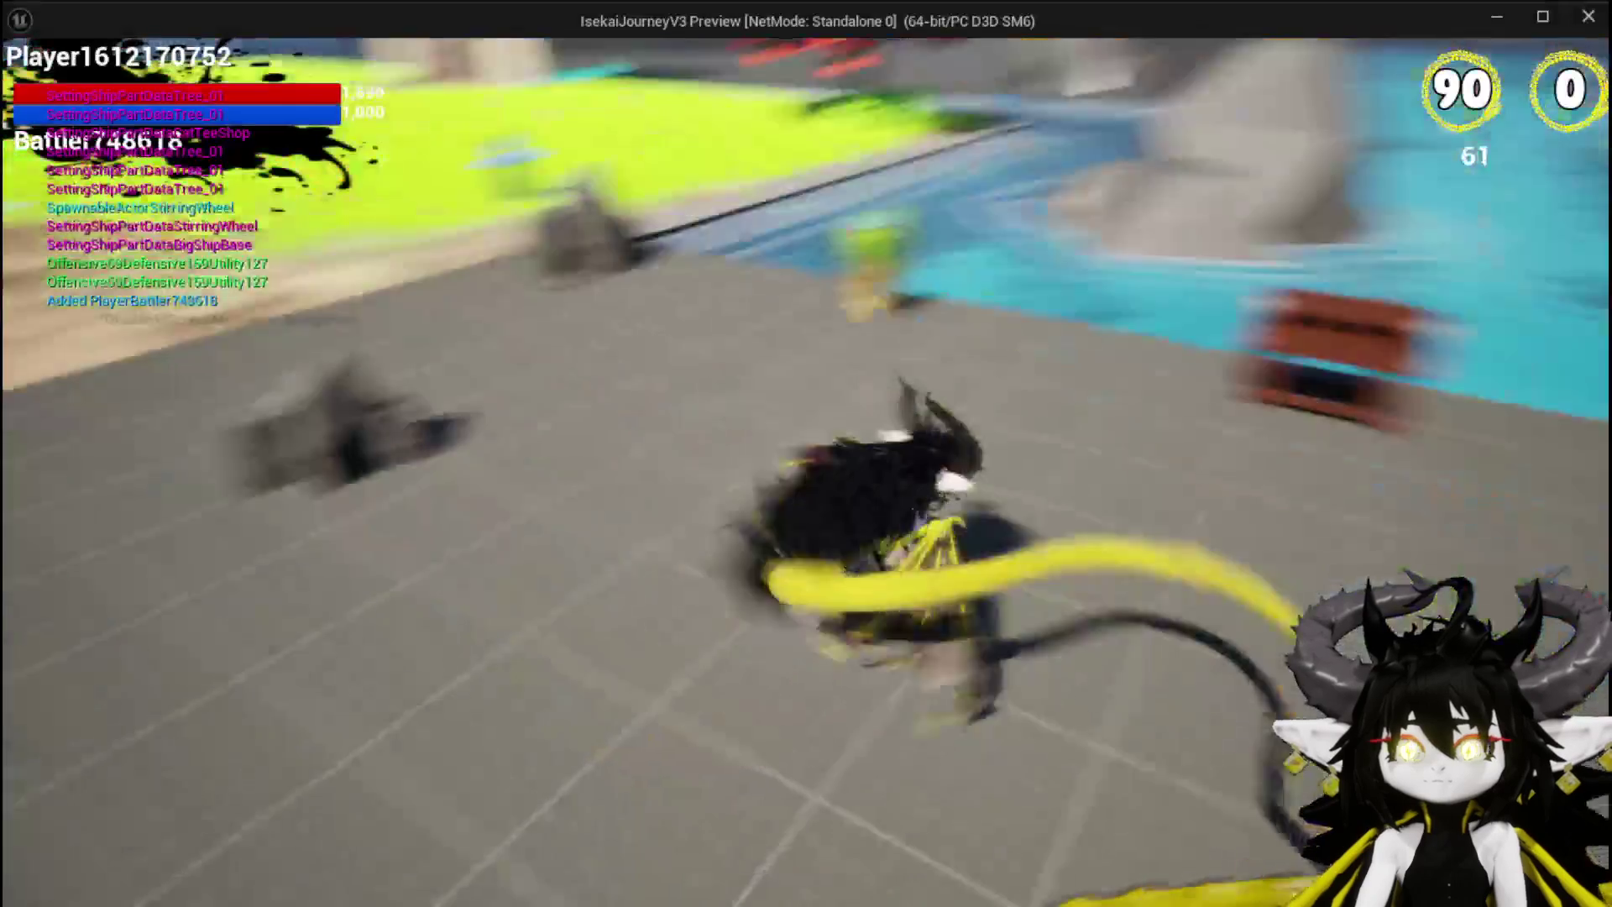
# Step: At the workbench, load SummonSpawn from the Ability panel's saved list, then end the preview with Esc
pyautogui.press('e')
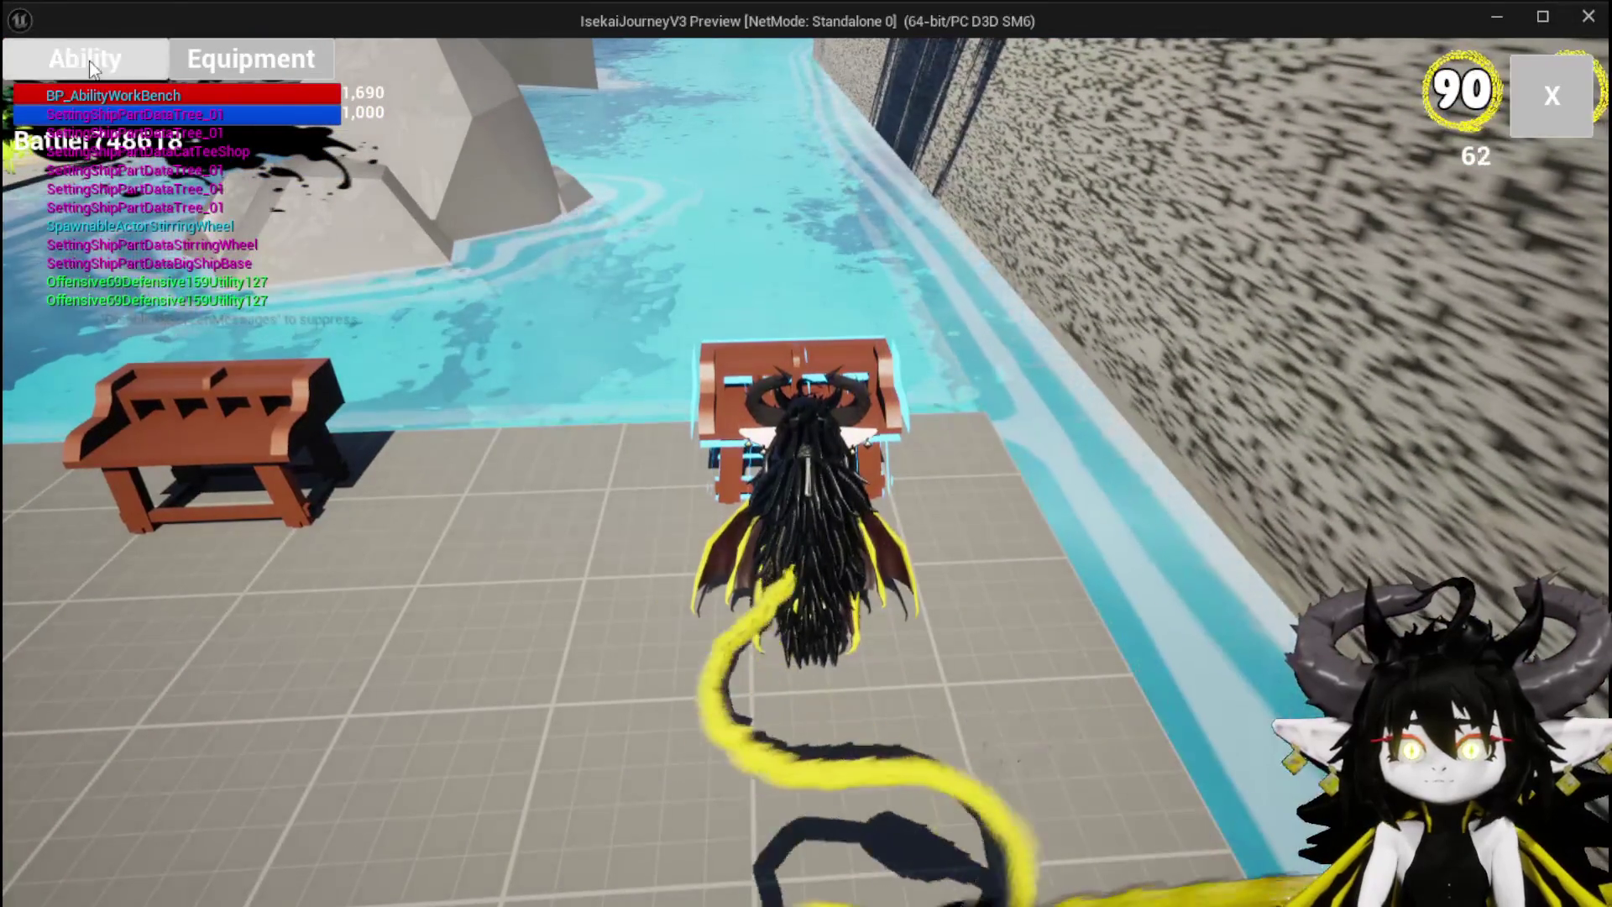
pyautogui.click(90, 53)
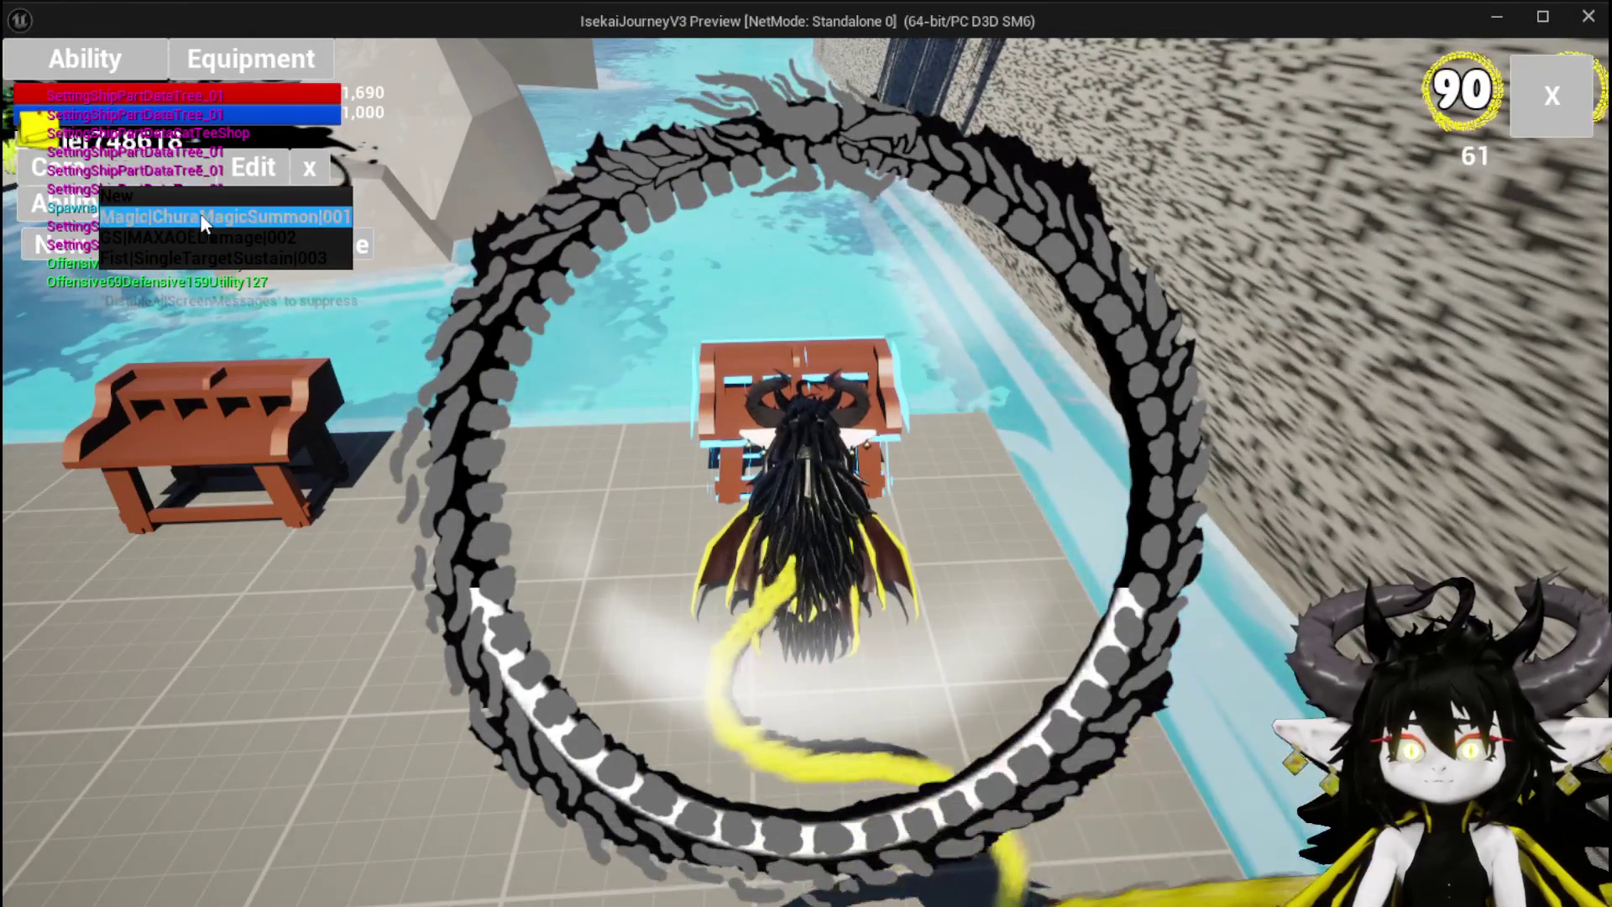
pyautogui.click(189, 214)
pyautogui.click(235, 233)
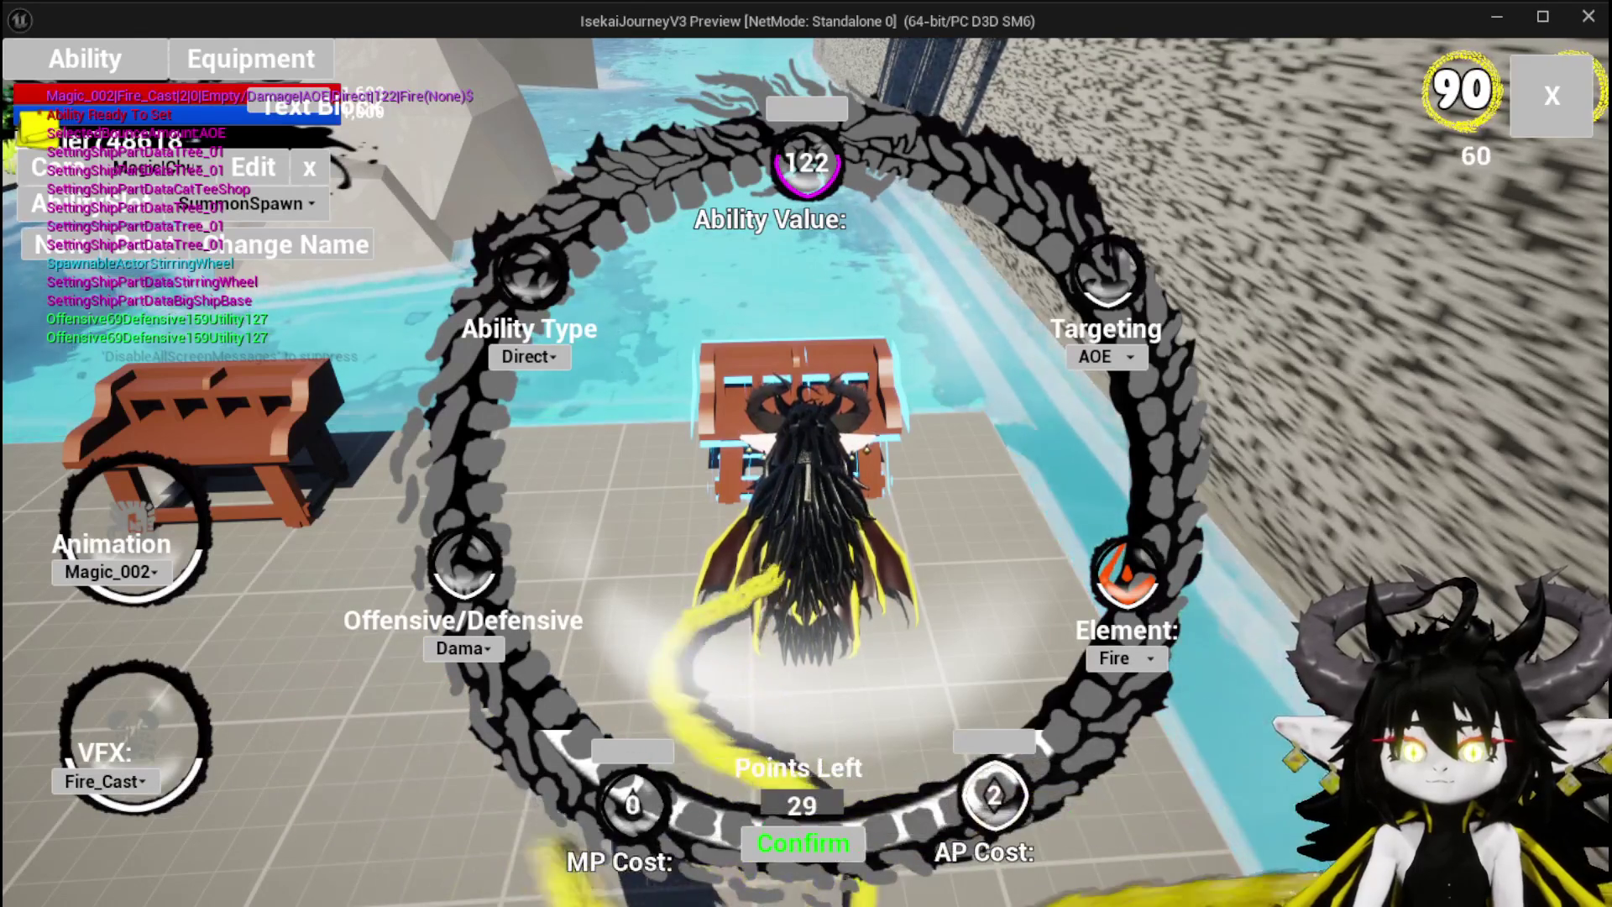
pyautogui.press('Escape')
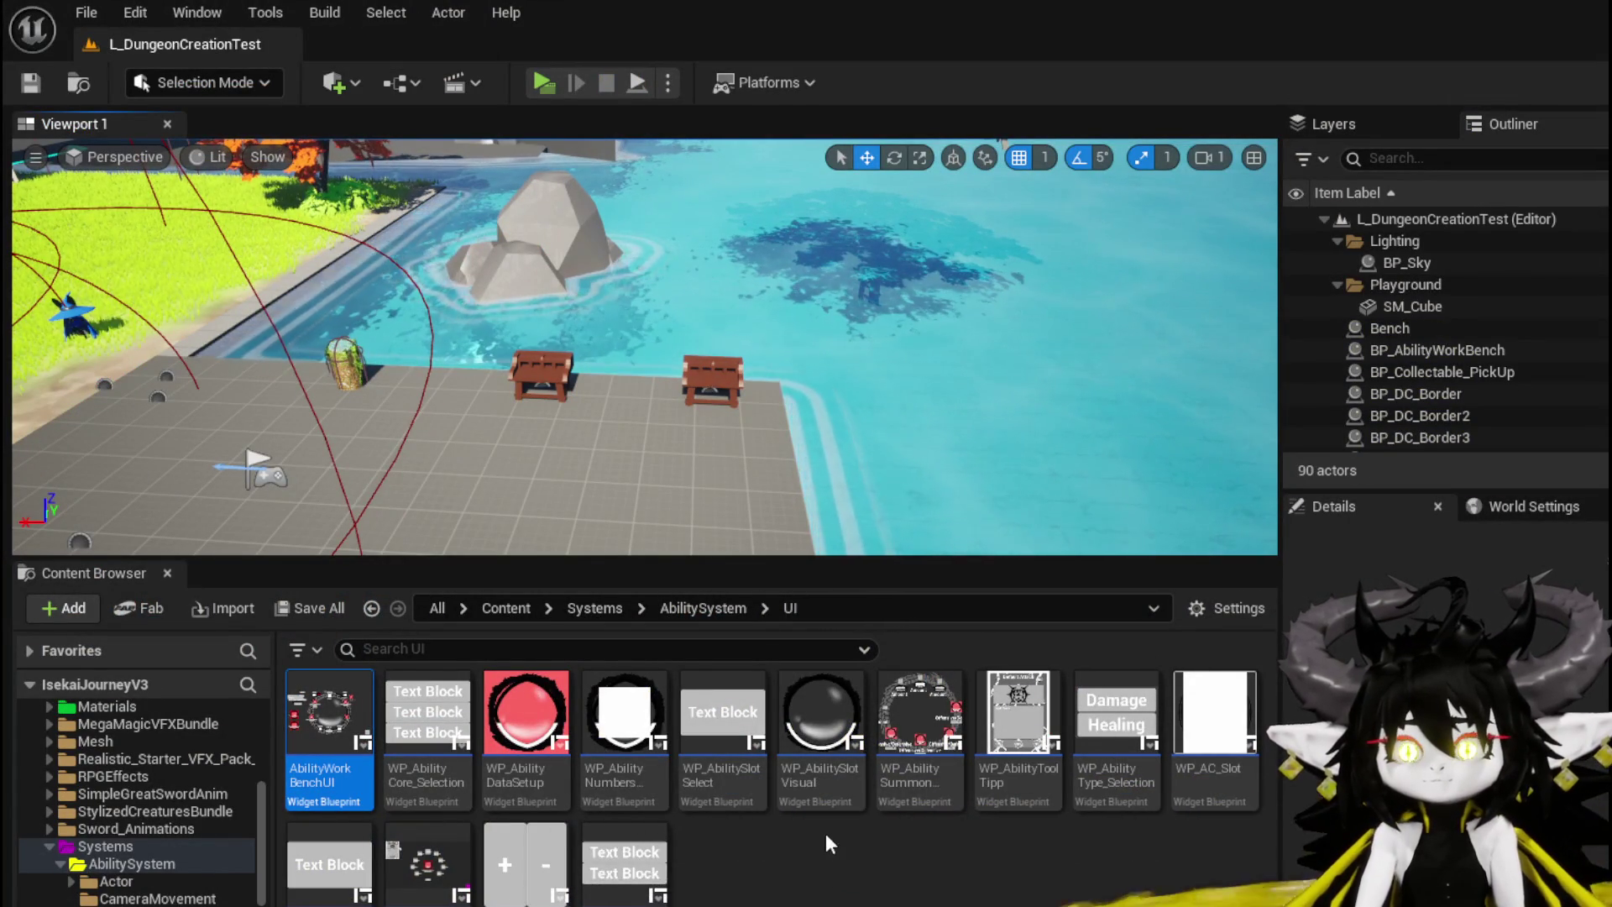
# Step: Open AbilityWorkBenchUI and set the debug Print String's text colour to red
pyautogui.doubleClick(341, 691)
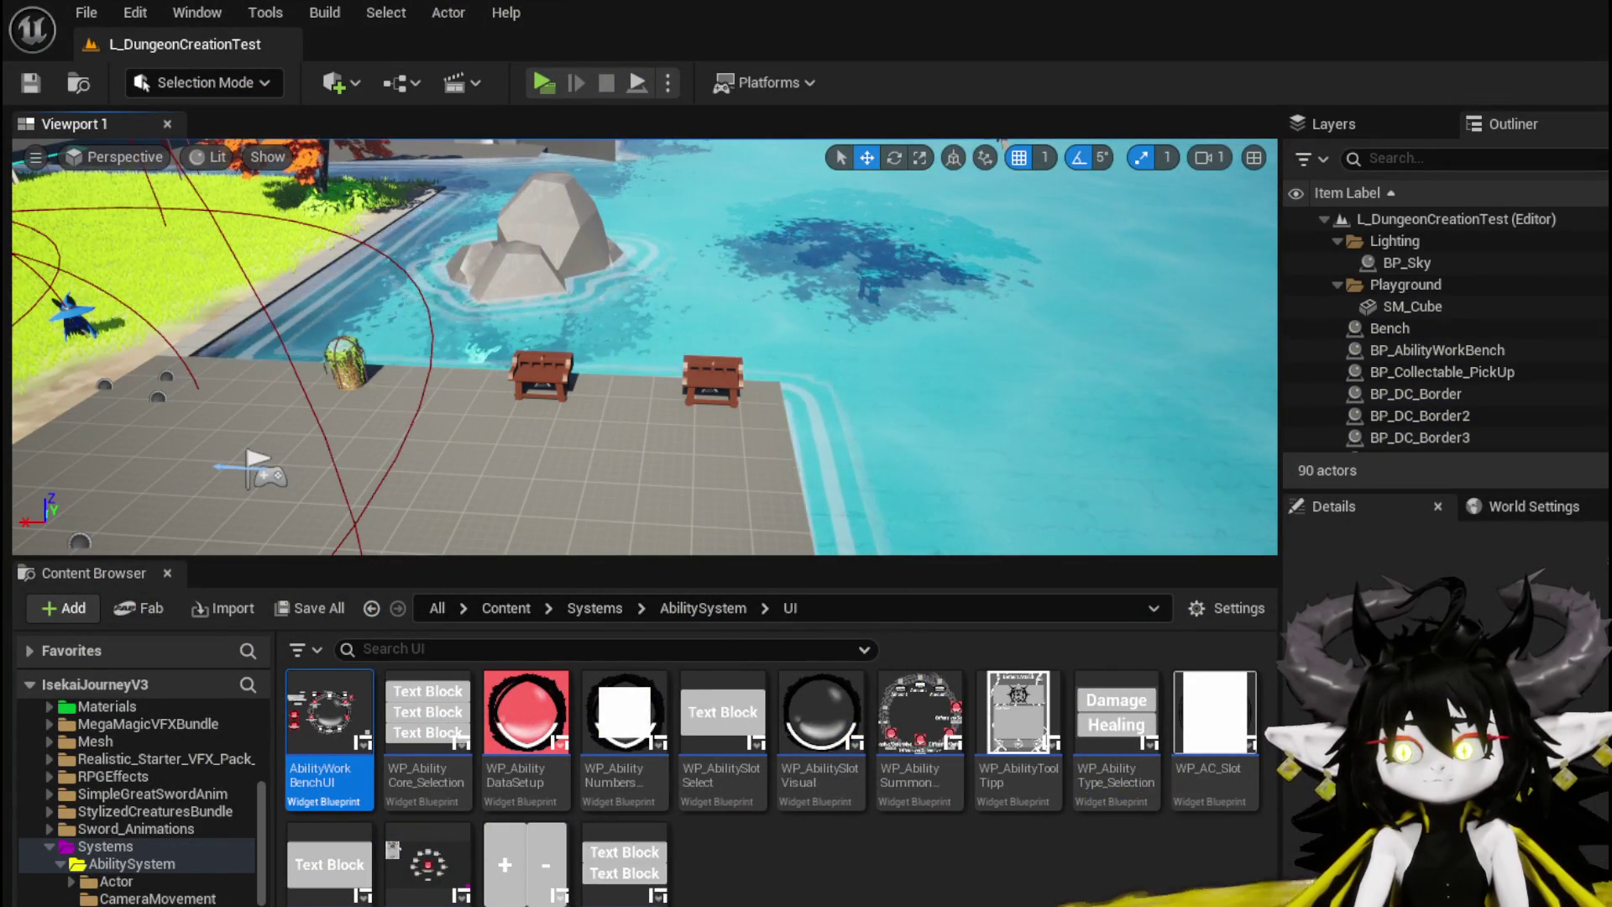
pyautogui.click(1105, 497)
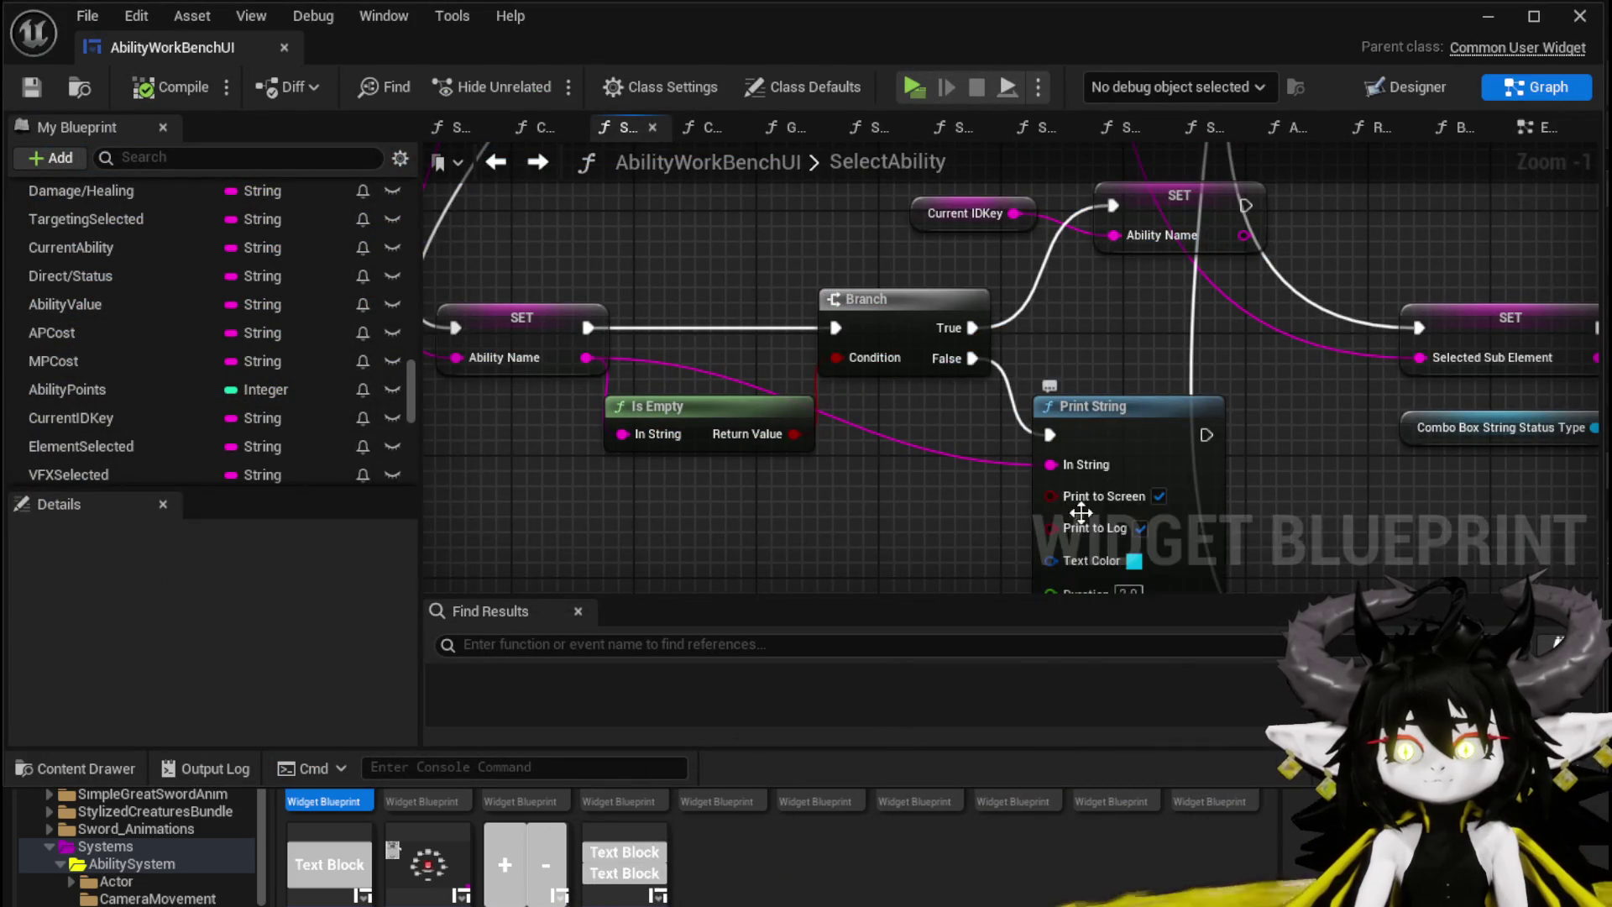
pyautogui.click(972, 404)
pyautogui.moveTo(1105, 542); pyautogui.dragTo(1249, 594)
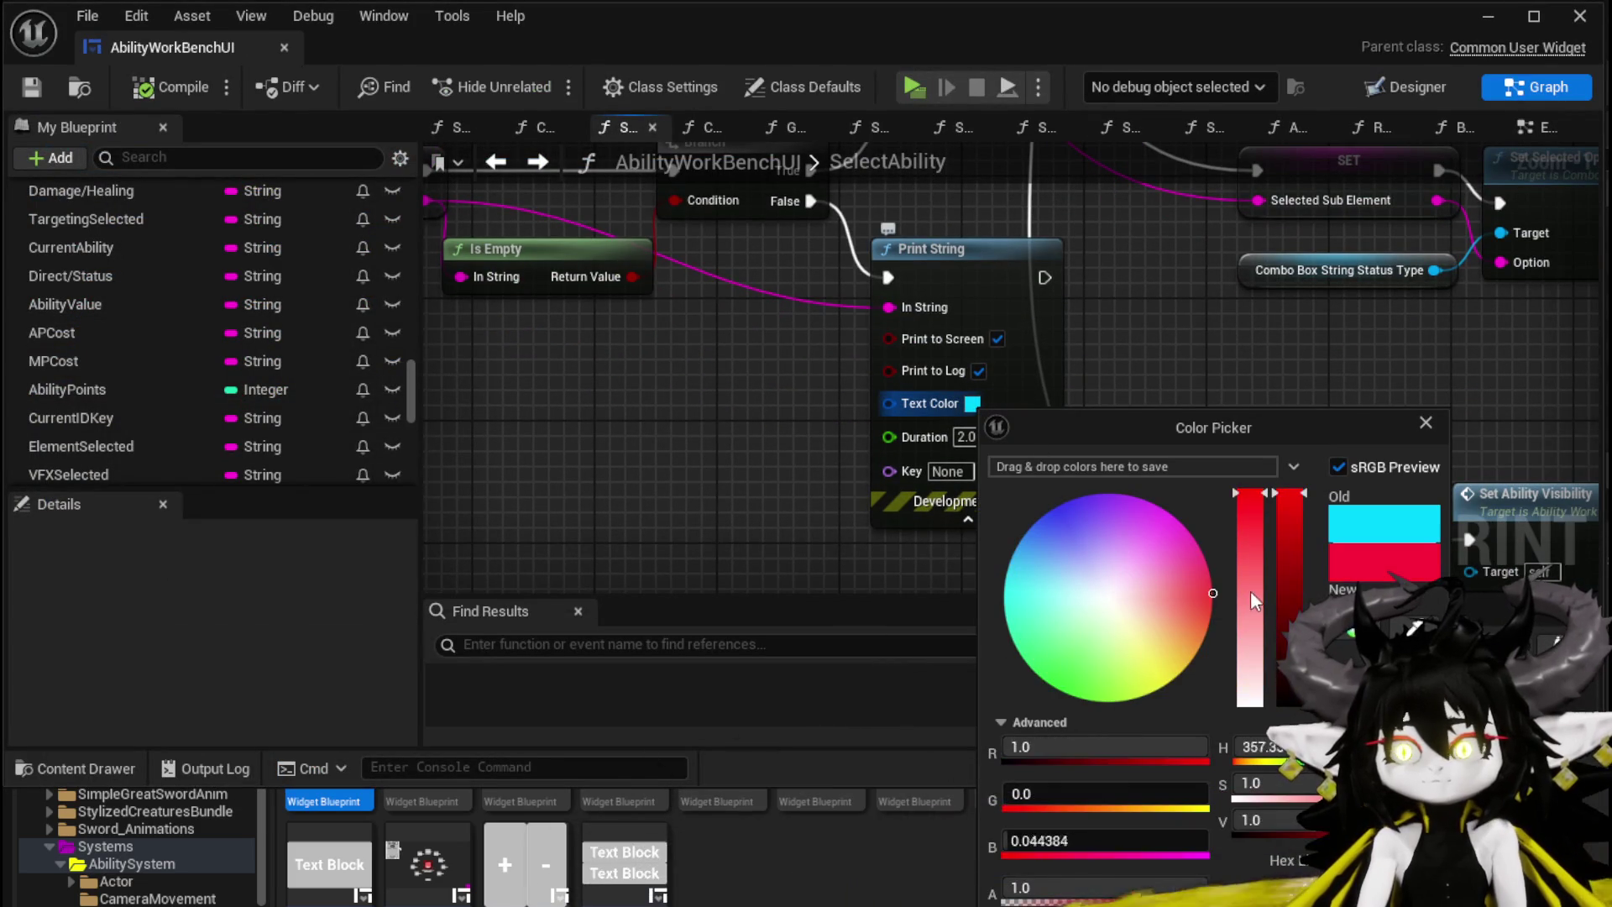
pyautogui.click(928, 436)
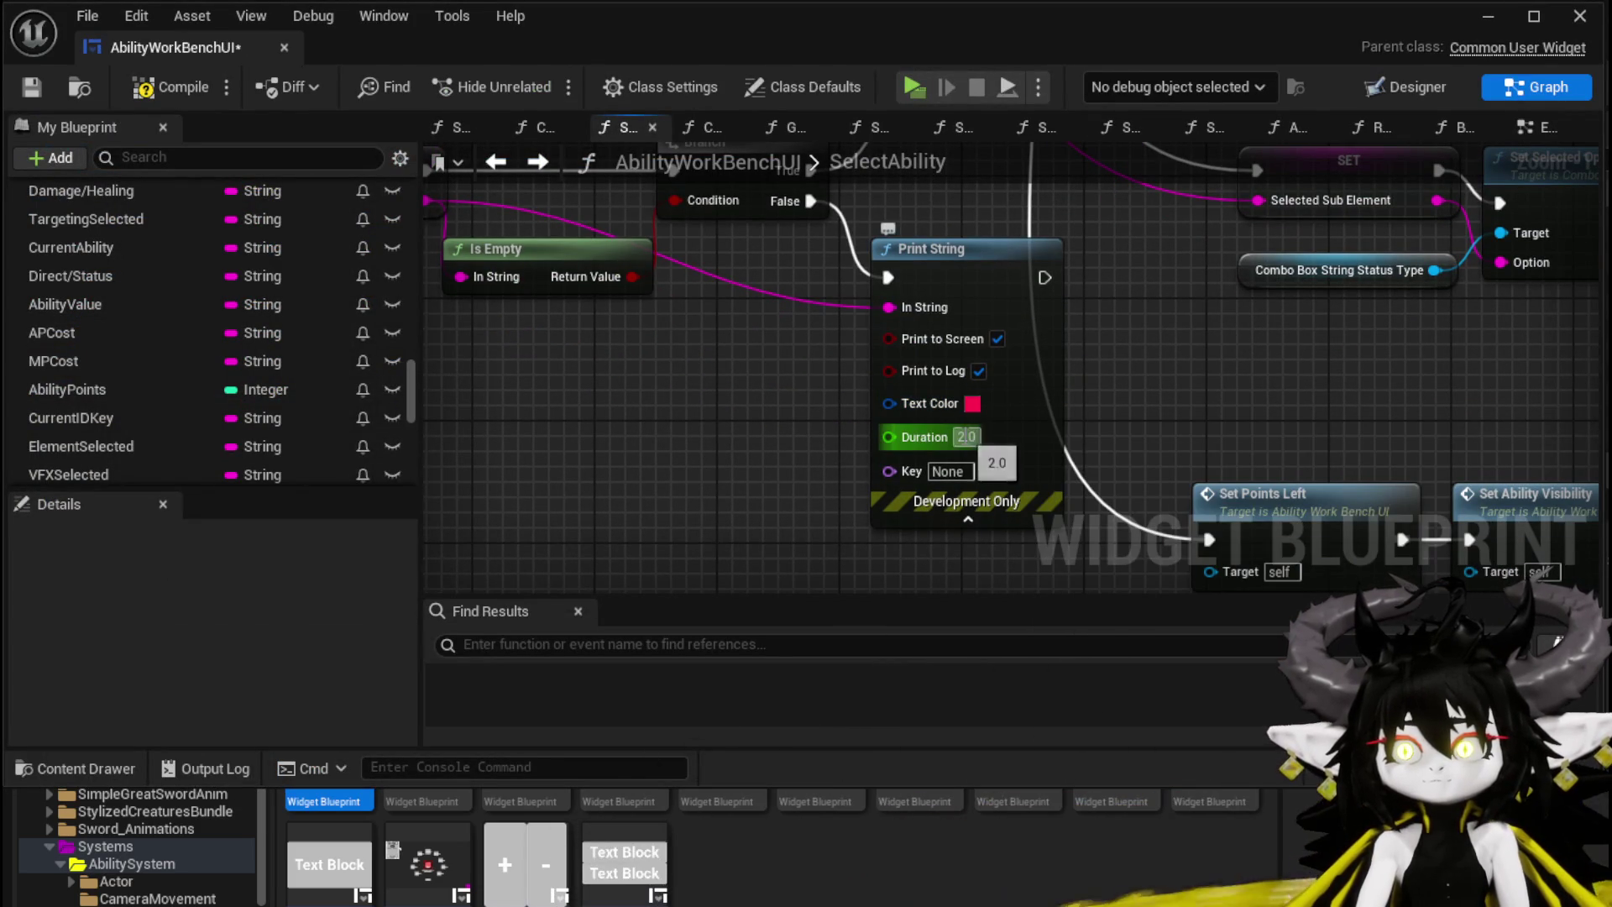
# Step: Add an Append node prefixing 'Checking Ability Name:' to Ability Name and wire it into Print String
pyautogui.moveTo(687, 445); pyautogui.dragTo(977, 497)
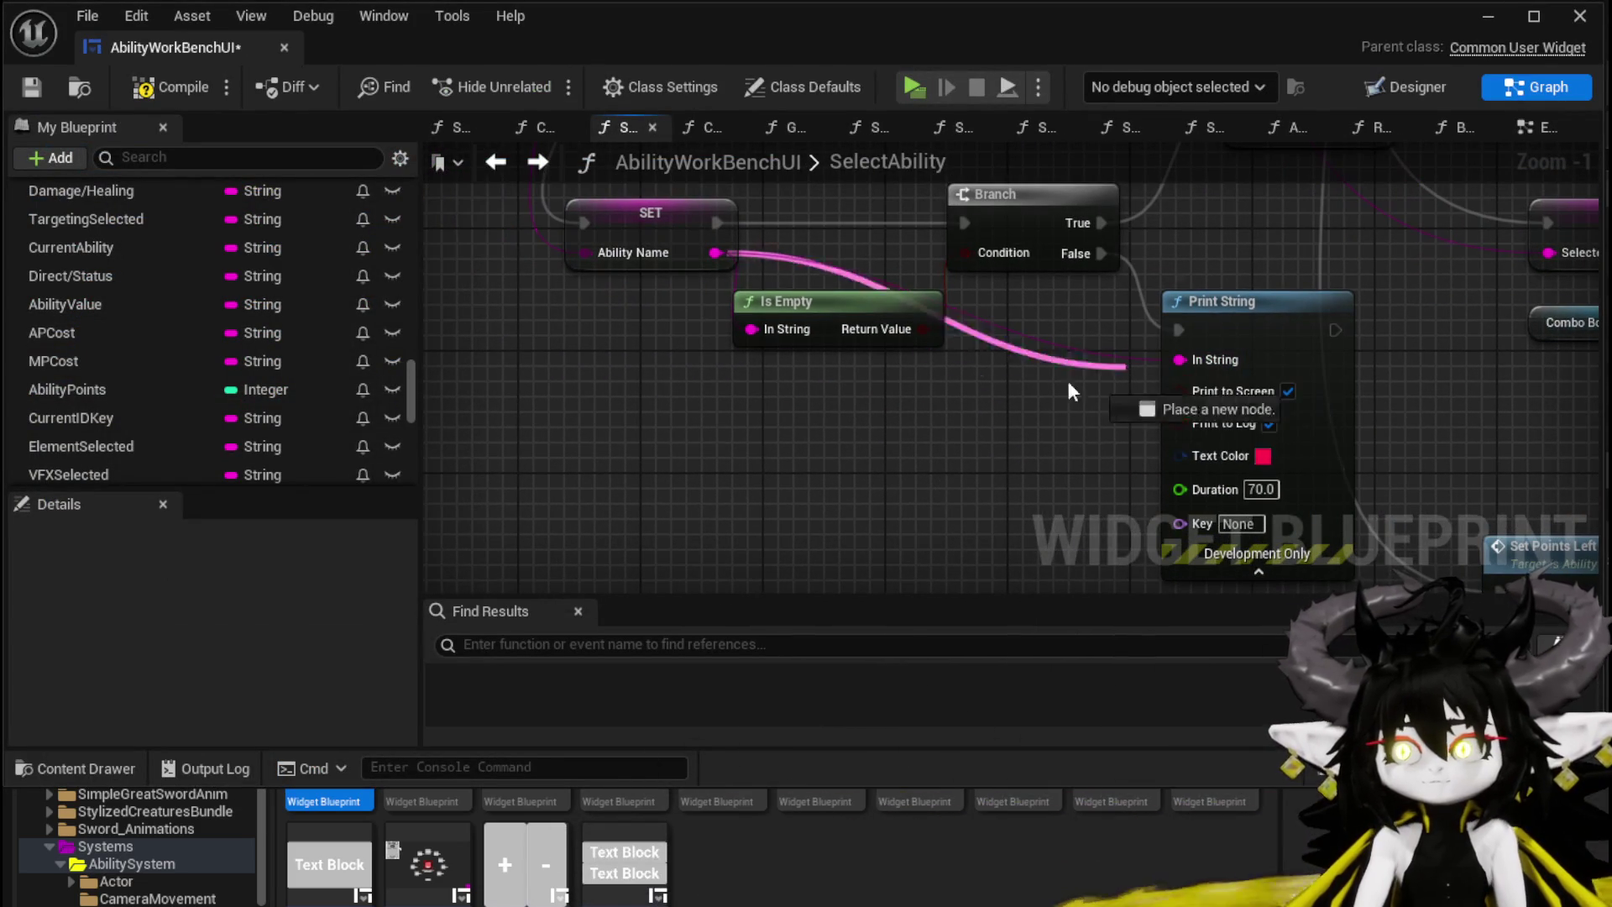
pyautogui.moveTo(716, 252); pyautogui.dragTo(870, 432)
pyautogui.write('append')
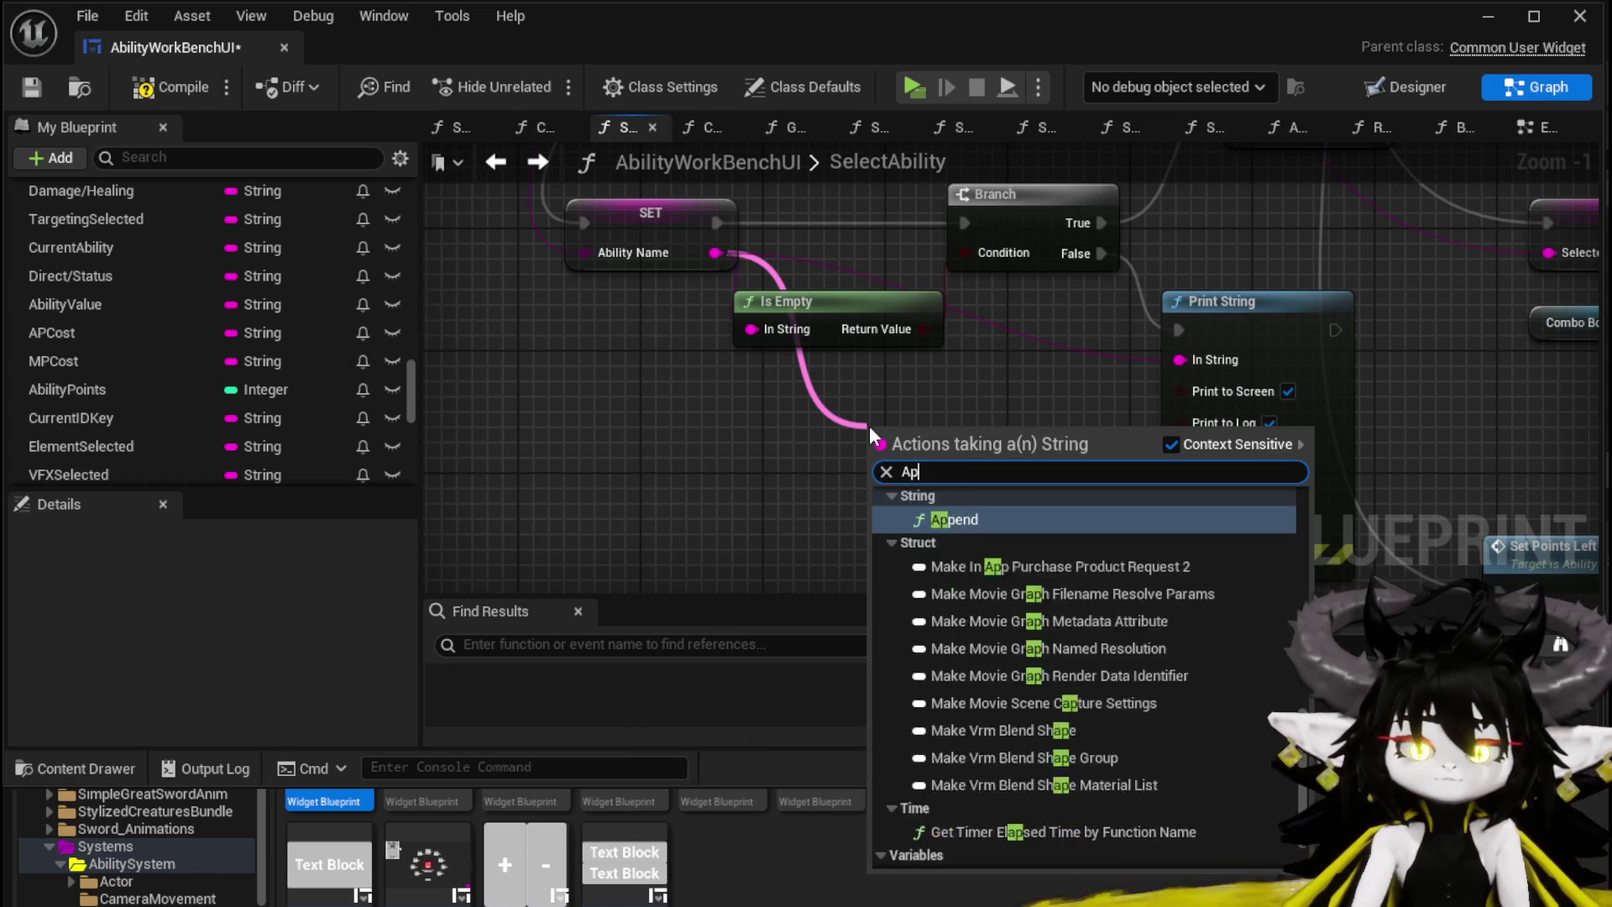
pyautogui.press('Return')
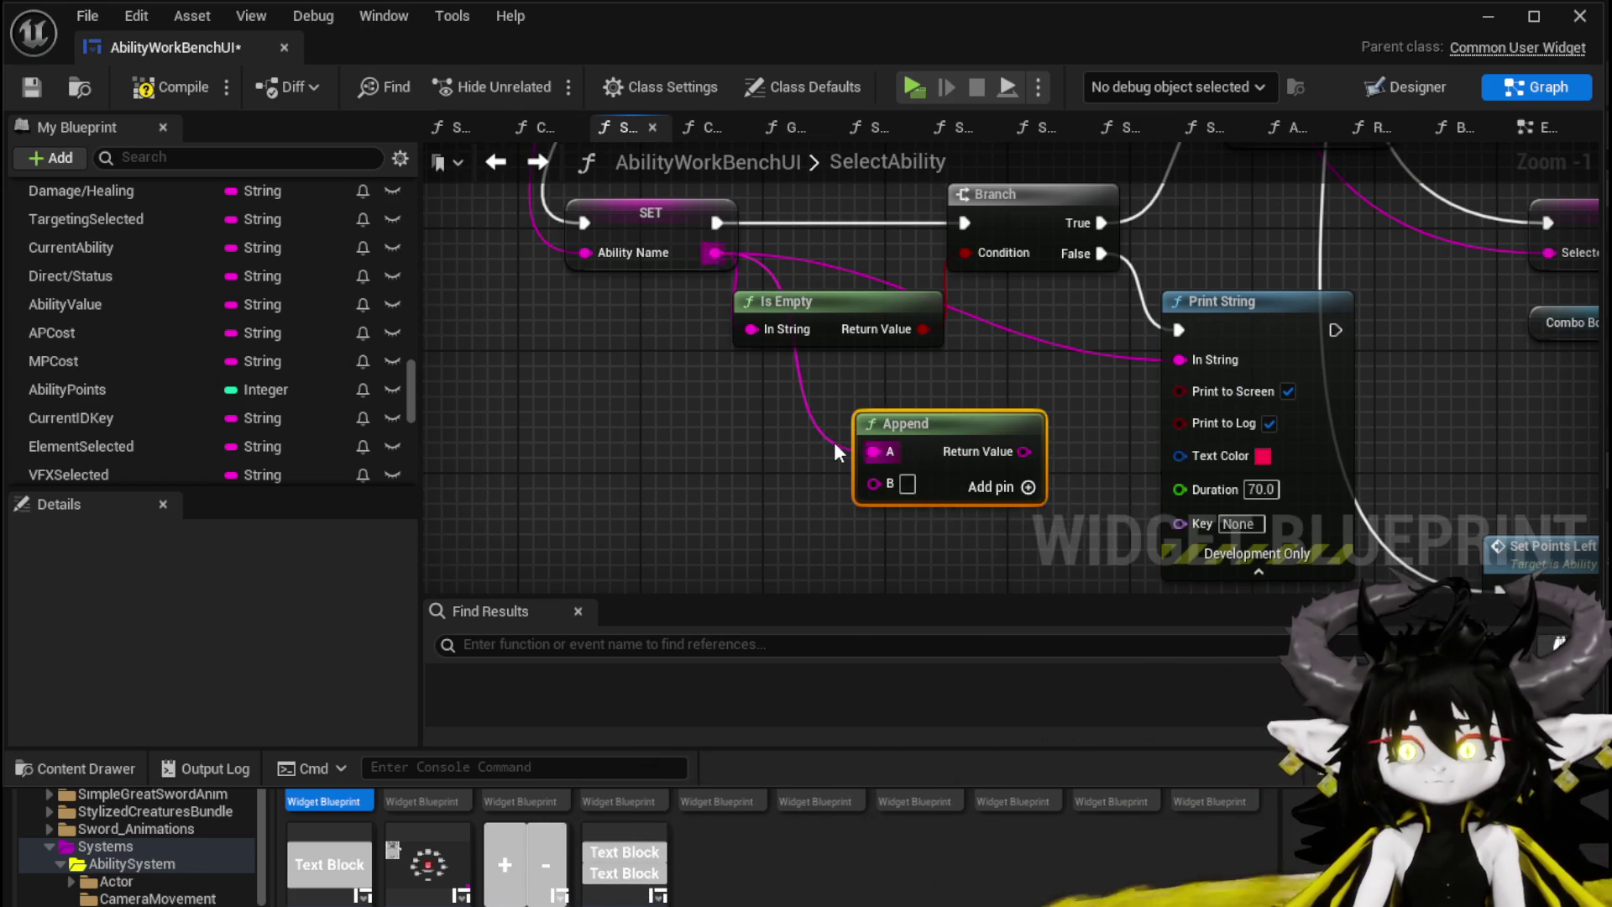
pyautogui.moveTo(870, 460); pyautogui.dragTo(874, 485)
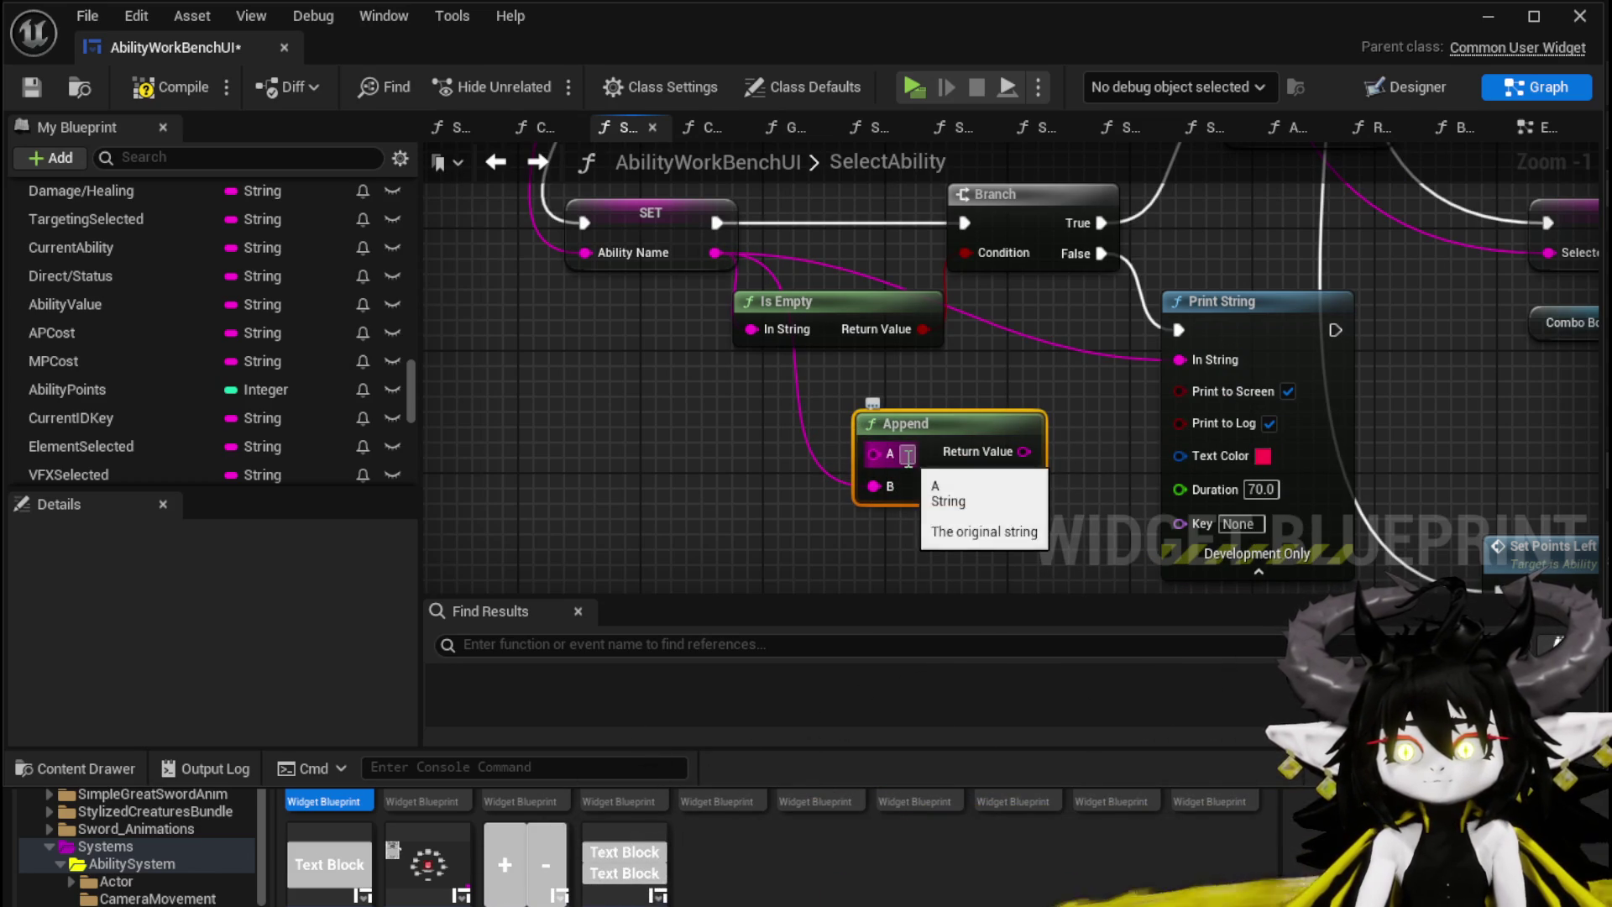
pyautogui.write('Checki')
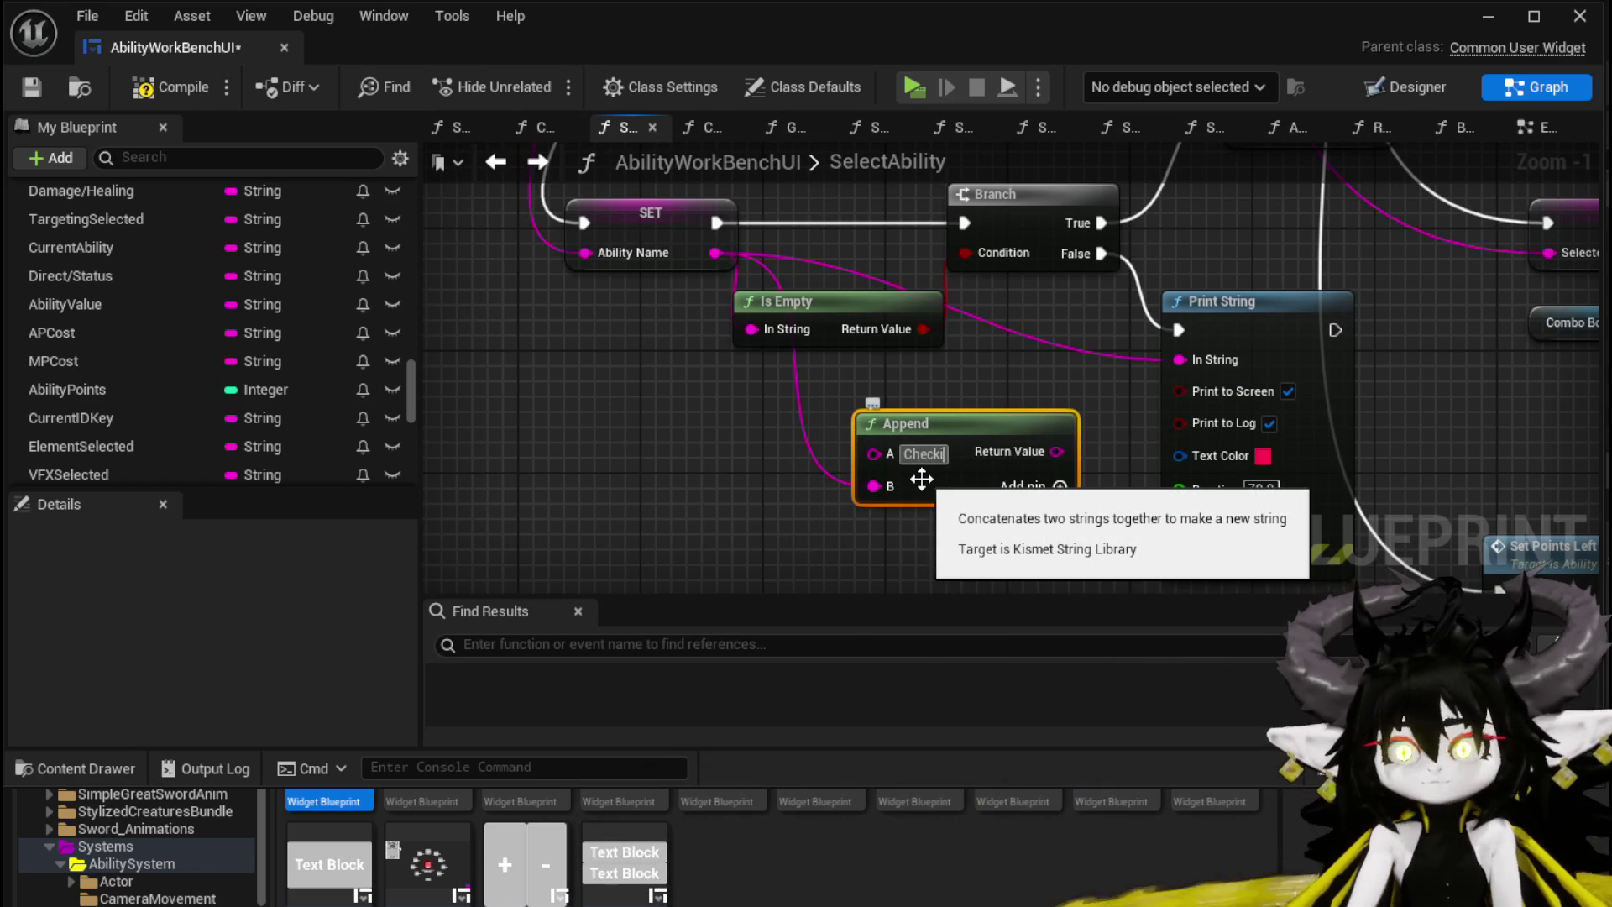
pyautogui.write(' Name:')
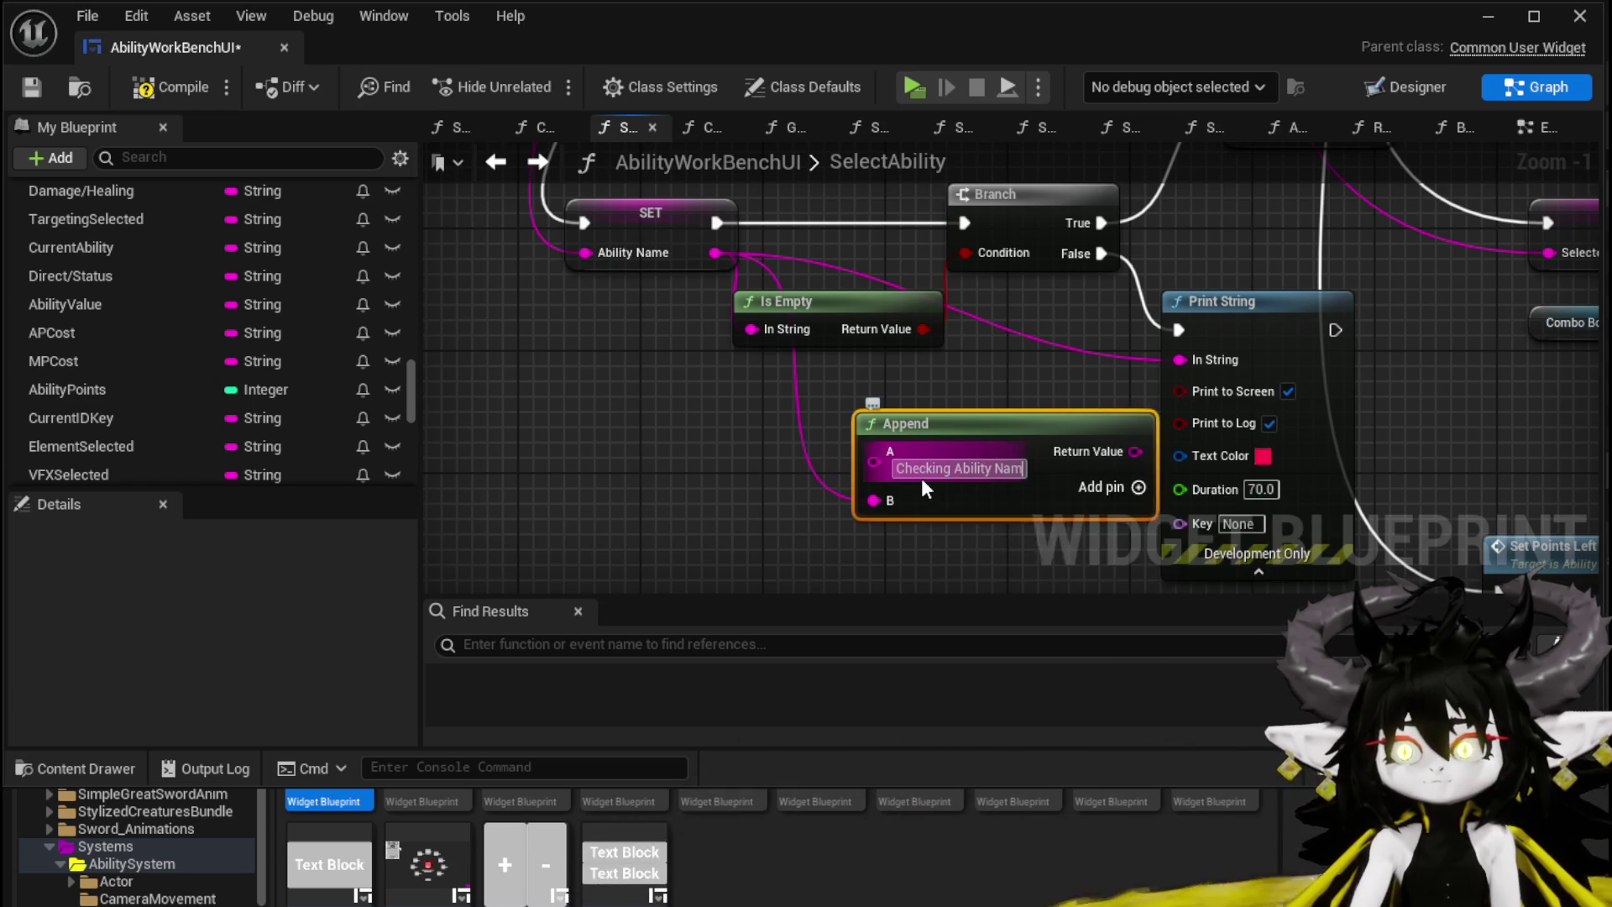
pyautogui.moveTo(921, 480); pyautogui.dragTo(814, 465)
pyautogui.moveTo(1038, 436); pyautogui.dragTo(1181, 360)
pyautogui.click(1045, 329)
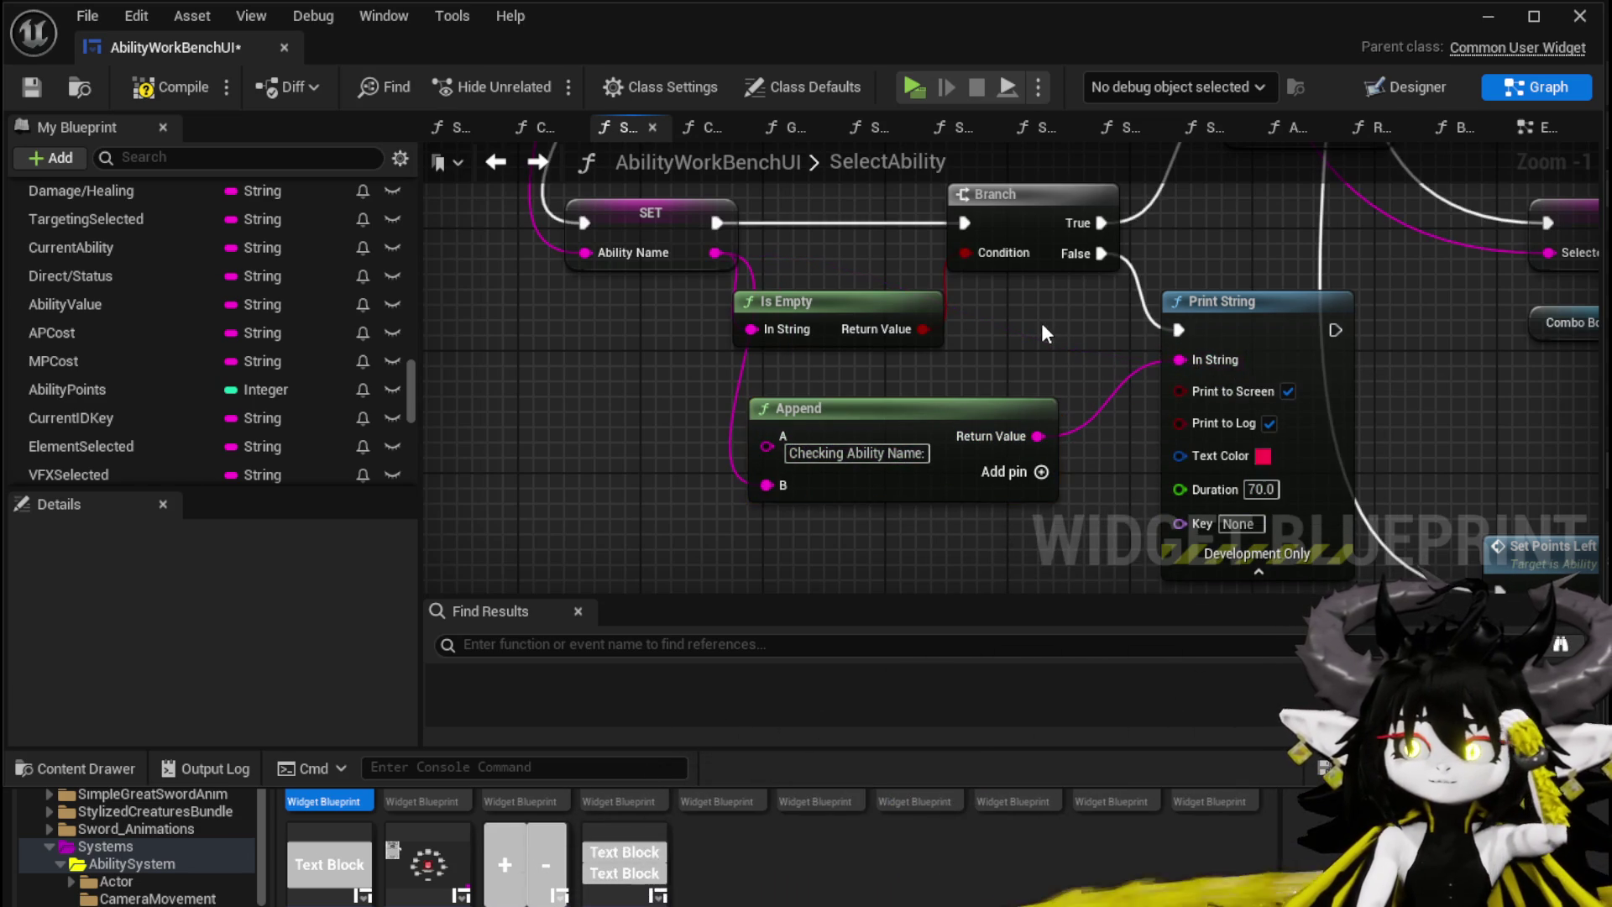
# Step: Tidy the SelectAbility graph, then save and close the widget blueprint
pyautogui.click(48, 85)
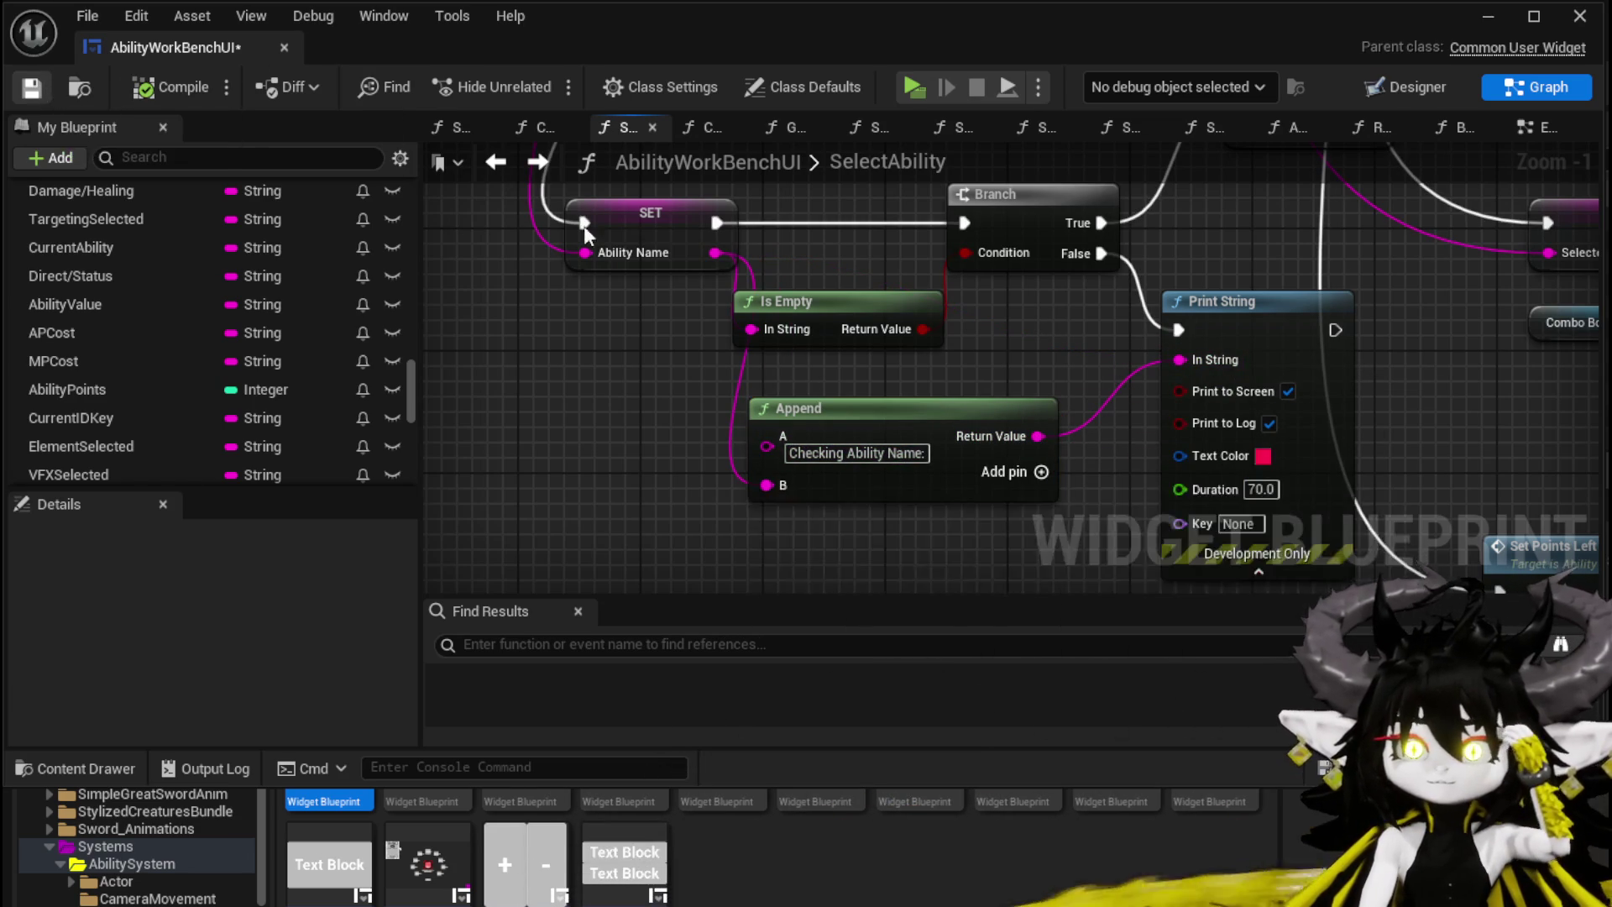
pyautogui.moveTo(1006, 262); pyautogui.dragTo(773, 504)
pyautogui.moveTo(871, 351); pyautogui.dragTo(749, 351)
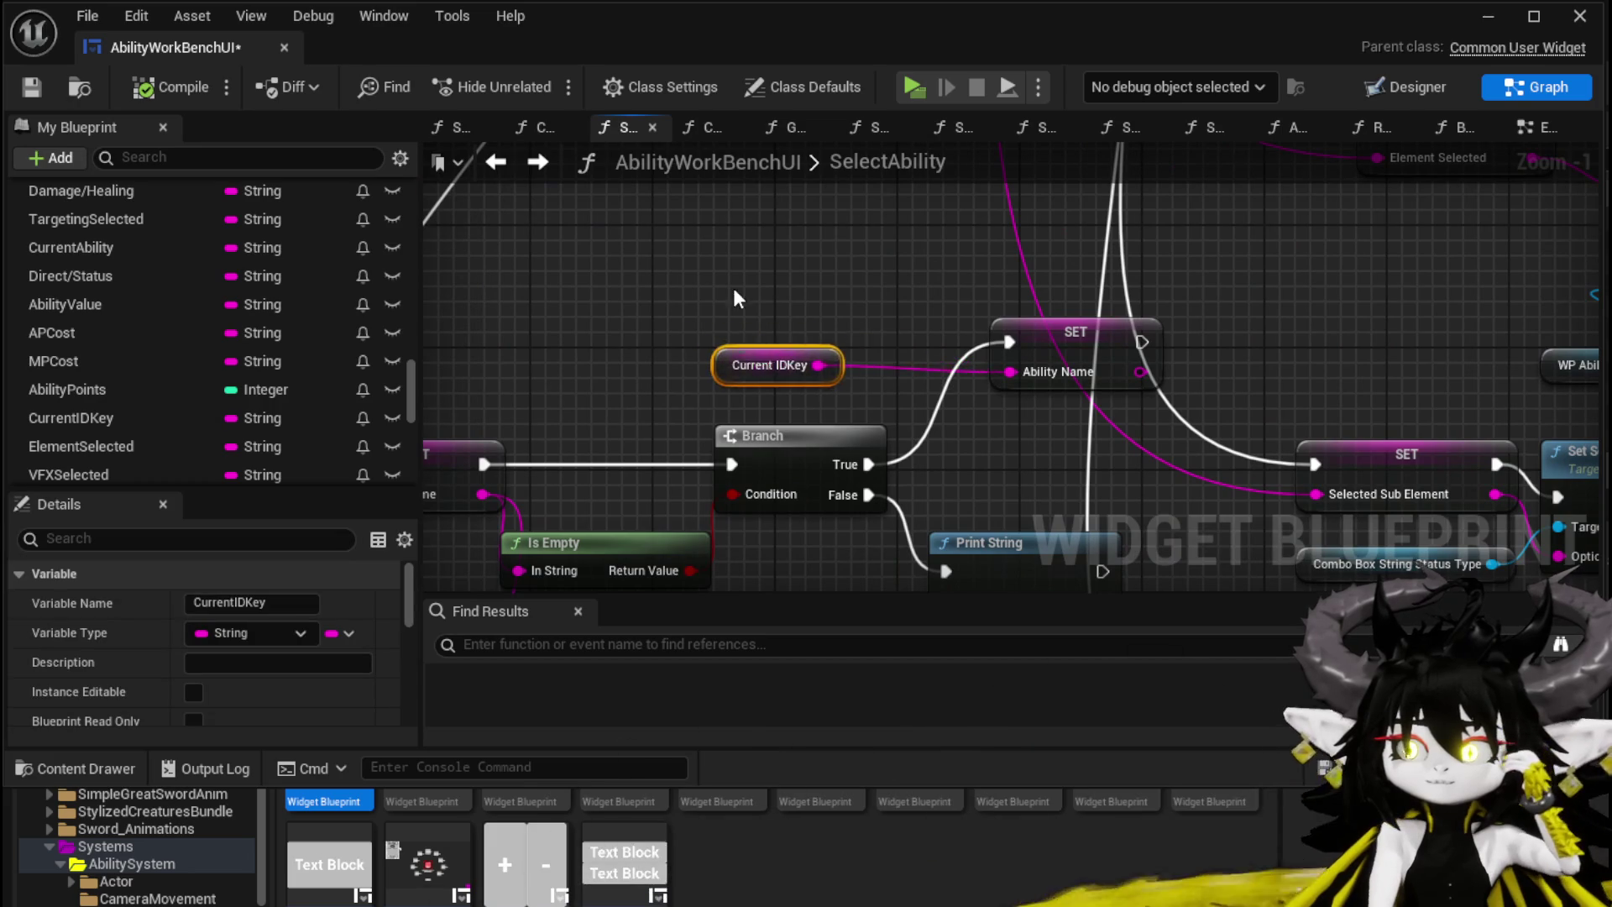
pyautogui.scroll(-3, 737, 300)
pyautogui.moveTo(509, 137); pyautogui.dragTo(537, 217)
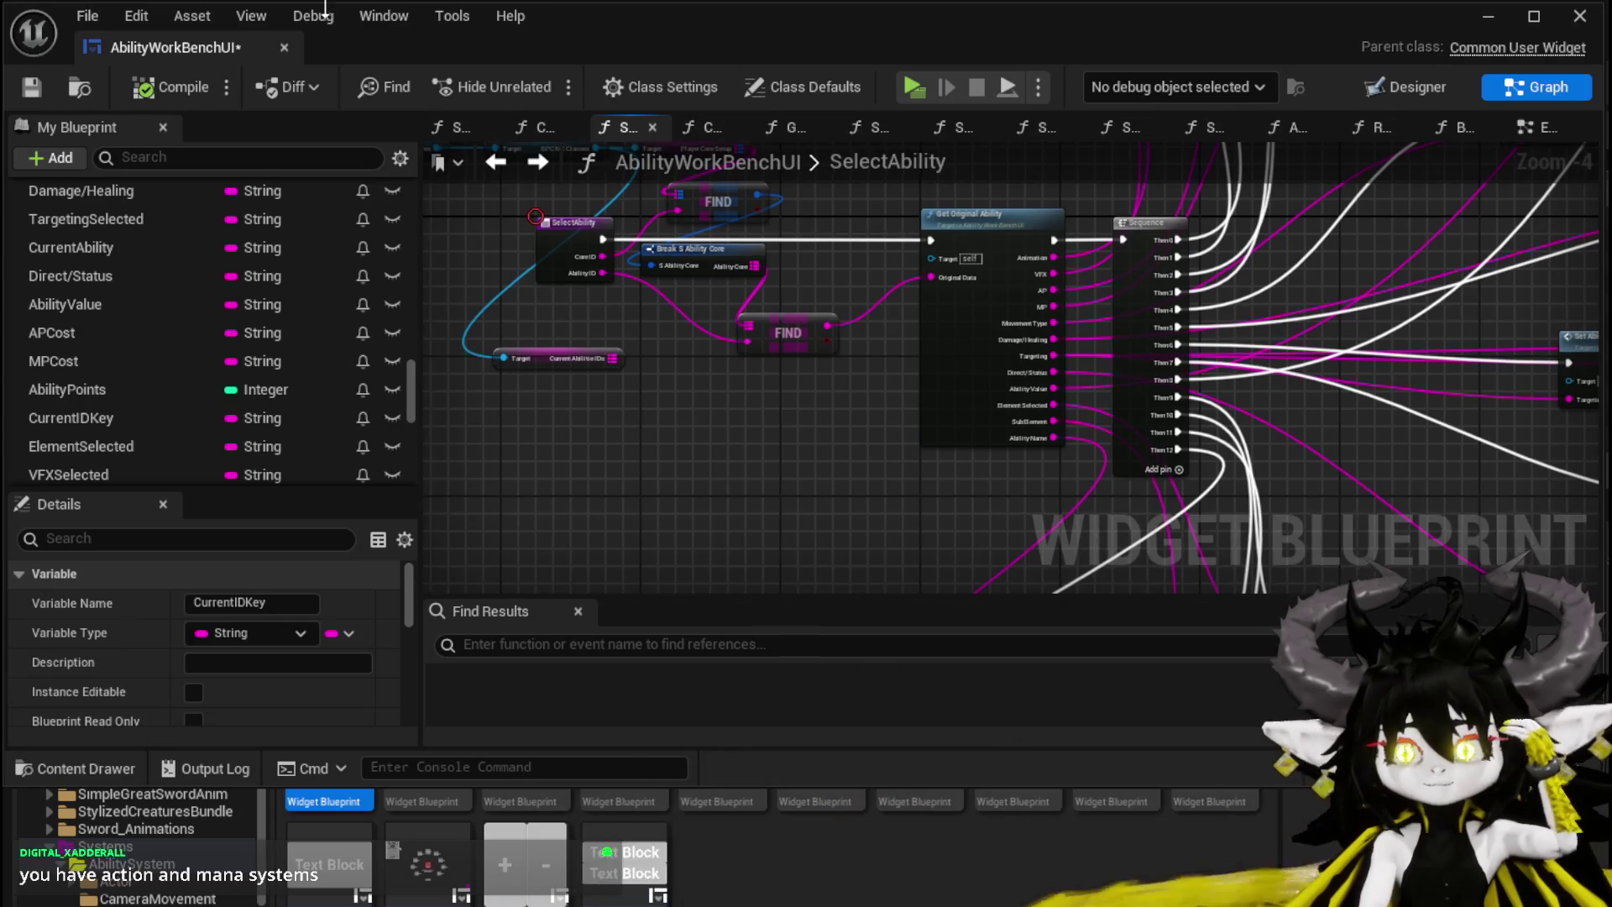
pyautogui.click(46, 87)
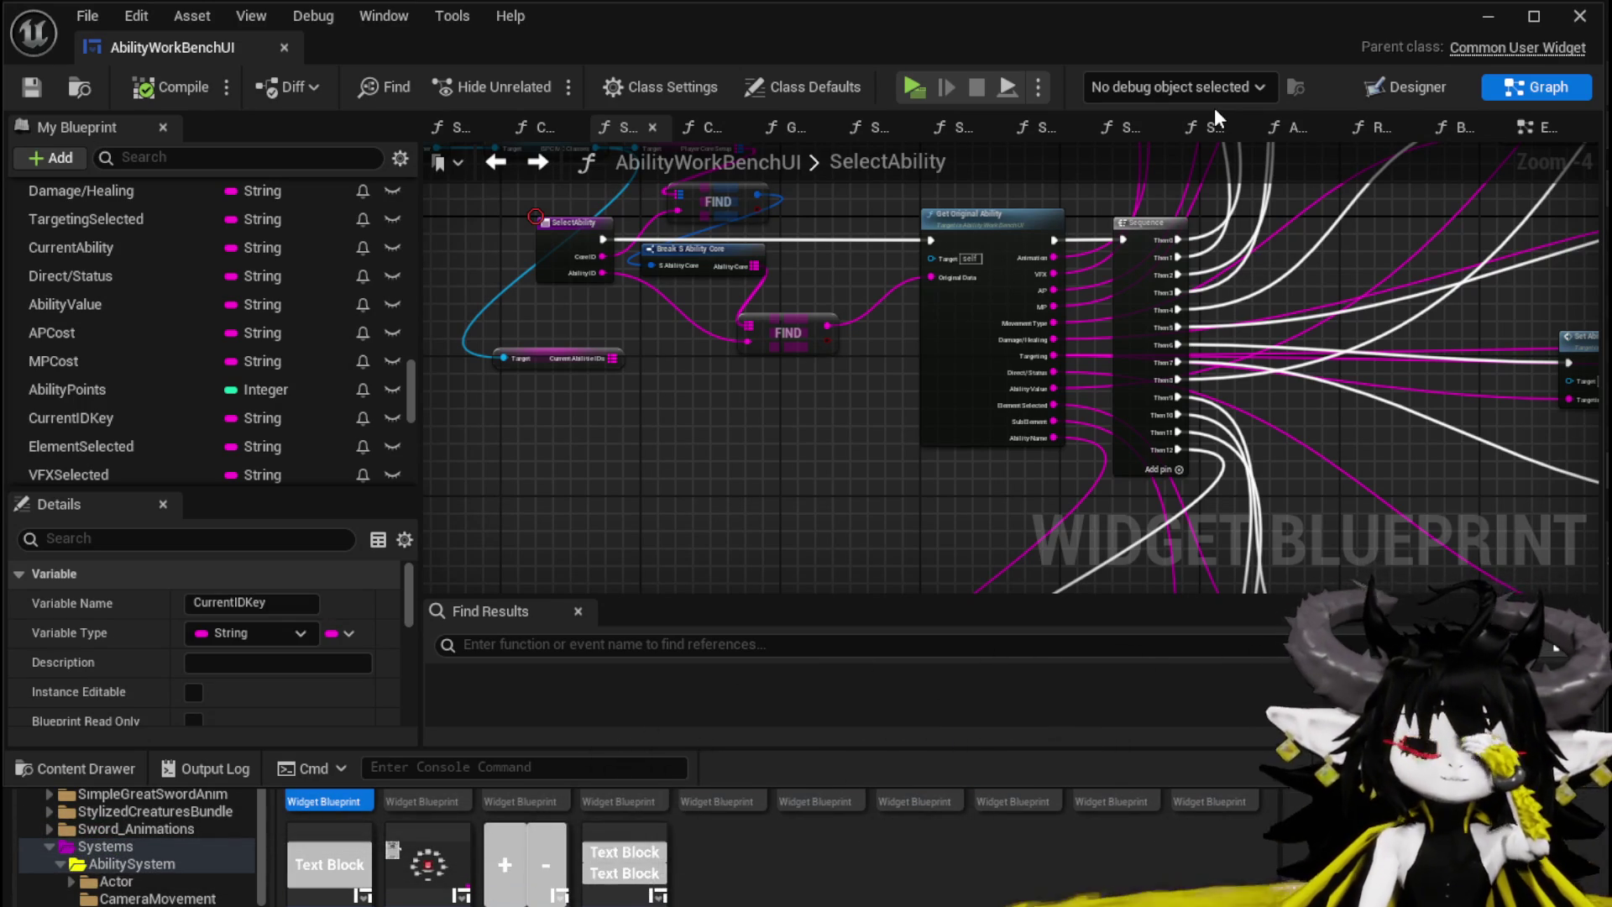
pyautogui.click(31, 86)
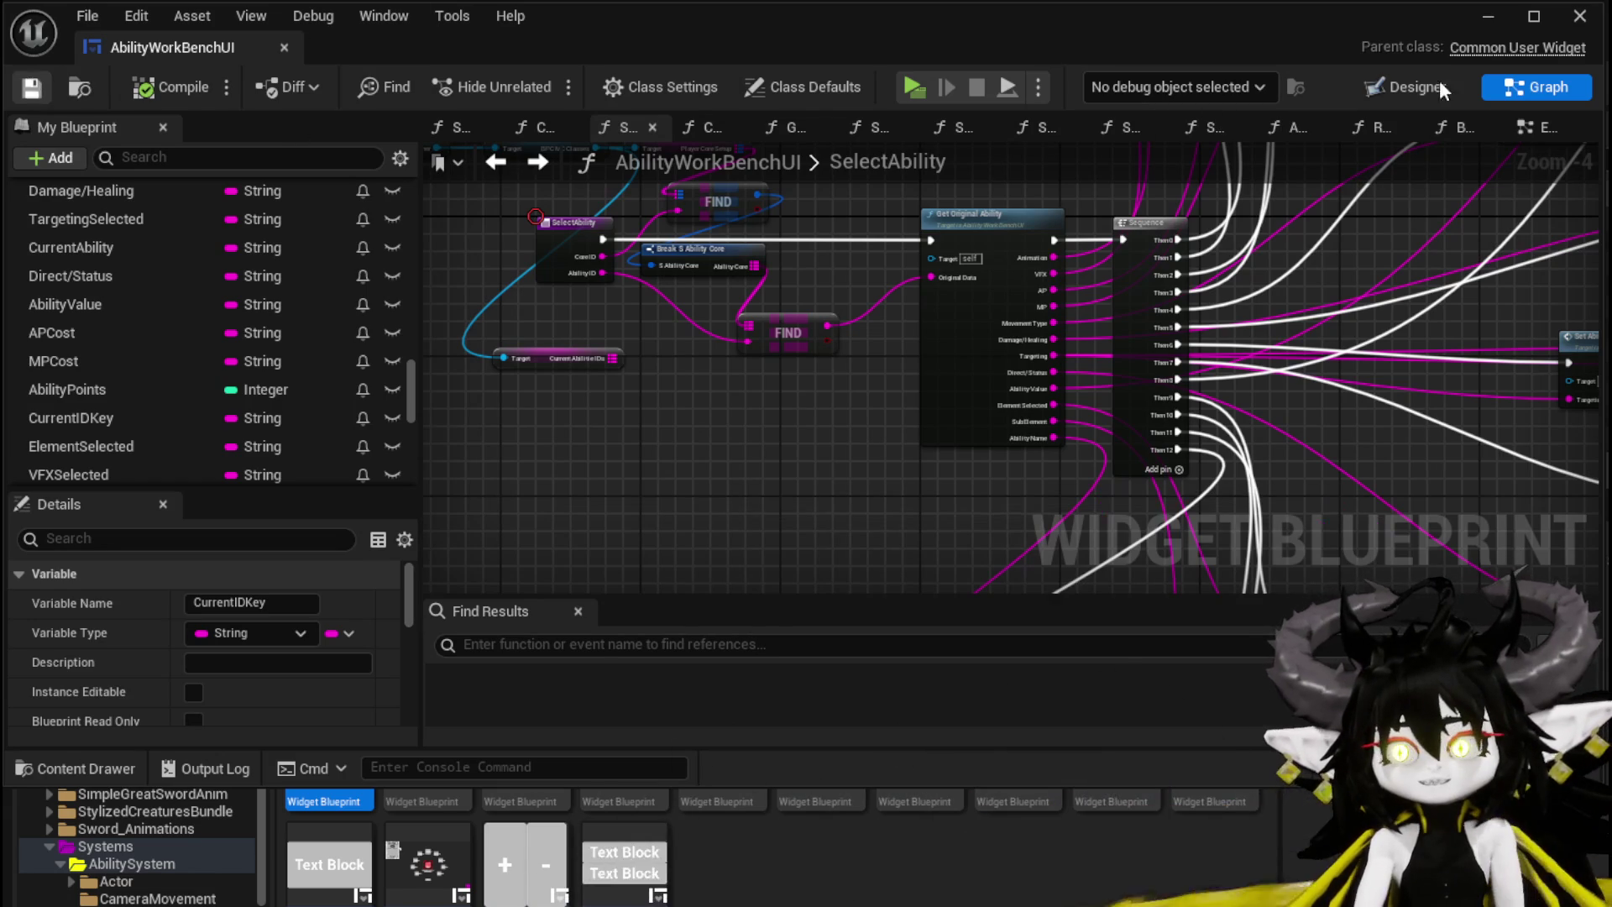
pyautogui.click(1488, 16)
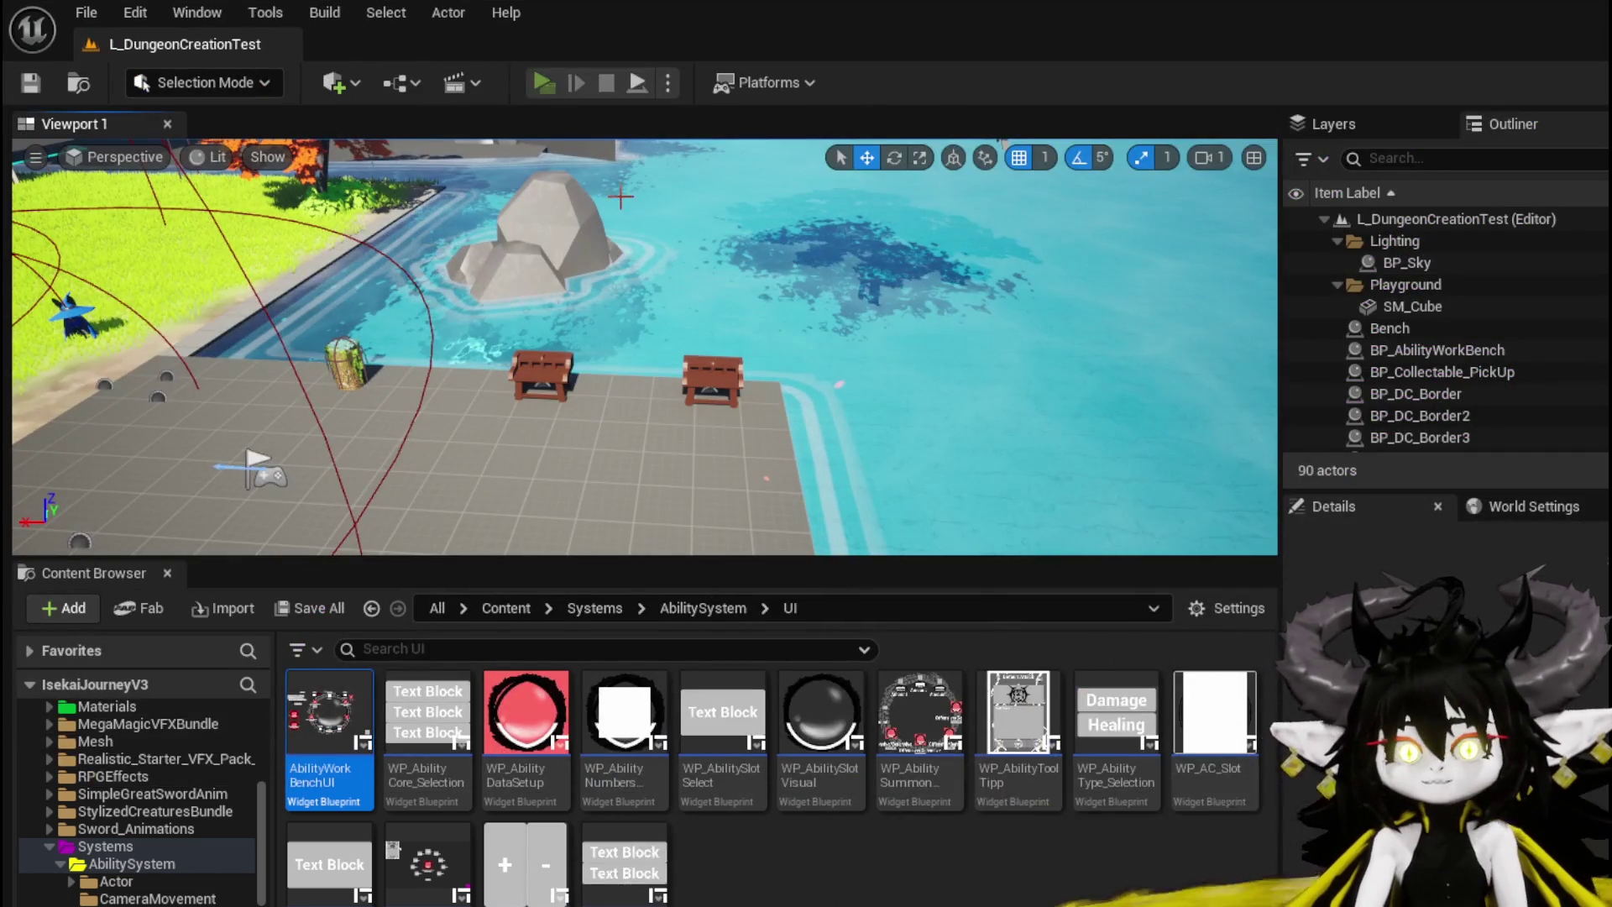
# Step: Play, then in the workbench's Ability section load Magic|ChildMagicSummon|001 and choose SummonSpawn
pyautogui.hotkey('alt', 'p')
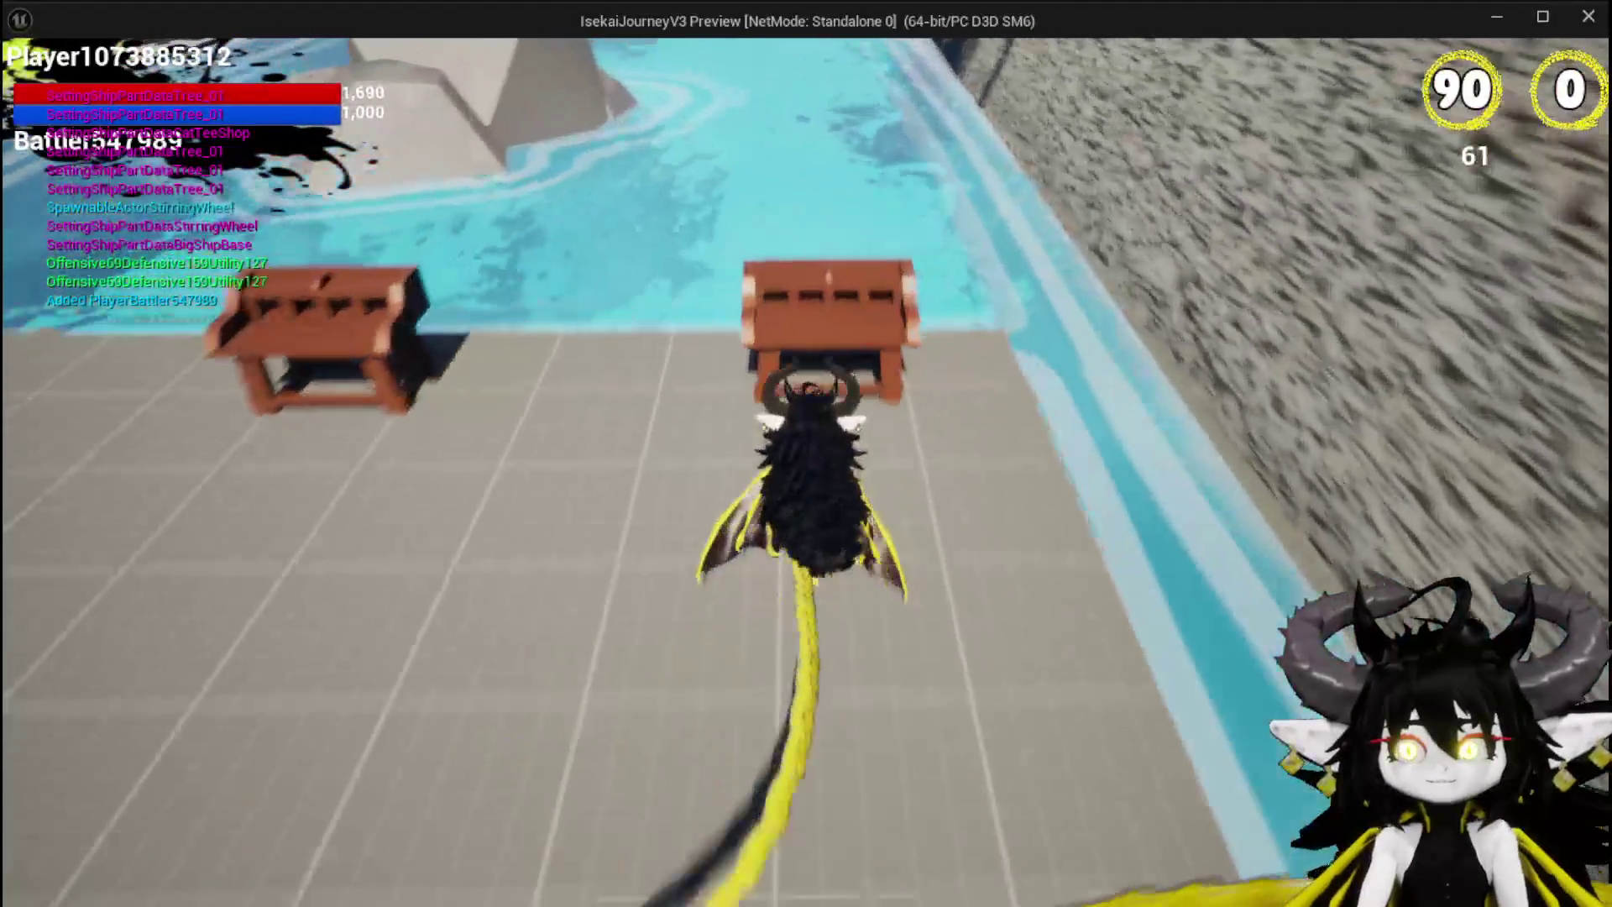
pyautogui.press('e')
pyautogui.click(123, 67)
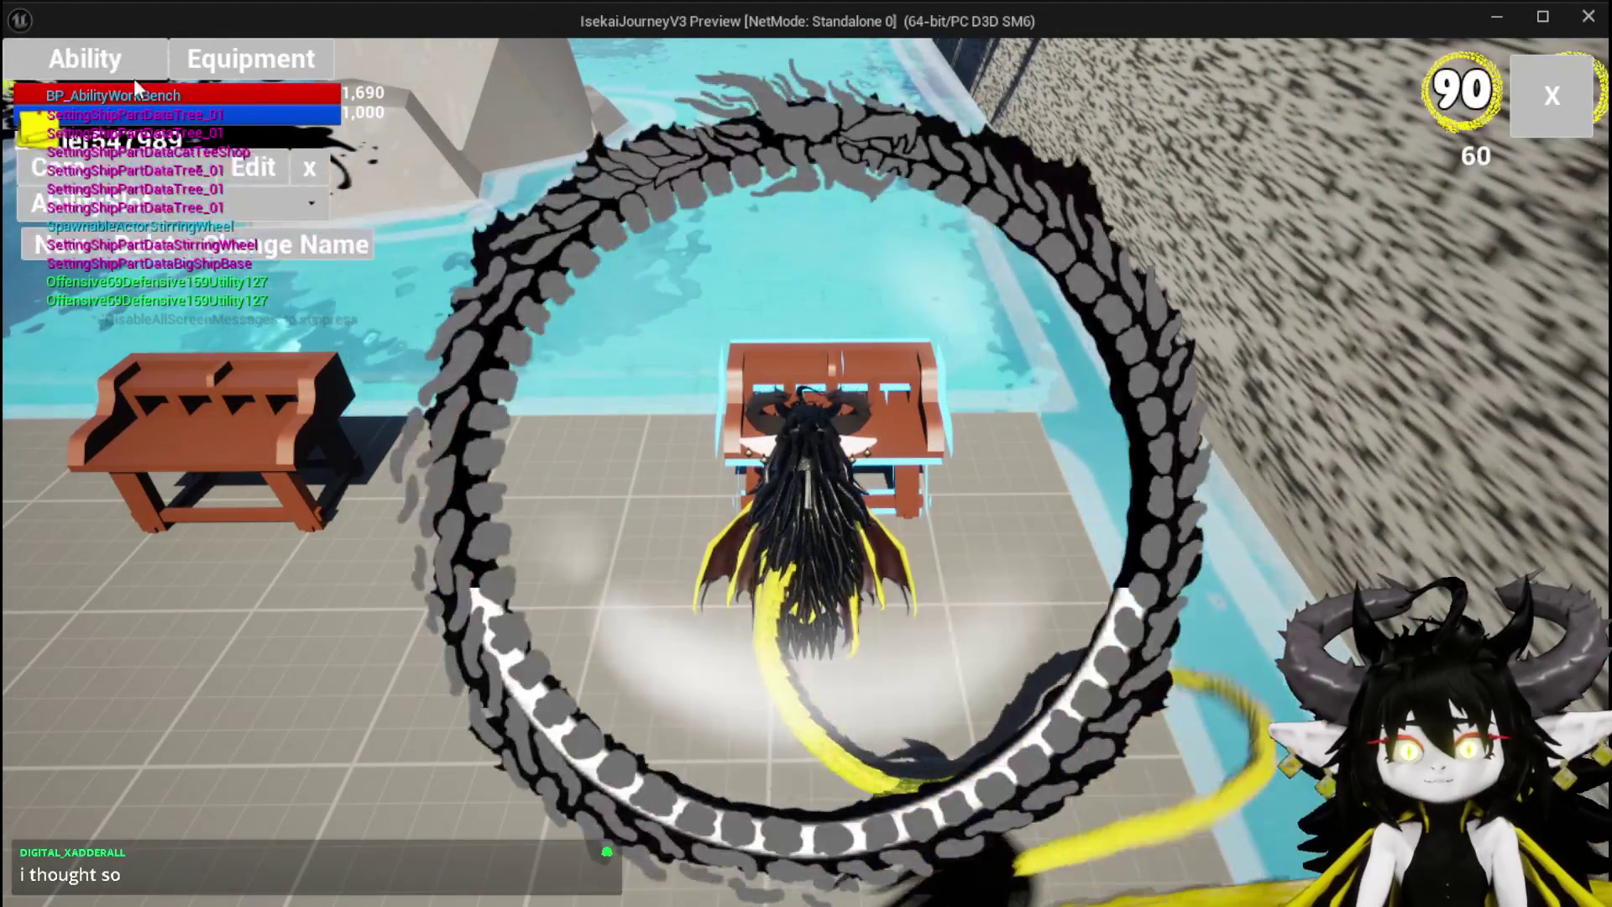
pyautogui.click(179, 203)
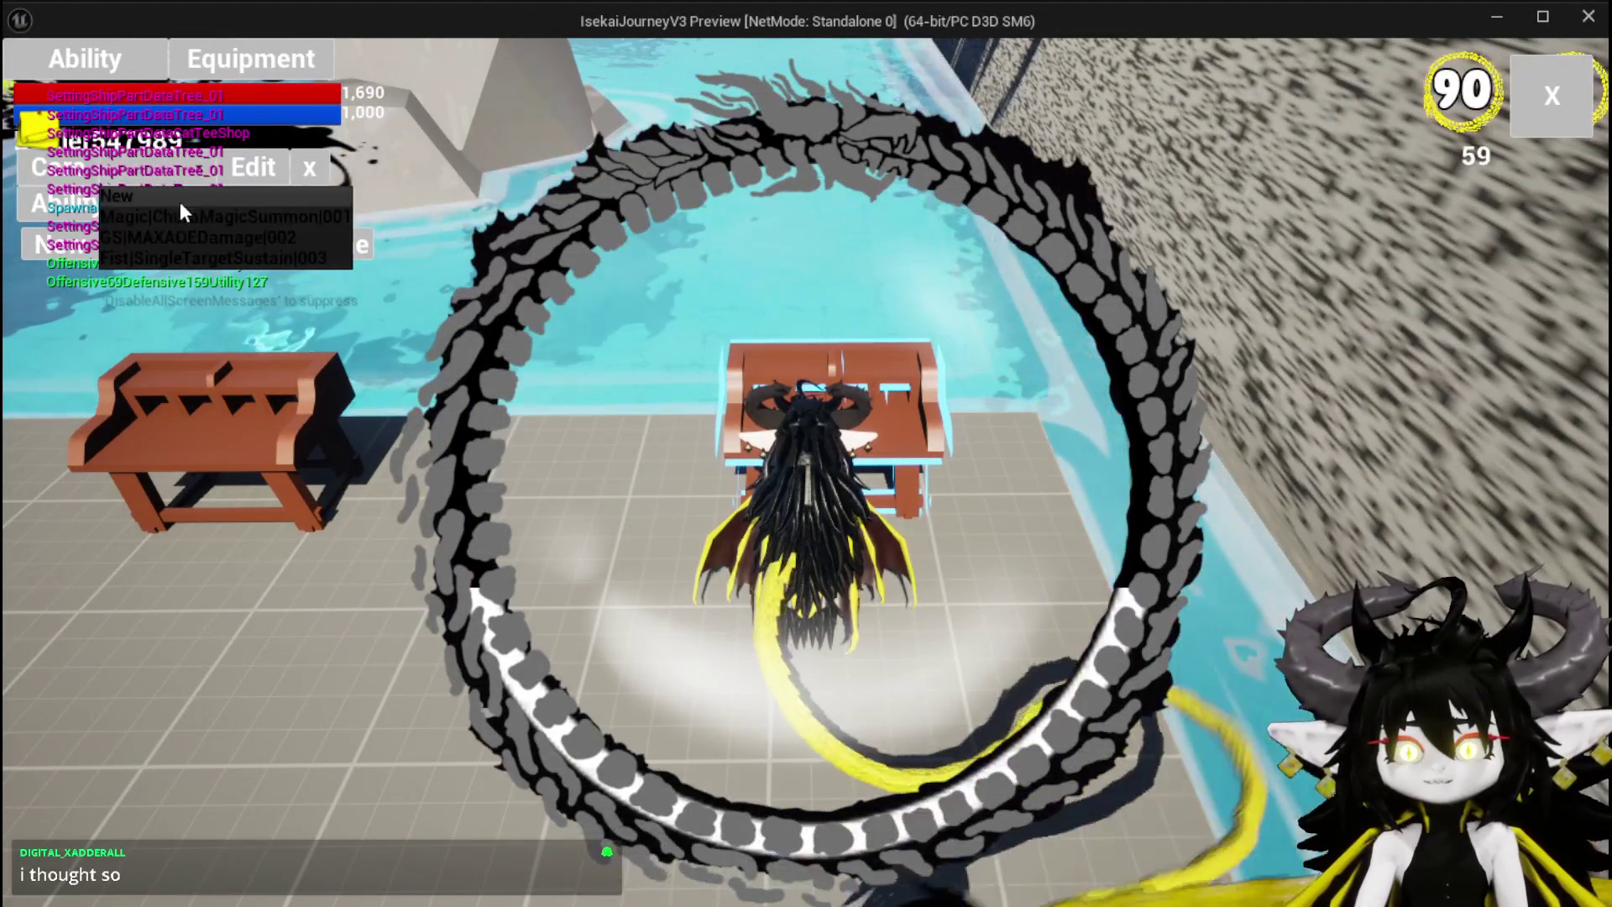
pyautogui.click(178, 216)
pyautogui.click(210, 207)
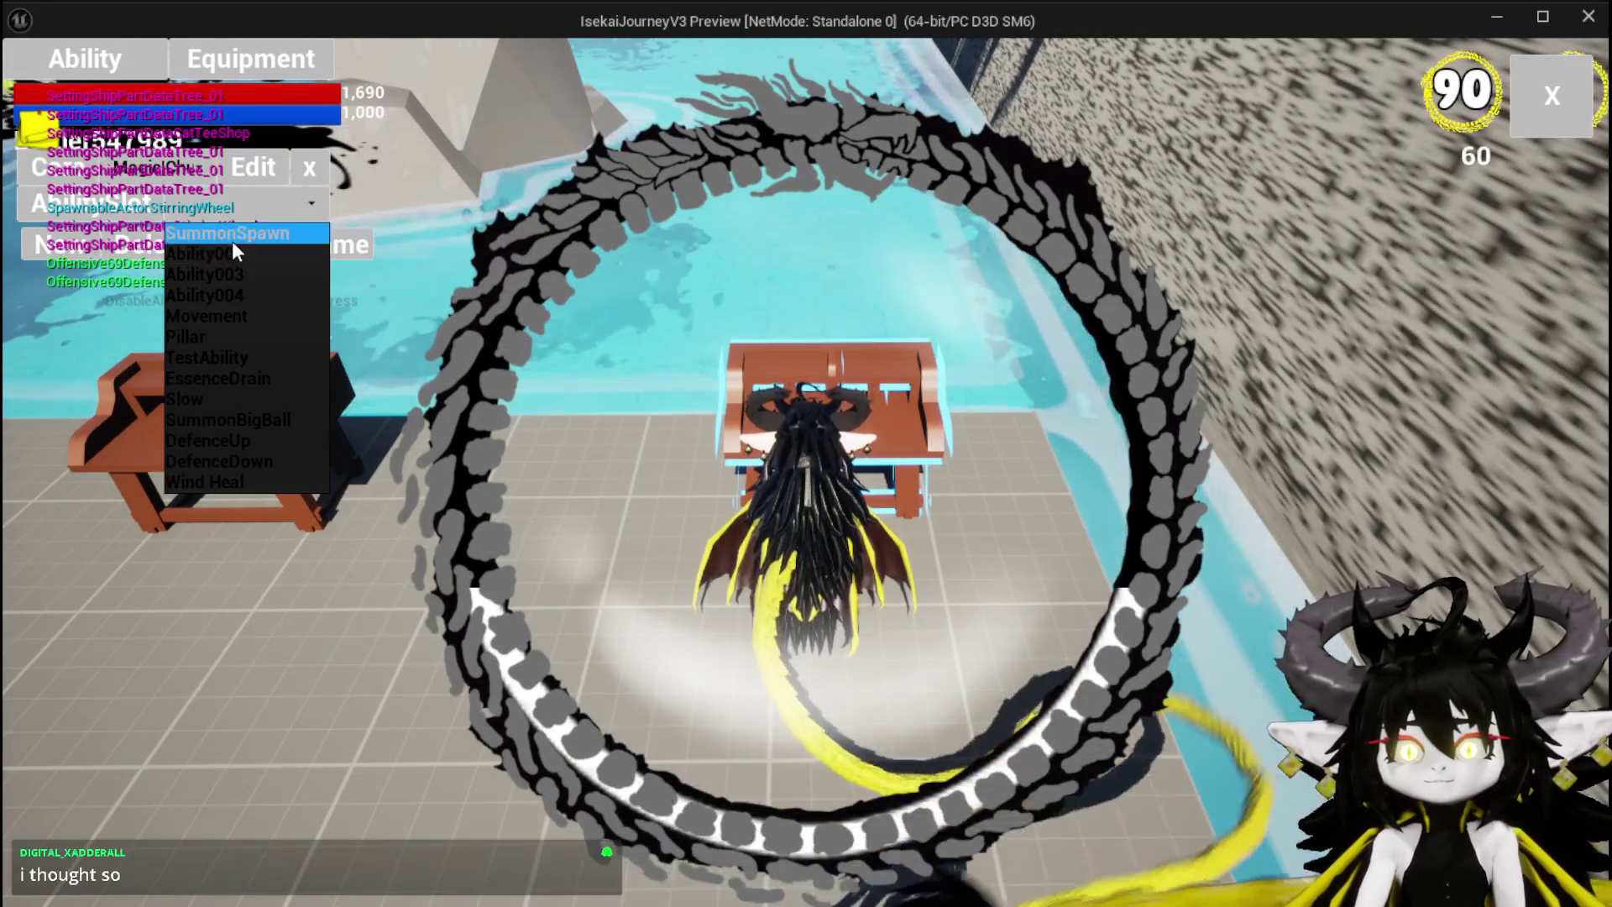
pyautogui.click(232, 240)
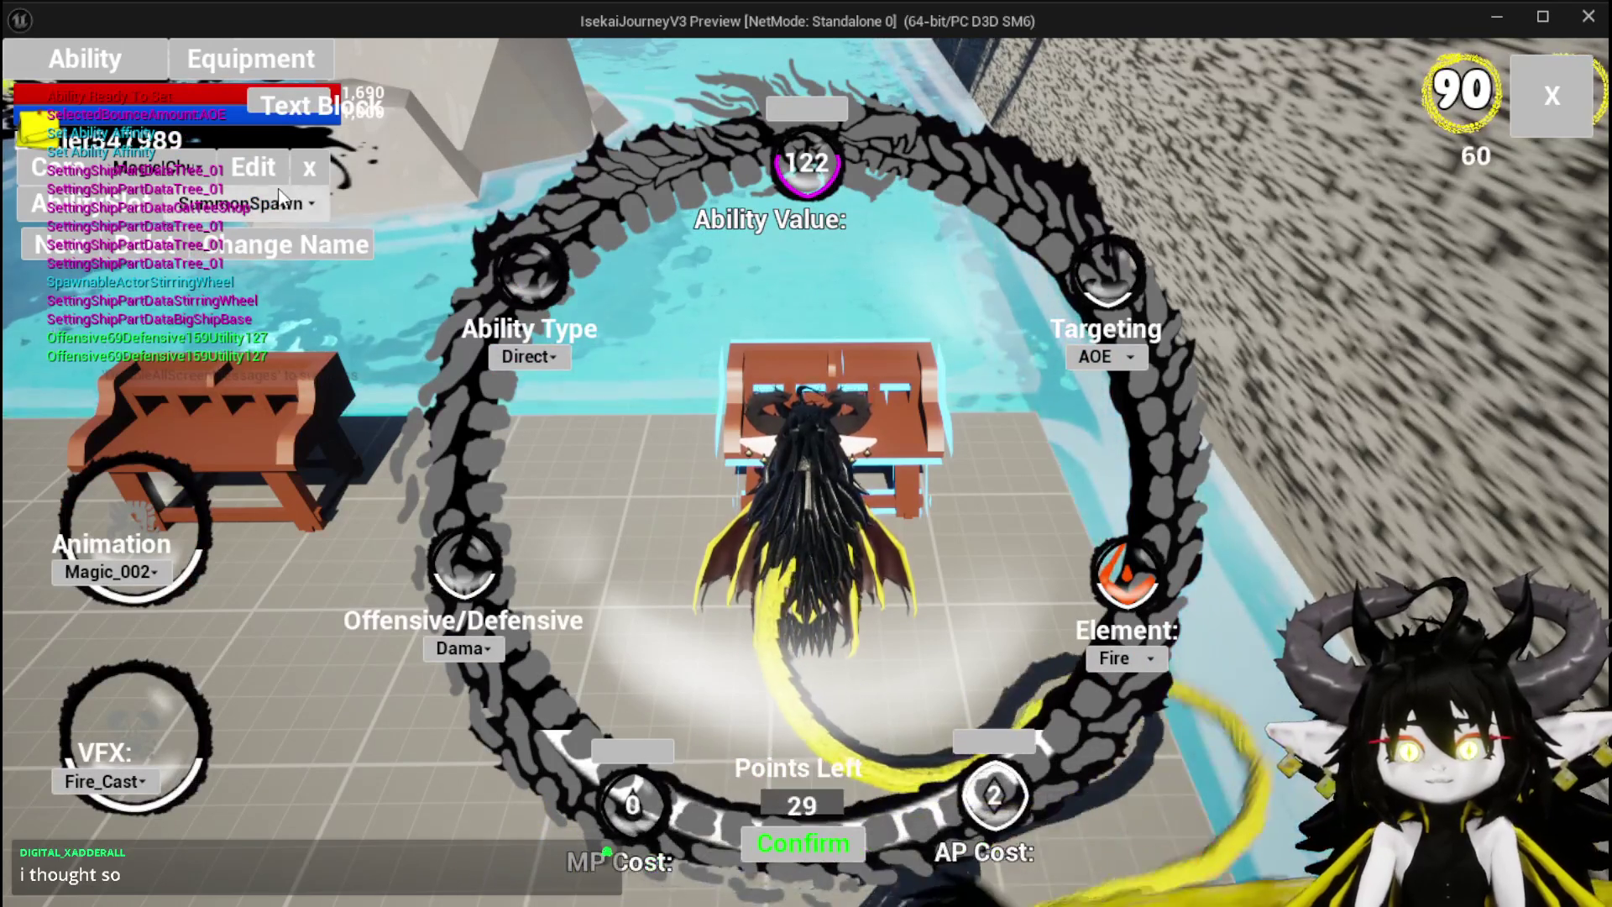
# Step: Switch the workbench ability to Ability001 and enter 100 as its MP Cost
pyautogui.click(291, 199)
pyautogui.click(263, 269)
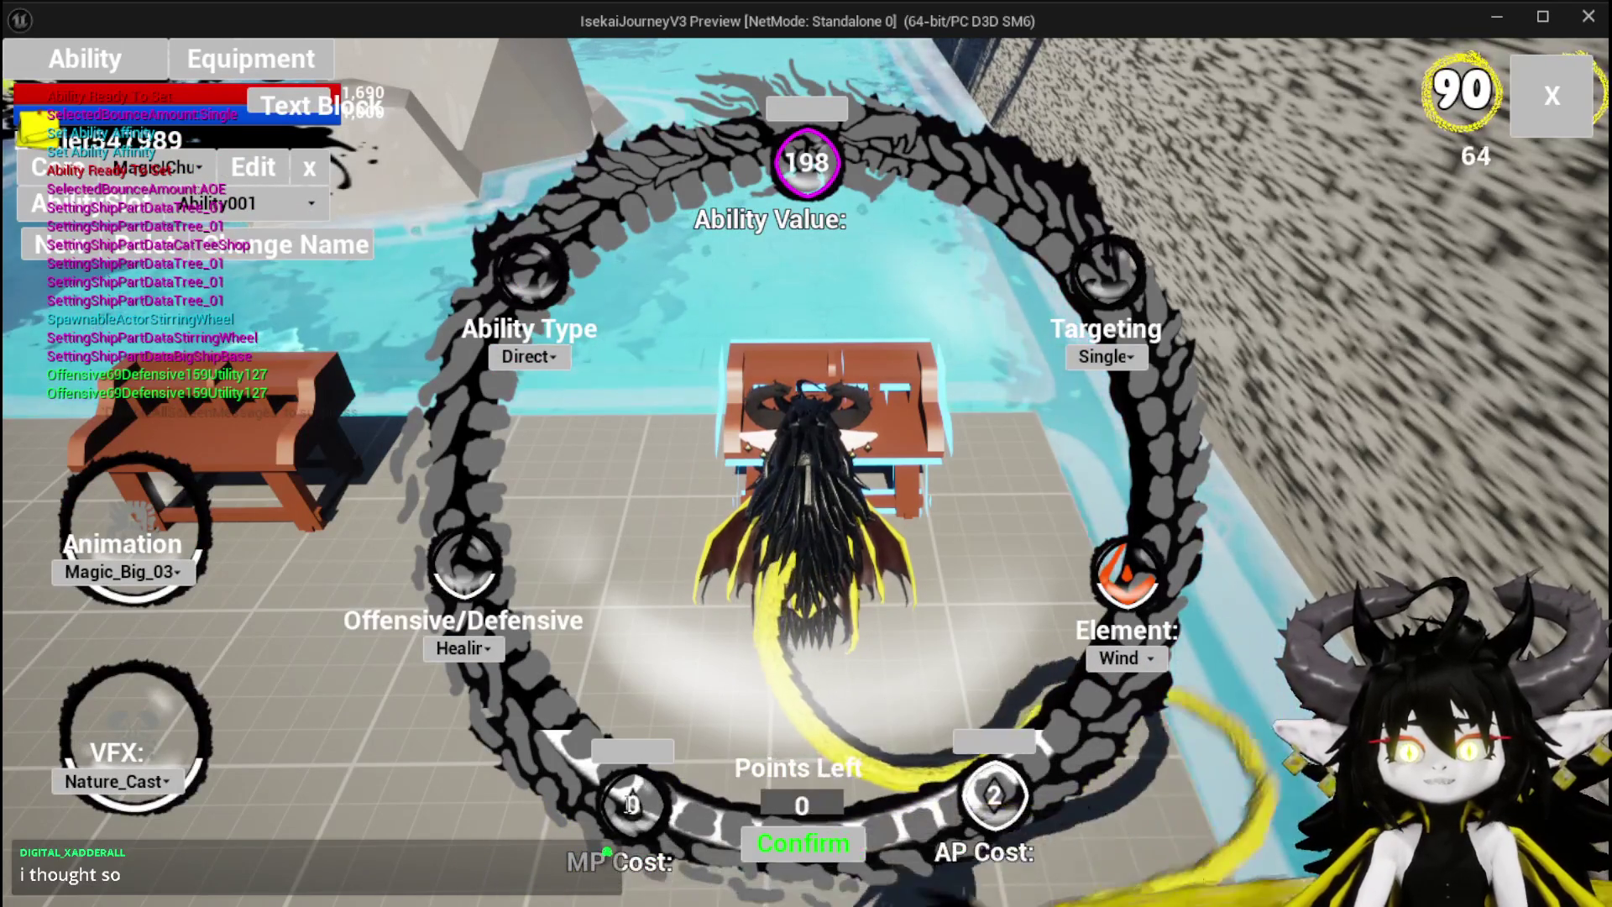
pyautogui.write('000')
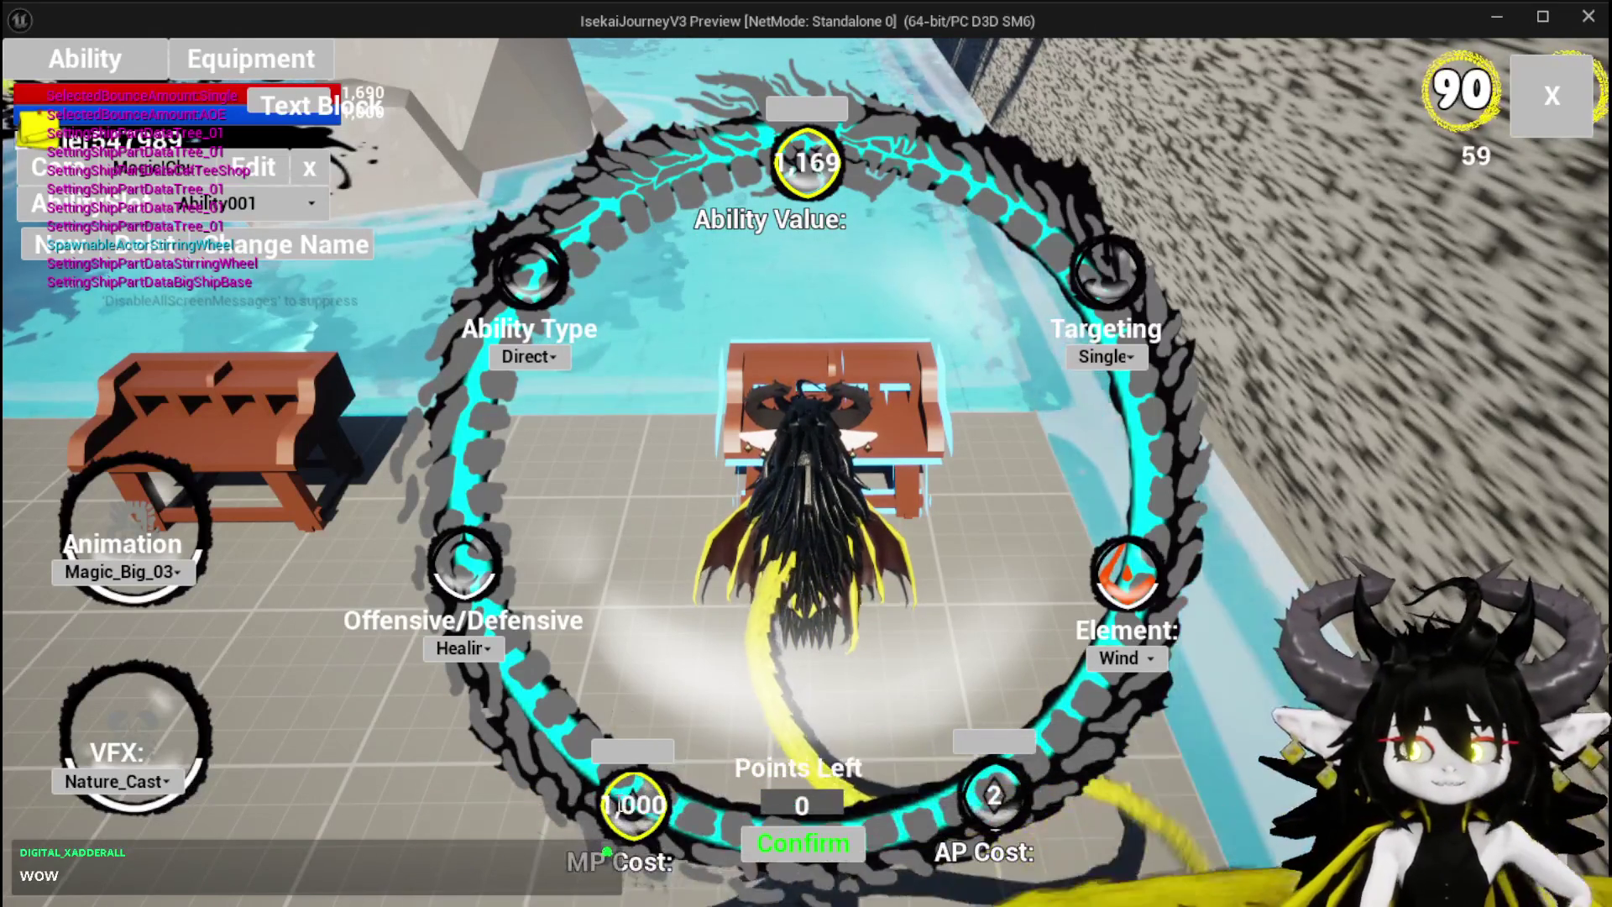
pyautogui.write('100')
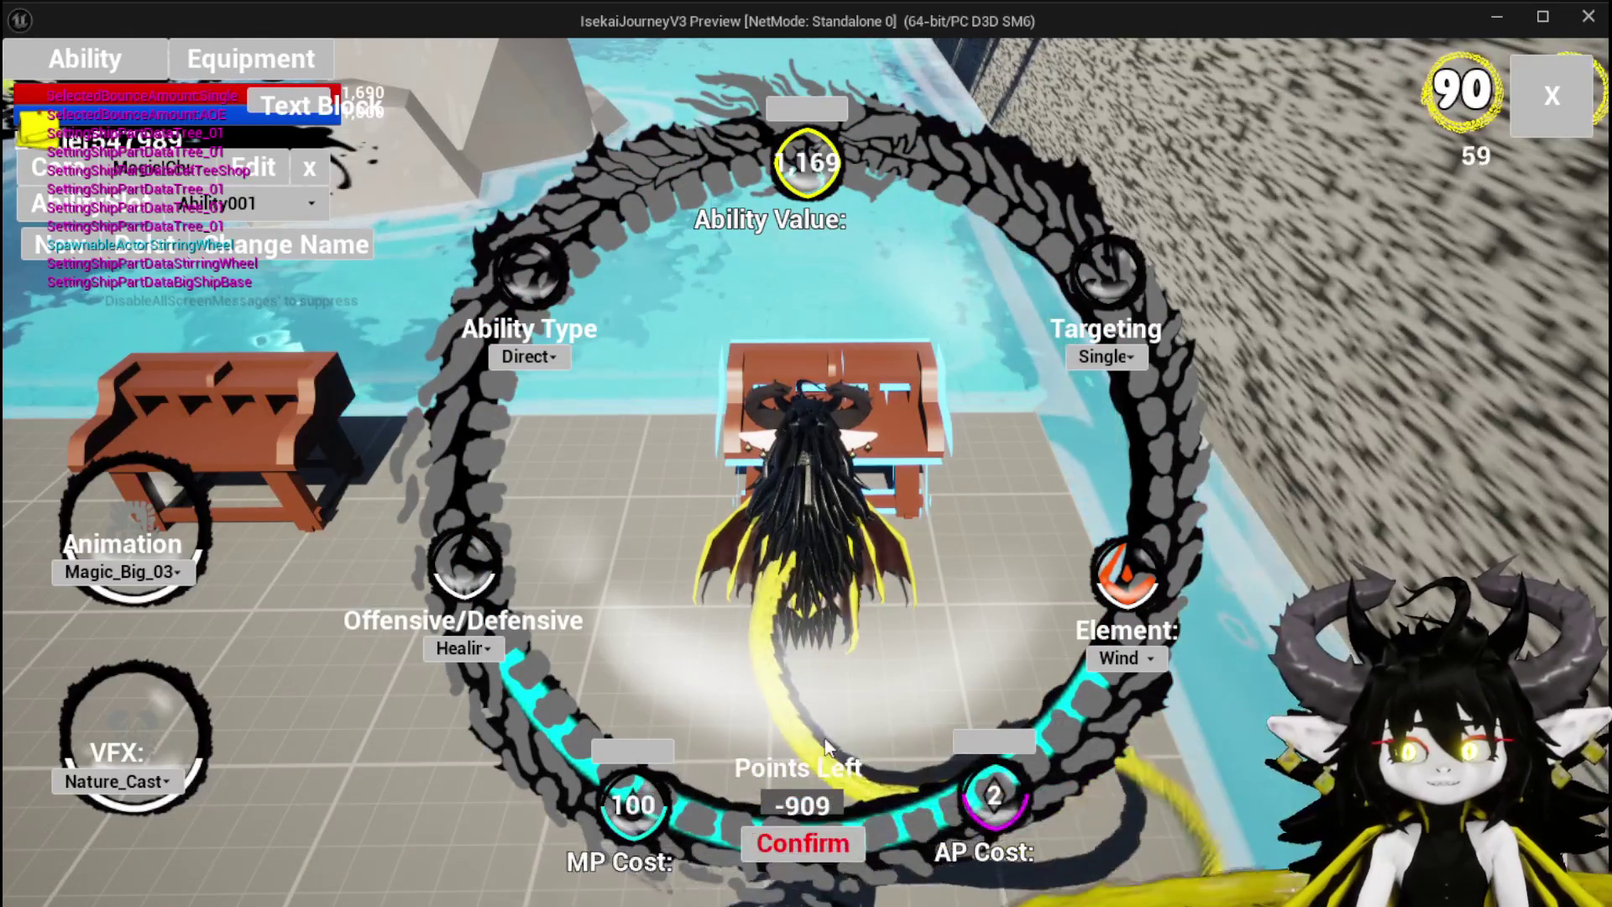
# Step: Set MP Cost 0, AP Cost 10 and Ability Value 606 so Points Left is 0, then confirm
pyautogui.click(807, 107)
pyautogui.write('10')
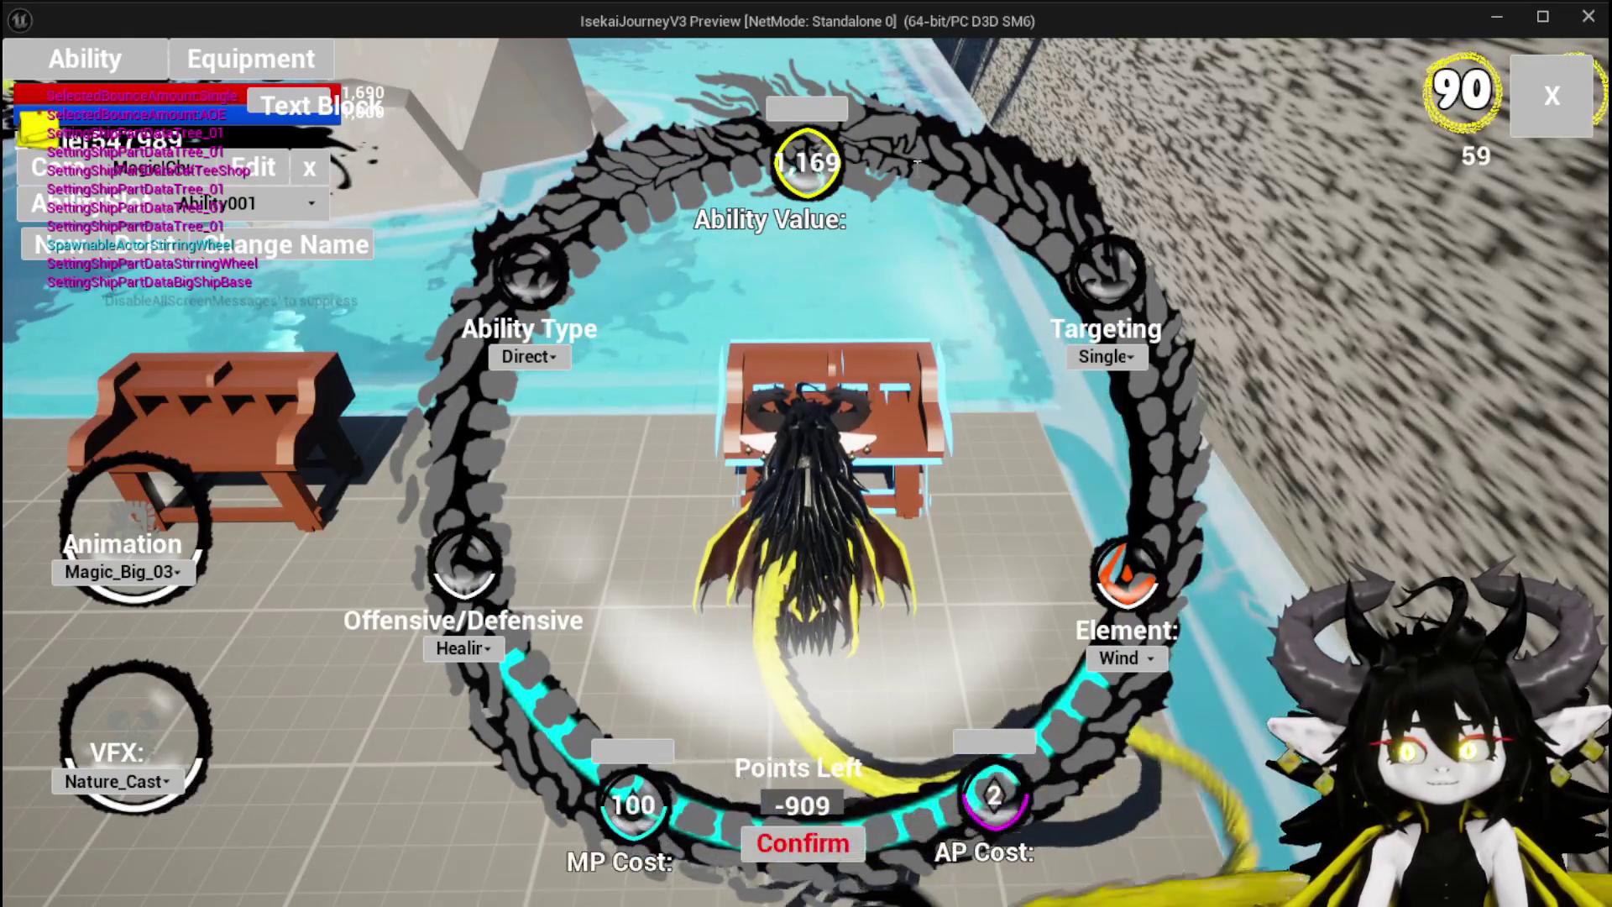
pyautogui.write('0')
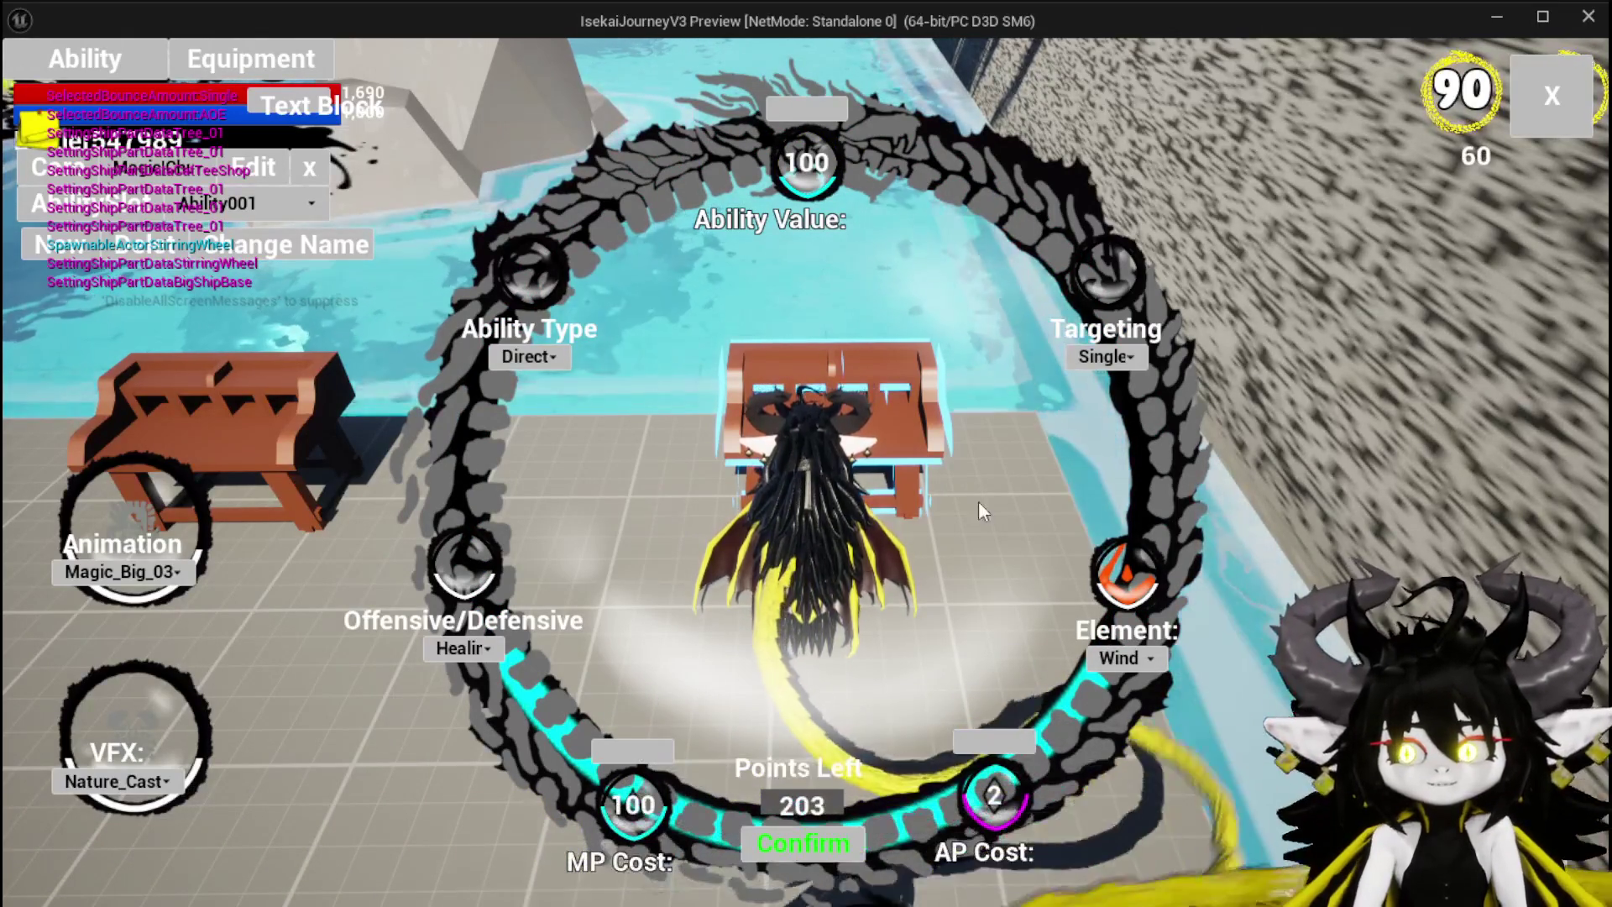
pyautogui.write('0')
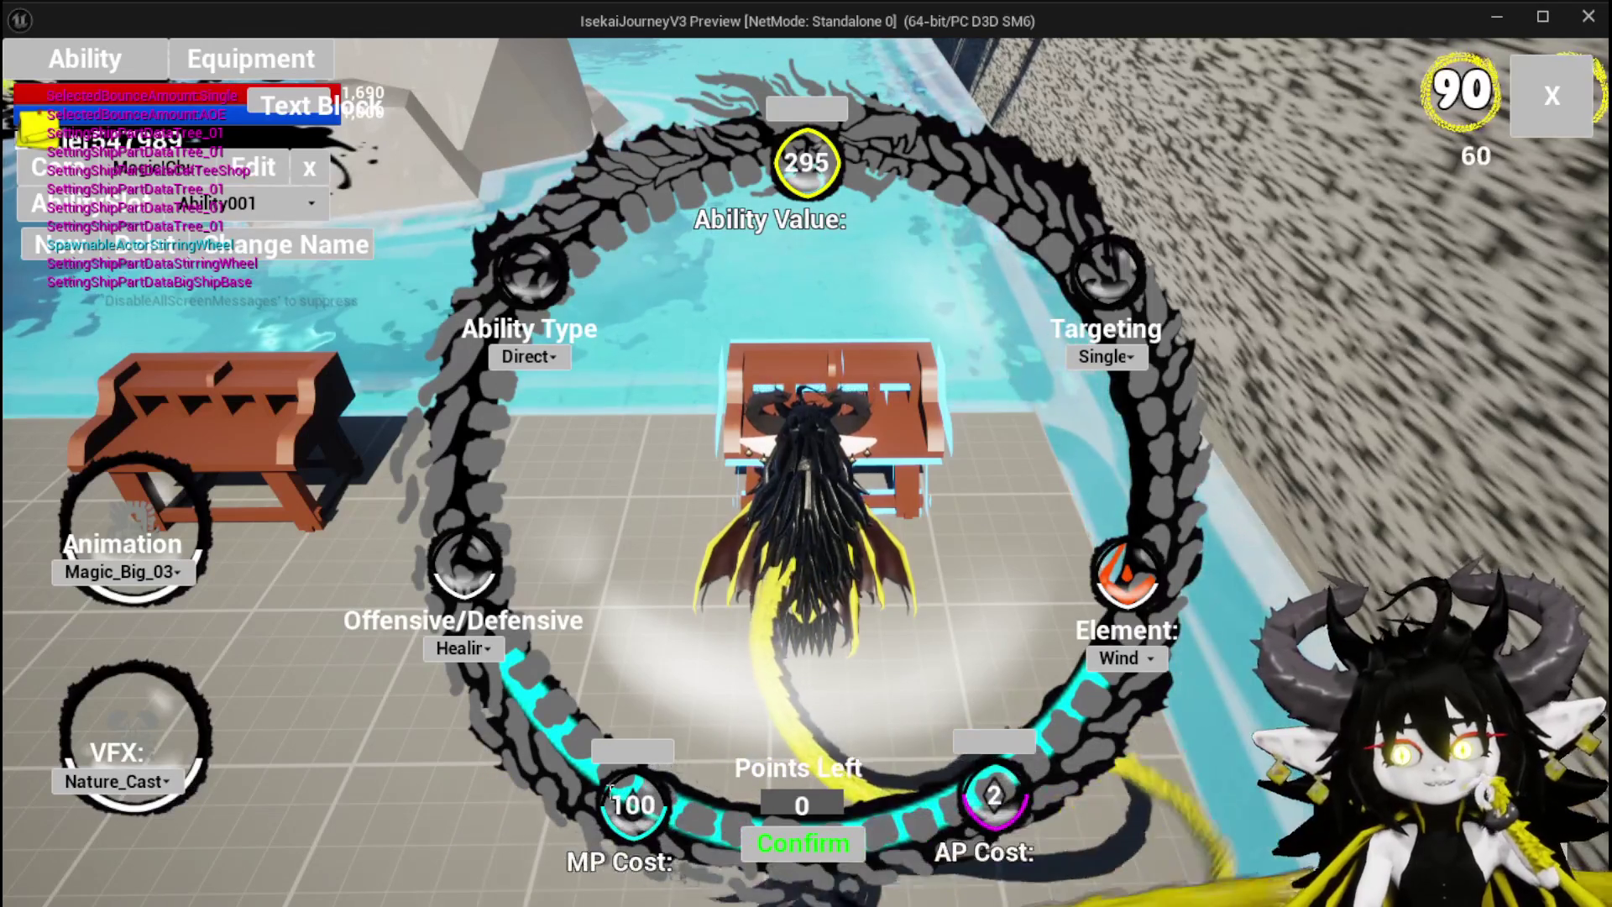
pyautogui.click(629, 806)
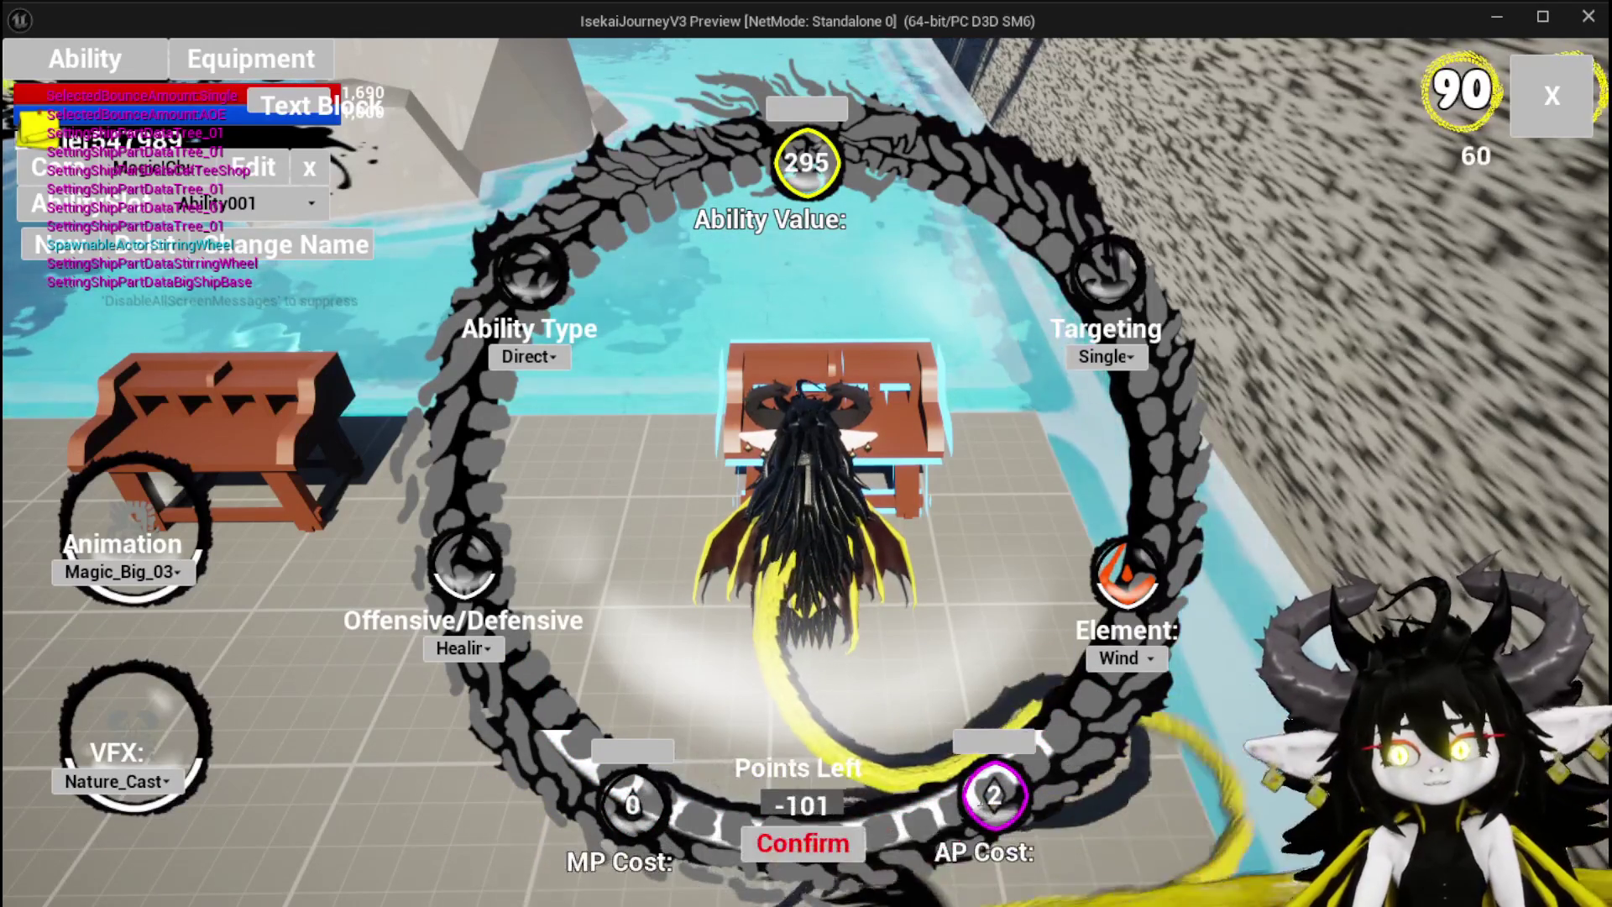
pyautogui.moveTo(982, 798)
pyautogui.mouseDown()
pyautogui.moveTo(1080, 799)
pyautogui.moveTo(1065, 788)
pyautogui.mouseUp()
pyautogui.moveTo(822, 98); pyautogui.dragTo(836, 117)
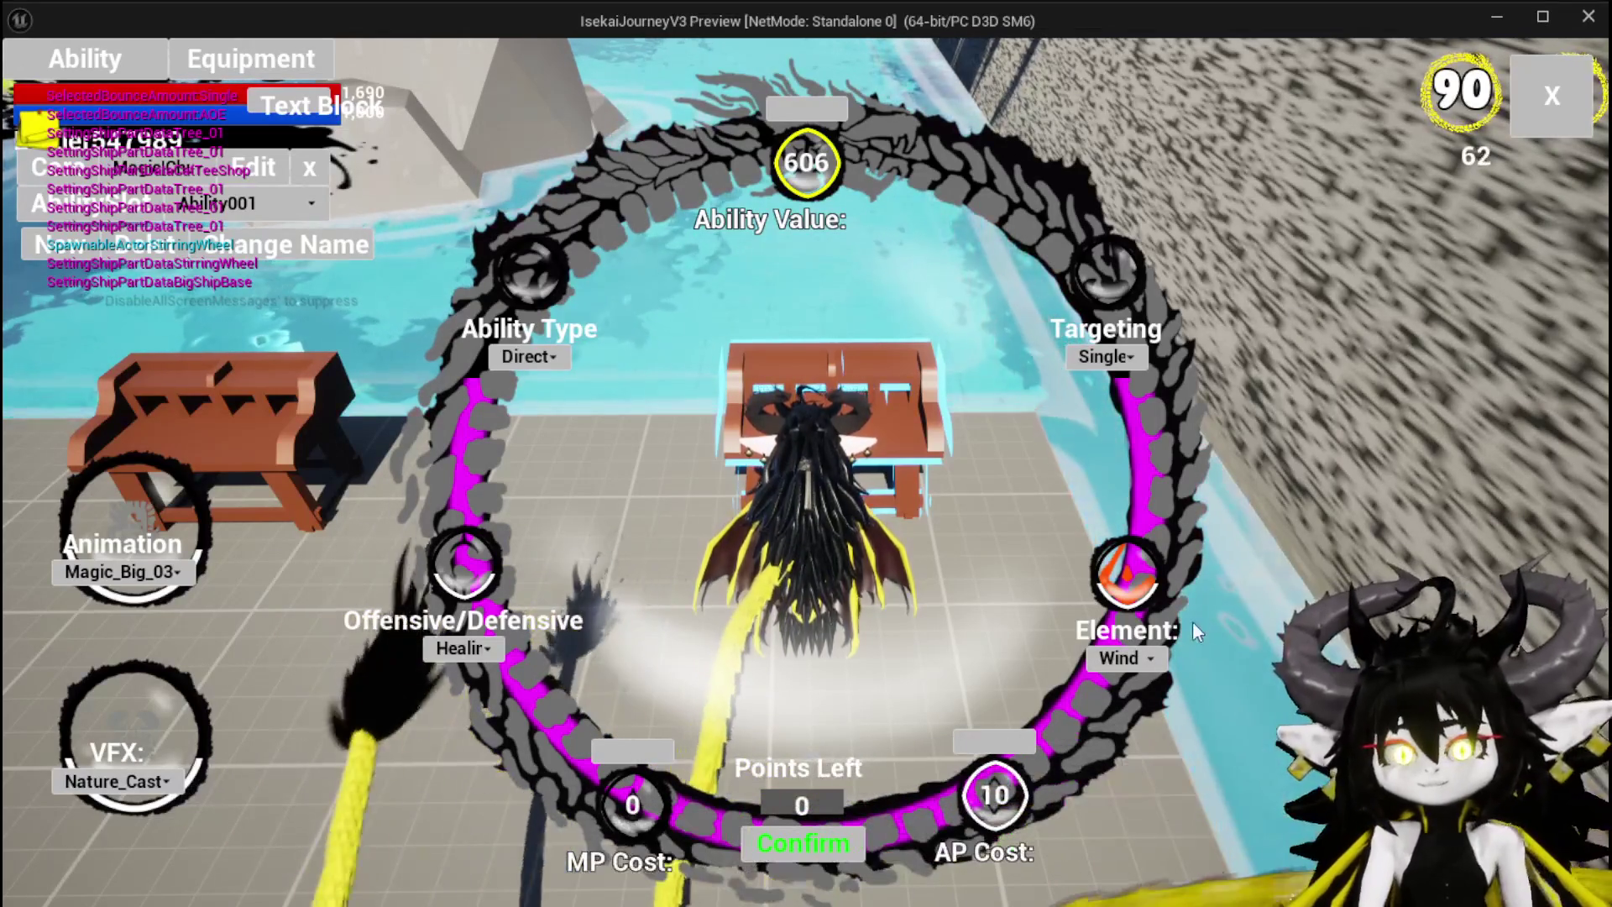
pyautogui.click(1552, 95)
# Step: Leave the bench and walk forward into the slime on the grass to trigger a battle
pyautogui.press('w')
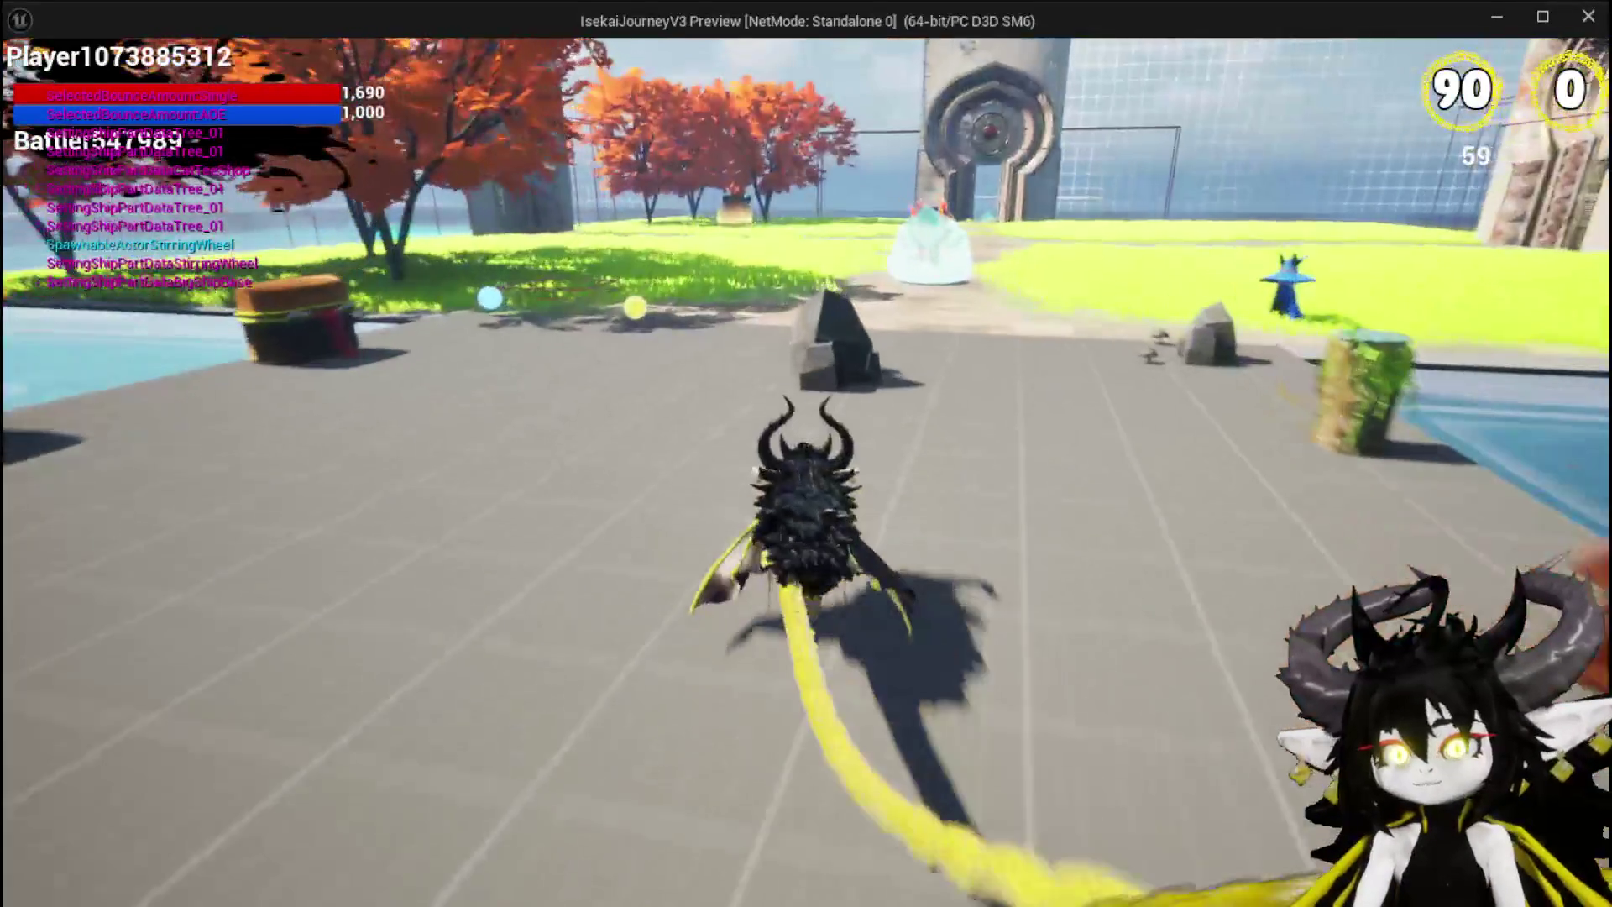
pyautogui.press('w')
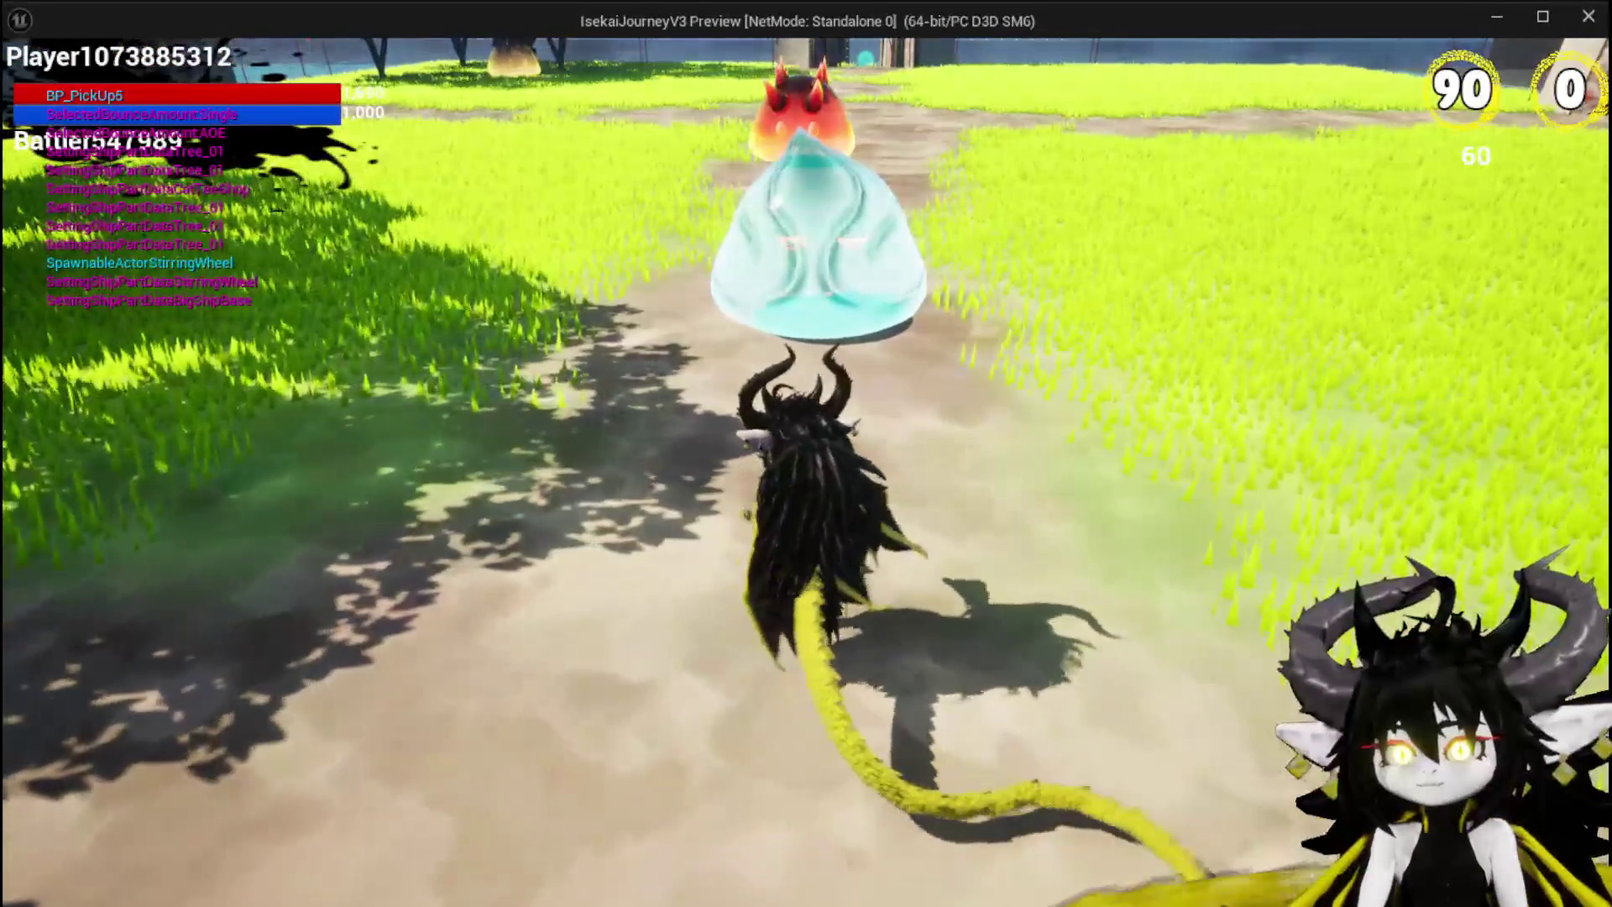
pyautogui.press('w')
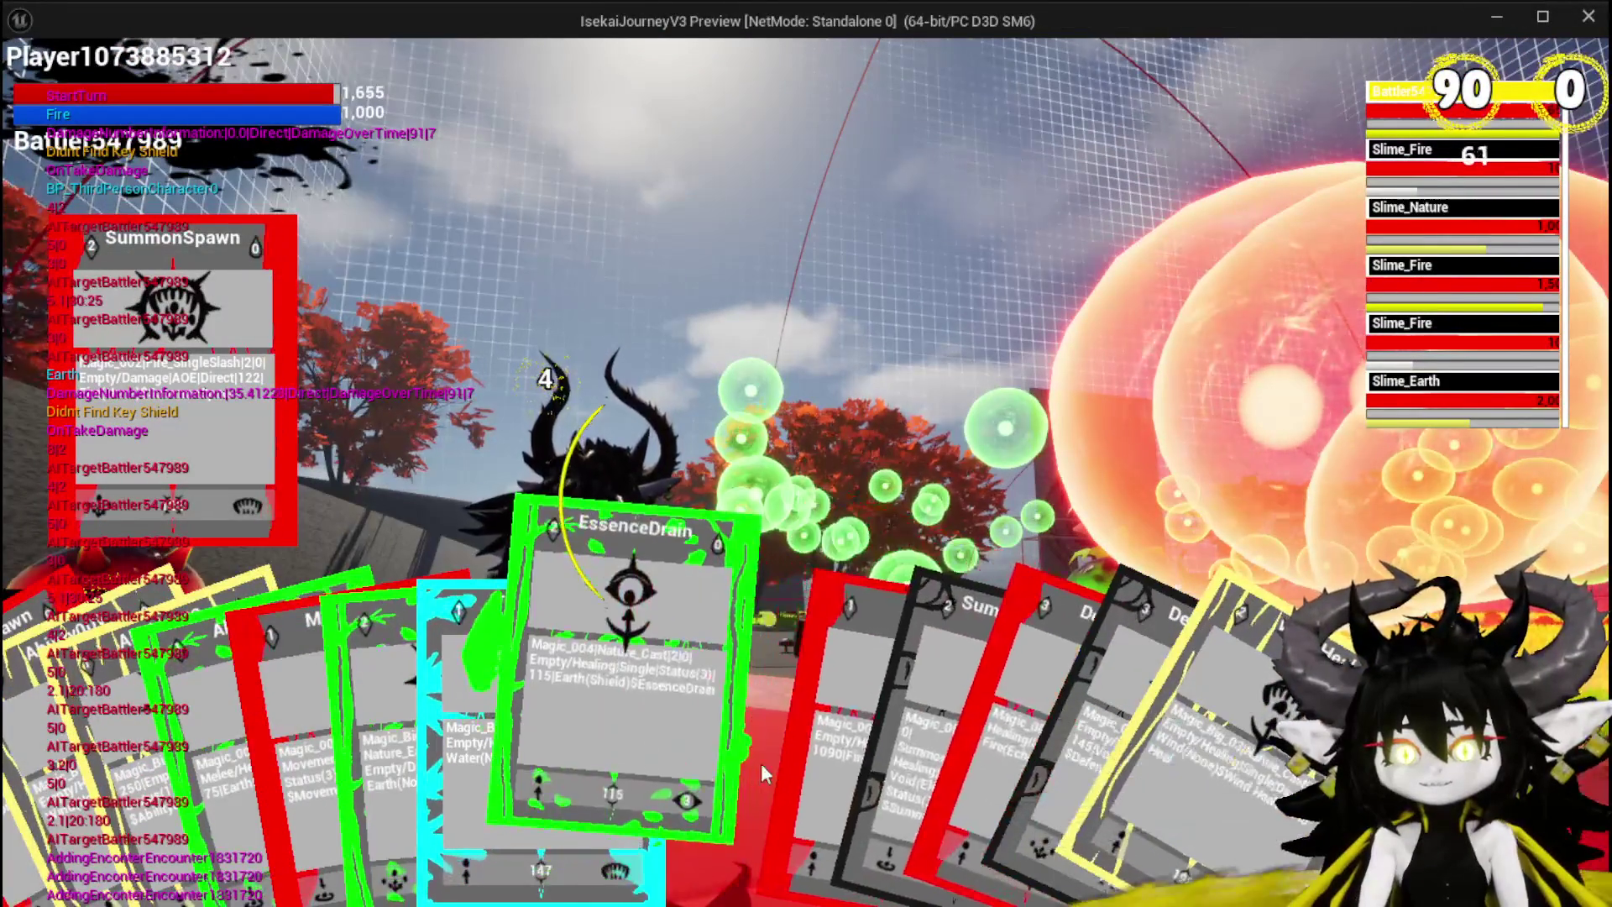
# Step: Play the Slow, SummonSpawn and Pillar cards, retargeting to Slime_Earth, until the battle ends
pyautogui.click(738, 757)
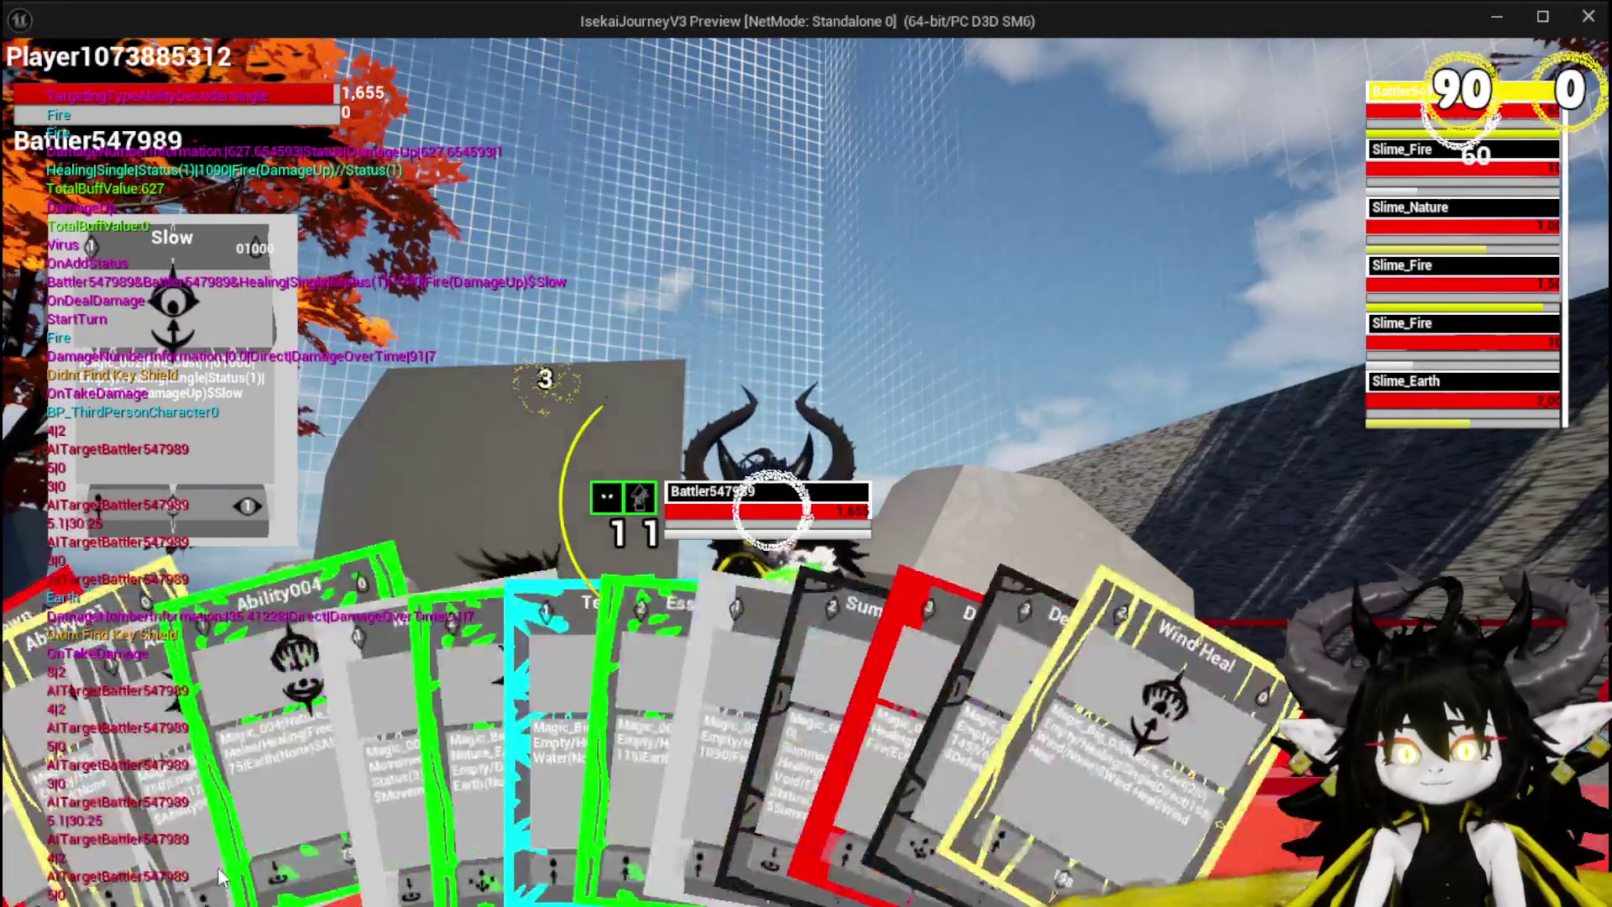
pyautogui.click(922, 648)
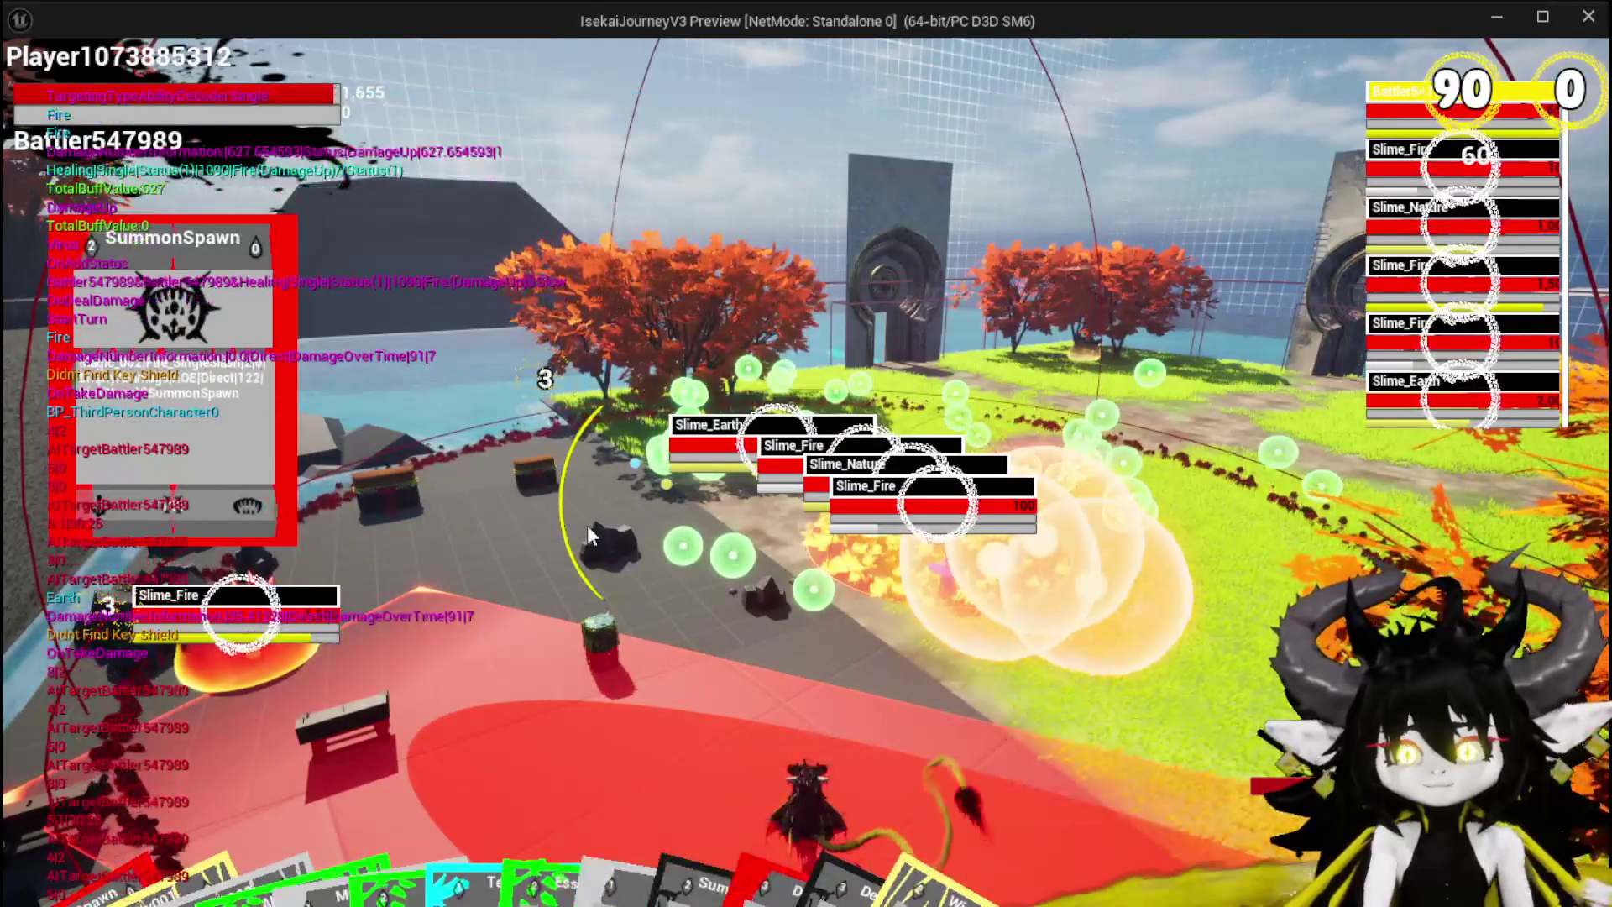
pyautogui.click(620, 507)
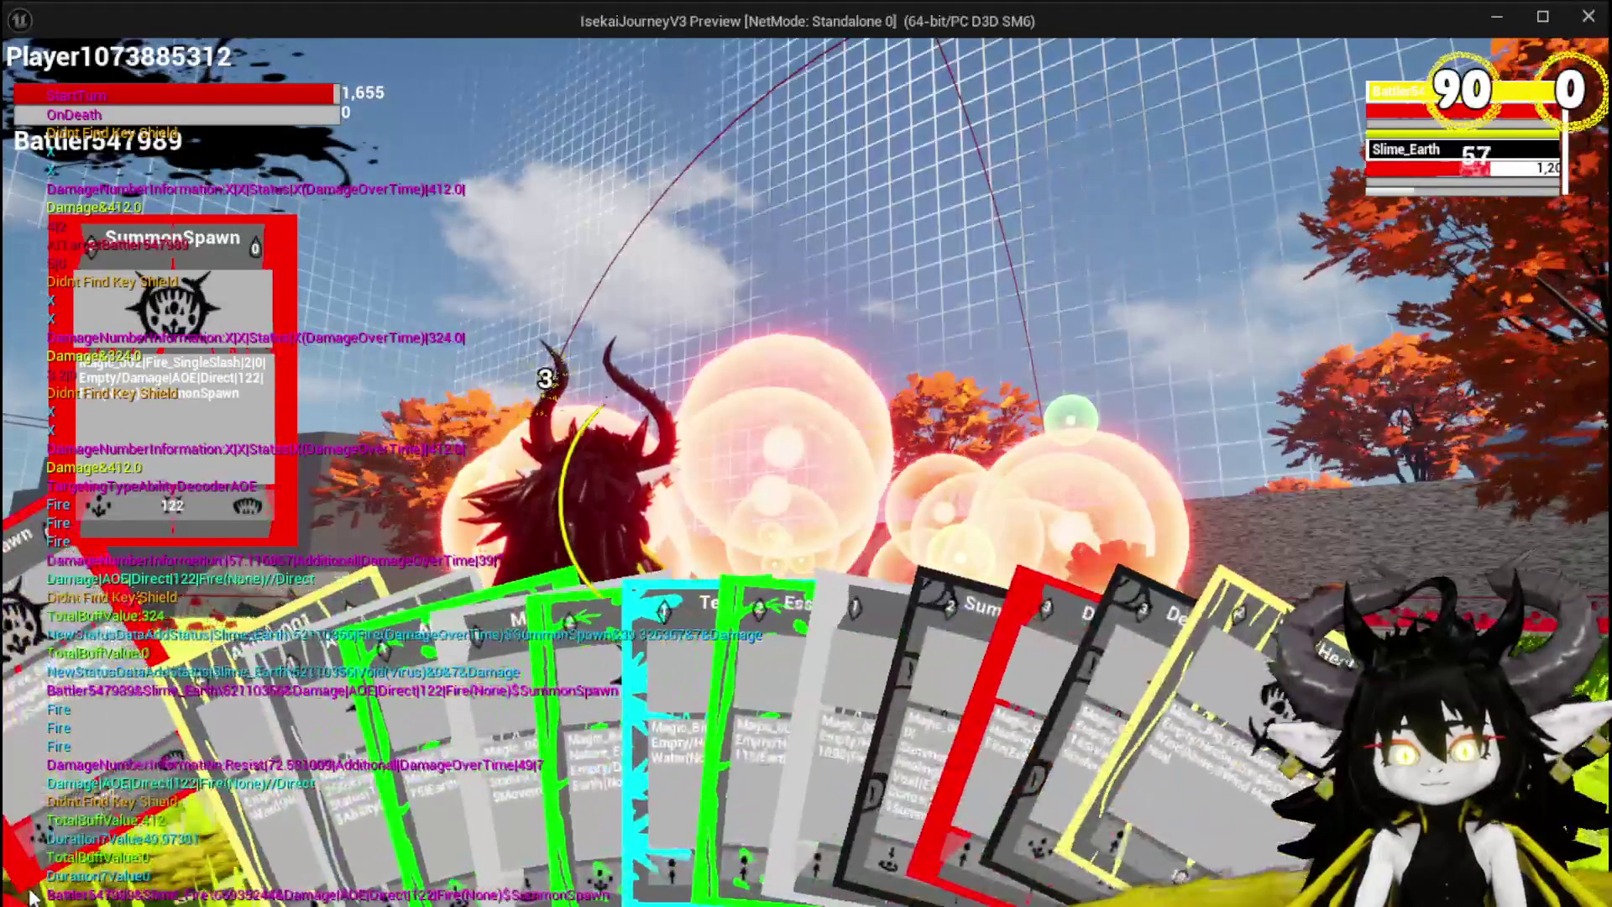
pyautogui.press('e')
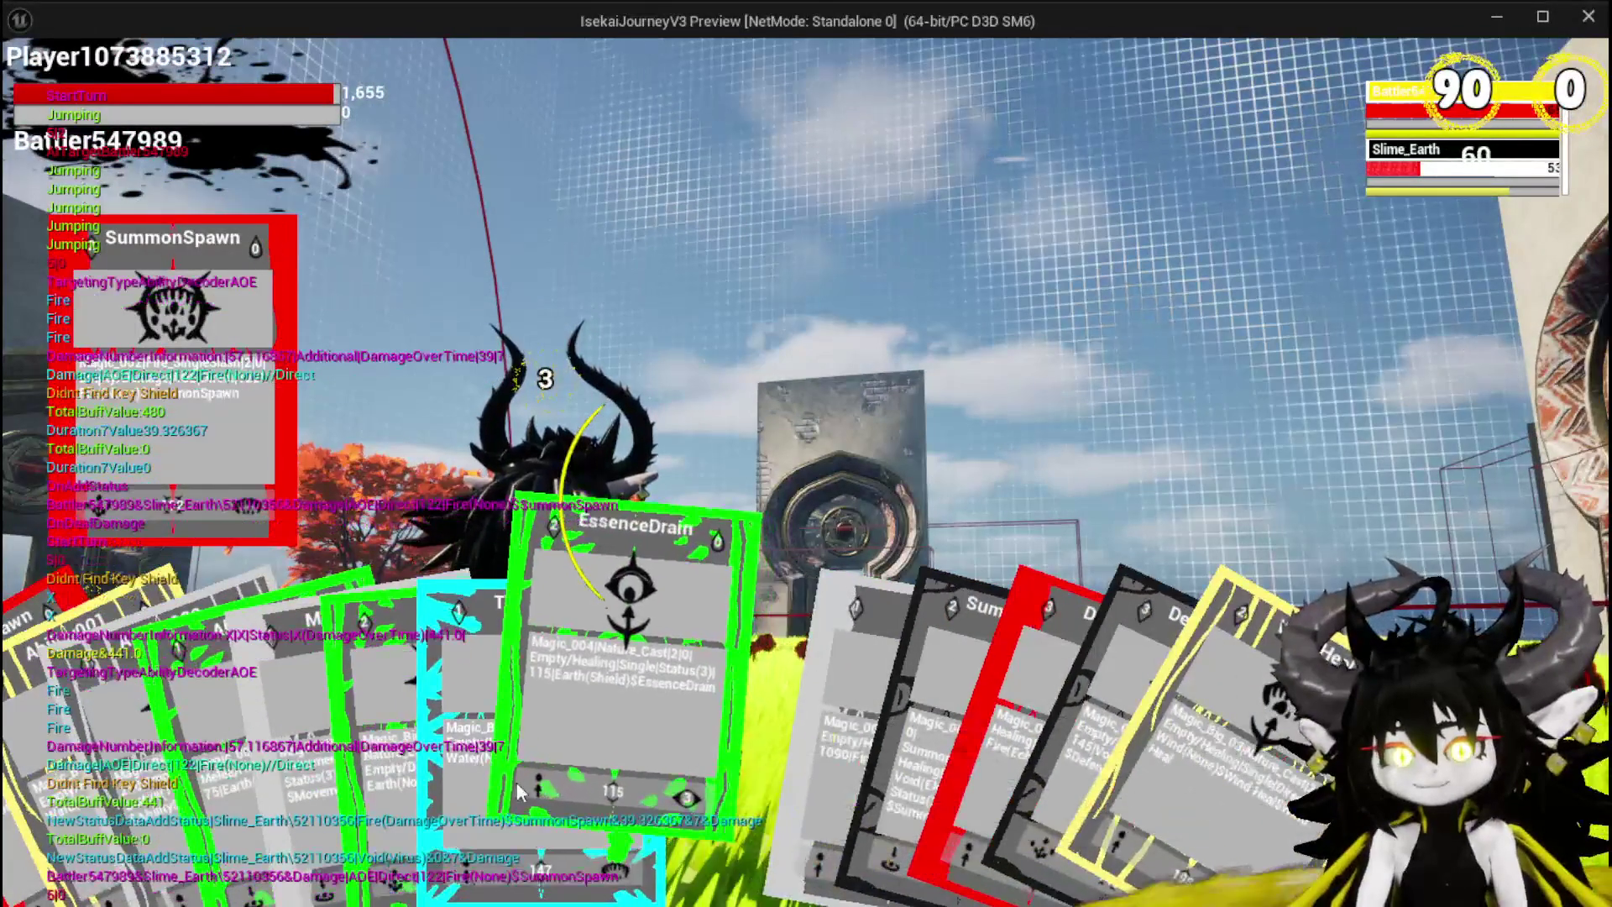
pyautogui.click(393, 773)
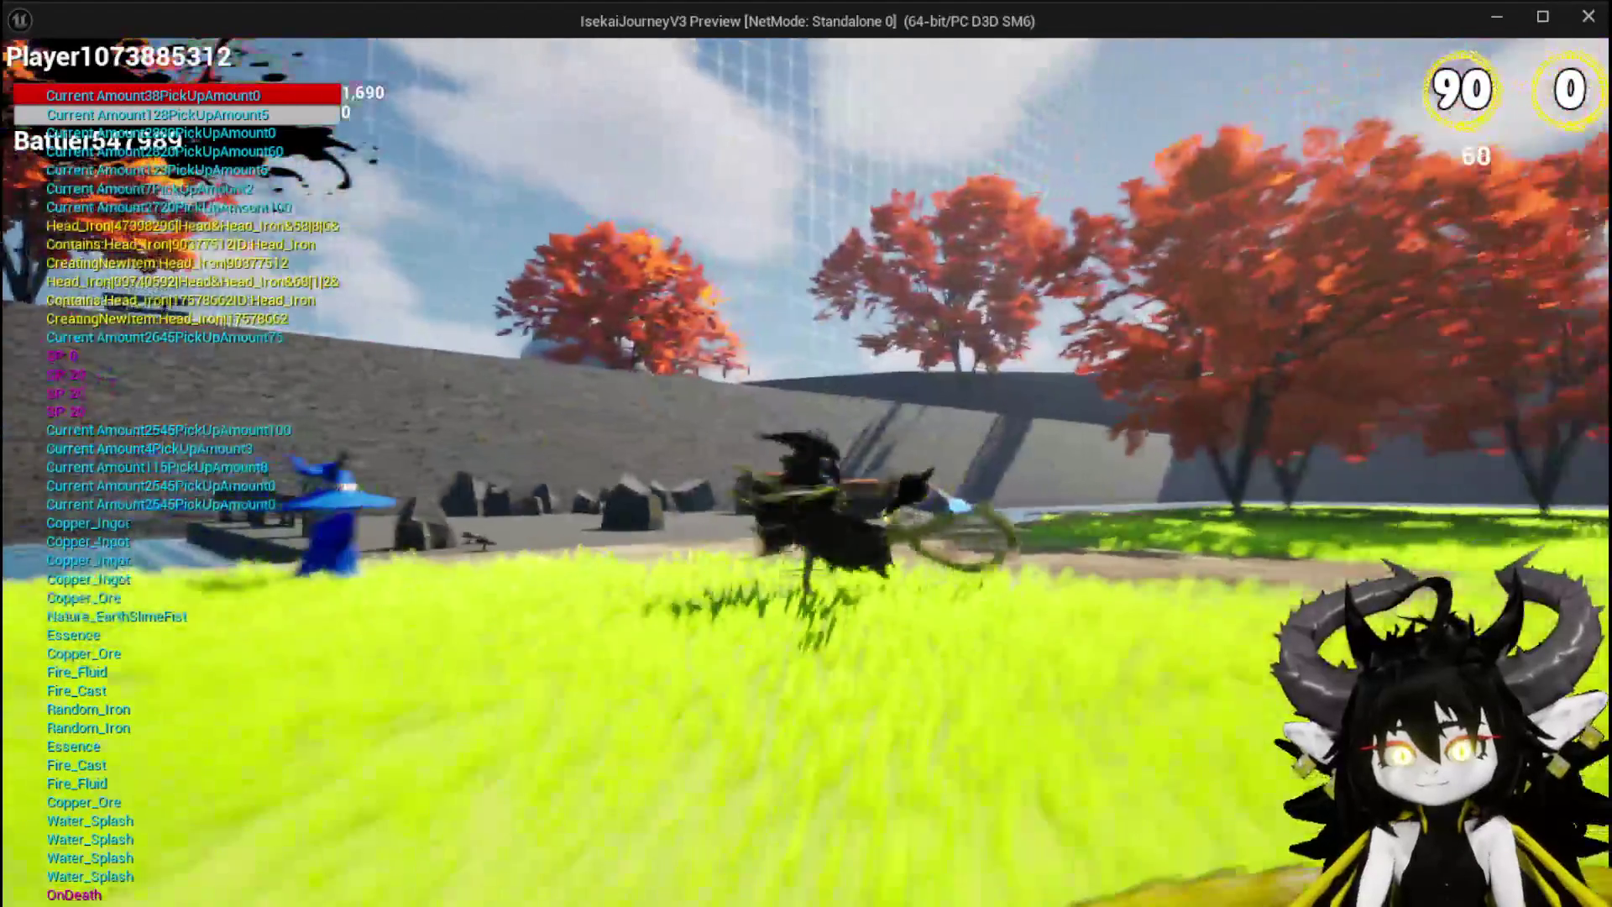
# Step: Eat Simple Mashrooms from the Inventory's Food category until 4 remain, then close the inventory
pyautogui.press('space')
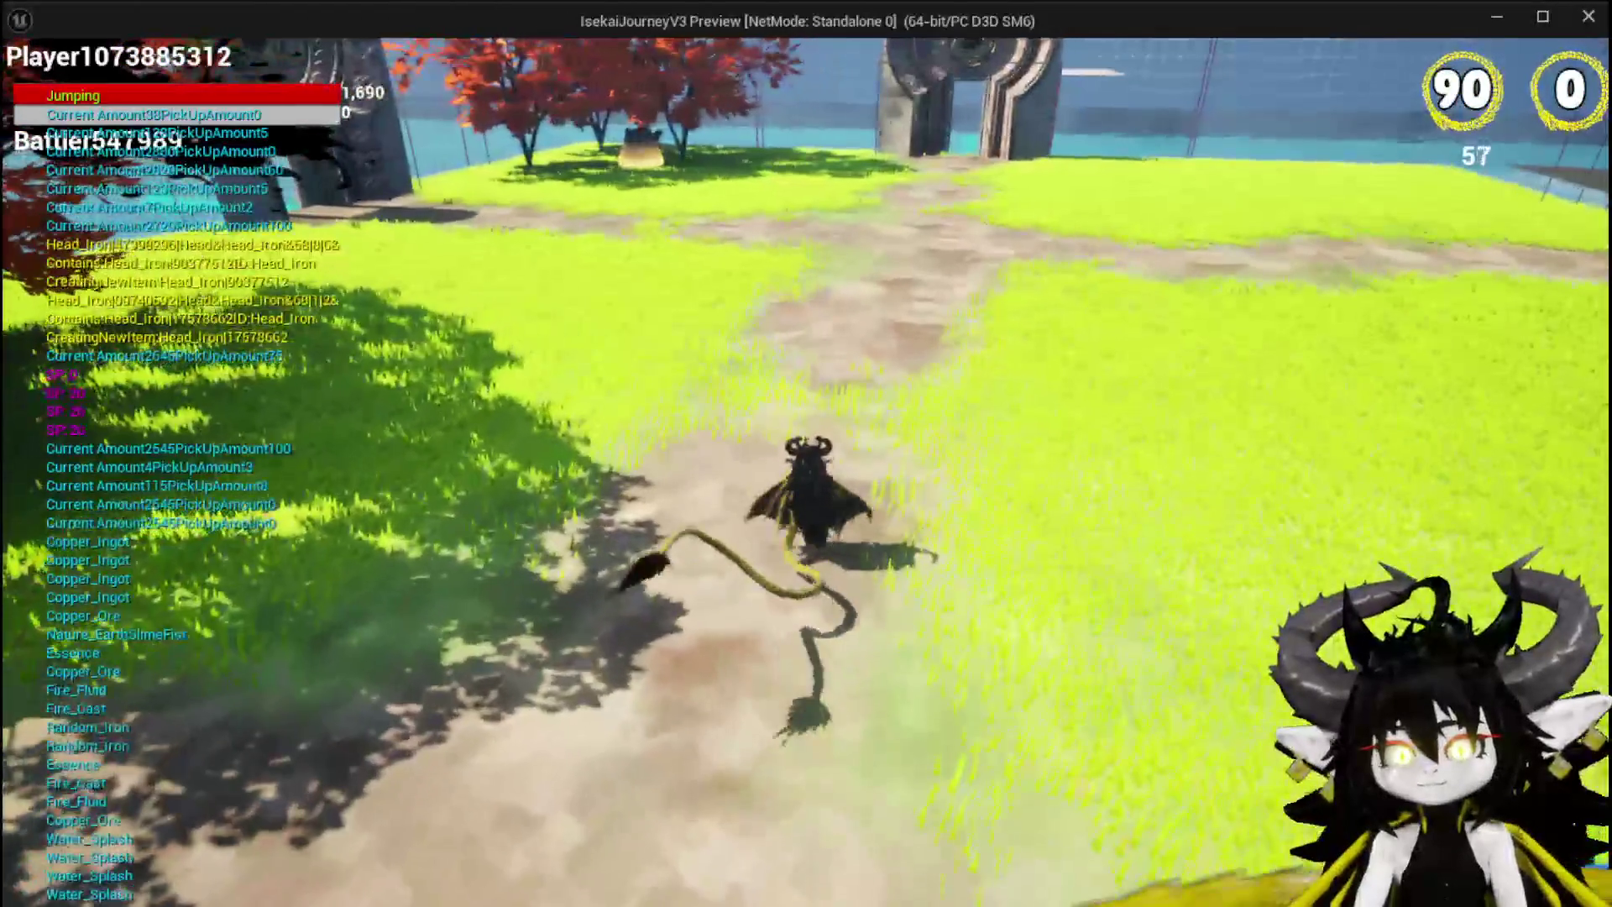
pyautogui.press('Tab')
pyautogui.click(292, 74)
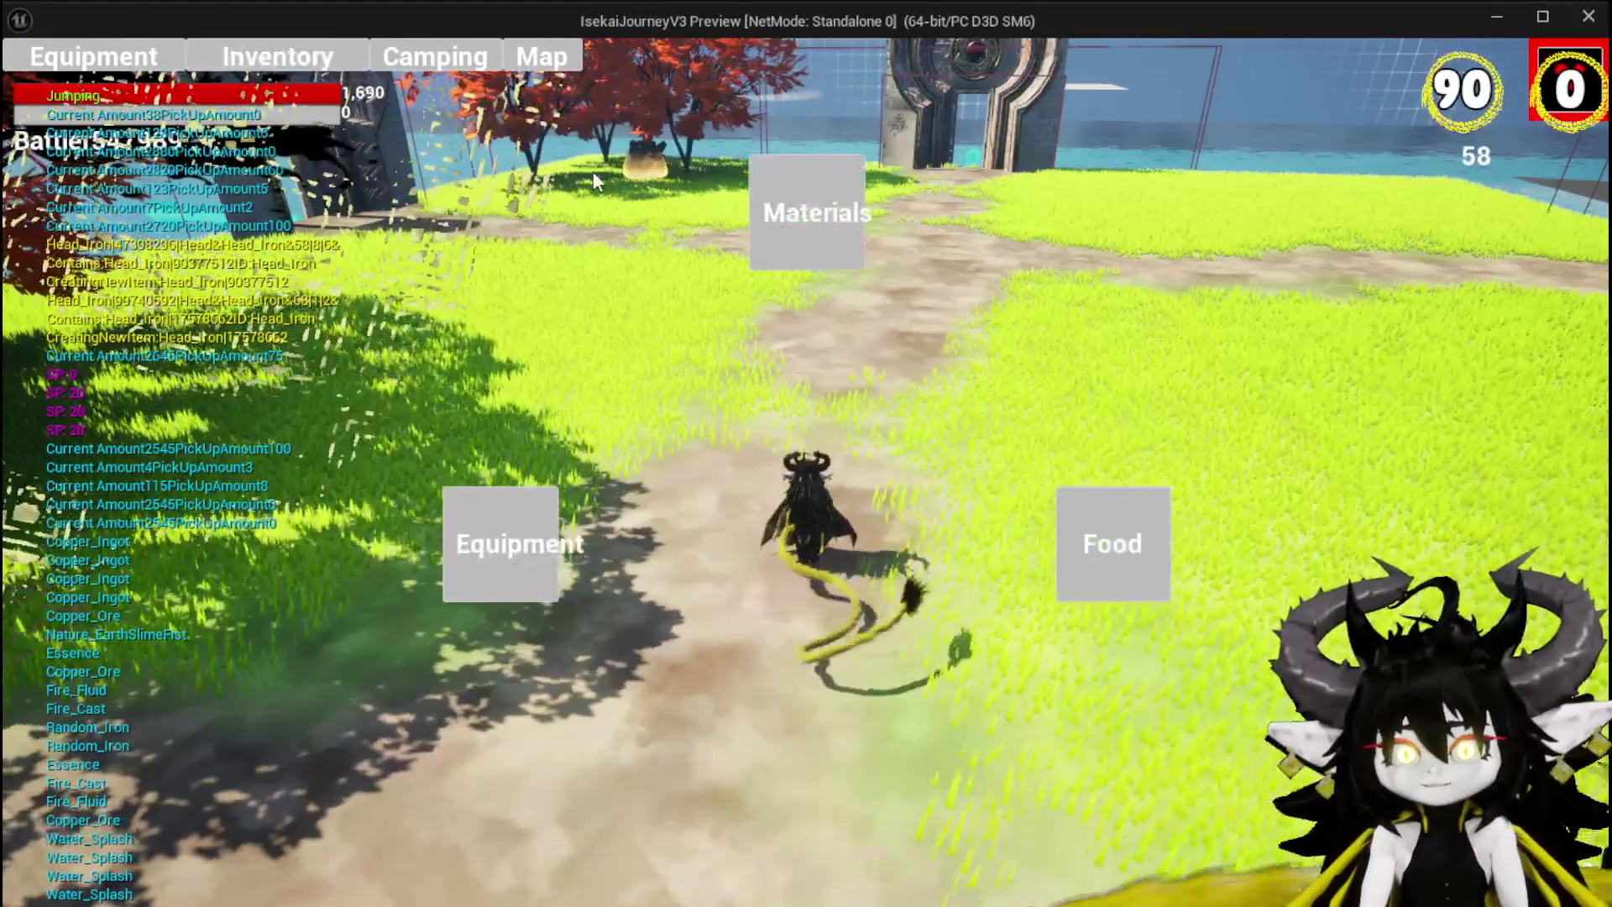
pyautogui.click(1105, 575)
pyautogui.rightClick(662, 359)
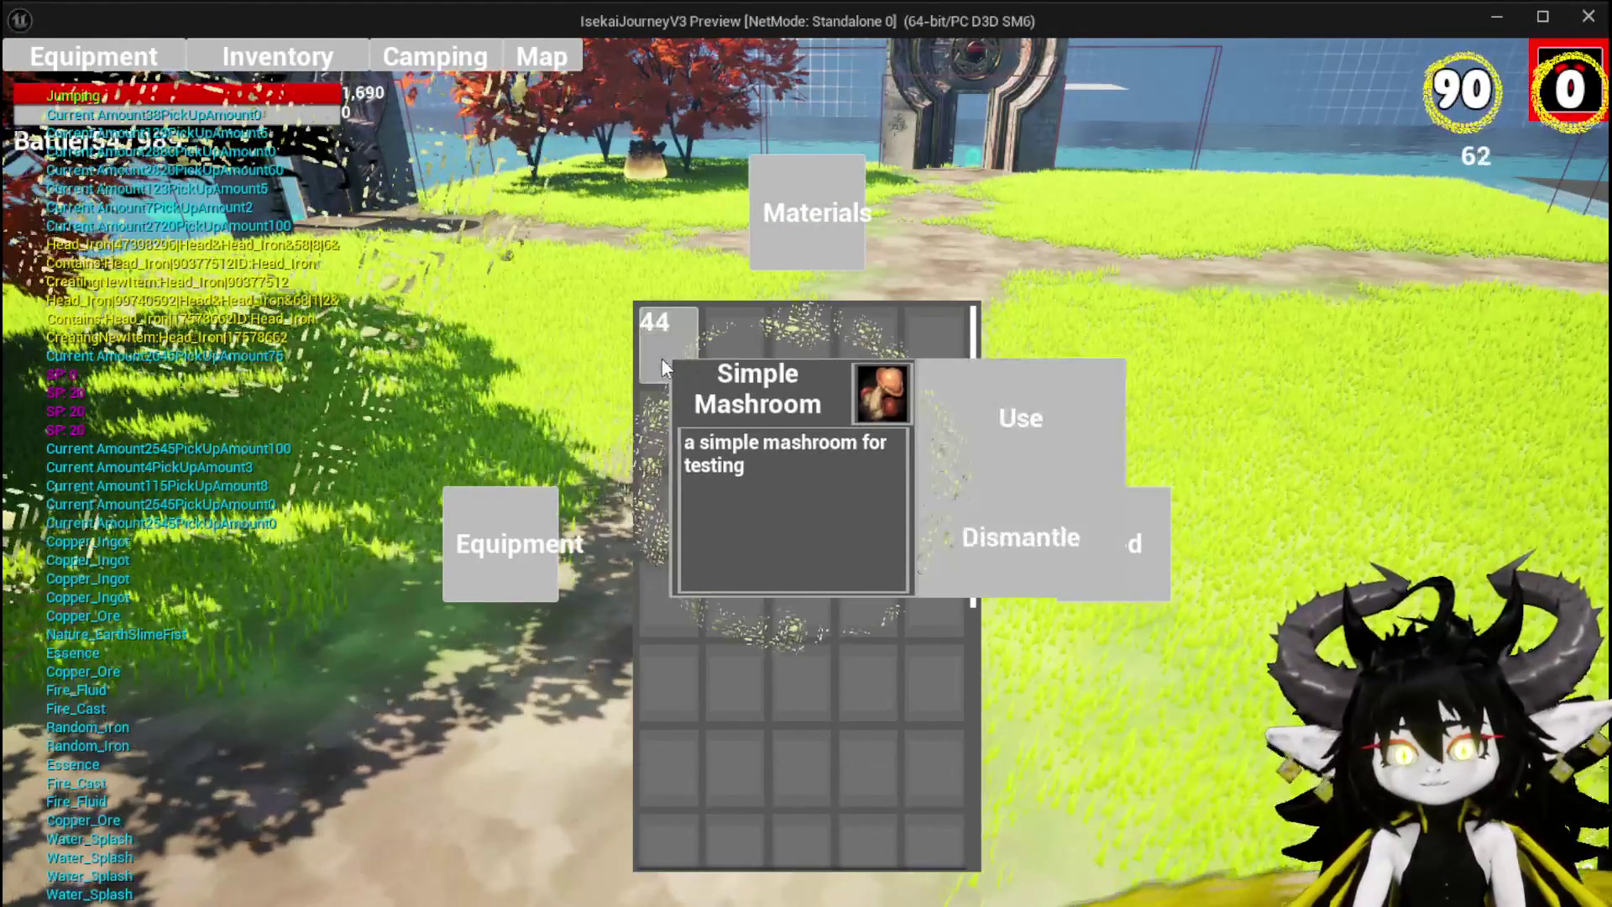
pyautogui.doubleClick(1016, 432)
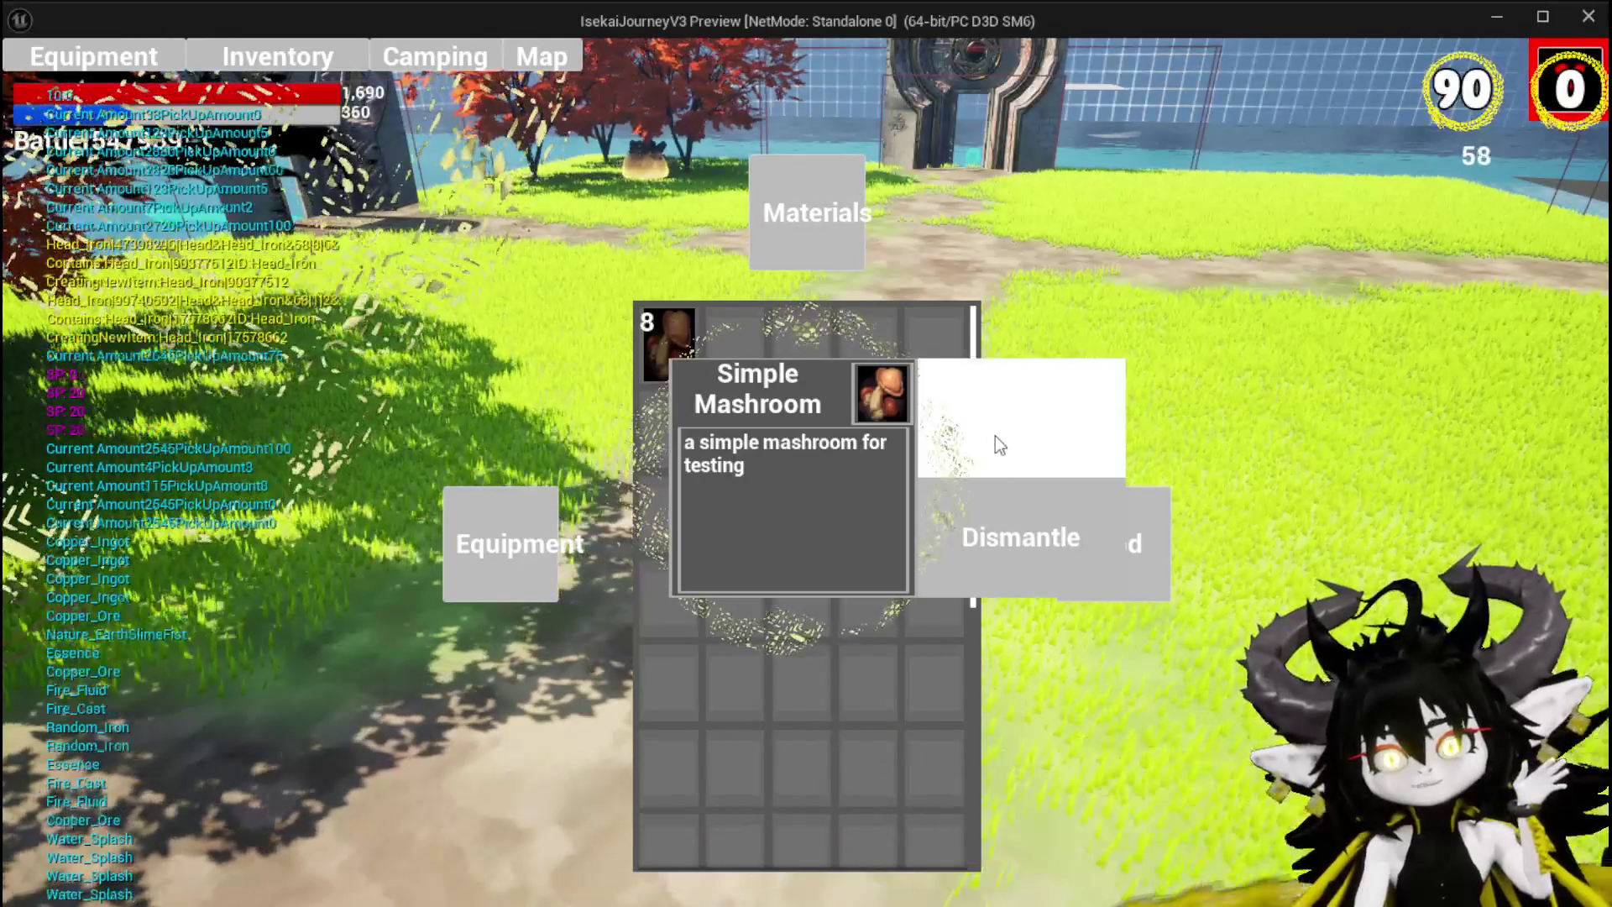
pyautogui.click(999, 445)
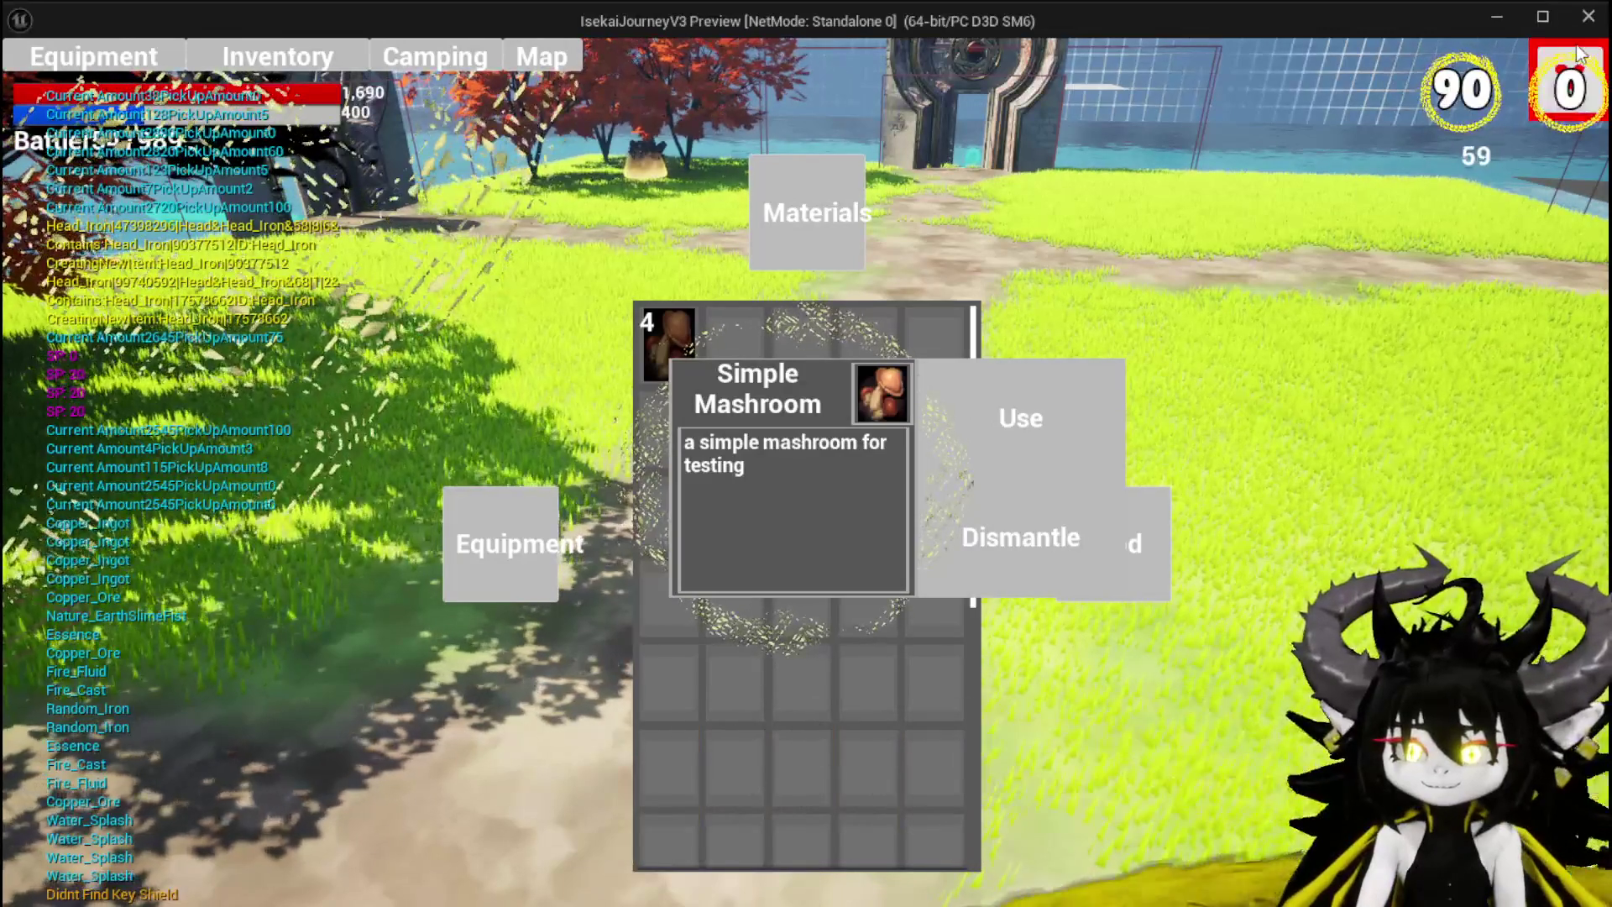
pyautogui.click(1549, 59)
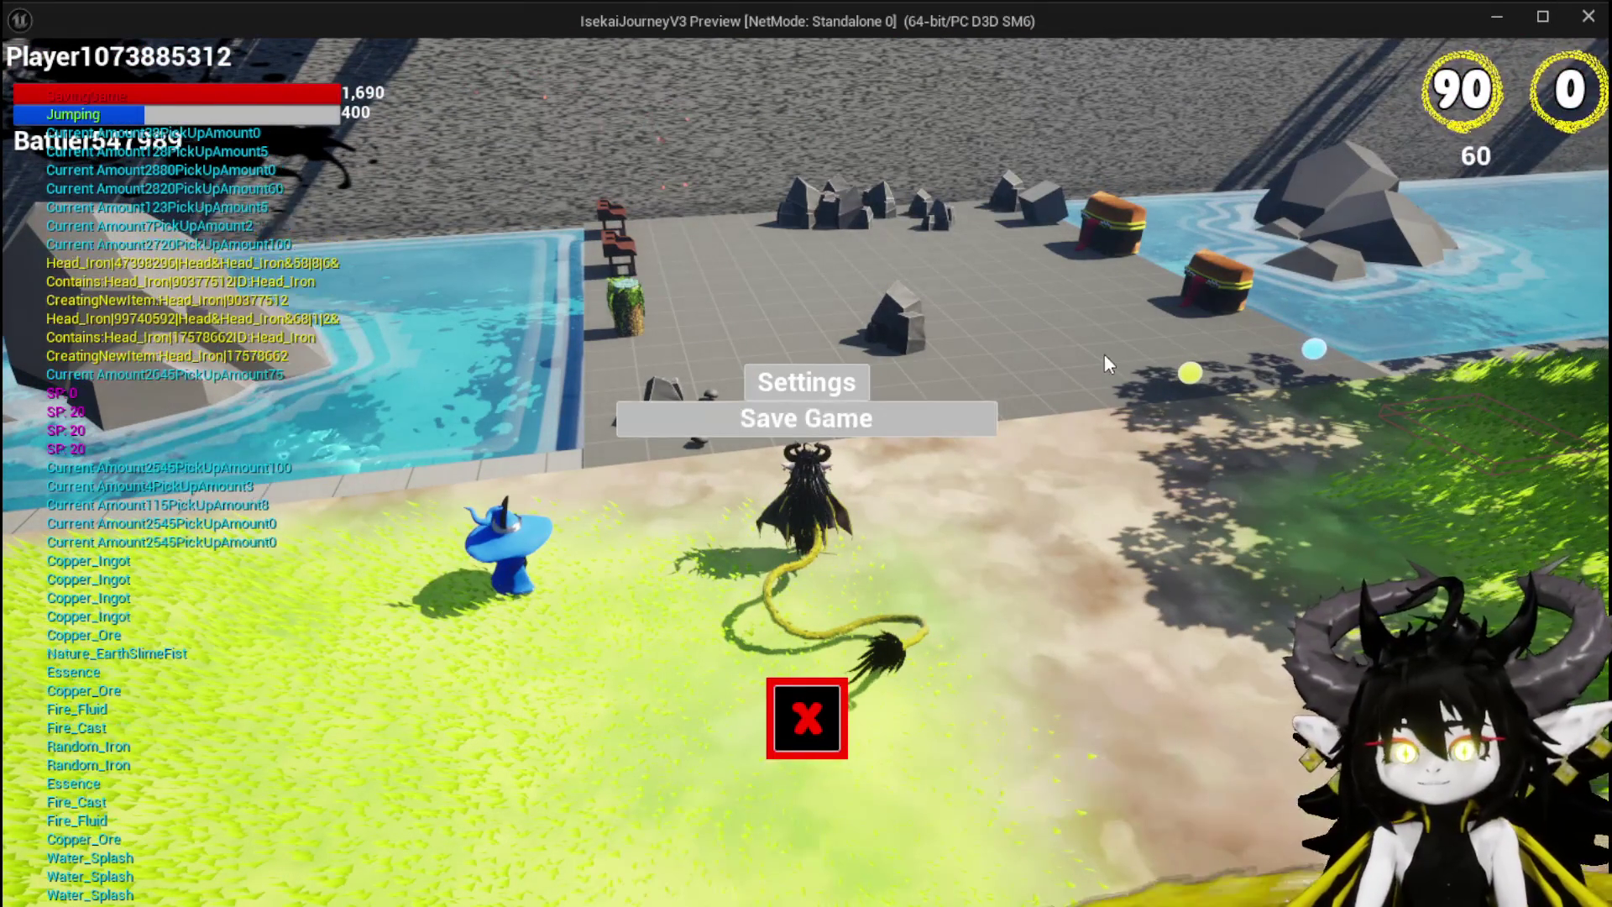
# Step: Close the Settings and Save Game pause menu and return to the SelectAbility blueprint graph
pyautogui.click(807, 718)
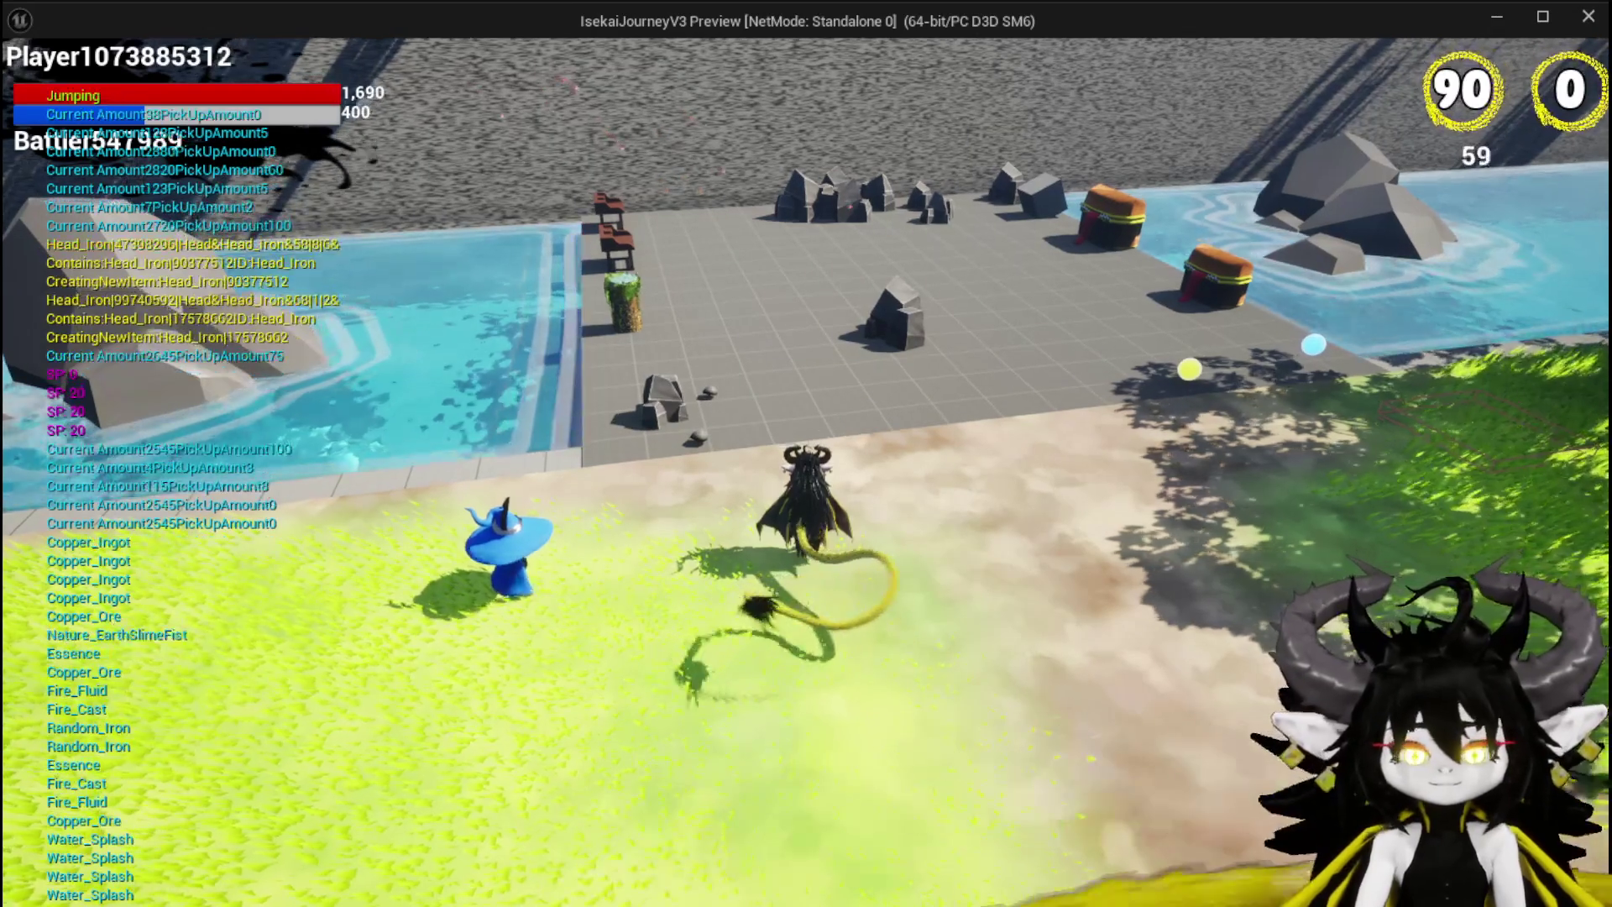
pyautogui.hotkey('alt', 'Tab')
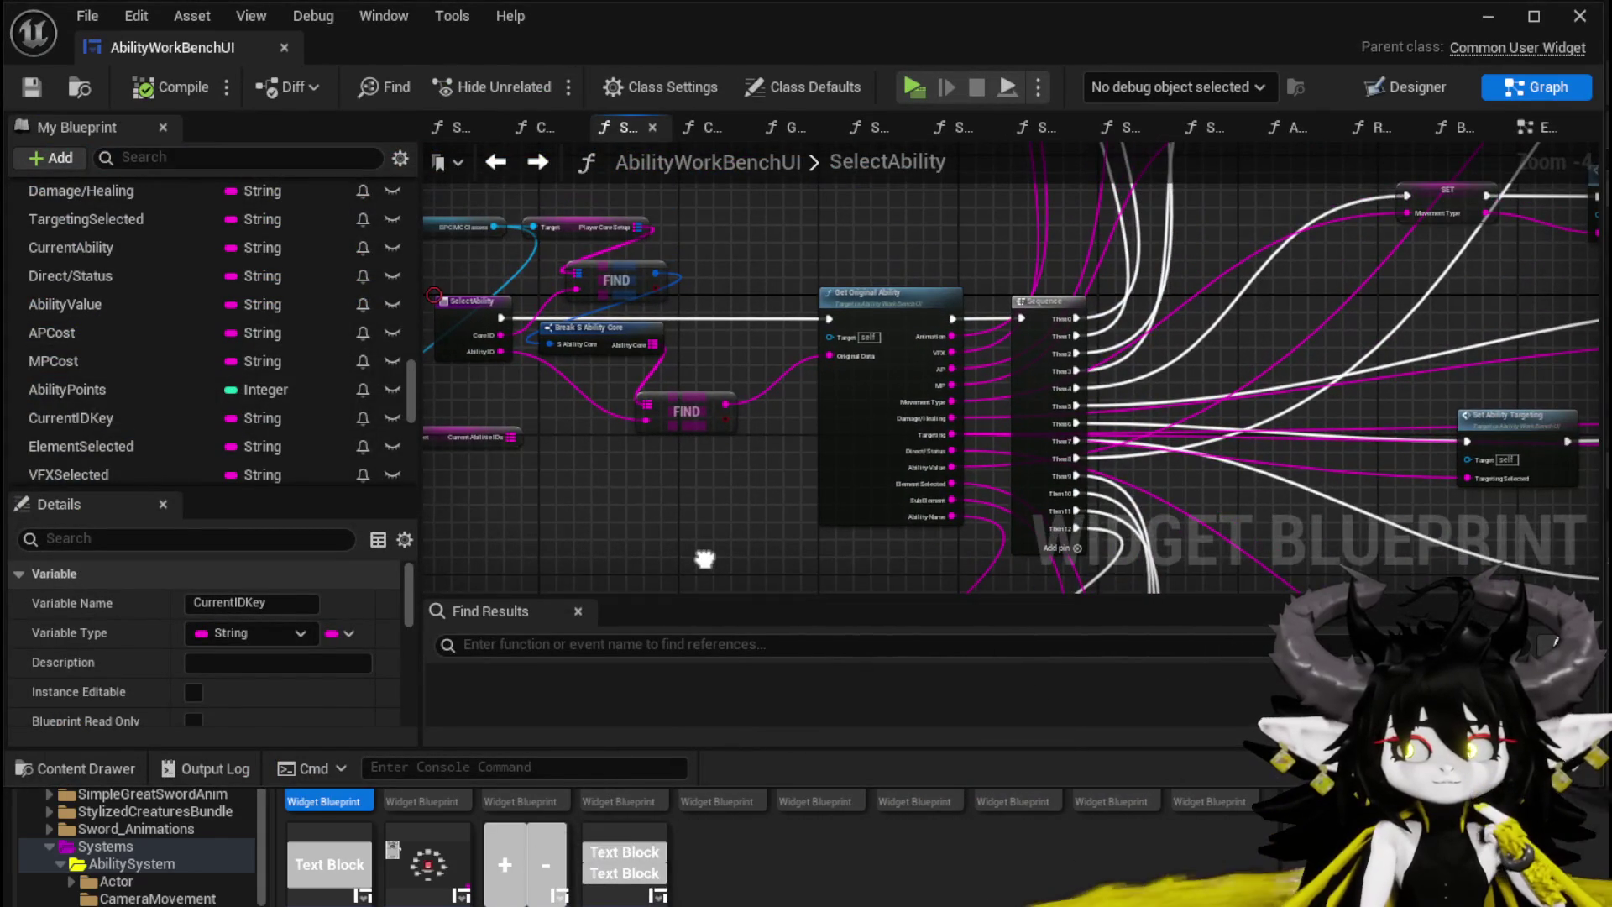
# Step: Wire SelectAbility's Ability ID output into the SET node's Ability Name pin
pyautogui.scroll(2, 706, 568)
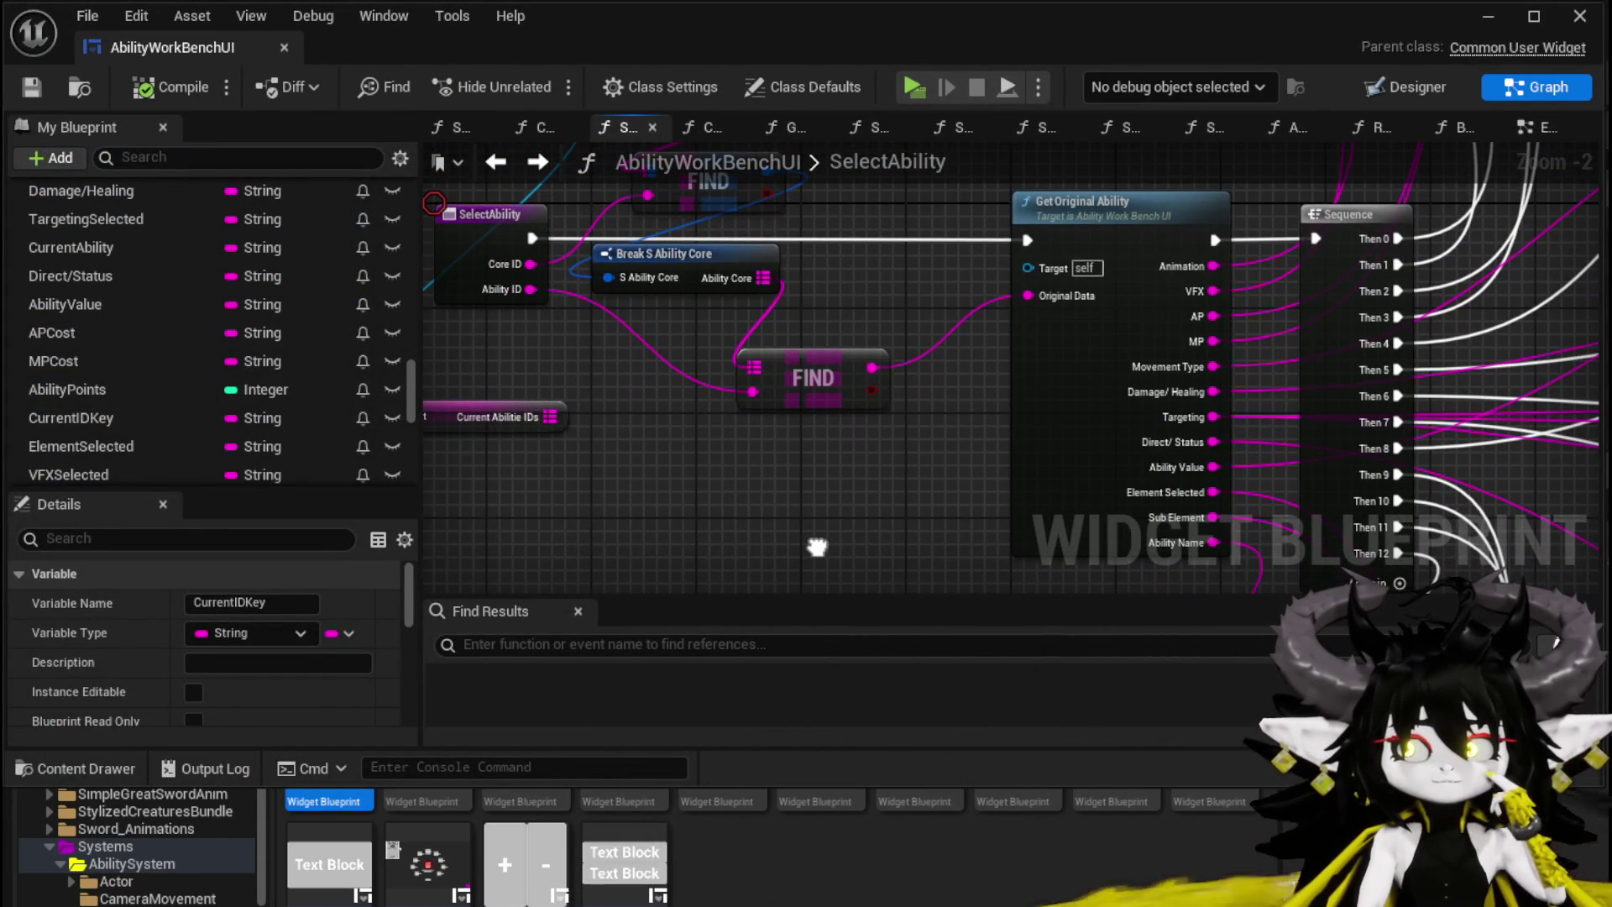
pyautogui.moveTo(817, 546)
pyautogui.mouseDown()
pyautogui.moveTo(819, 527)
pyautogui.moveTo(721, 508)
pyautogui.mouseUp()
pyautogui.scroll(-1, 688, 537)
pyautogui.moveTo(655, 562); pyautogui.dragTo(709, 675)
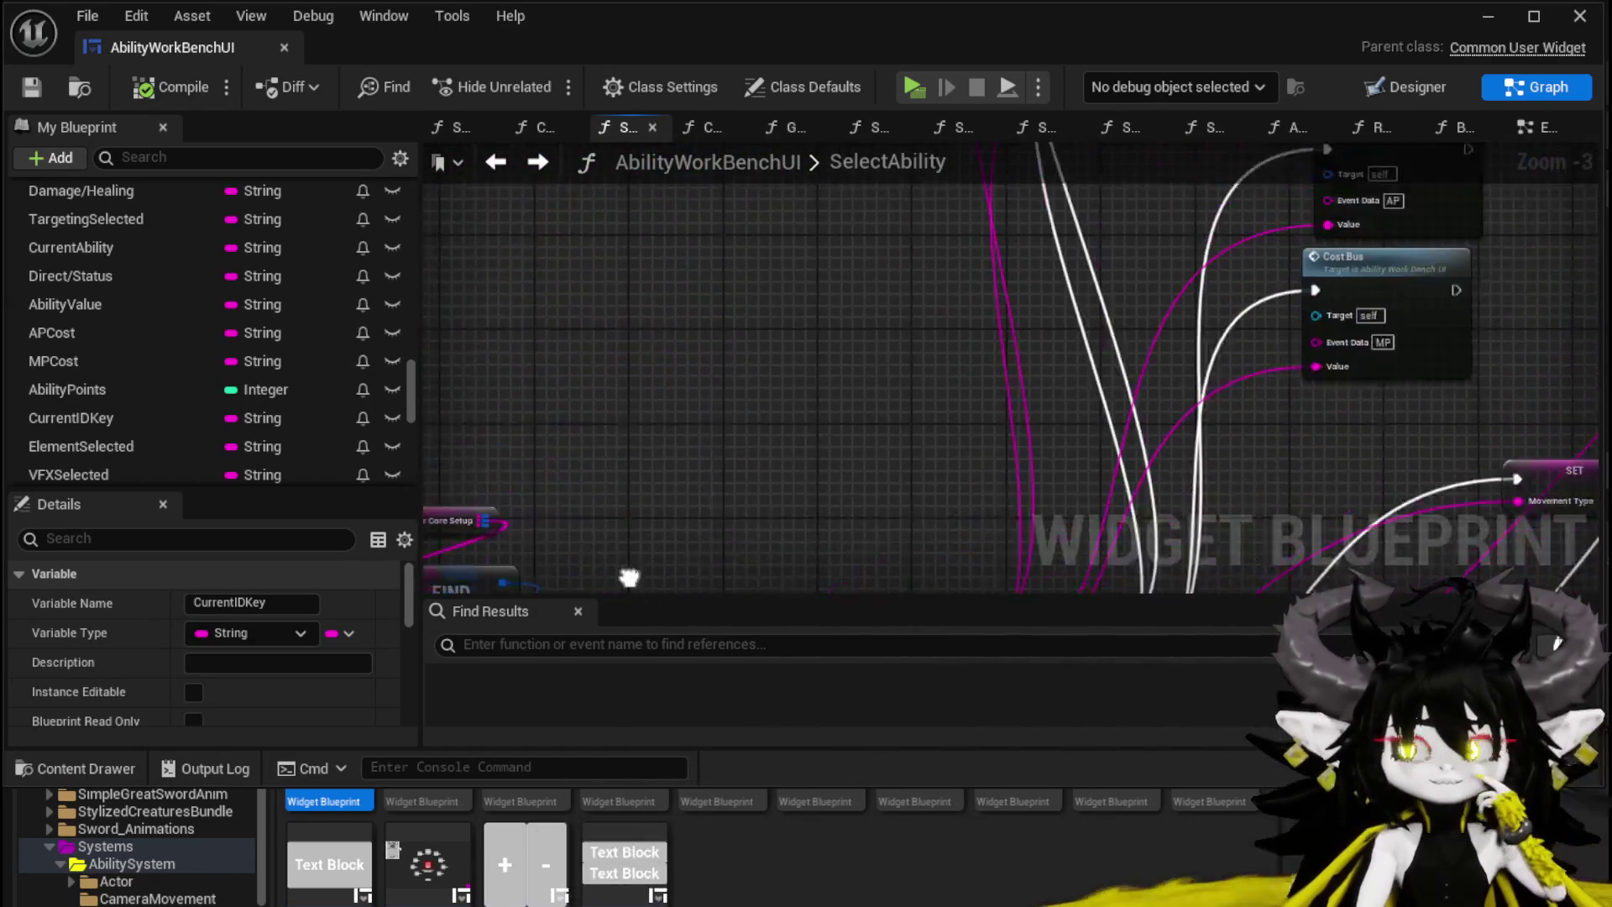
pyautogui.scroll(2, 719, 388)
pyautogui.scroll(-5, 835, 245)
pyautogui.scroll(3, 733, 345)
pyautogui.moveTo(620, 370)
pyautogui.mouseDown()
pyautogui.moveTo(672, 579)
pyautogui.moveTo(999, 579)
pyautogui.moveTo(1296, 335)
pyautogui.moveTo(1327, 336)
pyautogui.mouseUp()
pyautogui.moveTo(1151, 262); pyautogui.dragTo(946, 342)
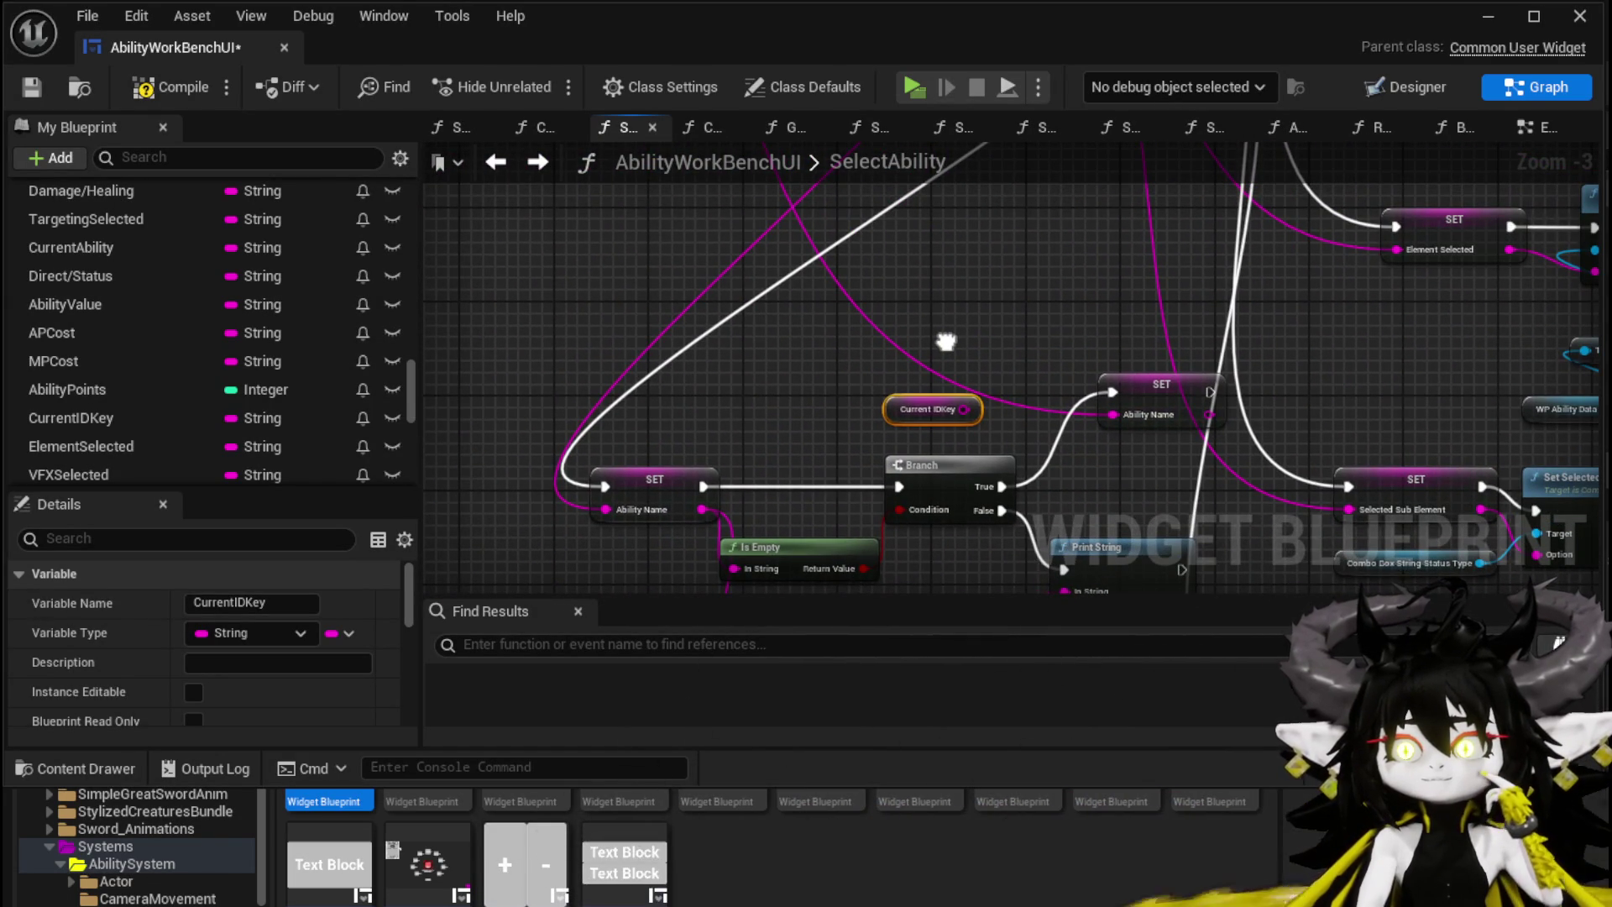
# Step: Compile and save AbilityWorkBenchUI, then start a standalone game and walk to the bench
pyautogui.click(32, 87)
pyautogui.click(1491, 19)
pyautogui.click(576, 86)
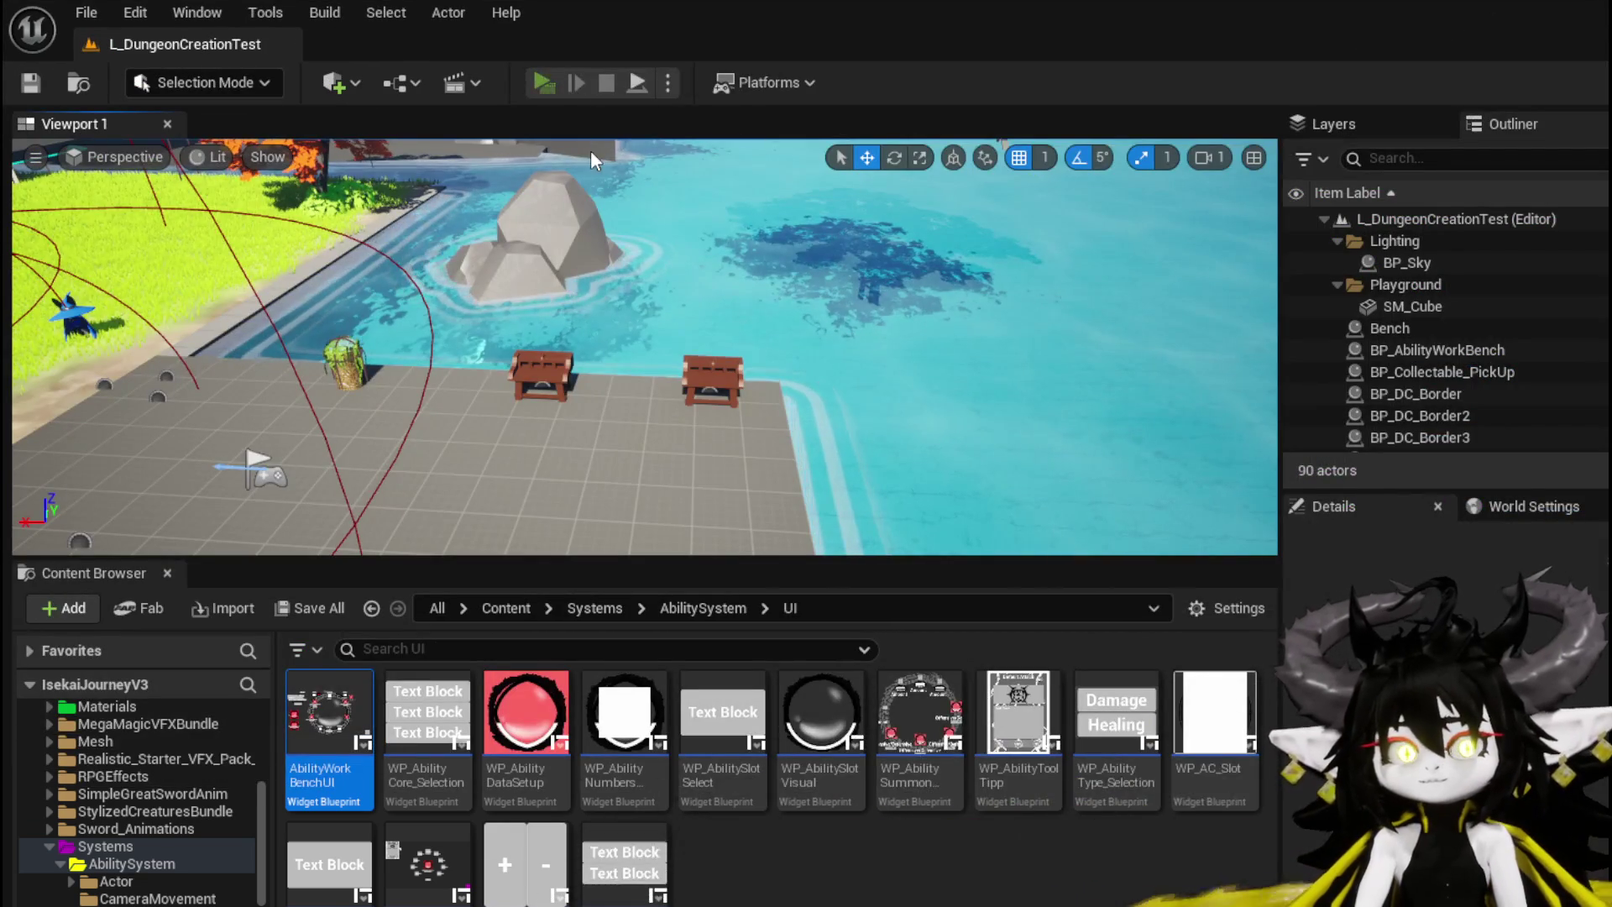
pyautogui.press('w')
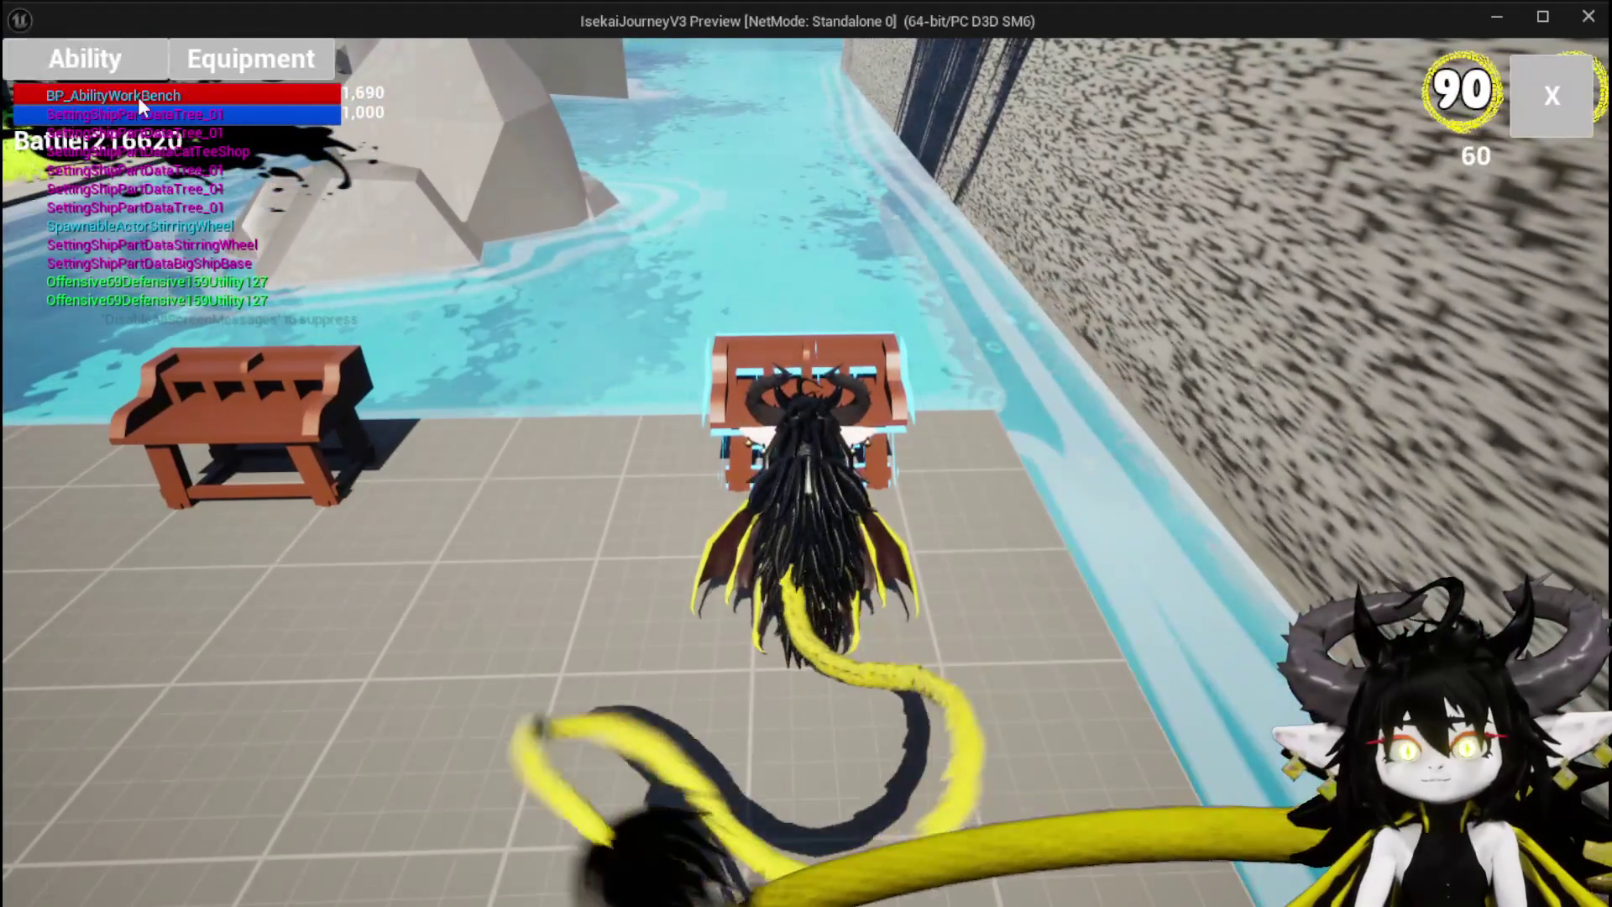
# Step: Load SummonSpawn from the workbench's saved ability list, check its values, then end the play test
pyautogui.click(143, 105)
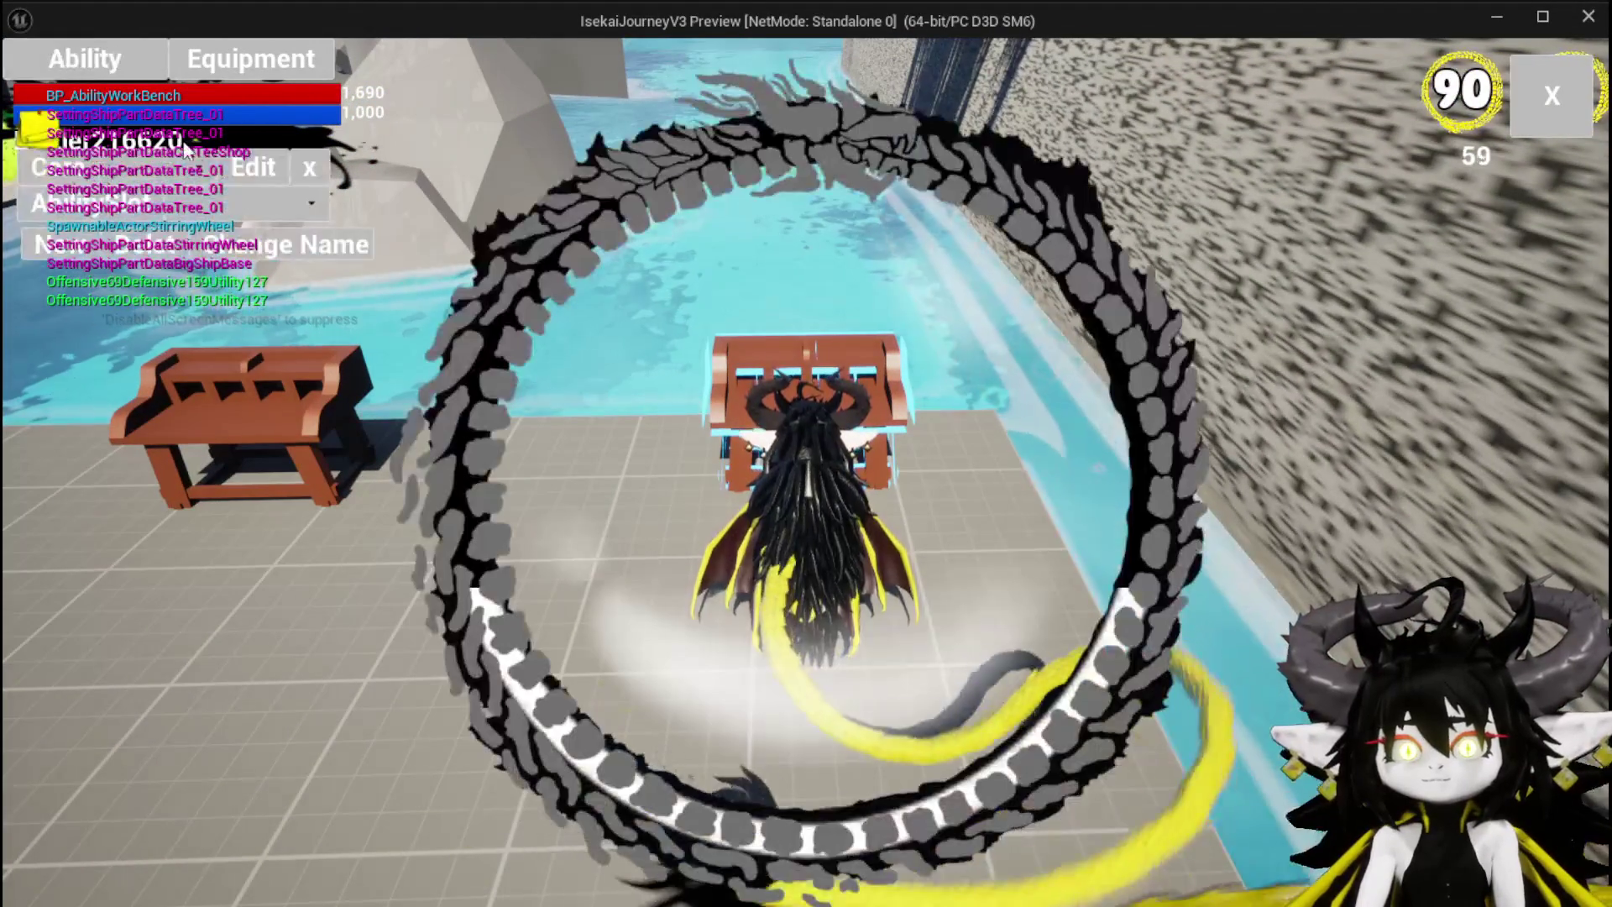
pyautogui.click(197, 168)
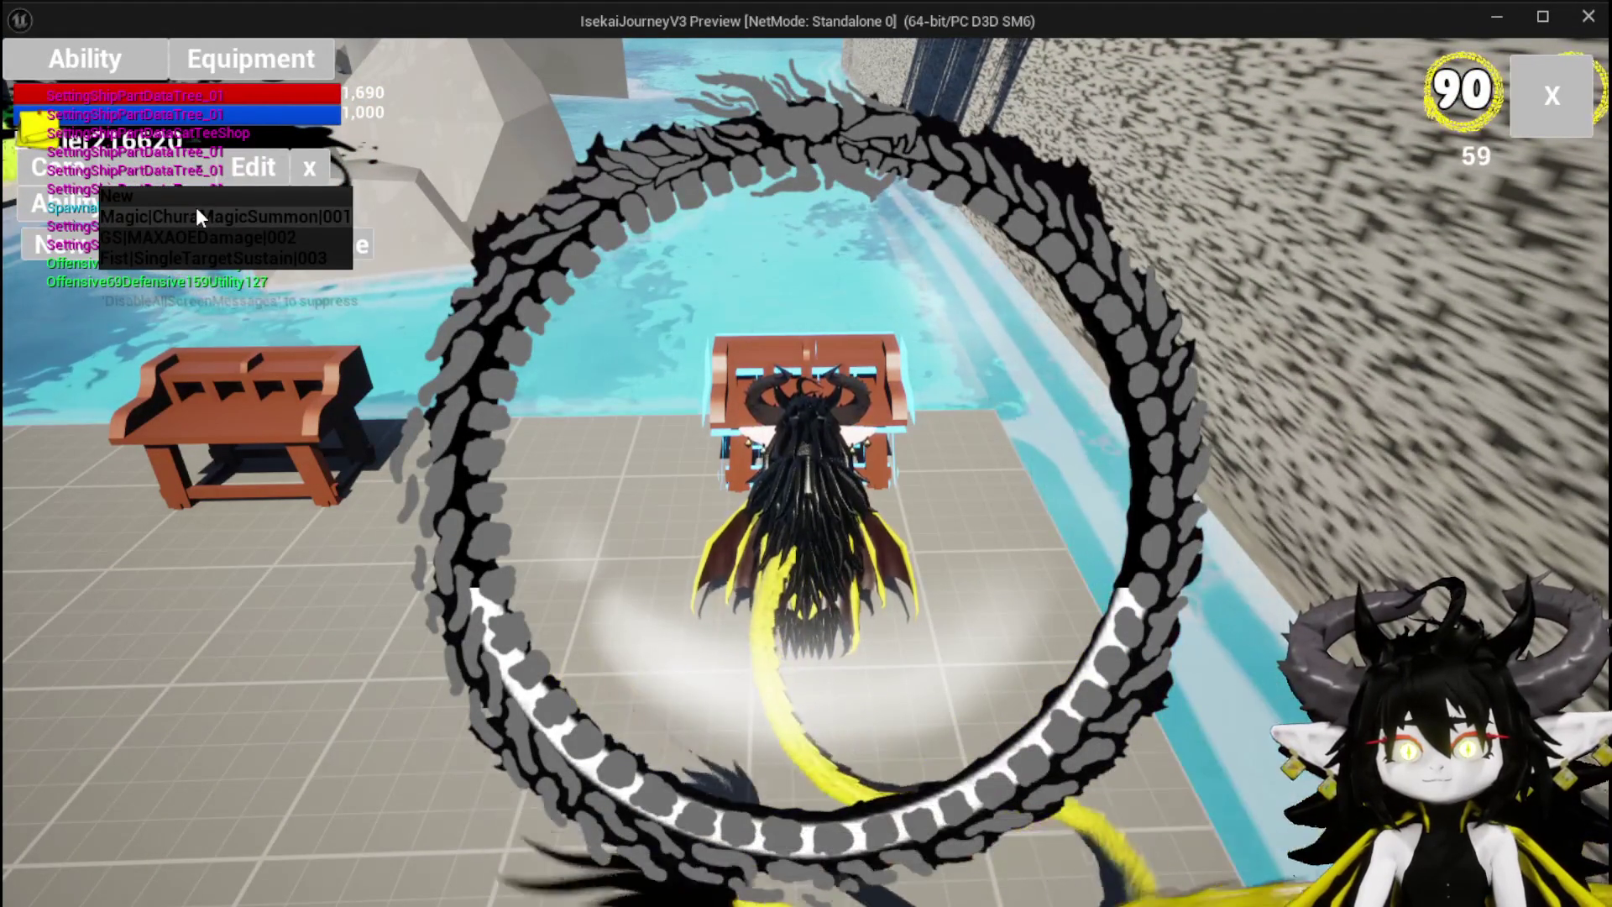
pyautogui.click(195, 201)
pyautogui.click(239, 210)
pyautogui.click(244, 232)
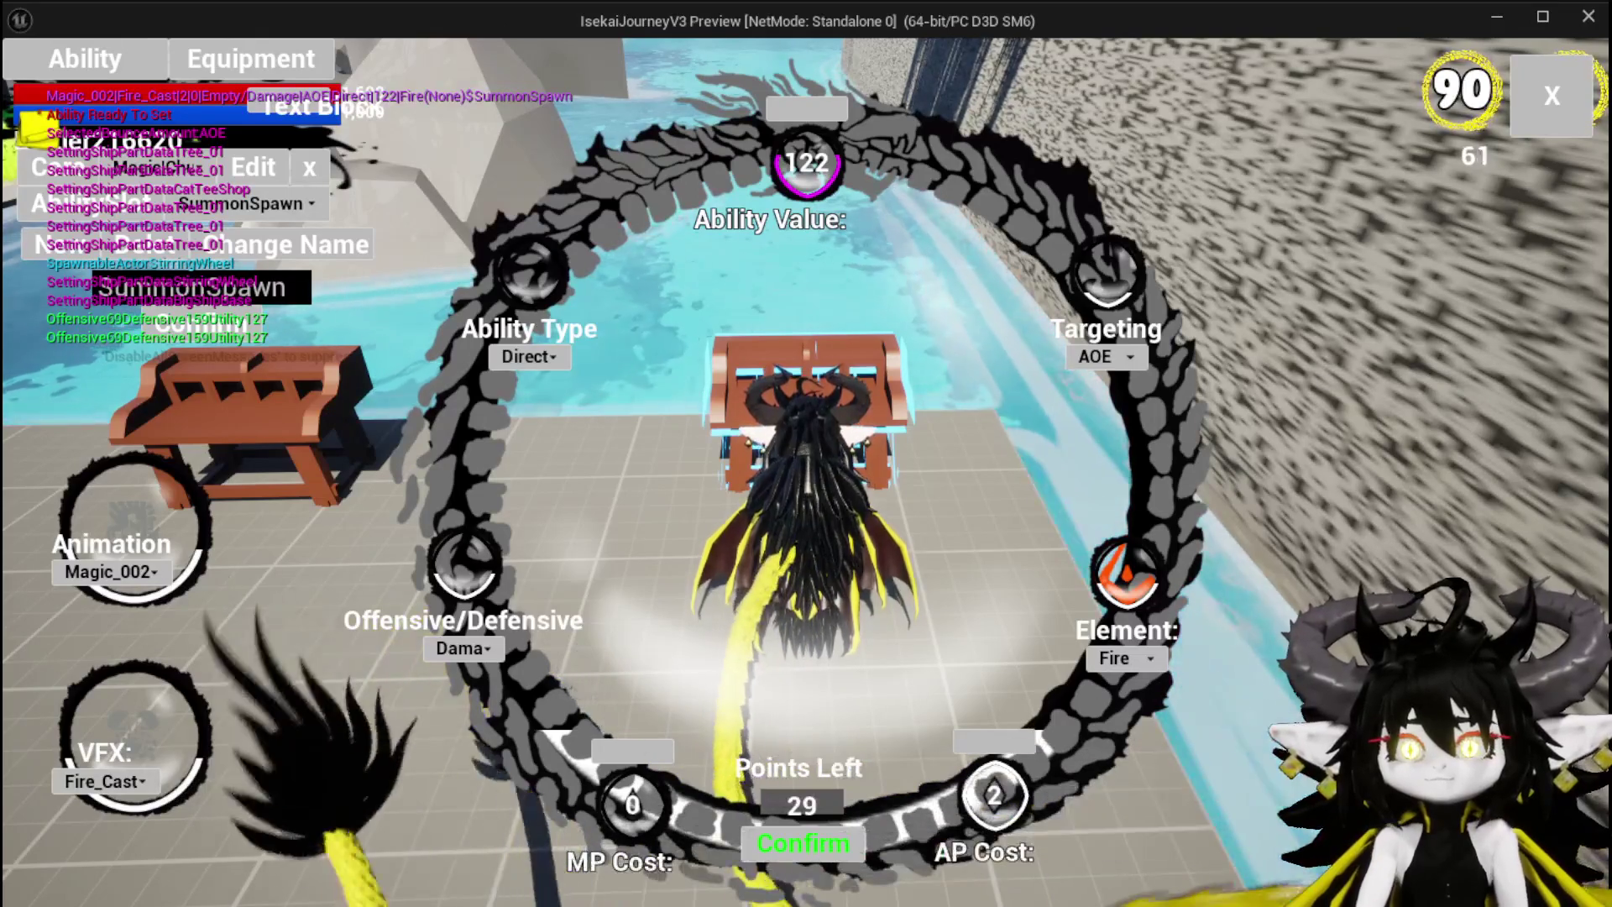
pyautogui.press('Escape')
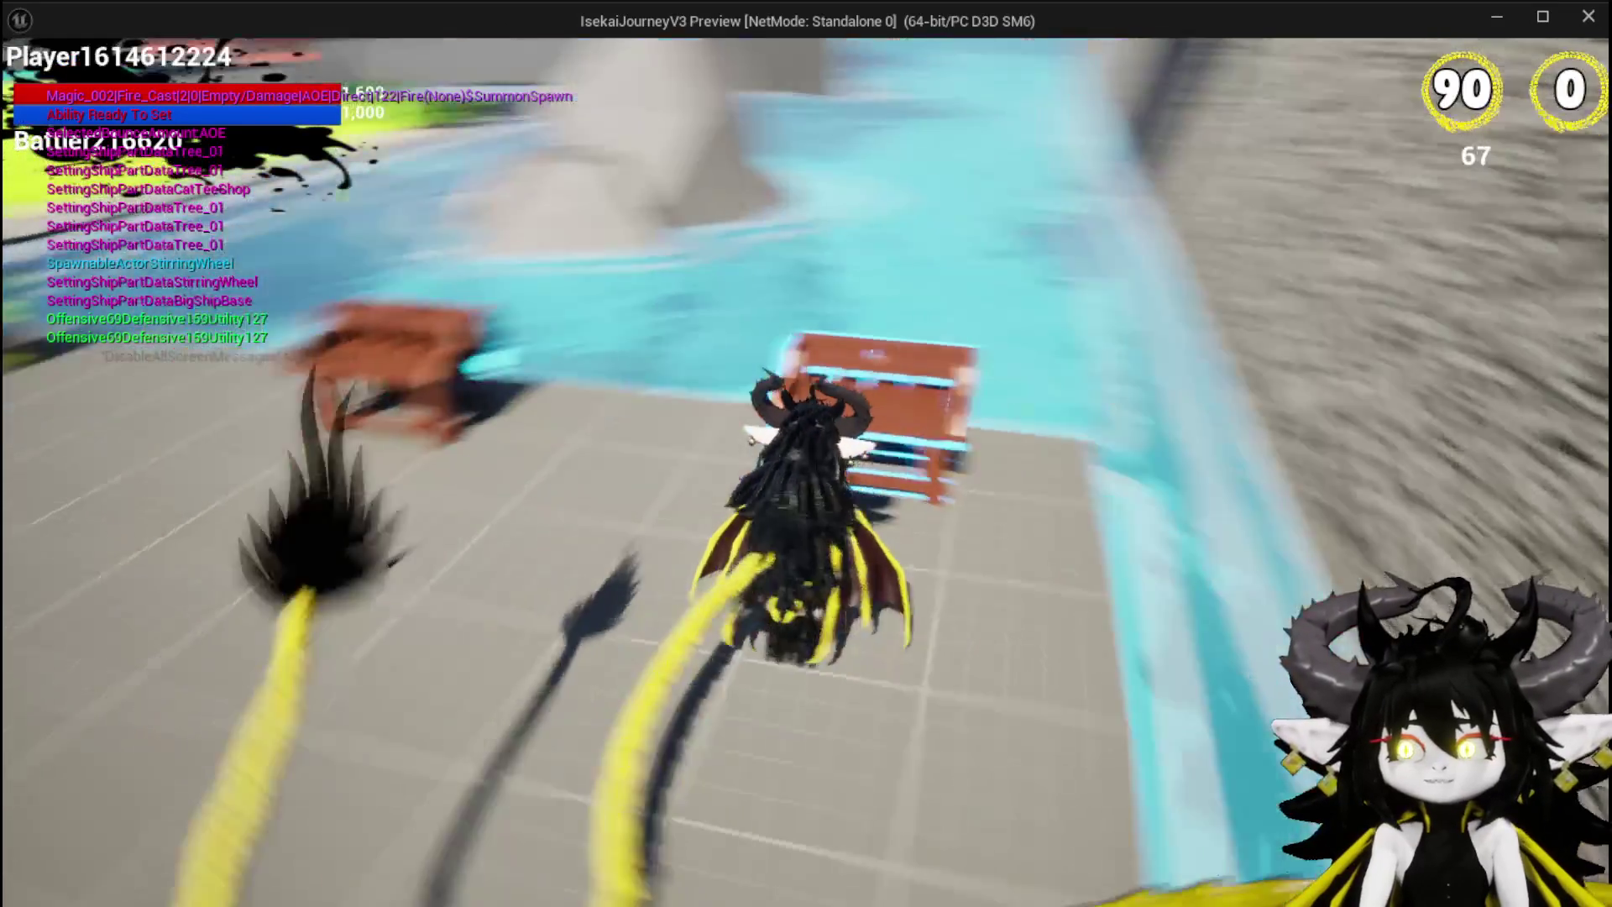
pyautogui.press('Escape')
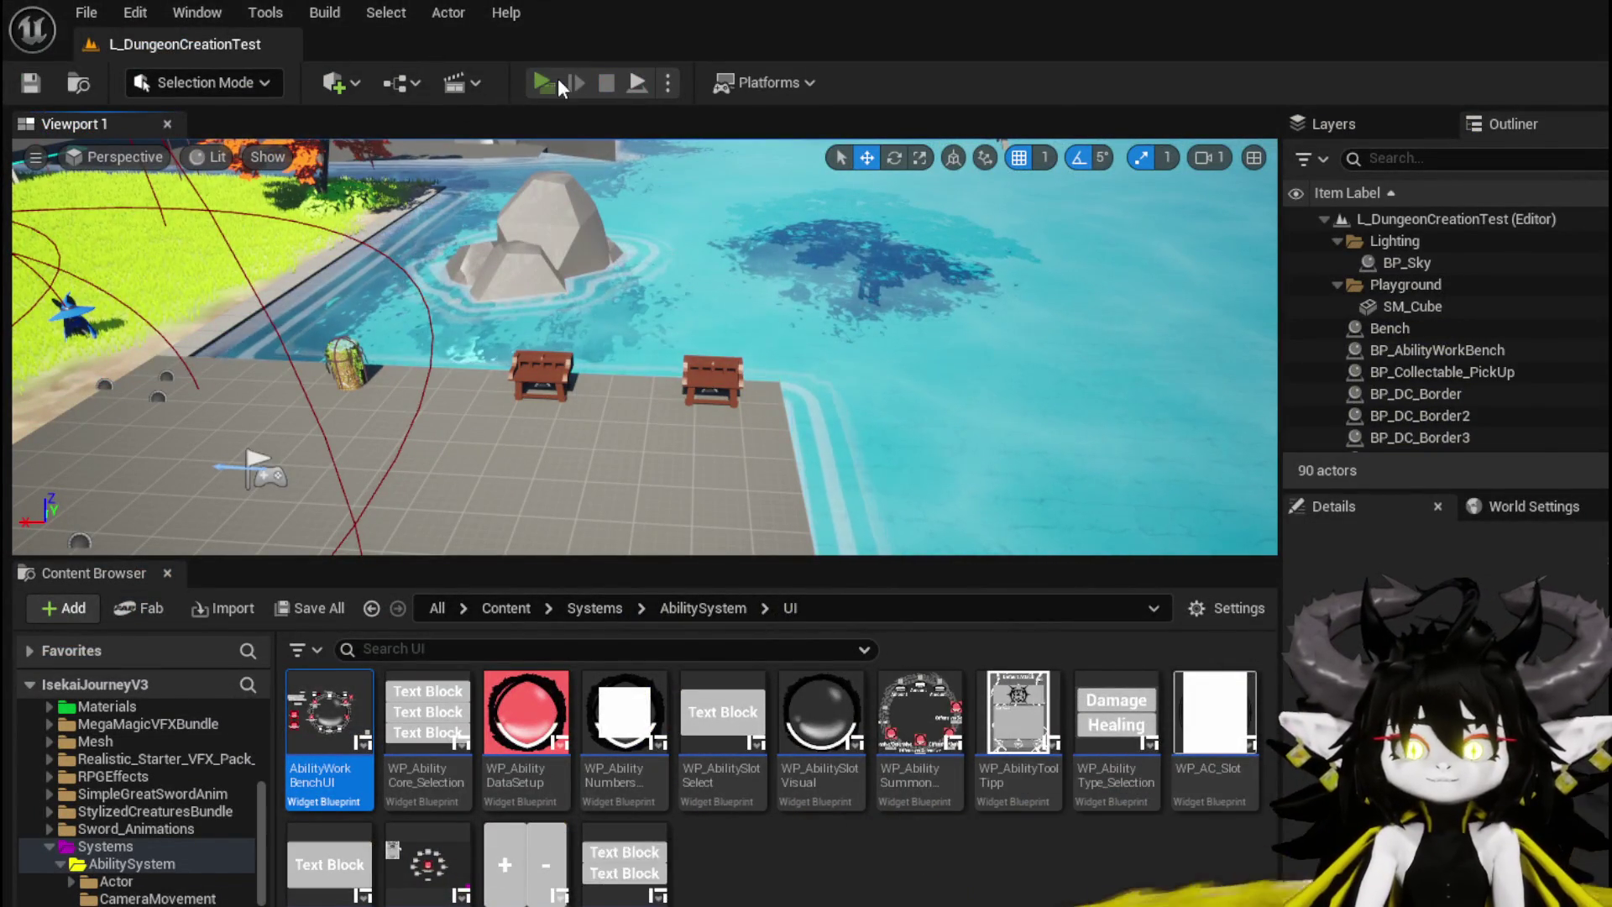
# Step: Replay the game, open the bench's Ability section, load SummonSpawn into the wheel, then stop
pyautogui.click(557, 81)
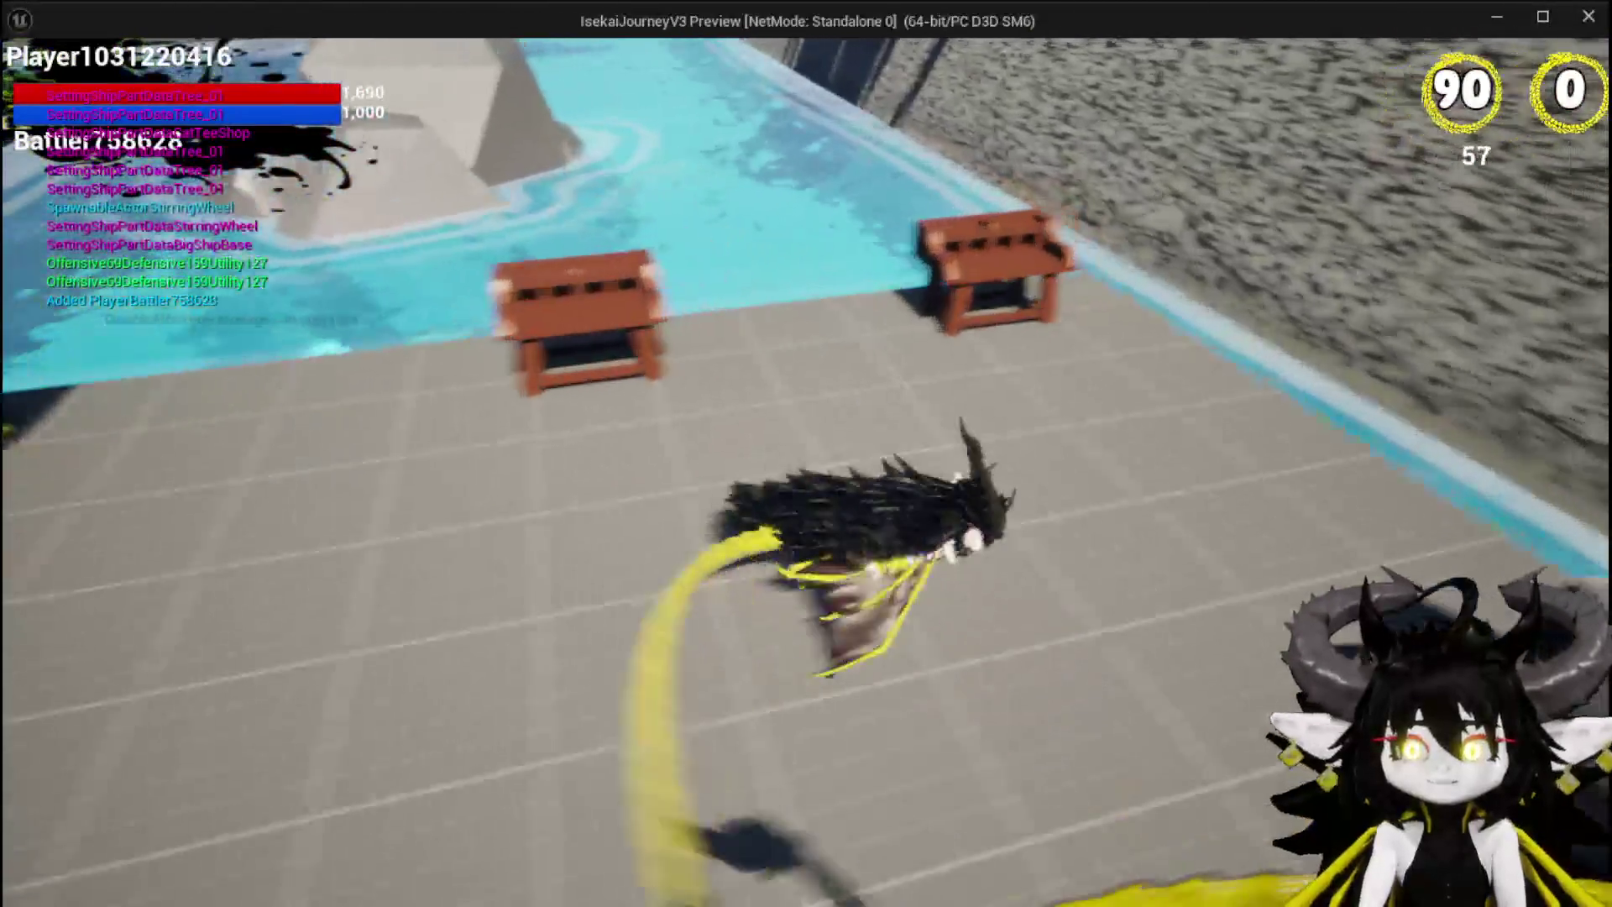
pyautogui.press('w')
pyautogui.press('e')
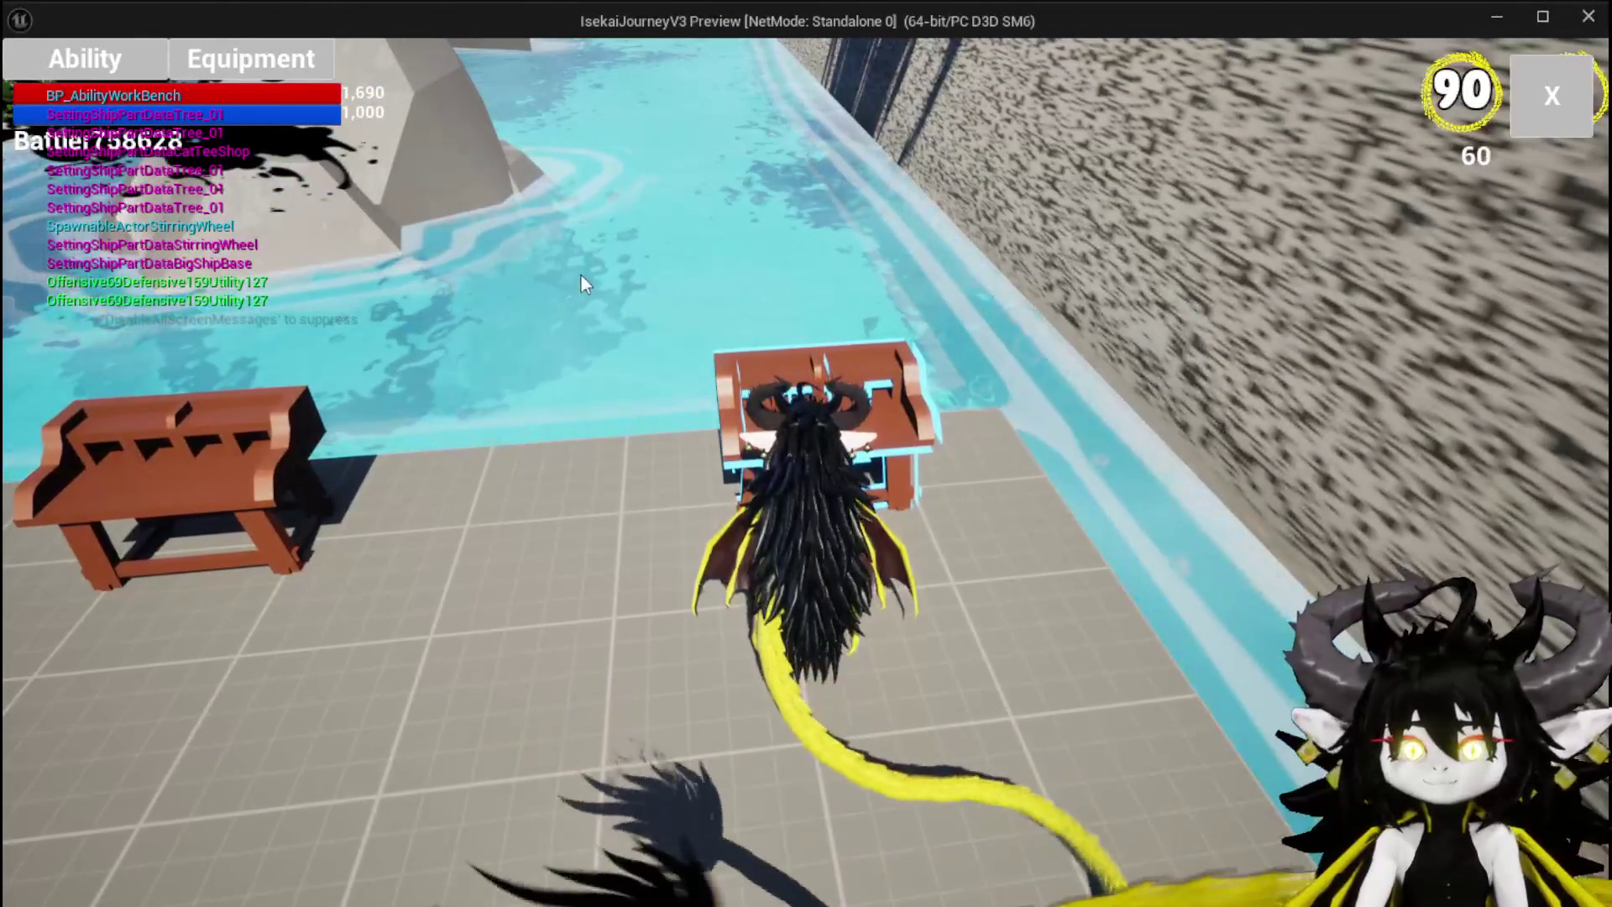
pyautogui.click(84, 59)
pyautogui.click(168, 168)
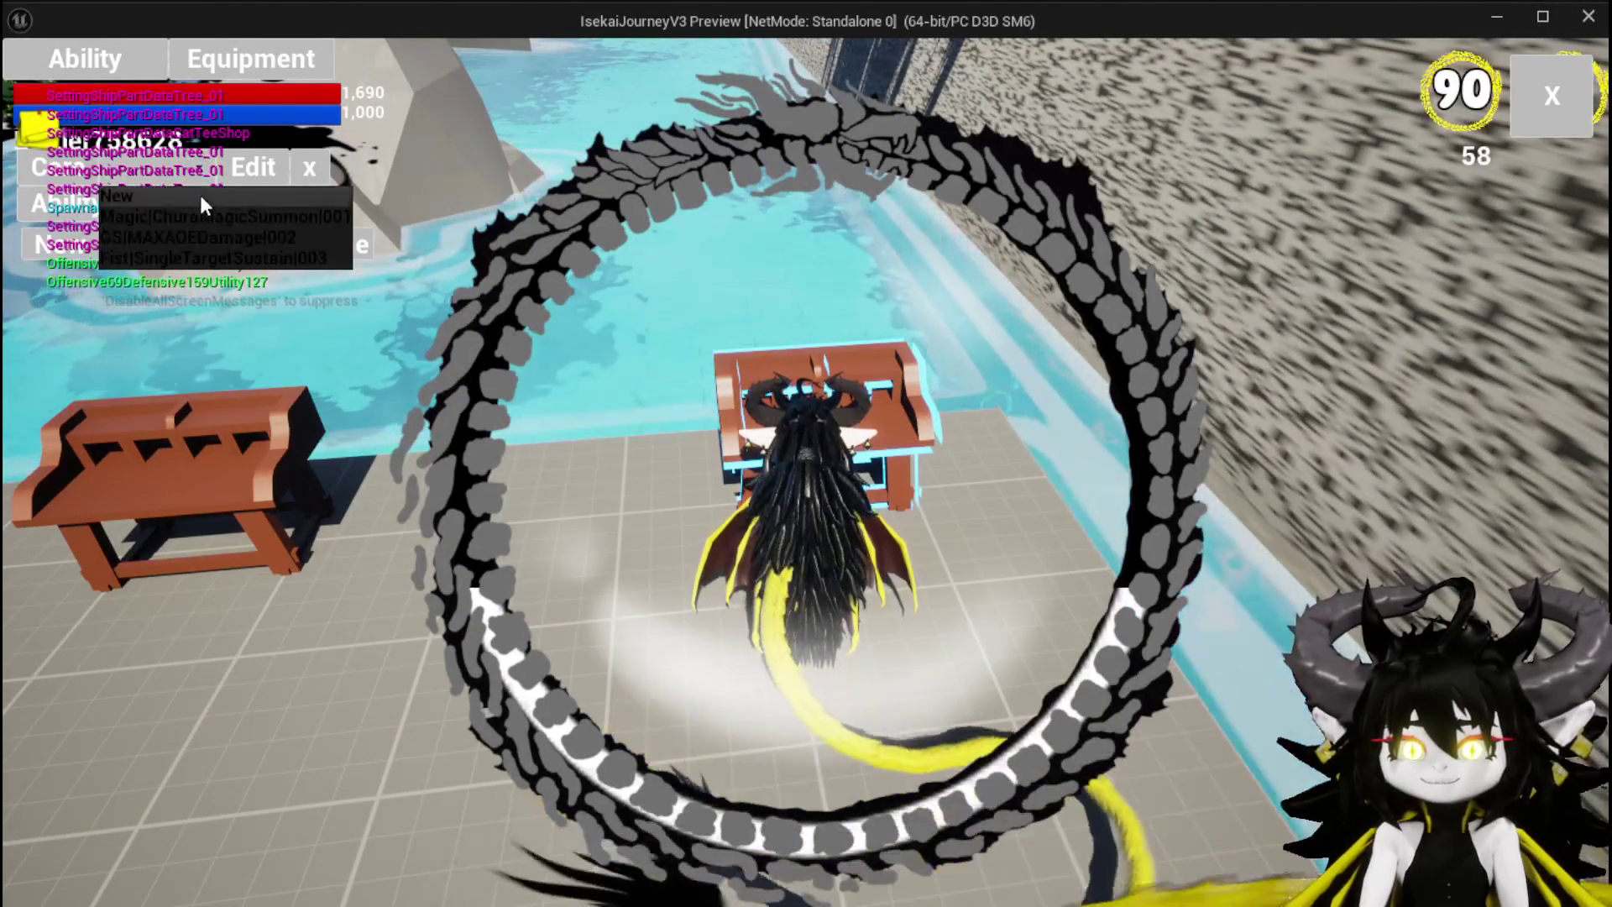
pyautogui.click(202, 217)
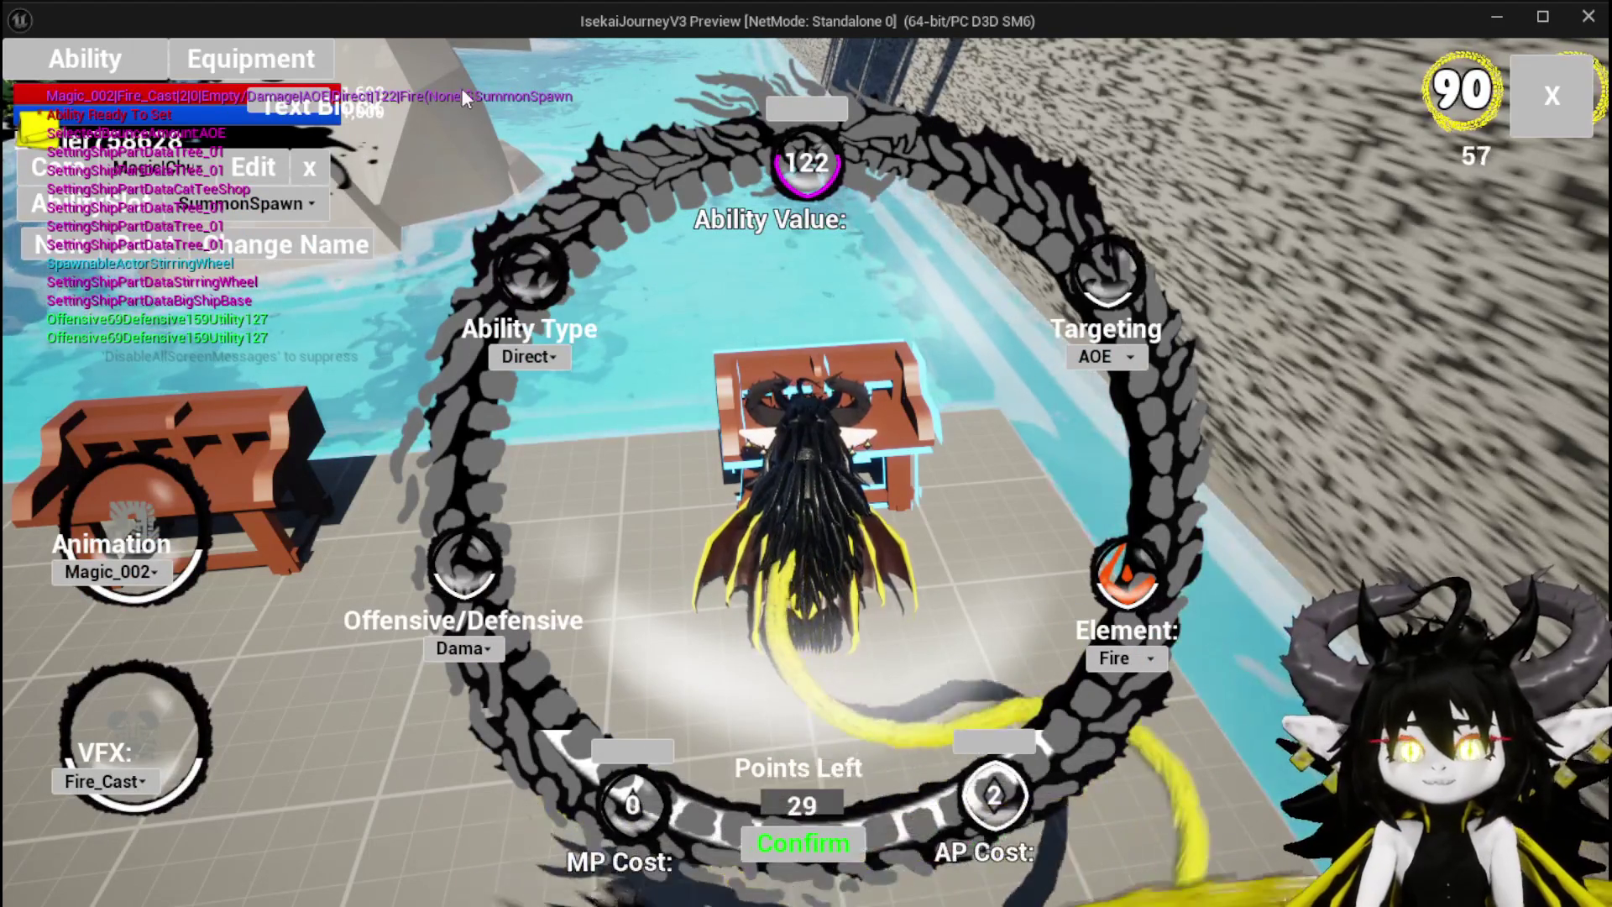
pyautogui.press('Escape')
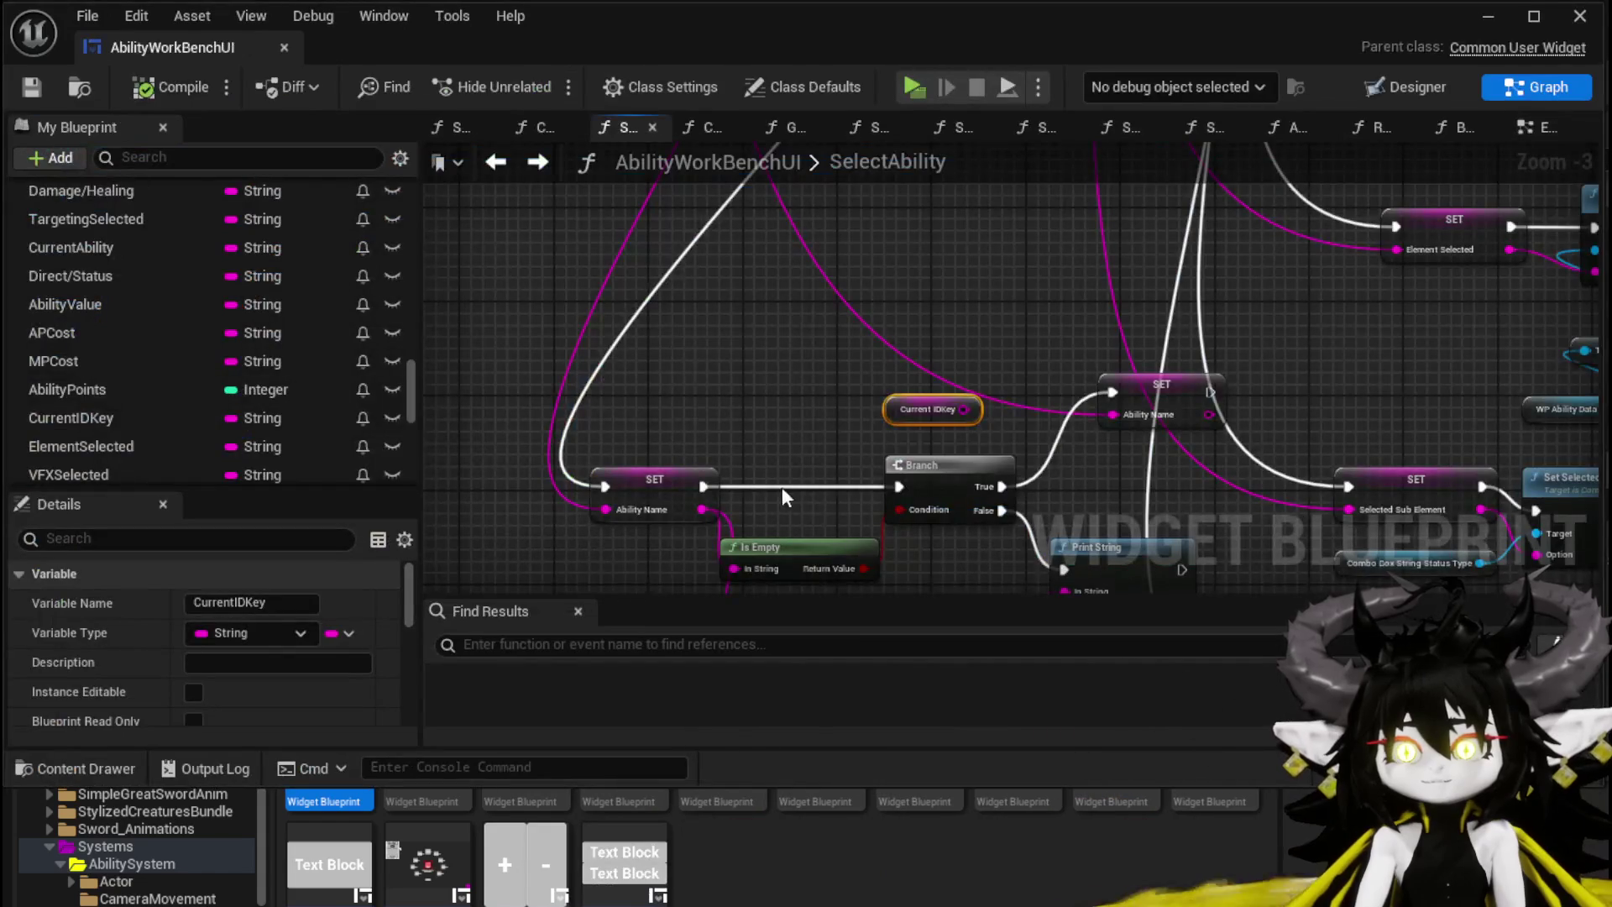
# Step: Add a breakpoint on the SET Ability Name node, save, and start a standalone game
pyautogui.rightClick(689, 417)
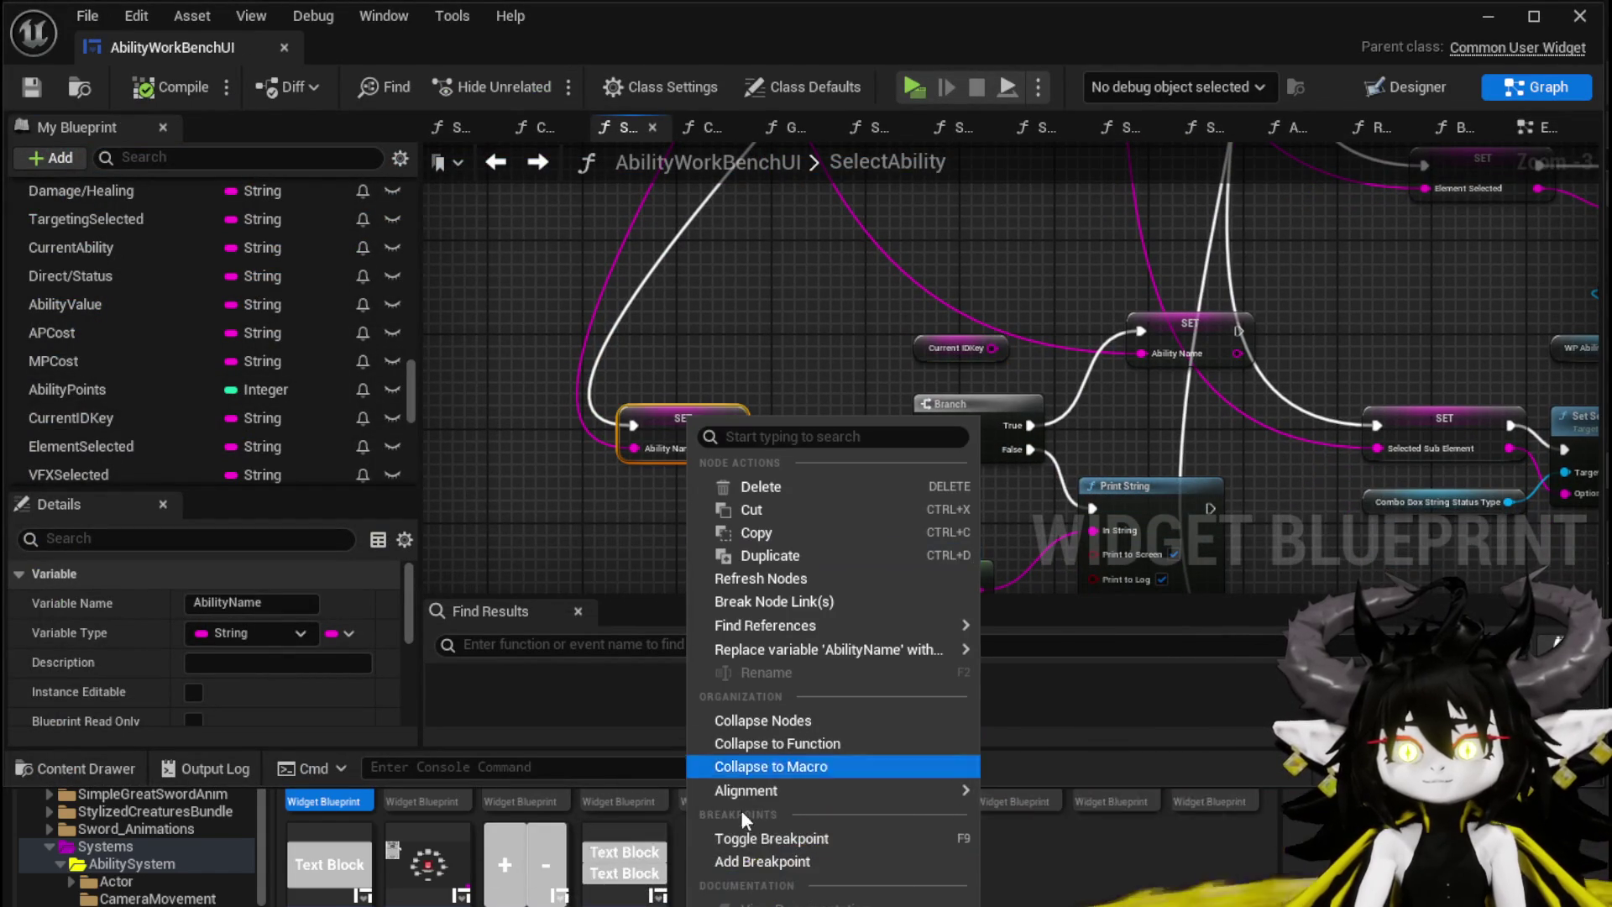
pyautogui.click(792, 862)
pyautogui.hotkey('ctrl', 's')
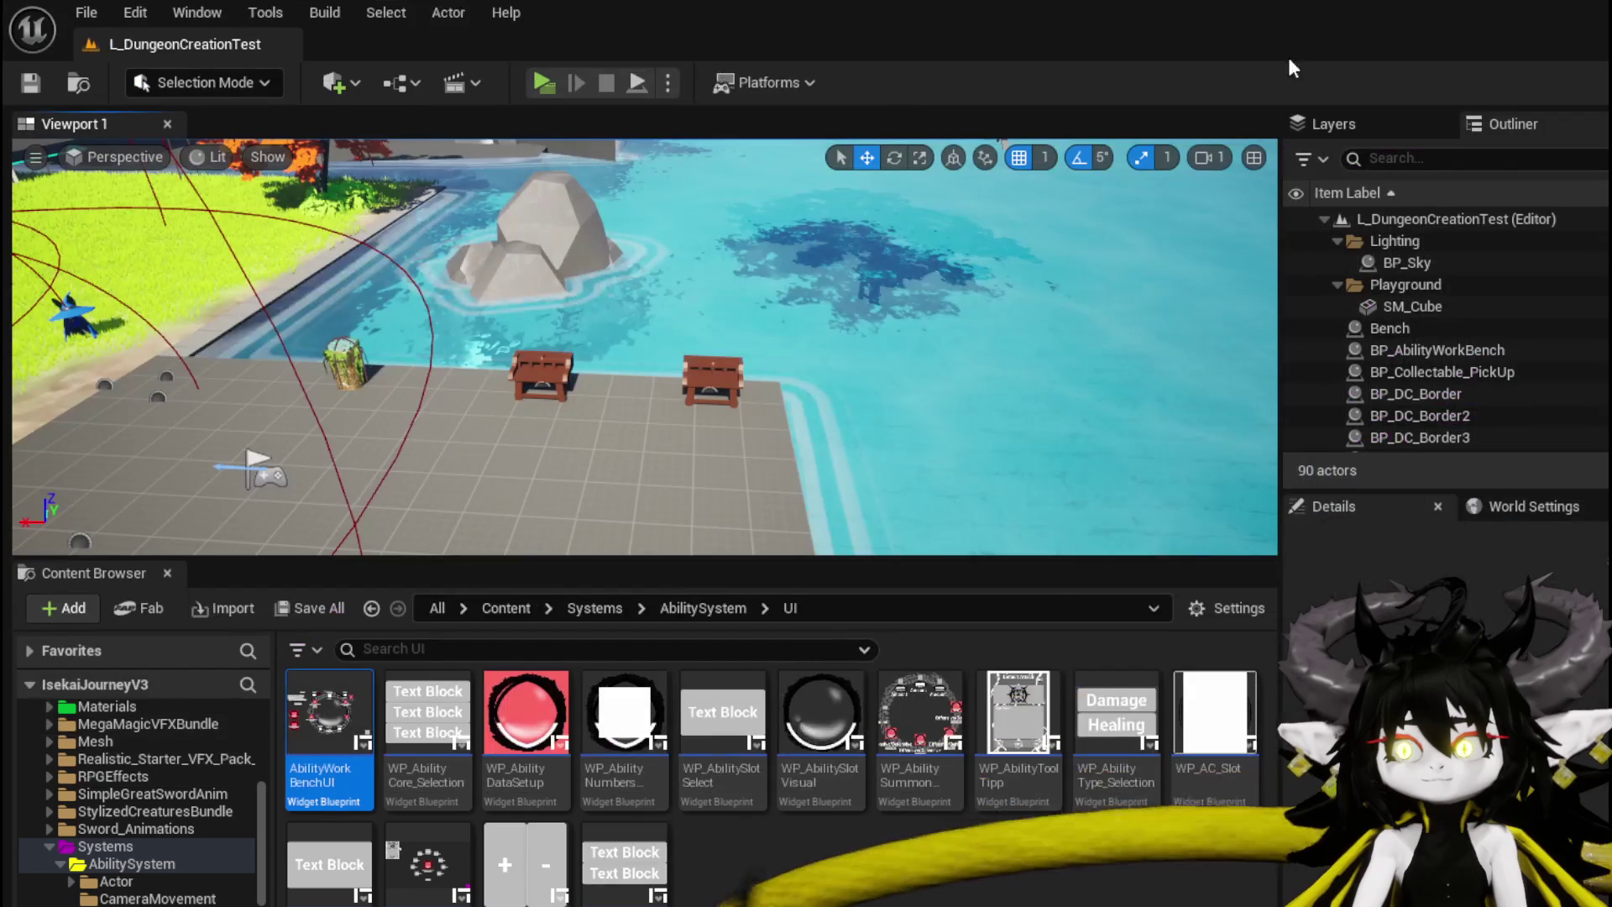
pyautogui.click(69, 94)
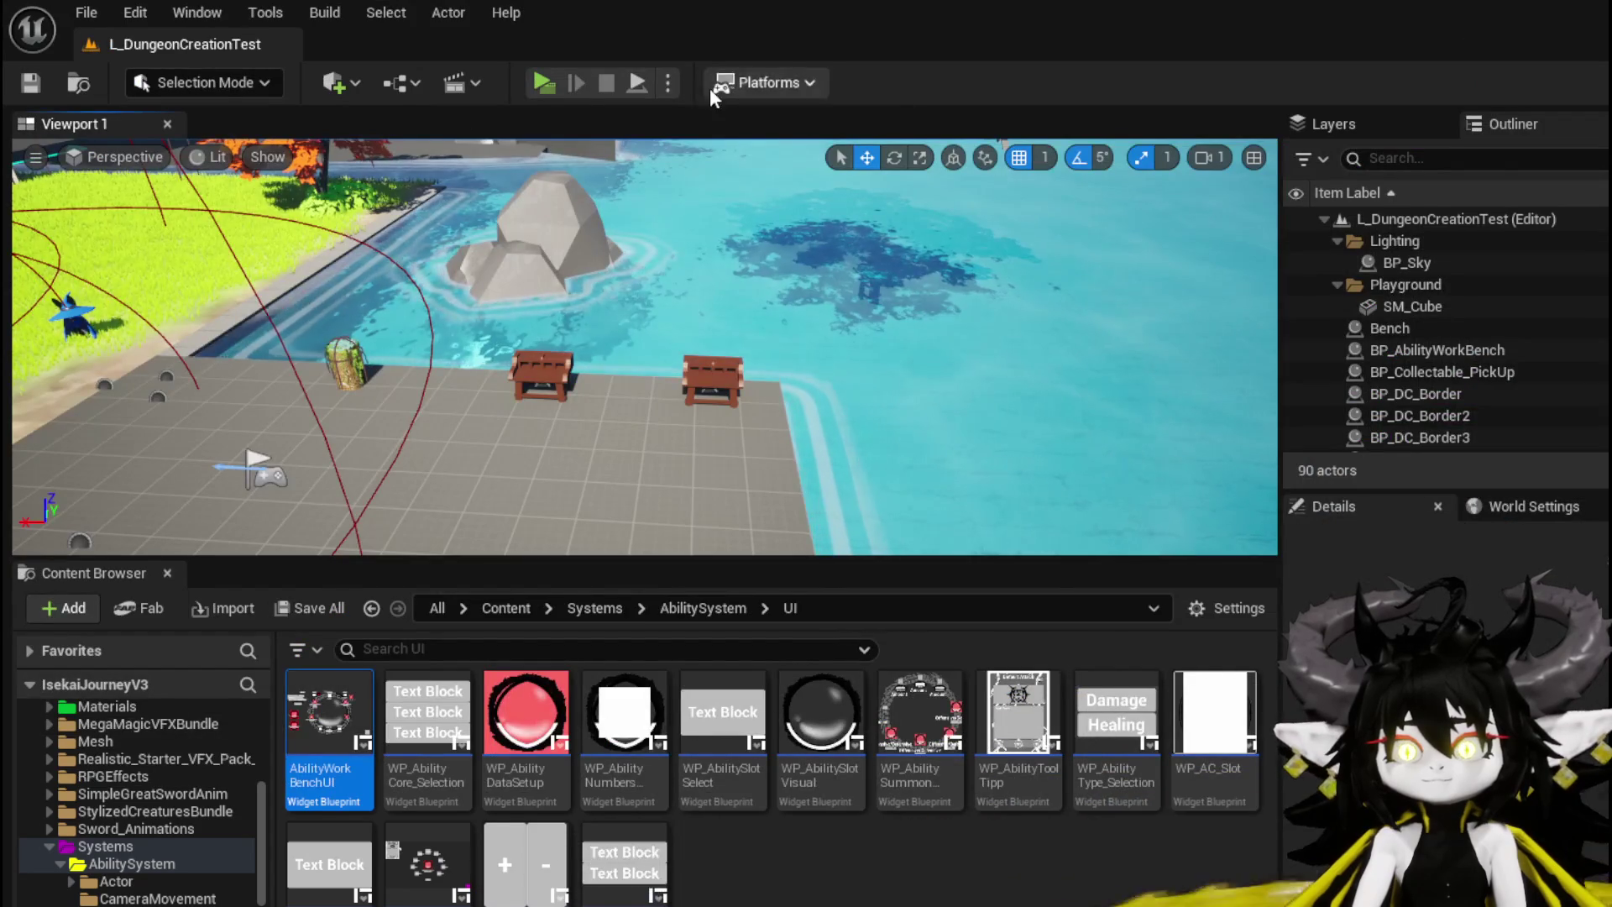
pyautogui.click(541, 82)
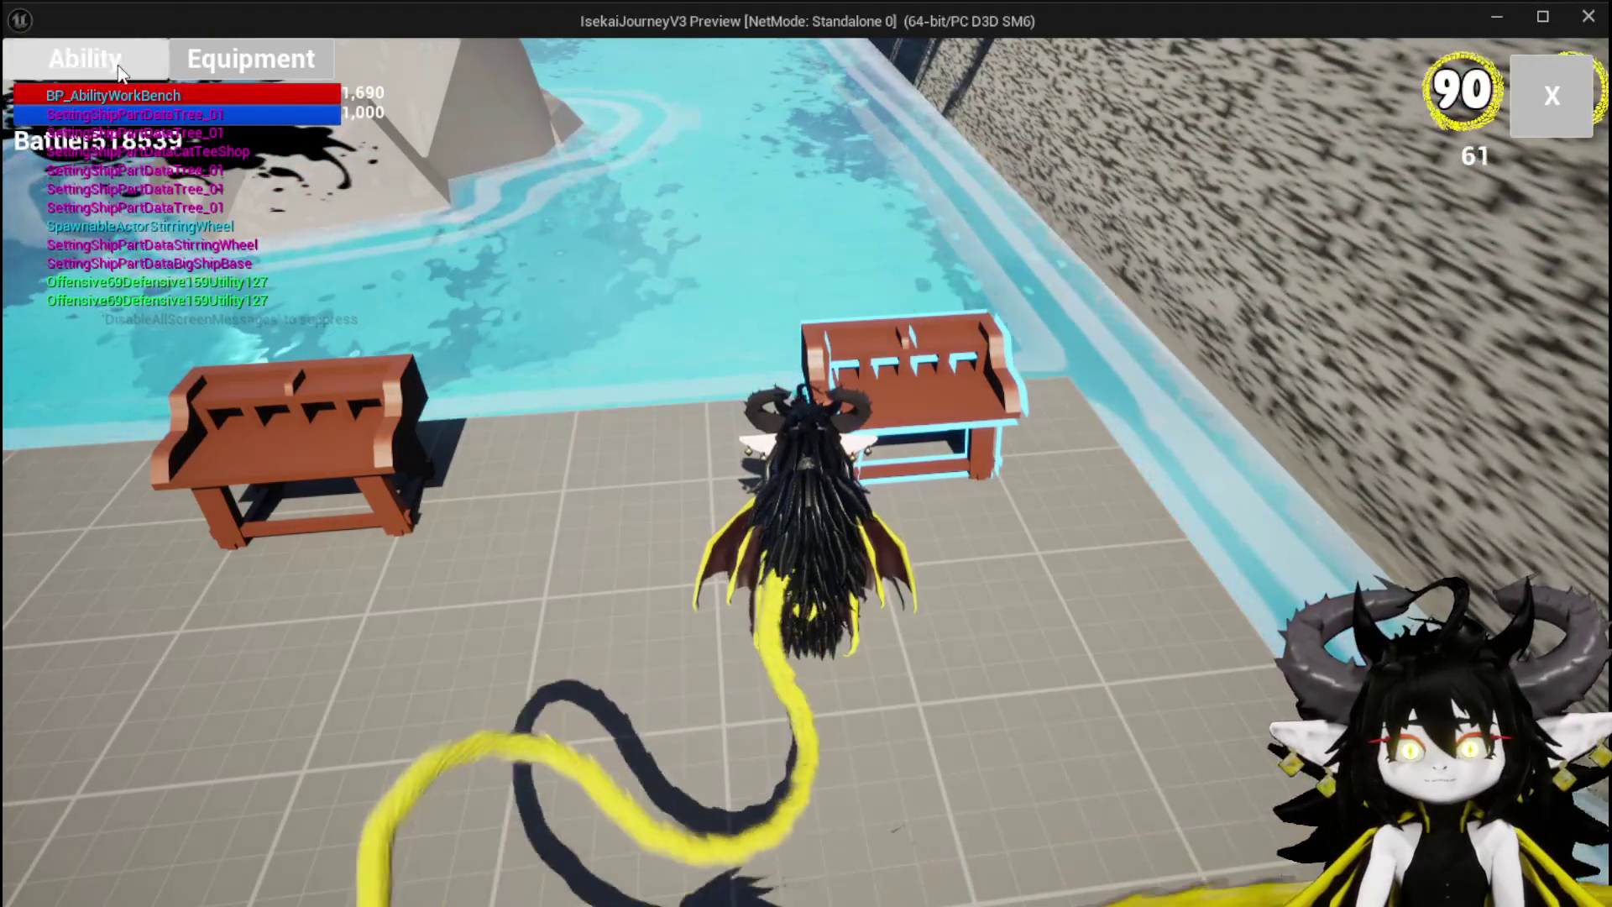
# Step: Pick SummonSpawn from the workbench's Ability list, step over twice at the breakpoint, then resume
pyautogui.click(84, 59)
pyautogui.click(184, 210)
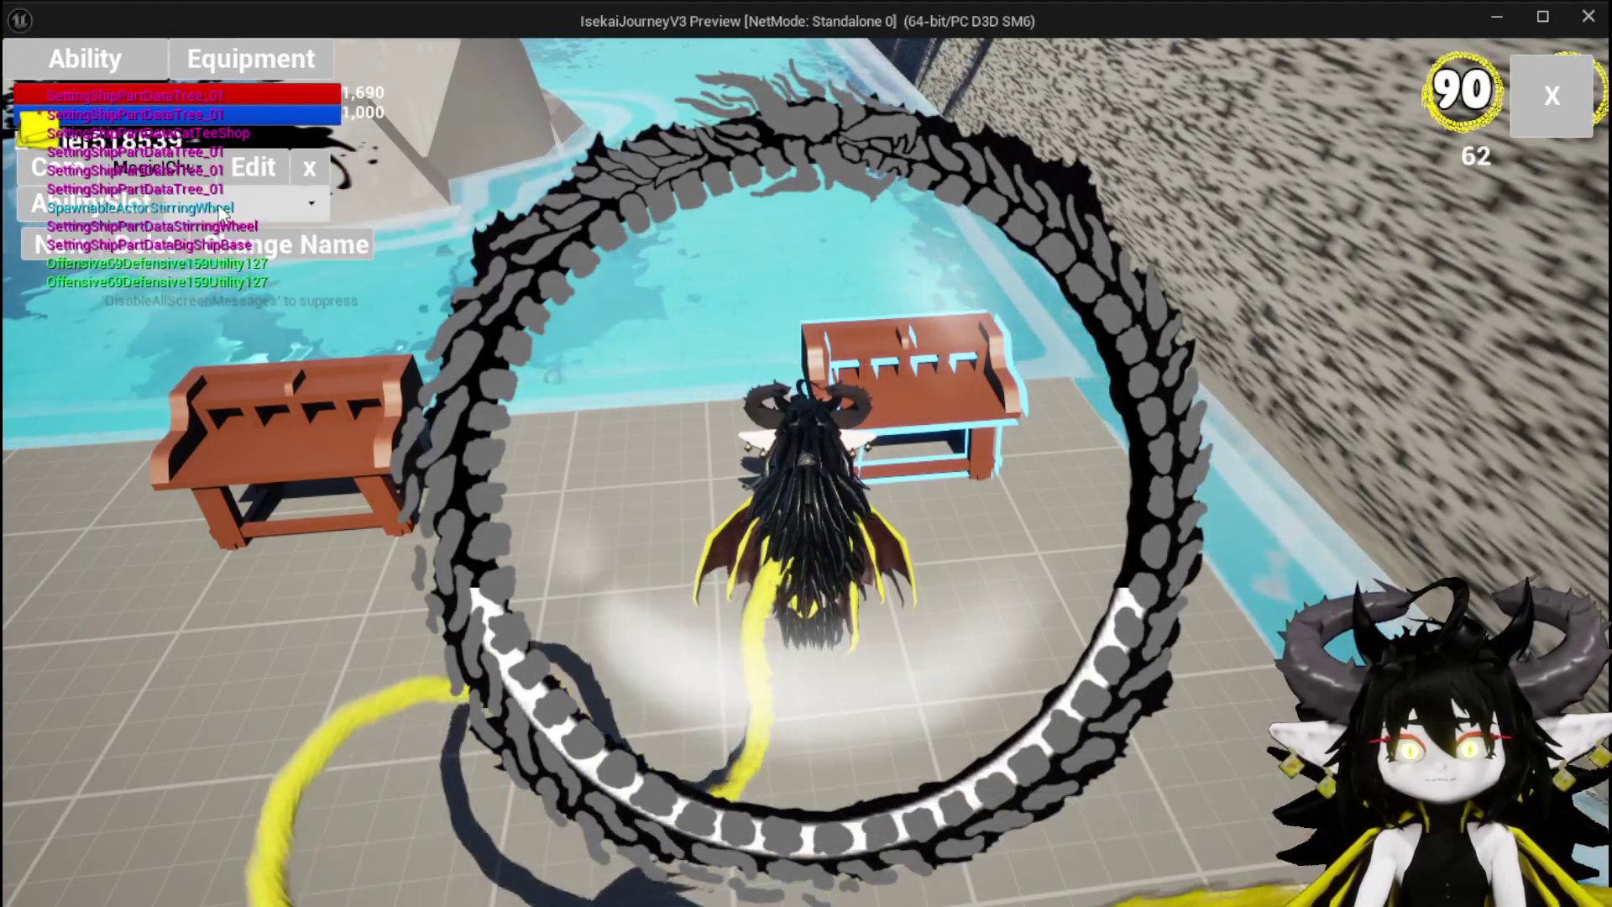
pyautogui.click(260, 234)
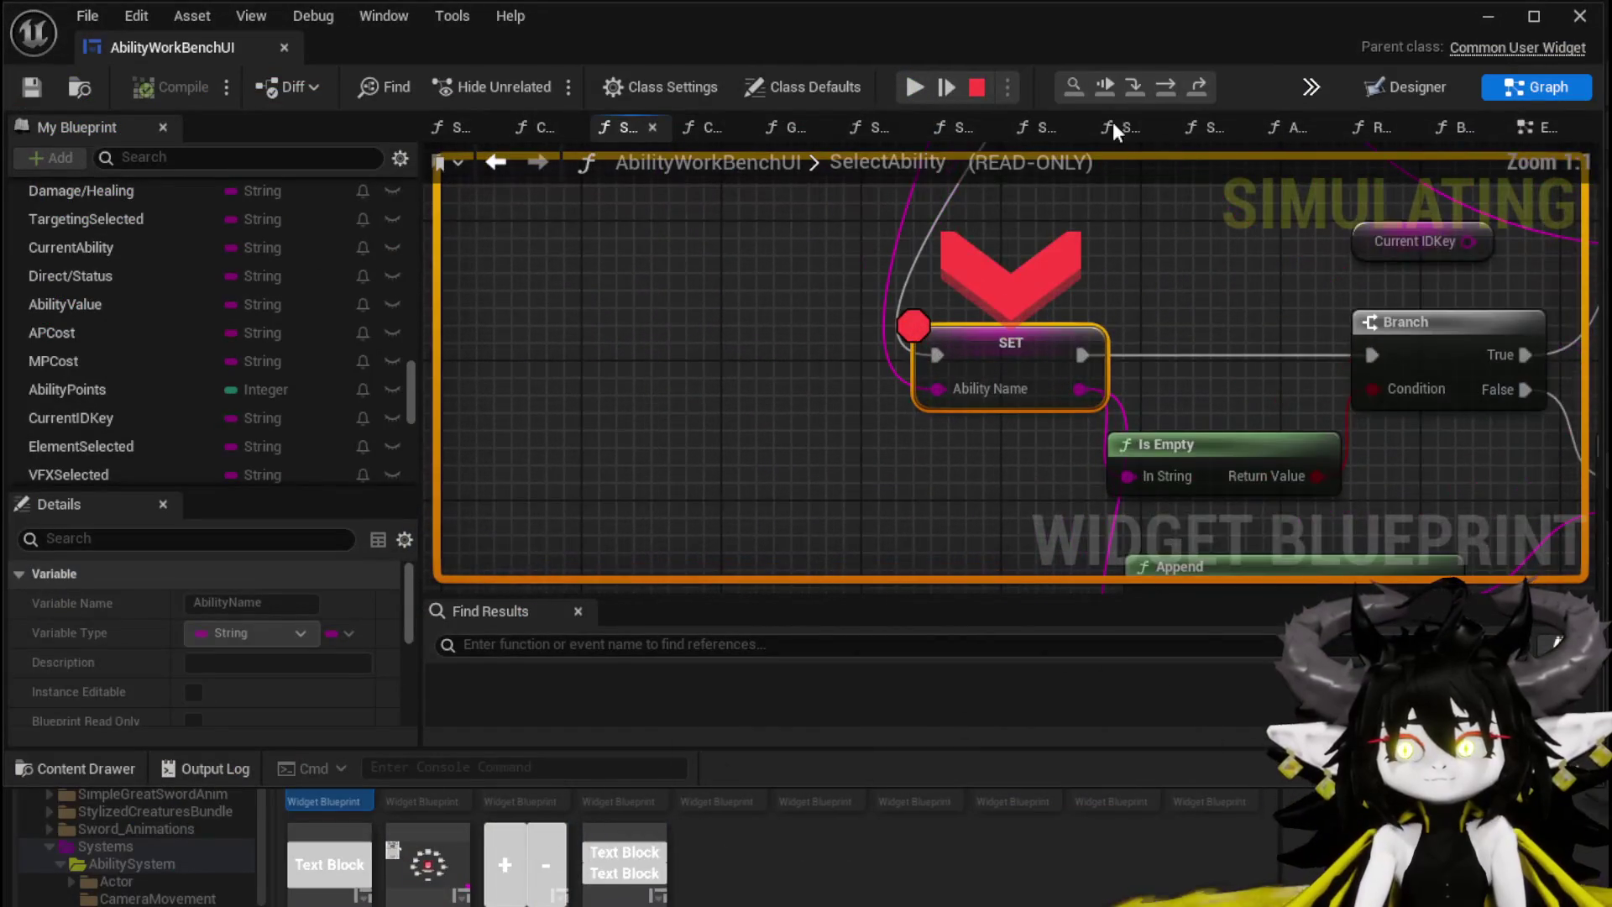
pyautogui.click(1170, 88)
pyautogui.click(1170, 87)
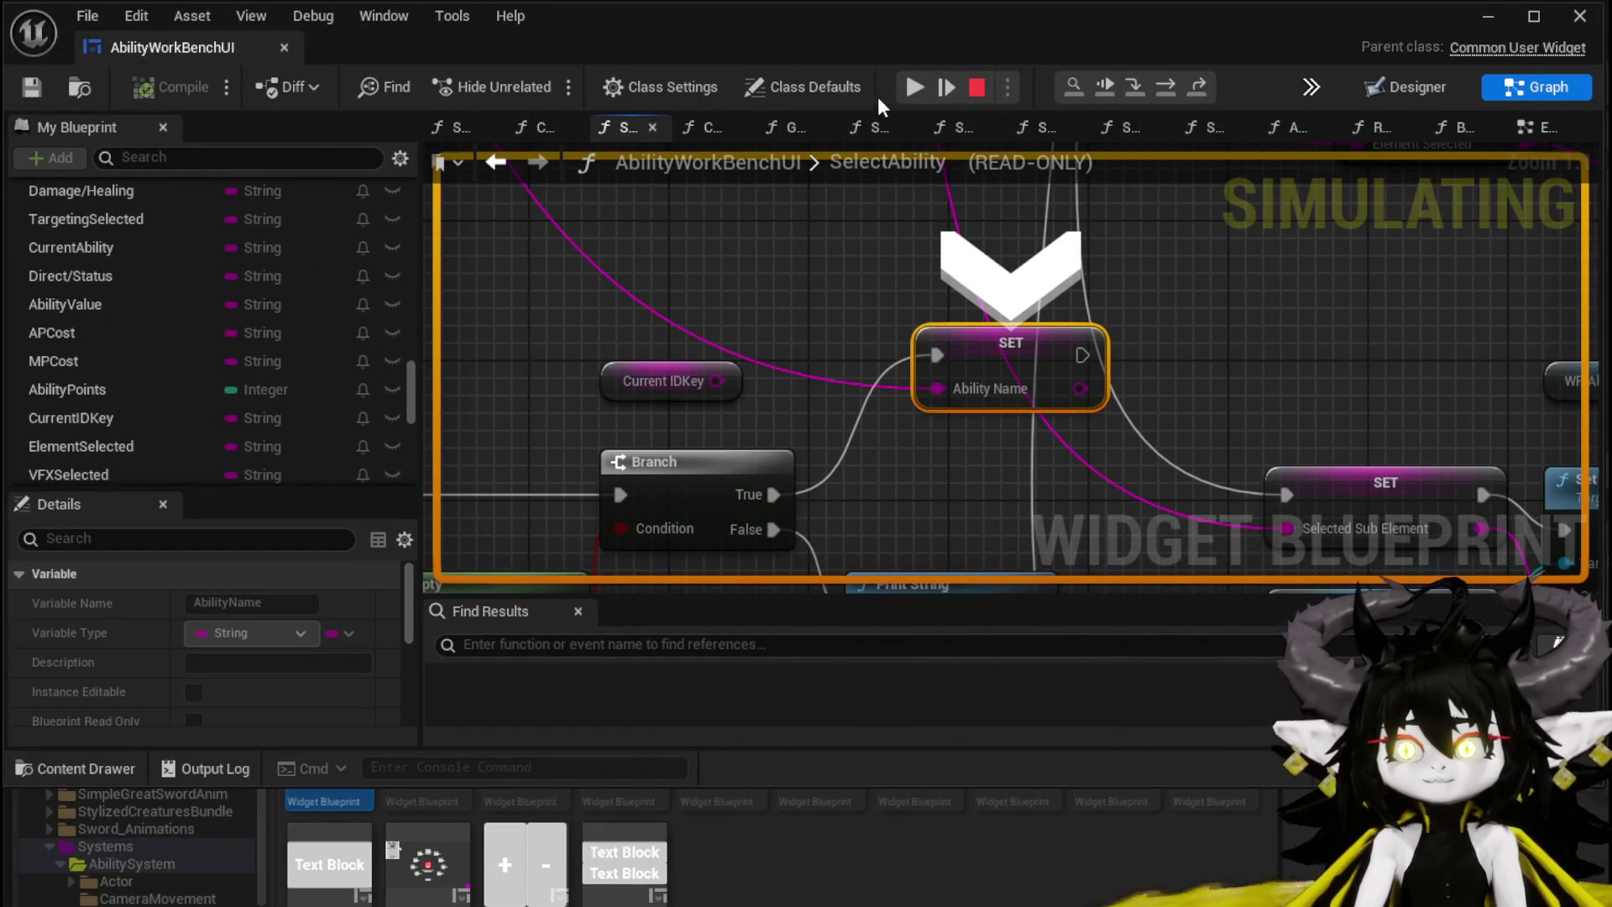
pyautogui.click(913, 85)
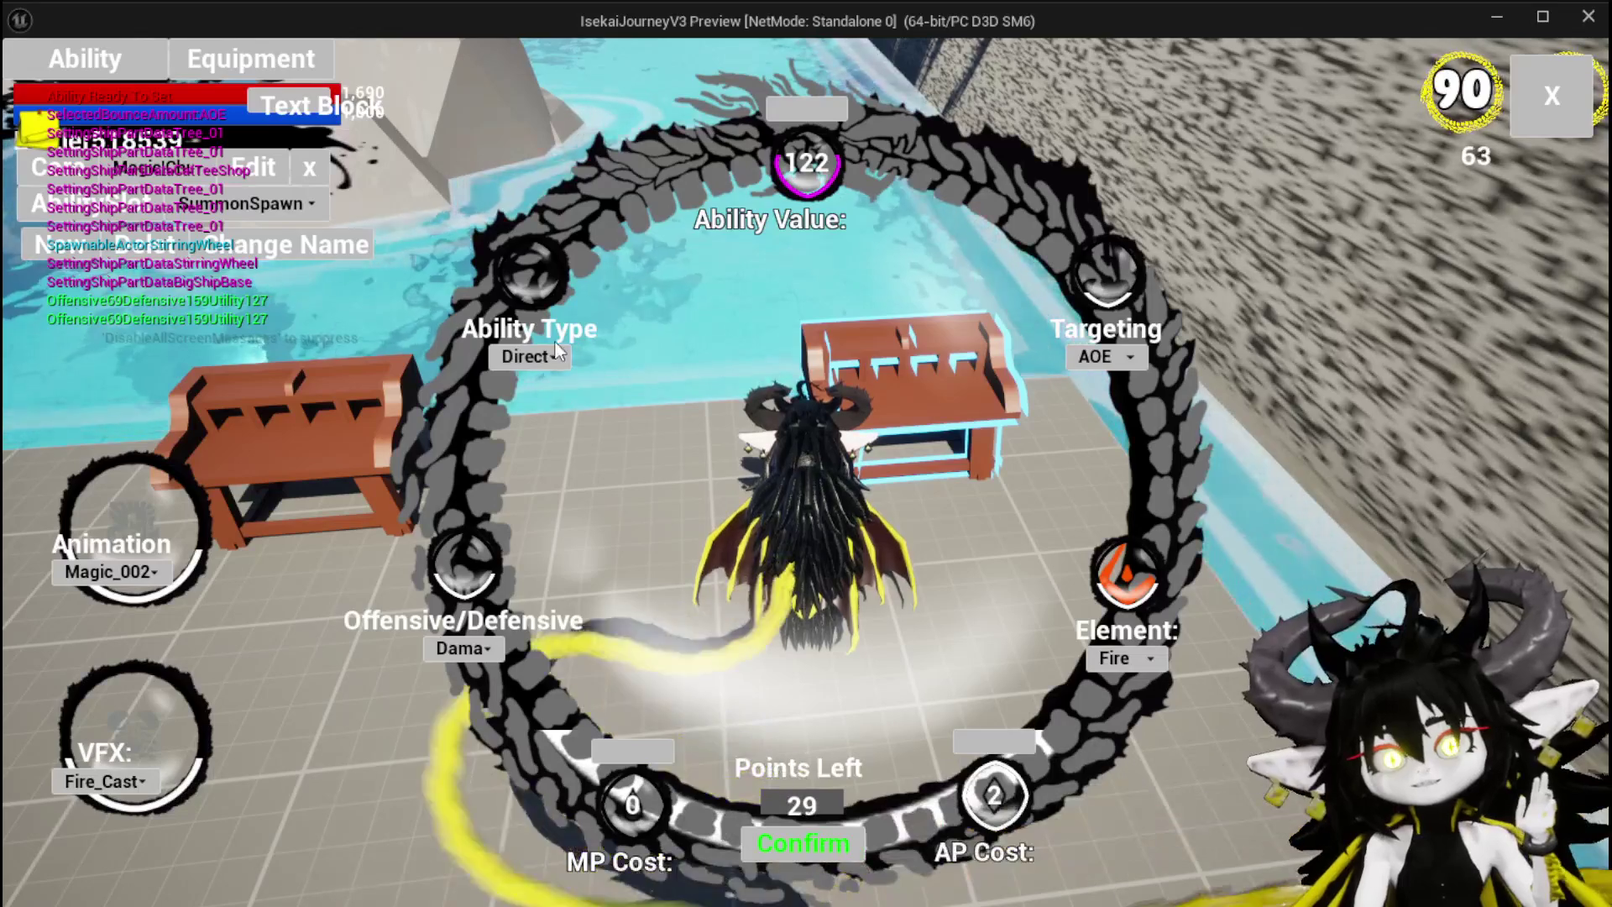
# Step: Rename the ability to 'Fire AOE', save it with Ability Value 150, and close the workbench
pyautogui.click(294, 240)
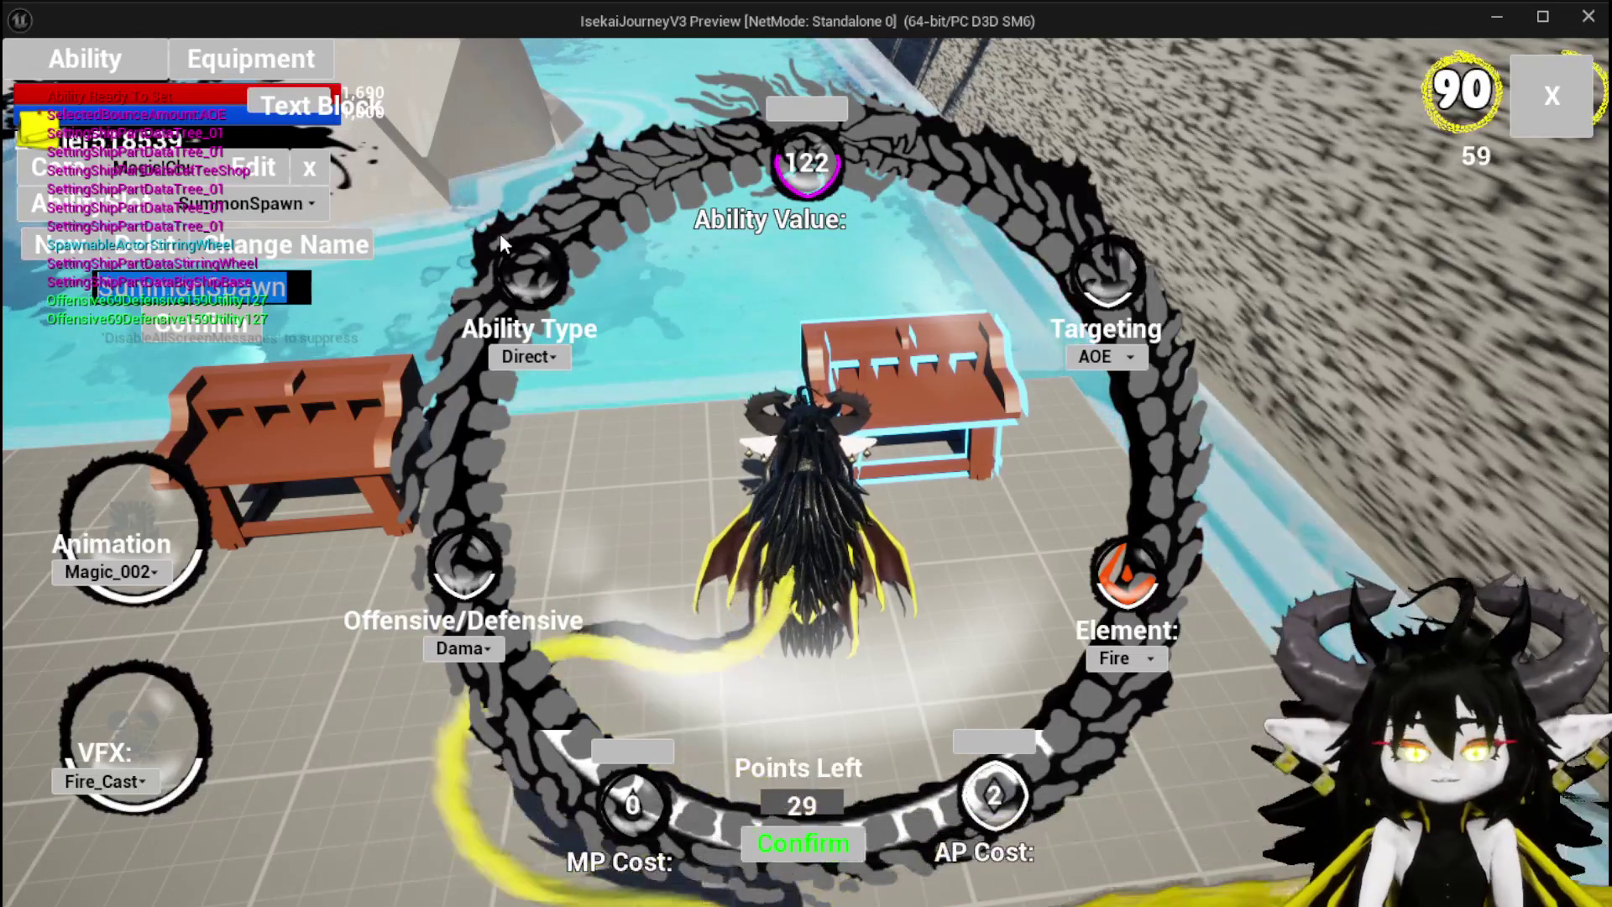
pyautogui.press('BackSpace')
pyautogui.write('AOE')
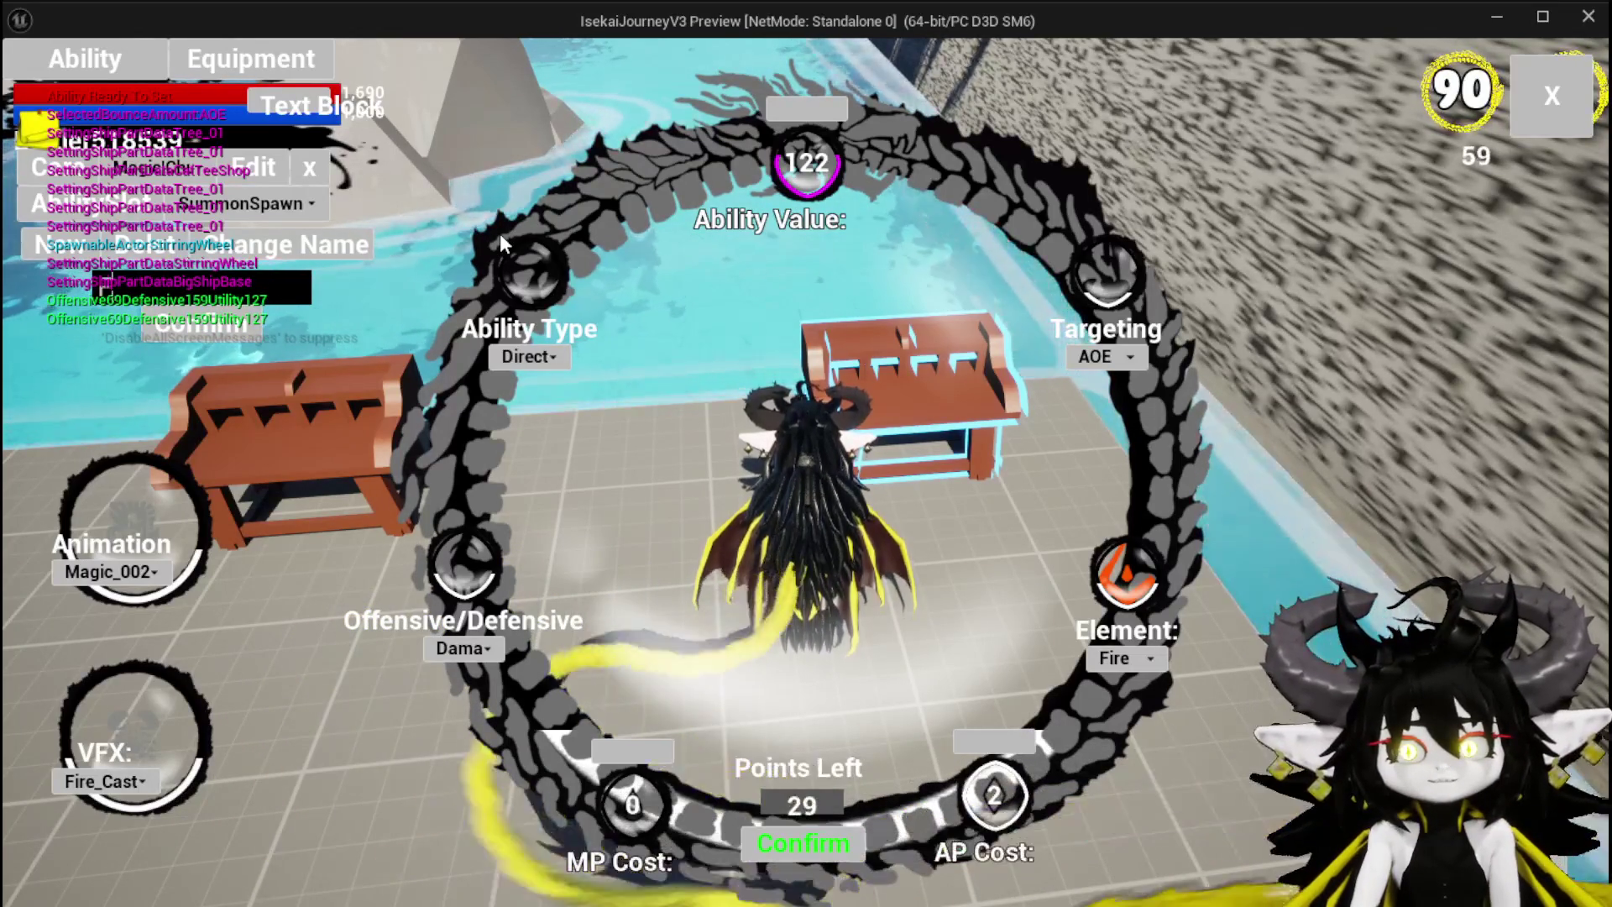
pyautogui.press('BackSpace')
pyautogui.press('BackSpace')
pyautogui.press('BackSpace')
pyautogui.write('Fire AOE')
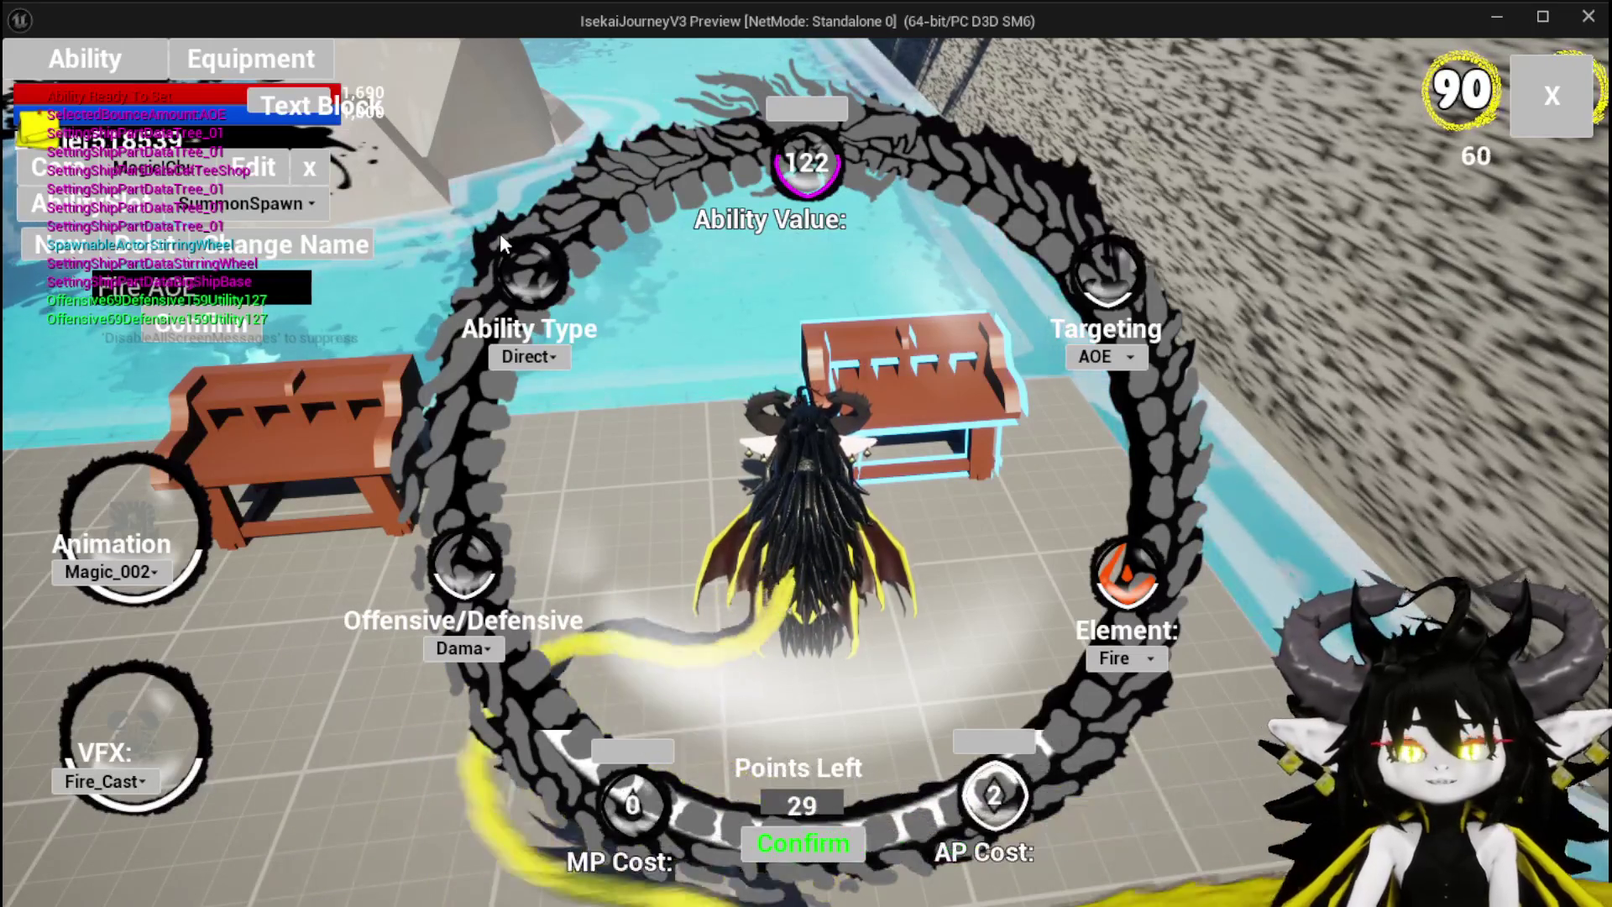
pyautogui.click(195, 327)
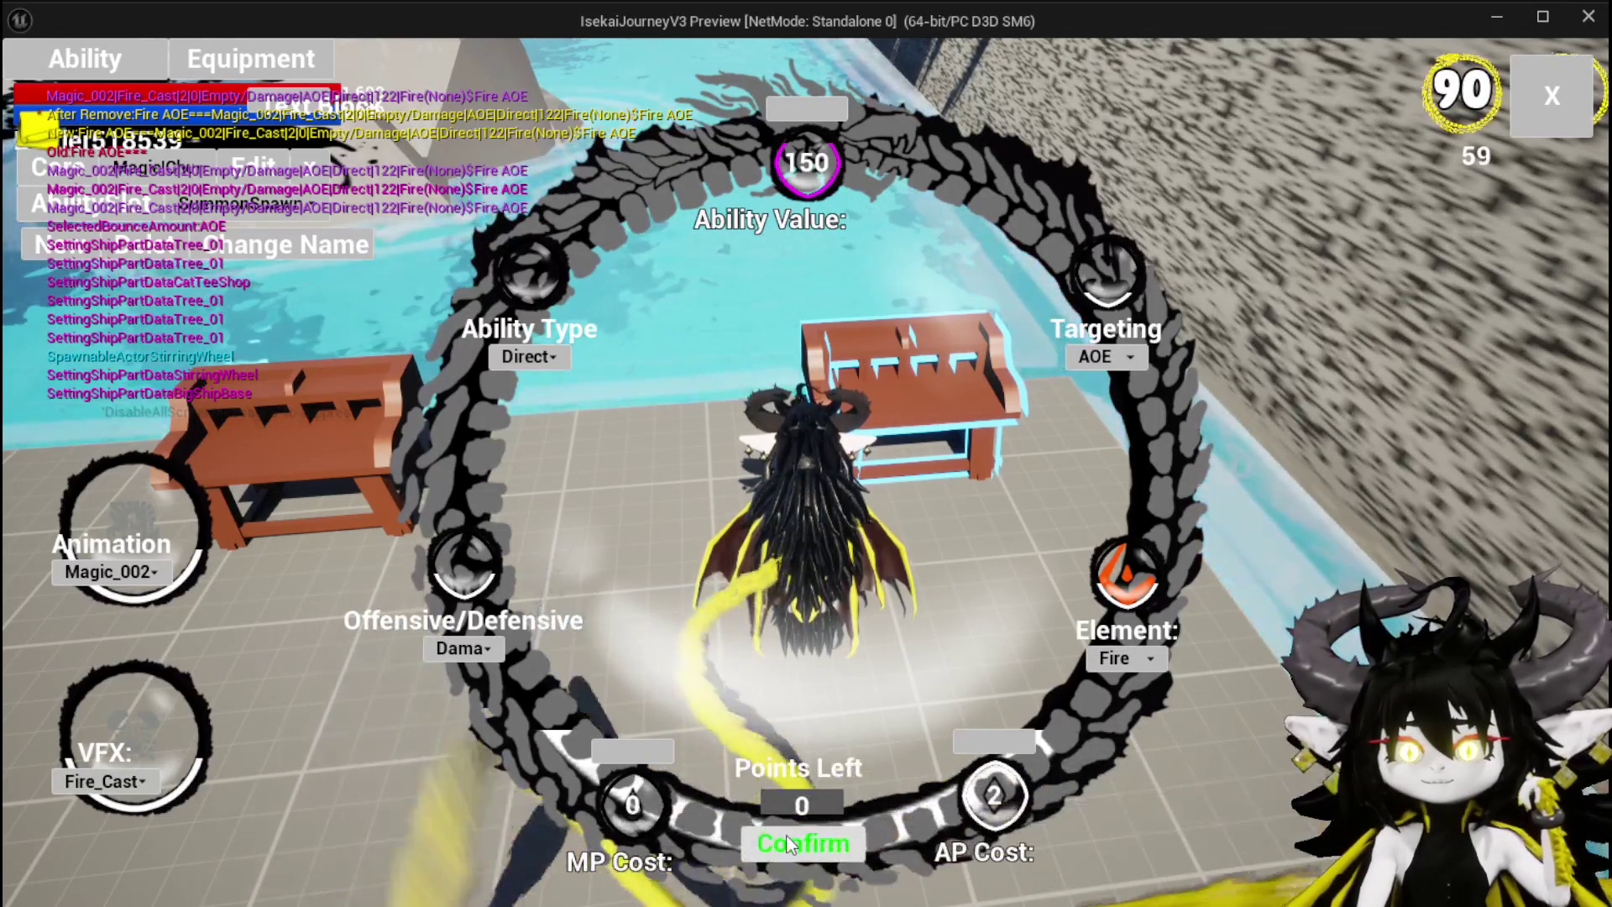
pyautogui.click(789, 843)
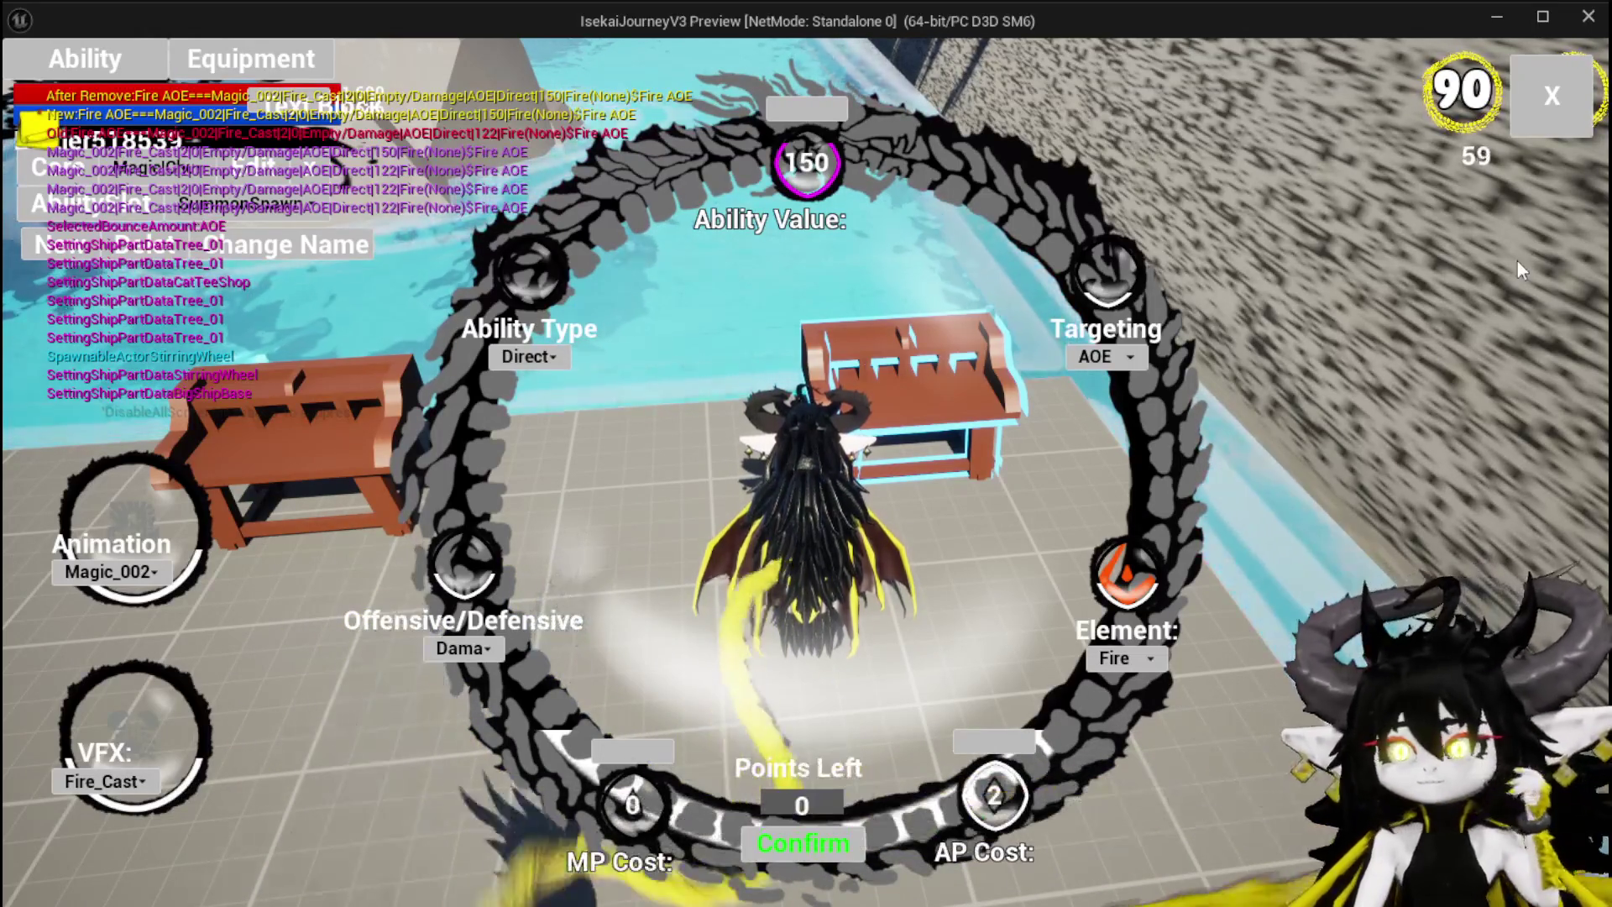
pyautogui.click(1545, 118)
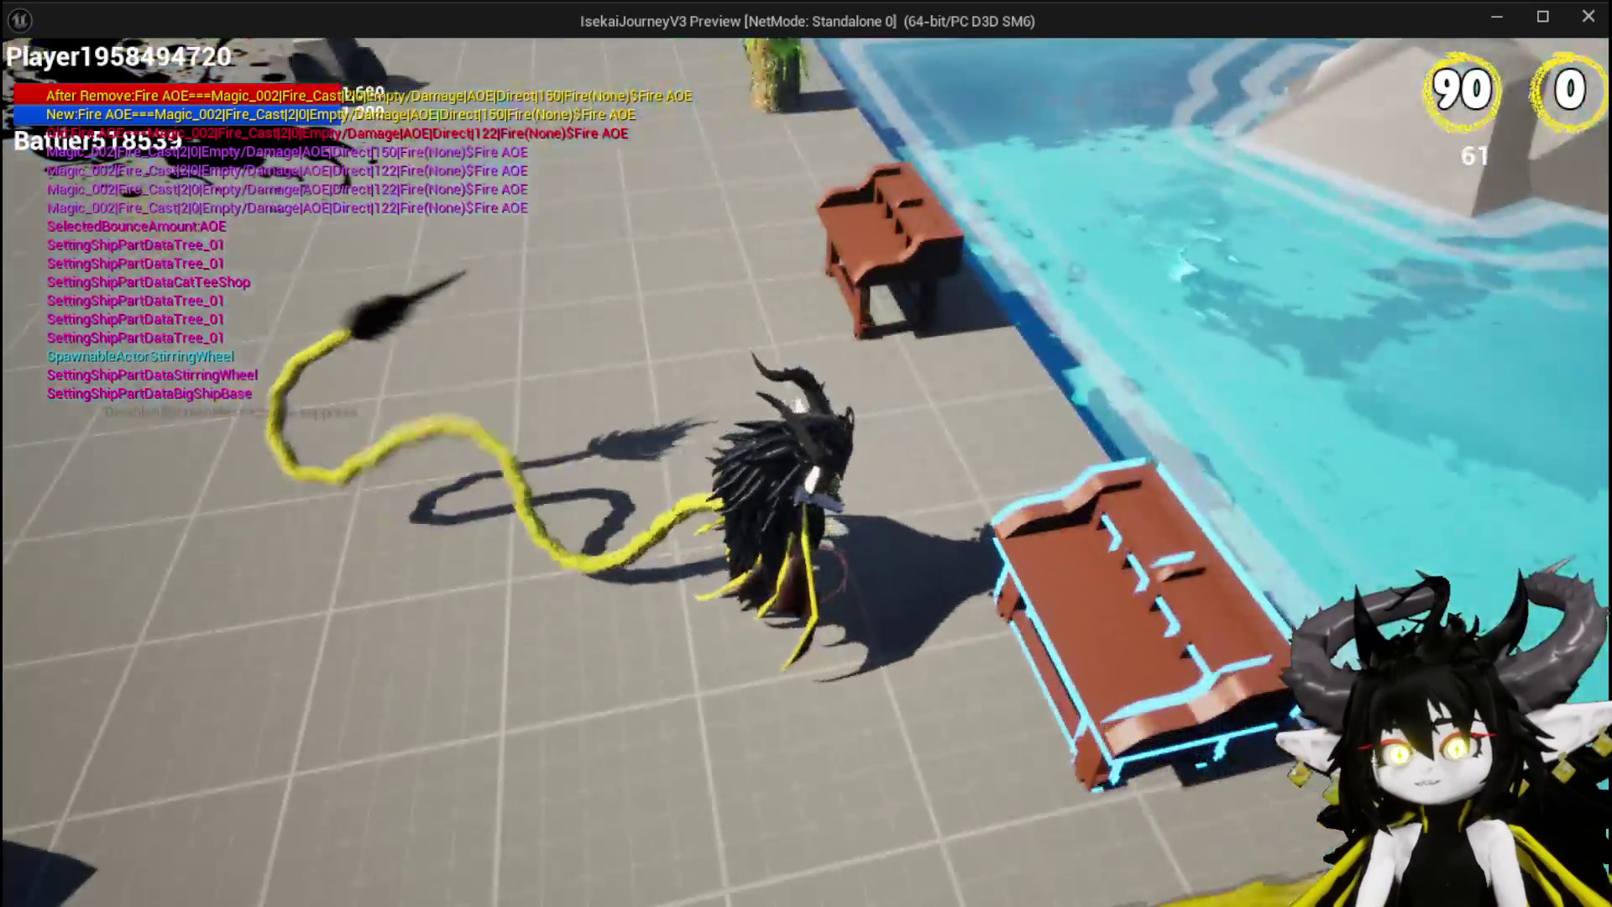
pyautogui.press('Tab')
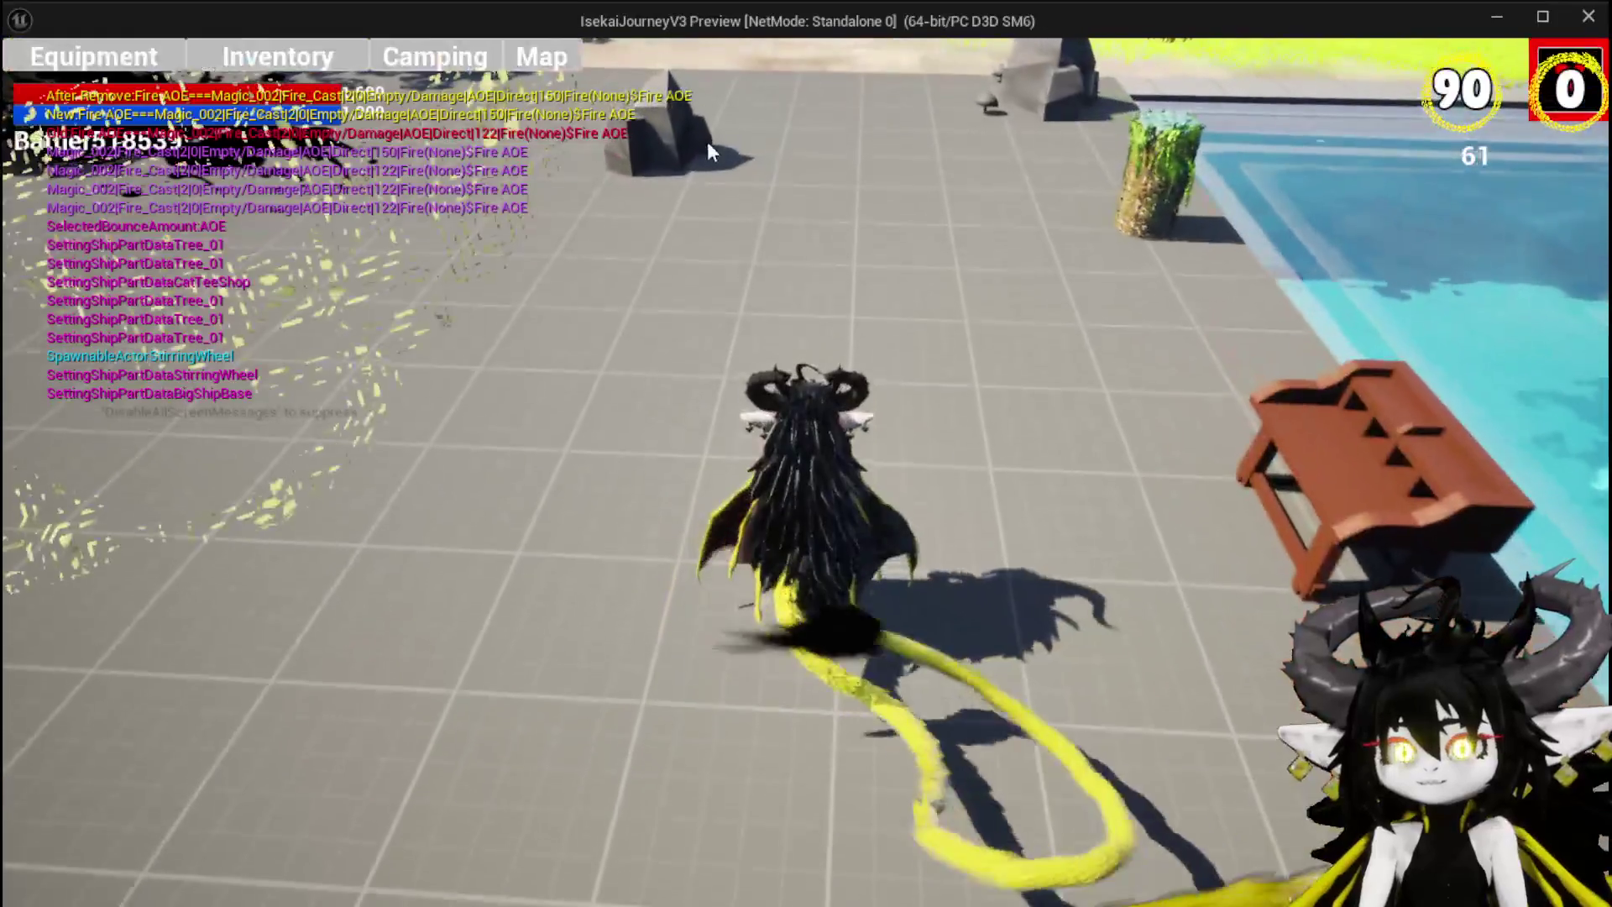
pyautogui.click(77, 40)
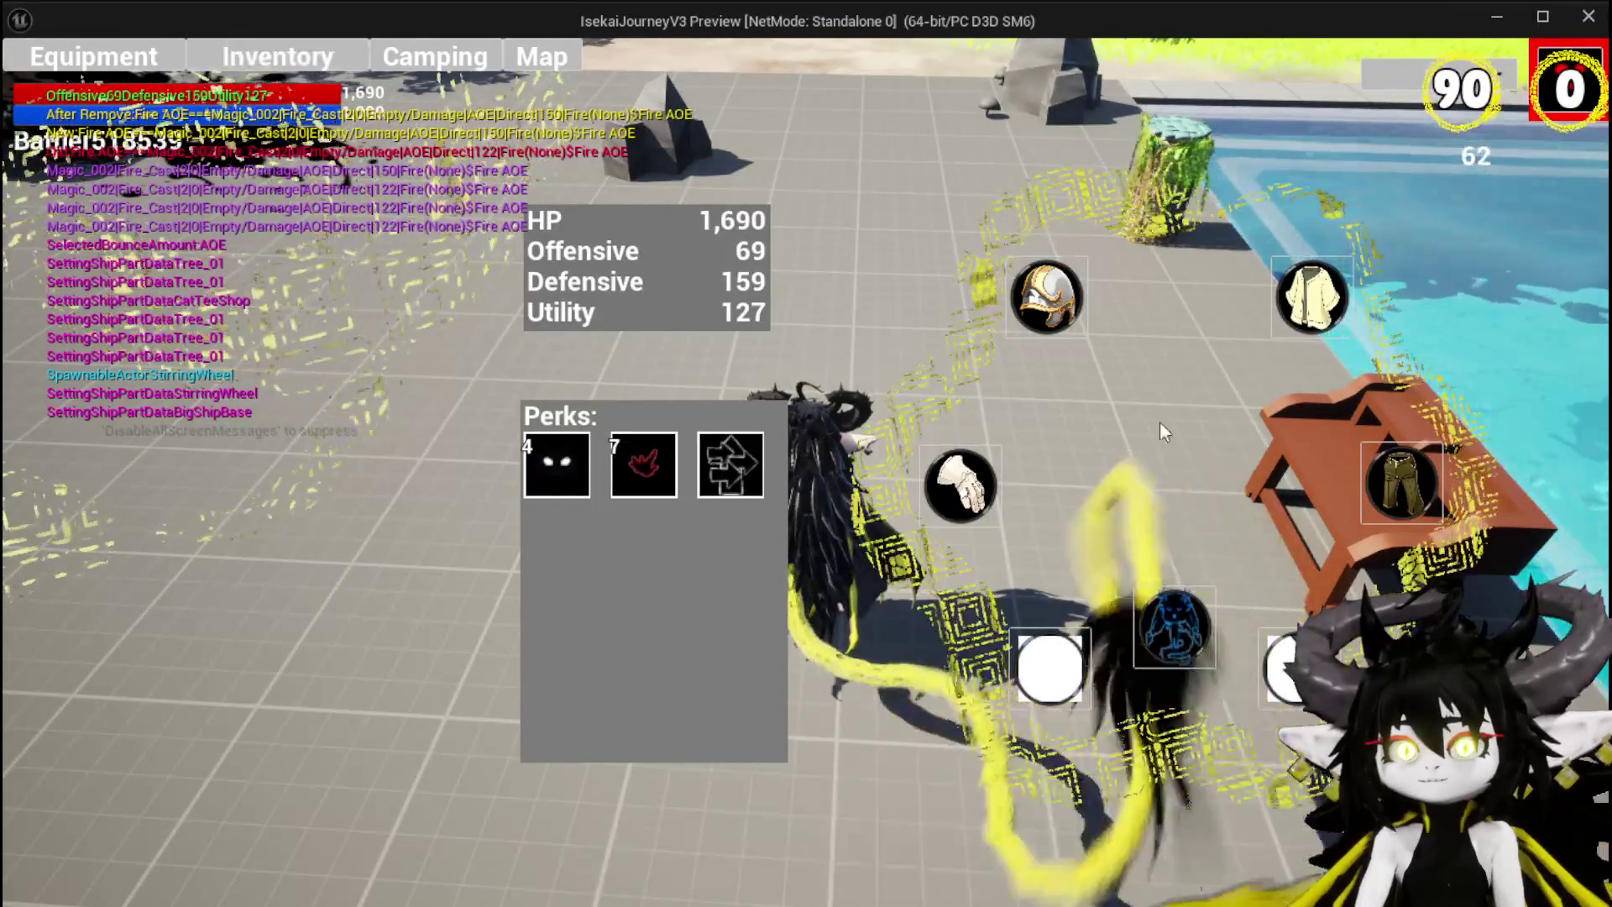
pyautogui.click(1184, 609)
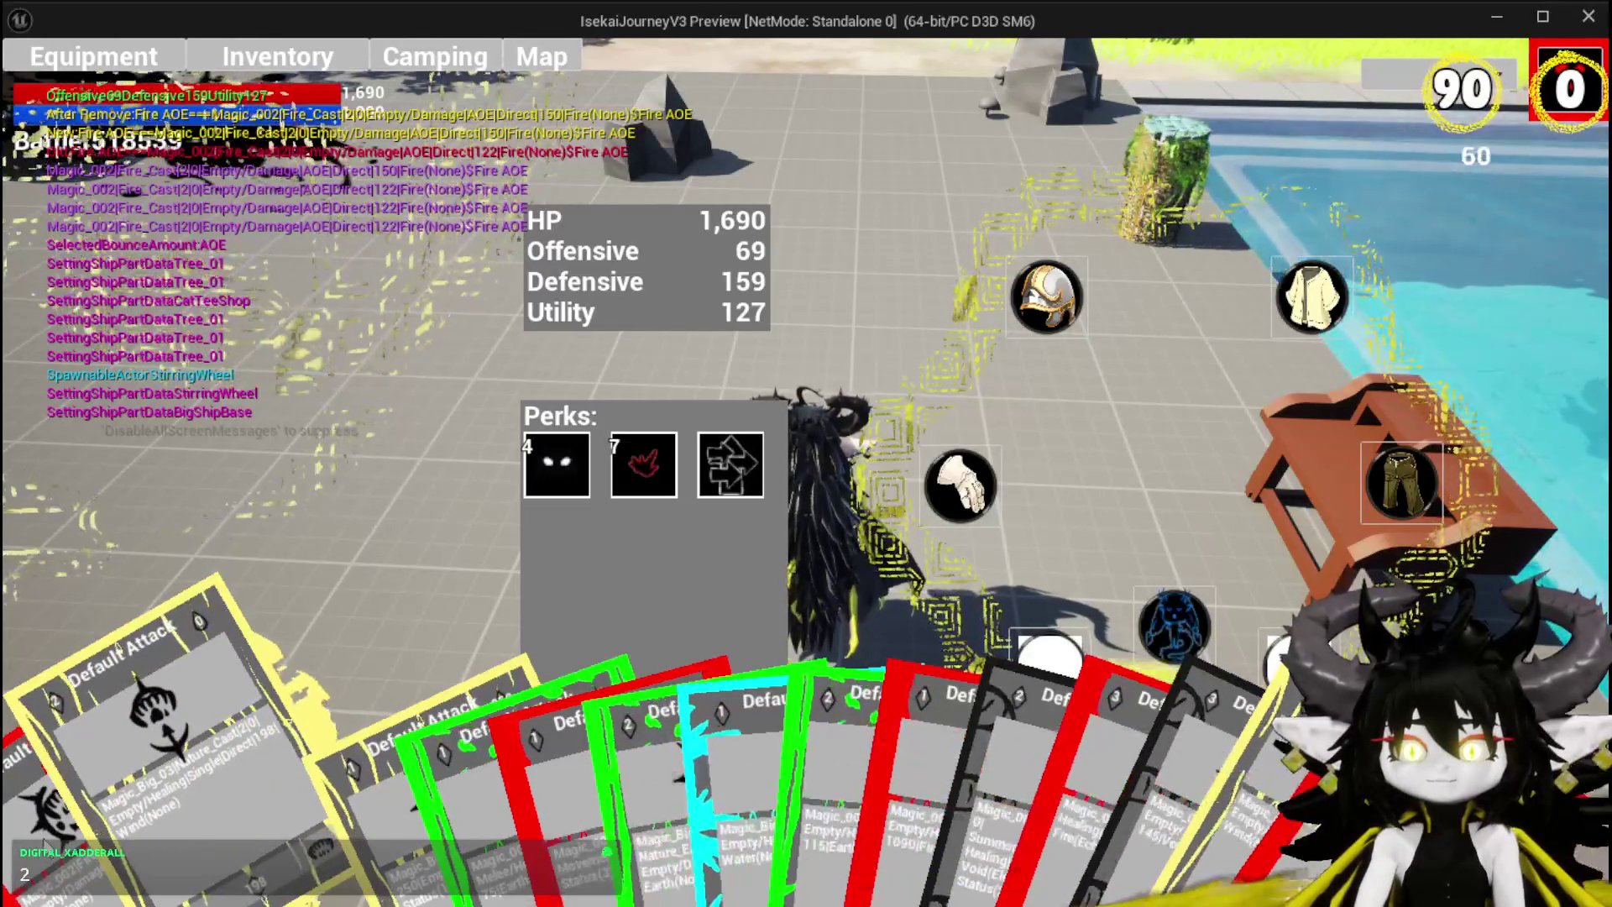
pyautogui.click(1550, 57)
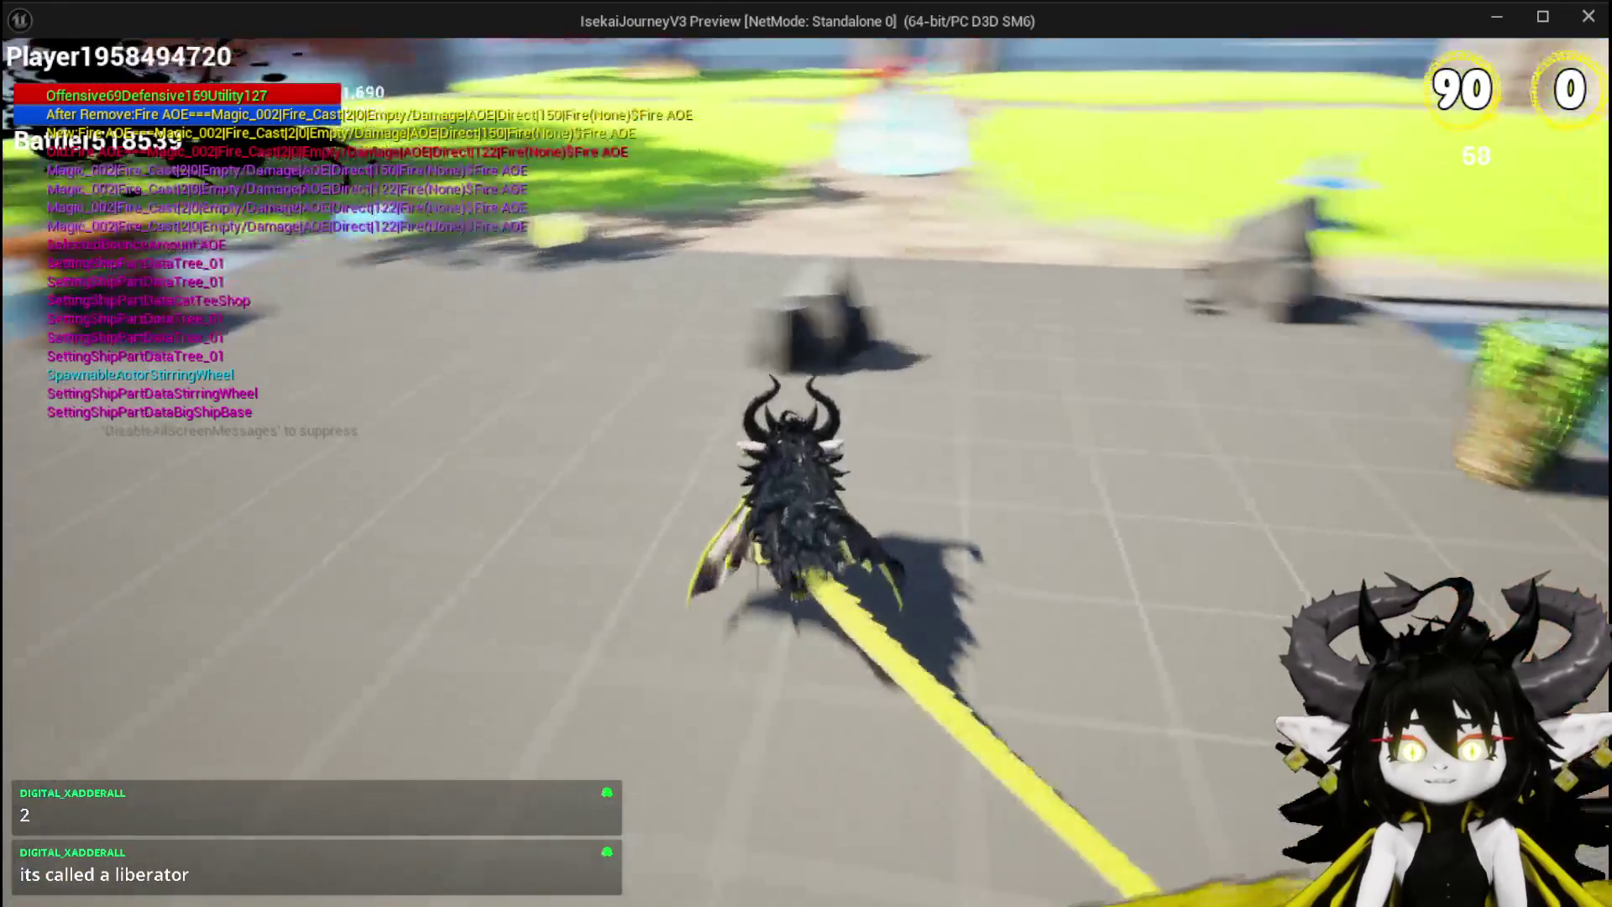
# Step: Run into the water slime, play the SummonSpawn card in battle, then stop PIE
pyautogui.press('space')
pyautogui.press('w')
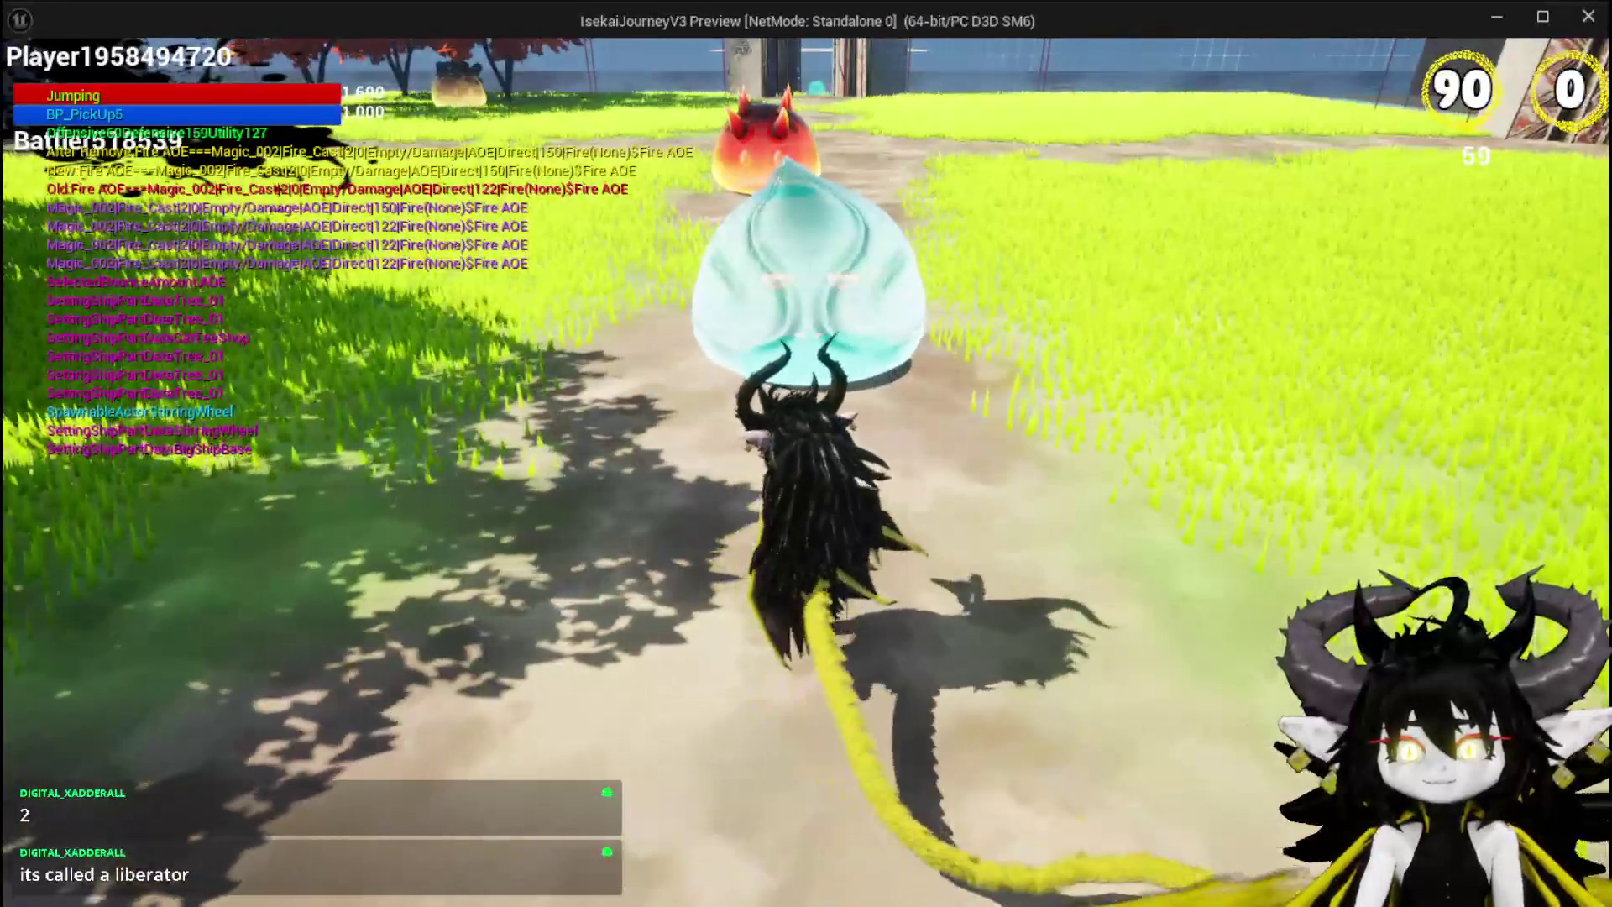
pyautogui.press('w')
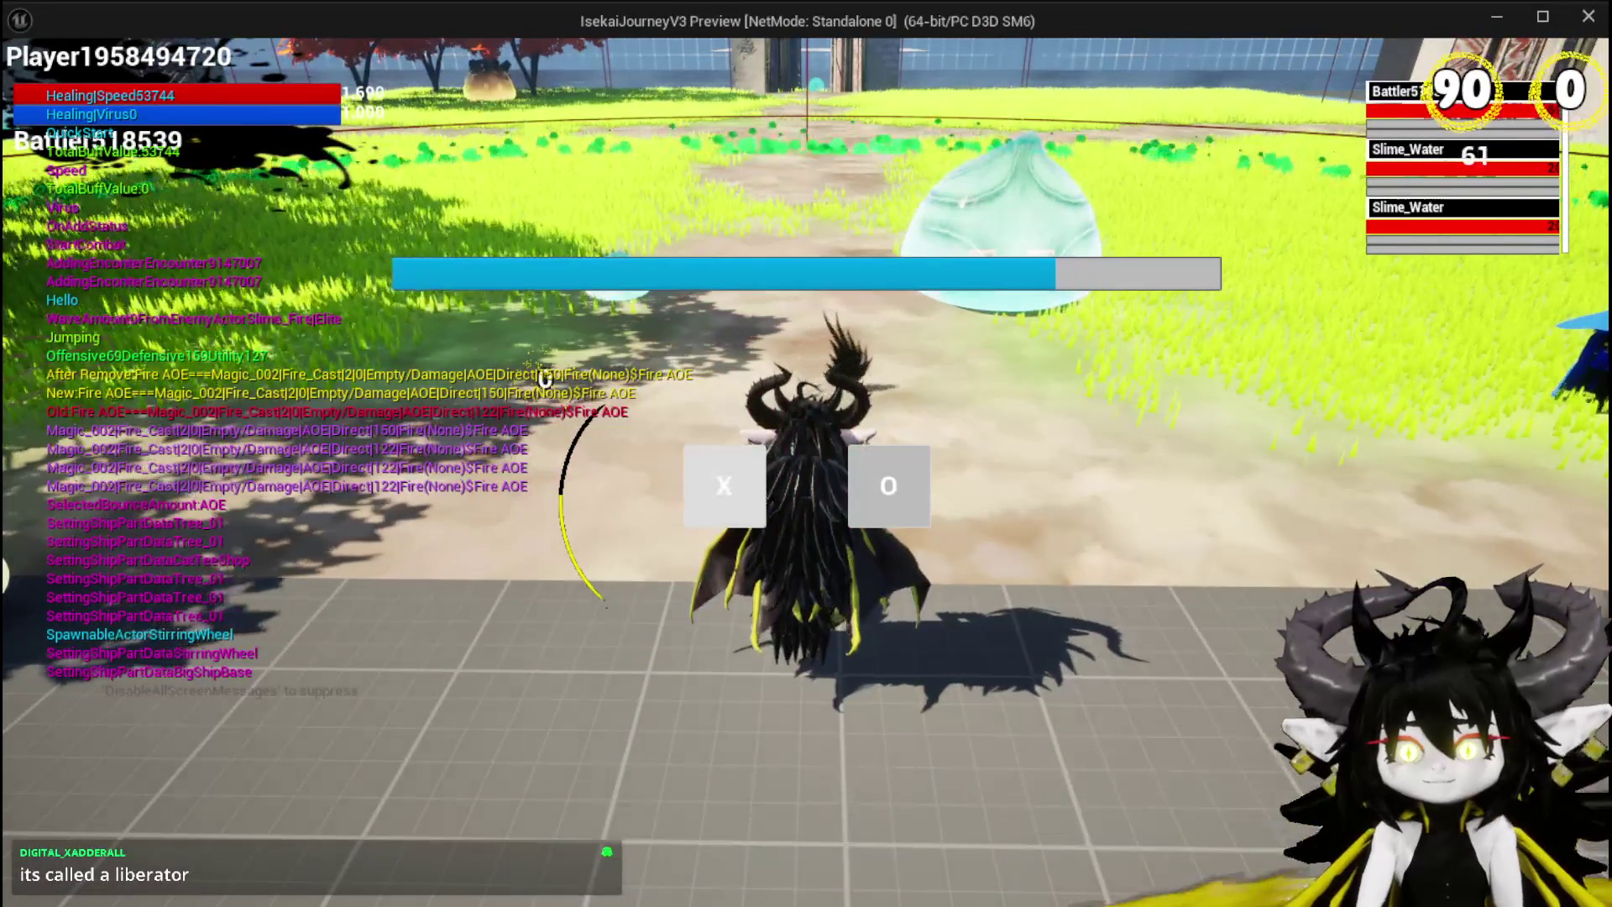
pyautogui.click(752, 485)
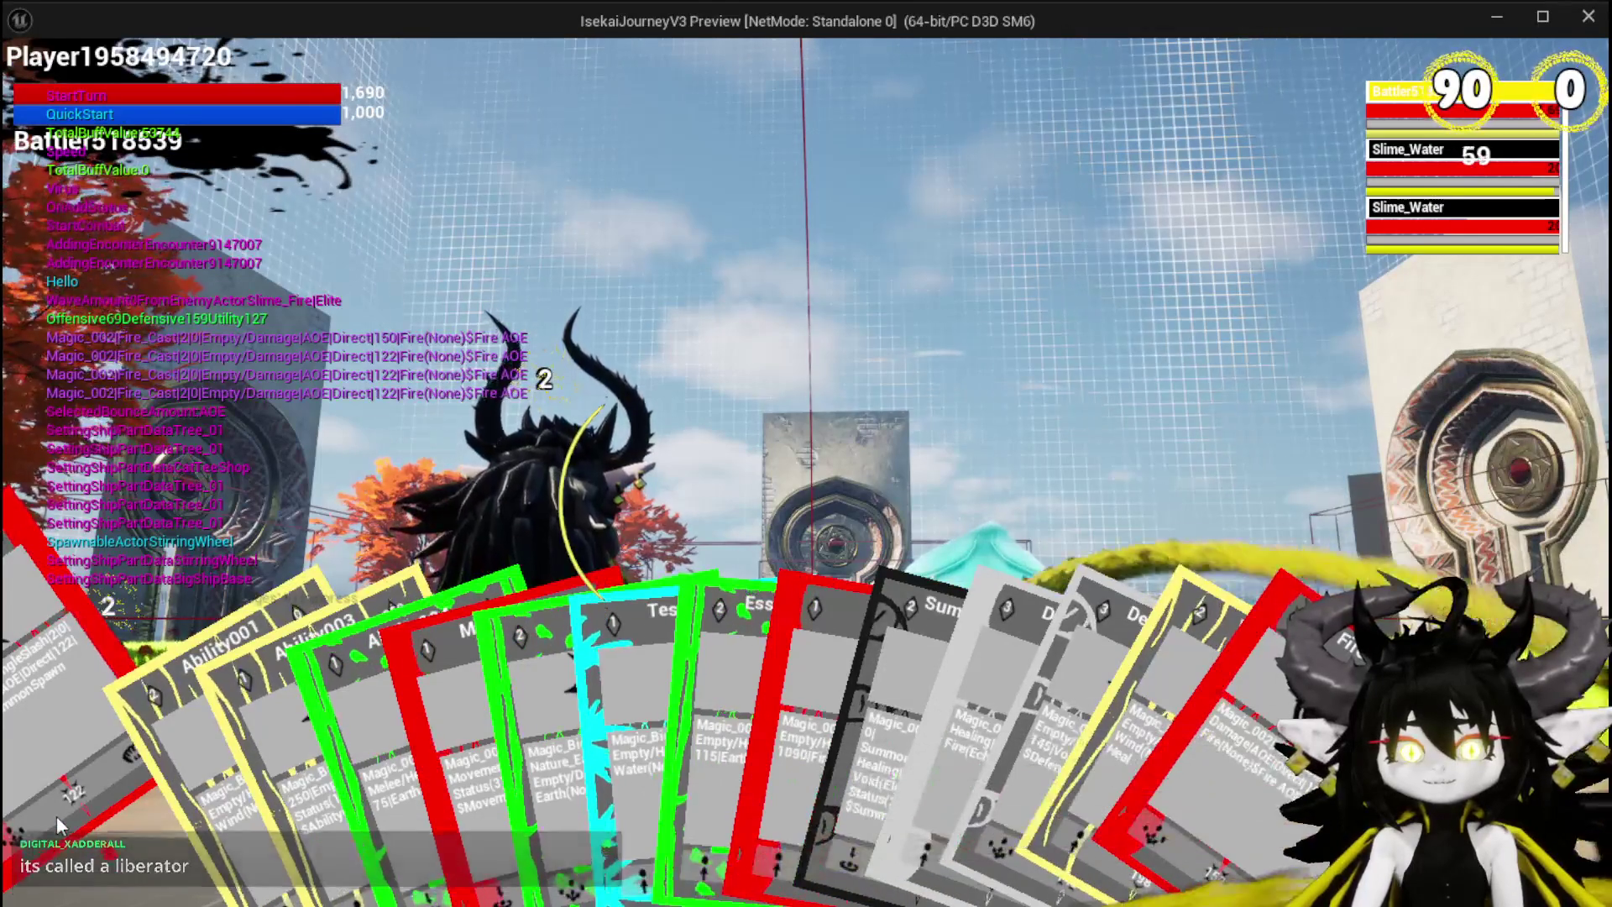
pyautogui.click(57, 819)
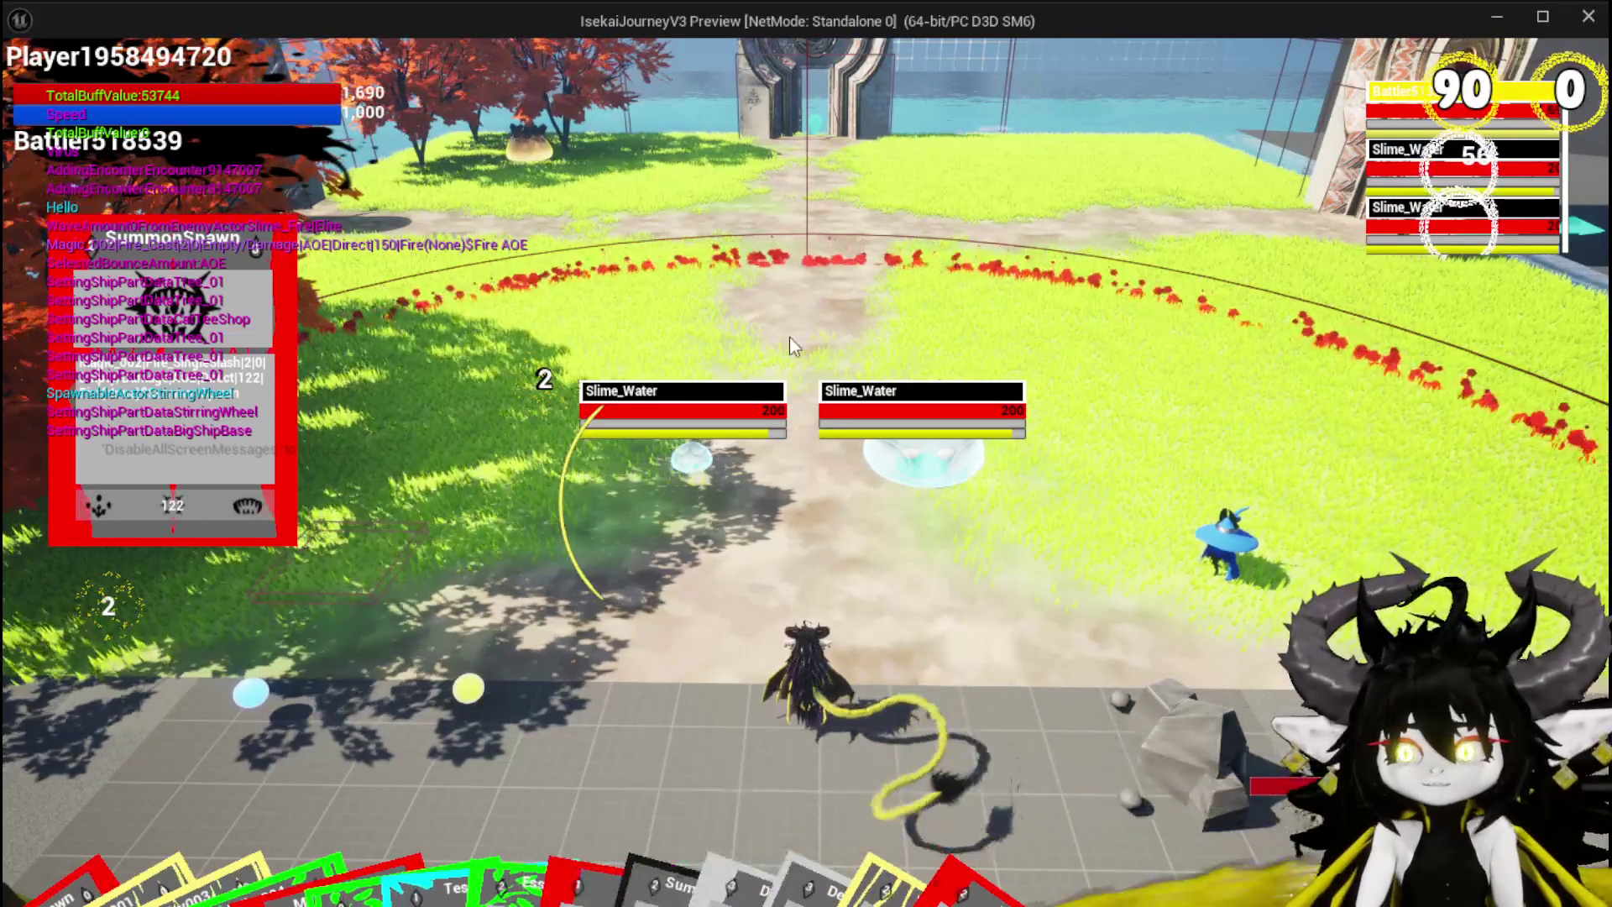
pyautogui.hotkey('alt', 'Tab')
pyautogui.press('Escape')
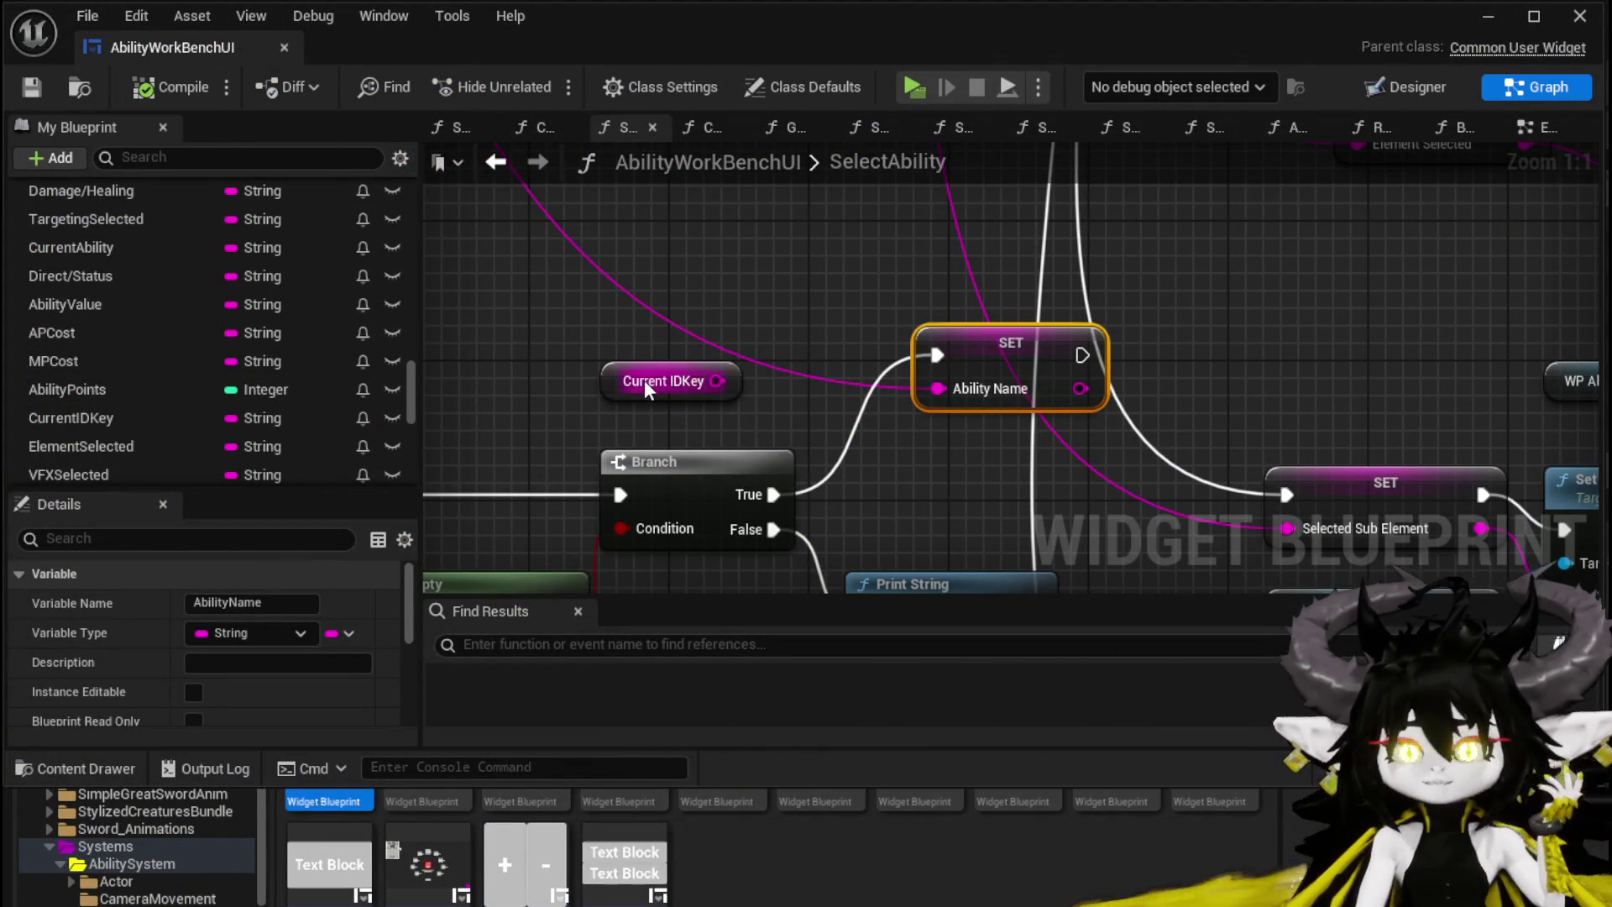
# Step: Reposition the Current IDKey and SET Ability Name nodes, then save AbilityWorkBenchUI
pyautogui.moveTo(643, 379); pyautogui.dragTo(746, 320)
pyautogui.moveTo(1024, 361); pyautogui.dragTo(911, 344)
pyautogui.click(870, 267)
pyautogui.click(32, 87)
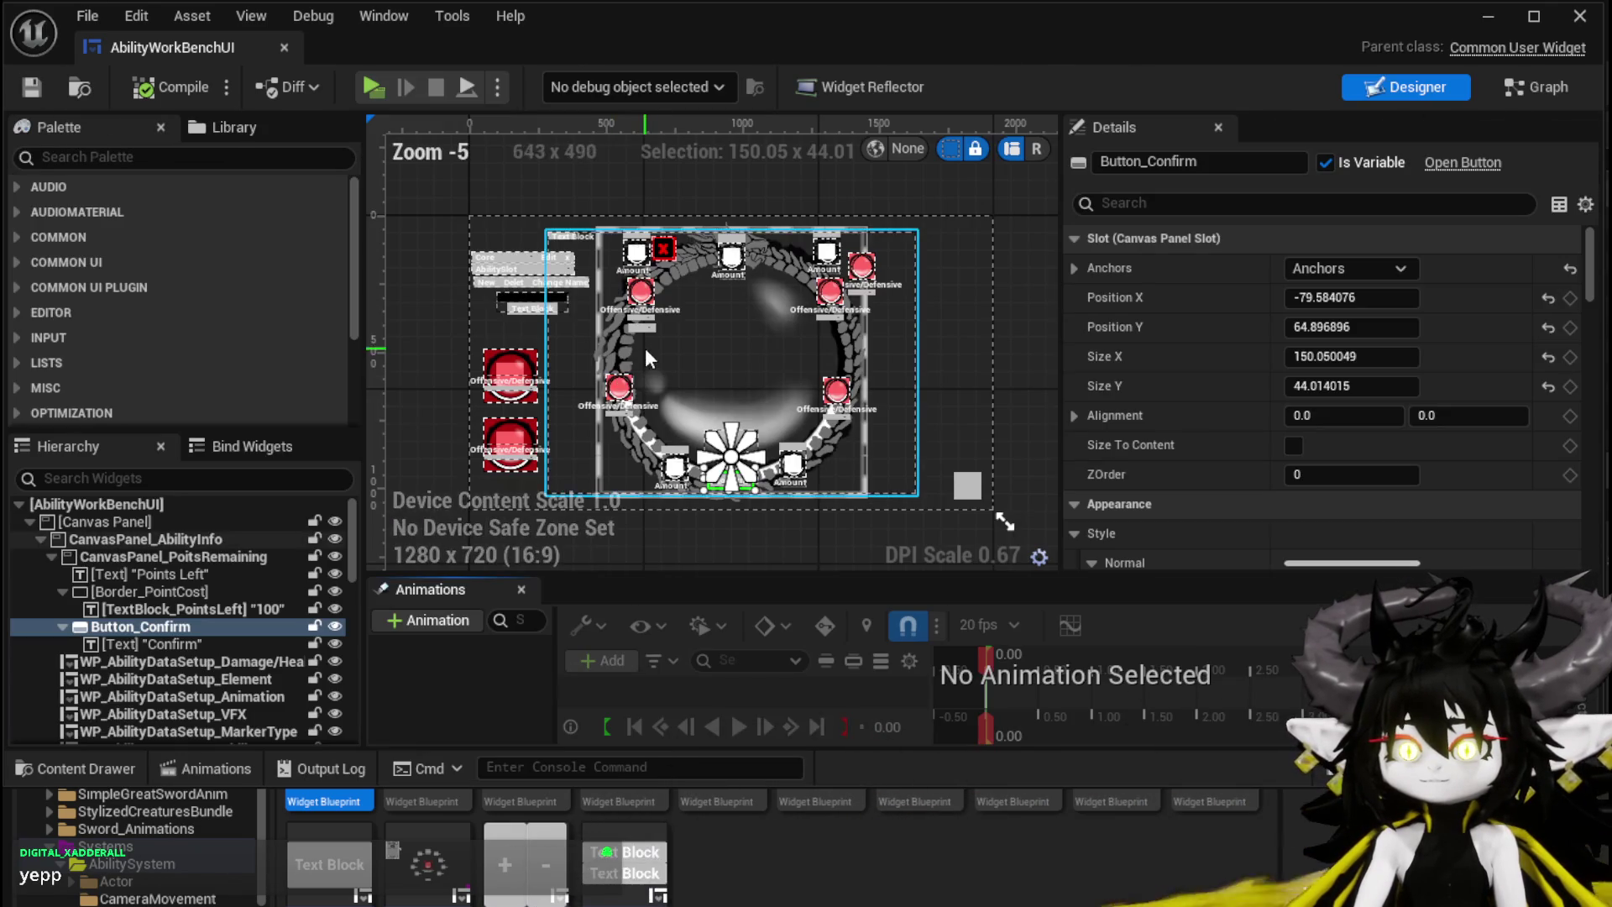
# Step: Open the WP_AbilityToolTipp card widget and inspect its Default Attack name text and preview
pyautogui.scroll(5, 465, 336)
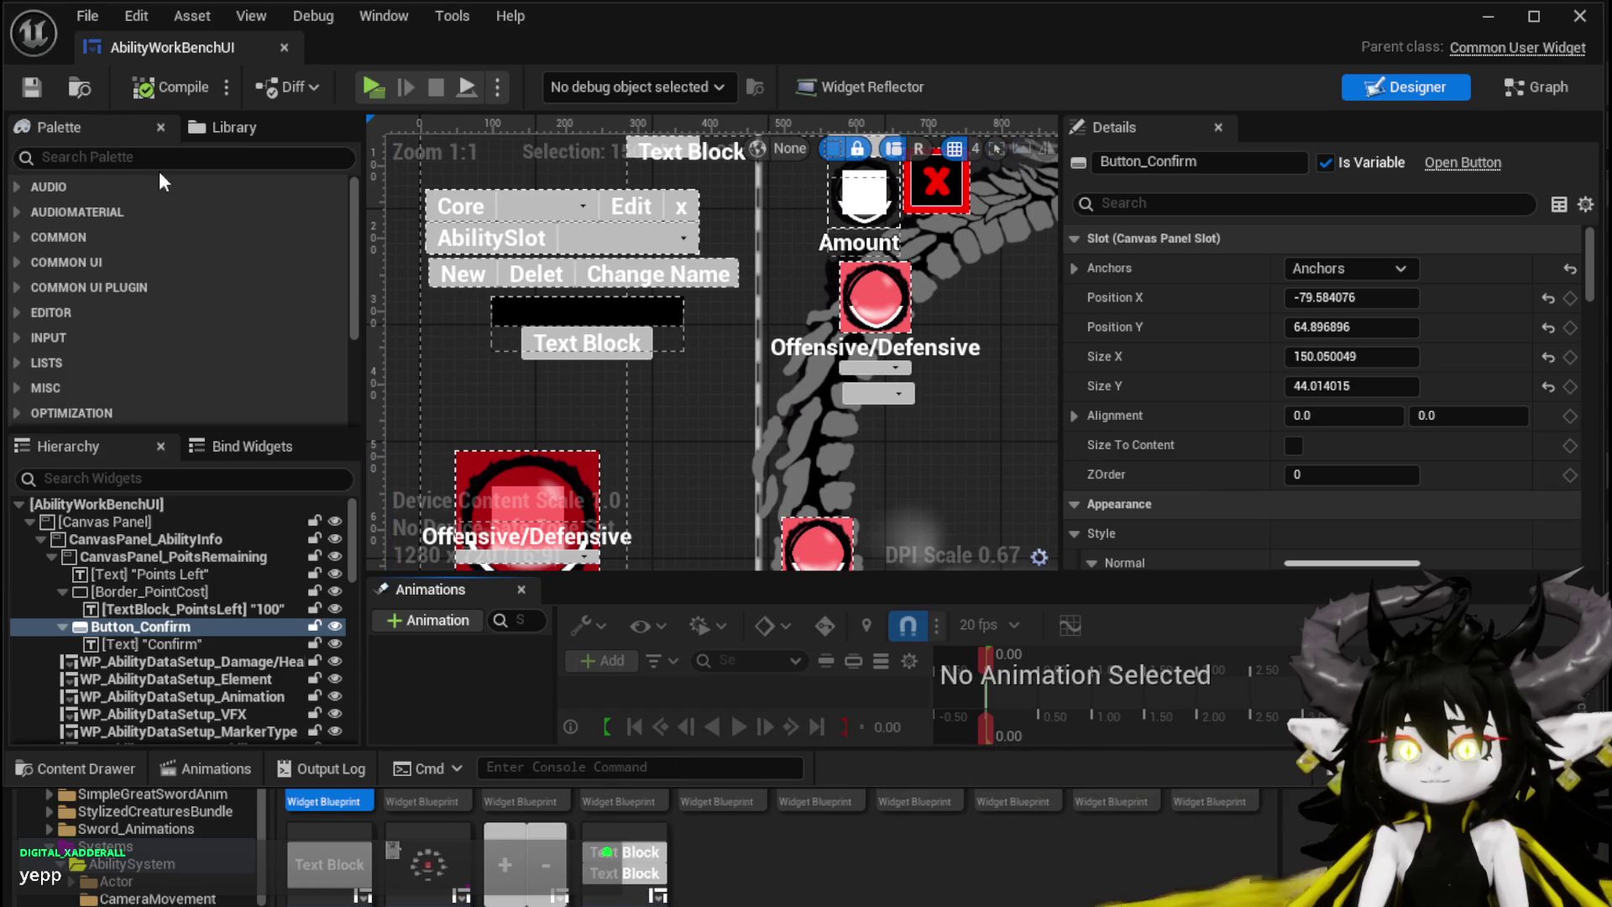
pyautogui.click(1488, 16)
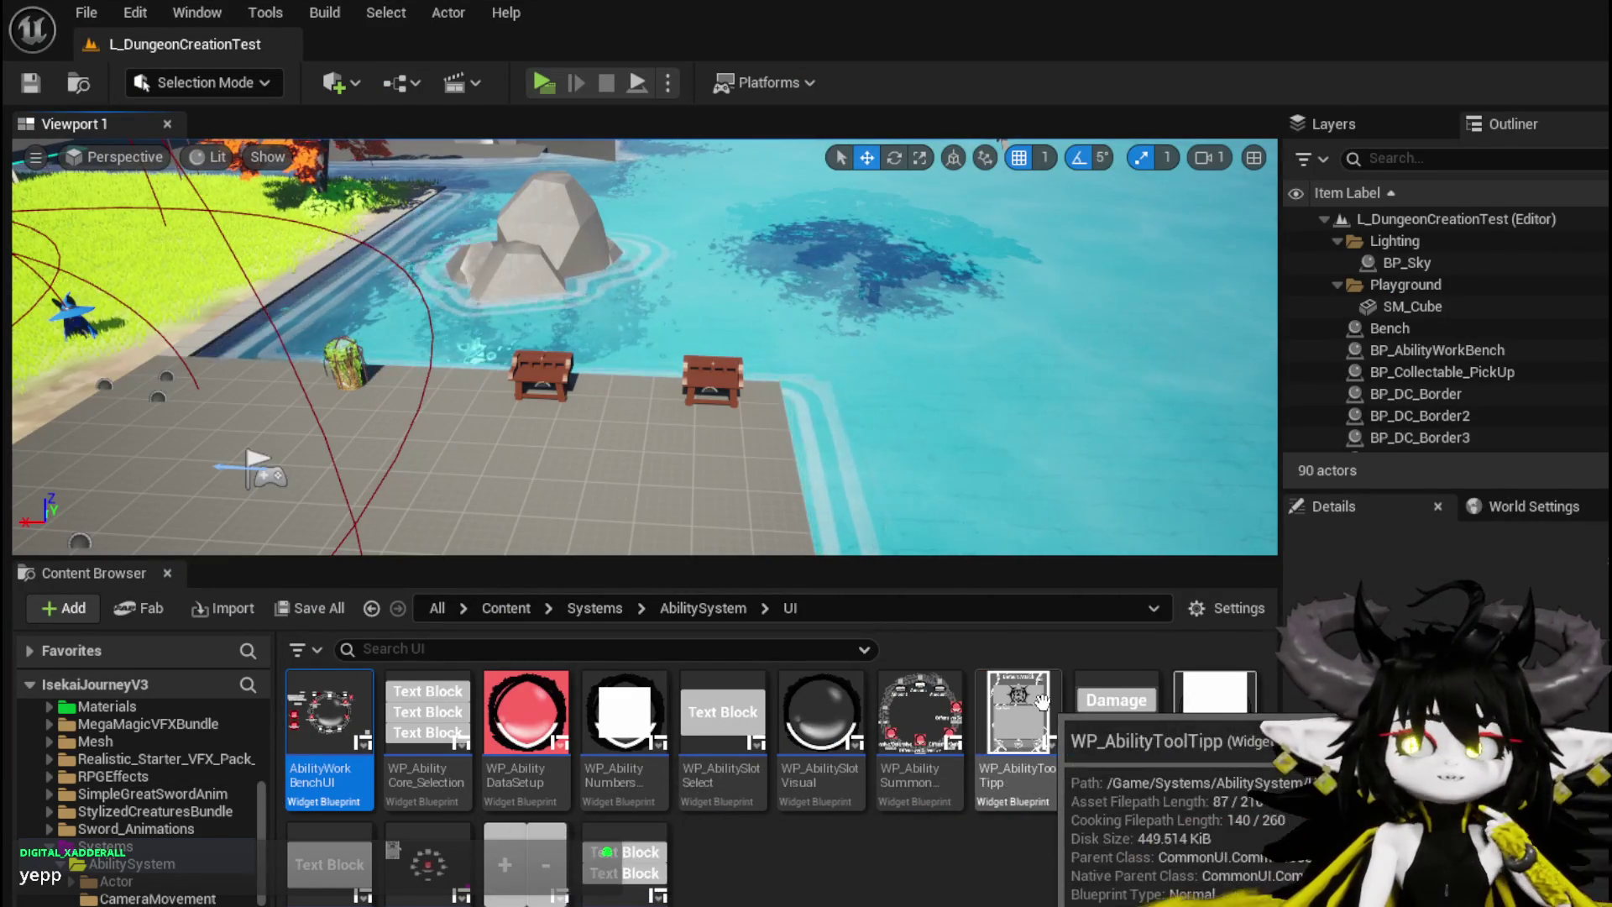
pyautogui.doubleClick(1020, 714)
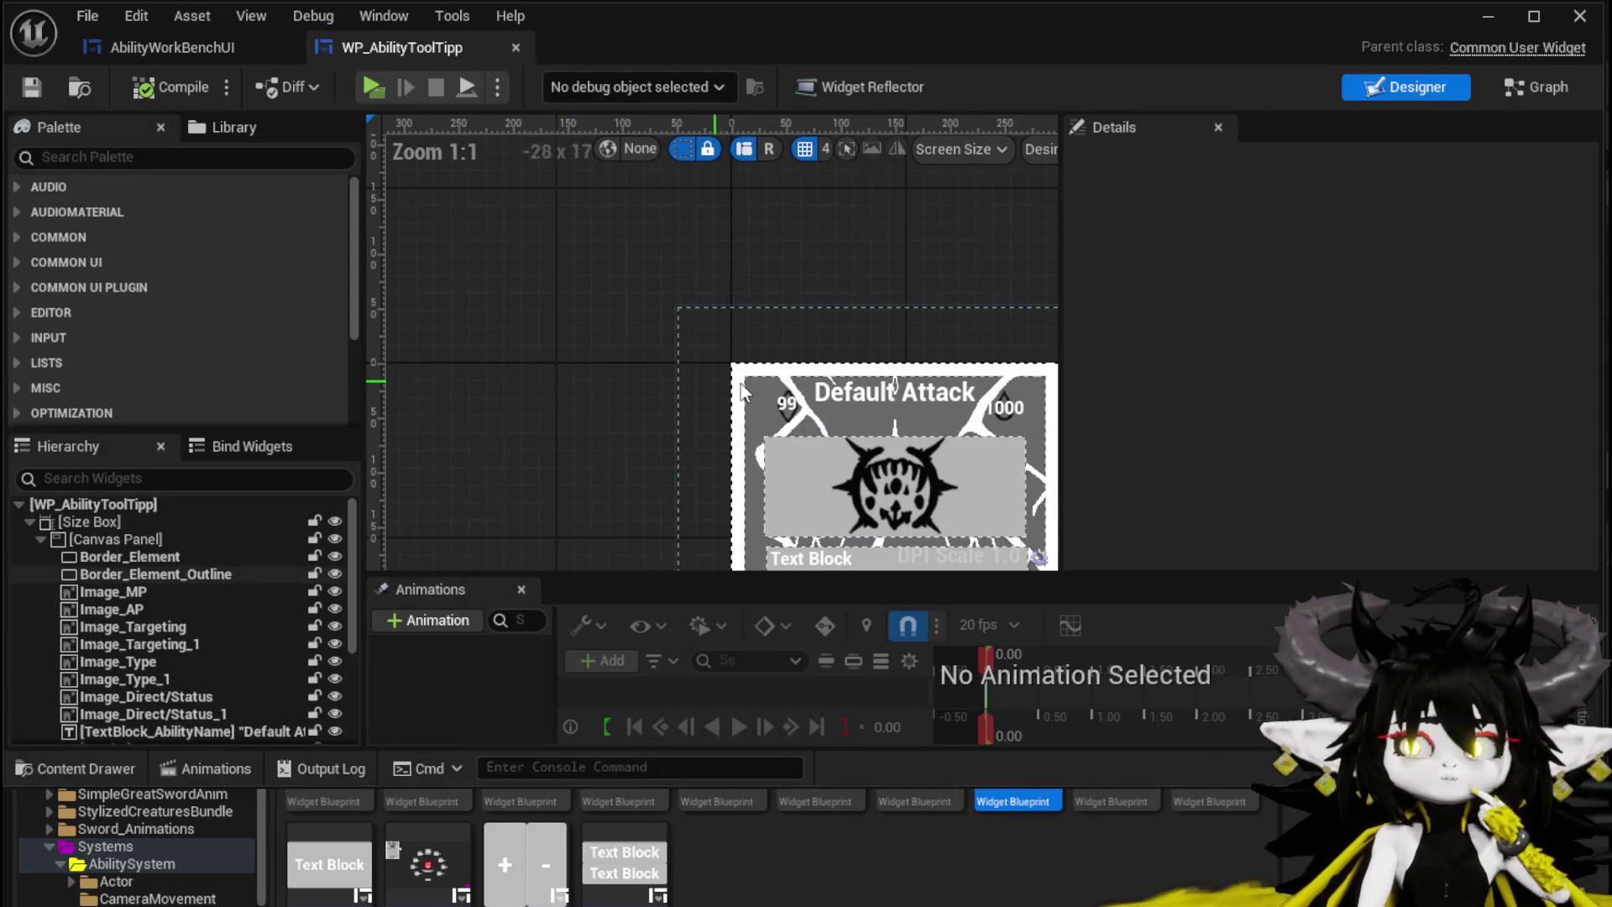
pyautogui.click(794, 299)
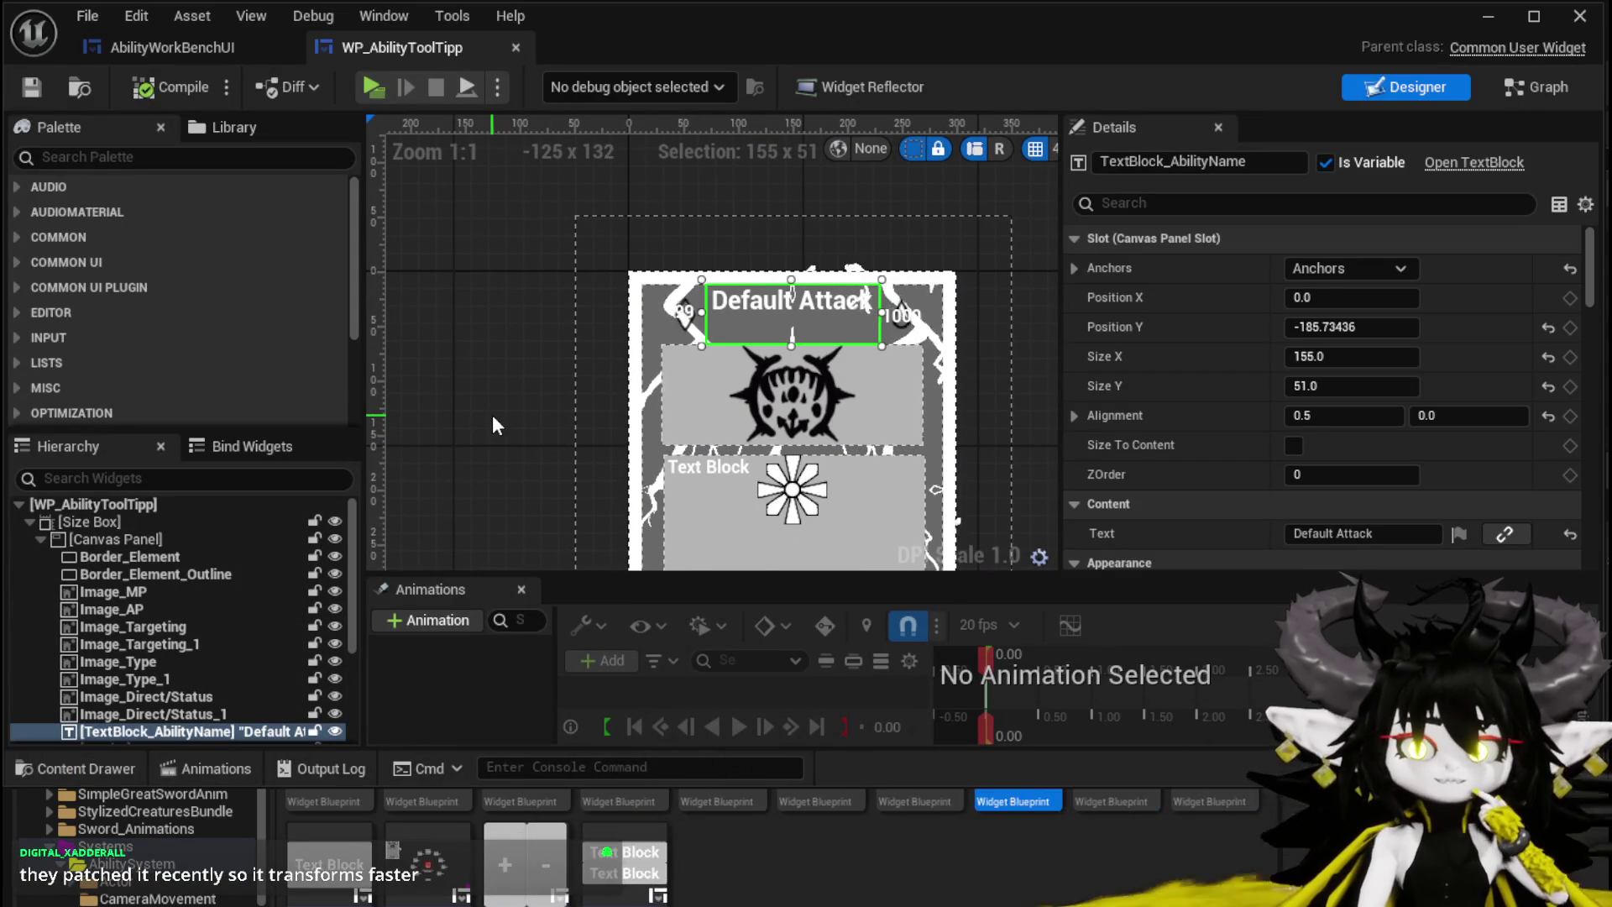
pyautogui.moveTo(492, 415); pyautogui.dragTo(465, 320)
pyautogui.scroll(-2, 465, 319)
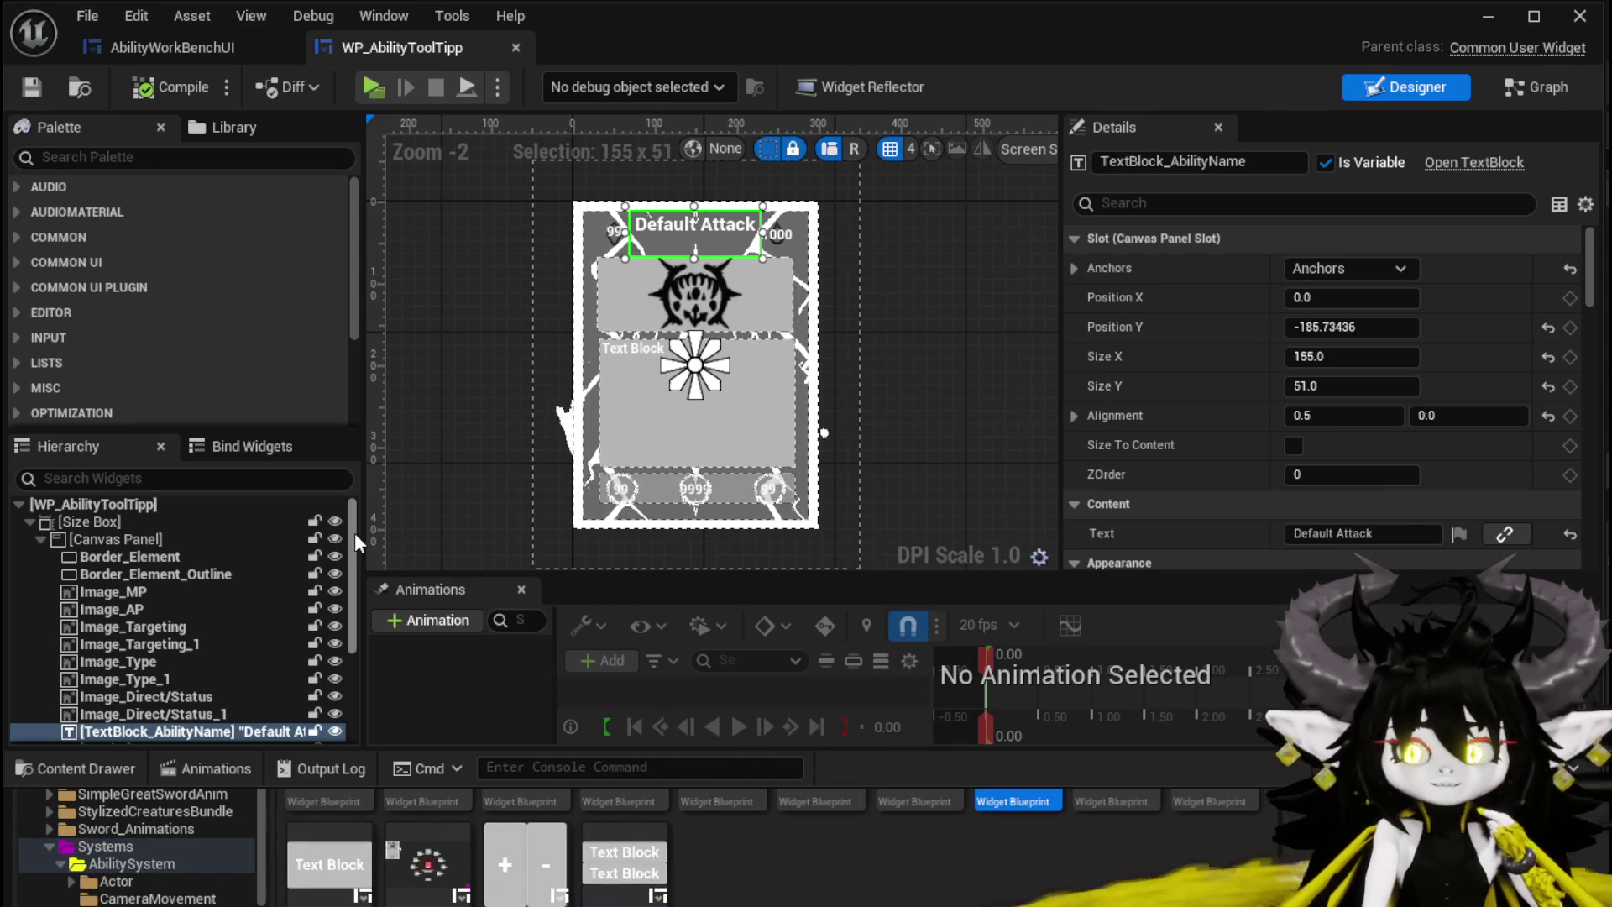
# Step: Browse the card's texture, Switch on String and SET nodes, then open SetData
pyautogui.click(1542, 88)
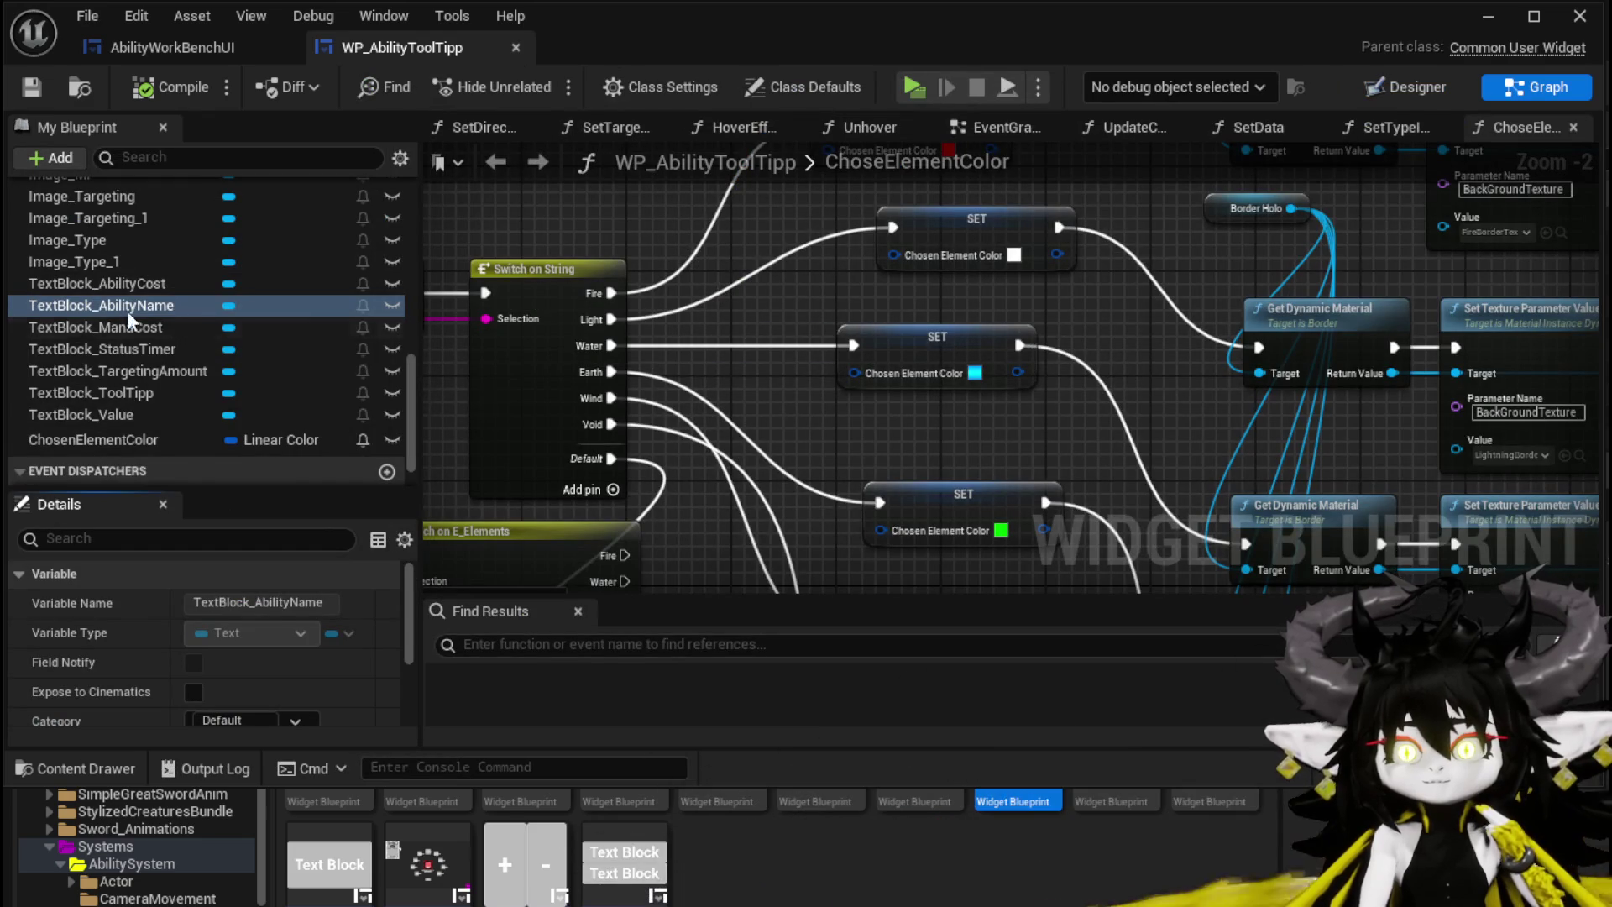
pyautogui.moveTo(636, 217)
pyautogui.mouseDown()
pyautogui.moveTo(436, 268)
pyautogui.moveTo(424, 306)
pyautogui.mouseUp()
pyautogui.scroll(-2, 606, 277)
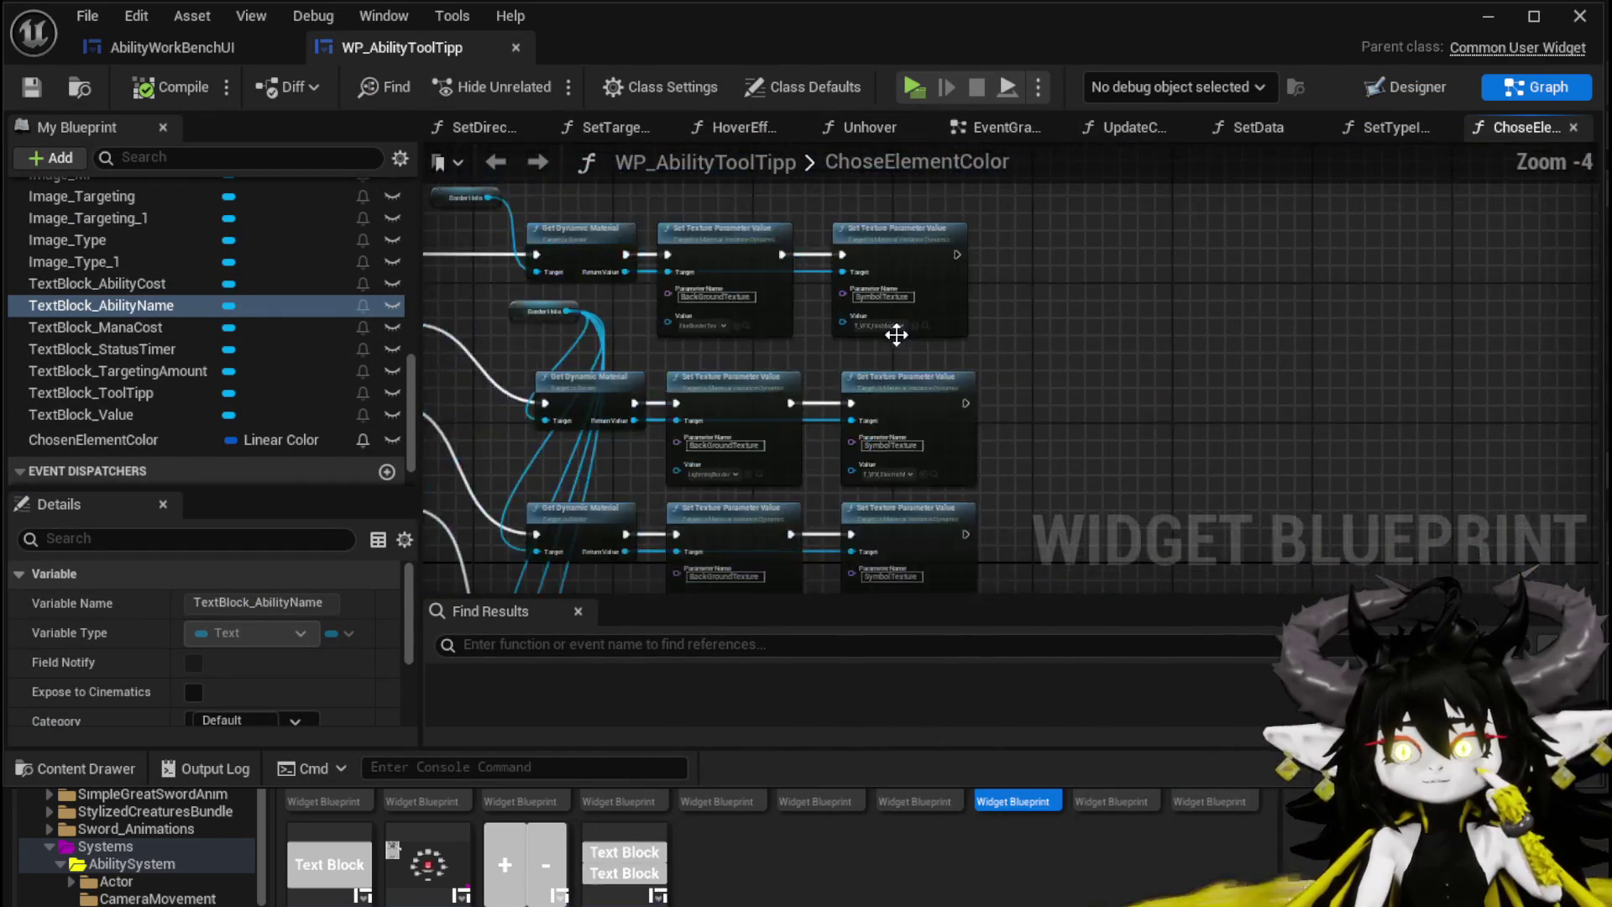
pyautogui.moveTo(550, 349)
pyautogui.mouseDown()
pyautogui.moveTo(596, 323)
pyautogui.moveTo(606, 277)
pyautogui.mouseUp()
pyautogui.scroll(10, 202, 305)
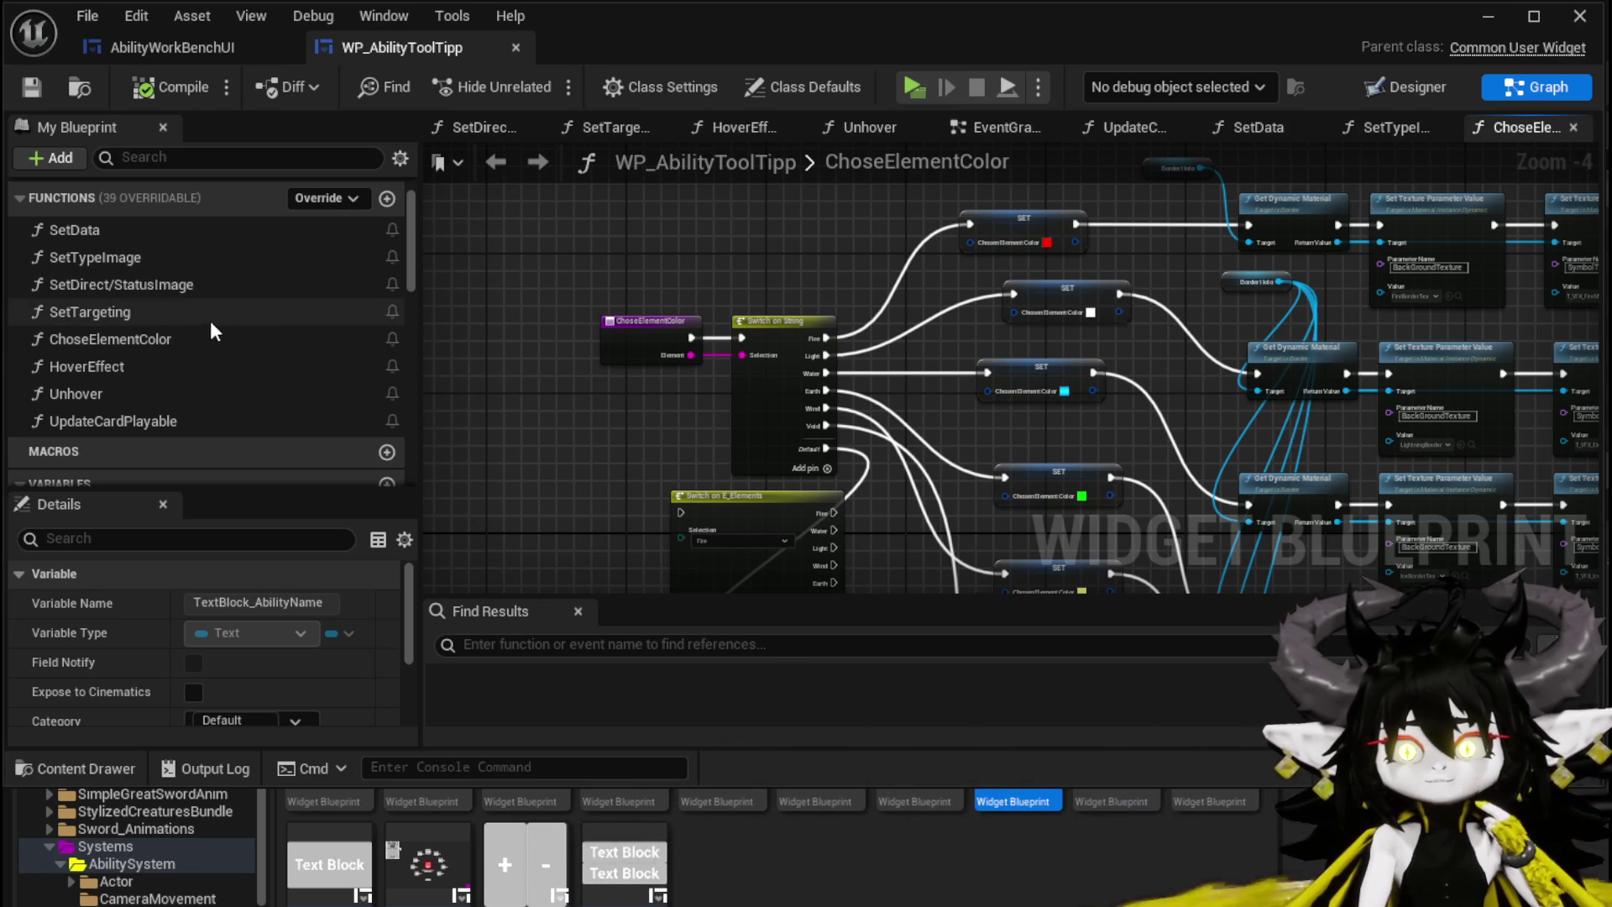
pyautogui.doubleClick(180, 233)
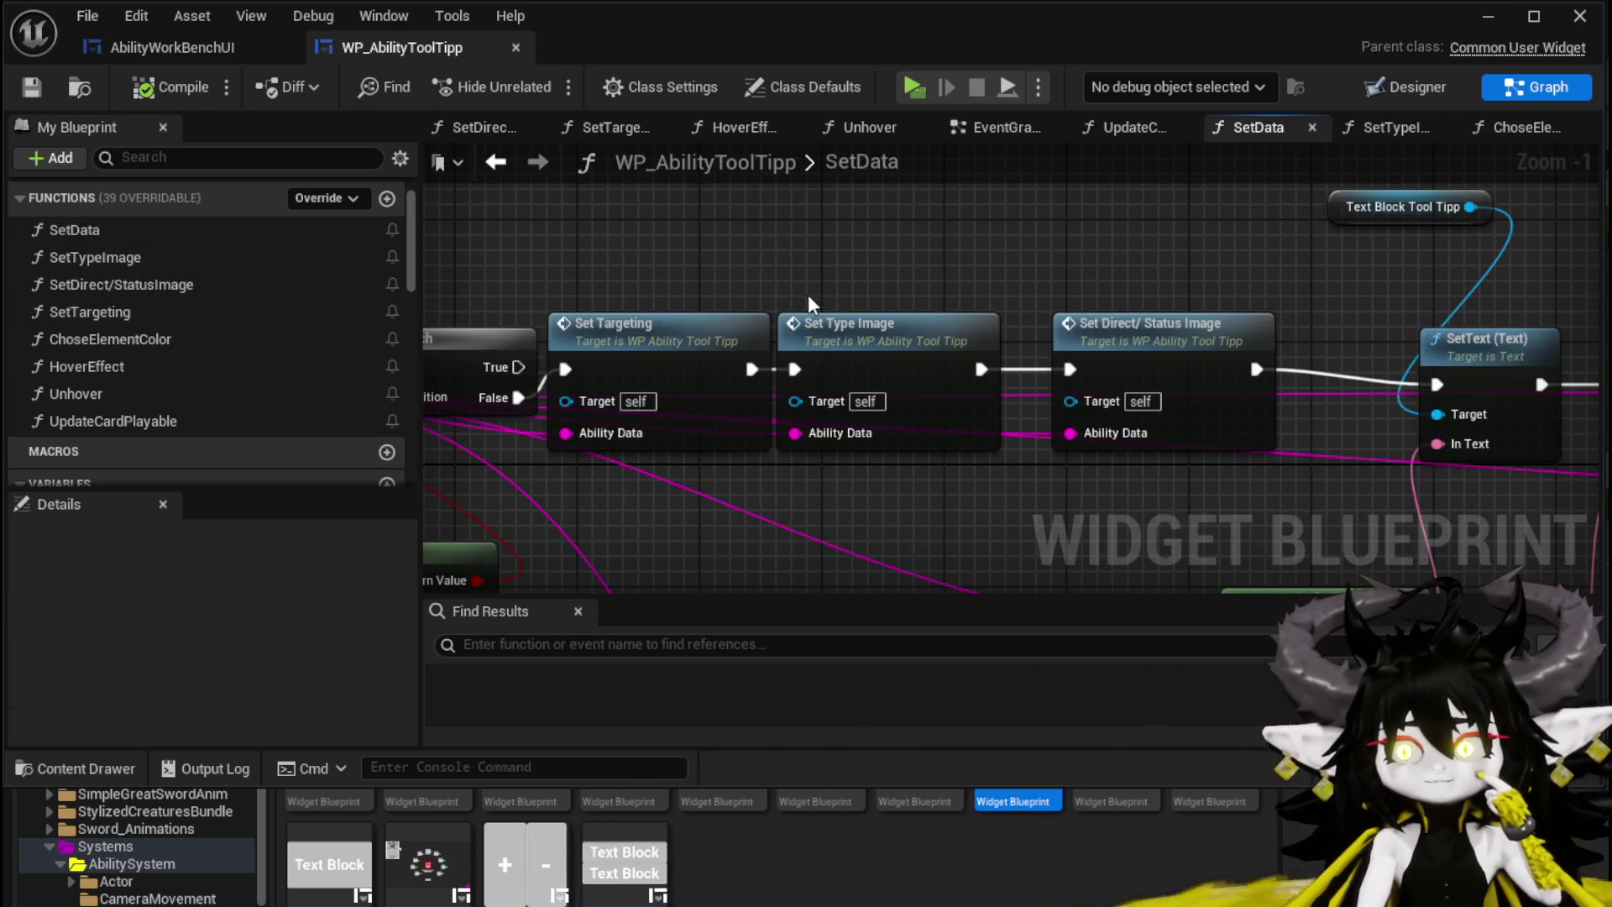
# Step: Move the Parse Into Array and GET nodes up and left in the SetData graph
pyautogui.moveTo(823, 279)
pyautogui.mouseDown()
pyautogui.moveTo(1343, 285)
pyautogui.moveTo(749, 361)
pyautogui.mouseUp()
pyautogui.moveTo(903, 307)
pyautogui.mouseDown()
pyautogui.moveTo(676, 290)
pyautogui.moveTo(651, 310)
pyautogui.moveTo(663, 307)
pyautogui.mouseUp()
pyautogui.moveTo(1260, 376)
pyautogui.mouseDown()
pyautogui.moveTo(802, 353)
pyautogui.moveTo(709, 315)
pyautogui.moveTo(653, 365)
pyautogui.moveTo(1015, 386)
pyautogui.moveTo(742, 533)
pyautogui.moveTo(692, 305)
pyautogui.moveTo(1025, 437)
pyautogui.moveTo(1025, 351)
pyautogui.mouseUp()
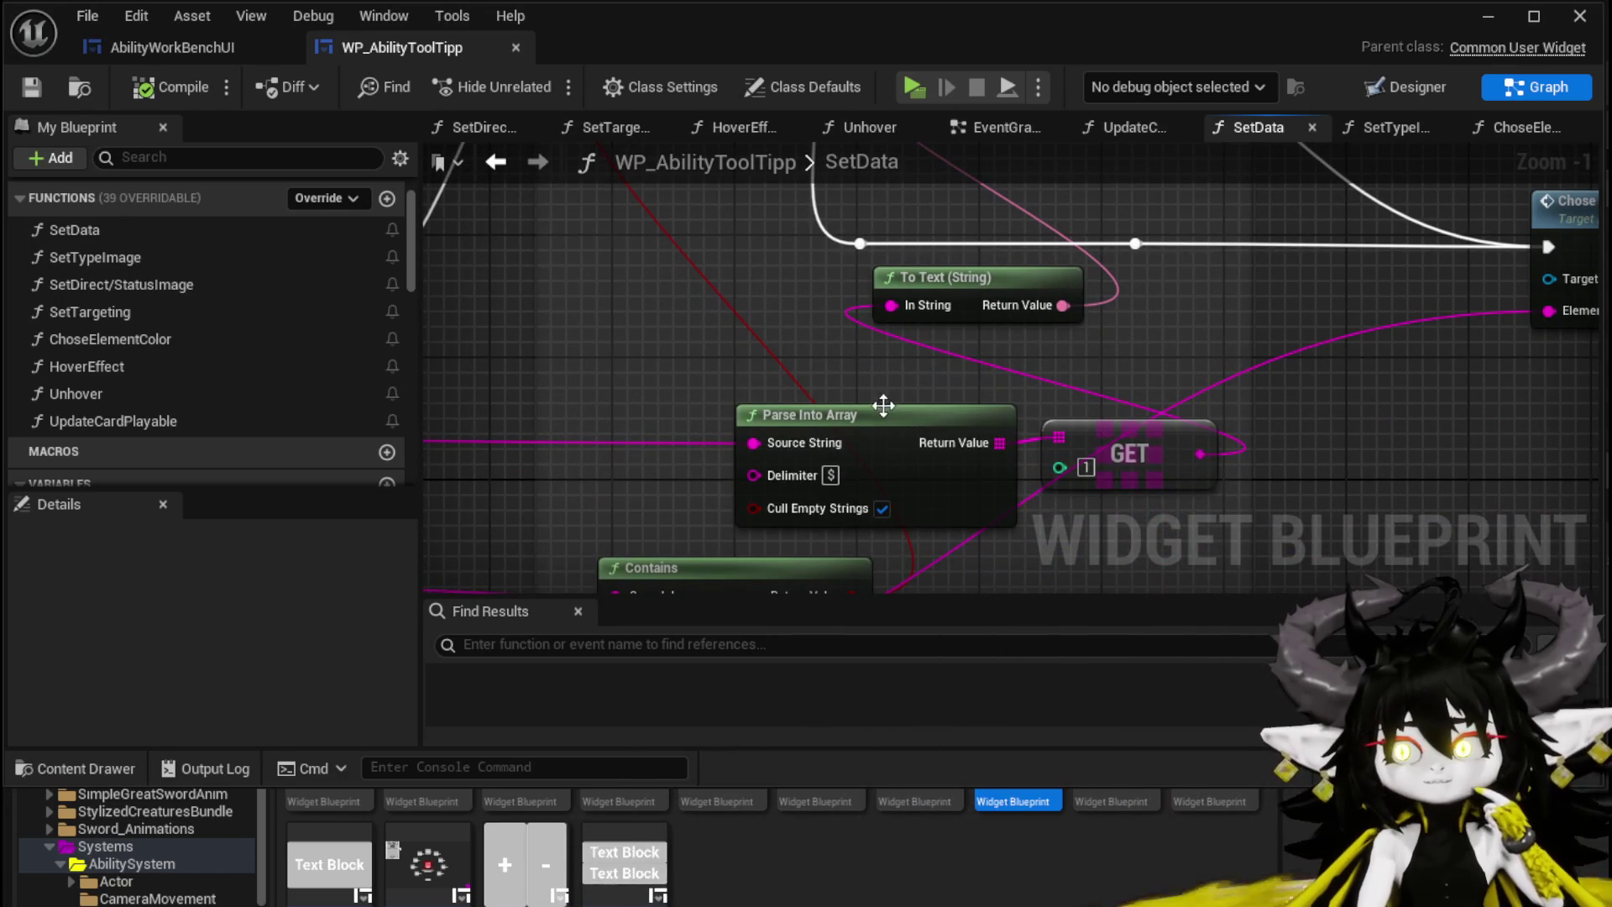
pyautogui.moveTo(866, 407); pyautogui.dragTo(758, 376)
pyautogui.moveTo(1181, 461); pyautogui.dragTo(1100, 412)
pyautogui.scroll(-3, 1083, 395)
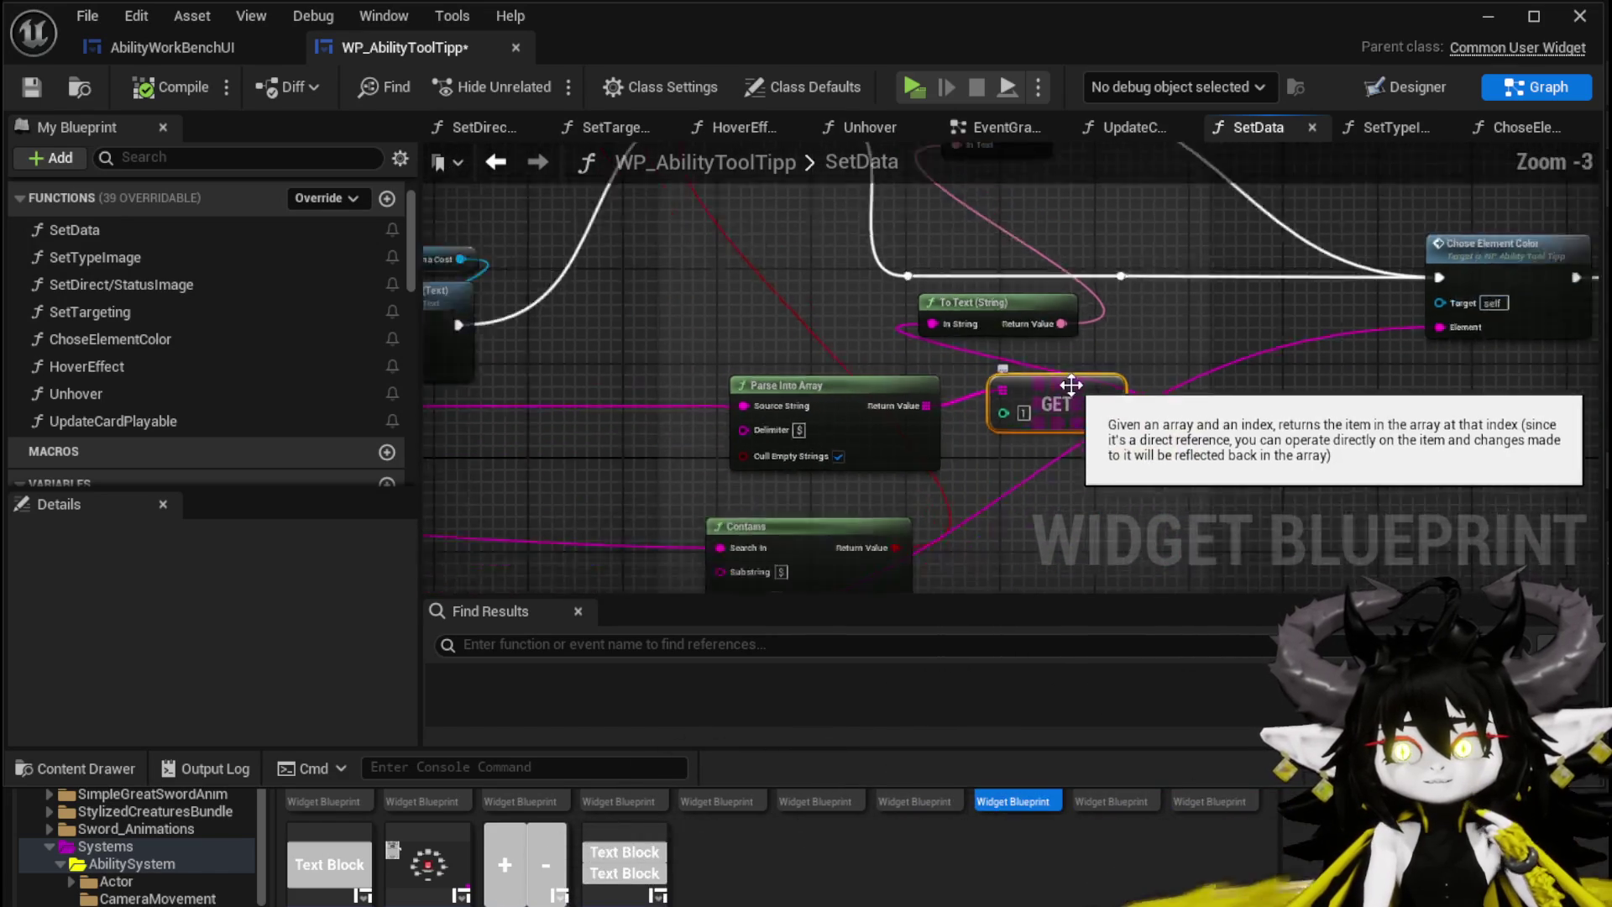
pyautogui.scroll(3, 1102, 322)
pyautogui.scroll(-3, 1111, 315)
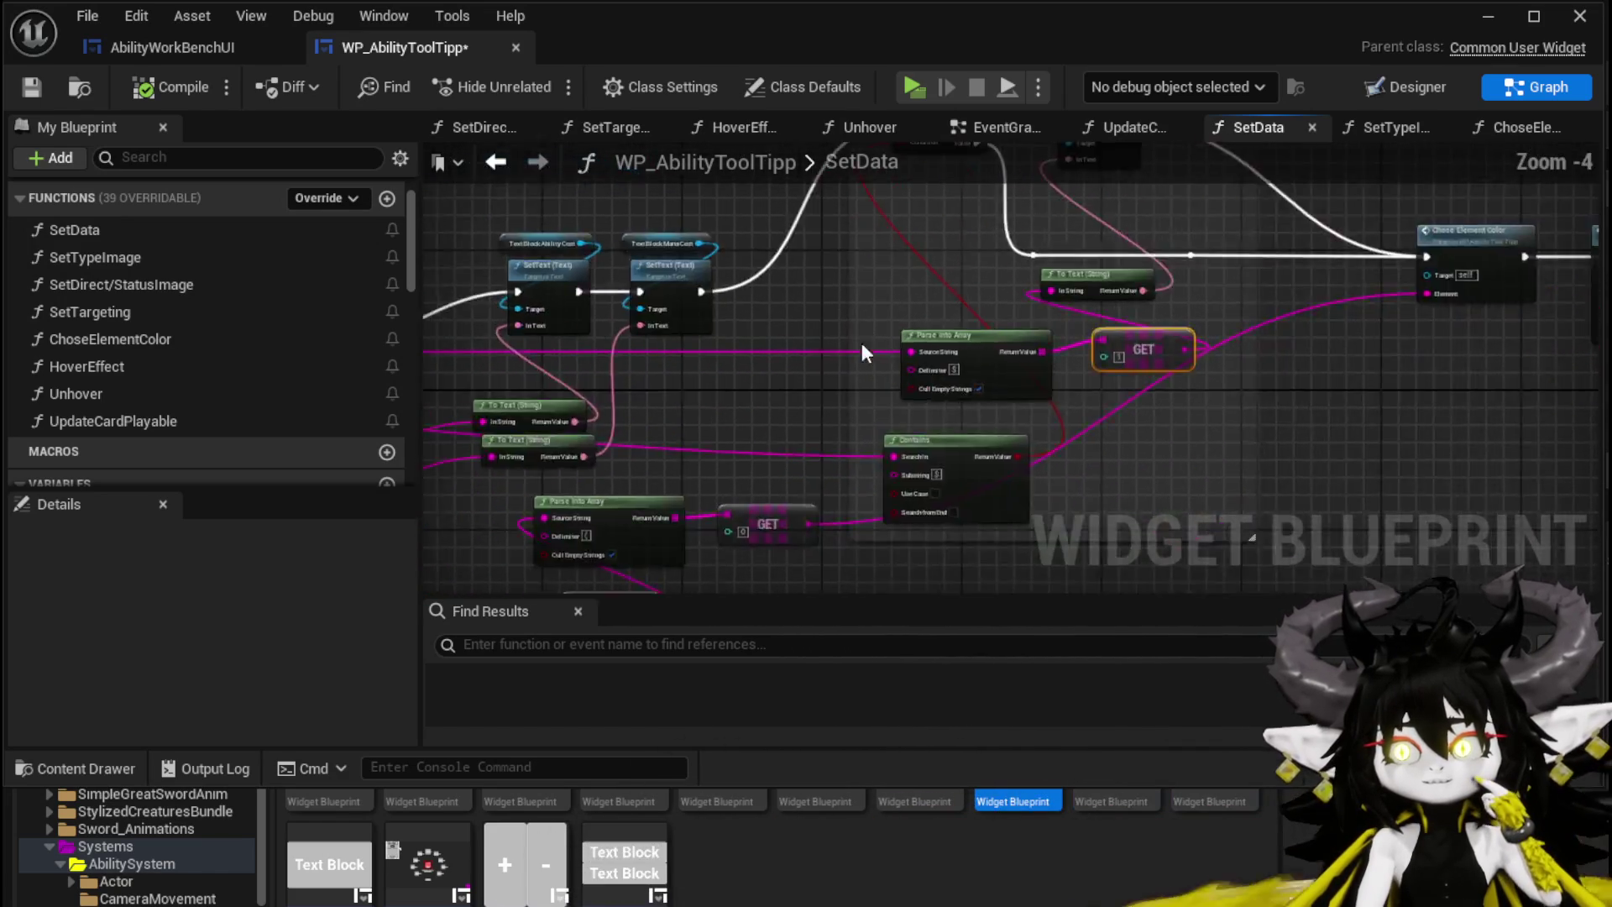
# Step: Nudge the Contains node up-left and shift the Parse Into Array node slightly right
pyautogui.moveTo(1112, 315); pyautogui.dragTo(1259, 308)
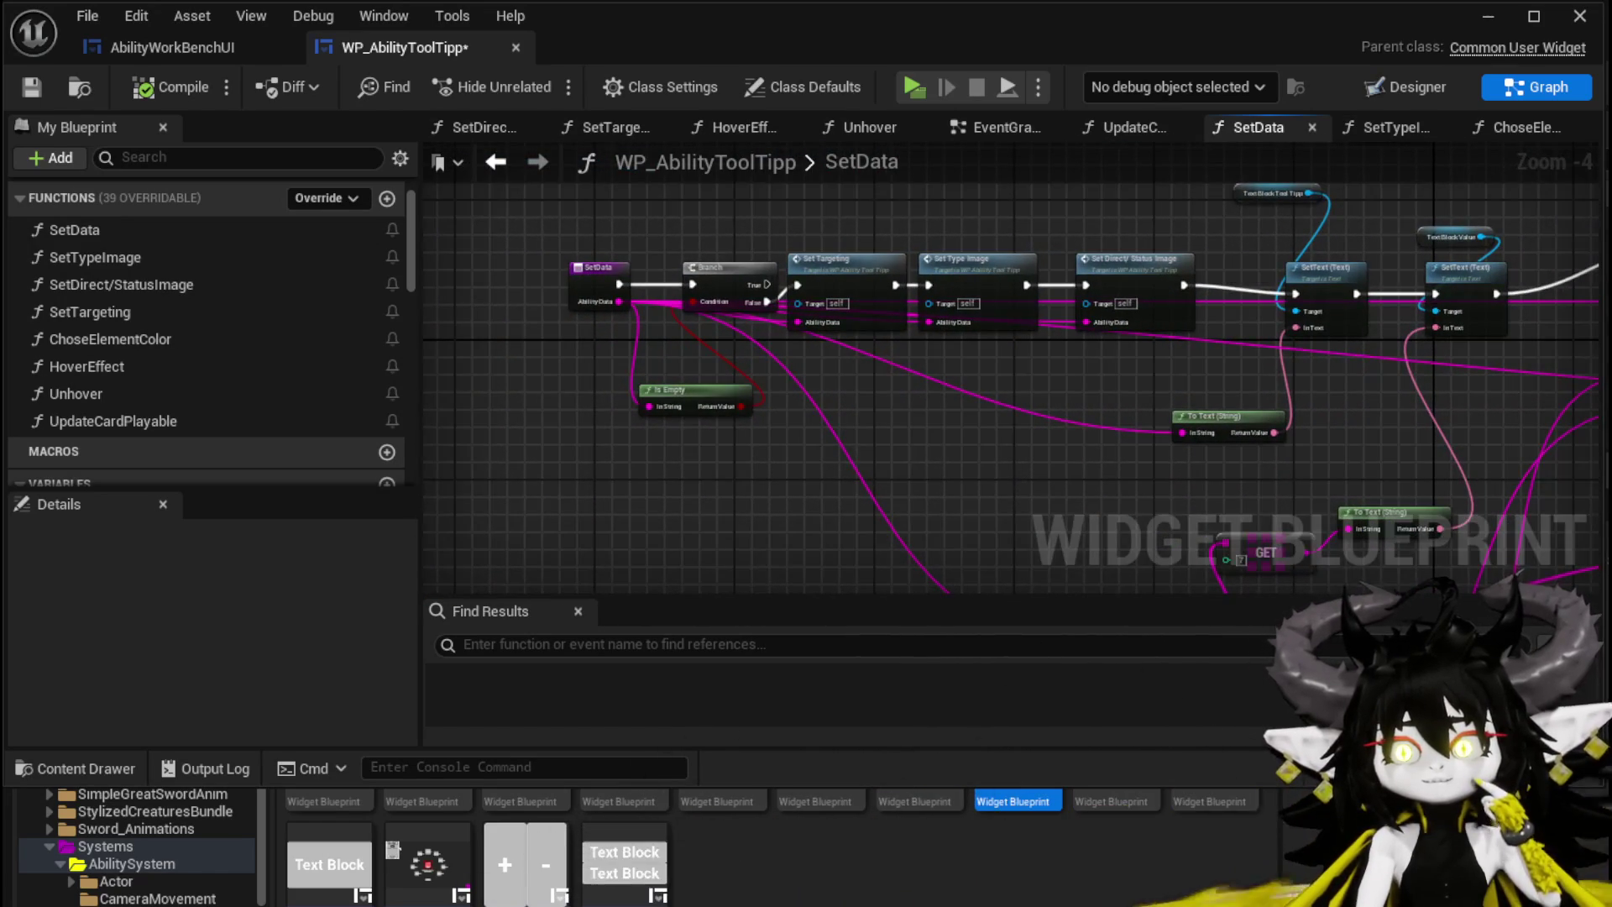
pyautogui.moveTo(1019, 344); pyautogui.dragTo(339, 344)
pyautogui.click(1019, 345)
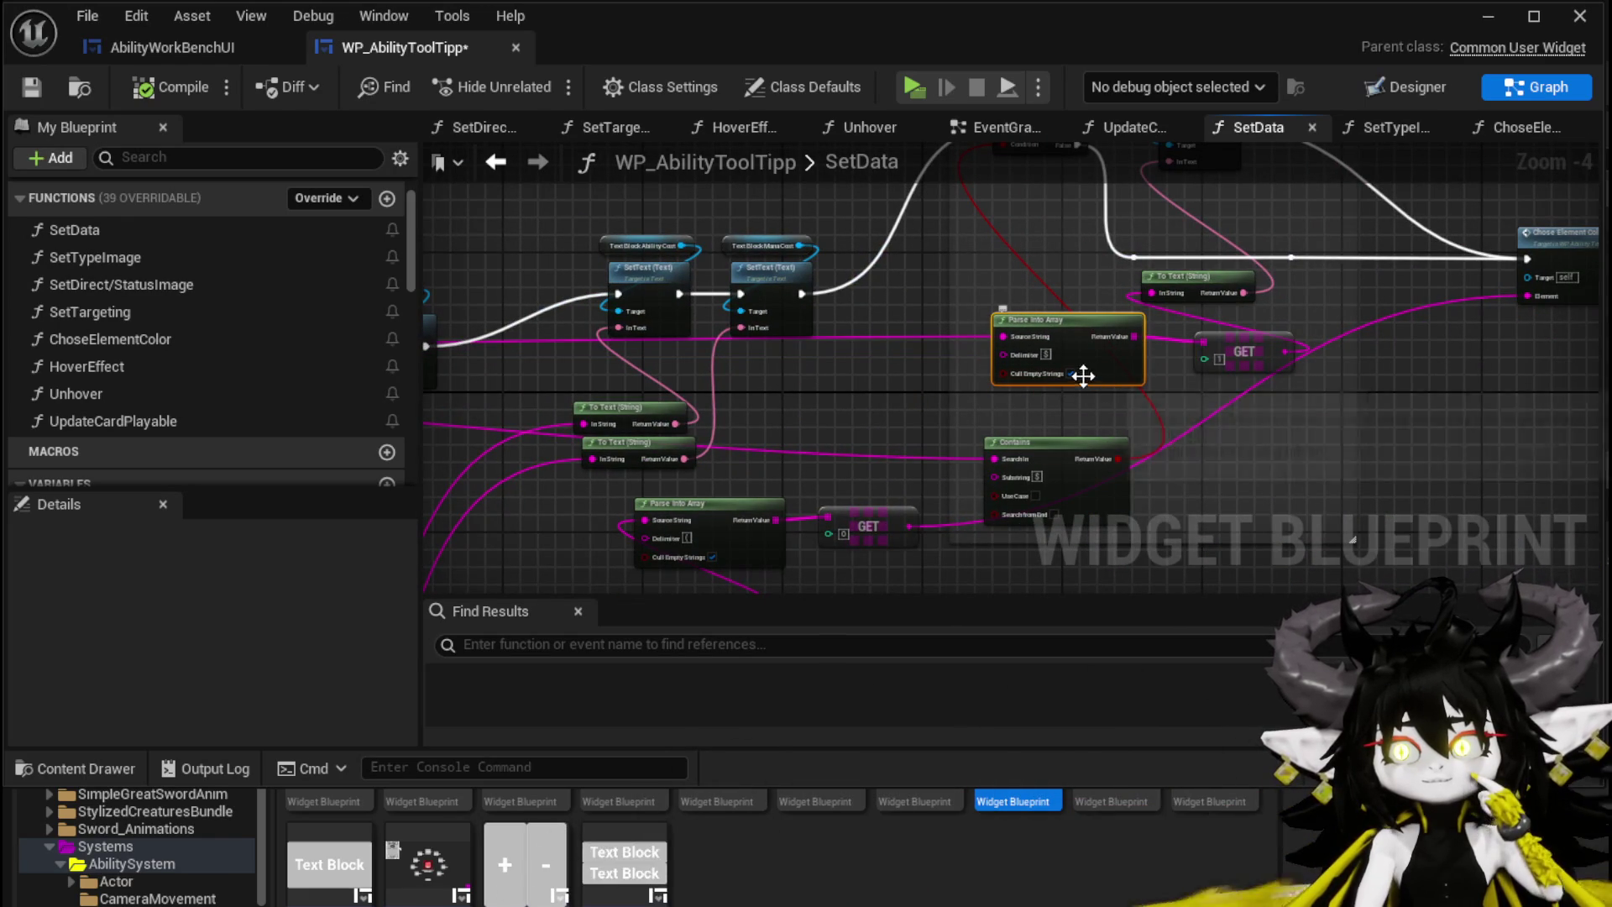
pyautogui.moveTo(1076, 375); pyautogui.dragTo(923, 402)
pyautogui.moveTo(1059, 325)
pyautogui.mouseDown()
pyautogui.moveTo(1043, 476)
pyautogui.moveTo(1054, 318)
pyautogui.mouseUp()
pyautogui.keyDown('shift'); pyautogui.click(1043, 476); pyautogui.keyUp('shift')
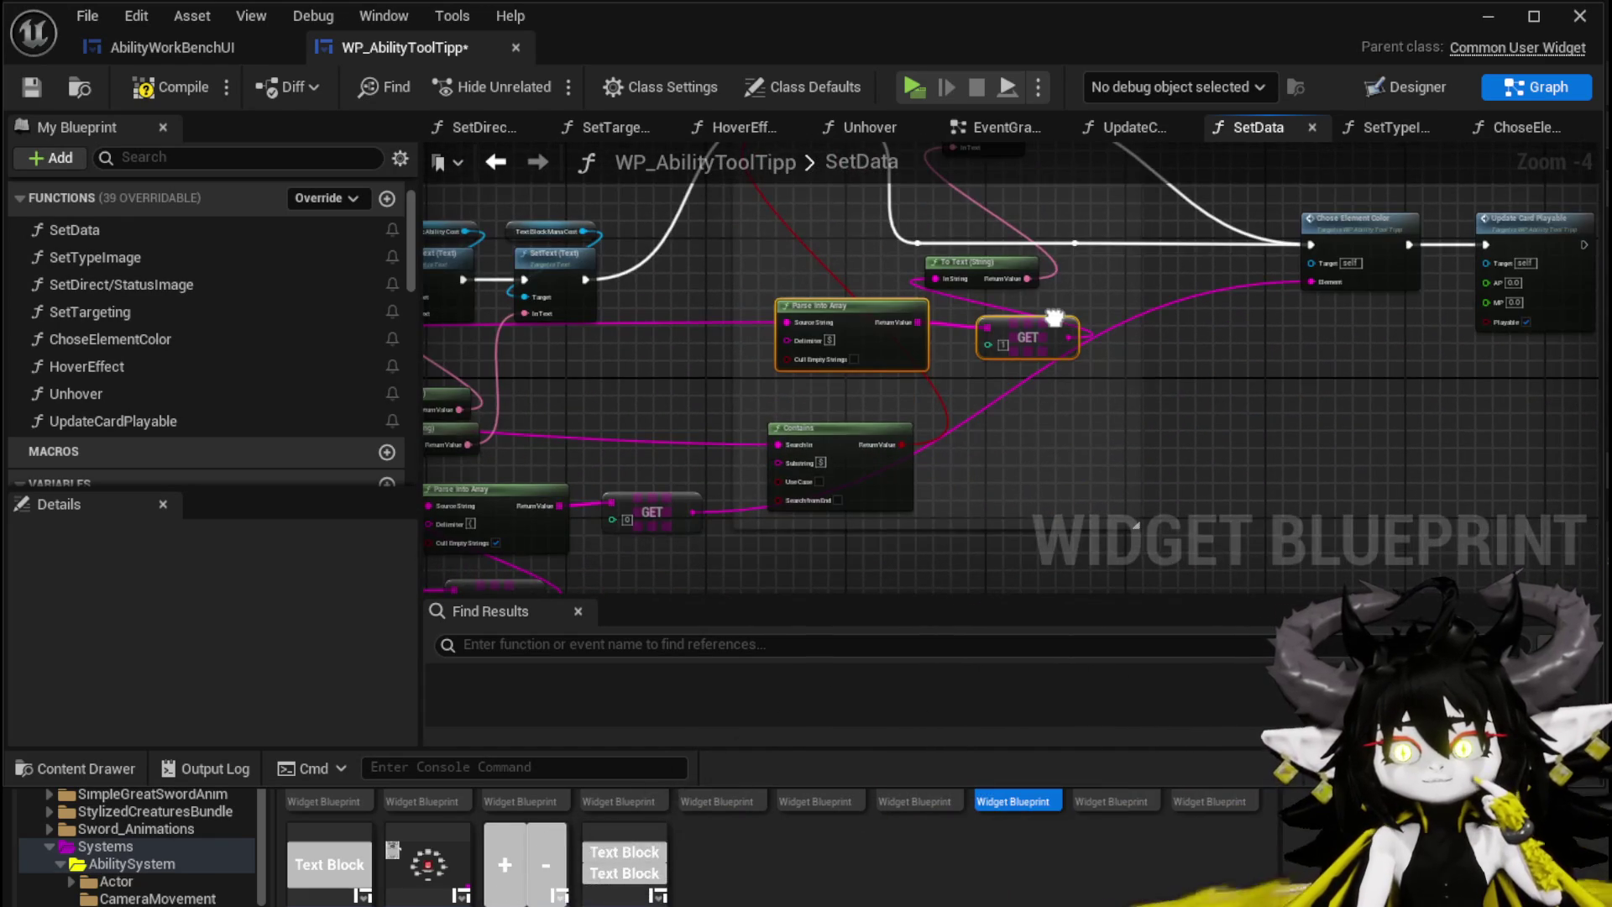
pyautogui.scroll(3, 1054, 317)
pyautogui.moveTo(858, 436); pyautogui.dragTo(832, 412)
pyautogui.scroll(-2, 836, 419)
pyautogui.moveTo(989, 430); pyautogui.dragTo(766, 595)
pyautogui.moveTo(989, 420)
pyautogui.mouseDown()
pyautogui.moveTo(1181, 237)
pyautogui.moveTo(1173, 481)
pyautogui.moveTo(817, 454)
pyautogui.moveTo(1196, 468)
pyautogui.moveTo(1352, 275)
pyautogui.mouseUp()
pyautogui.click(921, 446)
pyautogui.moveTo(921, 446); pyautogui.dragTo(1005, 550)
pyautogui.moveTo(955, 418)
pyautogui.mouseDown()
pyautogui.moveTo(924, 426)
pyautogui.moveTo(1052, 420)
pyautogui.mouseUp()
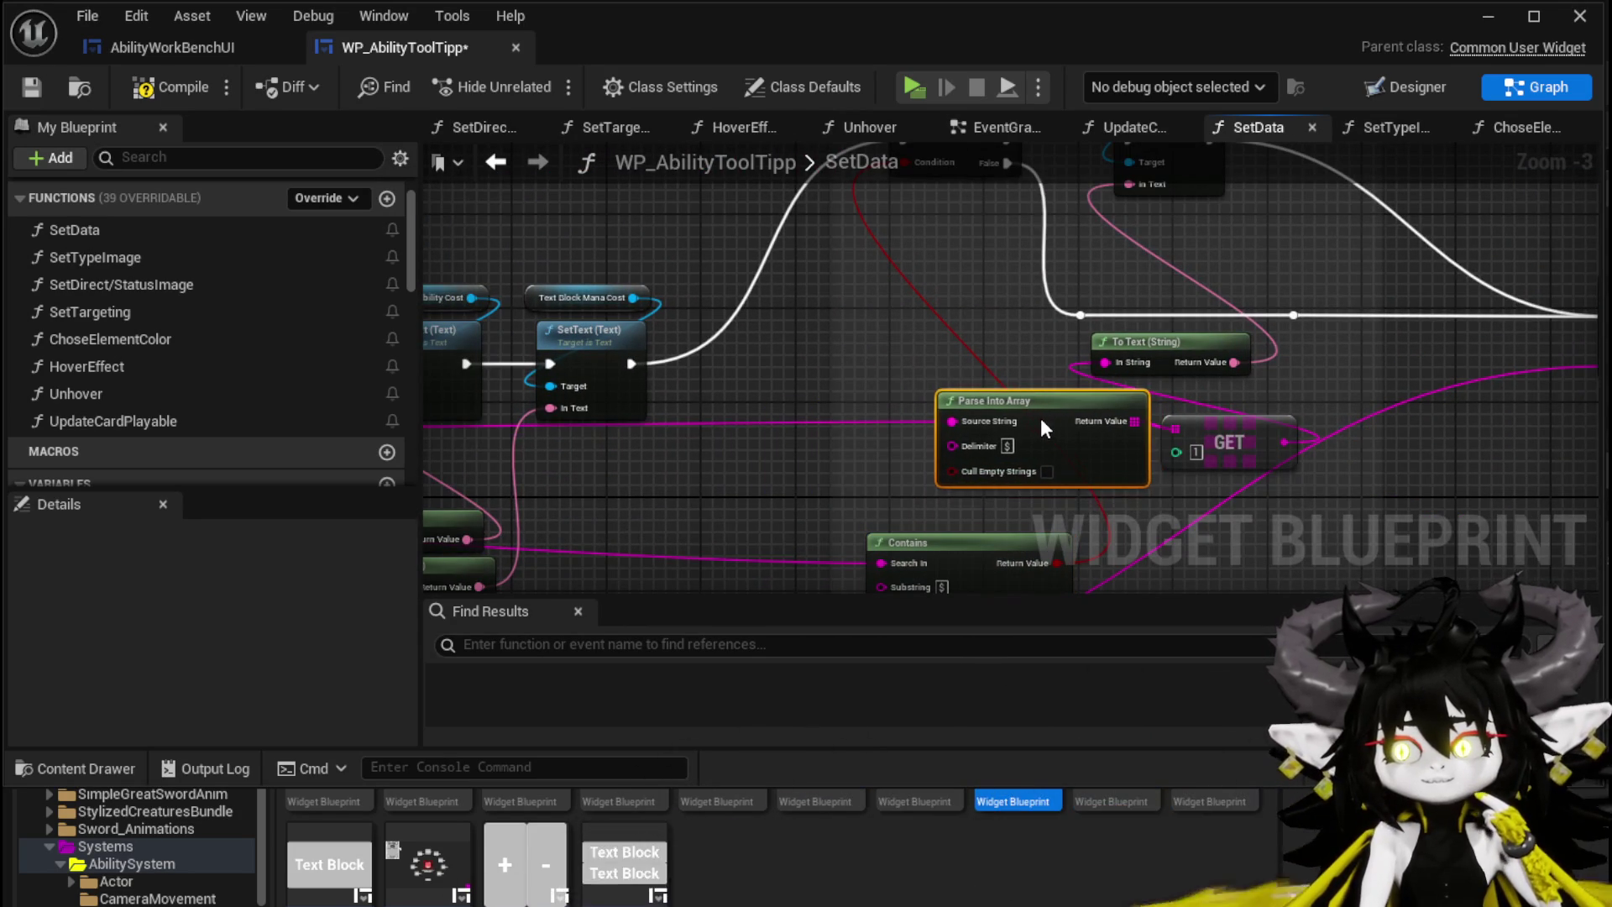
# Step: Move the SetData entry and Branch nodes up and left, then compile and save
pyautogui.moveTo(796, 409)
pyautogui.mouseDown()
pyautogui.moveTo(1445, 353)
pyautogui.moveTo(1458, 419)
pyautogui.mouseUp()
pyautogui.moveTo(638, 428); pyautogui.dragTo(884, 443)
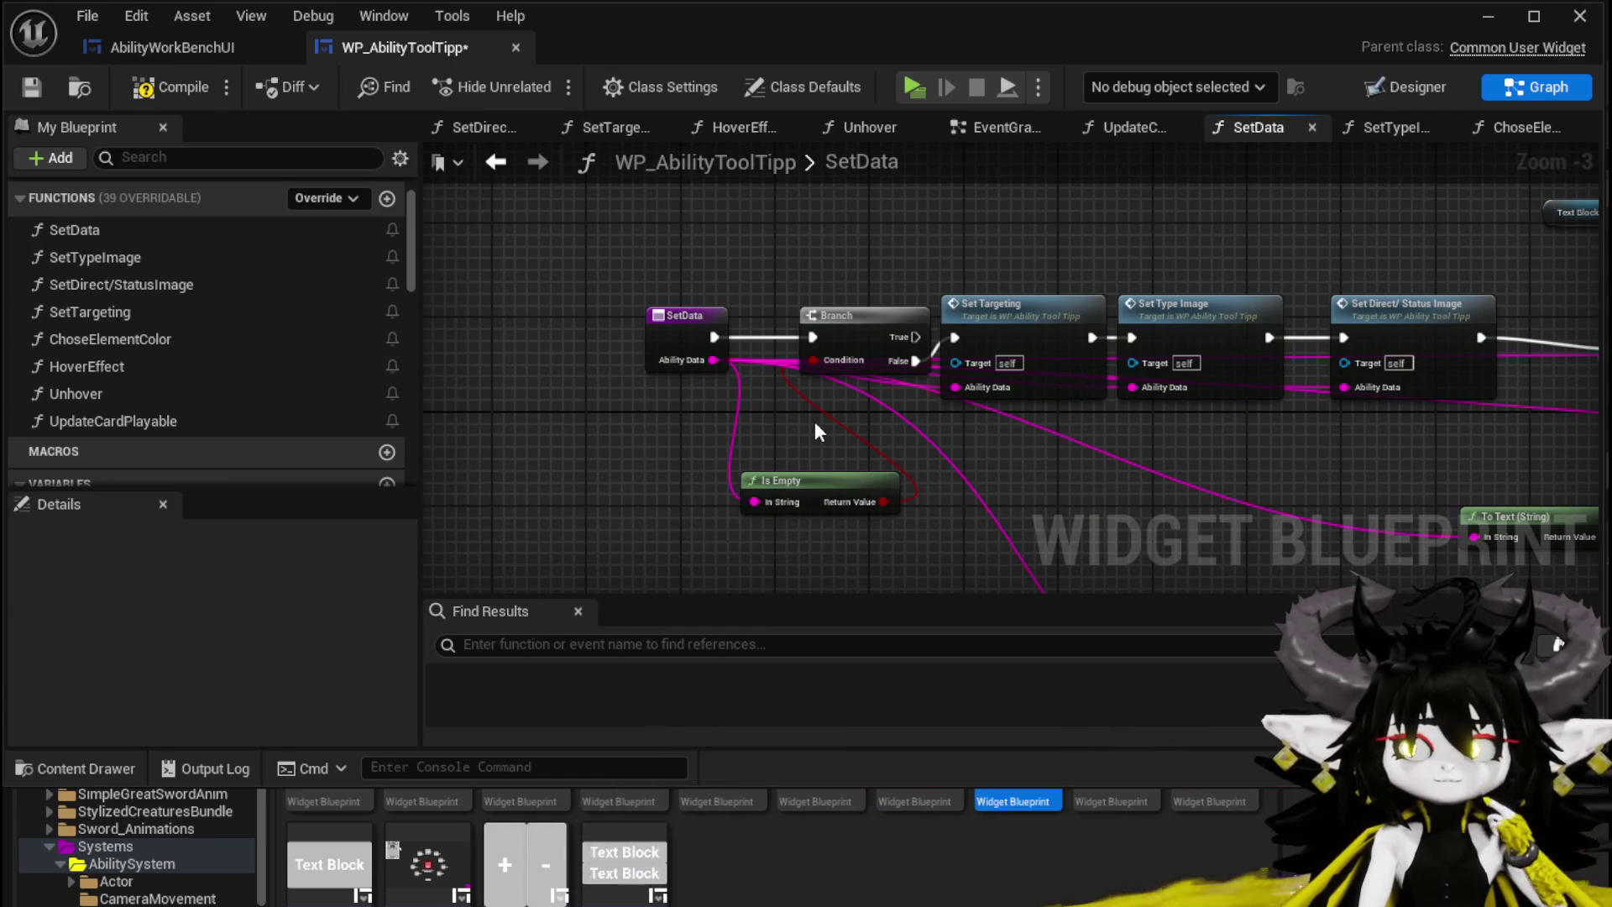
pyautogui.moveTo(601, 386)
pyautogui.mouseDown()
pyautogui.moveTo(776, 289)
pyautogui.moveTo(831, 294)
pyautogui.mouseUp()
pyautogui.moveTo(862, 323); pyautogui.dragTo(812, 298)
pyautogui.click(942, 259)
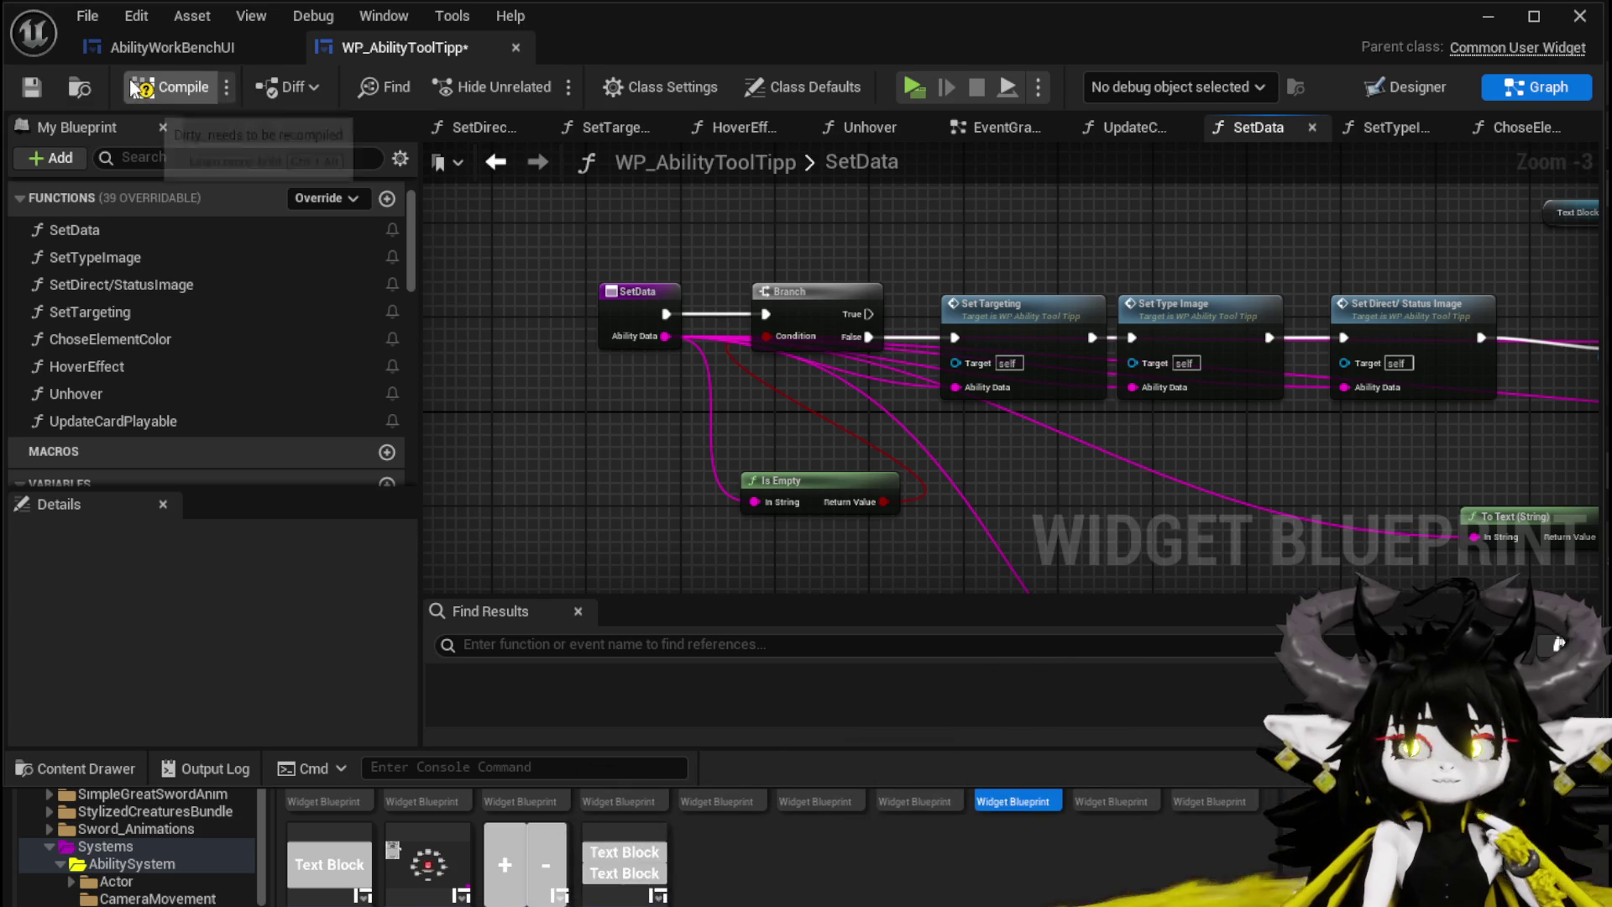
pyautogui.click(42, 84)
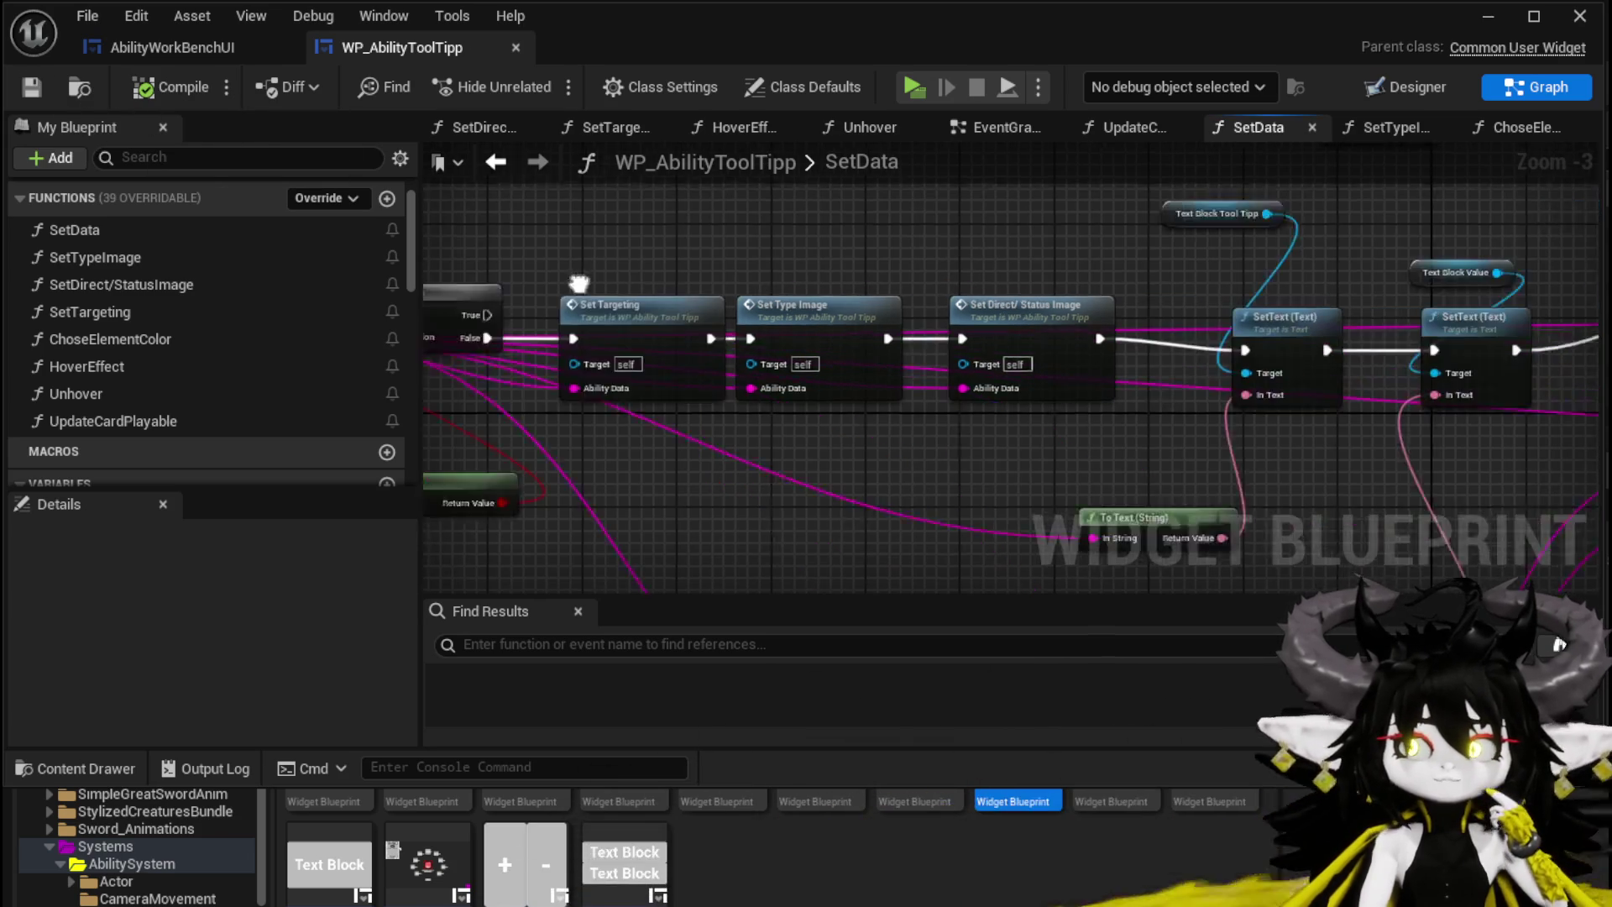
# Step: Move the Text Block Value SetText nodes to the left
pyautogui.moveTo(672, 265)
pyautogui.mouseDown()
pyautogui.moveTo(895, 290)
pyautogui.moveTo(783, 395)
pyautogui.mouseUp()
pyautogui.moveTo(710, 328)
pyautogui.mouseDown()
pyautogui.moveTo(733, 304)
pyautogui.moveTo(703, 291)
pyautogui.moveTo(536, 333)
pyautogui.mouseUp()
pyautogui.moveTo(1129, 394); pyautogui.dragTo(945, 401)
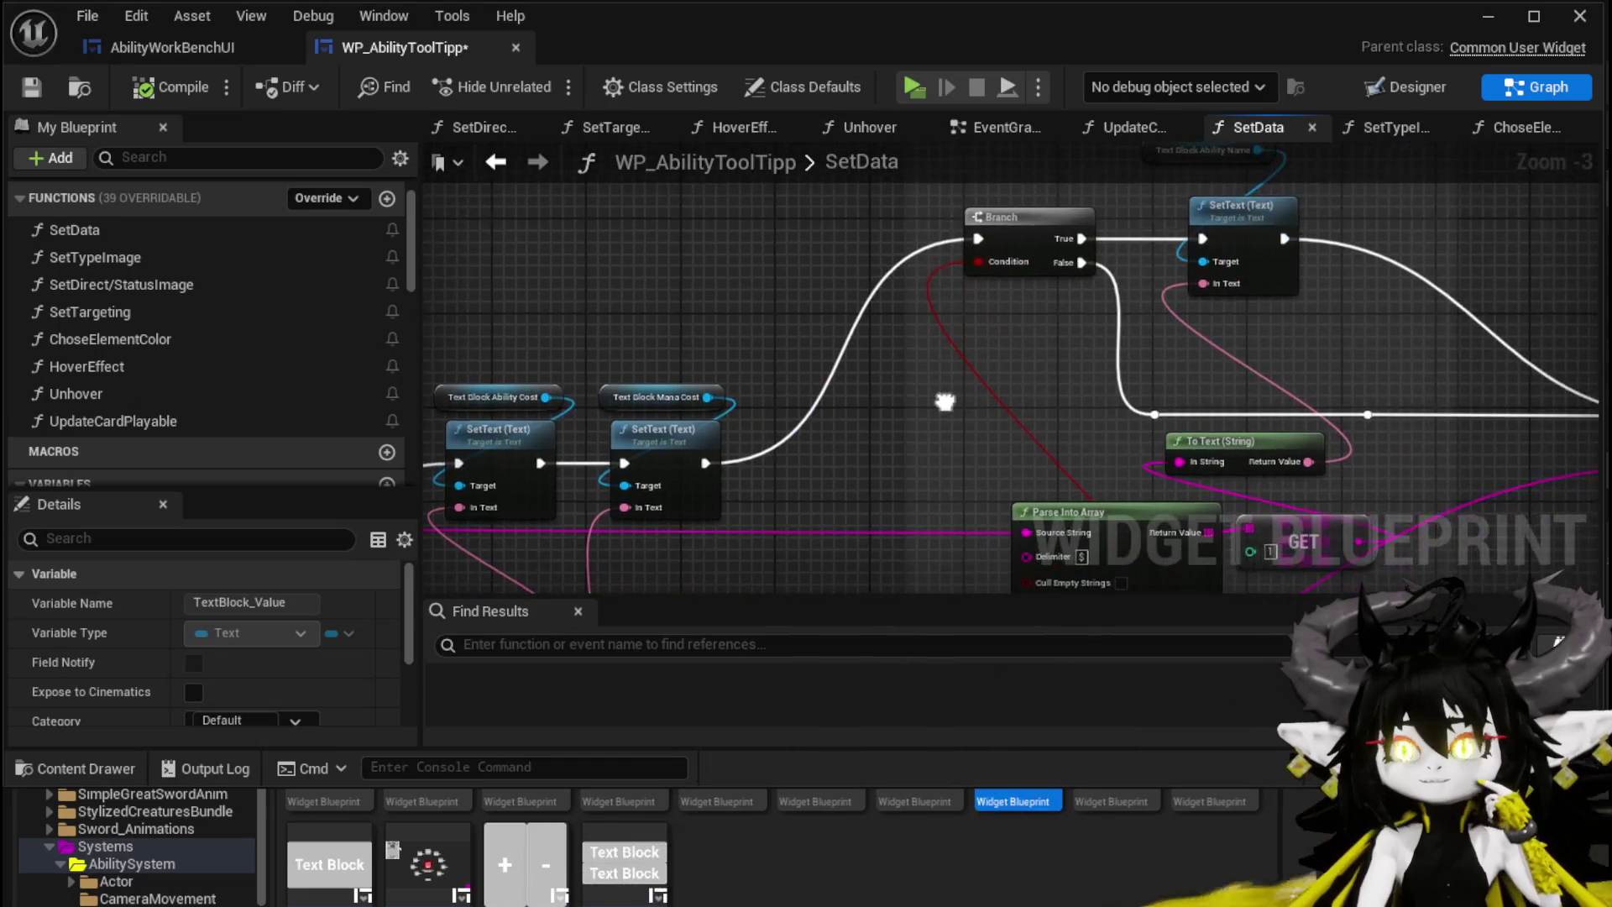
# Step: Add a breakpoint on the SetData Branch node and launch a standalone game preview
pyautogui.rightClick(1034, 240)
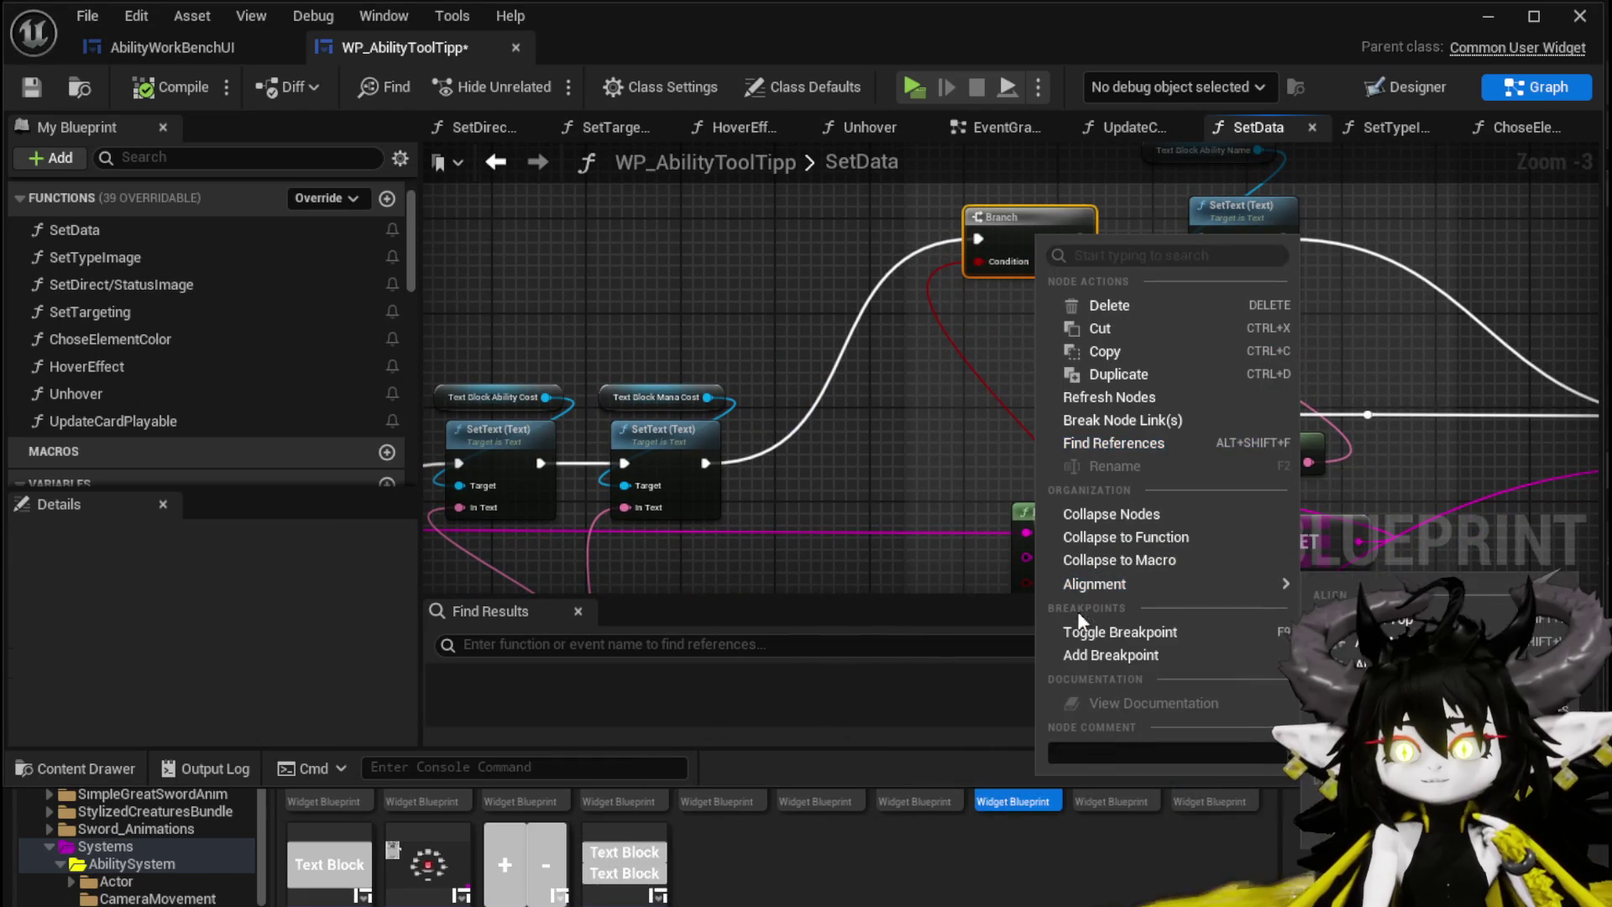
pyautogui.click(1077, 648)
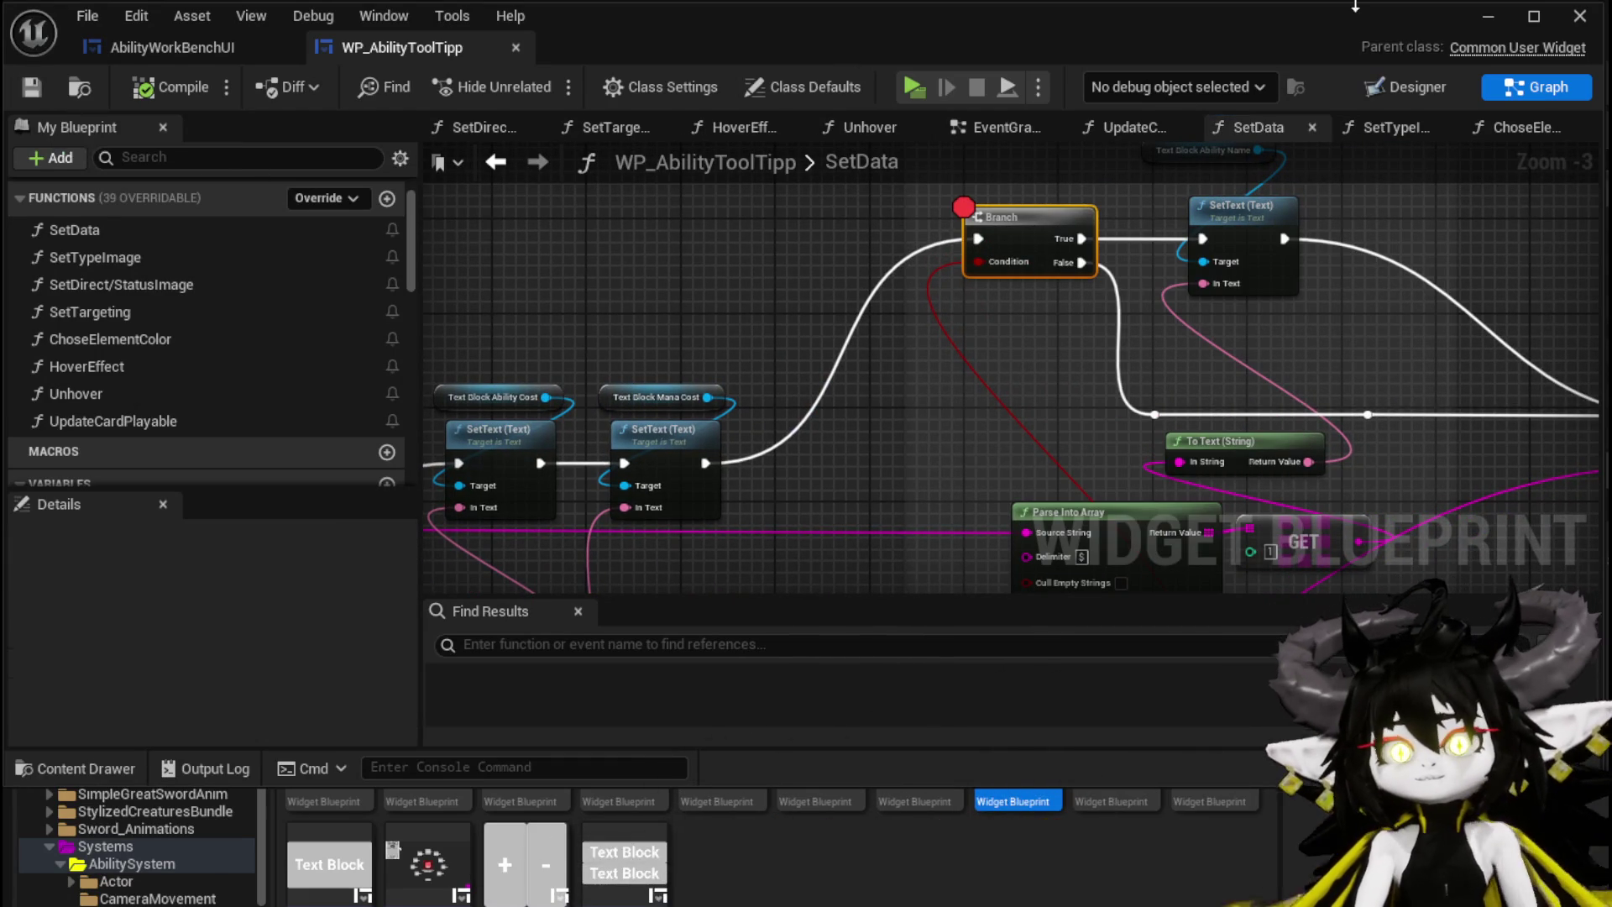
pyautogui.click(1488, 18)
pyautogui.click(562, 87)
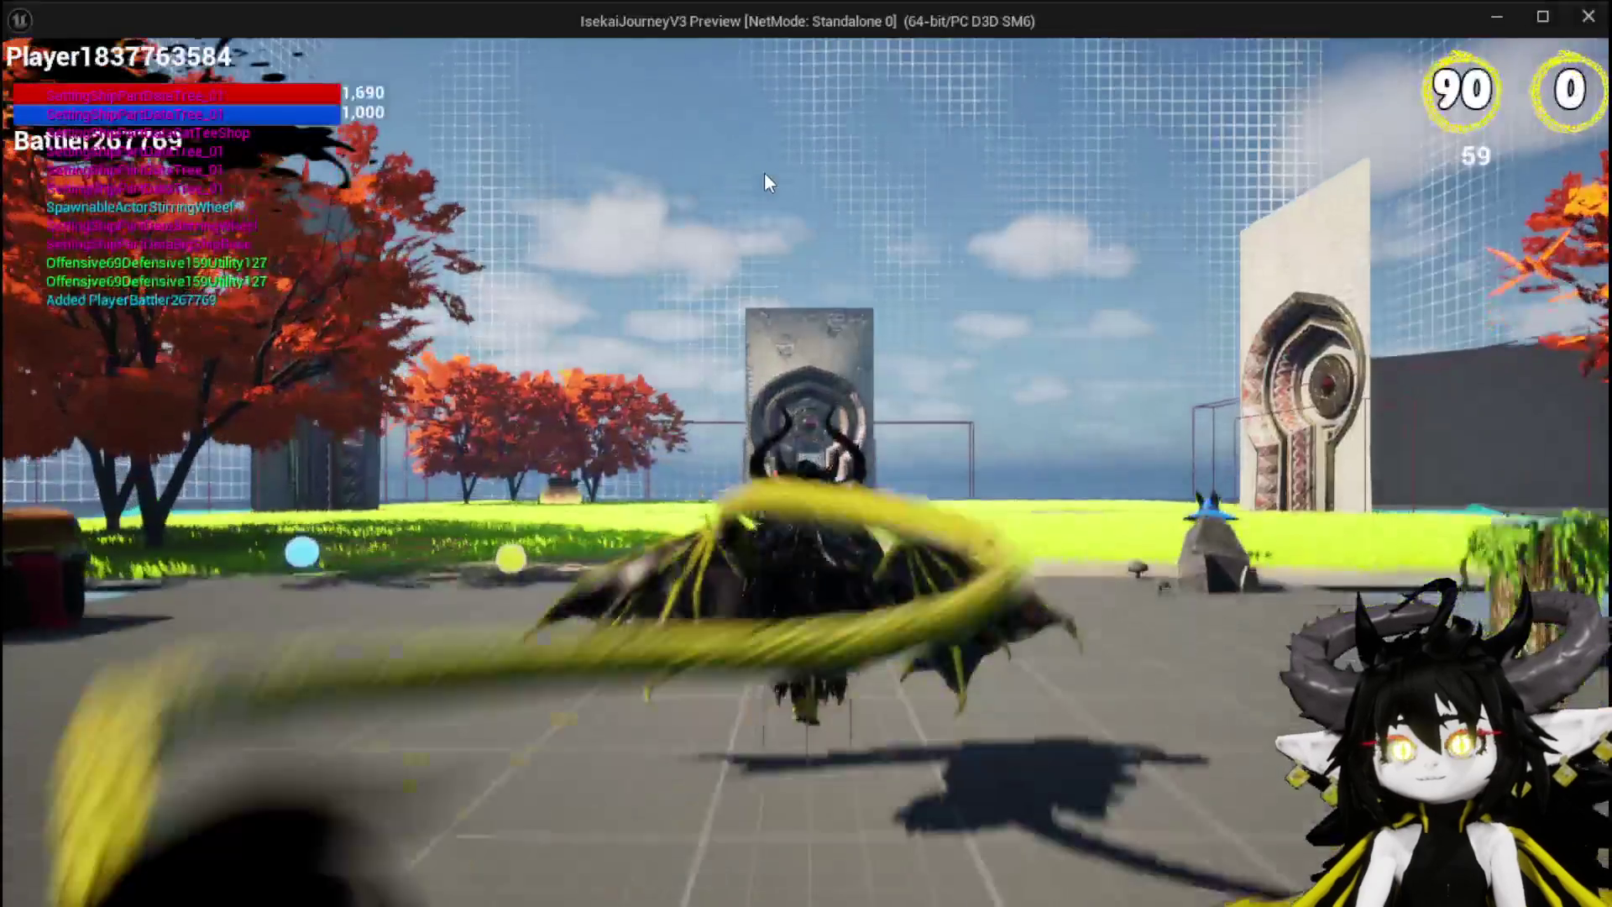
# Step: Open the character menu, resume past the breakpoint until the cards show, then stop the preview
pyautogui.press('Tab')
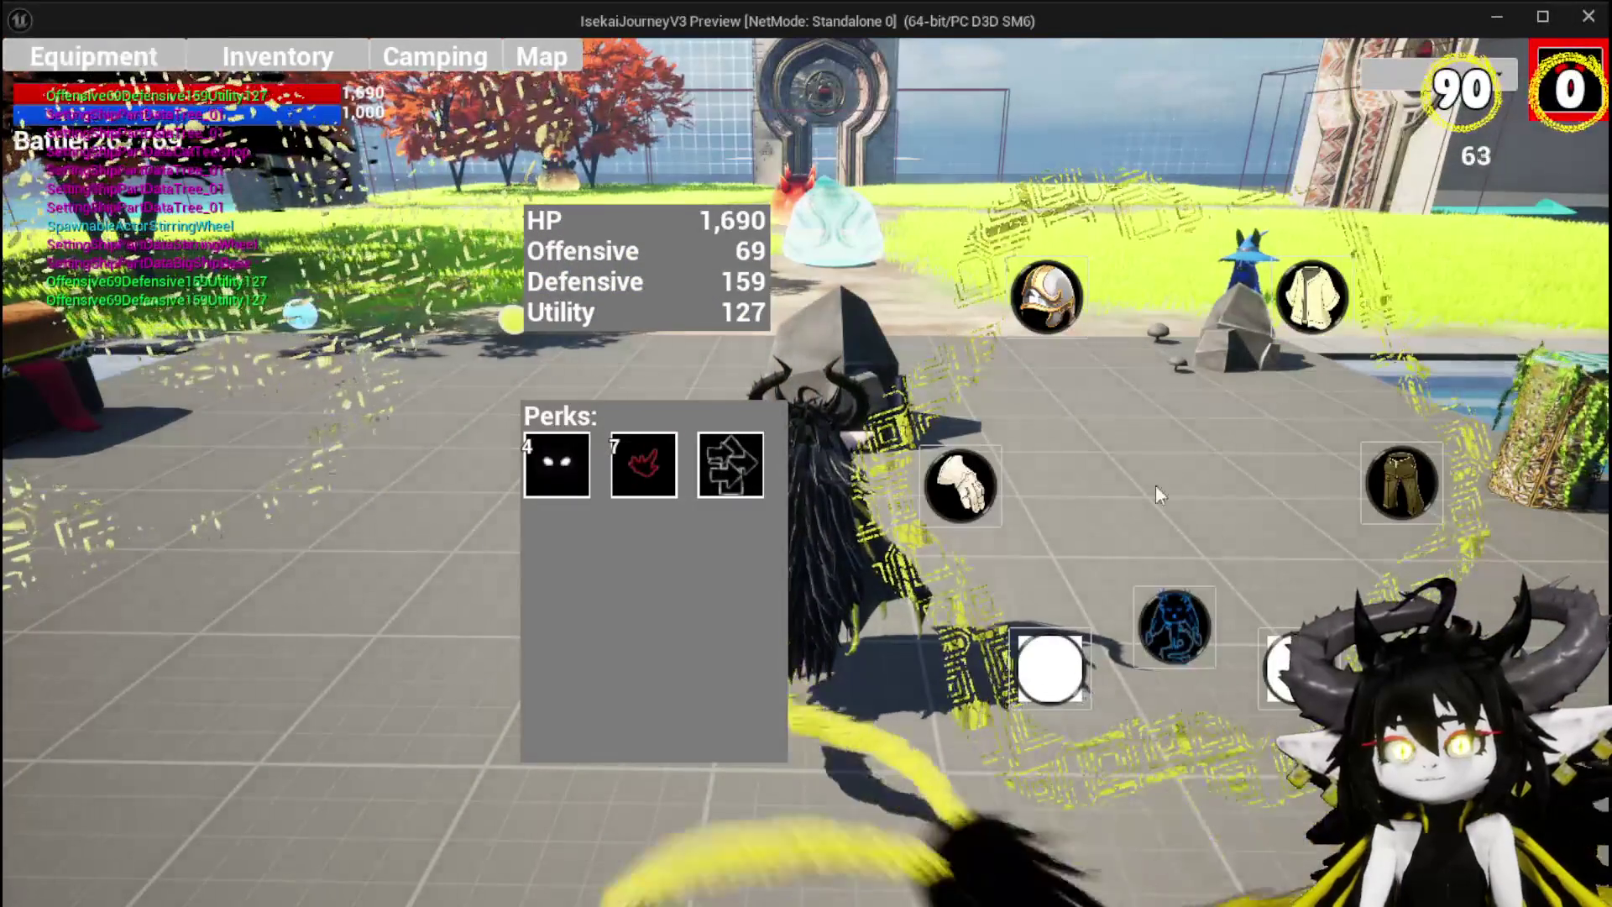
pyautogui.moveTo(1177, 608)
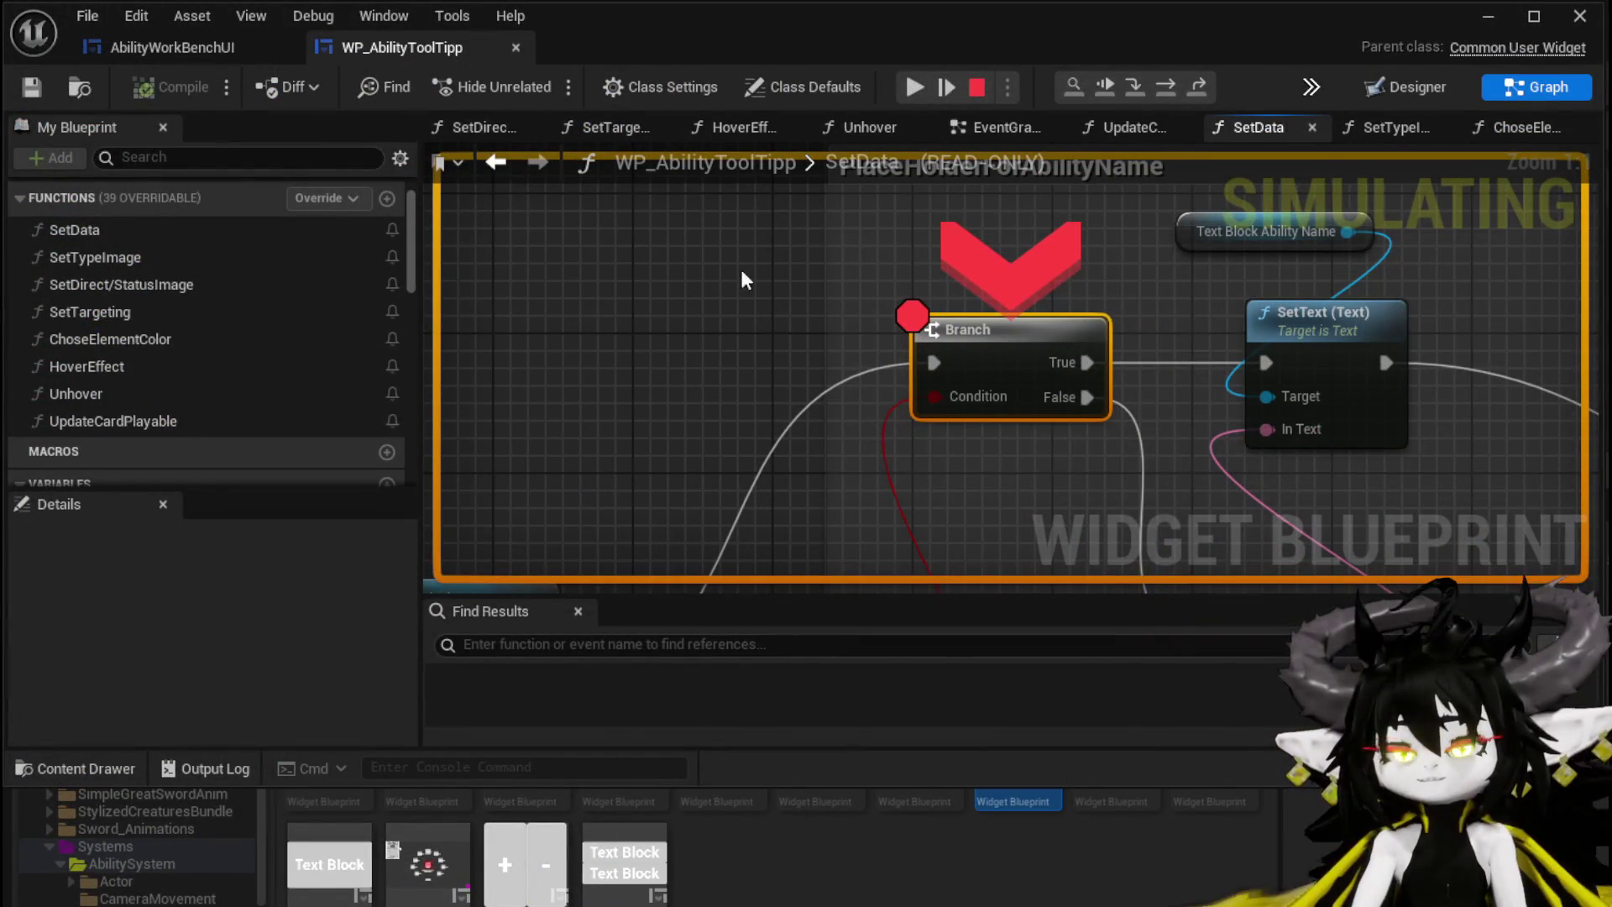
pyautogui.click(914, 87)
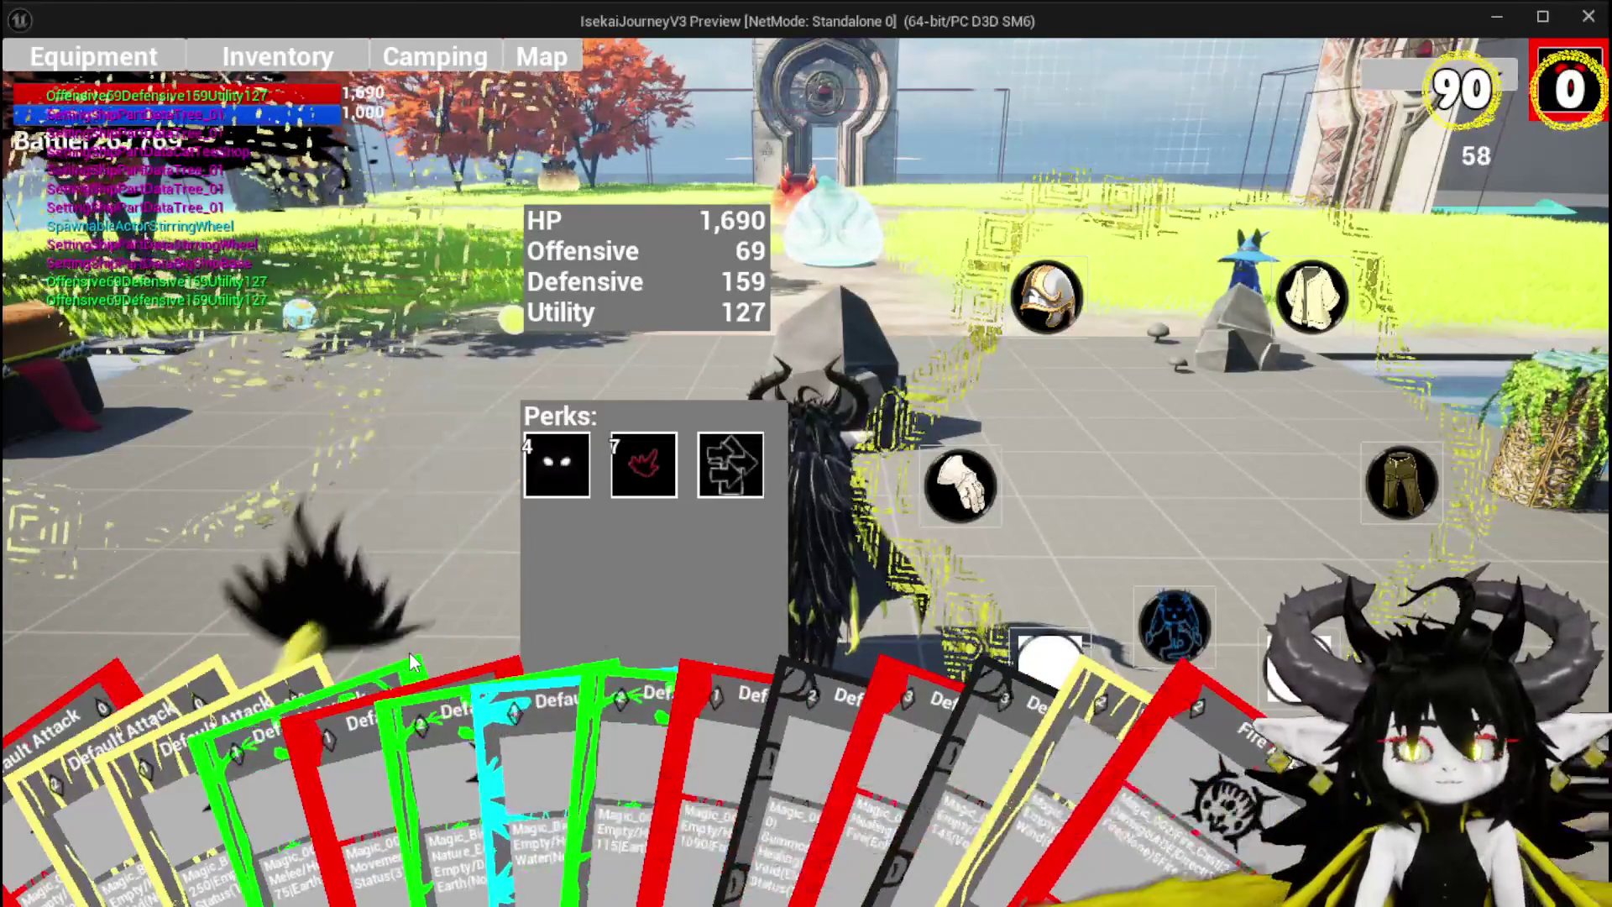
pyautogui.press('Escape')
pyautogui.scroll(-4, 739, 376)
pyautogui.moveTo(719, 353)
pyautogui.mouseDown()
pyautogui.moveTo(926, 282)
pyautogui.moveTo(1300, 280)
pyautogui.mouseUp()
pyautogui.scroll(-3, 203, 378)
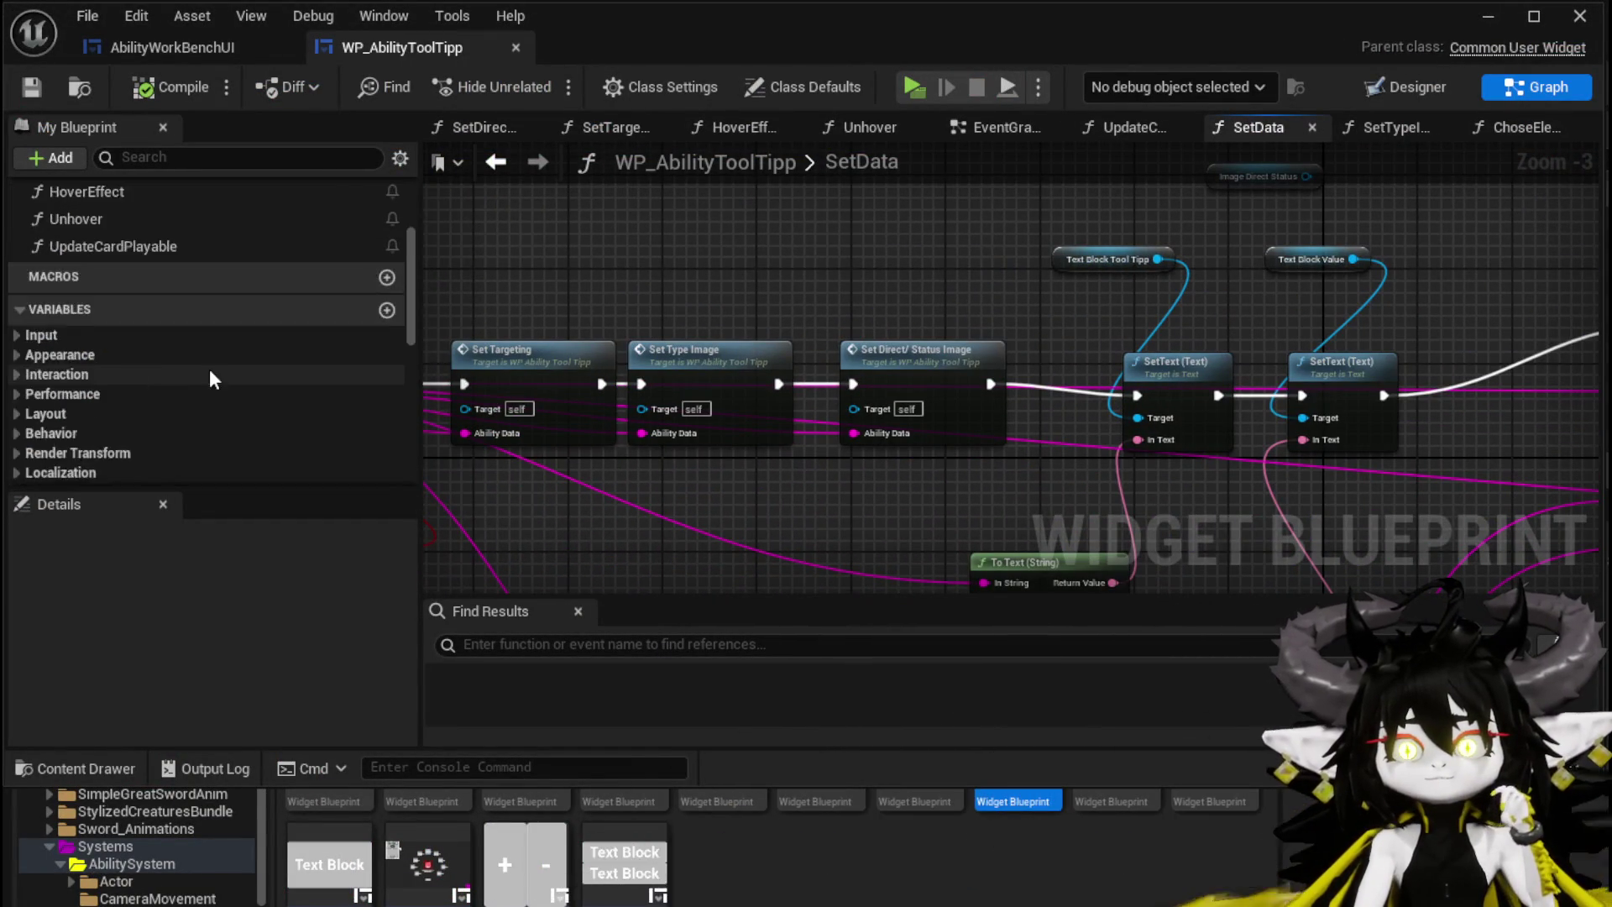
# Step: Reconnect the SetText execution wire beside the Branch node
pyautogui.scroll(2, 218, 369)
pyautogui.scroll(-5, 128, 336)
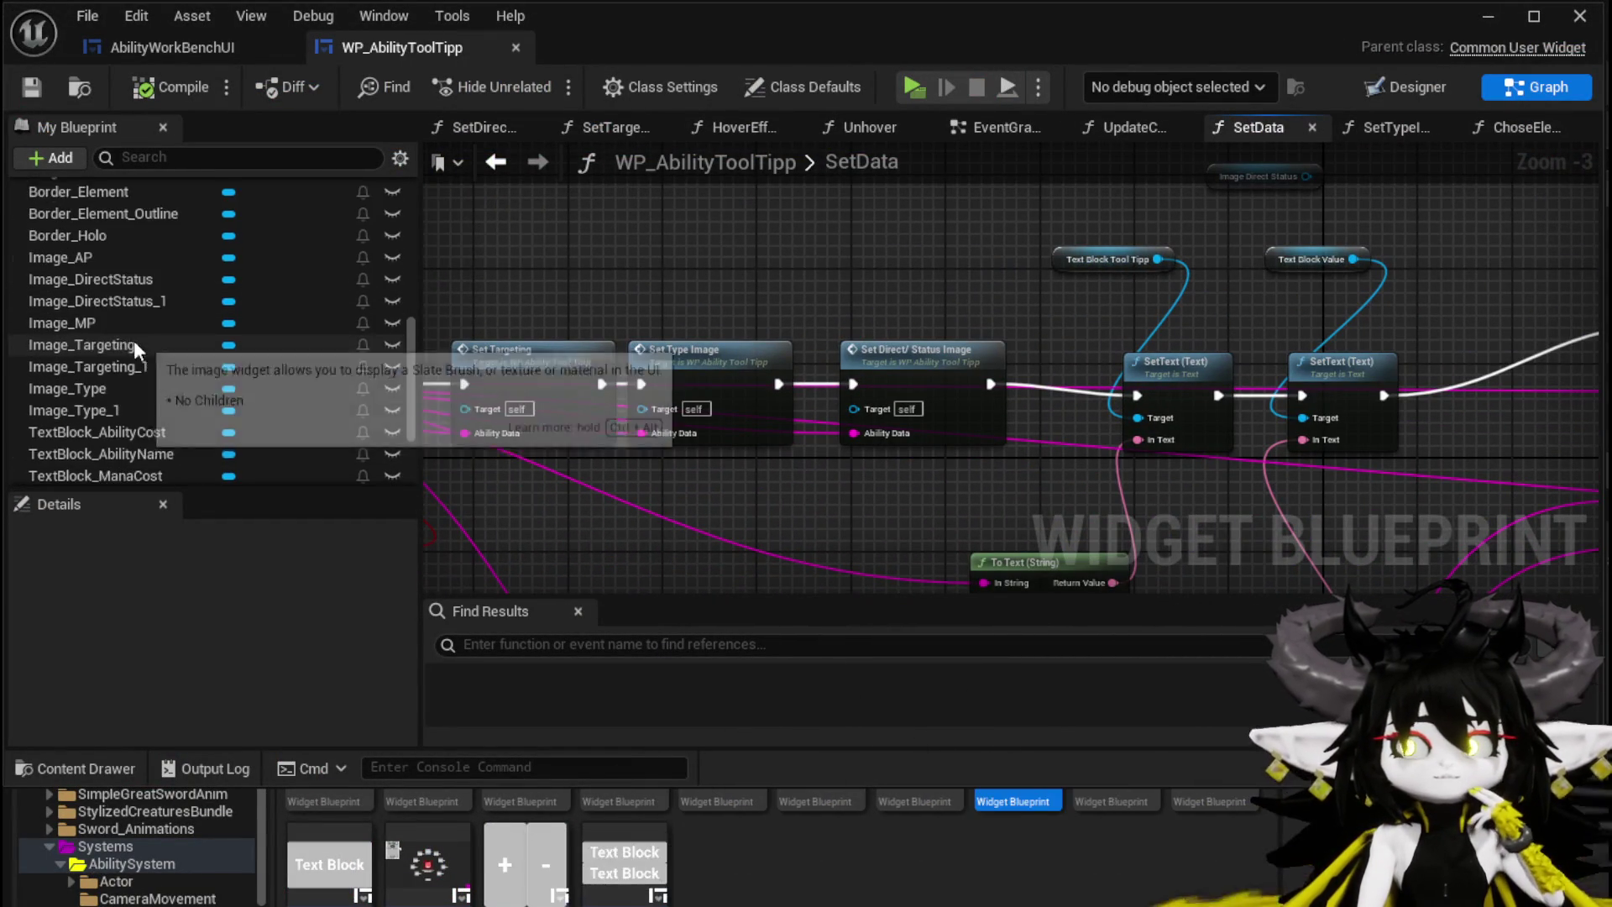
pyautogui.scroll(-1, 203, 365)
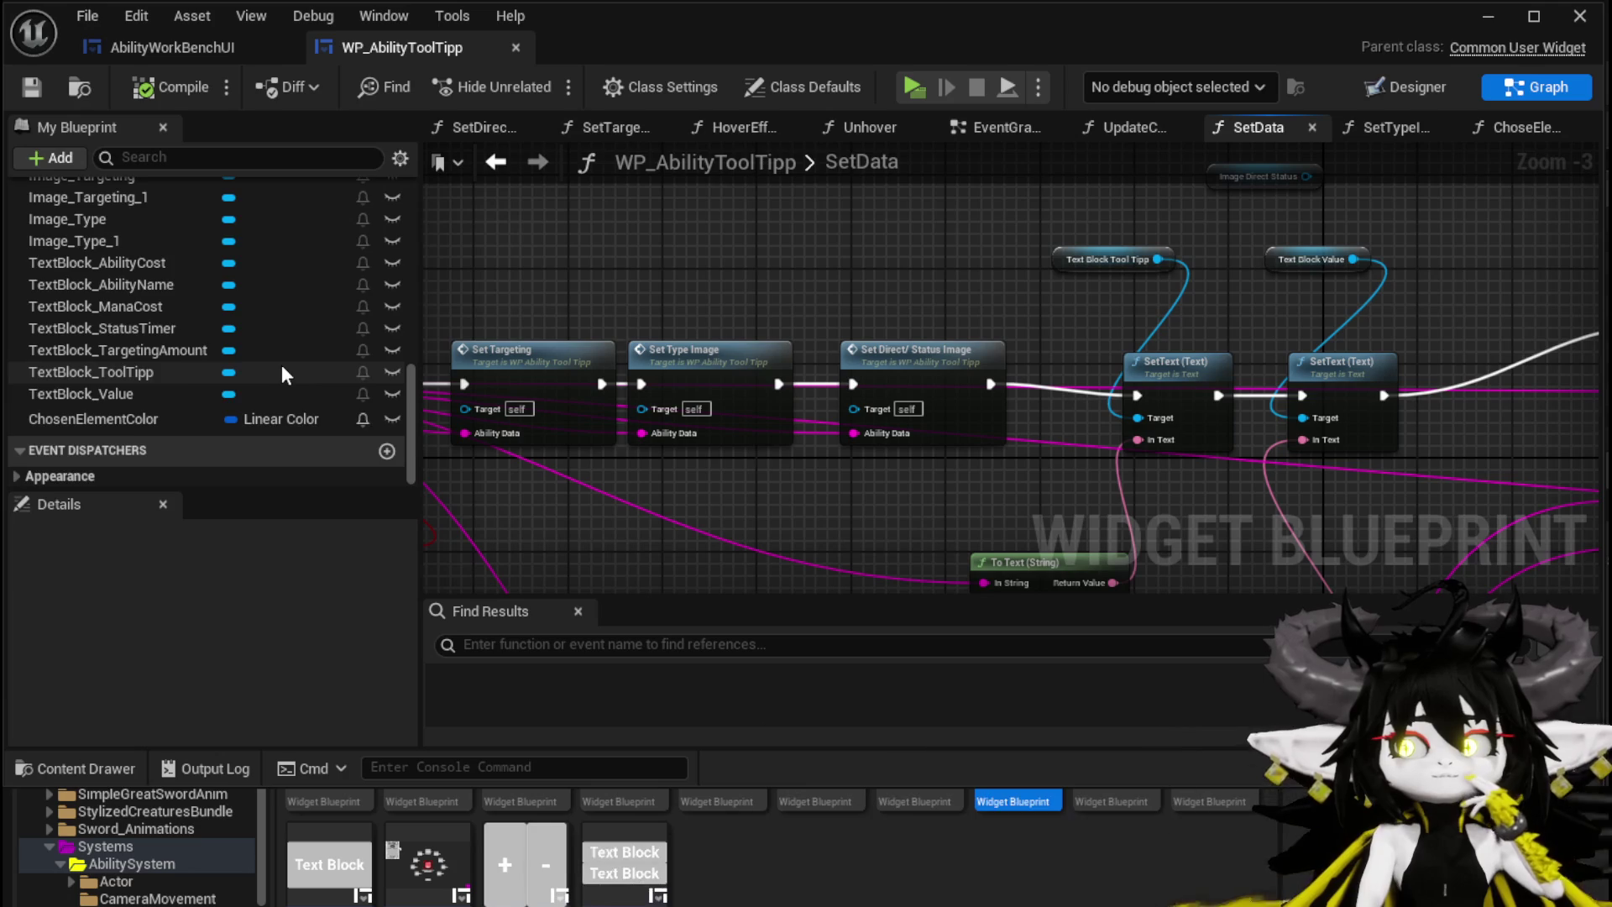
pyautogui.scroll(4, 282, 374)
pyautogui.scroll(4, 281, 374)
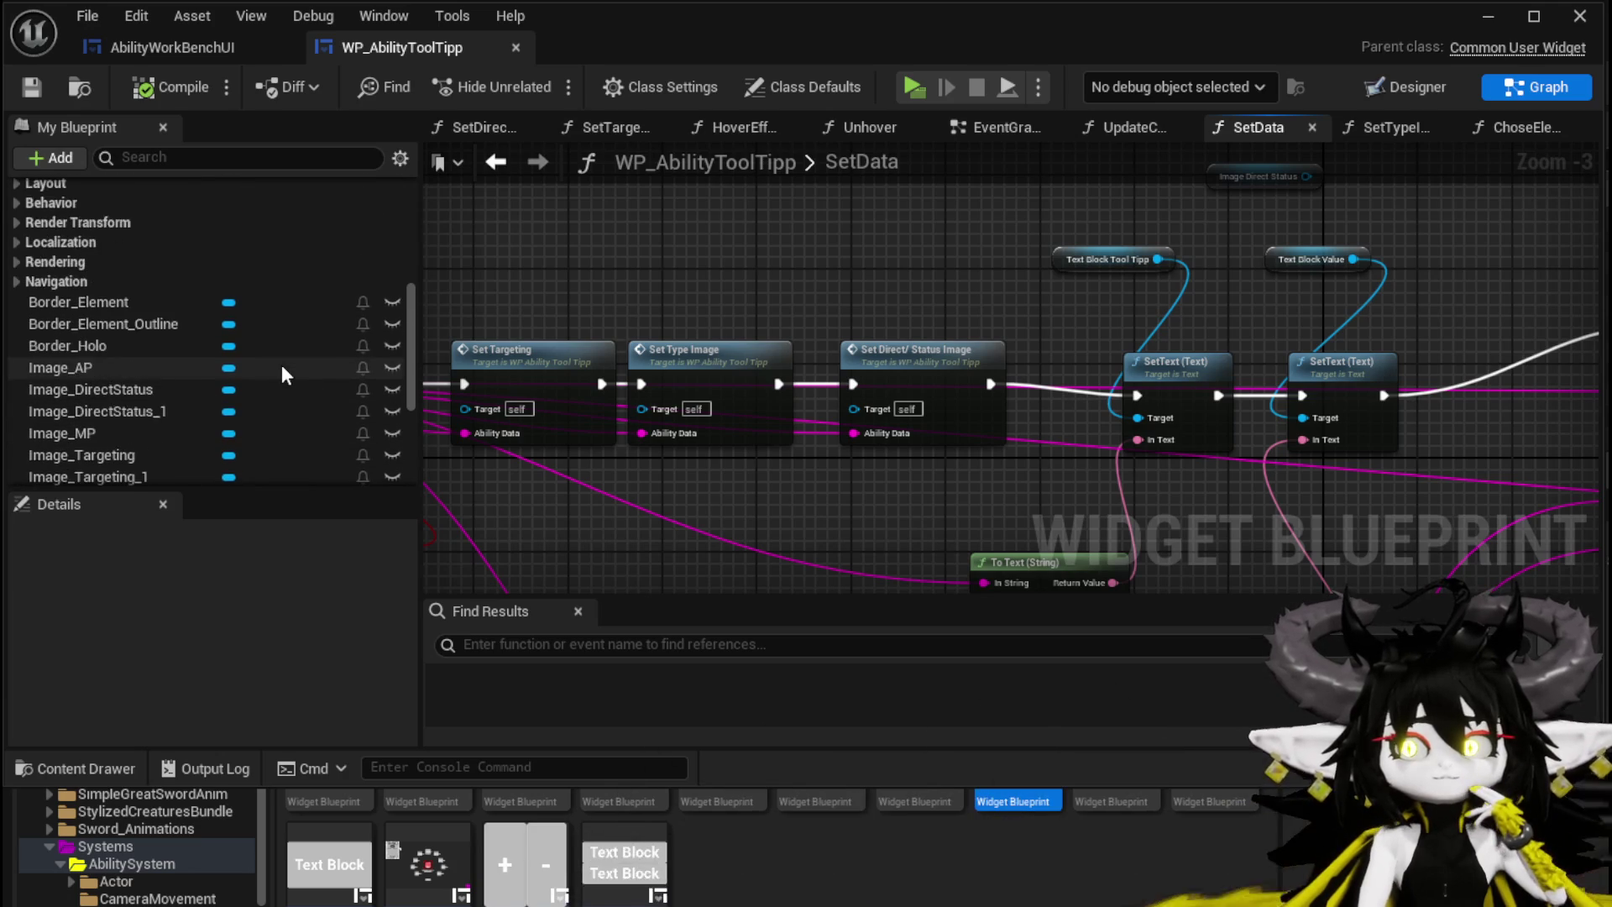
pyautogui.scroll(2, 278, 364)
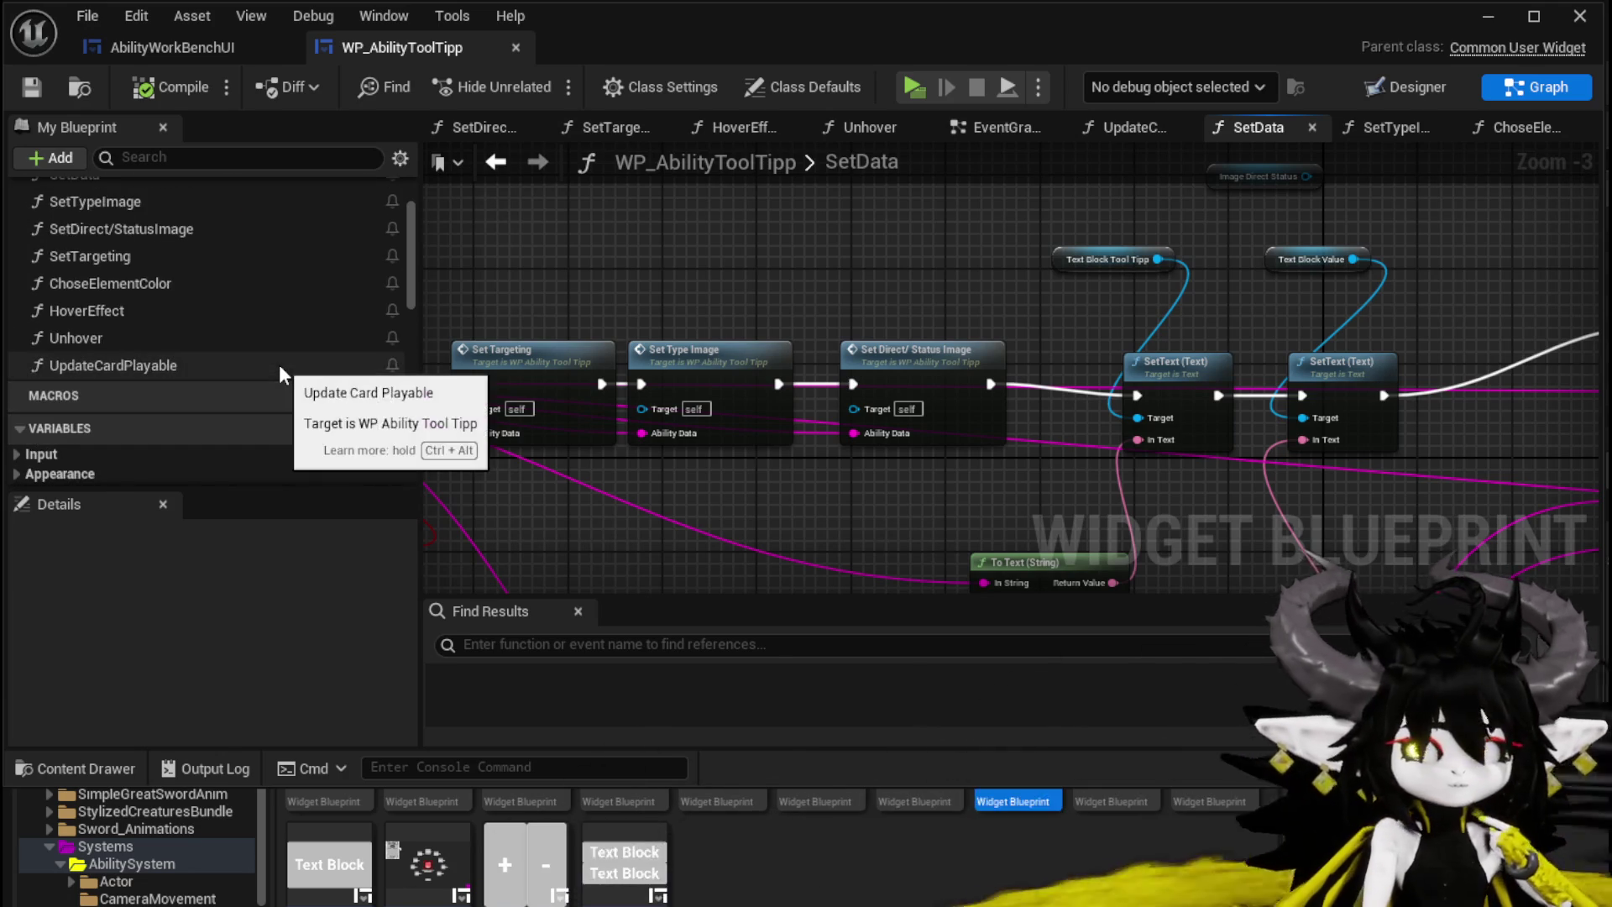
pyautogui.scroll(2, 279, 365)
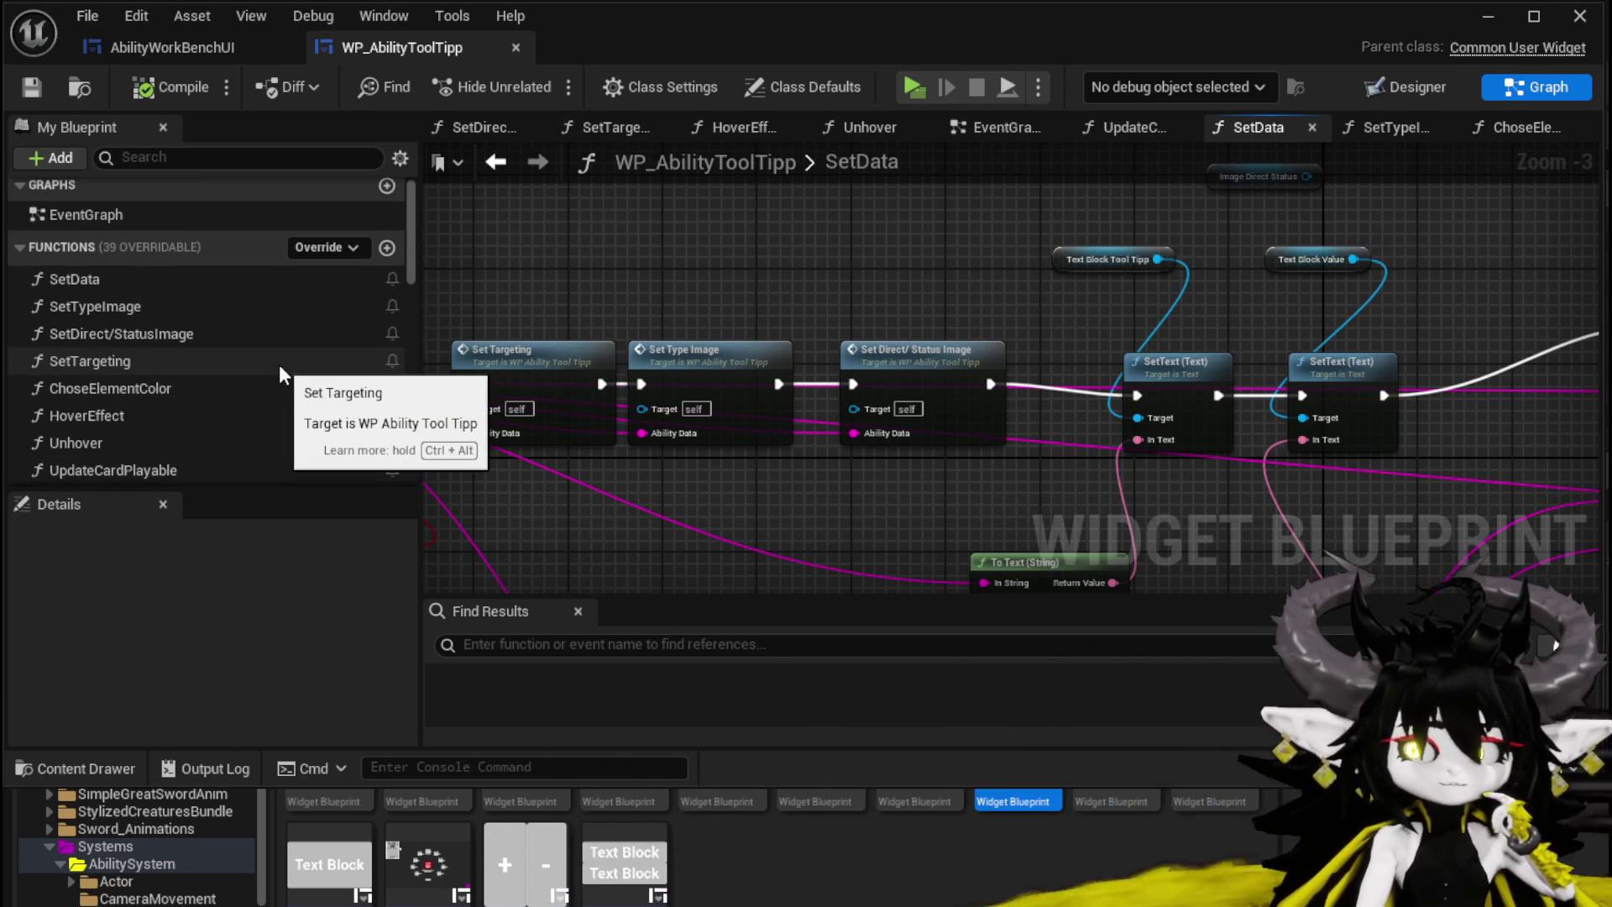
pyautogui.moveTo(710, 275)
pyautogui.mouseDown()
pyautogui.moveTo(714, 343)
pyautogui.moveTo(501, 338)
pyautogui.moveTo(436, 382)
pyautogui.moveTo(393, 266)
pyautogui.mouseUp()
pyautogui.scroll(3, 724, 394)
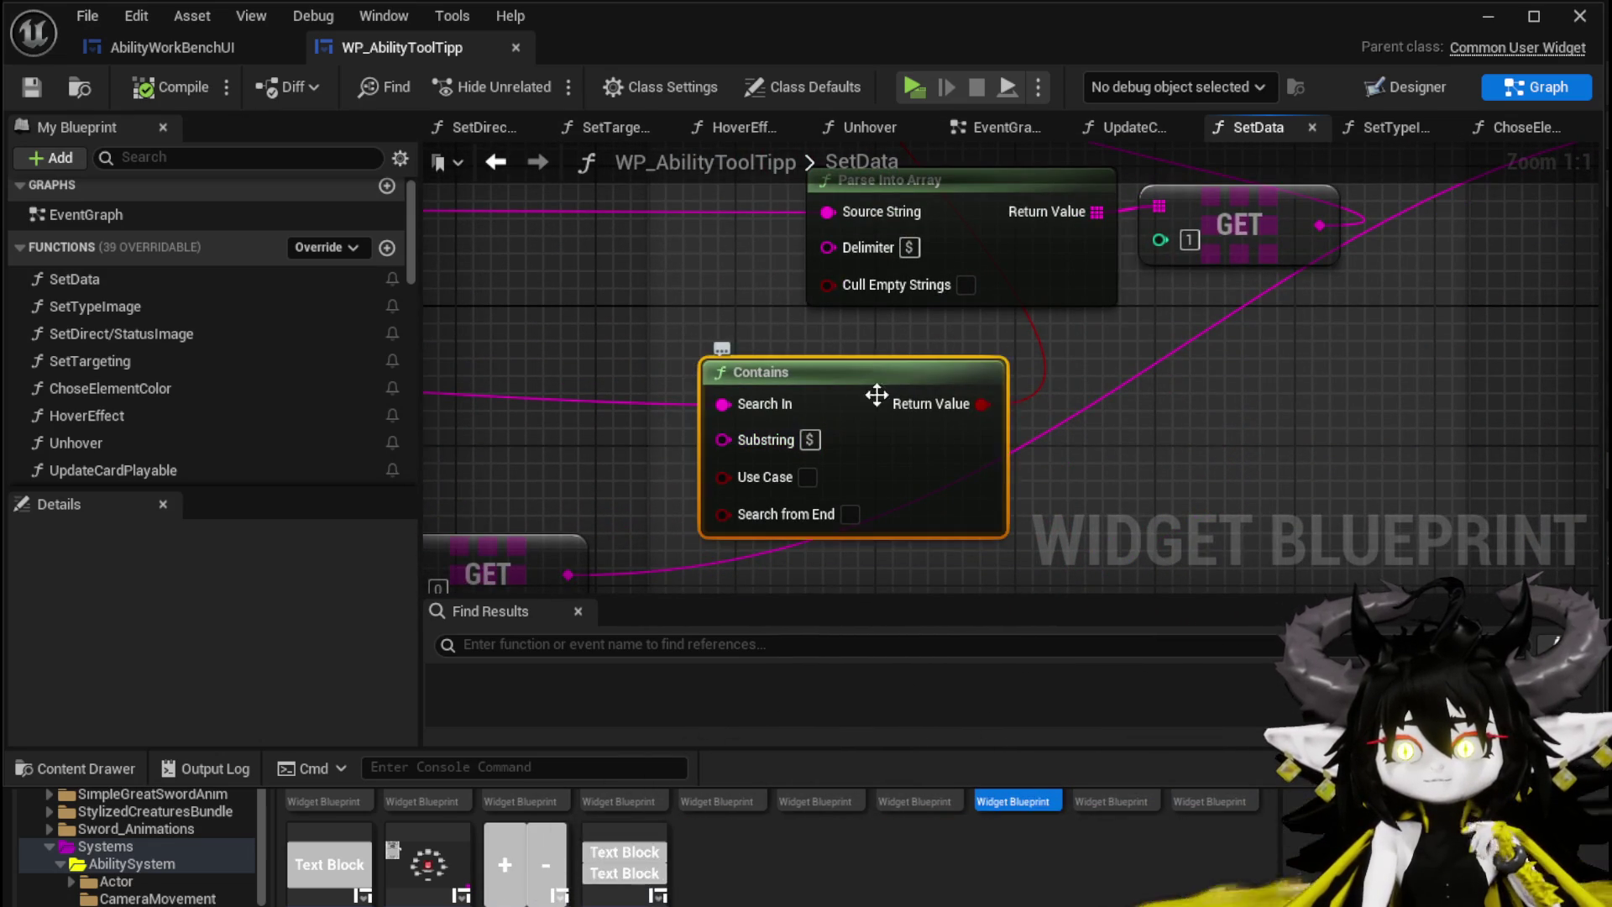
pyautogui.scroll(-4, 924, 376)
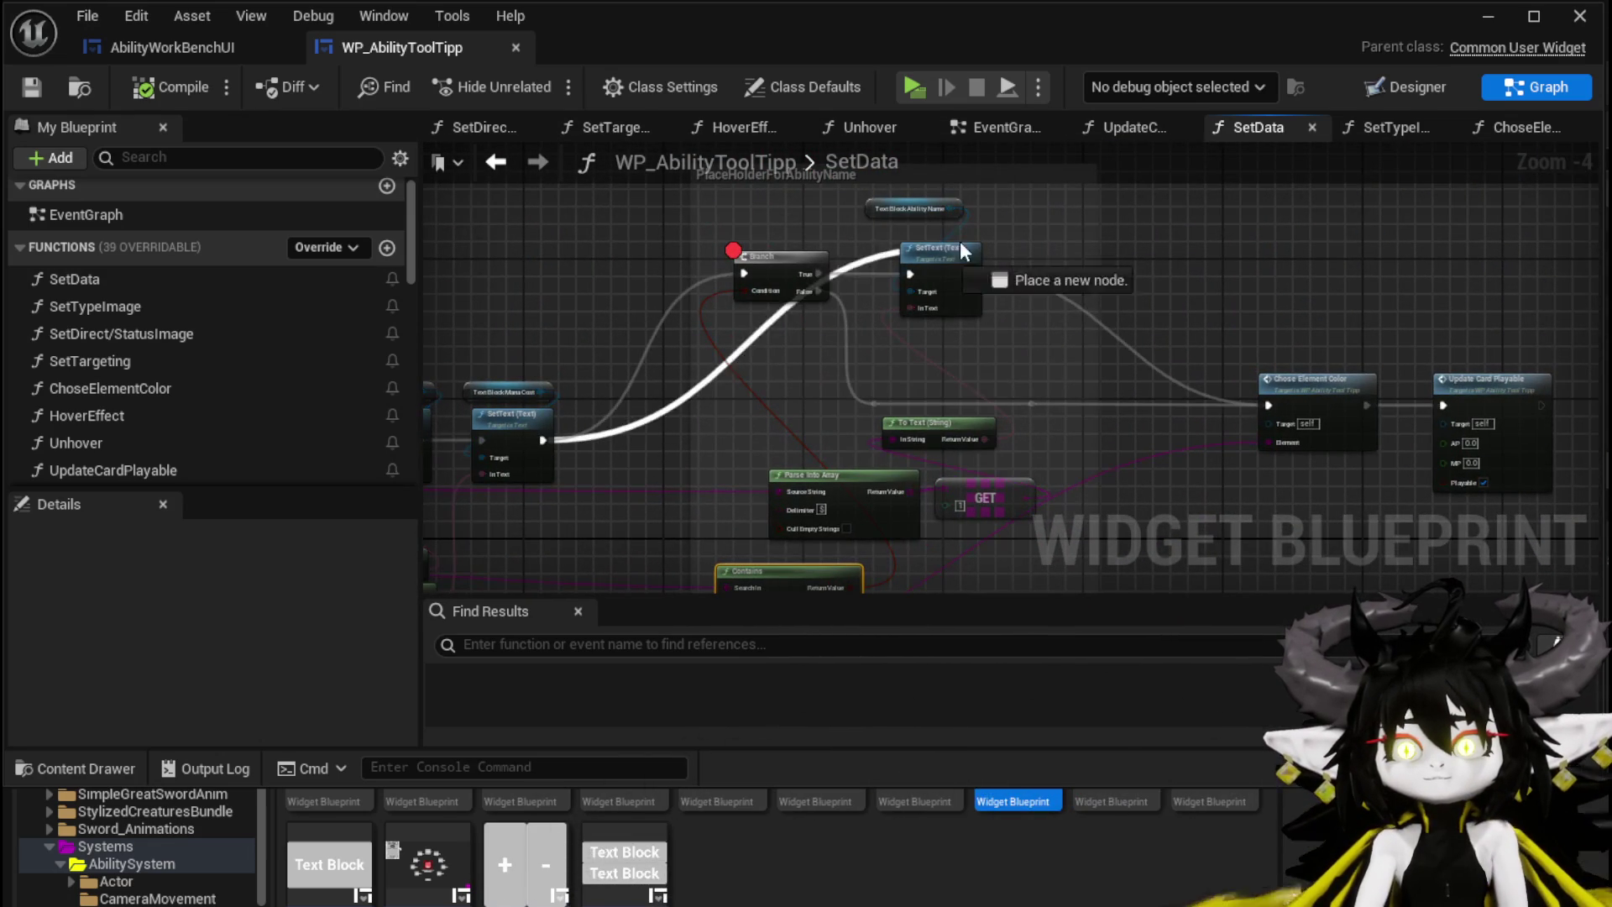
pyautogui.moveTo(924, 275); pyautogui.dragTo(920, 270)
# Step: Delete the two reroute nodes, raise To Text, Parse Into Array and GET, and compile and save
pyautogui.moveTo(735, 218)
pyautogui.mouseDown()
pyautogui.moveTo(790, 329)
pyautogui.moveTo(797, 263)
pyautogui.mouseUp()
pyautogui.moveTo(1066, 325); pyautogui.dragTo(1066, 325)
pyautogui.press('Delete')
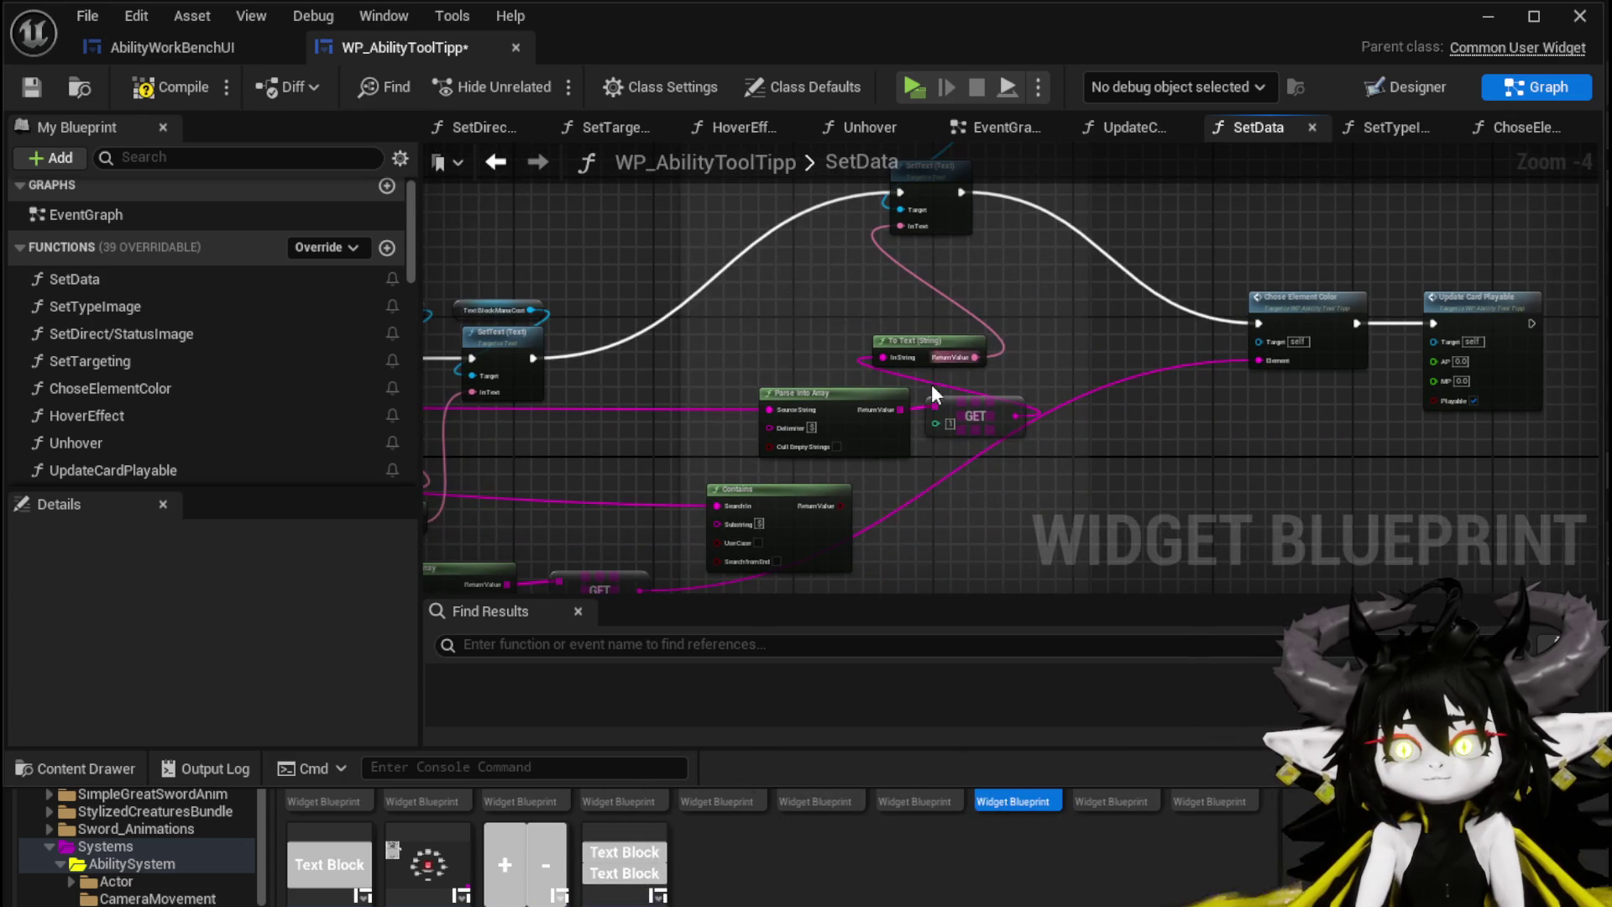
pyautogui.moveTo(954, 386)
pyautogui.mouseDown()
pyautogui.moveTo(950, 325)
pyautogui.moveTo(733, 347)
pyautogui.mouseUp()
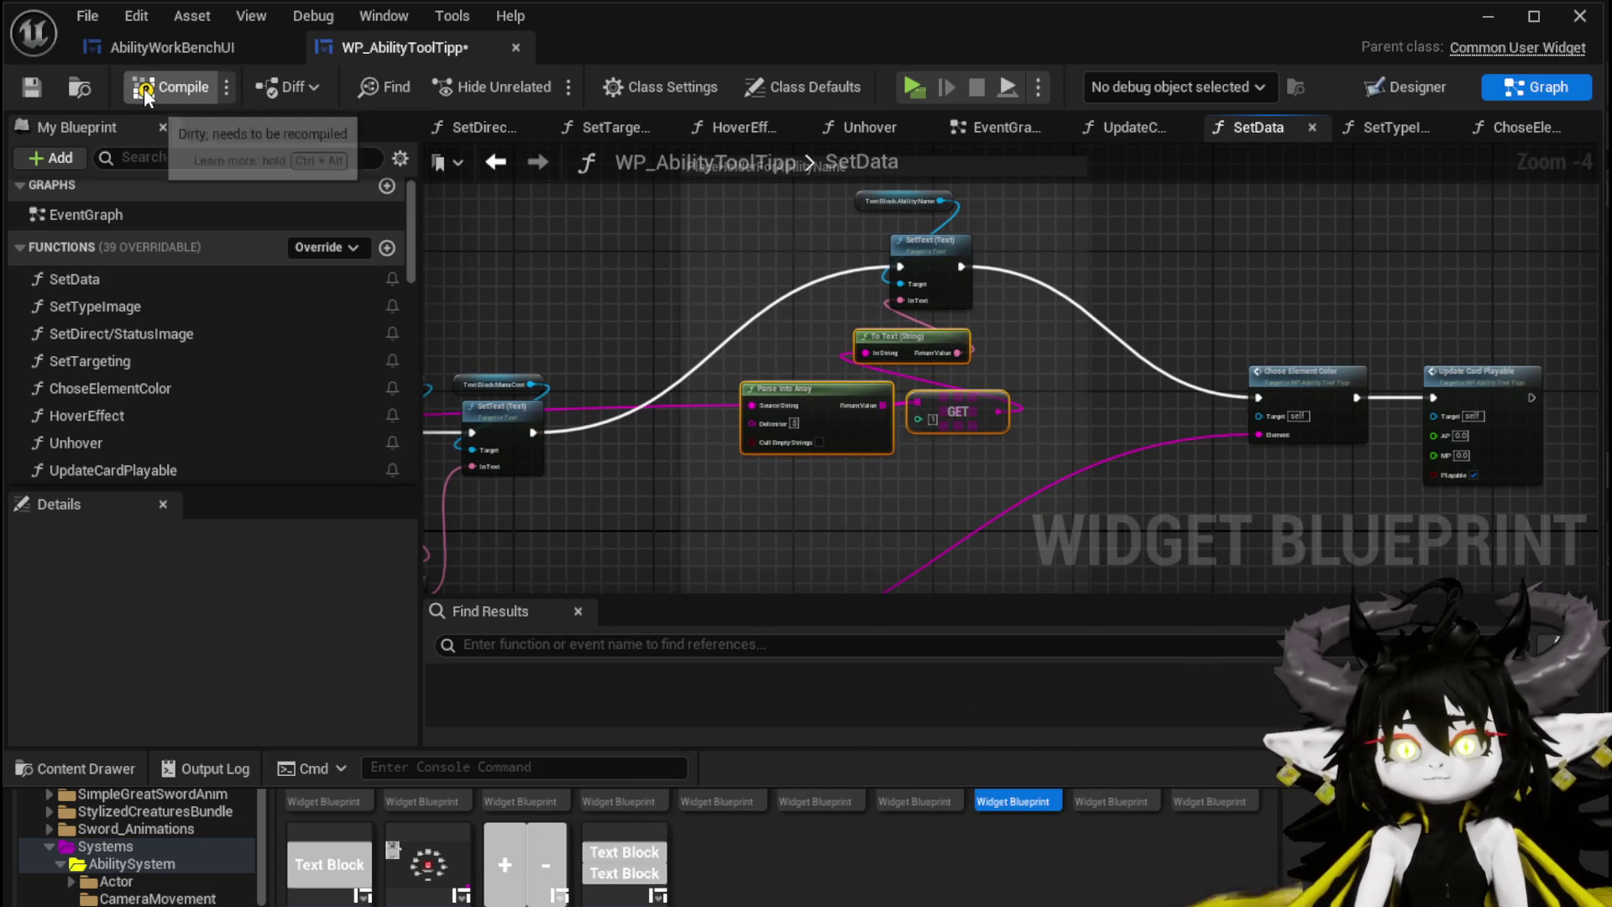
pyautogui.click(34, 86)
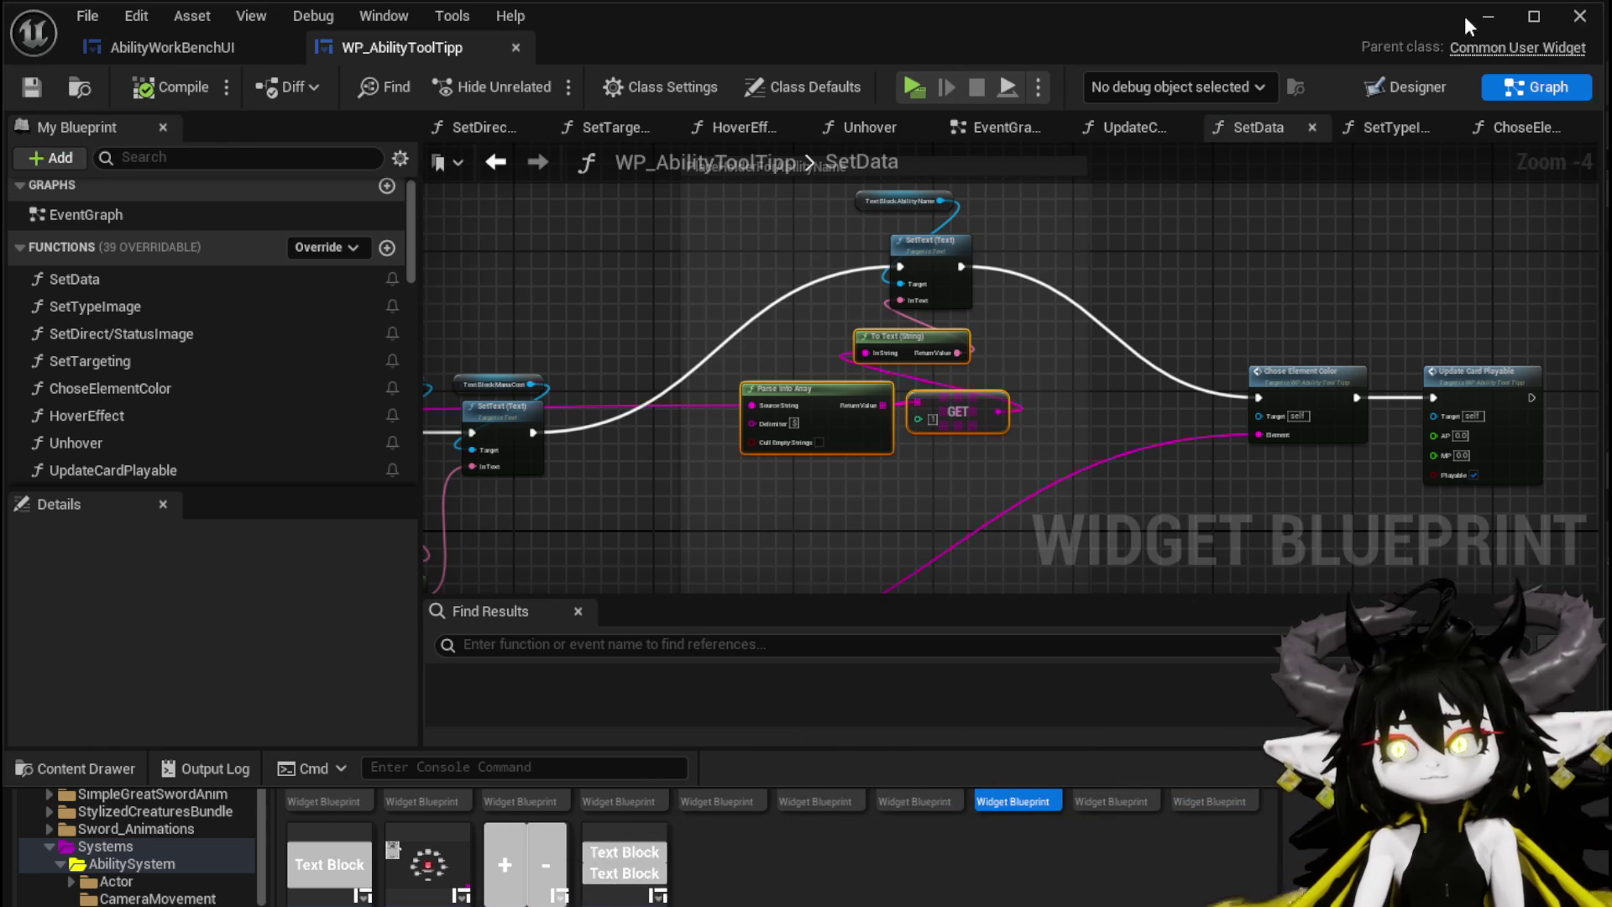
pyautogui.click(1488, 17)
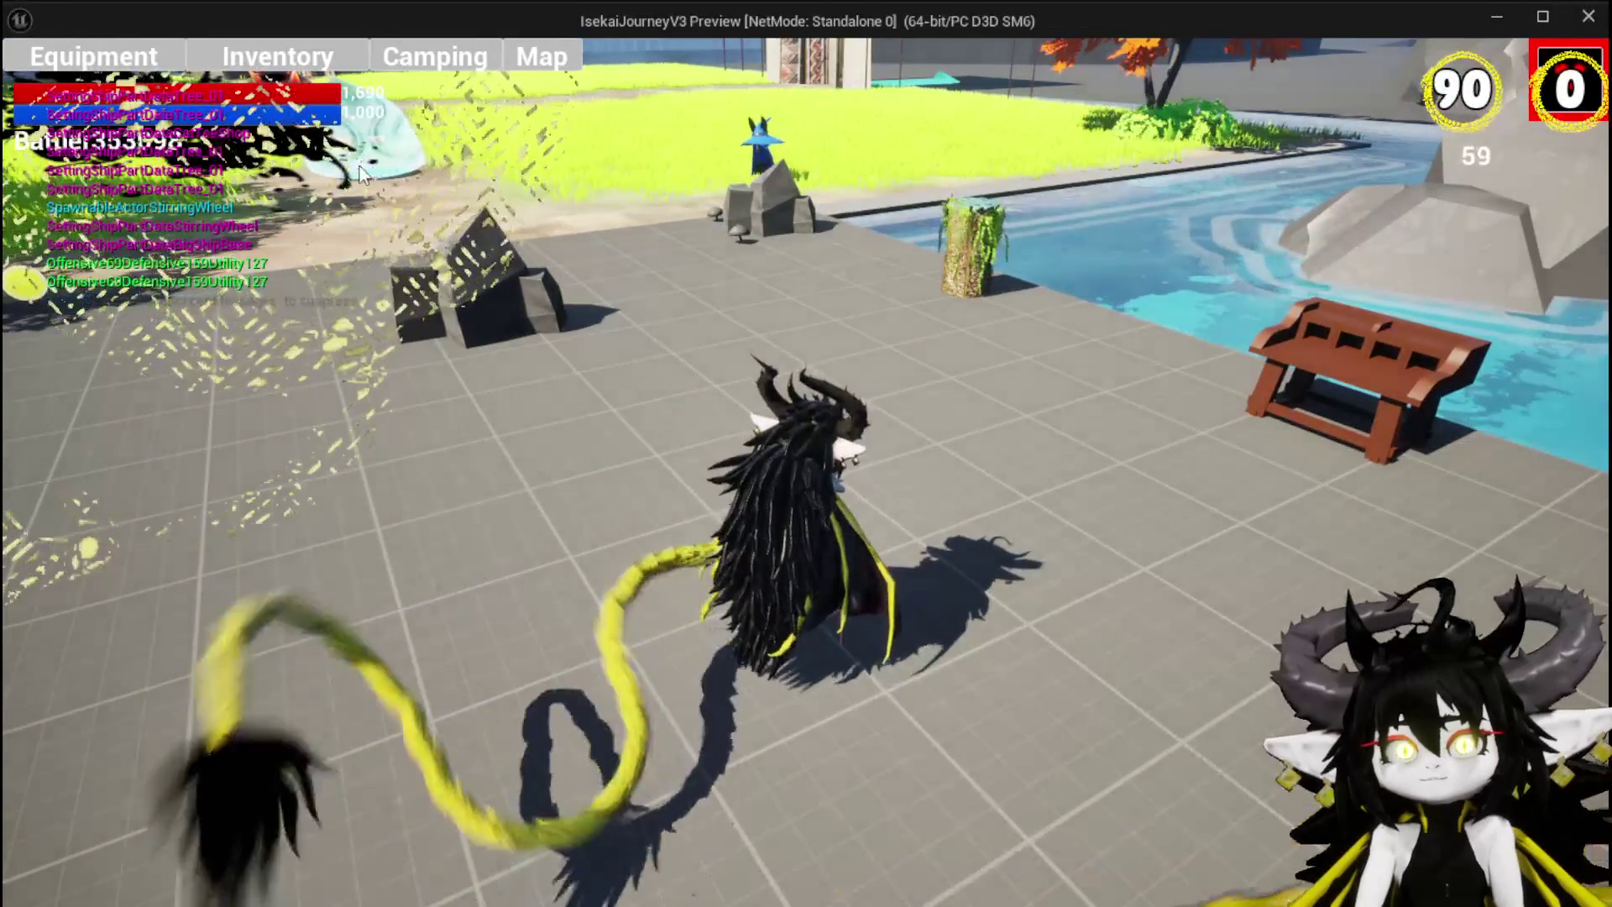
# Step: Check the ability cards on the equipment screen, then run into the water slime to start a battle
pyautogui.click(158, 54)
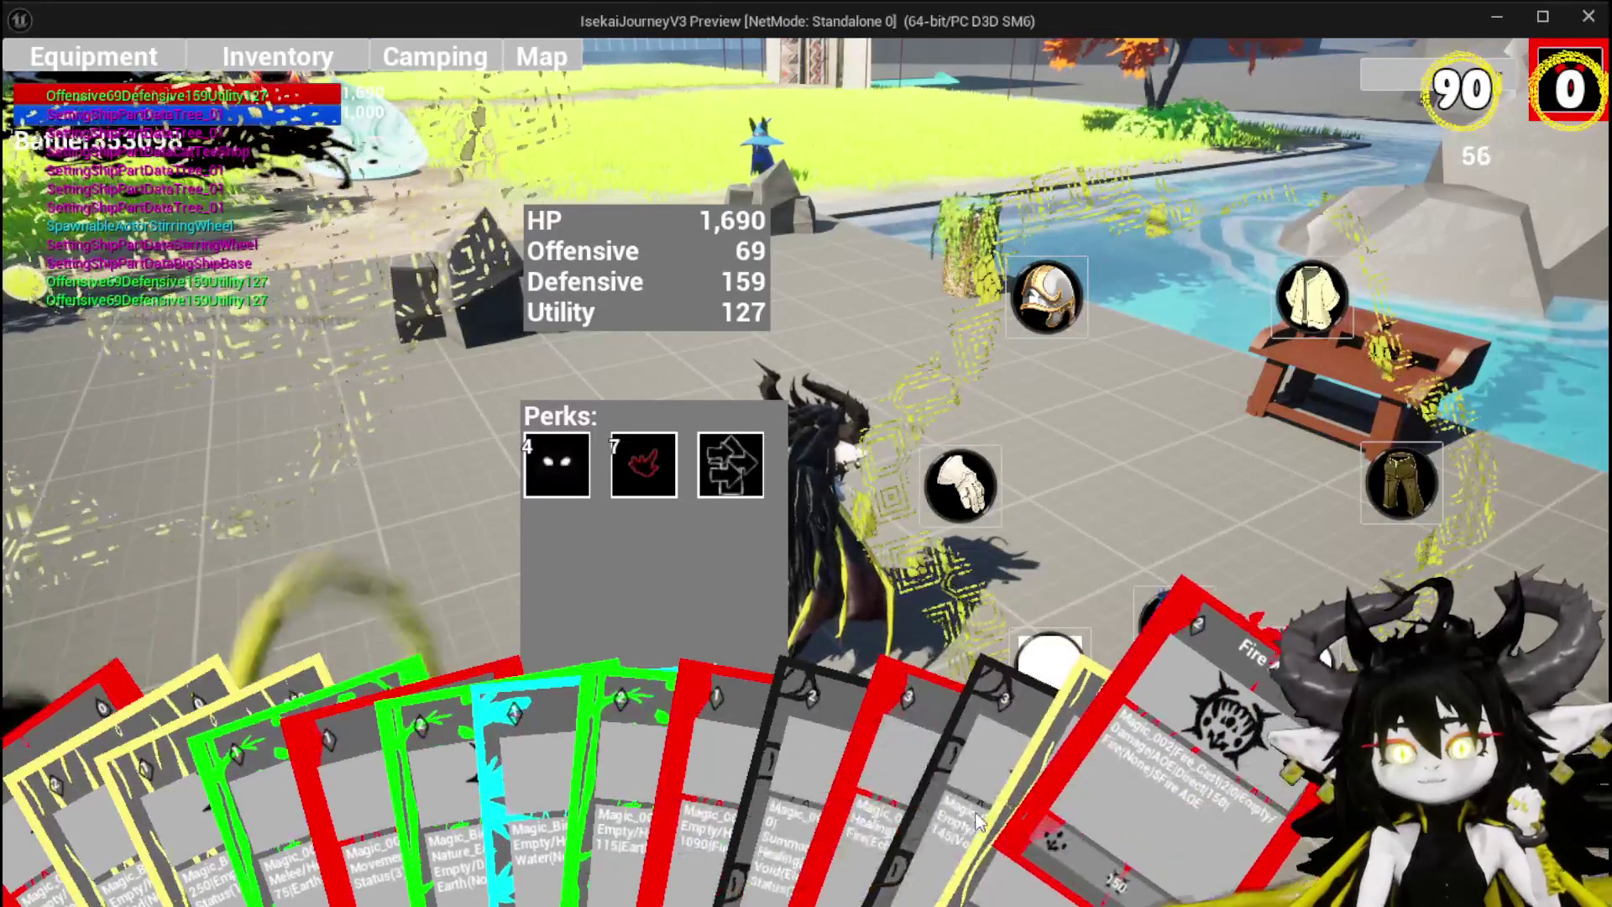
pyautogui.click(1543, 67)
pyautogui.press('w')
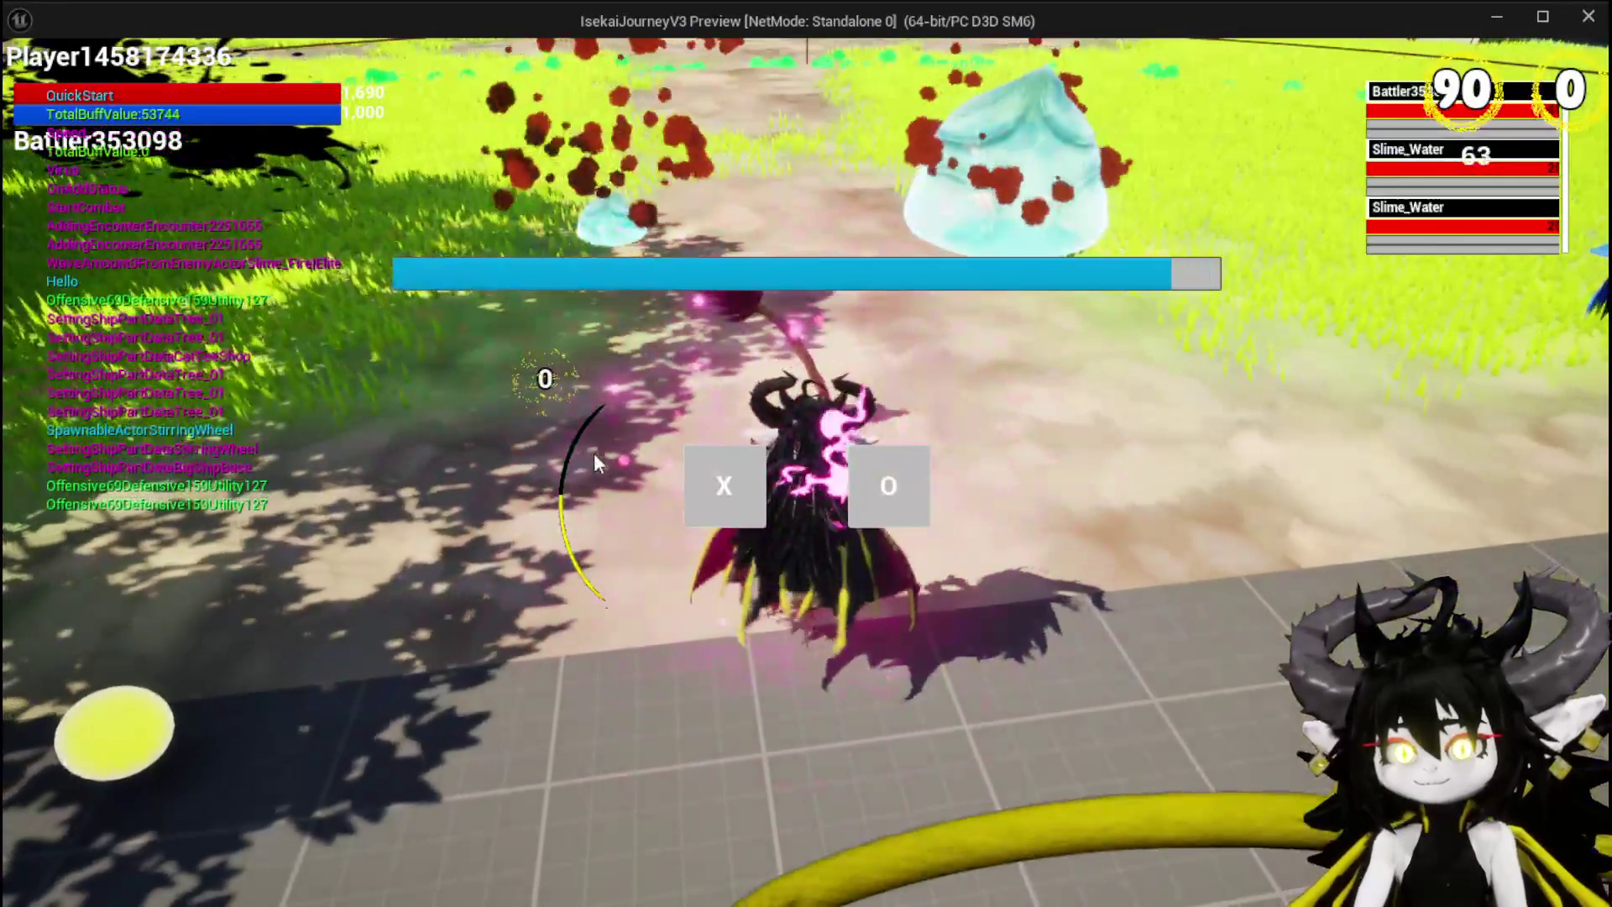
pyautogui.click(697, 485)
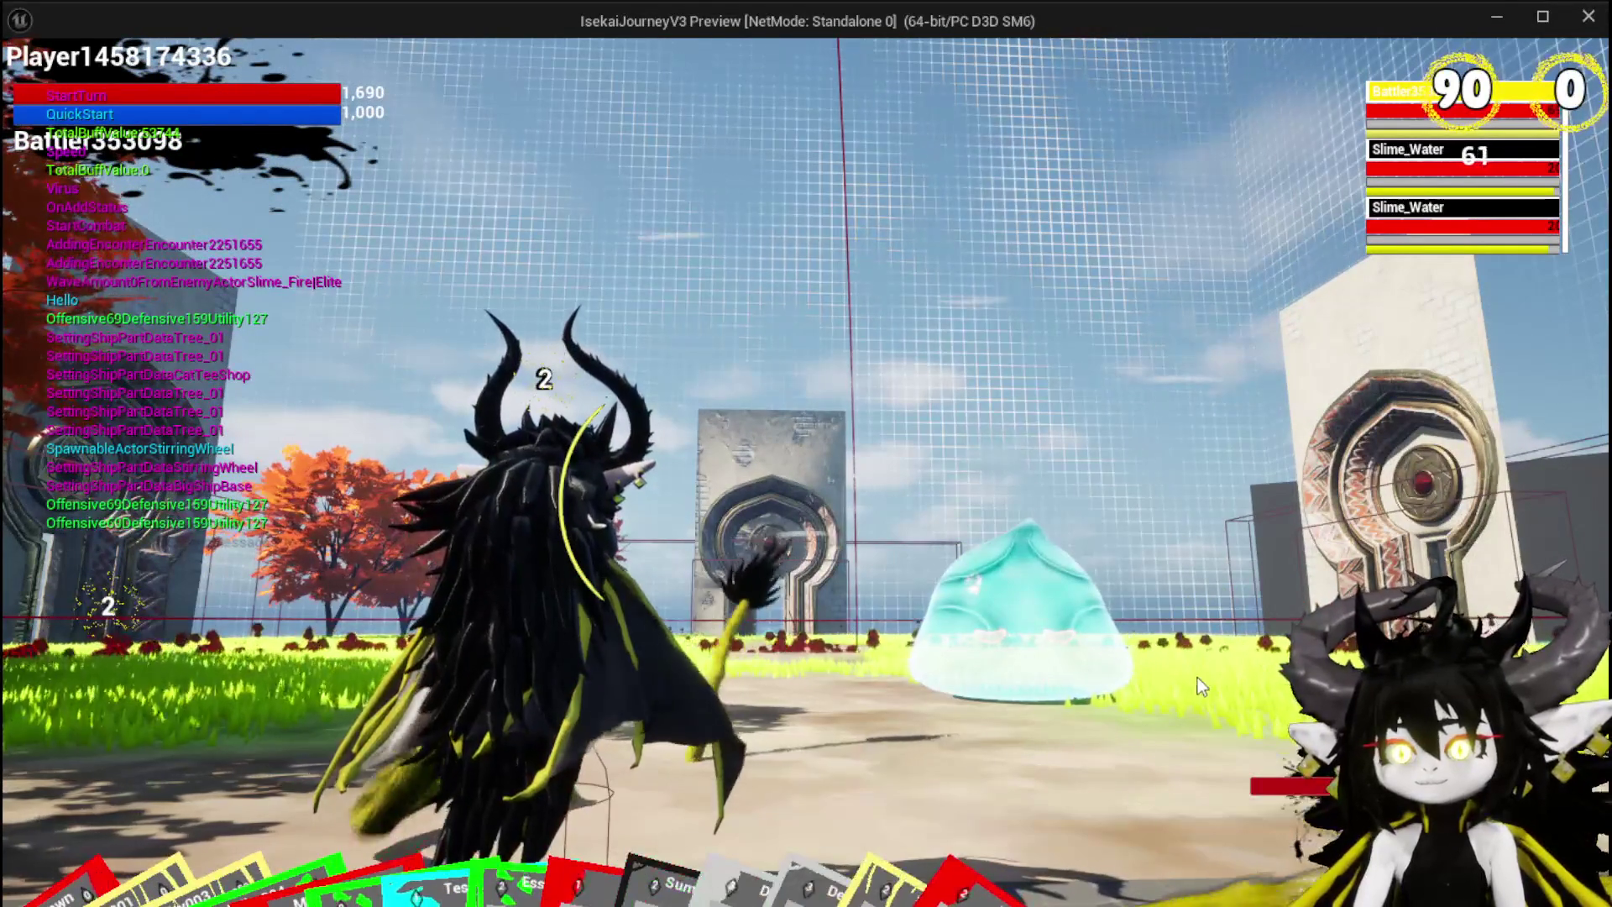
pyautogui.press('Escape')
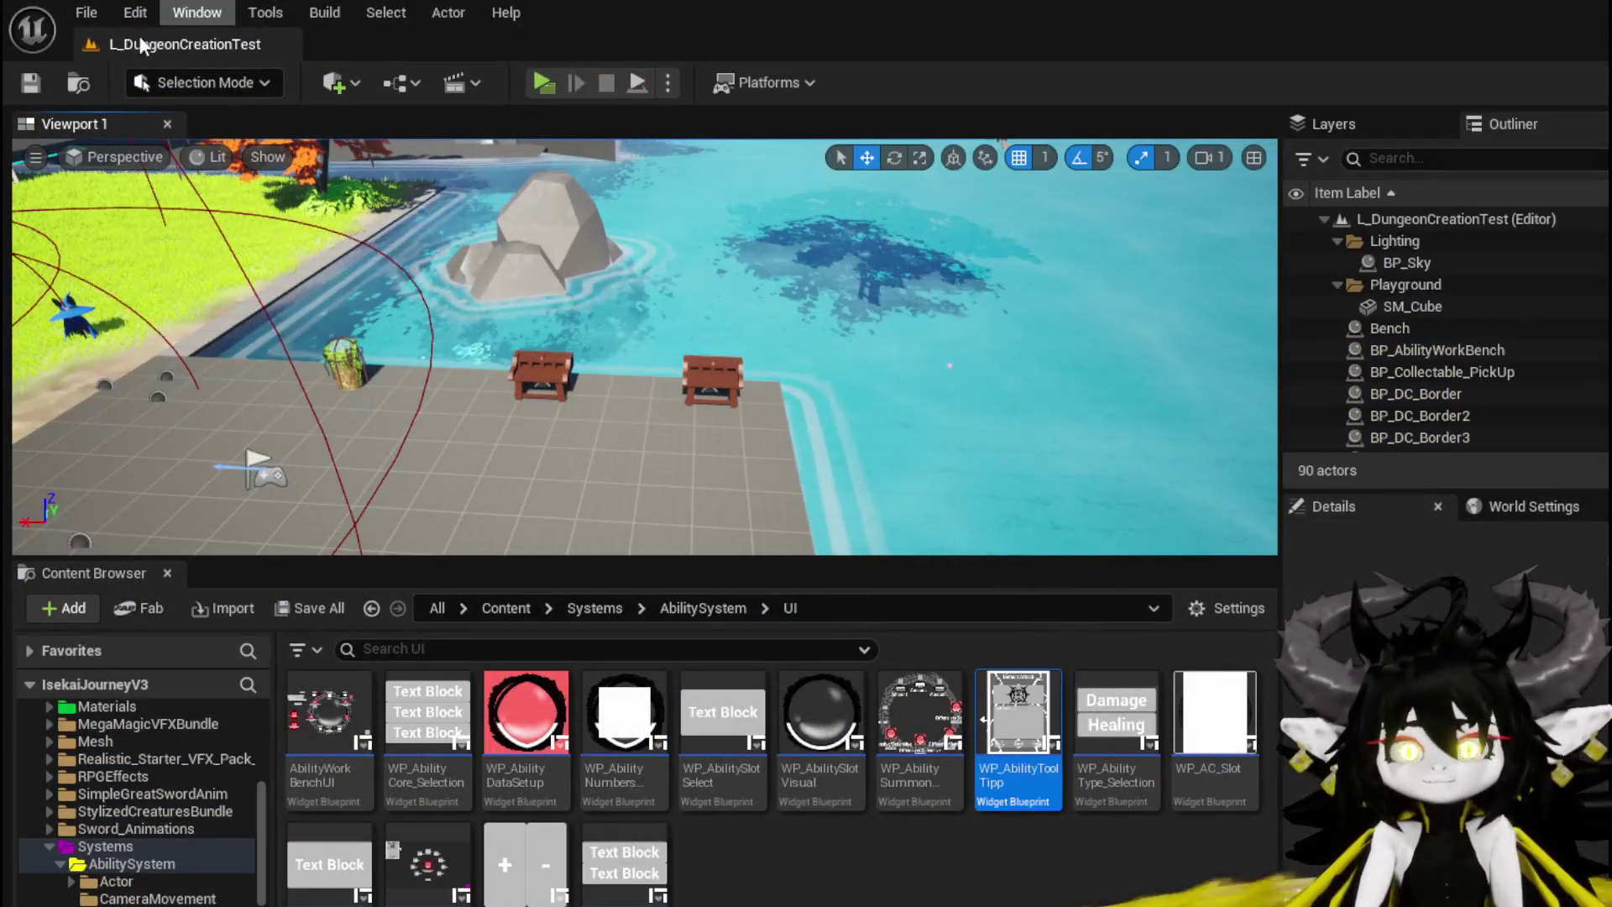
# Step: Load Fire AOE in the workbench, disabling the SET node breakpoint and resuming
pyautogui.click(538, 84)
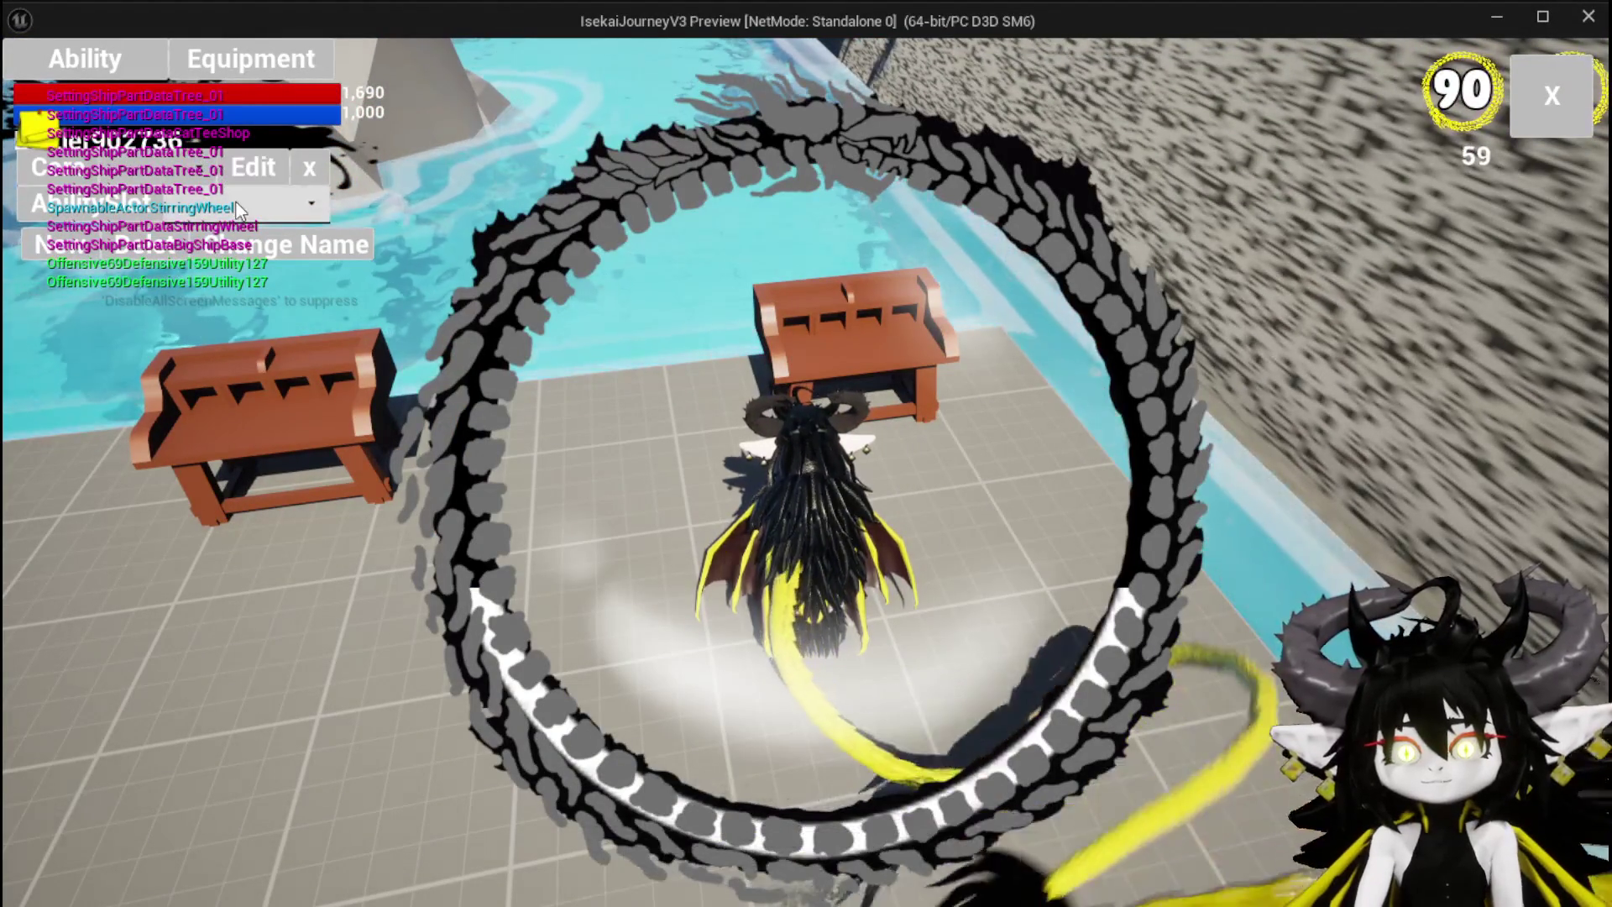
pyautogui.click(198, 206)
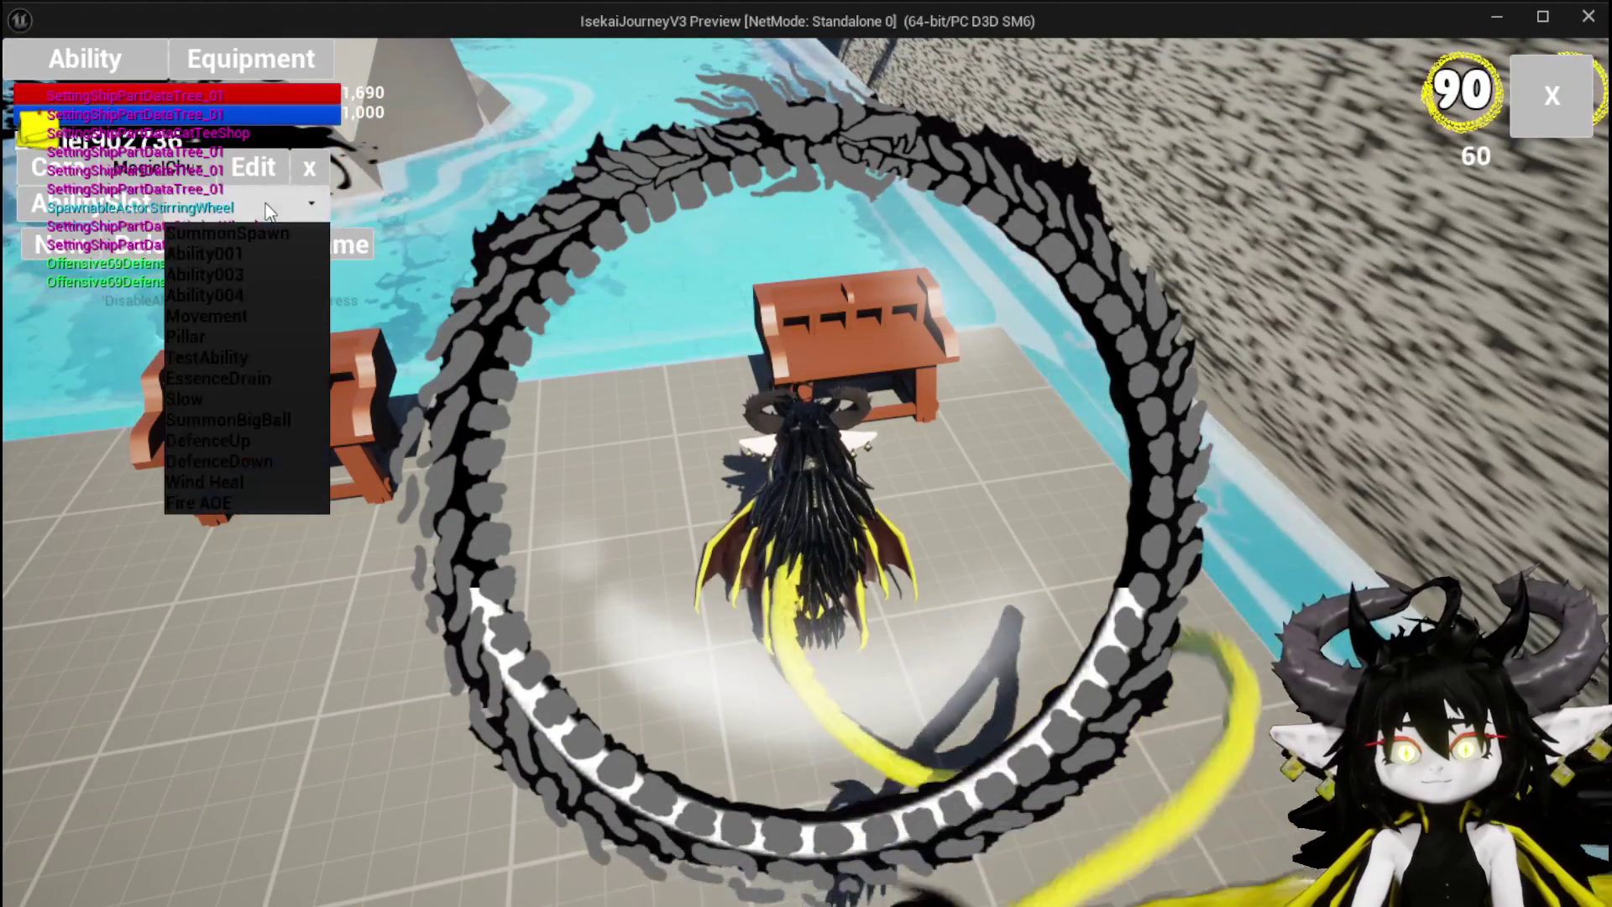
pyautogui.click(246, 497)
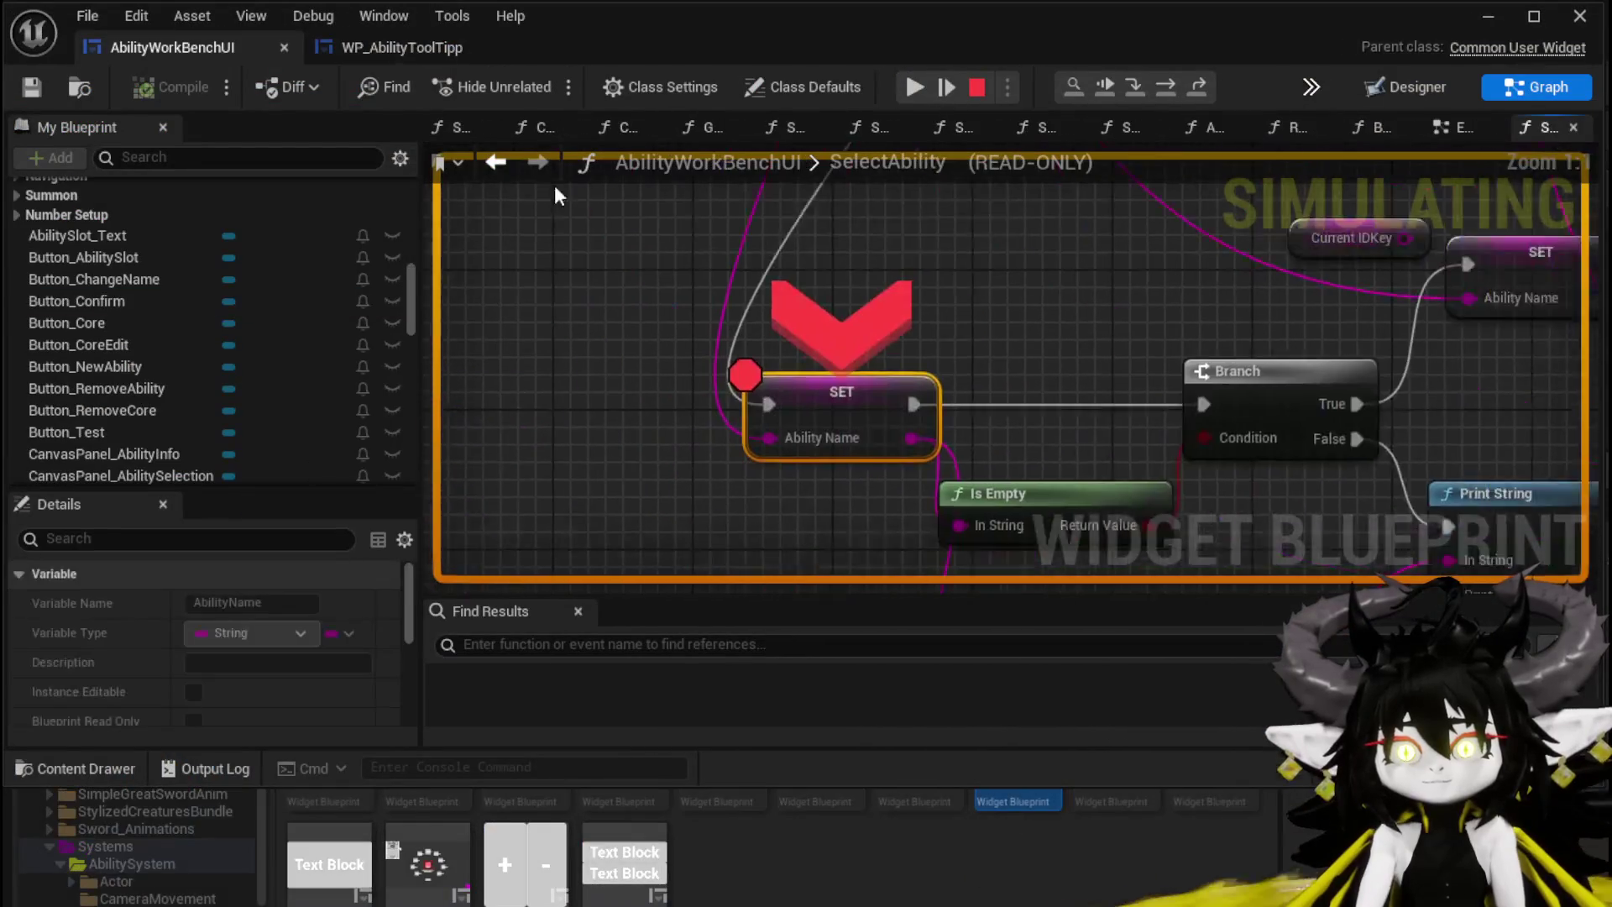
pyautogui.rightClick(974, 350)
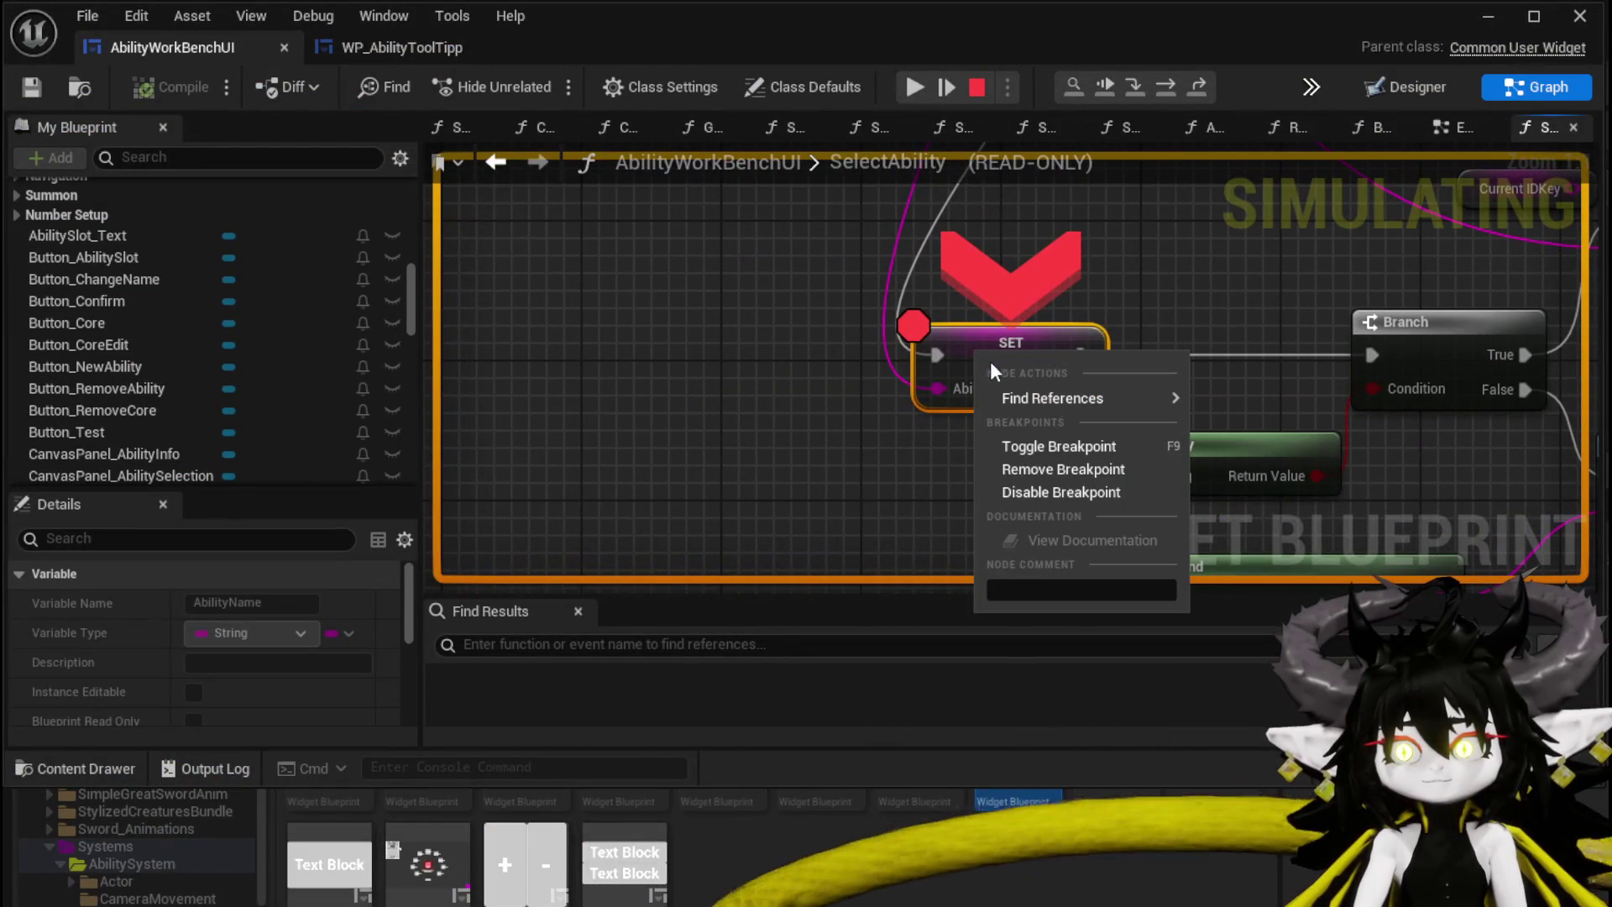
pyautogui.click(1083, 492)
pyautogui.click(906, 86)
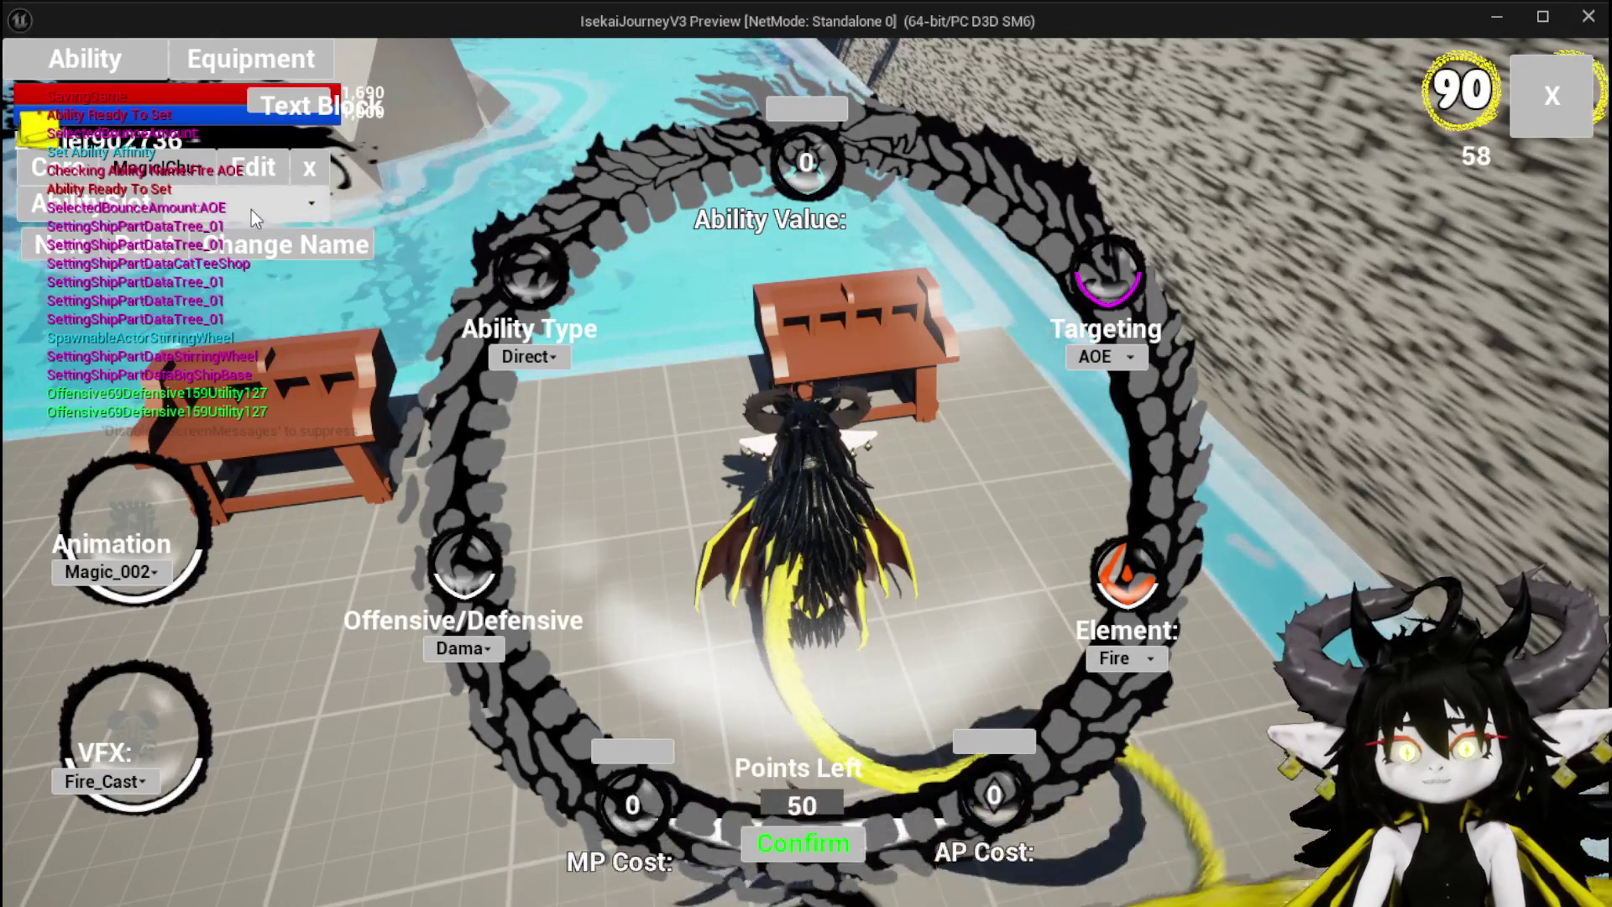
# Step: Load Wind Heal from the ability dropdown, close the workbench, and inspect the equipment cards
pyautogui.click(255, 217)
pyautogui.click(239, 482)
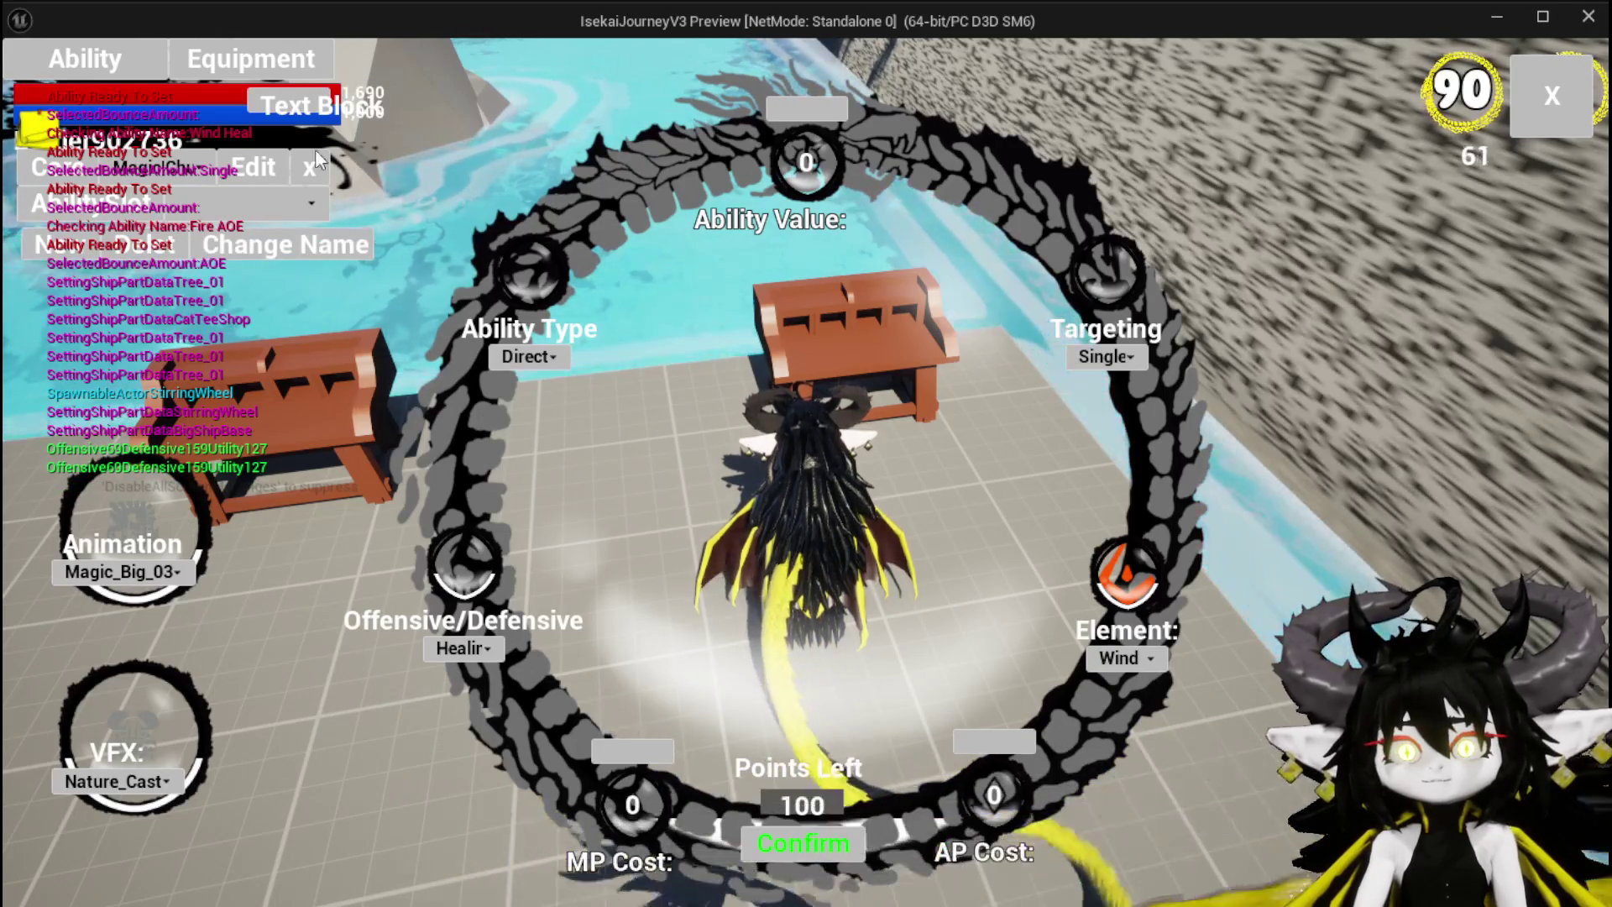
pyautogui.click(1553, 109)
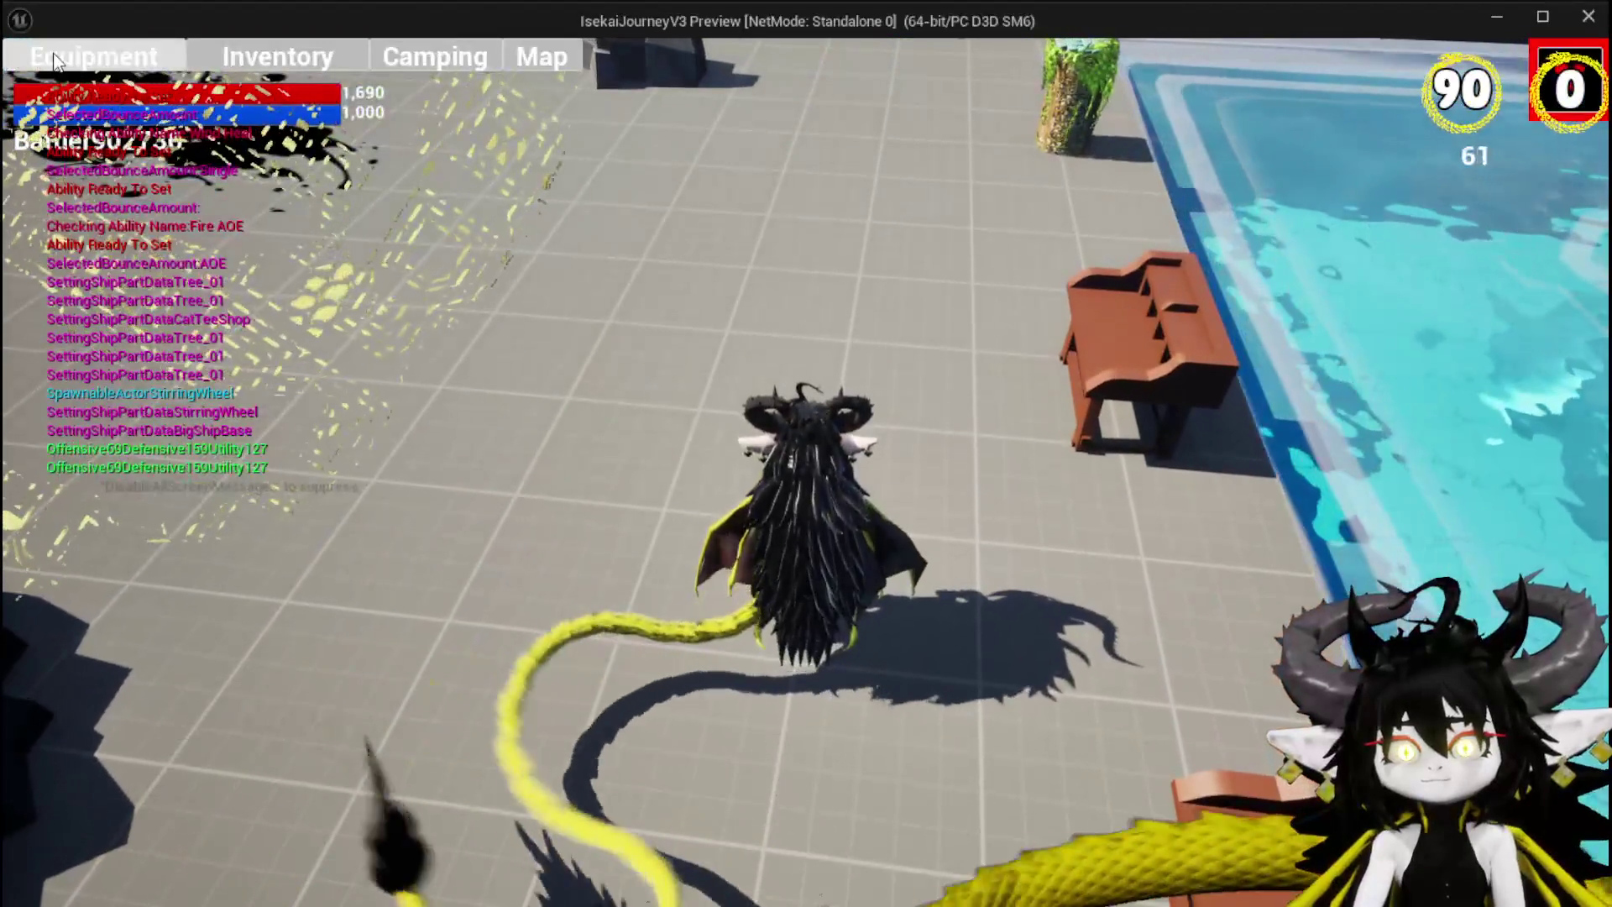
pyautogui.click(53, 61)
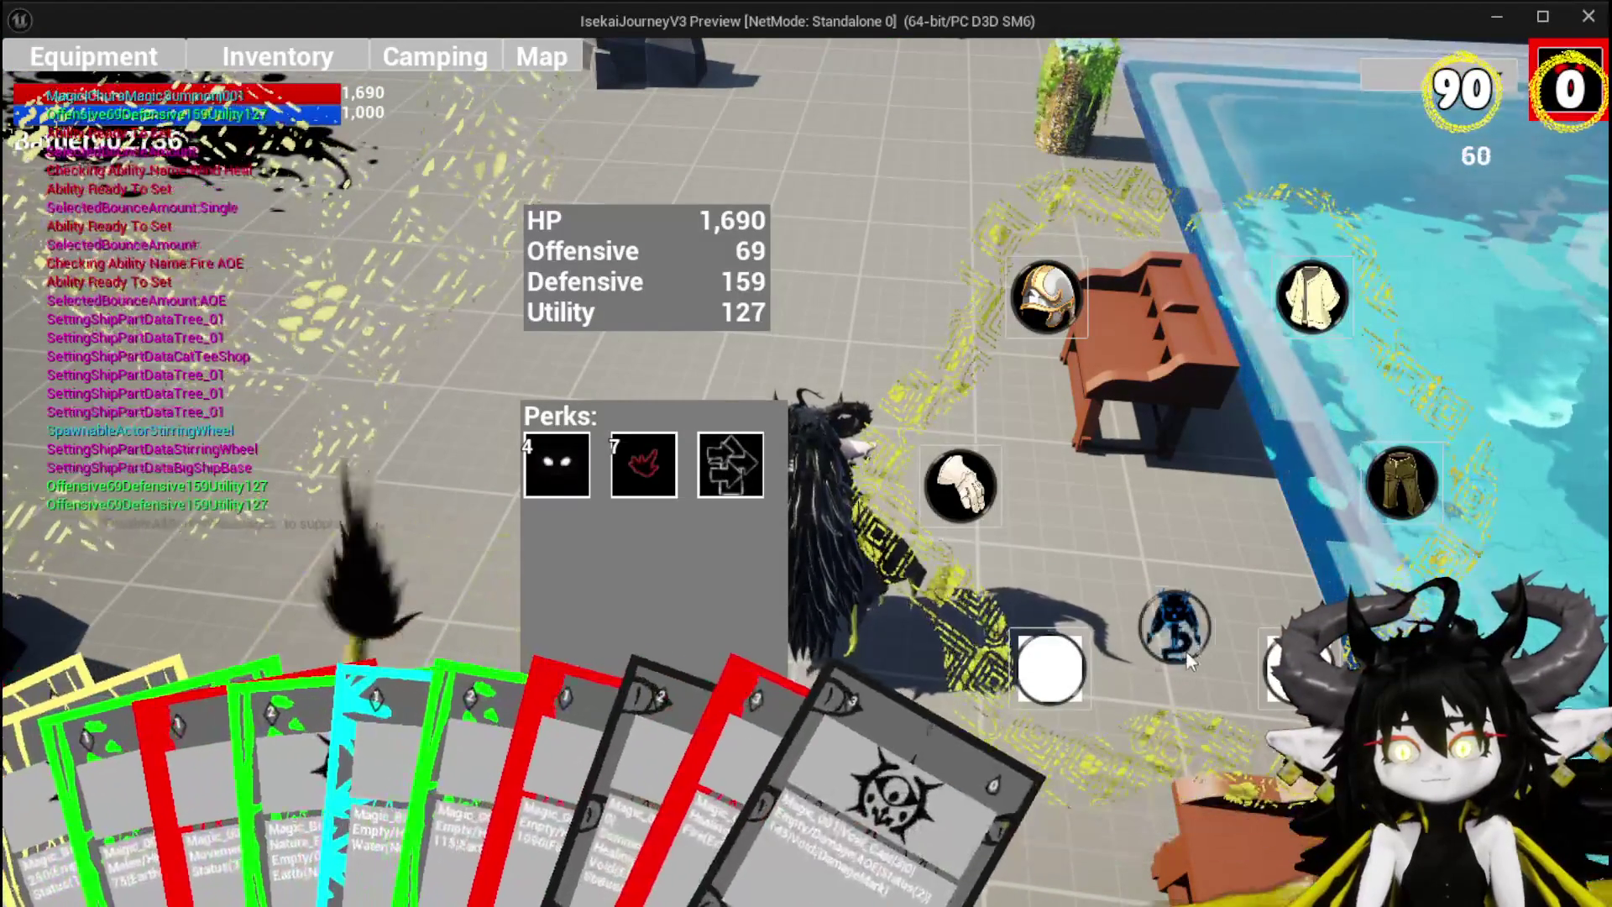
pyautogui.click(1549, 57)
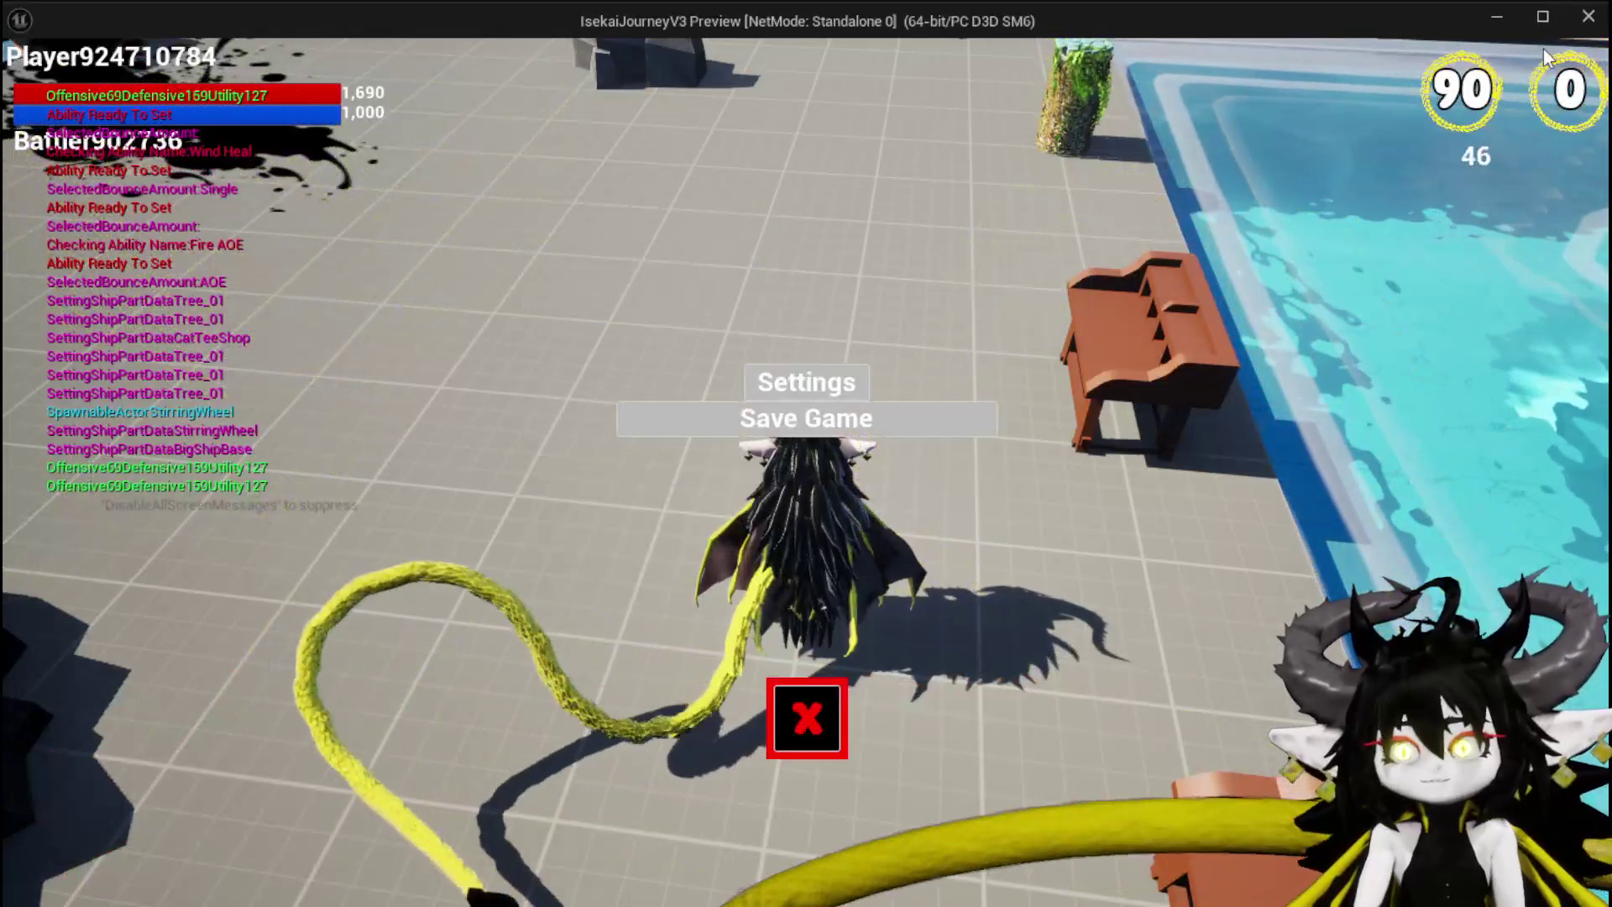
pyautogui.click(796, 413)
pyautogui.hotkey('alt', 'Tab')
# Step: Stop the play session and look over WP_AbilityToolTipp's EventGraph
pyautogui.press('Escape')
pyautogui.scroll(-9, 744, 316)
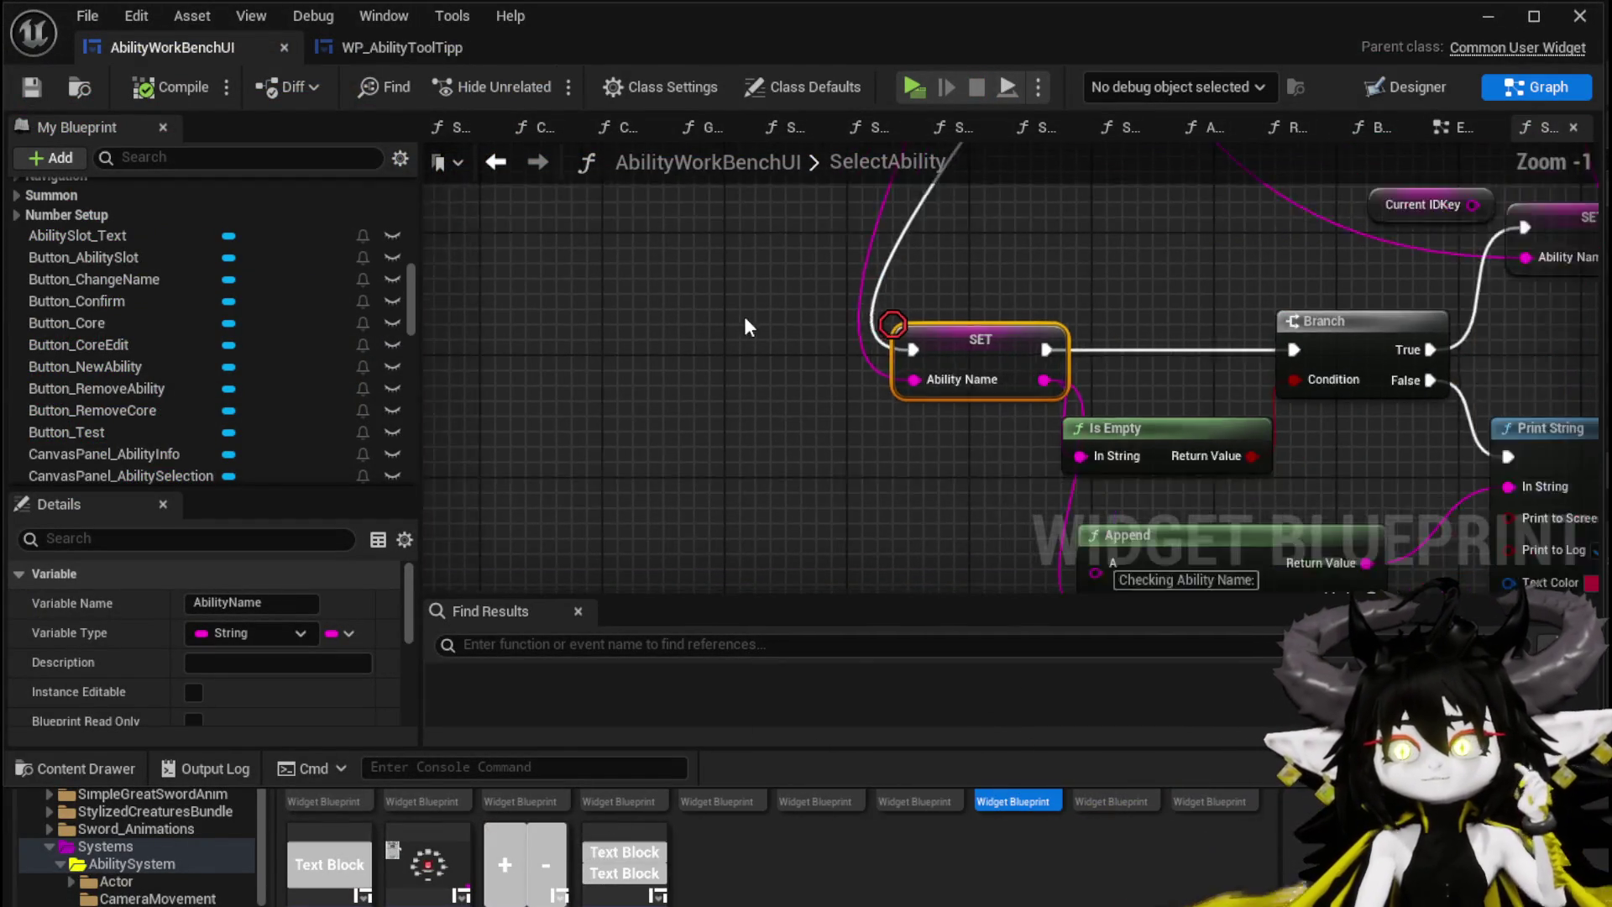
pyautogui.moveTo(812, 299); pyautogui.dragTo(823, 280)
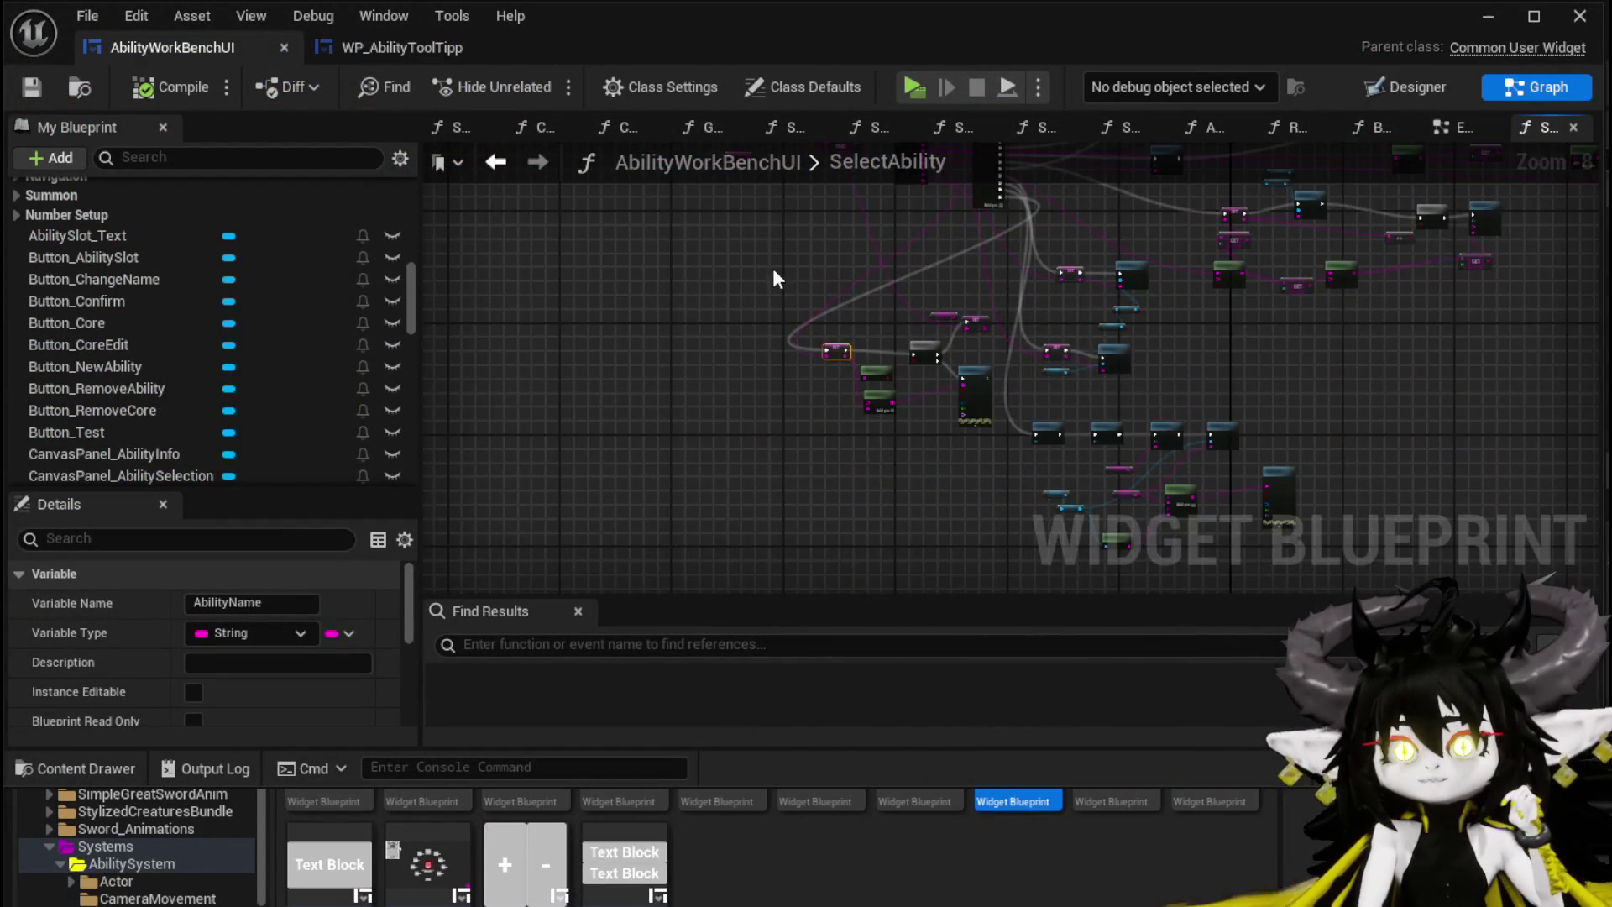
pyautogui.click(446, 57)
pyautogui.scroll(-8, 809, 323)
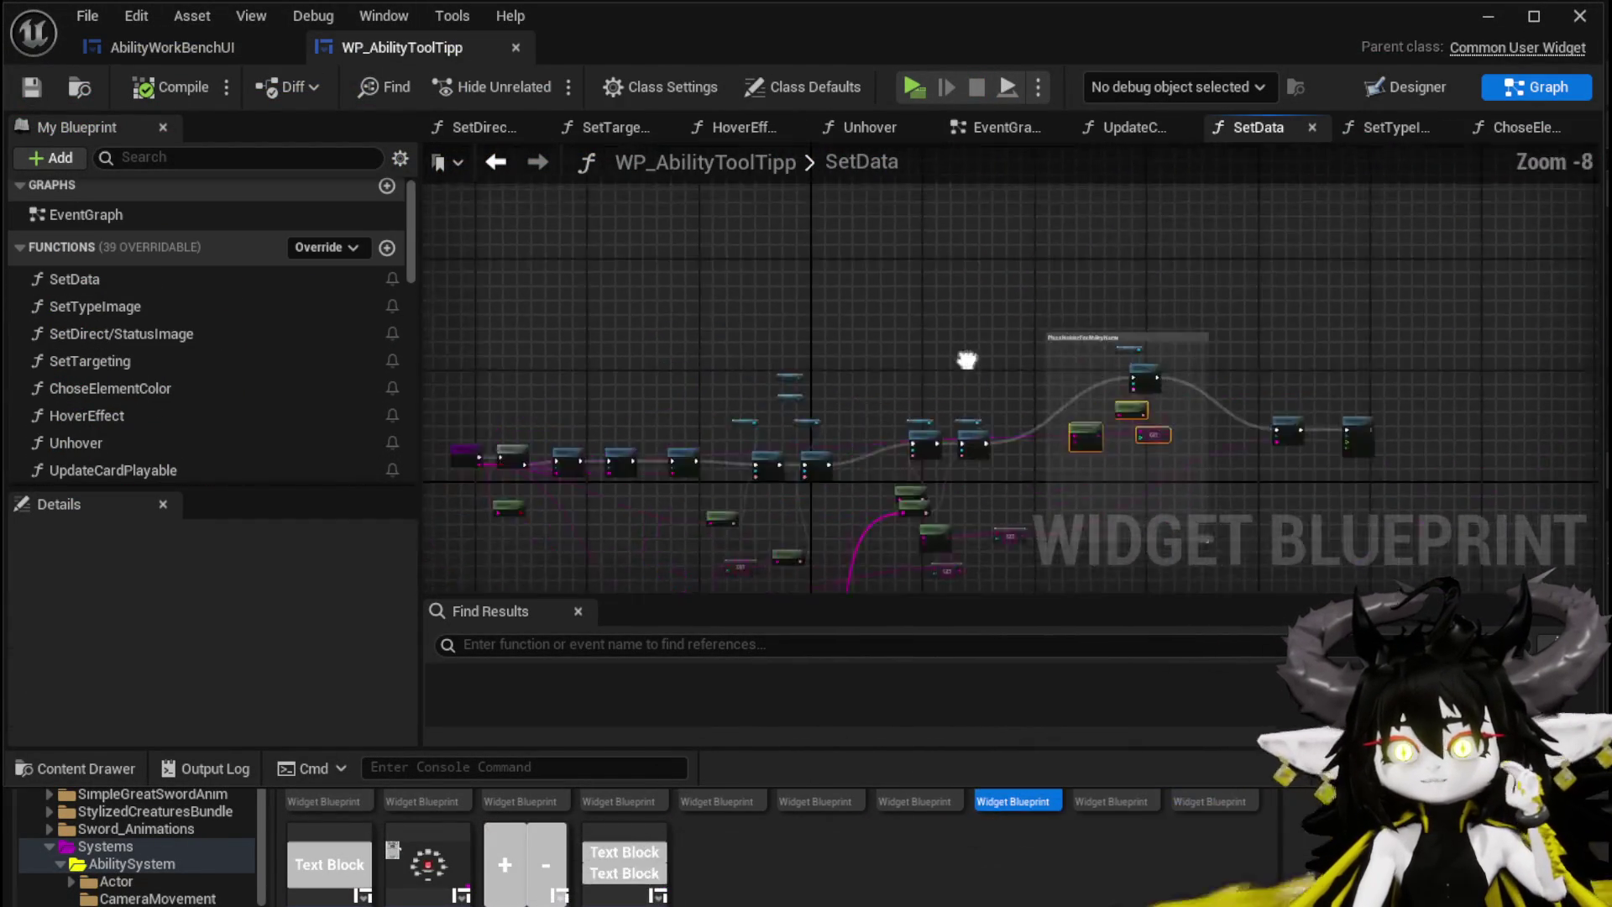
pyautogui.click(963, 133)
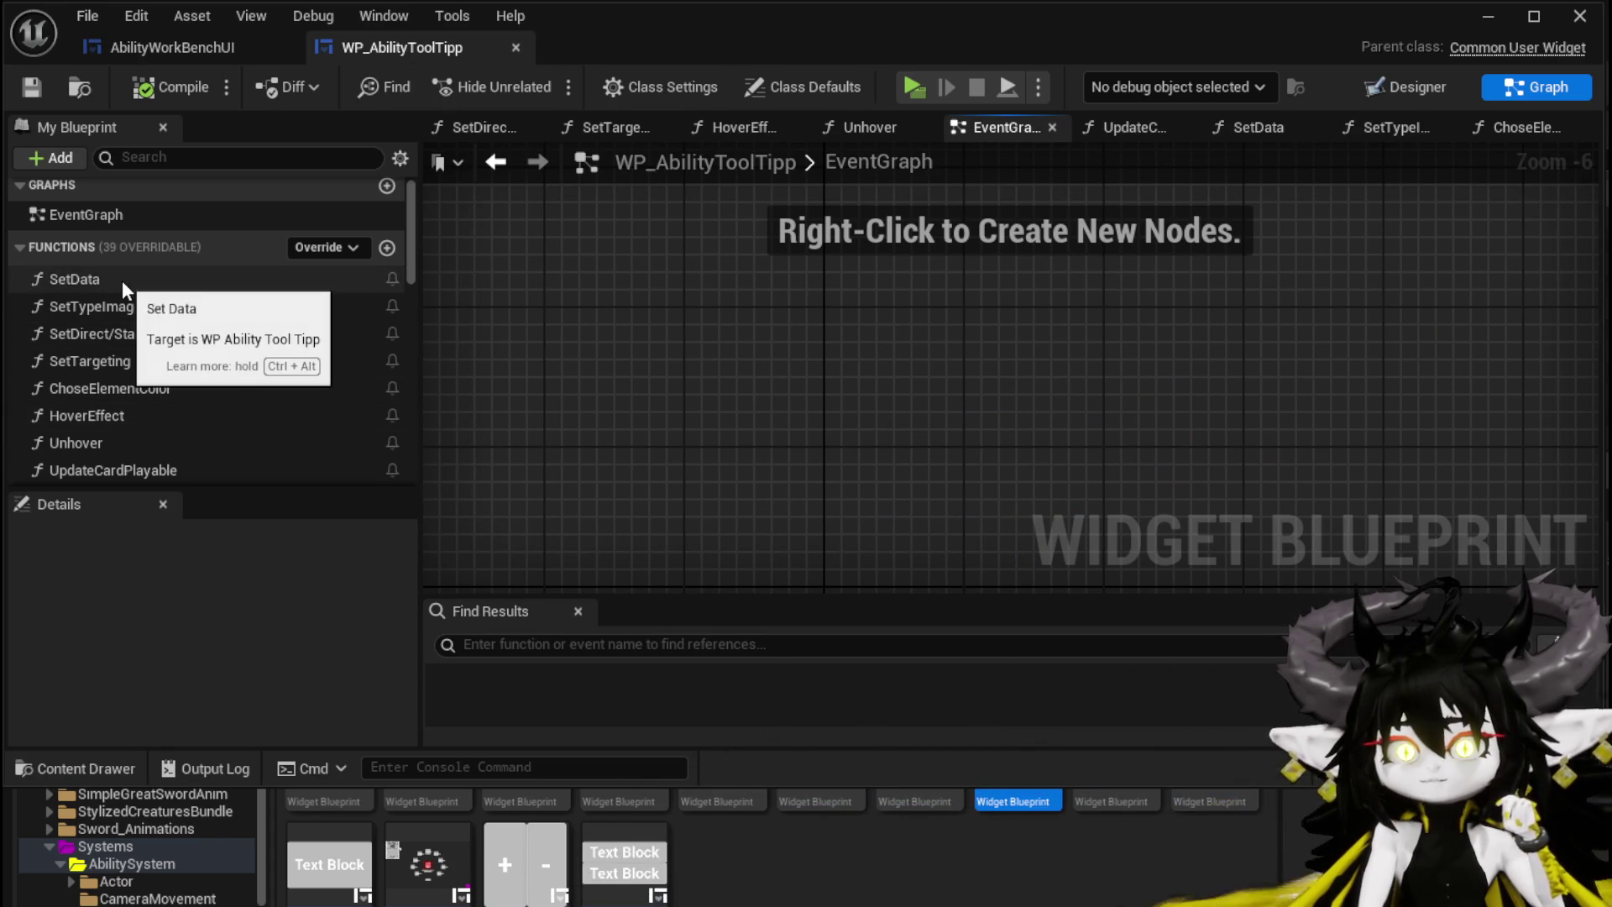
pyautogui.scroll(-3, 274, 351)
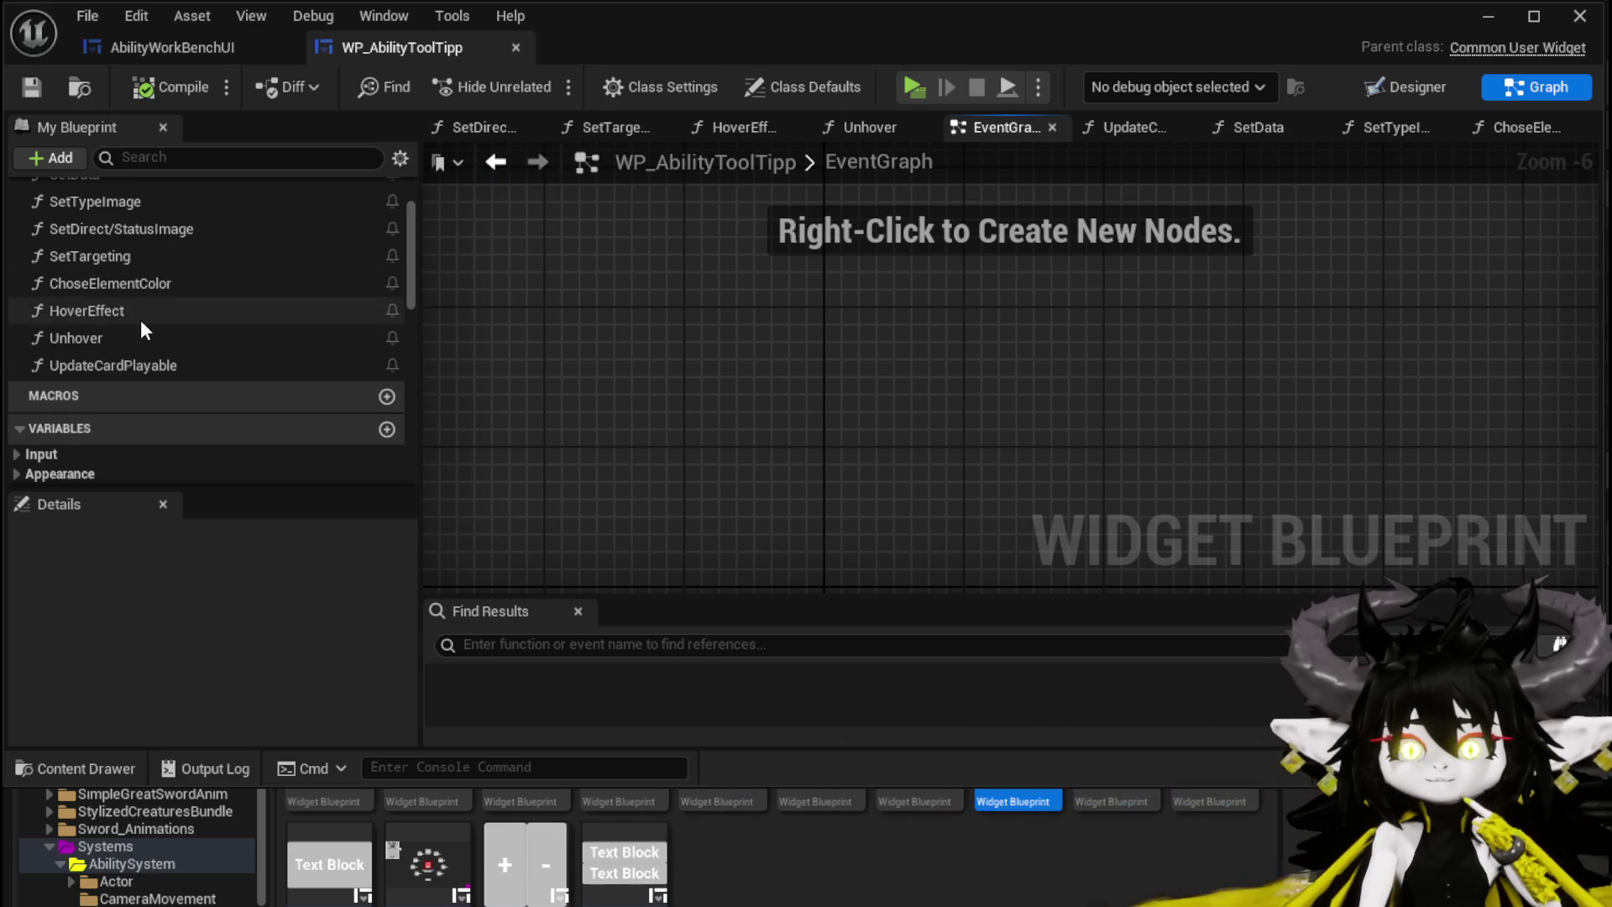
pyautogui.scroll(5, 139, 319)
# Step: Open AbilityWorkBenchUI's EventGraph and bring the ability-name and Build Ability nodes into view
pyautogui.click(178, 52)
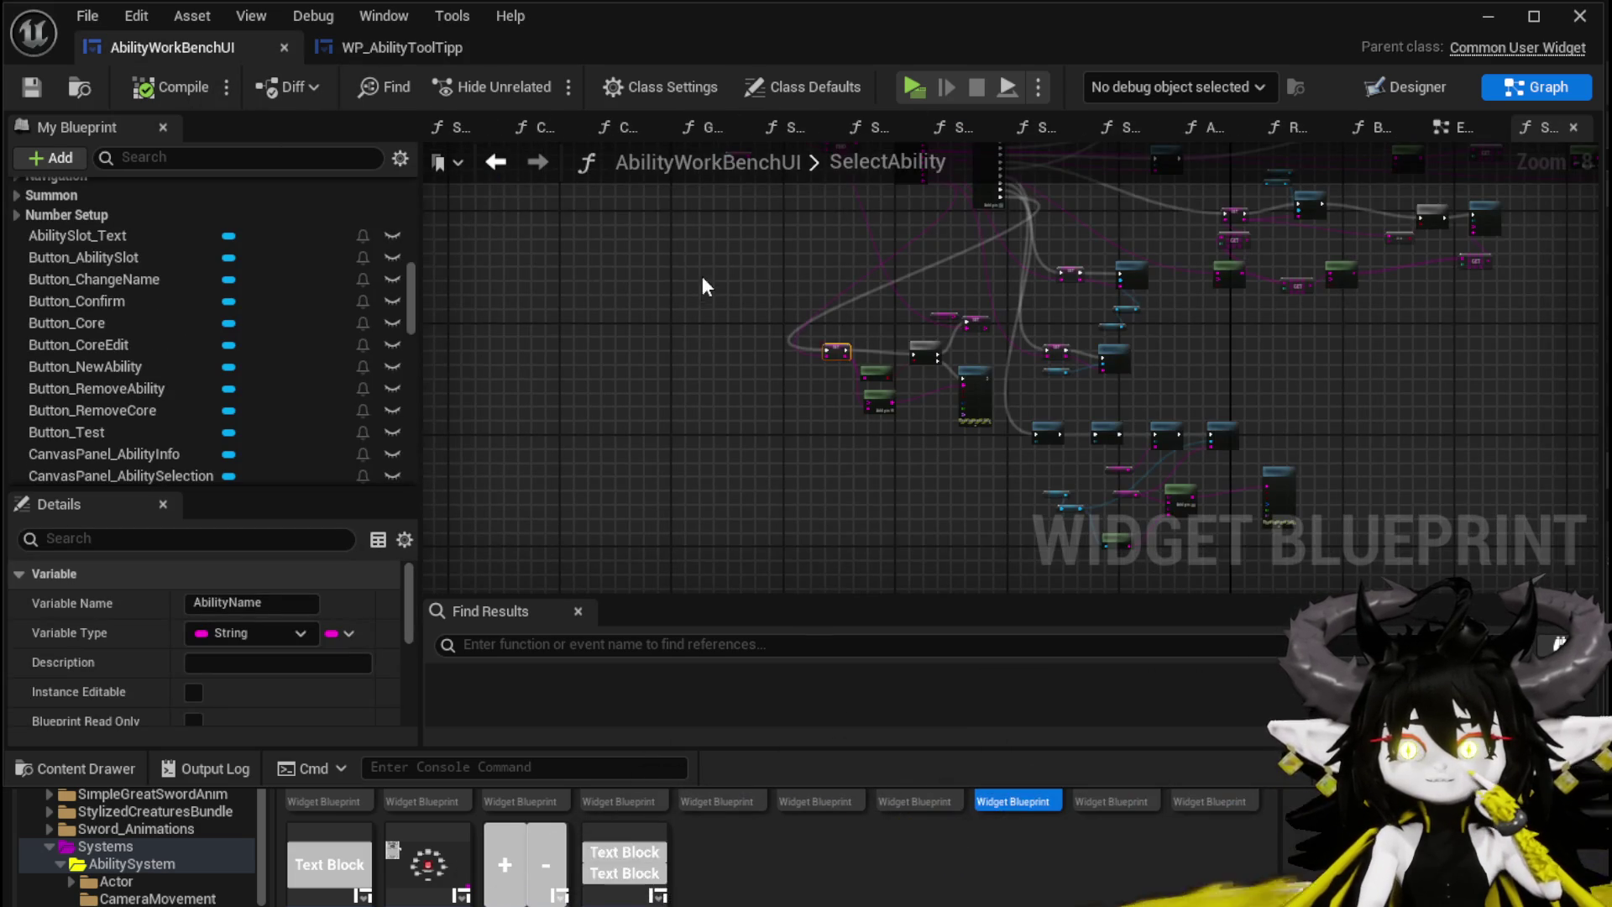
pyautogui.click(1383, 90)
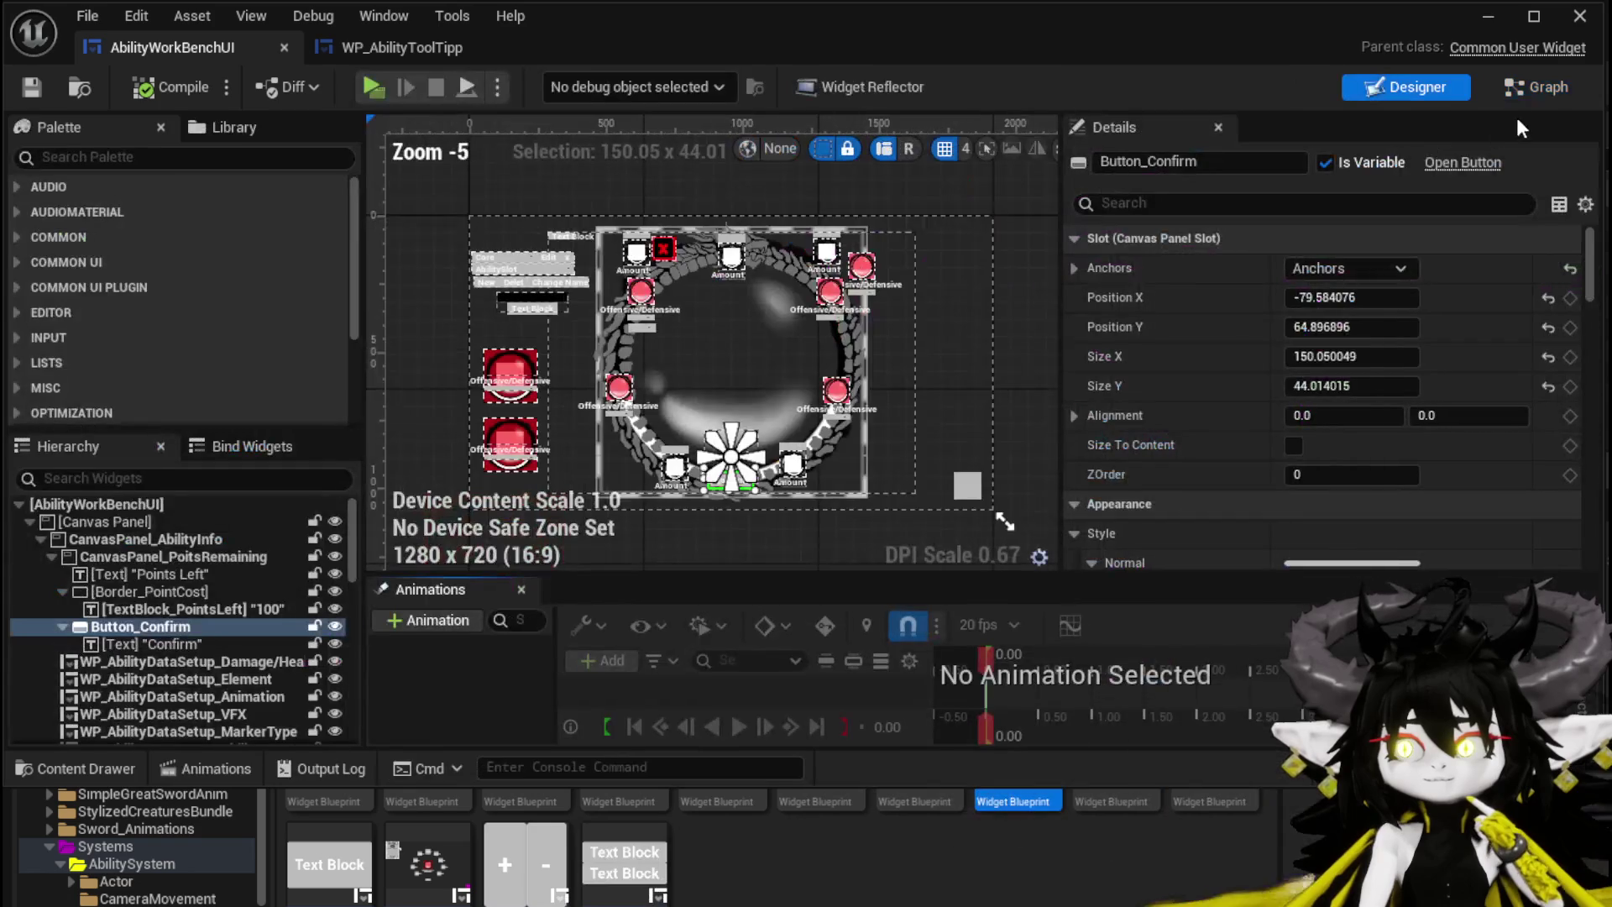
pyautogui.click(1536, 87)
pyautogui.click(1448, 129)
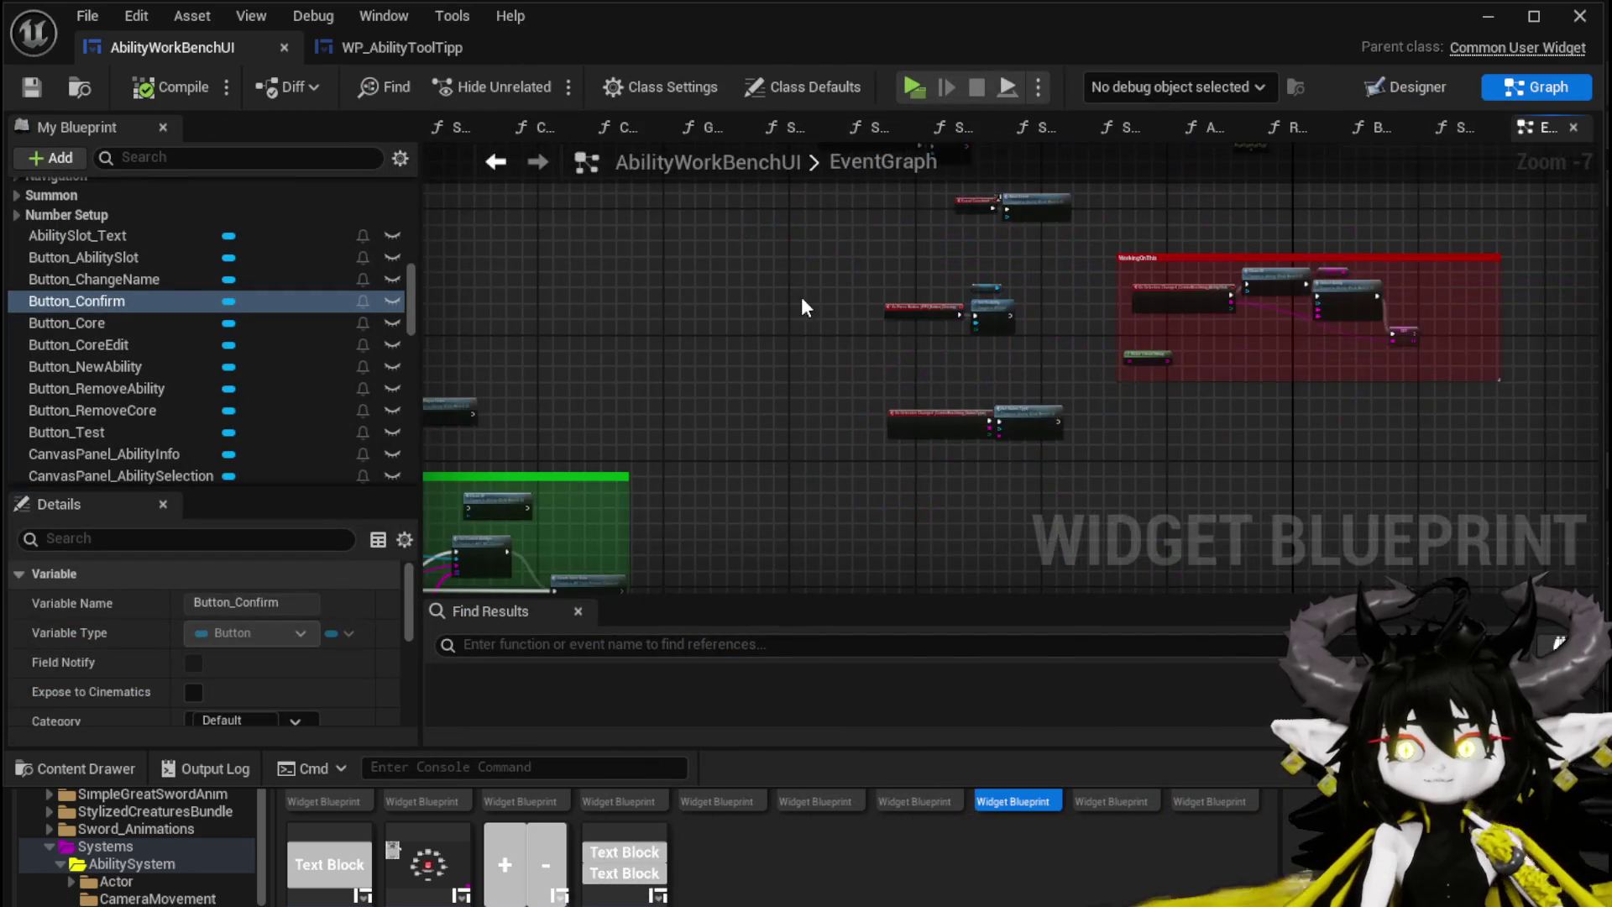
pyautogui.scroll(2, 957, 450)
pyautogui.scroll(10, 940, 467)
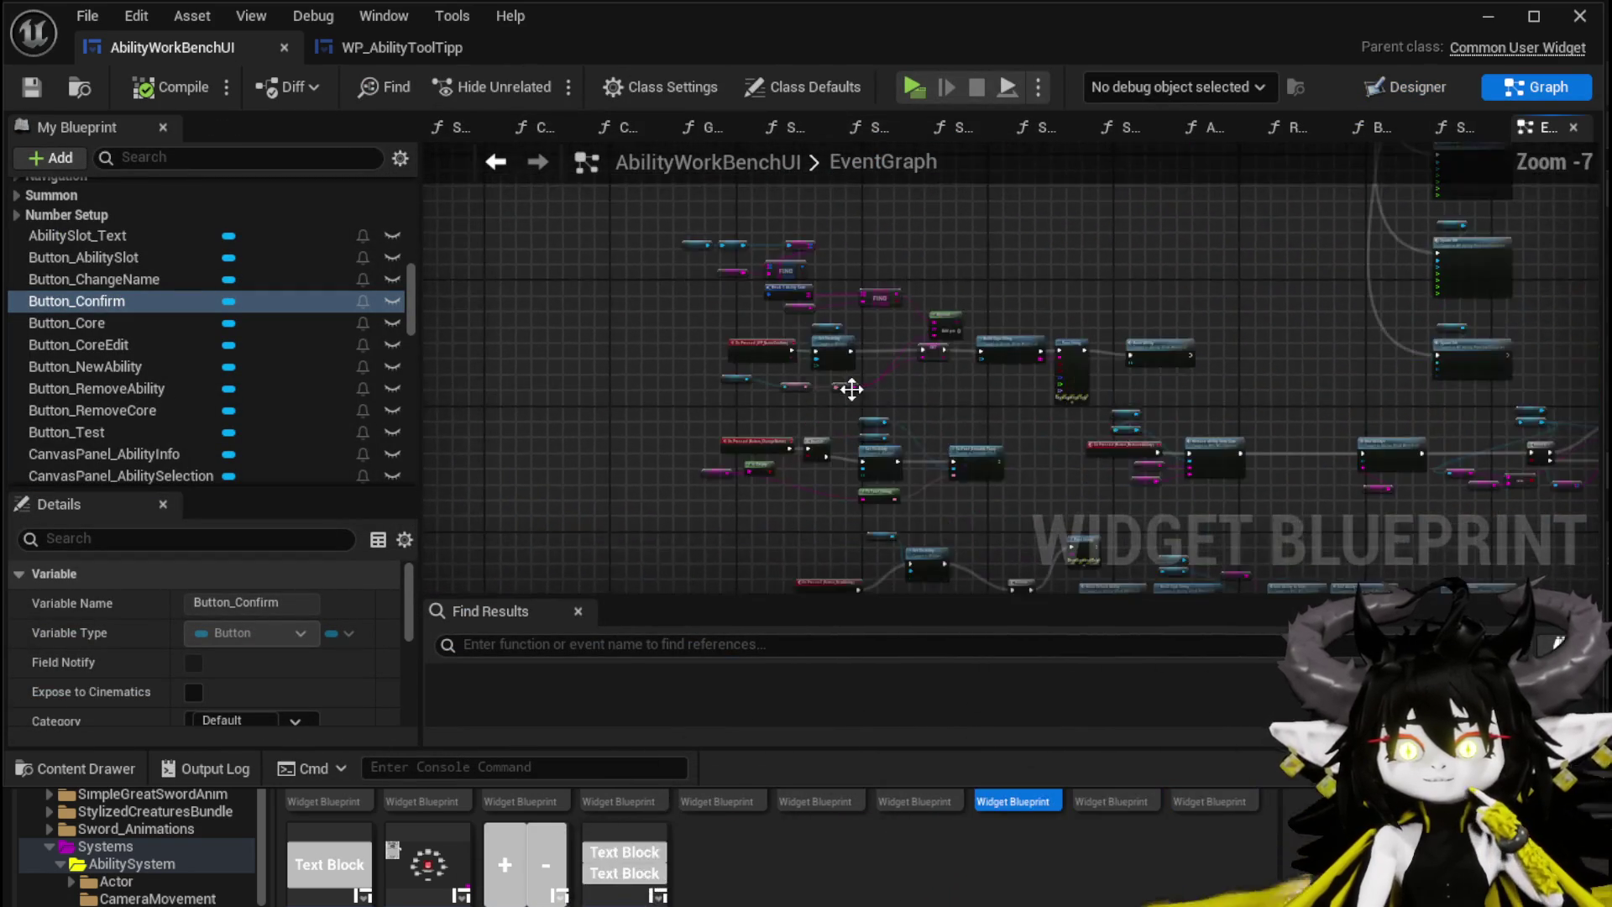
pyautogui.moveTo(1112, 372)
pyautogui.mouseDown()
pyautogui.moveTo(790, 407)
pyautogui.moveTo(590, 402)
pyautogui.mouseUp()
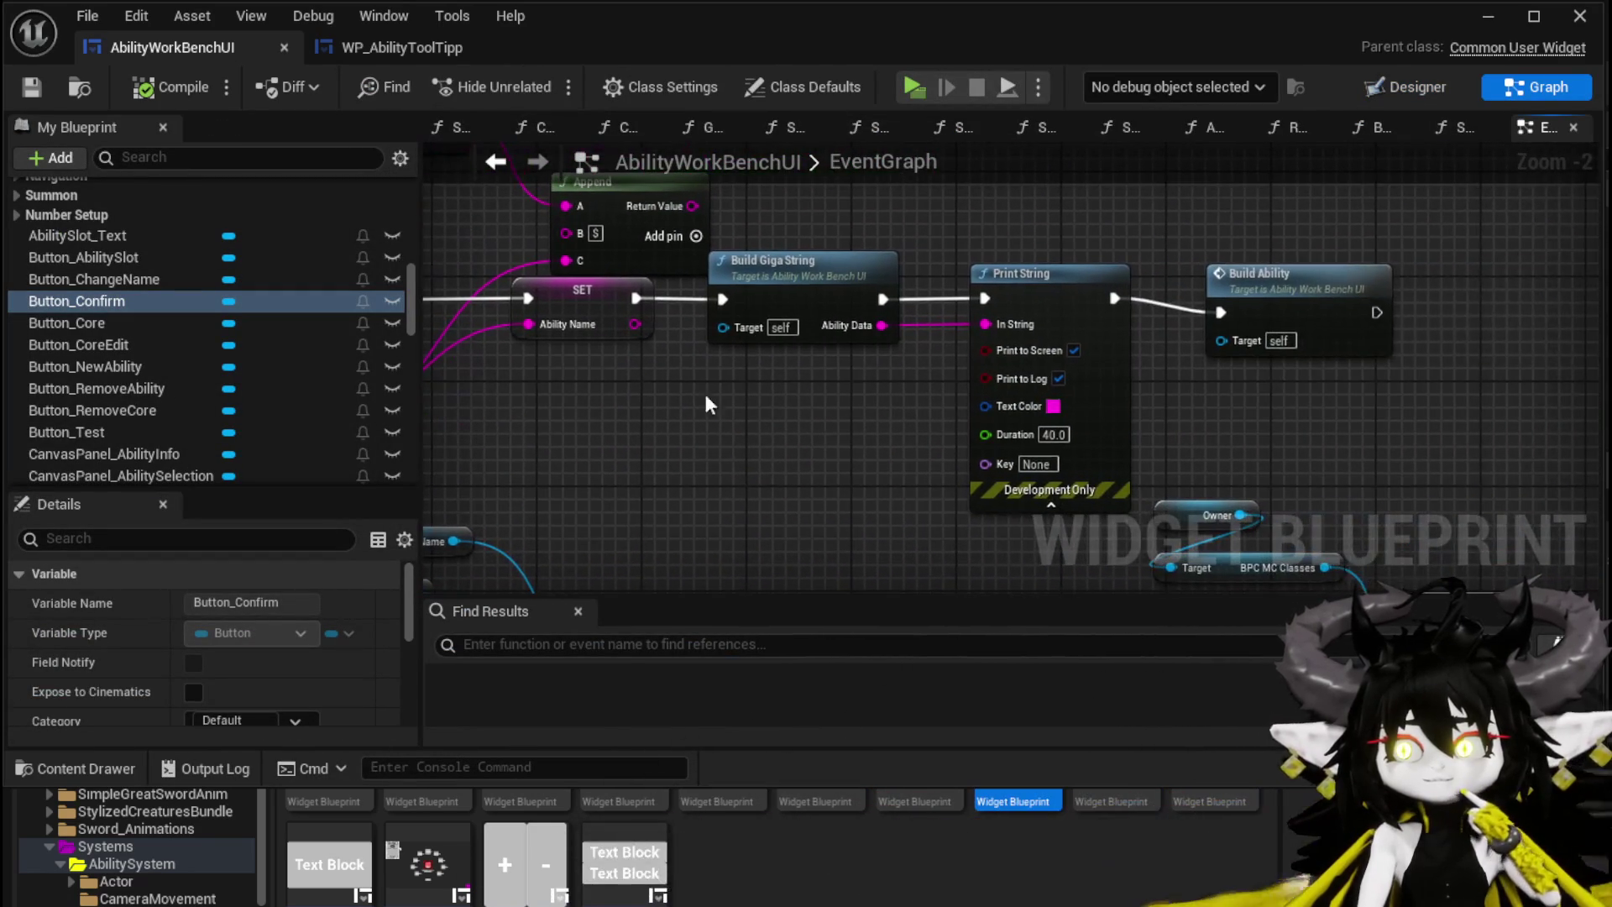
# Step: Follow the Build Ability call to its custom event and open the ReplaceAbilities function
pyautogui.click(1274, 275)
pyautogui.doubleClick(1298, 270)
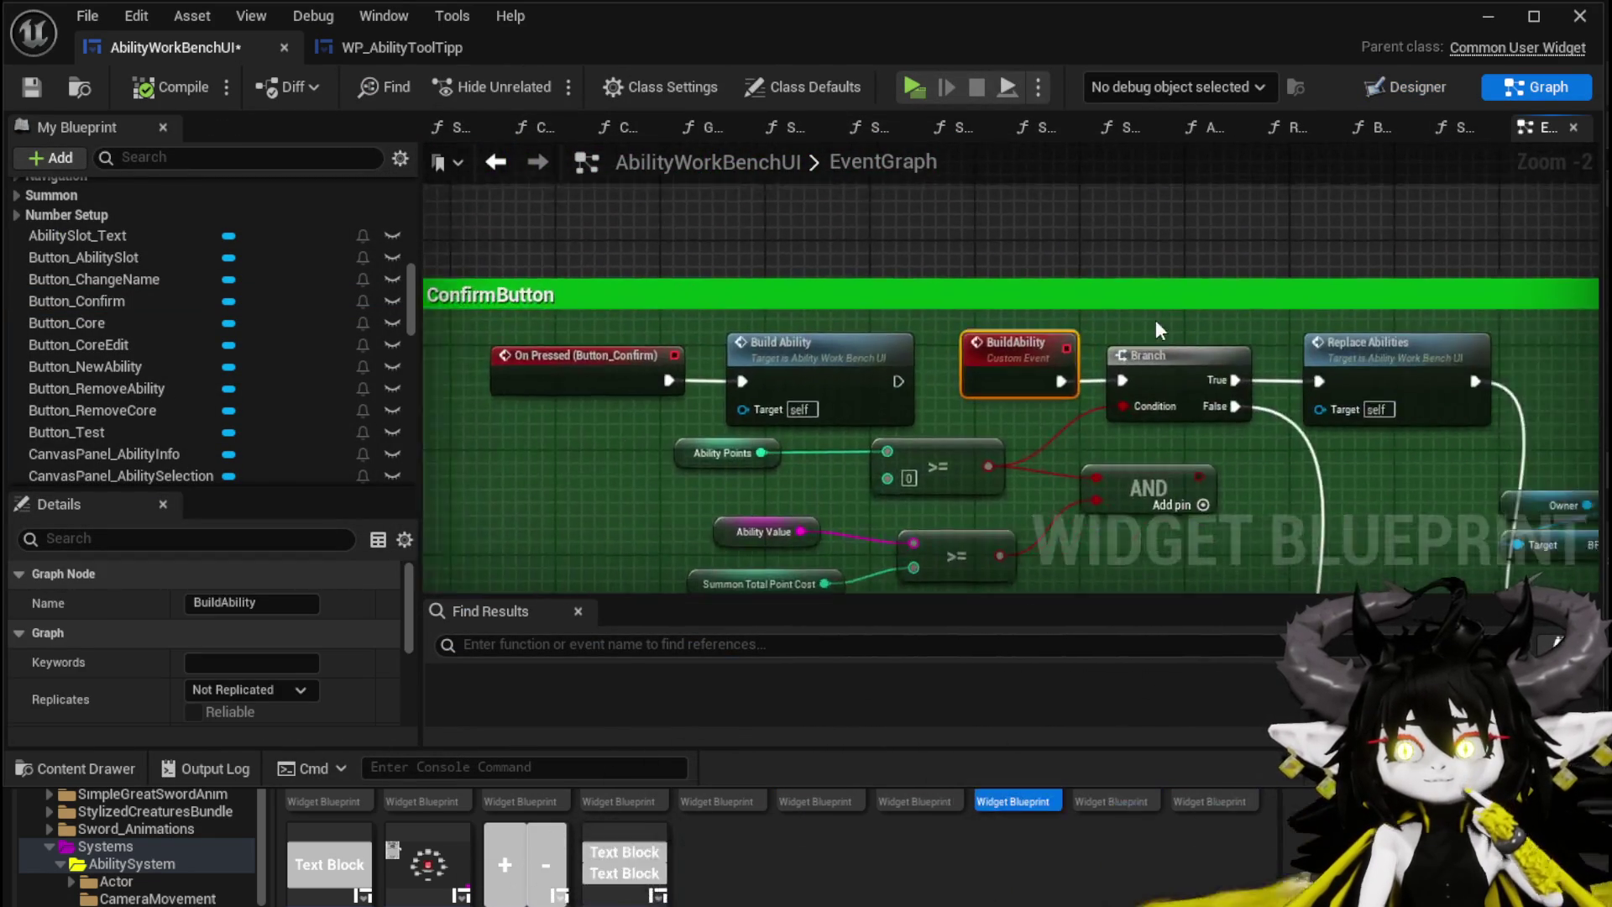
pyautogui.moveTo(676, 216)
pyautogui.mouseDown()
pyautogui.moveTo(503, 206)
pyautogui.moveTo(849, 279)
pyautogui.moveTo(1394, 285)
pyautogui.moveTo(1353, 279)
pyautogui.mouseUp()
pyautogui.doubleClick(1122, 249)
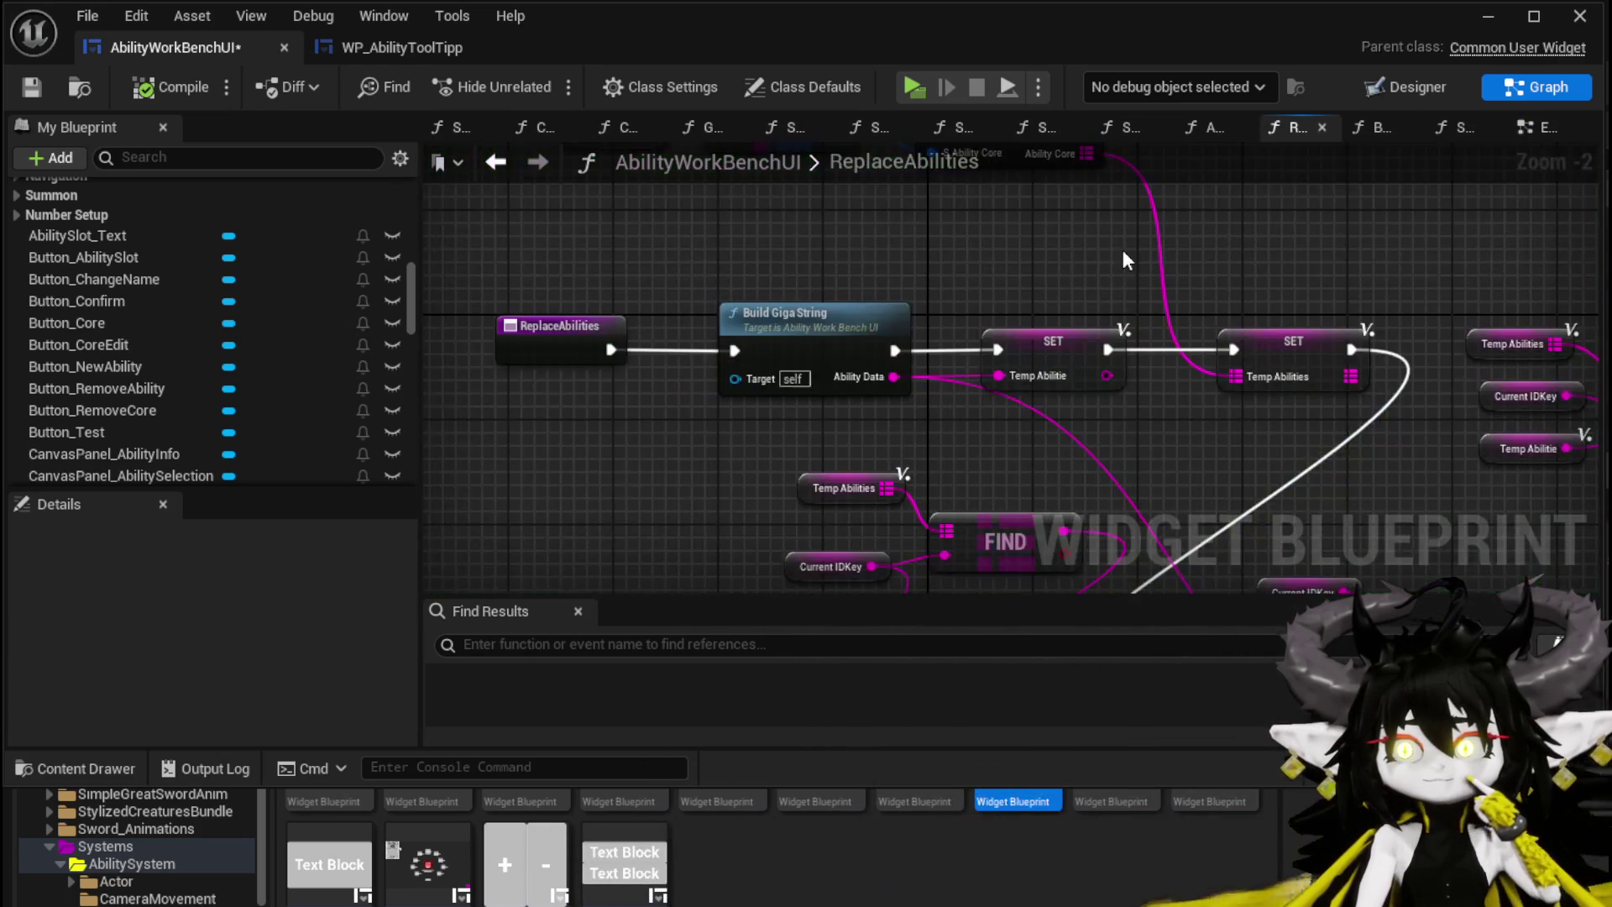
# Step: Survey the ReplaceAbilities graph and move the Temp Abilities ADD node group left
pyautogui.moveTo(979, 281)
pyautogui.mouseDown()
pyautogui.moveTo(756, 215)
pyautogui.moveTo(922, 420)
pyautogui.moveTo(994, 441)
pyautogui.mouseUp()
pyautogui.moveTo(703, 379)
pyautogui.mouseDown()
pyautogui.moveTo(640, 244)
pyautogui.moveTo(660, 412)
pyautogui.moveTo(644, 275)
pyautogui.moveTo(676, 356)
pyautogui.moveTo(691, 244)
pyautogui.moveTo(979, 363)
pyautogui.moveTo(925, 238)
pyautogui.moveTo(804, 179)
pyautogui.moveTo(692, 180)
pyautogui.moveTo(806, 446)
pyautogui.moveTo(739, 430)
pyautogui.mouseUp()
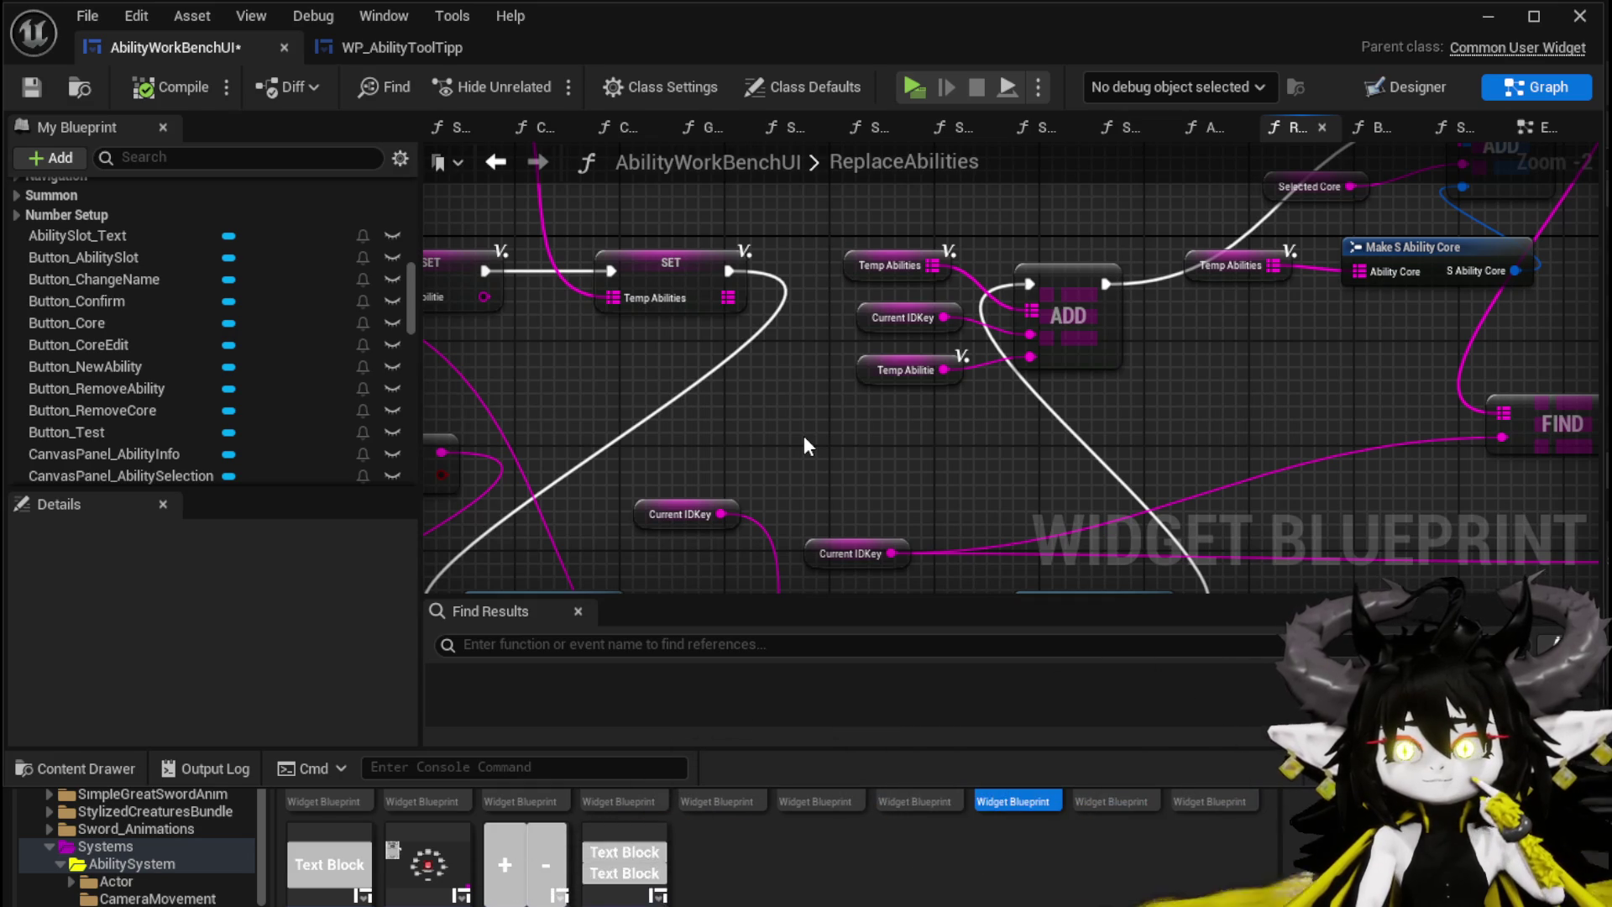
pyautogui.moveTo(804, 434); pyautogui.dragTo(828, 485)
pyautogui.moveTo(850, 383)
pyautogui.mouseDown()
pyautogui.moveTo(676, 392)
pyautogui.moveTo(478, 479)
pyautogui.moveTo(546, 574)
pyautogui.moveTo(874, 326)
pyautogui.mouseUp()
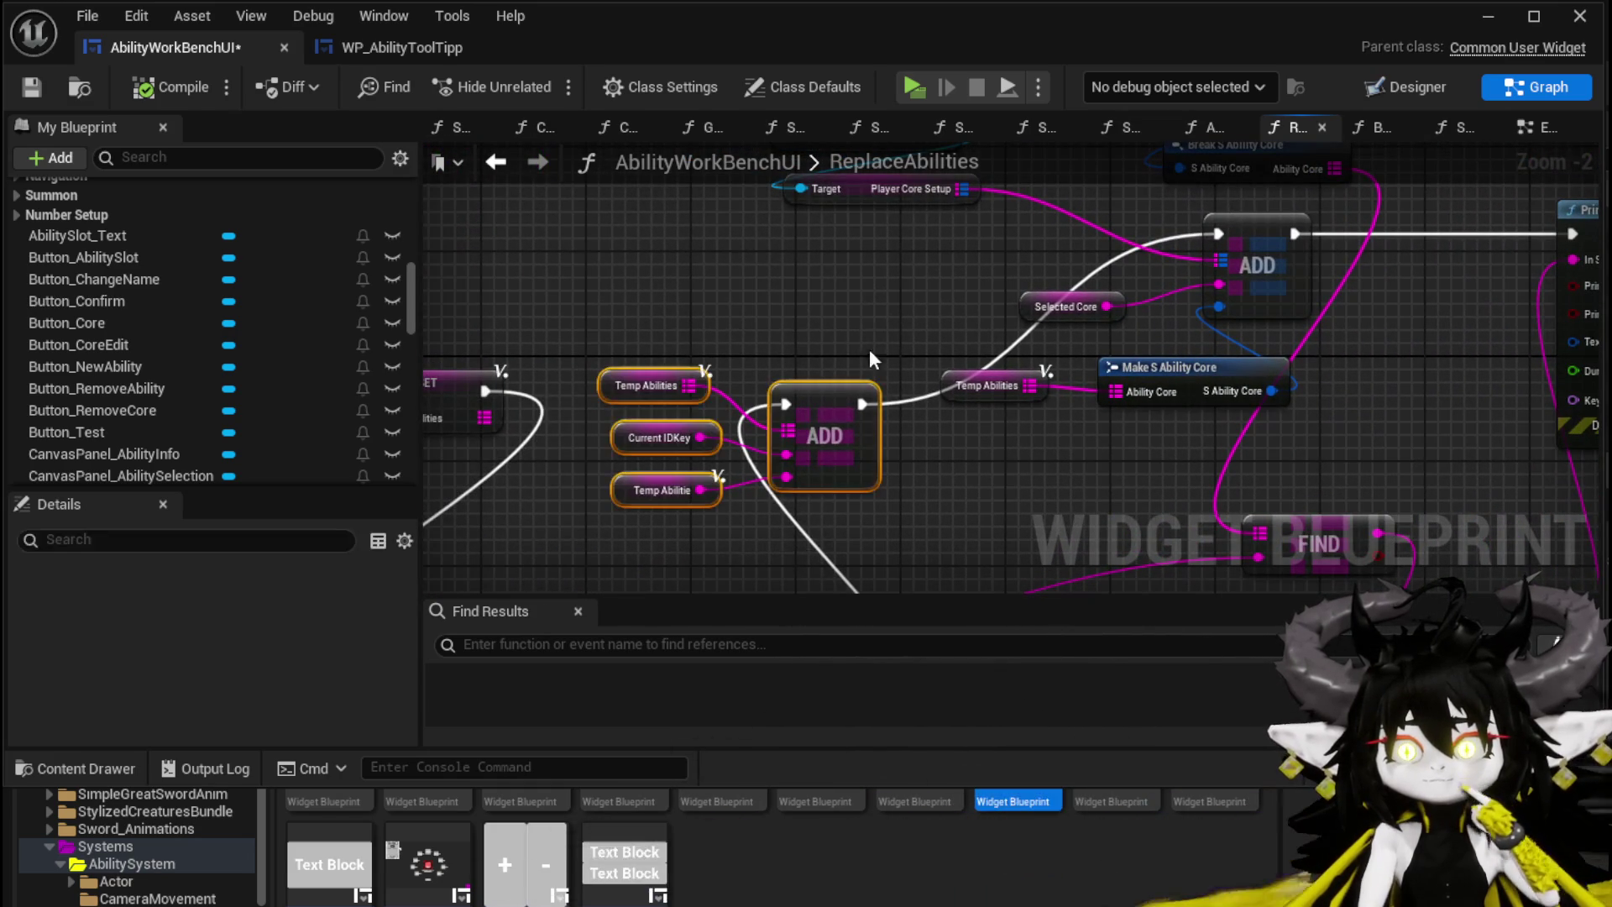
pyautogui.moveTo(845, 249); pyautogui.dragTo(960, 364)
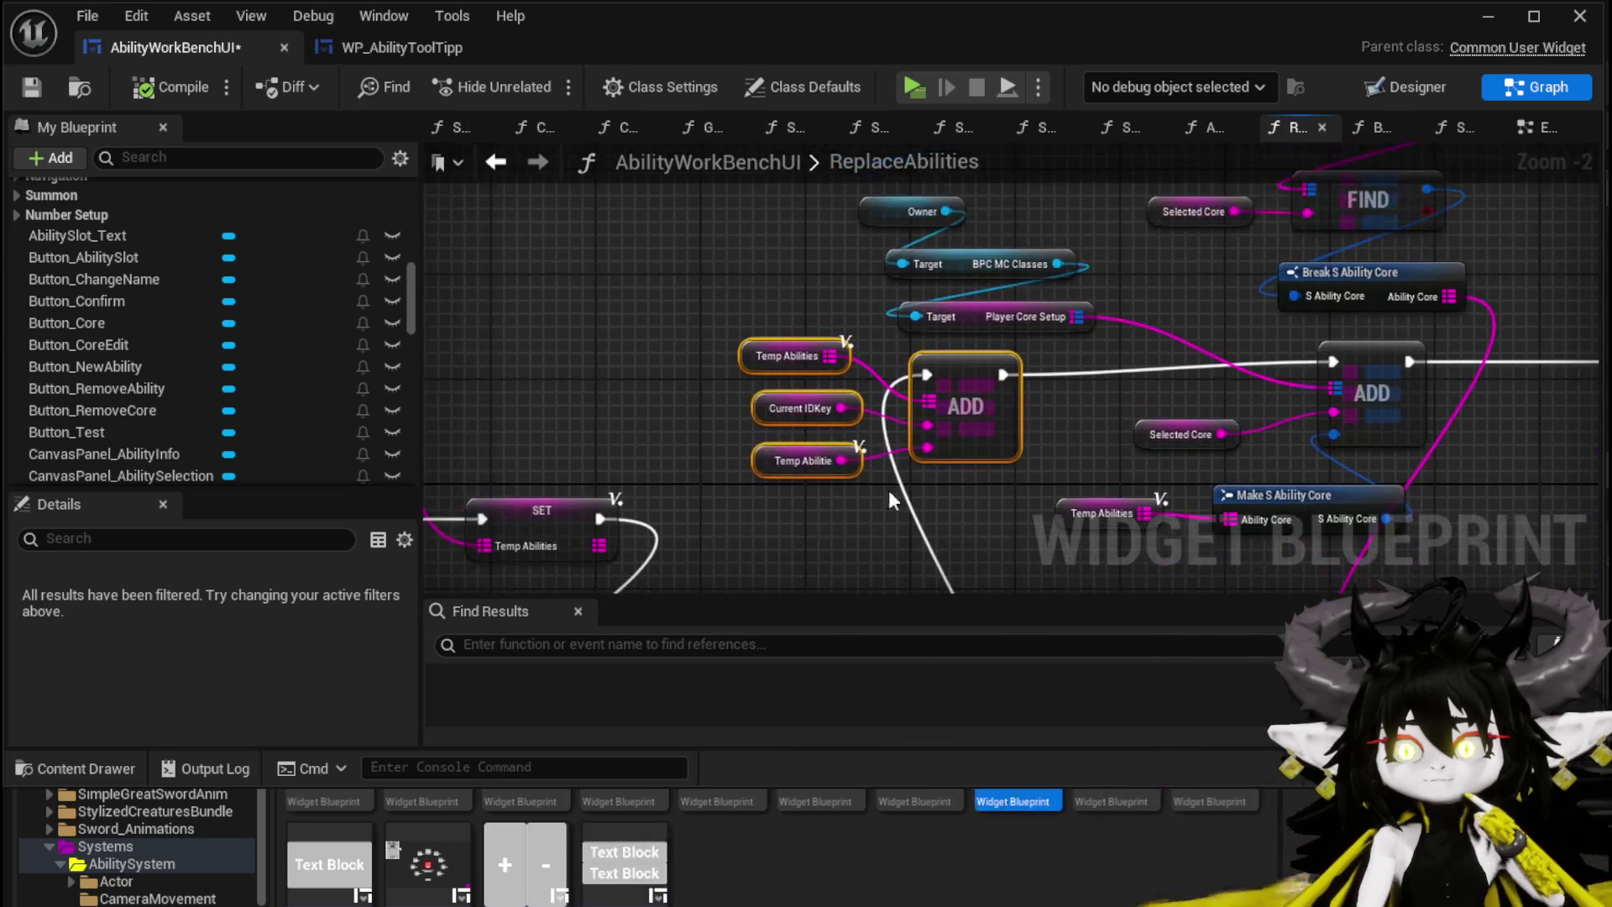
pyautogui.moveTo(1110, 380)
pyautogui.mouseDown()
pyautogui.moveTo(707, 419)
pyautogui.moveTo(758, 469)
pyautogui.mouseUp()
pyautogui.moveTo(965, 352); pyautogui.dragTo(863, 354)
pyautogui.moveTo(1052, 380)
pyautogui.mouseDown()
pyautogui.moveTo(997, 449)
pyautogui.moveTo(878, 493)
pyautogui.mouseUp()
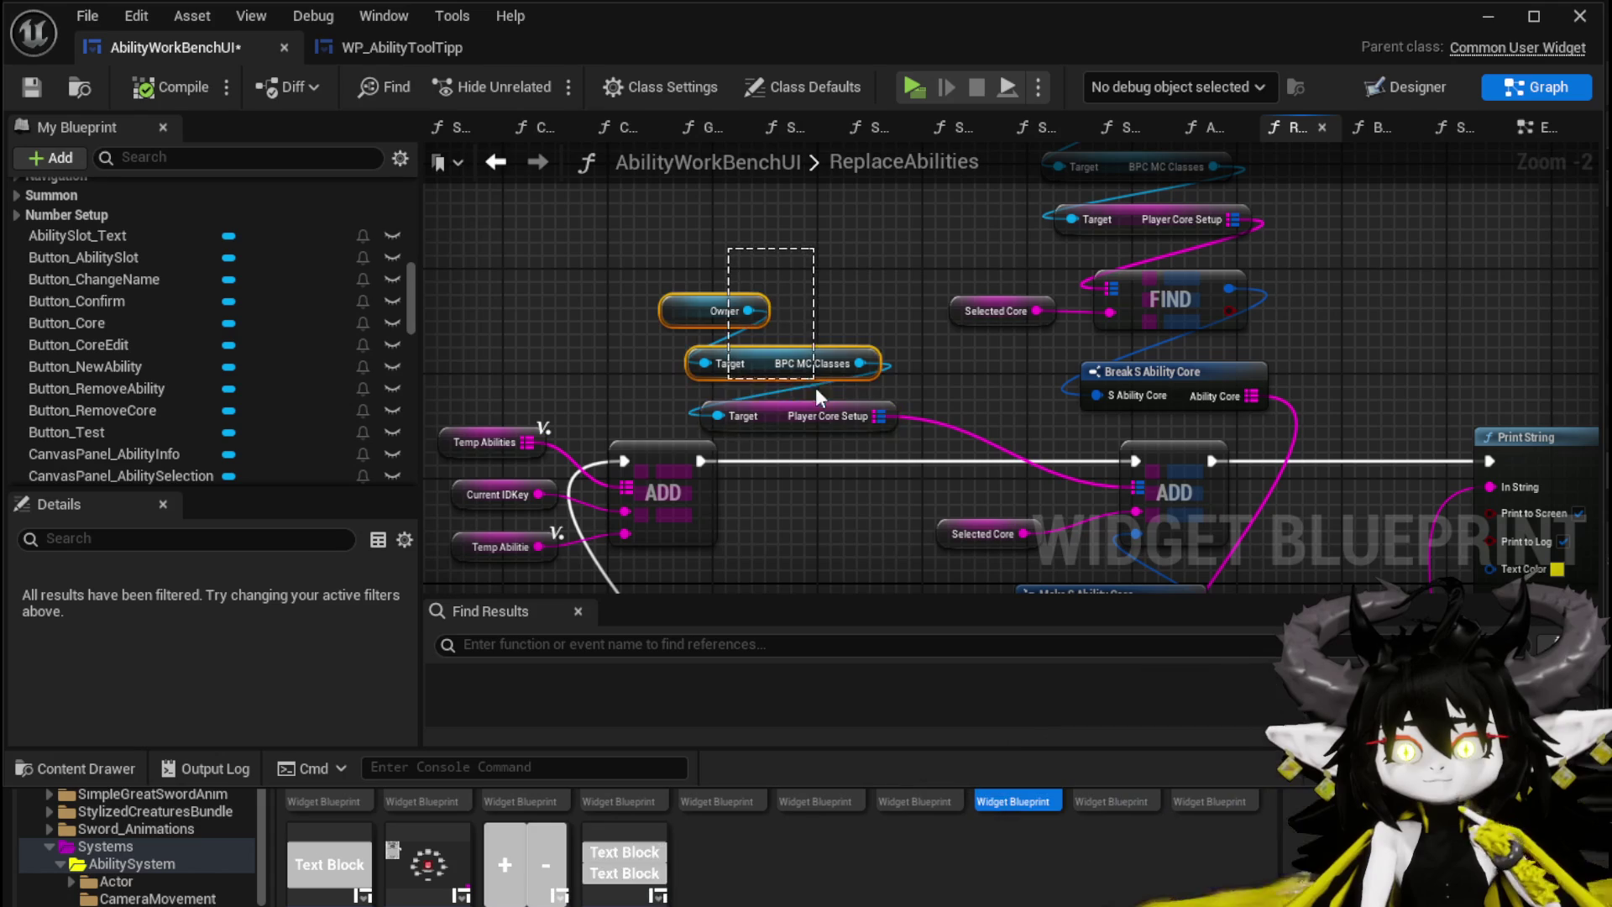
pyautogui.moveTo(878, 291); pyautogui.dragTo(948, 277)
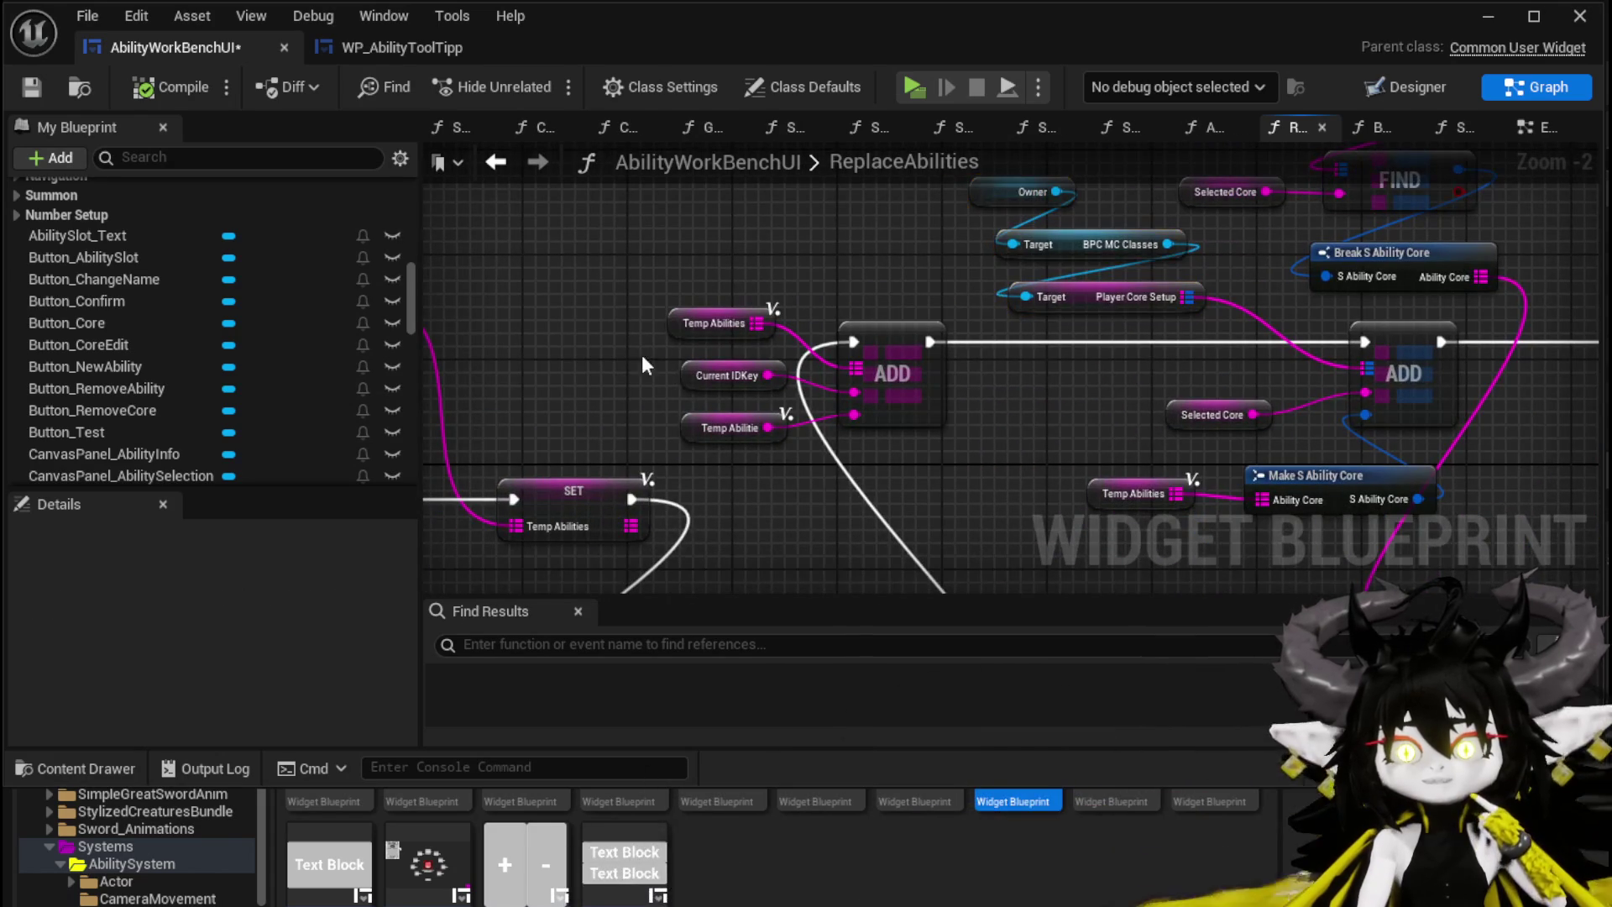
# Step: Inspect Current IDKey, Print String, Selected Core and FIND nodes, then save the blueprint
pyautogui.click(619, 380)
pyautogui.moveTo(733, 426)
pyautogui.mouseDown()
pyautogui.moveTo(896, 354)
pyautogui.moveTo(674, 339)
pyautogui.moveTo(688, 238)
pyautogui.moveTo(747, 359)
pyautogui.moveTo(835, 333)
pyautogui.moveTo(974, 414)
pyautogui.moveTo(1014, 347)
pyautogui.mouseUp()
pyautogui.click(813, 382)
pyautogui.moveTo(847, 379); pyautogui.dragTo(1146, 368)
pyautogui.moveTo(695, 317)
pyautogui.mouseDown()
pyautogui.moveTo(893, 348)
pyautogui.moveTo(967, 325)
pyautogui.moveTo(1238, 319)
pyautogui.mouseUp()
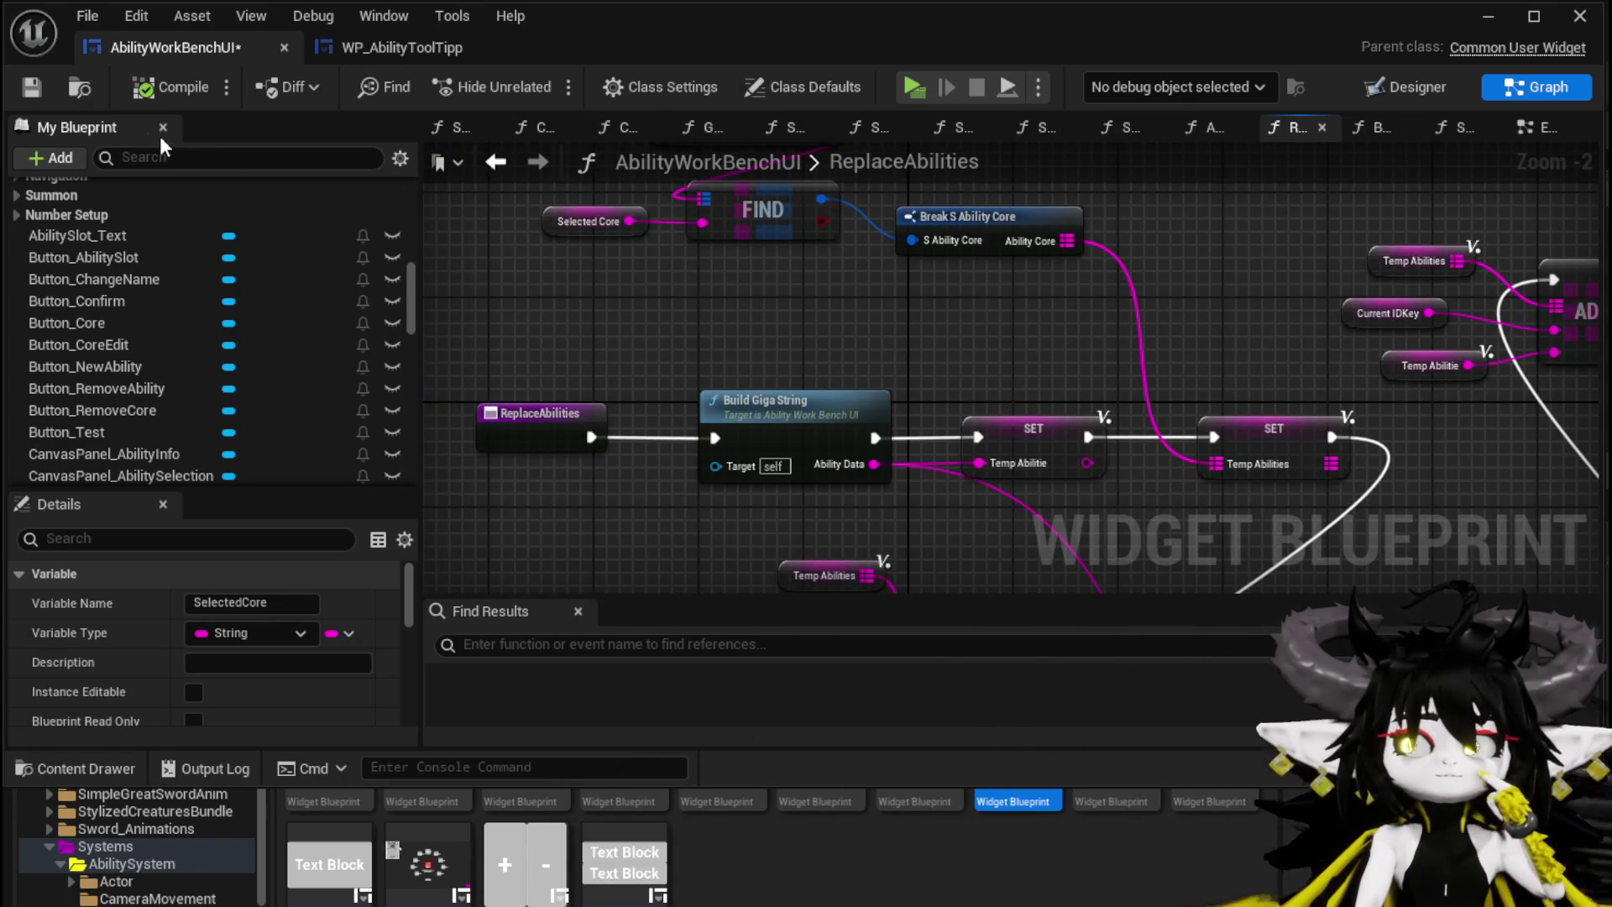
pyautogui.click(49, 93)
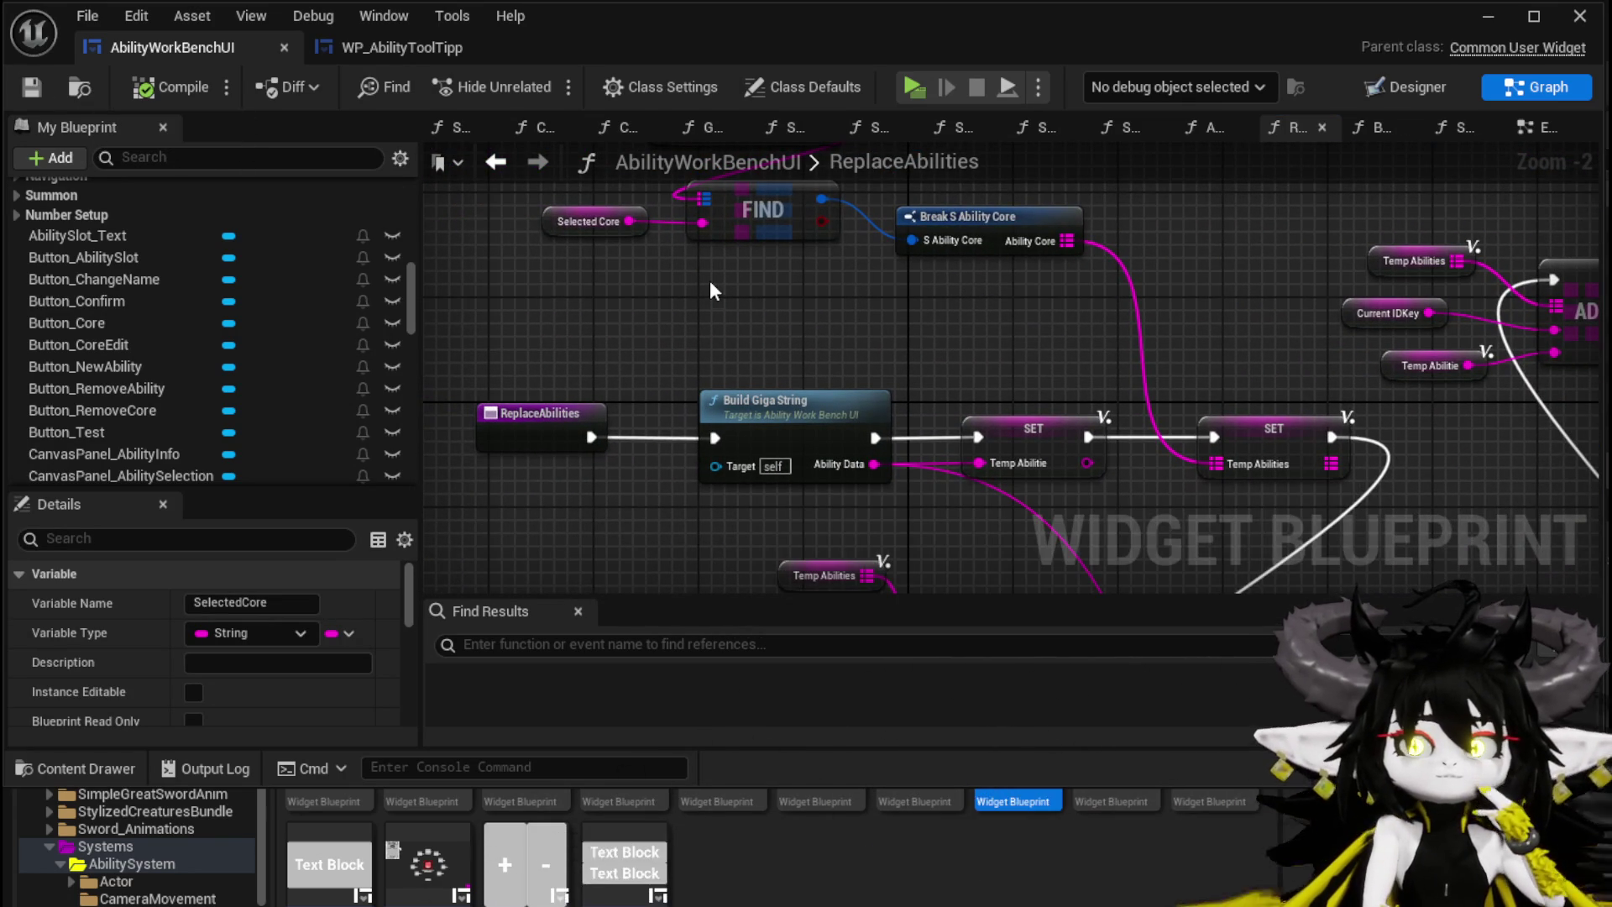
# Step: Search Find Results for 'CurrentIDKey' and jump to the node that sets it
pyautogui.moveTo(961, 384); pyautogui.dragTo(671, 402)
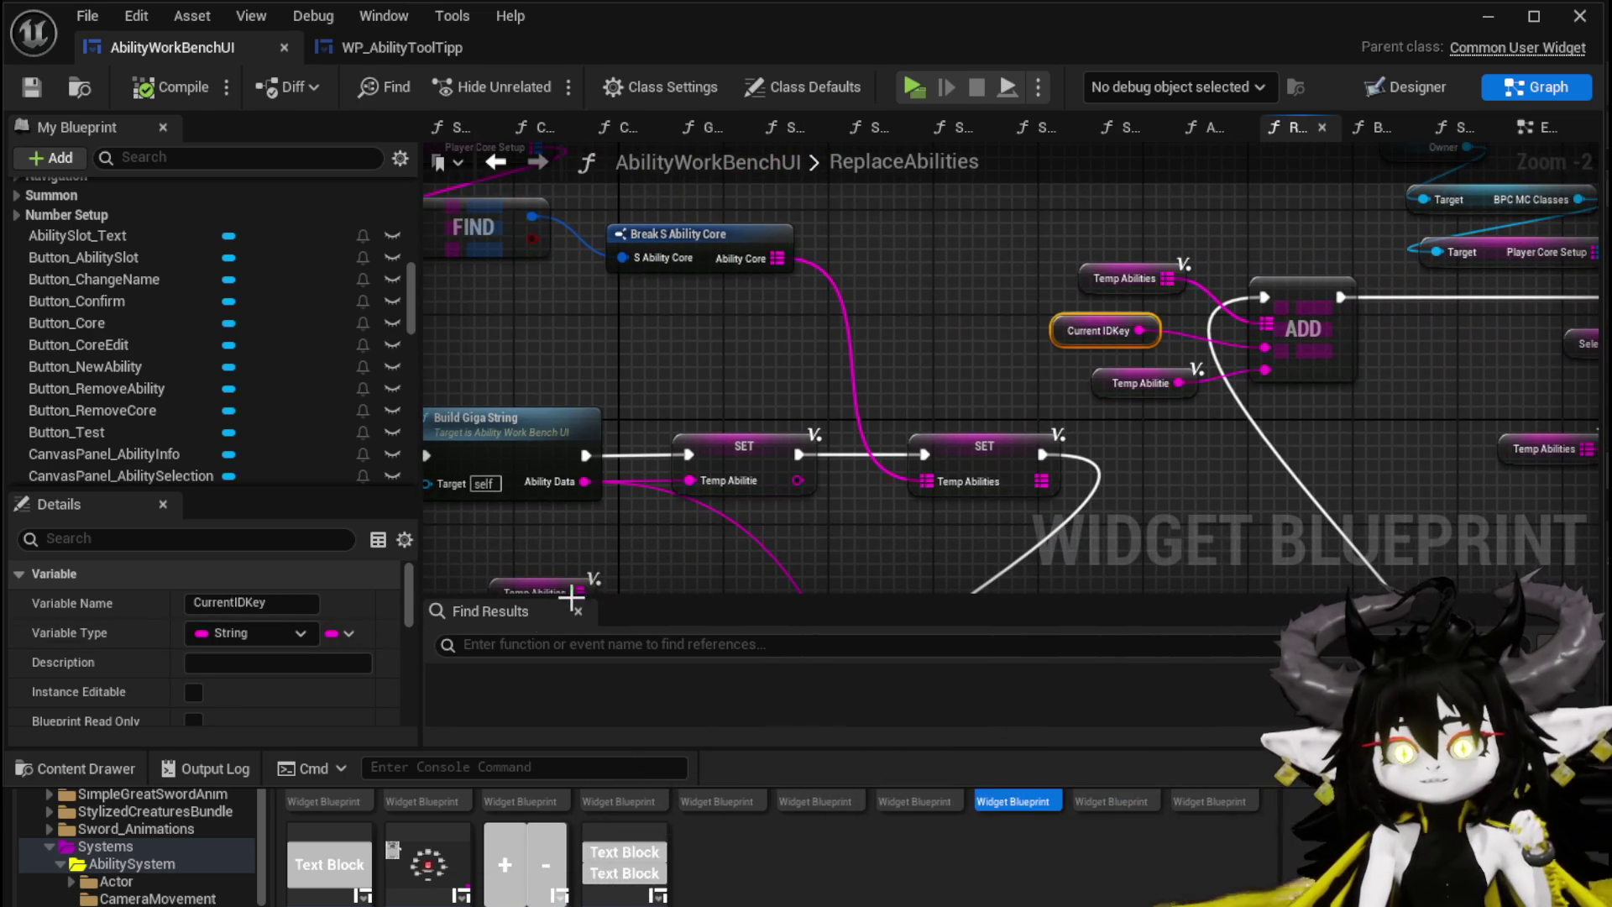
pyautogui.write('CurrentIDKey')
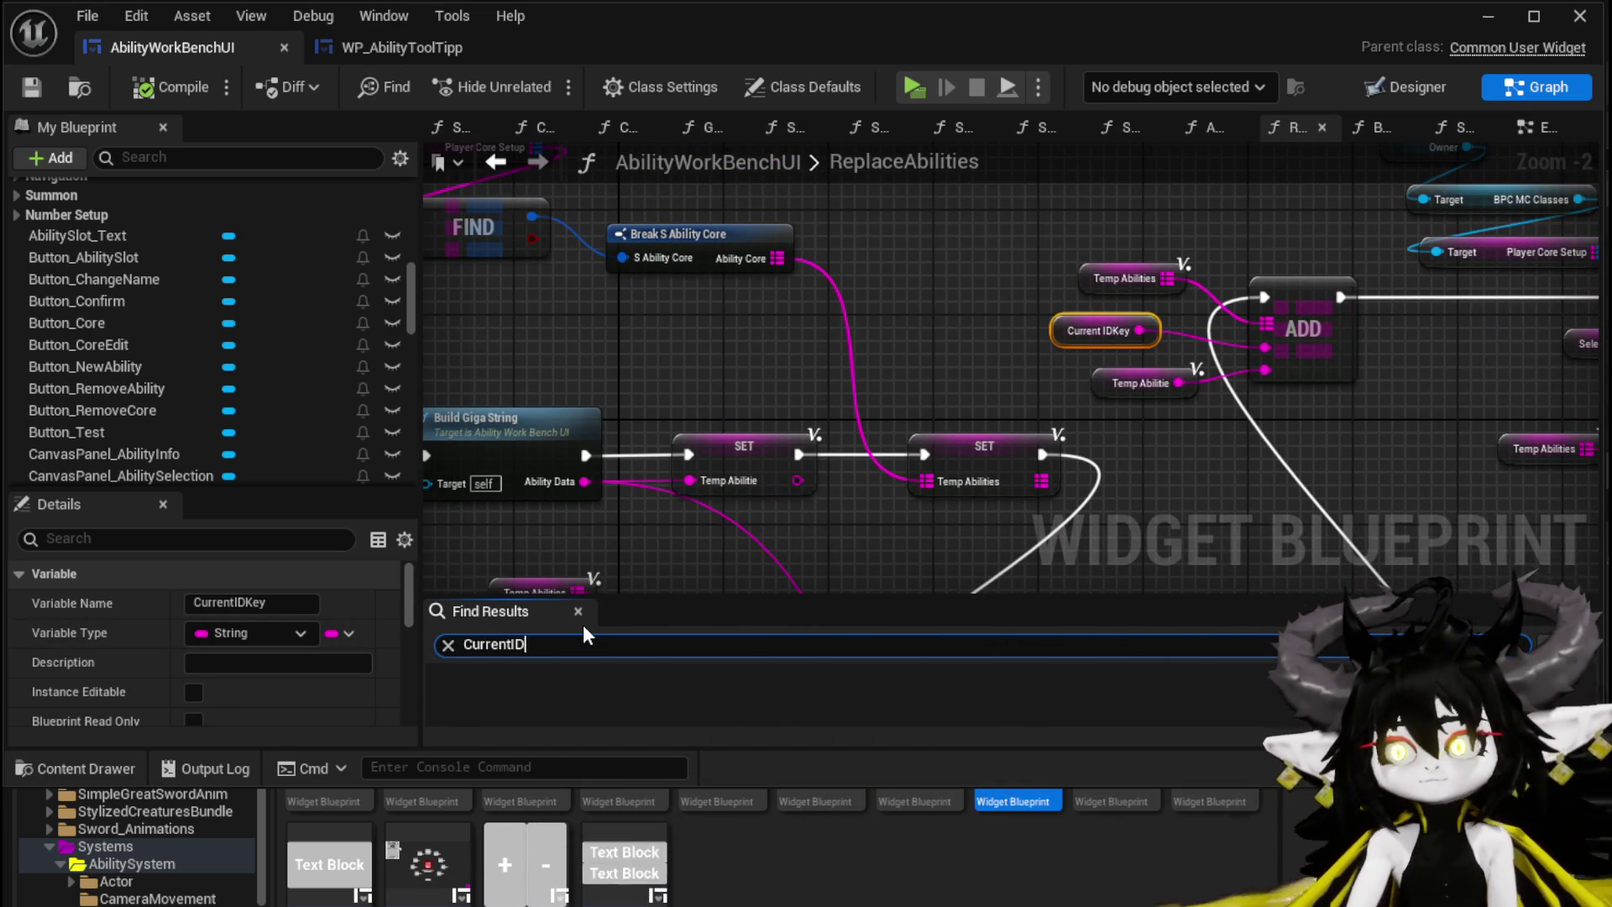
pyautogui.press('Return')
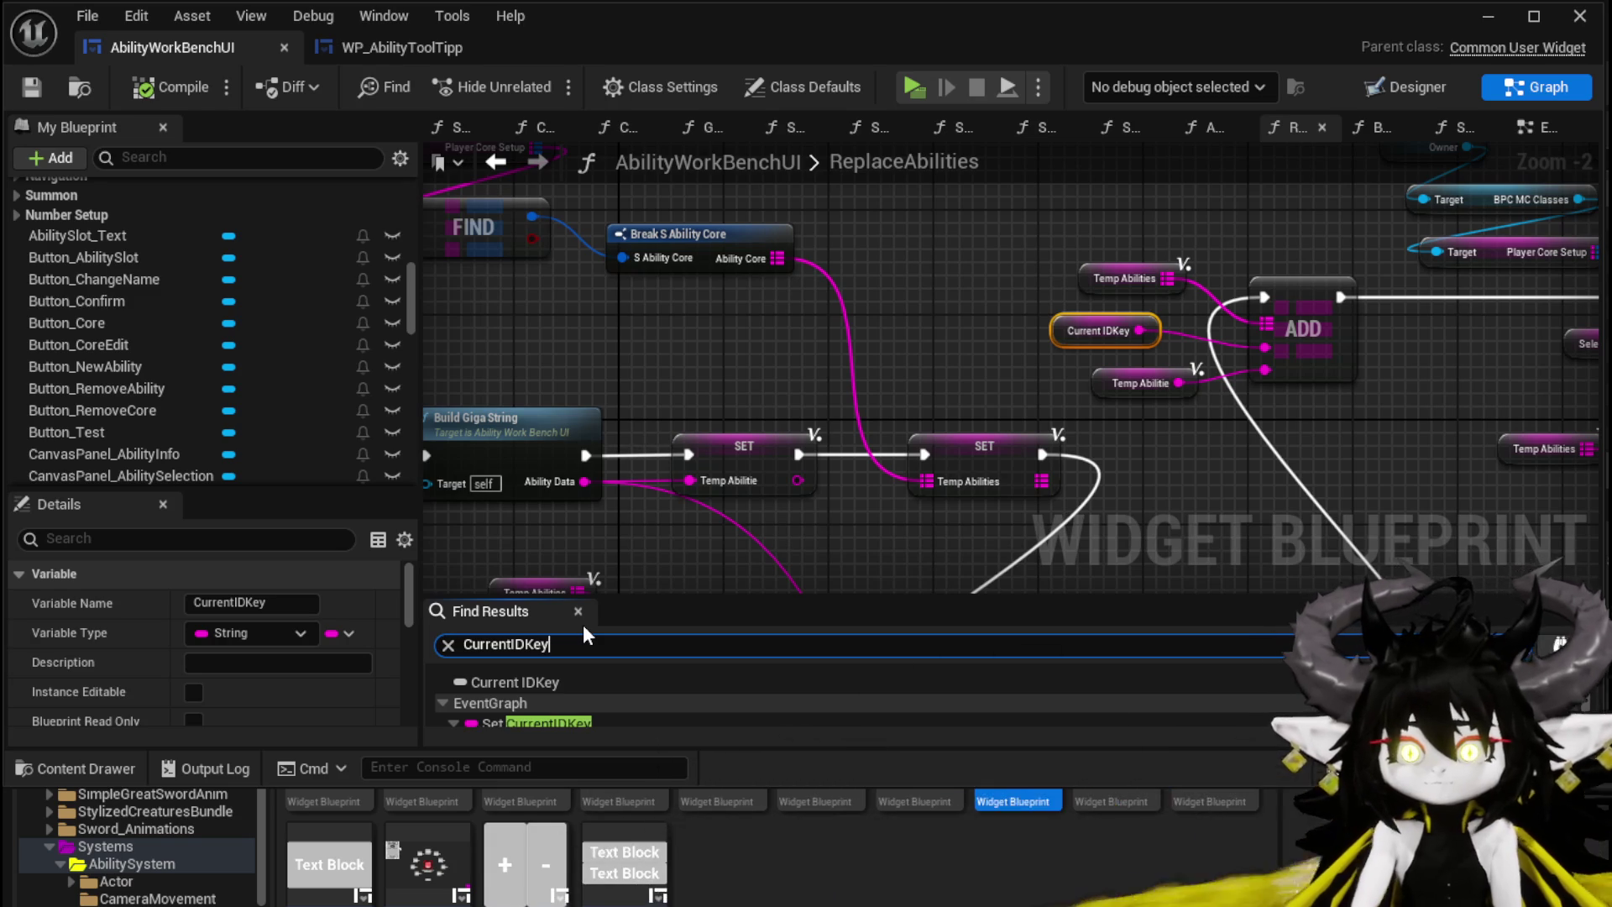
pyautogui.doubleClick(591, 690)
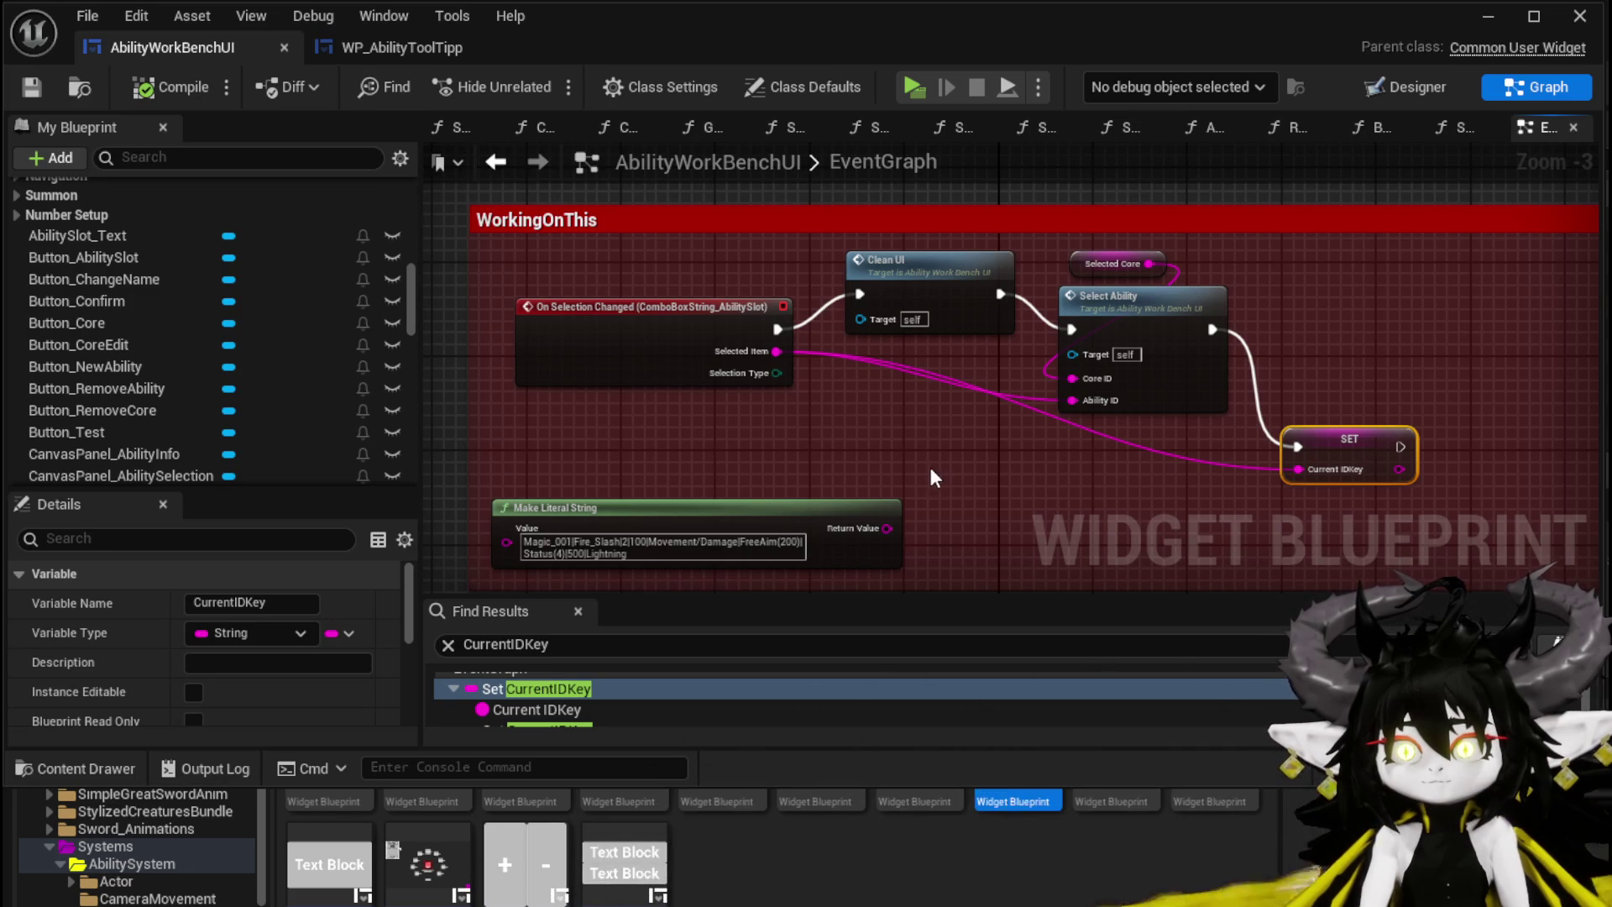
# Step: Move the Selected Core and Select Ability nodes up and right to make room
pyautogui.scroll(1, 930, 470)
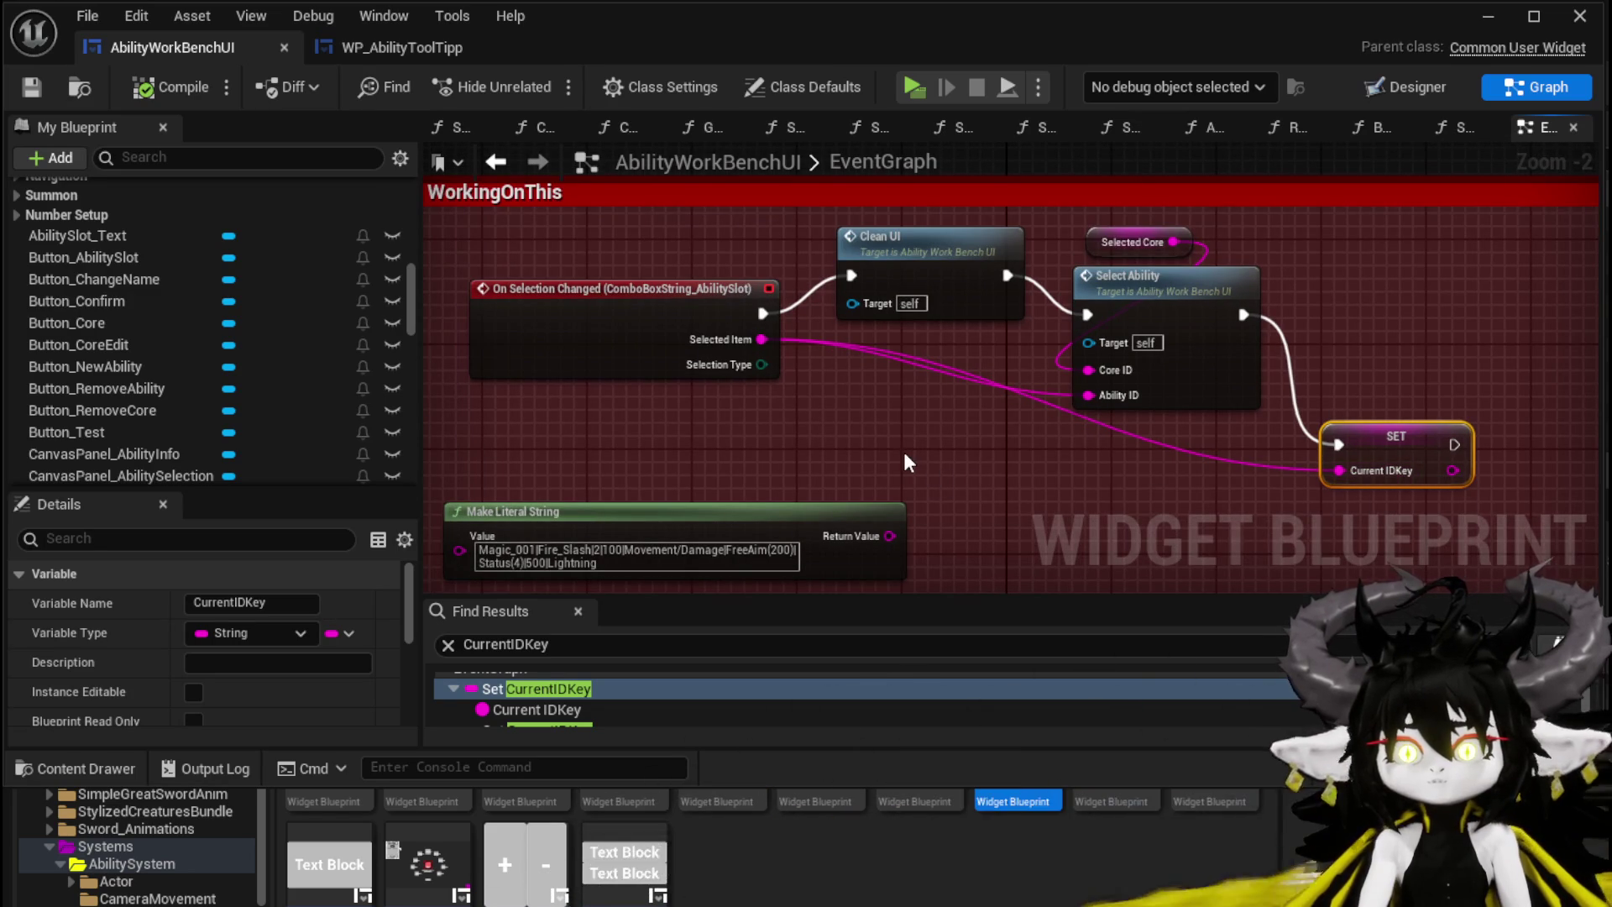
pyautogui.moveTo(906, 455)
pyautogui.mouseDown()
pyautogui.moveTo(957, 503)
pyautogui.moveTo(664, 476)
pyautogui.mouseUp()
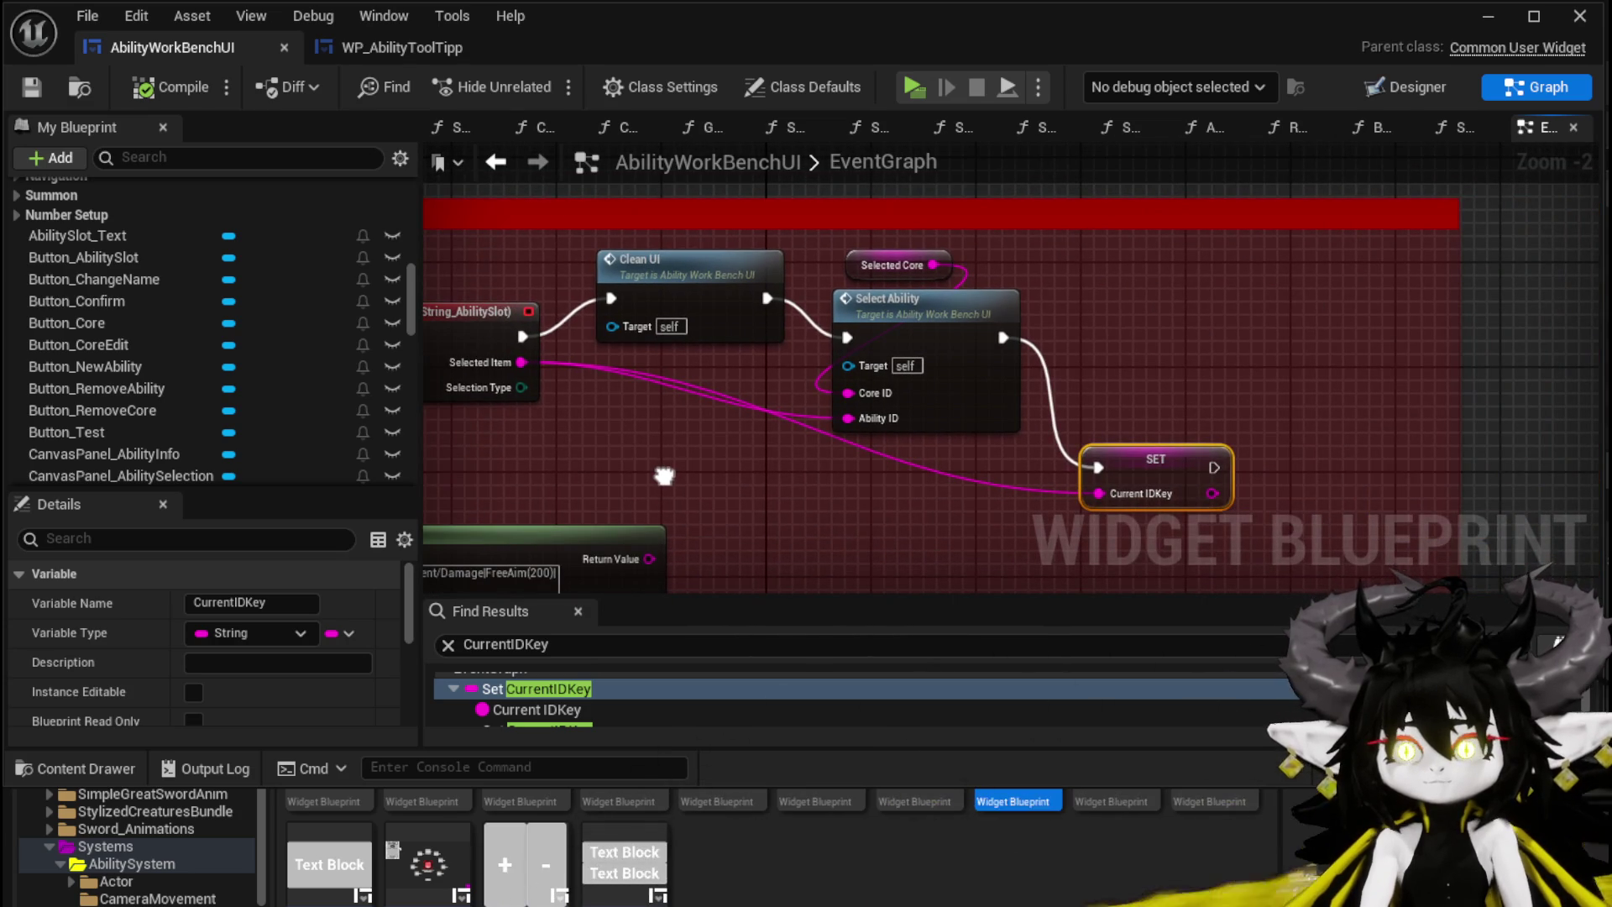
pyautogui.moveTo(390, 354); pyautogui.dragTo(586, 357)
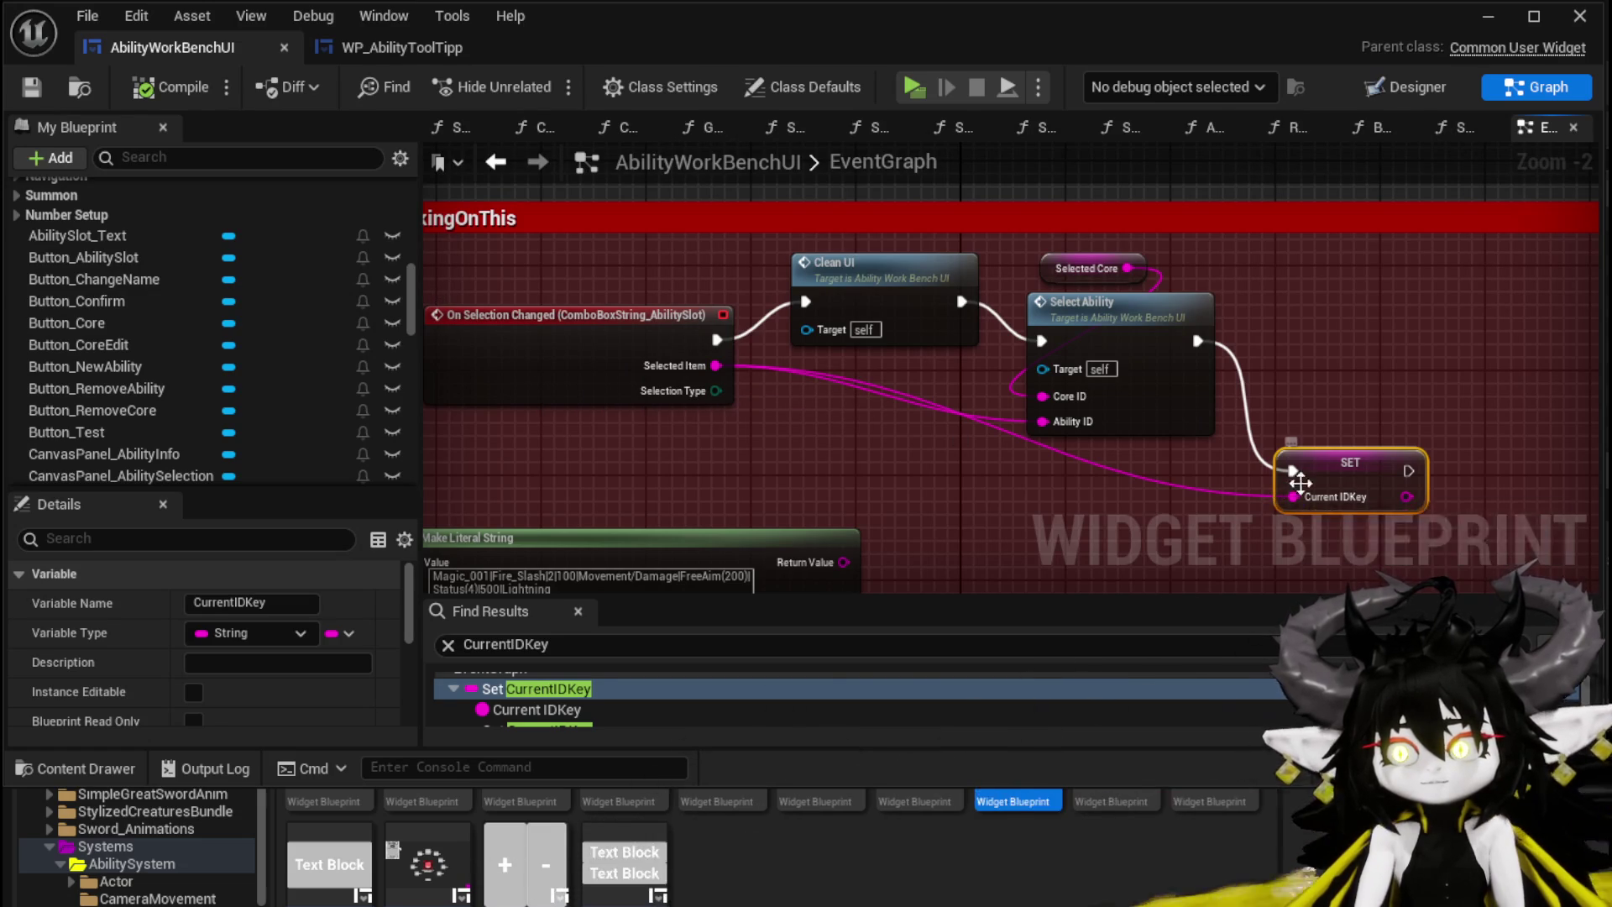
pyautogui.moveTo(918, 501); pyautogui.dragTo(817, 495)
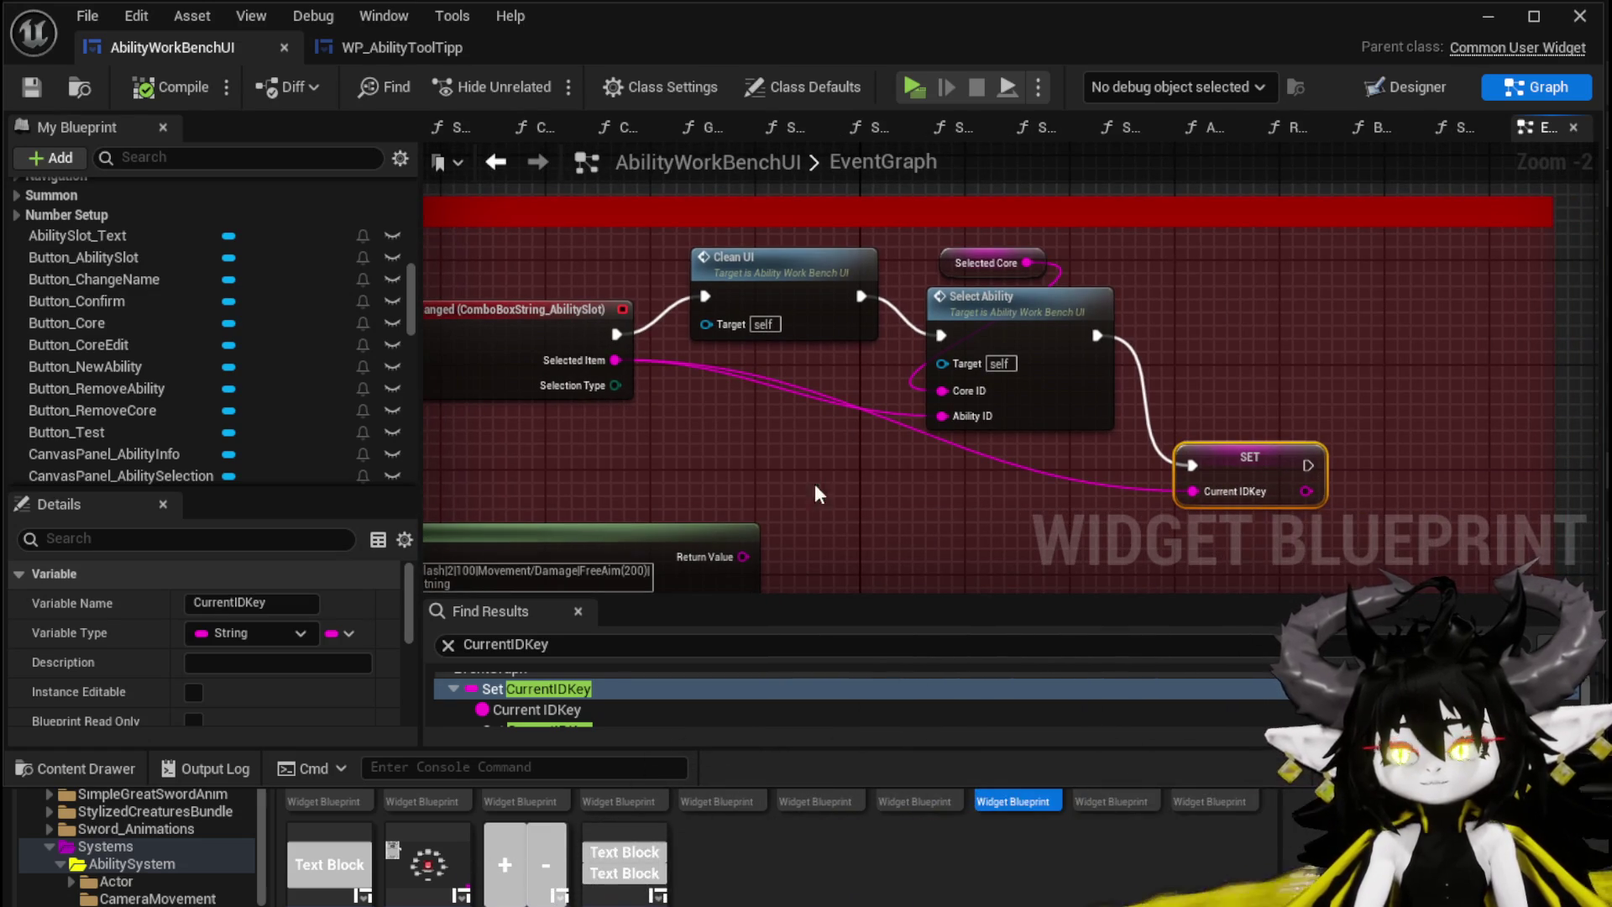
pyautogui.click(1334, 339)
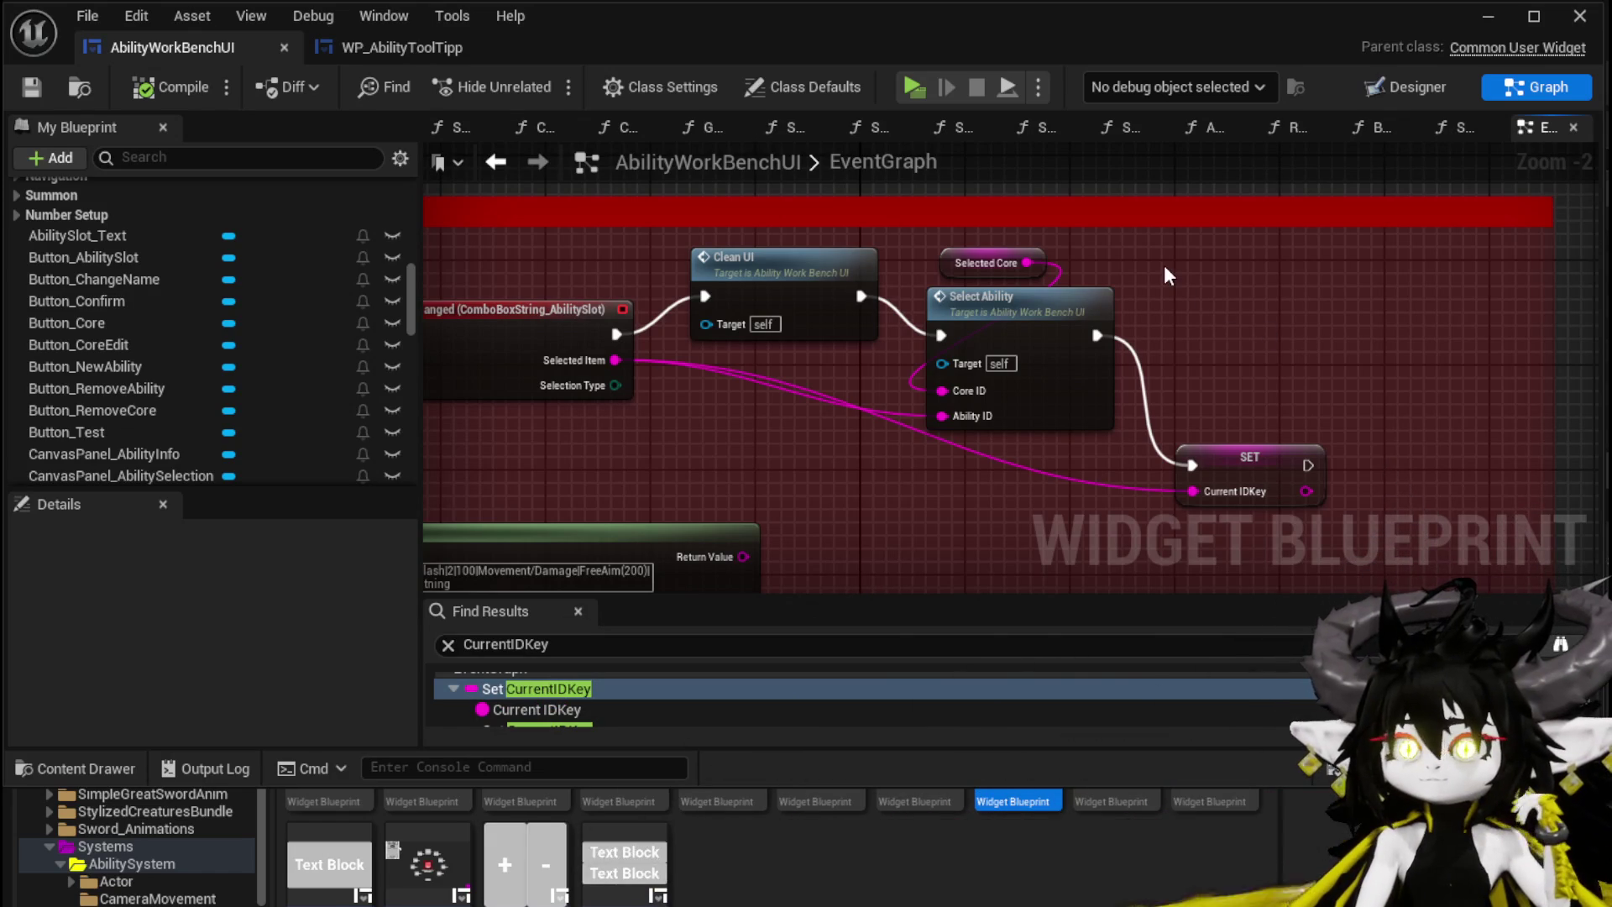
pyautogui.moveTo(1161, 252); pyautogui.dragTo(971, 301)
pyautogui.moveTo(1071, 339)
pyautogui.mouseDown()
pyautogui.moveTo(1109, 310)
pyautogui.moveTo(1360, 299)
pyautogui.mouseUp()
# Step: Wire Clean UI → SET Current IDKey → Select Ability, feeding Ability ID, then open SelectAbility
pyautogui.moveTo(1178, 479); pyautogui.dragTo(1020, 295)
pyautogui.moveTo(863, 298); pyautogui.dragTo(1007, 302)
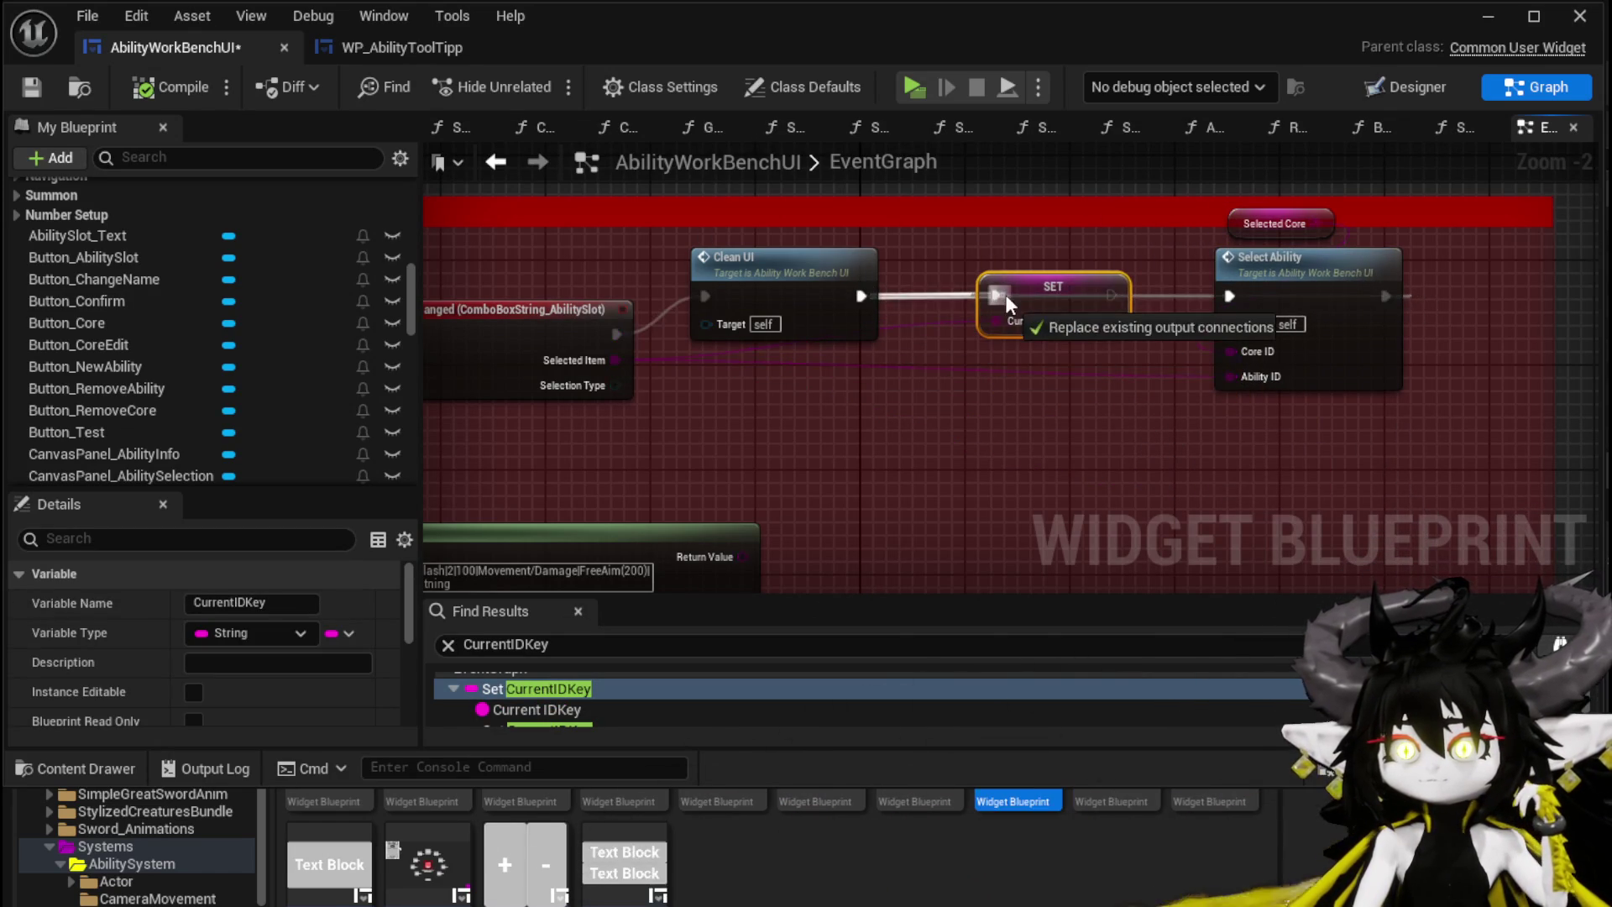
pyautogui.moveTo(1113, 293); pyautogui.dragTo(1231, 295)
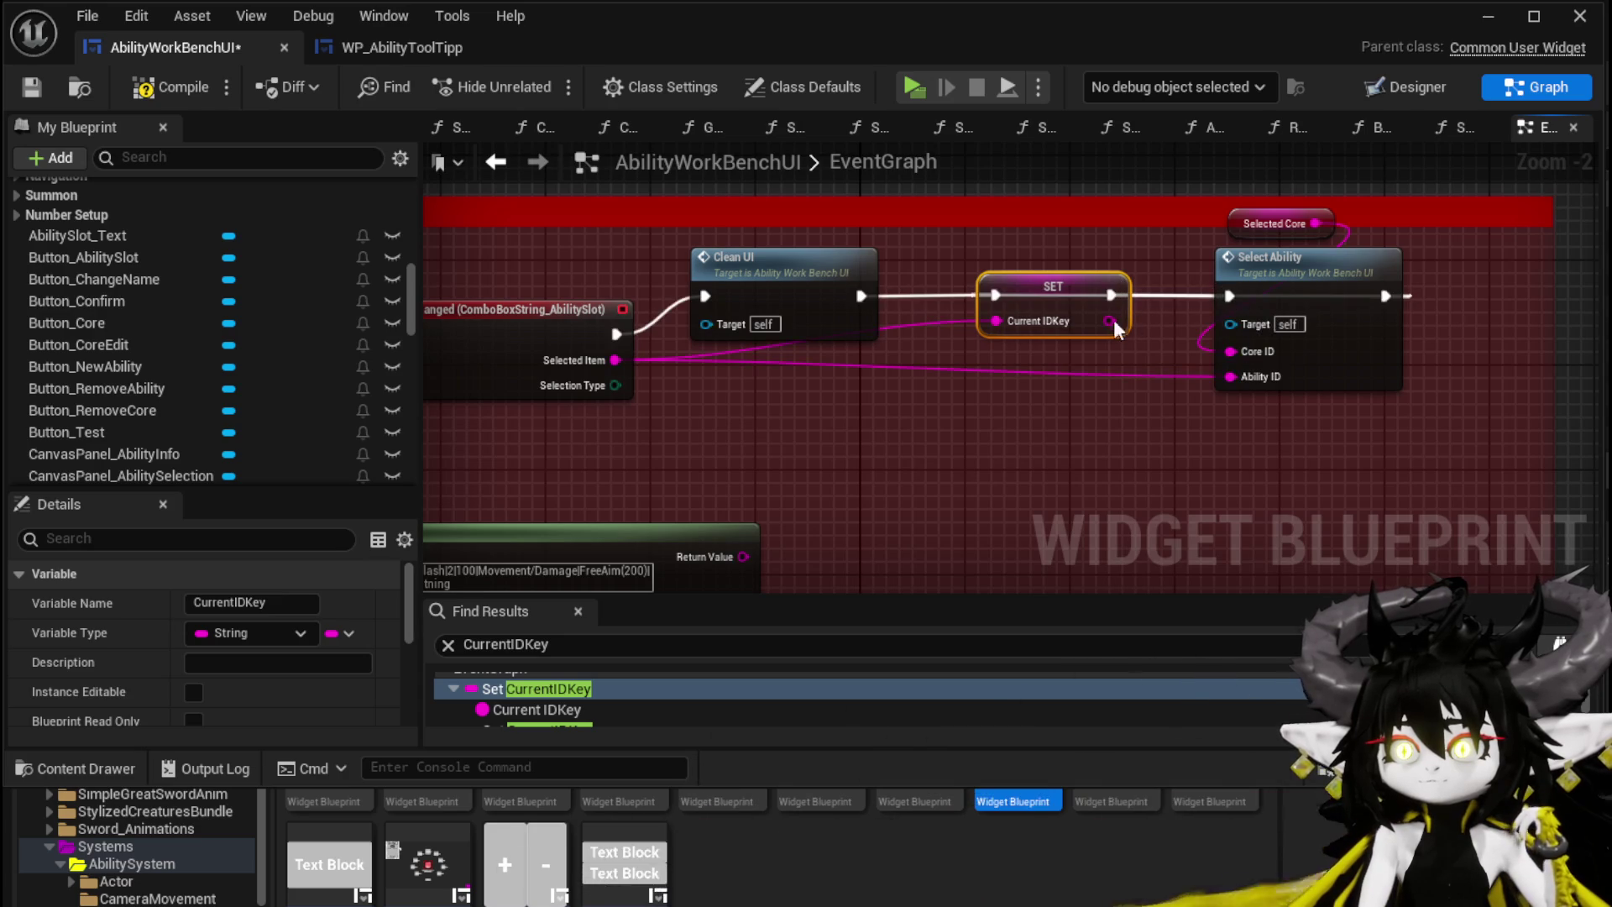
pyautogui.moveTo(1158, 415); pyautogui.dragTo(1231, 382)
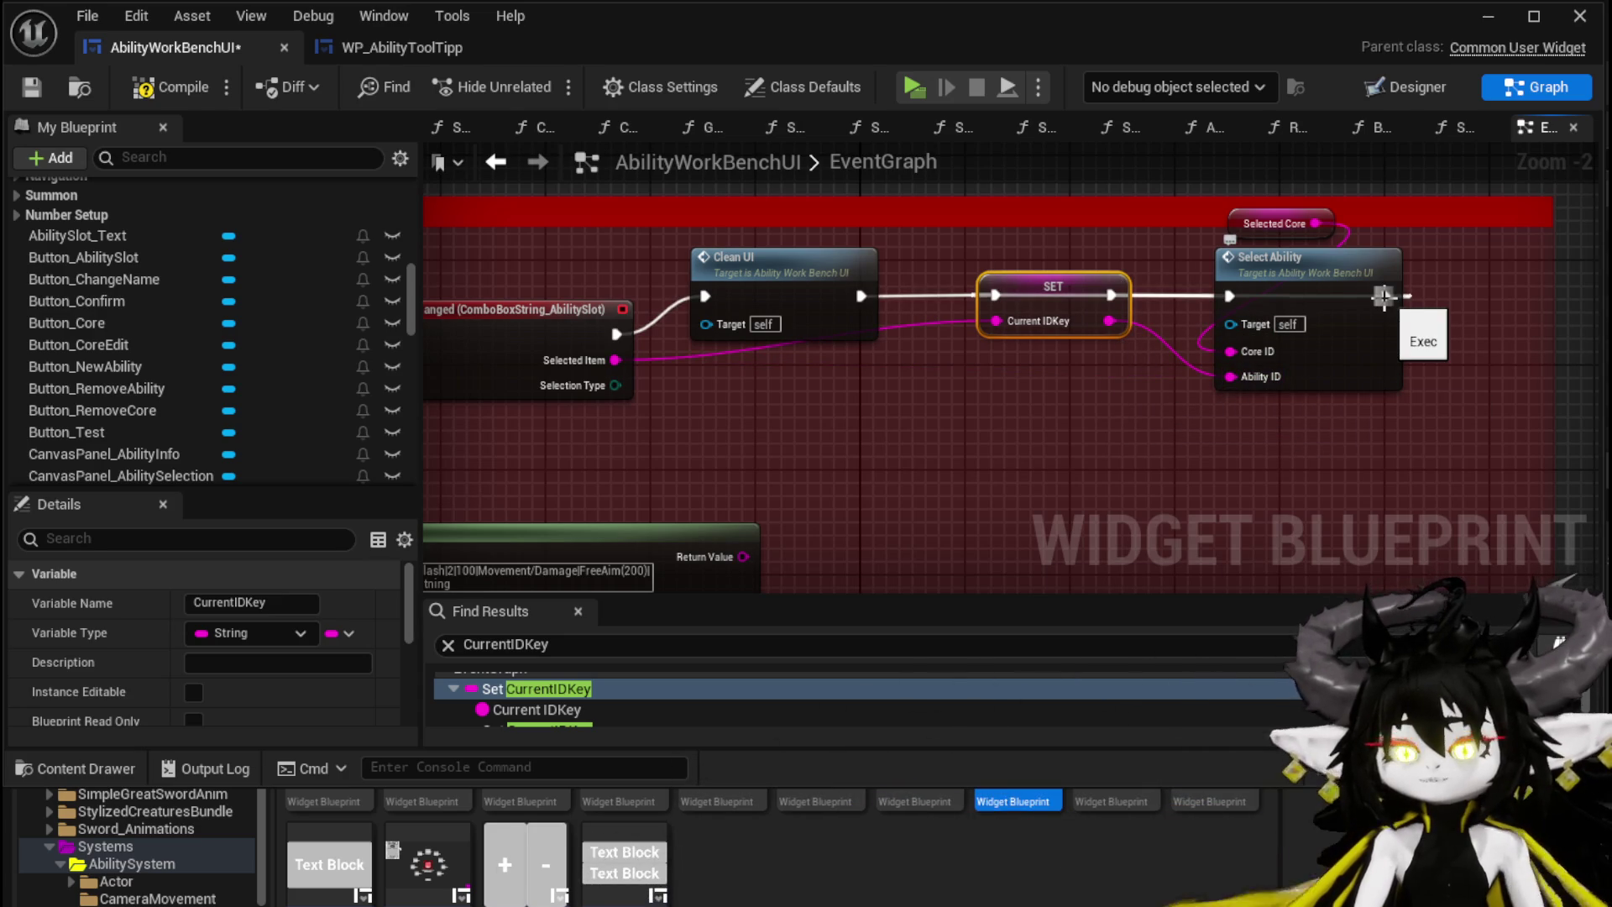
pyautogui.doubleClick(1322, 281)
pyautogui.scroll(6, 903, 359)
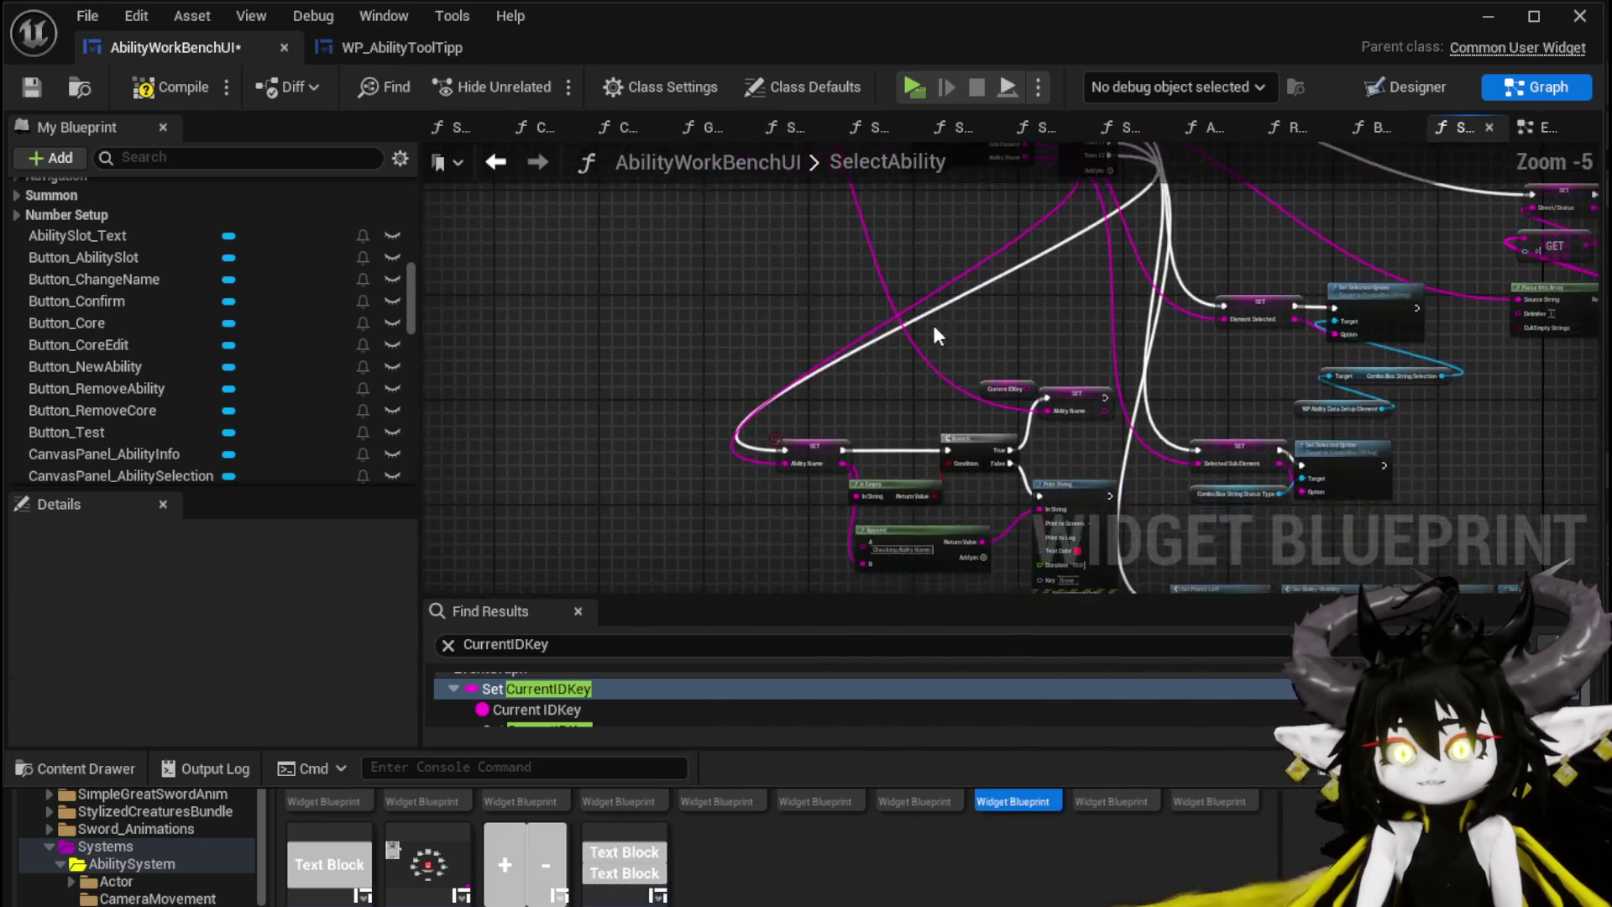
# Step: Connect Current IDKey to the SET Ability Name node and save the blueprint
pyautogui.moveTo(1170, 458); pyautogui.dragTo(1171, 459)
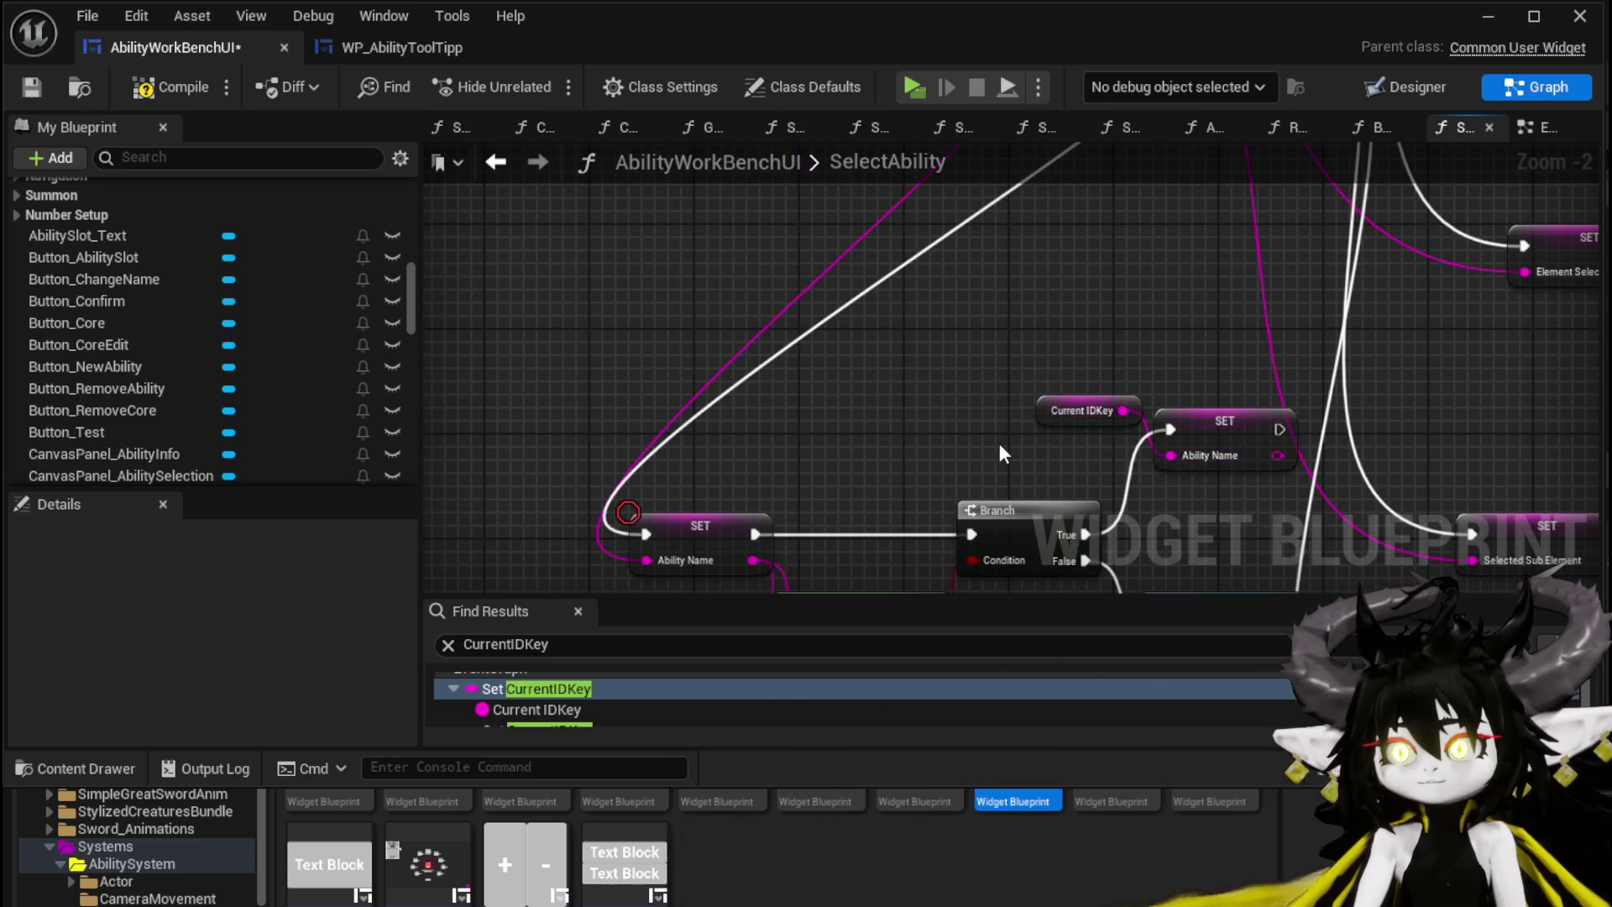
pyautogui.click(32, 87)
pyautogui.moveTo(939, 427)
pyautogui.mouseDown()
pyautogui.moveTo(821, 276)
pyautogui.moveTo(926, 247)
pyautogui.moveTo(756, 329)
pyautogui.moveTo(746, 307)
pyautogui.mouseUp()
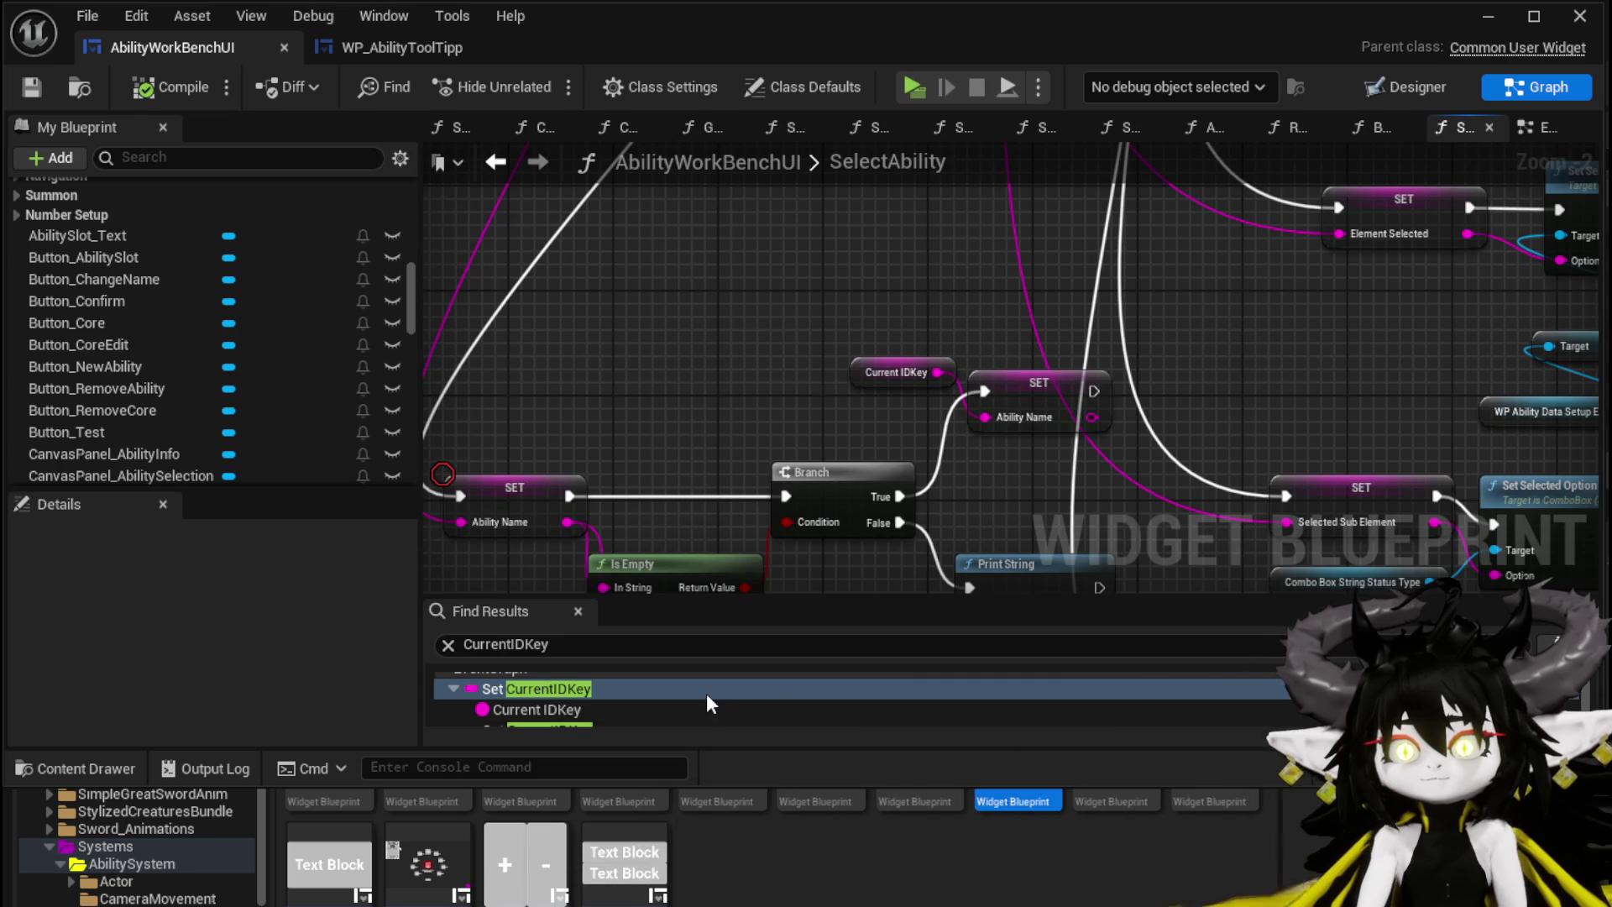
pyautogui.scroll(-3, 698, 692)
pyautogui.scroll(-1, 695, 693)
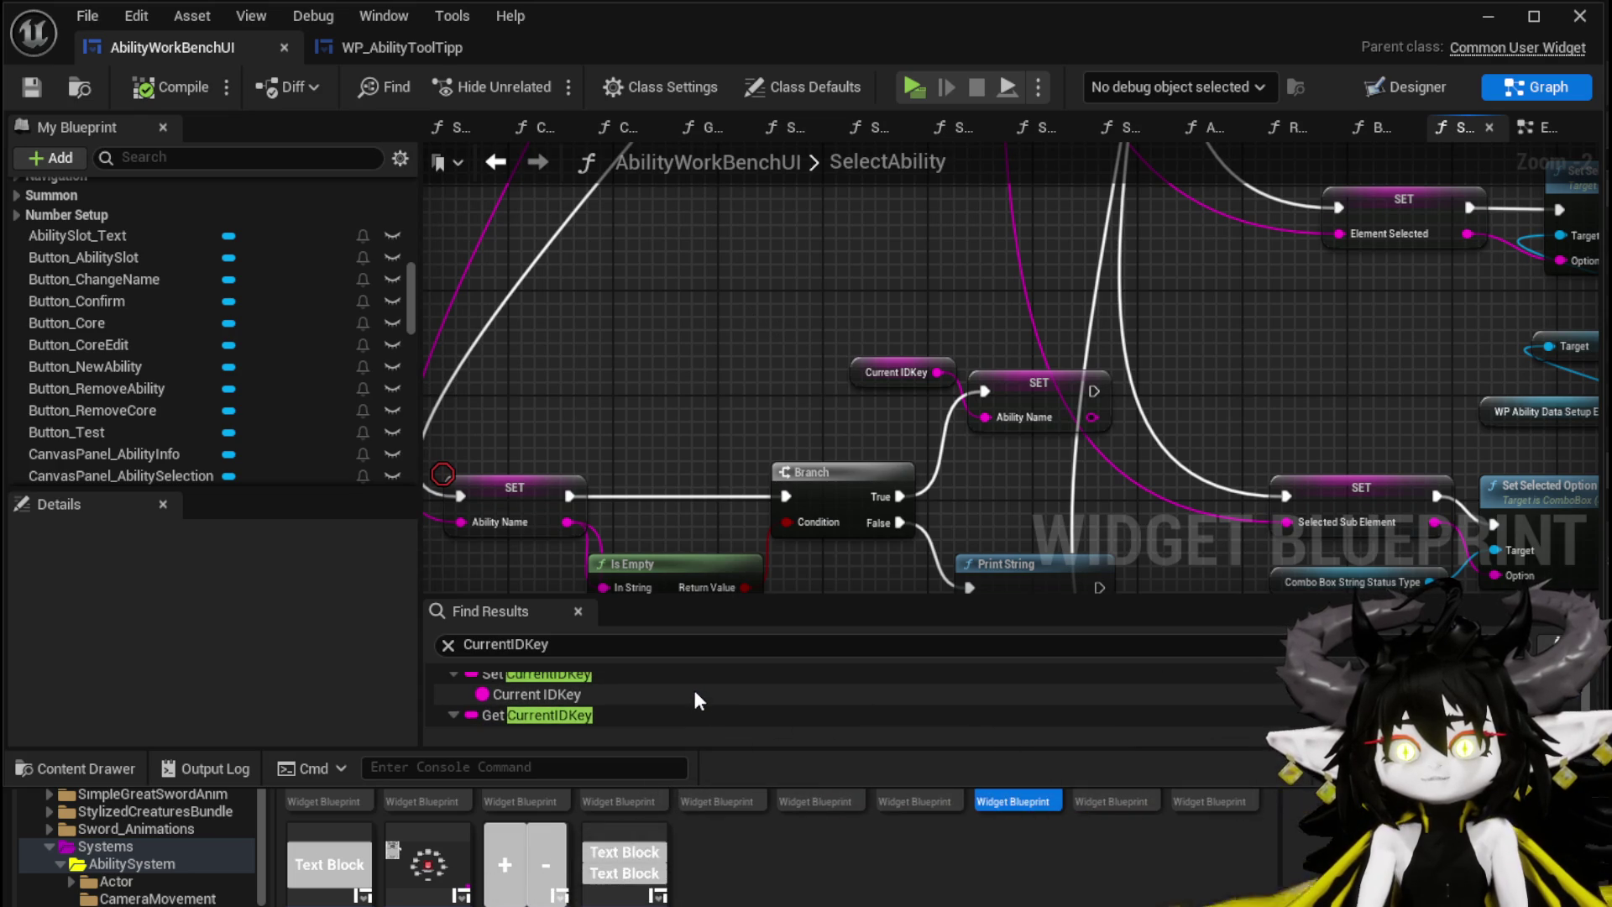
# Step: Cut the OnTextChanged exec link to SET Current IDKey and compile AbilityWorkBenchUI
pyautogui.doubleClick(638, 693)
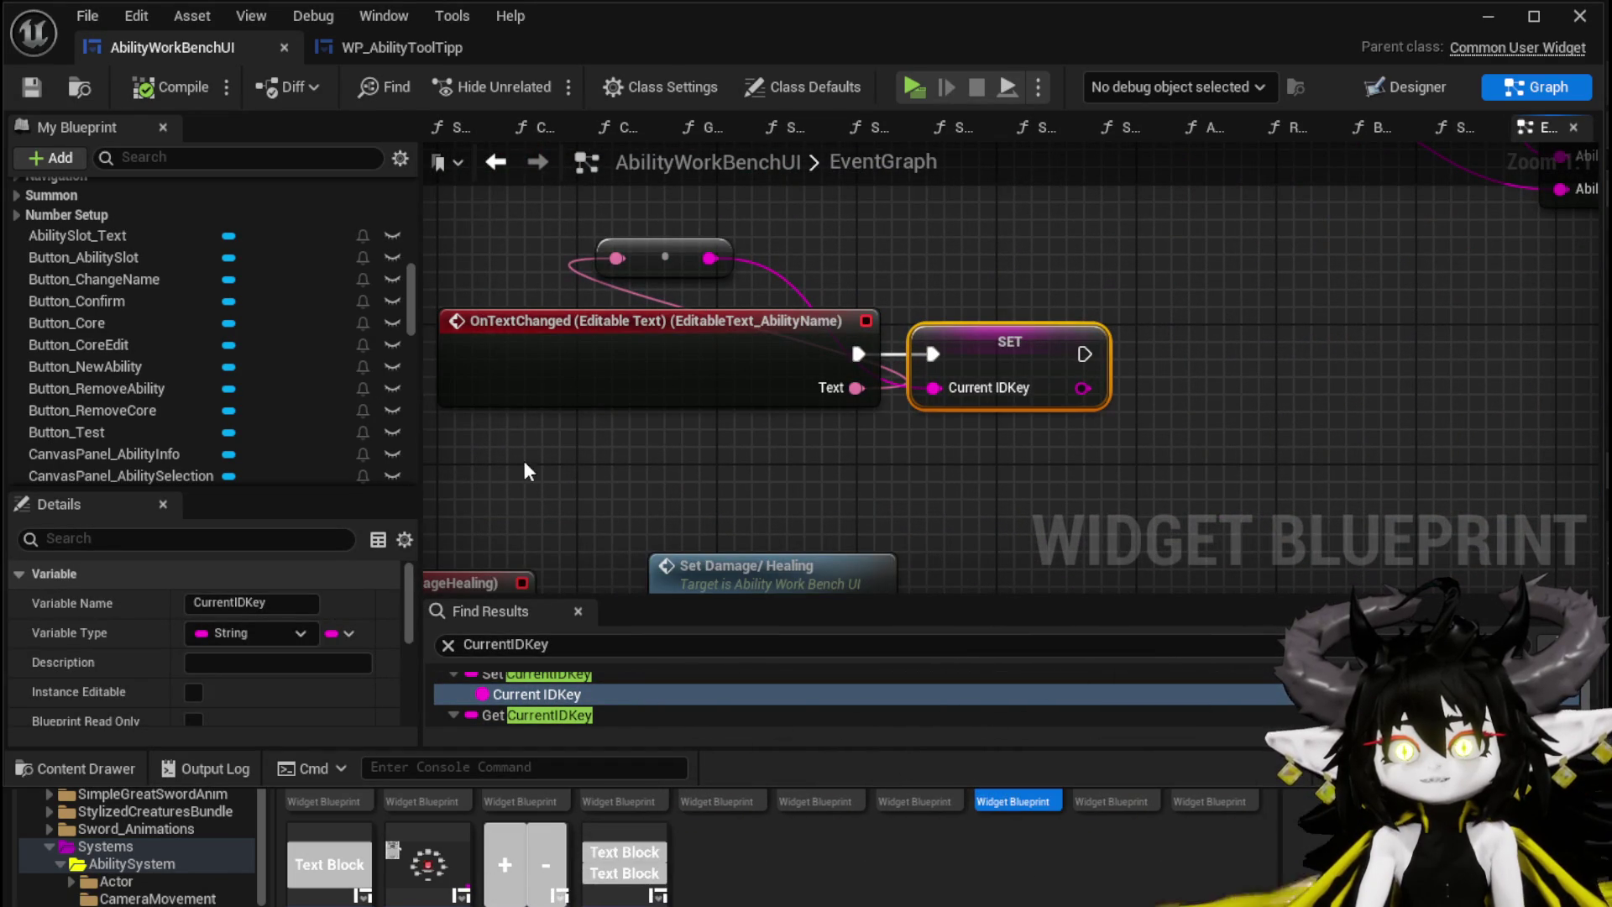
pyautogui.moveTo(536, 492)
pyautogui.mouseDown()
pyautogui.moveTo(1206, 197)
pyautogui.moveTo(1092, 252)
pyautogui.mouseUp()
pyautogui.moveTo(1161, 379); pyautogui.dragTo(1248, 379)
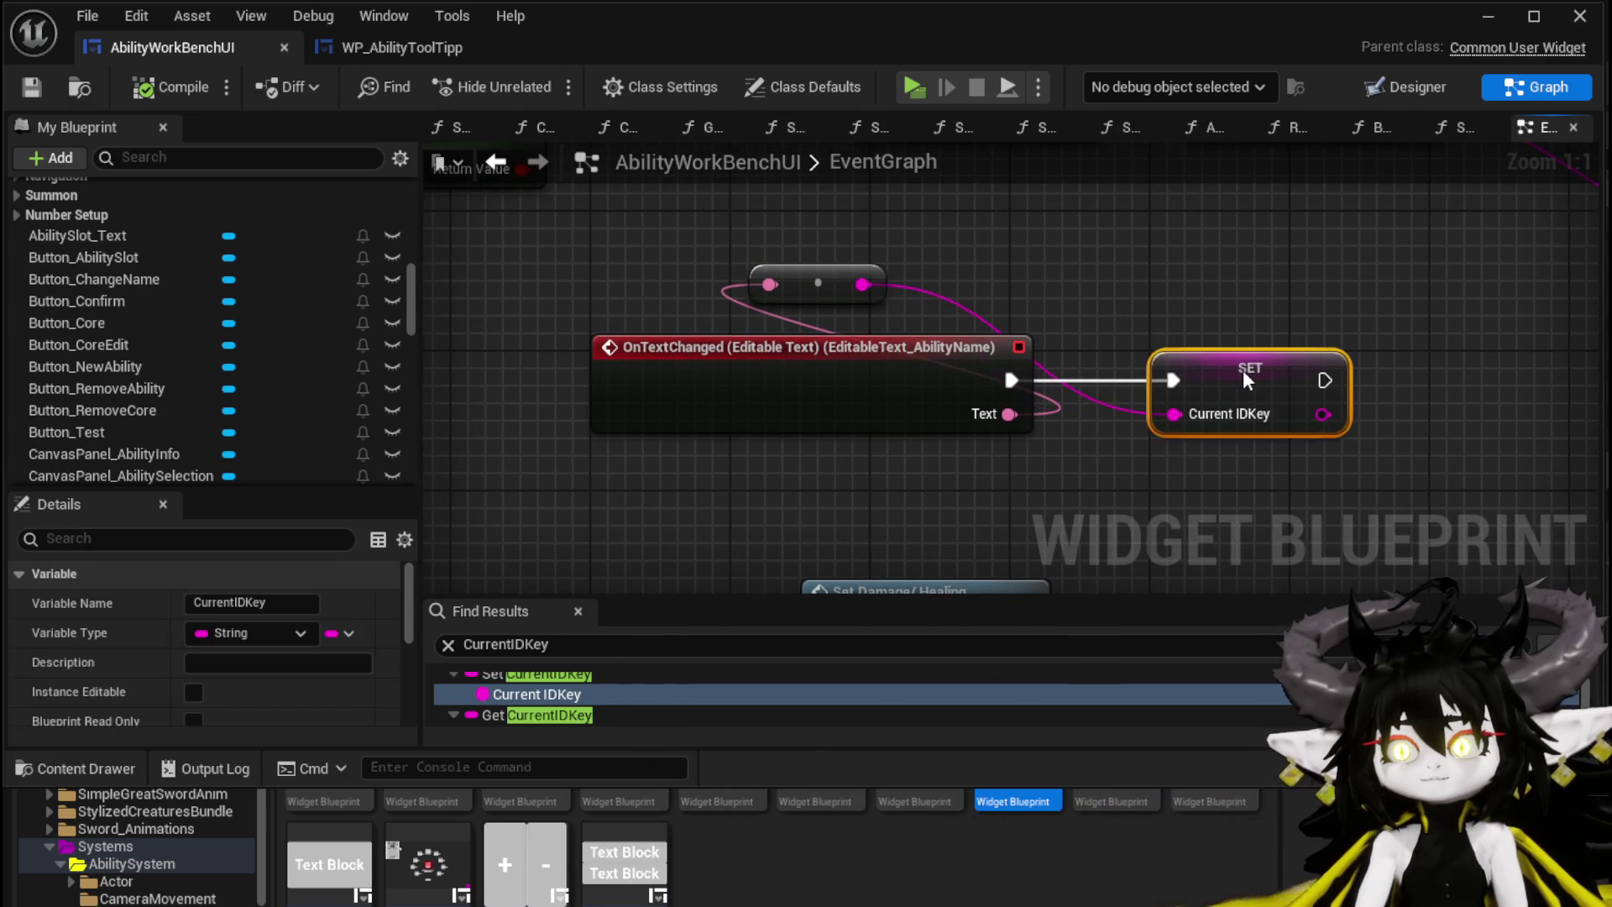
pyautogui.keyDown('alt'); pyautogui.click(1011, 380); pyautogui.keyUp('alt')
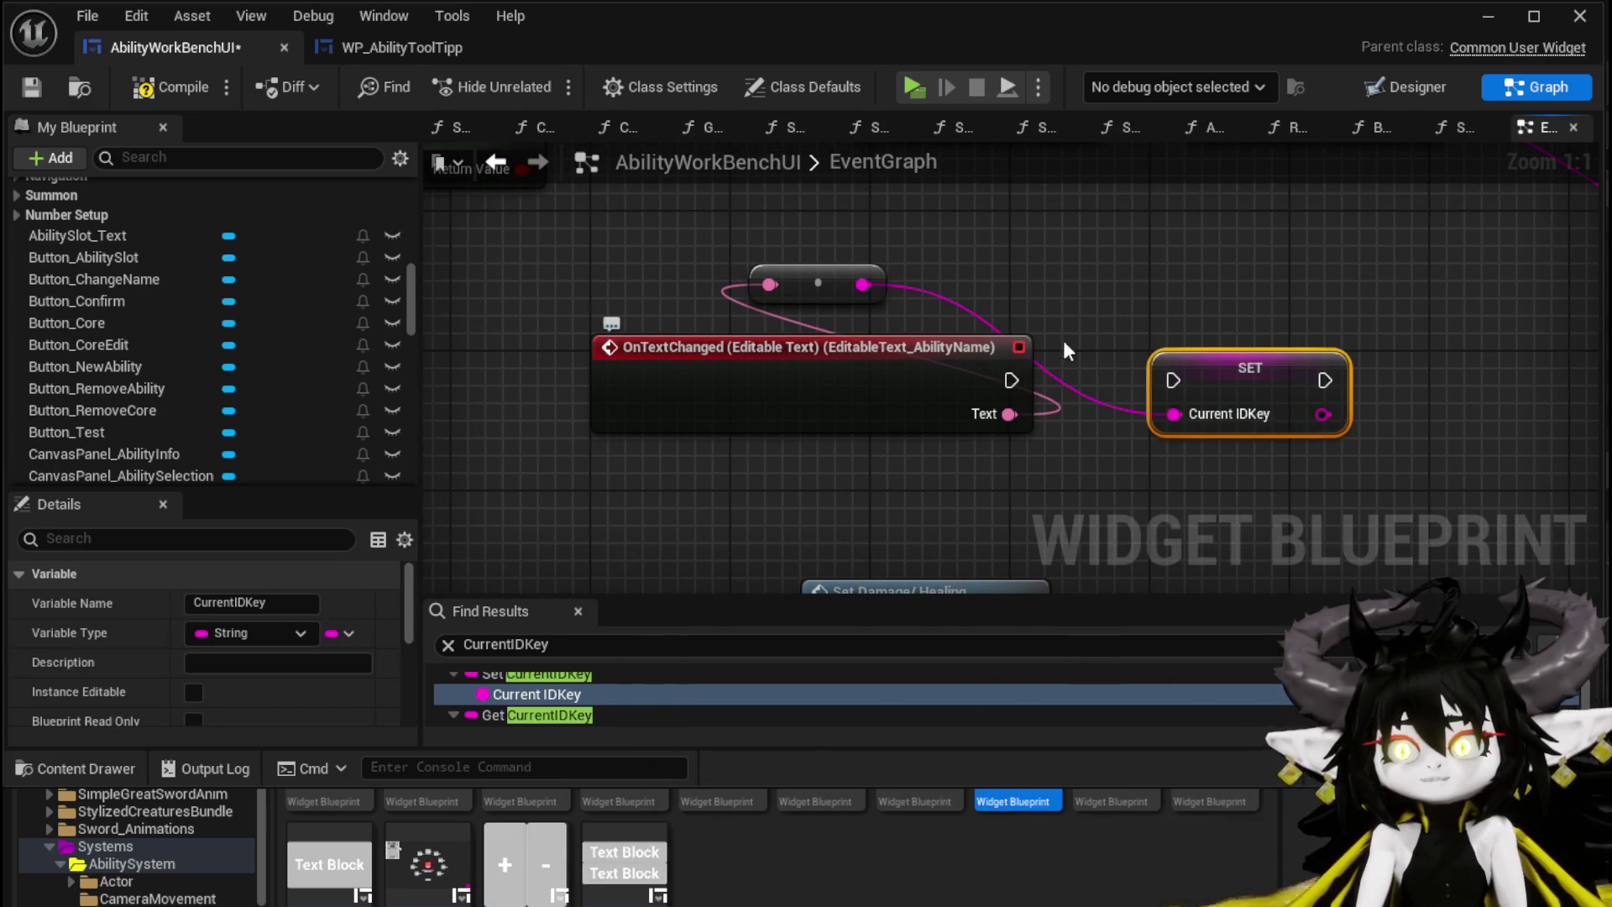
pyautogui.click(940, 245)
pyautogui.click(24, 90)
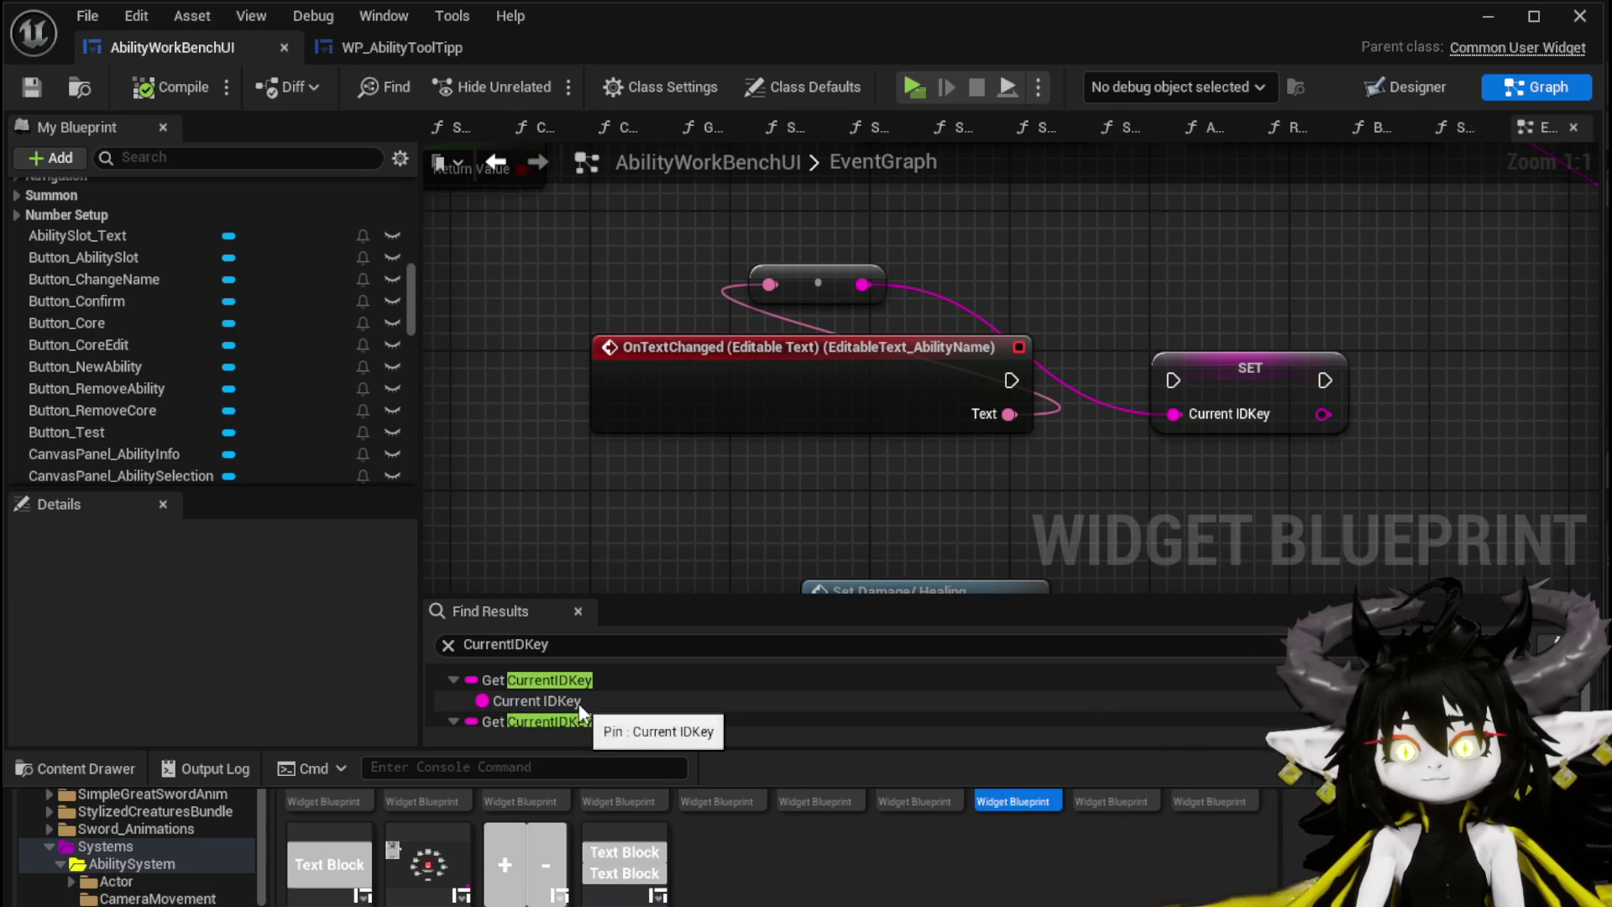
# Step: Inspect the CleanUI Set CurrentIDKey reference in Find Results, then save the widget blueprint
pyautogui.scroll(-1, 582, 703)
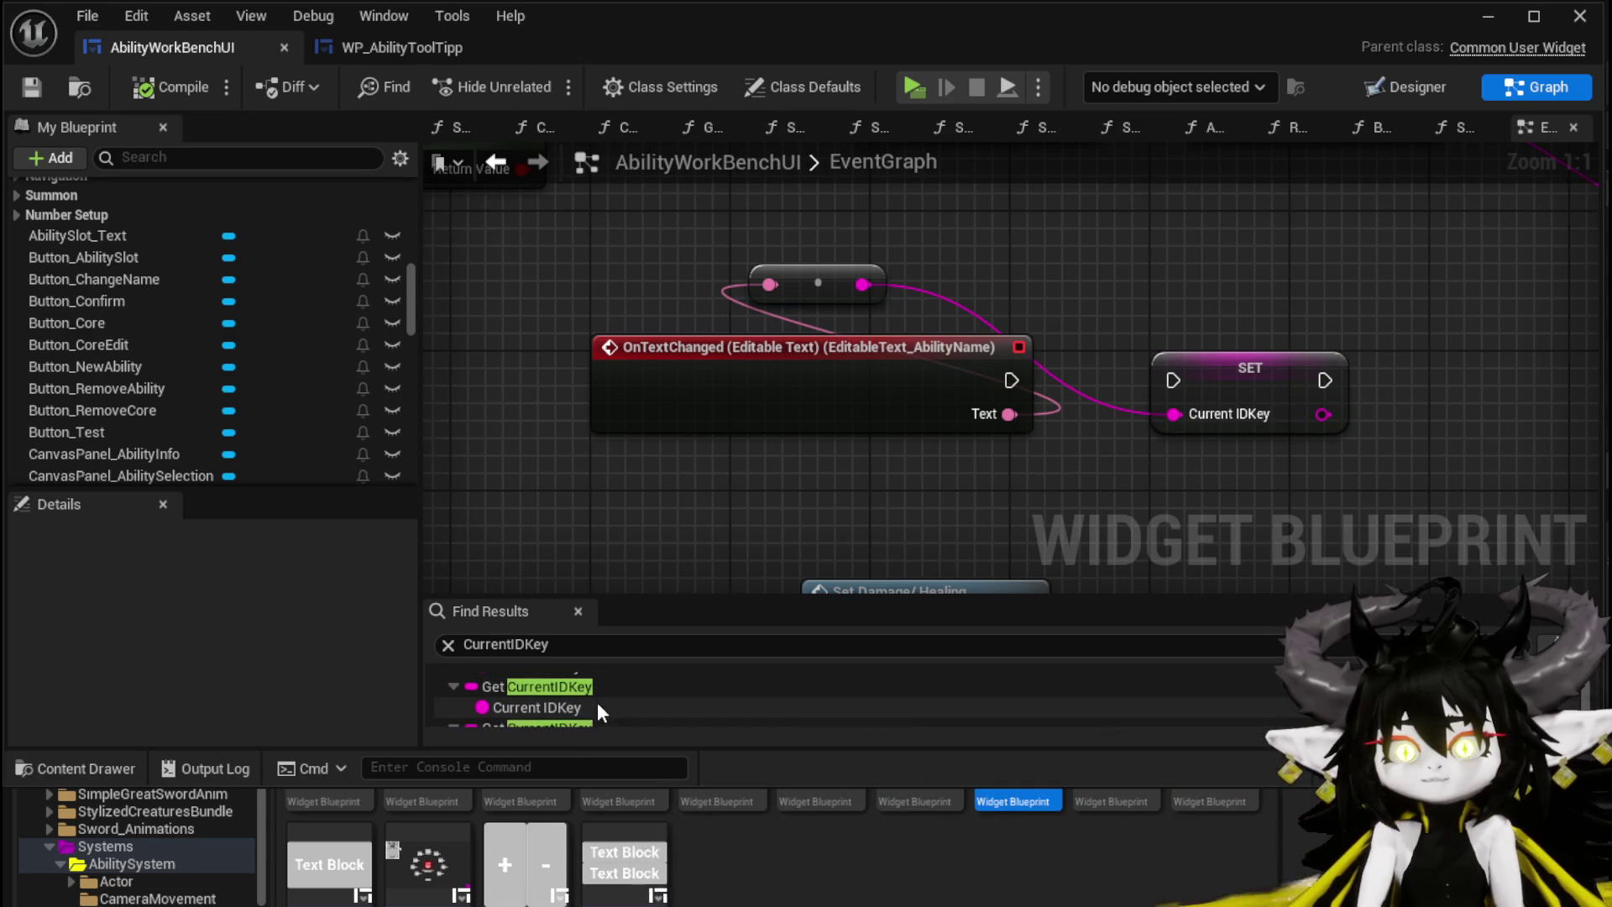
pyautogui.moveTo(643, 596); pyautogui.dragTo(661, 460)
pyautogui.scroll(-3, 658, 602)
pyautogui.click(576, 647)
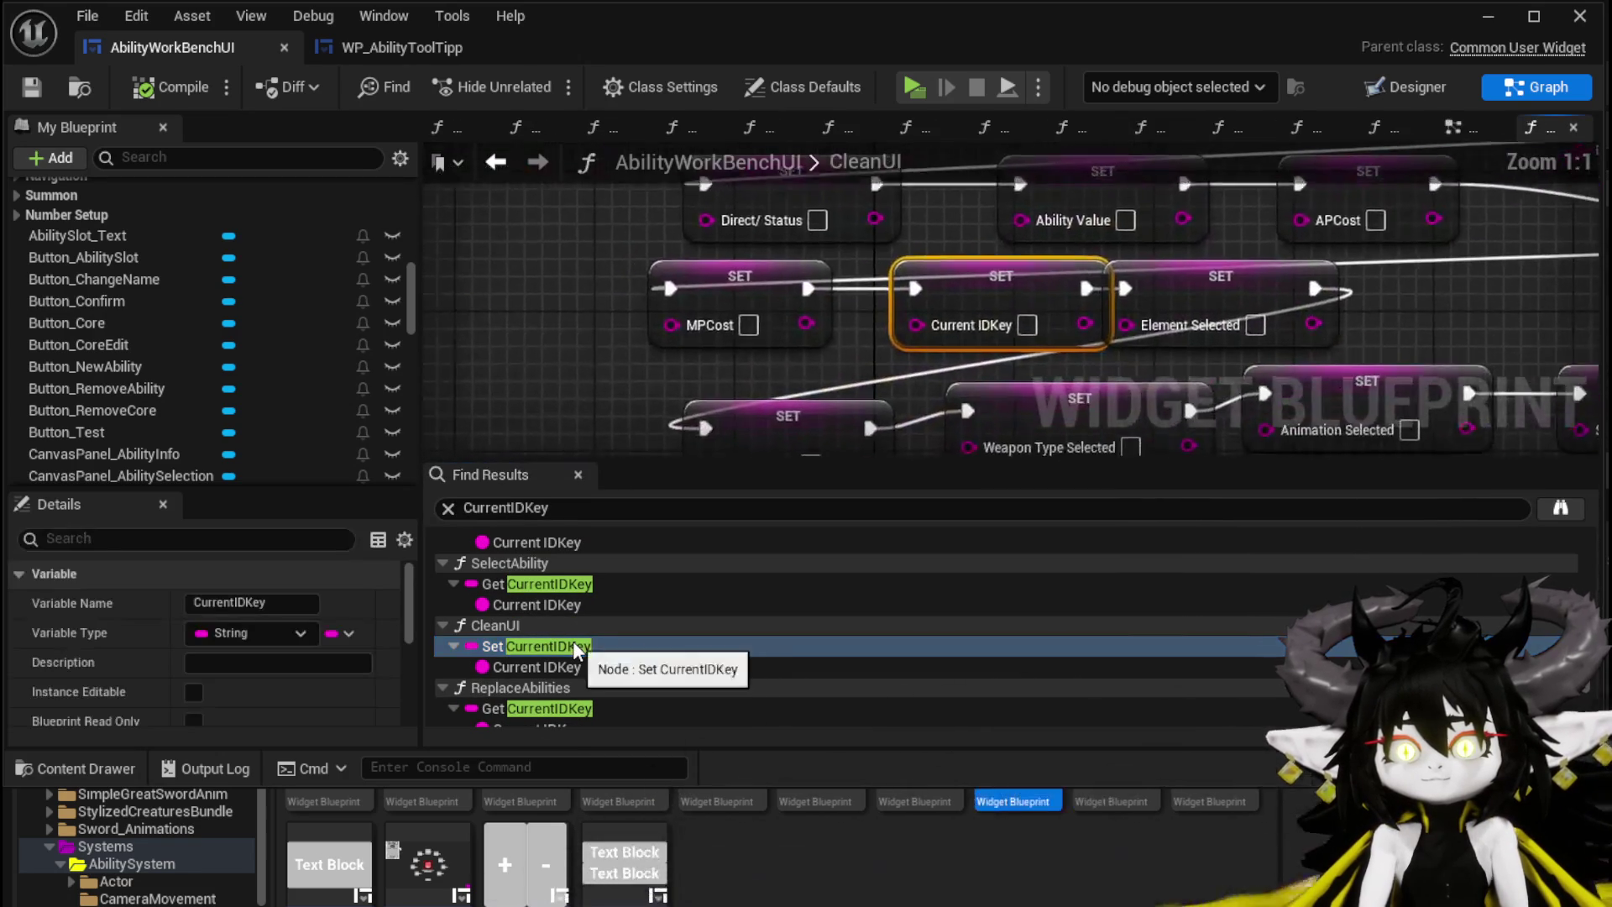
pyautogui.scroll(-2, 608, 645)
pyautogui.scroll(-3, 550, 673)
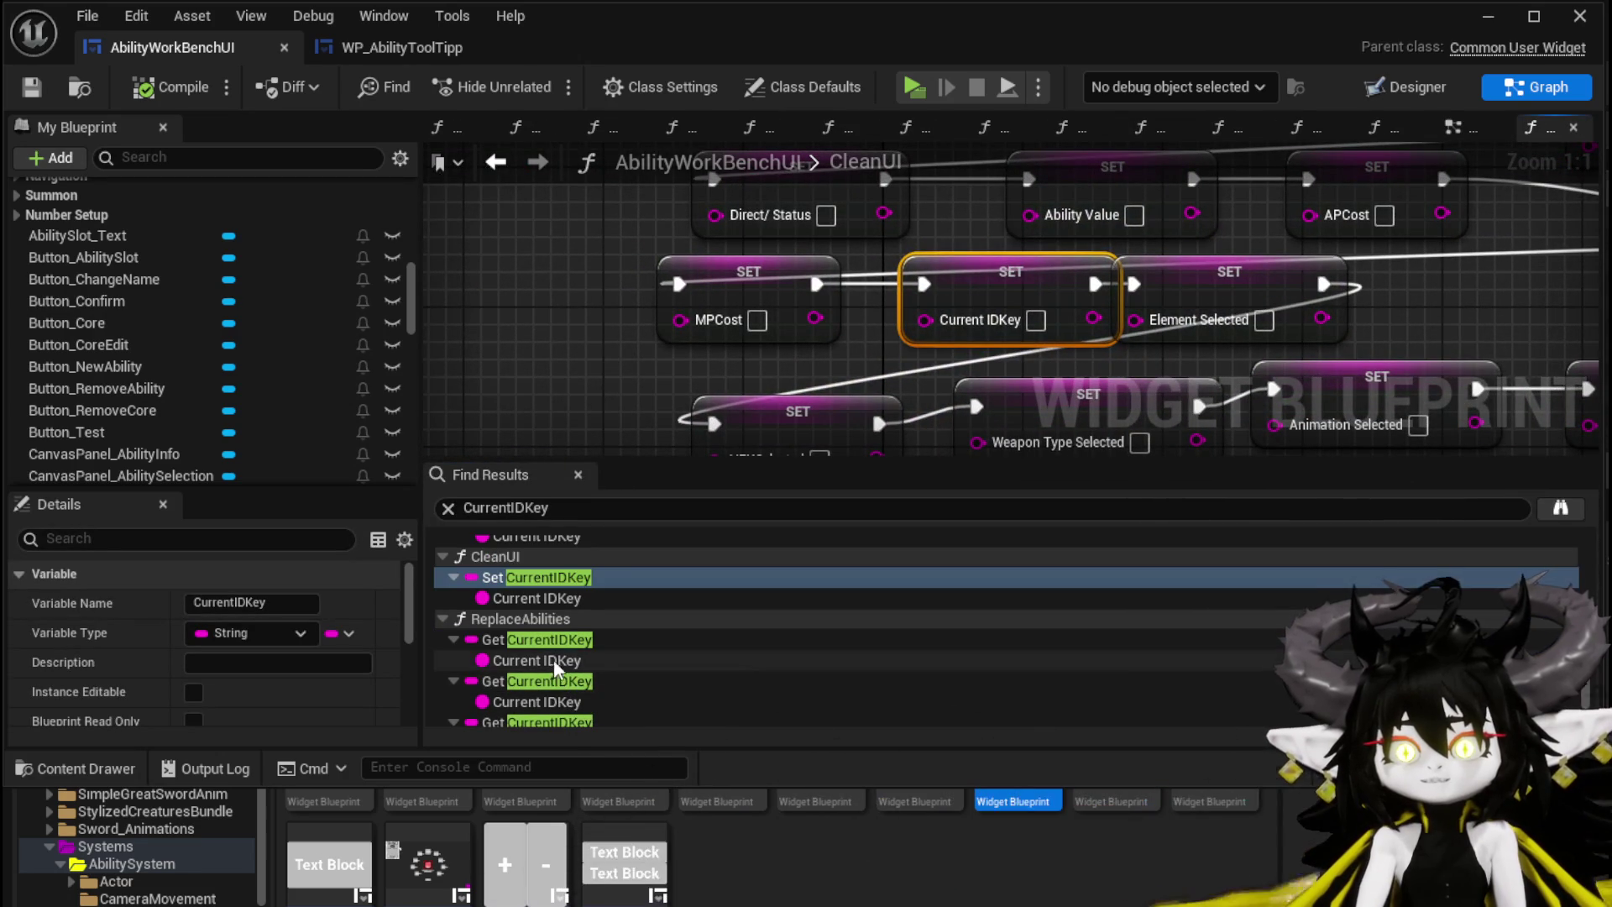
pyautogui.scroll(-2, 569, 662)
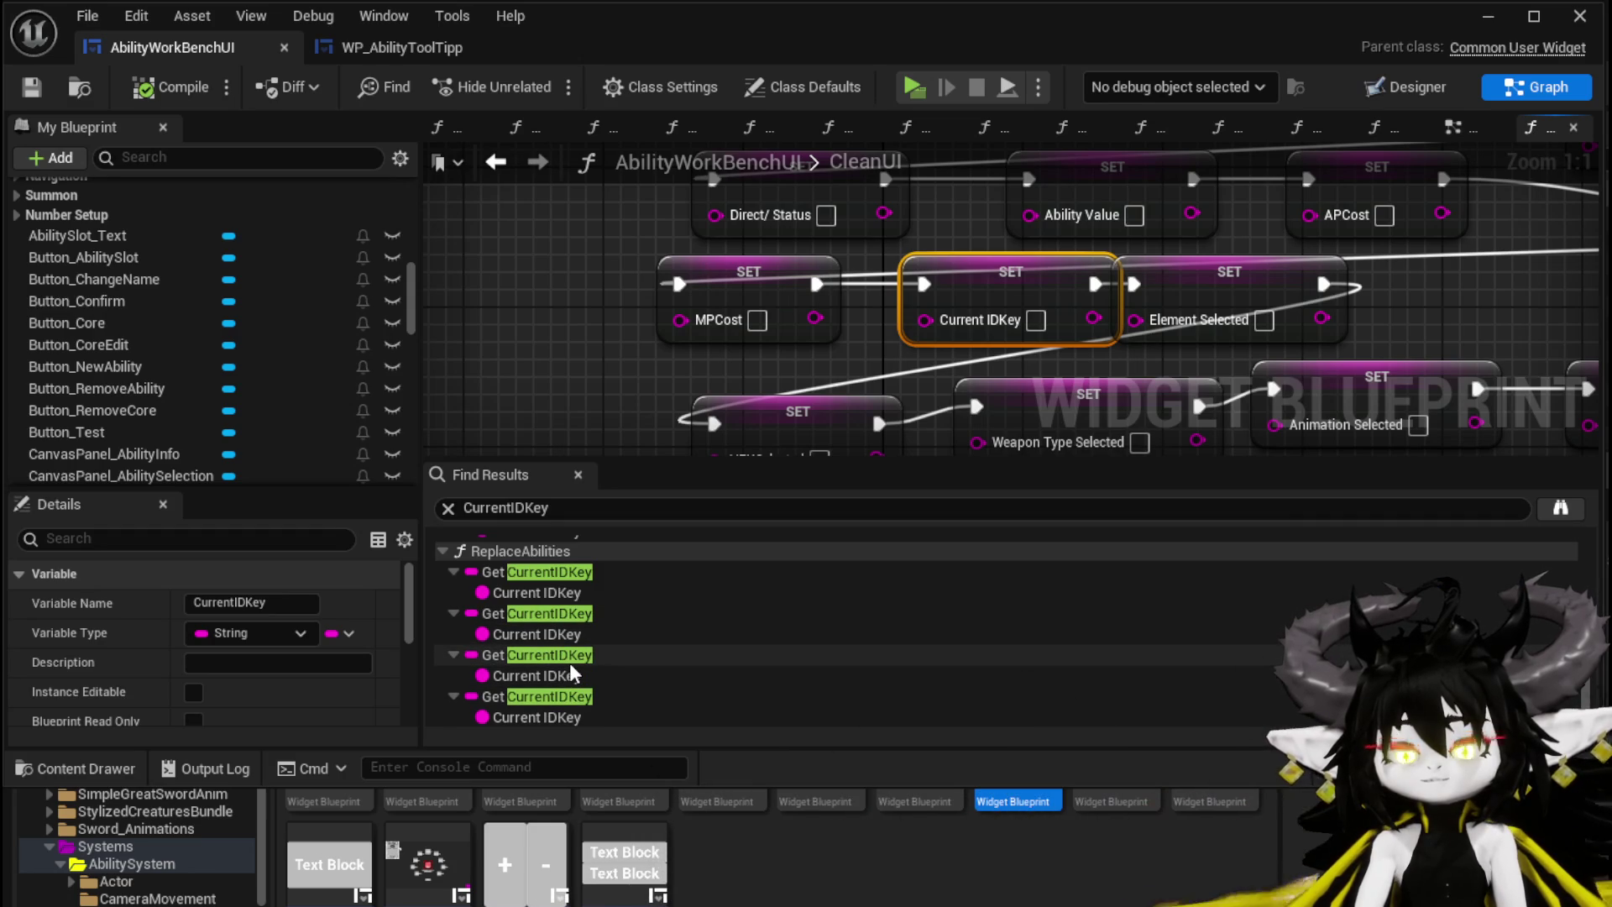
pyautogui.click(31, 86)
# Step: Launch the game preview and walk the character to the workbench to open its menu
pyautogui.click(1488, 16)
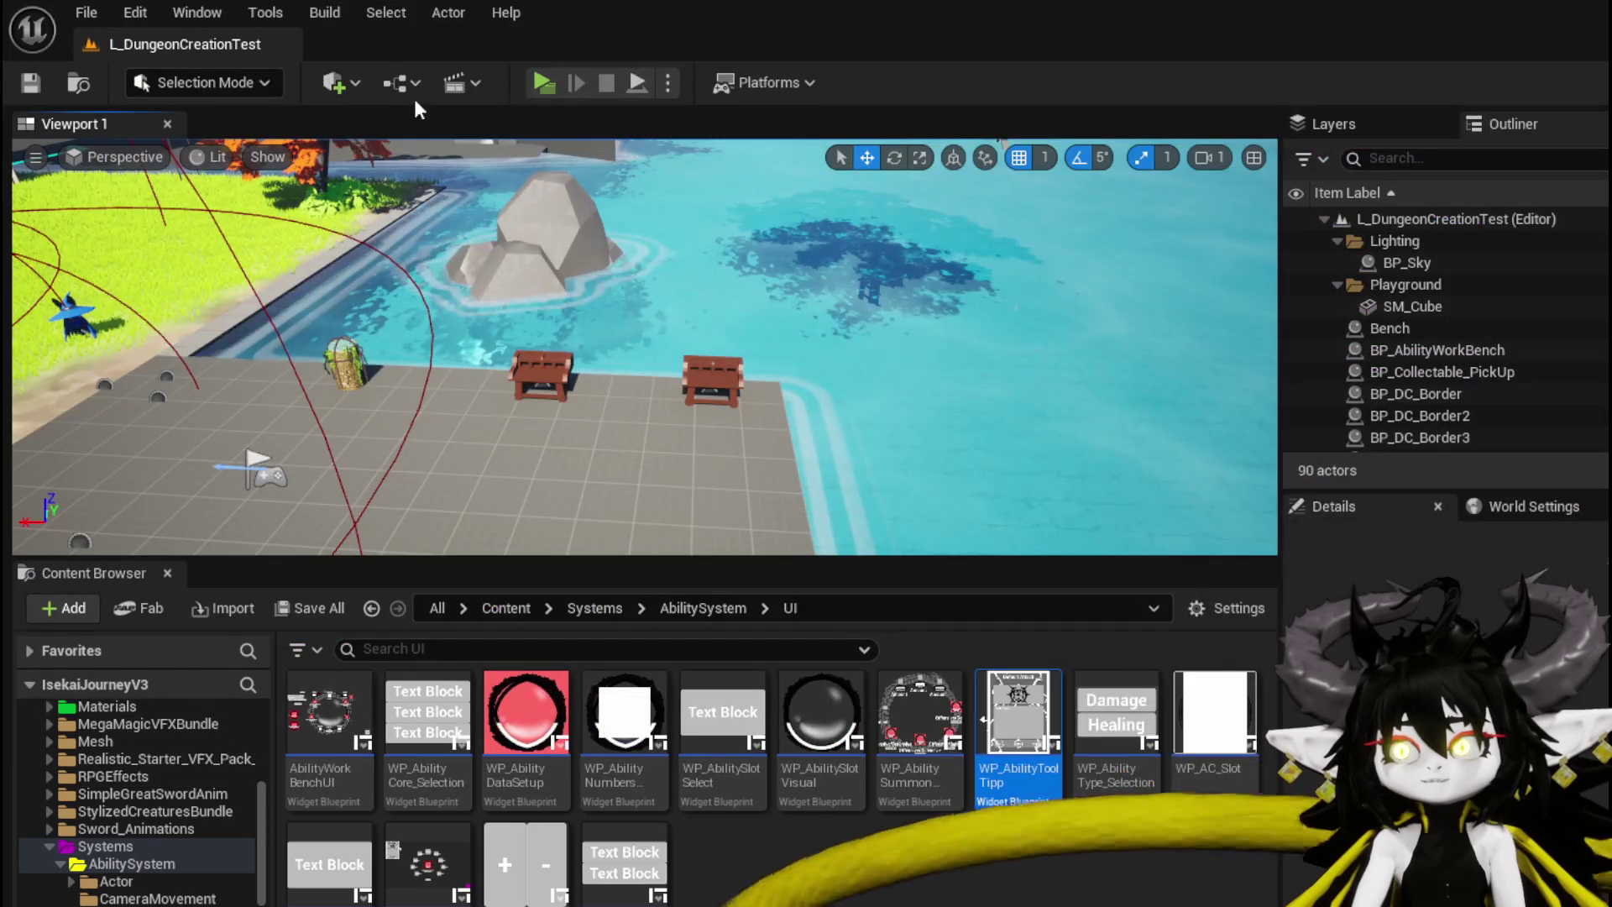
pyautogui.click(538, 81)
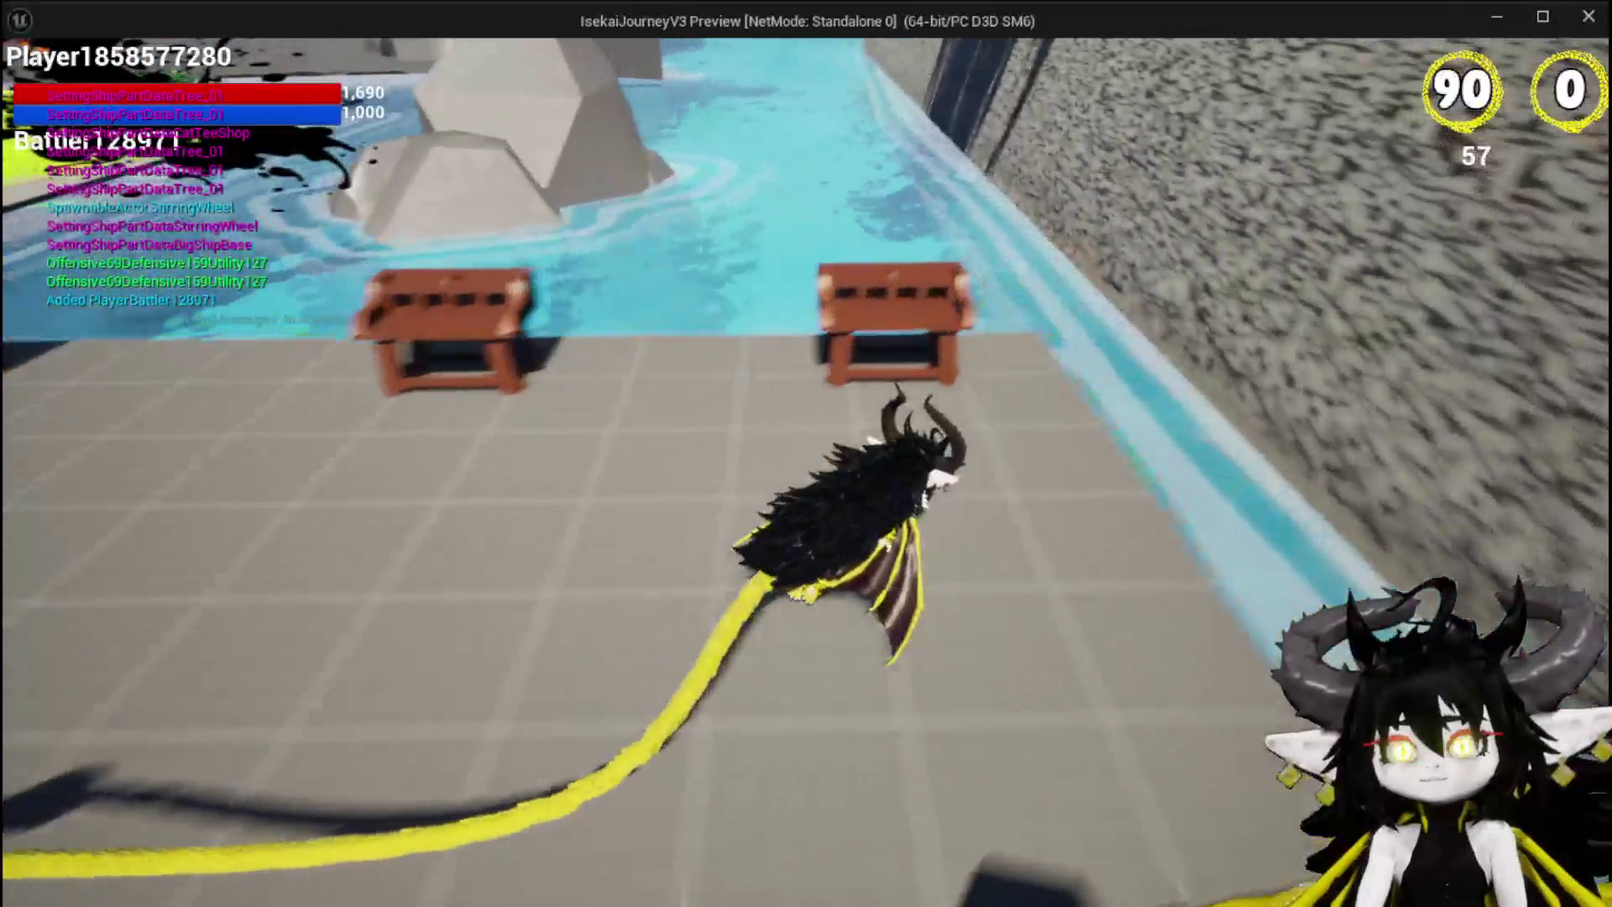
pyautogui.press('w')
pyautogui.press('e')
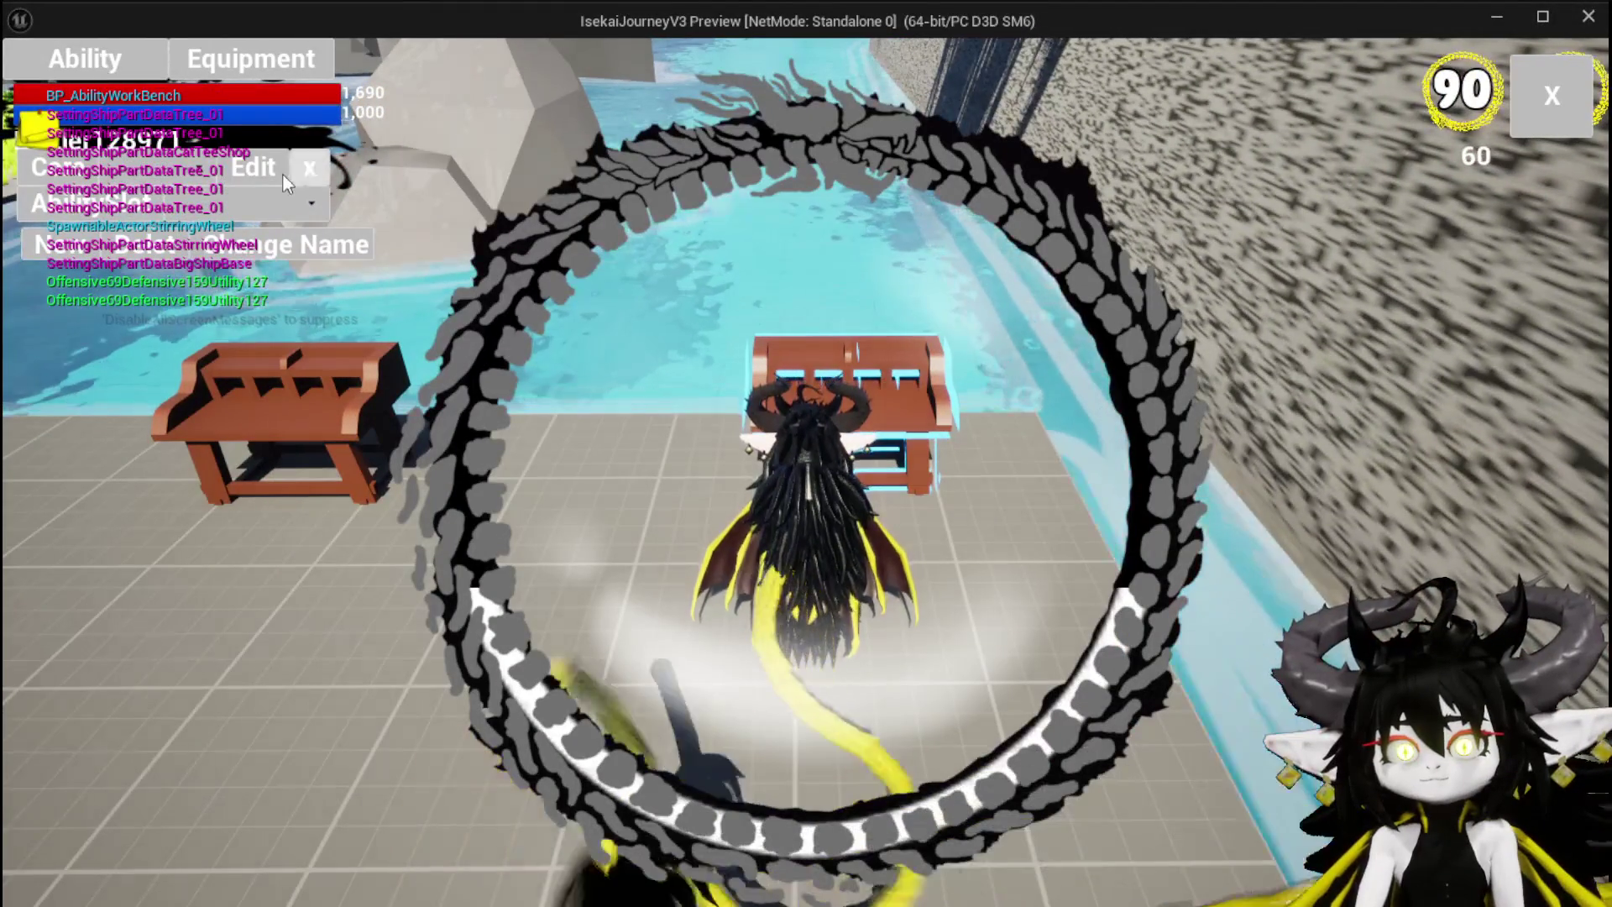
# Step: Load the SummonSpawn ability from the ChuraMagicSummon save
pyautogui.click(183, 174)
pyautogui.click(173, 217)
pyautogui.click(225, 208)
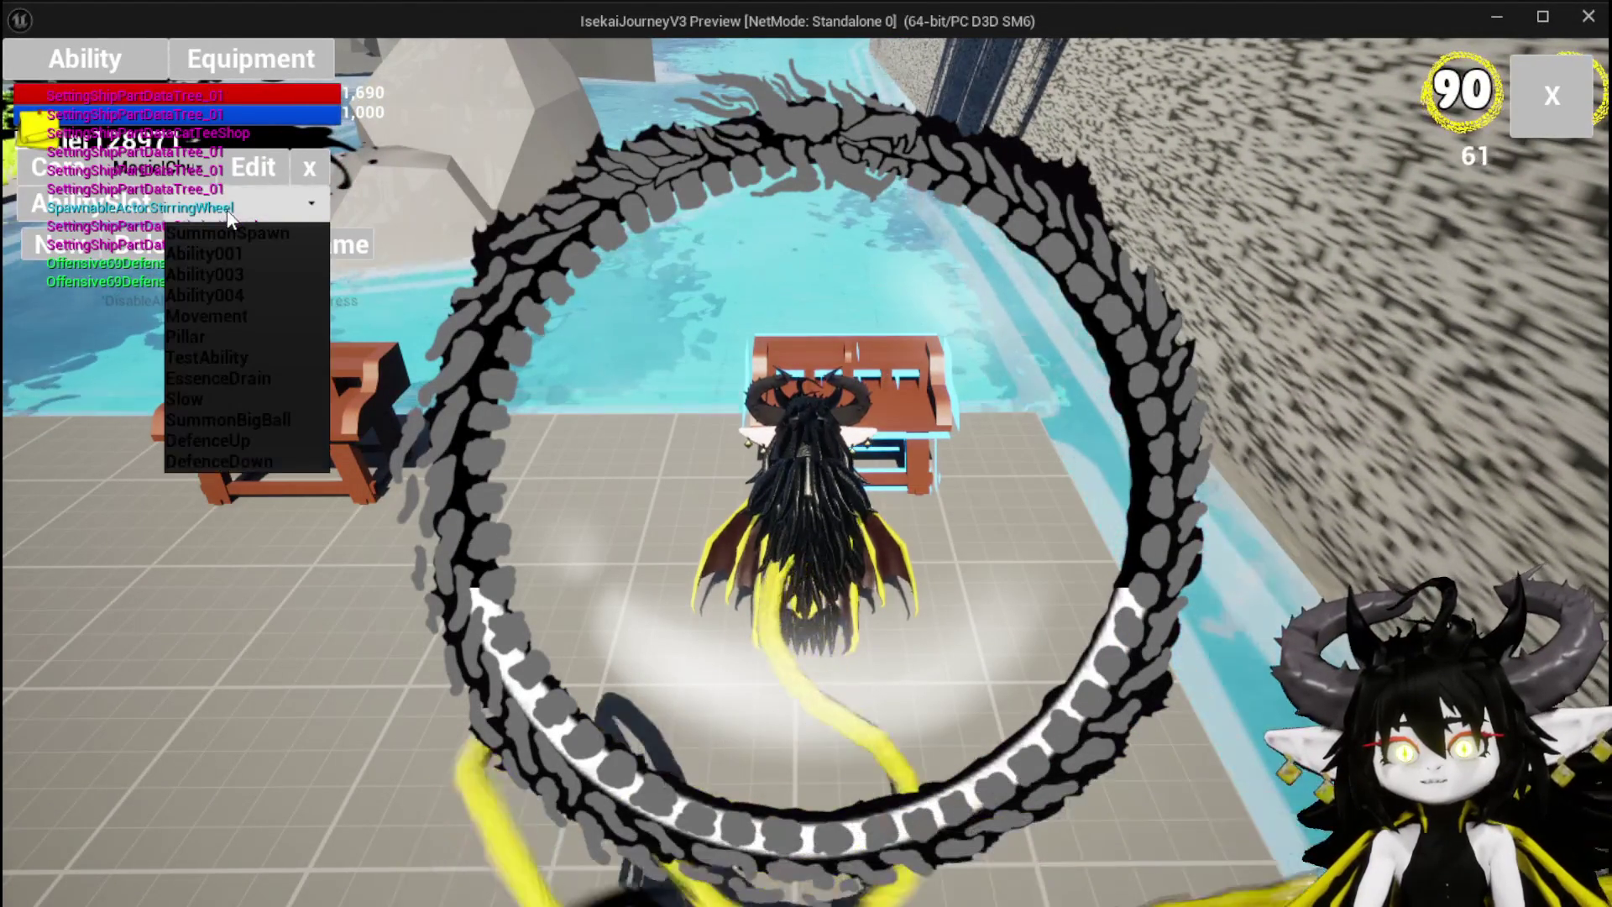
pyautogui.click(225, 240)
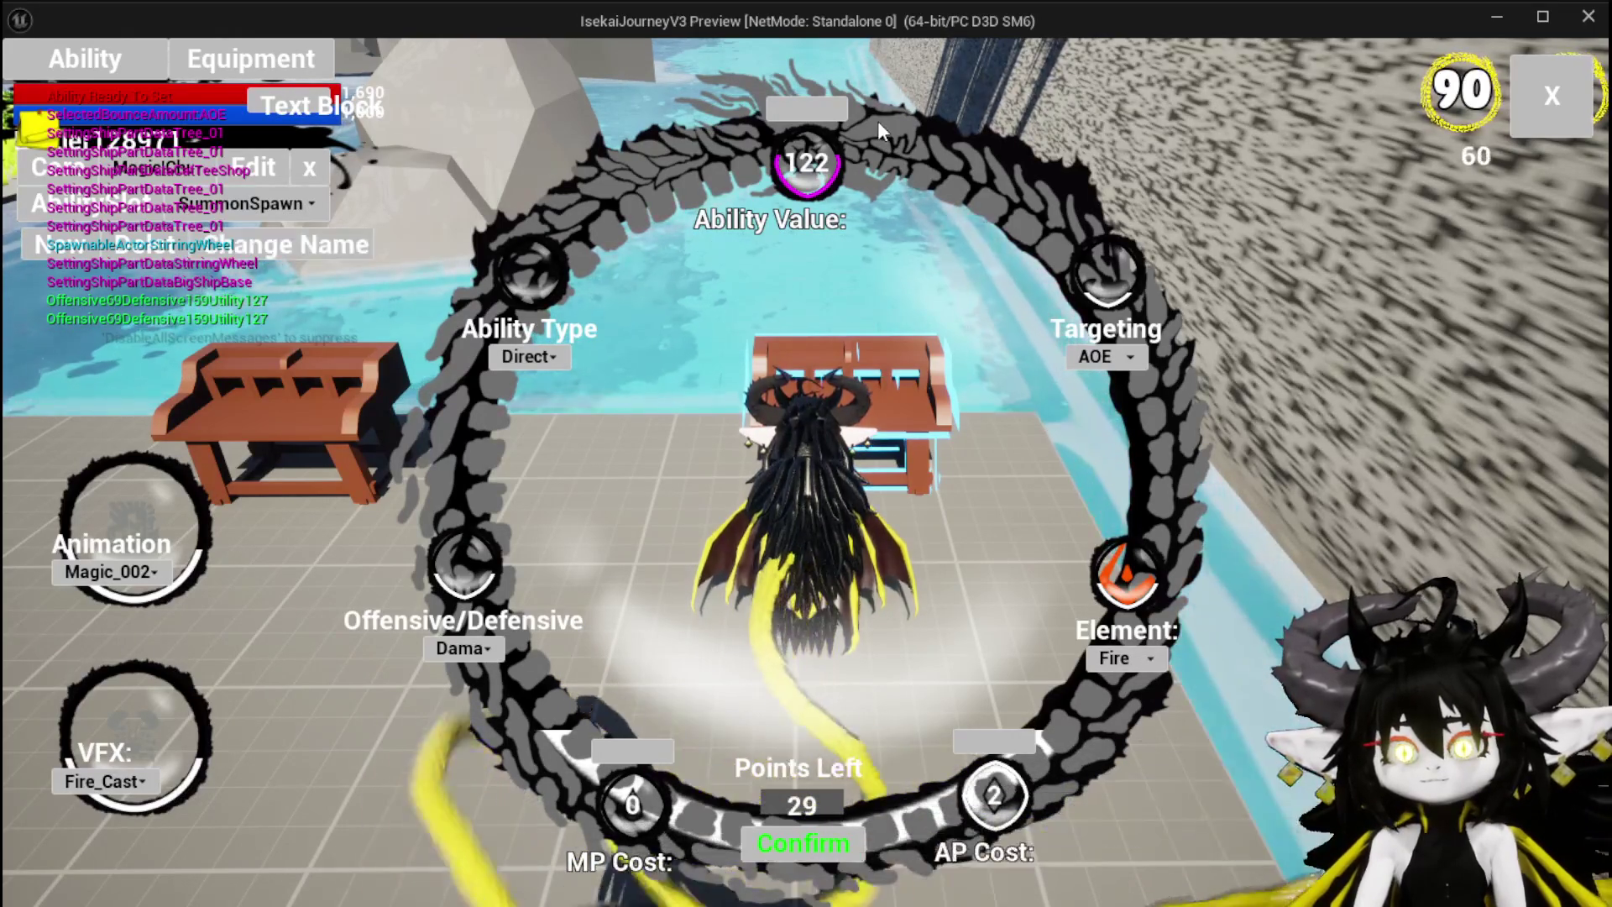
# Step: Raise Ability Value to 150, name the ability Fire AOE, and exit the workbench
pyautogui.click(838, 112)
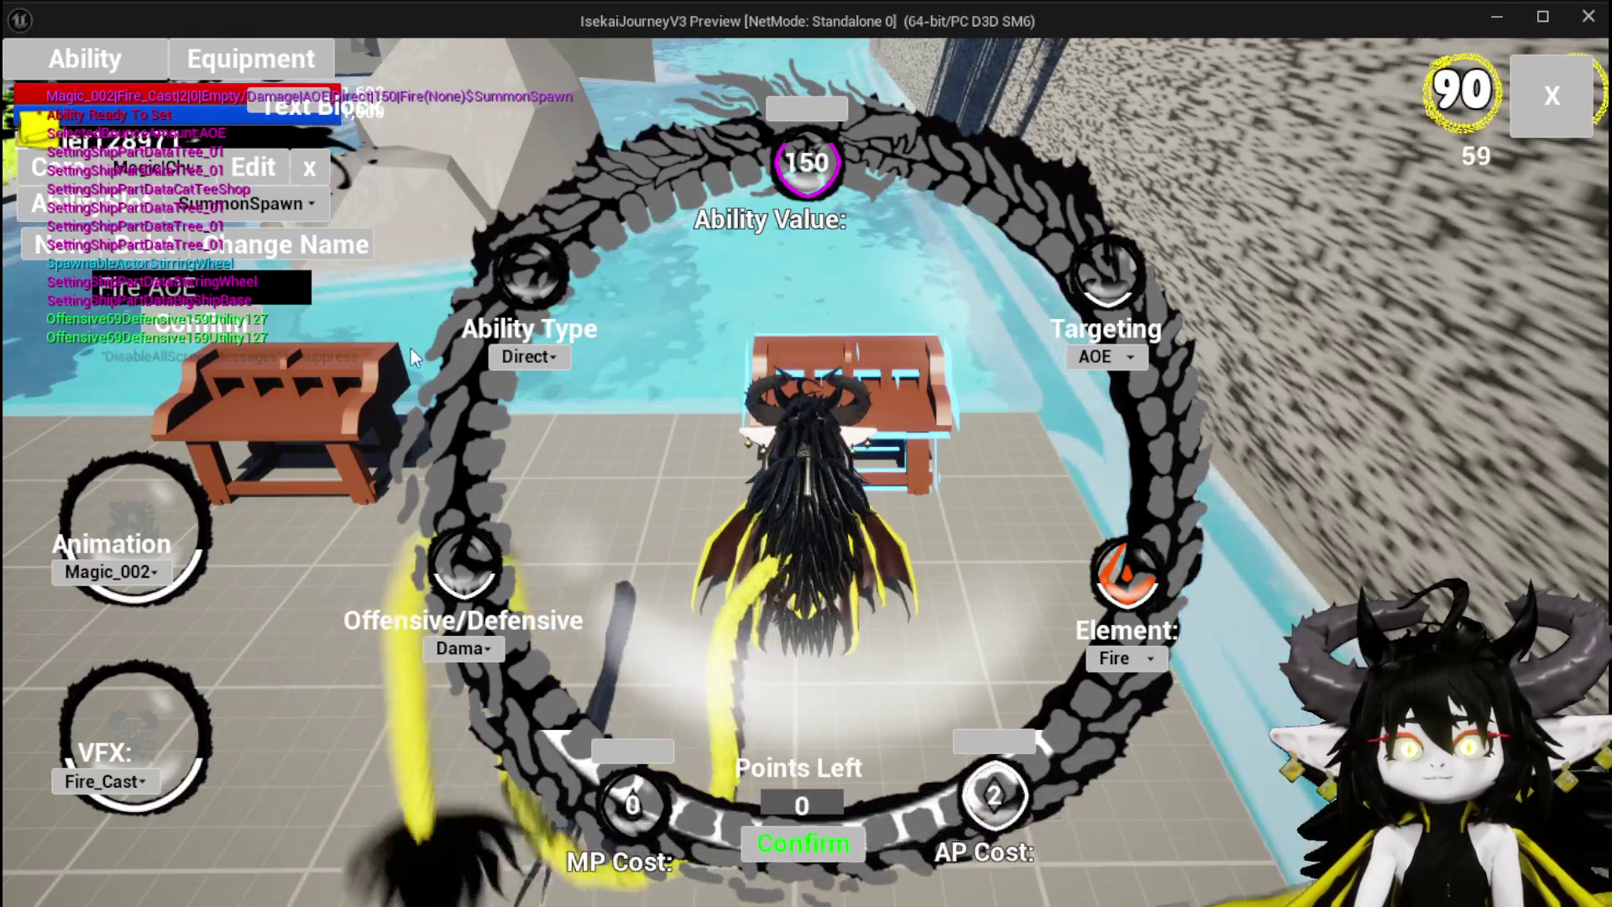
pyautogui.press('Return')
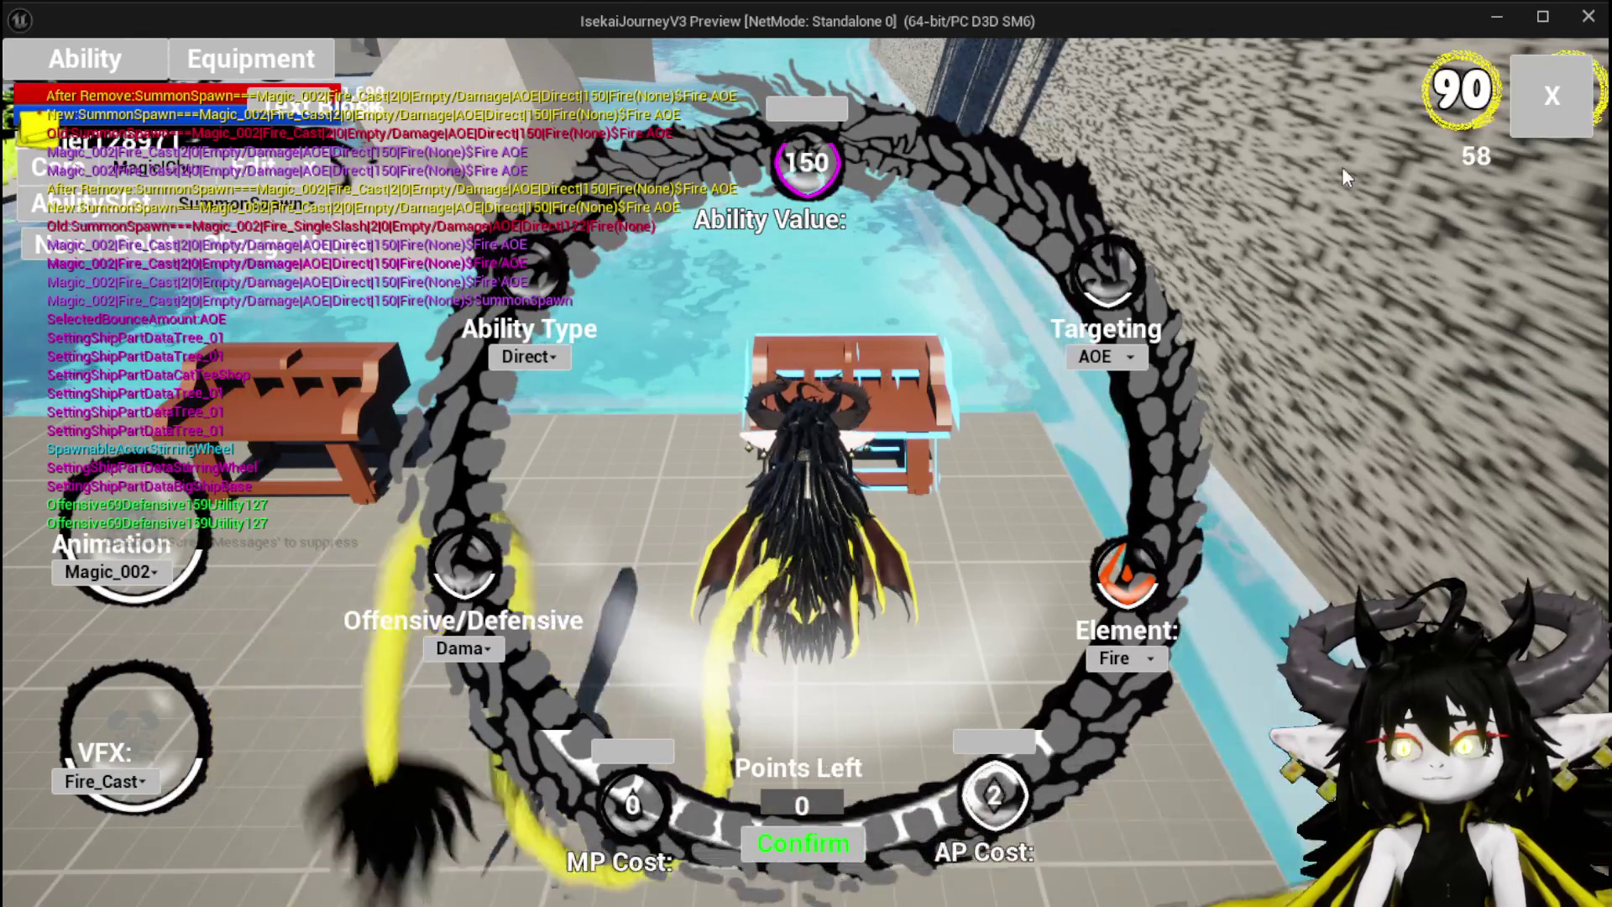
pyautogui.press('Escape')
pyautogui.press('Tab')
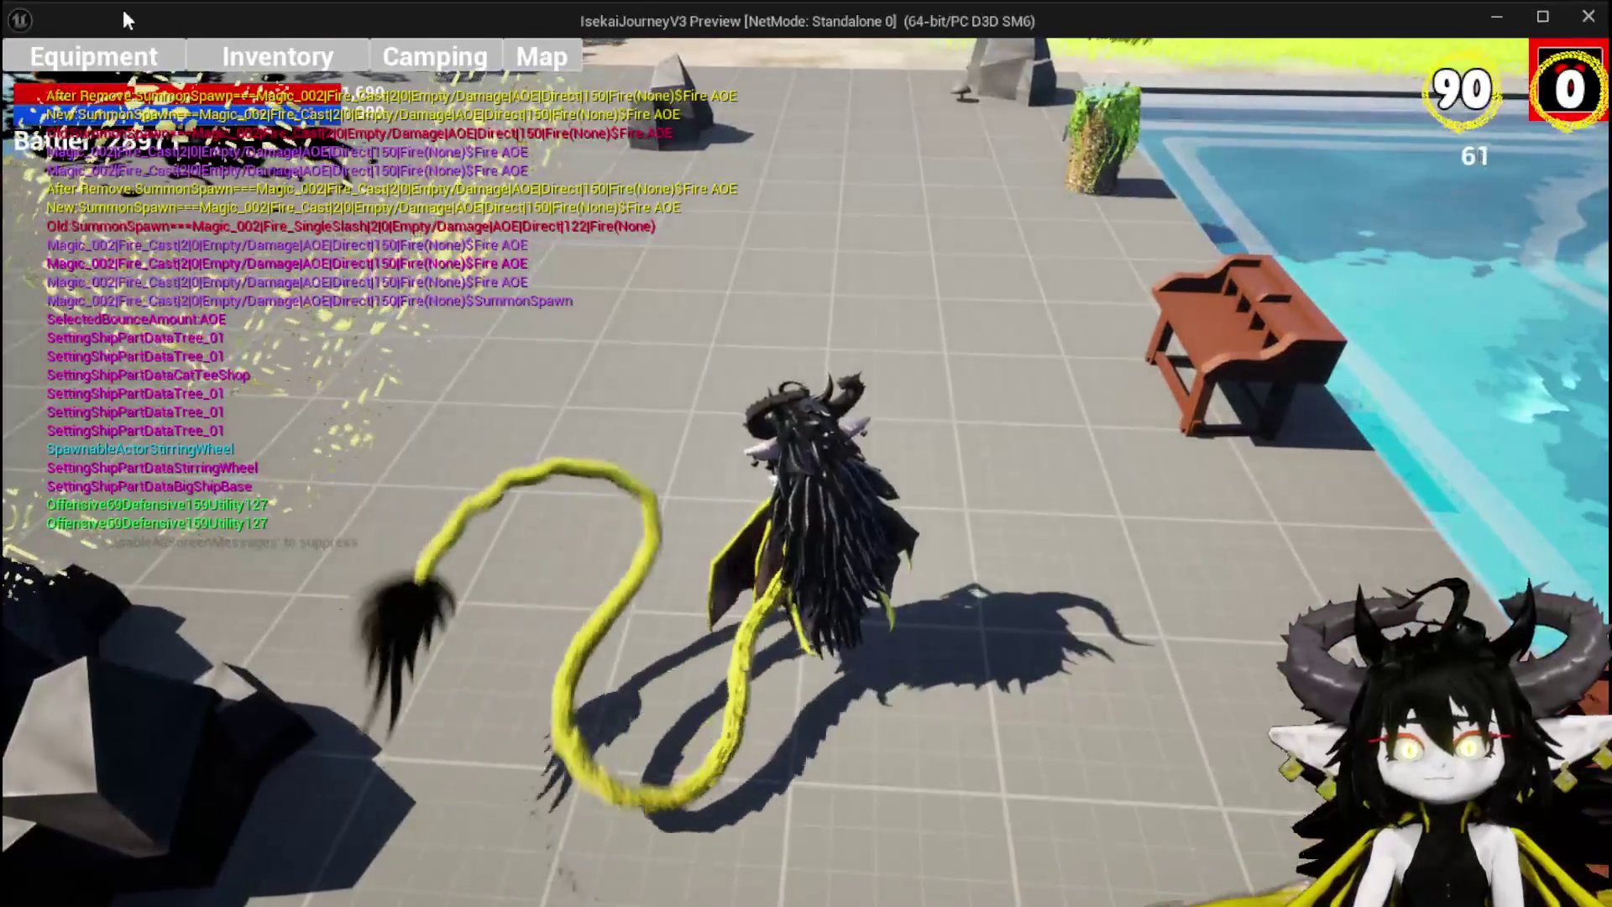
# Step: Confirm the Fire AOE card shows Ability Value 150 in the Equipment hand, then reopen the workbench
pyautogui.click(92, 49)
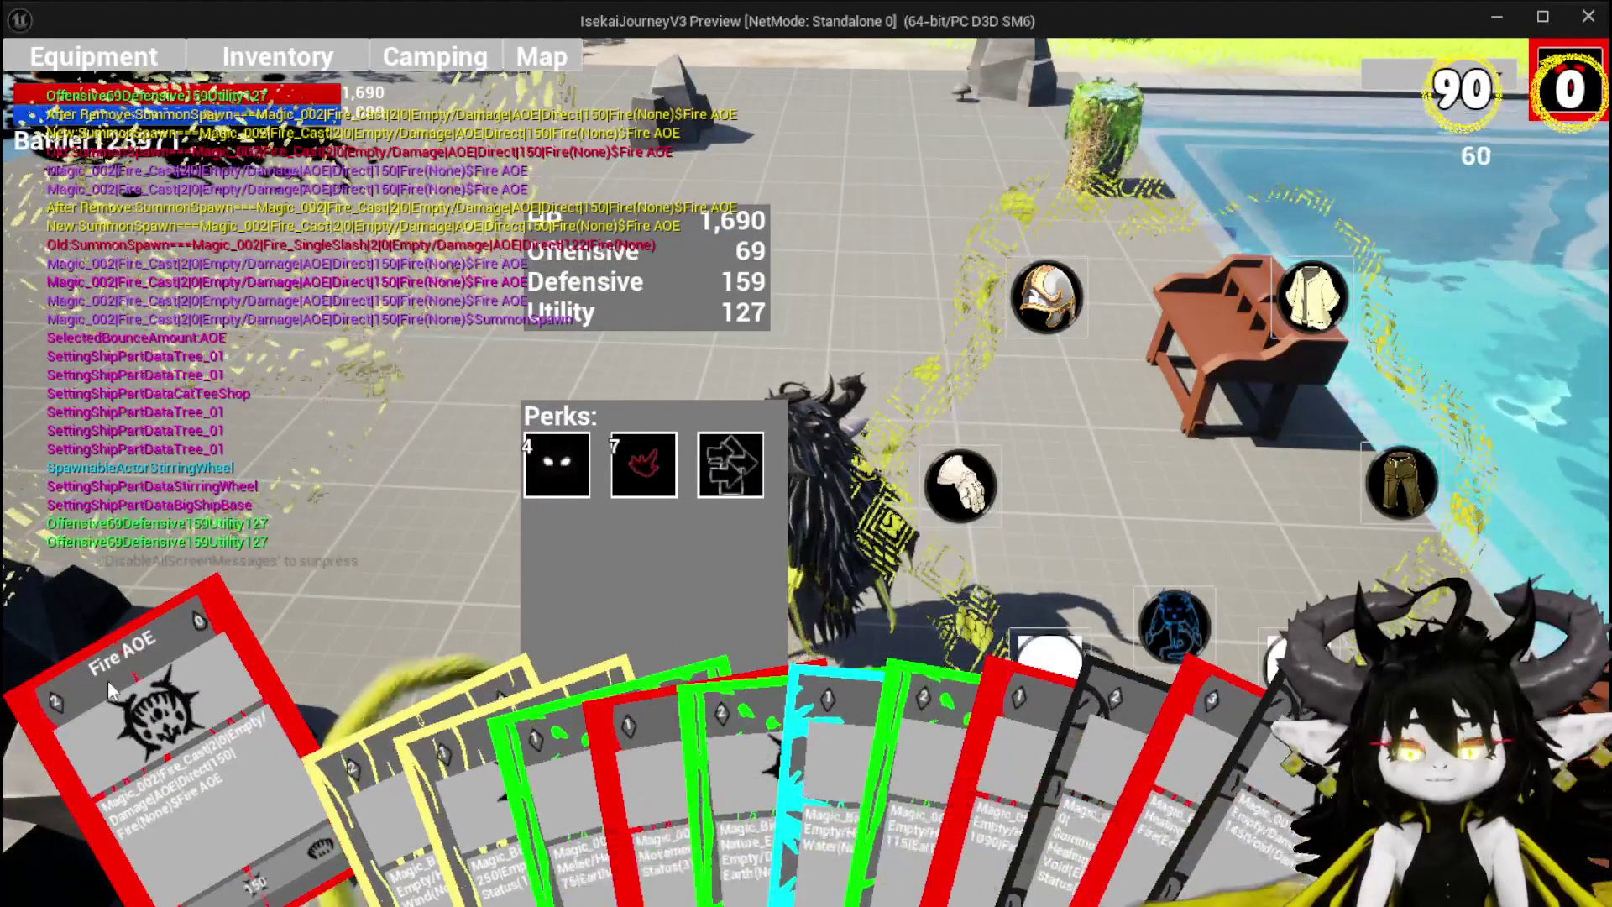
pyautogui.click(1567, 63)
pyautogui.press('w')
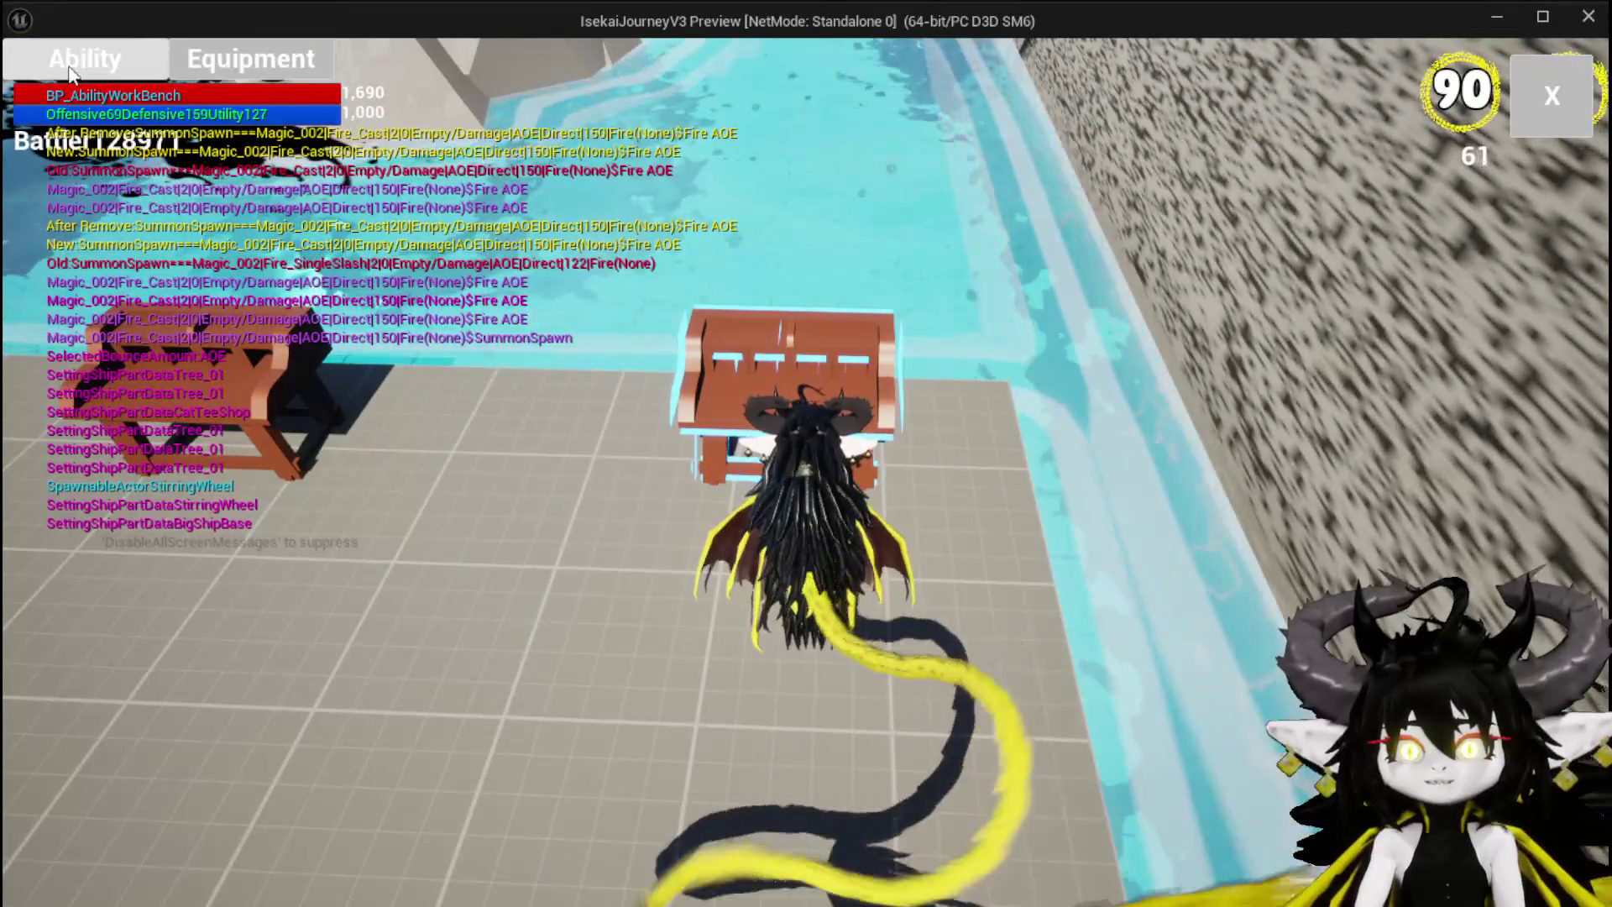
pyautogui.press('e')
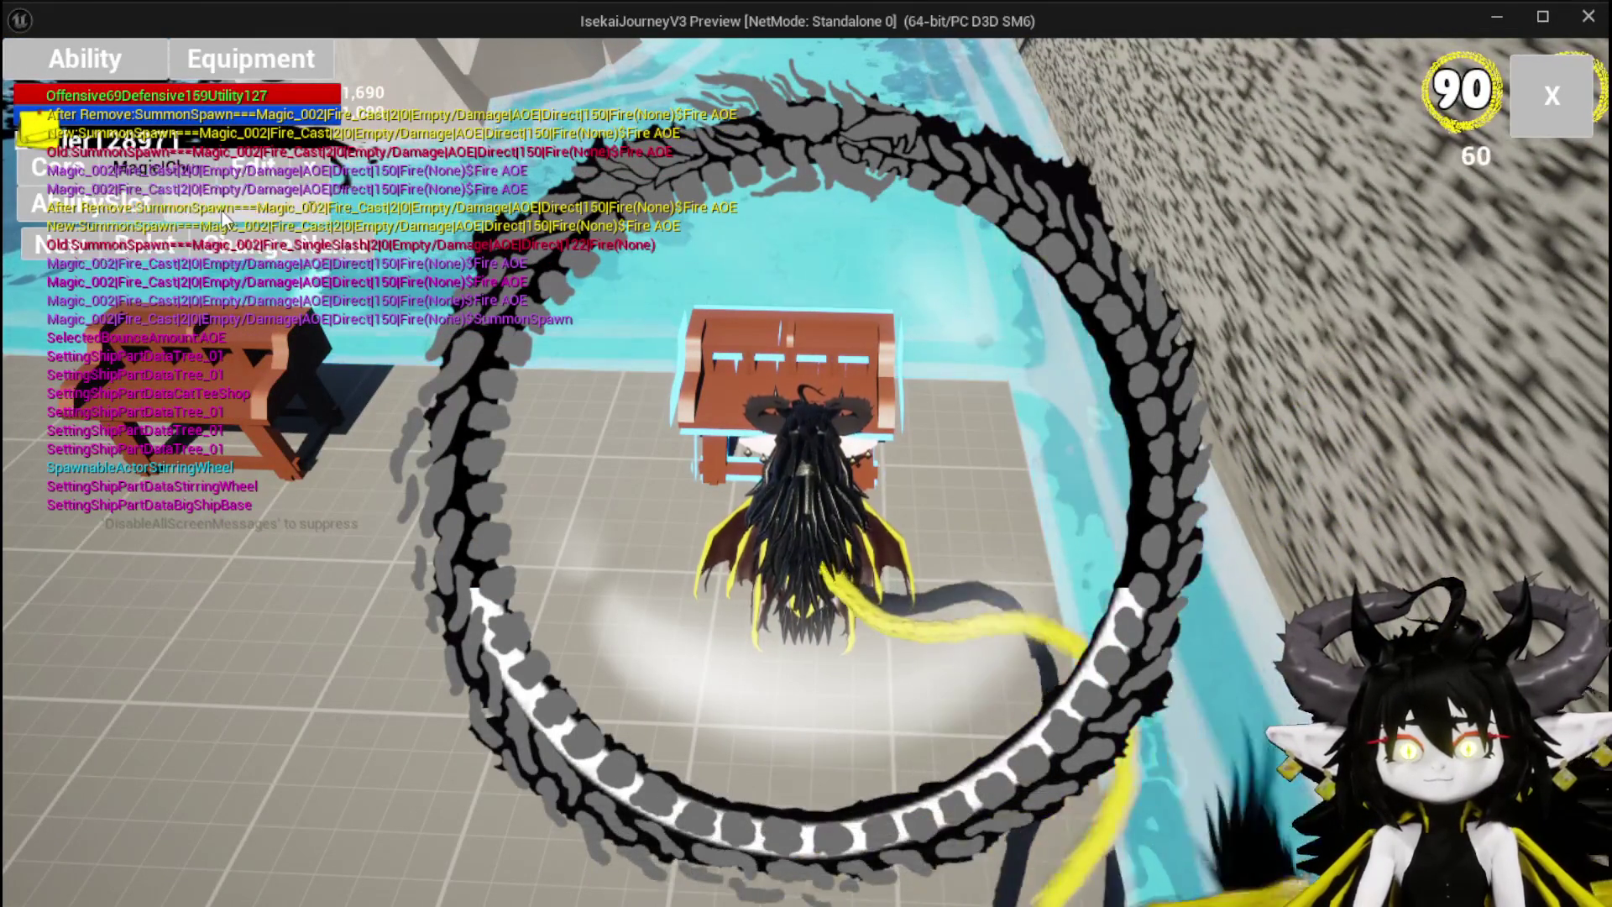
# Step: Load Ability001 and switch it from Healing Wind to Damage with the Fire element
pyautogui.click(219, 210)
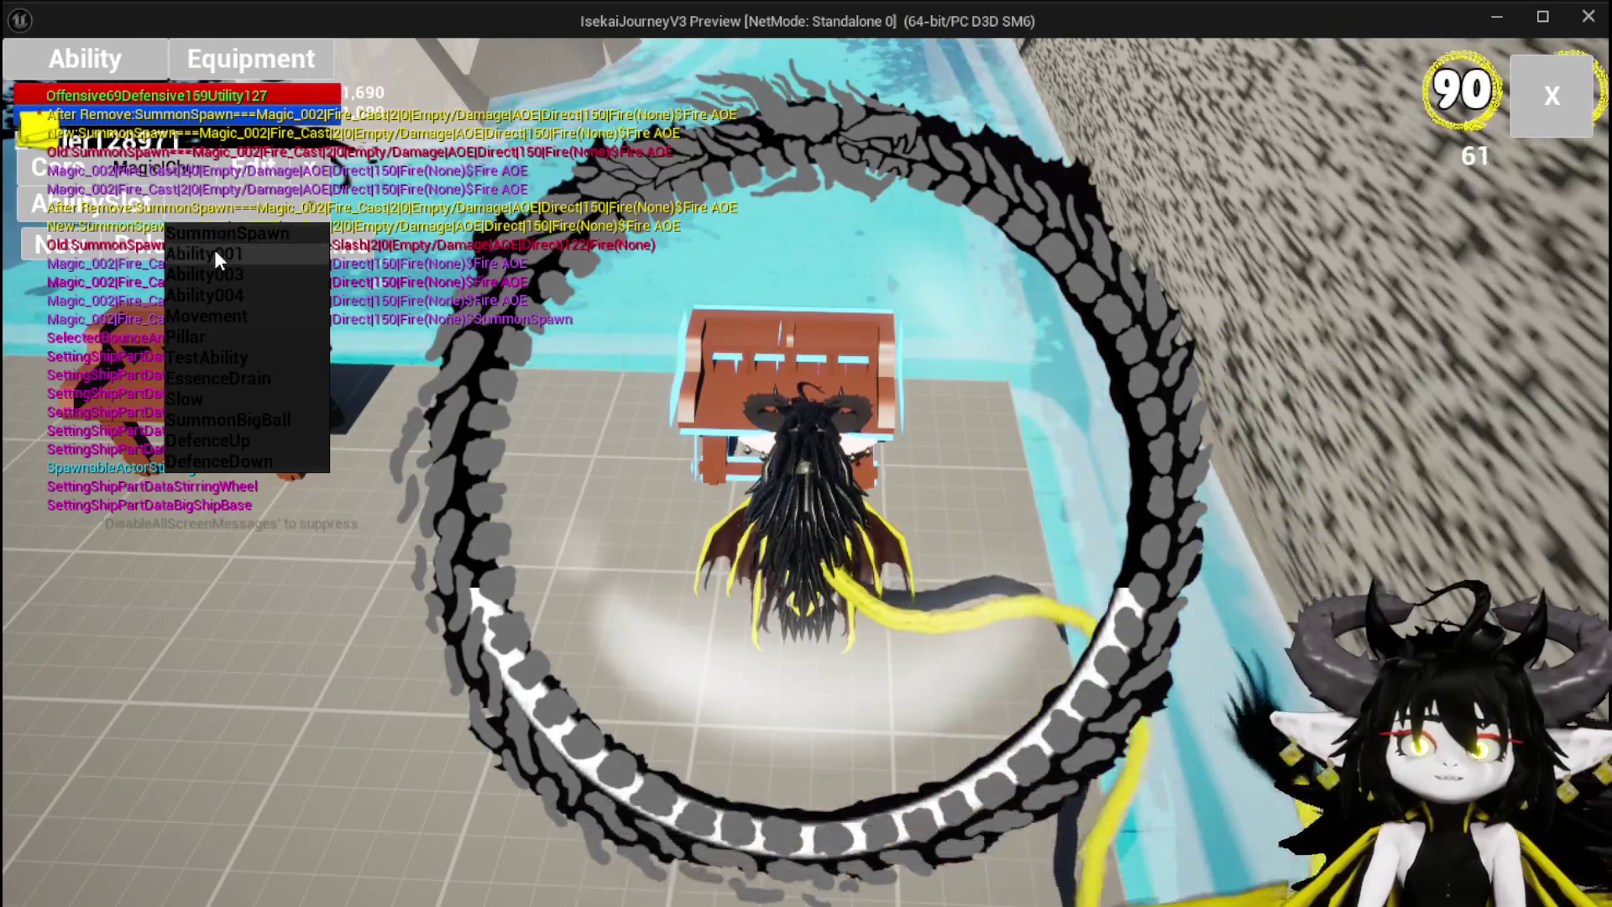
pyautogui.click(214, 248)
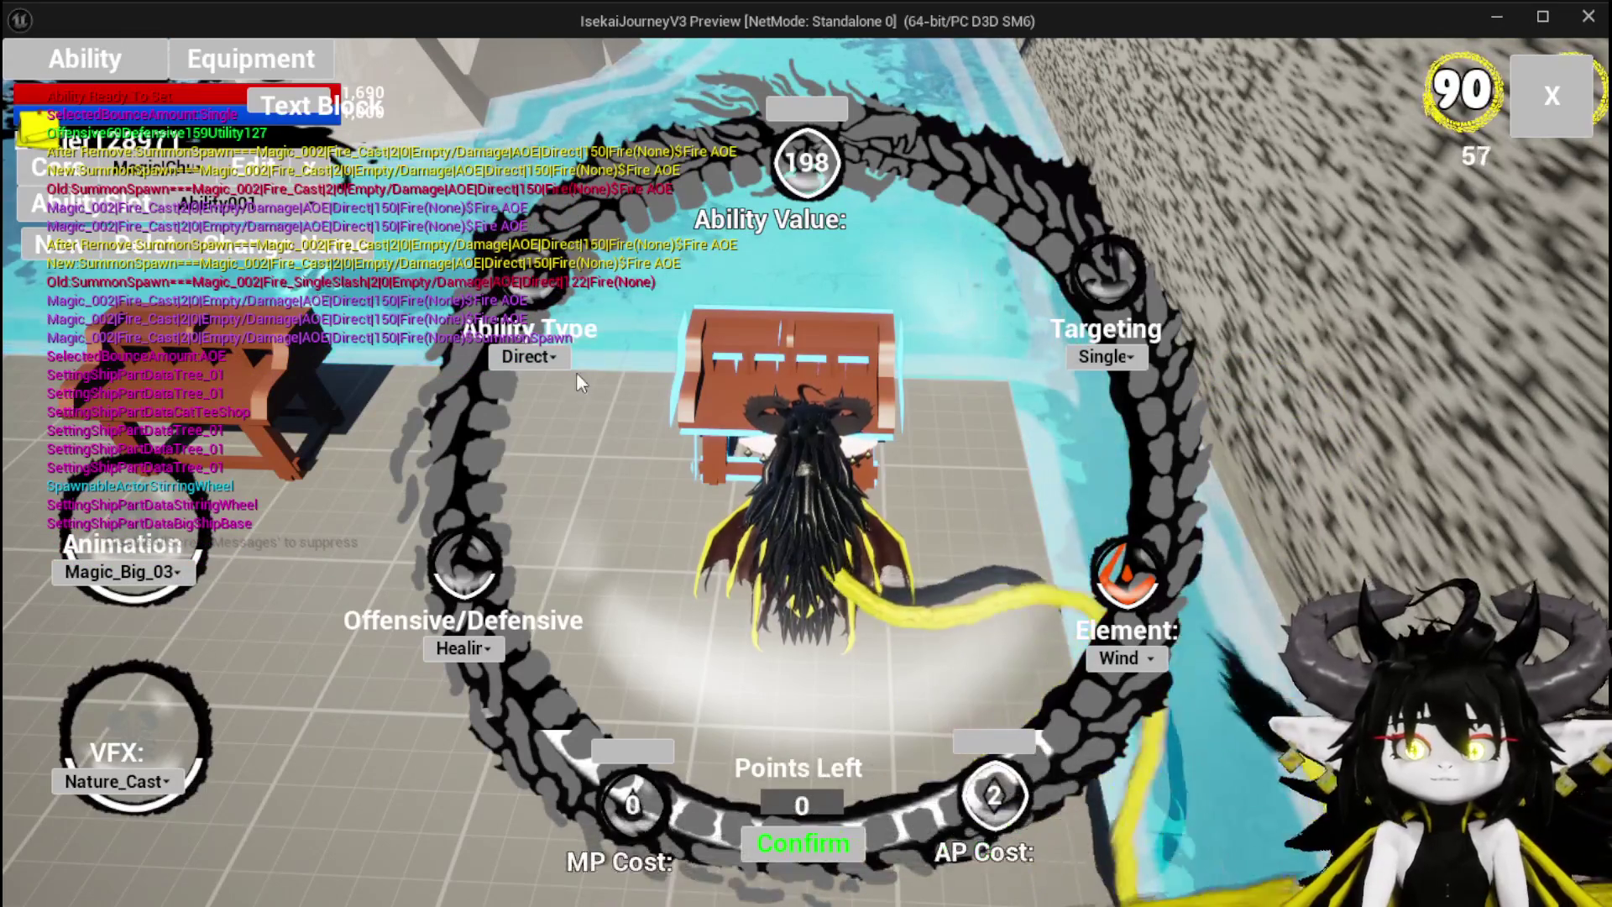
pyautogui.click(464, 648)
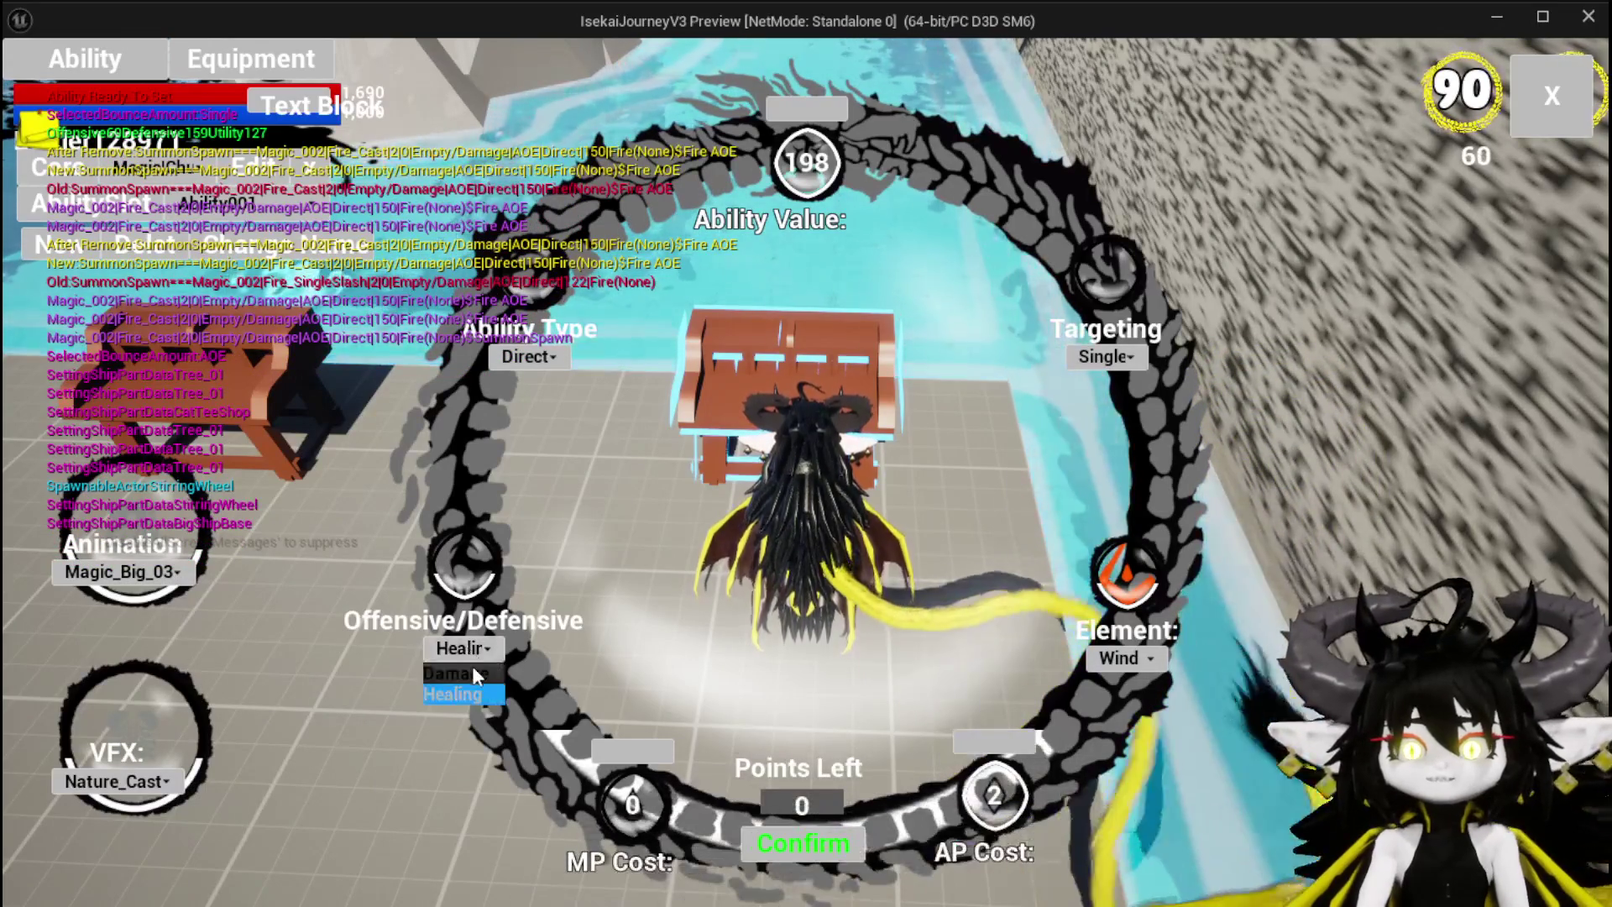
pyautogui.click(472, 666)
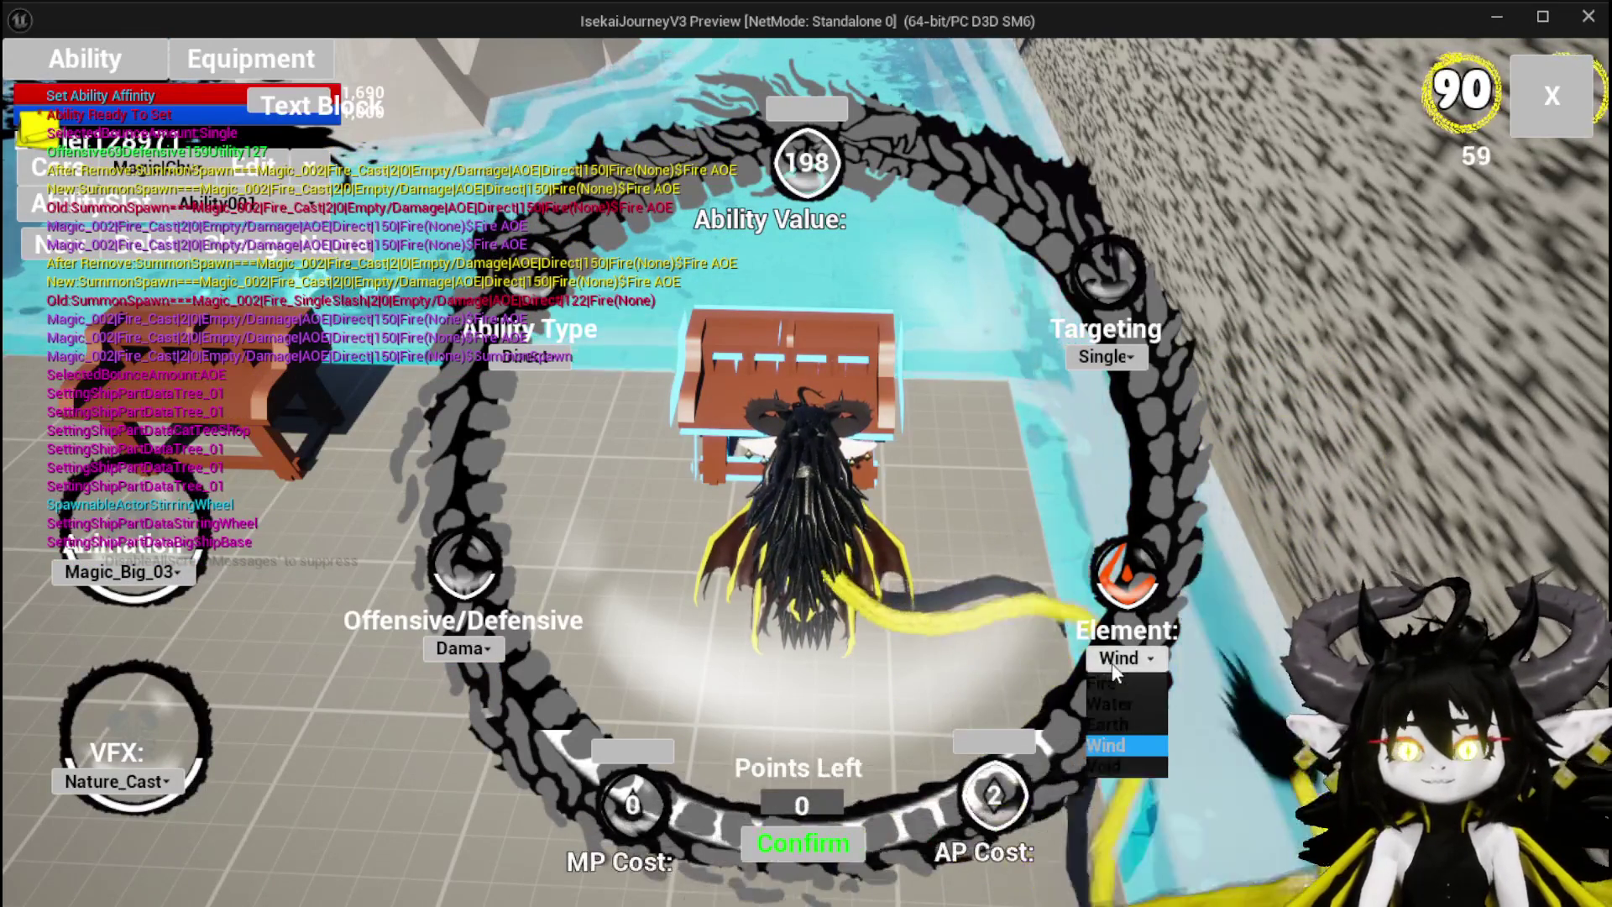
pyautogui.click(1127, 659)
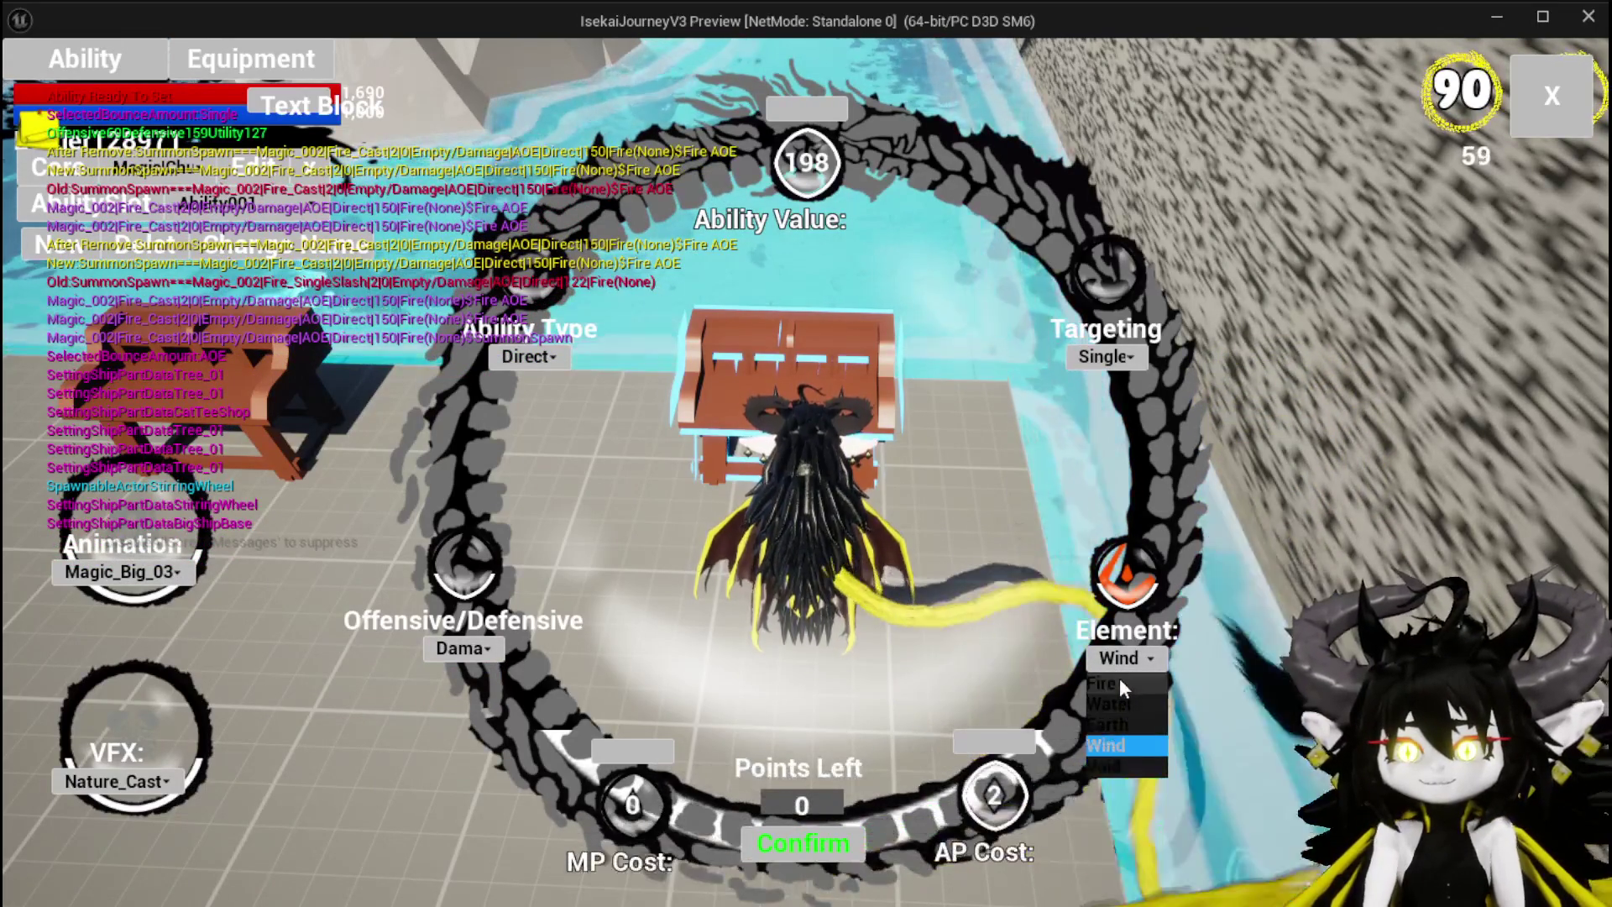
pyautogui.click(1121, 680)
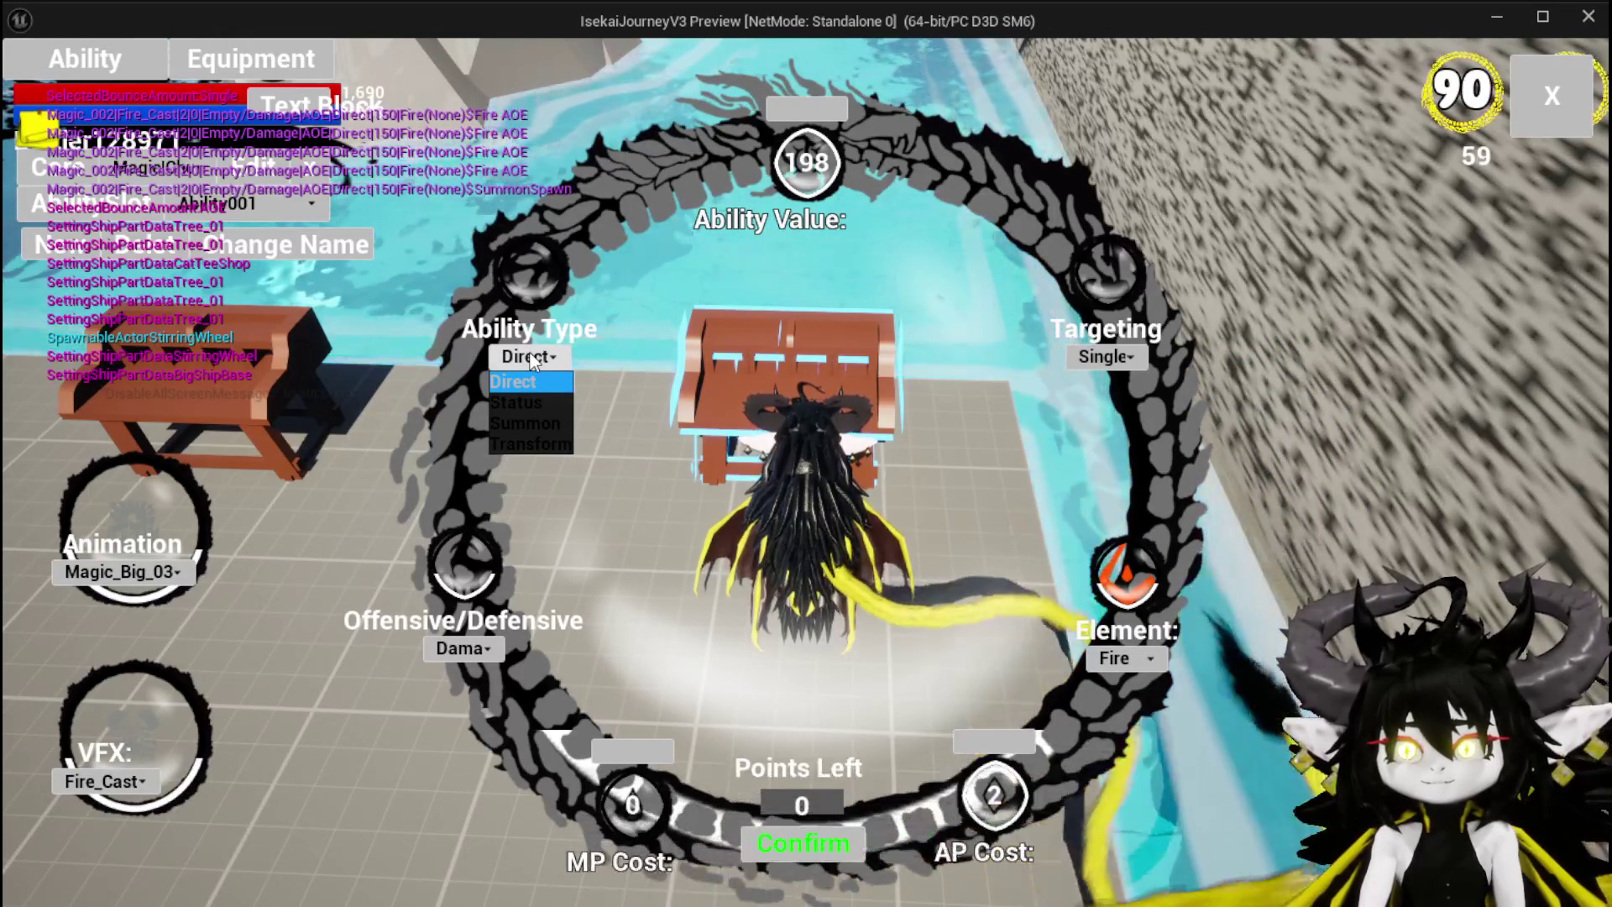
# Step: Set targeting to AOE and the ability type to Status with the Speed effect
pyautogui.click(527, 382)
pyautogui.click(1114, 358)
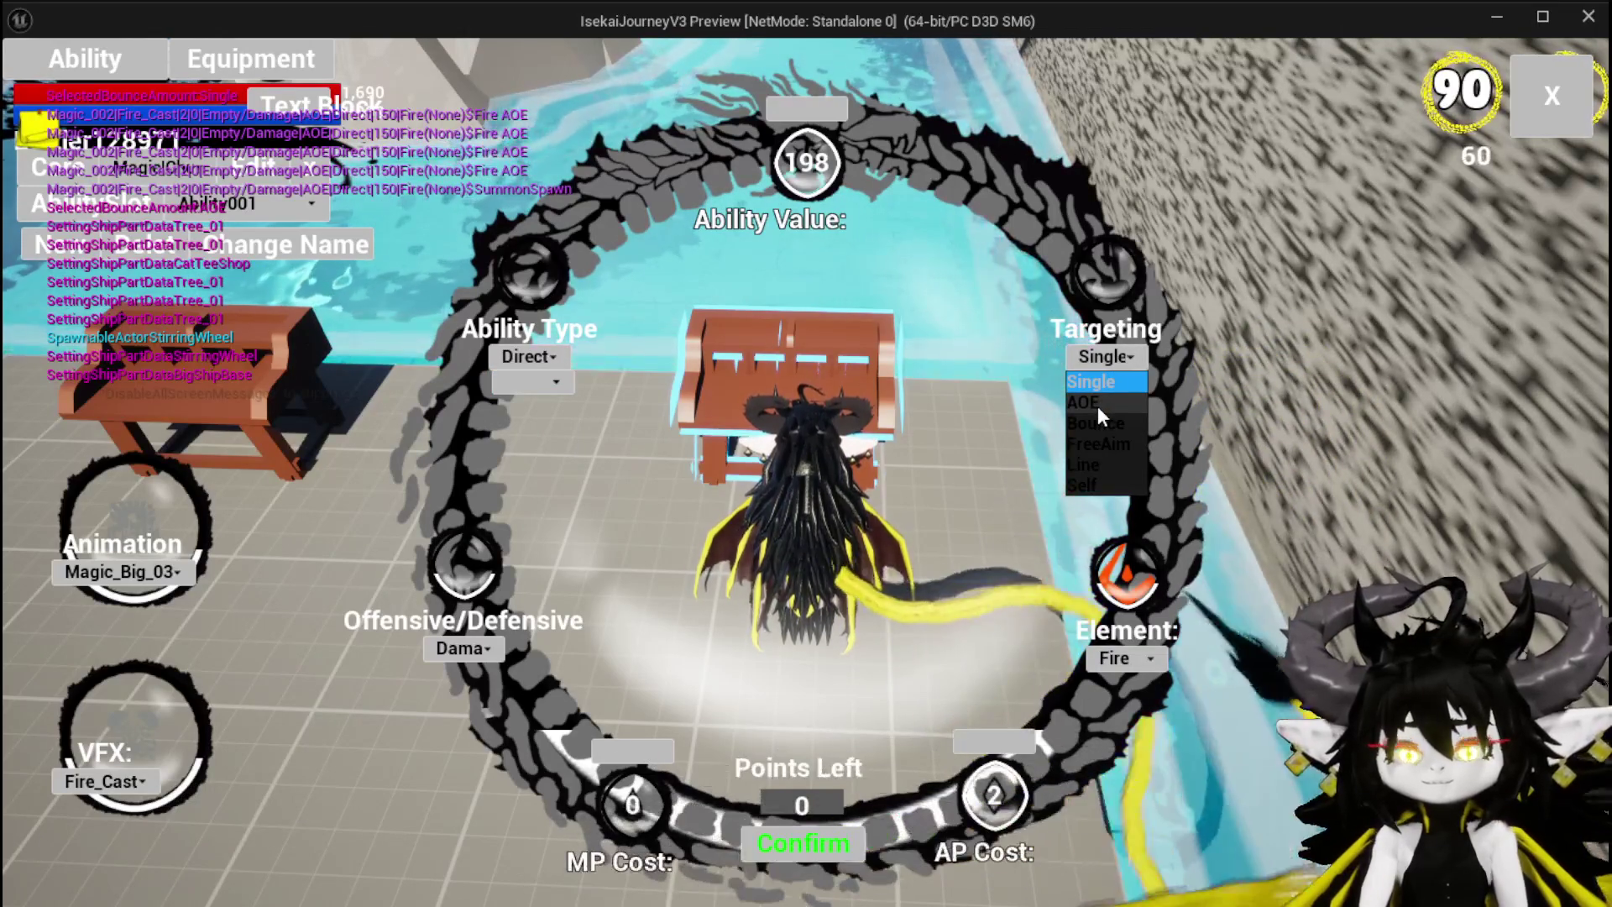
pyautogui.click(1096, 406)
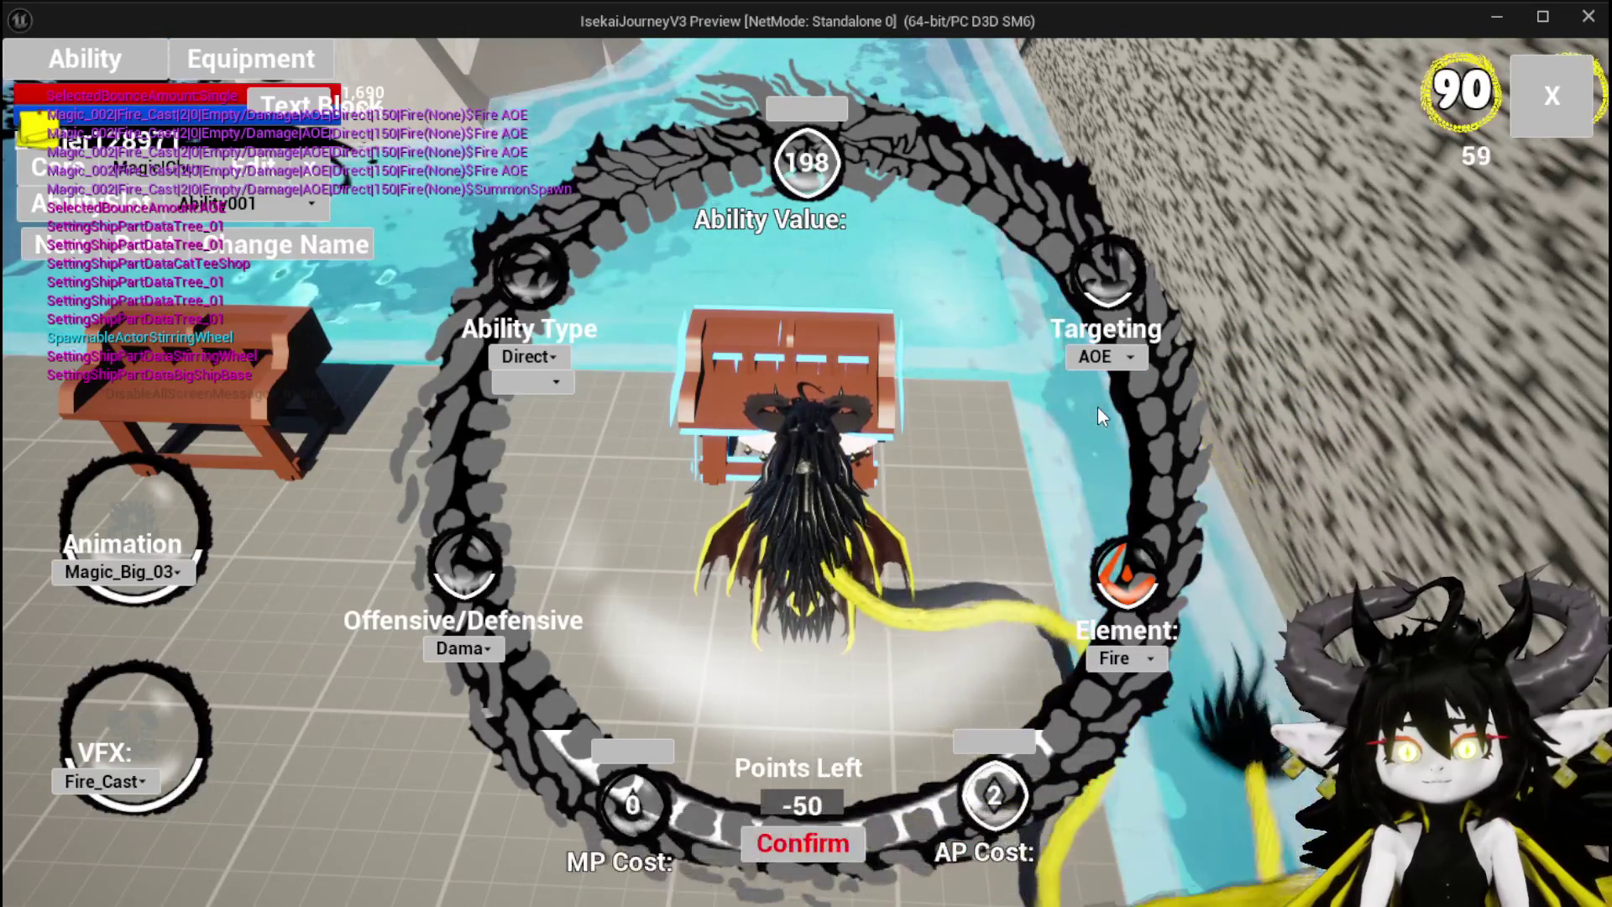
pyautogui.click(514, 360)
pyautogui.click(532, 400)
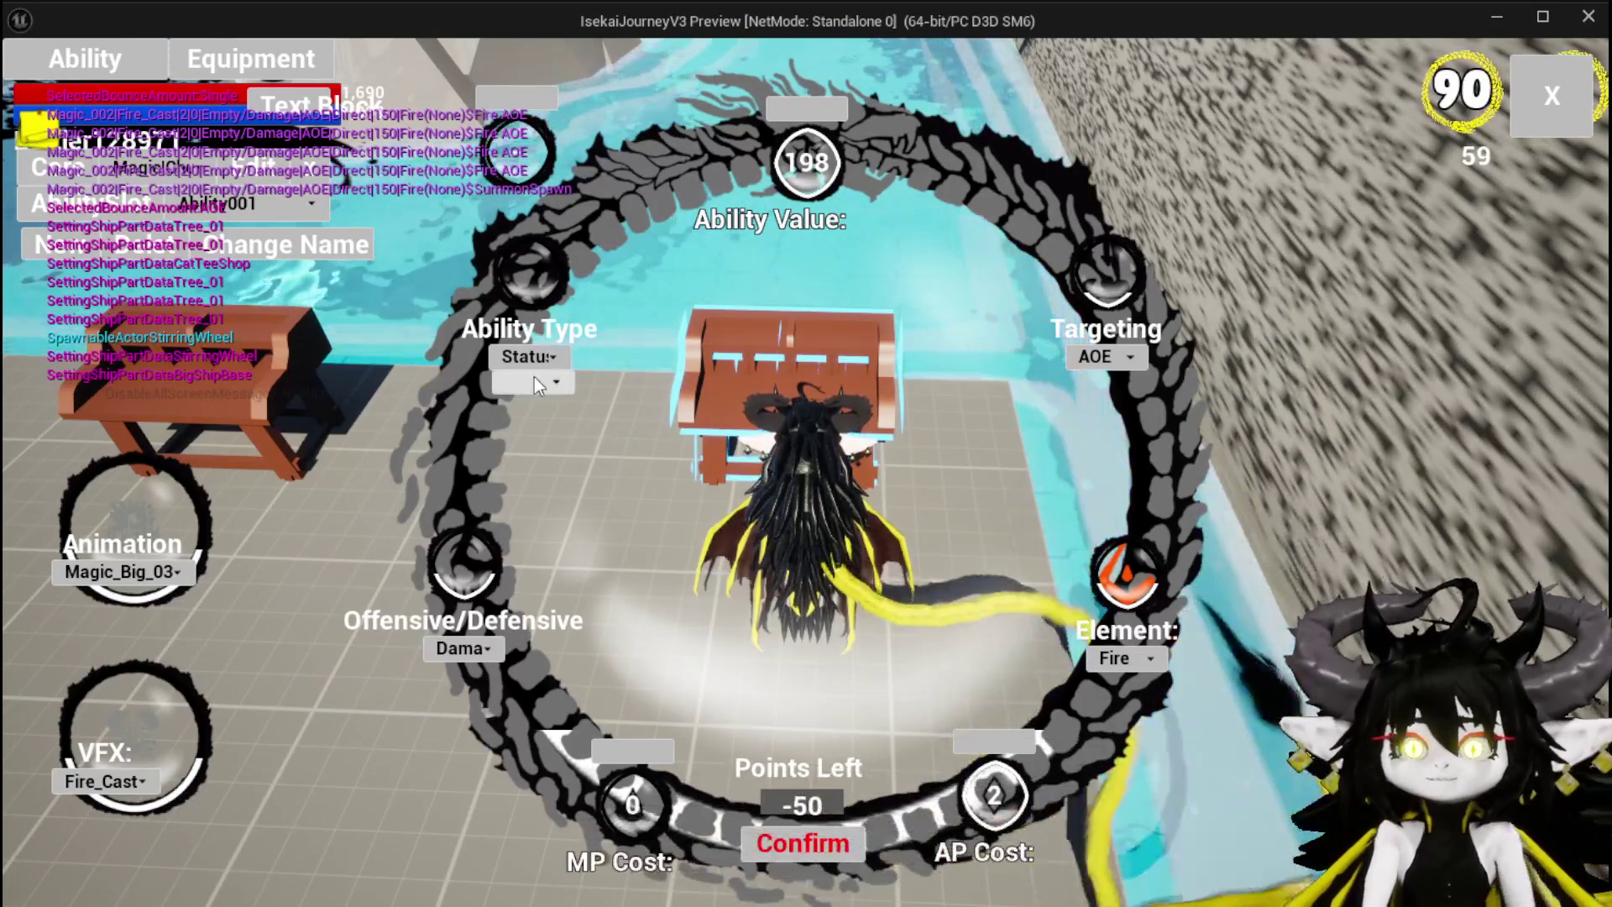
pyautogui.click(538, 380)
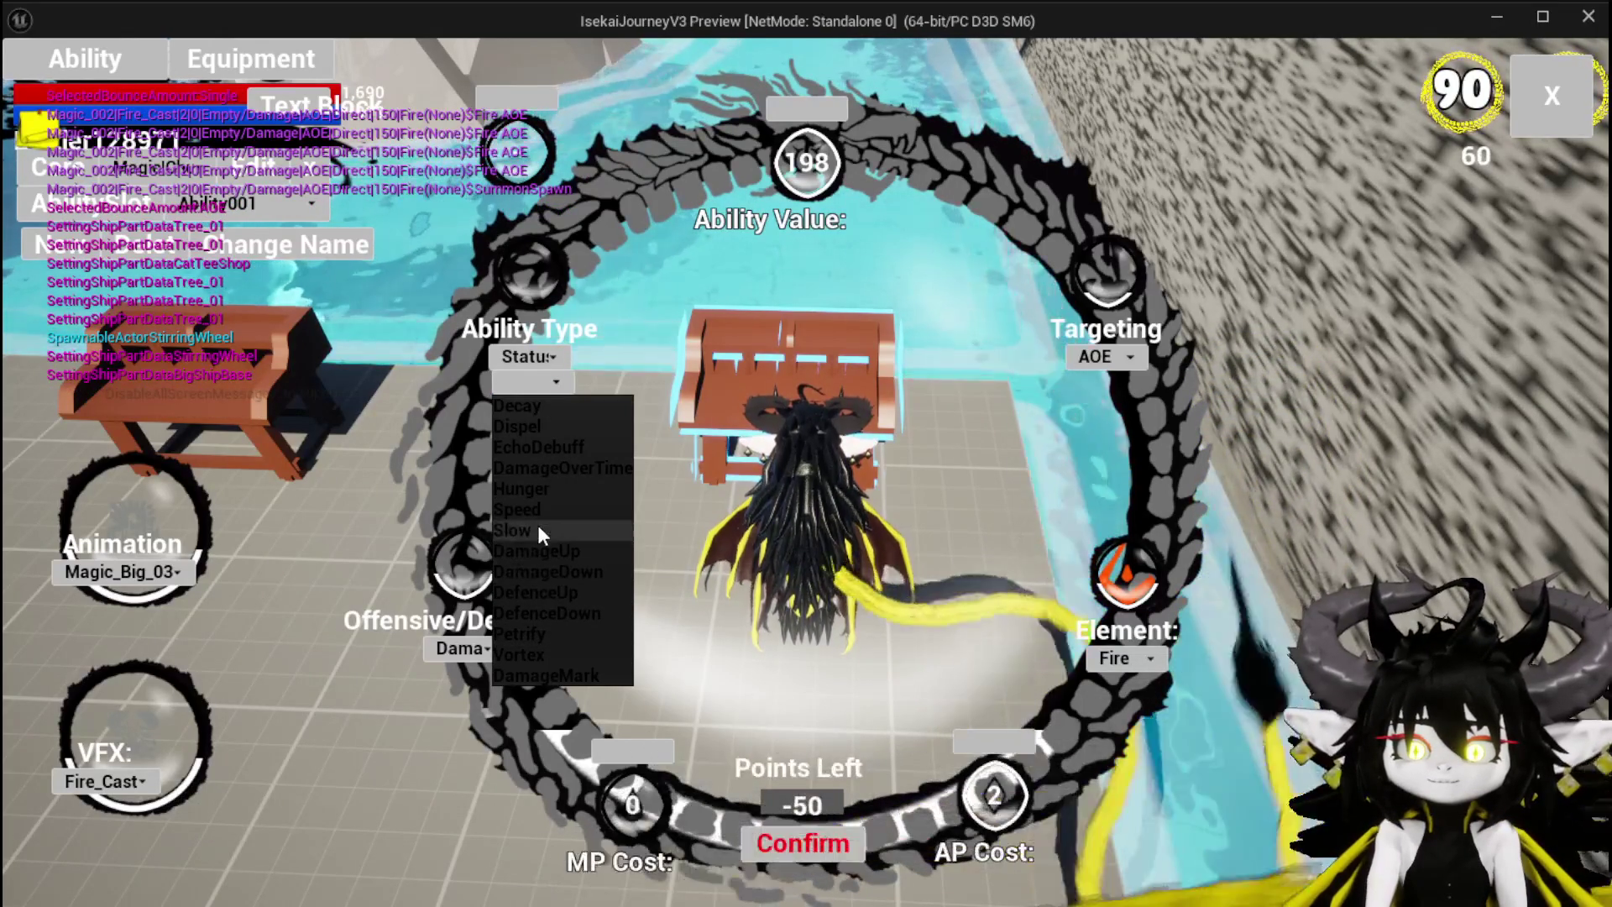
pyautogui.click(538, 513)
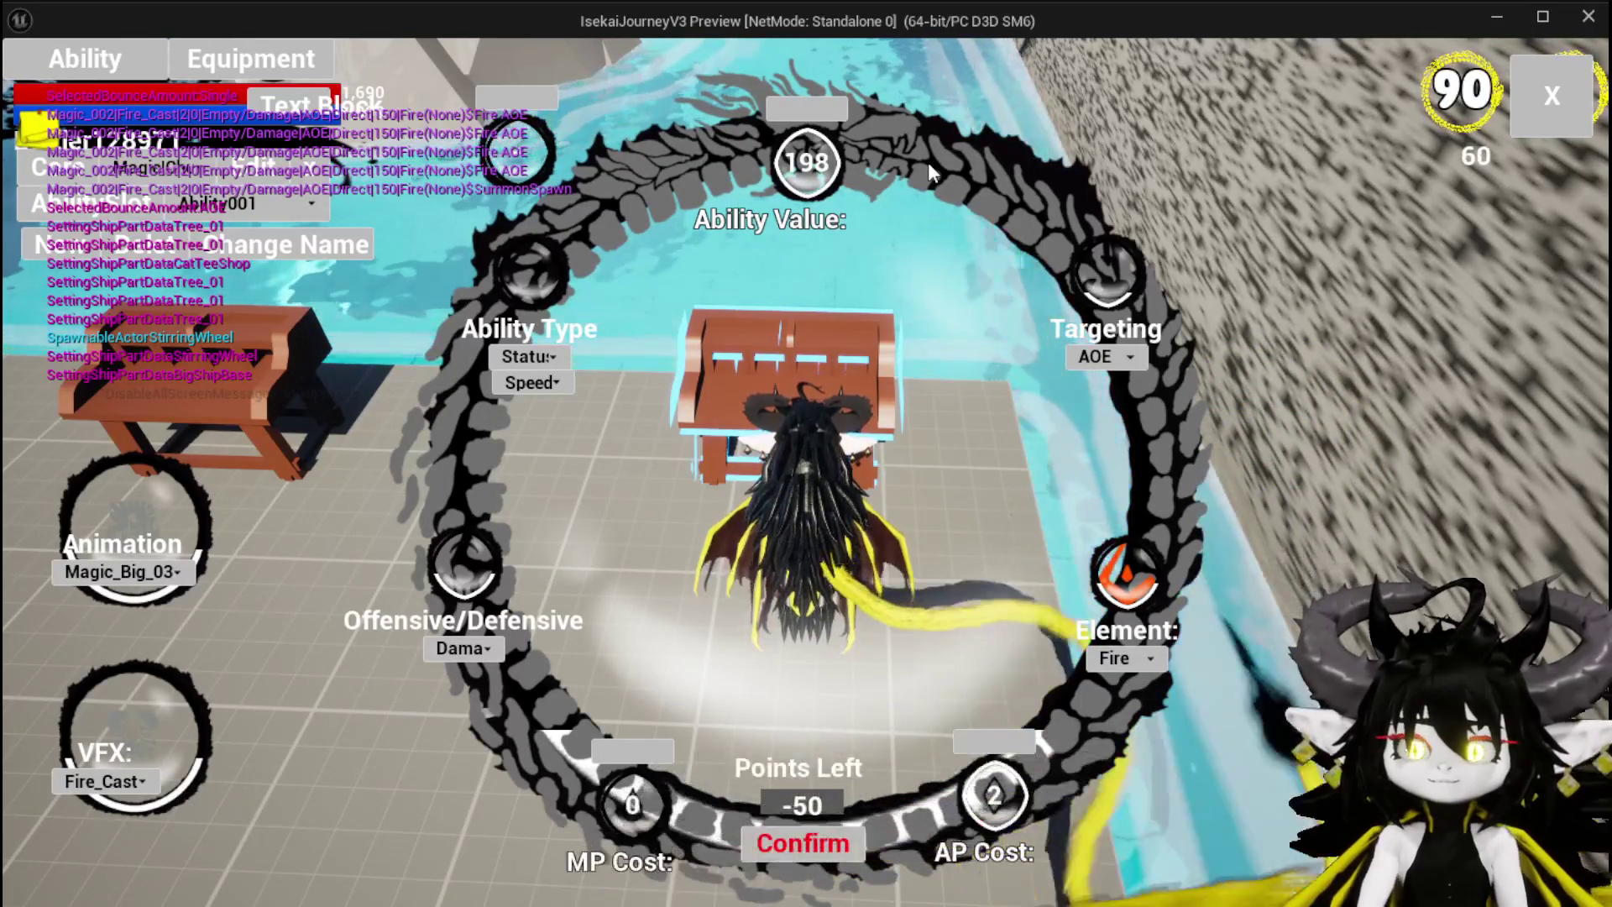
# Step: Adjust the Ability Value to 94 so Points Left reaches 0
pyautogui.write('0')
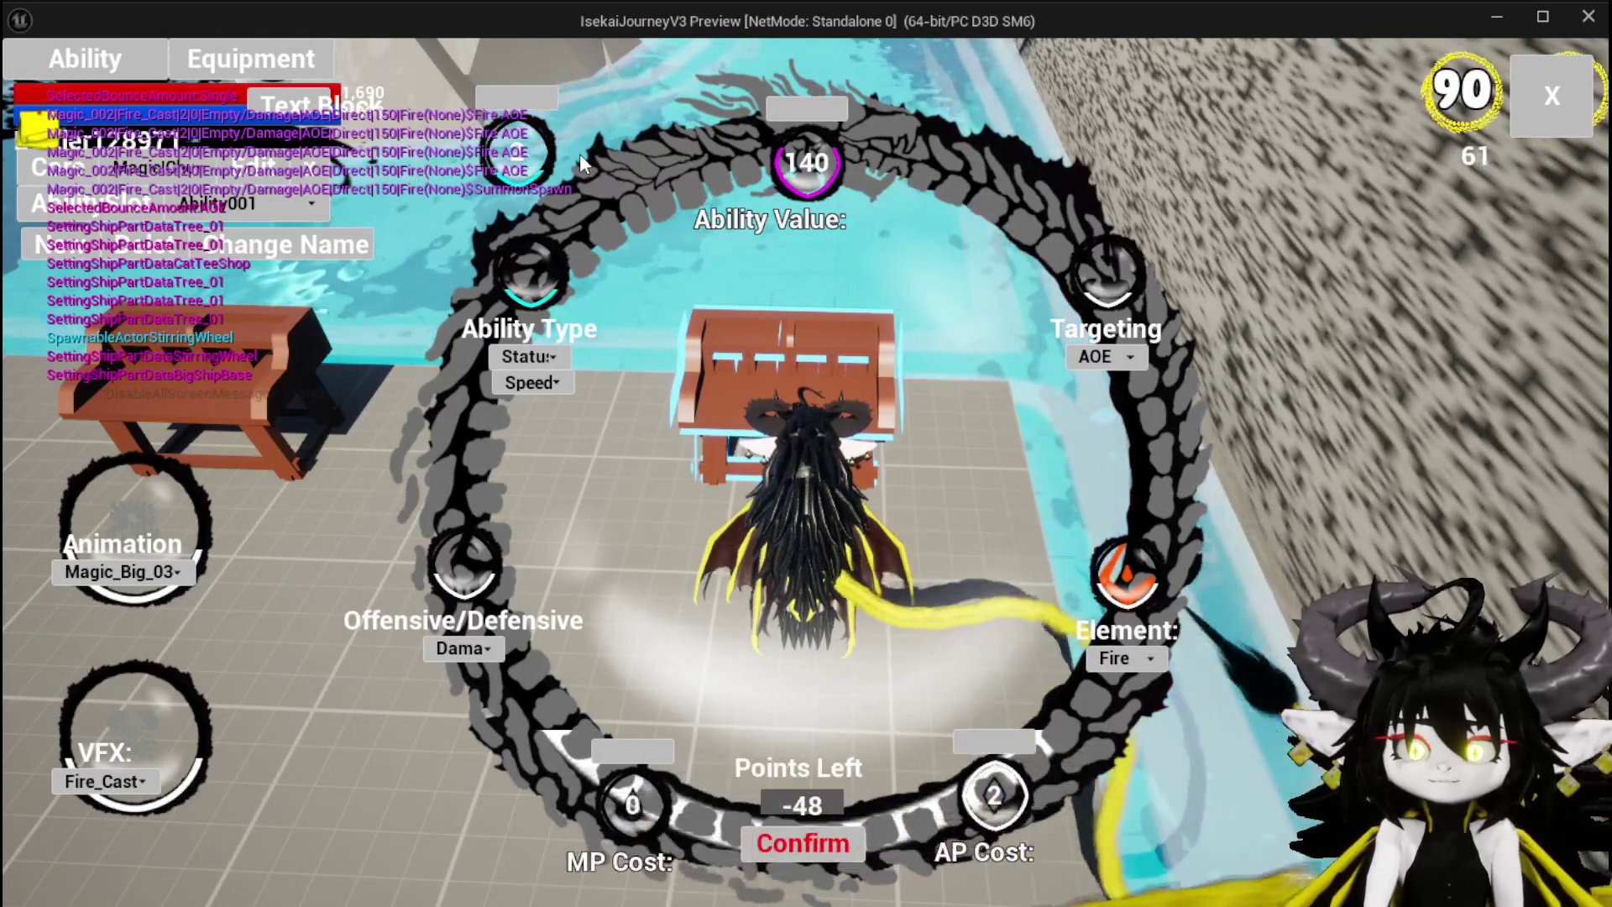
pyautogui.doubleClick(773, 162)
pyautogui.write('100')
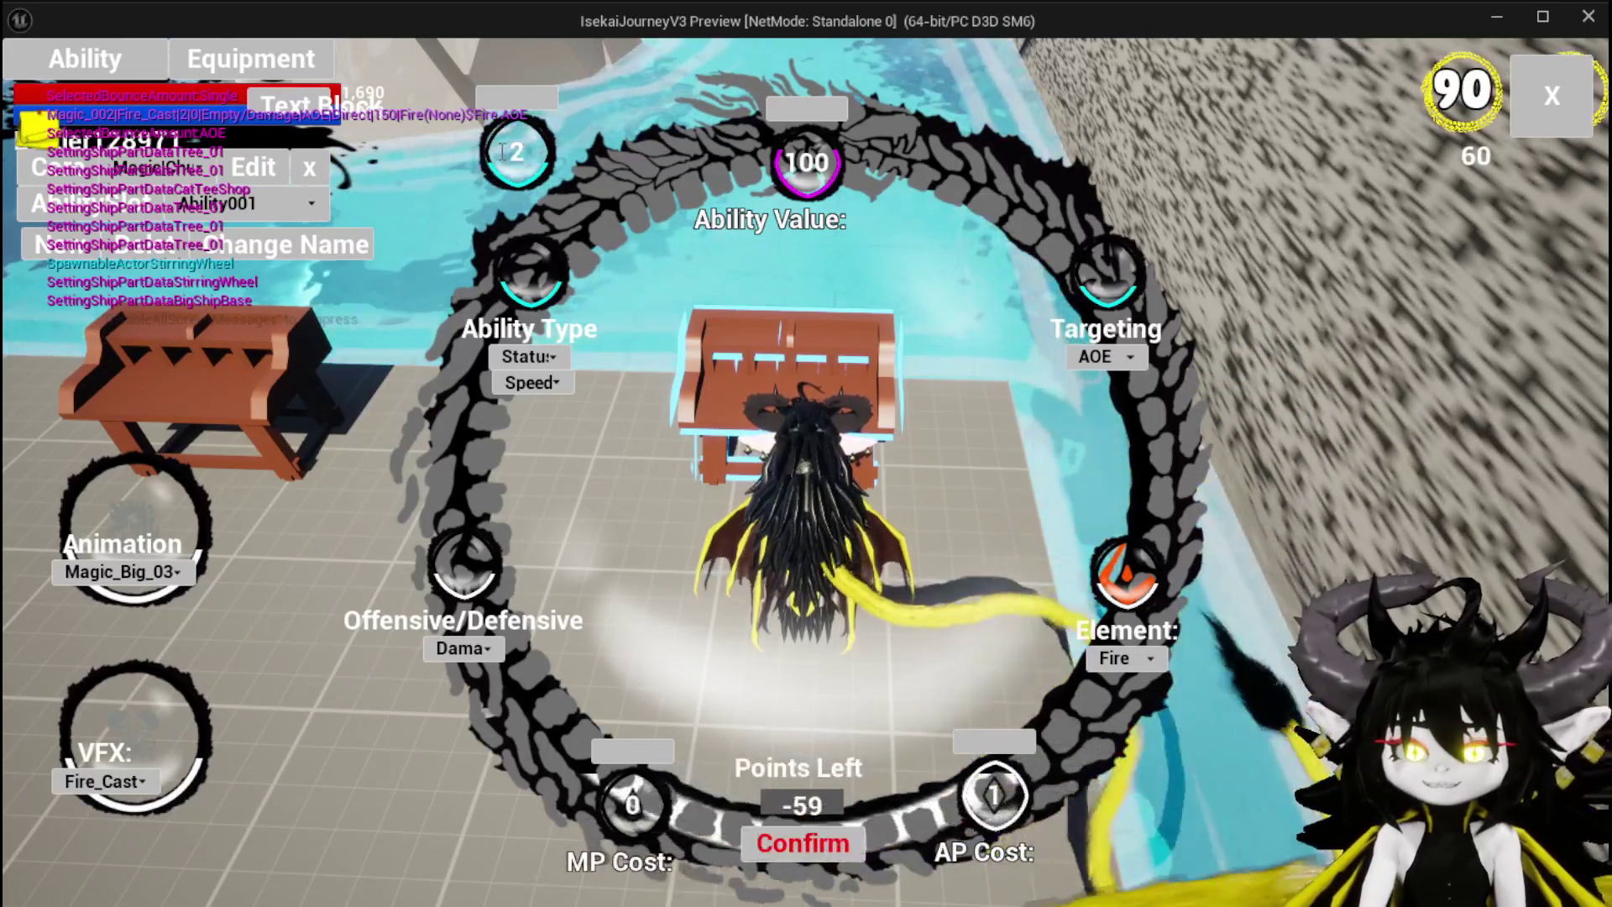
pyautogui.scroll(-1, 506, 155)
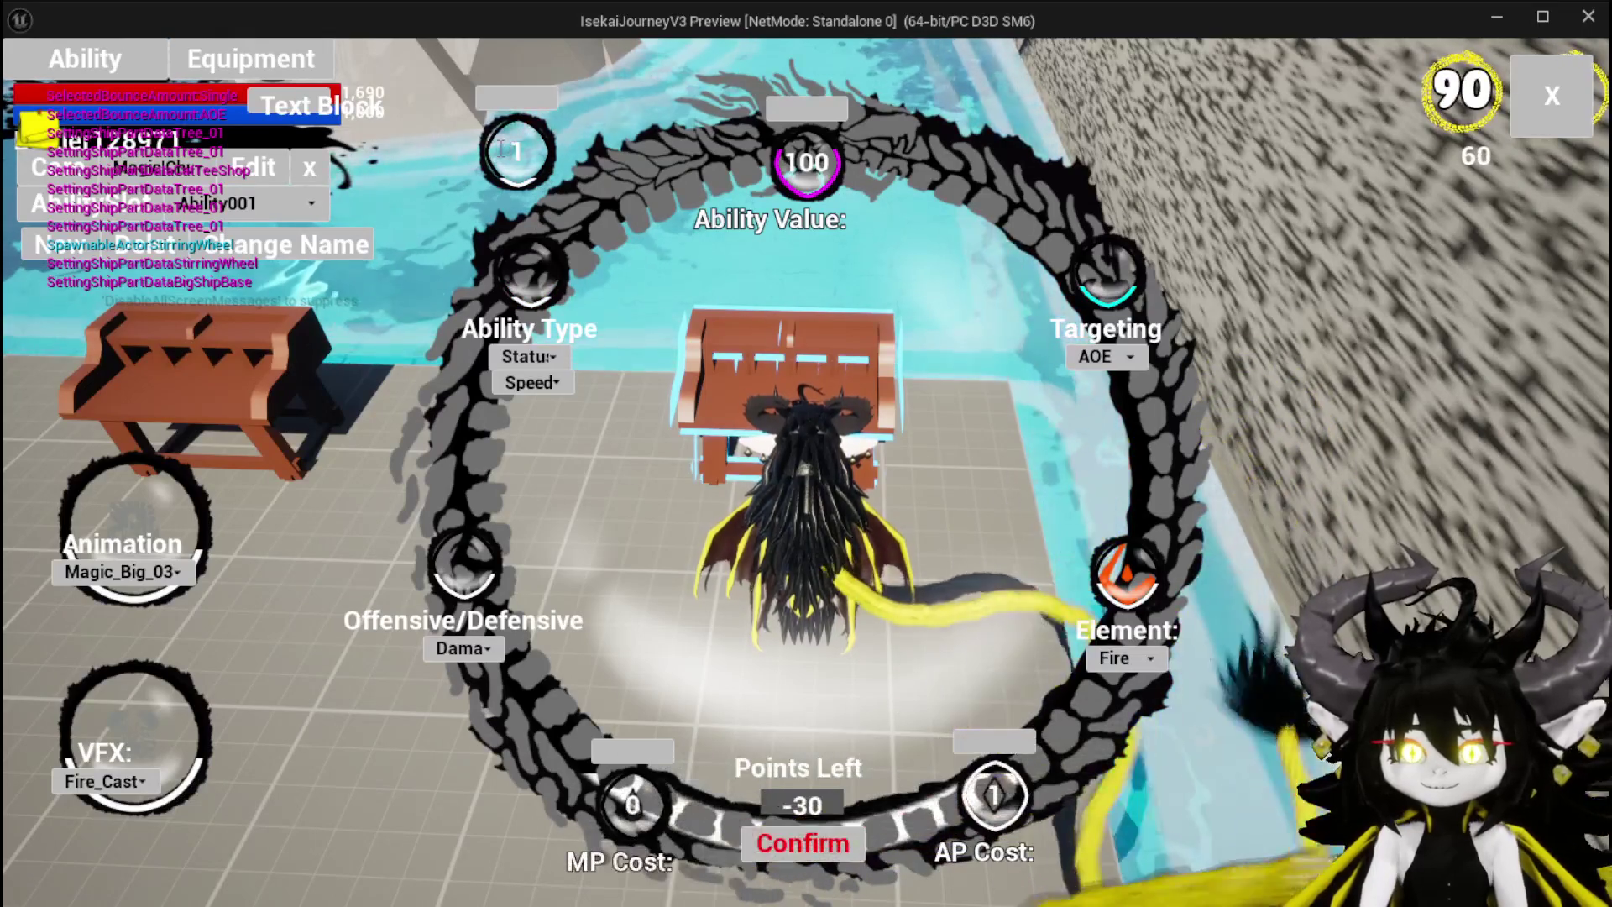
pyautogui.scroll(1, 513, 206)
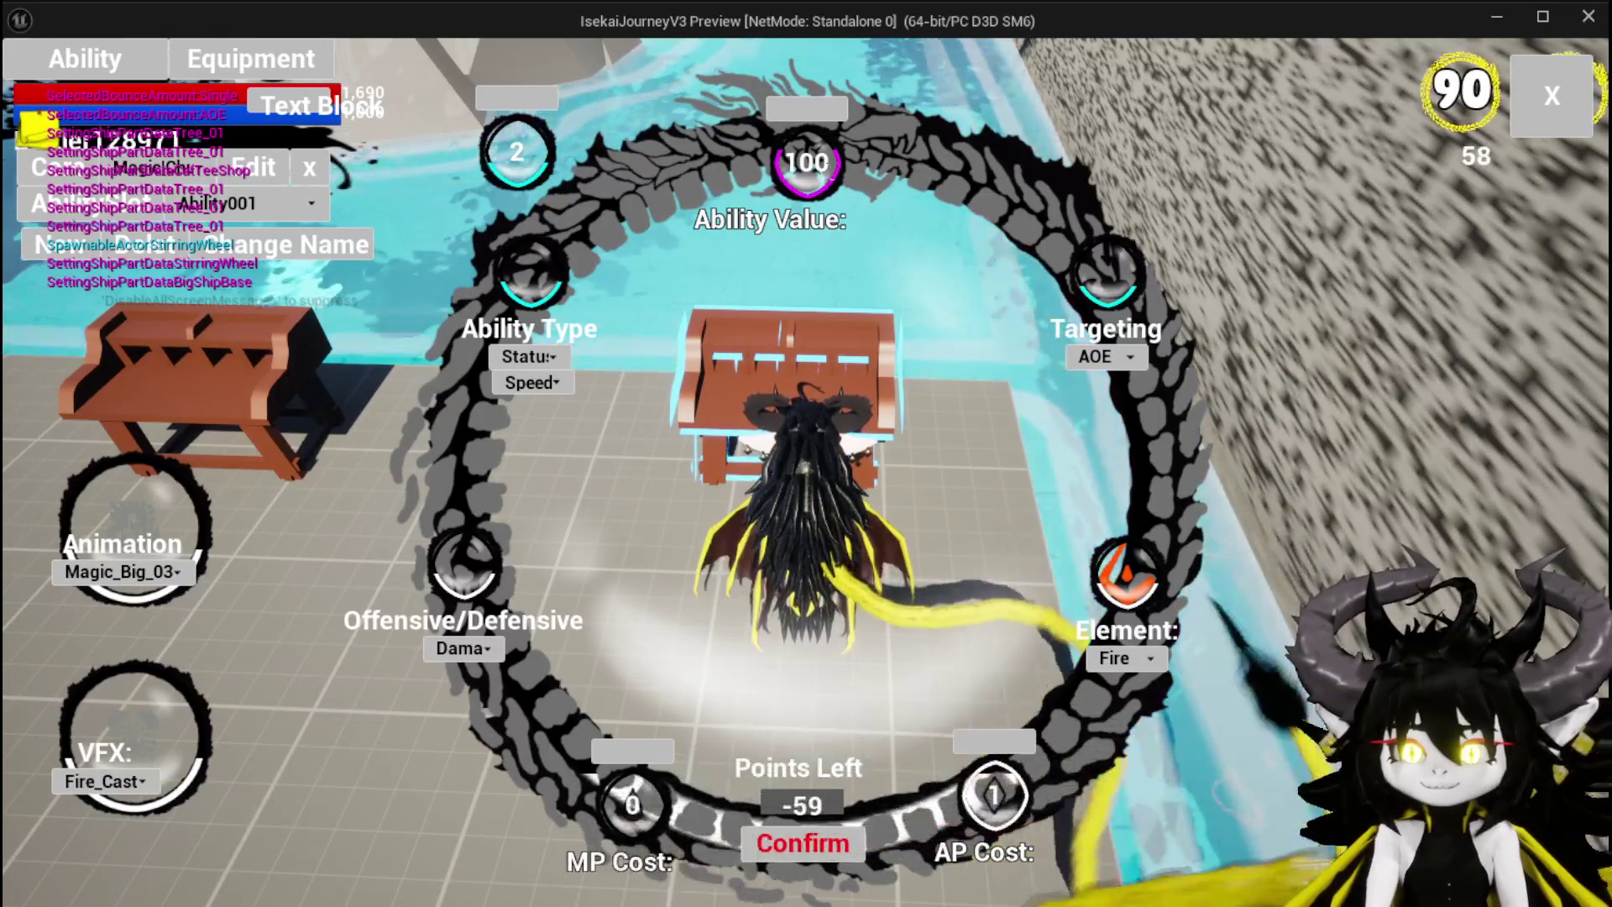
pyautogui.scroll(-10, 901, 175)
pyautogui.scroll(9, 900, 174)
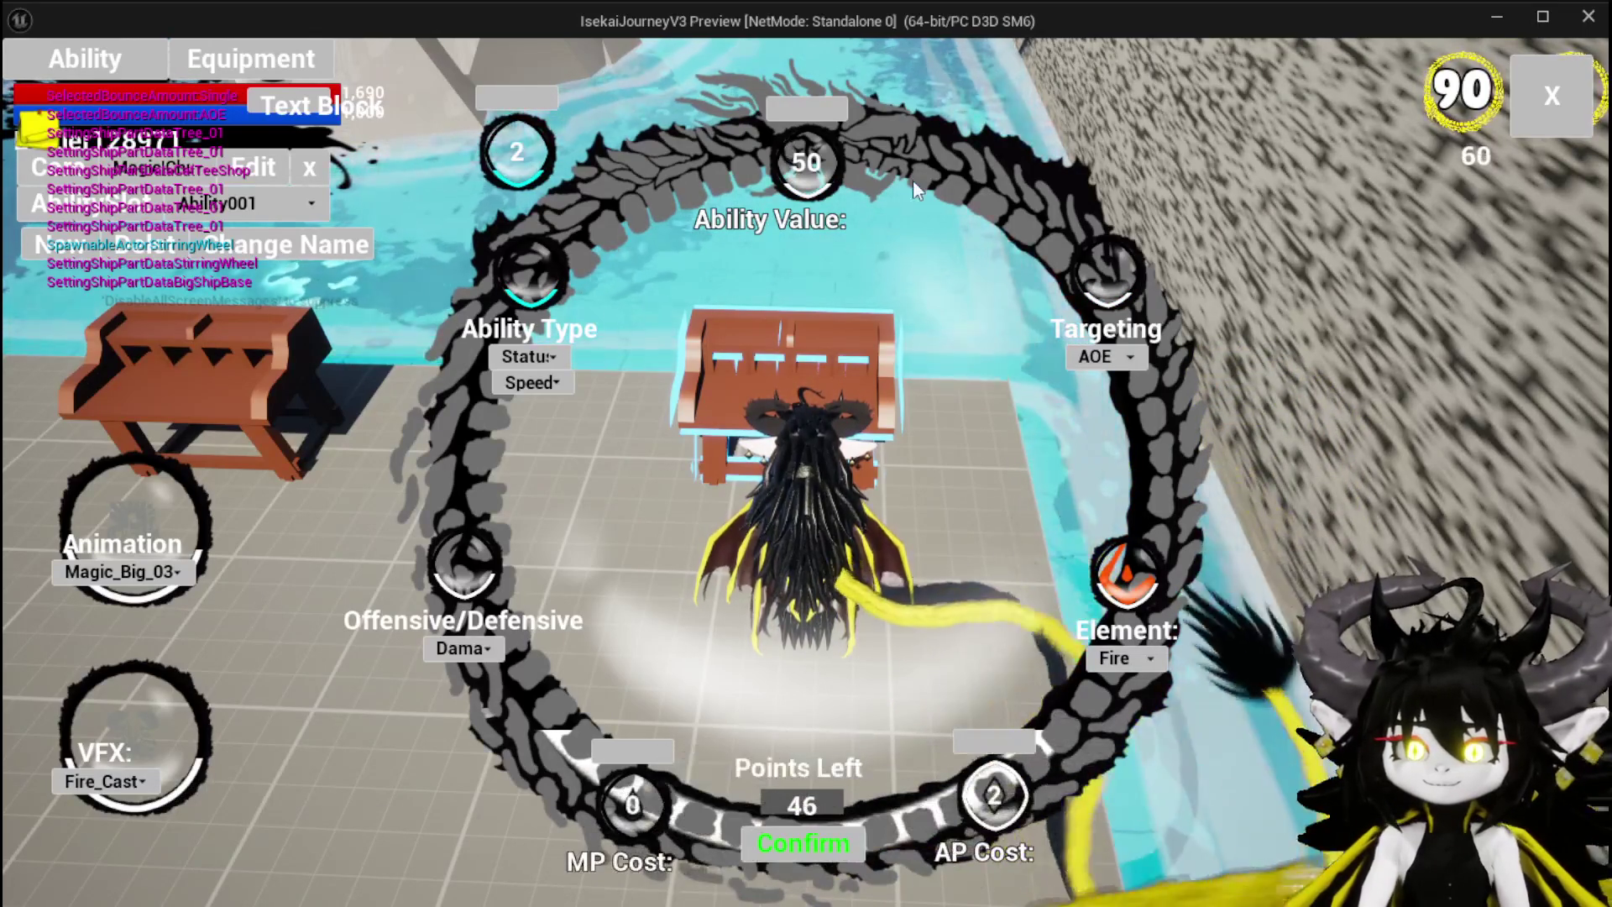
pyautogui.moveTo(914, 179); pyautogui.dragTo(878, 319)
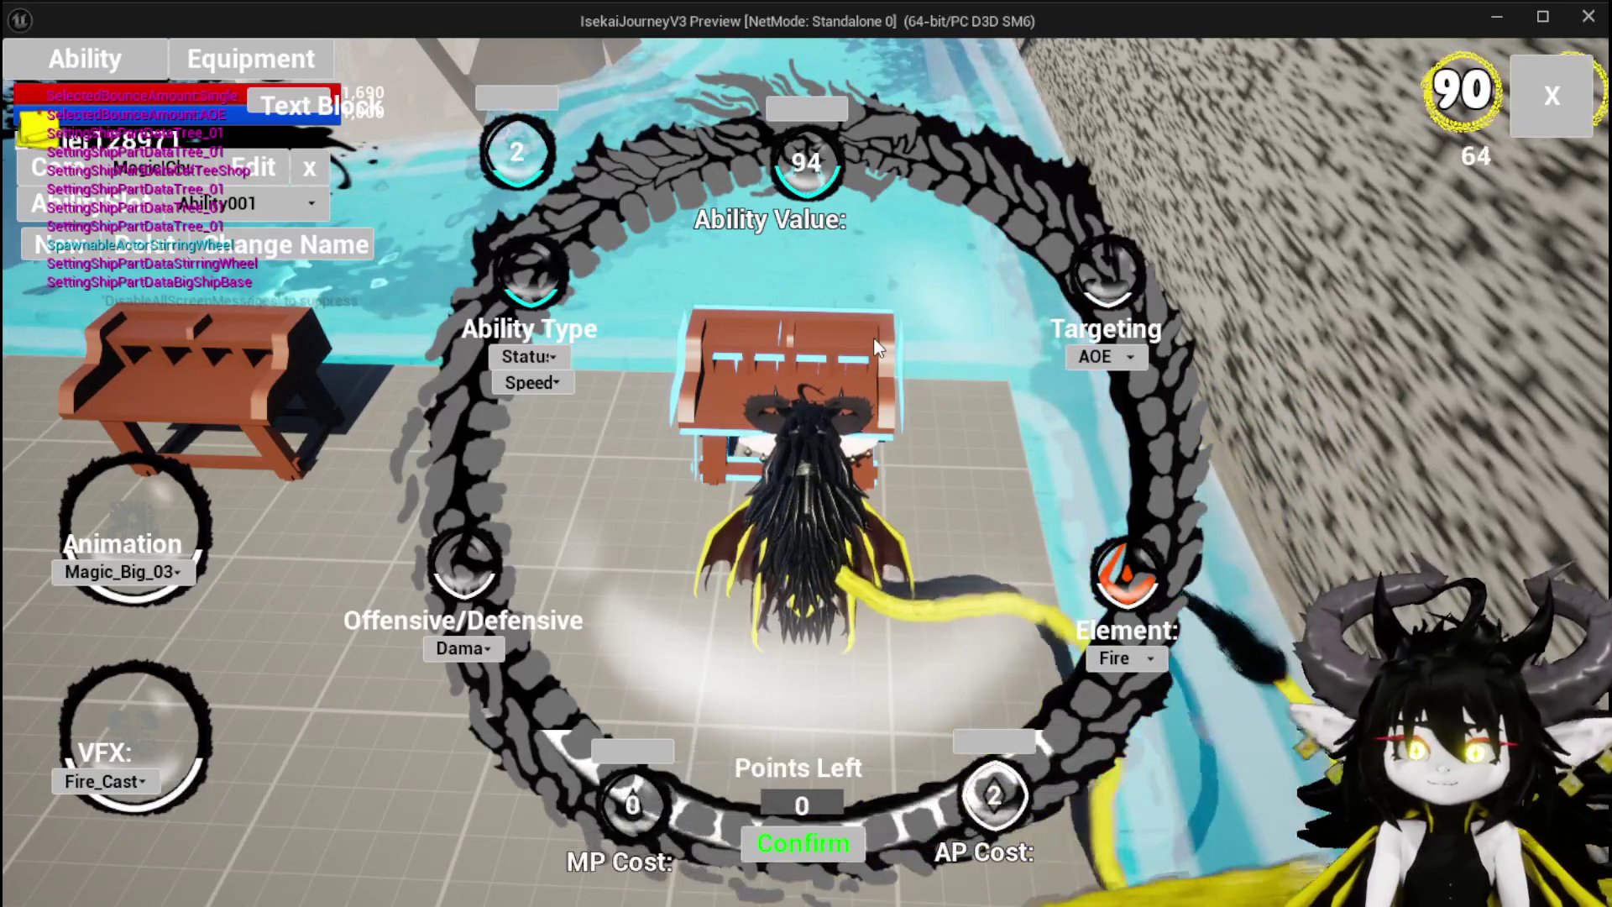
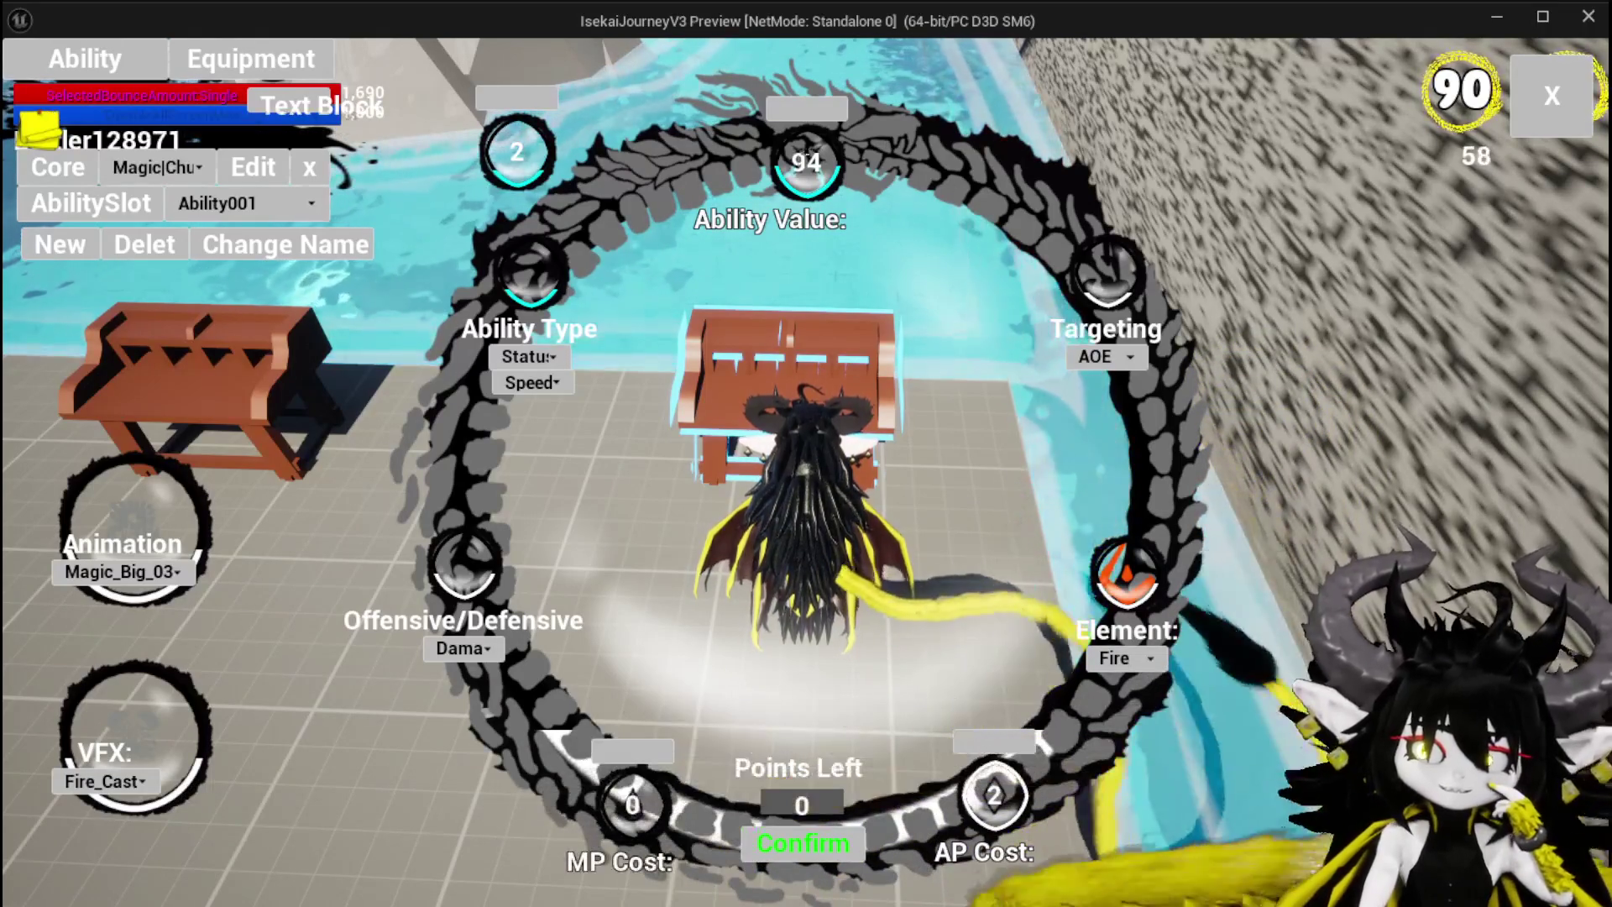
# Step: Enter 1 in the ability value field, set targeting to Line, and set marker type to Melee
pyautogui.write('1')
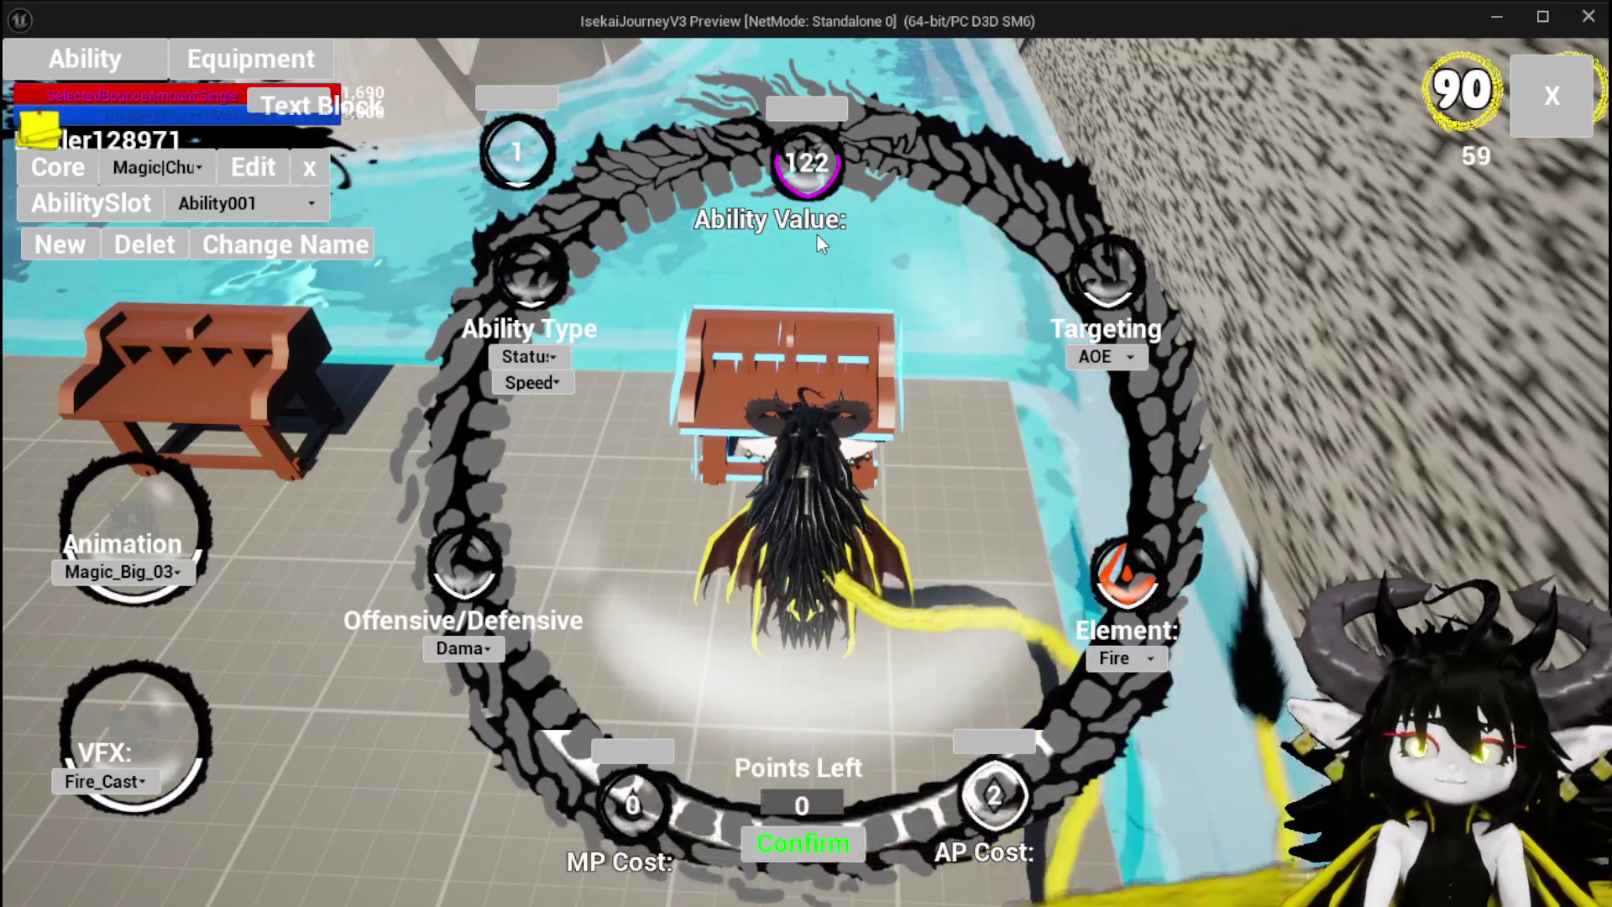
pyautogui.click(1106, 357)
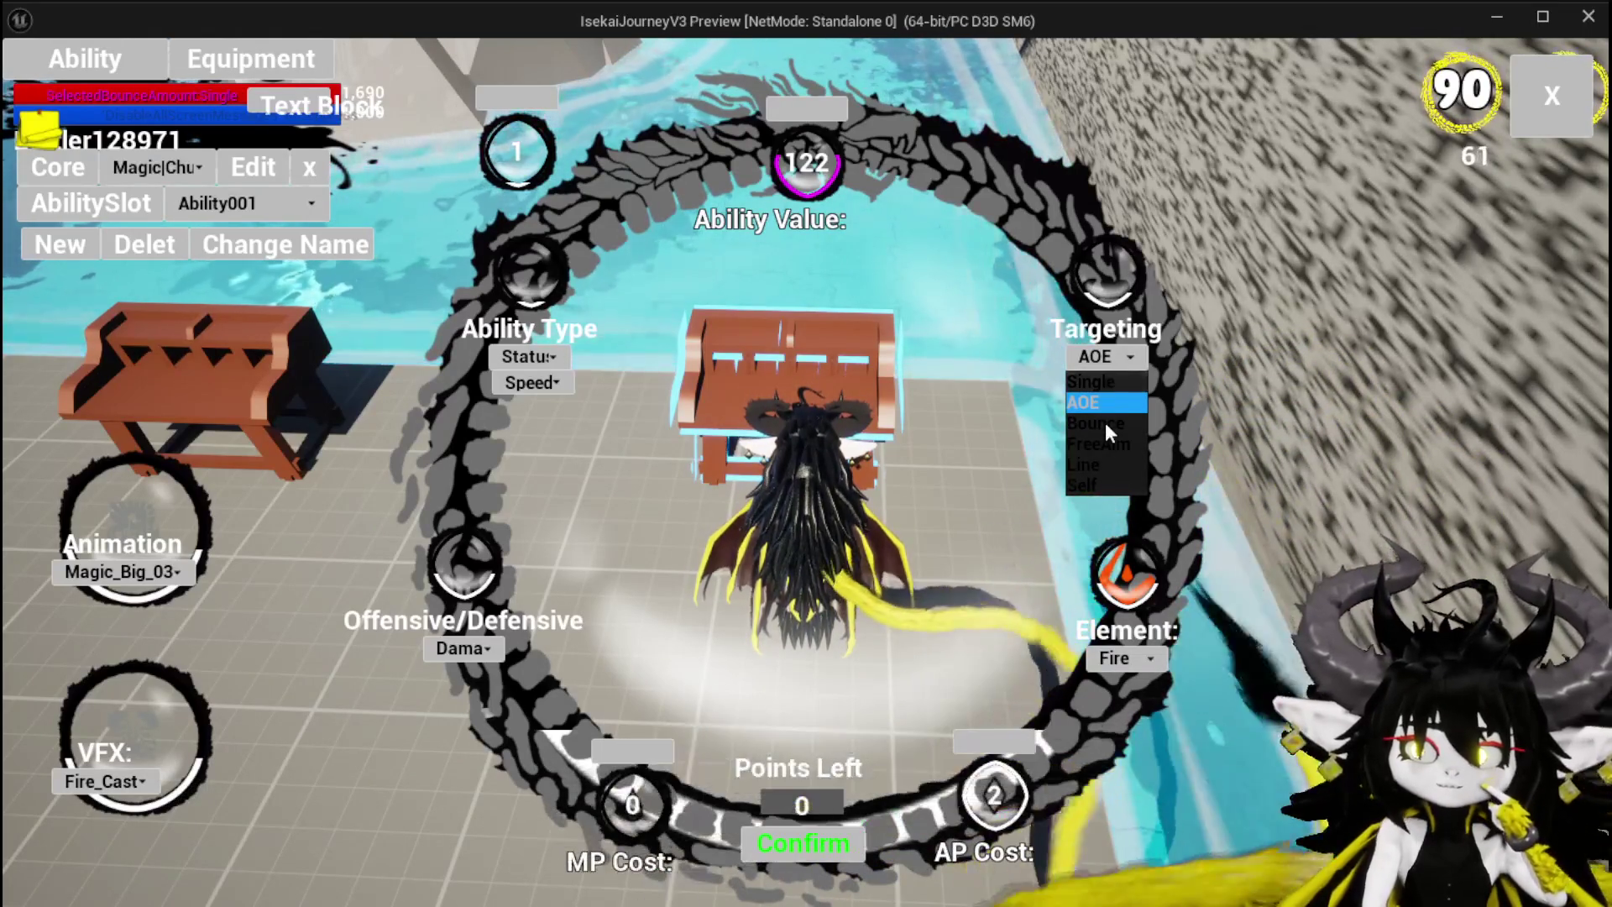
pyautogui.click(1105, 444)
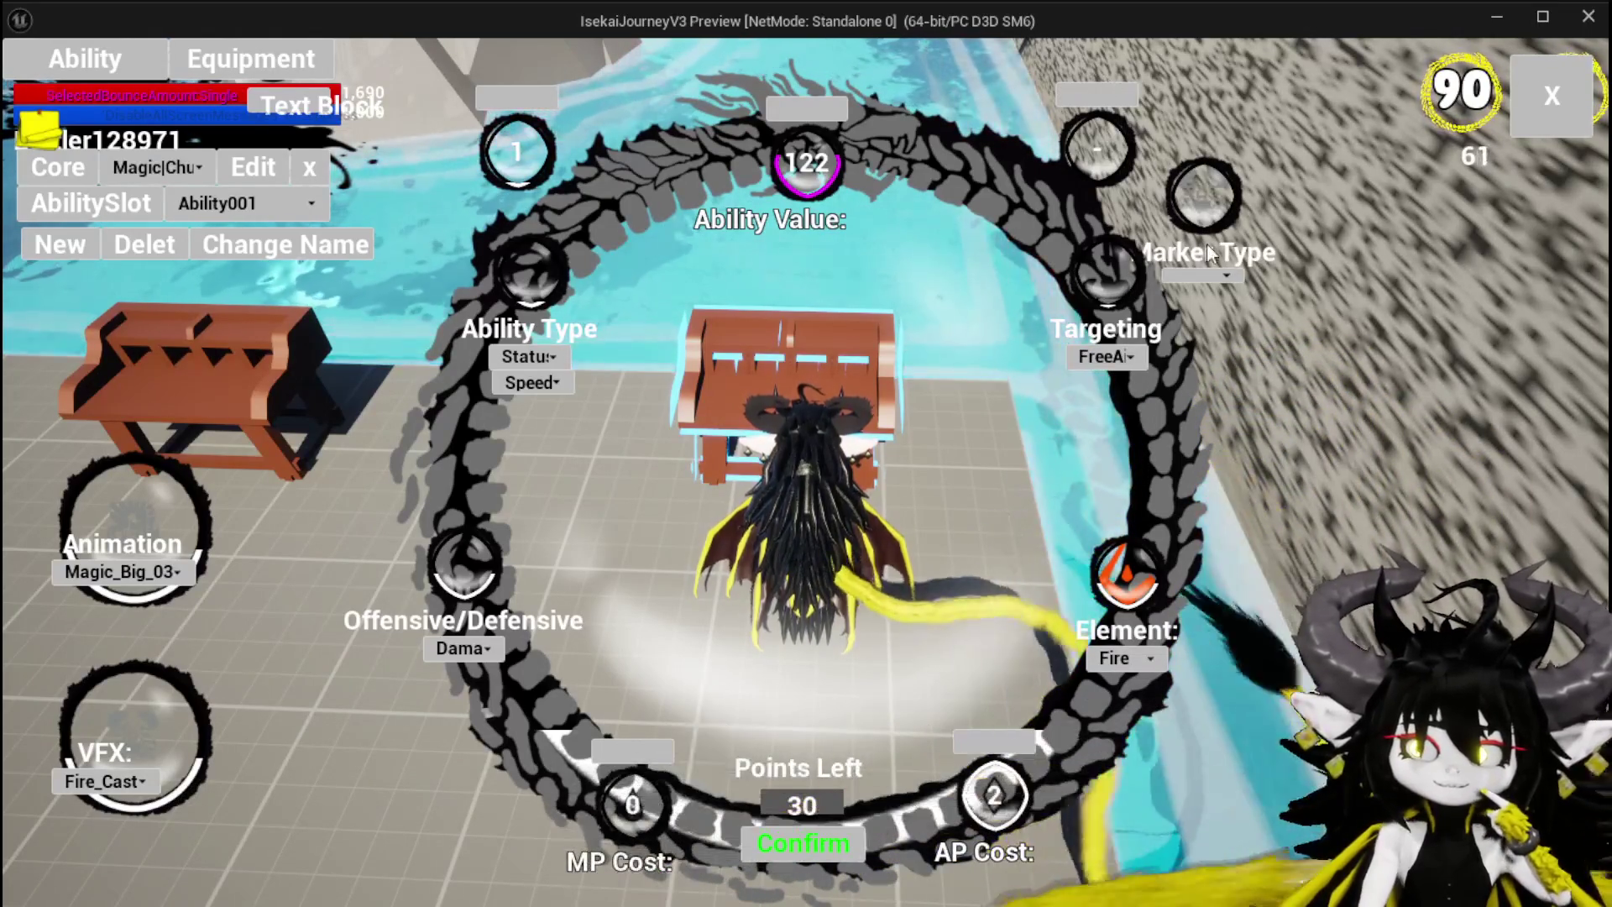
pyautogui.click(1197, 275)
pyautogui.click(1198, 292)
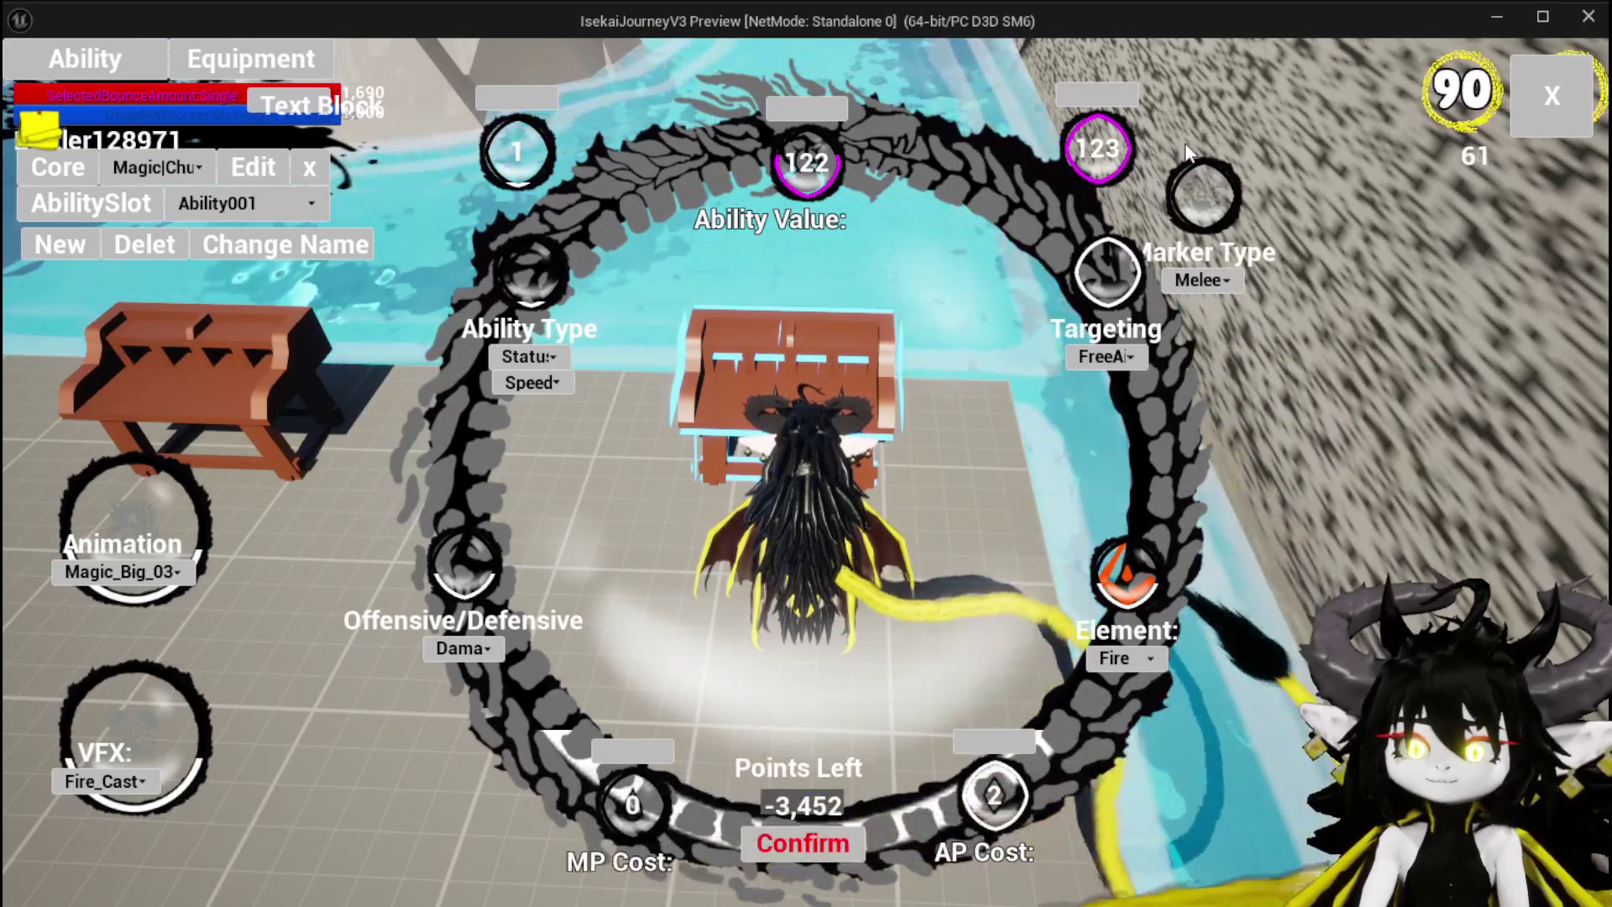
pyautogui.press('BackSpace')
pyautogui.press('BackSpace')
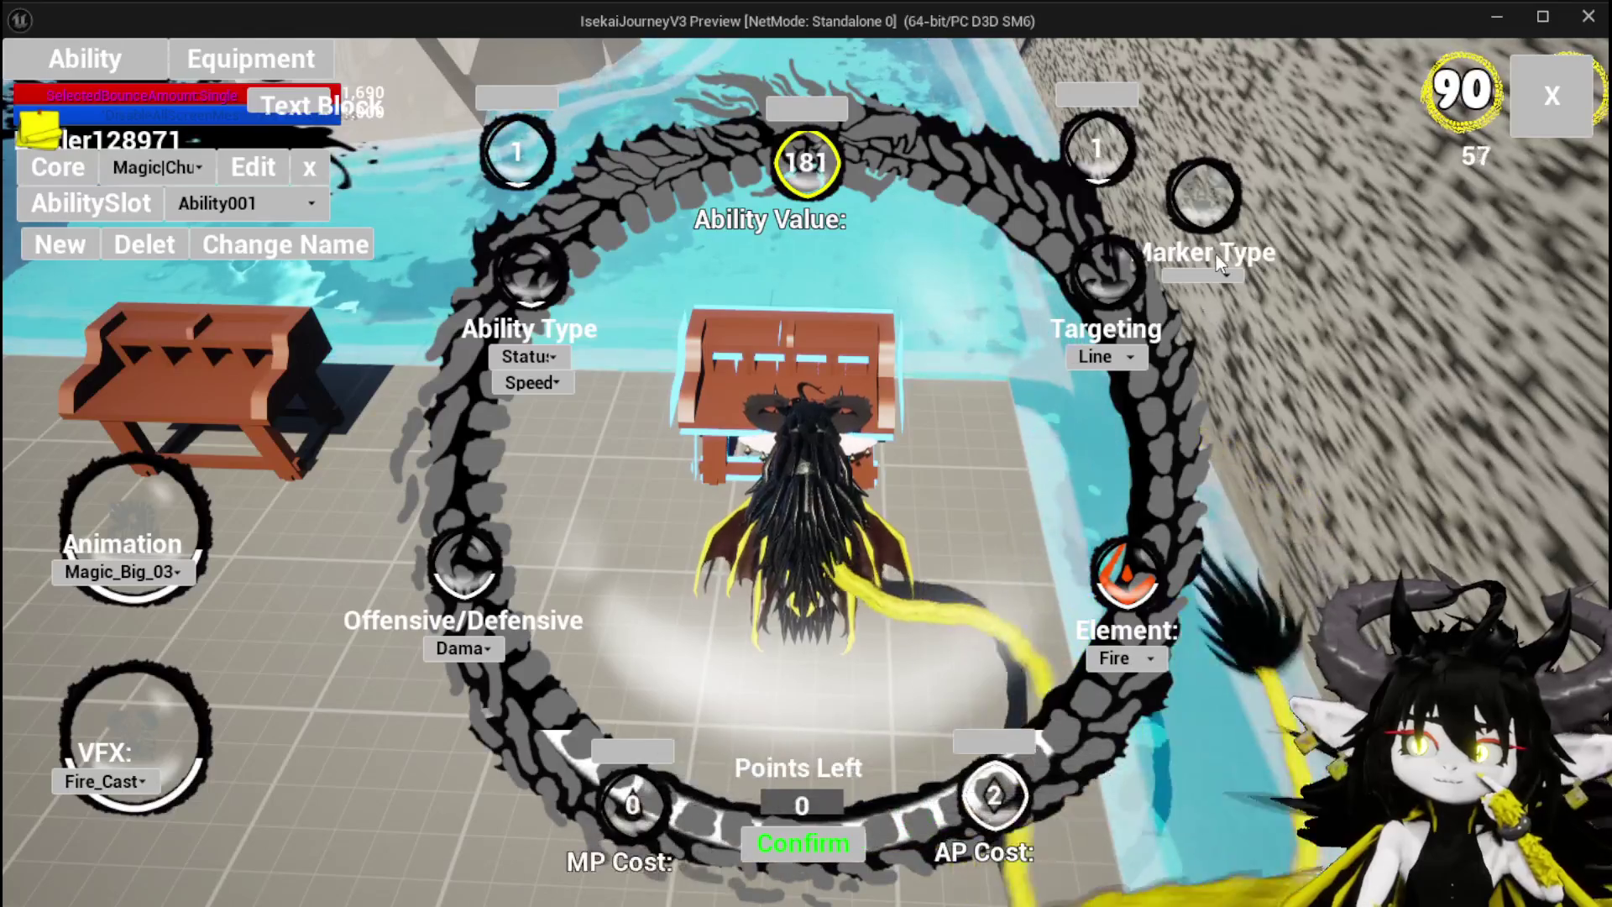
pyautogui.click(1208, 296)
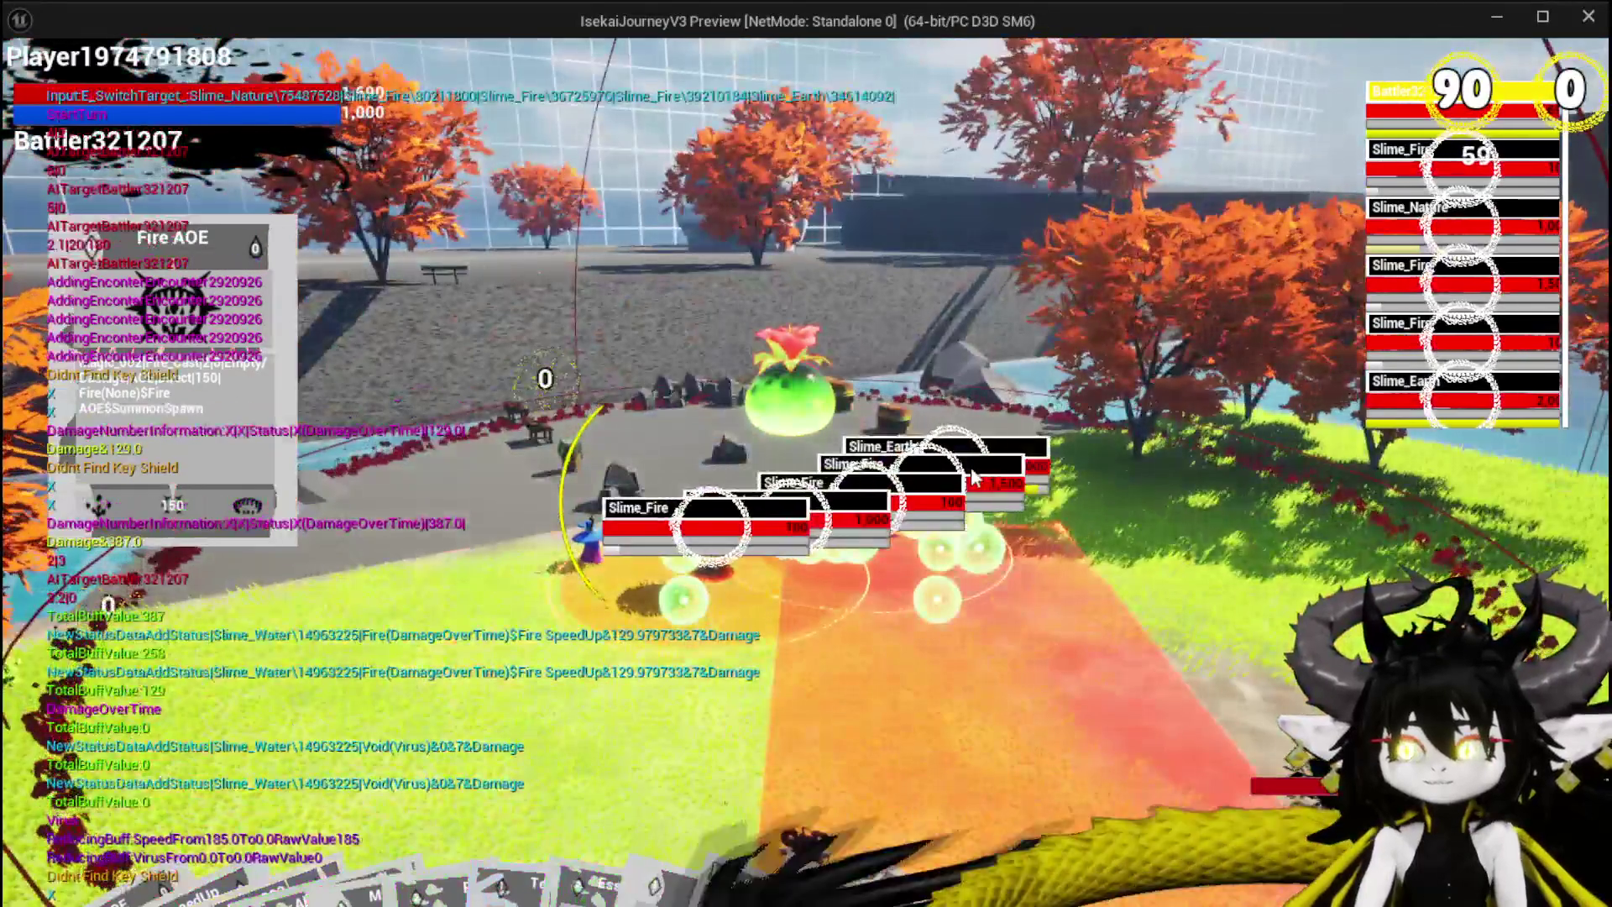
# Step: Cast Fire AOE on the slimes, then stop the Play-In-Editor session with Esc
pyautogui.click(972, 480)
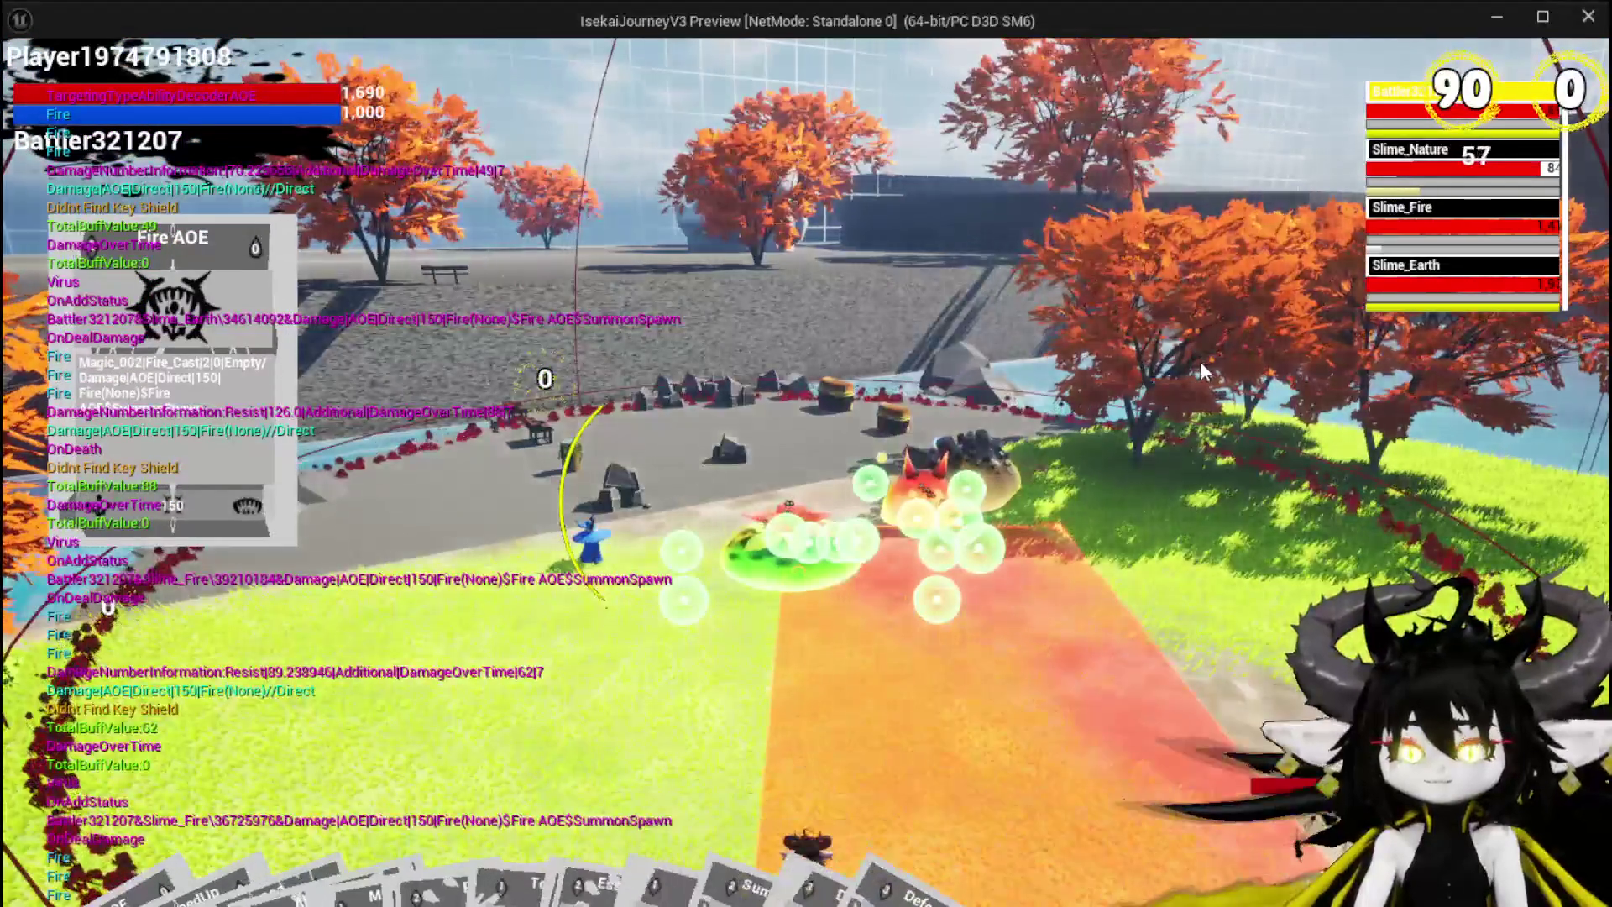
pyautogui.press('Escape')
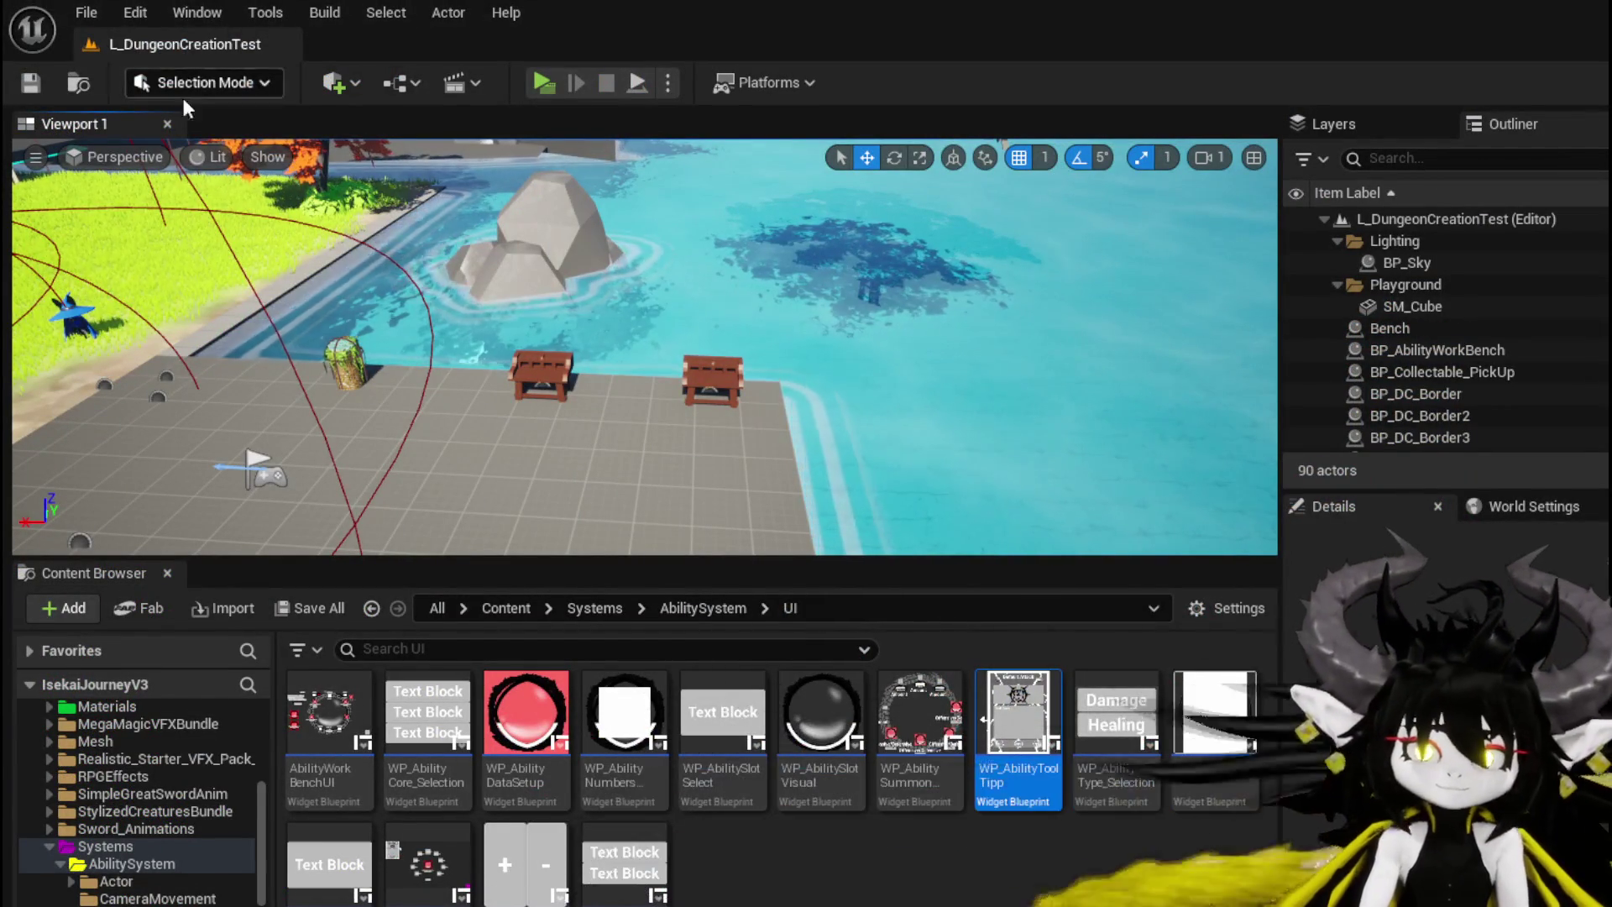
pyautogui.click(537, 81)
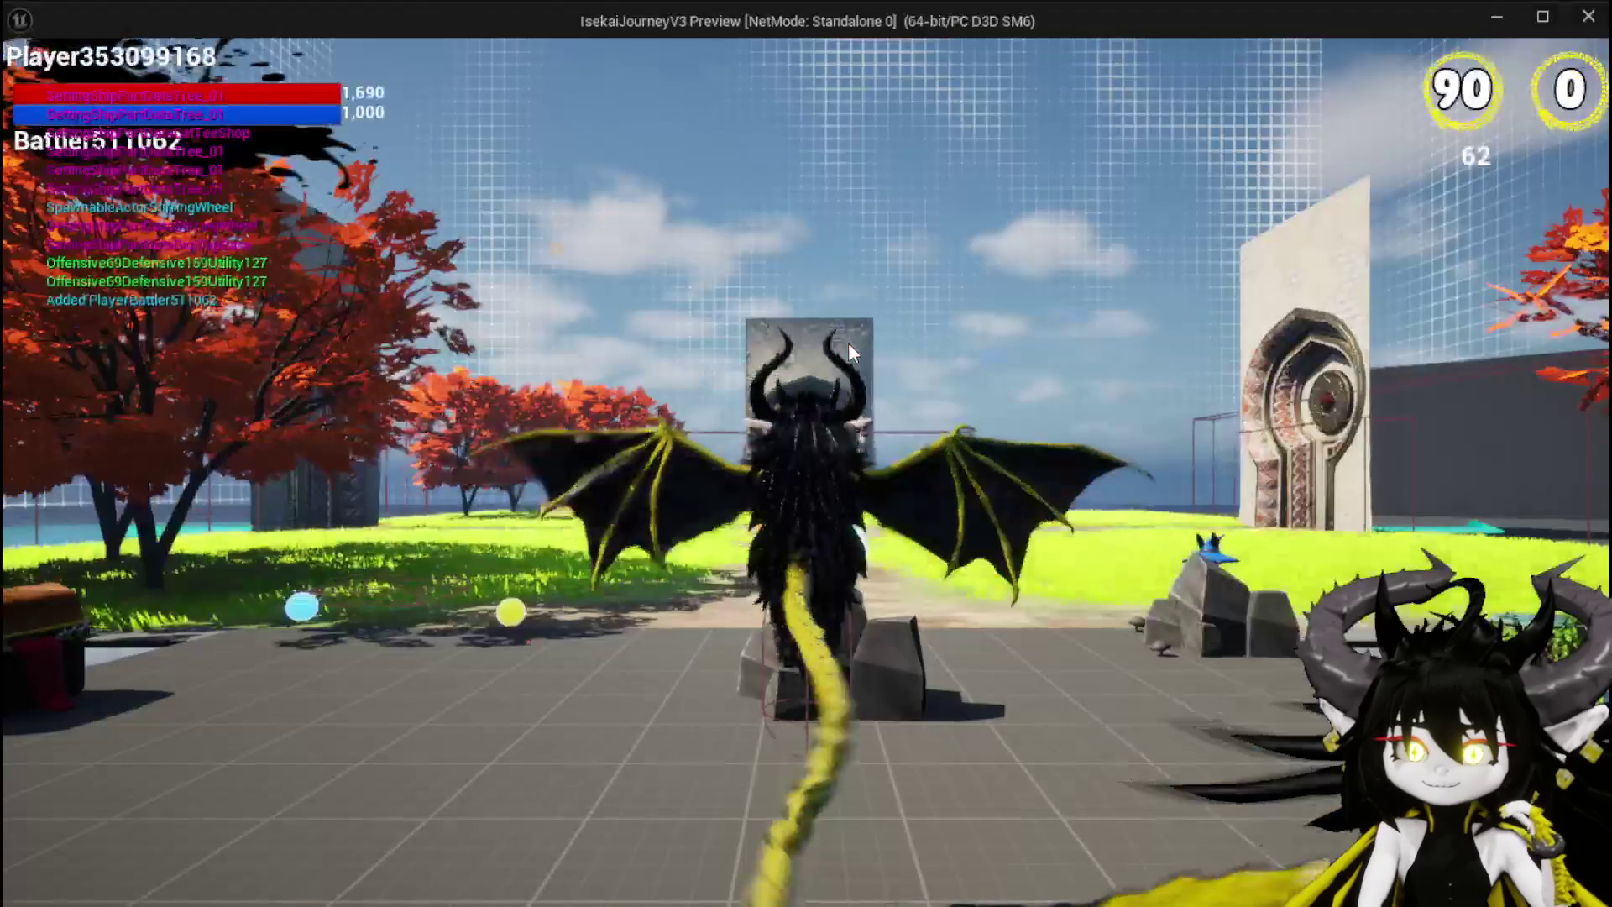
pyautogui.press('w')
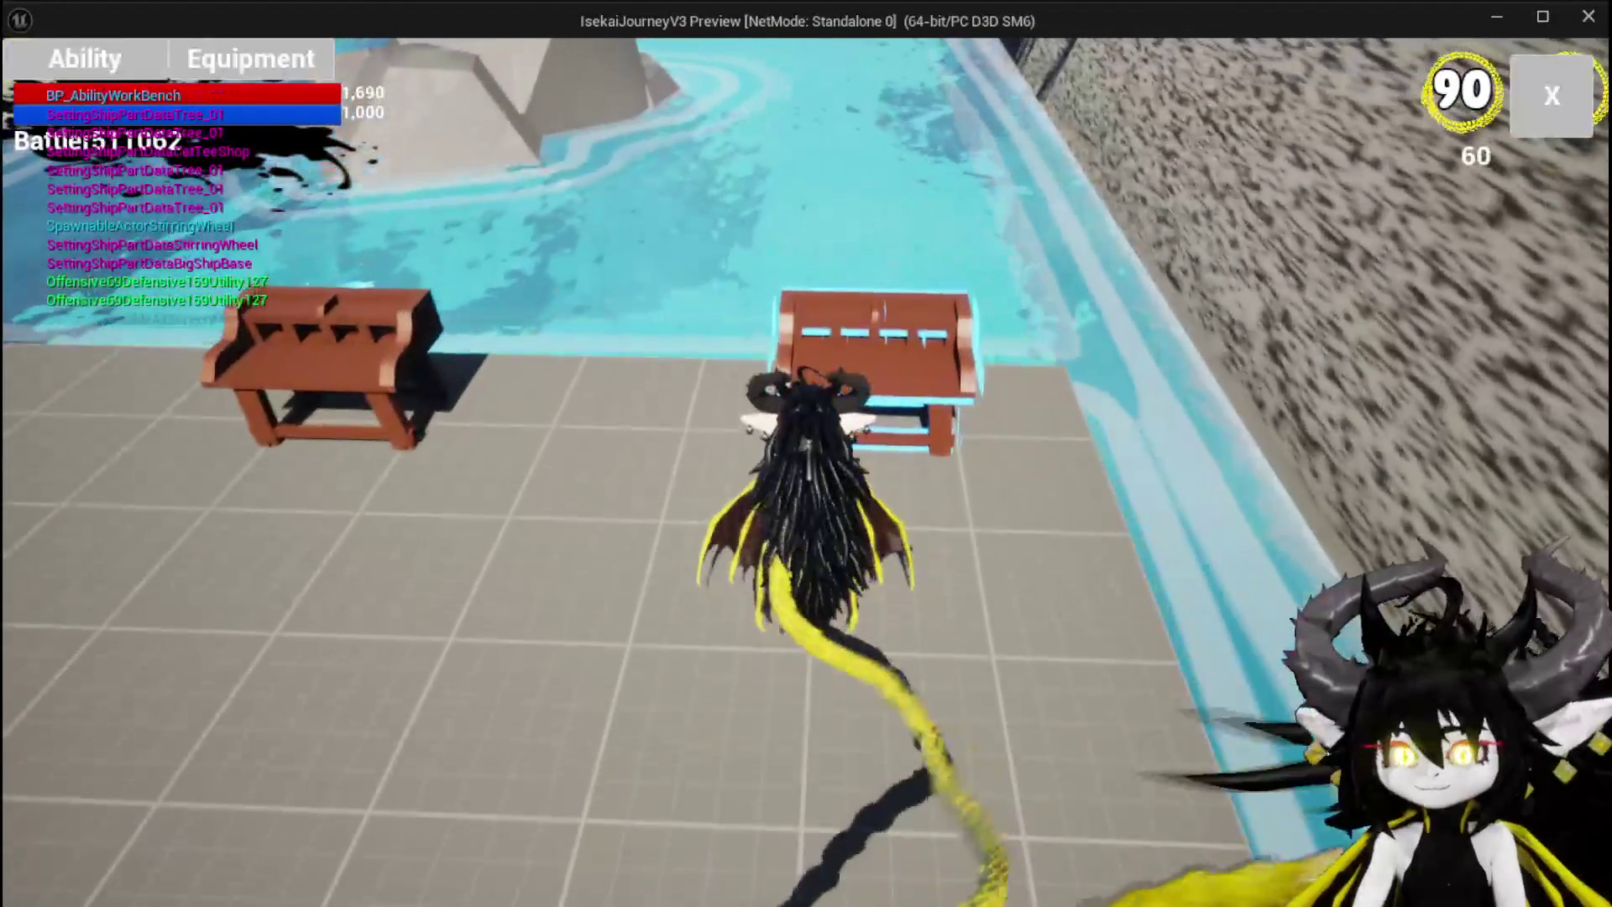
pyautogui.click(84, 58)
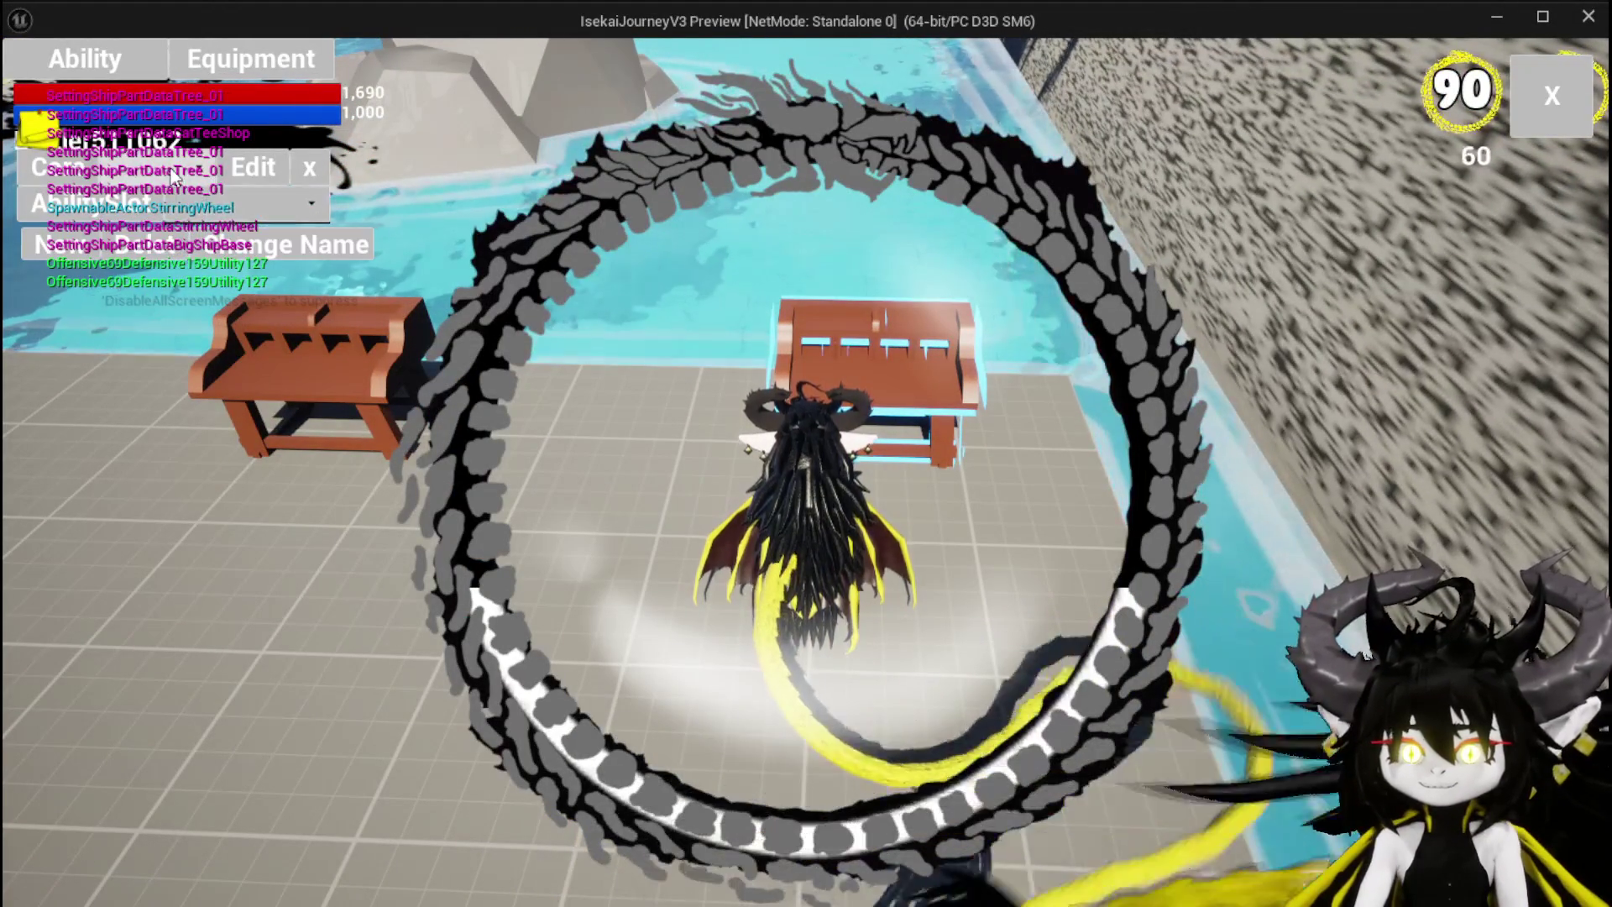
pyautogui.click(195, 205)
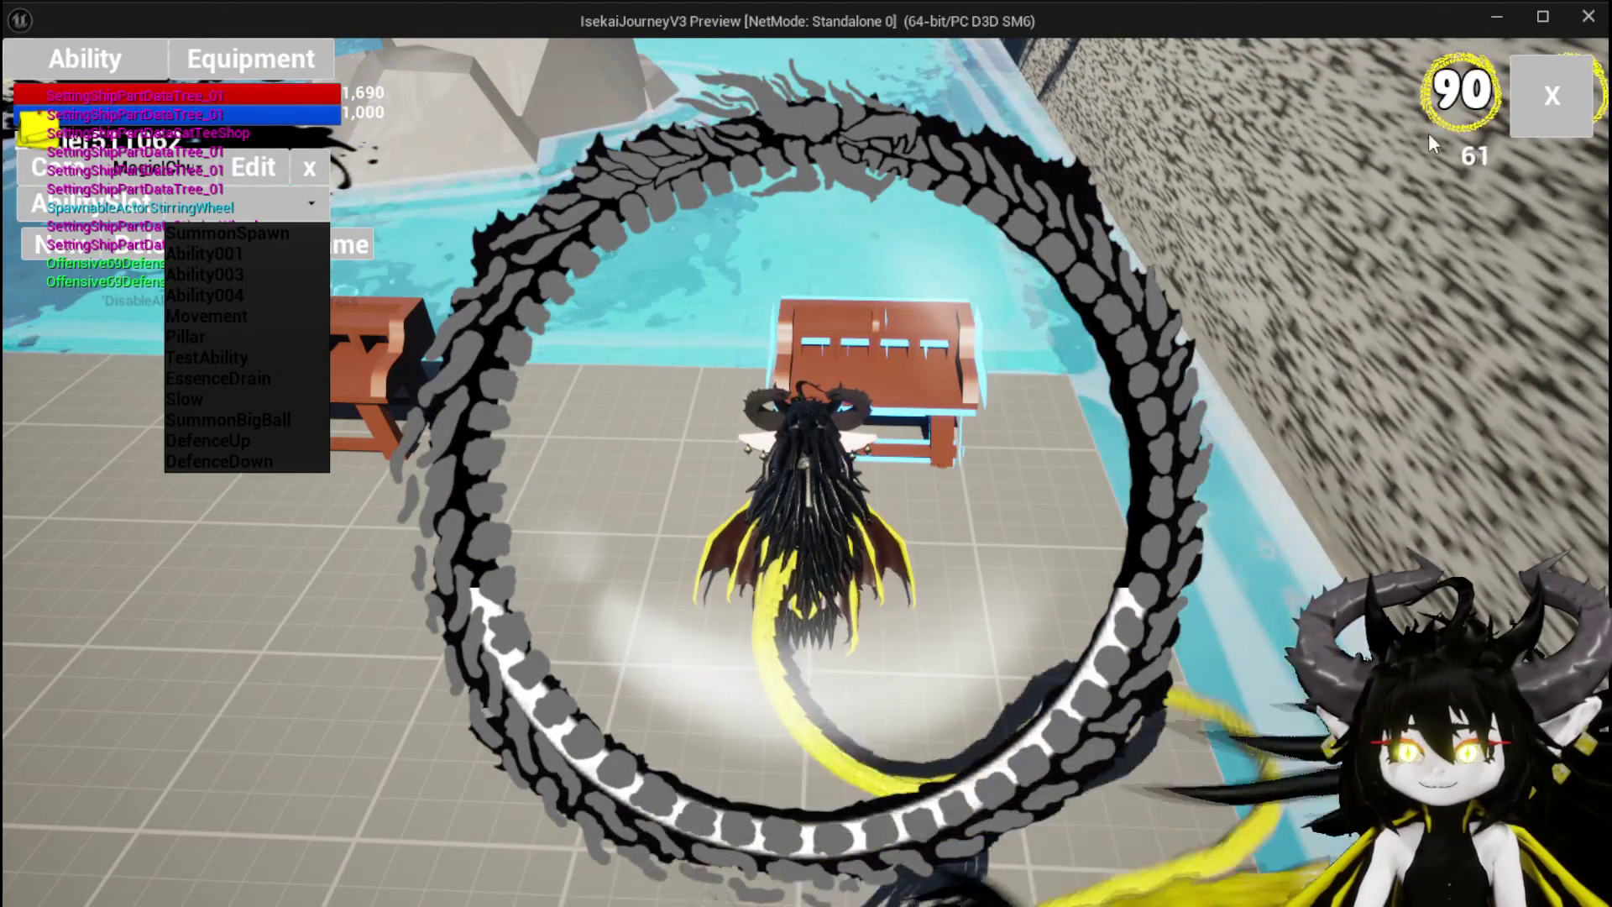
pyautogui.press('Escape')
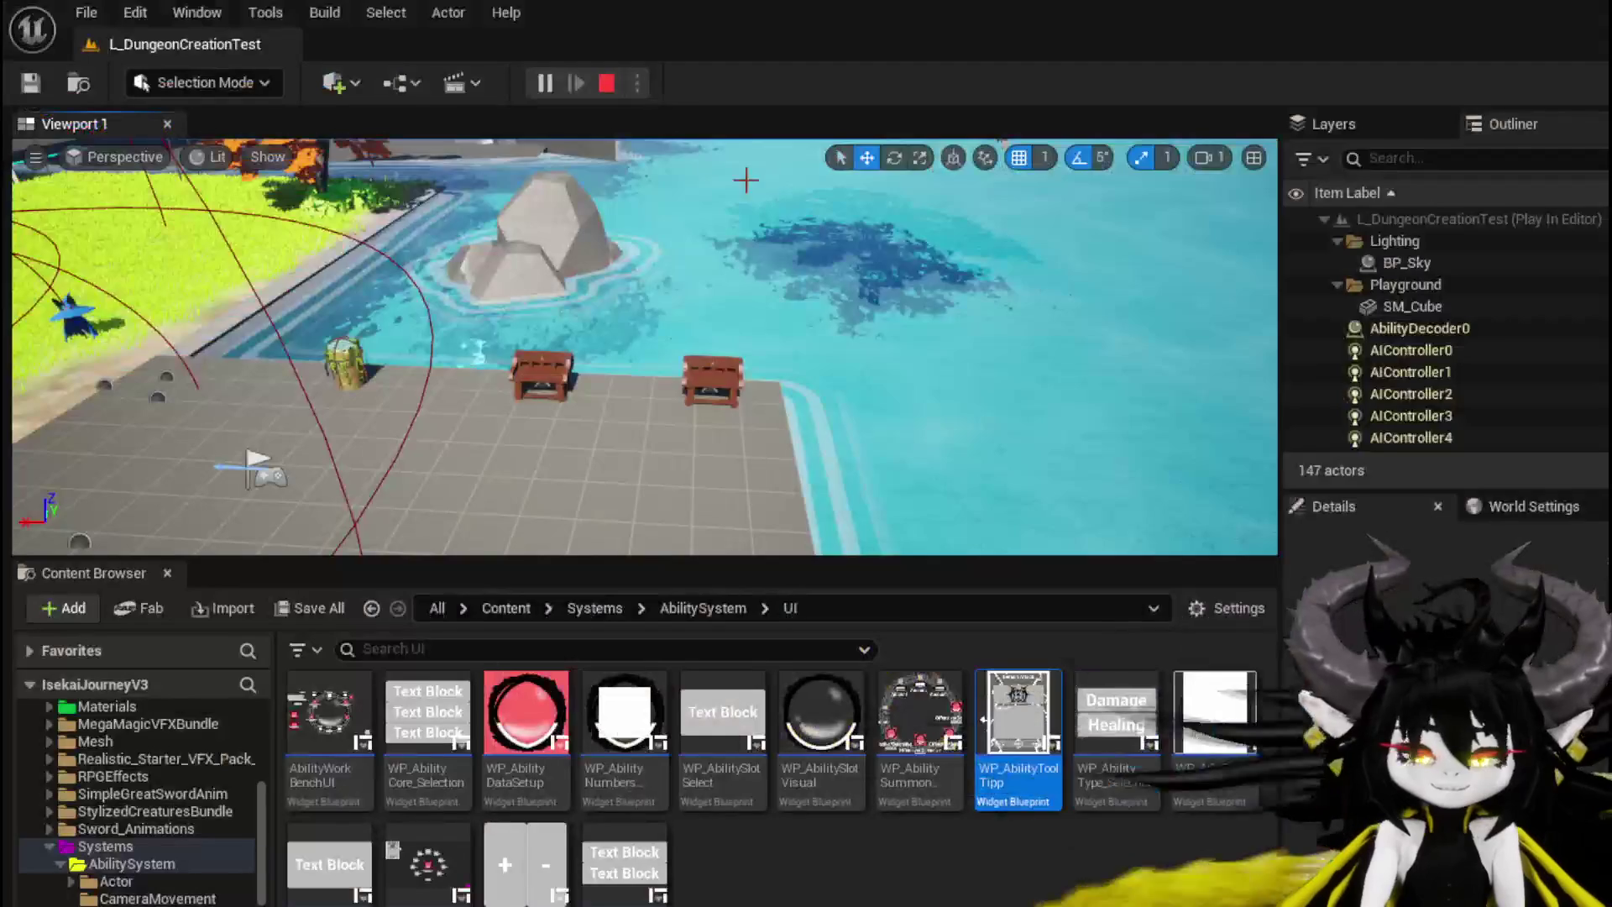
pyautogui.click(30, 82)
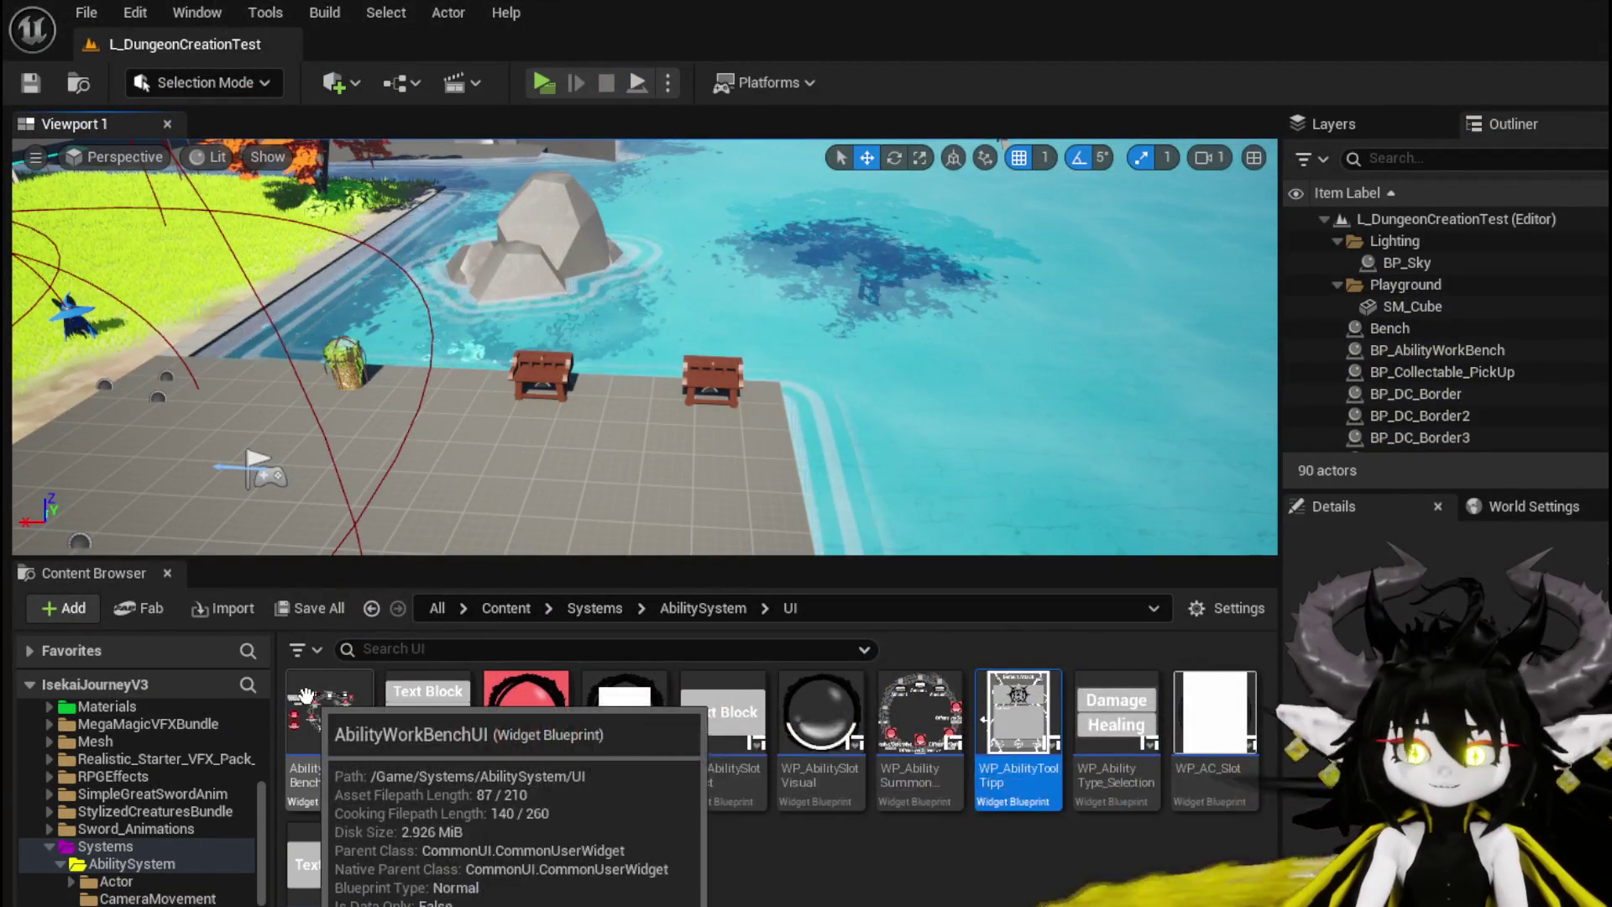
# Step: Open the AbilityWorkBenchUI widget blueprint, bring the CleanUI node into view, and save it
pyautogui.doubleClick(363, 696)
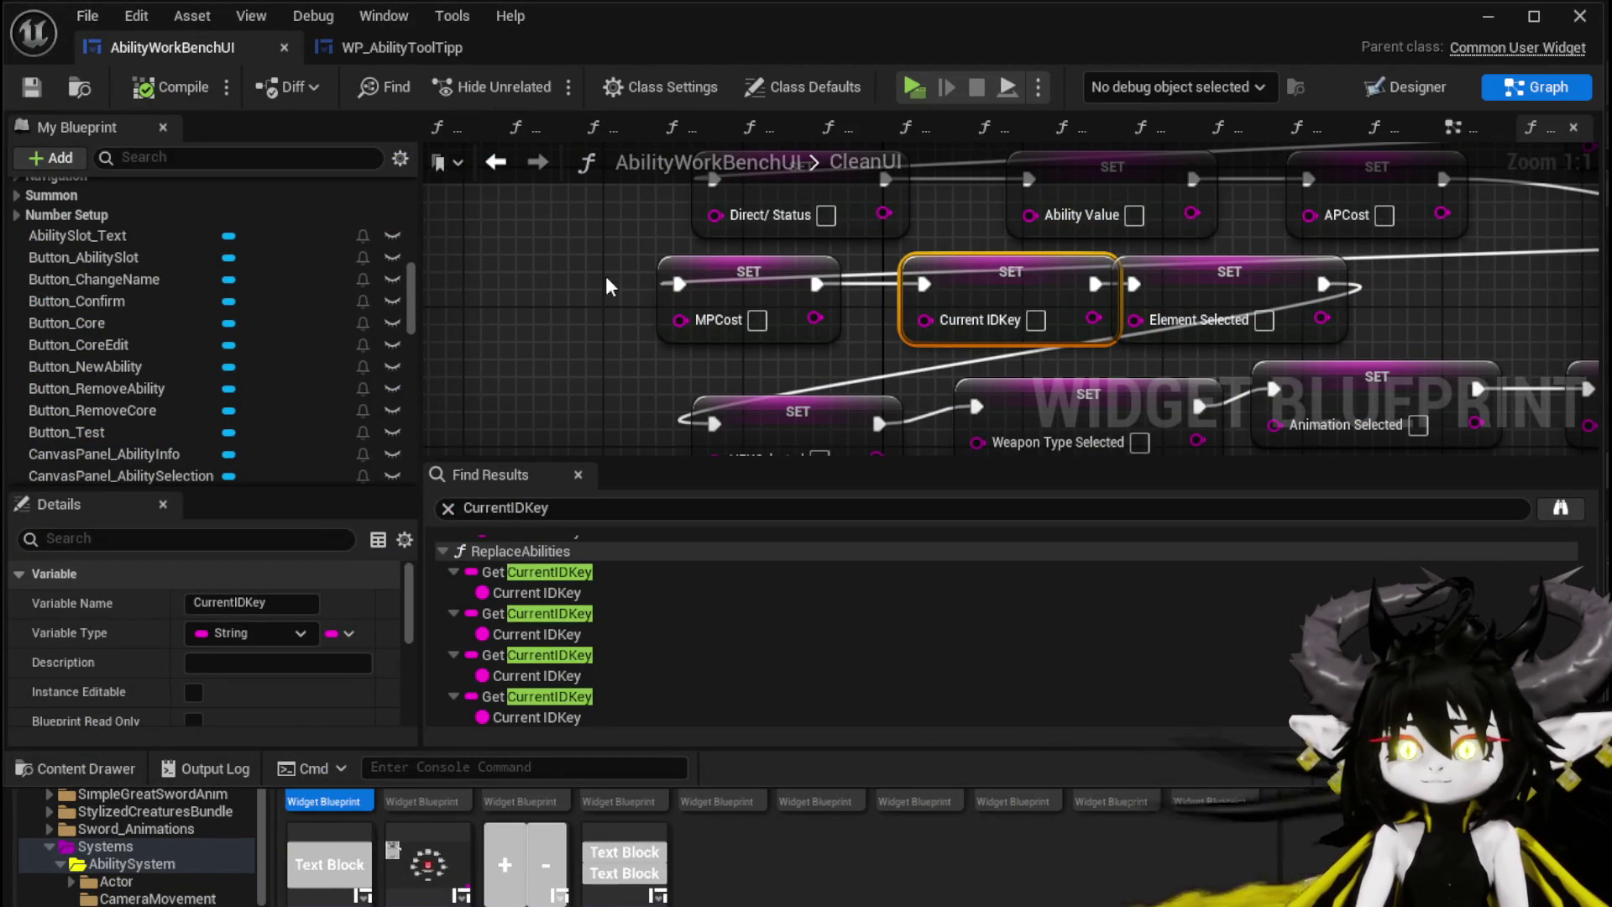
pyautogui.scroll(-4, 606, 276)
pyautogui.moveTo(607, 275)
pyautogui.mouseDown()
pyautogui.moveTo(588, 421)
pyautogui.moveTo(585, 360)
pyautogui.mouseUp()
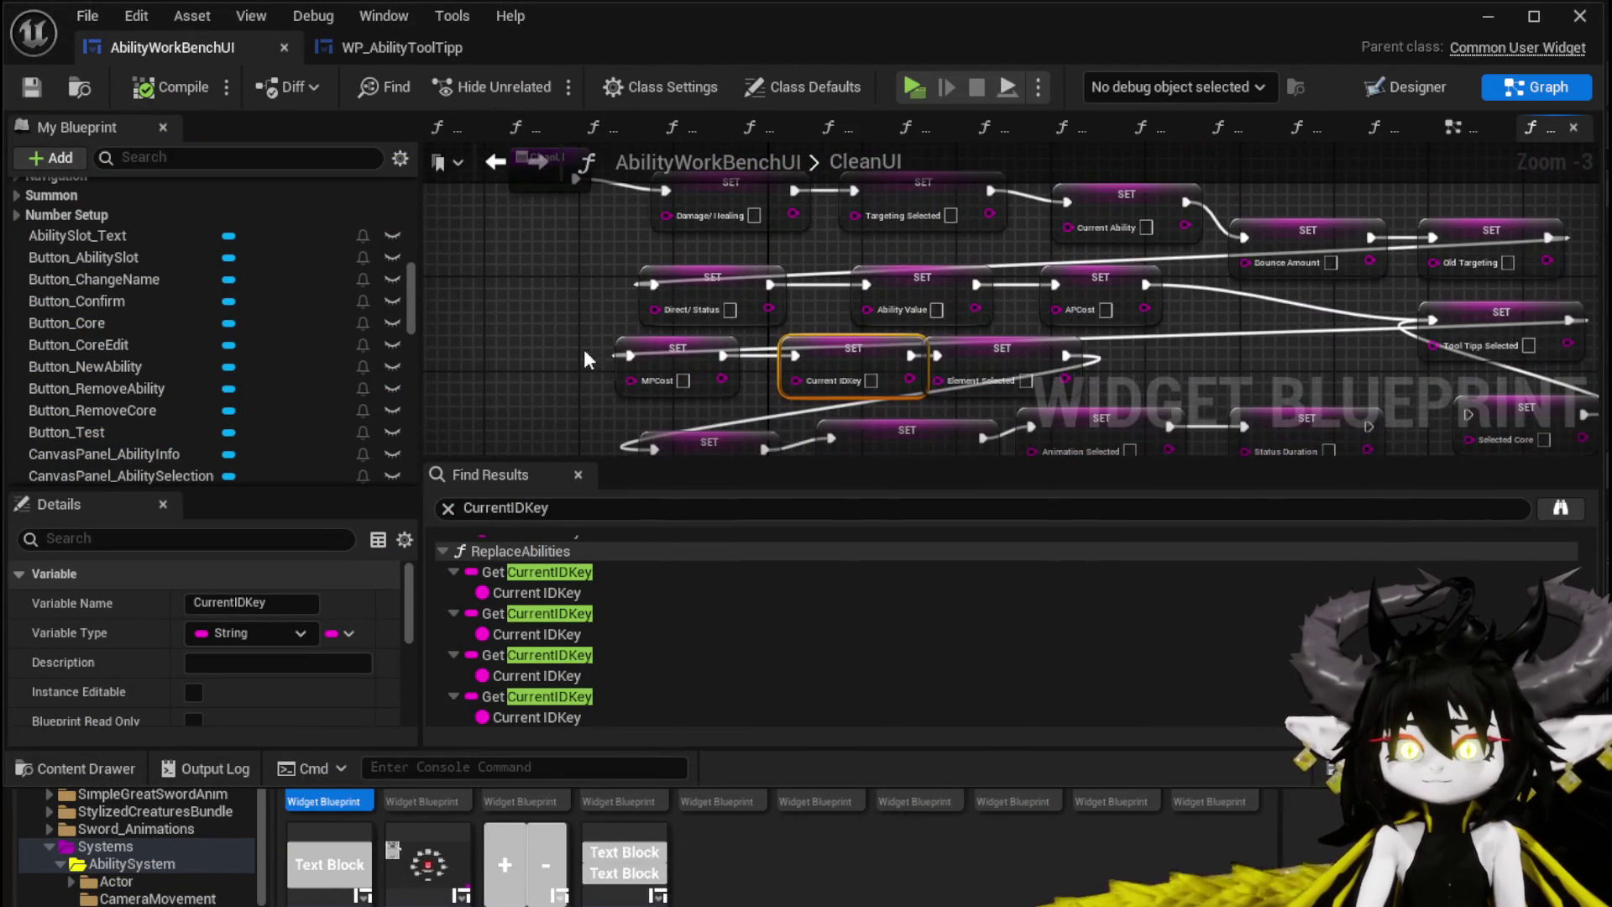
pyautogui.click(495, 285)
pyautogui.click(31, 86)
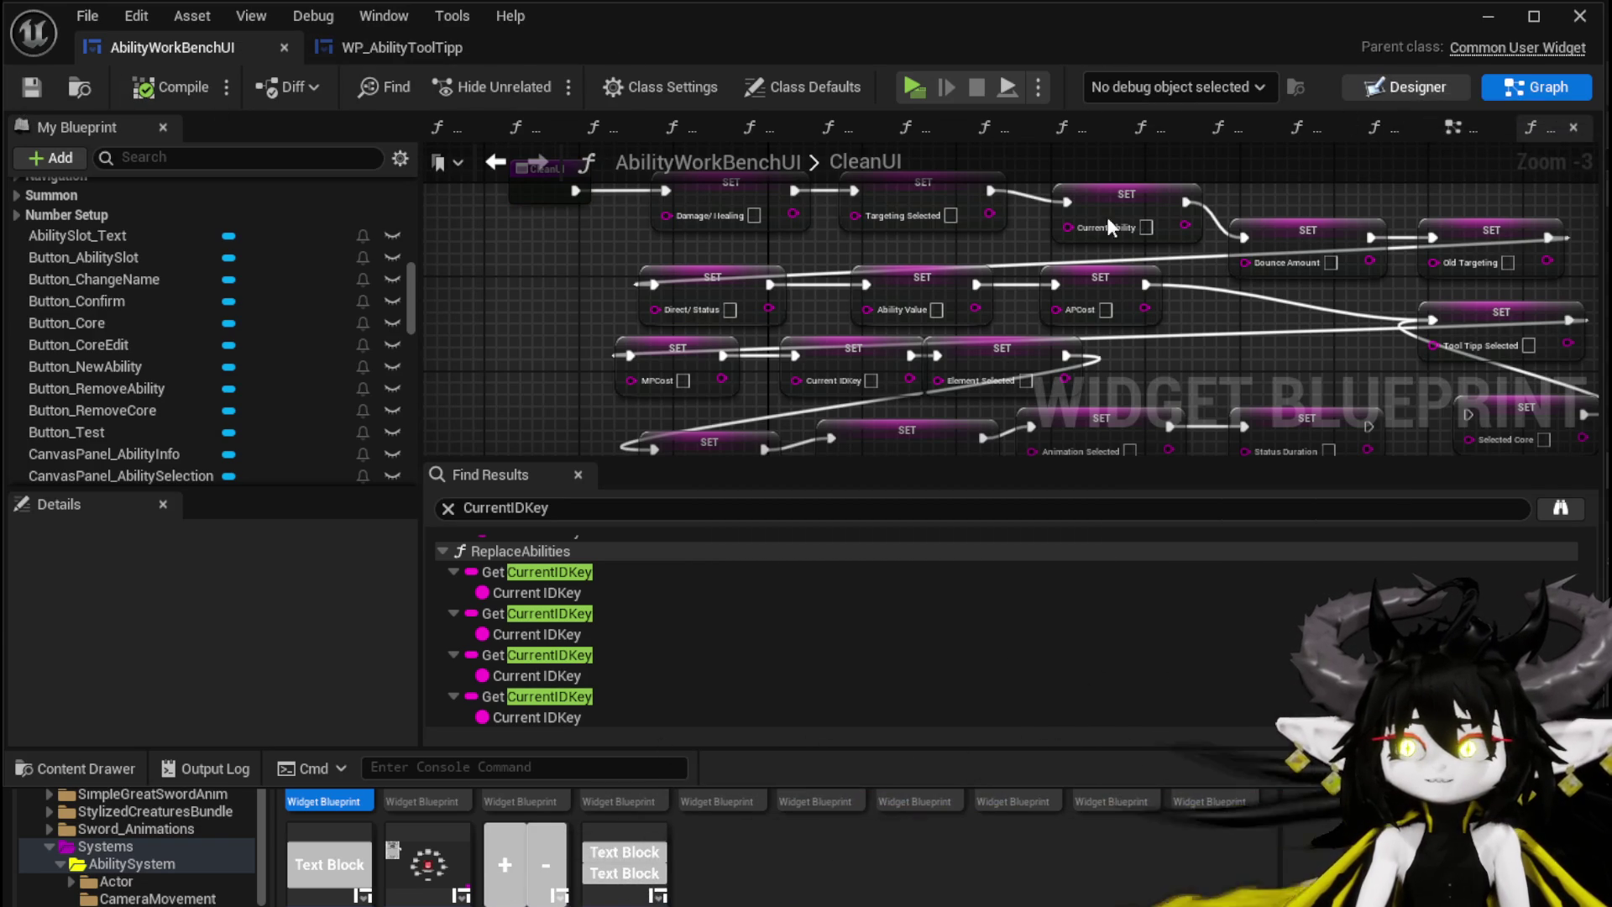
# Step: In Designer, select ComboBoxString_CoreSelection and add its On Selection Changed event
pyautogui.click(1407, 86)
pyautogui.scroll(-2, 677, 278)
pyautogui.scroll(3, 526, 282)
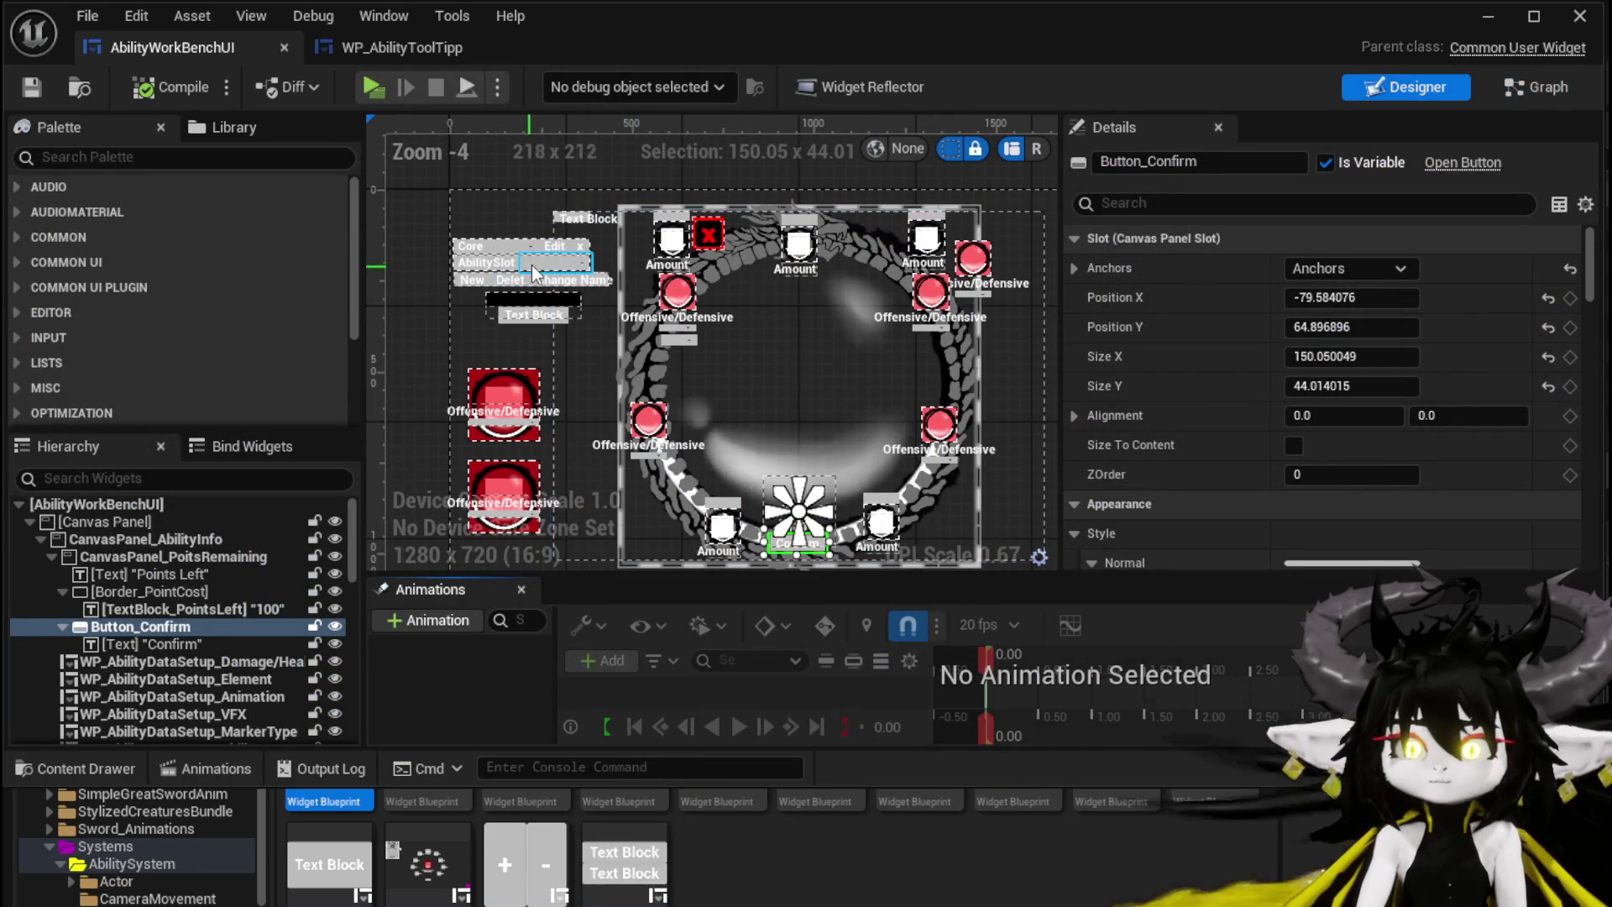
pyautogui.scroll(3, 527, 269)
pyautogui.click(546, 248)
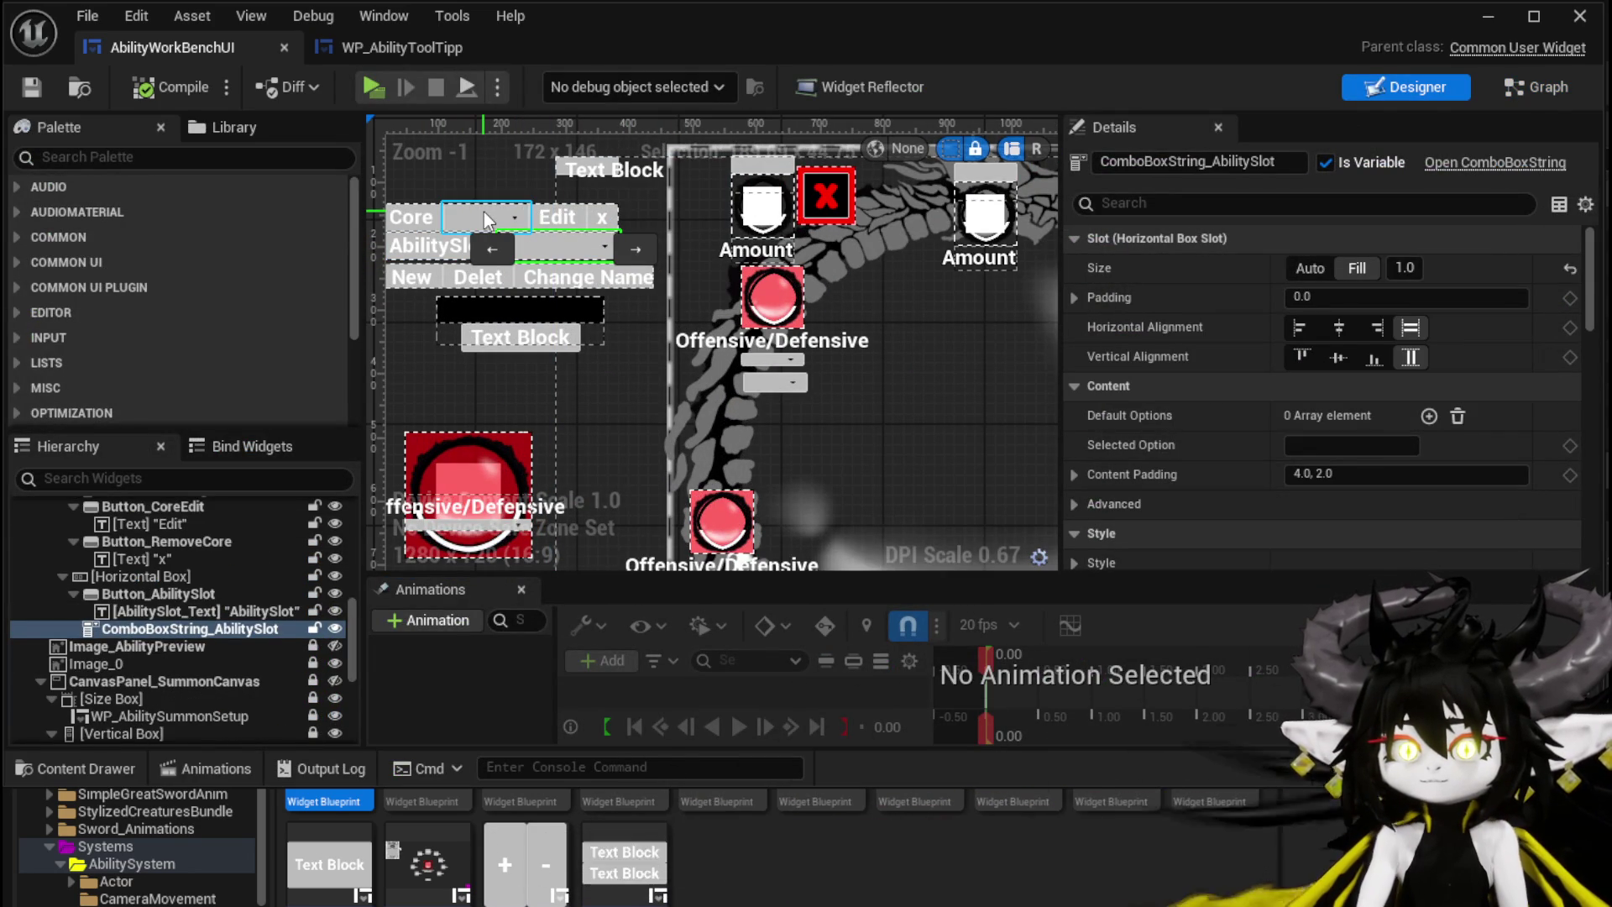
pyautogui.click(485, 220)
pyautogui.moveTo(1586, 263); pyautogui.dragTo(1587, 521)
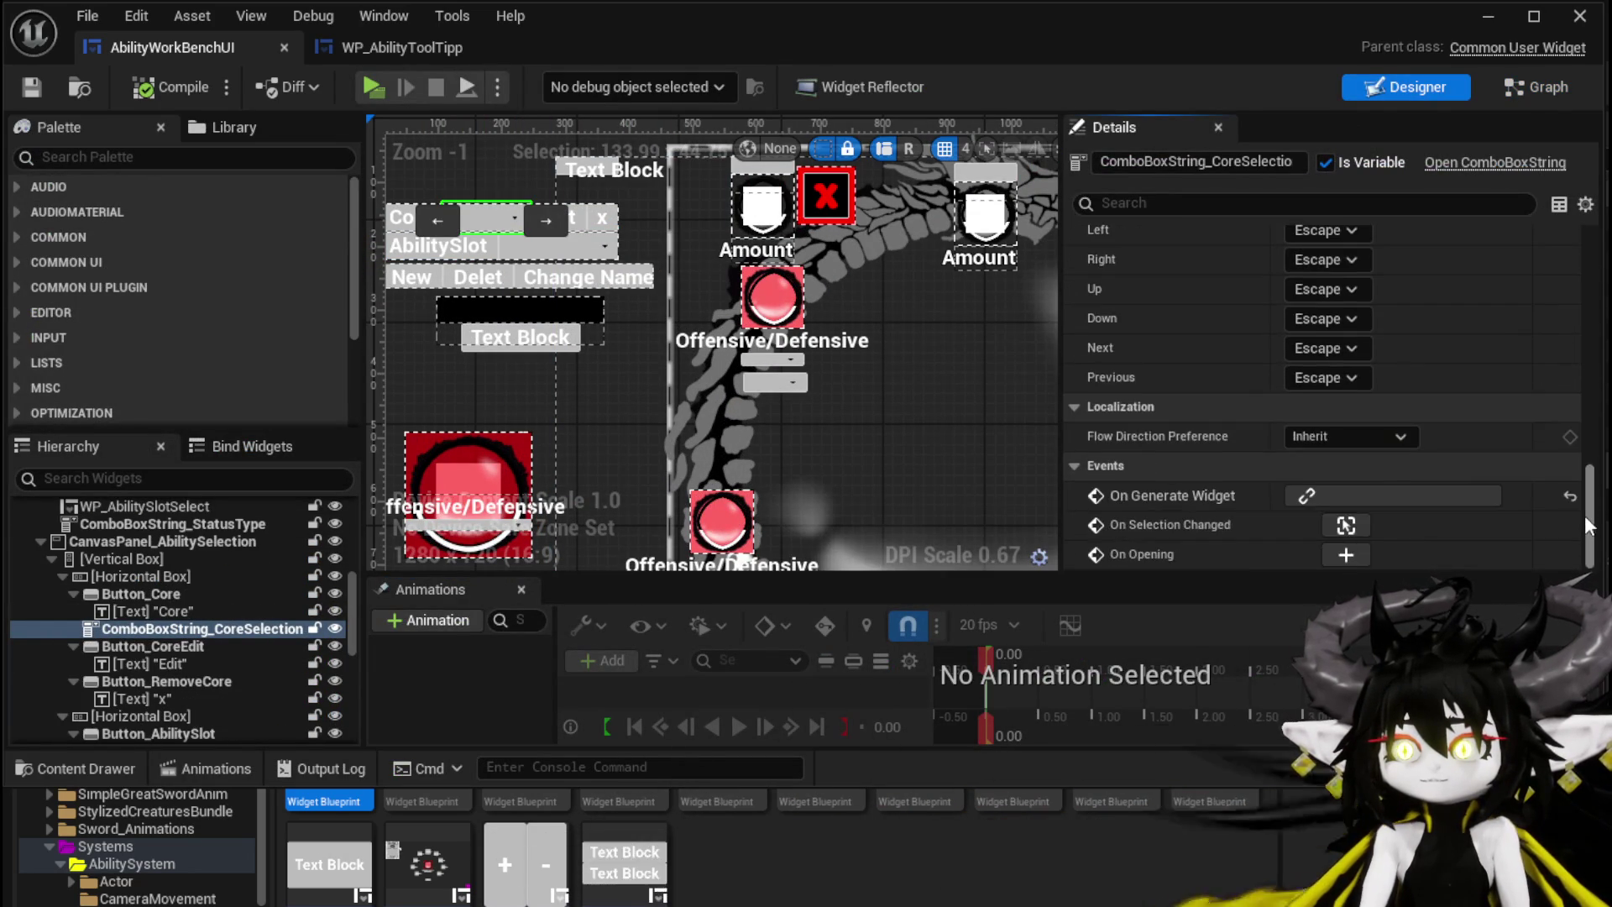
pyautogui.click(1346, 526)
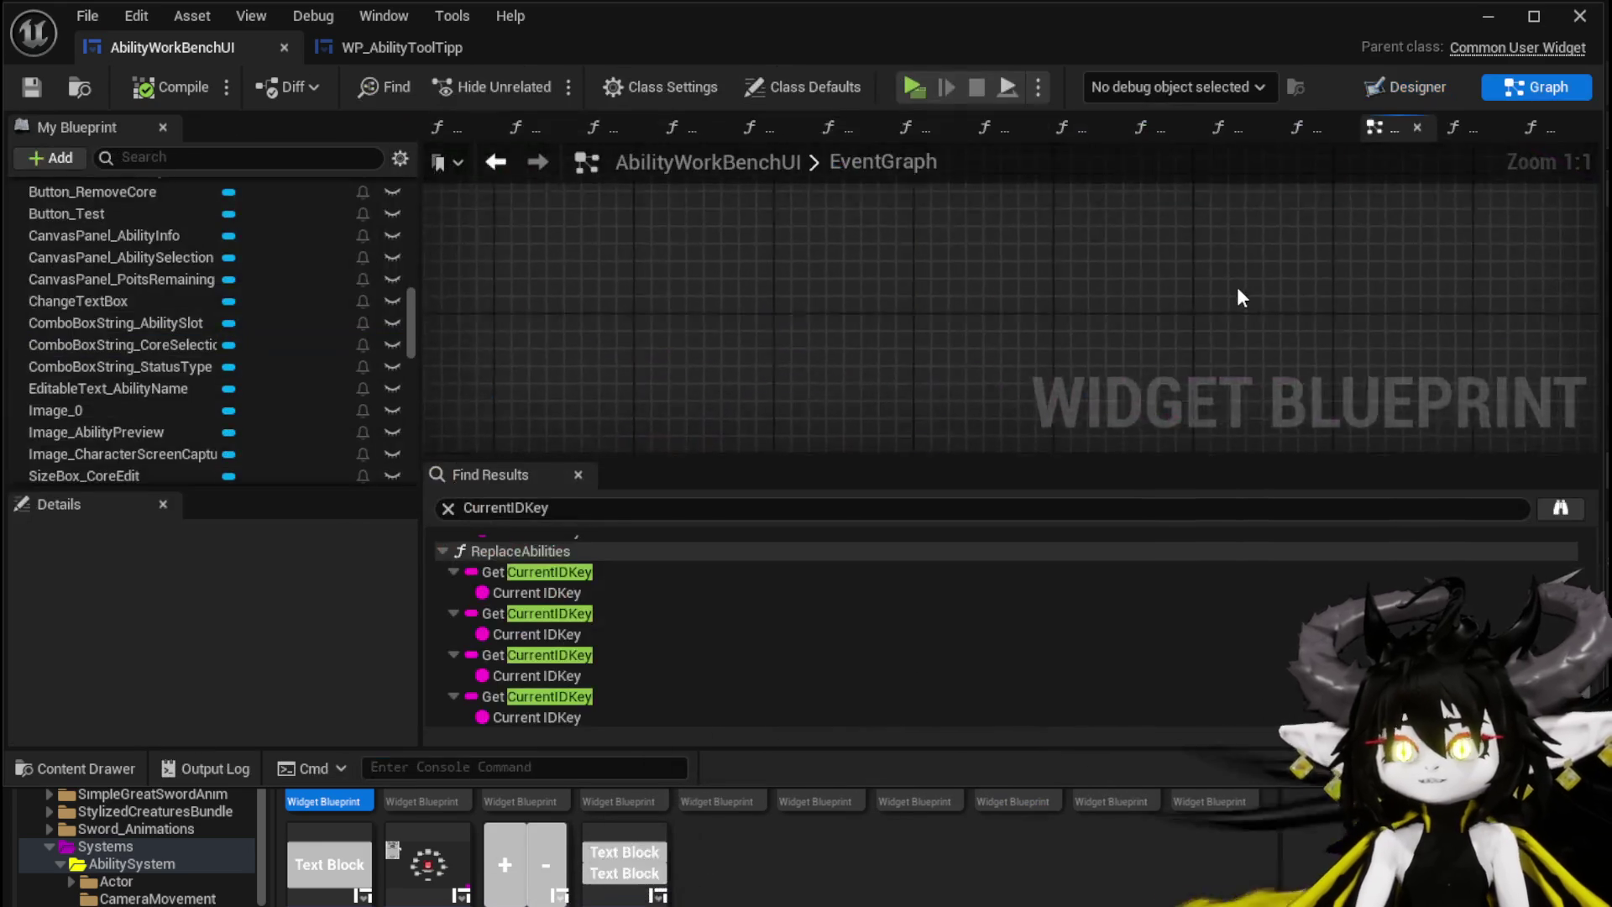
# Step: Open the AddAbilitys function graph from the Add Abilitys call and save the blueprint
pyautogui.moveTo(739, 311); pyautogui.dragTo(669, 208)
pyautogui.scroll(-2, 857, 294)
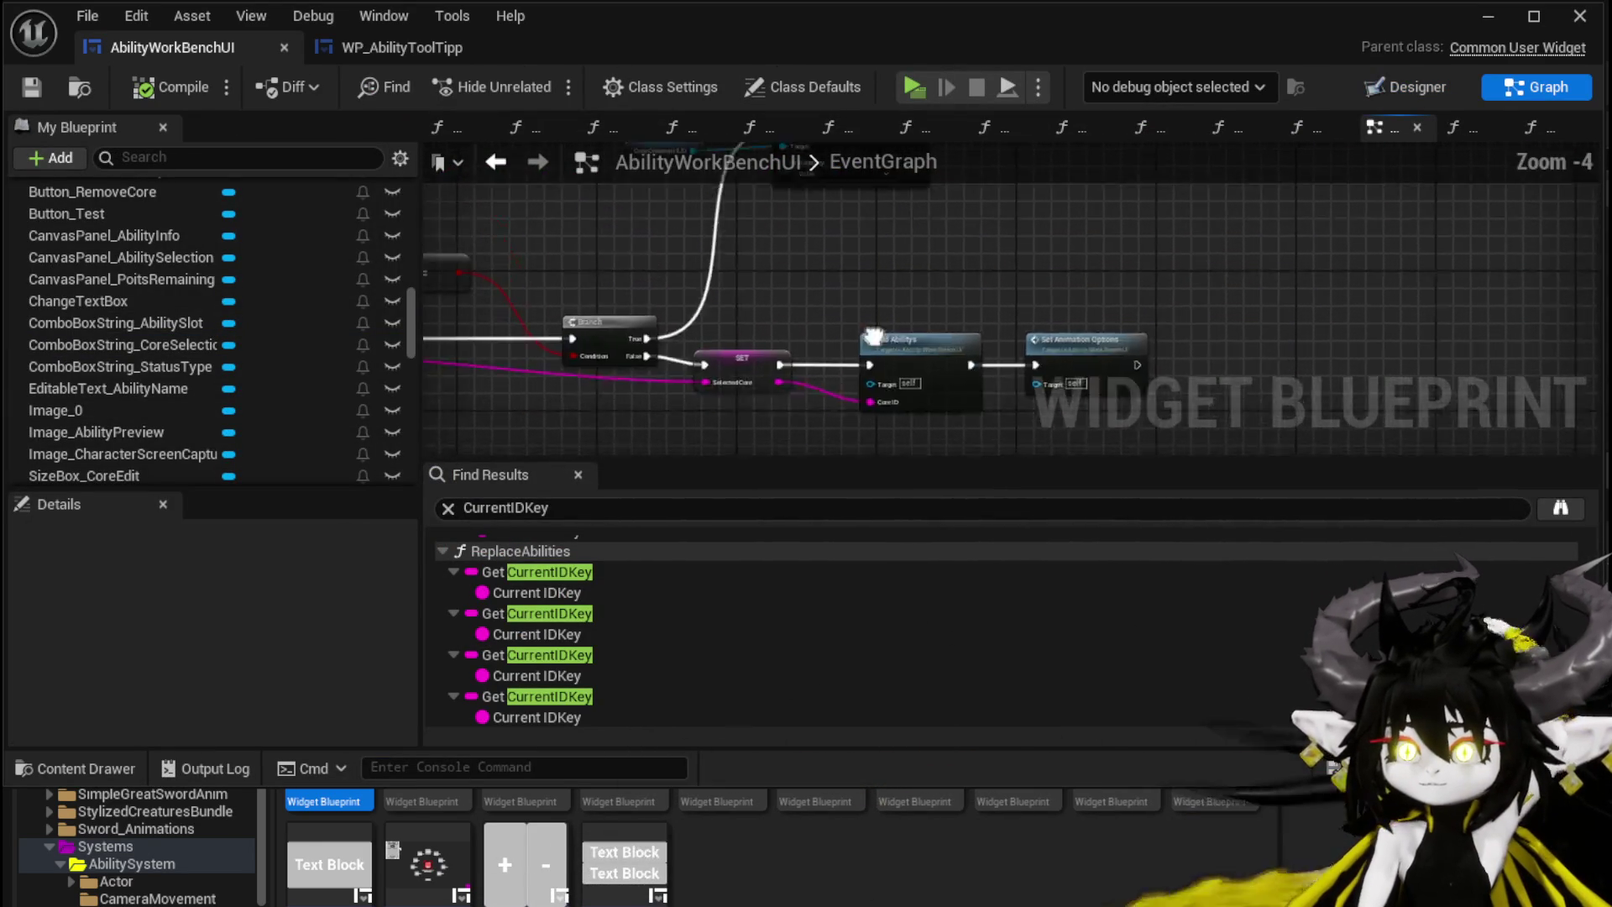
pyautogui.doubleClick(930, 294)
pyautogui.moveTo(918, 252)
pyautogui.mouseDown()
pyautogui.moveTo(809, 314)
pyautogui.moveTo(638, 242)
pyautogui.mouseUp()
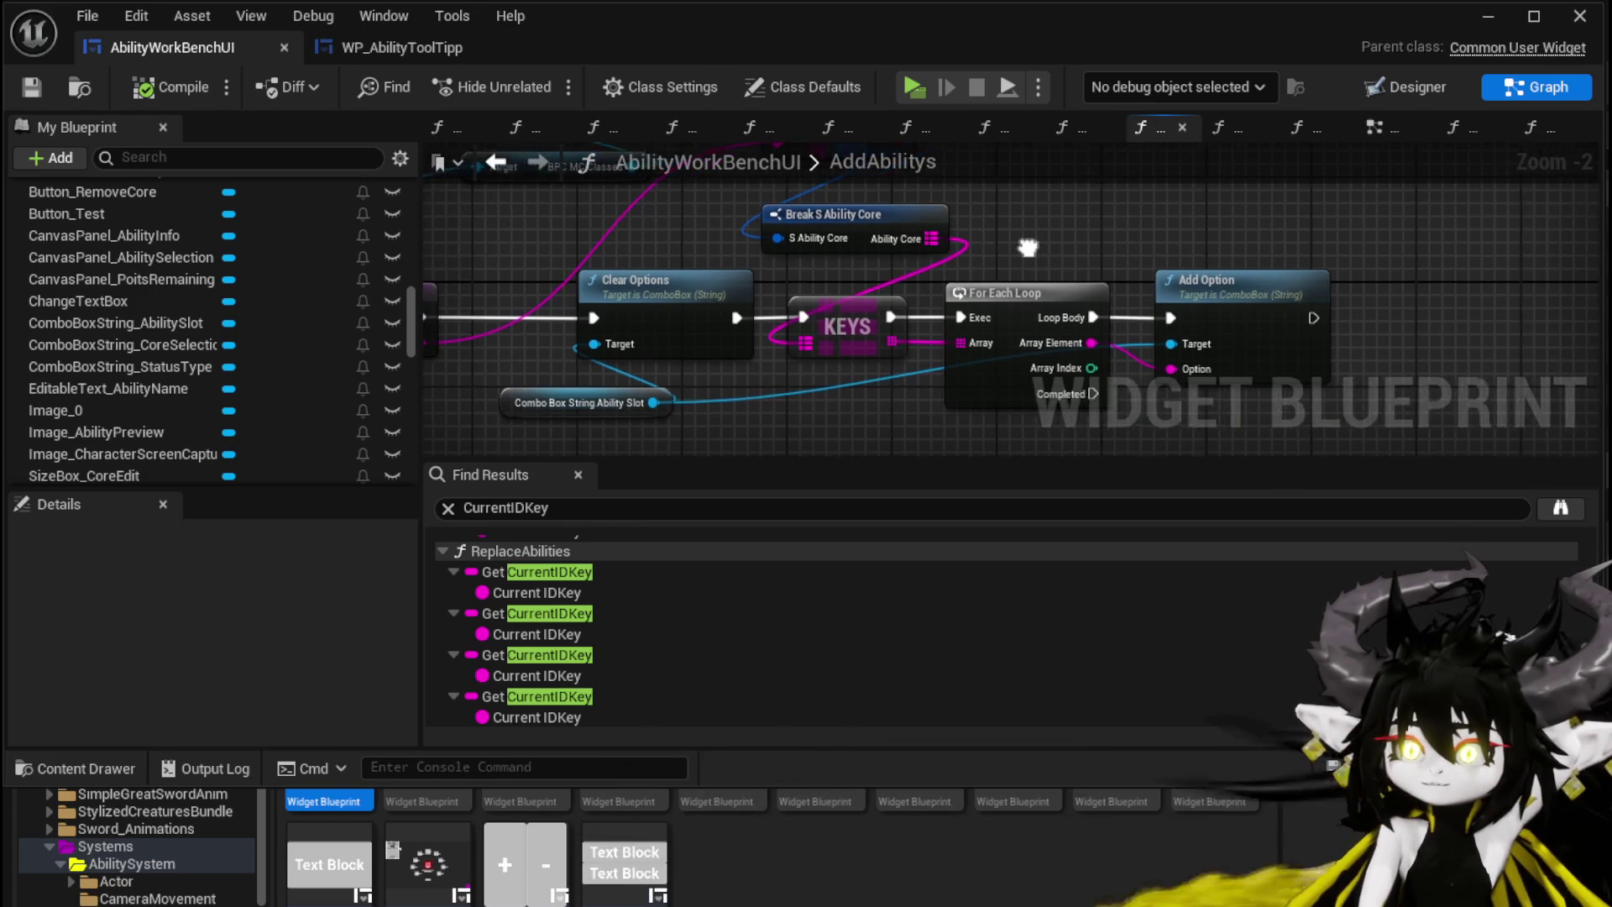
pyautogui.moveTo(1063, 255); pyautogui.dragTo(1150, 269)
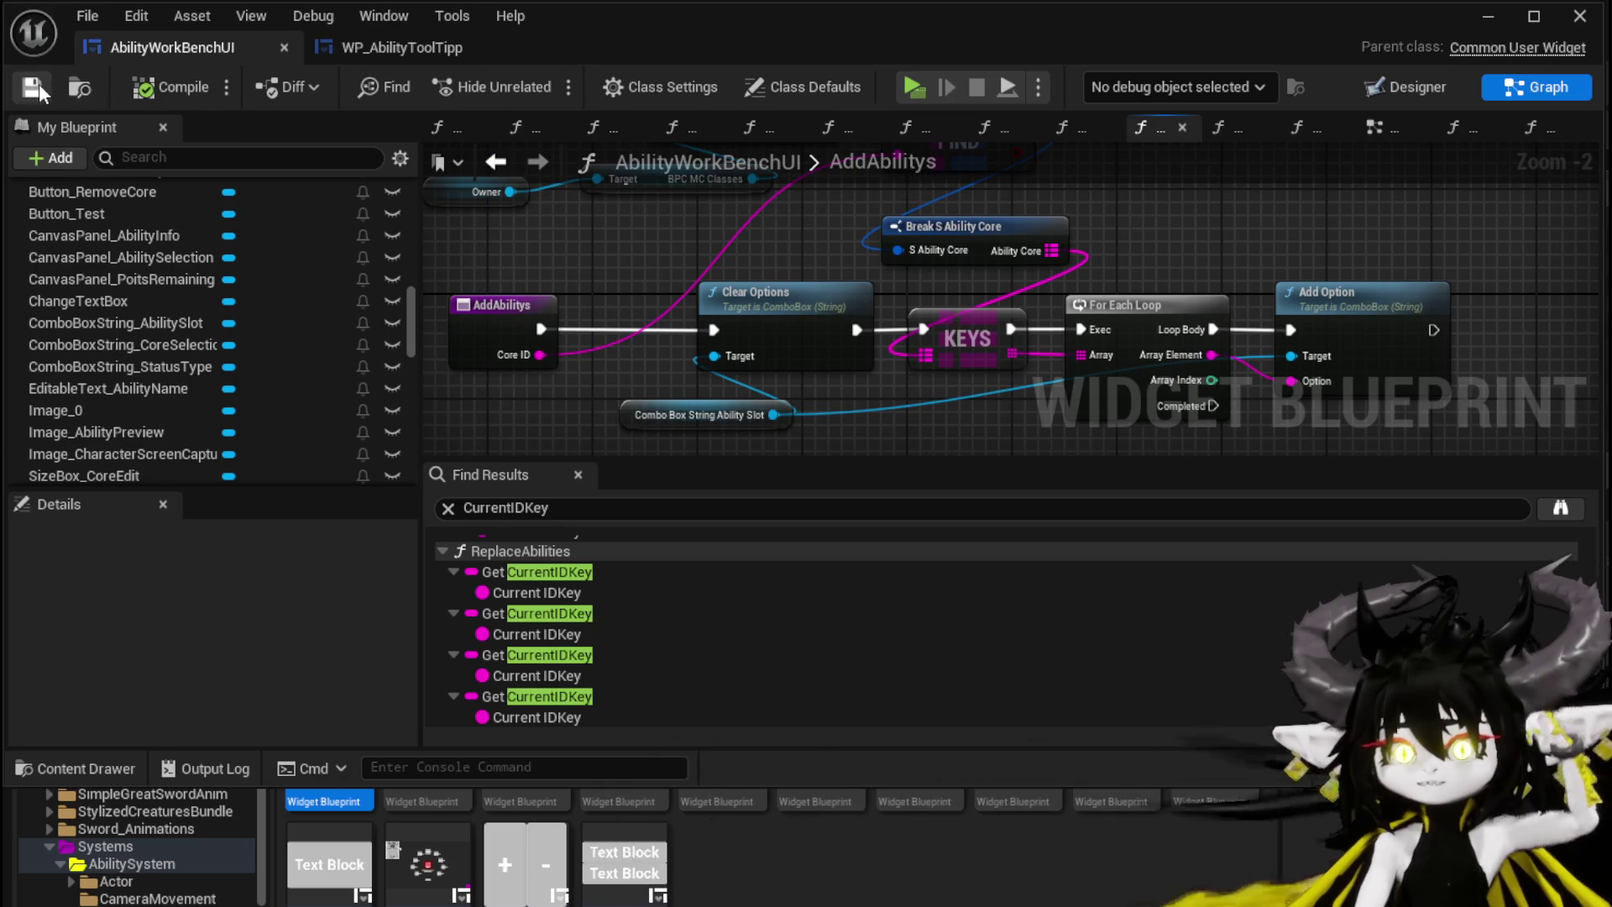
pyautogui.click(31, 86)
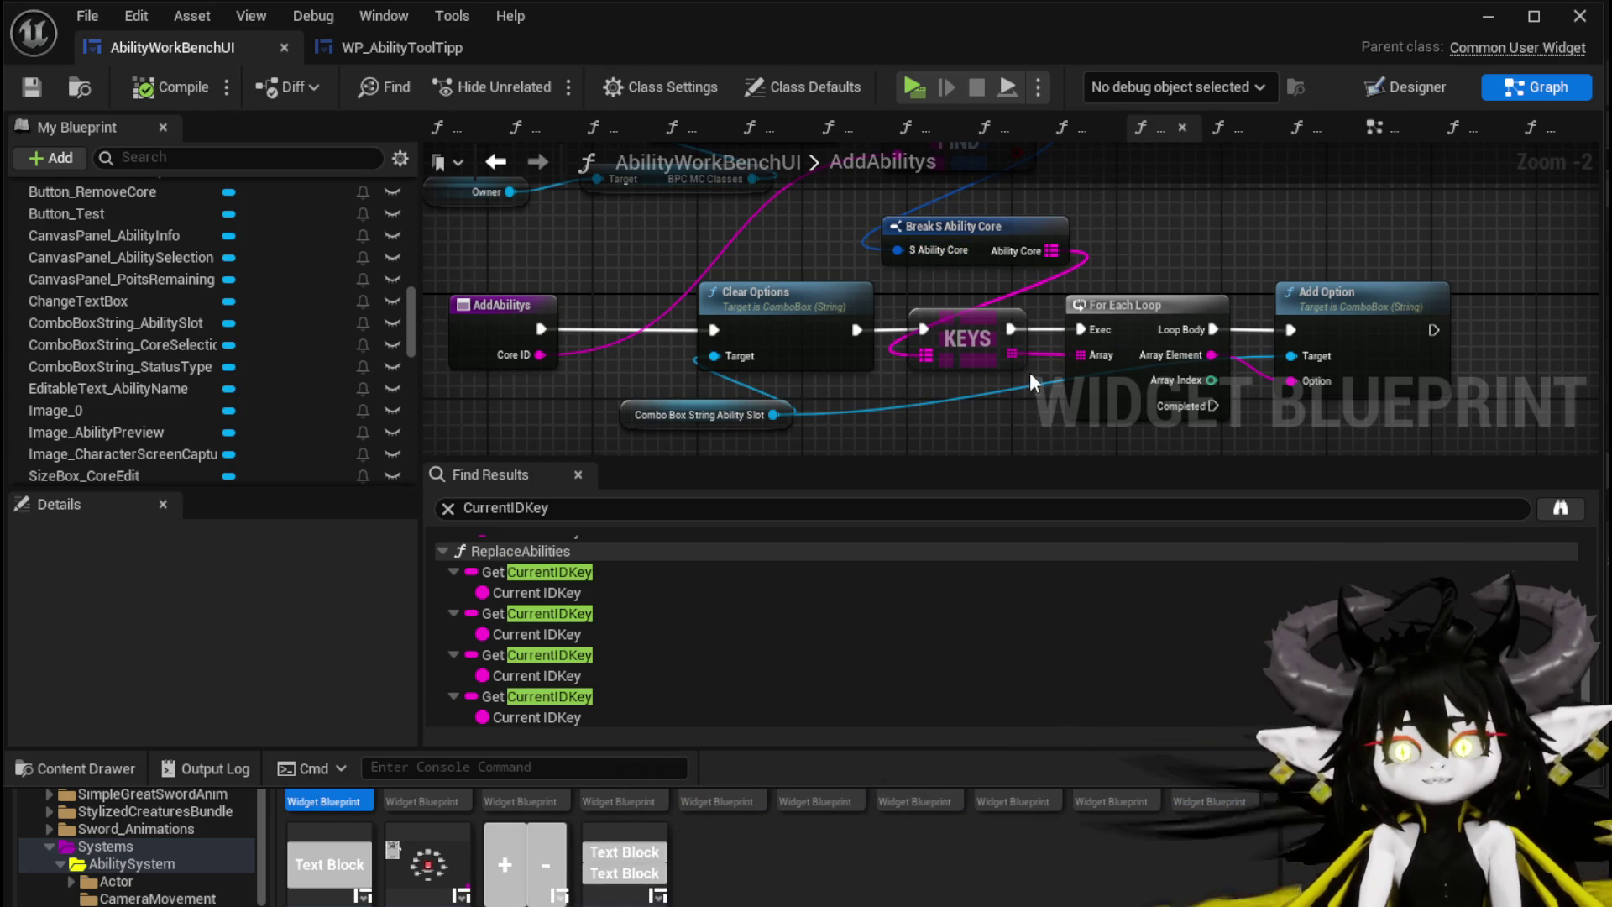
# Step: Box-select the KEYS, For Each Loop and Add Option nodes and move them further right
pyautogui.moveTo(983, 292)
pyautogui.mouseDown()
pyautogui.moveTo(707, 307)
pyautogui.moveTo(642, 250)
pyautogui.mouseUp()
pyautogui.moveTo(710, 451); pyautogui.dragTo(1088, 306)
pyautogui.moveTo(728, 325); pyautogui.dragTo(808, 321)
pyautogui.moveTo(796, 239); pyautogui.dragTo(830, 328)
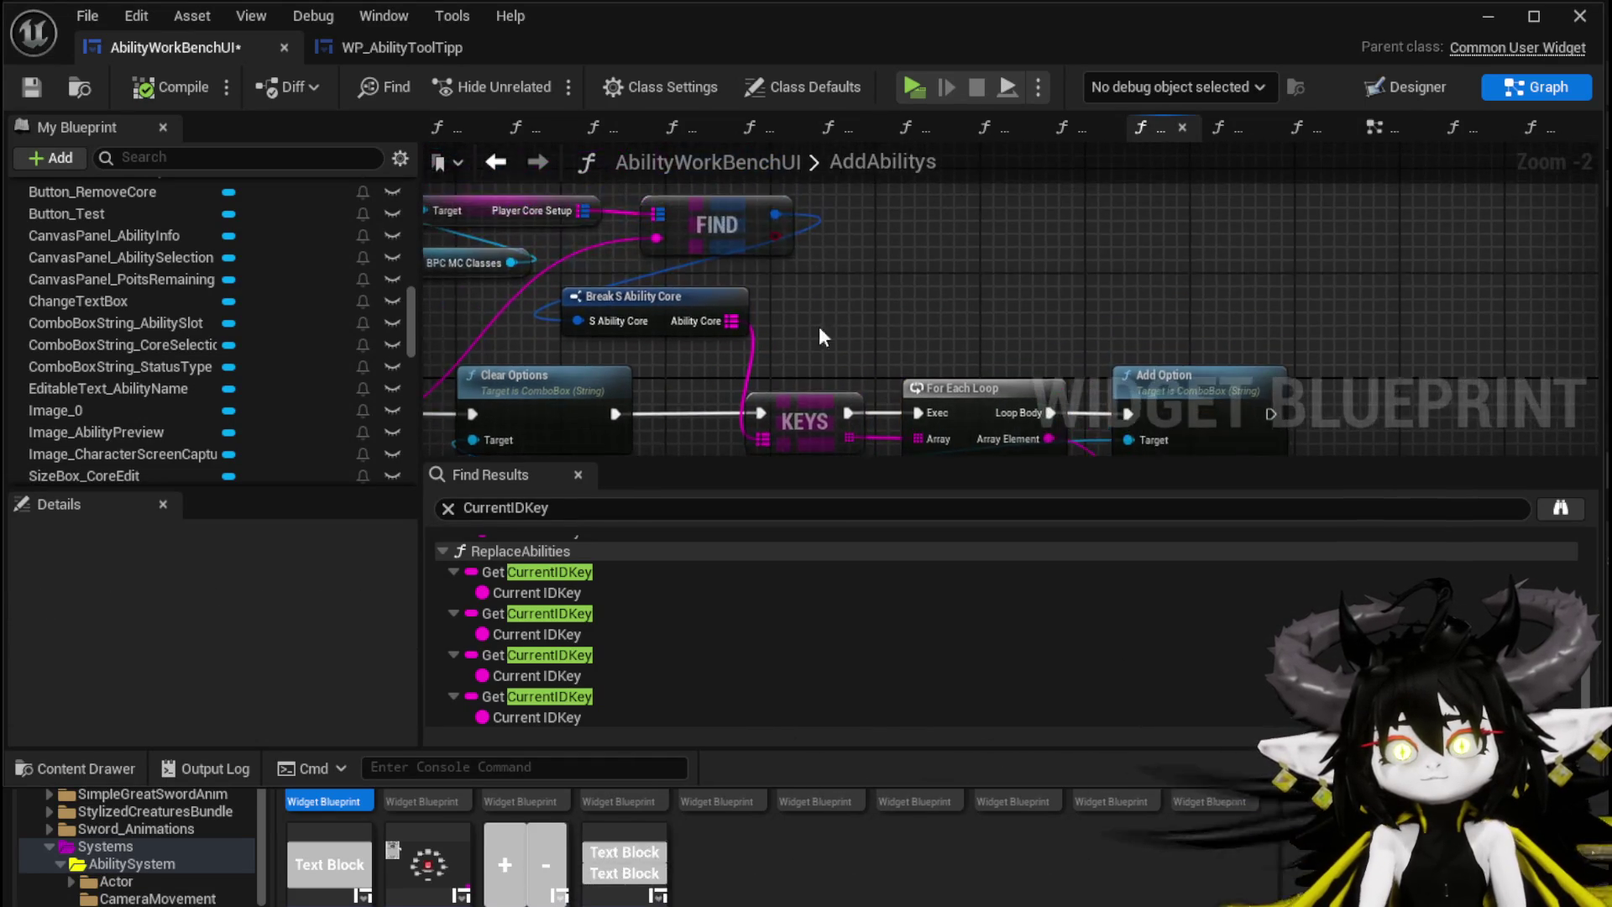
# Step: Add a Values node wired off the Ability Core map
pyautogui.moveTo(728, 319); pyautogui.dragTo(993, 315)
pyautogui.write('Va')
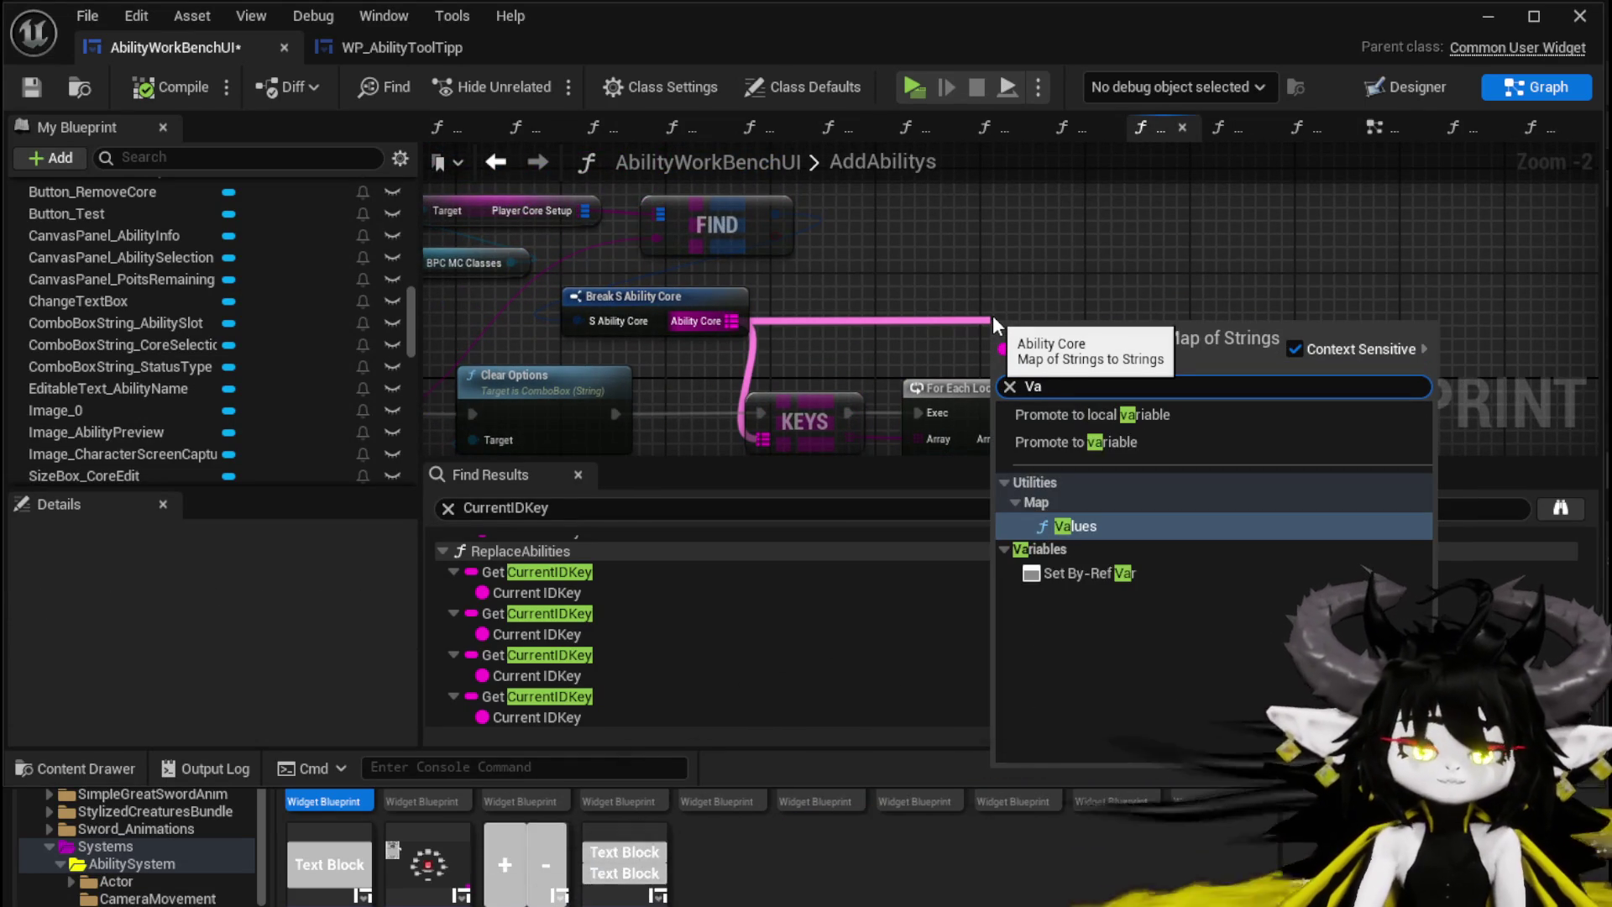
pyautogui.write('d')
pyautogui.press('BackSpace')
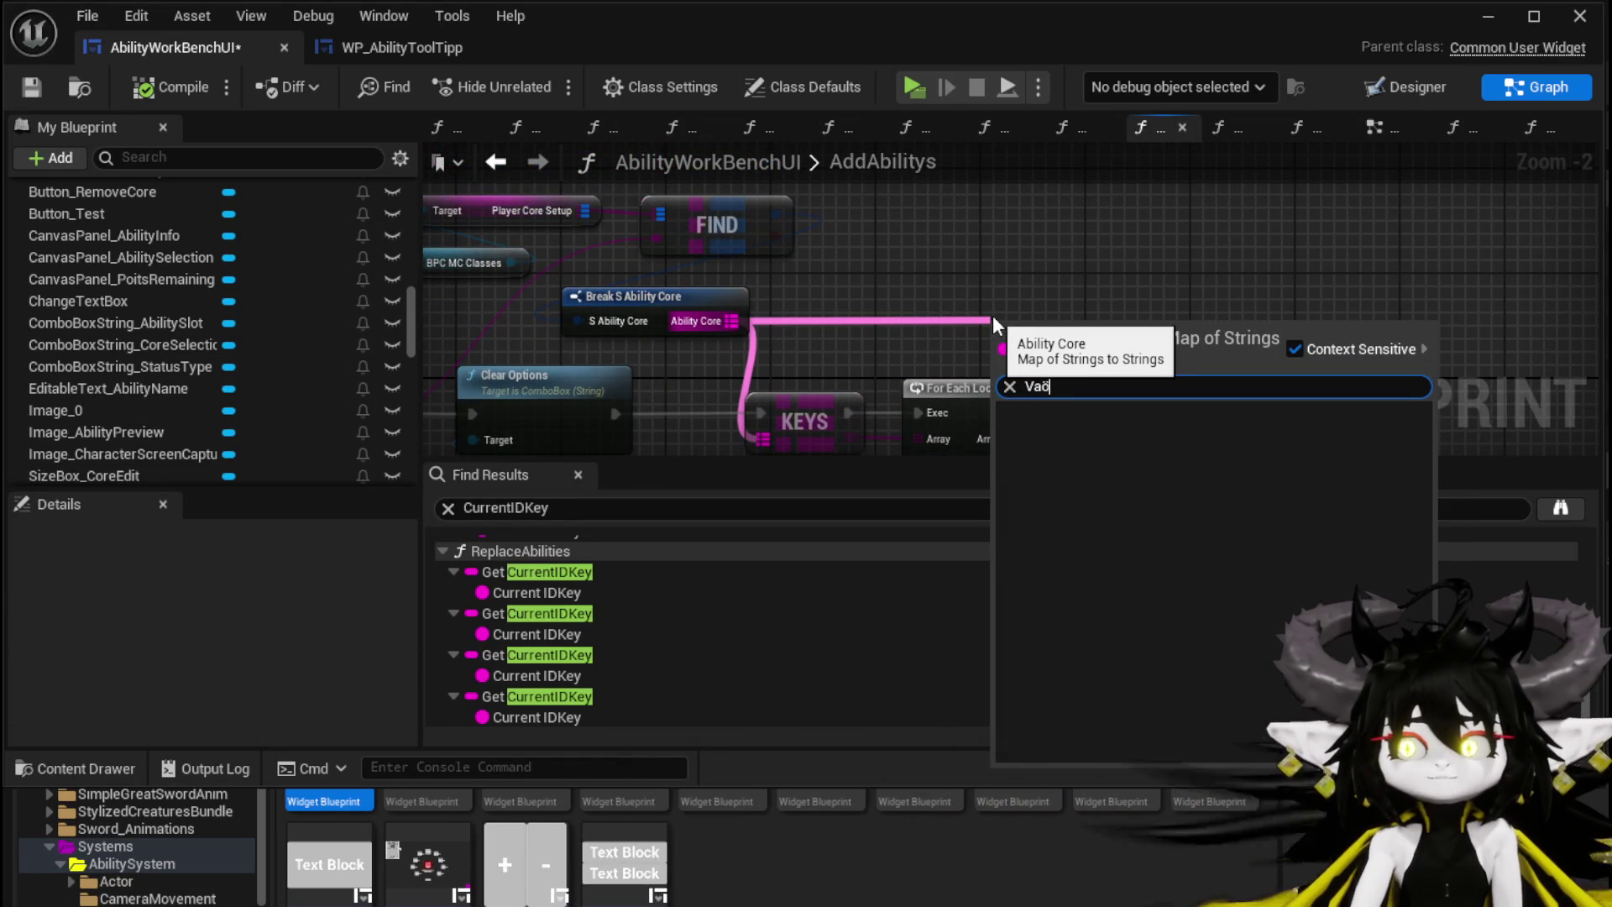
pyautogui.write('lues')
pyautogui.press('Return')
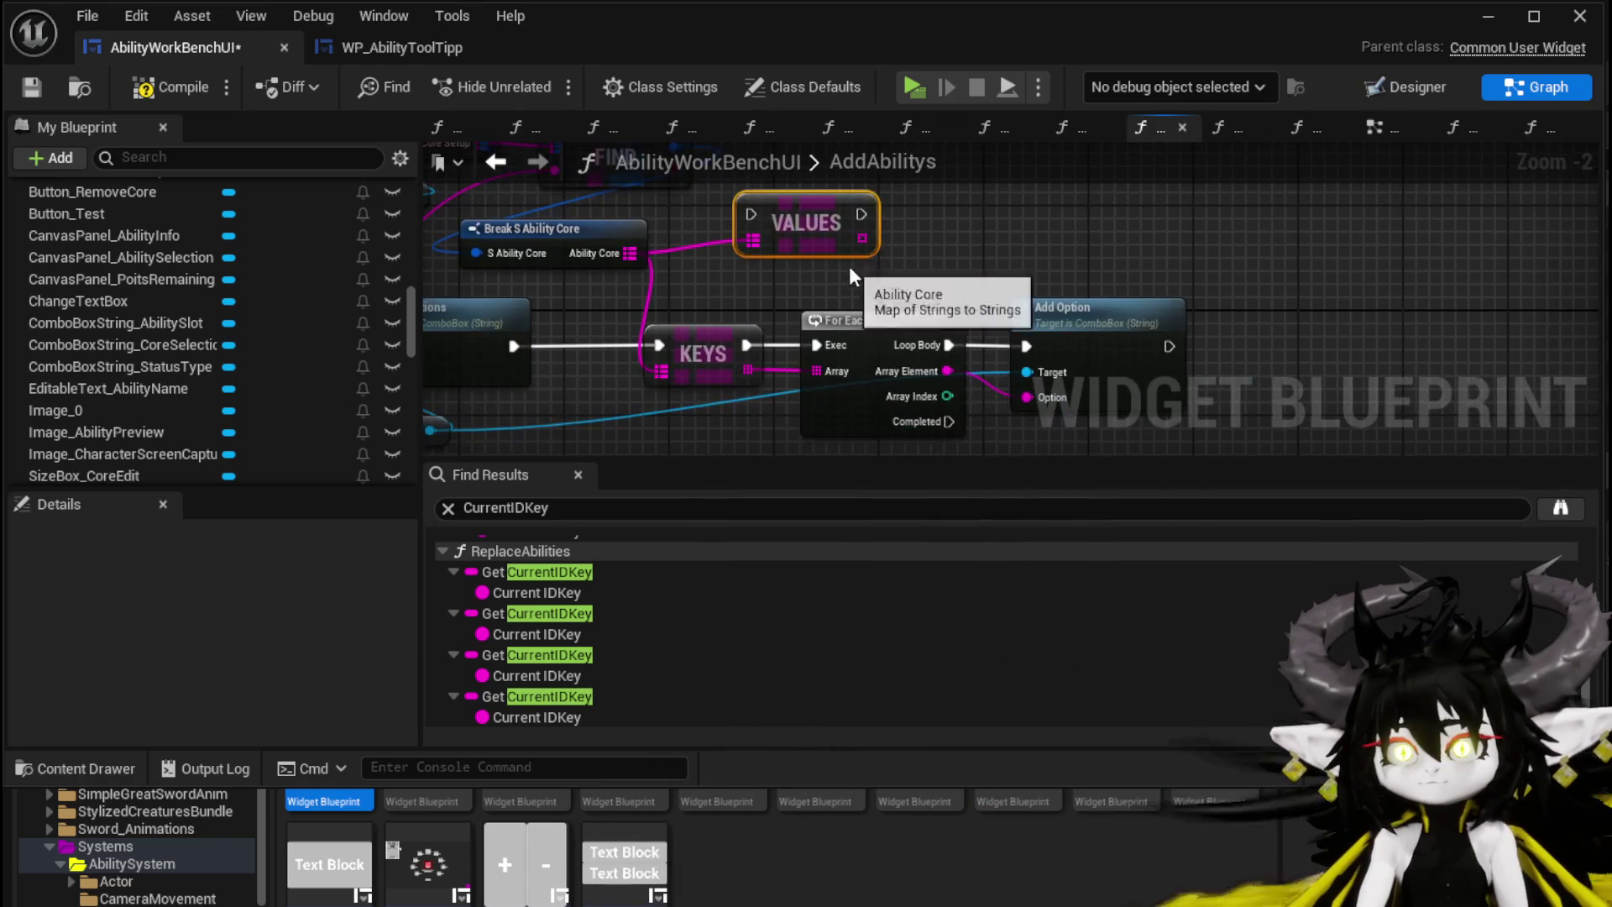
# Step: Duplicate the For Each Loop and feed the VALUES array into the copy
pyautogui.click(873, 311)
pyautogui.hotkey('ctrl', 'c')
pyautogui.hotkey('ctrl', 'v')
pyautogui.moveTo(812, 293); pyautogui.dragTo(912, 266)
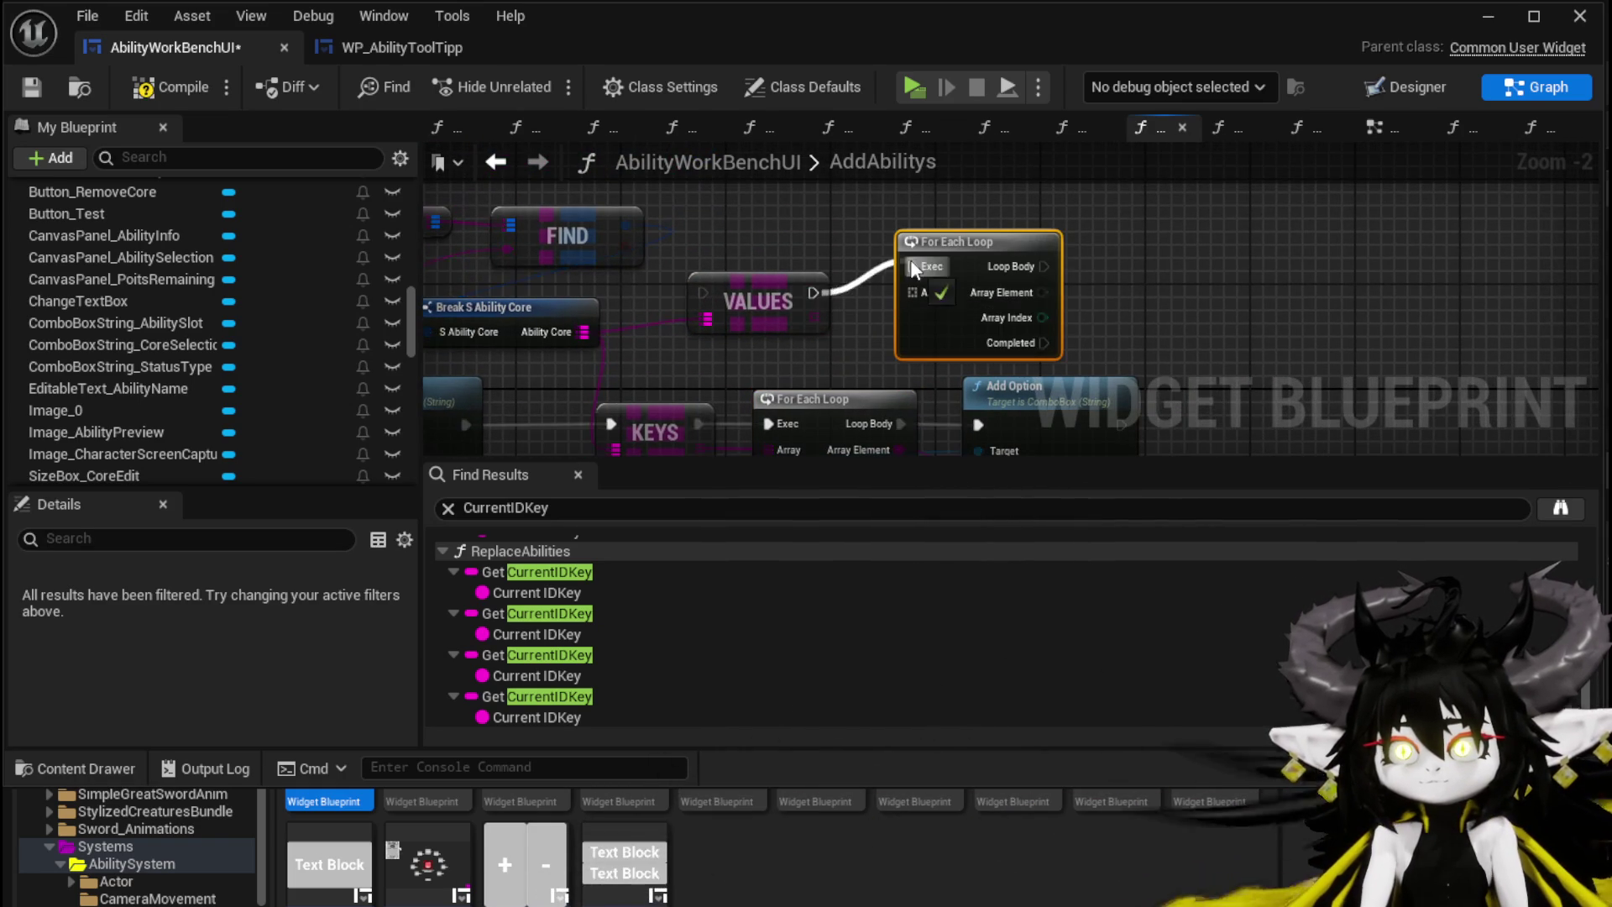
pyautogui.moveTo(814, 318); pyautogui.dragTo(914, 292)
pyautogui.moveTo(763, 293); pyautogui.dragTo(789, 267)
# Step: Split each array element with Parse Into Array using delimiter $, with Cull Empty Strings off
pyautogui.moveTo(1044, 292); pyautogui.dragTo(1144, 296)
pyautogui.write('par')
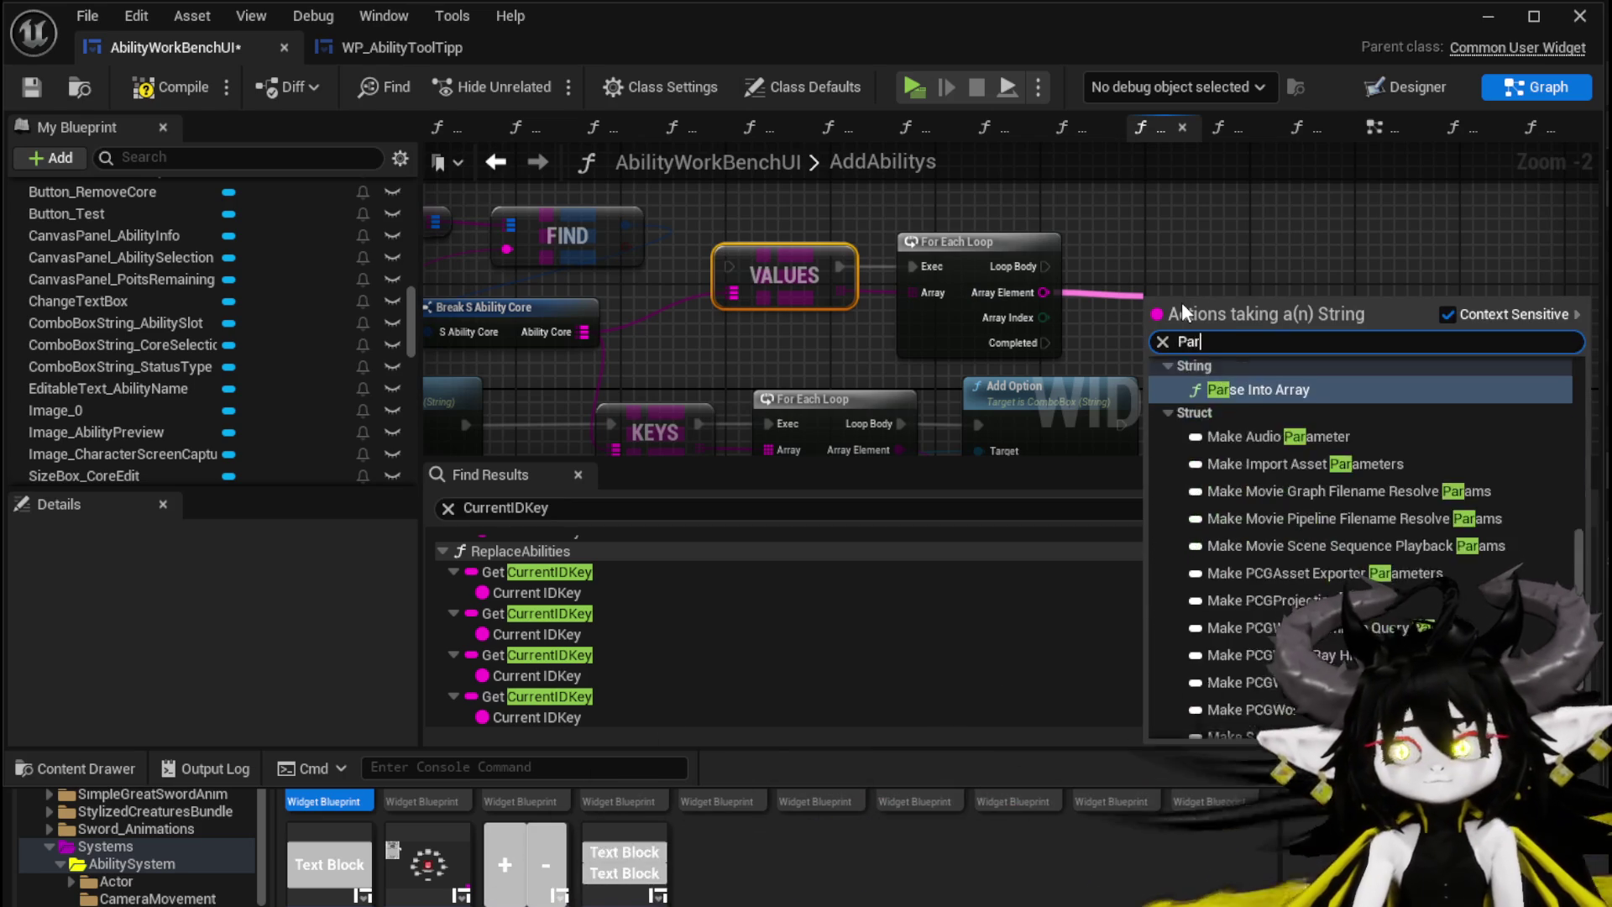
pyautogui.press('Return')
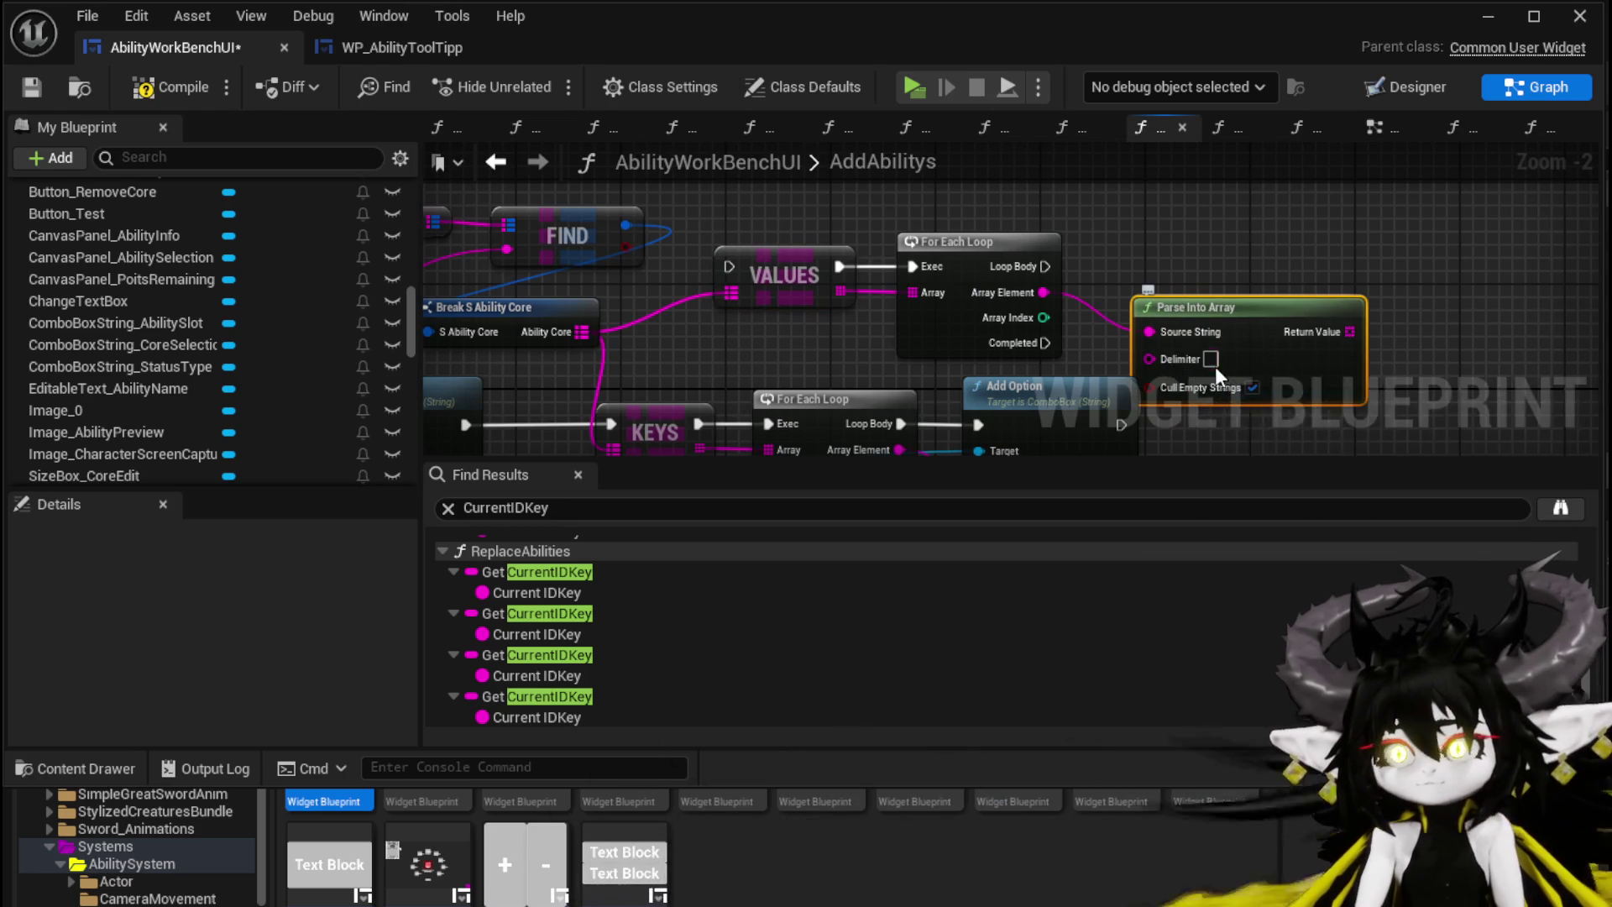
pyautogui.click(1211, 359)
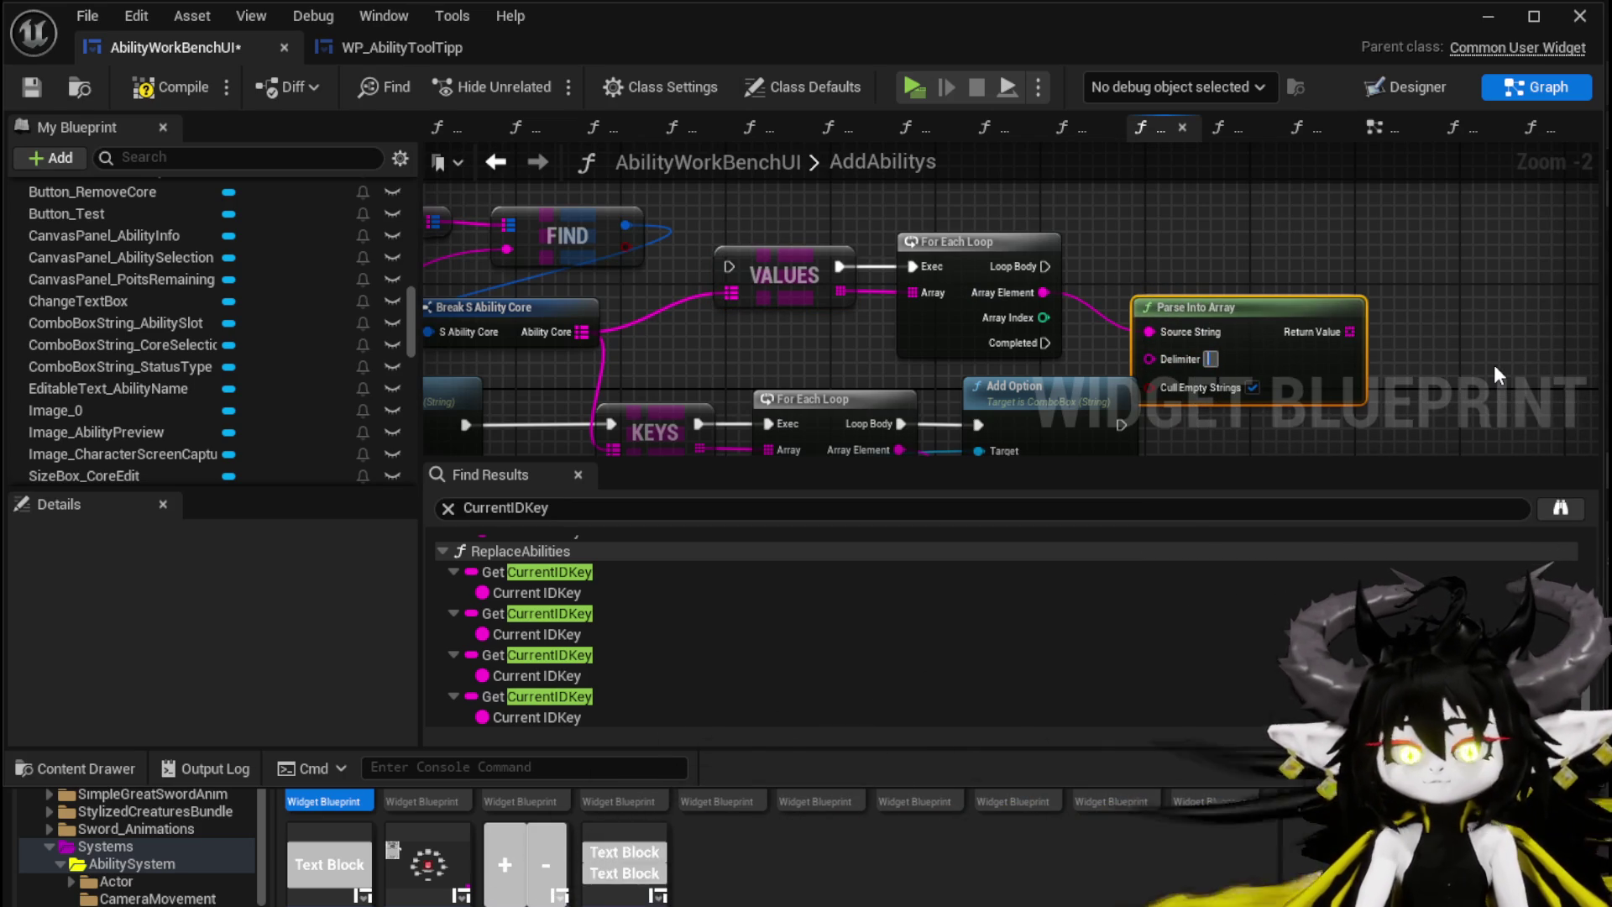
pyautogui.write('$')
pyautogui.moveTo(1219, 382)
pyautogui.mouseDown()
pyautogui.moveTo(1010, 211)
pyautogui.moveTo(931, 212)
pyautogui.mouseUp()
pyautogui.click(895, 268)
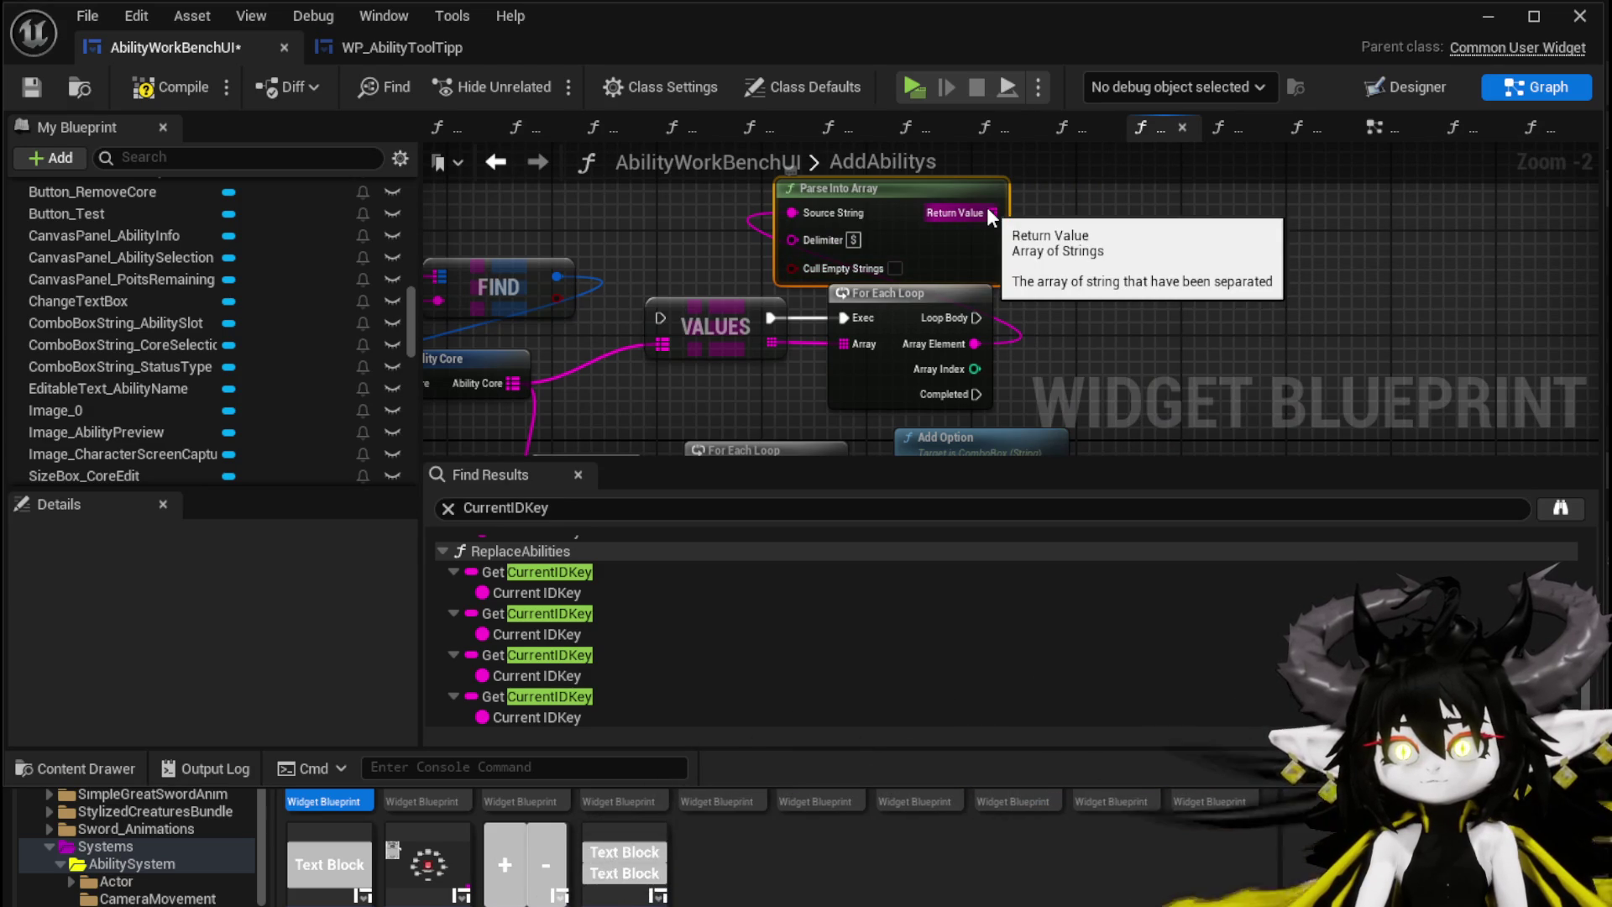
pyautogui.moveTo(830, 240); pyautogui.dragTo(853, 245)
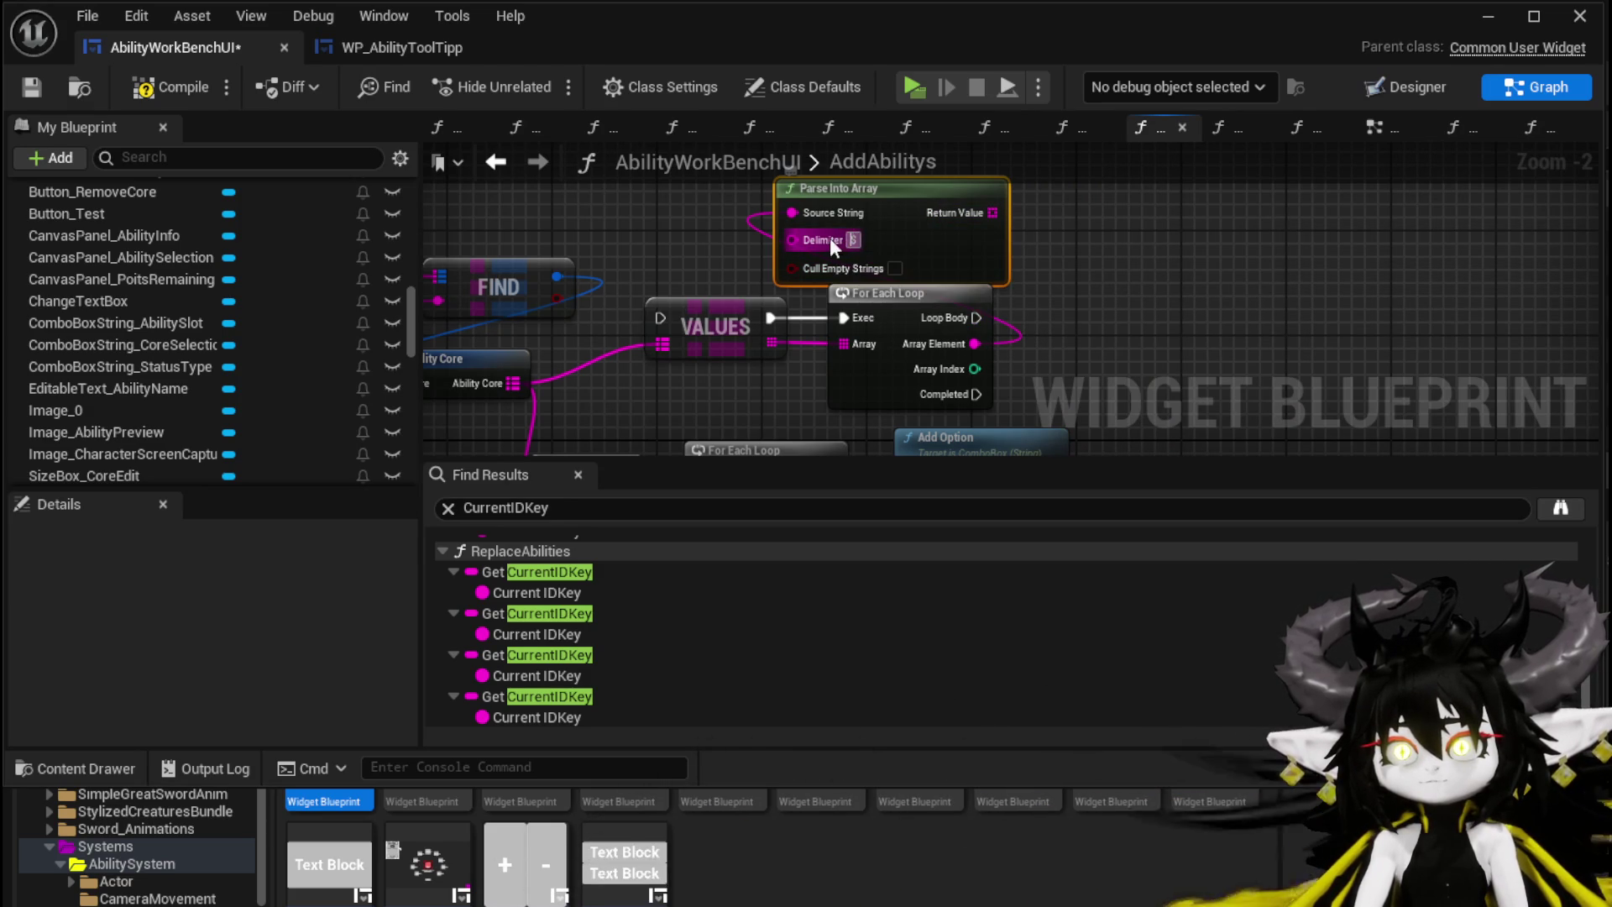
# Step: Add a Get node at index 1 off the parsed array
pyautogui.moveTo(994, 214); pyautogui.dragTo(1101, 261)
pyautogui.write('get')
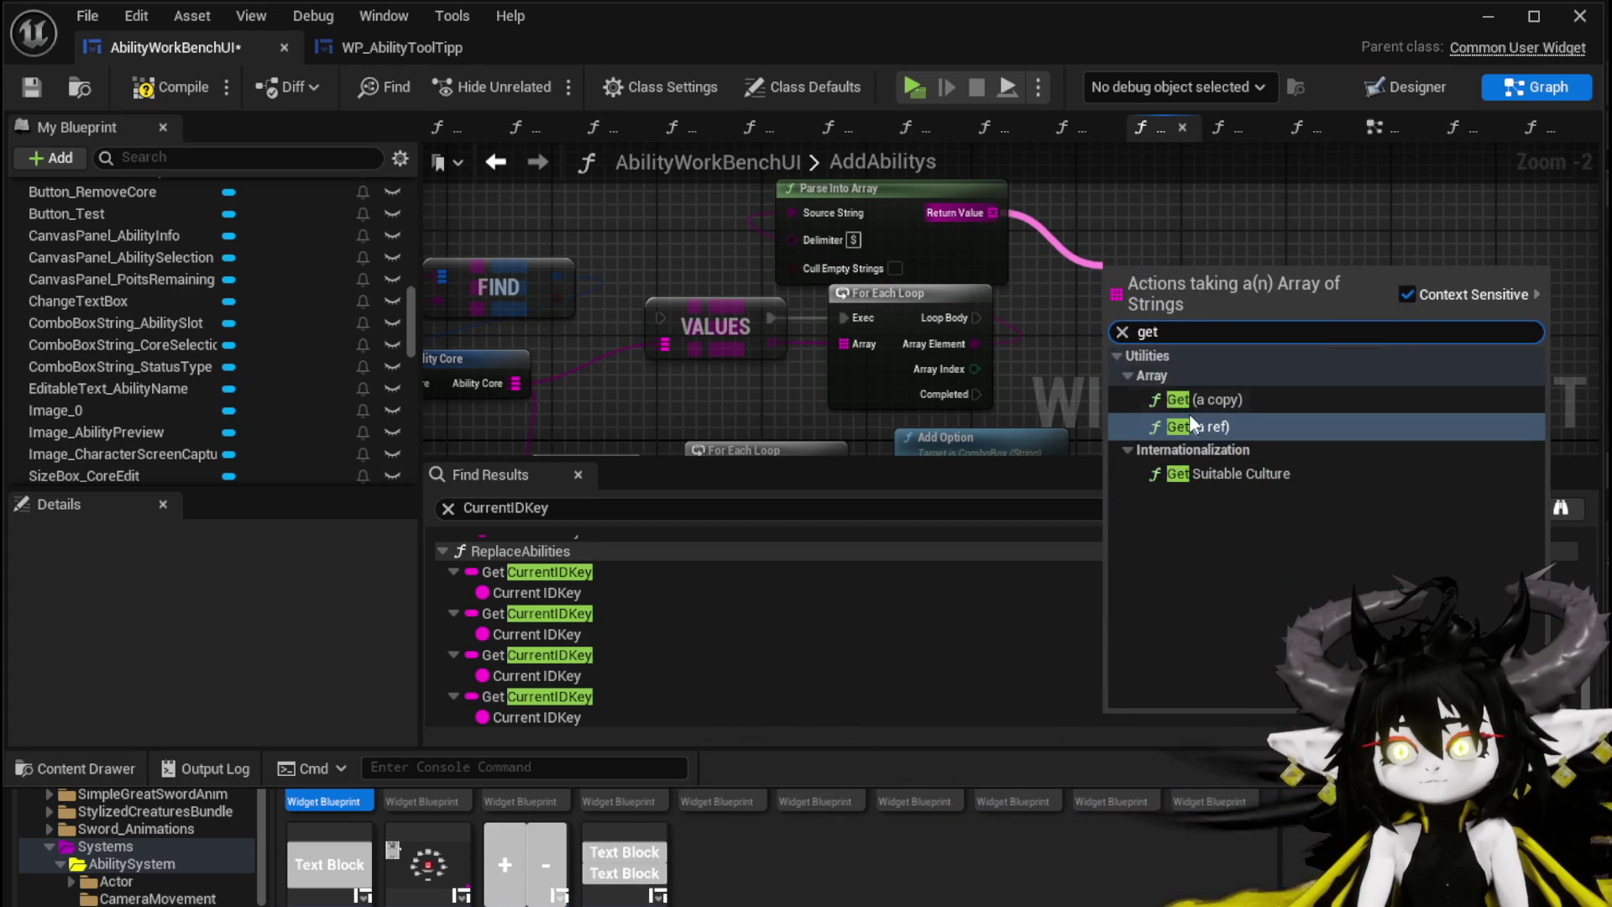
pyautogui.click(1200, 405)
pyautogui.click(1128, 299)
pyautogui.write('1')
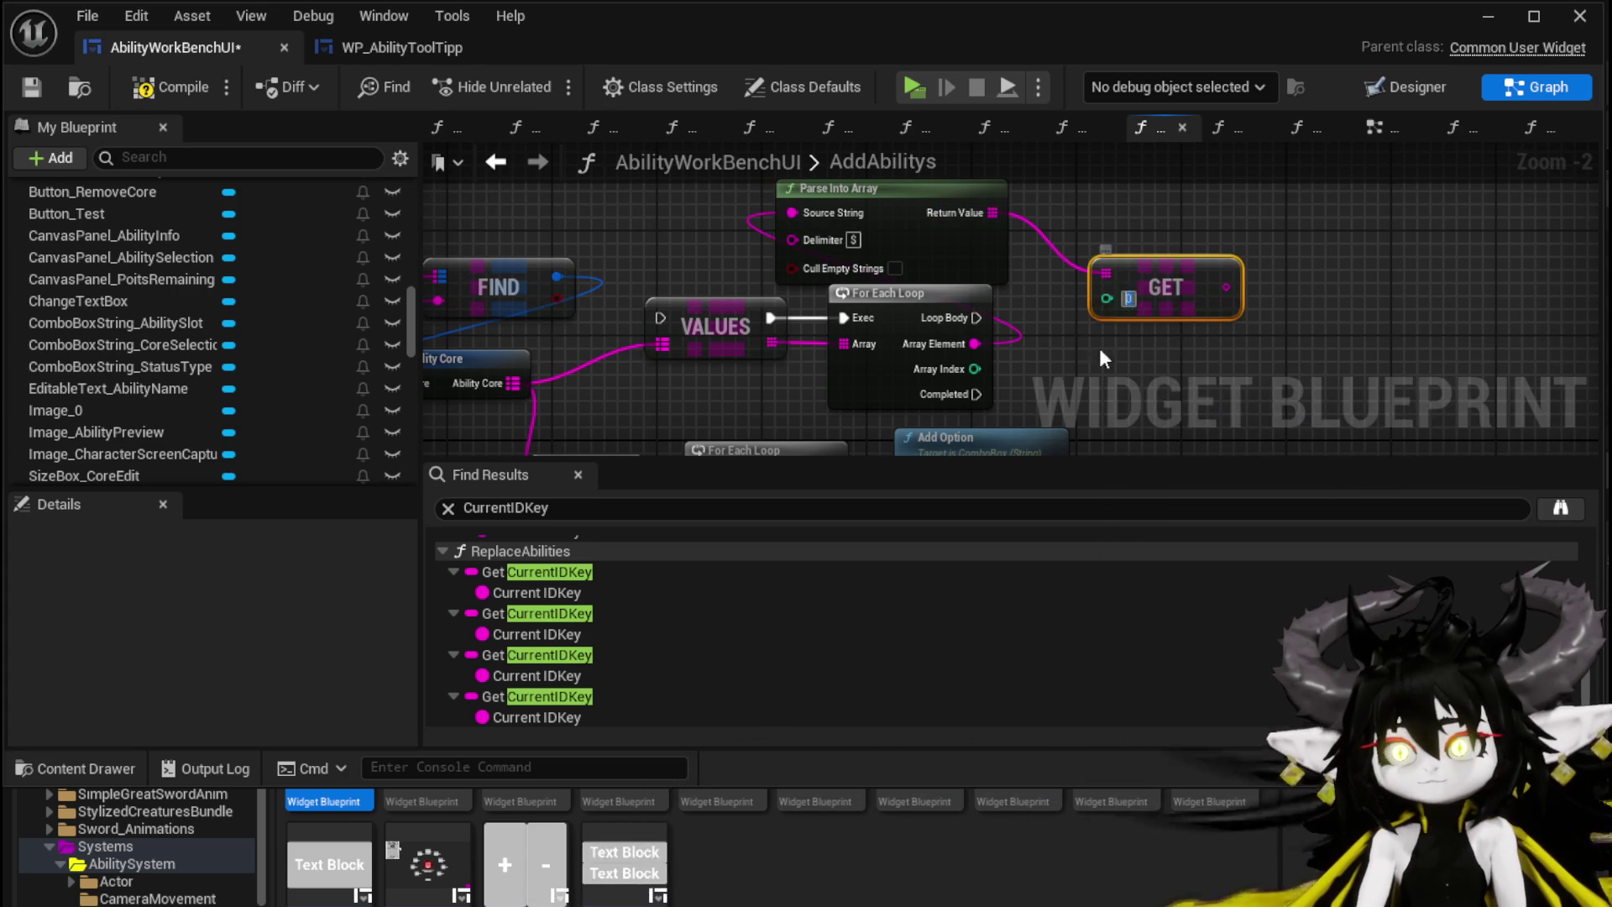
pyautogui.click(1233, 359)
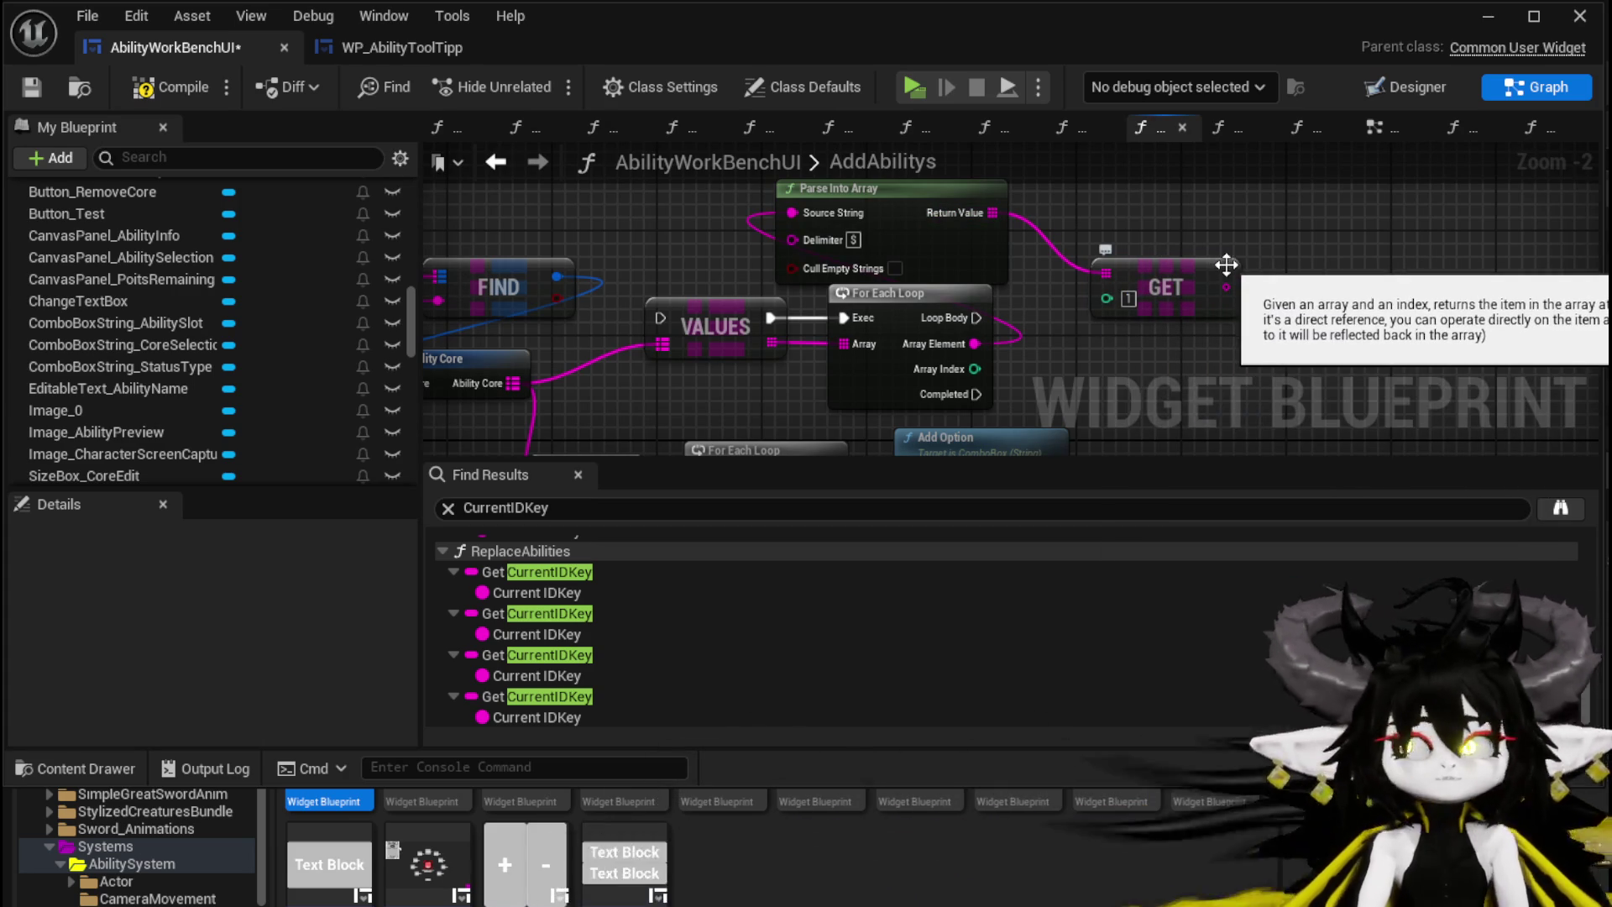
pyautogui.moveTo(1226, 266); pyautogui.dragTo(1226, 227)
pyautogui.click(1289, 294)
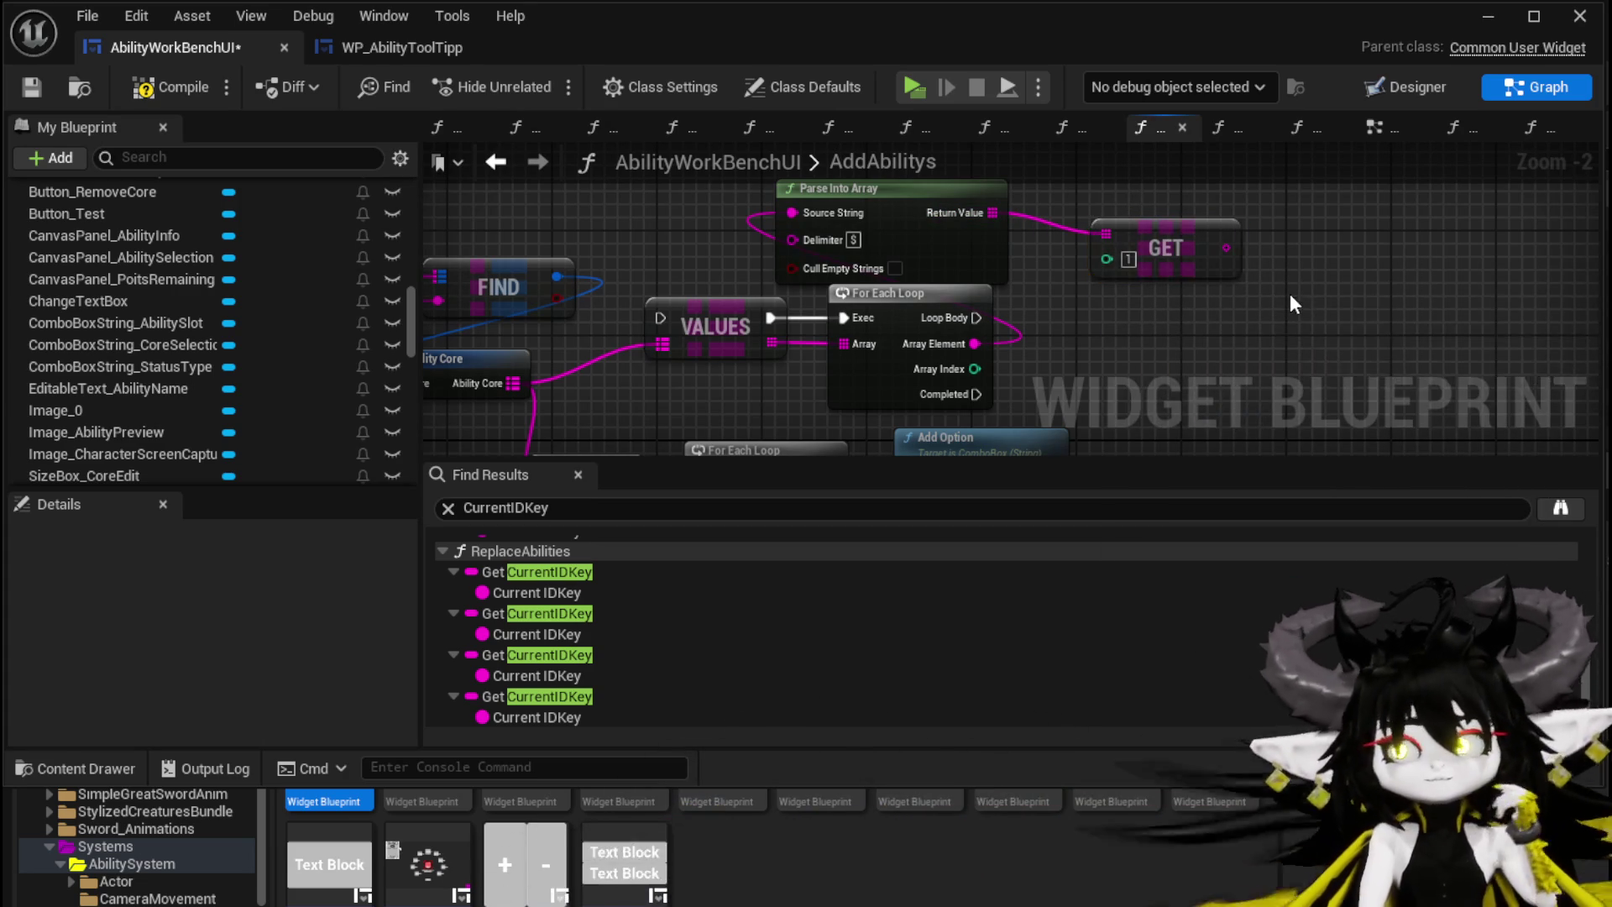
pyautogui.moveTo(1055, 223)
pyautogui.mouseDown()
pyautogui.moveTo(884, 244)
pyautogui.moveTo(896, 324)
pyautogui.mouseUp()
# Step: Save the blueprint and switch to the Designer layout
pyautogui.click(32, 87)
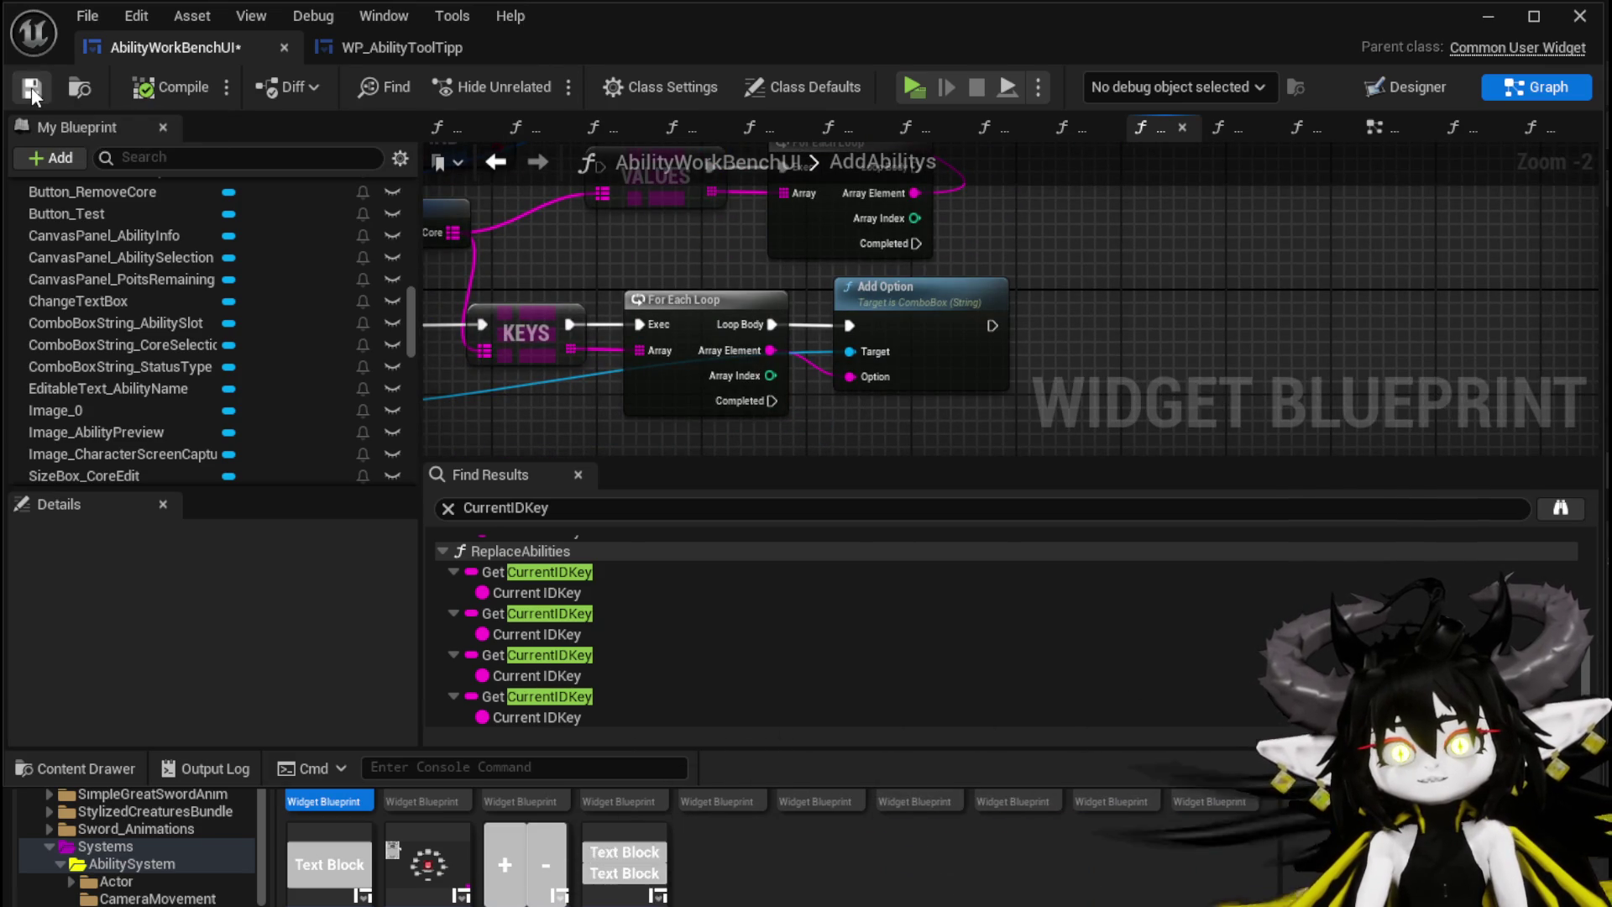
pyautogui.click(1364, 84)
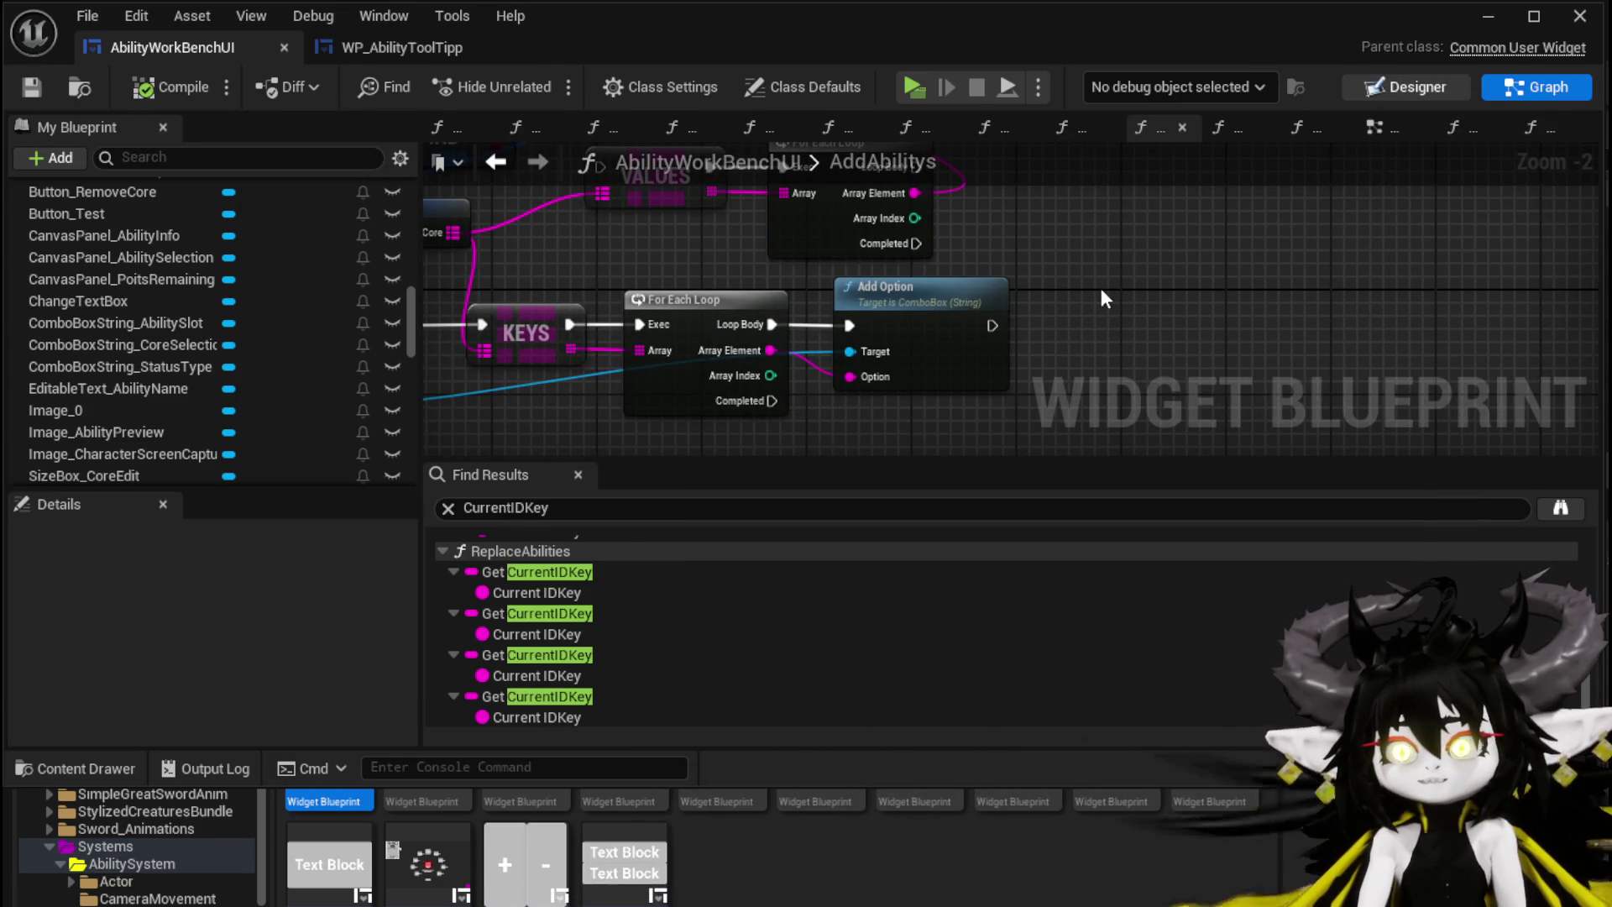
pyautogui.scroll(4, 470, 220)
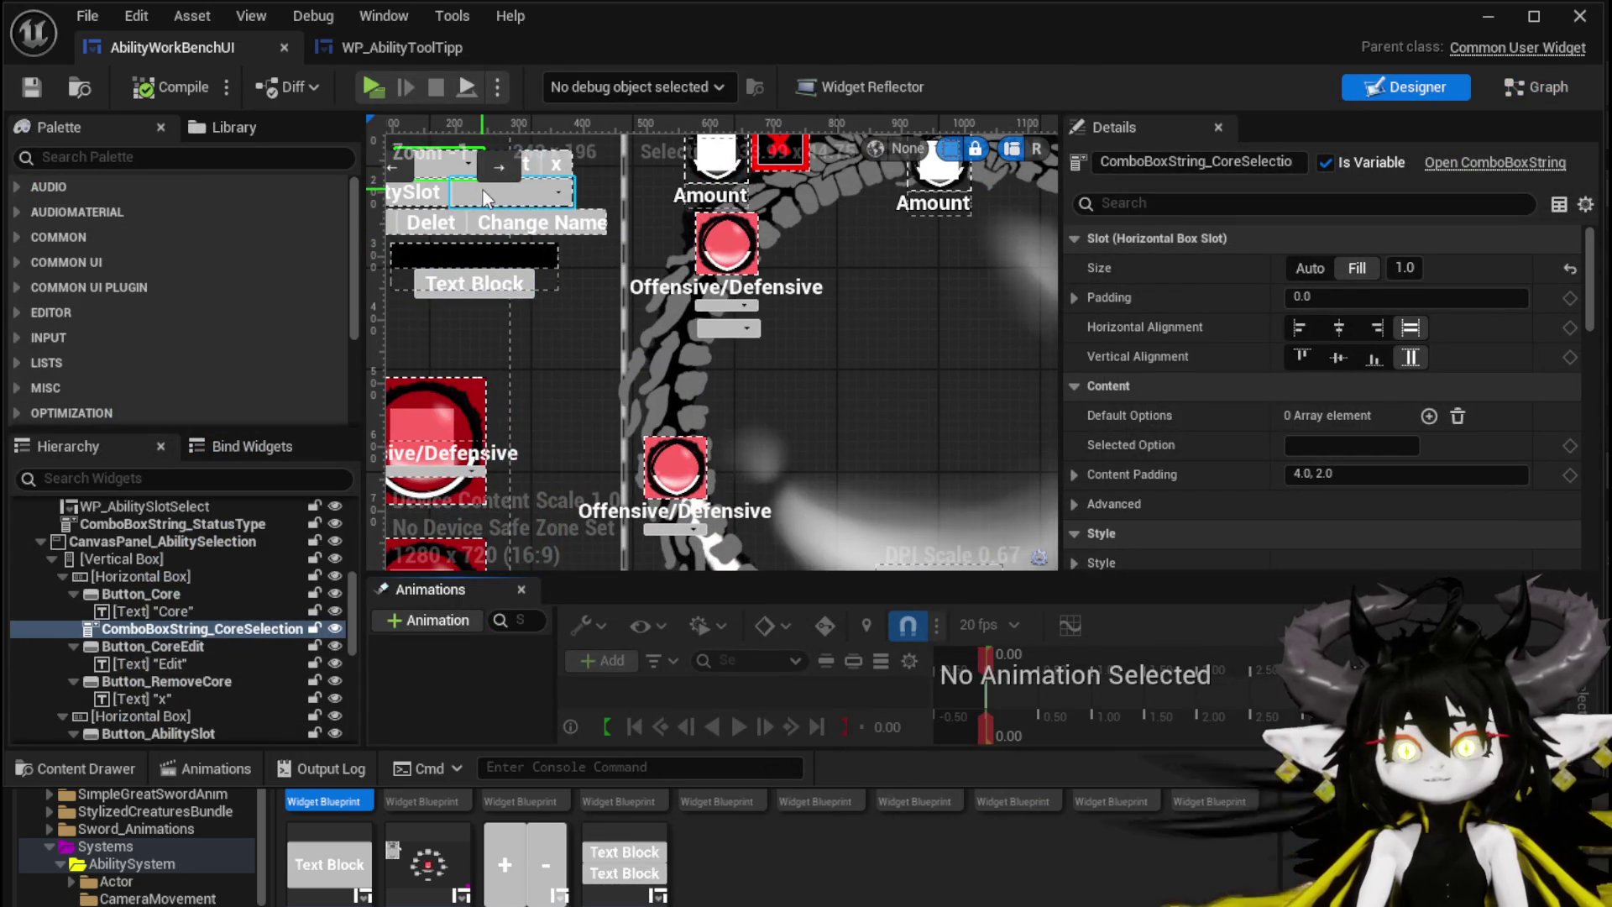
# Step: Jump to ComboBoxString_AbilitySlot's On Selection Changed event and reposition the SET Current IDKey node
pyautogui.click(482, 189)
pyautogui.moveTo(1585, 257); pyautogui.dragTo(1587, 496)
pyautogui.click(1345, 525)
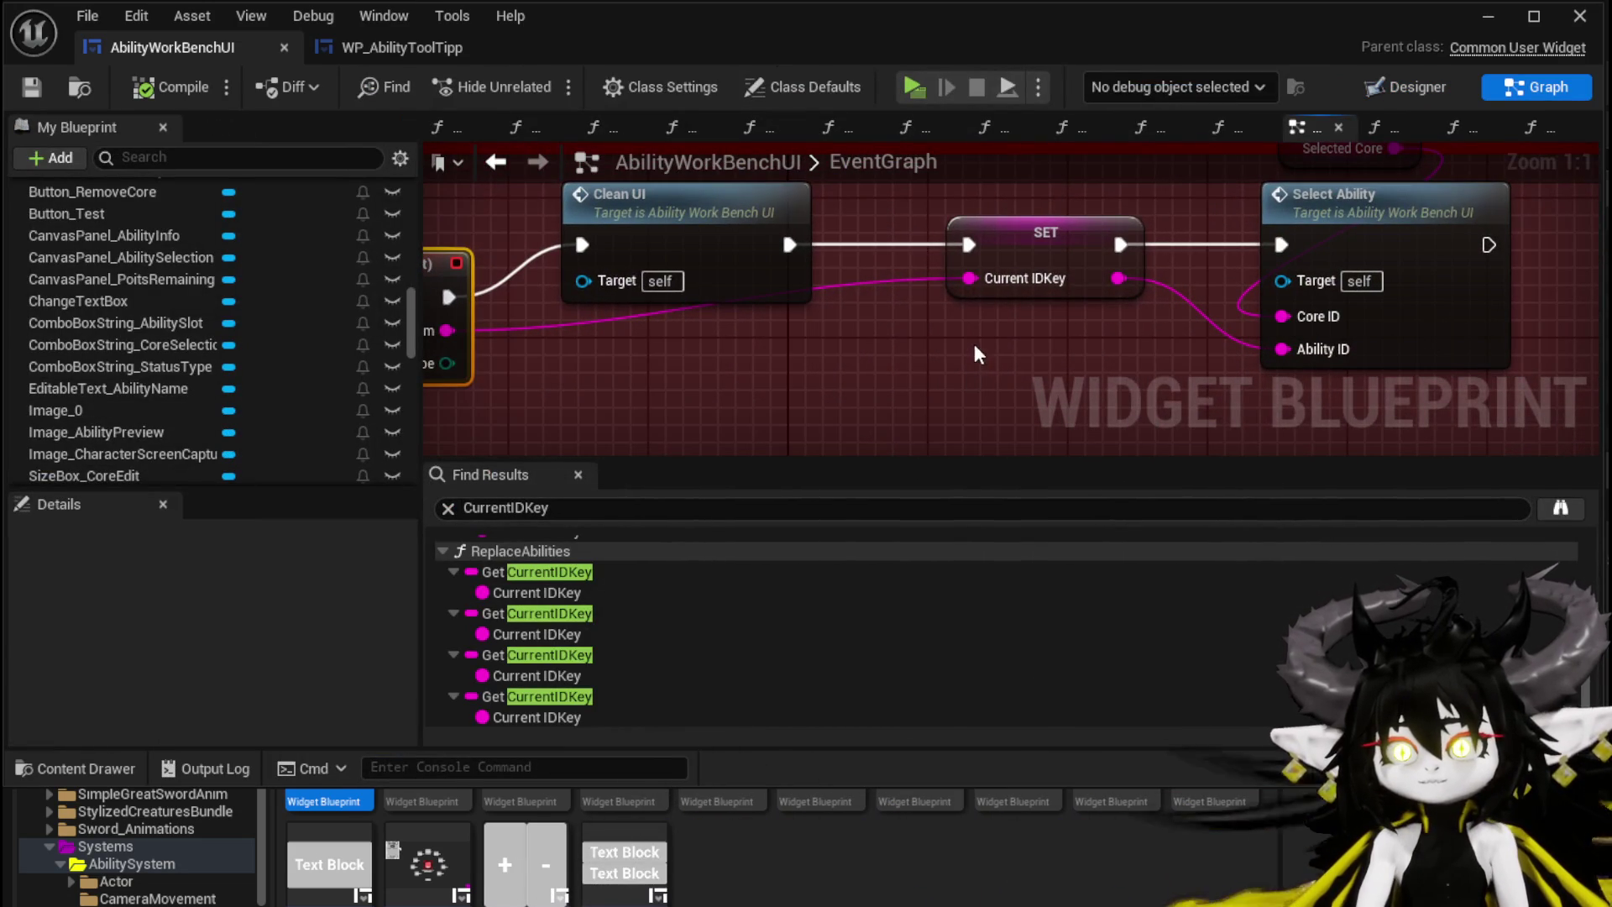
pyautogui.moveTo(1019, 280)
pyautogui.mouseDown()
pyautogui.moveTo(899, 347)
pyautogui.moveTo(967, 333)
pyautogui.mouseUp()
pyautogui.moveTo(1025, 404); pyautogui.dragTo(861, 379)
pyautogui.moveTo(814, 228); pyautogui.dragTo(886, 375)
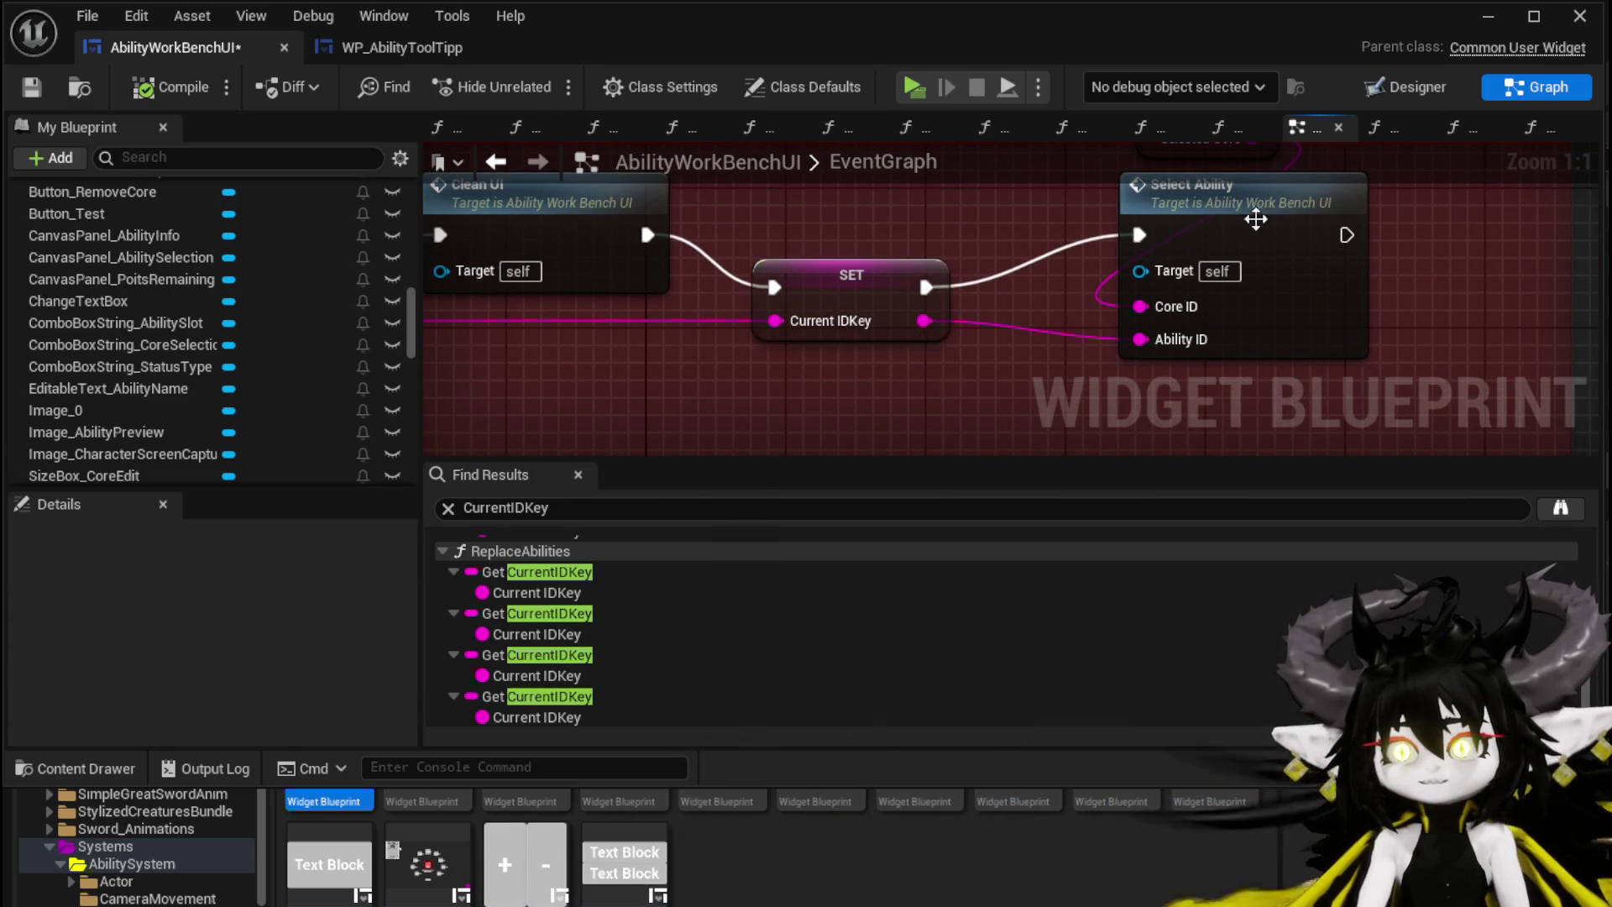
# Step: Open the SelectAbility function, move its Break S Ability Core node right, and save
pyautogui.doubleClick(1252, 210)
pyautogui.scroll(-3, 1090, 249)
pyautogui.scroll(4, 895, 301)
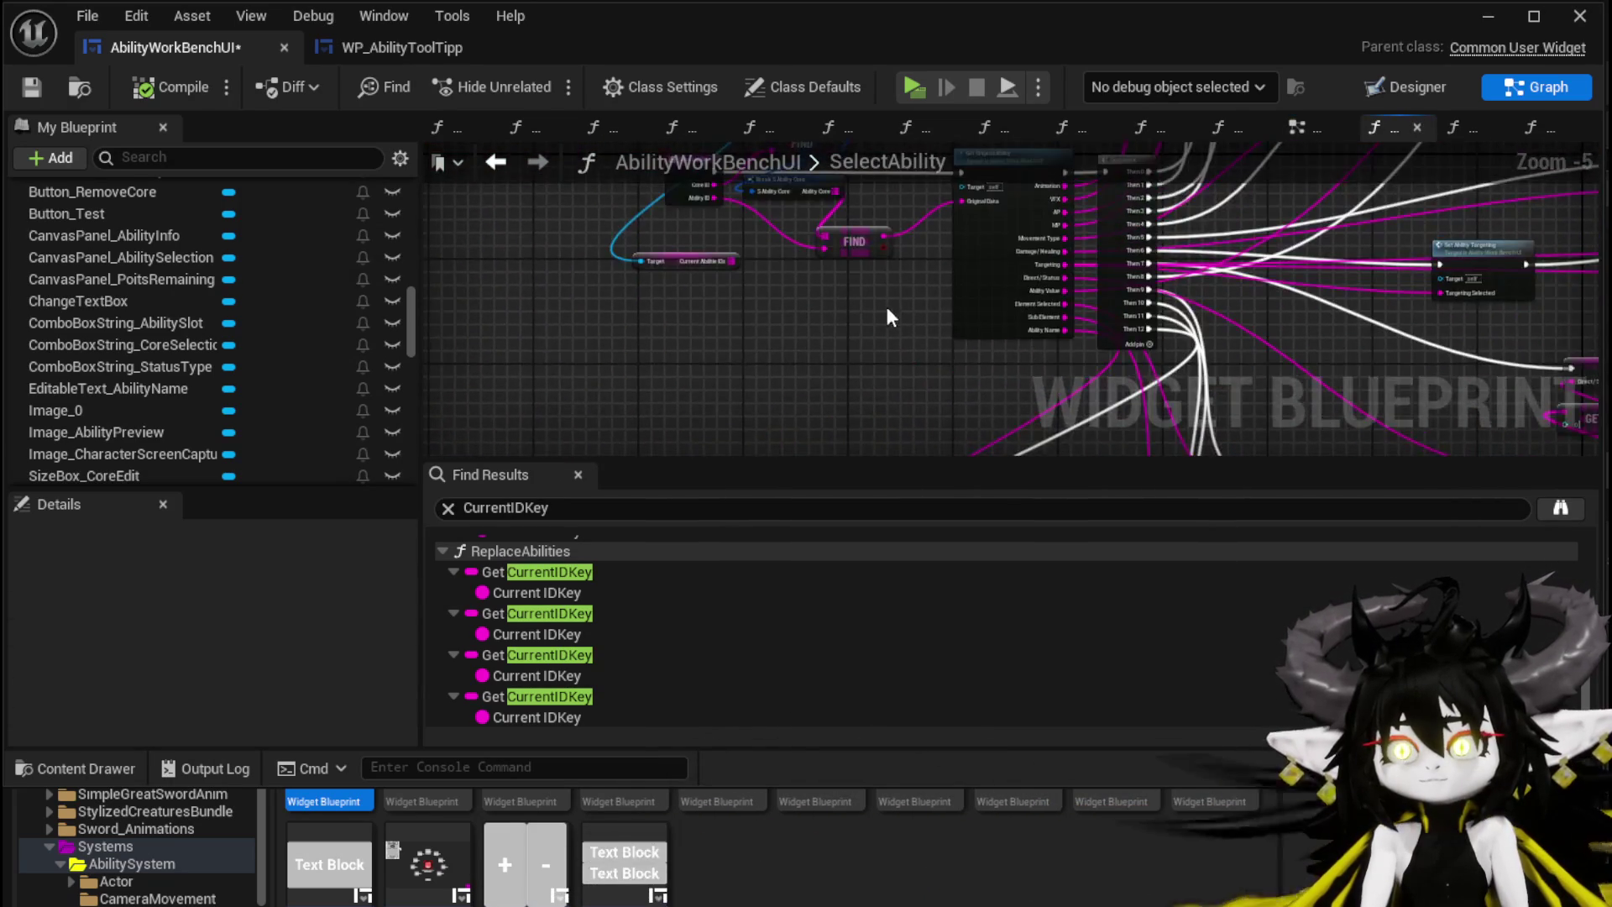
pyautogui.click(859, 326)
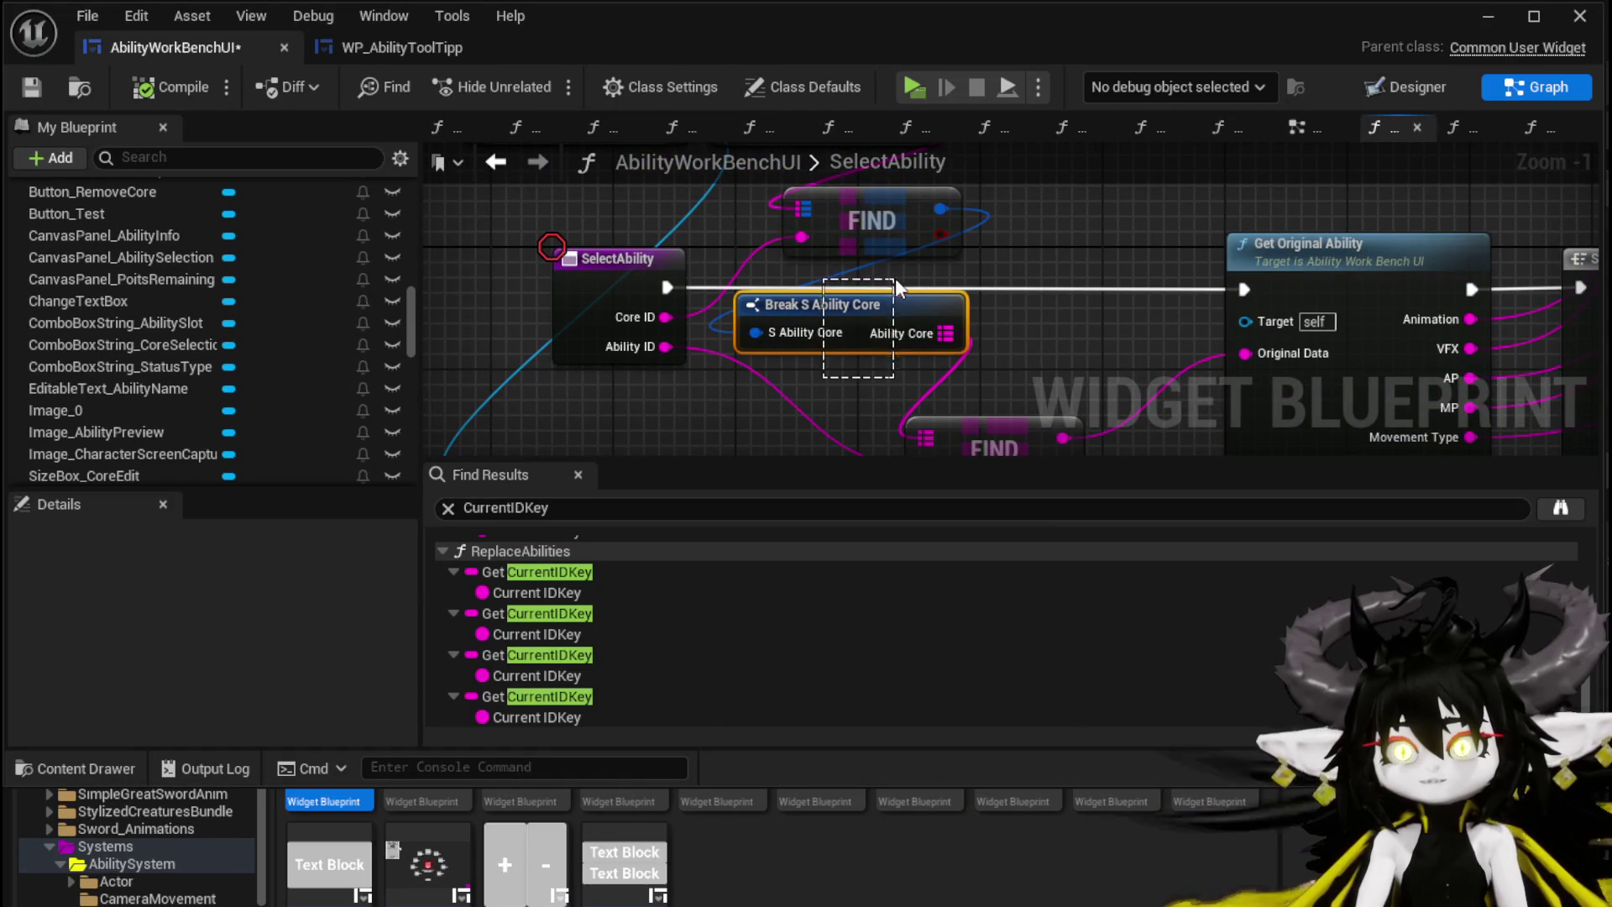
pyautogui.moveTo(910, 312); pyautogui.dragTo(986, 312)
pyautogui.moveTo(884, 238)
pyautogui.mouseDown()
pyautogui.moveTo(906, 311)
pyautogui.moveTo(1000, 311)
pyautogui.mouseUp()
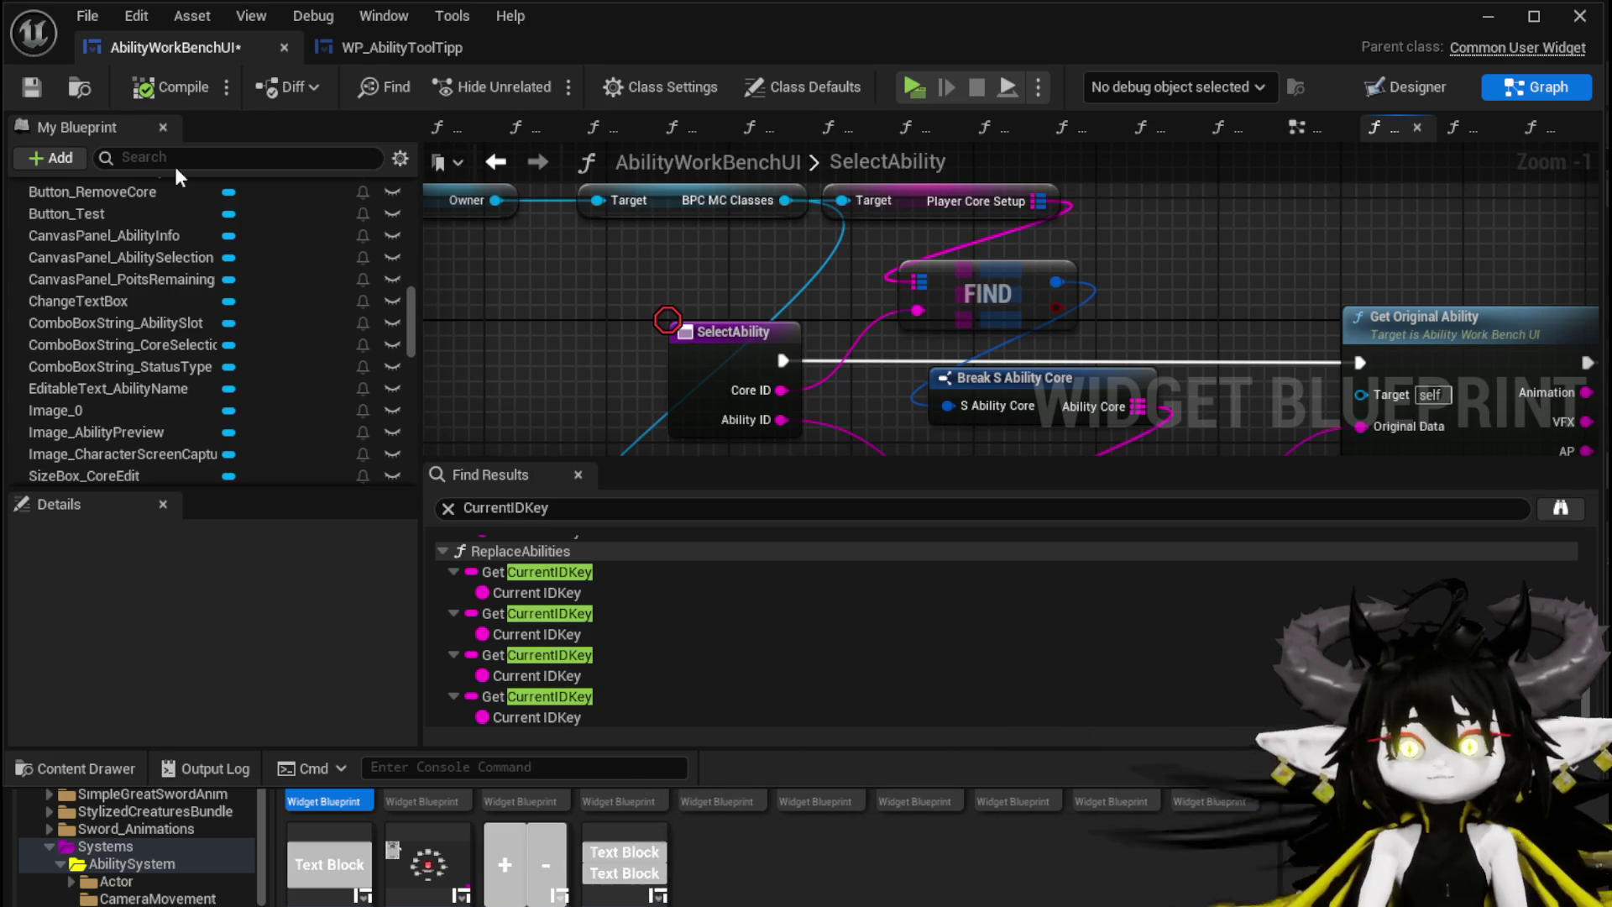
pyautogui.click(28, 98)
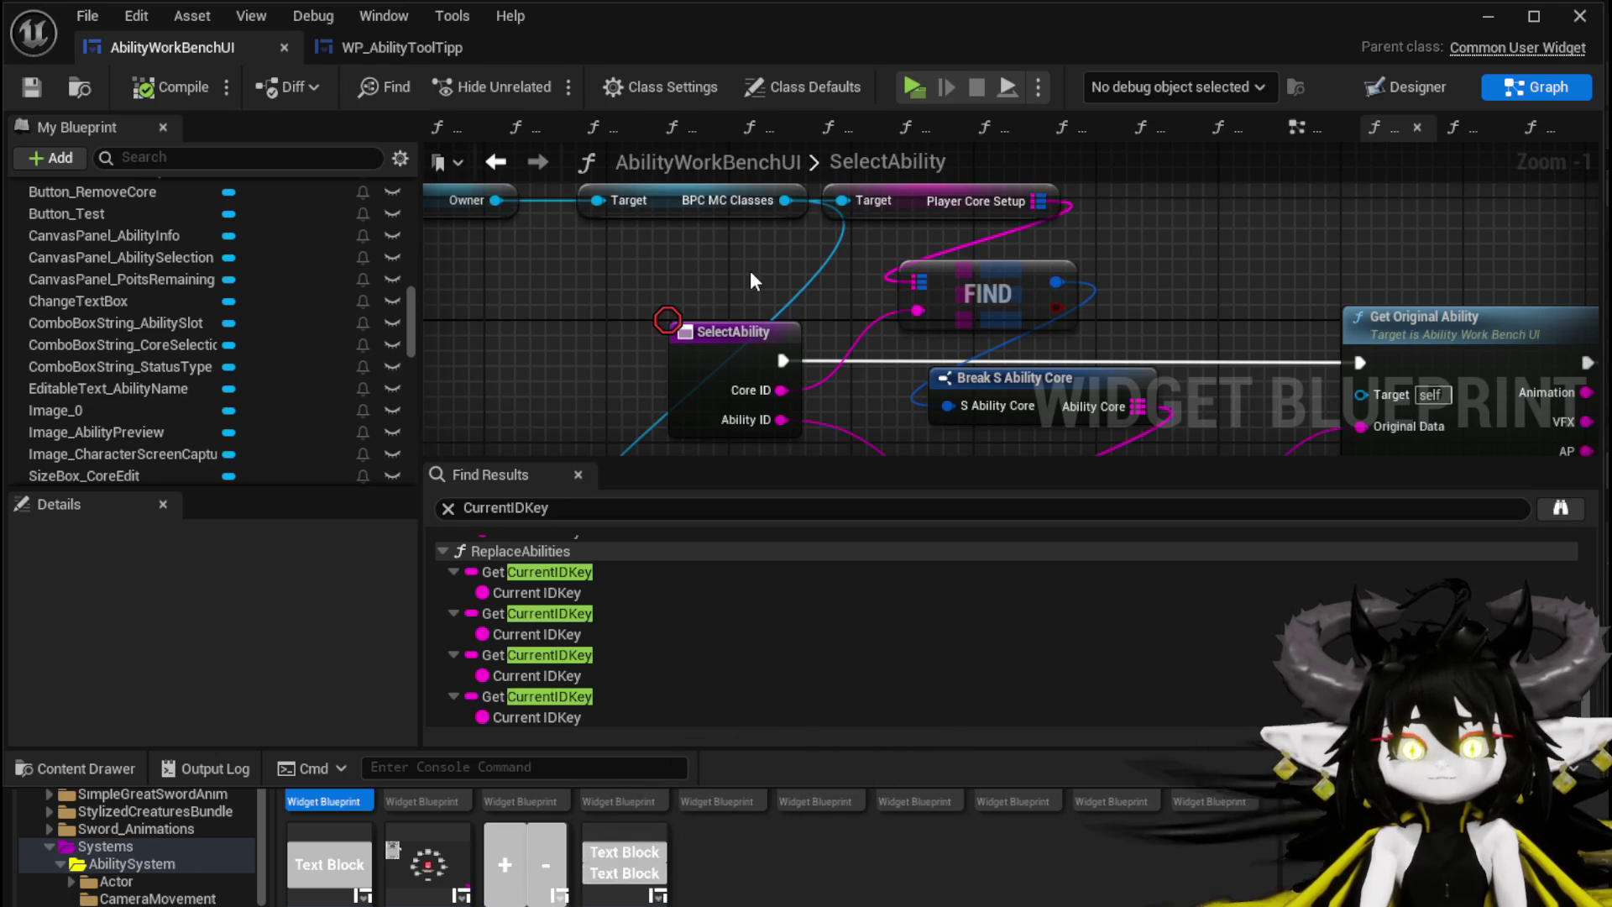
# Step: Navigate back to the event graph, then forward to the AddAbilitys function graph
pyautogui.moveTo(662, 284)
pyautogui.mouseDown()
pyautogui.moveTo(713, 383)
pyautogui.moveTo(648, 198)
pyautogui.moveTo(605, 206)
pyautogui.mouseUp()
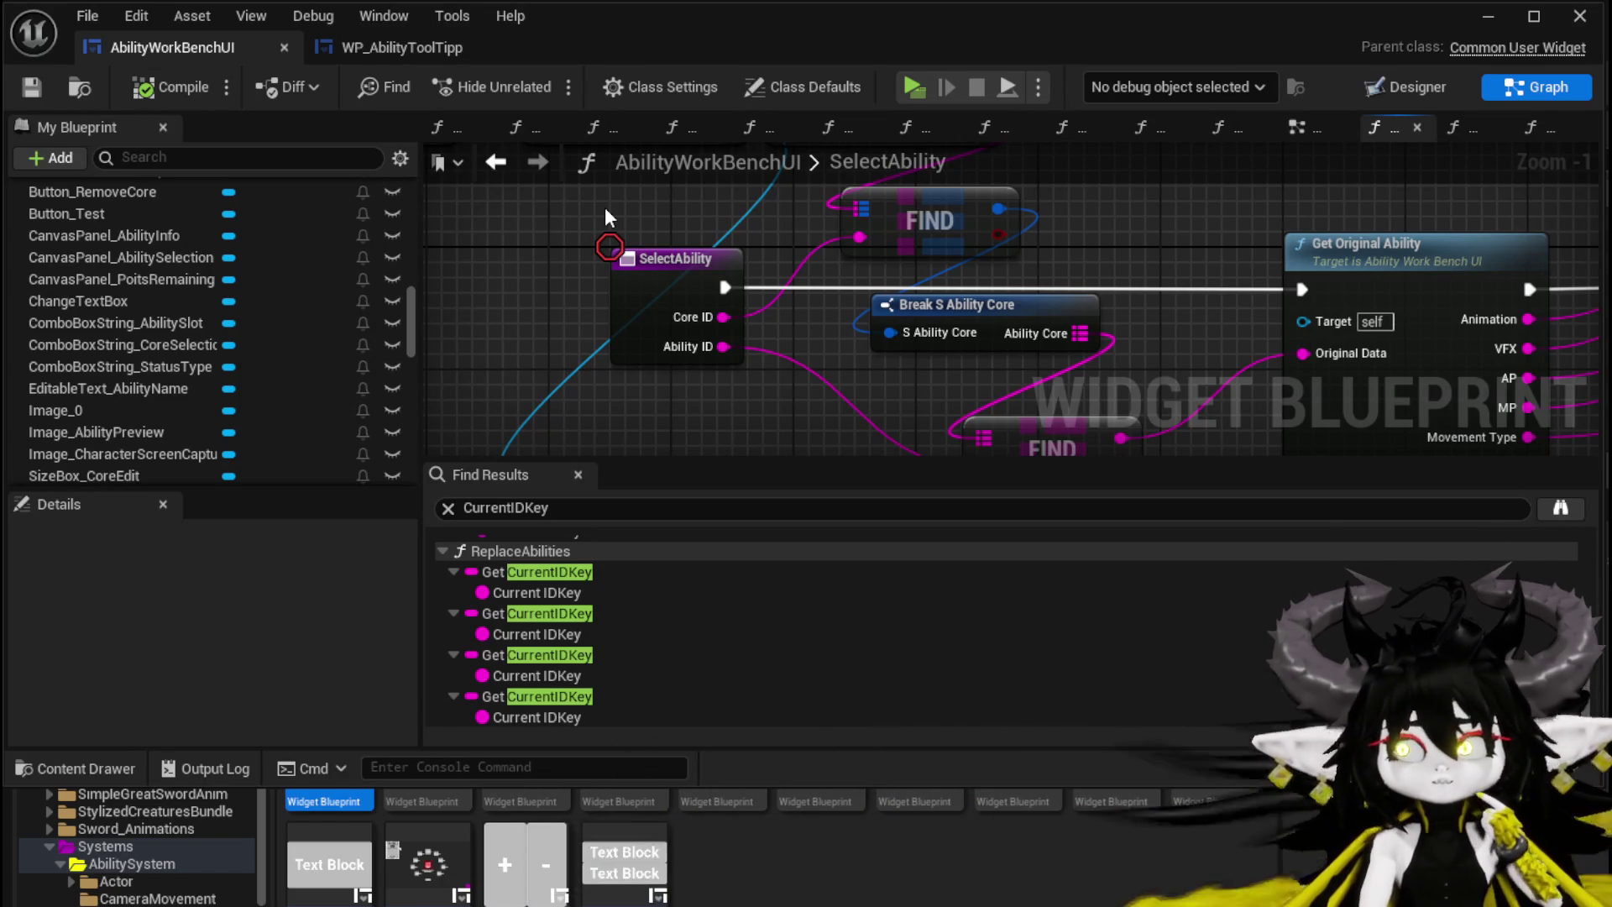
pyautogui.click(492, 164)
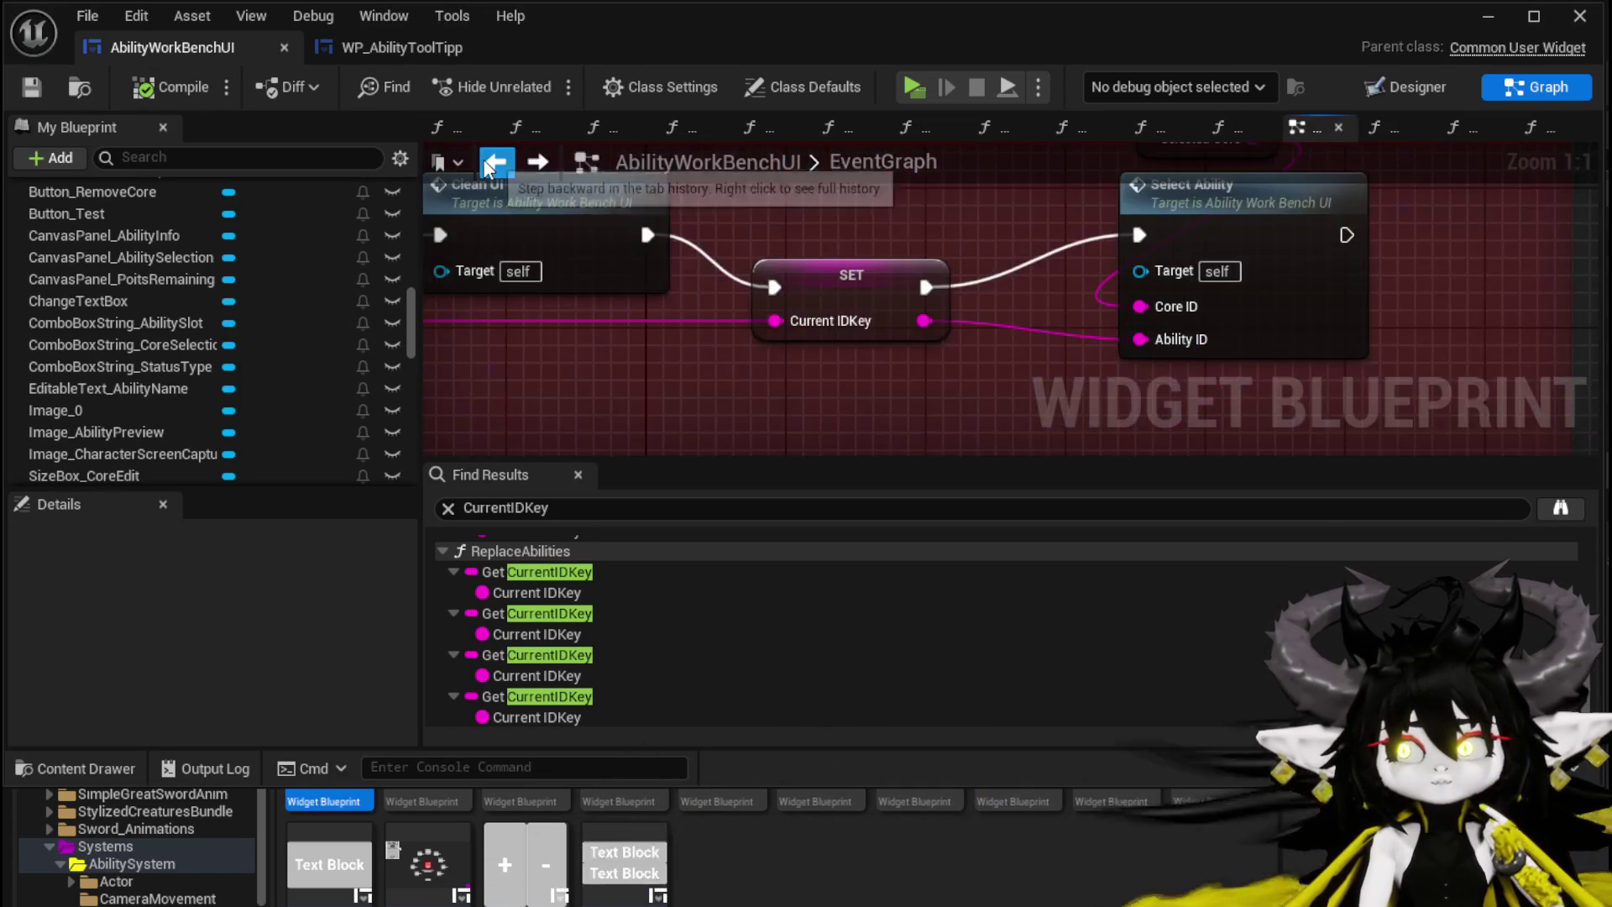
pyautogui.moveTo(705, 388); pyautogui.dragTo(1047, 361)
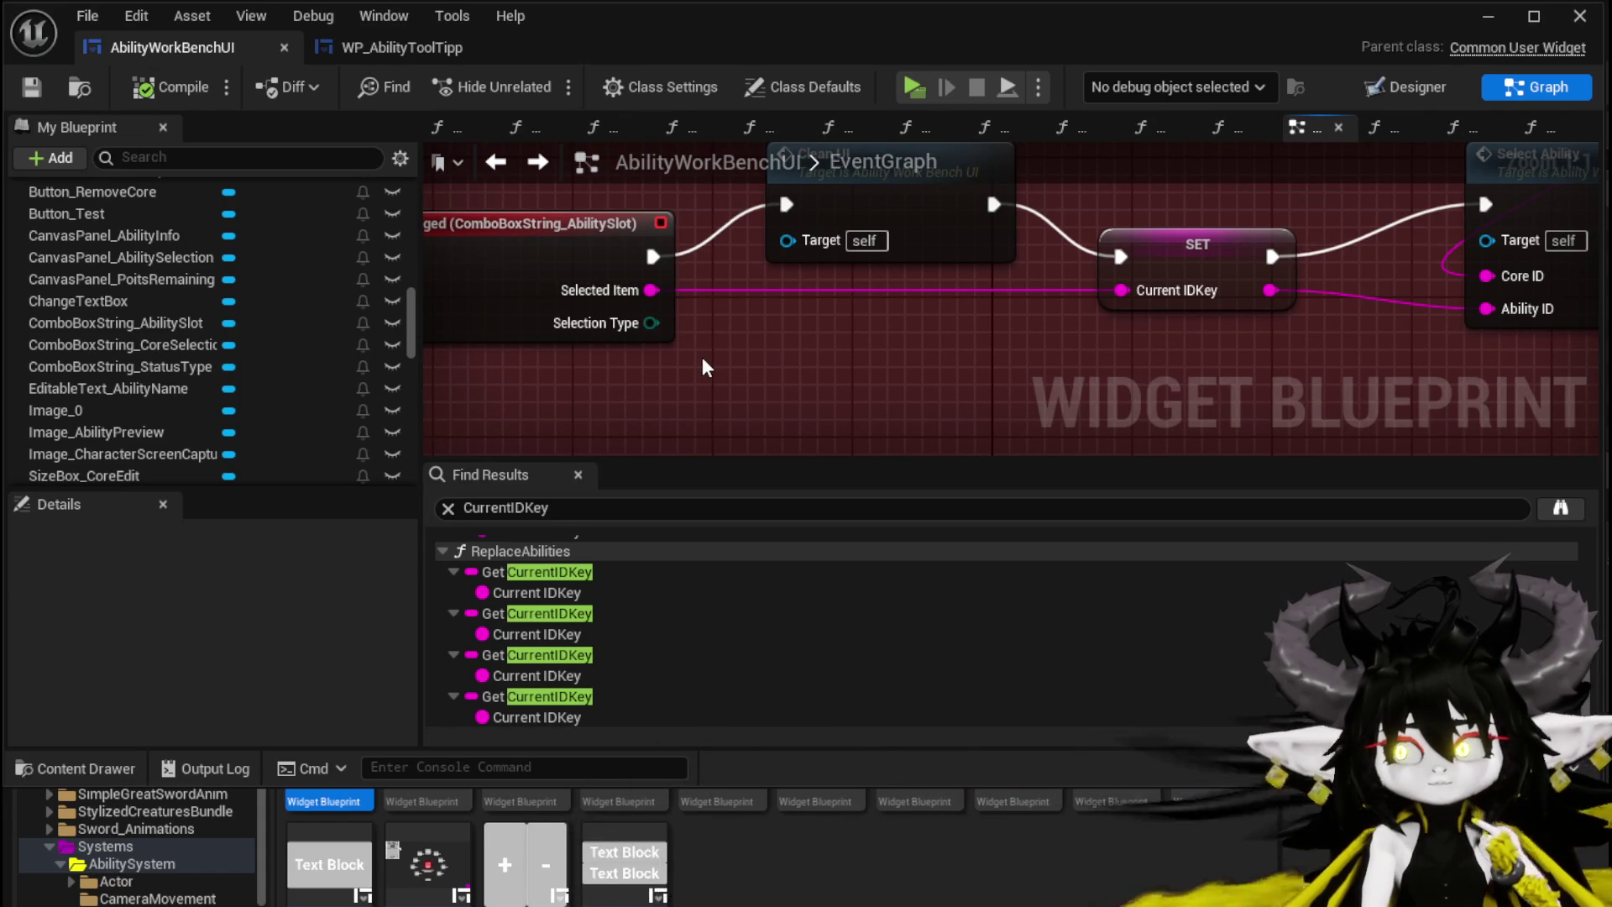
pyautogui.moveTo(704, 322); pyautogui.dragTo(1044, 406)
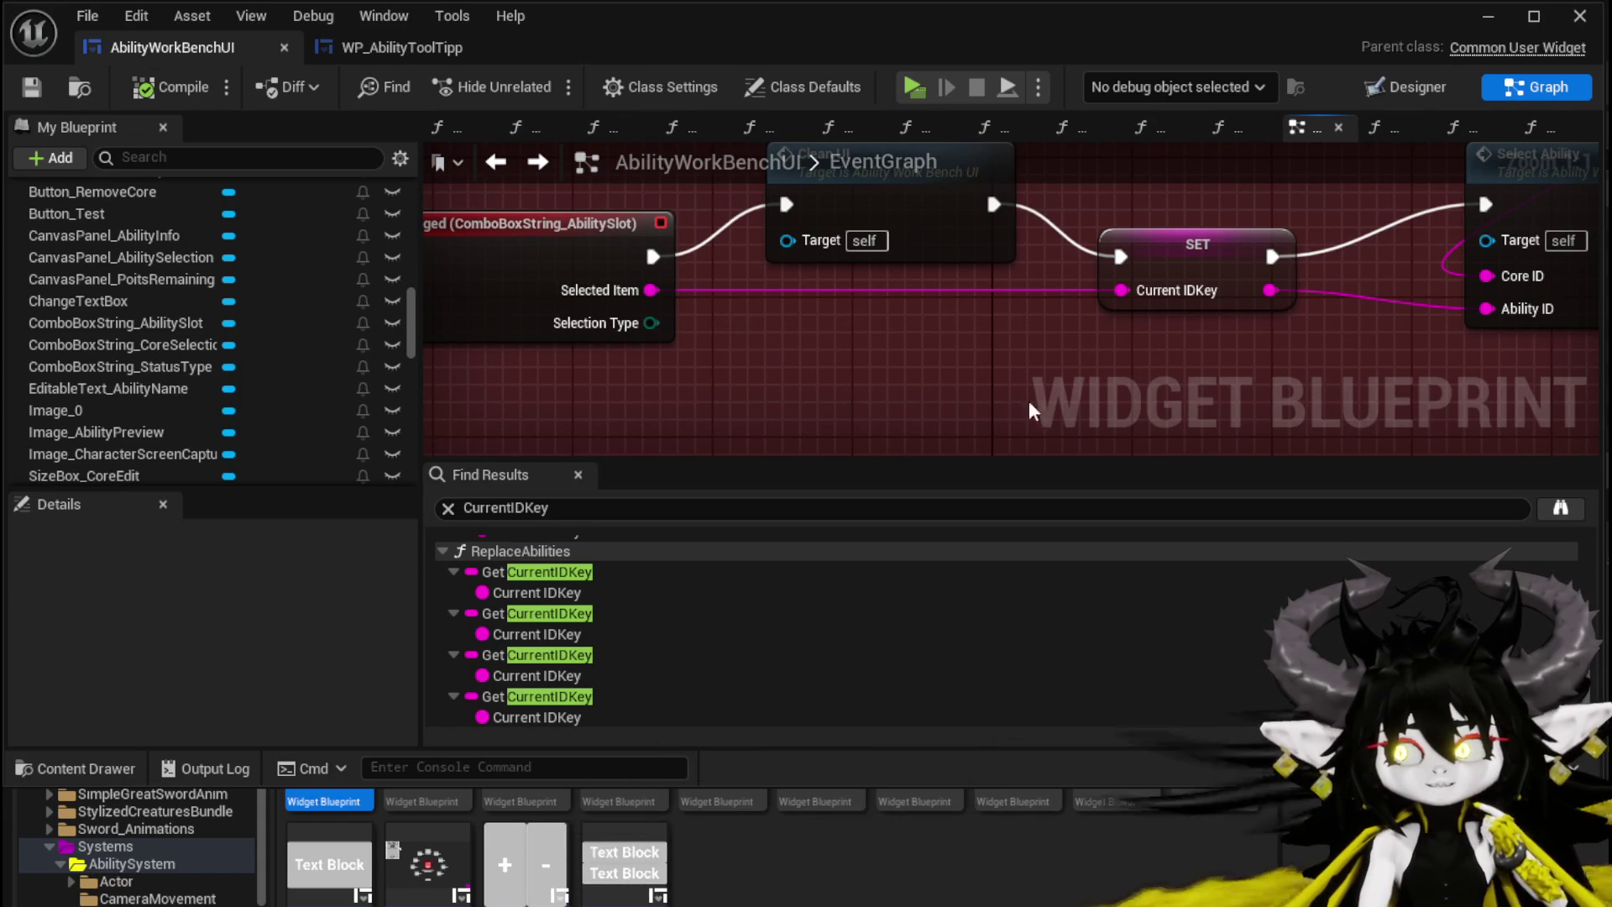
pyautogui.click(537, 162)
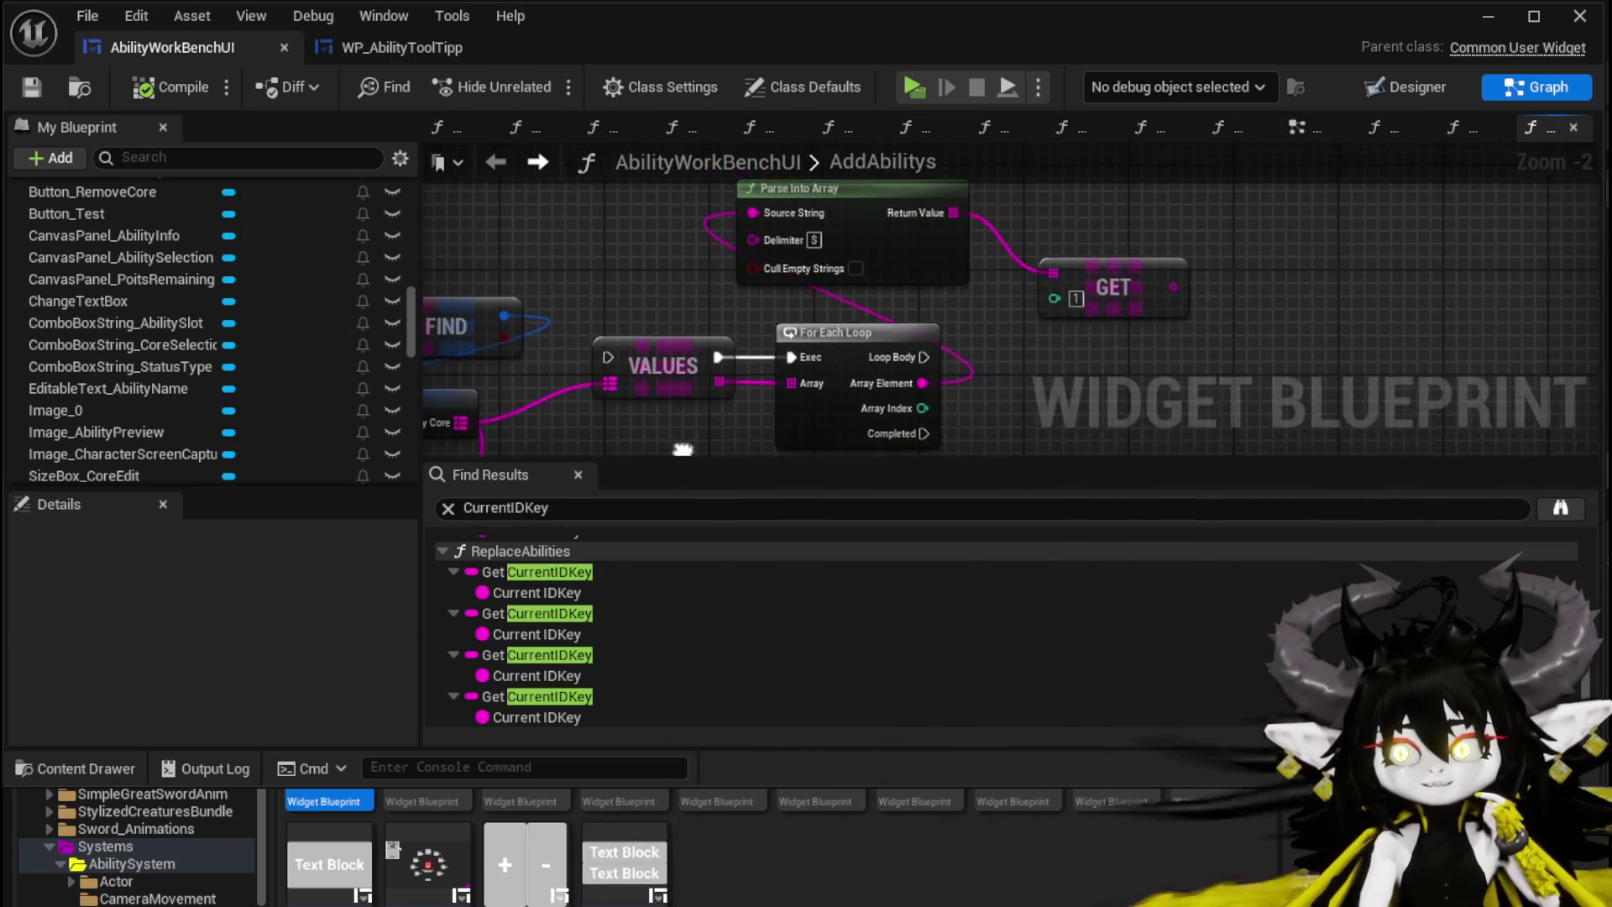
# Step: Pan around the AddAbilitys graph and nudge the KEYS node slightly left
pyautogui.moveTo(844, 310)
pyautogui.mouseDown()
pyautogui.moveTo(756, 165)
pyautogui.moveTo(937, 194)
pyautogui.moveTo(967, 305)
pyautogui.mouseUp()
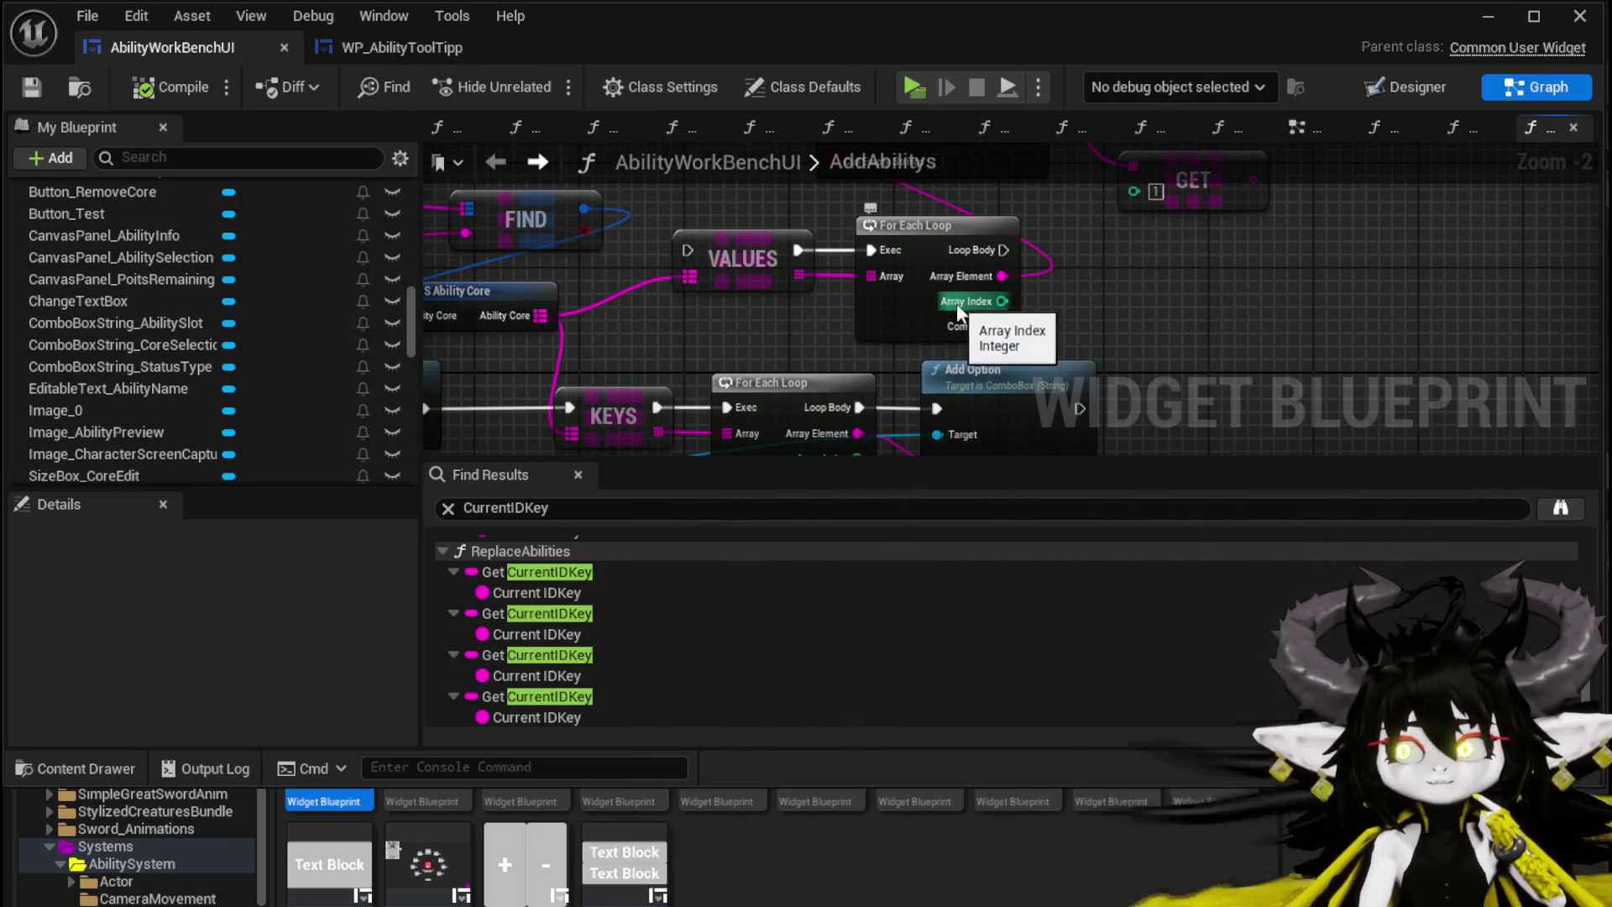
pyautogui.moveTo(1113, 305)
pyautogui.mouseDown()
pyautogui.moveTo(1063, 291)
pyautogui.moveTo(1082, 262)
pyautogui.mouseUp()
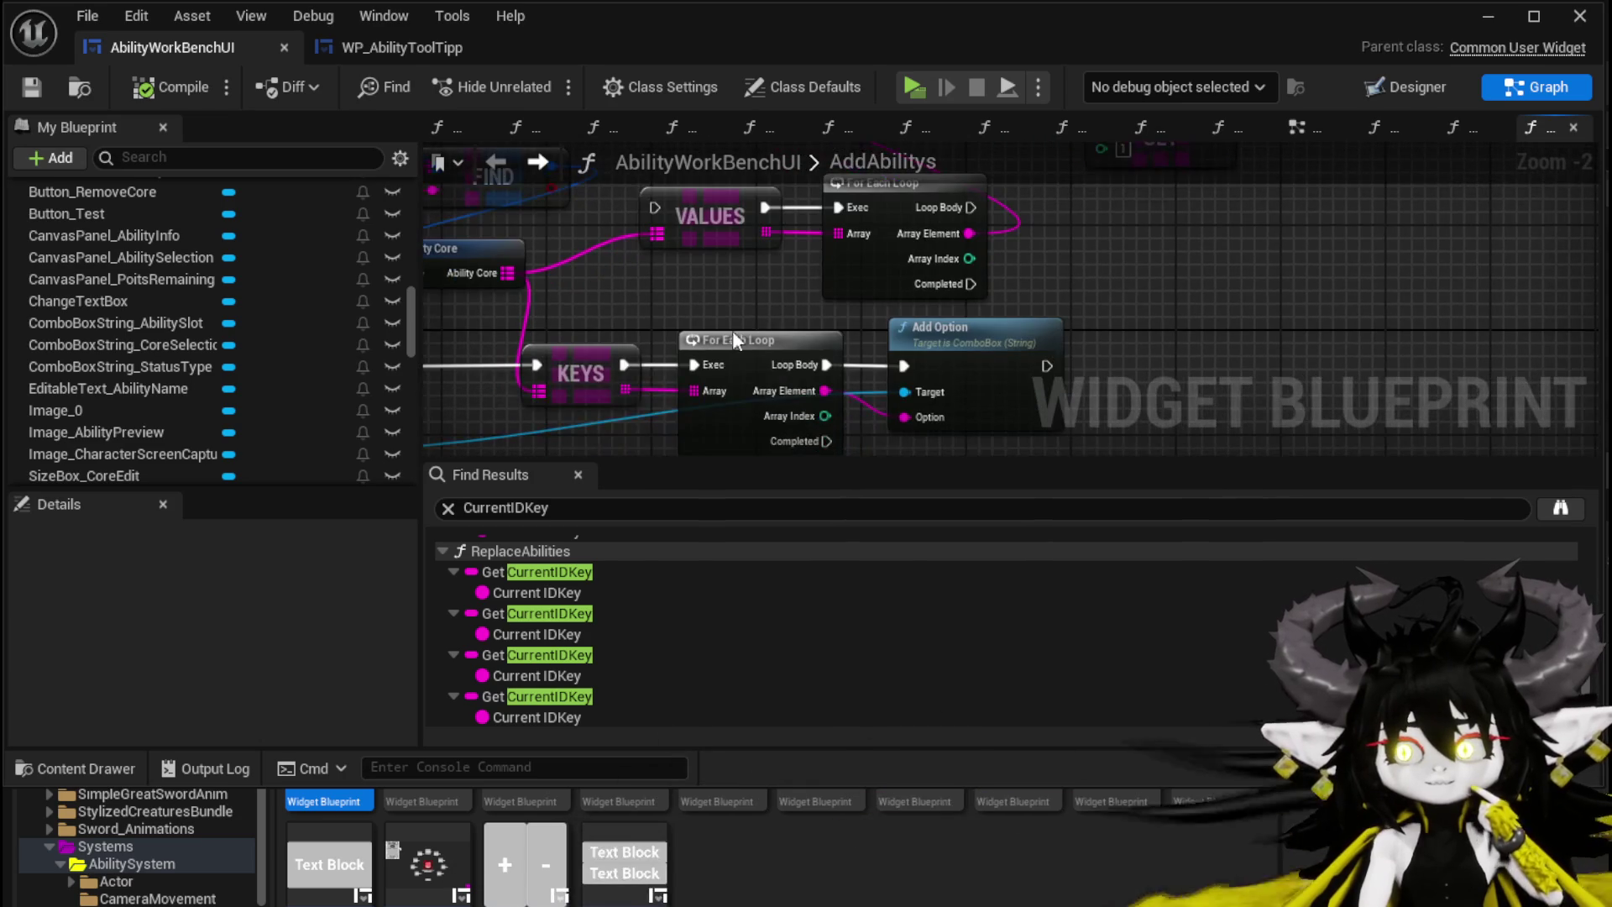
pyautogui.moveTo(576, 361); pyautogui.dragTo(566, 361)
pyautogui.click(636, 321)
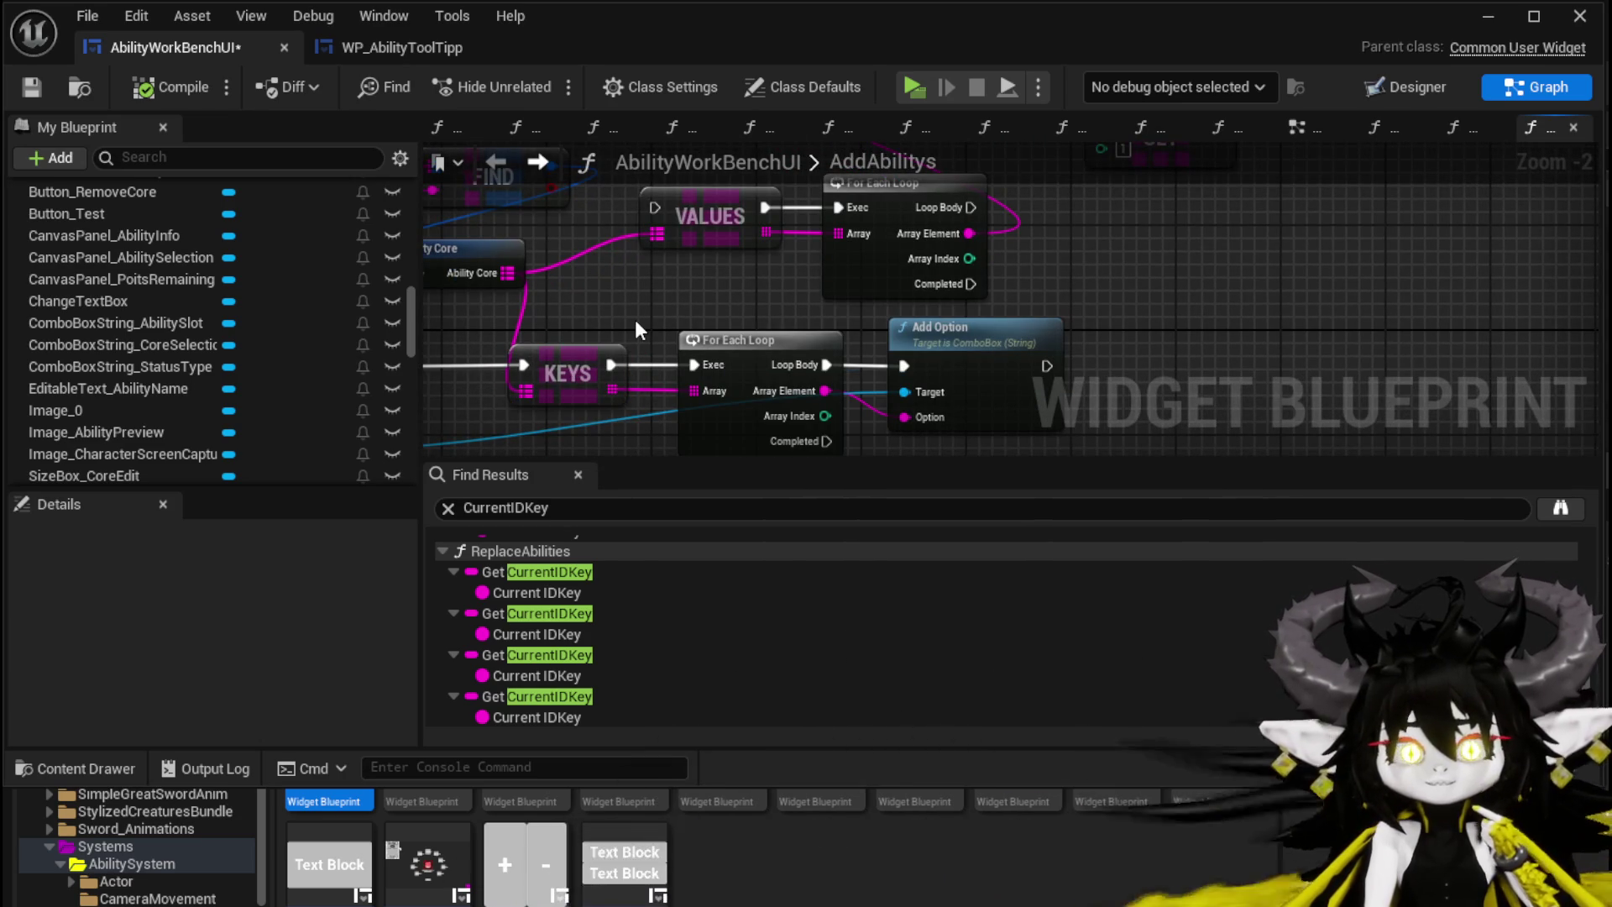
pyautogui.scroll(-1, 635, 319)
pyautogui.moveTo(634, 319); pyautogui.dragTo(916, 342)
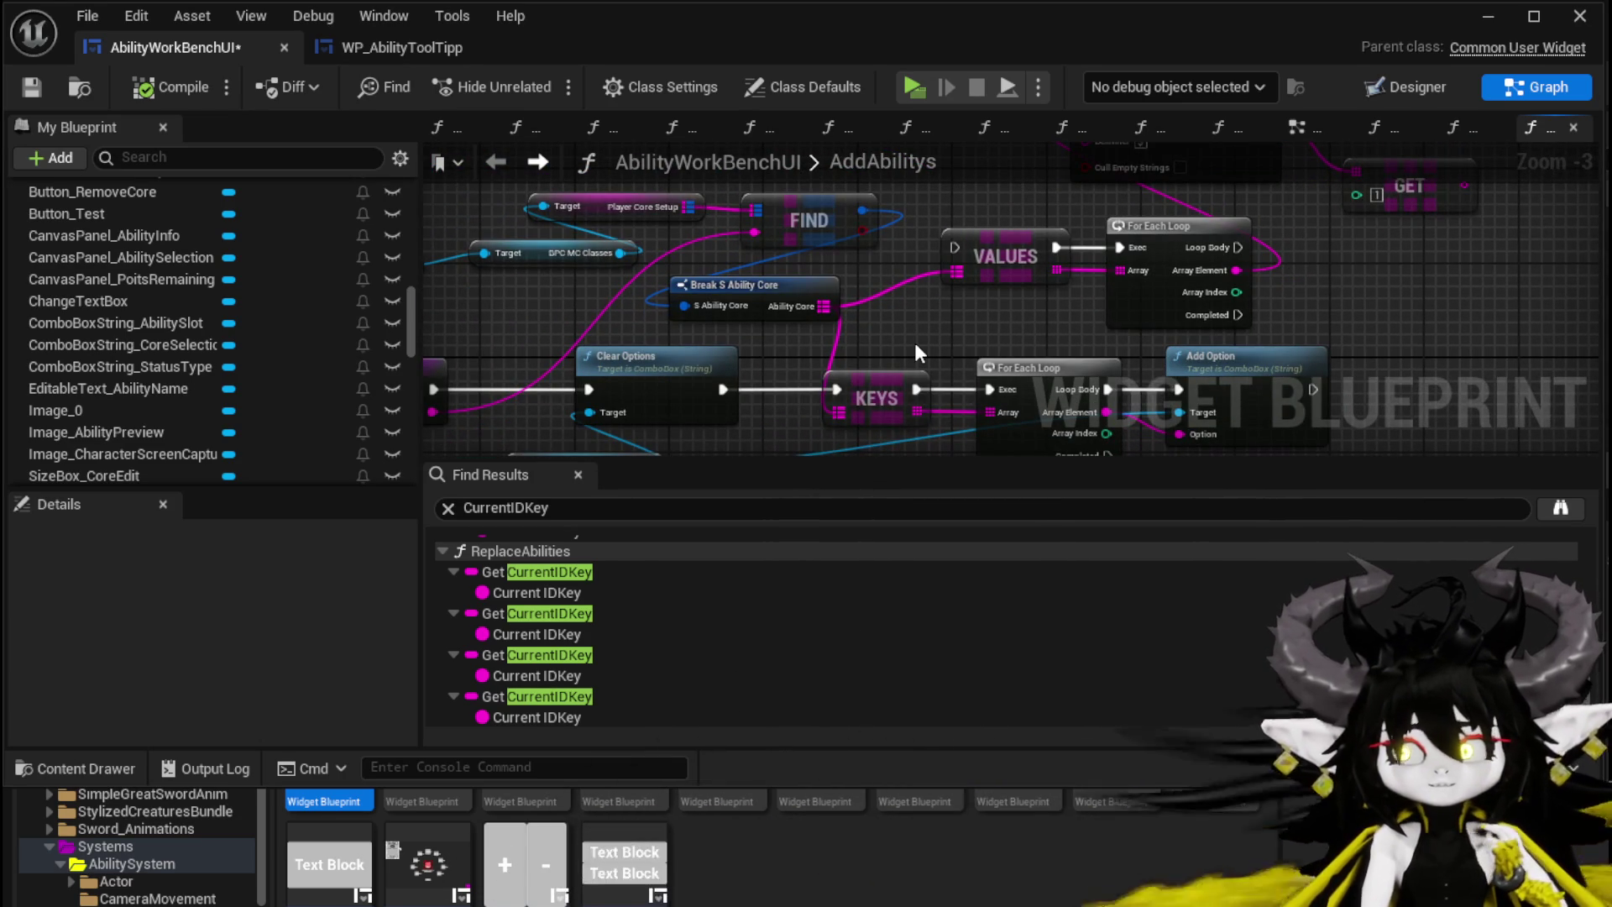
pyautogui.moveTo(676, 201)
pyautogui.mouseDown()
pyautogui.moveTo(724, 325)
pyautogui.moveTo(789, 245)
pyautogui.moveTo(608, 203)
pyautogui.mouseUp()
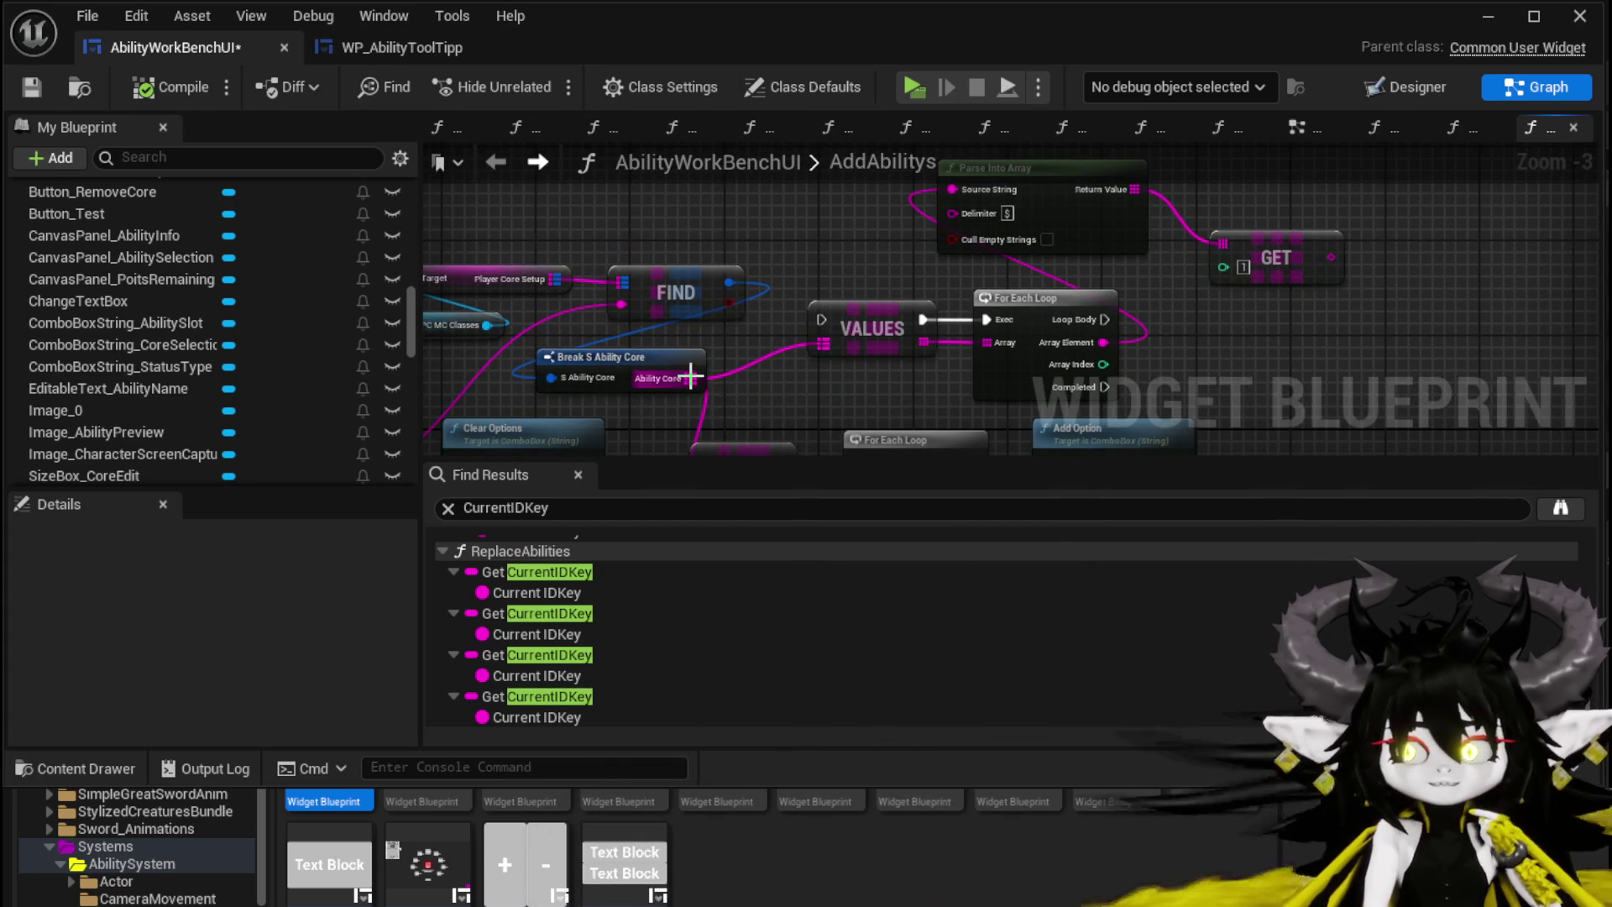
# Step: Add a GET node on the KEYS array
pyautogui.moveTo(691, 377); pyautogui.dragTo(763, 395)
pyautogui.write('get')
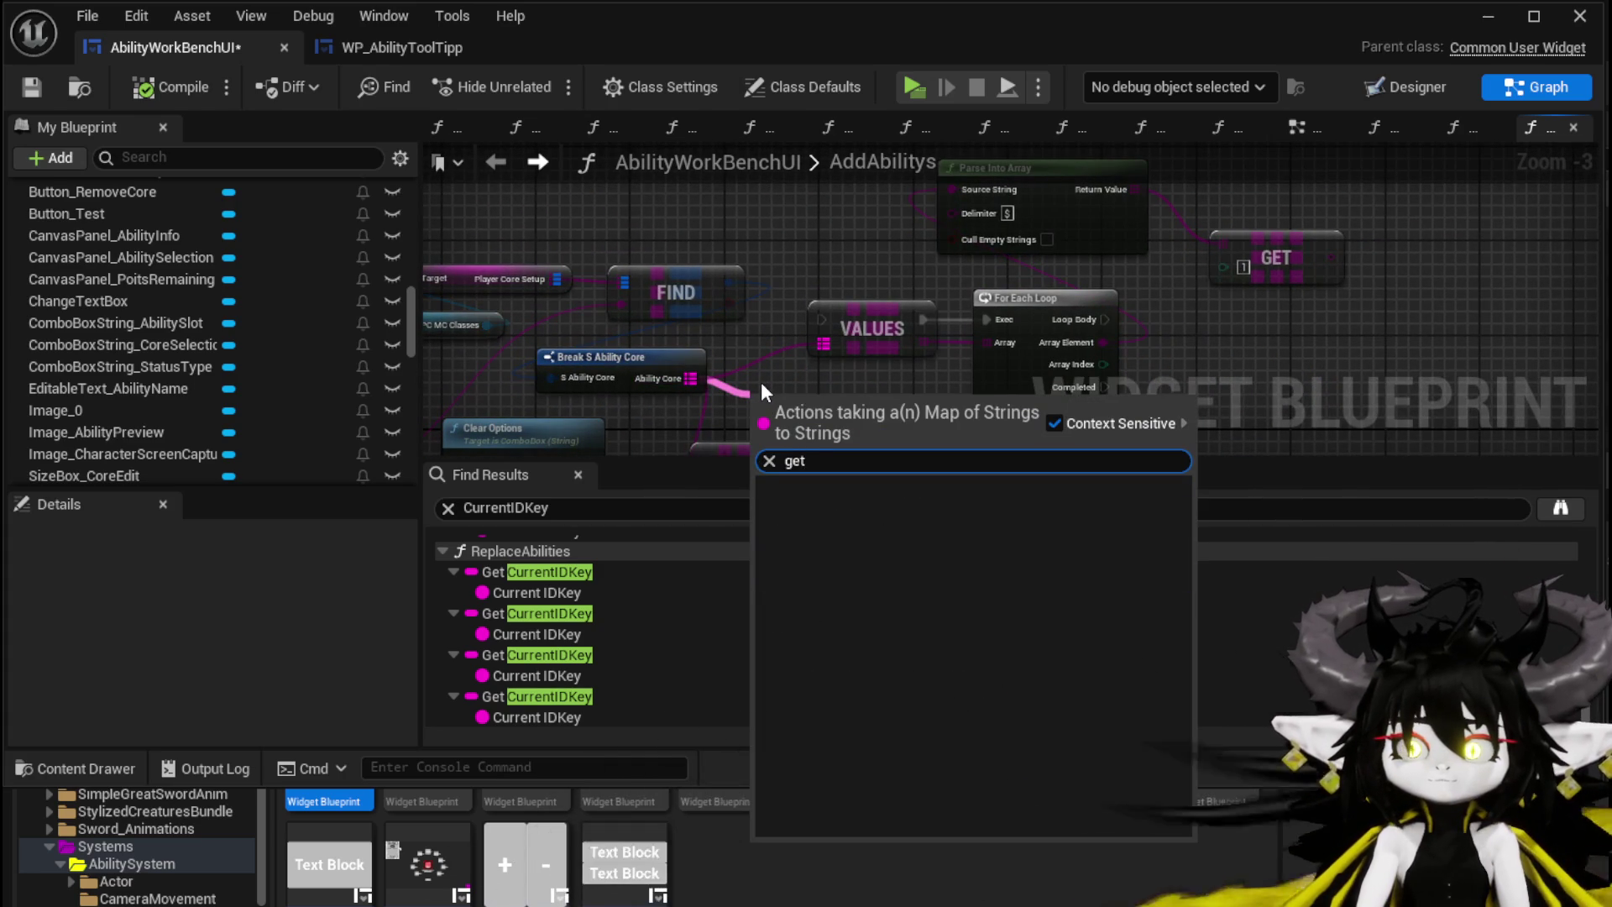
pyautogui.press('BackSpace')
pyautogui.press('BackSpace')
pyautogui.press('BackSpace')
pyautogui.press('Escape')
pyautogui.moveTo(760, 380)
pyautogui.mouseDown()
pyautogui.moveTo(729, 286)
pyautogui.moveTo(723, 340)
pyautogui.moveTo(752, 335)
pyautogui.moveTo(656, 426)
pyautogui.moveTo(743, 391)
pyautogui.mouseUp()
pyautogui.write('get')
pyautogui.click(826, 502)
pyautogui.click(888, 418)
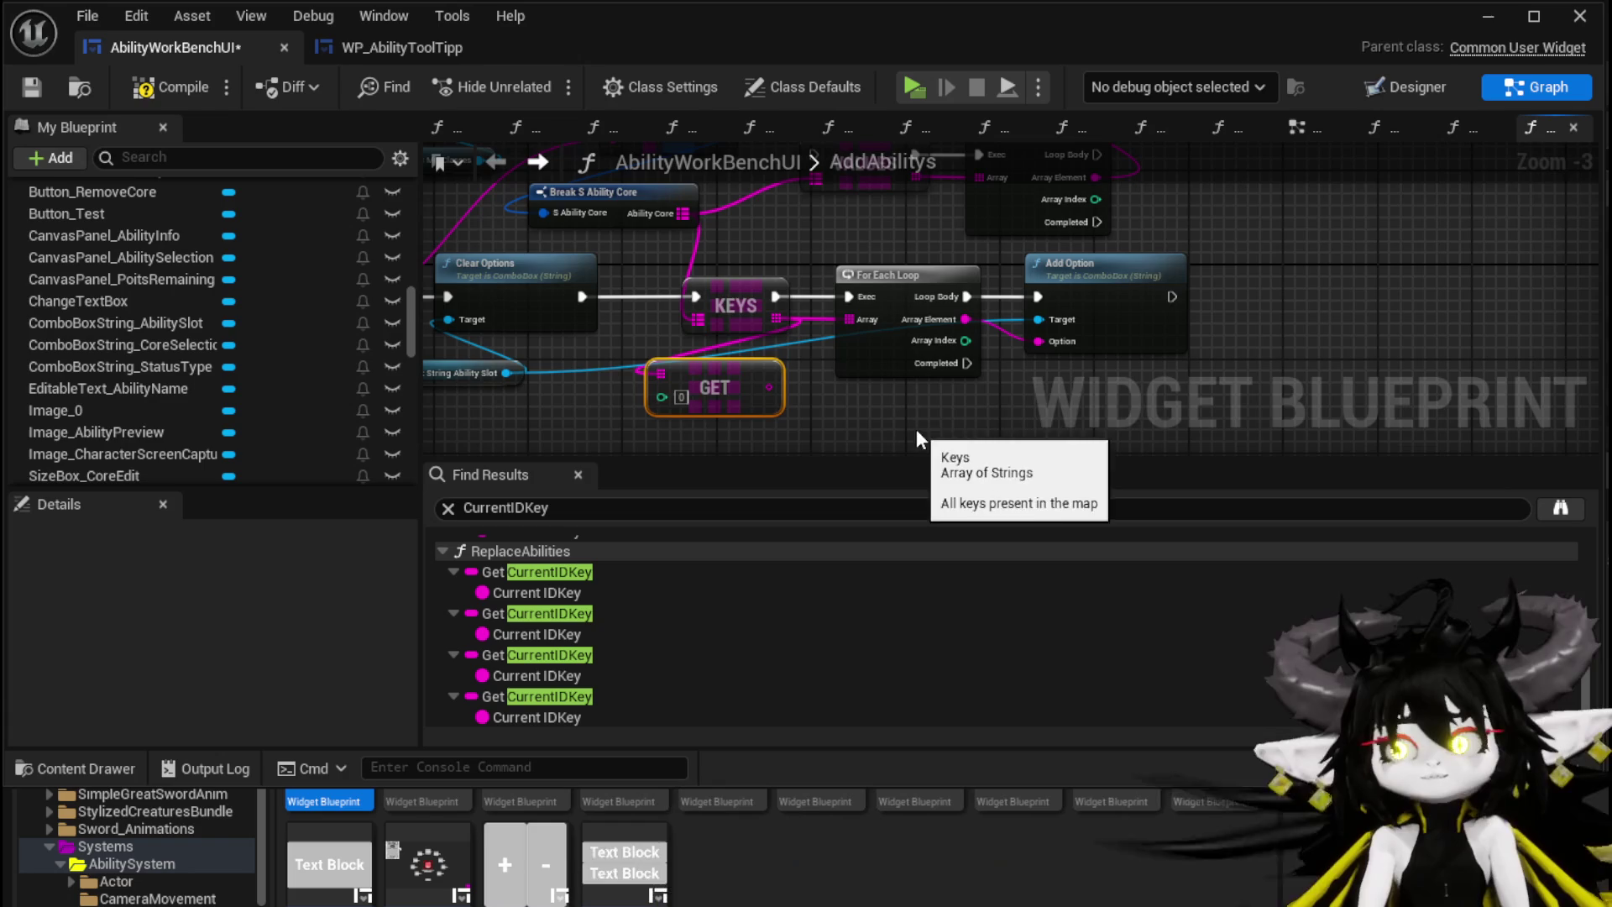
# Step: Bring up the context actions for the inner For Each Loop's Array Index pin
pyautogui.moveTo(1236, 225)
pyautogui.mouseDown()
pyautogui.moveTo(1143, 364)
pyautogui.moveTo(1106, 367)
pyautogui.mouseUp()
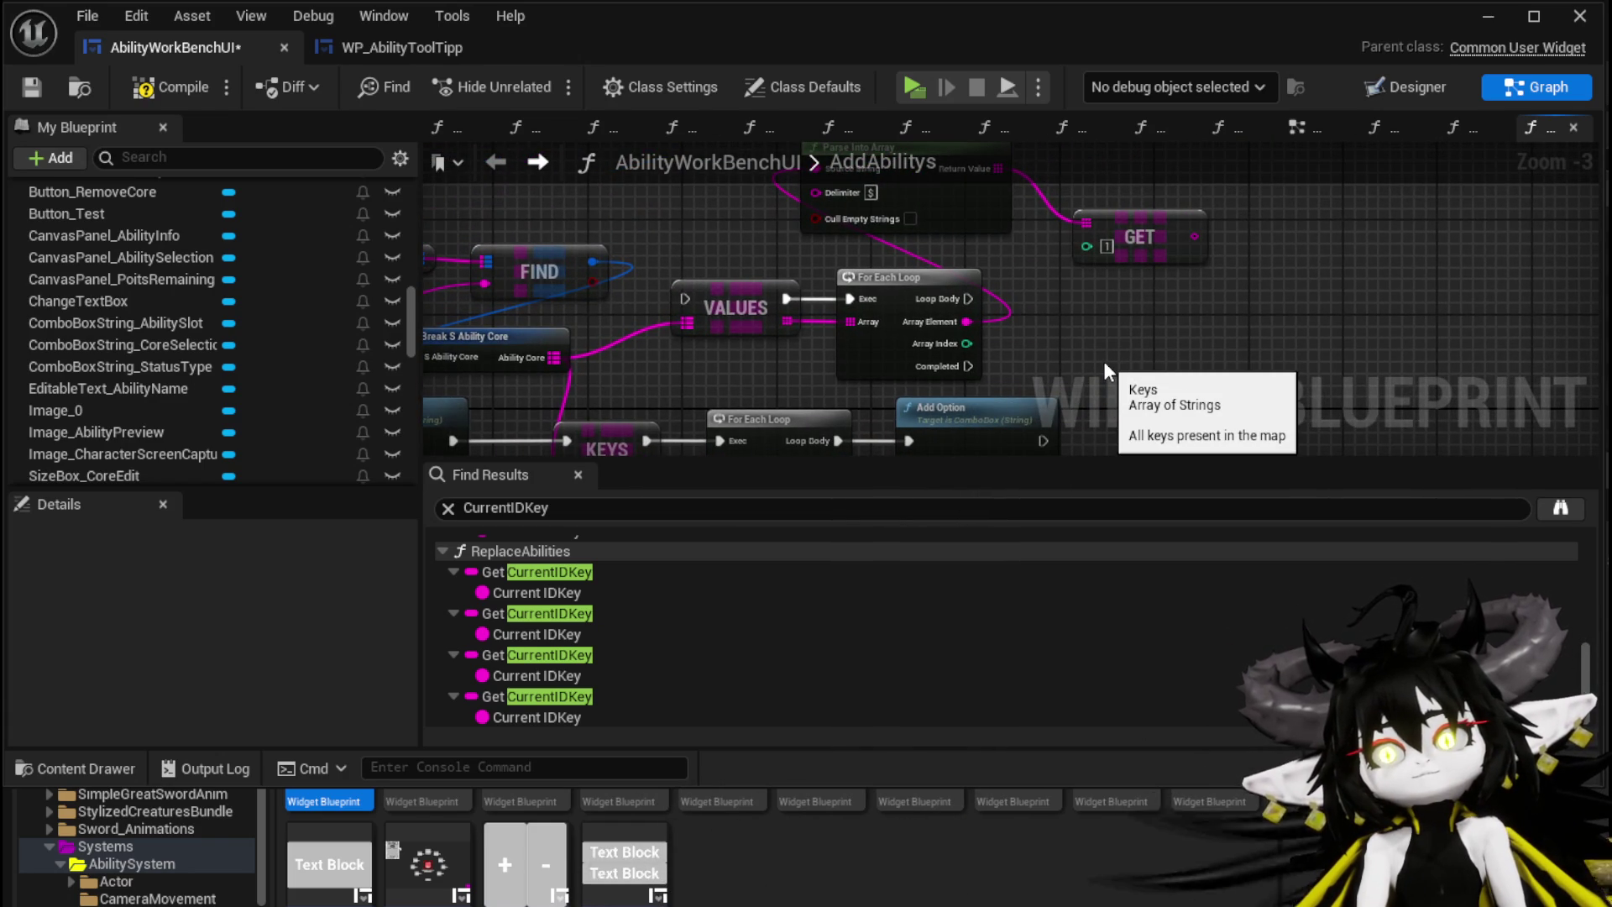
pyautogui.moveTo(985, 334)
pyautogui.mouseDown()
pyautogui.moveTo(834, 377)
pyautogui.moveTo(709, 307)
pyautogui.mouseUp()
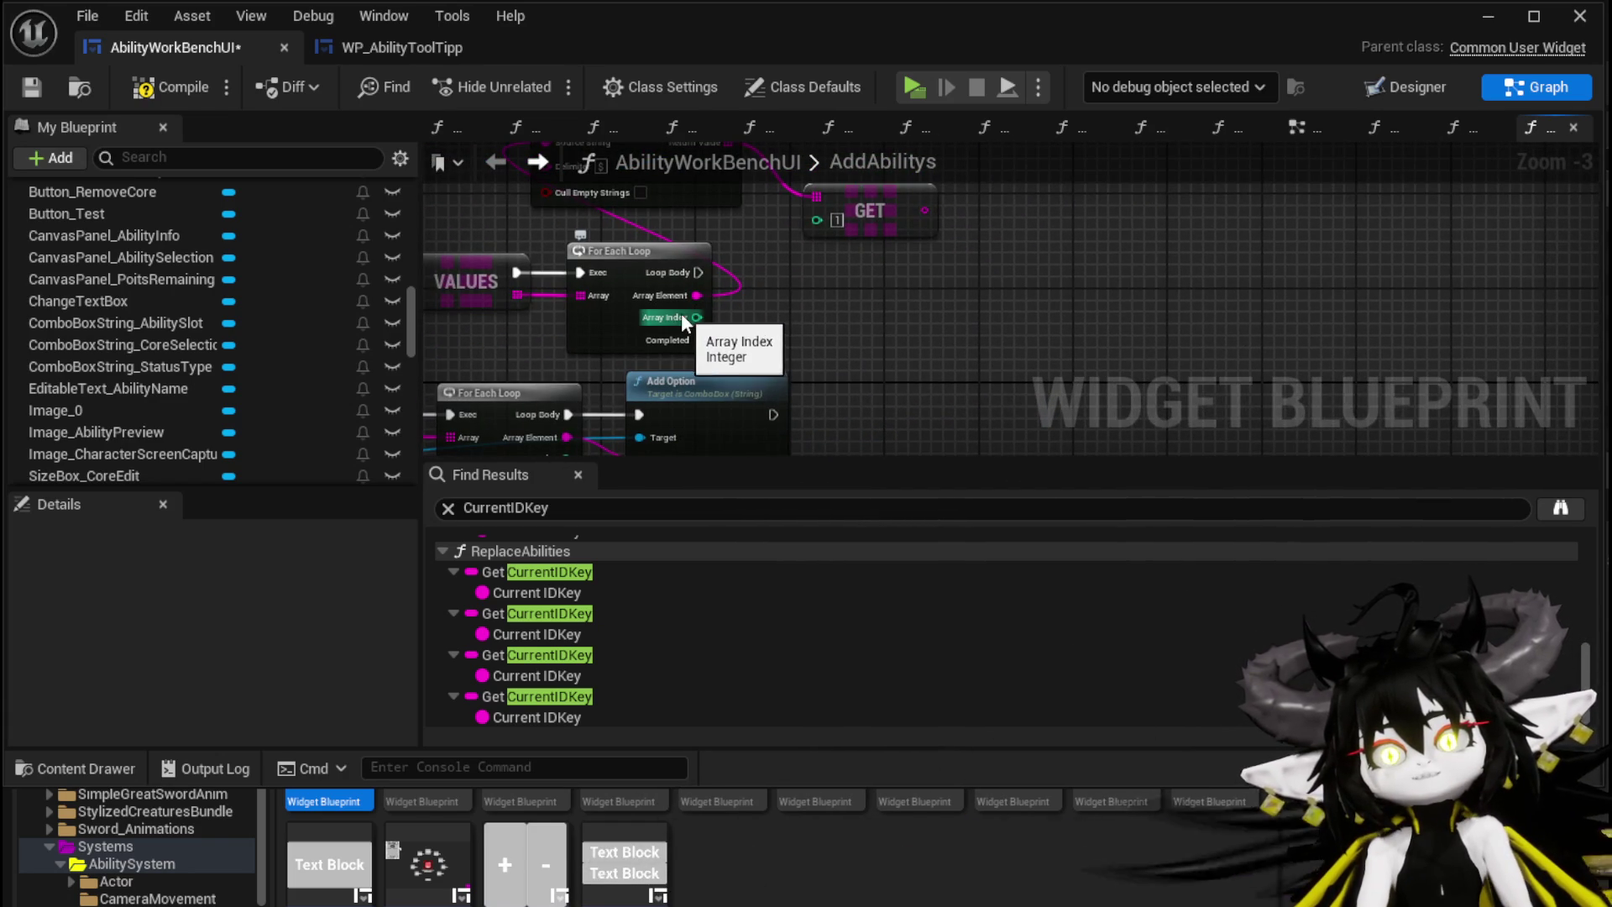
pyautogui.rightClick(689, 316)
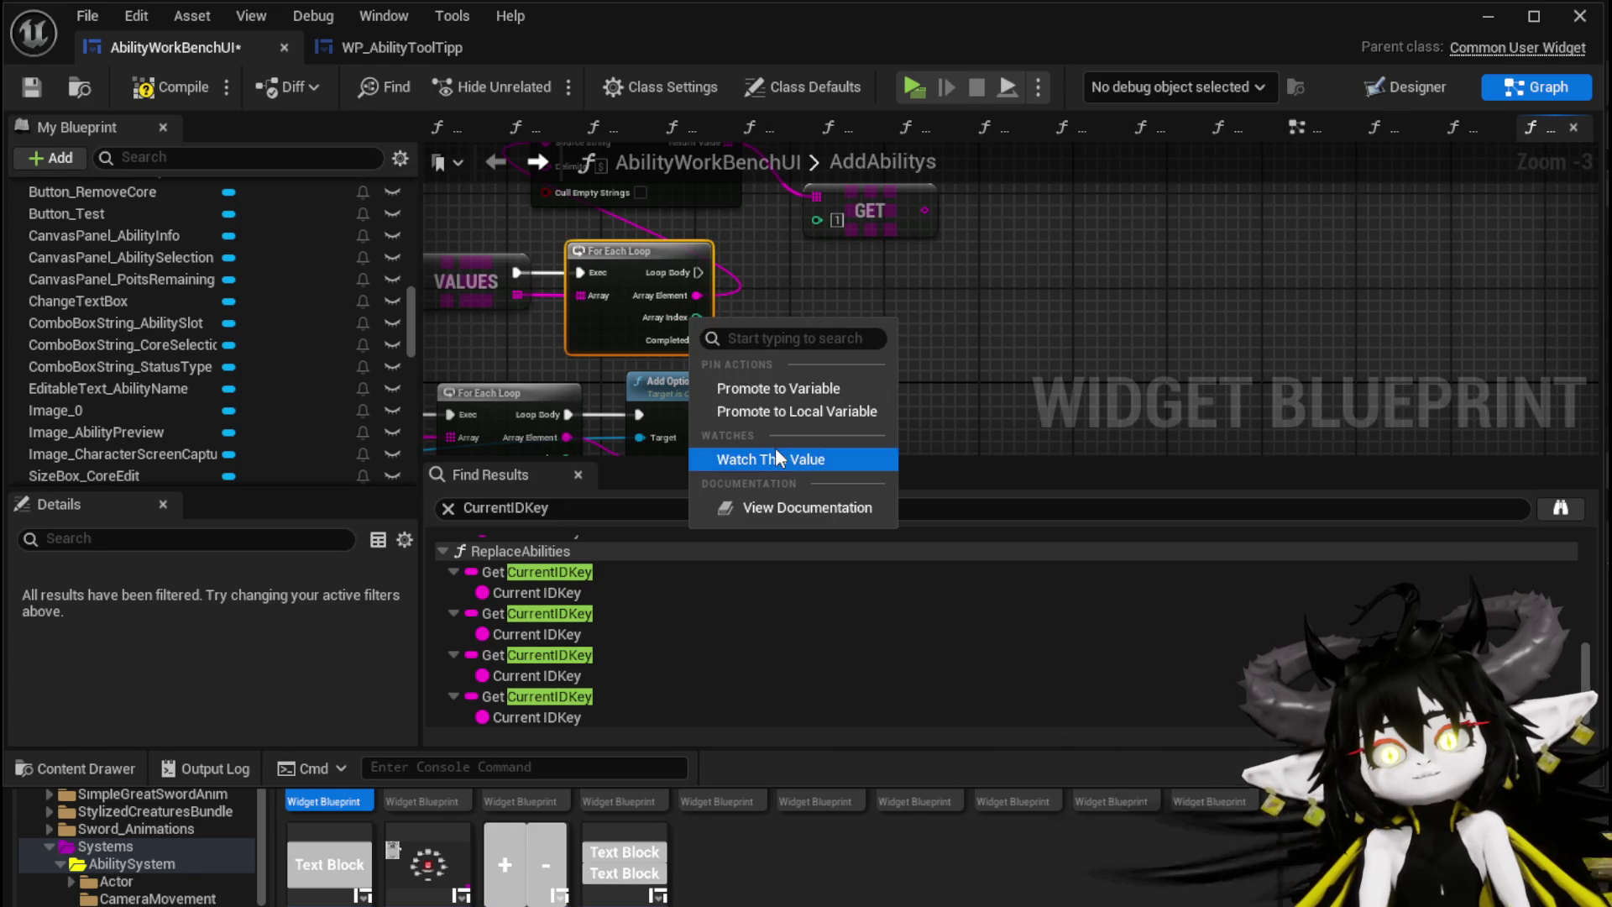
# Step: Promote Array Index to a new variable named SelectedKeyIndex
pyautogui.click(762, 391)
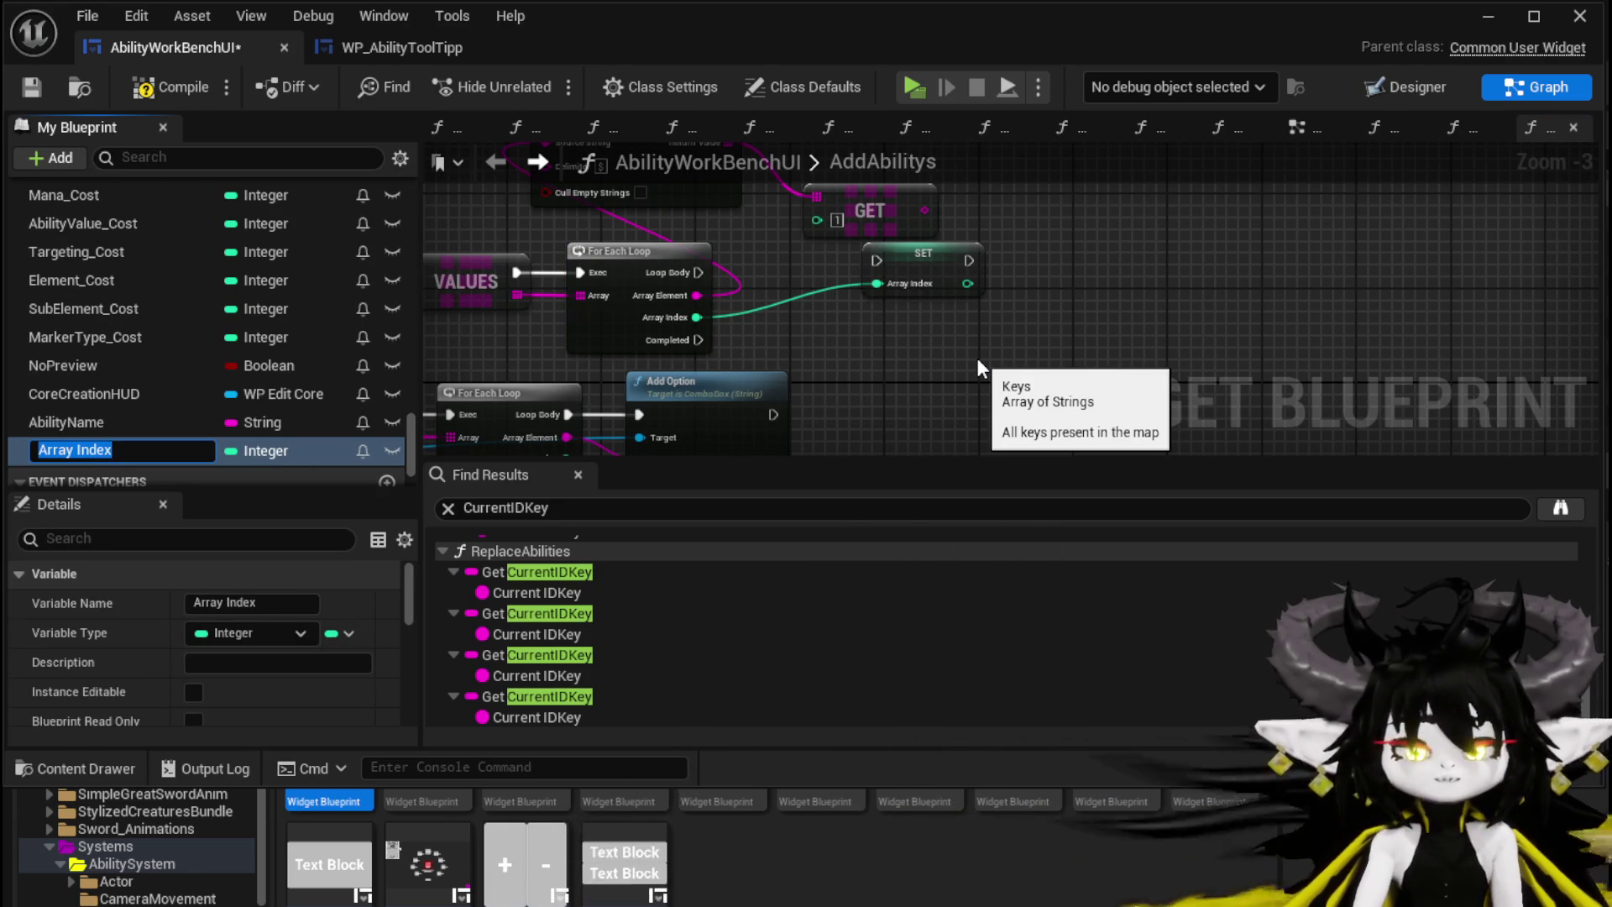
pyautogui.write('SelectedKeyInde')
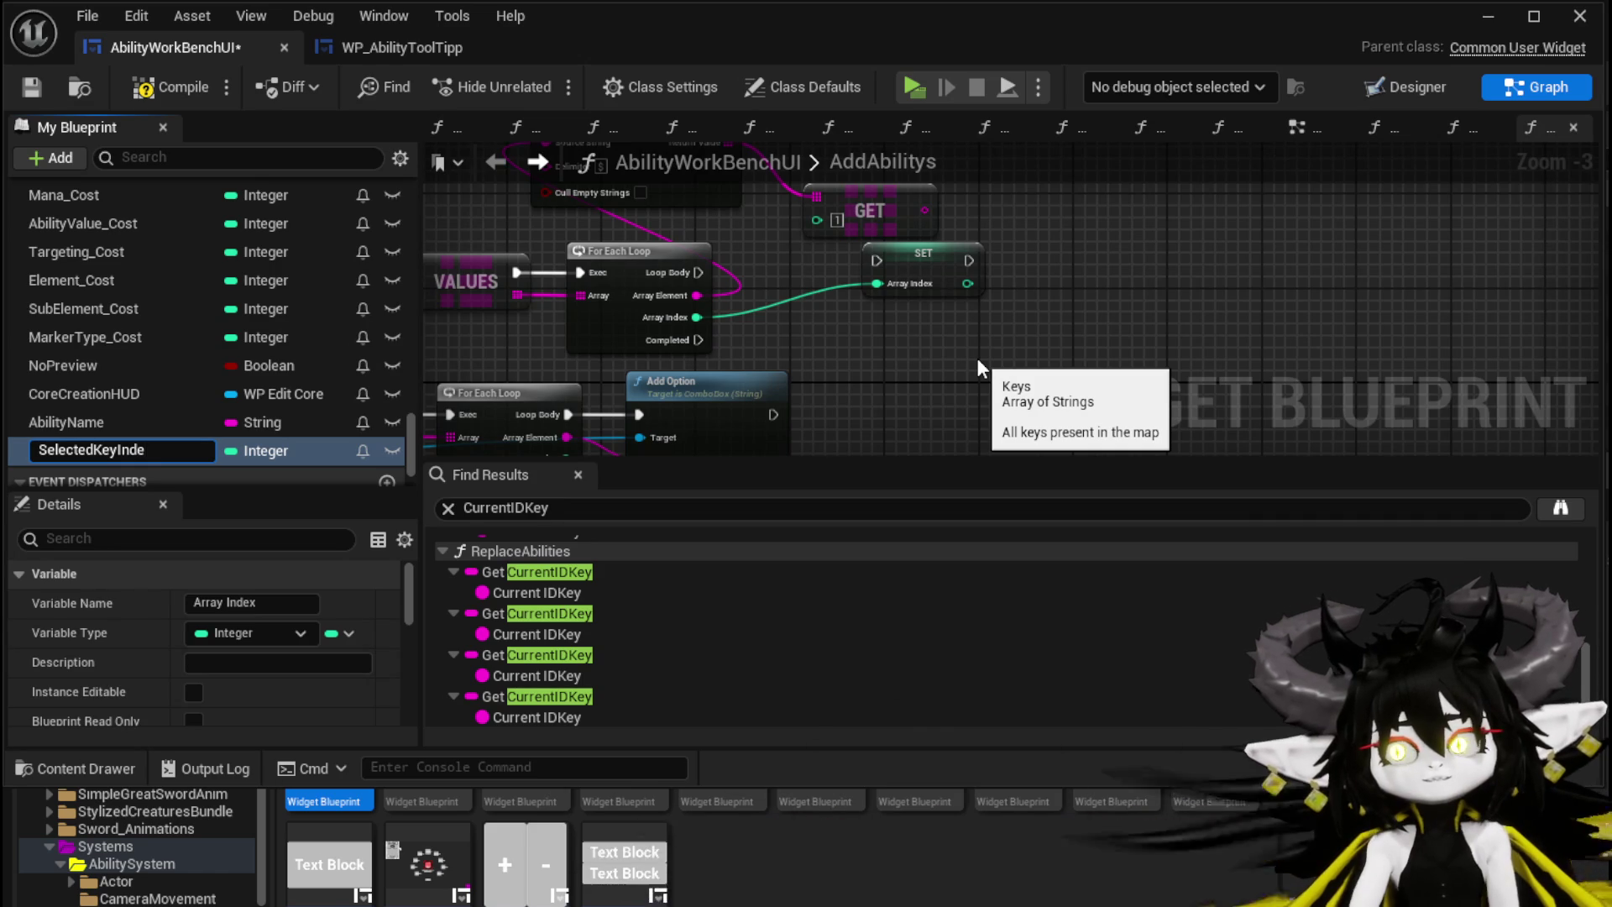
pyautogui.press('Return')
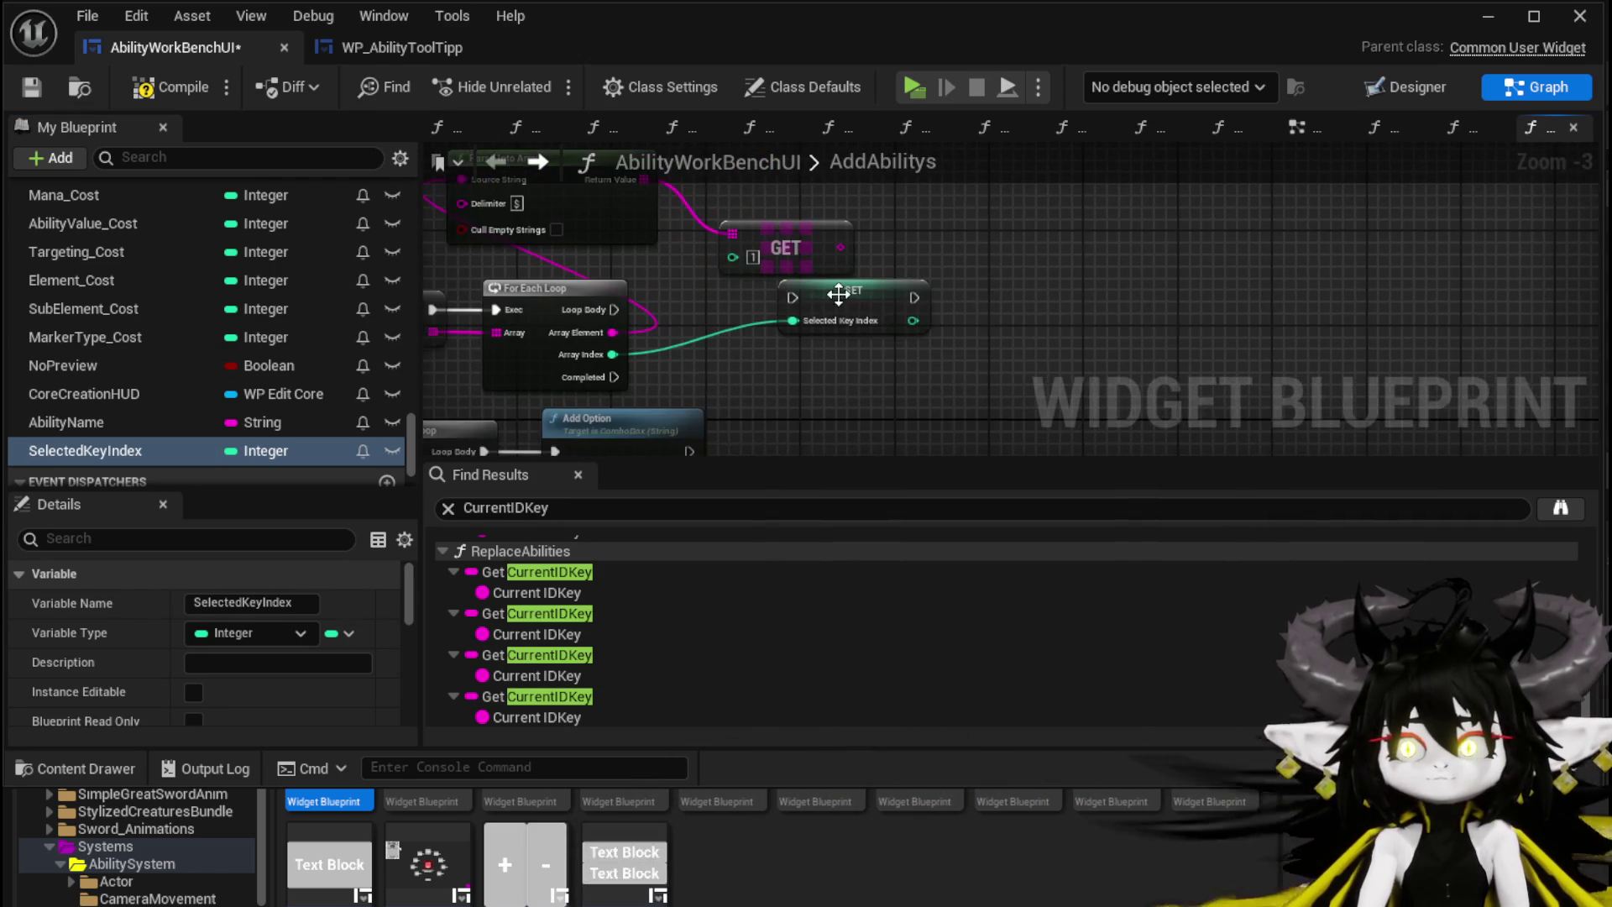
# Step: Wire GET's output into Add Option's Option and run Add Option from the VALUES loop body
pyautogui.moveTo(958, 324); pyautogui.dragTo(1055, 324)
pyautogui.moveTo(814, 340); pyautogui.dragTo(1027, 290)
pyautogui.moveTo(647, 324)
pyautogui.mouseDown()
pyautogui.moveTo(631, 380)
pyautogui.moveTo(693, 373)
pyautogui.mouseUp()
pyautogui.moveTo(554, 393)
pyautogui.mouseDown()
pyautogui.moveTo(706, 370)
pyautogui.moveTo(957, 248)
pyautogui.moveTo(987, 253)
pyautogui.moveTo(620, 321)
pyautogui.mouseUp()
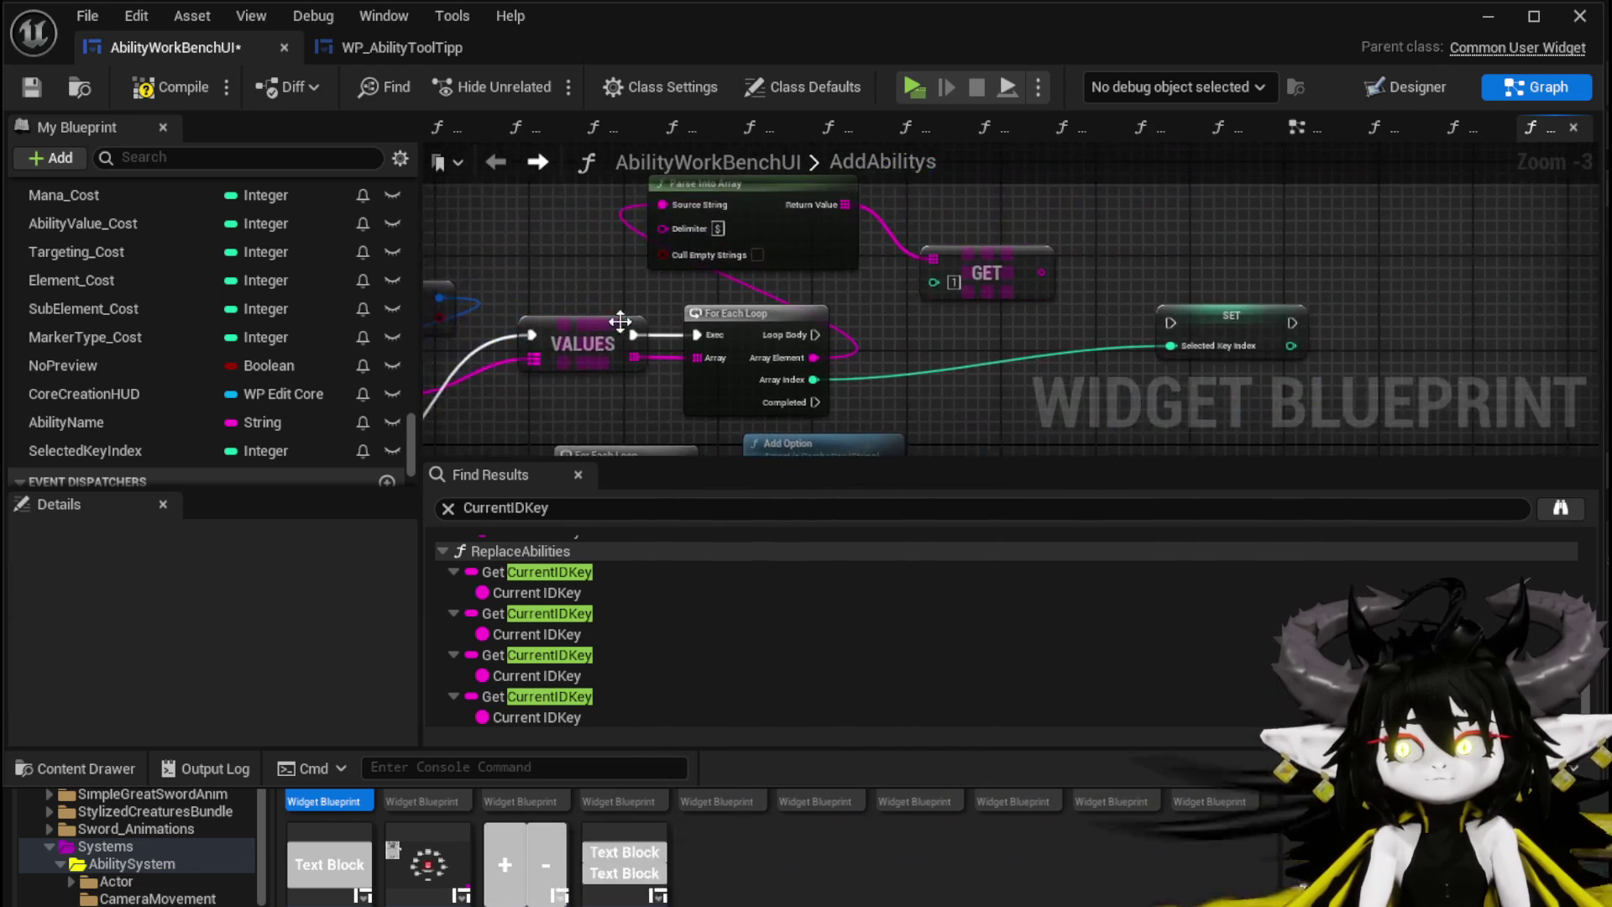
pyautogui.moveTo(899, 318); pyautogui.dragTo(782, 280)
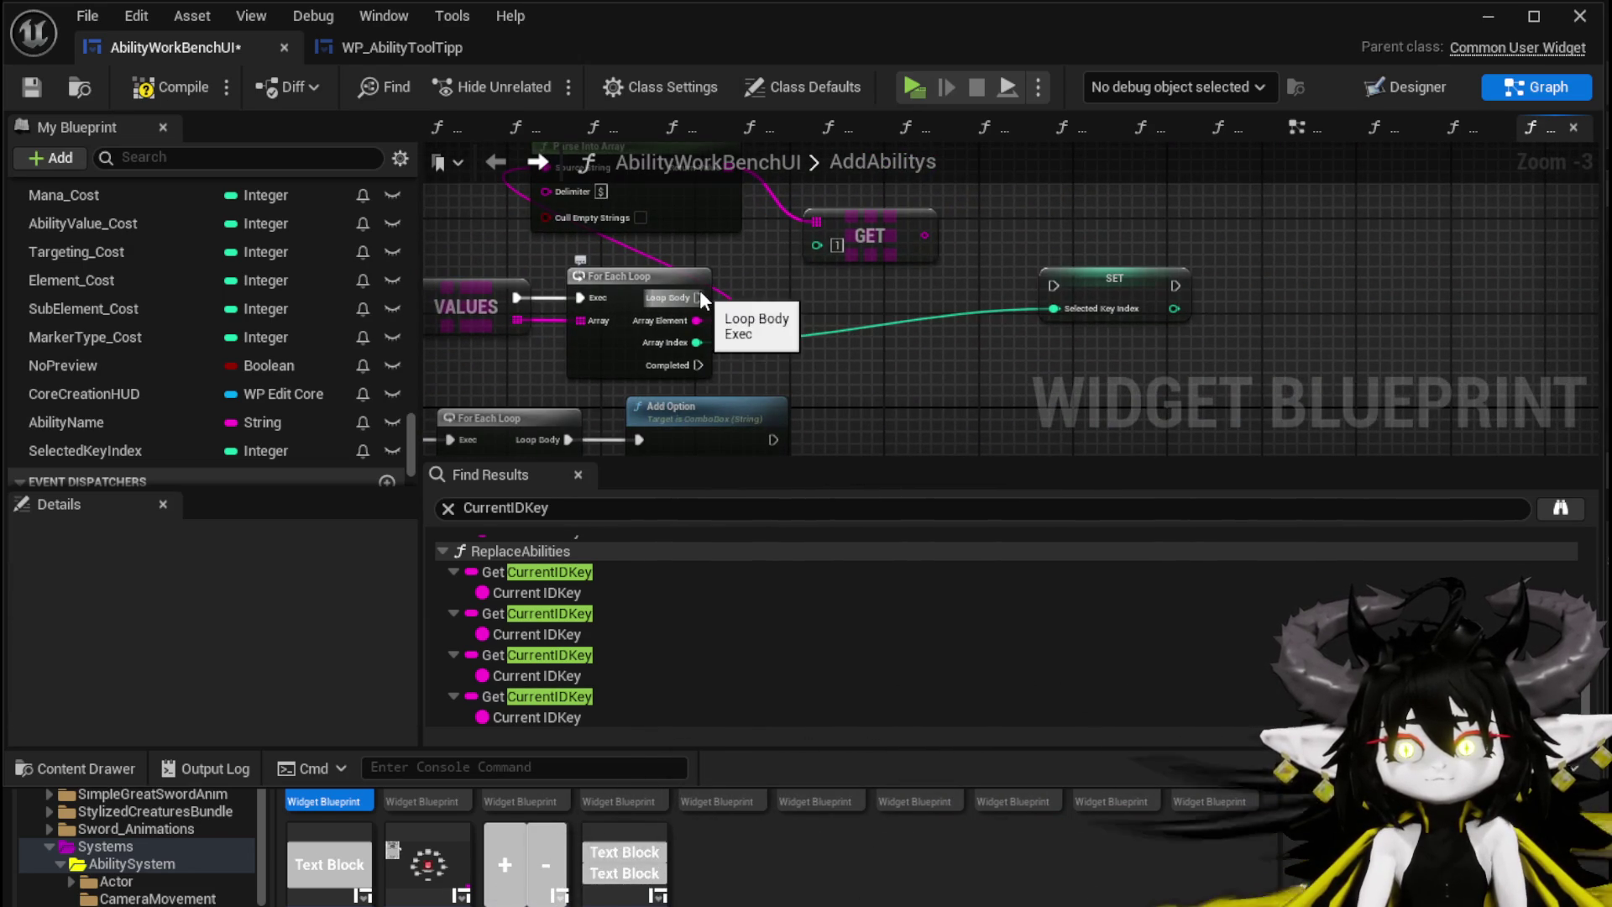
pyautogui.moveTo(701, 420); pyautogui.dragTo(891, 304)
pyautogui.moveTo(924, 235); pyautogui.dragTo(828, 366)
pyautogui.moveTo(697, 297); pyautogui.dragTo(825, 324)
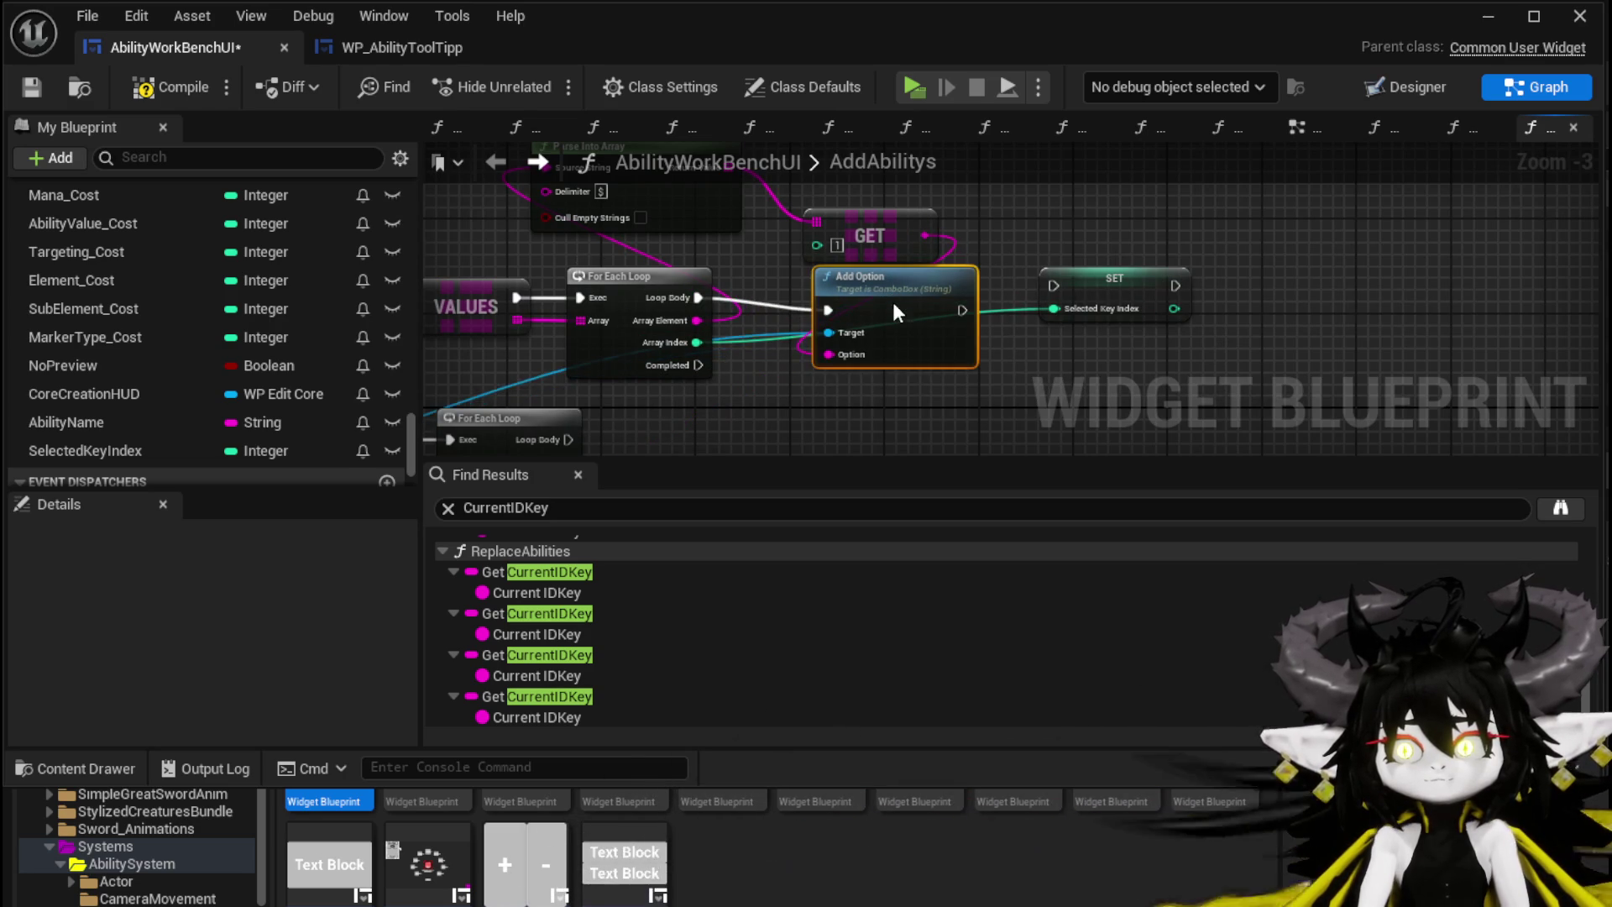
# Step: Connect Add Option's output to the SelectedKeyIndex setter, then compile and save
pyautogui.keyDown('ctrl'); pyautogui.click(865, 324); pyautogui.keyUp('ctrl')
pyautogui.moveTo(865, 324)
pyautogui.mouseDown()
pyautogui.moveTo(855, 354)
pyautogui.moveTo(916, 385)
pyautogui.mouseUp()
pyautogui.moveTo(1021, 371); pyautogui.dragTo(1057, 376)
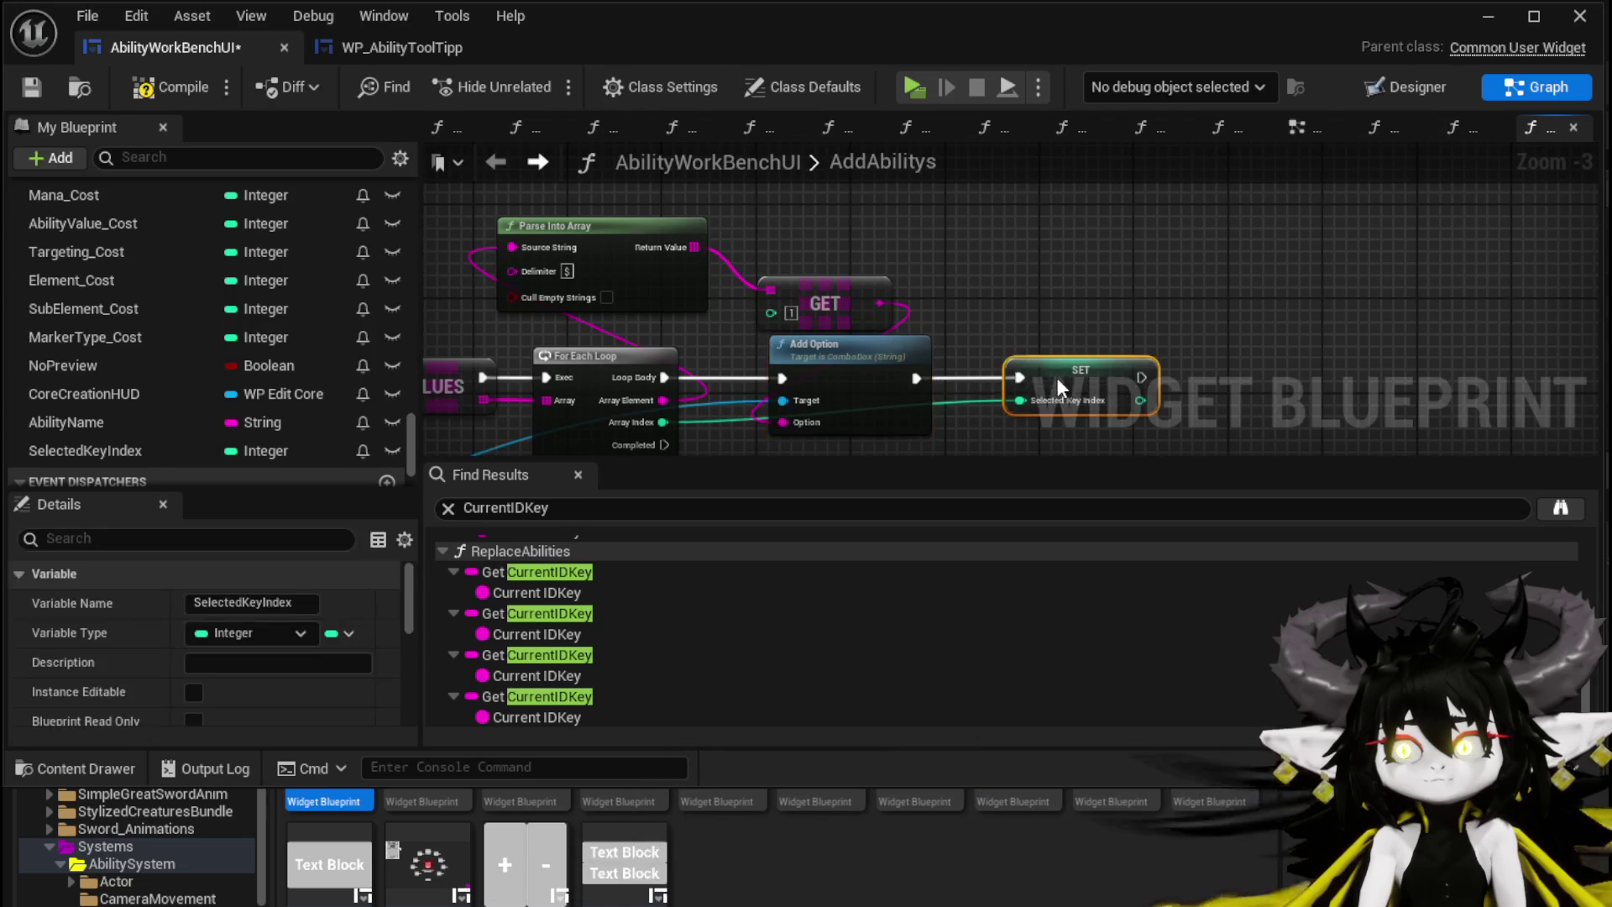
pyautogui.click(33, 87)
# Step: Unlink Array Index, delete the SelectedKeyIndex setter, then recompile and save
pyautogui.moveTo(1096, 314); pyautogui.dragTo(1145, 216)
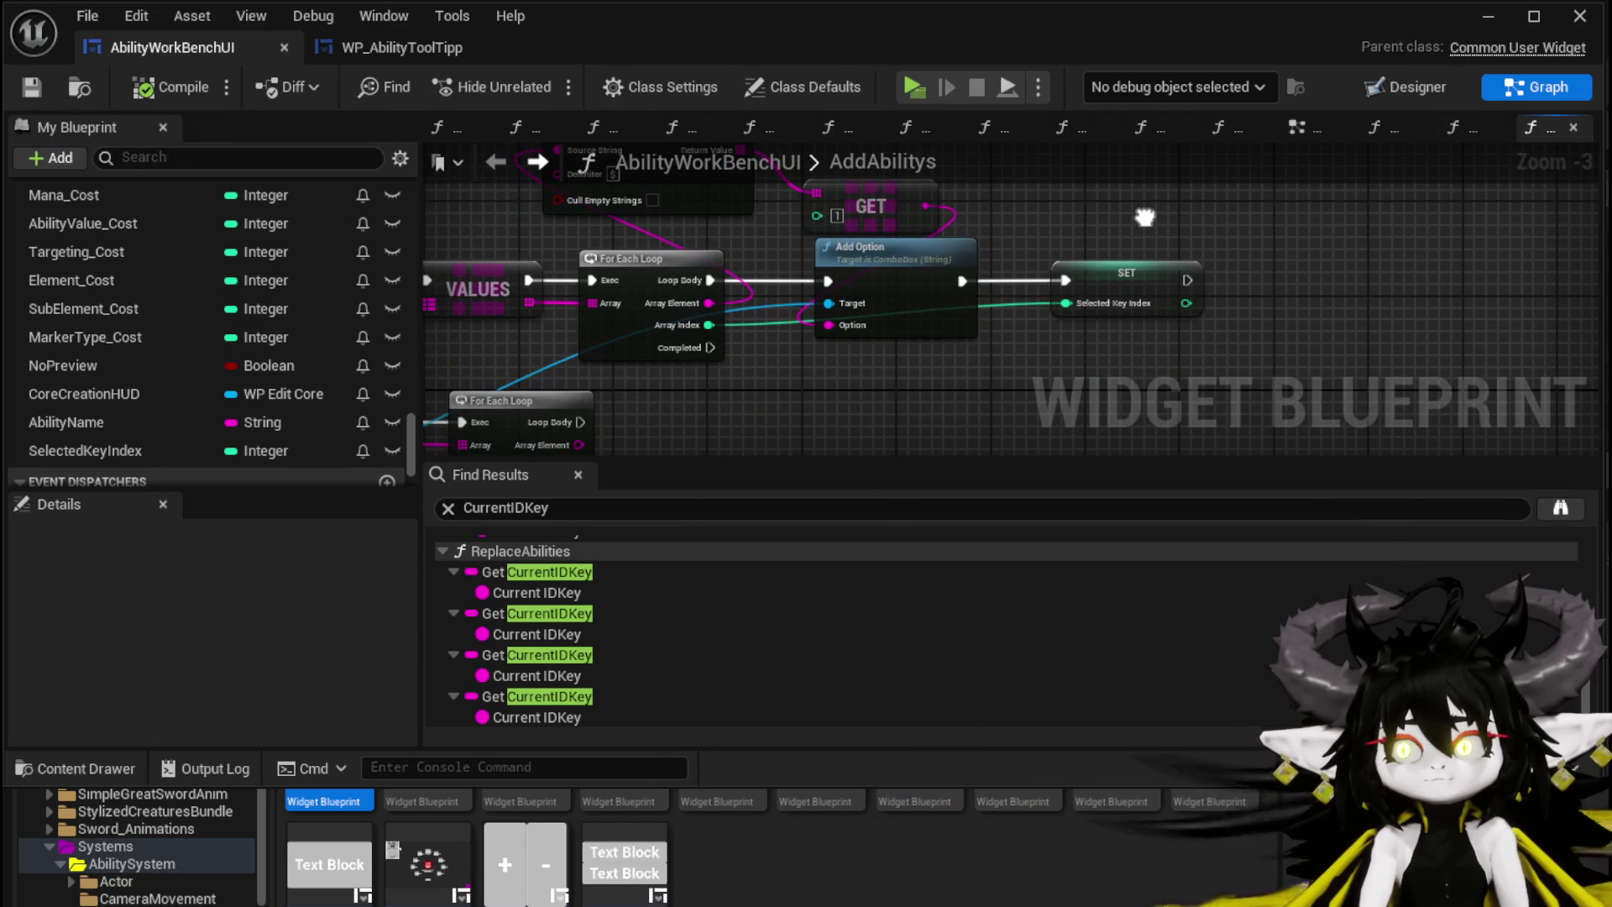
pyautogui.click(1125, 277)
pyautogui.moveTo(1088, 357)
pyautogui.mouseDown()
pyautogui.moveTo(1233, 365)
pyautogui.moveTo(1147, 417)
pyautogui.mouseUp()
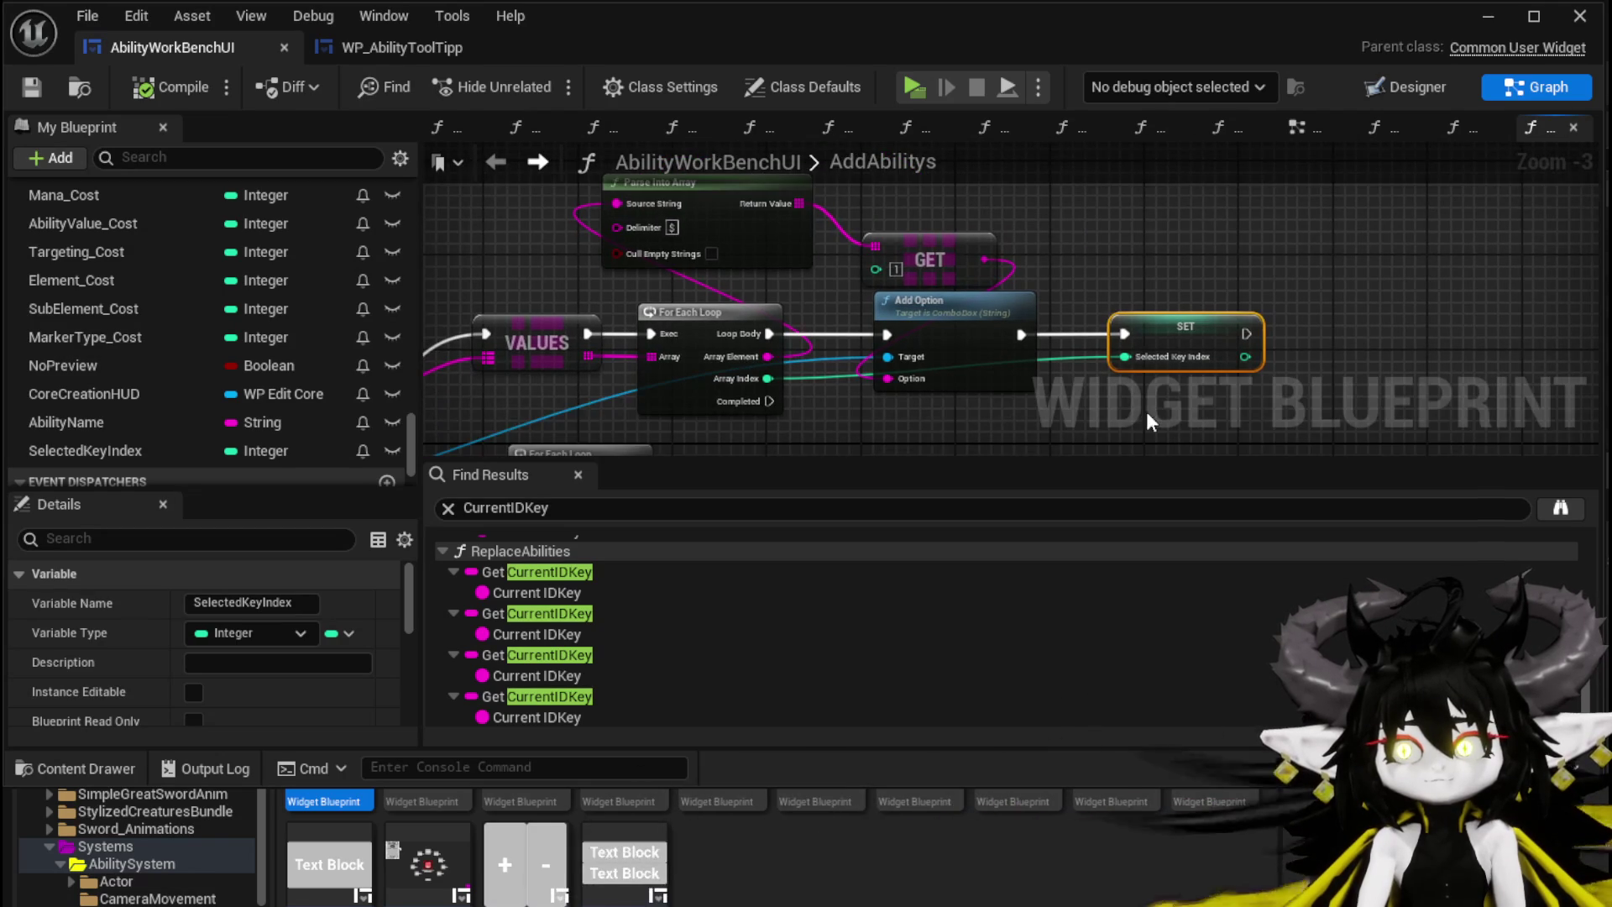
pyautogui.click(1081, 294)
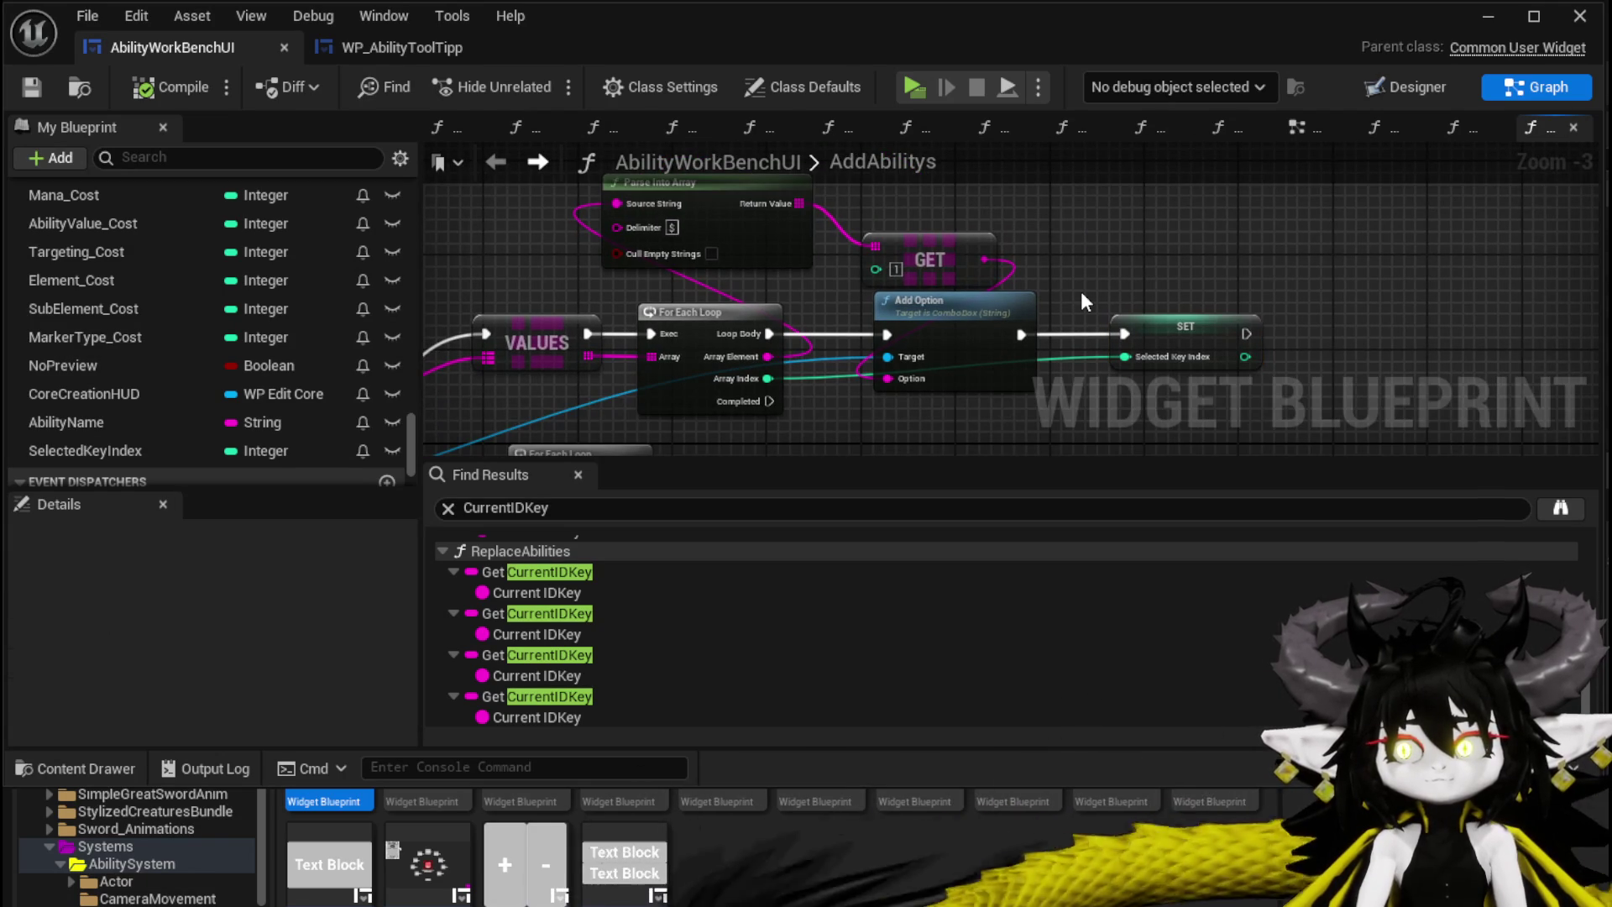
pyautogui.keyDown('alt'); pyautogui.click(768, 378); pyautogui.keyUp('alt')
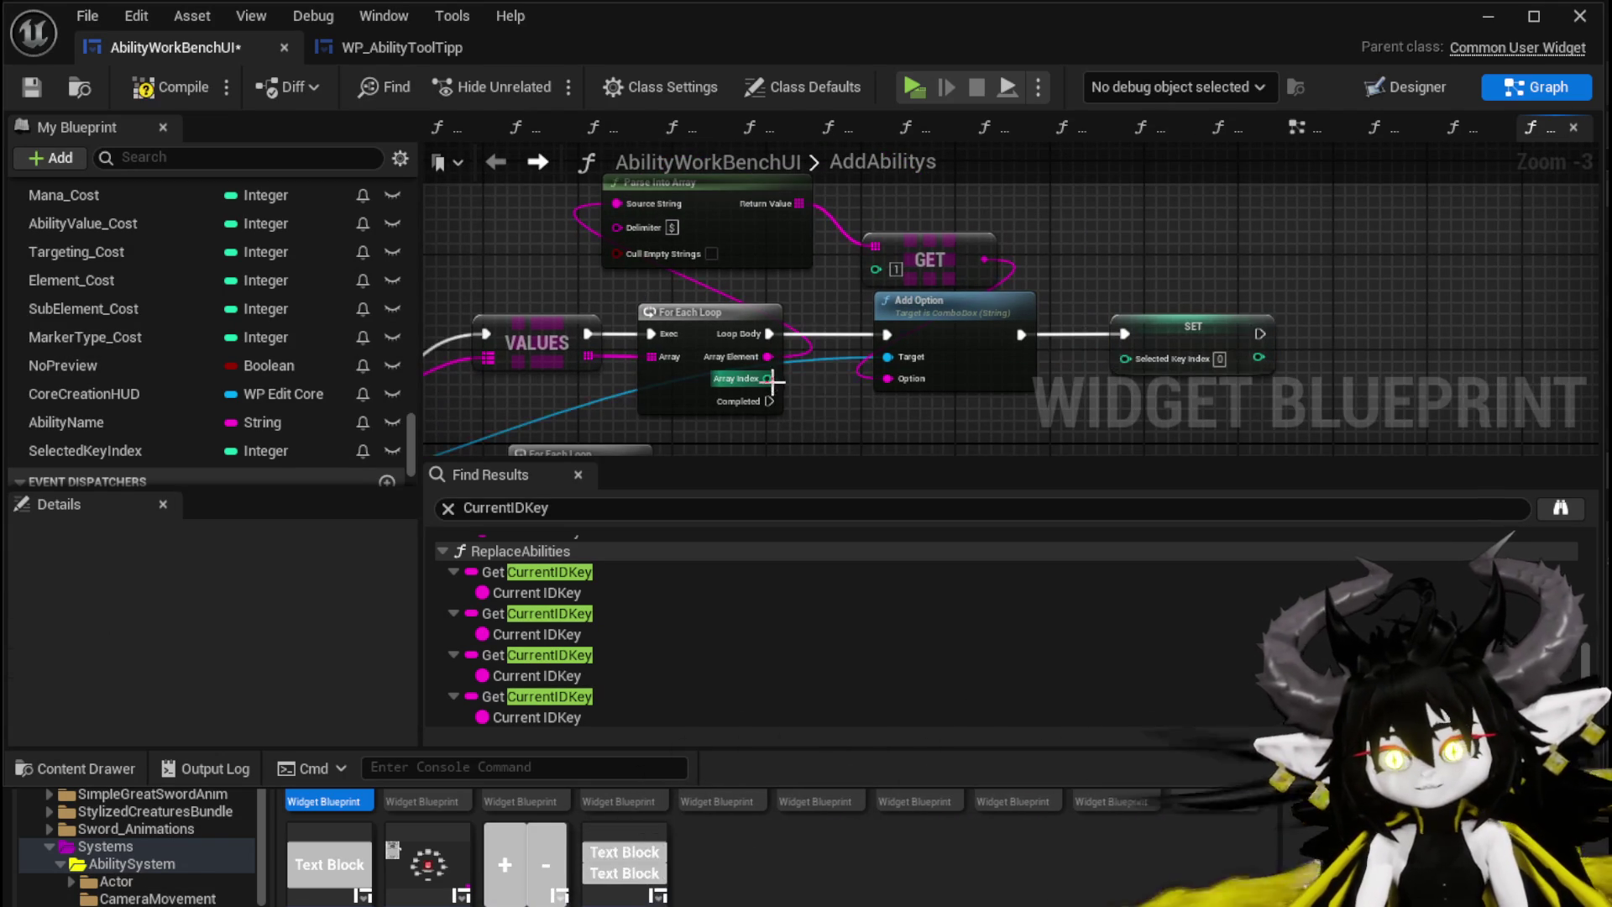
pyautogui.click(1190, 361)
pyautogui.press('Delete')
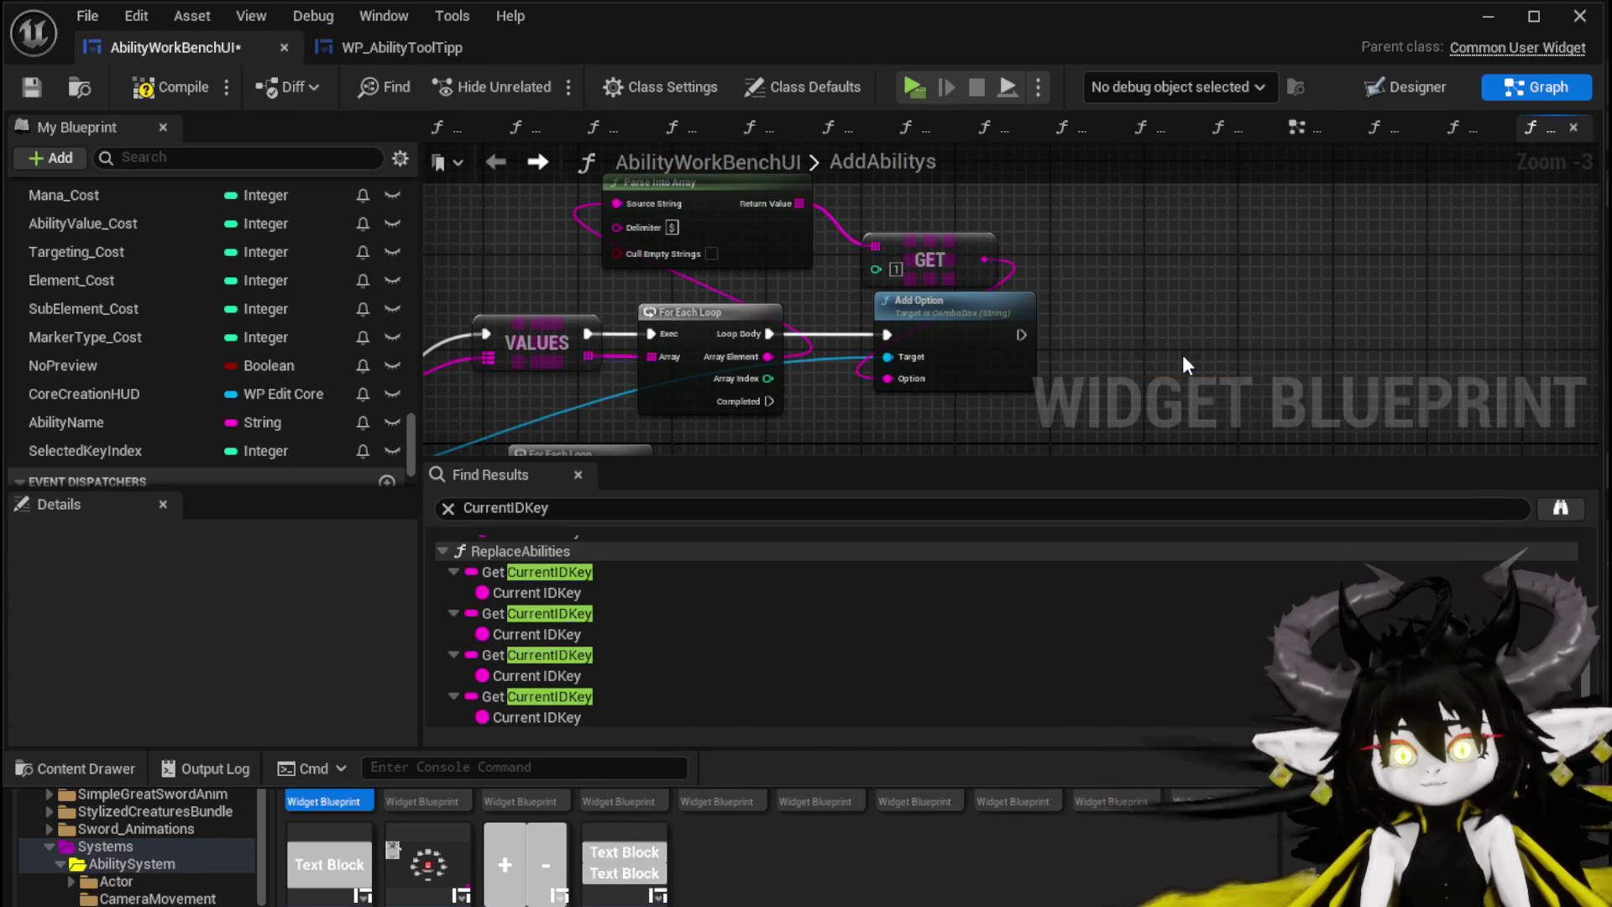
pyautogui.click(166, 83)
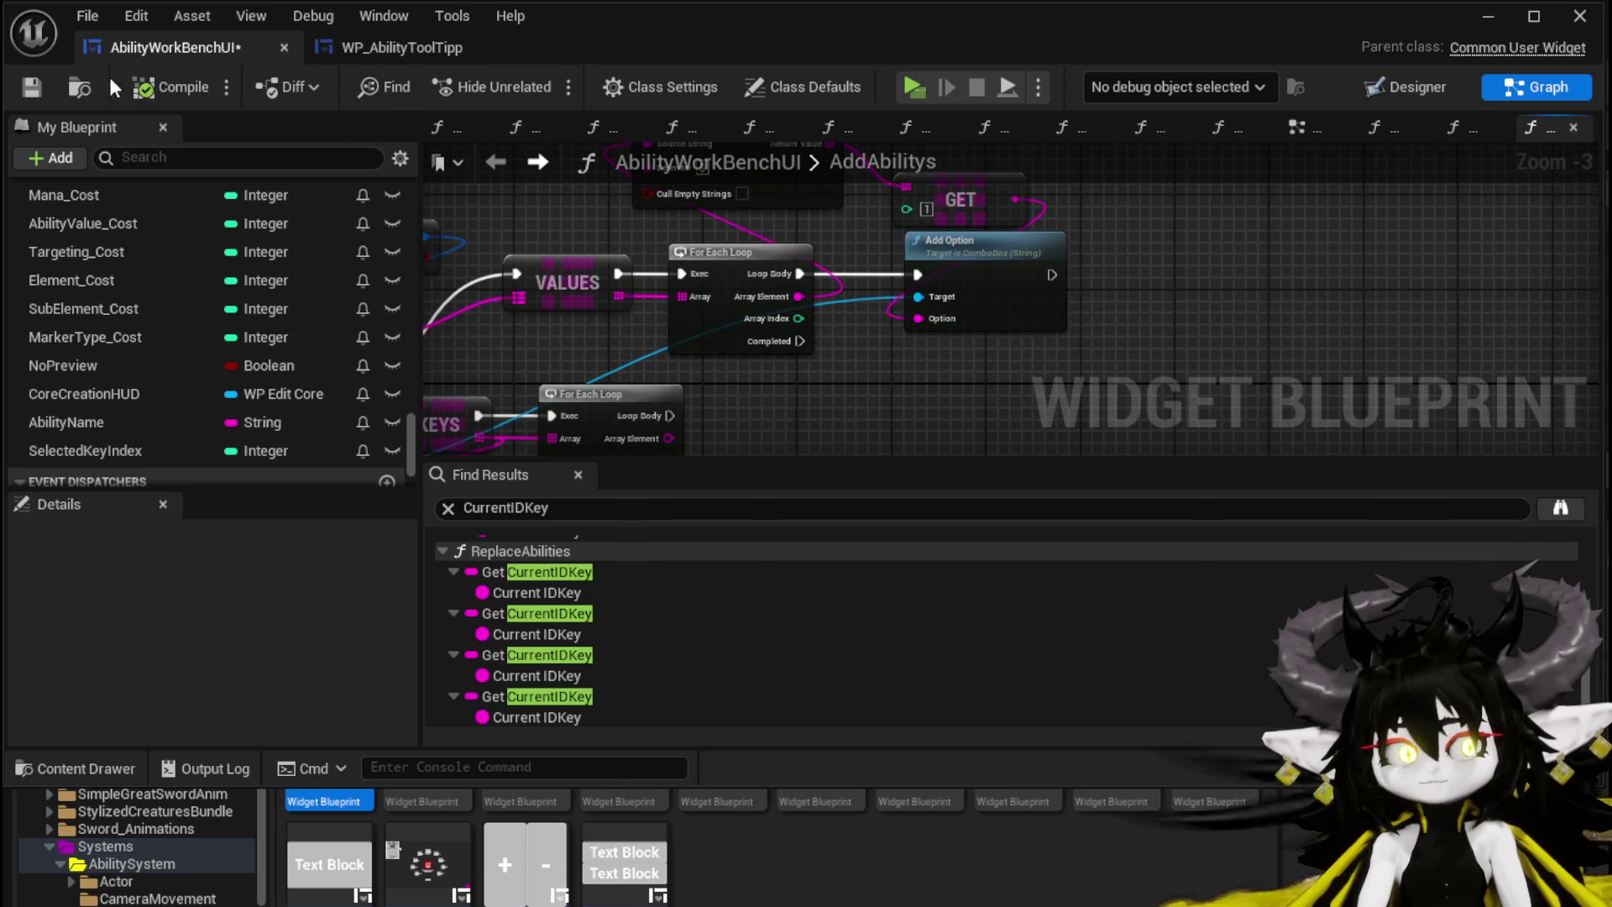
pyautogui.click(25, 87)
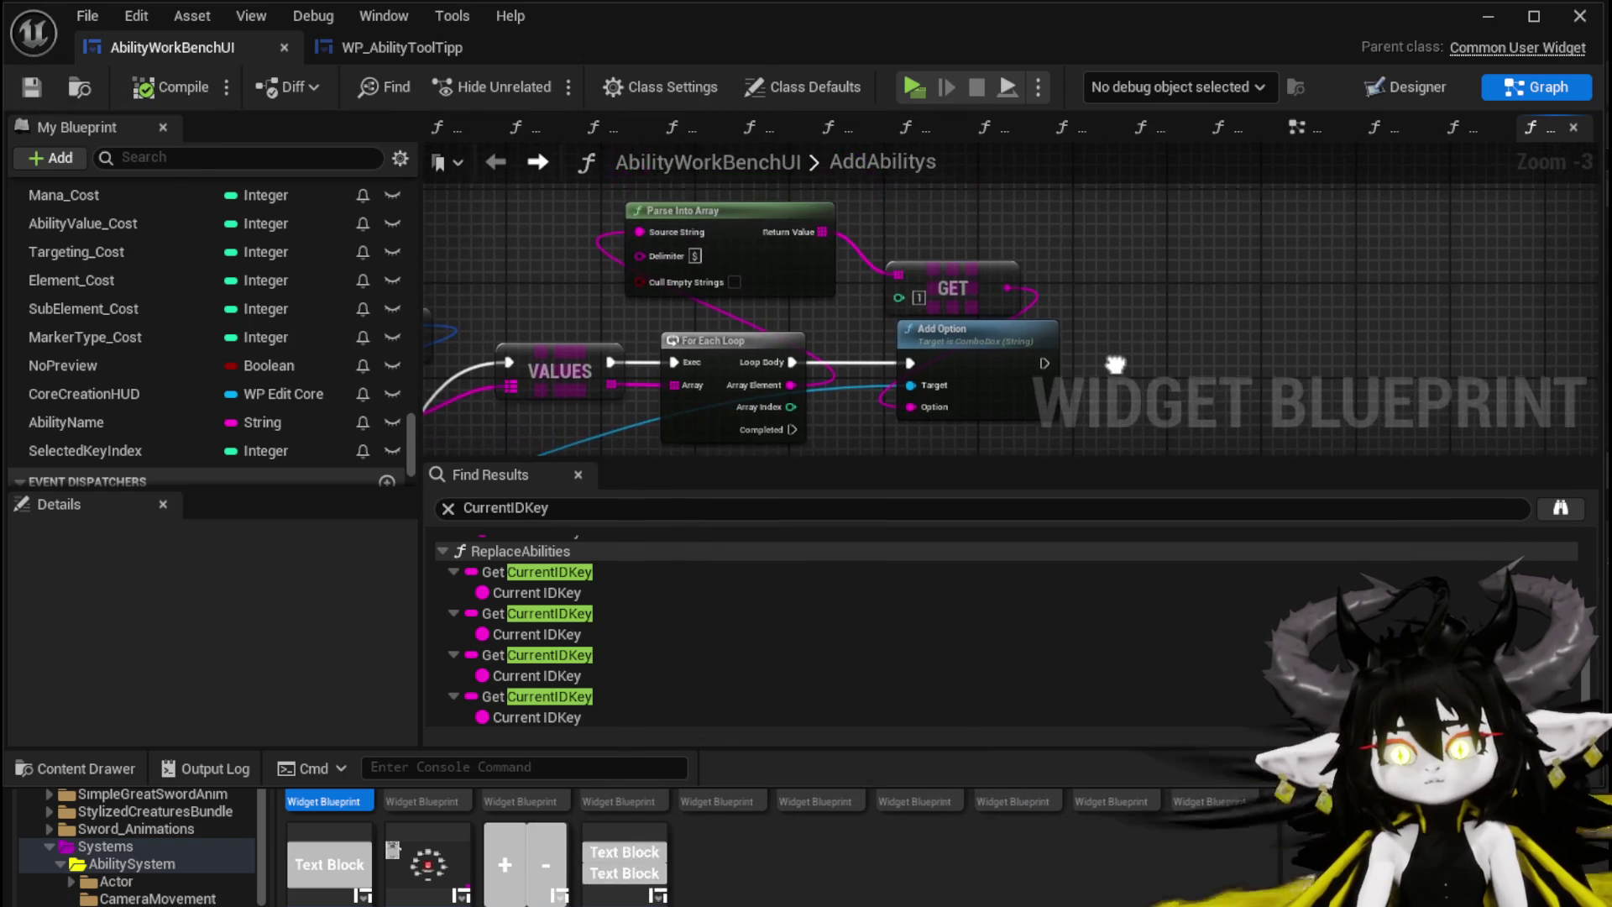
# Step: Rearrange Add Option, For Each Loop and Parse Into Array, save, and launch a play-test
pyautogui.moveTo(959, 363); pyautogui.dragTo(1125, 369)
pyautogui.moveTo(912, 375); pyautogui.dragTo(948, 332)
pyautogui.moveTo(754, 298); pyautogui.dragTo(731, 297)
pyautogui.moveTo(779, 194)
pyautogui.mouseDown()
pyautogui.moveTo(783, 252)
pyautogui.moveTo(841, 255)
pyautogui.moveTo(797, 250)
pyautogui.mouseUp()
pyautogui.click(783, 252)
pyautogui.click(928, 222)
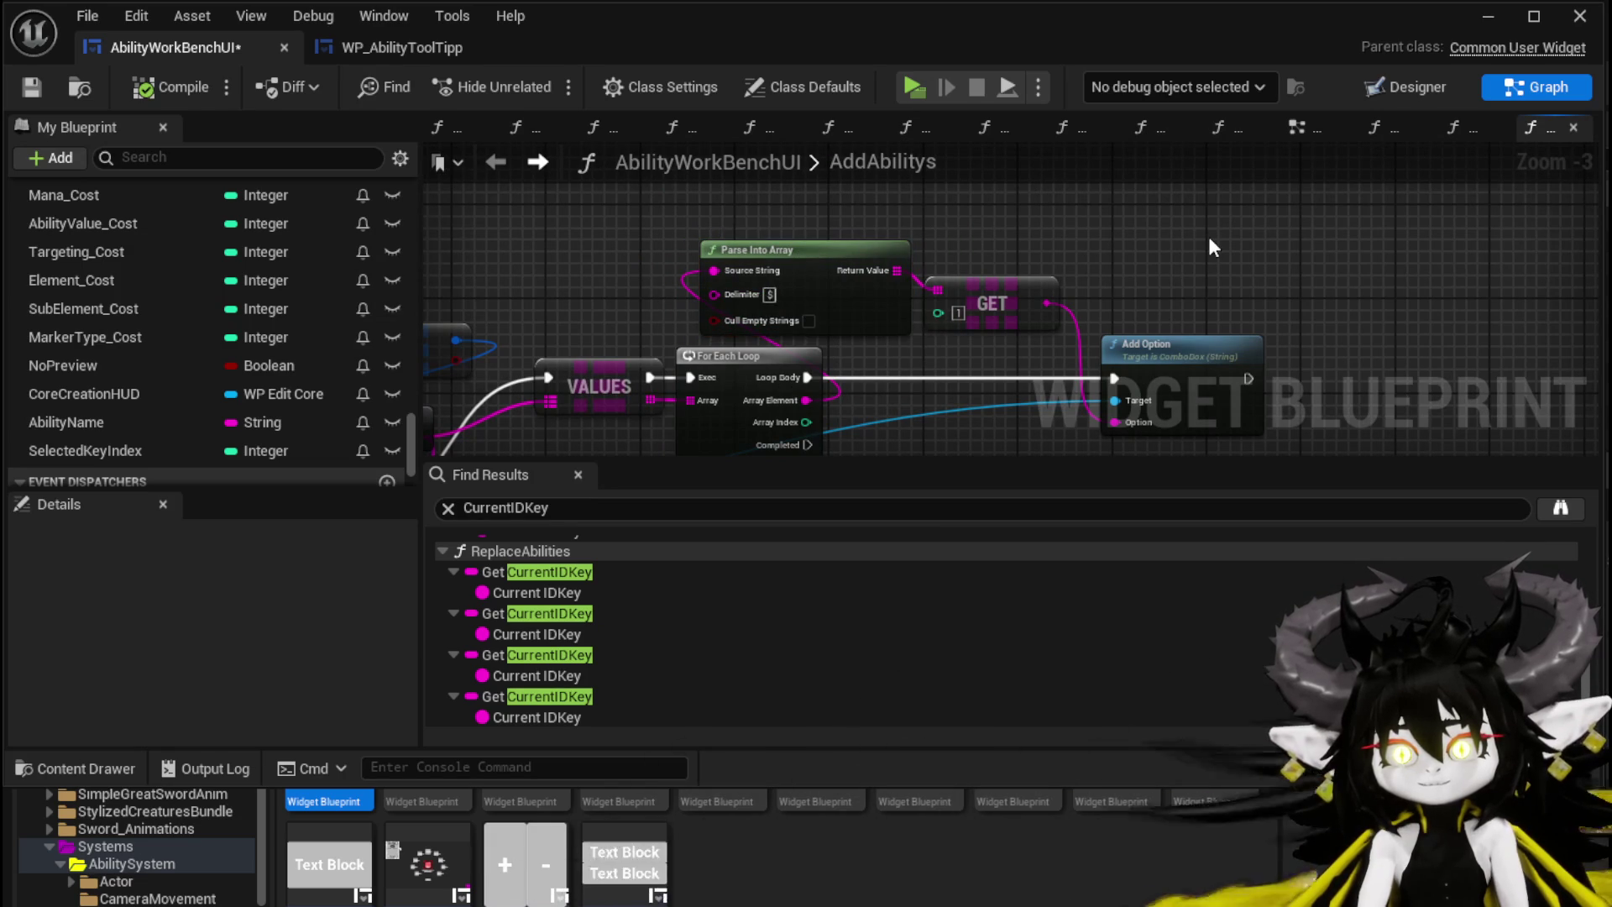
pyautogui.click(32, 88)
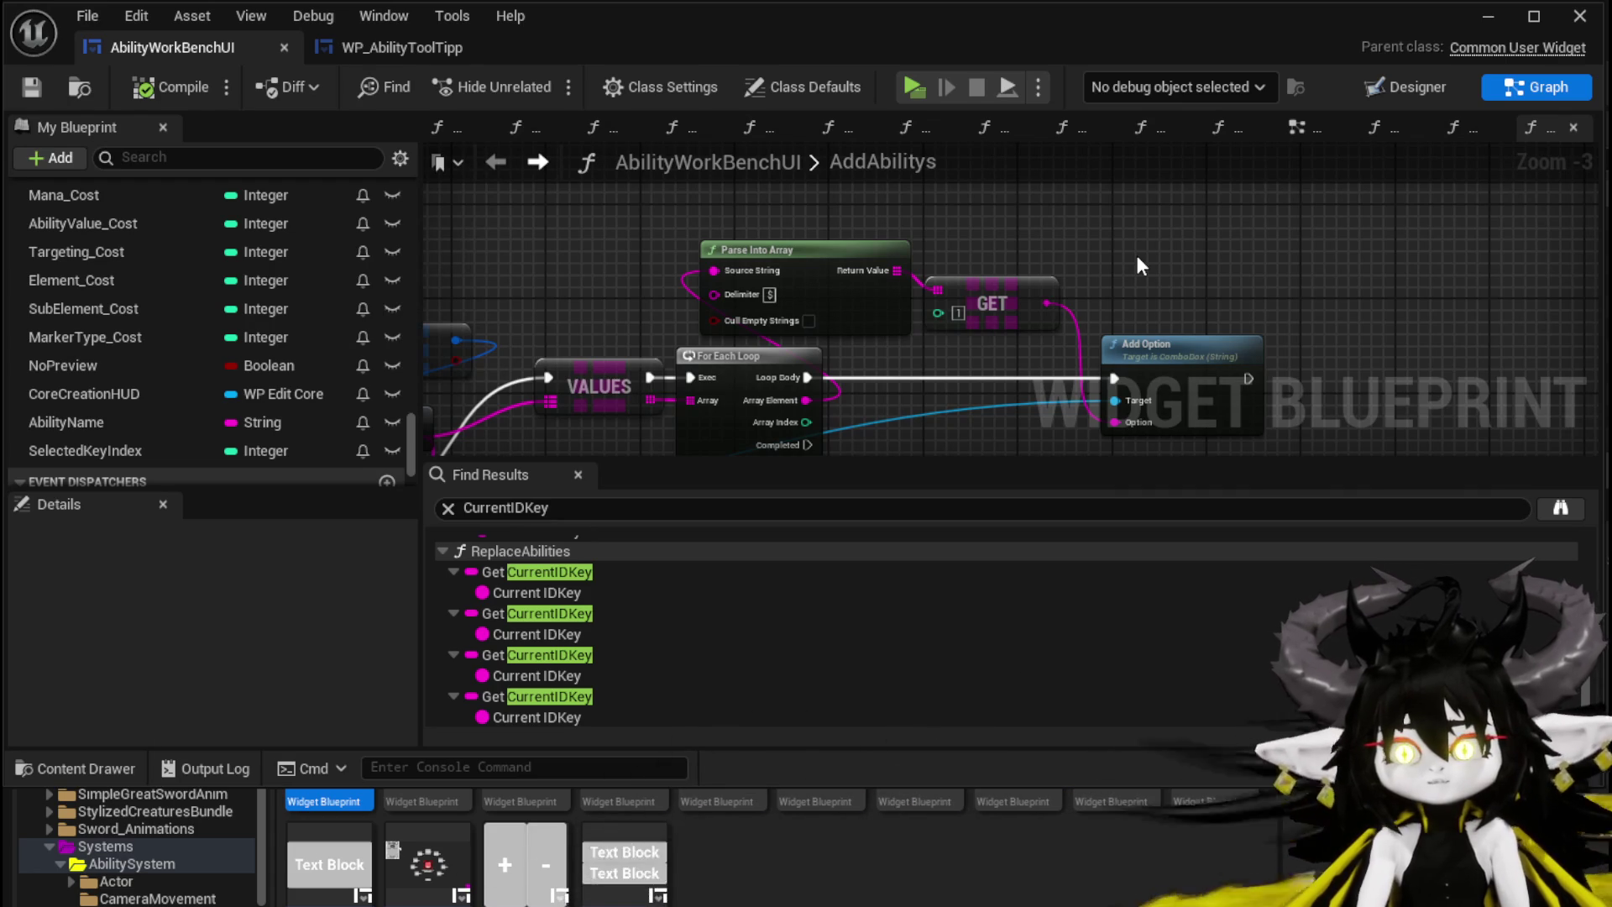
pyautogui.click(1494, 16)
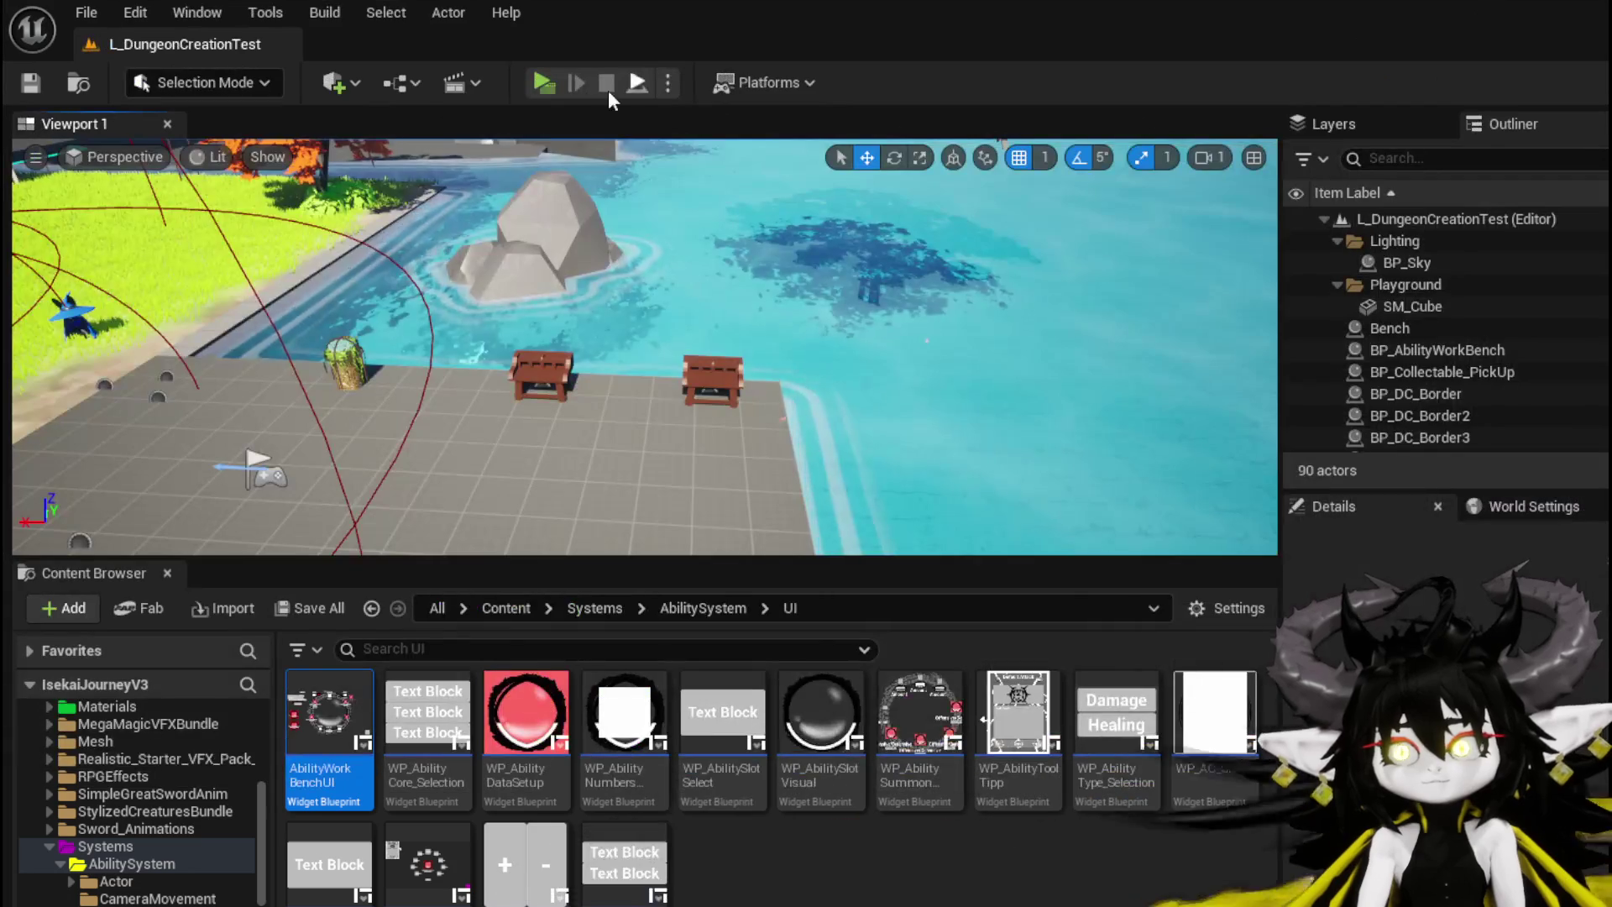
# Step: Play-test the game, open the workbench Ability panel, pick Fire AOE, then end the test
pyautogui.click(552, 79)
pyautogui.press('w')
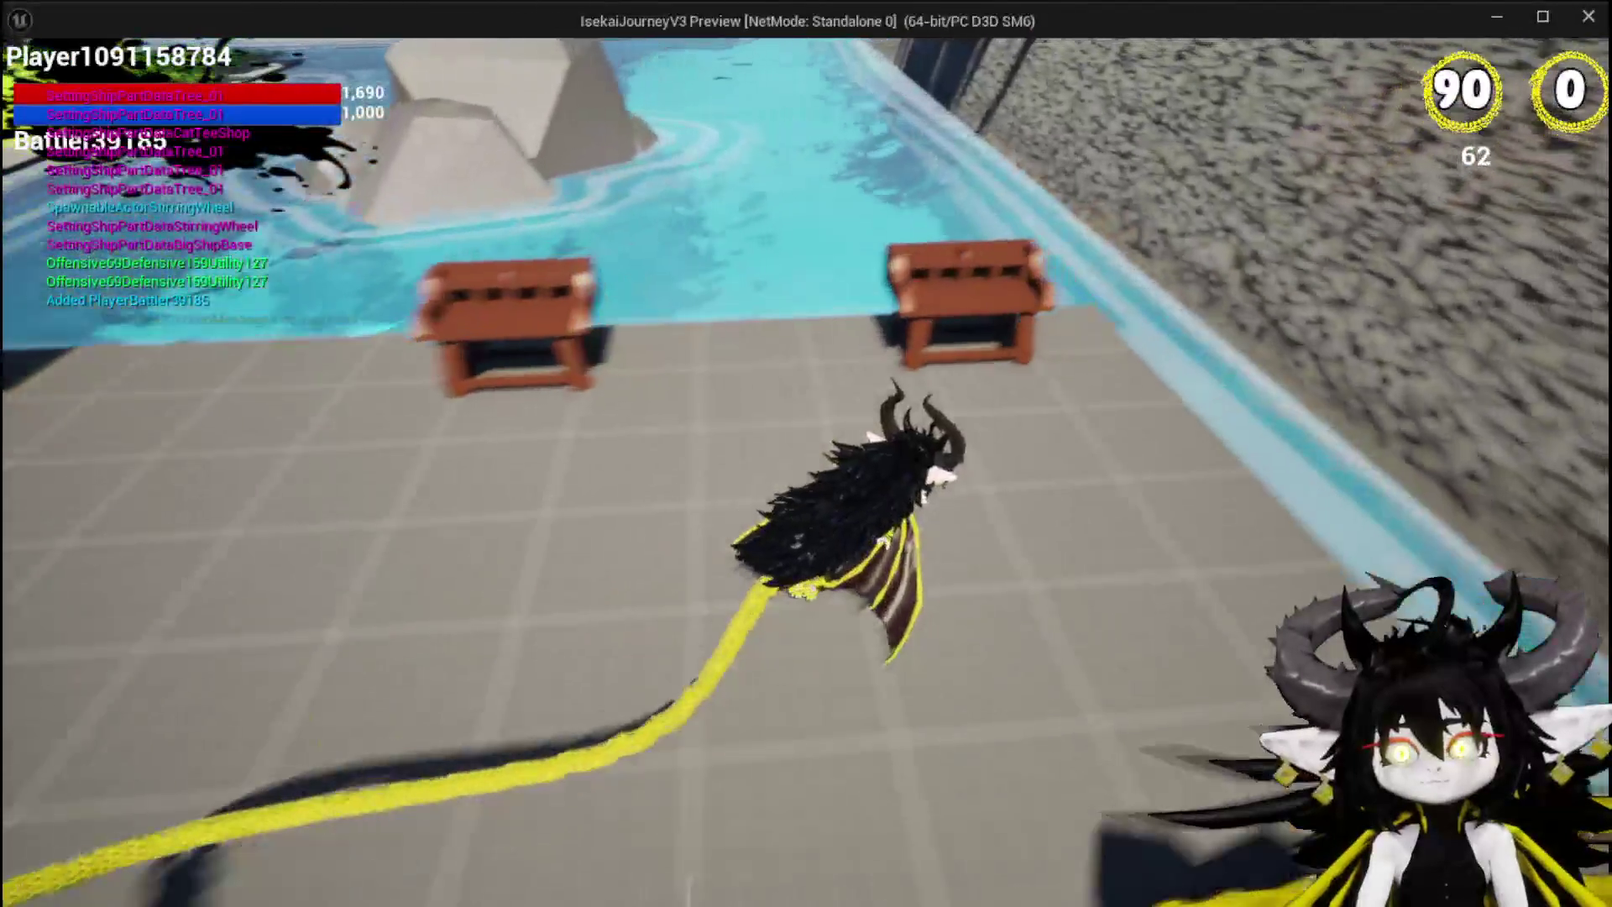
pyautogui.press('e')
pyautogui.click(115, 75)
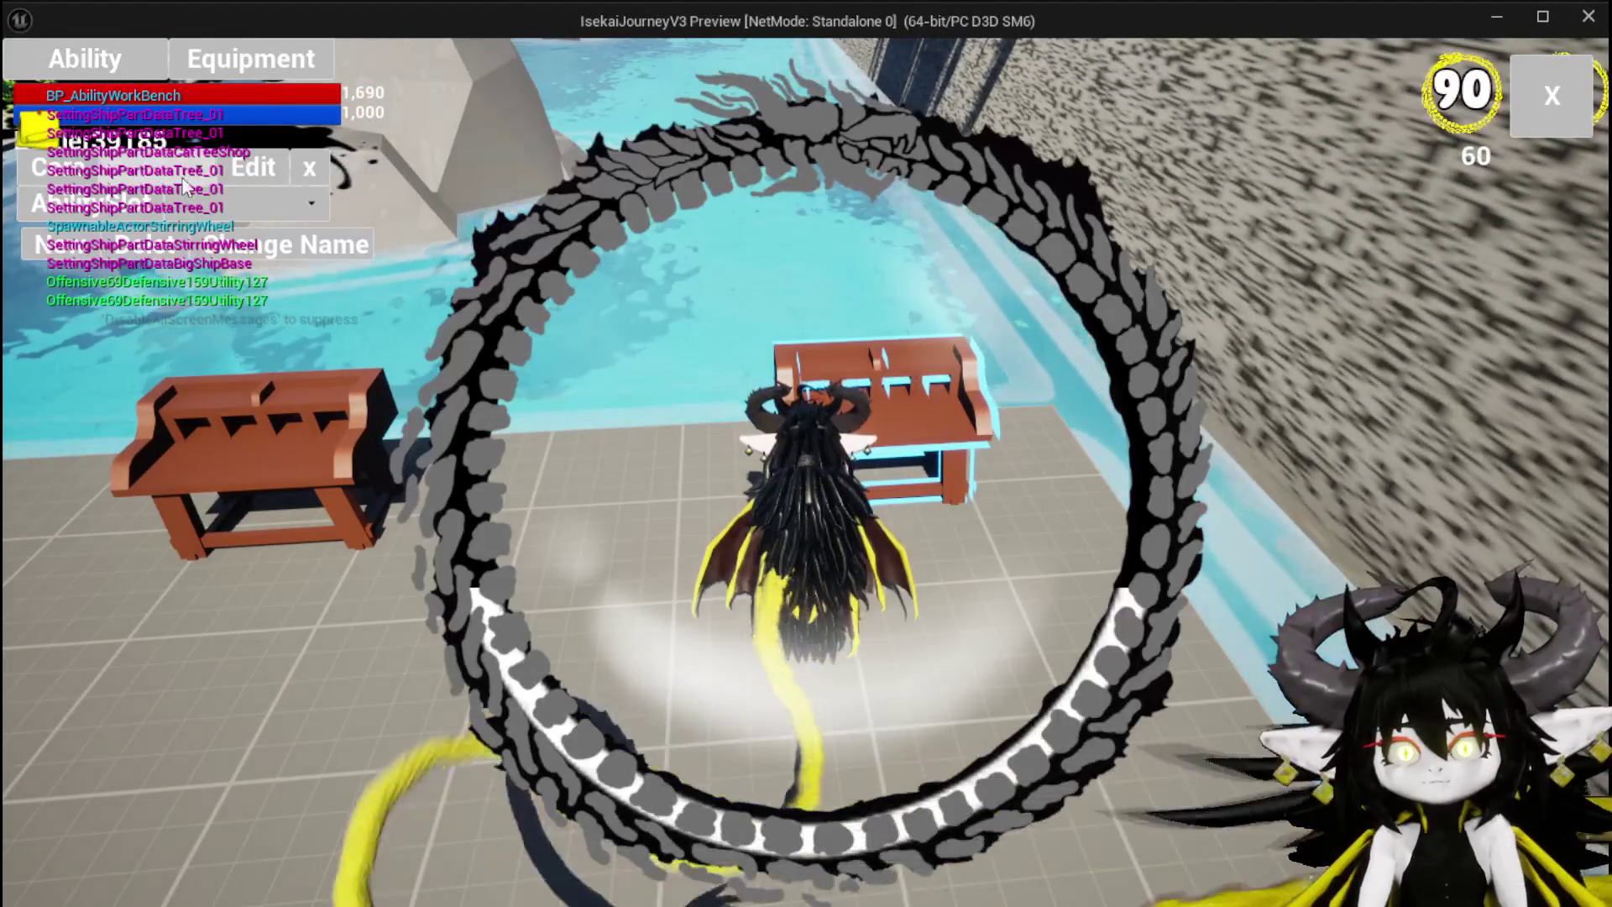
pyautogui.click(198, 214)
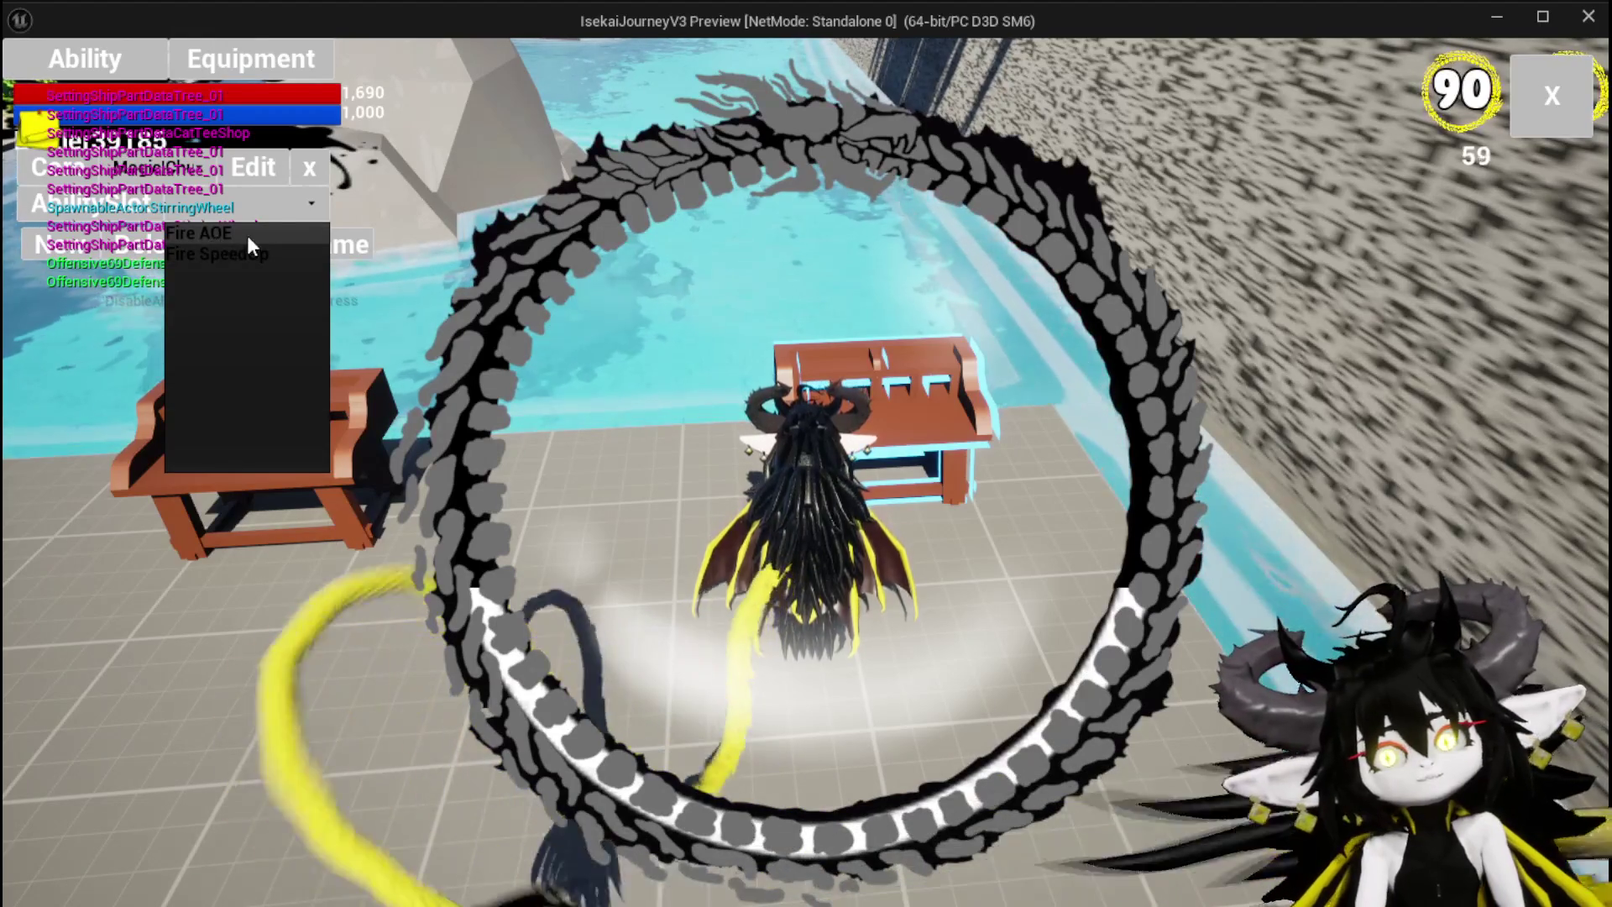
pyautogui.click(214, 235)
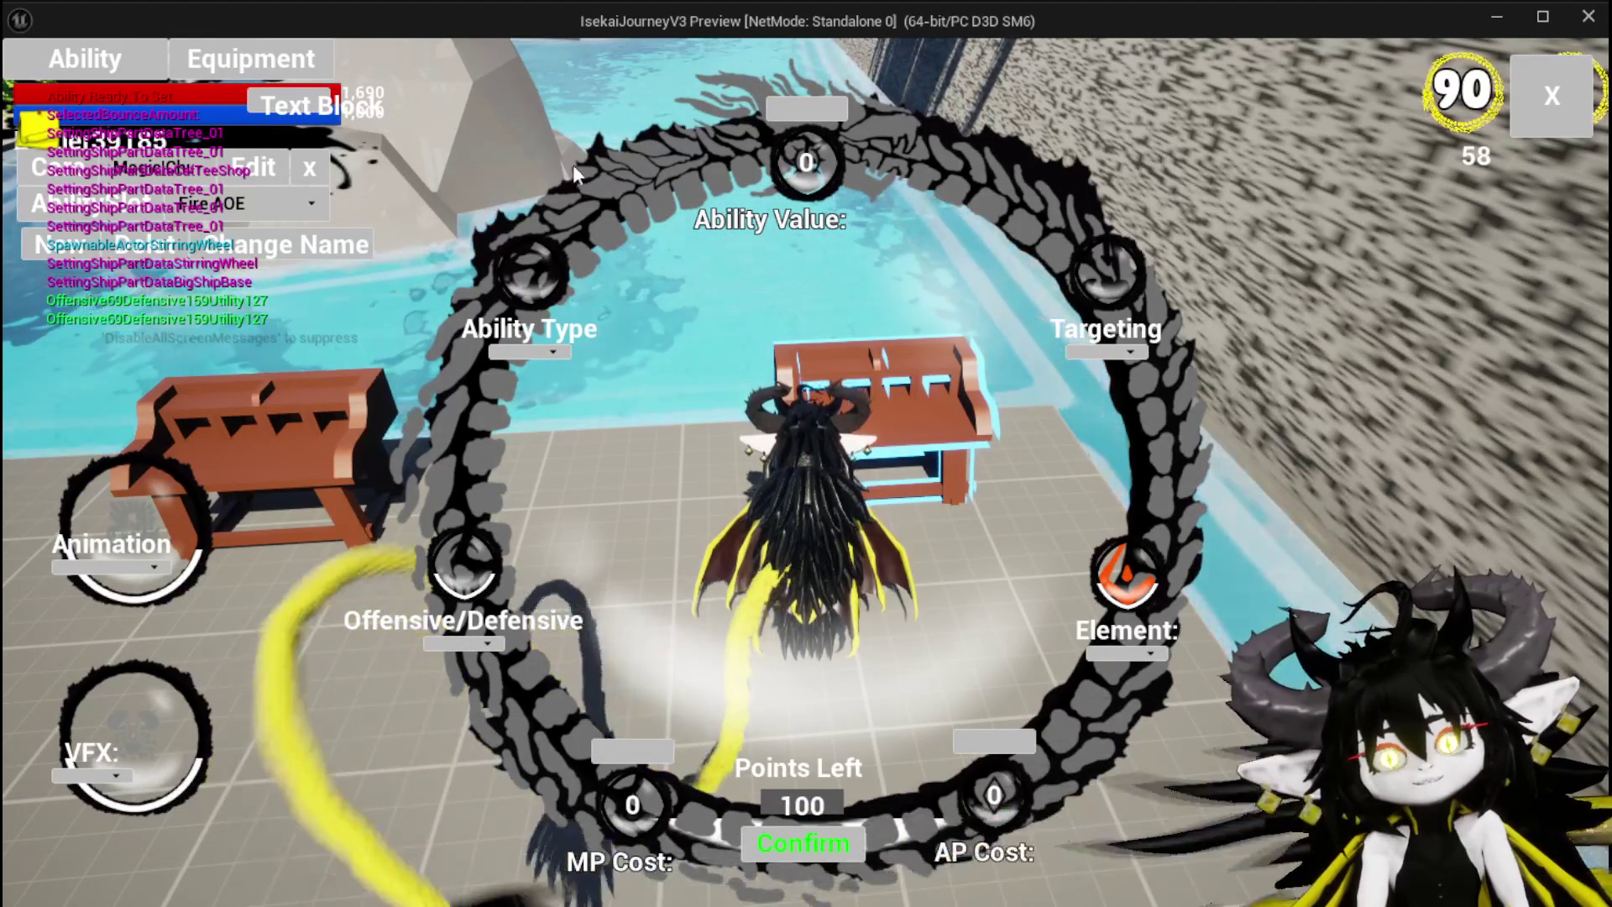
pyautogui.press('Escape')
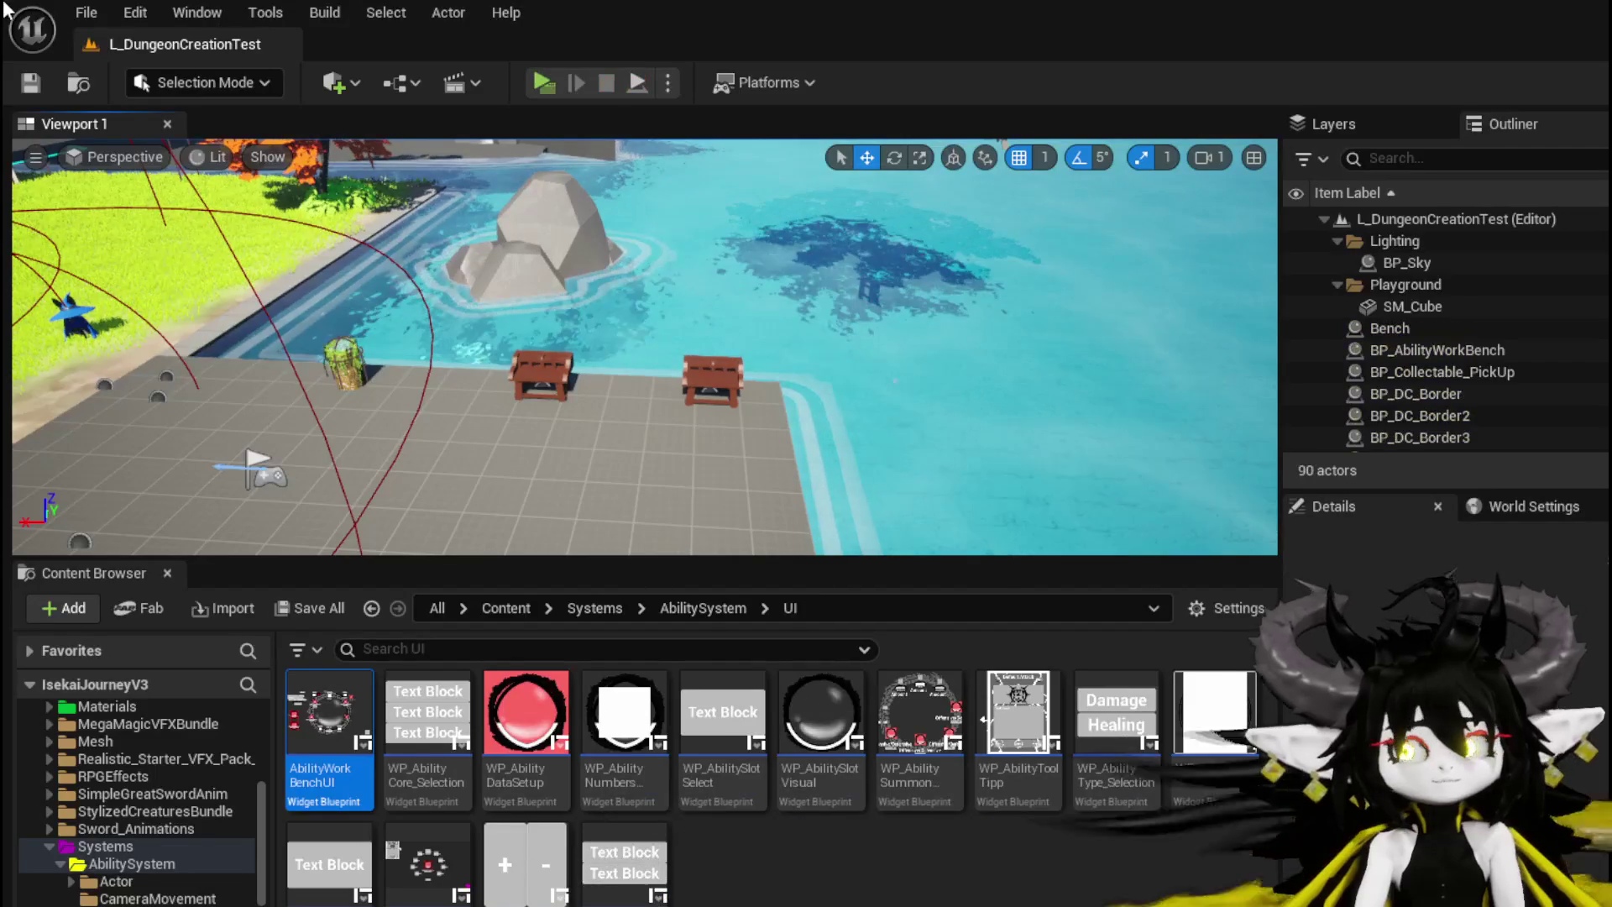
# Step: Save the map and return to the AbilityWorkBenchUI blueprint graph
pyautogui.click(30, 83)
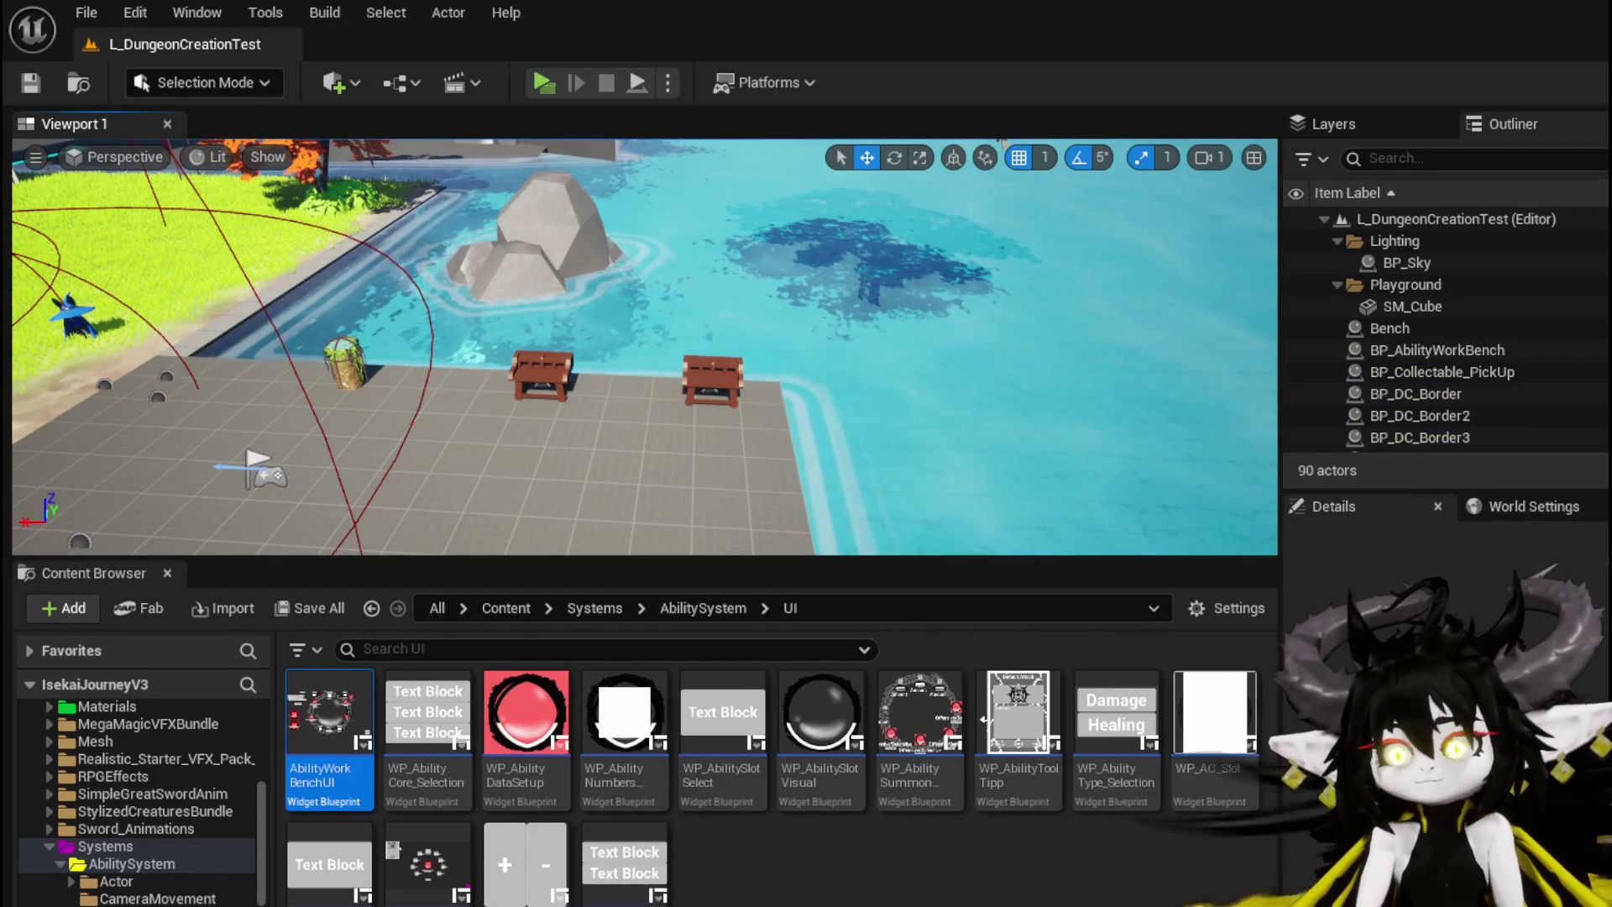
pyautogui.hotkey('alt', 'Tab')
pyautogui.moveTo(1042, 453)
pyautogui.mouseDown()
pyautogui.moveTo(1031, 419)
pyautogui.moveTo(963, 390)
pyautogui.moveTo(1184, 325)
pyautogui.moveTo(1014, 397)
pyautogui.mouseUp()
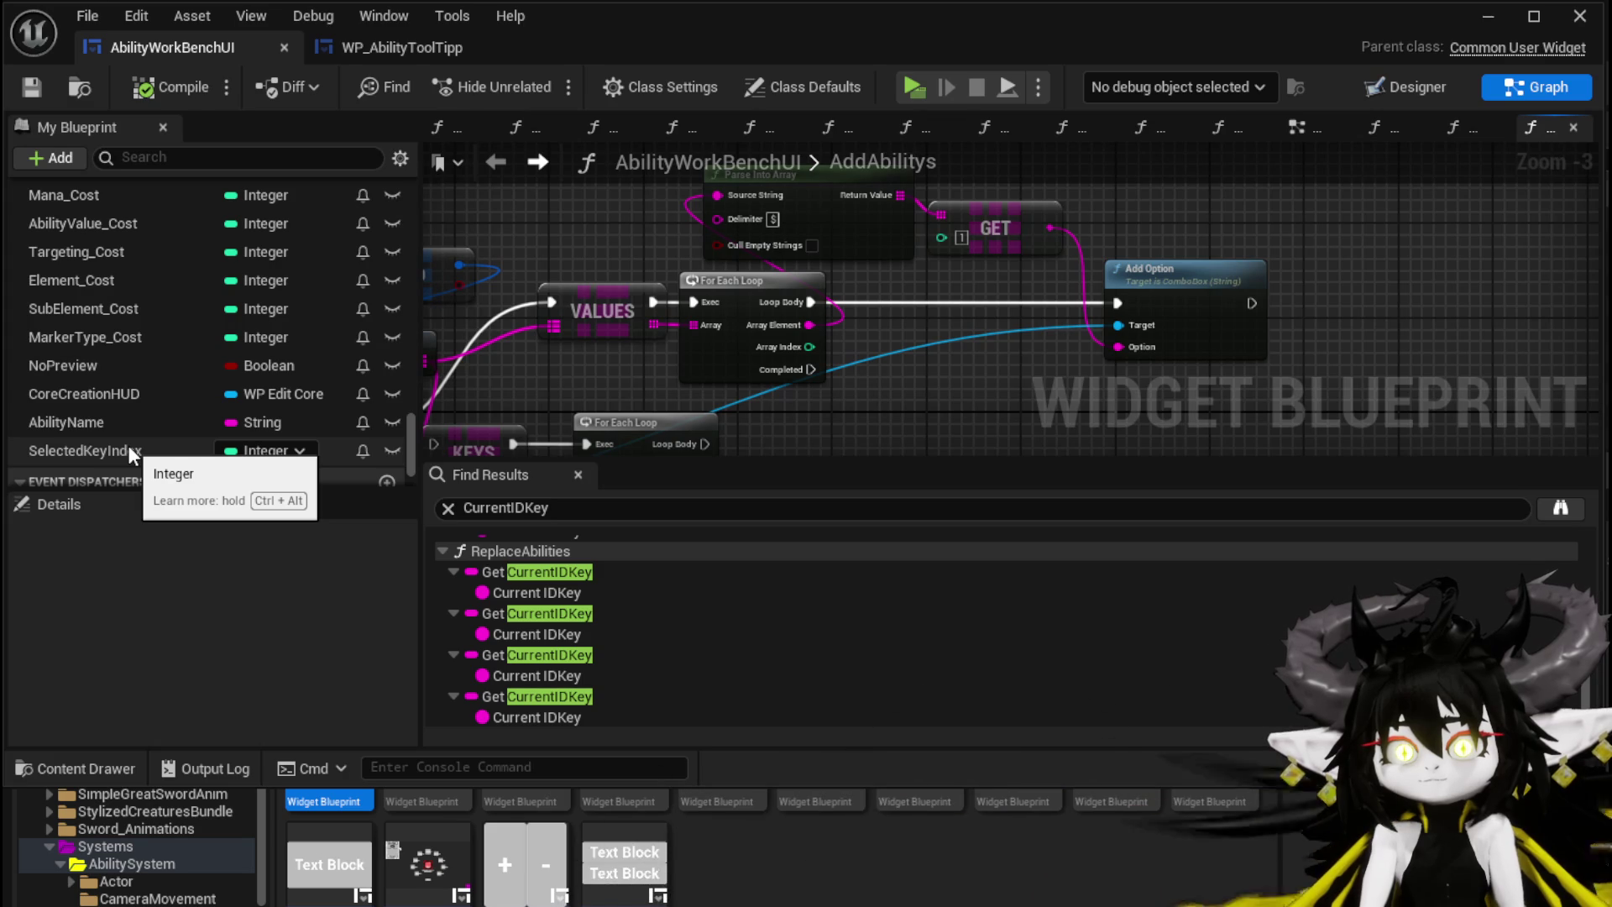
# Step: Reposition the FIND, Break S Ability Core and Clear Options nodes in AddAbilitys
pyautogui.moveTo(899, 394); pyautogui.dragTo(1223, 370)
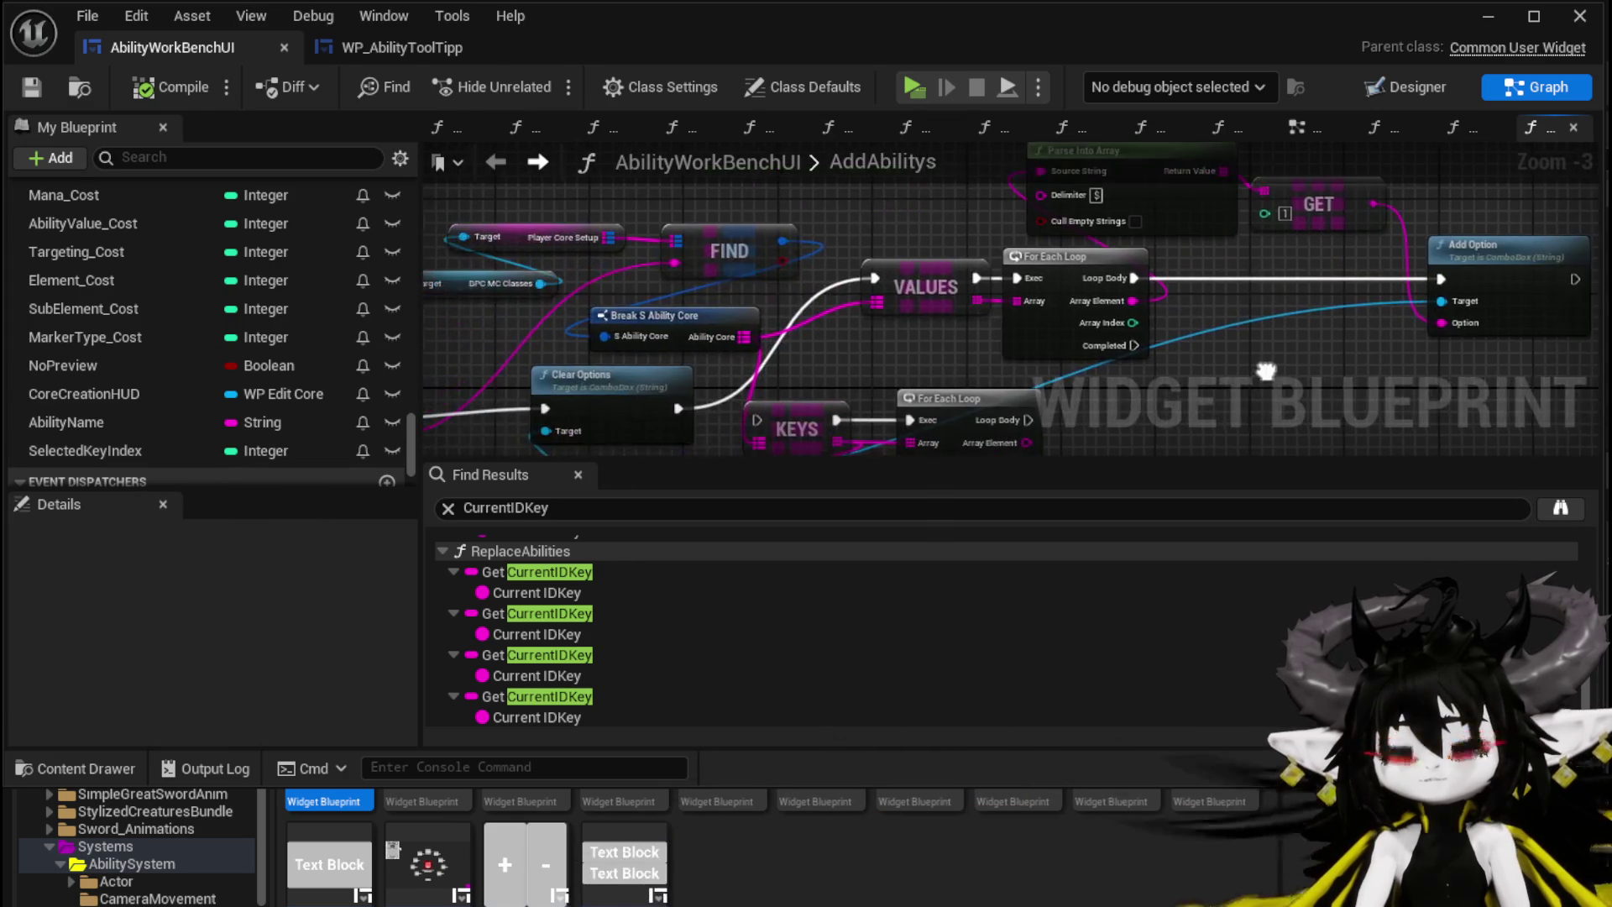
pyautogui.moveTo(734, 324)
pyautogui.mouseDown()
pyautogui.moveTo(726, 307)
pyautogui.moveTo(744, 304)
pyautogui.mouseUp()
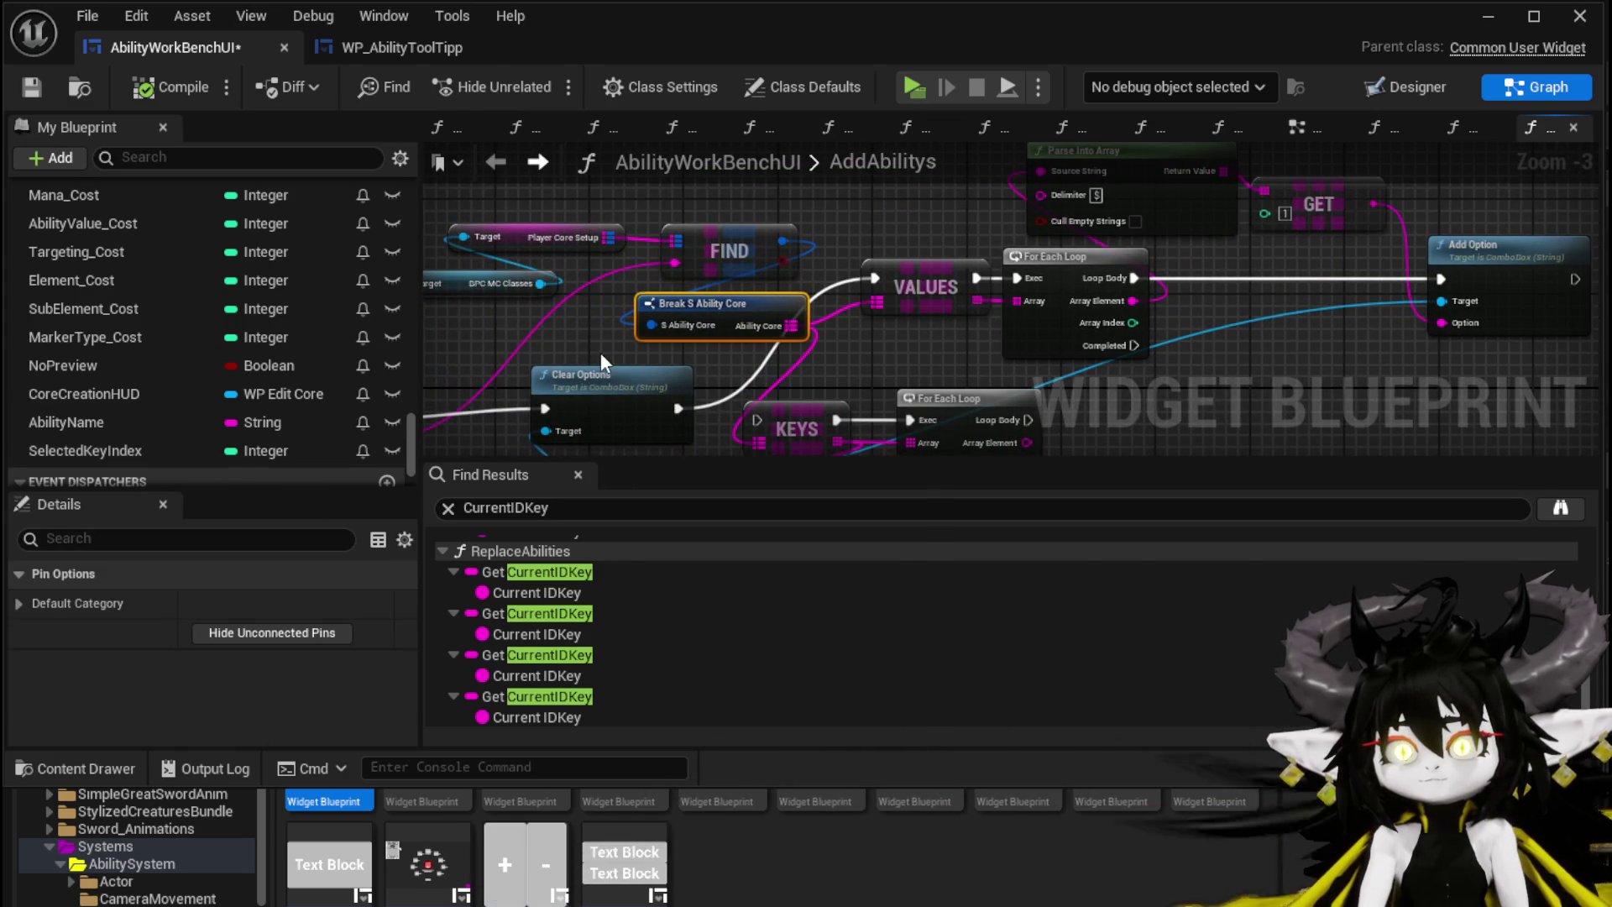
pyautogui.moveTo(587, 350); pyautogui.dragTo(800, 366)
pyautogui.moveTo(487, 365)
pyautogui.mouseDown()
pyautogui.moveTo(974, 215)
pyautogui.moveTo(965, 248)
pyautogui.moveTo(964, 225)
pyautogui.moveTo(915, 203)
pyautogui.mouseUp()
pyautogui.click(887, 210)
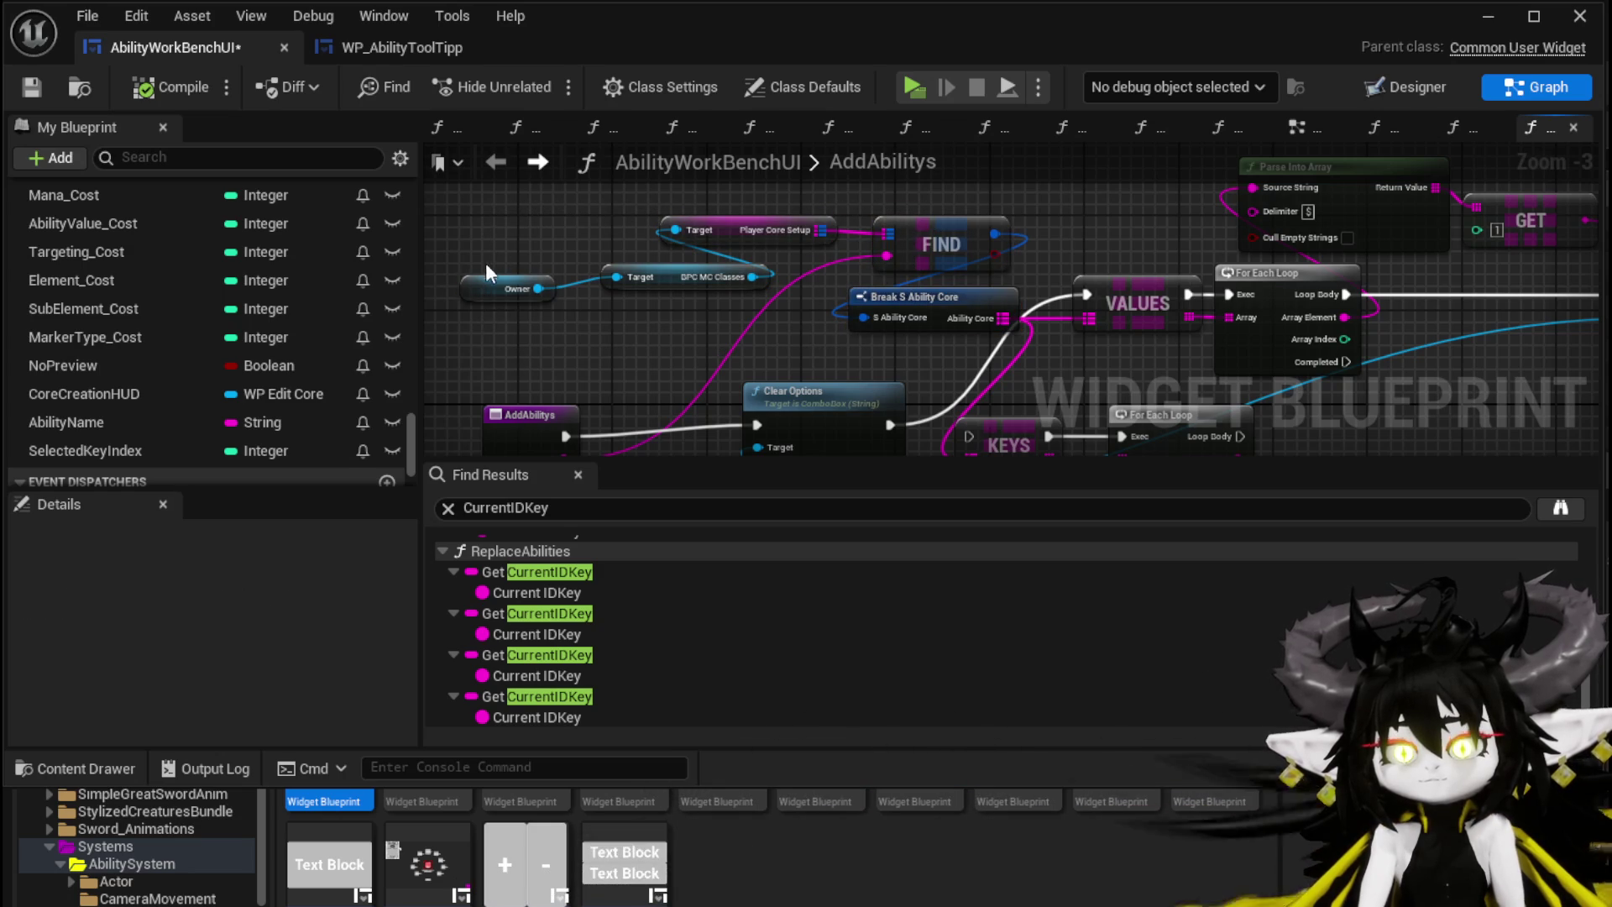
# Step: Nudge the Owner node toward its SPC MC Classes getter and pan to the Add Option loop
pyautogui.moveTo(469, 291); pyautogui.dragTo(492, 280)
pyautogui.click(591, 227)
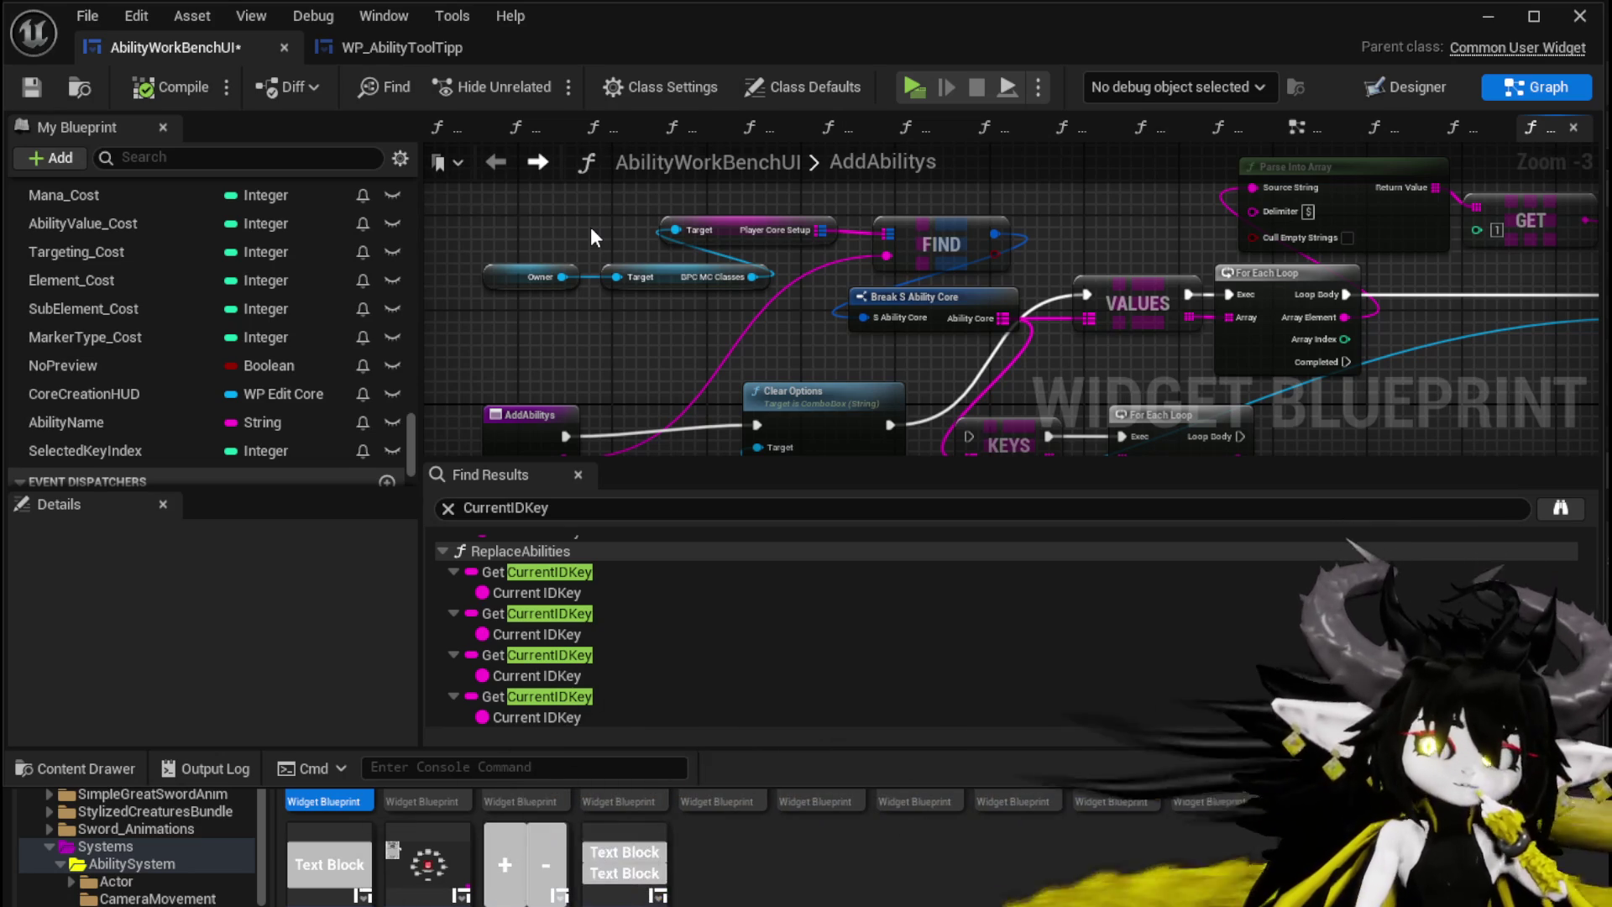
pyautogui.moveTo(1213, 267); pyautogui.dragTo(704, 318)
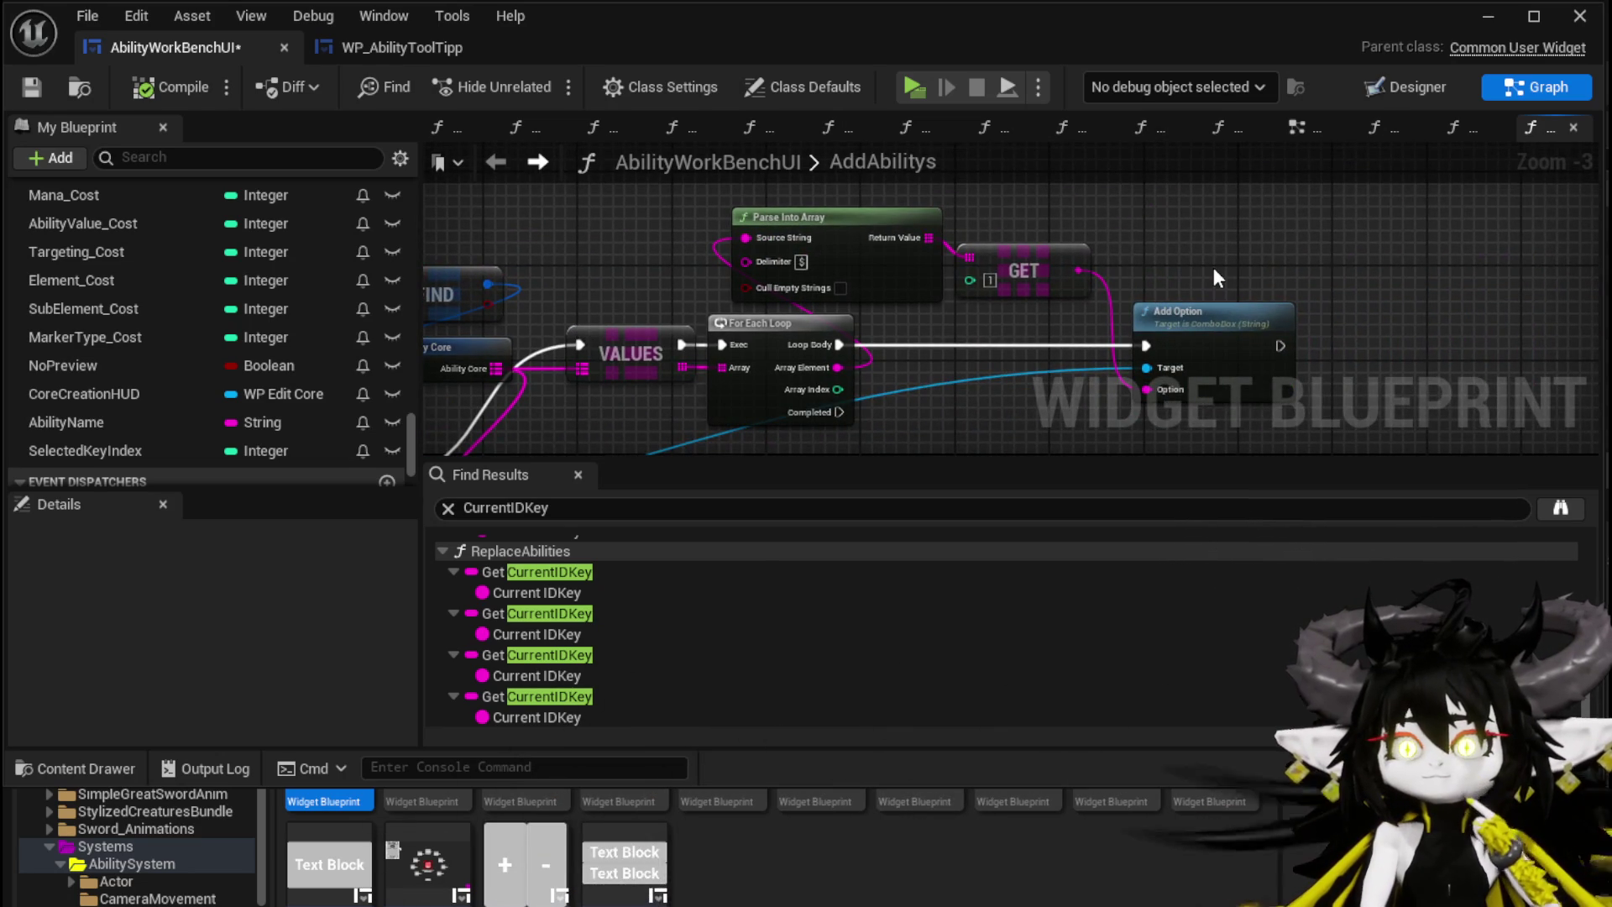
pyautogui.moveTo(1213, 267); pyautogui.dragTo(1233, 232)
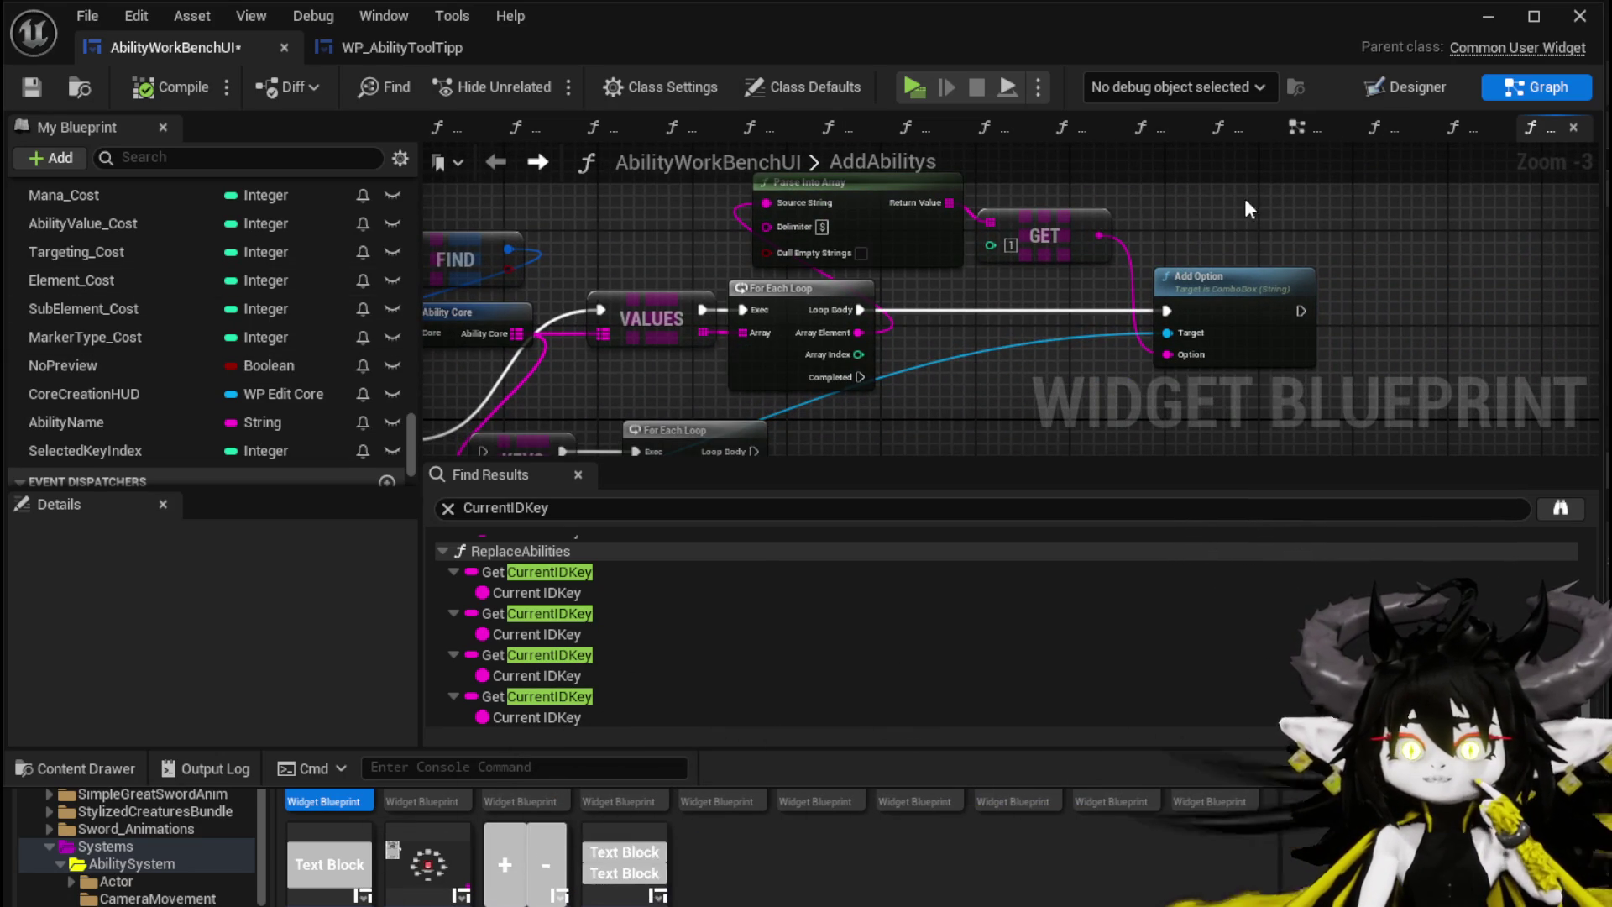
# Step: Change SelectedKeyIndex's container to a Map with a String value type
pyautogui.click(158, 443)
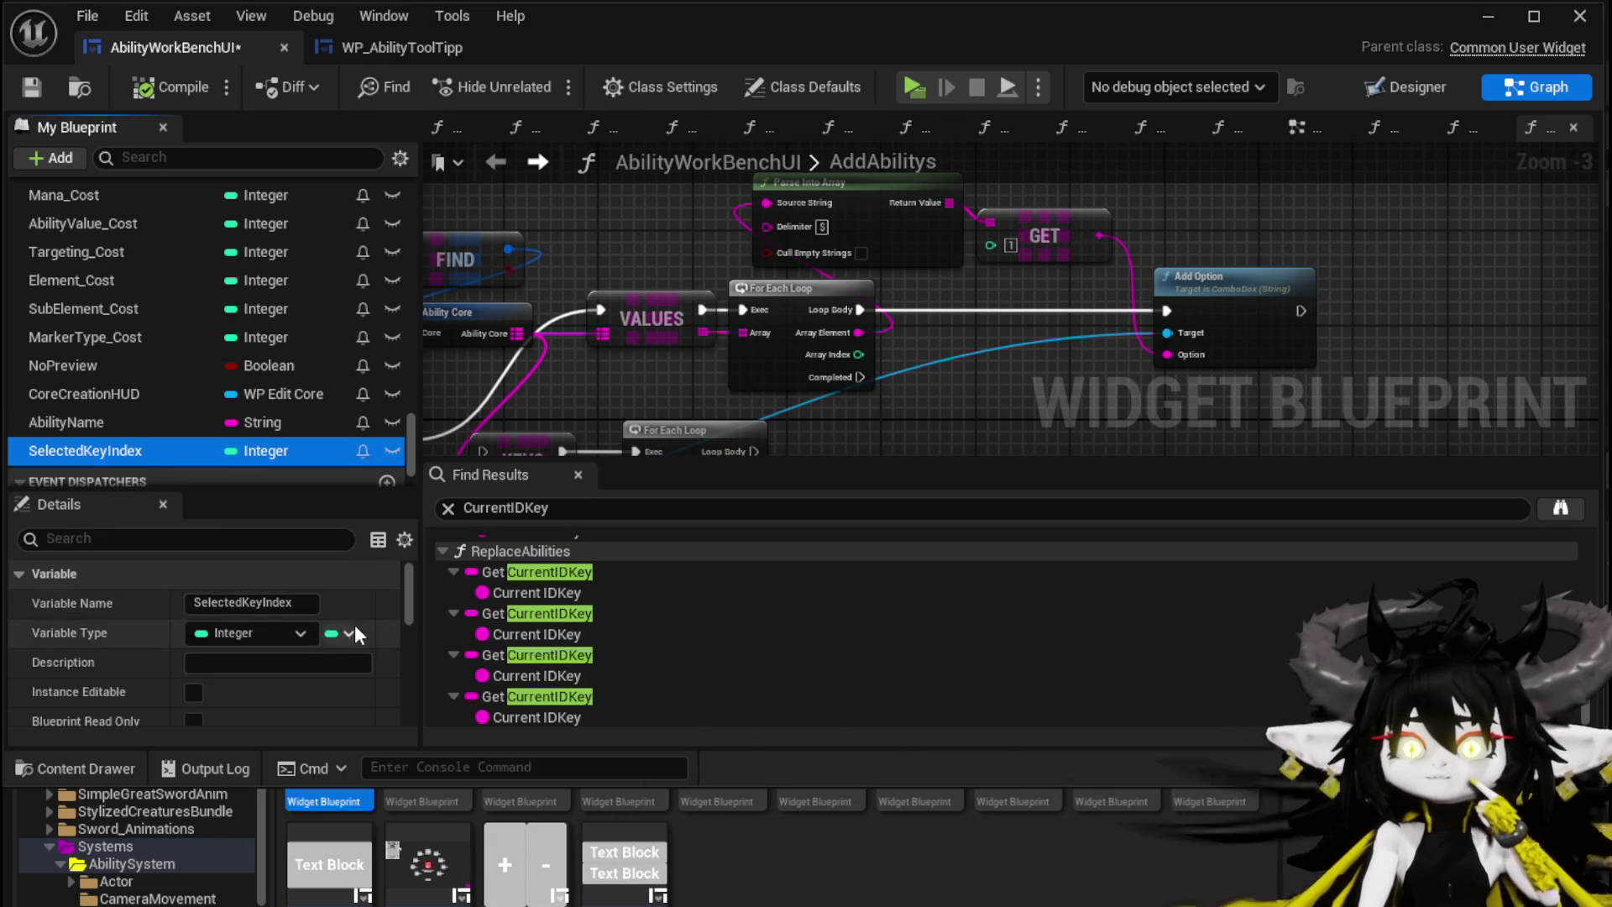
pyautogui.scroll(-10, 365, 588)
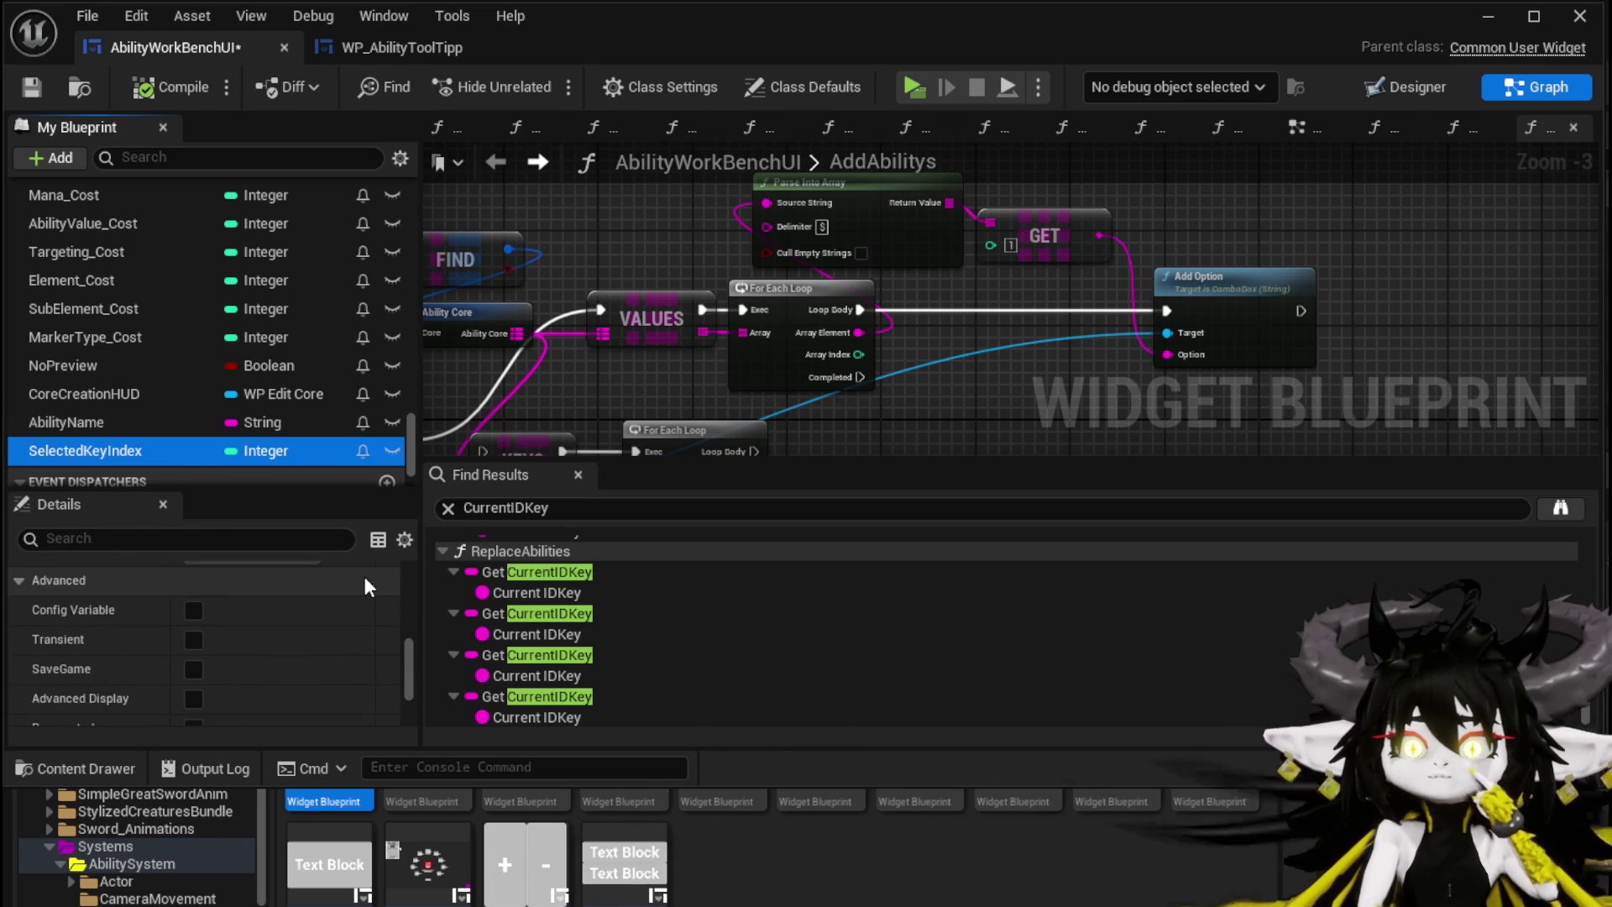
pyautogui.scroll(10, 367, 581)
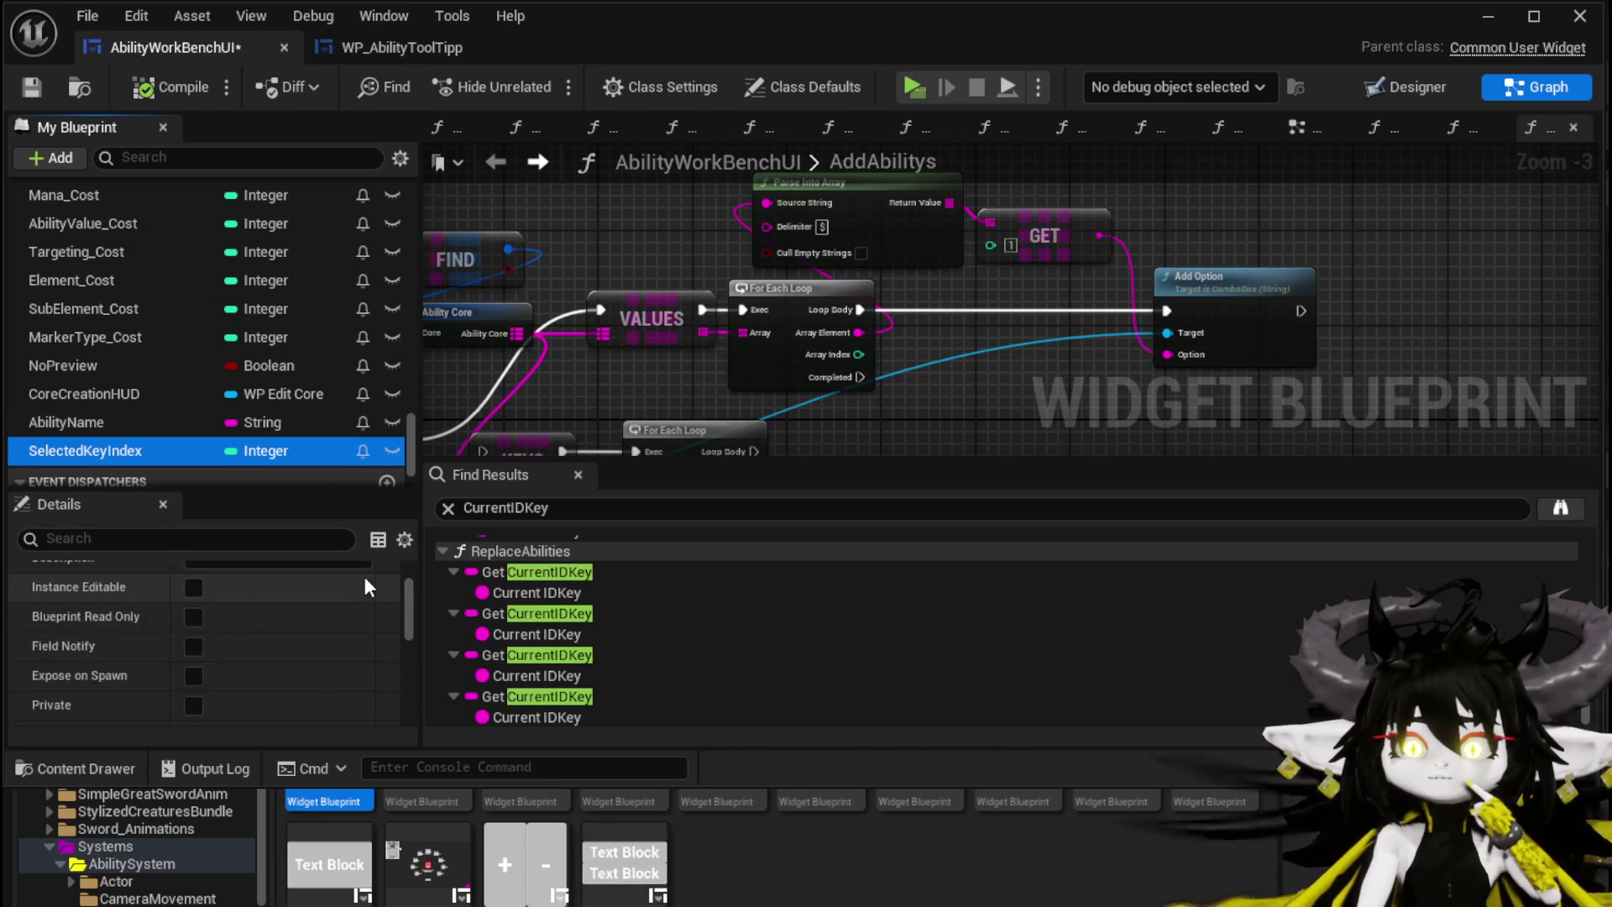
pyautogui.click(331, 636)
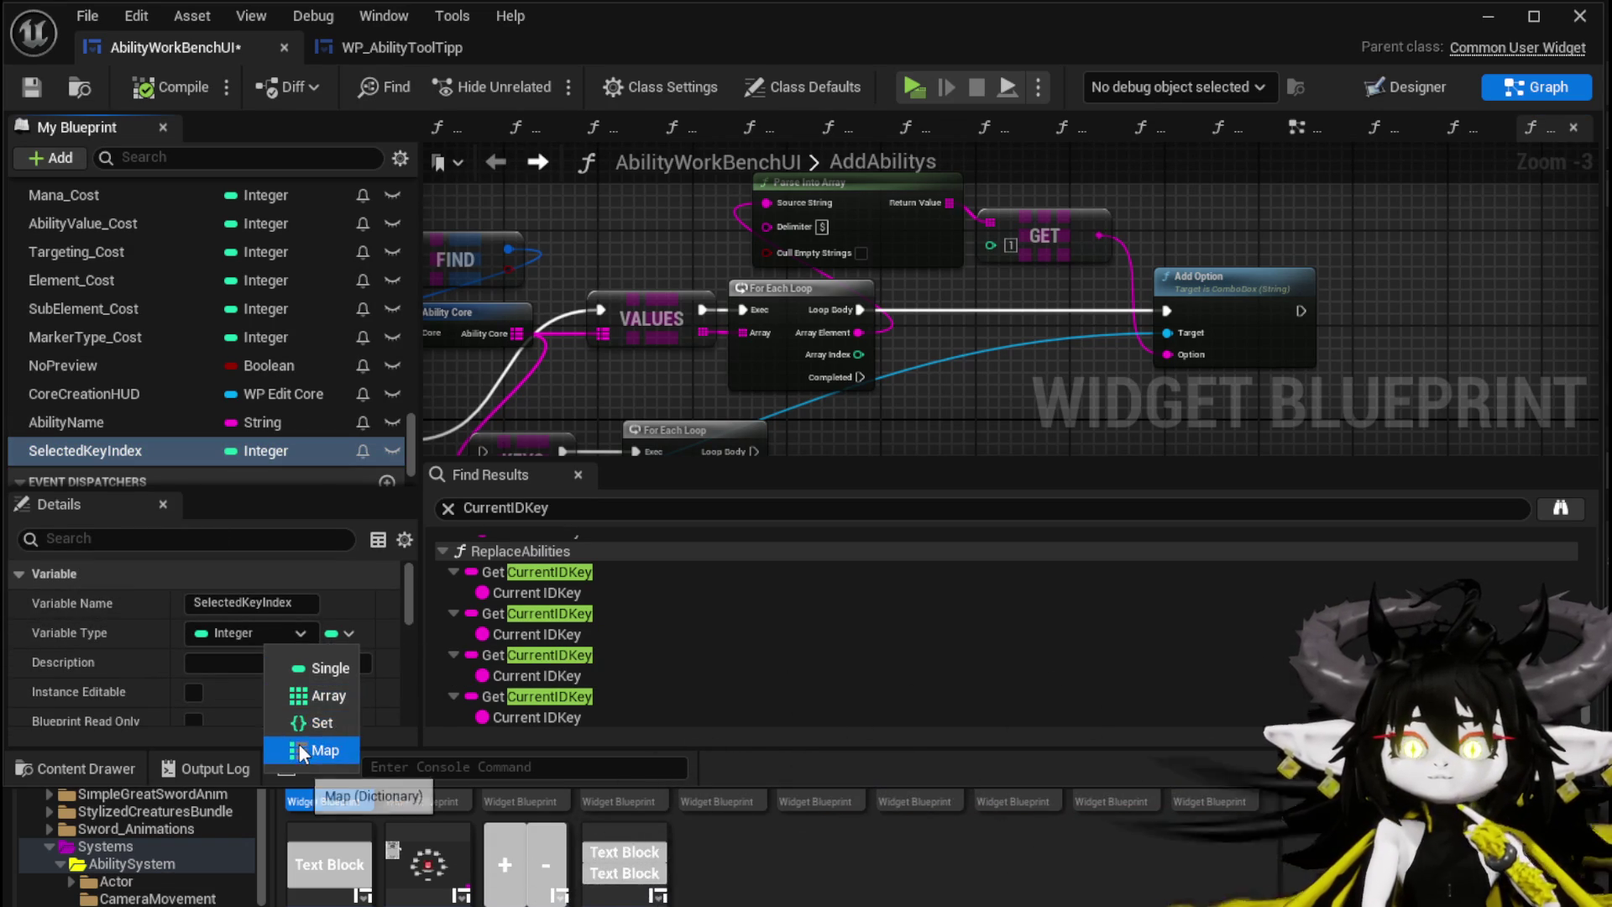
pyautogui.click(301, 704)
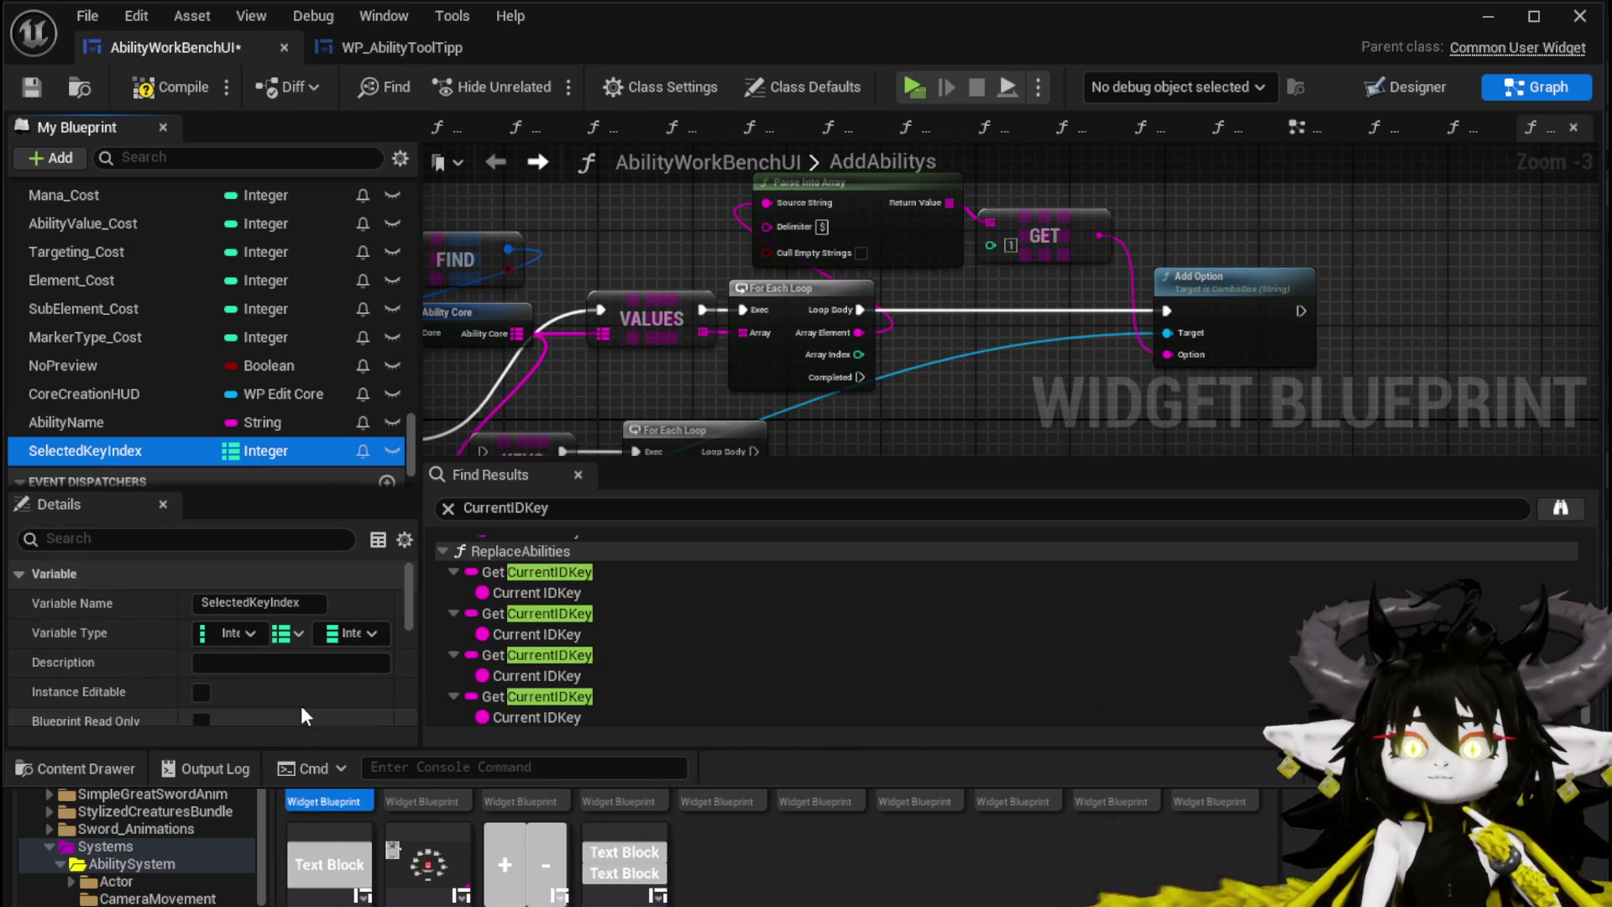
pyautogui.click(333, 637)
pyautogui.click(333, 637)
pyautogui.click(333, 636)
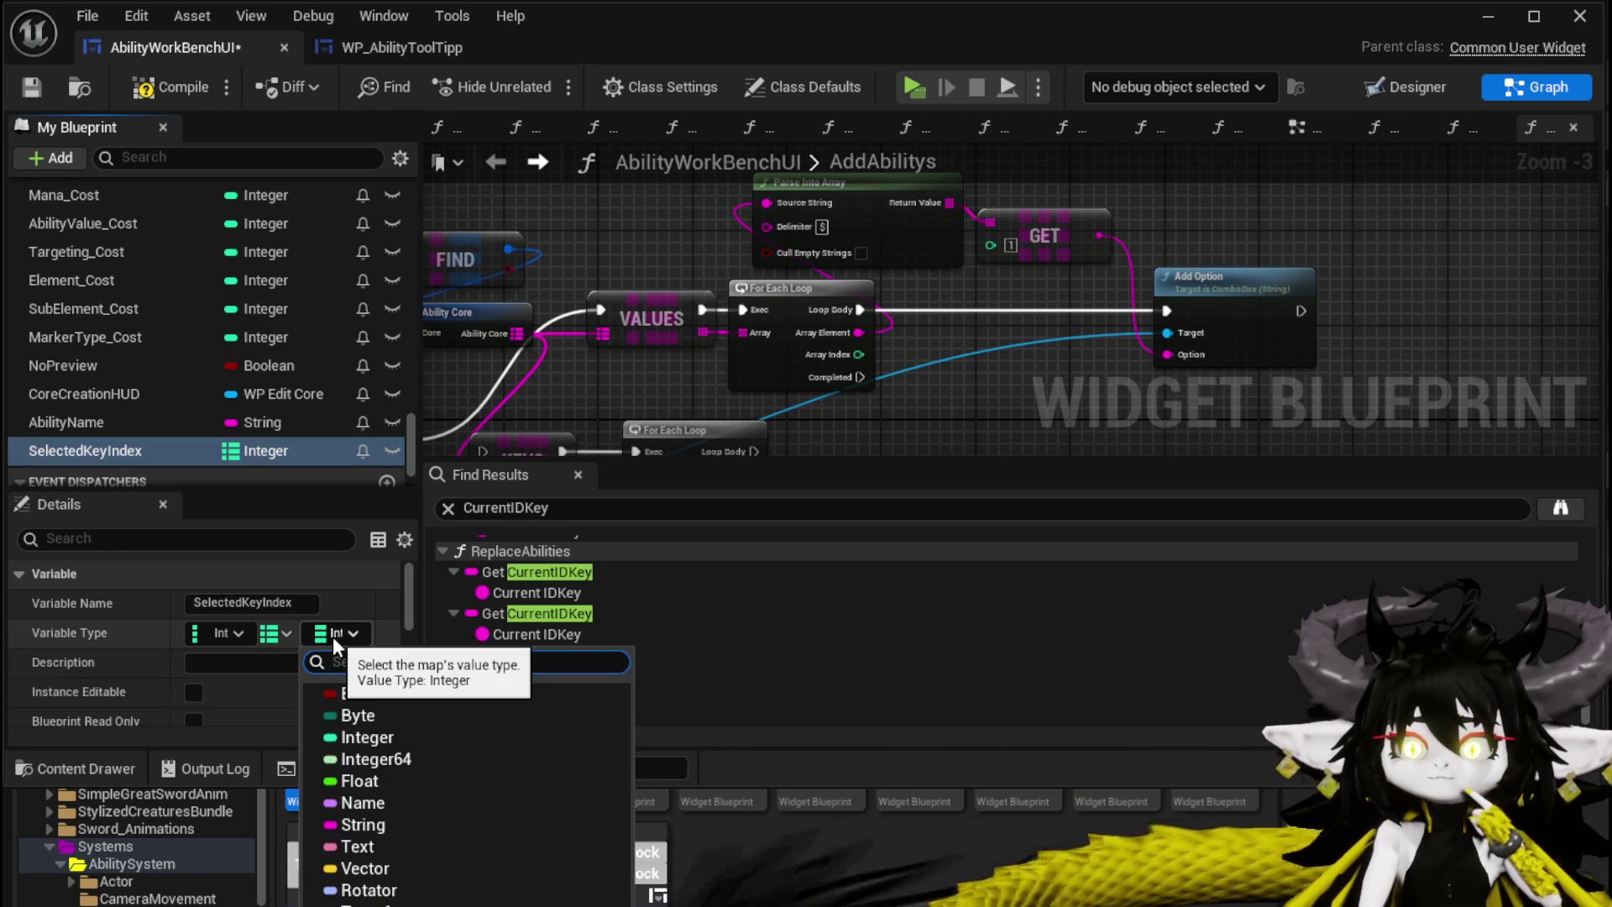
pyautogui.click(357, 825)
# Step: Place a SelectedKeyIndex getter beside Add Option, then delete it
pyautogui.moveTo(165, 446); pyautogui.dragTo(1010, 363)
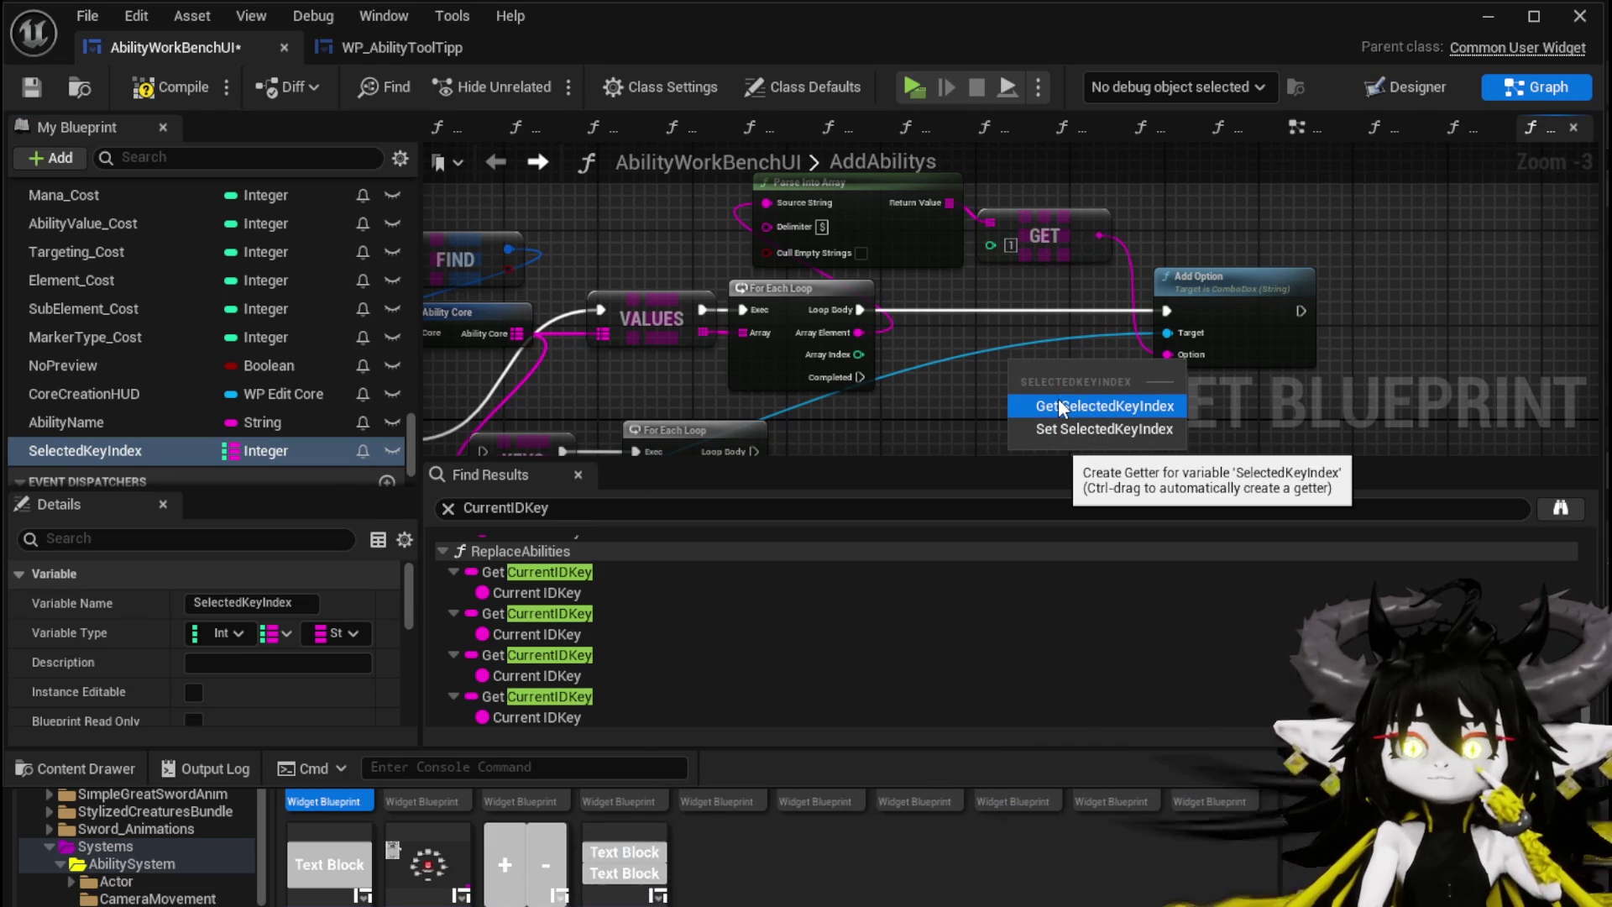
pyautogui.click(1060, 406)
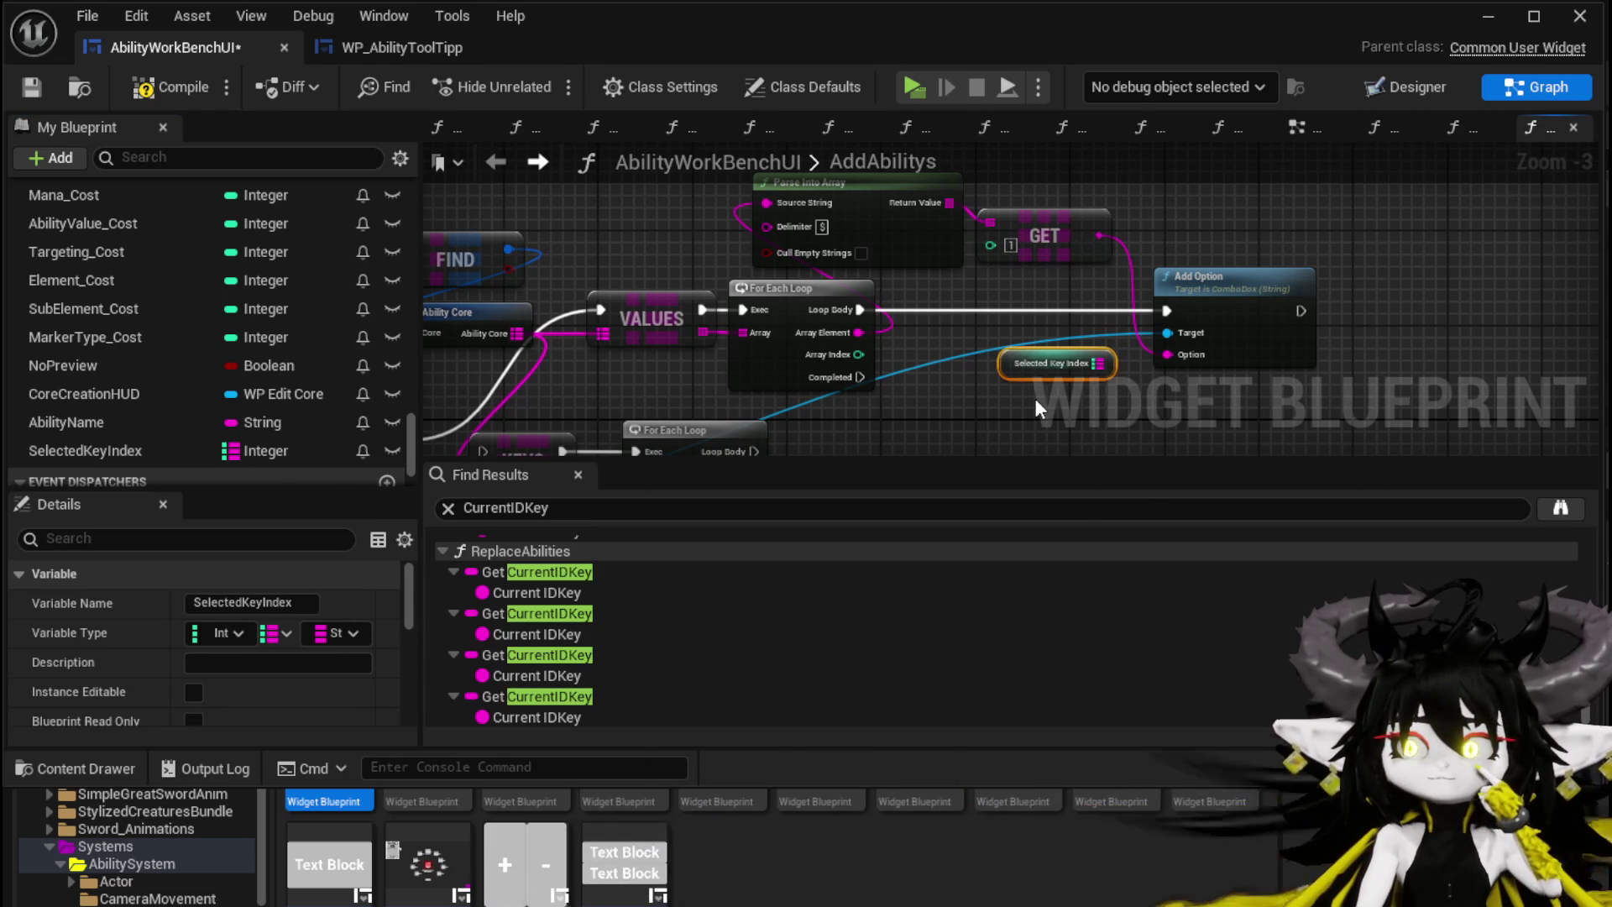
pyautogui.moveTo(1035, 398); pyautogui.dragTo(829, 382)
pyautogui.scroll(2, 829, 382)
pyautogui.click(842, 384)
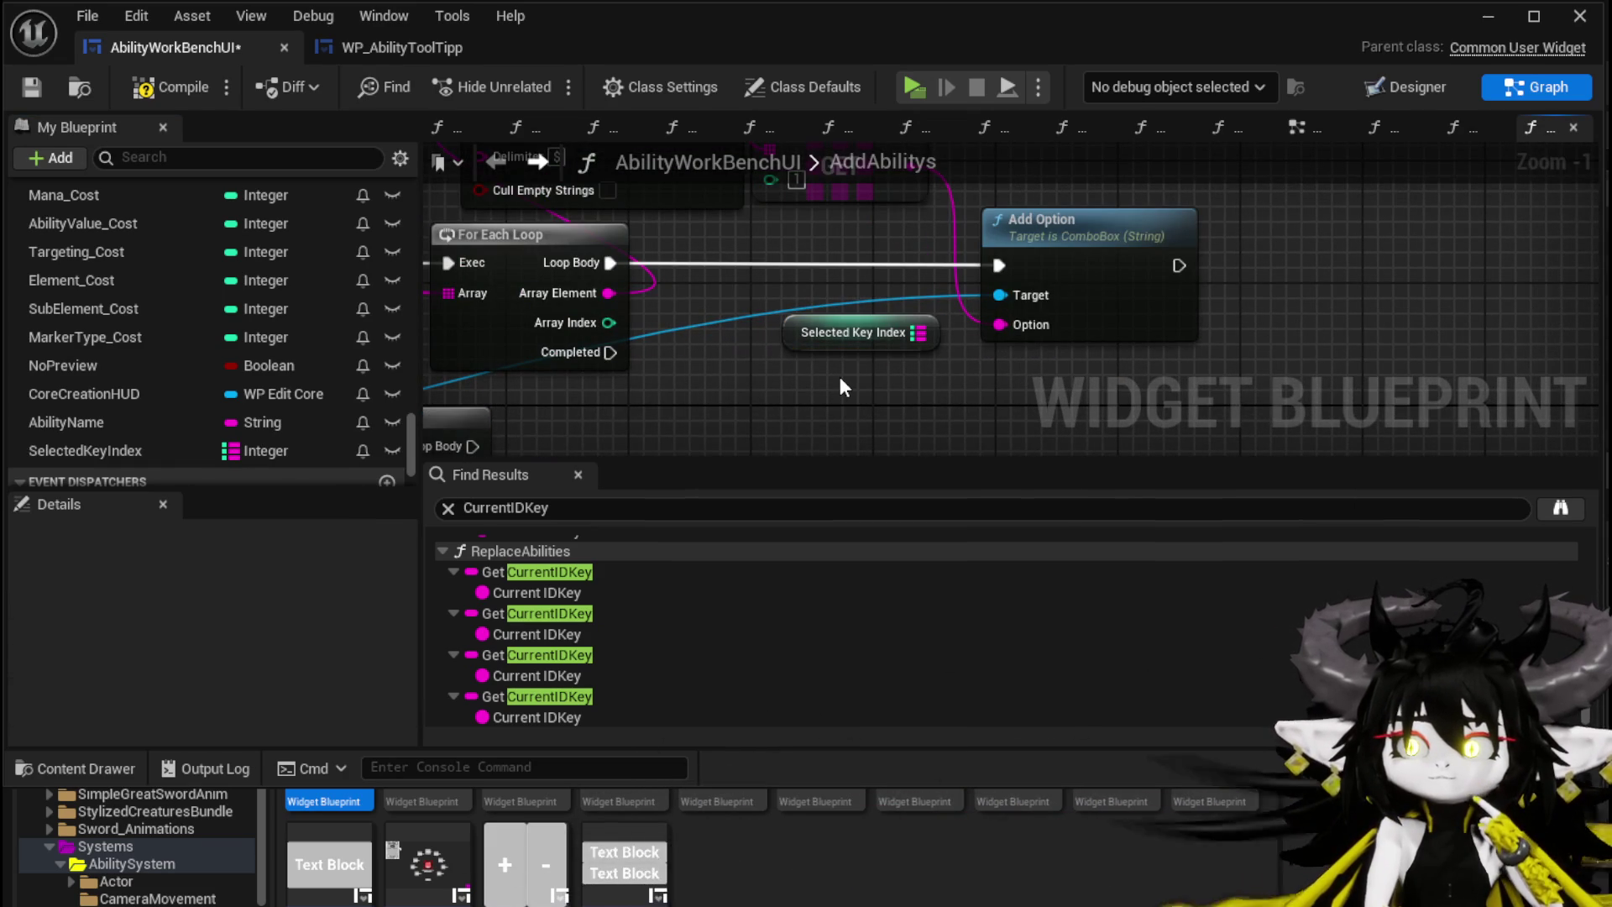
pyautogui.click(865, 328)
pyautogui.press('Delete')
# Step: Set the map to String keys and Integer values, and place a new getter beside Add Option
pyautogui.click(190, 453)
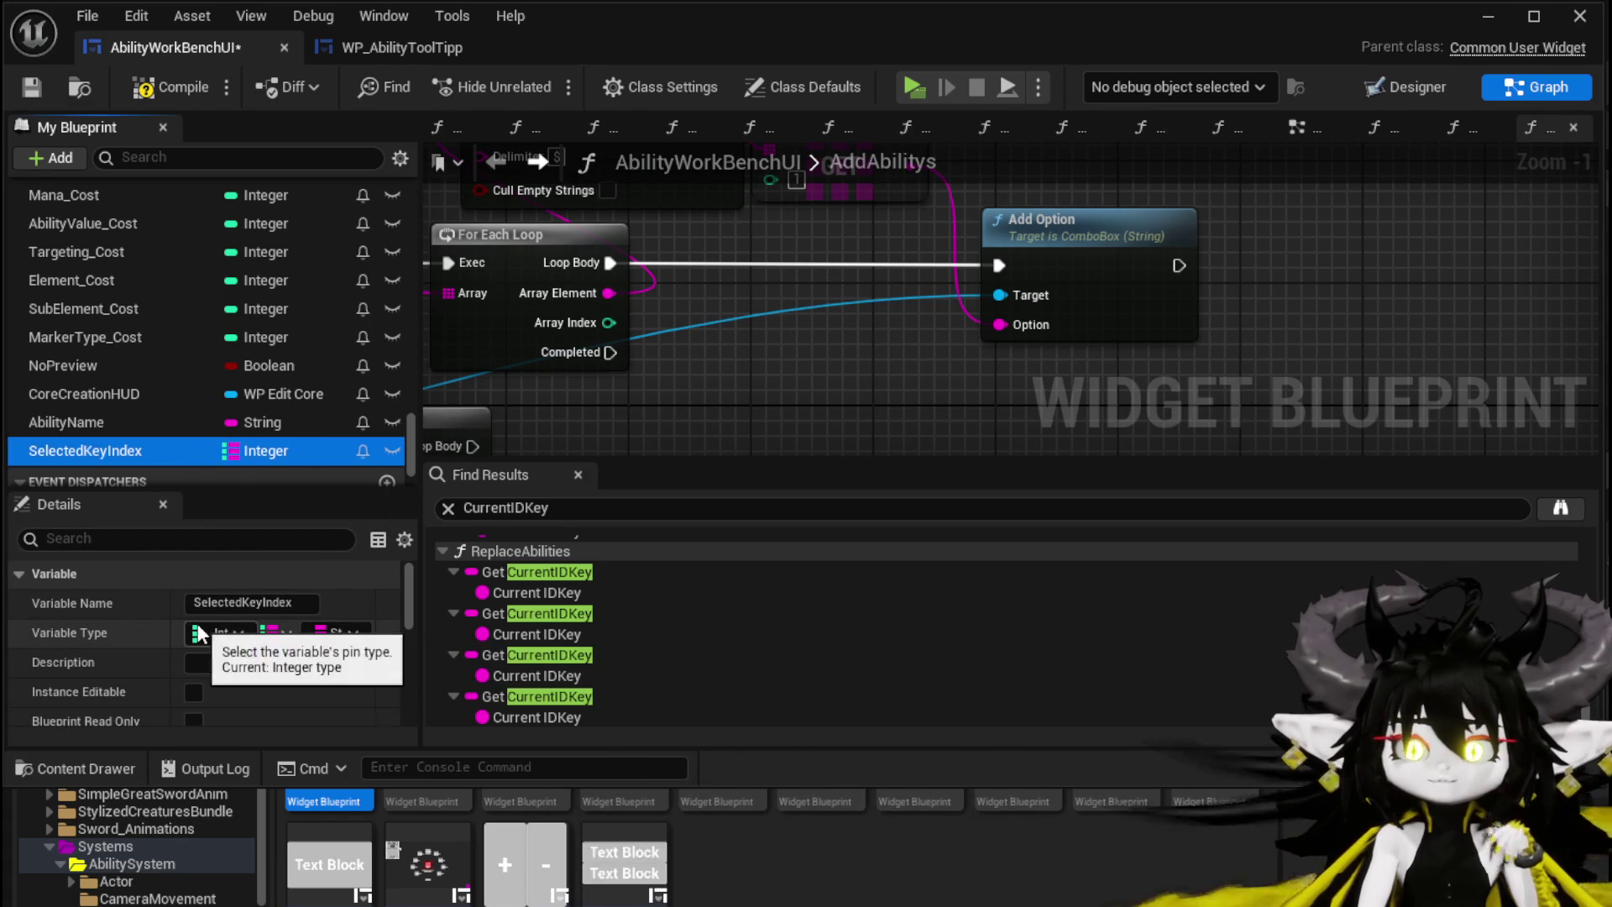
pyautogui.click(234, 634)
pyautogui.click(252, 825)
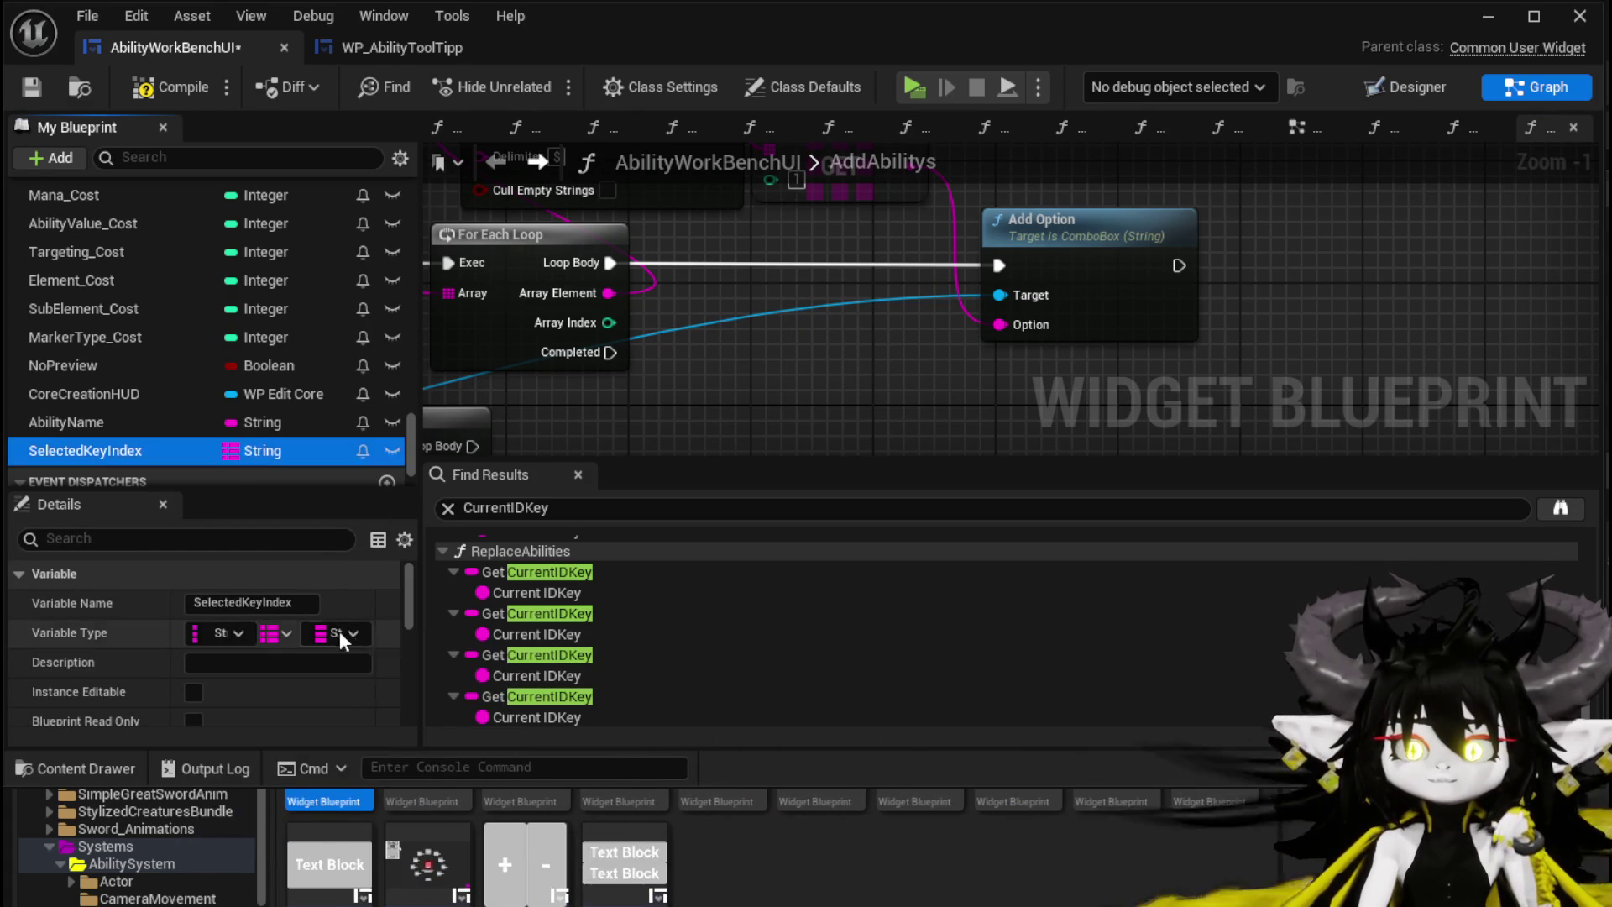
pyautogui.click(349, 635)
pyautogui.click(367, 739)
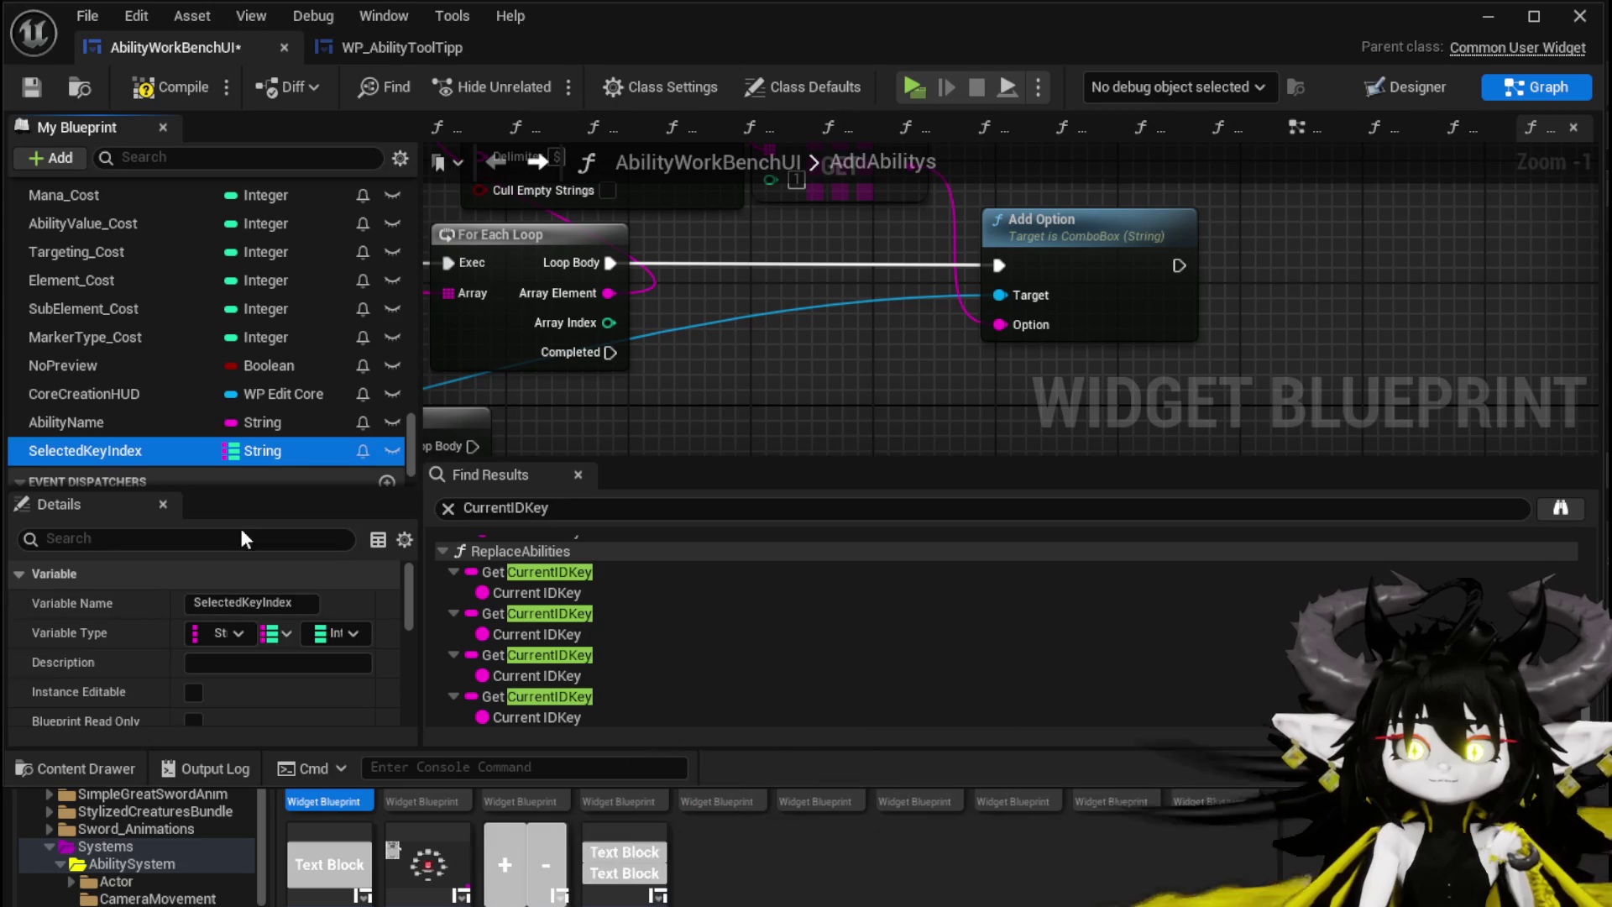
pyautogui.moveTo(138, 449)
pyautogui.mouseDown()
pyautogui.moveTo(848, 321)
pyautogui.moveTo(850, 334)
pyautogui.mouseUp()
pyautogui.click(912, 382)
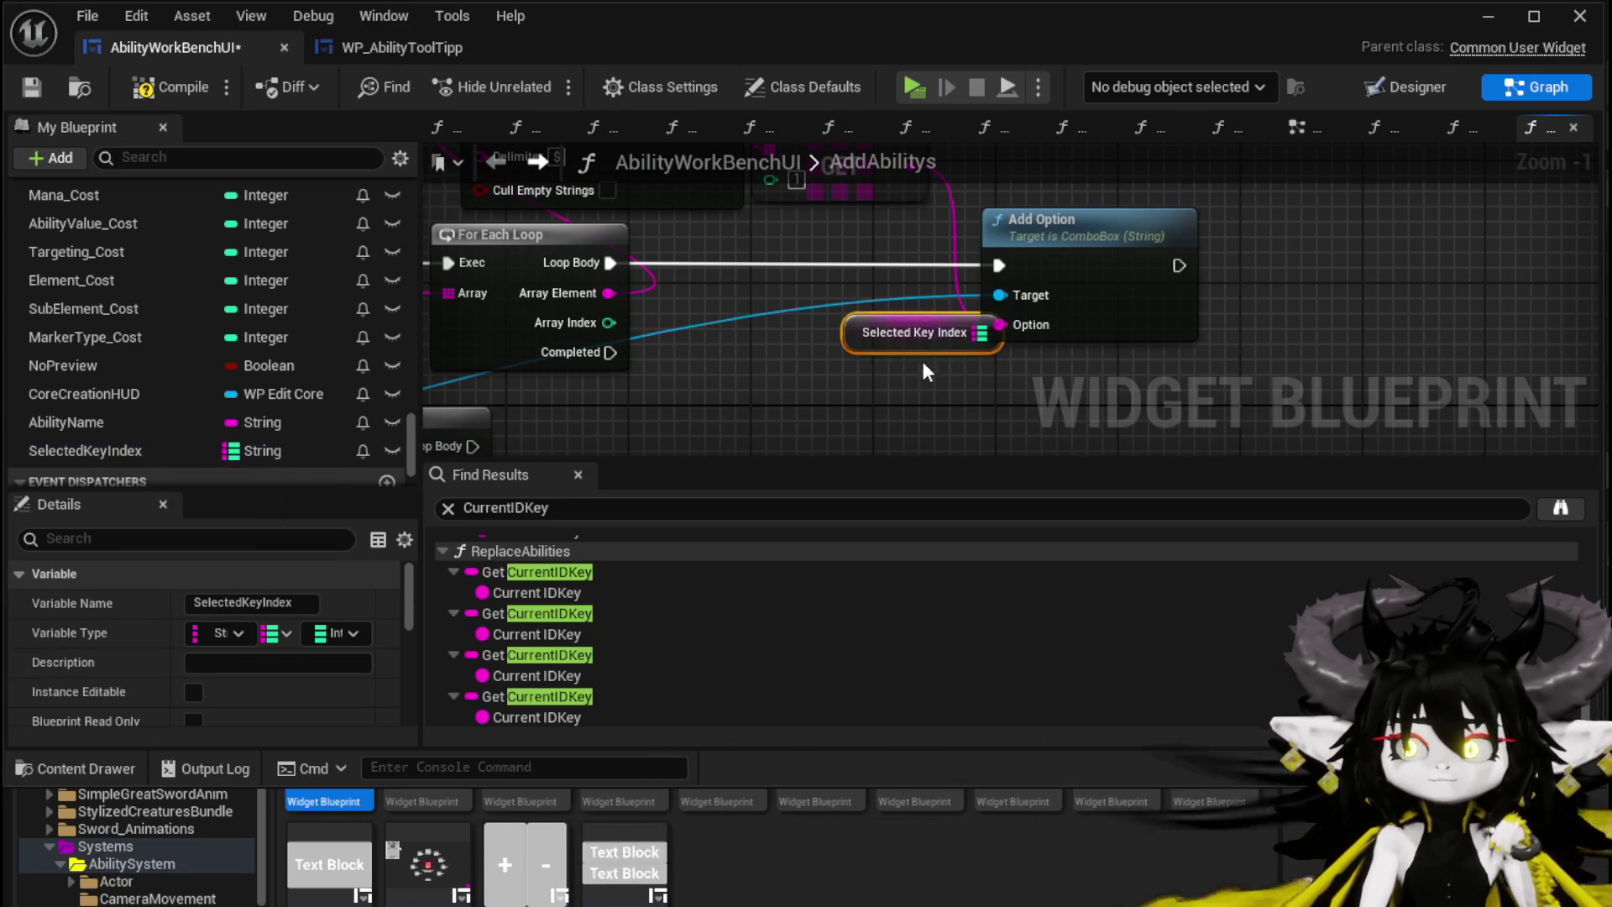
# Step: Add a map ADD node on Selected Key Index, executed after Add Option
pyautogui.moveTo(979, 333)
pyautogui.mouseDown()
pyautogui.moveTo(1076, 389)
pyautogui.moveTo(1159, 405)
pyautogui.moveTo(1304, 294)
pyautogui.moveTo(1297, 265)
pyautogui.mouseUp()
pyautogui.write('add')
pyautogui.click(1199, 526)
pyautogui.moveTo(1193, 263)
pyautogui.mouseDown()
pyautogui.moveTo(1244, 248)
pyautogui.moveTo(1316, 280)
pyautogui.mouseUp()
pyautogui.moveTo(920, 330)
pyautogui.mouseDown()
pyautogui.moveTo(1049, 208)
pyautogui.moveTo(1112, 194)
pyautogui.mouseUp()
# Step: Wire the GET result as the map key and the loop's Array Index as the value
pyautogui.moveTo(608, 310); pyautogui.dragTo(1260, 346)
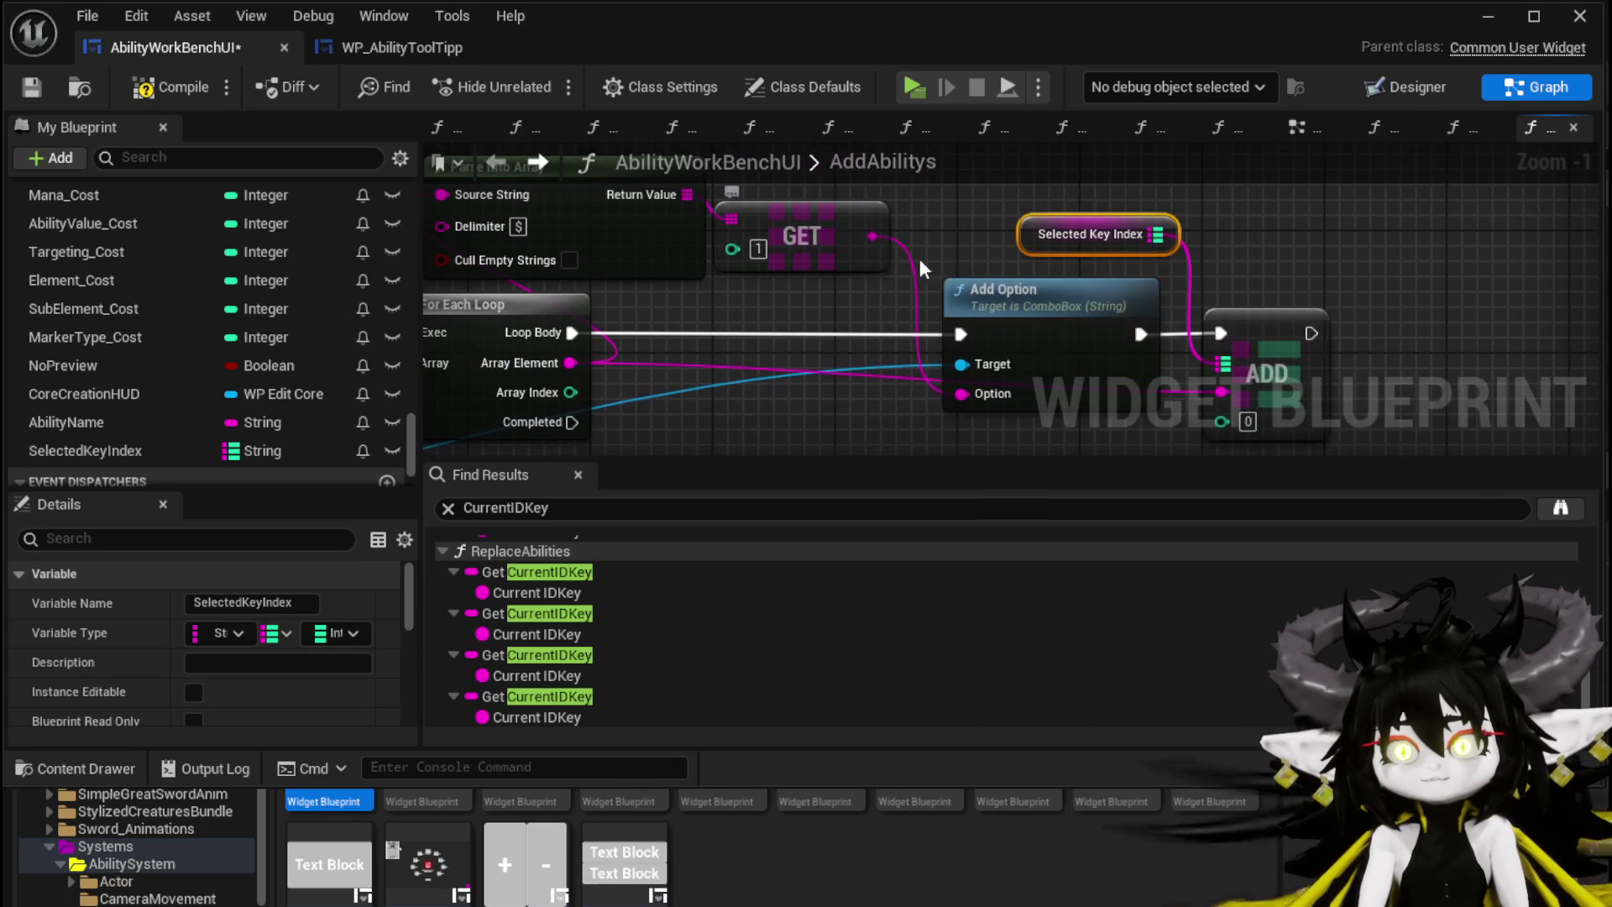
pyautogui.moveTo(826, 214); pyautogui.dragTo(1178, 363)
pyautogui.moveTo(679, 433); pyautogui.dragTo(654, 390)
pyautogui.moveTo(556, 337)
pyautogui.mouseDown()
pyautogui.moveTo(539, 335)
pyautogui.moveTo(1212, 364)
pyautogui.mouseUp()
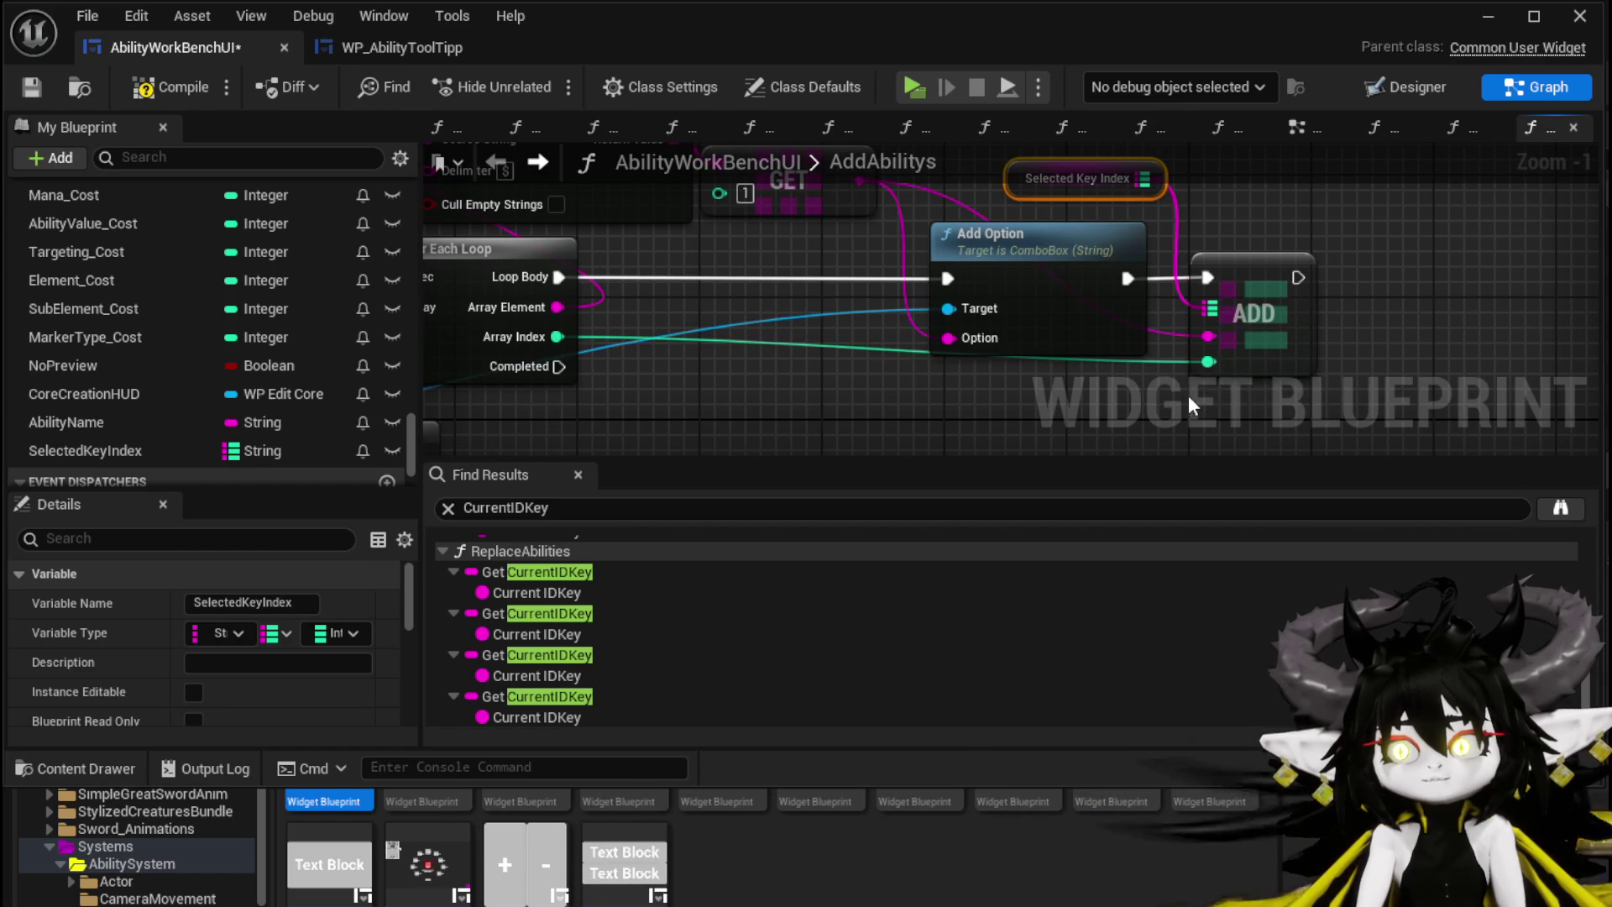
pyautogui.click(1280, 289)
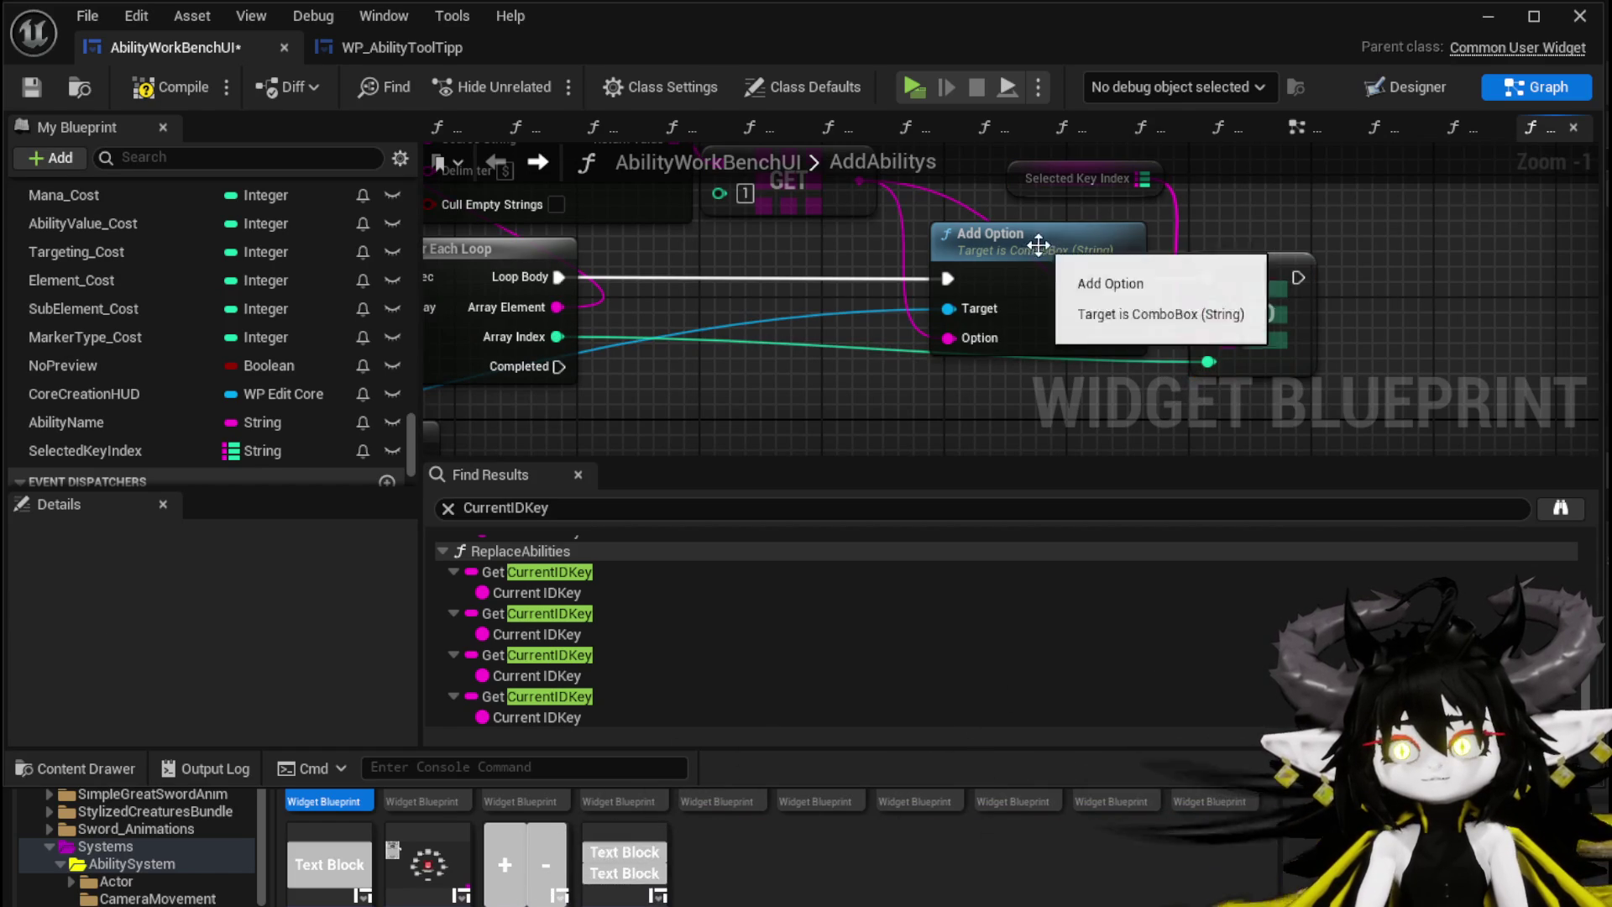
# Step: Tidy the Add Option and Selected Key Index nodes, compile, and return to the EventGraph
pyautogui.moveTo(1038, 244); pyautogui.dragTo(946, 244)
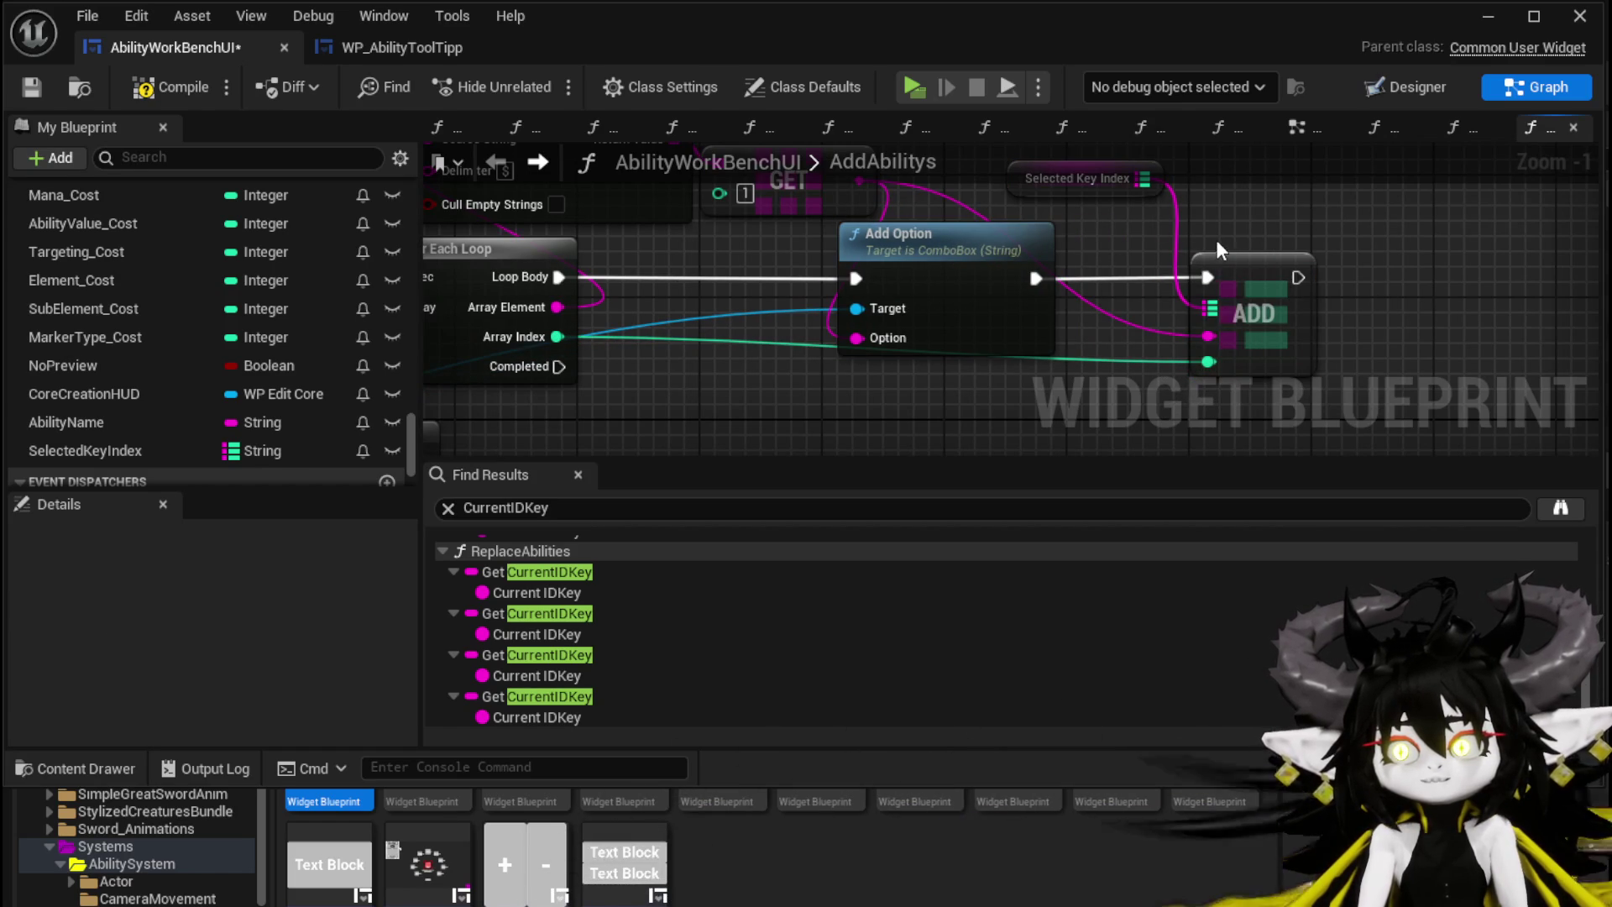
pyautogui.moveTo(1216, 239); pyautogui.dragTo(1252, 319)
pyautogui.moveTo(1063, 254); pyautogui.dragTo(1017, 268)
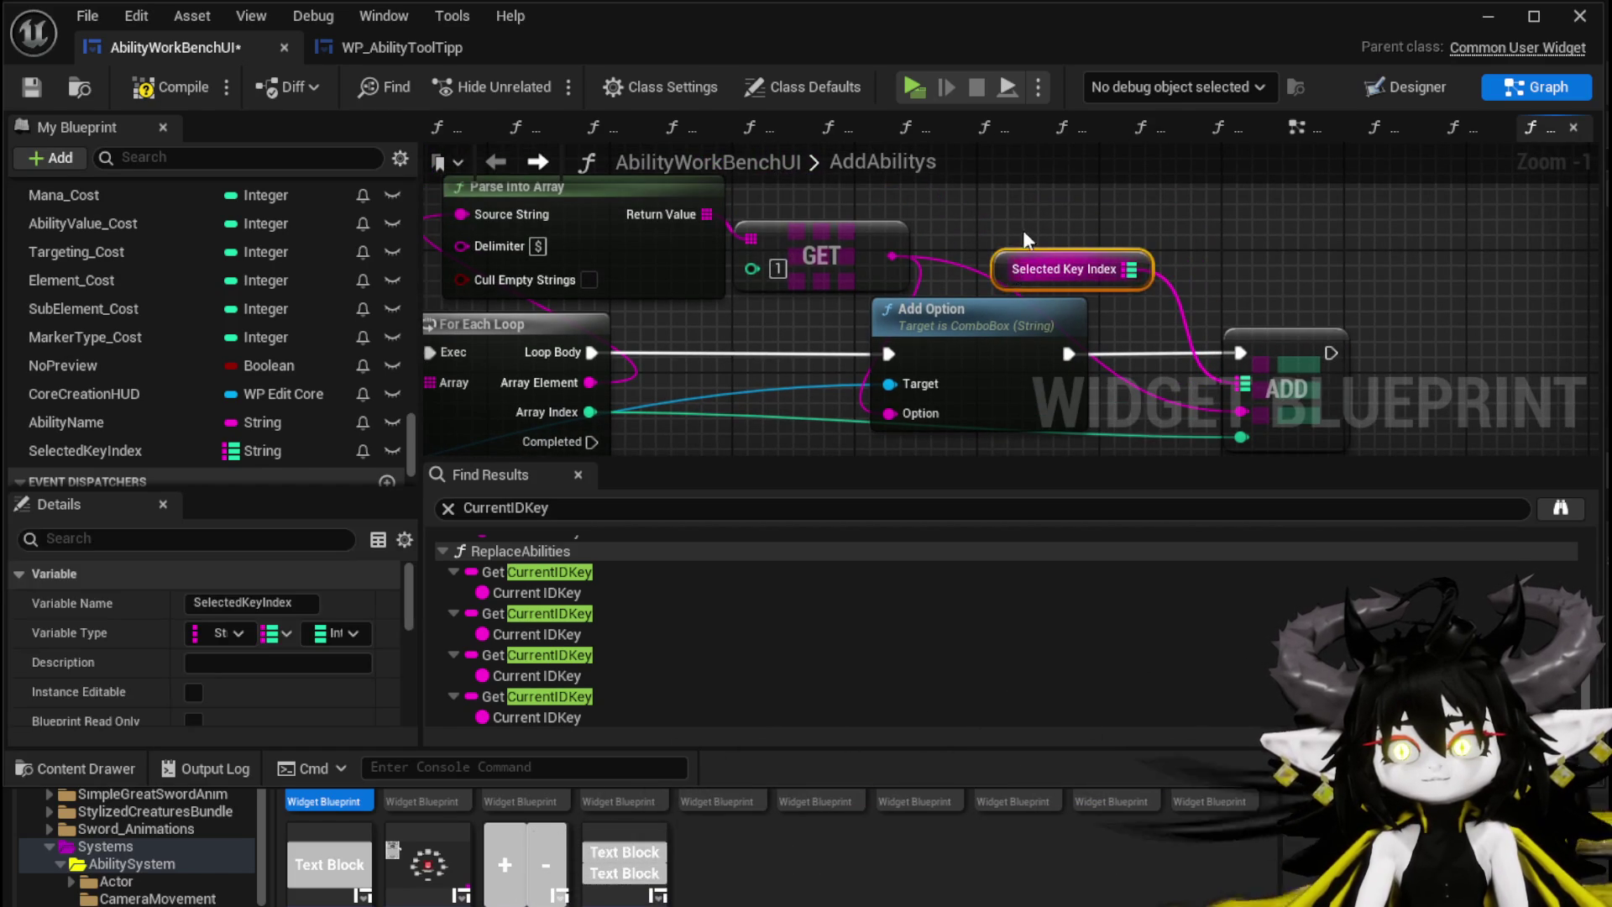
pyautogui.click(146, 90)
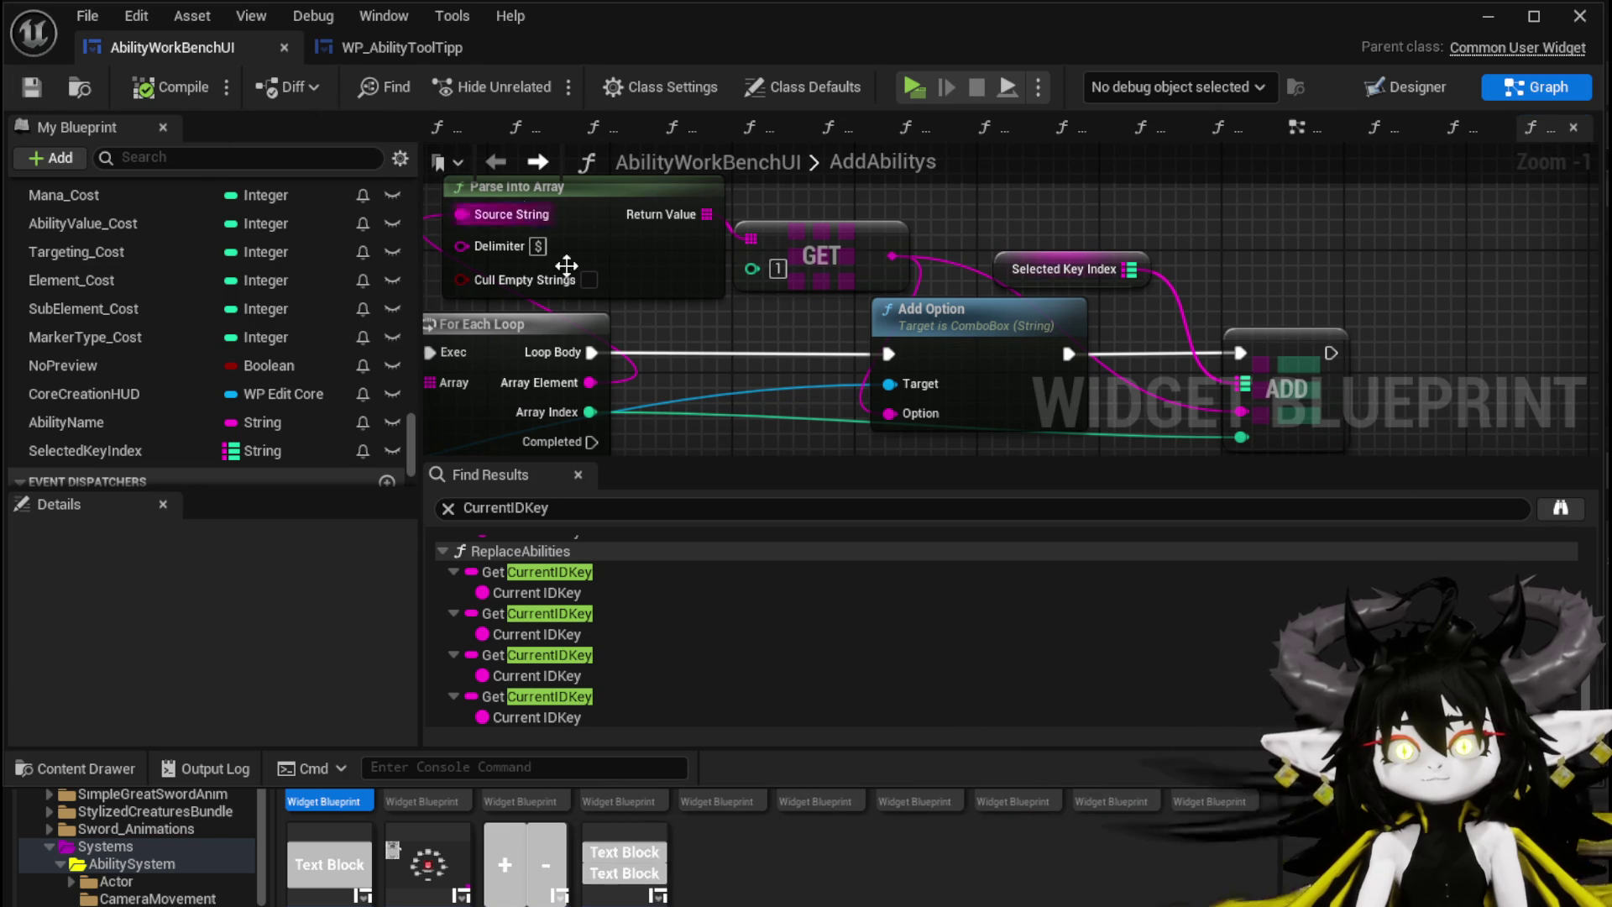
pyautogui.moveTo(939, 333); pyautogui.dragTo(970, 334)
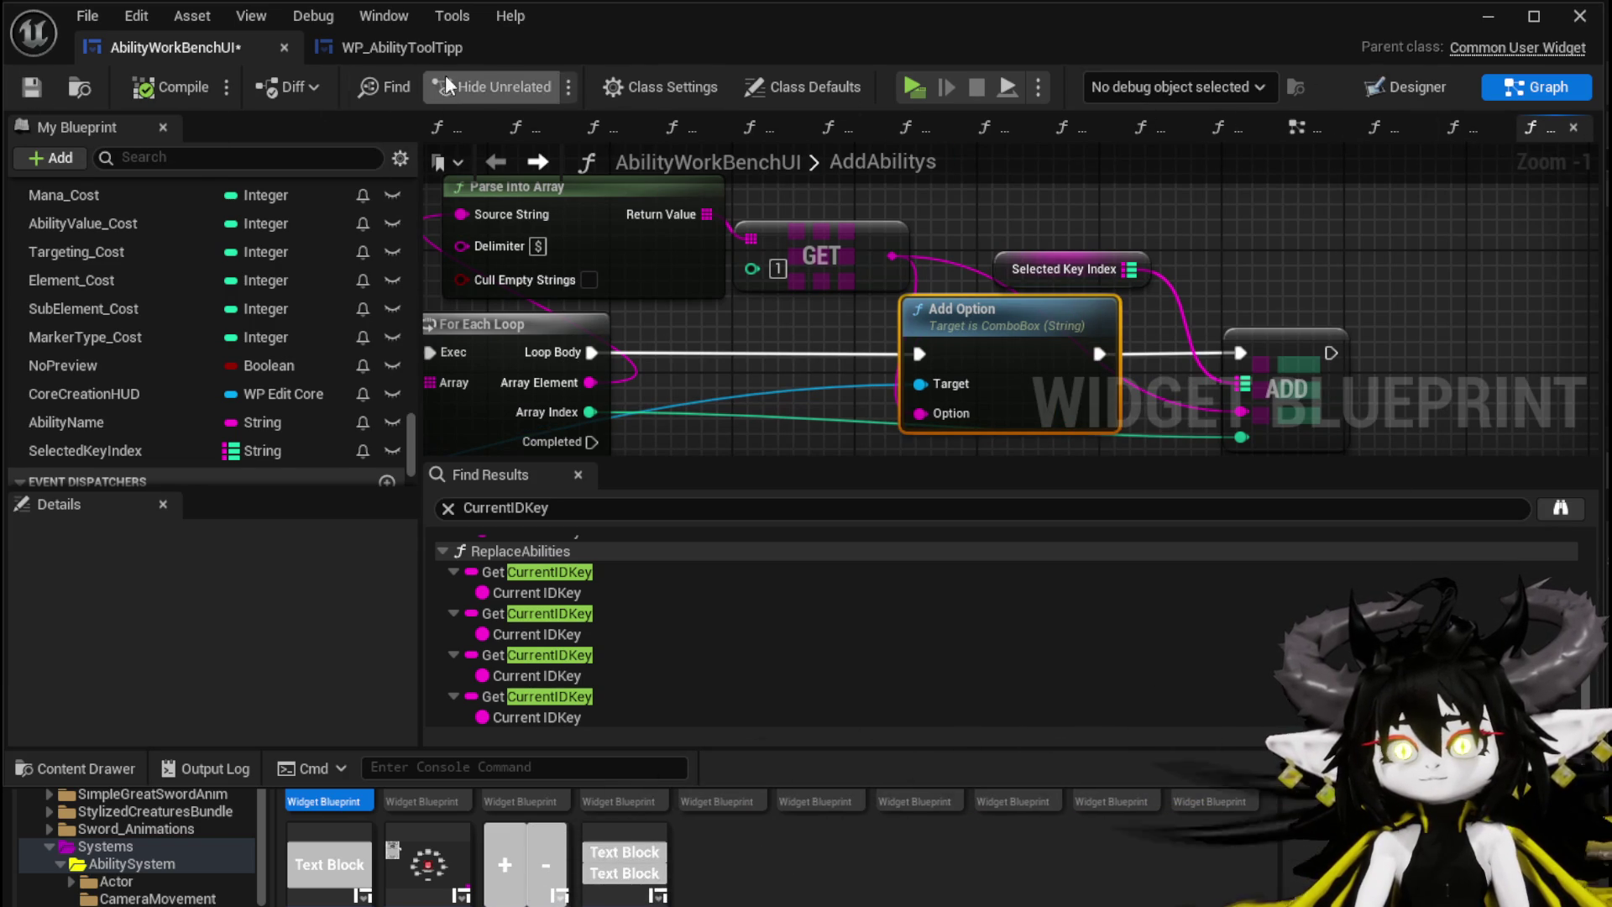
pyautogui.click(495, 160)
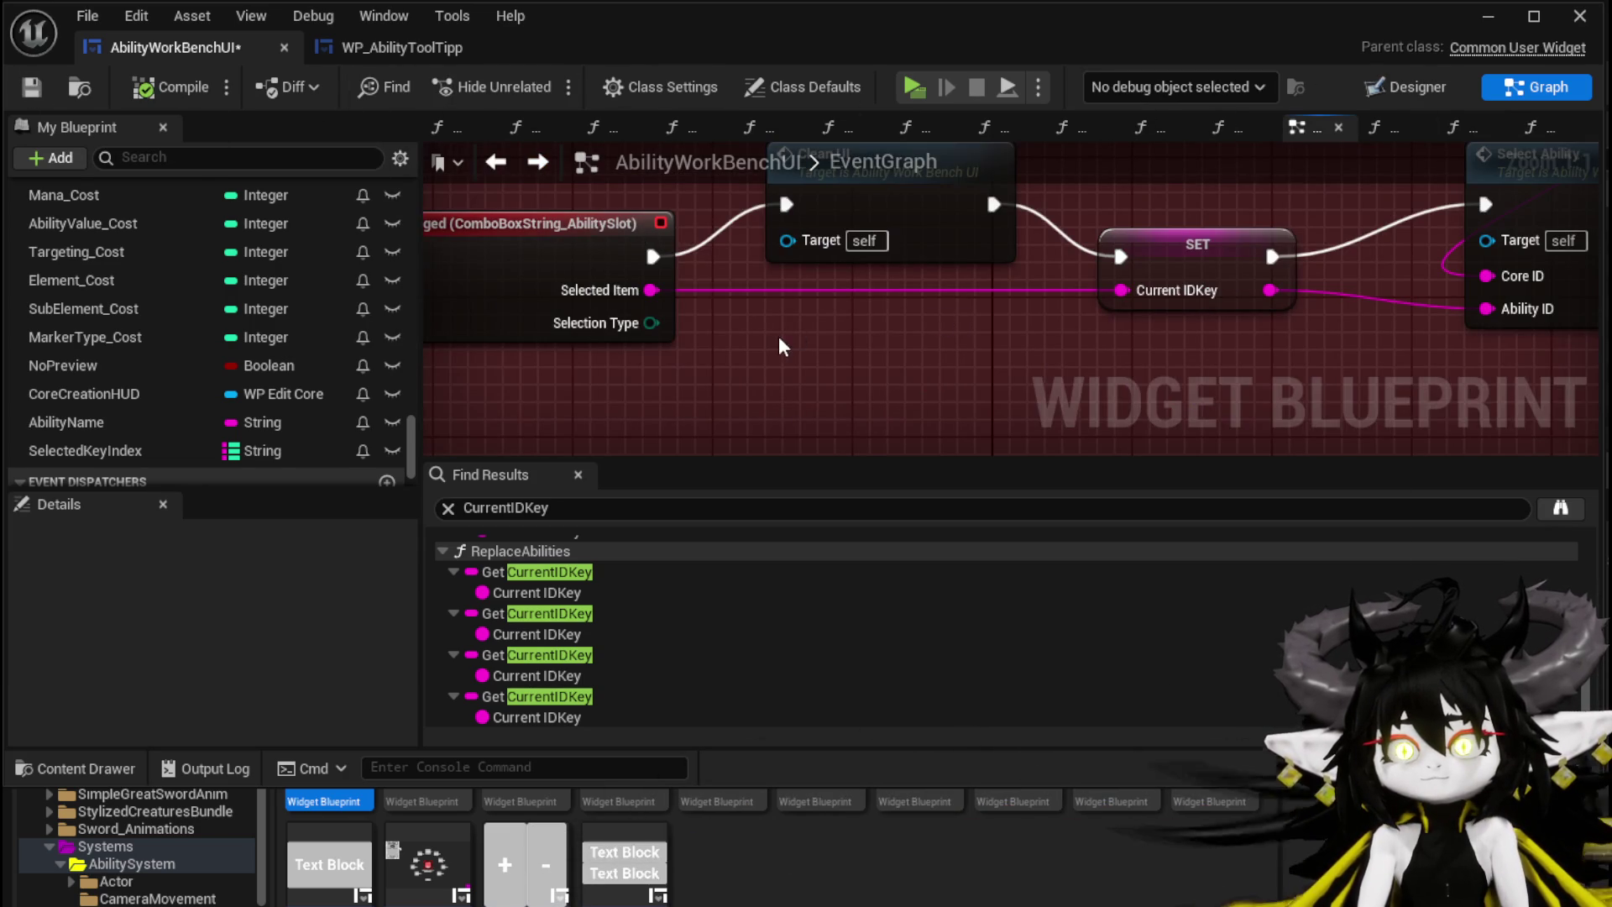
# Step: Add a SelectedKeyIndex getter with a map Find node to the EventGraph
pyautogui.moveTo(682, 293)
pyautogui.mouseDown()
pyautogui.moveTo(715, 336)
pyautogui.moveTo(780, 341)
pyautogui.mouseUp()
pyautogui.click(84, 450)
pyautogui.moveTo(84, 450)
pyautogui.mouseDown()
pyautogui.moveTo(907, 388)
pyautogui.moveTo(1019, 395)
pyautogui.moveTo(1051, 375)
pyautogui.mouseUp()
pyautogui.click(895, 425)
pyautogui.write('Find')
pyautogui.press('Return')
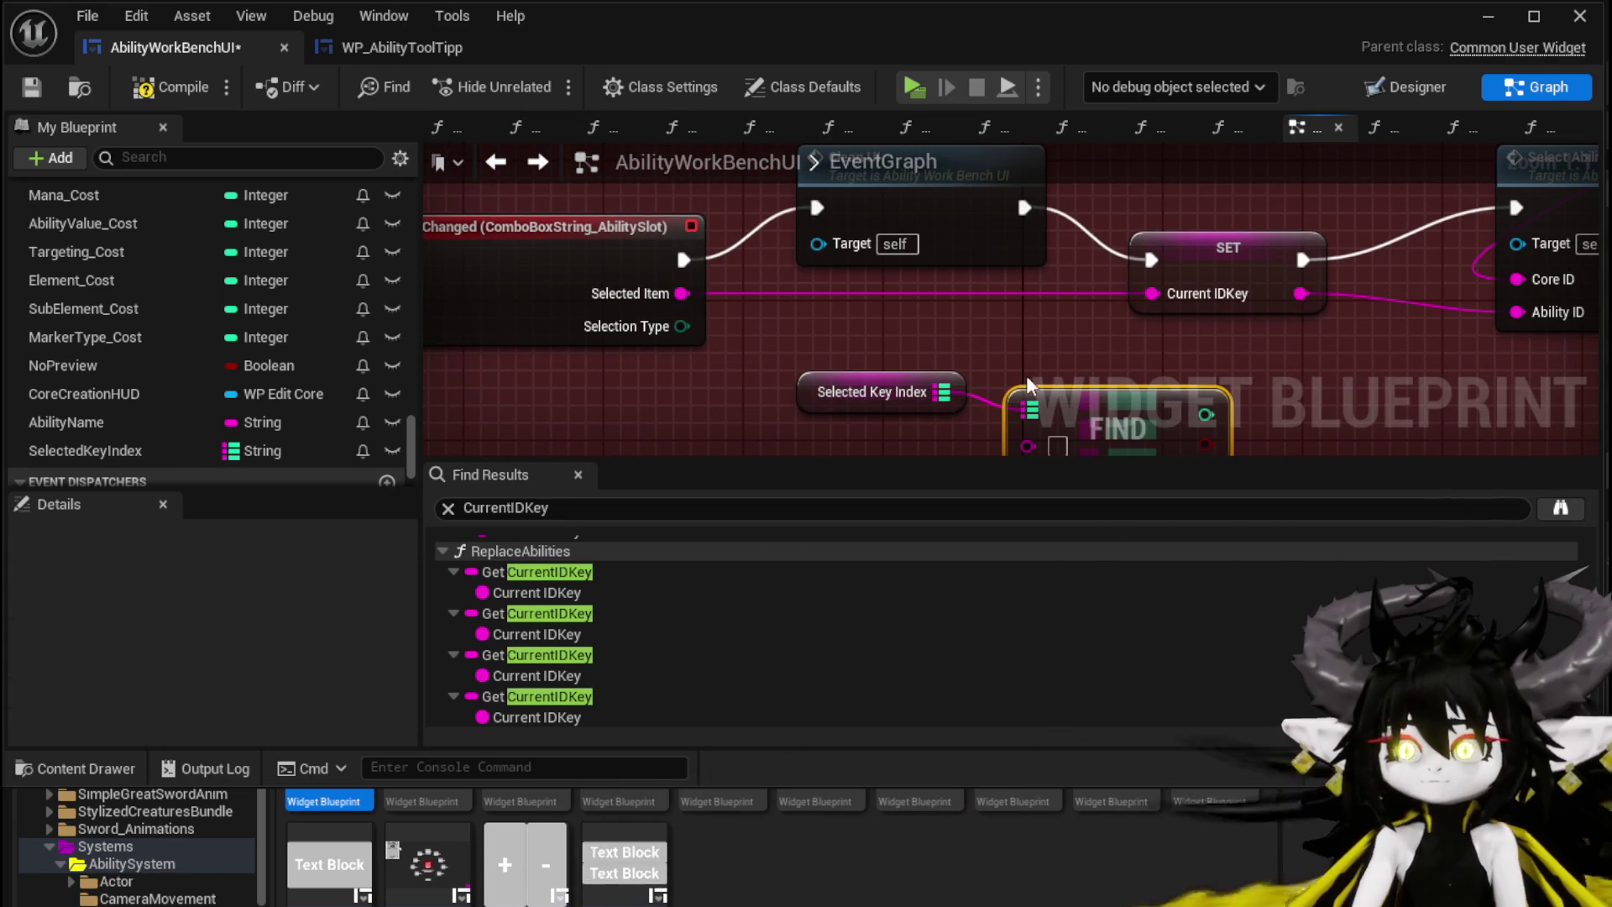
pyautogui.keyDown('ctrl'); pyautogui.click(811, 332); pyautogui.keyUp('ctrl')
pyautogui.moveTo(810, 331); pyautogui.dragTo(739, 281)
pyautogui.click(720, 368)
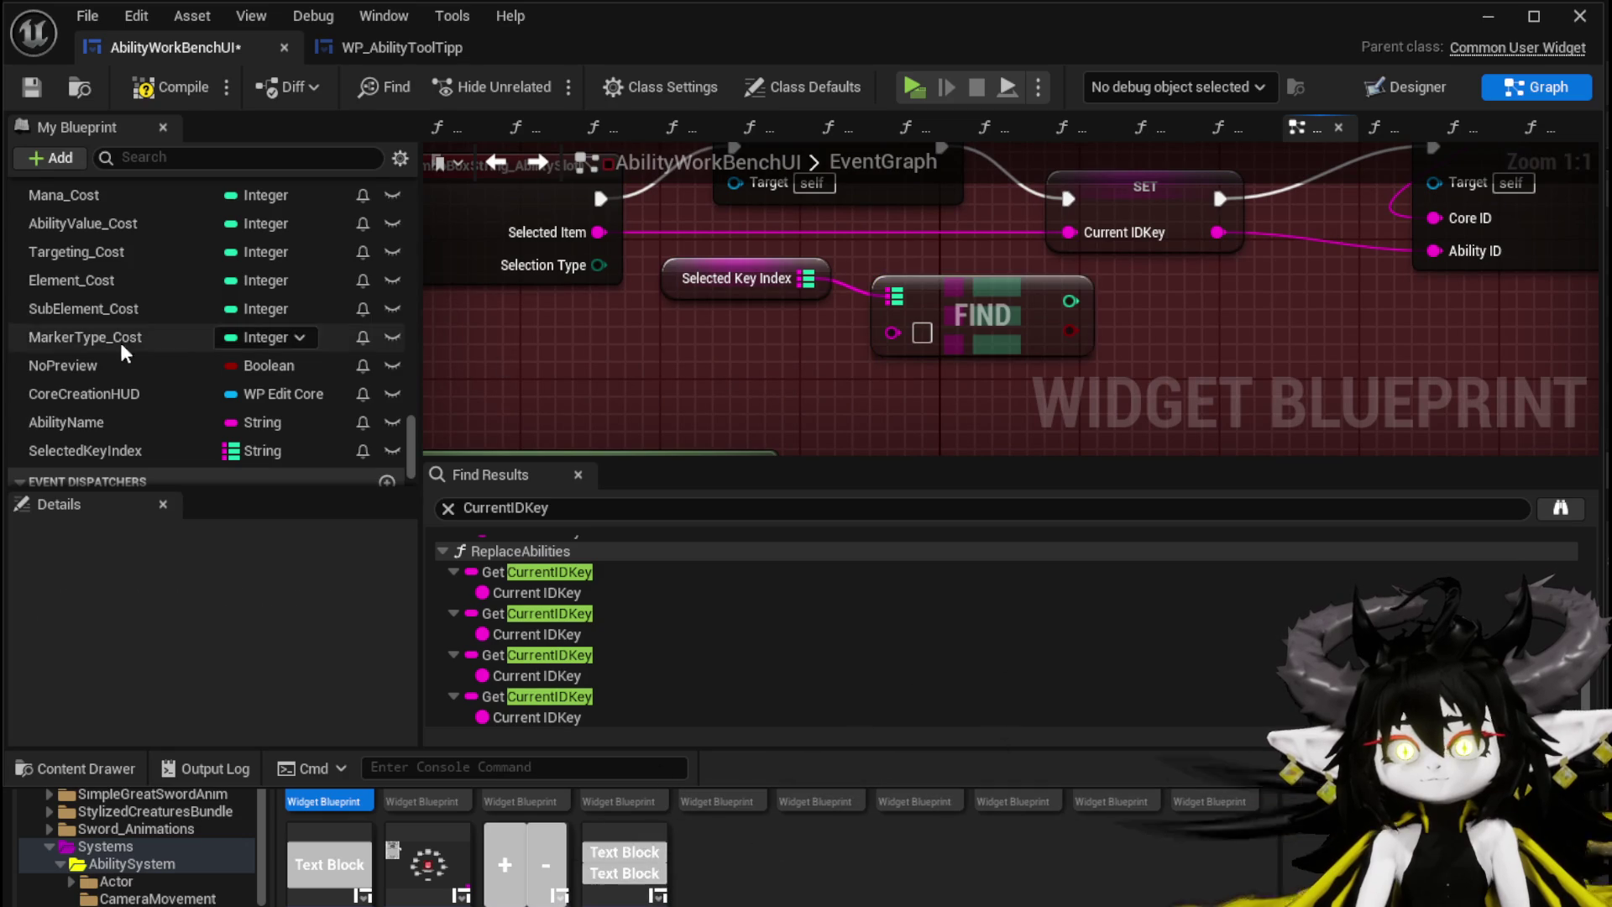
pyautogui.scroll(5, 119, 343)
# Step: Place a SelectedCore getter and open the SelectAbility function graph
pyautogui.moveTo(119, 243); pyautogui.dragTo(754, 398)
pyautogui.click(808, 442)
pyautogui.moveTo(685, 360)
pyautogui.mouseDown()
pyautogui.moveTo(493, 443)
pyautogui.moveTo(459, 488)
pyautogui.mouseUp()
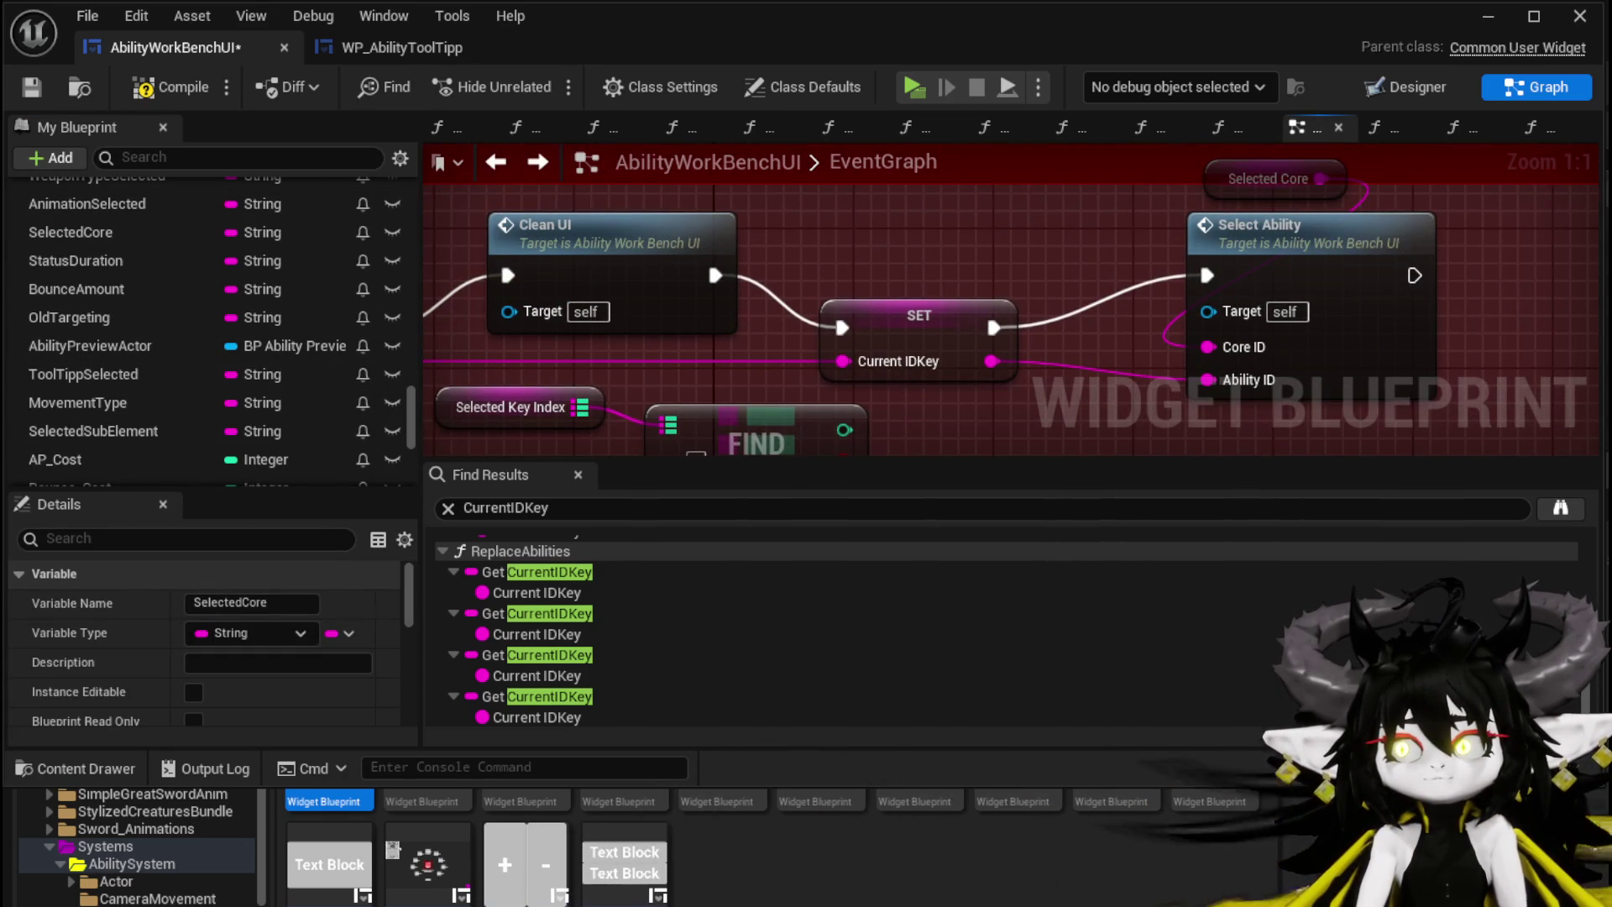
pyautogui.doubleClick(1259, 275)
pyautogui.scroll(-1, 1010, 301)
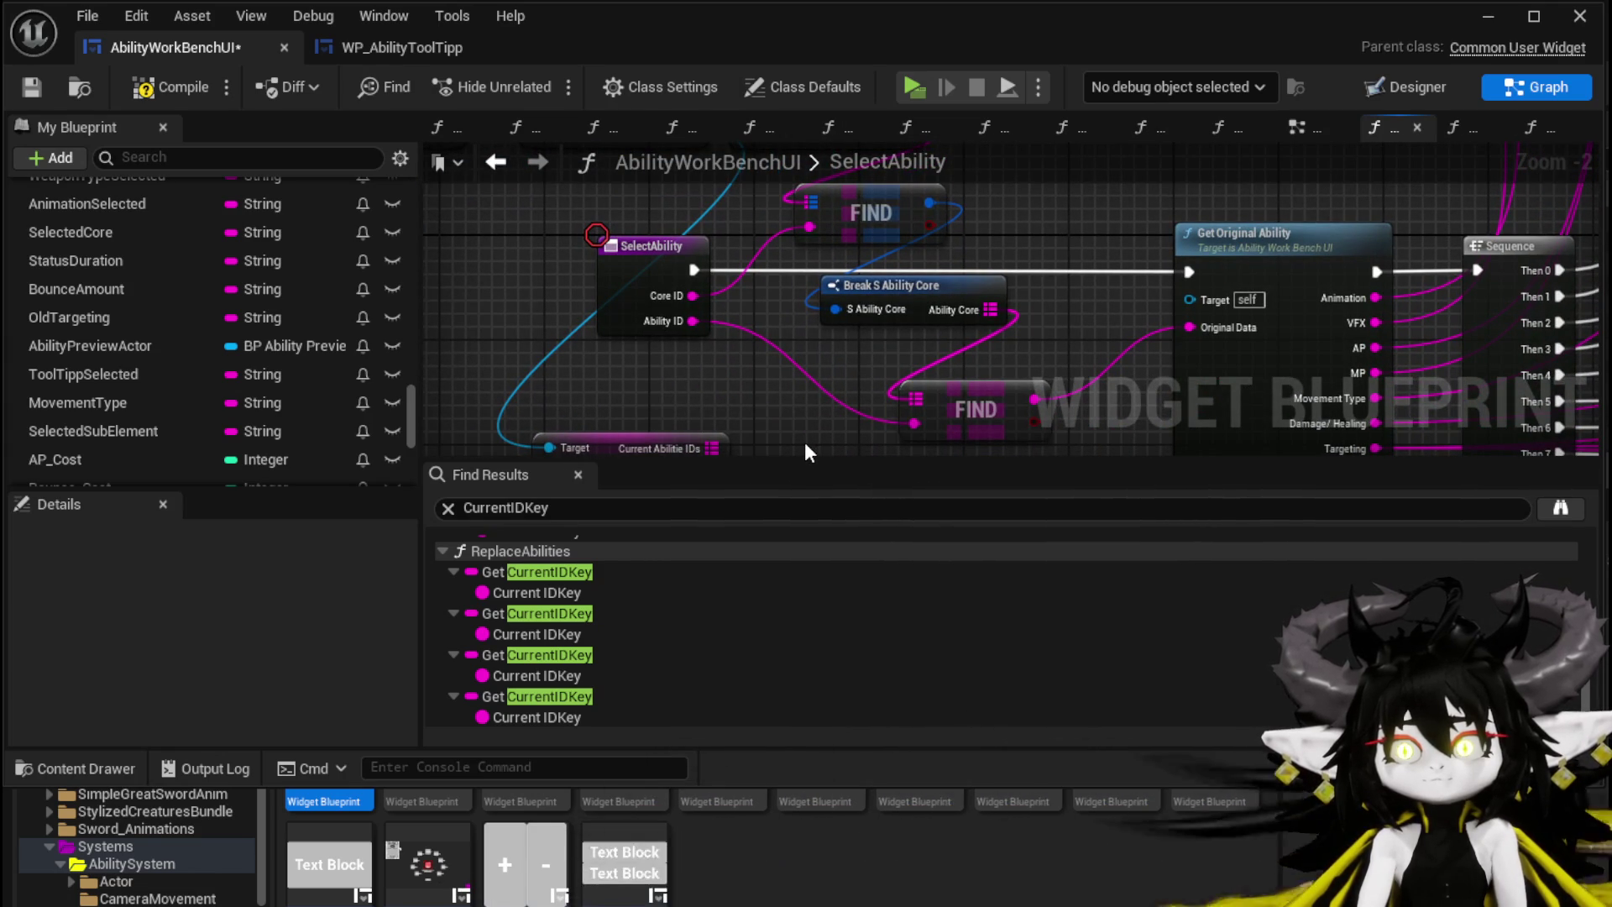
# Step: Back in the EventGraph, paste the core lookup nodes and place Selected Core beside the lower FIND
pyautogui.moveTo(950, 175)
pyautogui.mouseDown()
pyautogui.moveTo(939, 376)
pyautogui.moveTo(1002, 252)
pyautogui.moveTo(1100, 204)
pyautogui.mouseUp()
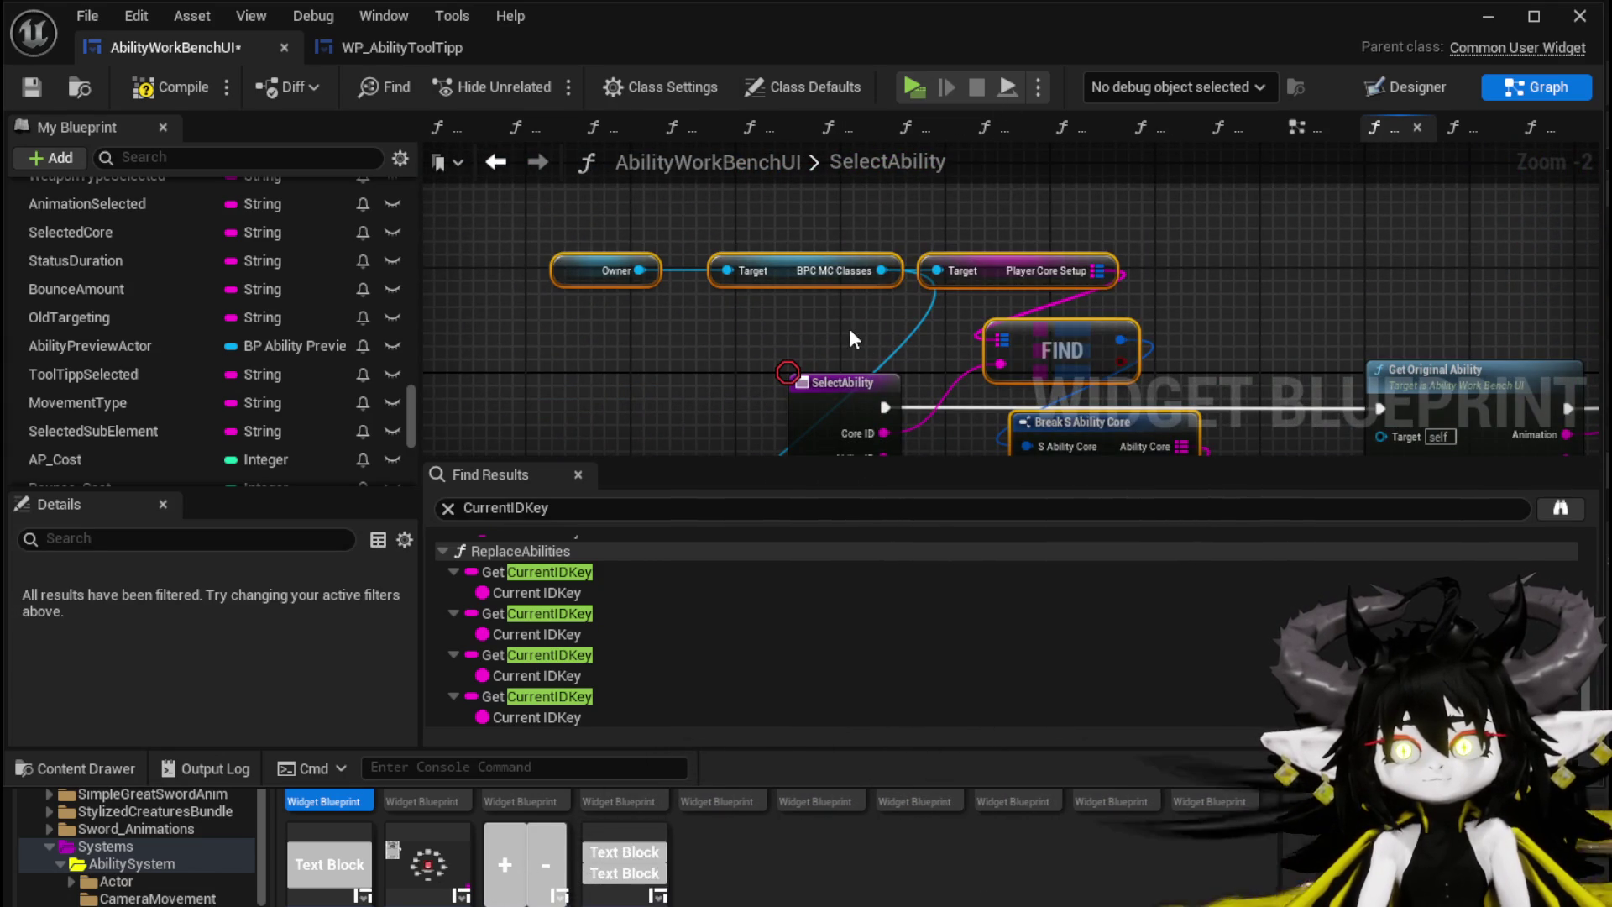
pyautogui.click(485, 169)
pyautogui.scroll(-2, 918, 361)
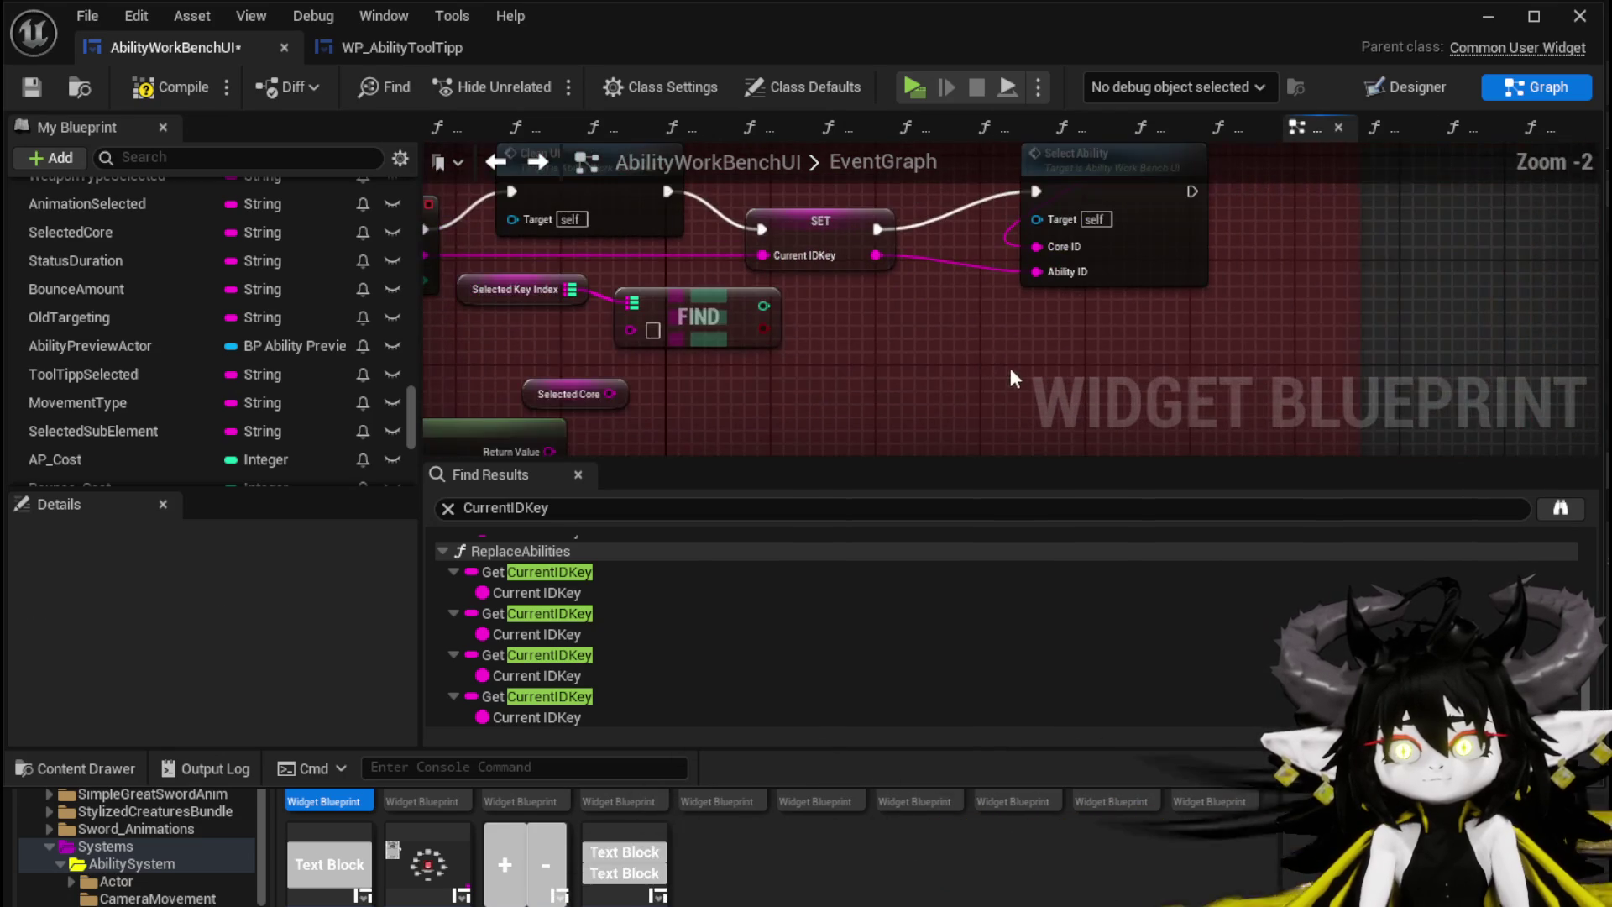
pyautogui.hotkey('ctrl', 'v')
pyautogui.moveTo(918, 303)
pyautogui.mouseDown()
pyautogui.moveTo(817, 270)
pyautogui.moveTo(1098, 249)
pyautogui.mouseUp()
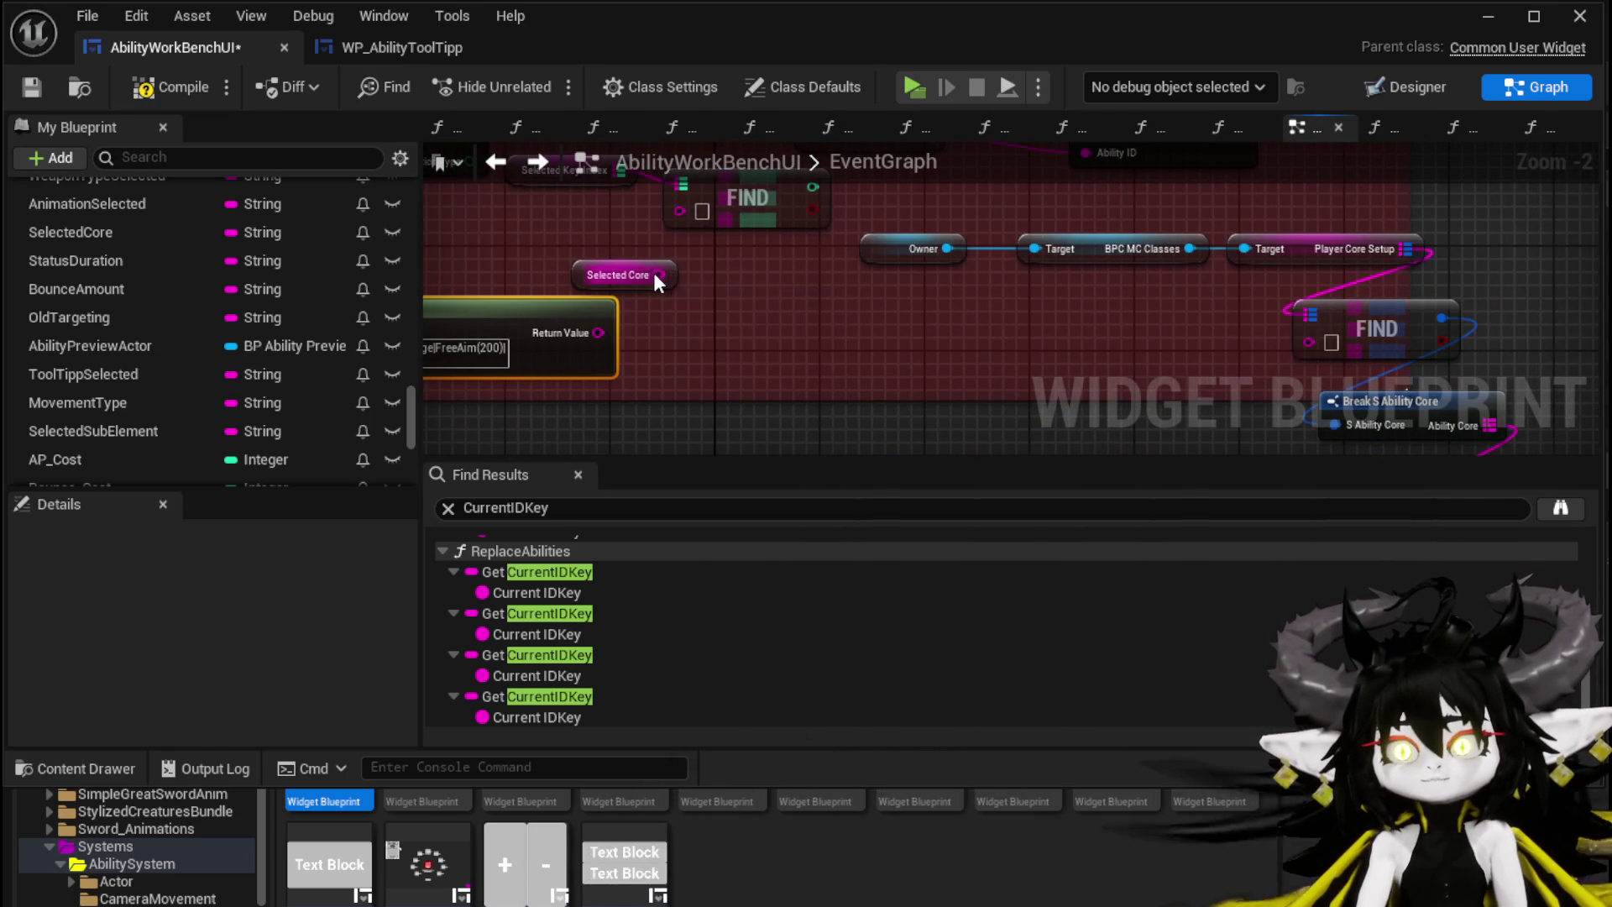
pyautogui.moveTo(621, 275)
pyautogui.mouseDown()
pyautogui.moveTo(1163, 355)
pyautogui.moveTo(1308, 341)
pyautogui.mouseUp()
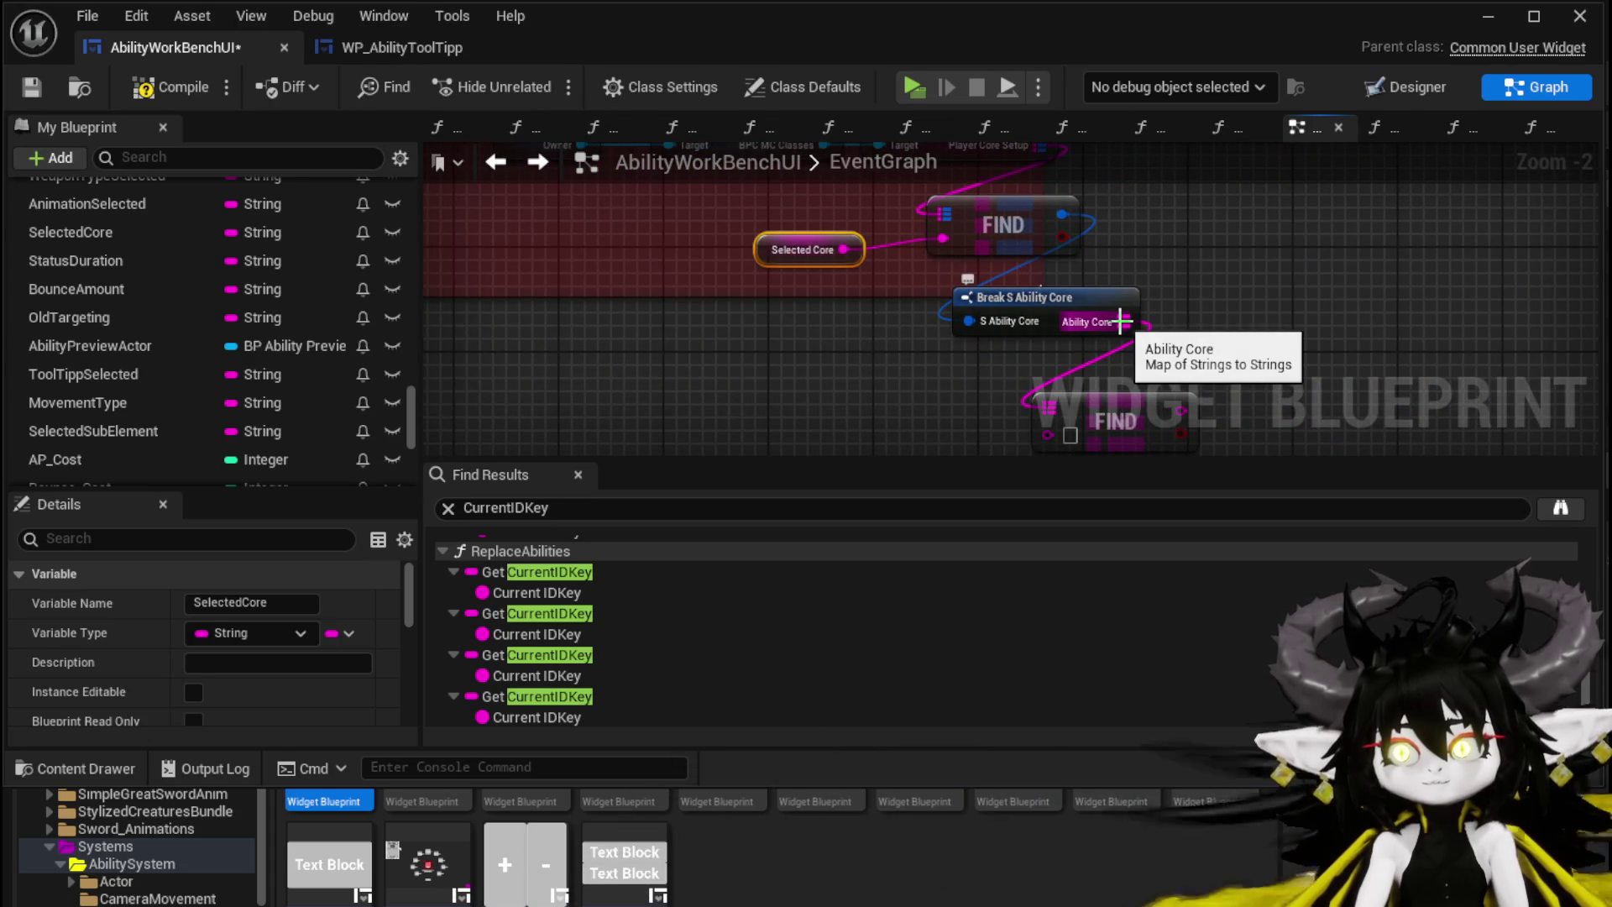
# Step: From the Ability Core map add KEYS and a GET node indexed by the FIND result
pyautogui.moveTo(1121, 321); pyautogui.dragTo(1272, 320)
pyautogui.write('Keys')
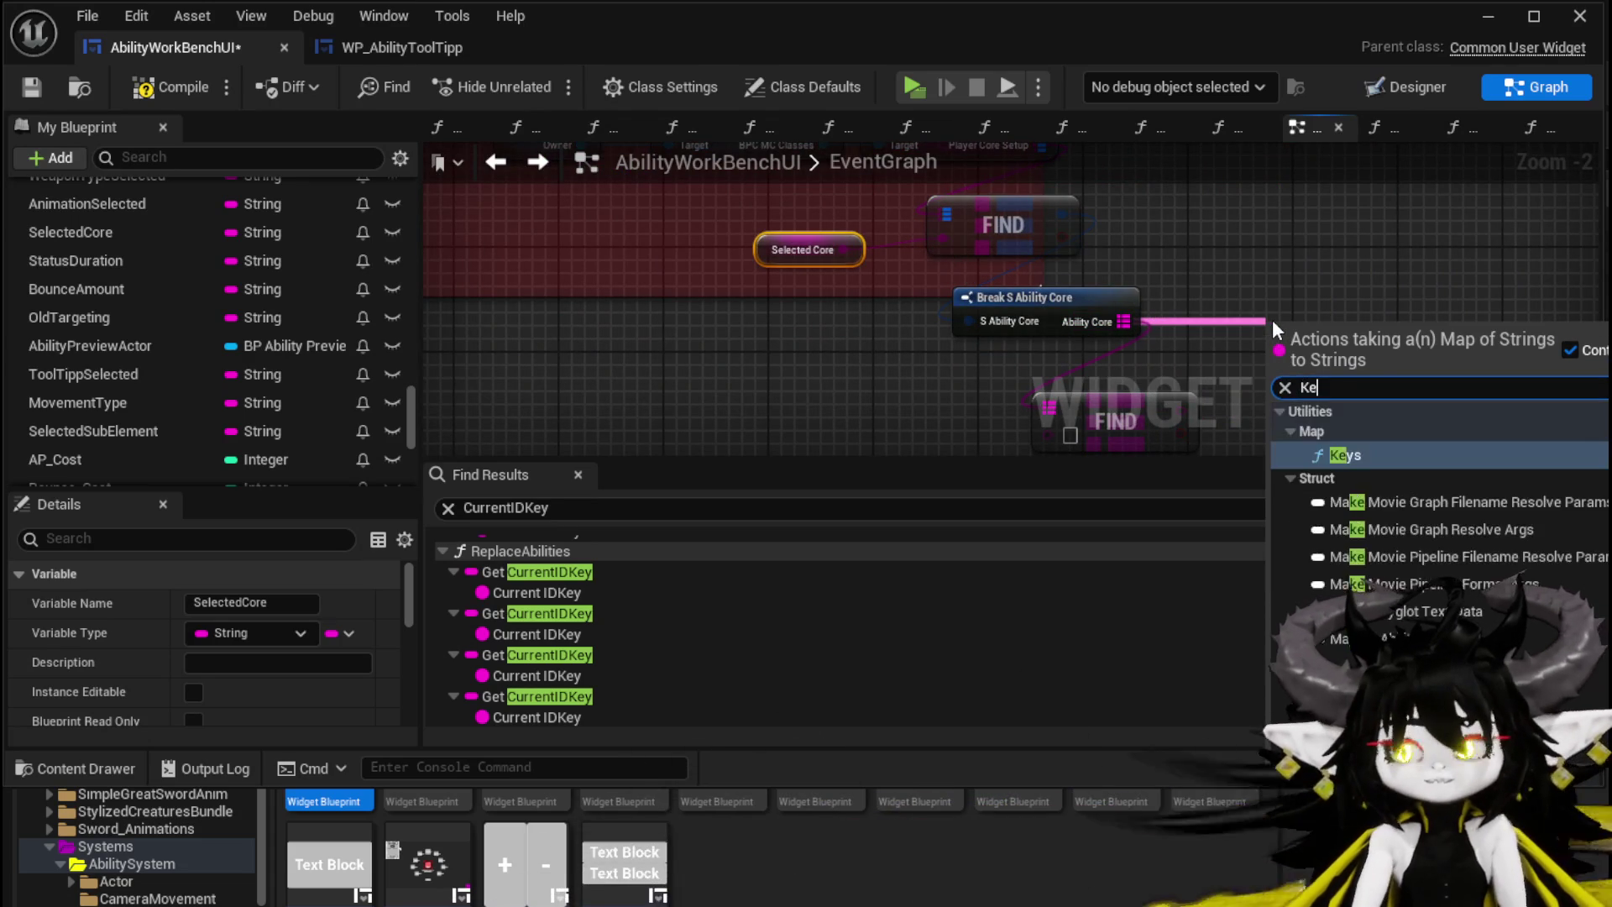
pyautogui.press('Return')
pyautogui.moveTo(1358, 359)
pyautogui.mouseDown()
pyautogui.moveTo(1428, 373)
pyautogui.moveTo(1084, 307)
pyautogui.moveTo(633, 431)
pyautogui.moveTo(571, 378)
pyautogui.moveTo(716, 347)
pyautogui.mouseUp()
pyautogui.write('get')
pyautogui.click(1512, 525)
pyautogui.moveTo(702, 236); pyautogui.dragTo(773, 406)
# Step: Connect the combo box's Selected Item to the FIND node and reposition KEYS
pyautogui.moveTo(637, 354)
pyautogui.mouseDown()
pyautogui.moveTo(863, 420)
pyautogui.moveTo(887, 459)
pyautogui.mouseUp()
pyautogui.moveTo(622, 288); pyautogui.dragTo(678, 351)
pyautogui.moveTo(842, 361); pyautogui.dragTo(842, 363)
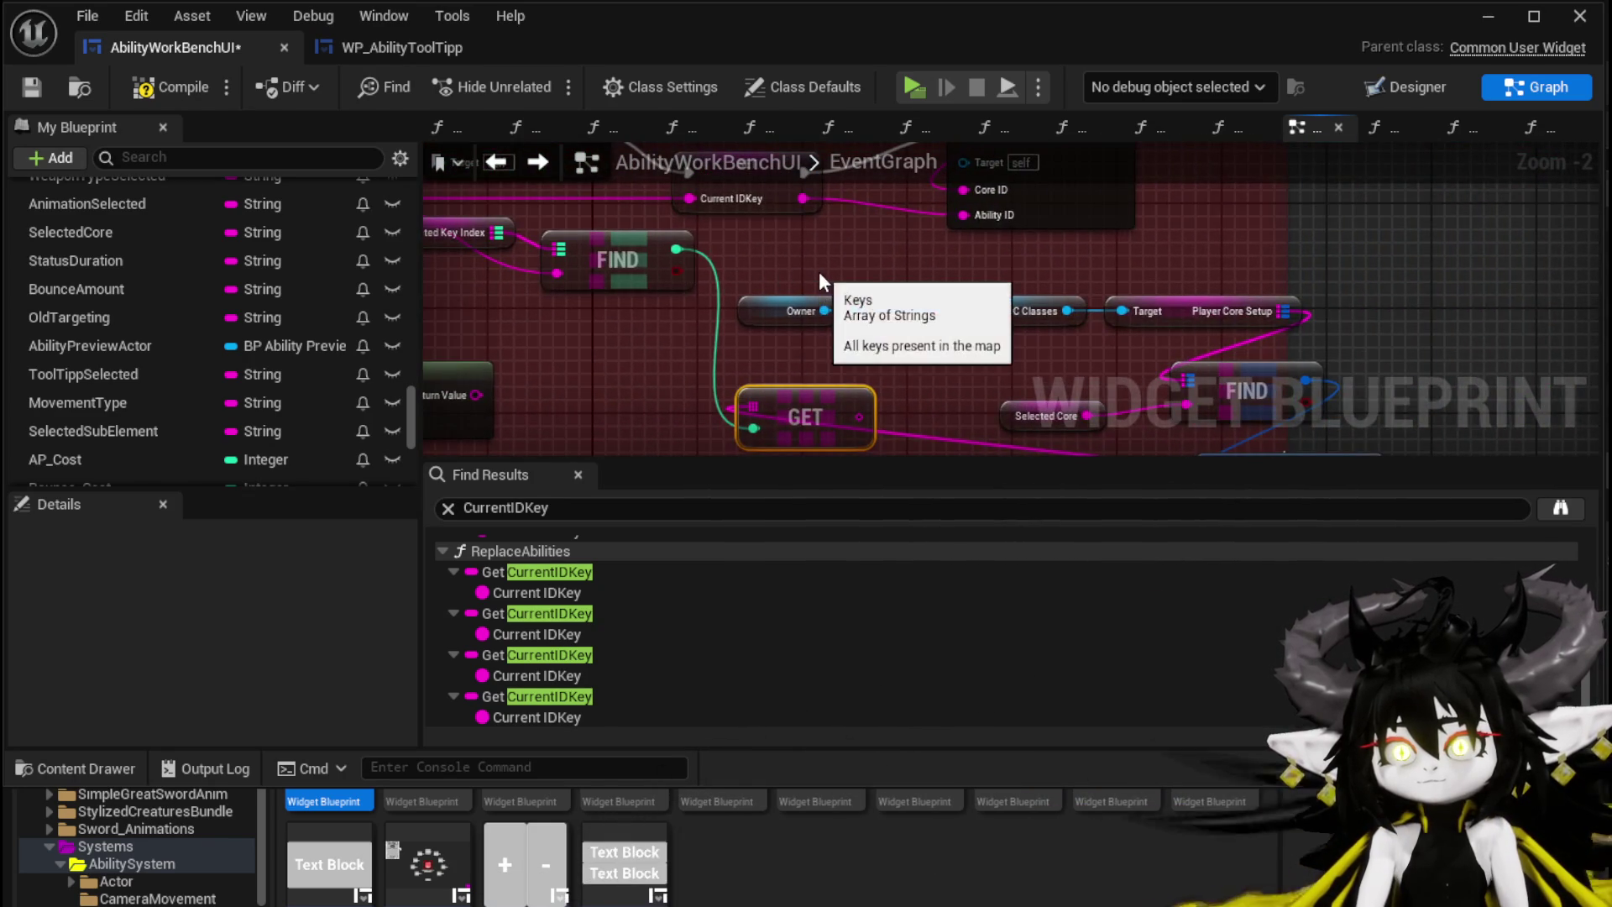
pyautogui.moveTo(924, 319); pyautogui.dragTo(756, 277)
pyautogui.moveTo(1033, 327); pyautogui.dragTo(799, 277)
pyautogui.moveTo(1102, 414)
pyautogui.mouseDown()
pyautogui.moveTo(531, 29)
pyautogui.moveTo(503, 450)
pyautogui.moveTo(857, 47)
pyautogui.moveTo(889, 264)
pyautogui.moveTo(875, 286)
pyautogui.moveTo(1004, 319)
pyautogui.mouseUp()
# Step: Chain Clean UI → KEYS → SET Current IDKey before Select Ability, feeding GET into Current IDKey
pyautogui.moveTo(914, 258); pyautogui.dragTo(979, 220)
pyautogui.moveTo(764, 225); pyautogui.dragTo(899, 229)
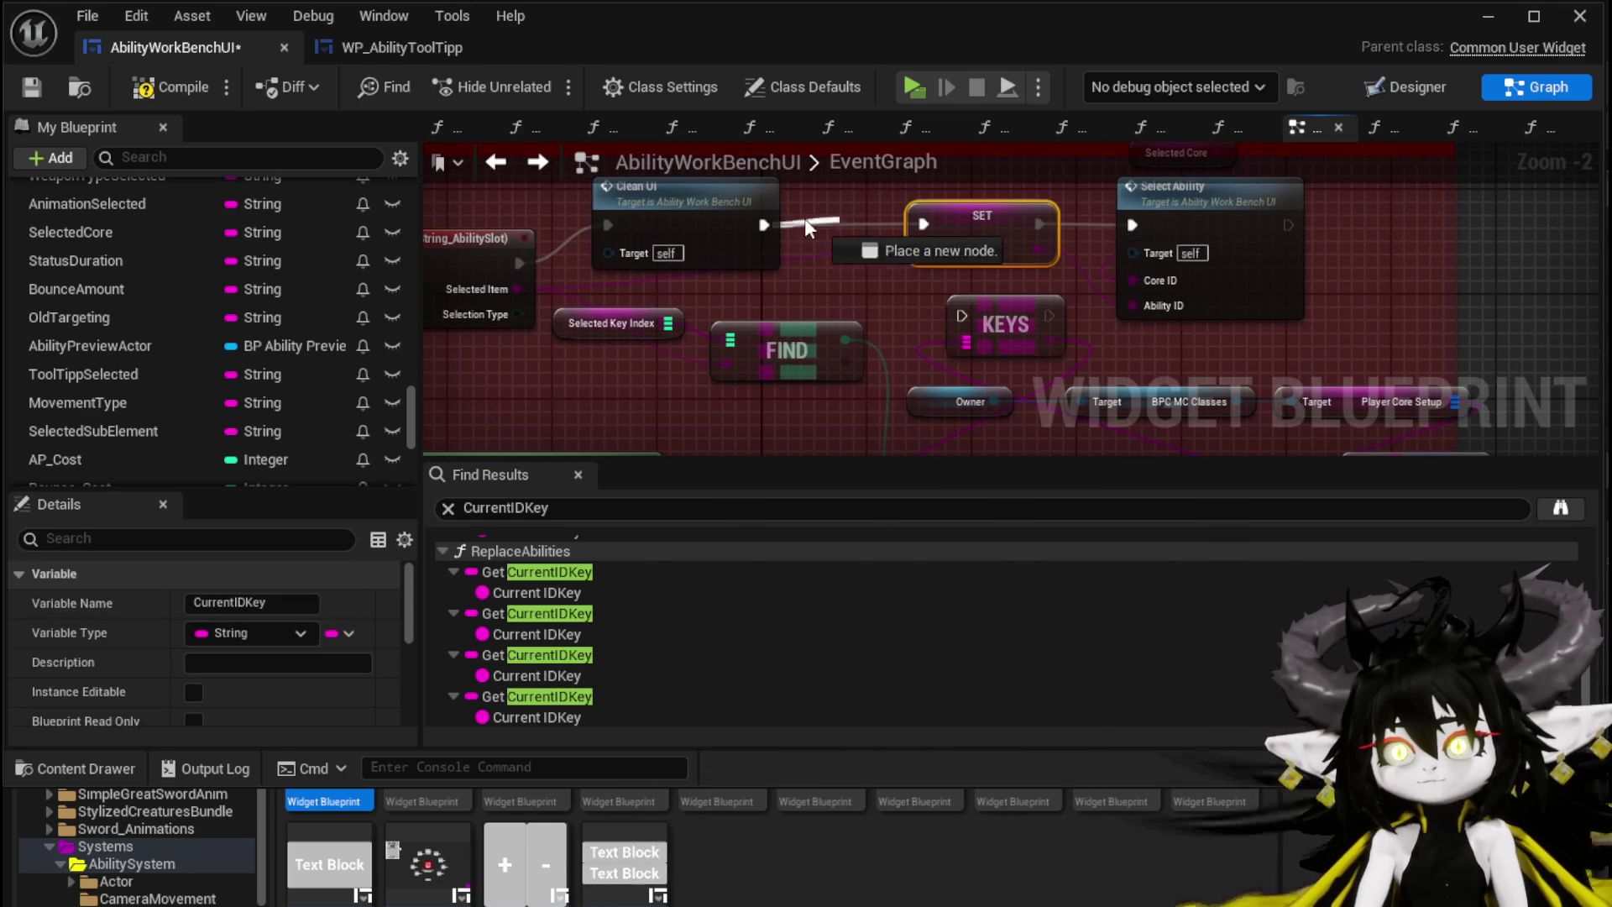
pyautogui.moveTo(949, 314); pyautogui.dragTo(863, 229)
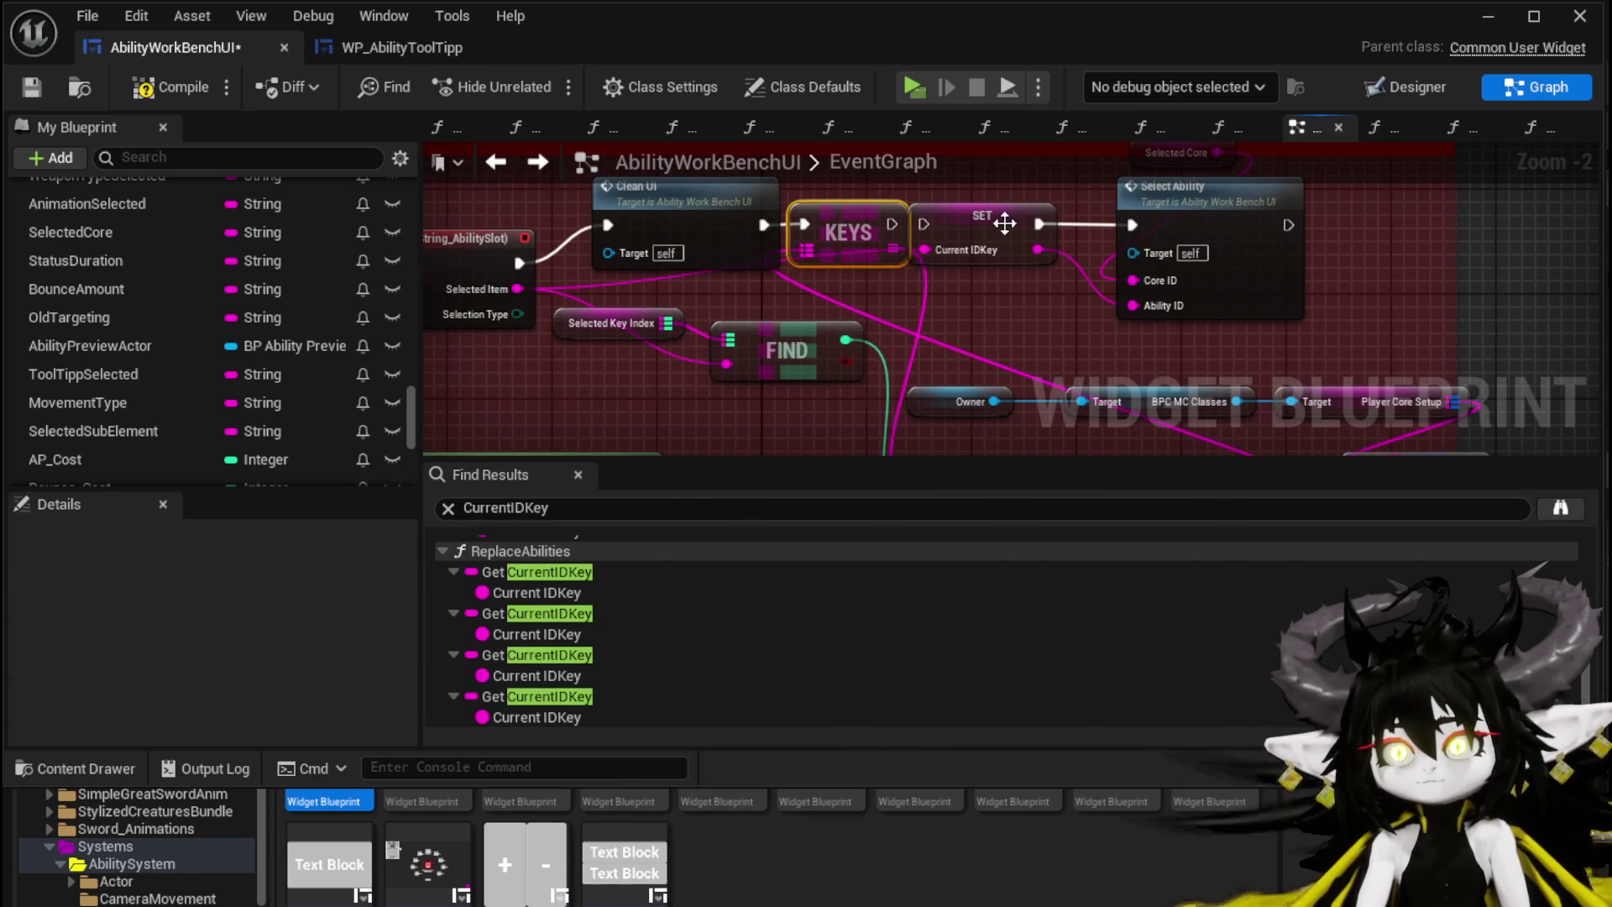
pyautogui.moveTo(1007, 223); pyautogui.dragTo(1033, 224)
pyautogui.moveTo(935, 363)
pyautogui.mouseDown()
pyautogui.moveTo(1063, 195)
pyautogui.moveTo(1046, 181)
pyautogui.moveTo(1161, 233)
pyautogui.mouseUp()
pyautogui.moveTo(803, 241); pyautogui.dragTo(905, 241)
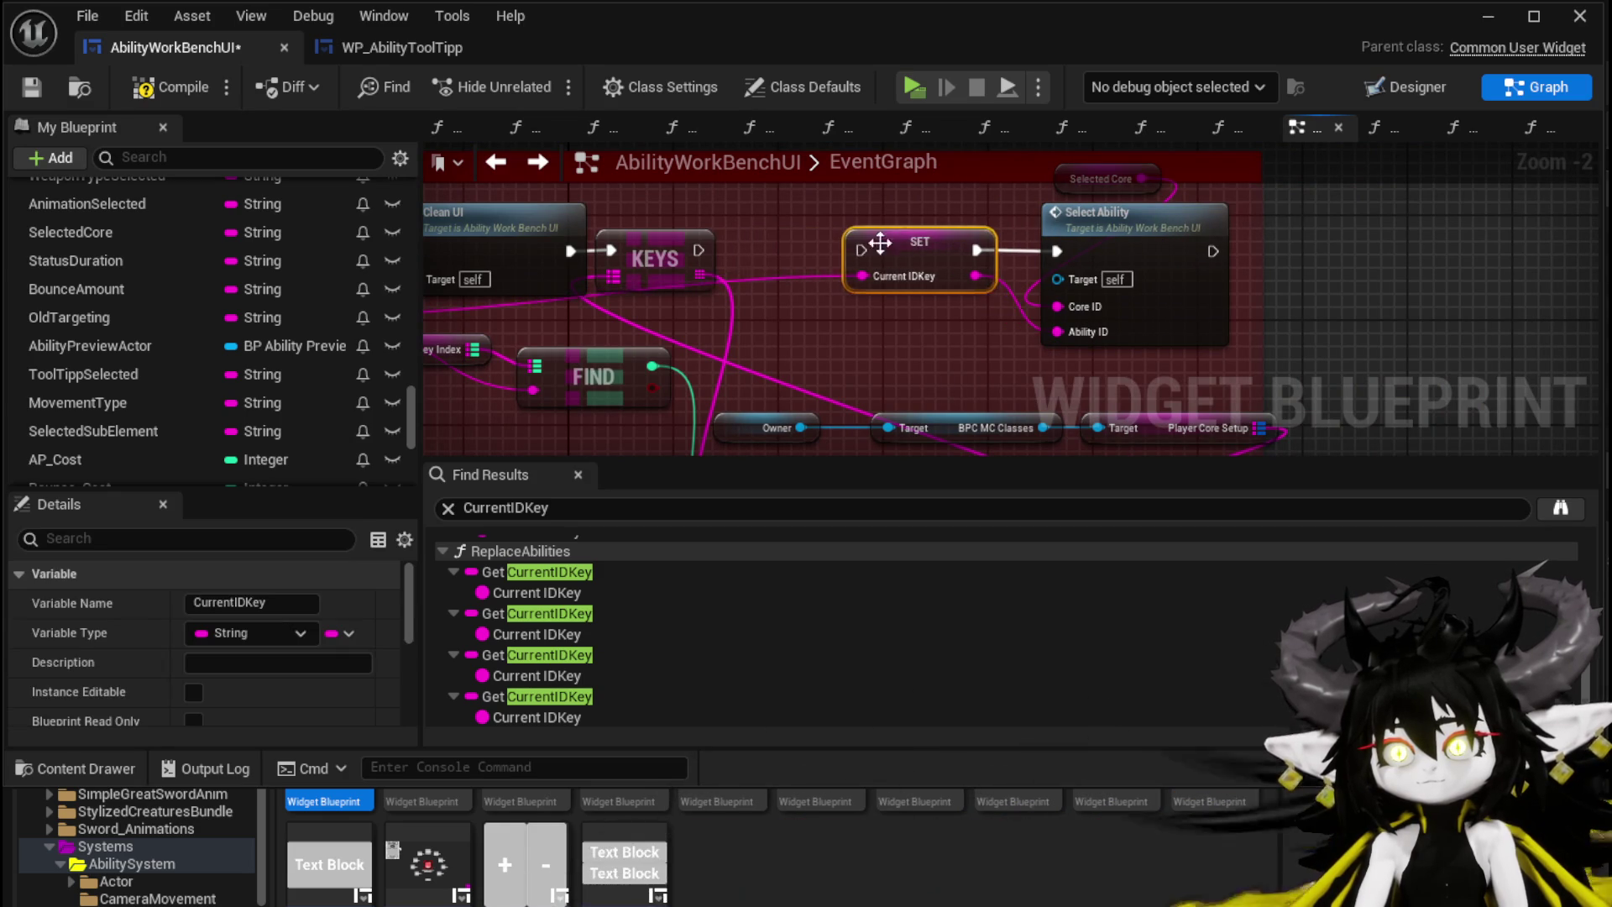
pyautogui.moveTo(682, 246); pyautogui.dragTo(841, 255)
pyautogui.moveTo(732, 305)
pyautogui.mouseDown()
pyautogui.moveTo(774, 401)
pyautogui.moveTo(848, 373)
pyautogui.moveTo(802, 301)
pyautogui.moveTo(764, 326)
pyautogui.moveTo(816, 296)
pyautogui.moveTo(830, 244)
pyautogui.mouseUp()
pyautogui.moveTo(1048, 429)
pyautogui.mouseDown()
pyautogui.moveTo(1023, 341)
pyautogui.moveTo(1090, 415)
pyautogui.moveTo(914, 299)
pyautogui.mouseUp()
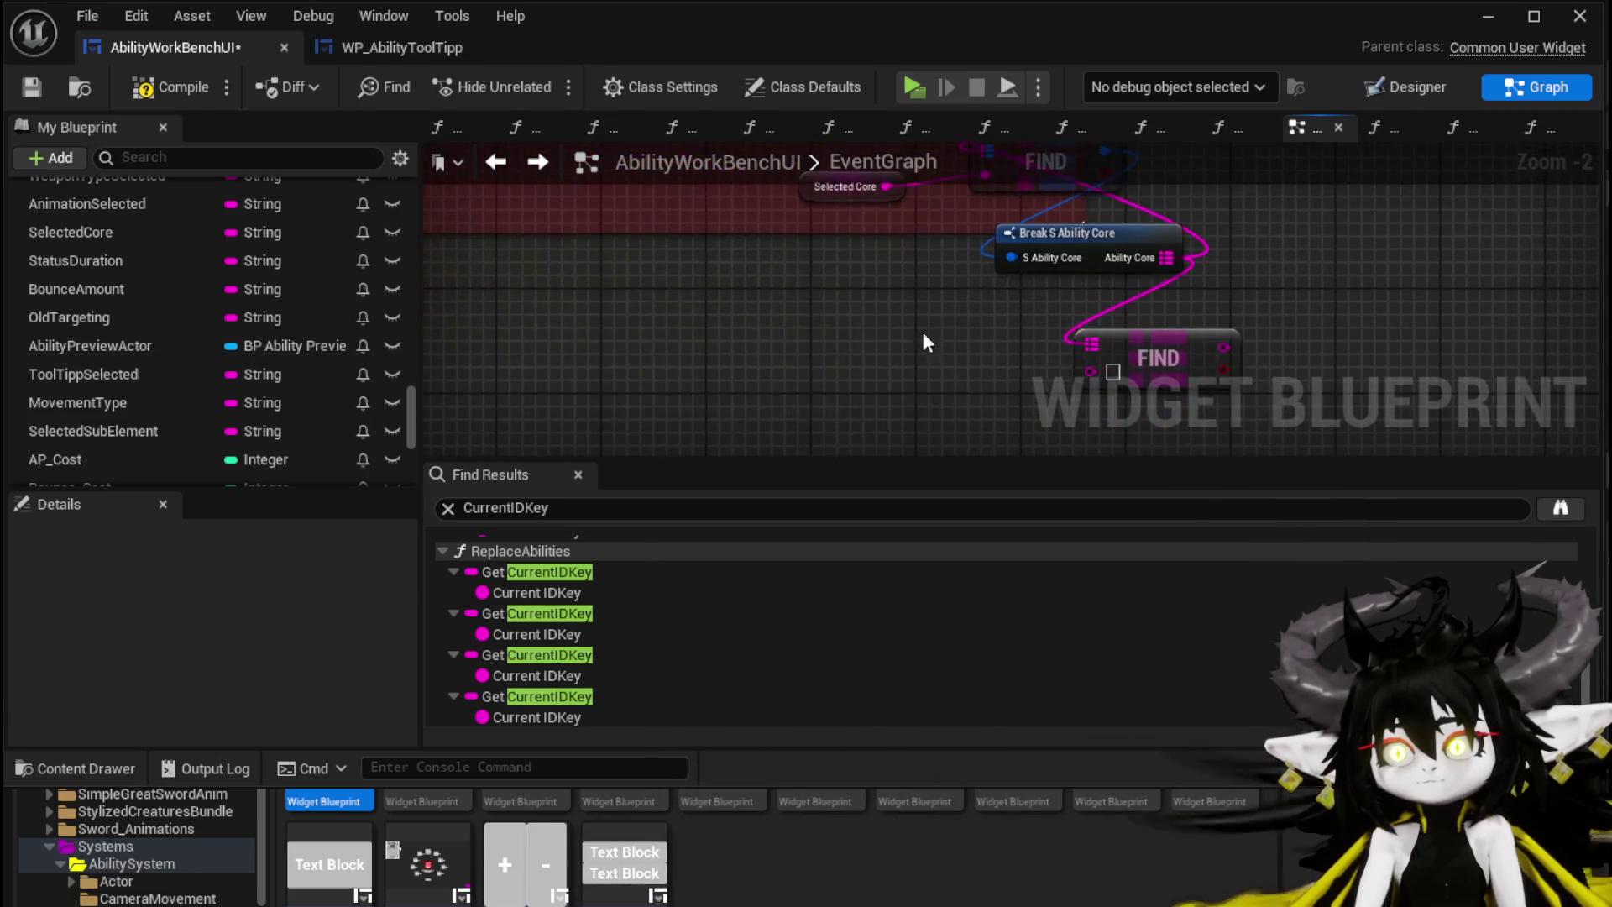
# Step: Tidy the new lookup nodes and draw an execution wire from Select Ability
pyautogui.moveTo(1150, 285); pyautogui.dragTo(917, 322)
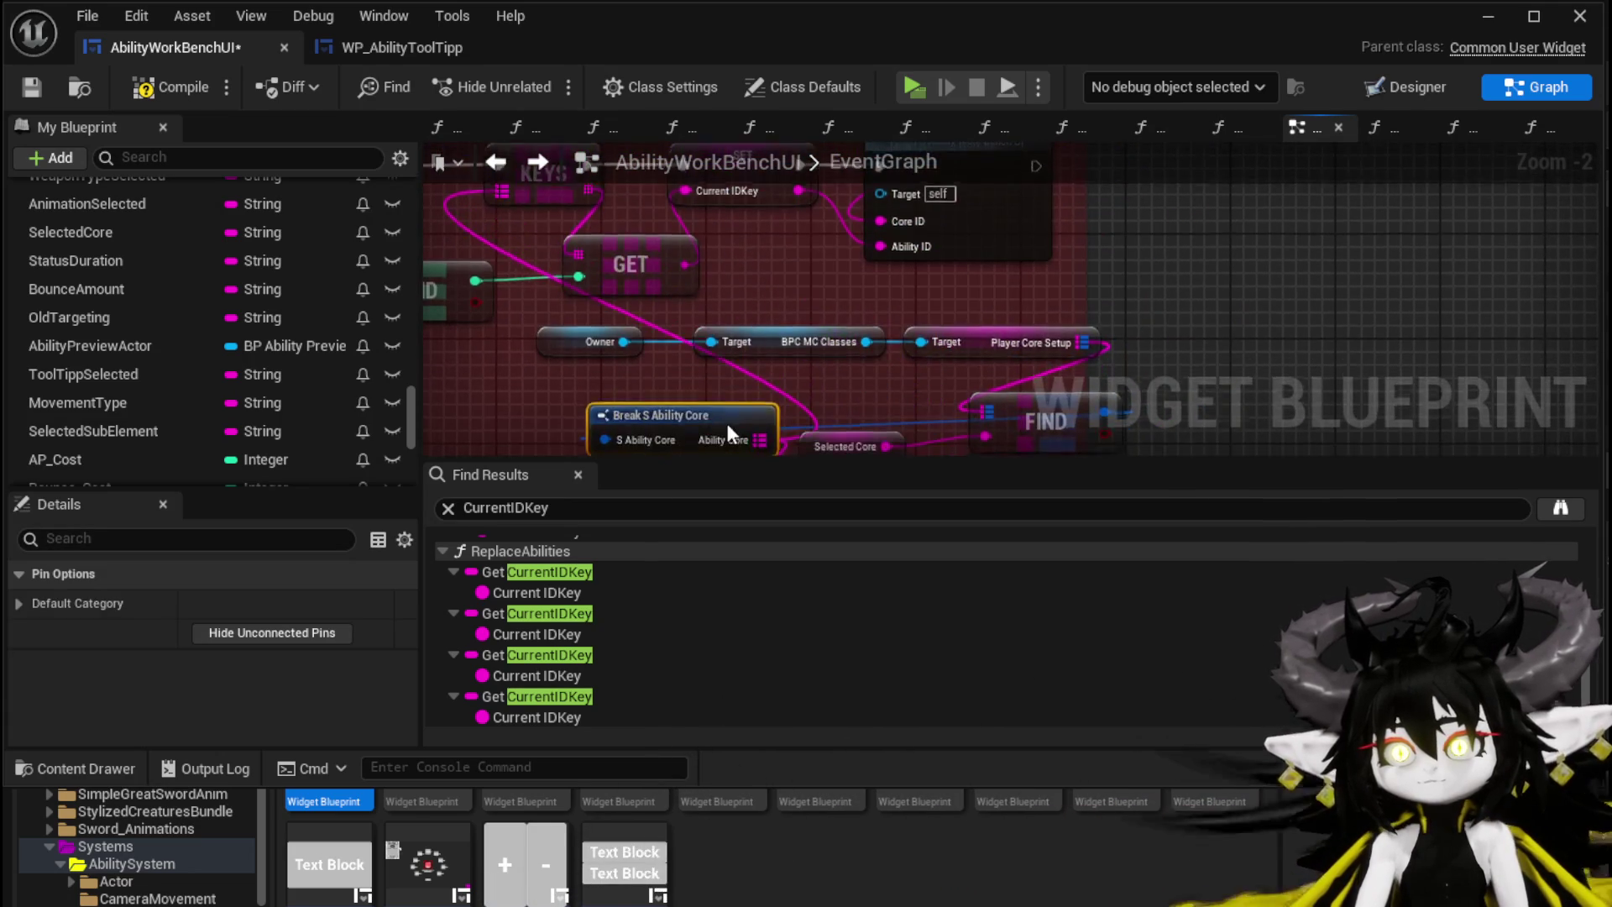
pyautogui.moveTo(727, 426); pyautogui.dragTo(950, 451)
pyautogui.click(1006, 324)
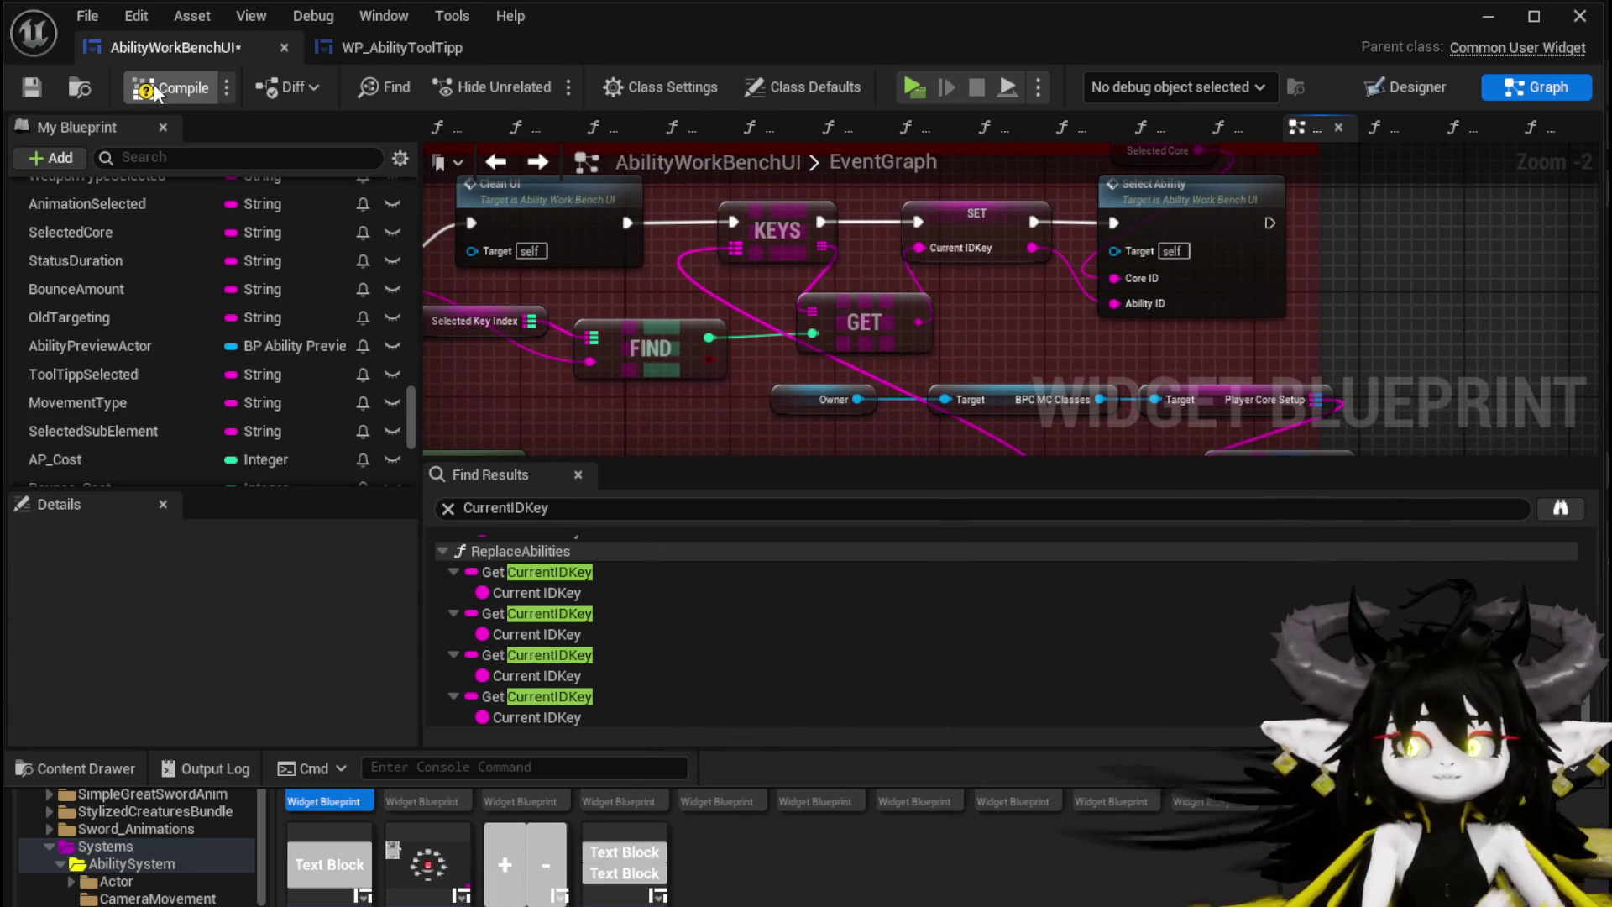
pyautogui.moveTo(1276, 225)
pyautogui.mouseDown()
pyautogui.moveTo(1393, 234)
pyautogui.moveTo(1426, 219)
pyautogui.mouseUp()
# Step: Add a Print String after Select Ability printing Current IDKey in magenta for 70 seconds
pyautogui.write('Print Str')
pyautogui.press('Return')
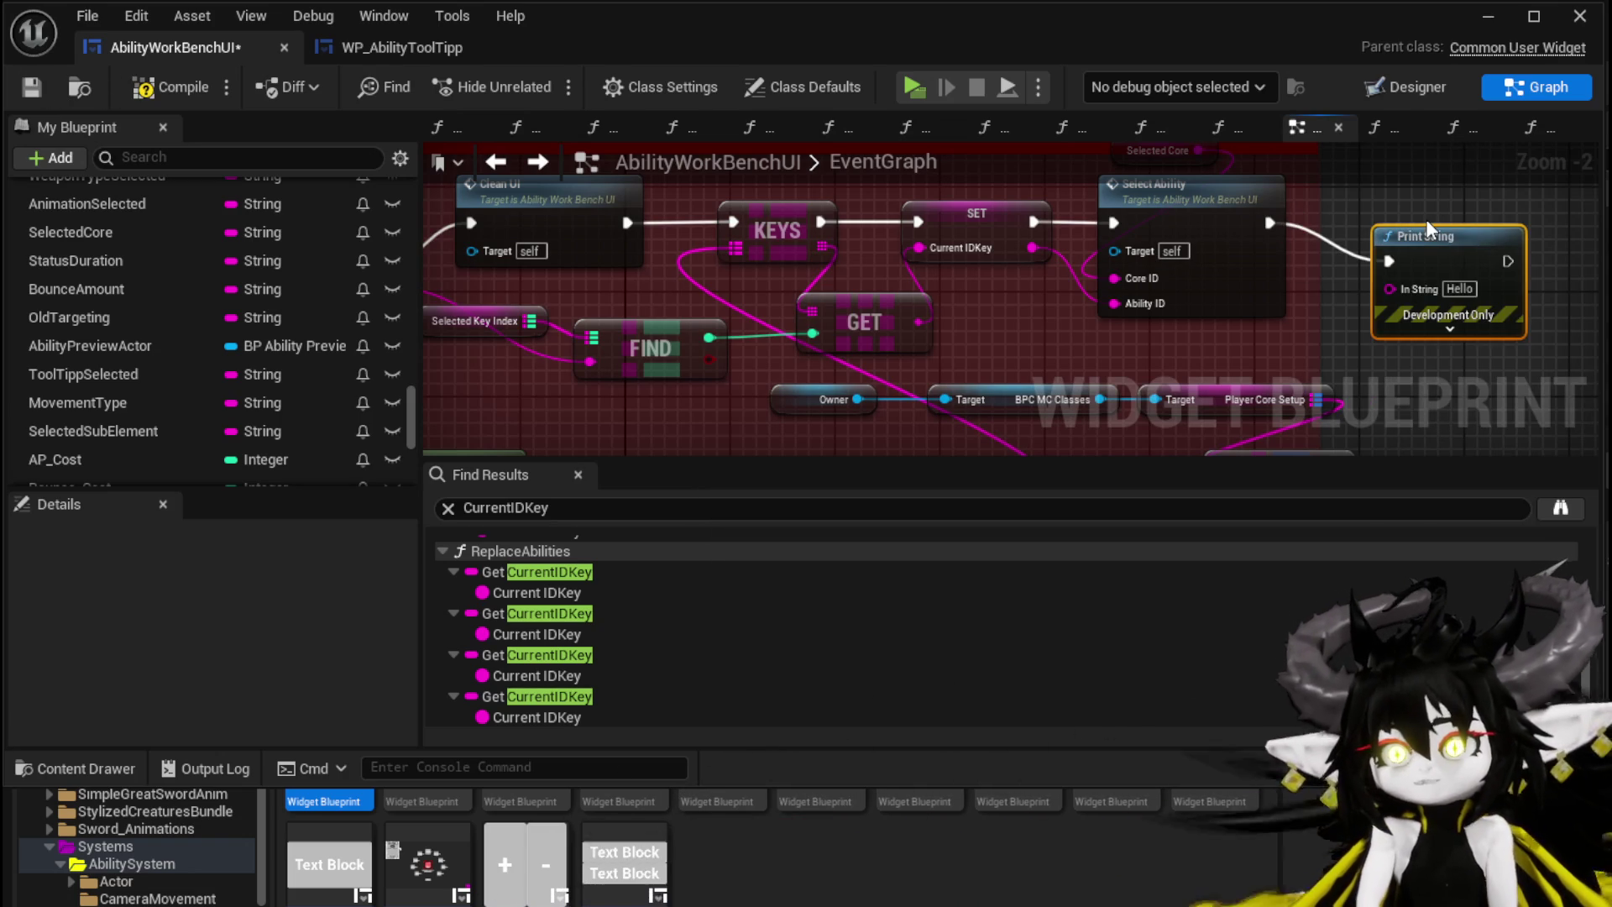
pyautogui.moveTo(1028, 245); pyautogui.dragTo(1449, 314)
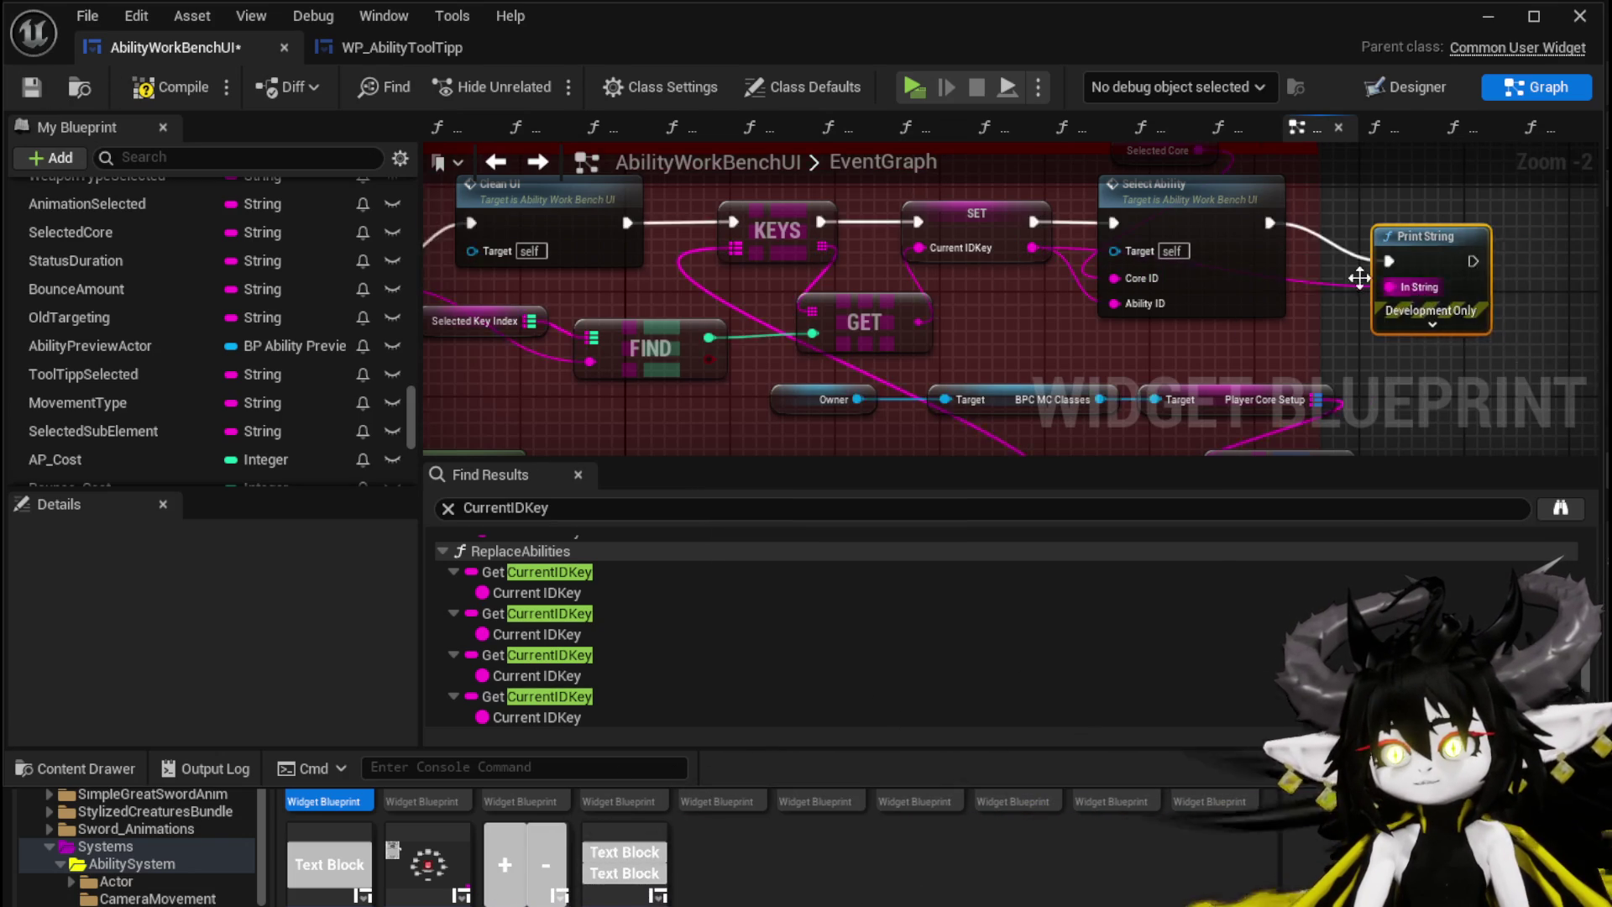
pyautogui.moveTo(1210, 304); pyautogui.dragTo(1224, 290)
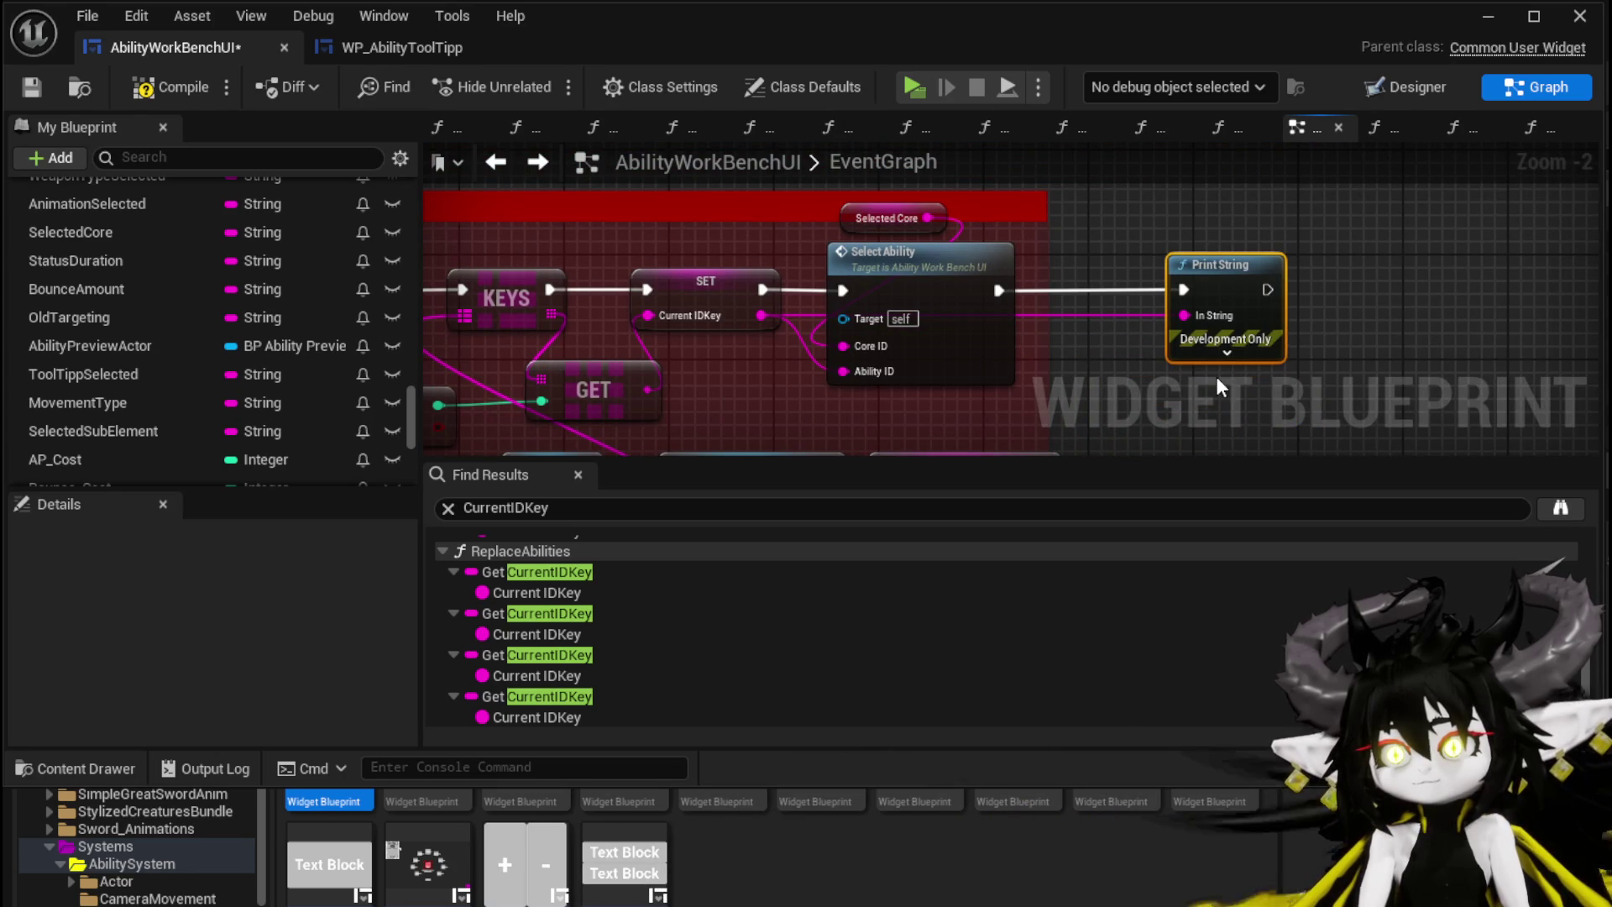
pyautogui.click(1226, 353)
pyautogui.click(1167, 303)
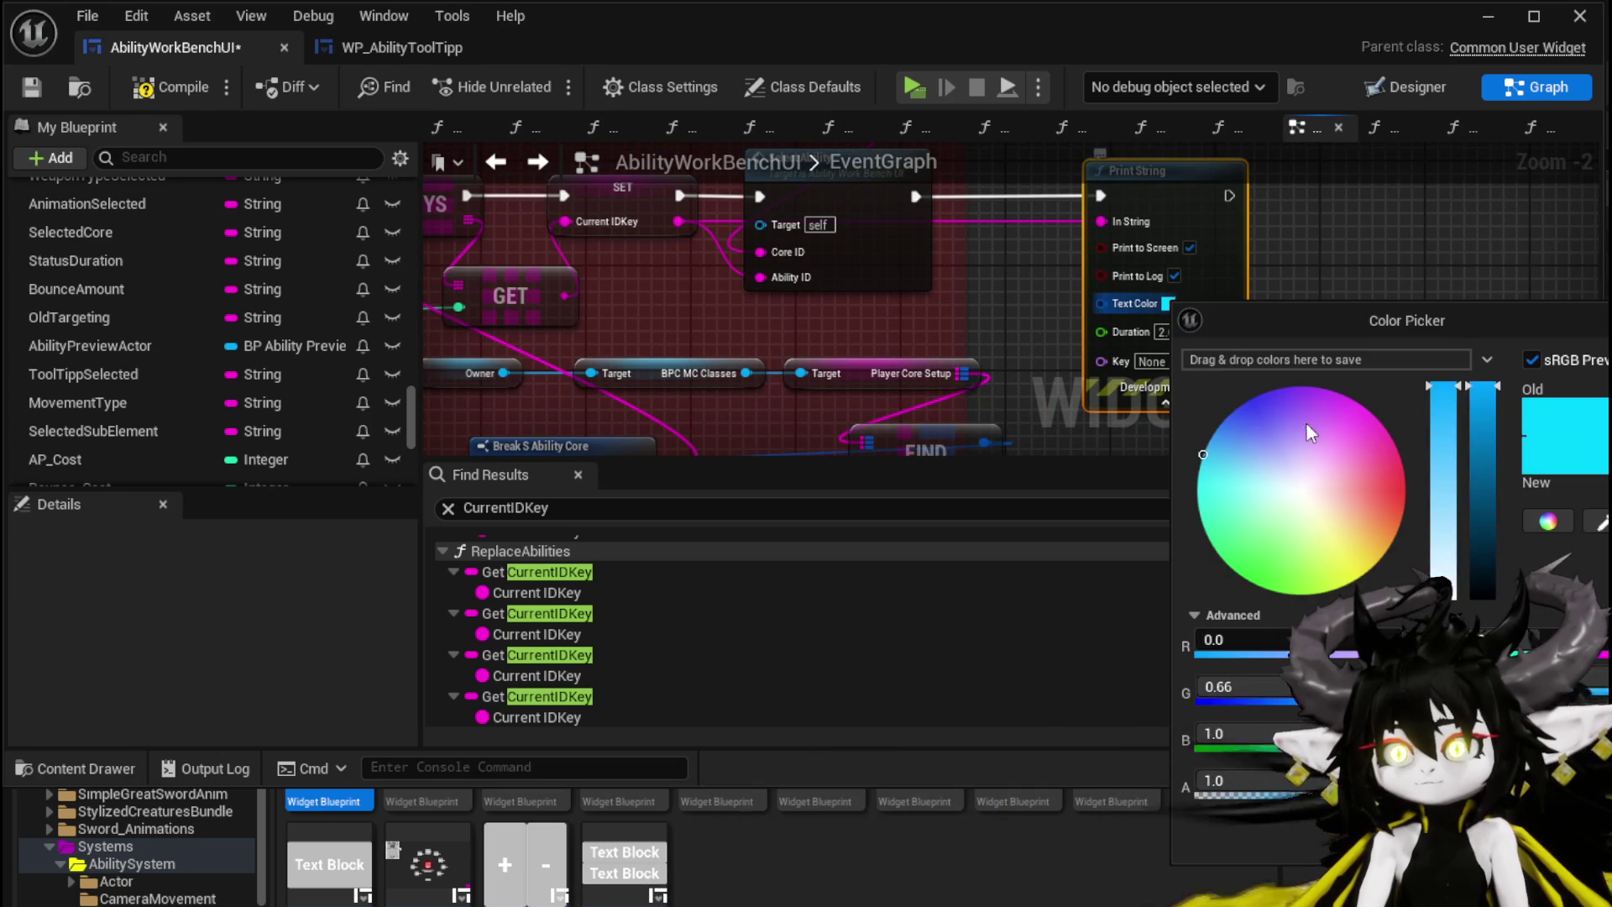
pyautogui.click(1167, 332)
pyautogui.click(1168, 332)
pyautogui.click(1305, 331)
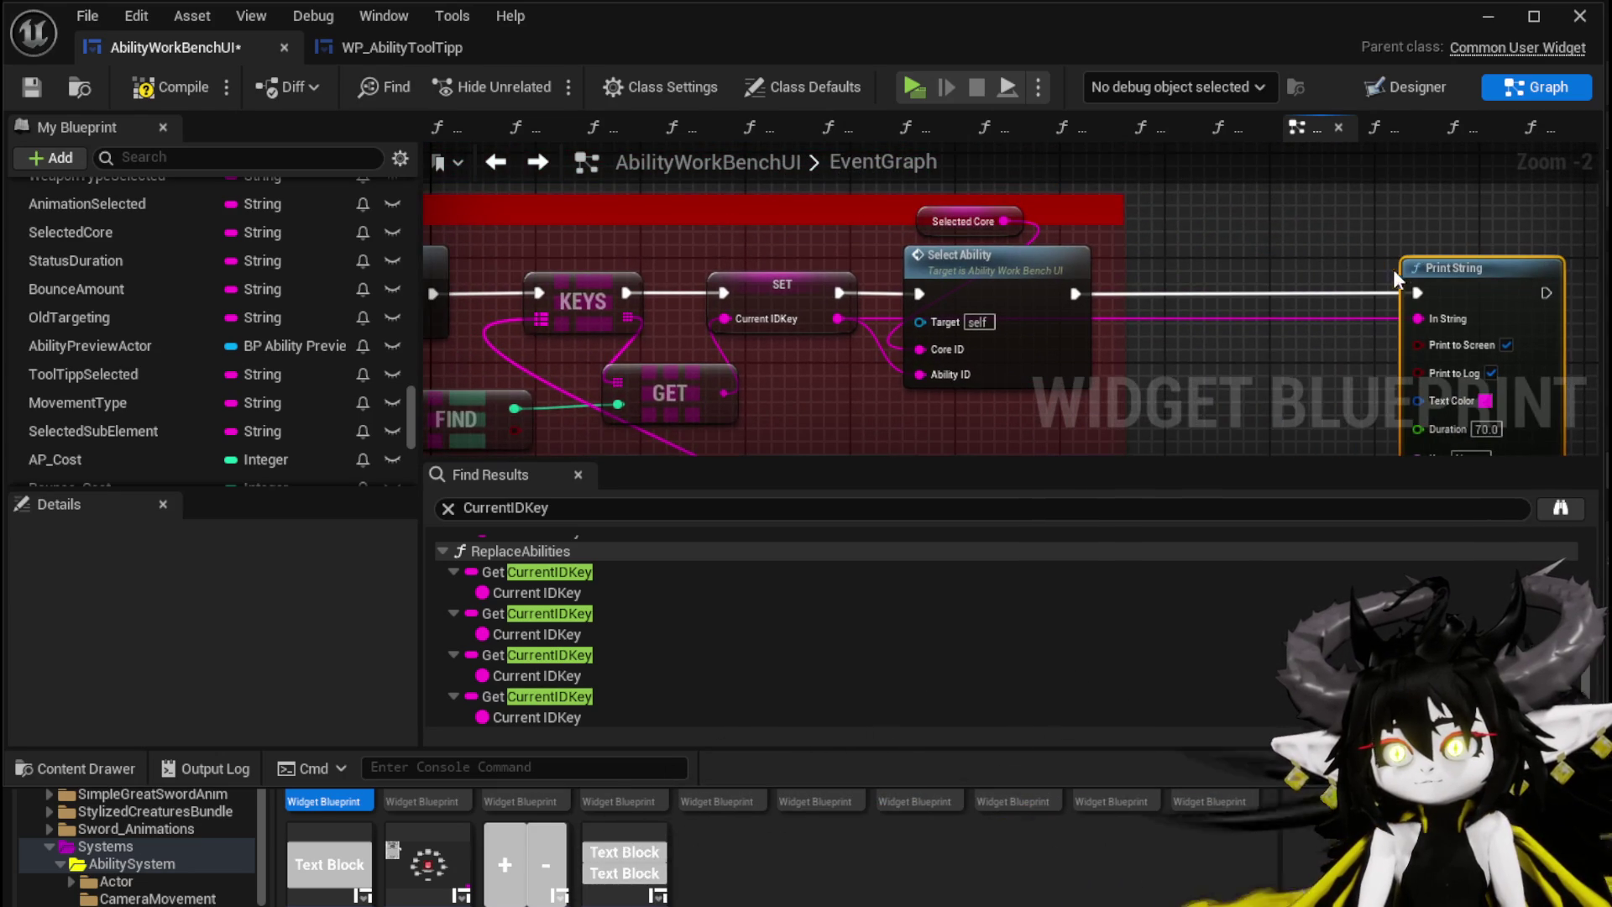
# Step: Feed Print String an Append of 'Selected Current Key ID' and Current IDKey, then compile and save
pyautogui.moveTo(837, 319); pyautogui.dragTo(1182, 325)
pyautogui.write('Append')
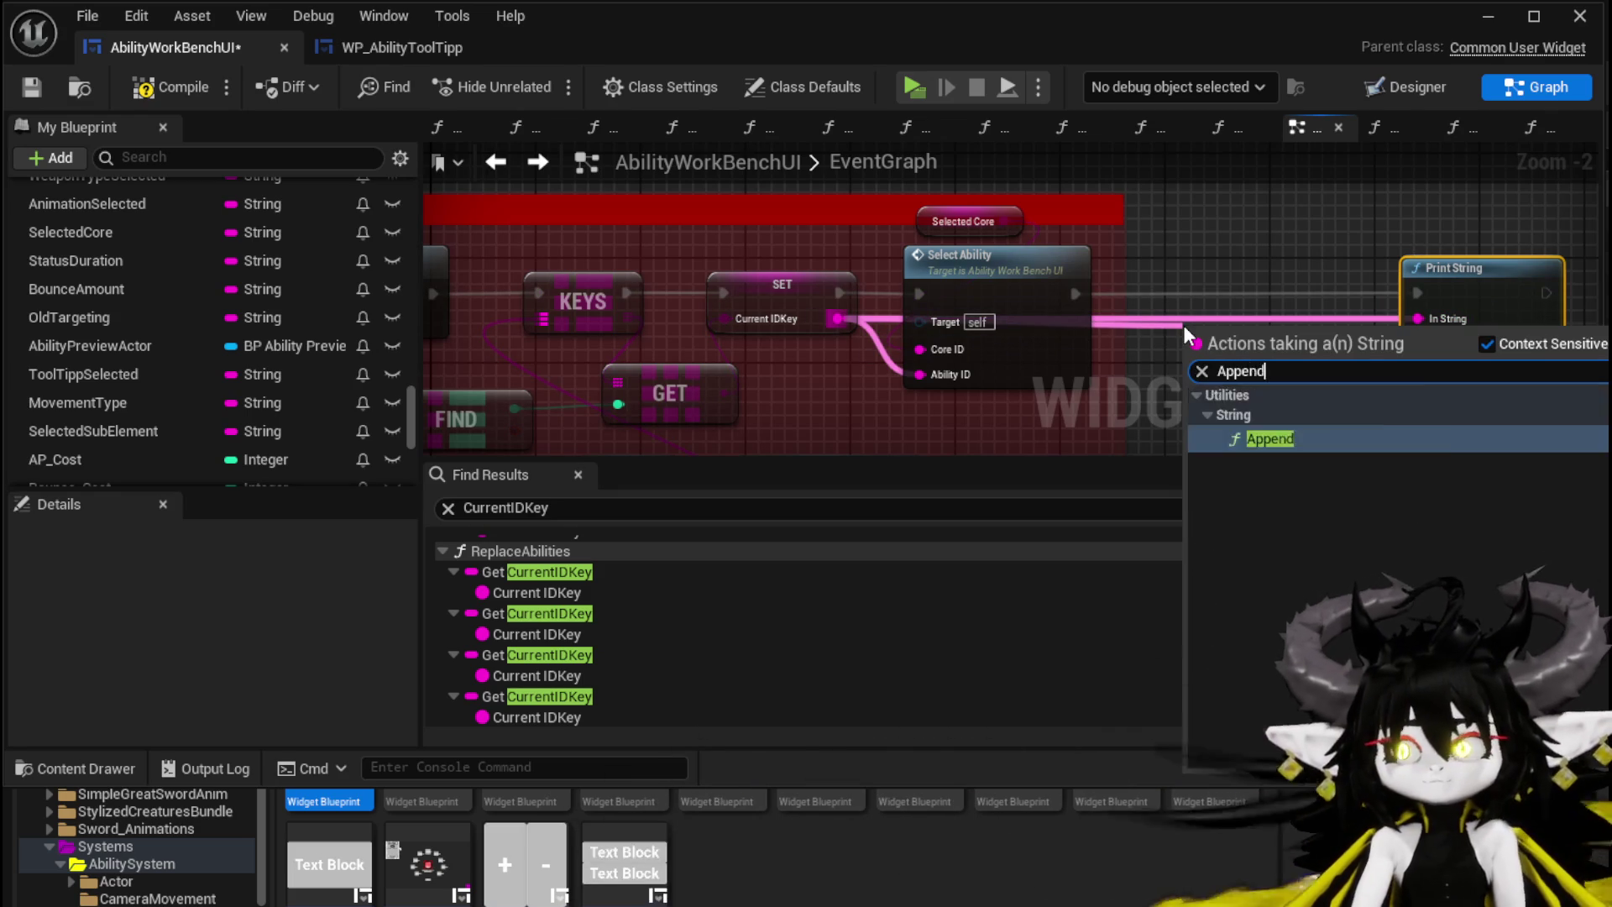
pyautogui.press('Return')
pyautogui.moveTo(1321, 360); pyautogui.dragTo(1392, 325)
pyautogui.moveTo(1227, 372); pyautogui.dragTo(1241, 253)
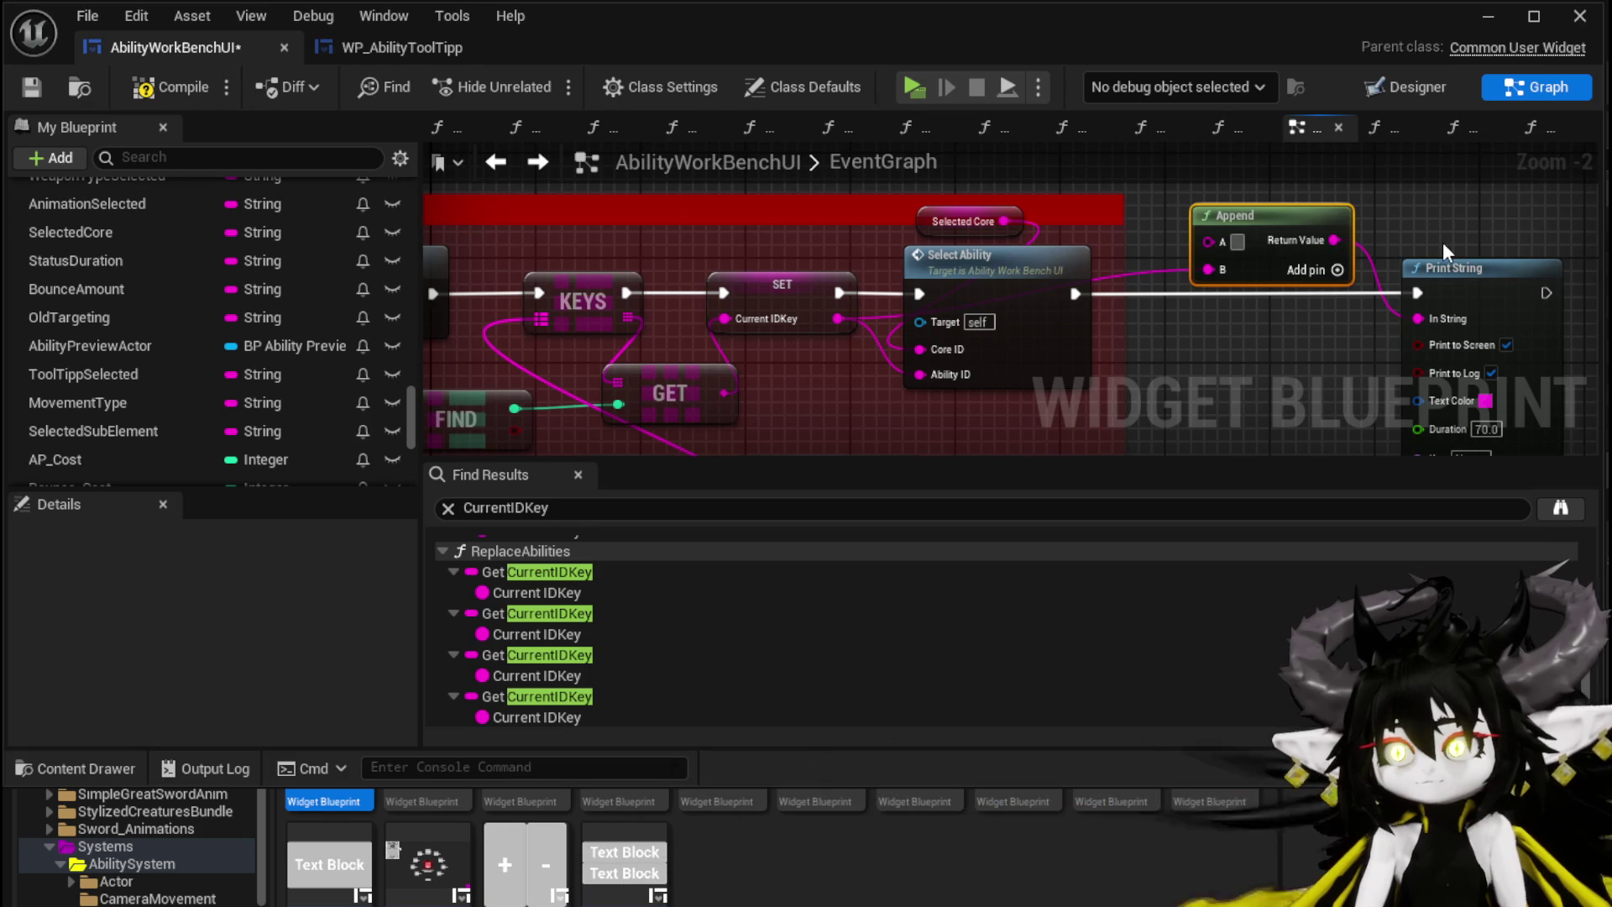
pyautogui.write('Selected Cur')
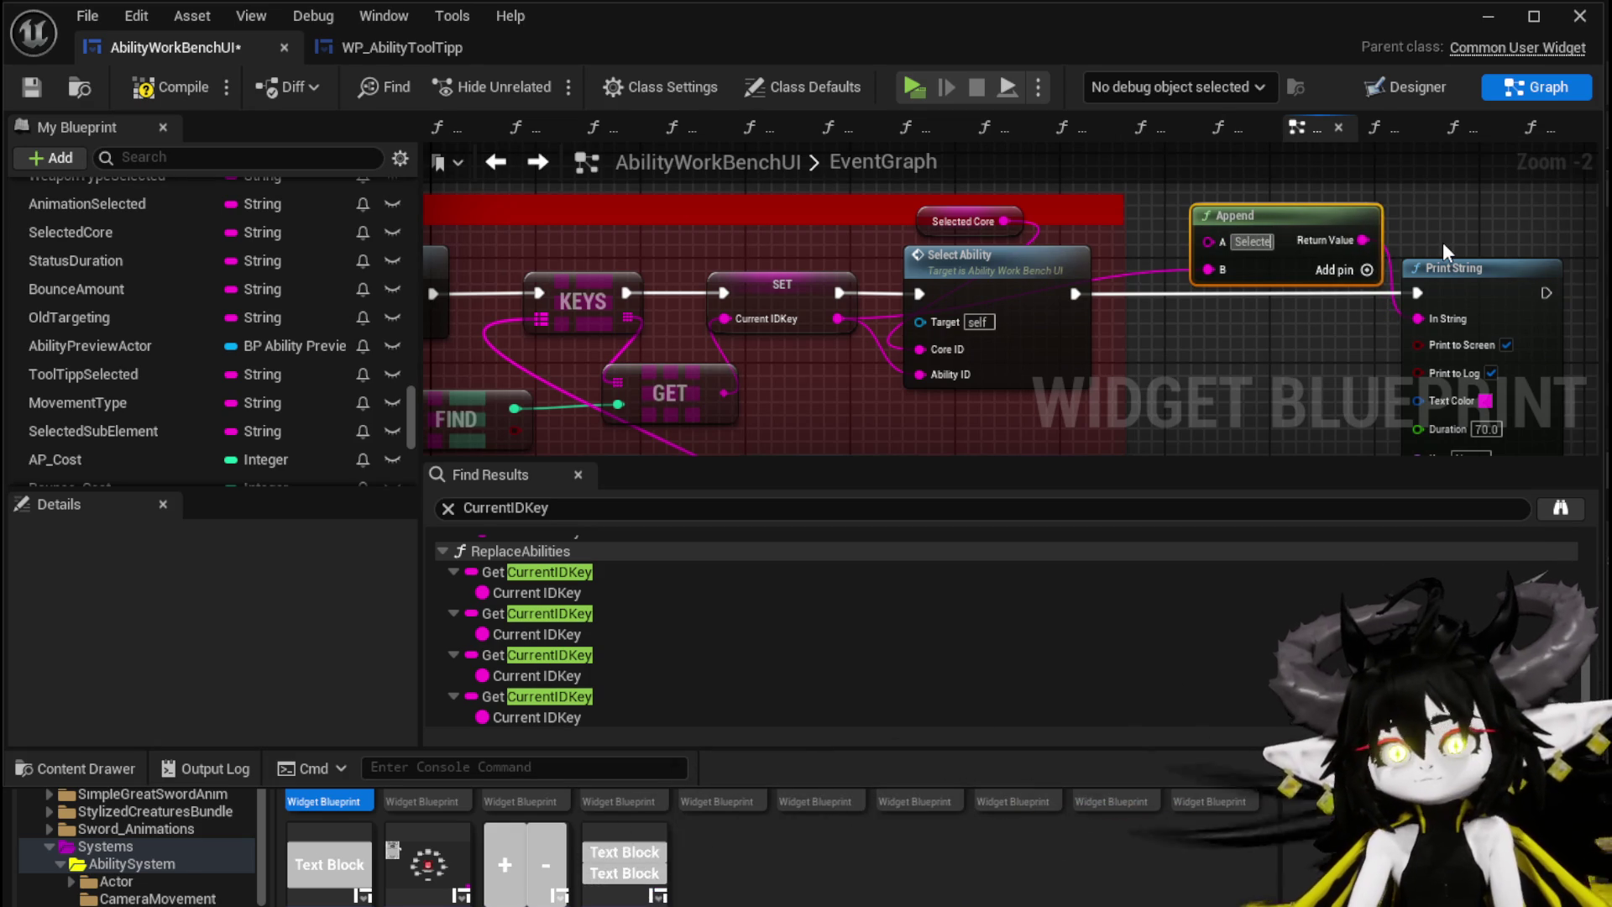
pyautogui.write('rent')
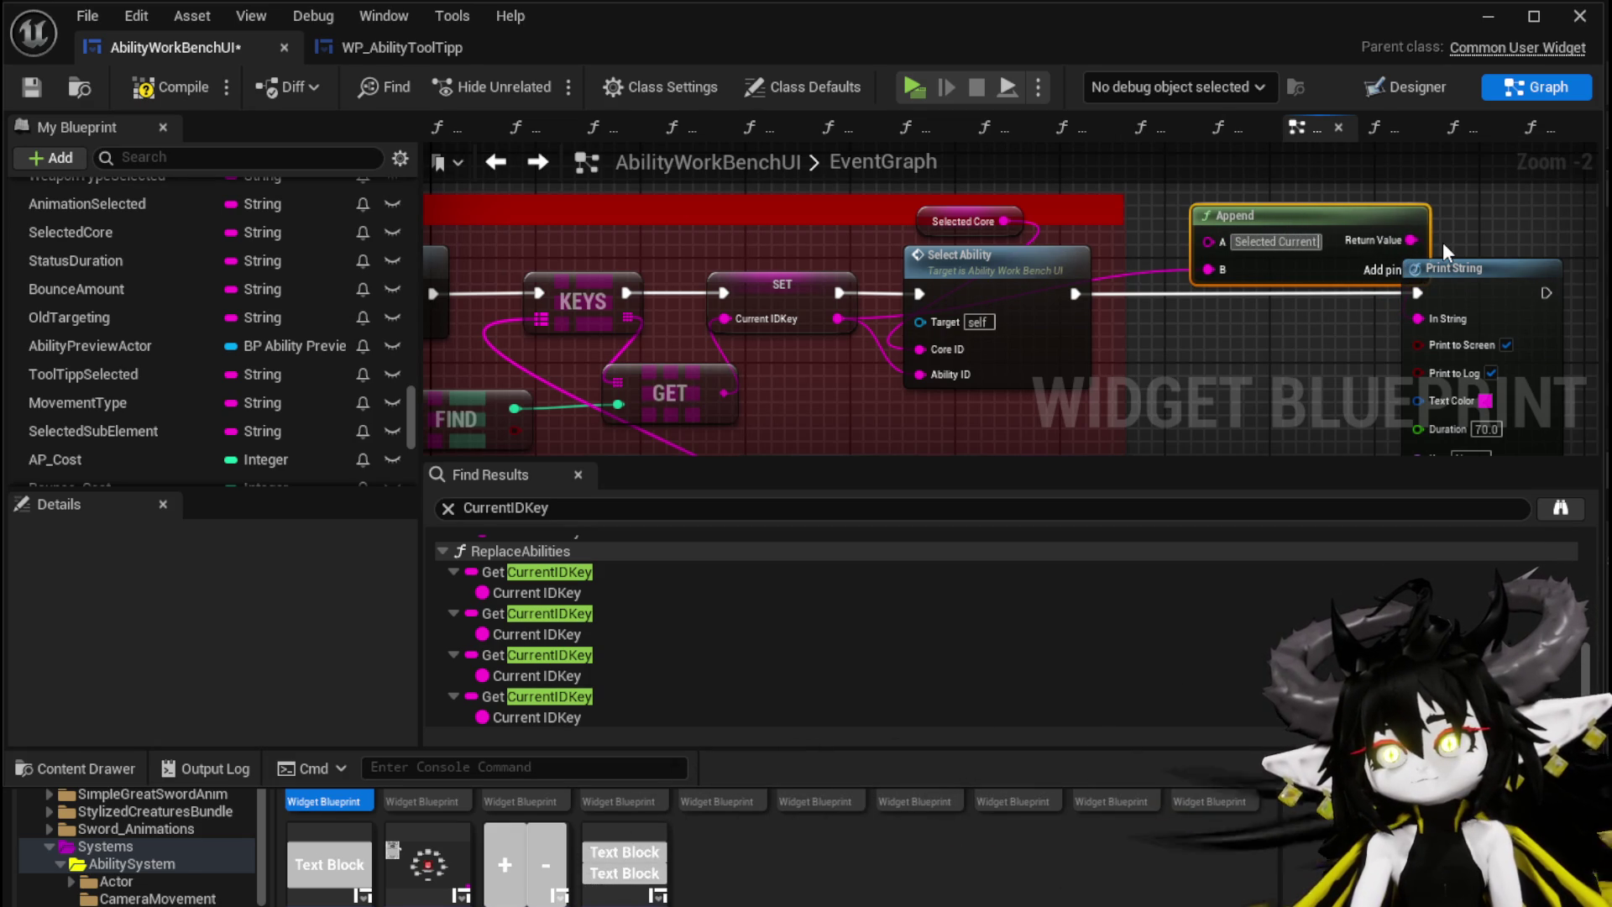
pyautogui.write(' Key ID')
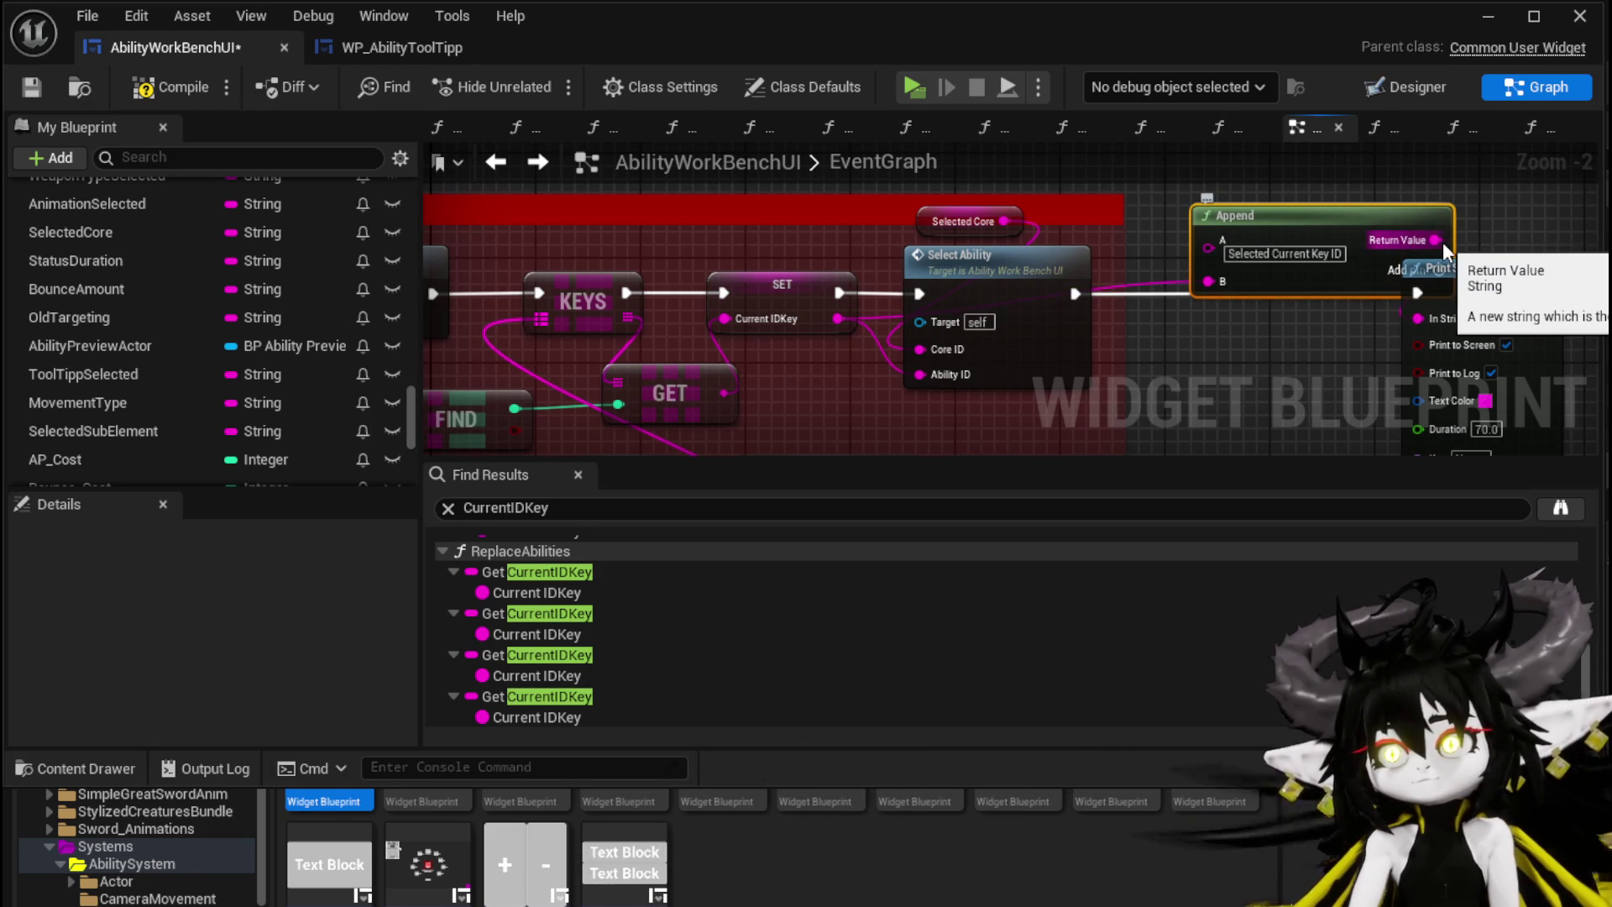
pyautogui.moveTo(1335, 228); pyautogui.dragTo(1293, 203)
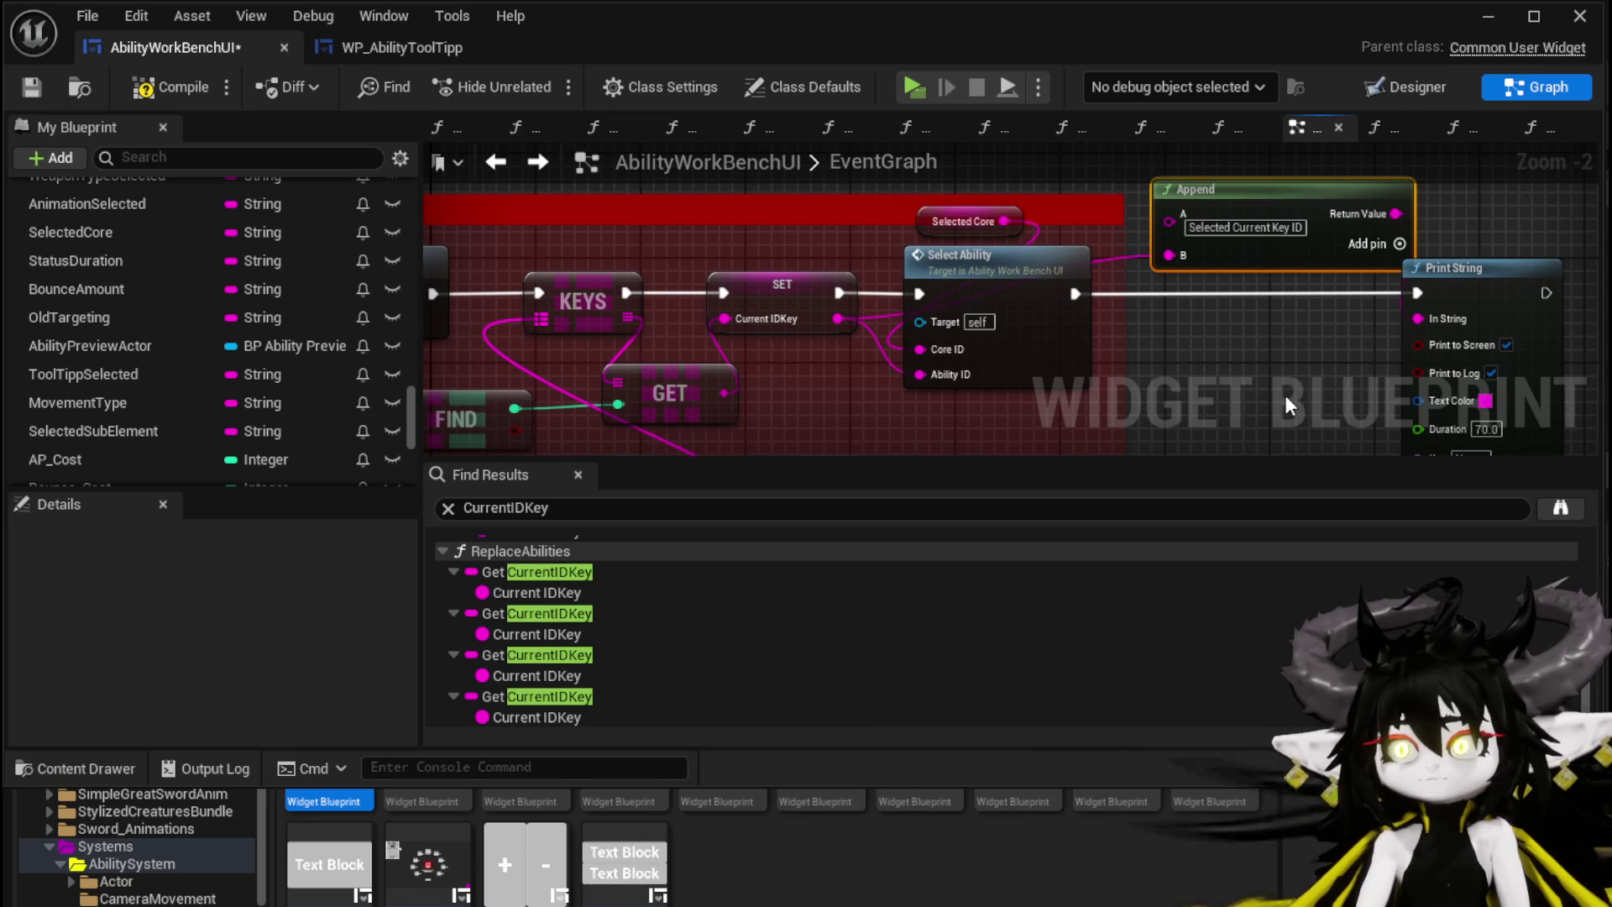
pyautogui.click(193, 83)
pyautogui.click(33, 86)
pyautogui.moveTo(664, 280); pyautogui.dragTo(1045, 251)
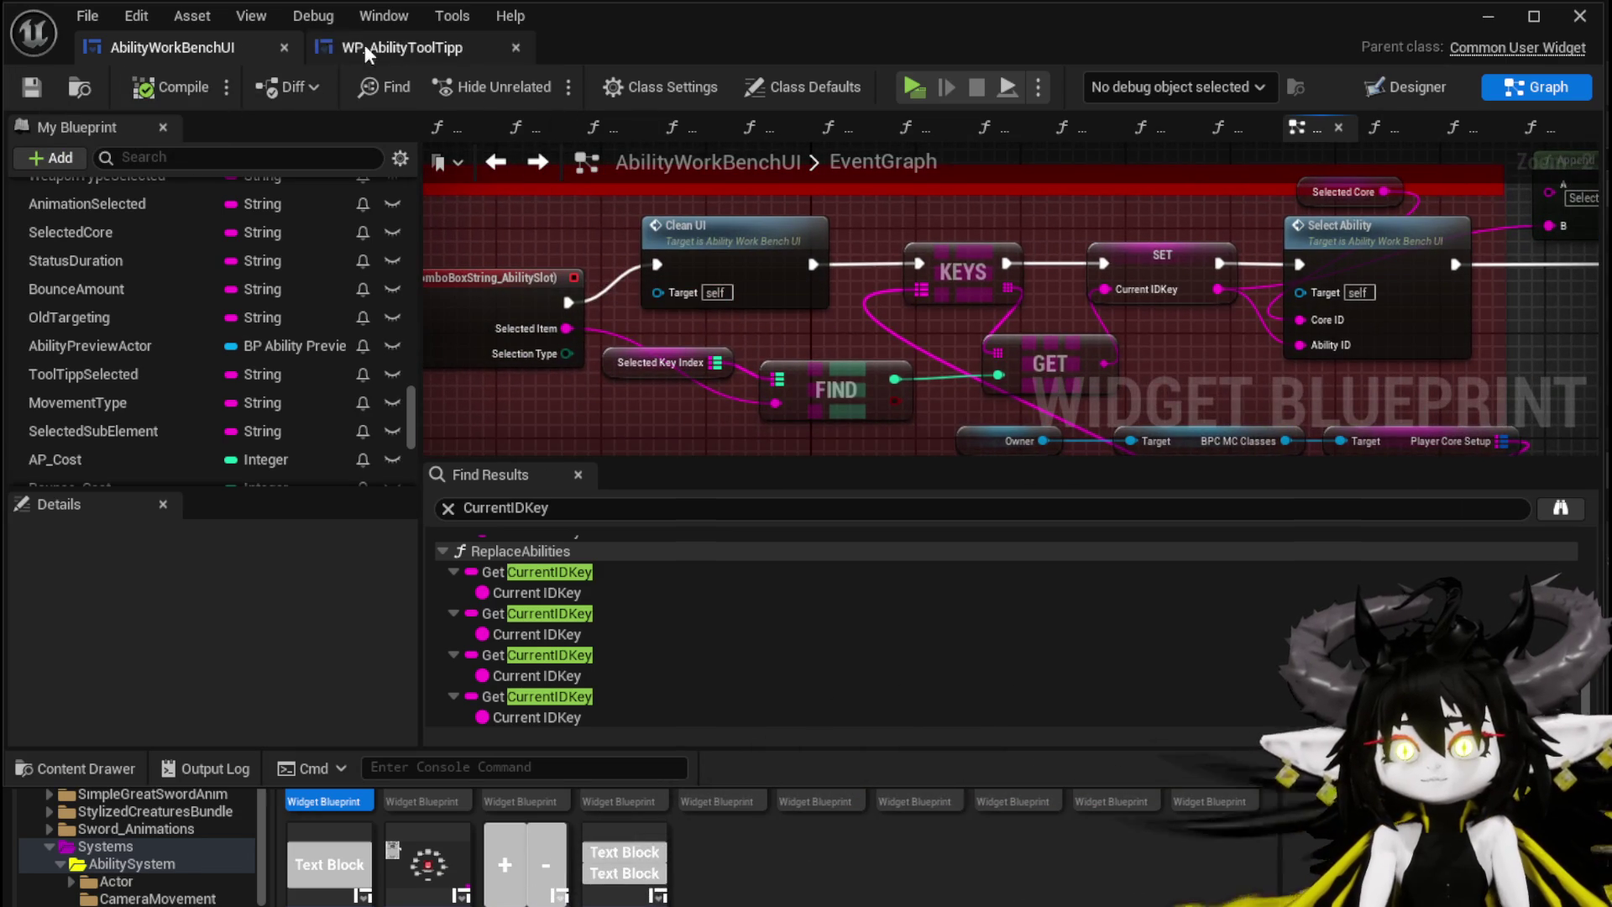
# Step: In AddAbilitys, add an Is Empty check on the GET string and a Branch driven by the Loop Body
pyautogui.click(494, 166)
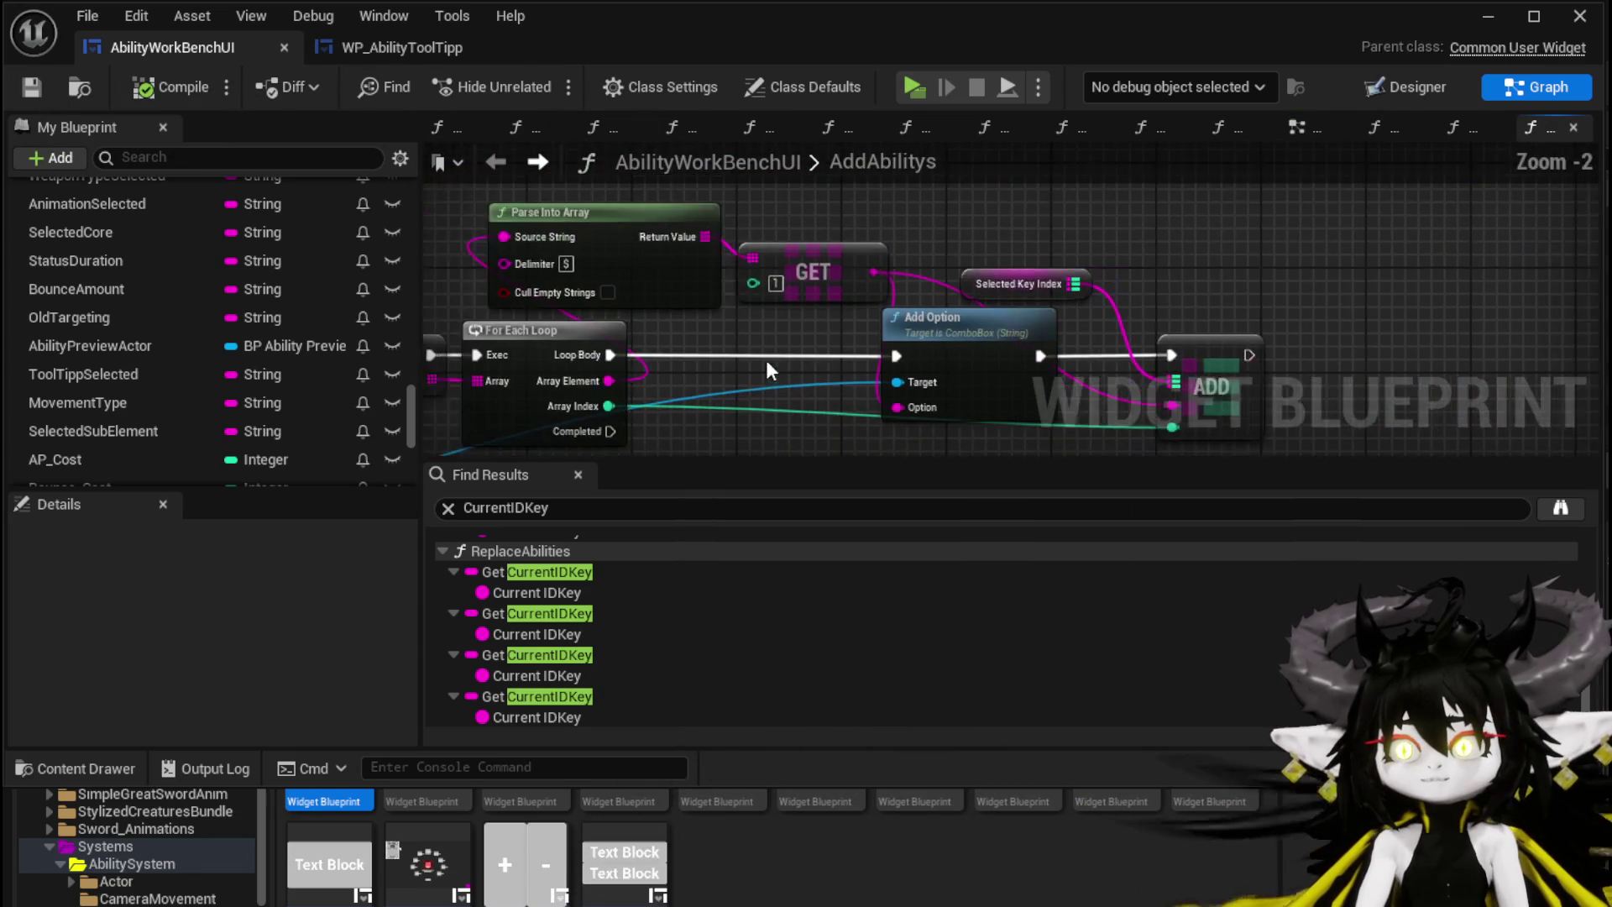
pyautogui.click(999, 226)
pyautogui.click(1028, 270)
pyautogui.moveTo(1091, 285)
pyautogui.mouseDown()
pyautogui.moveTo(944, 270)
pyautogui.moveTo(1194, 309)
pyautogui.moveTo(758, 379)
pyautogui.moveTo(717, 333)
pyautogui.moveTo(692, 362)
pyautogui.moveTo(994, 292)
pyautogui.moveTo(849, 336)
pyautogui.moveTo(920, 219)
pyautogui.moveTo(911, 206)
pyautogui.mouseUp()
pyautogui.click(983, 272)
pyautogui.write('Emopt')
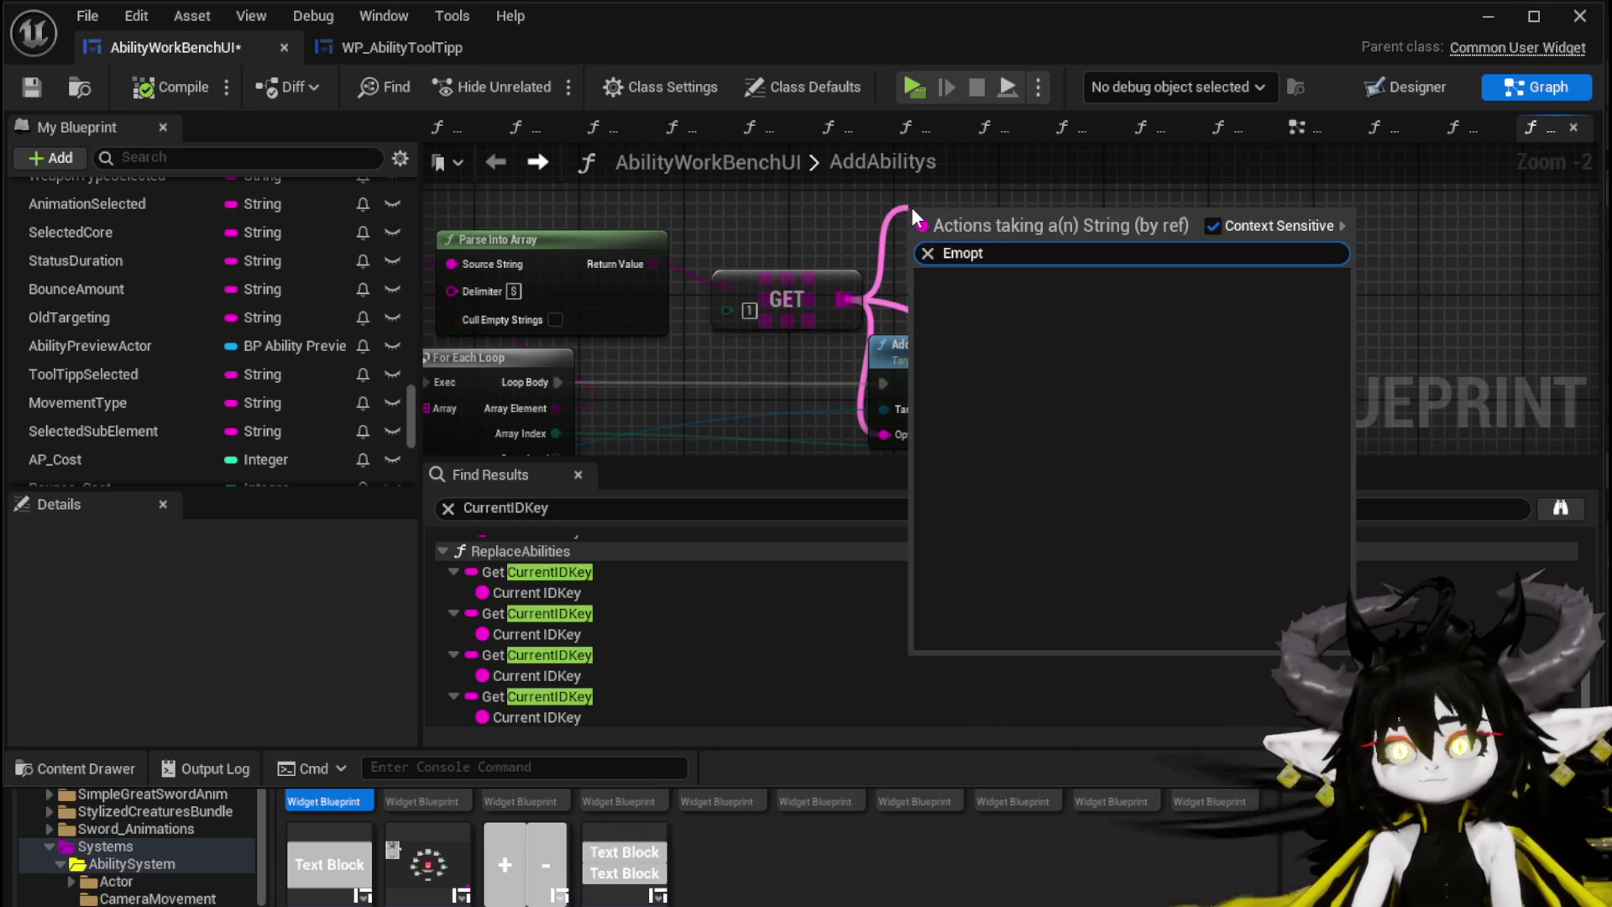
pyautogui.press('BackSpace')
pyautogui.press('BackSpace')
pyautogui.write('pty')
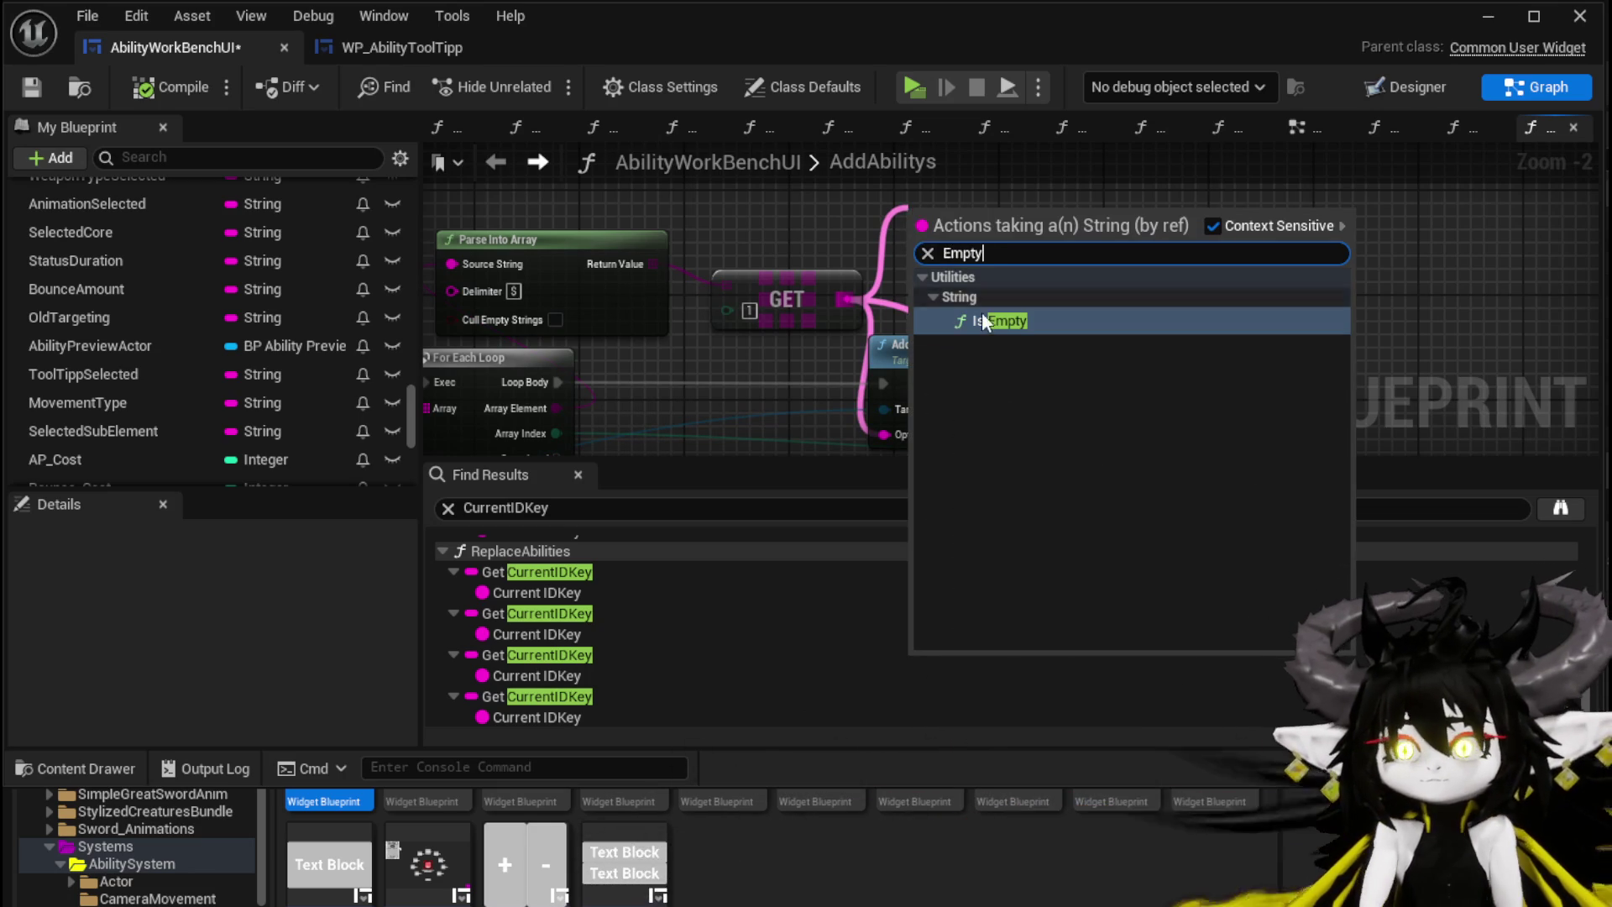
pyautogui.click(1003, 319)
pyautogui.moveTo(1125, 238); pyautogui.dragTo(1108, 237)
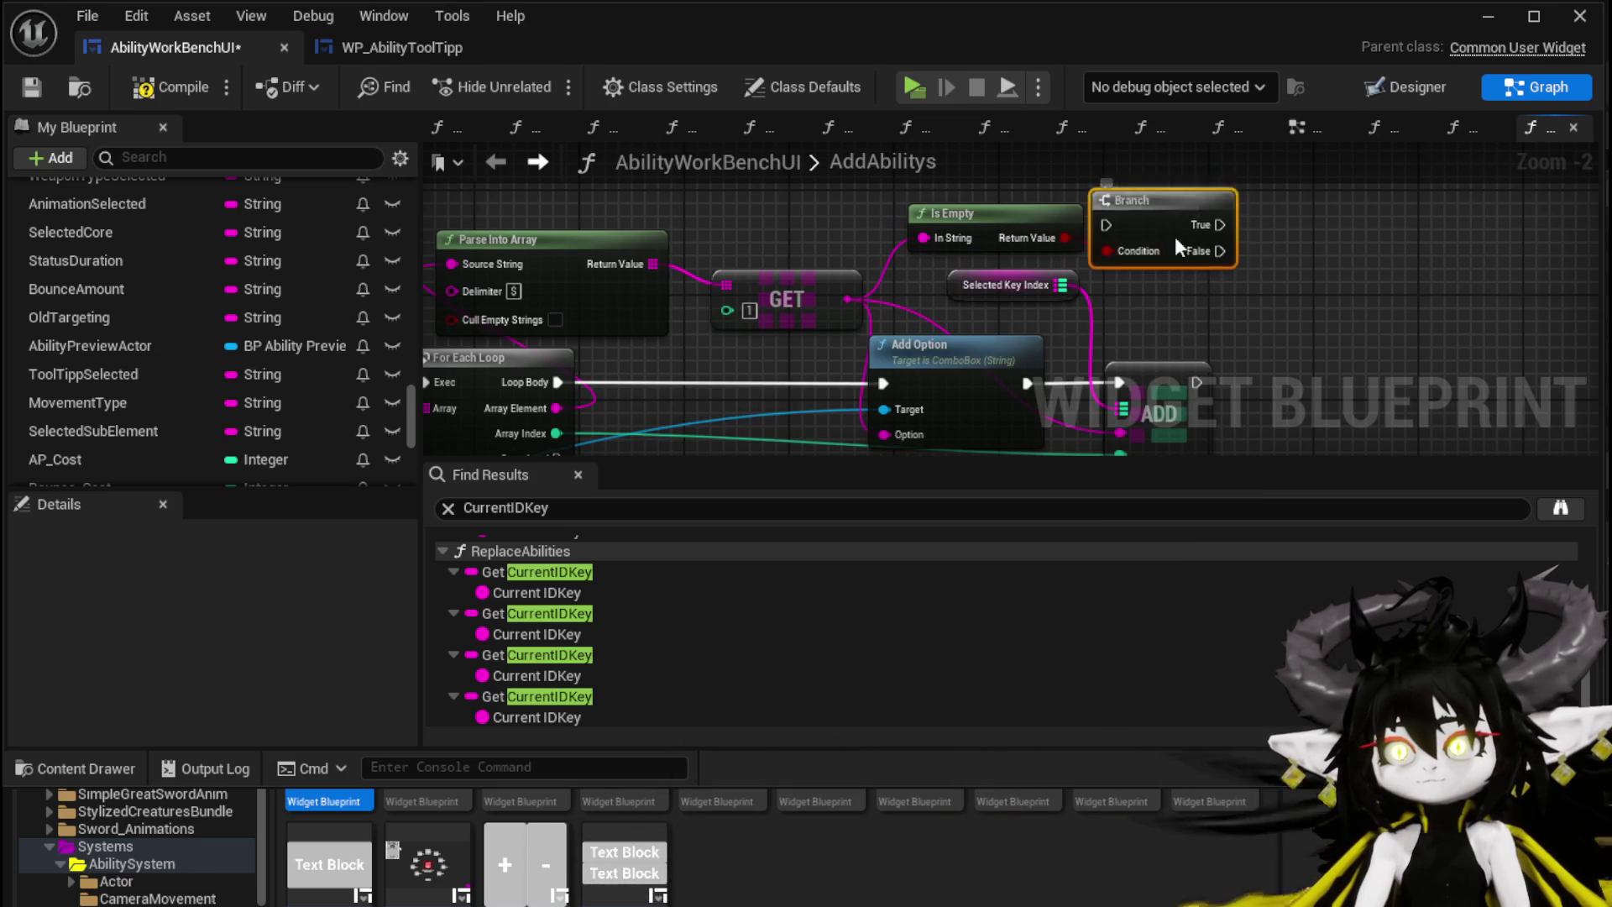
pyautogui.moveTo(569, 381)
pyautogui.mouseDown()
pyautogui.moveTo(714, 395)
pyautogui.moveTo(687, 382)
pyautogui.mouseUp()
# Step: Run Add Option and ADD from Branch False, and wire a pasted copy of both to True
pyautogui.moveTo(710, 227)
pyautogui.mouseDown()
pyautogui.moveTo(982, 289)
pyautogui.moveTo(919, 349)
pyautogui.mouseUp()
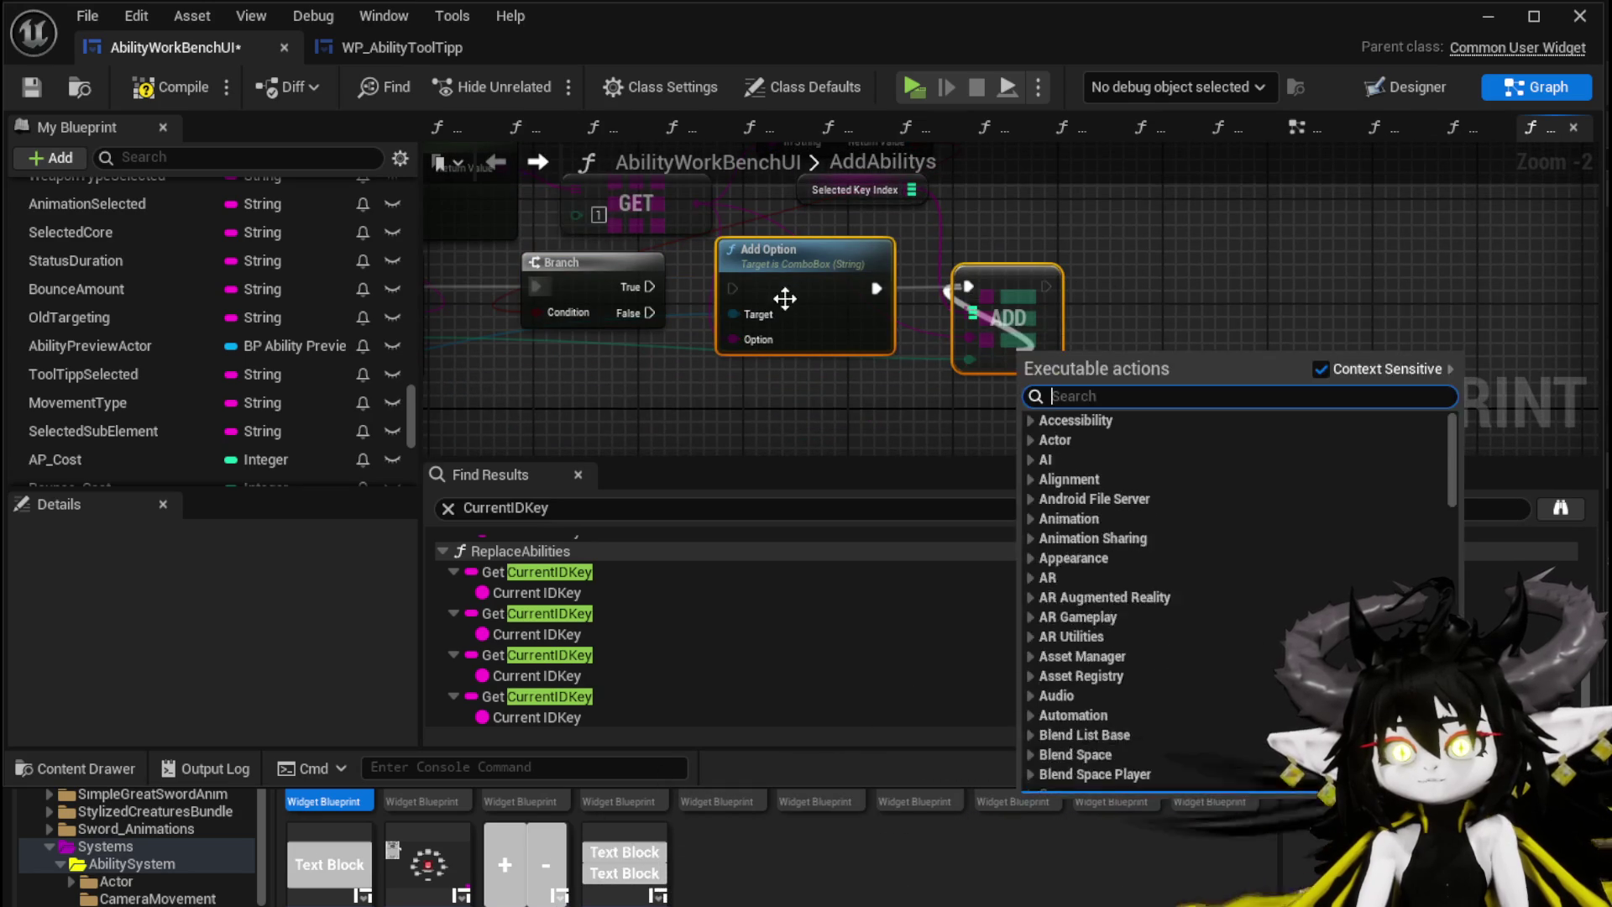
pyautogui.press('Escape')
pyautogui.moveTo(1030, 288); pyautogui.dragTo(1080, 346)
pyautogui.moveTo(650, 302); pyautogui.dragTo(797, 355)
pyautogui.moveTo(777, 254); pyautogui.dragTo(848, 387)
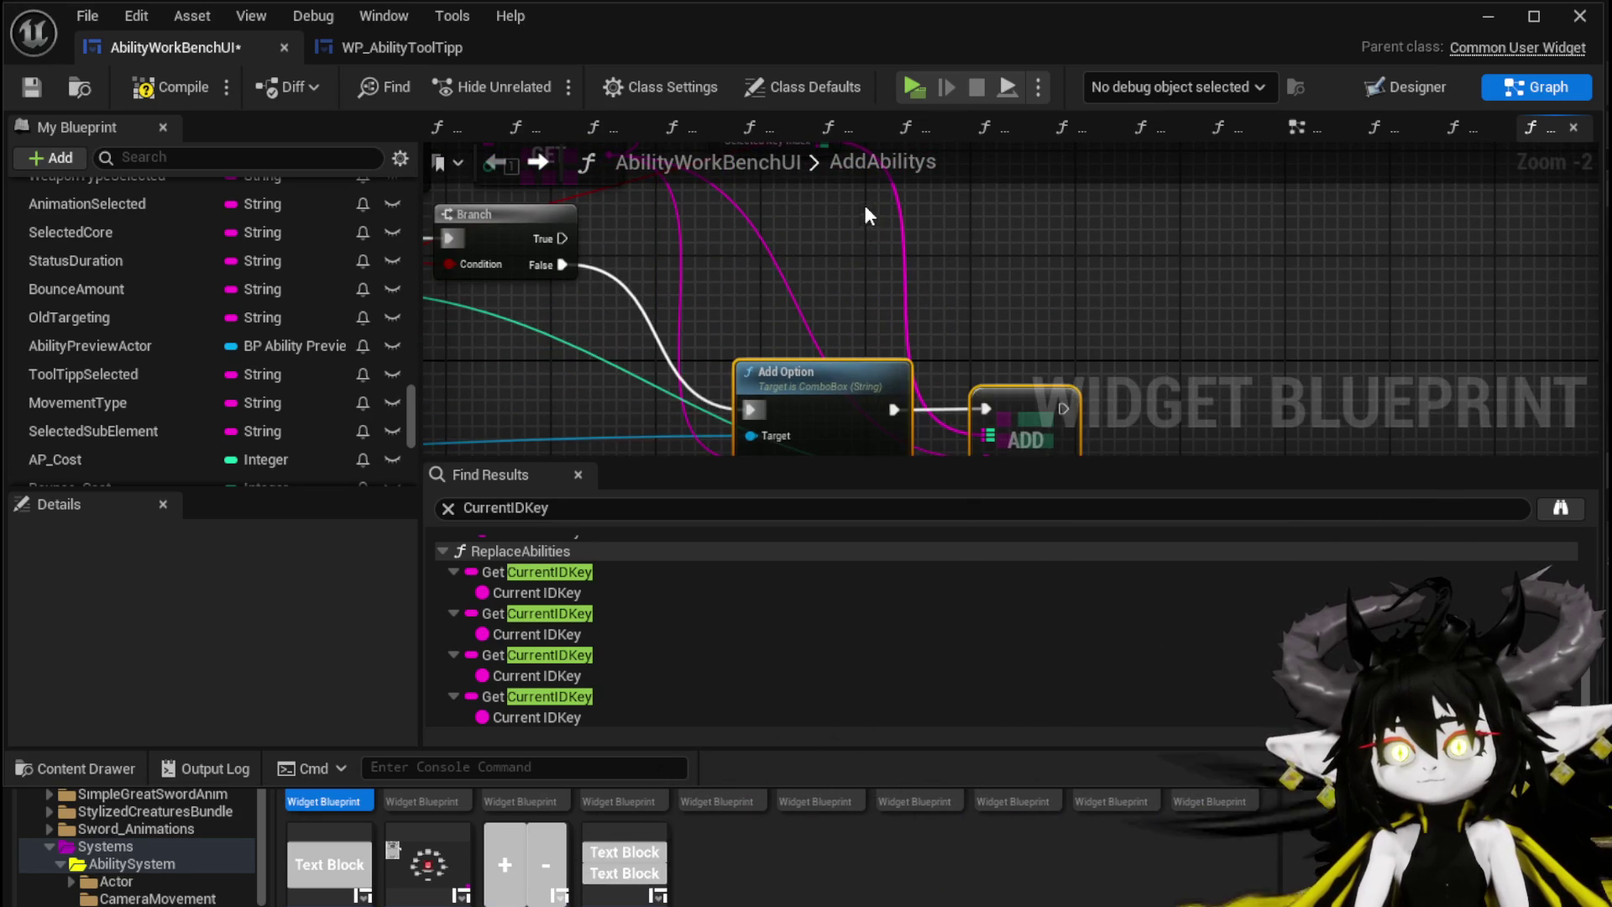
pyautogui.hotkey('ctrl', 'c')
pyautogui.hotkey('ctrl', 'v')
pyautogui.moveTo(571, 288); pyautogui.dragTo(712, 255)
pyautogui.moveTo(1031, 344); pyautogui.dragTo(1059, 427)
pyautogui.moveTo(596, 249)
pyautogui.mouseDown()
pyautogui.moveTo(880, 346)
pyautogui.moveTo(927, 325)
pyautogui.moveTo(782, 198)
pyautogui.moveTo(803, 220)
pyautogui.mouseUp()
pyautogui.moveTo(499, 336)
pyautogui.mouseDown()
pyautogui.moveTo(765, 339)
pyautogui.moveTo(785, 248)
pyautogui.moveTo(895, 233)
pyautogui.mouseUp()
# Step: Insert the KEYS node after Branch True, feeding the GET node and chaining into Add Option
pyautogui.moveTo(529, 386); pyautogui.dragTo(1326, 235)
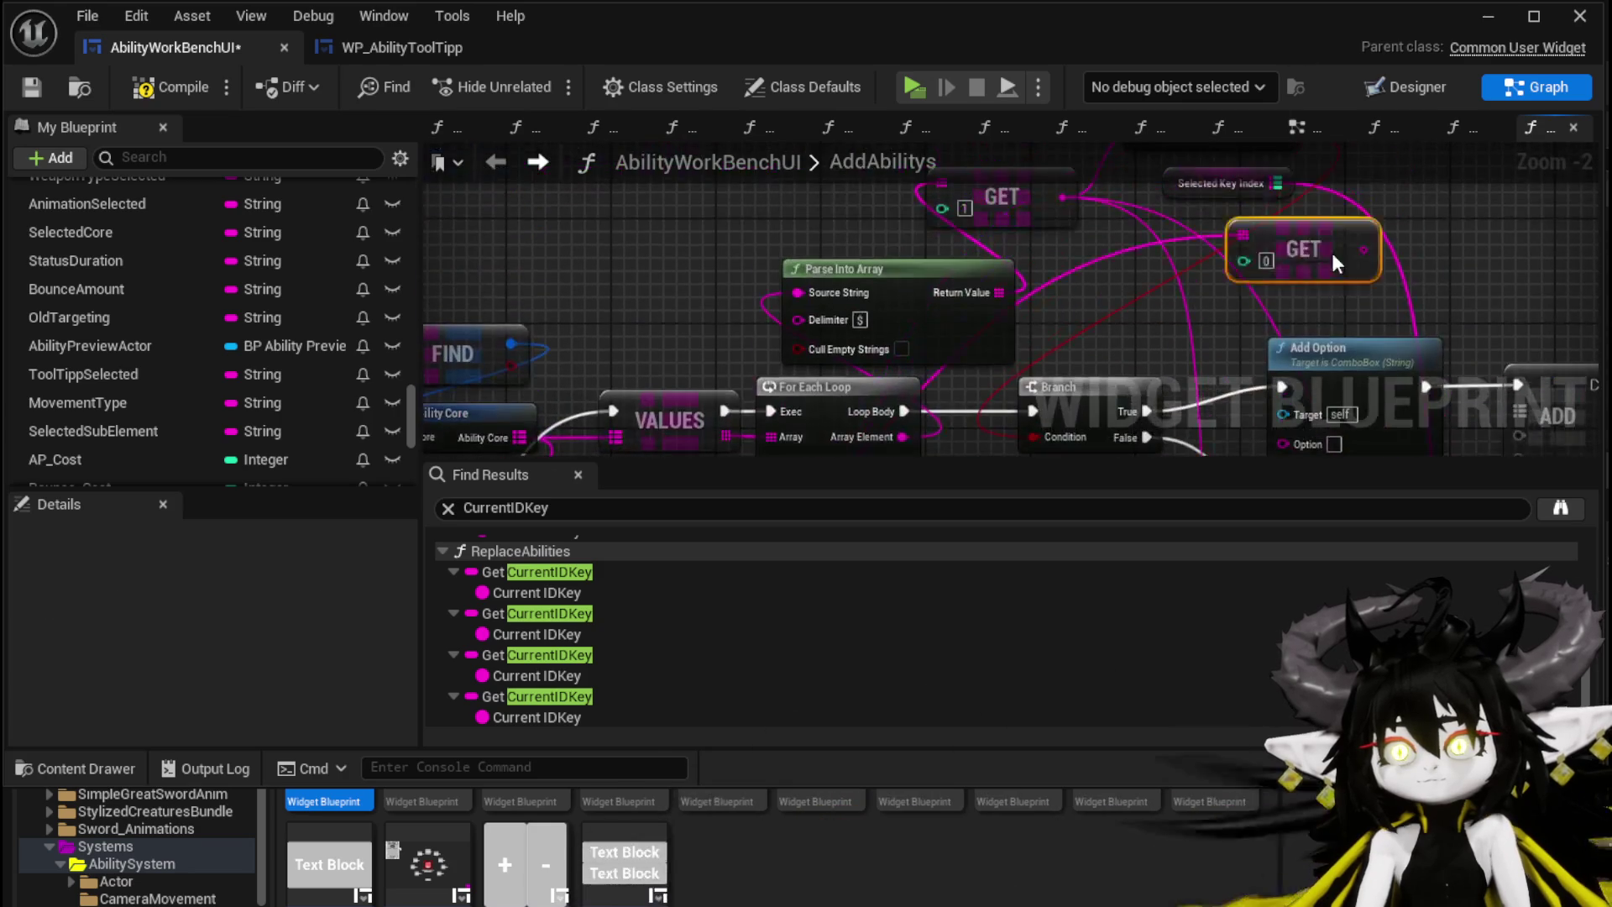
pyautogui.moveTo(1422, 257)
pyautogui.mouseDown()
pyautogui.moveTo(1045, 159)
pyautogui.moveTo(1144, 233)
pyautogui.mouseUp()
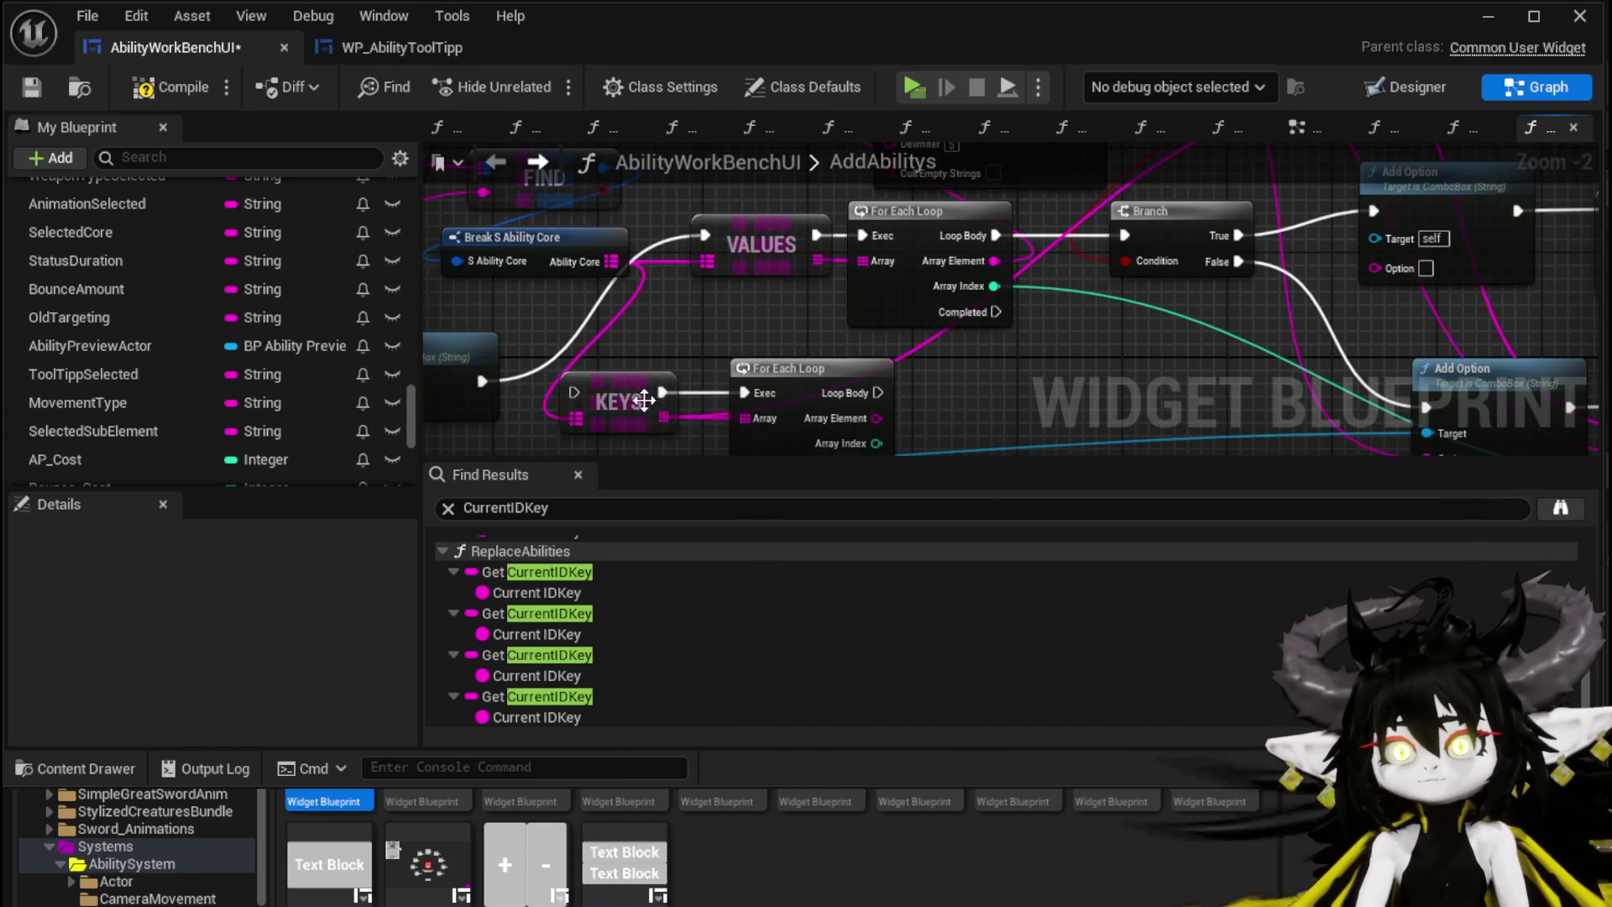
pyautogui.moveTo(644, 400); pyautogui.dragTo(1252, 265)
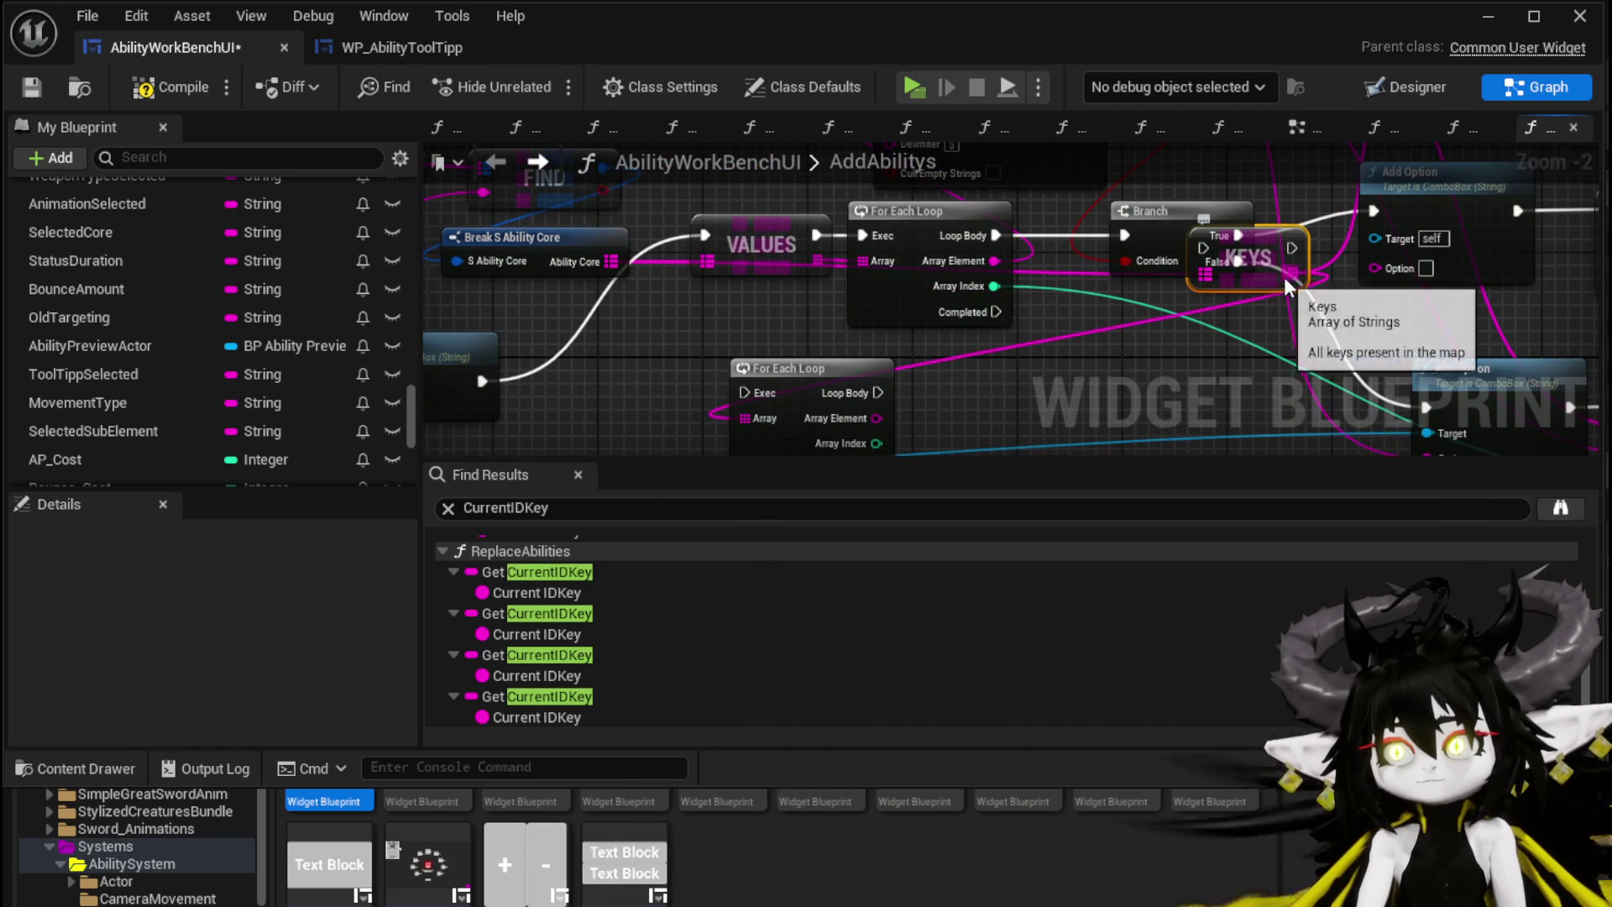
pyautogui.moveTo(1289, 280)
pyautogui.mouseDown()
pyautogui.moveTo(907, 348)
pyautogui.moveTo(950, 214)
pyautogui.moveTo(938, 196)
pyautogui.moveTo(767, 349)
pyautogui.moveTo(782, 354)
pyautogui.mouseUp()
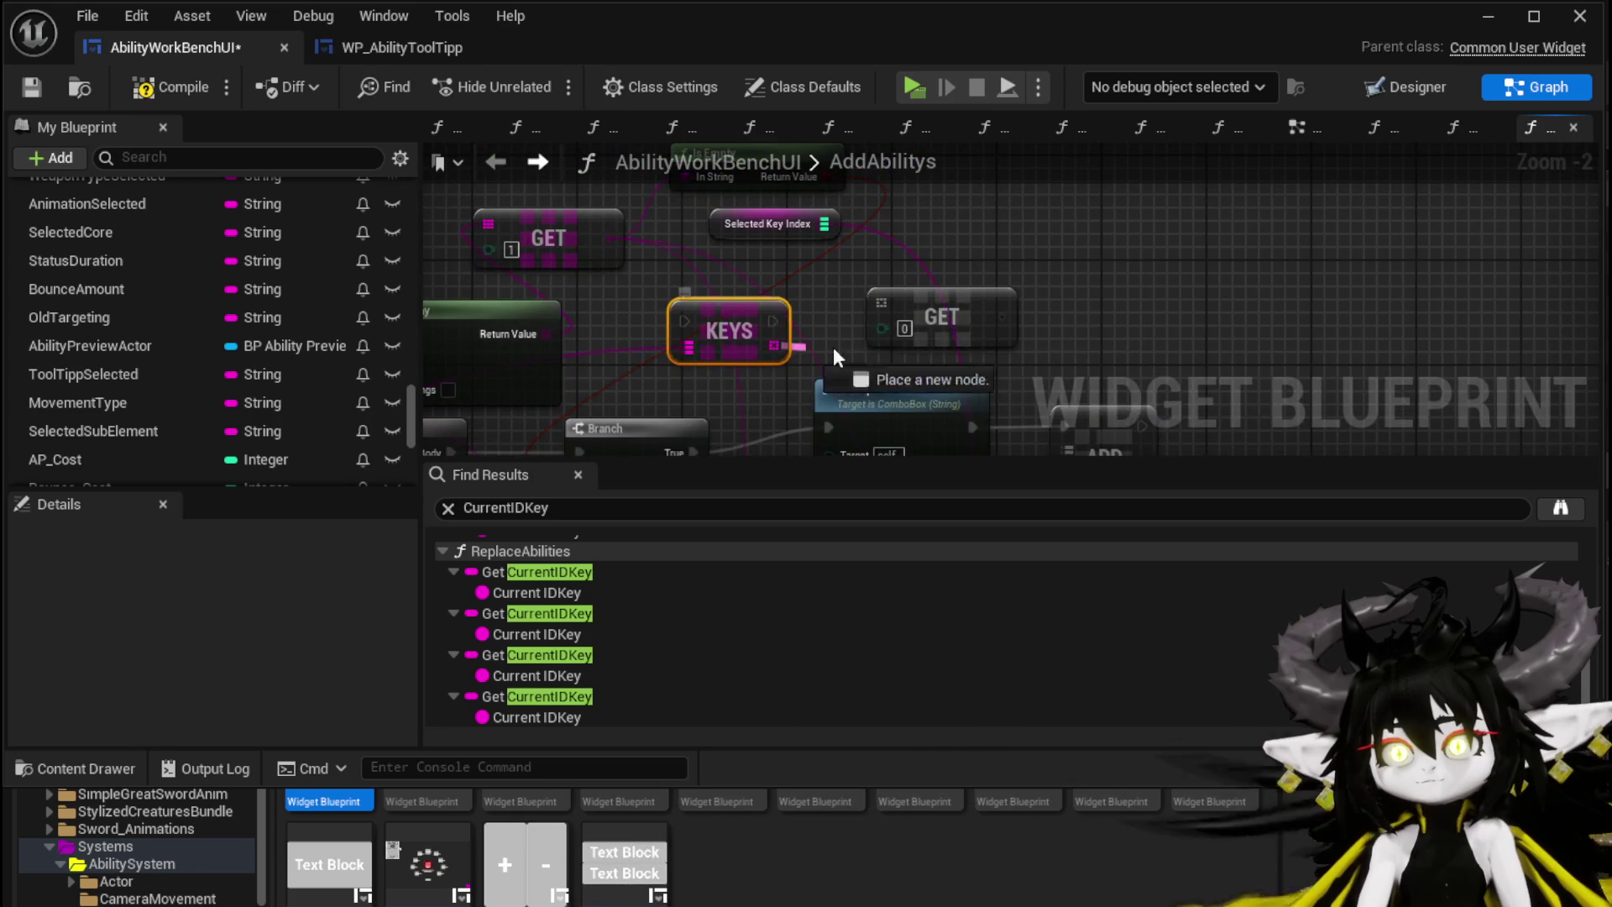
pyautogui.moveTo(891, 313); pyautogui.dragTo(869, 257)
pyautogui.moveTo(830, 382); pyautogui.dragTo(1105, 286)
pyautogui.moveTo(806, 242); pyautogui.dragTo(1016, 230)
pyautogui.moveTo(669, 235); pyautogui.dragTo(746, 311)
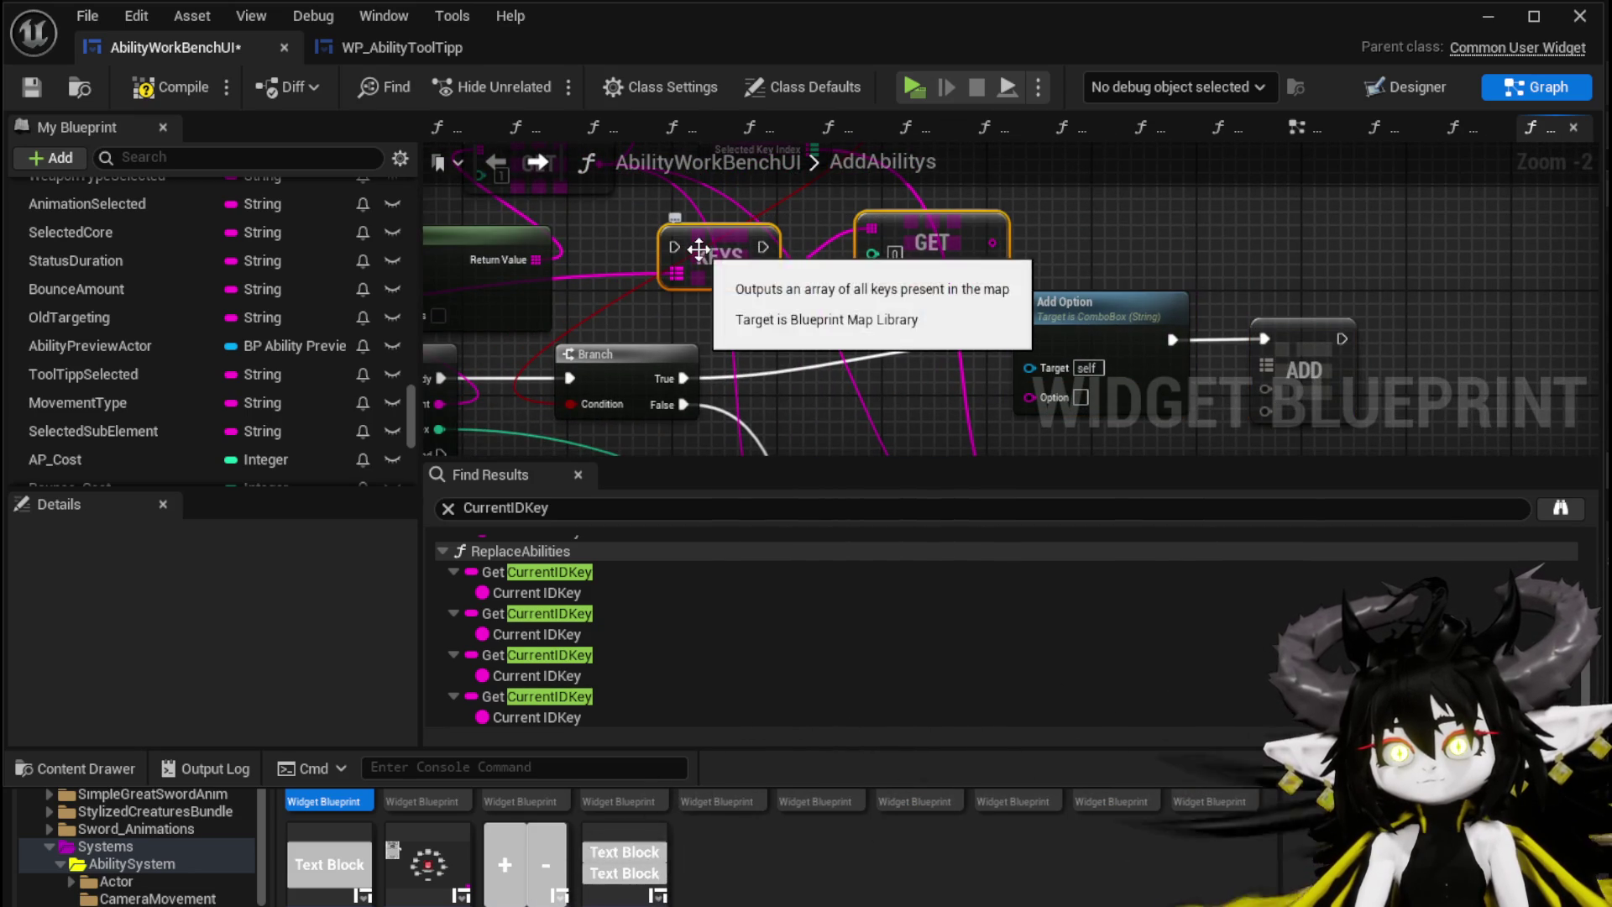
pyautogui.moveTo(707, 254); pyautogui.dragTo(838, 345)
pyautogui.moveTo(682, 376)
pyautogui.mouseDown()
pyautogui.moveTo(800, 335)
pyautogui.moveTo(1029, 334)
pyautogui.mouseUp()
pyautogui.moveTo(996, 244)
pyautogui.mouseDown()
pyautogui.moveTo(907, 396)
pyautogui.moveTo(903, 254)
pyautogui.moveTo(997, 242)
pyautogui.mouseUp()
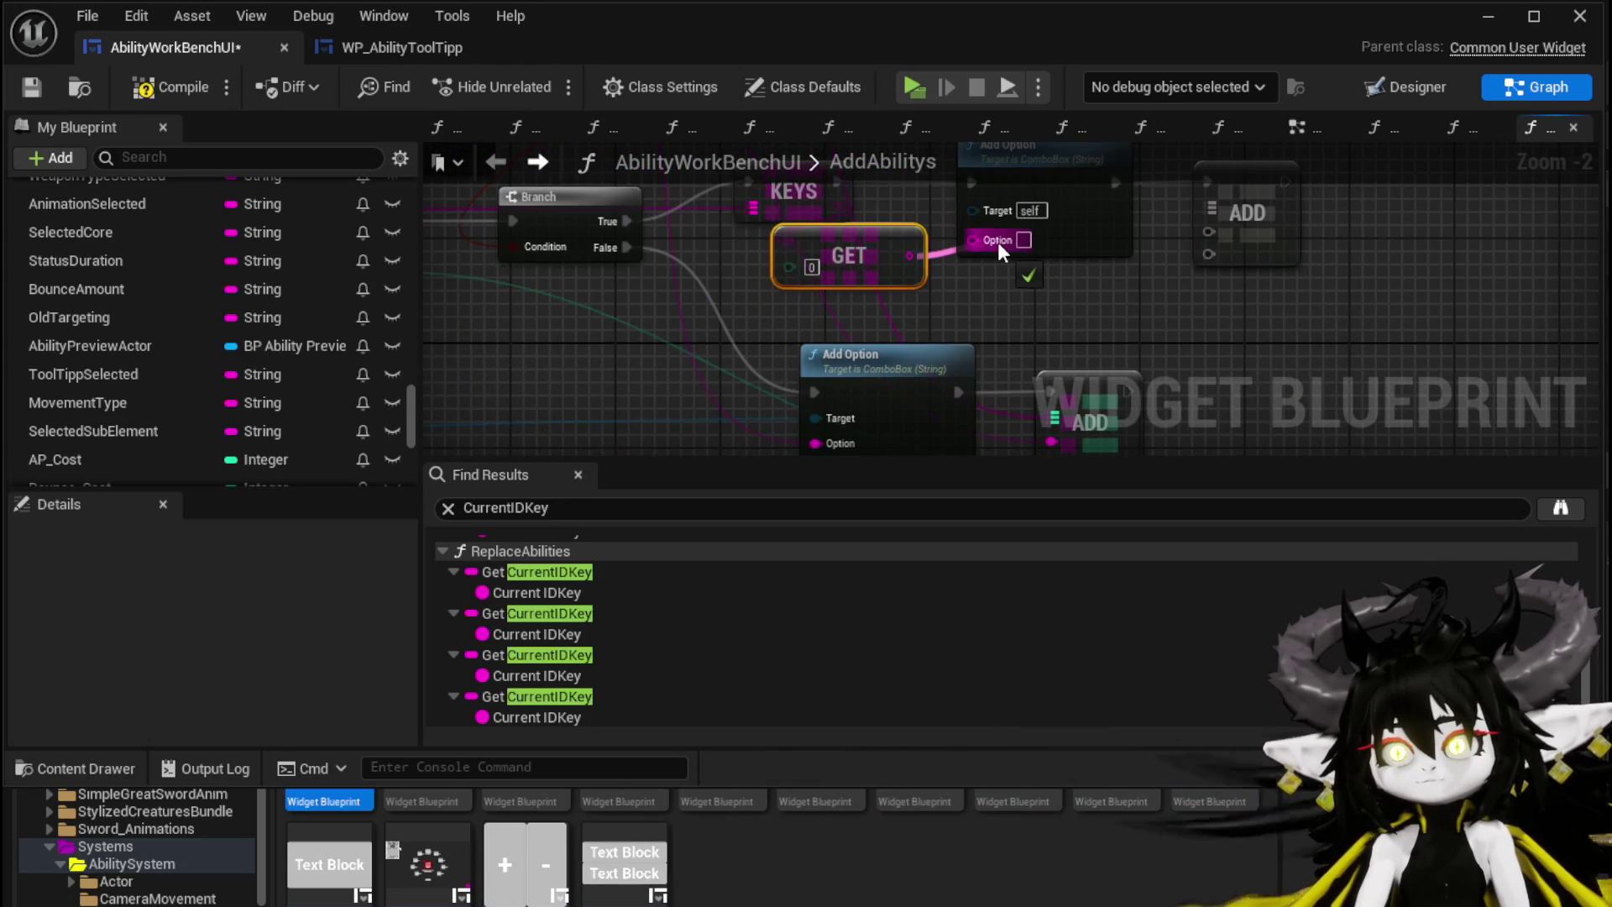
# Step: Rewire ADD so GET's result is the value and the loop's Array Index is the key
pyautogui.moveTo(883, 323); pyautogui.dragTo(1175, 314)
pyautogui.moveTo(579, 293)
pyautogui.mouseDown()
pyautogui.moveTo(1014, 296)
pyautogui.moveTo(988, 290)
pyautogui.mouseUp()
pyautogui.moveTo(457, 314); pyautogui.dragTo(1302, 277)
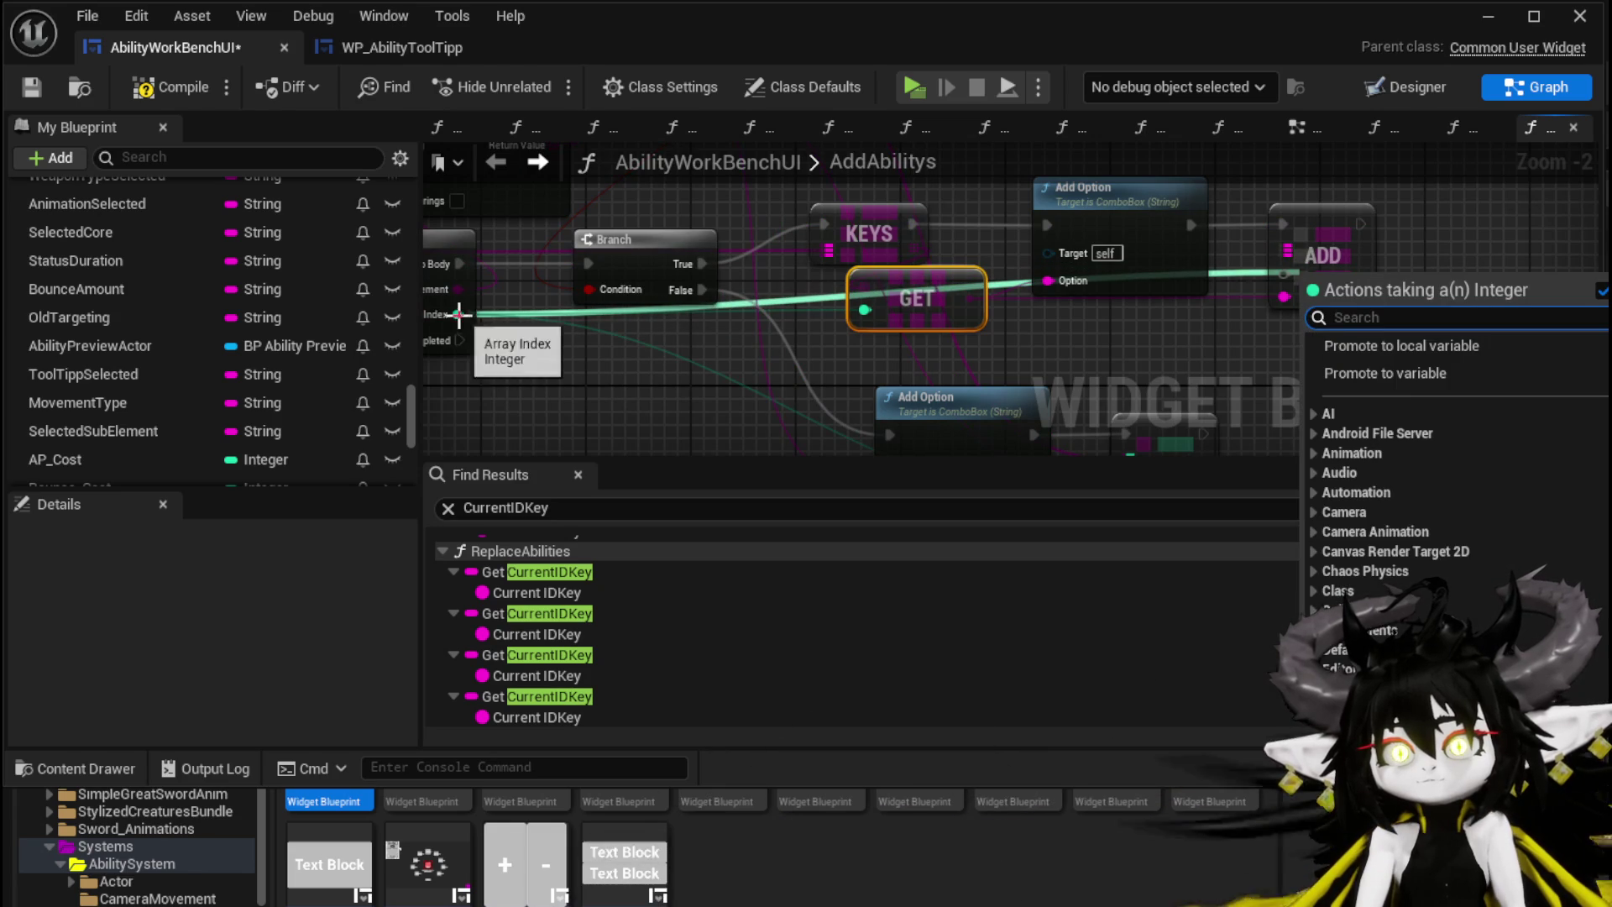
pyautogui.press('Escape')
pyautogui.moveTo(1335, 349)
pyautogui.mouseDown()
pyautogui.moveTo(1354, 202)
pyautogui.moveTo(1318, 263)
pyautogui.mouseUp()
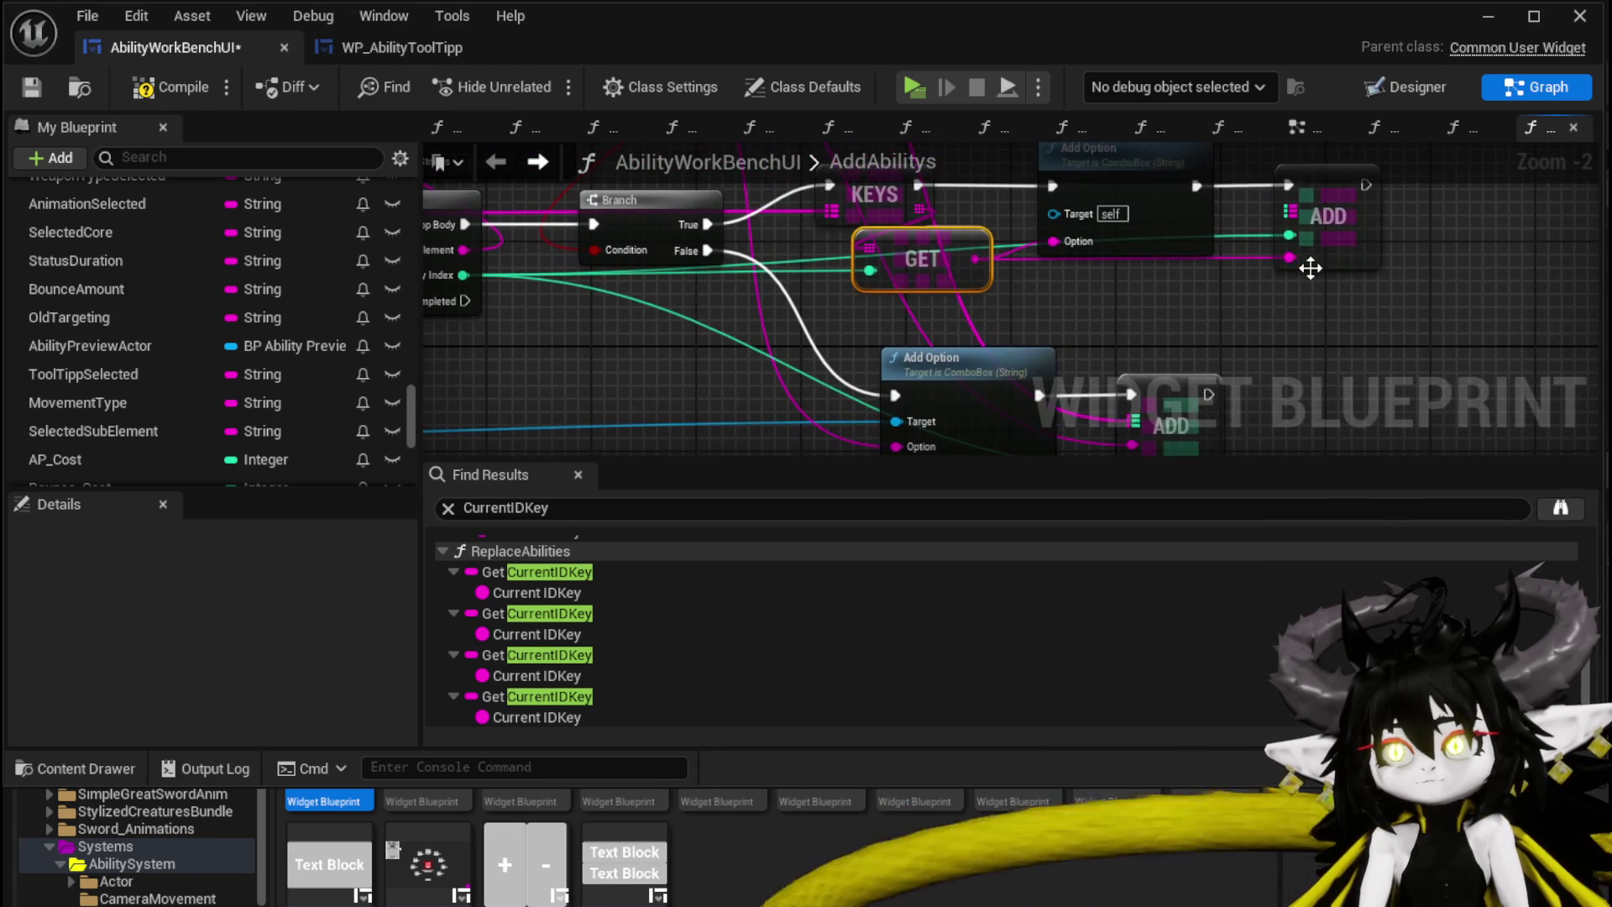
pyautogui.keyDown('alt'); pyautogui.click(1285, 231); pyautogui.keyUp('alt')
pyautogui.keyDown('alt'); pyautogui.click(1289, 258); pyautogui.keyUp('alt')
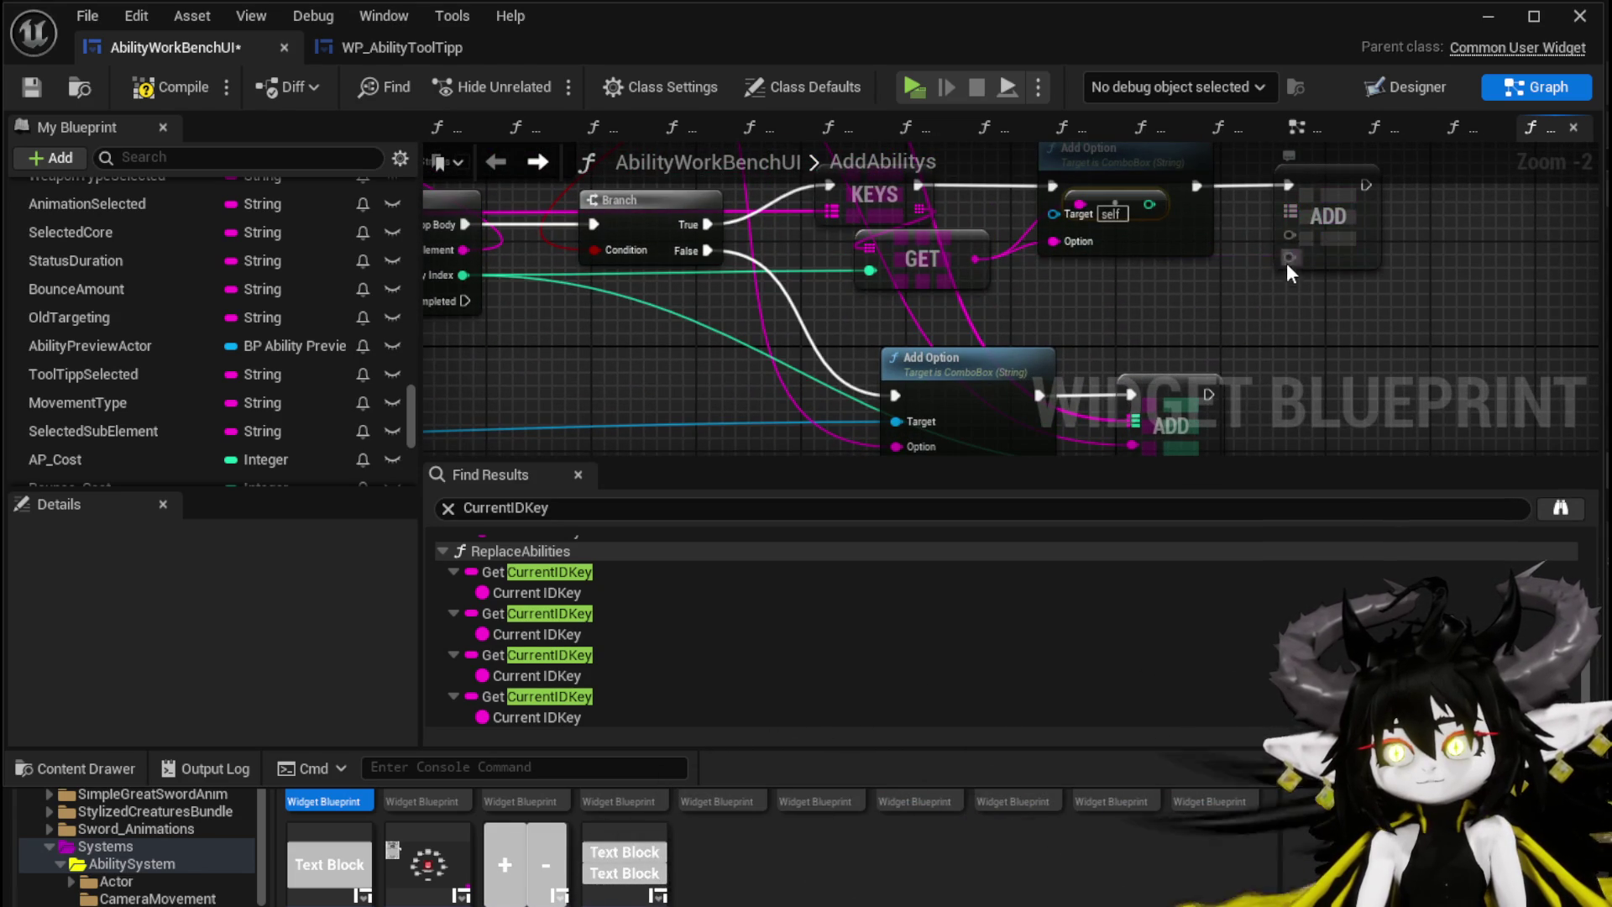
pyautogui.moveTo(975, 258); pyautogui.dragTo(1188, 251)
pyautogui.moveTo(1304, 241); pyautogui.dragTo(1291, 235)
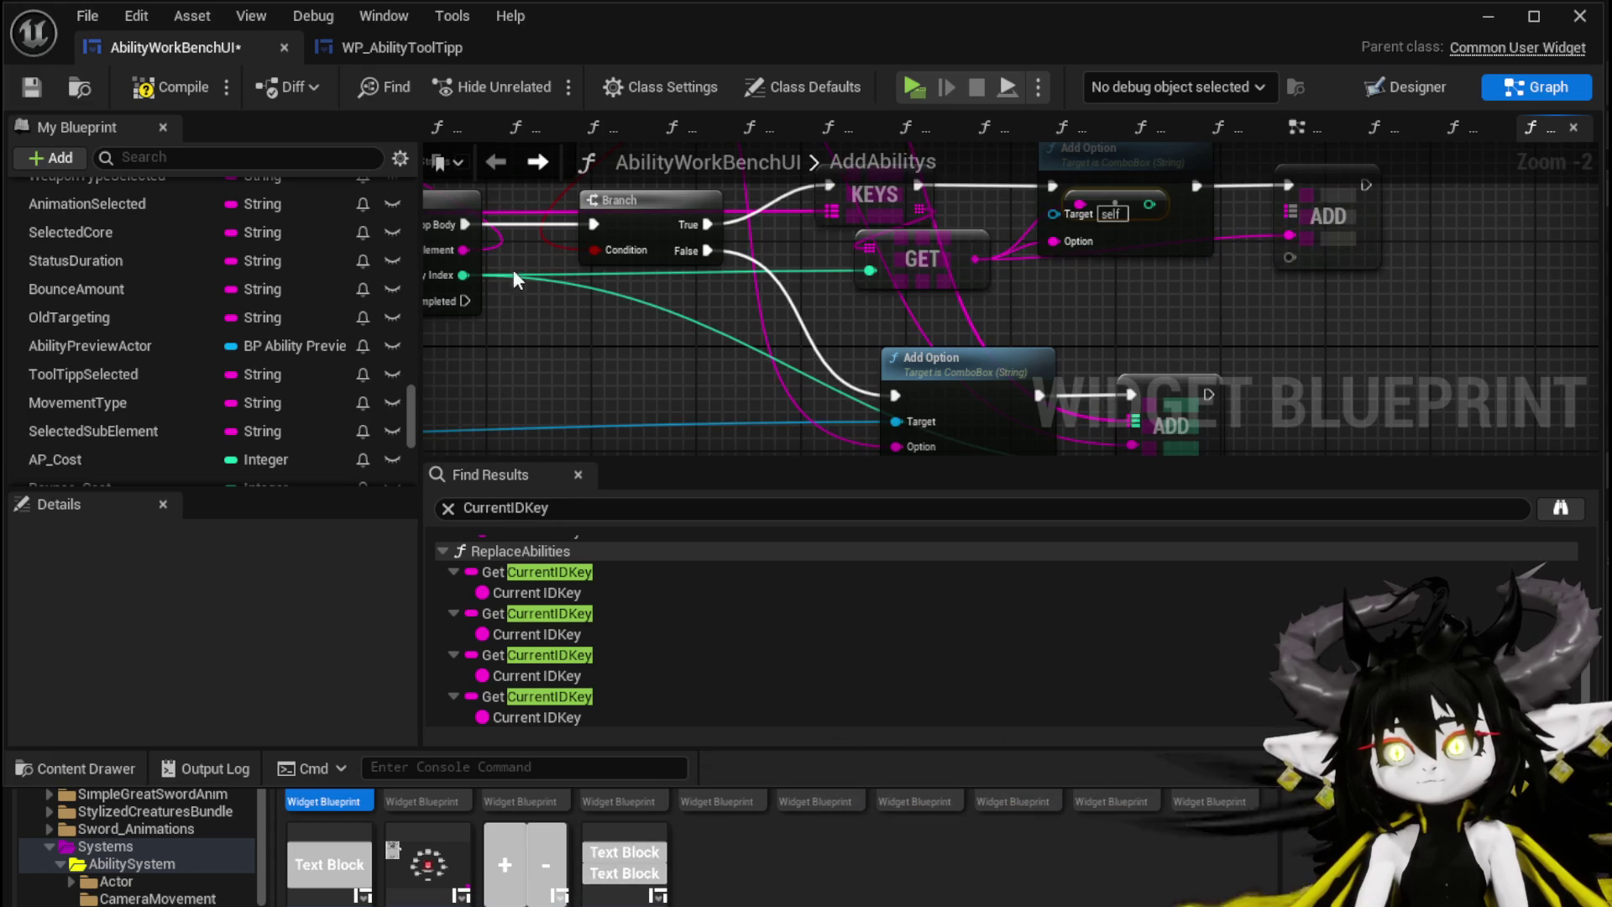
pyautogui.moveTo(470, 270); pyautogui.dragTo(1289, 257)
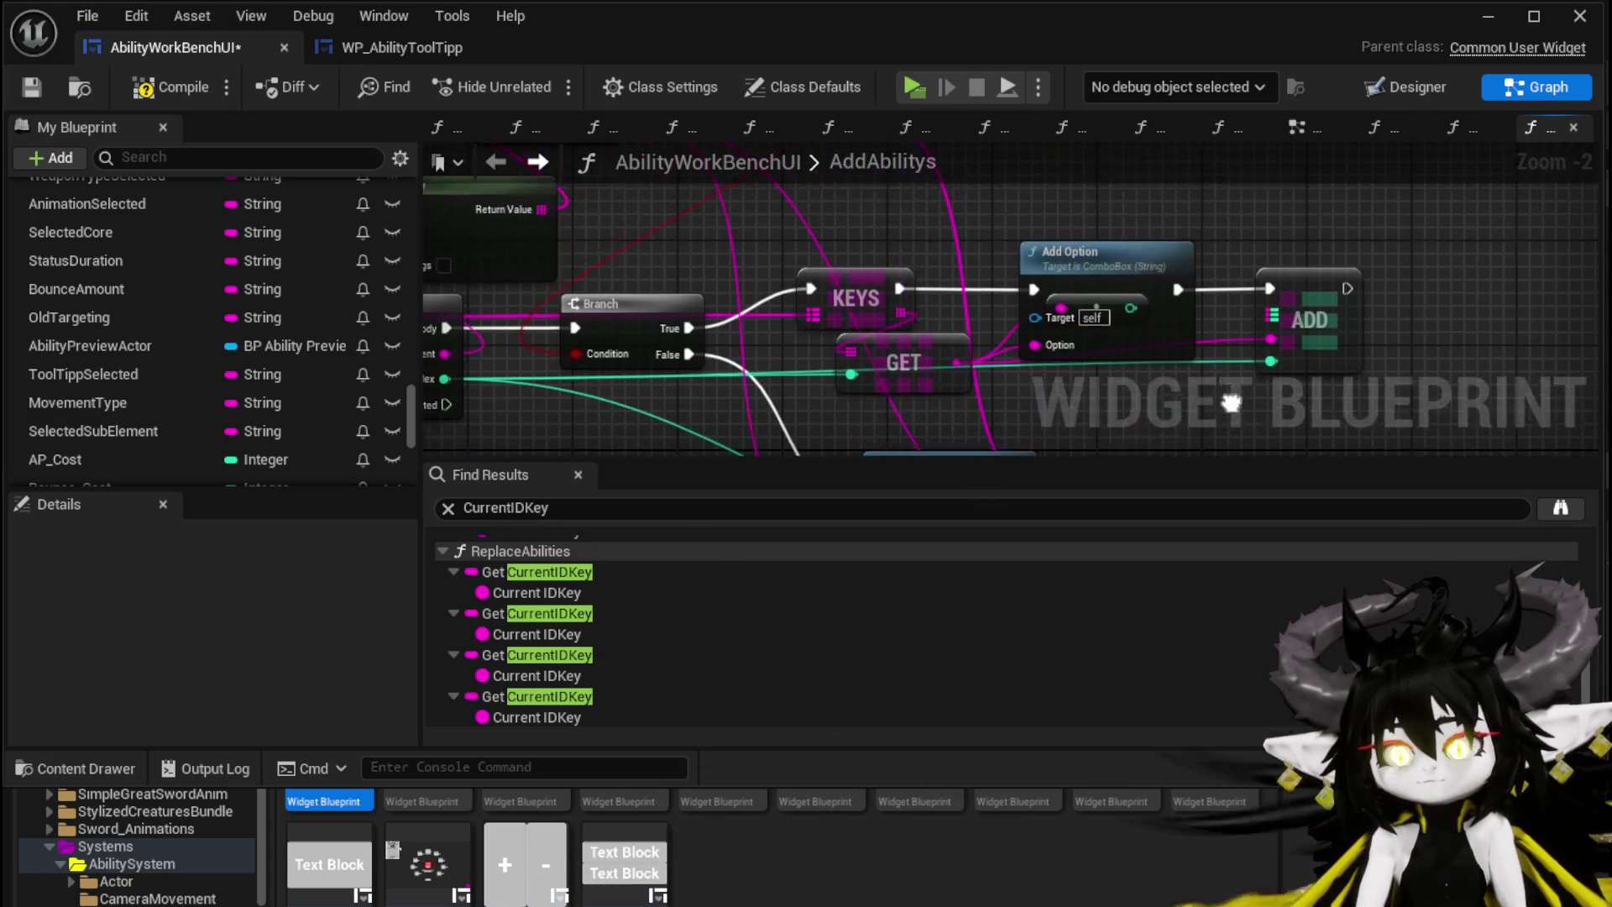
pyautogui.moveTo(1135, 280)
pyautogui.mouseDown()
pyautogui.moveTo(1123, 258)
pyautogui.moveTo(1182, 370)
pyautogui.mouseUp()
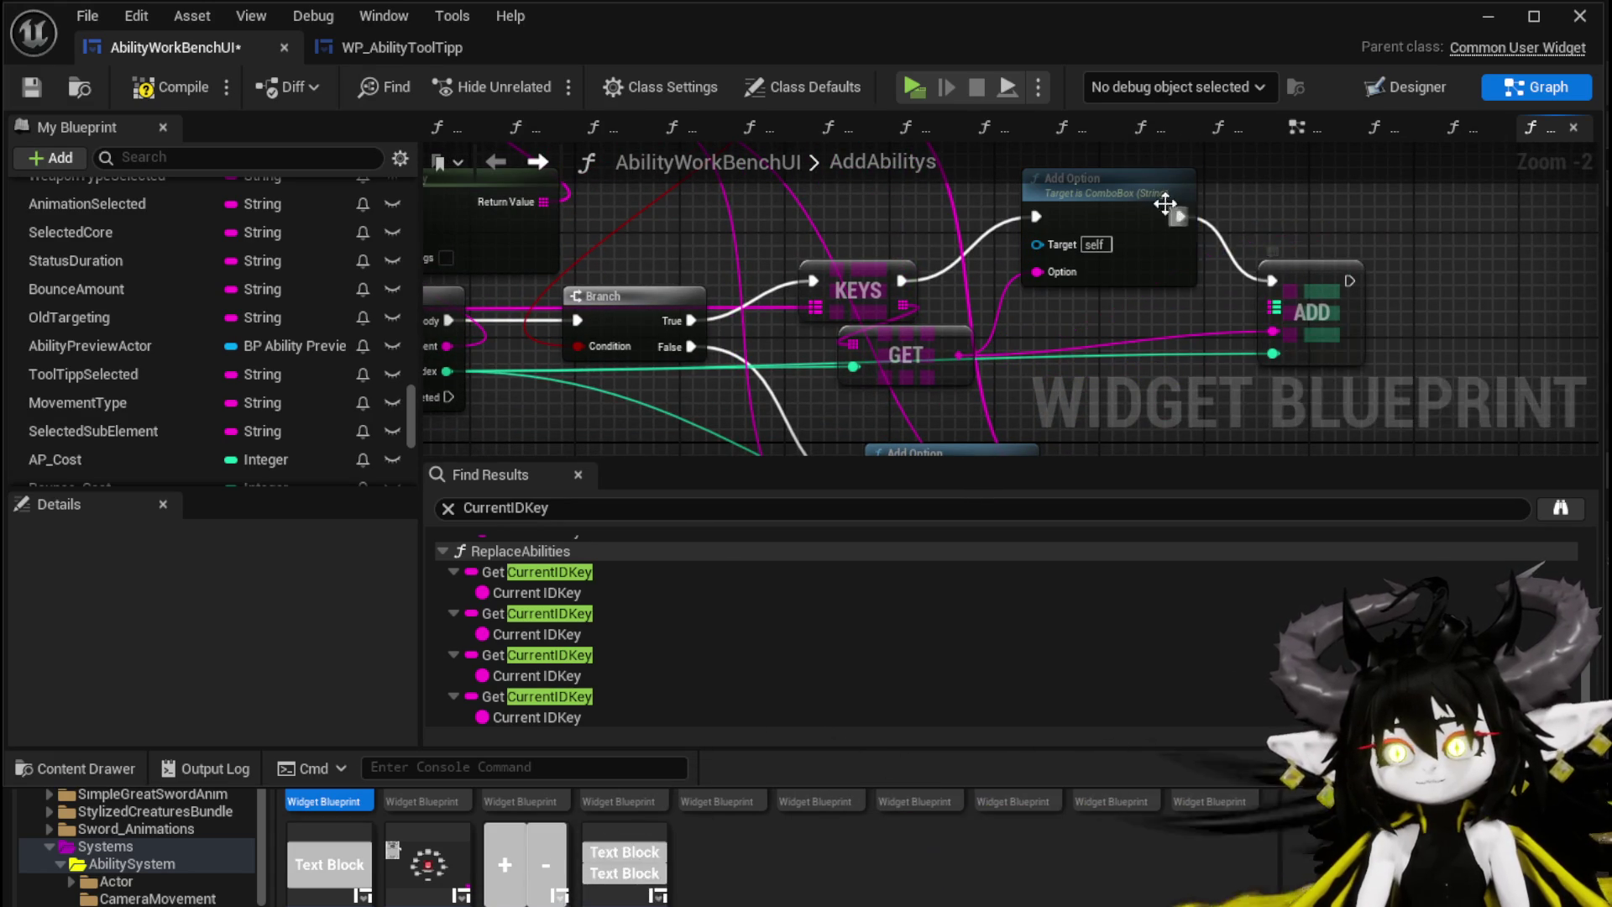
pyautogui.moveTo(1148, 208); pyautogui.dragTo(1145, 247)
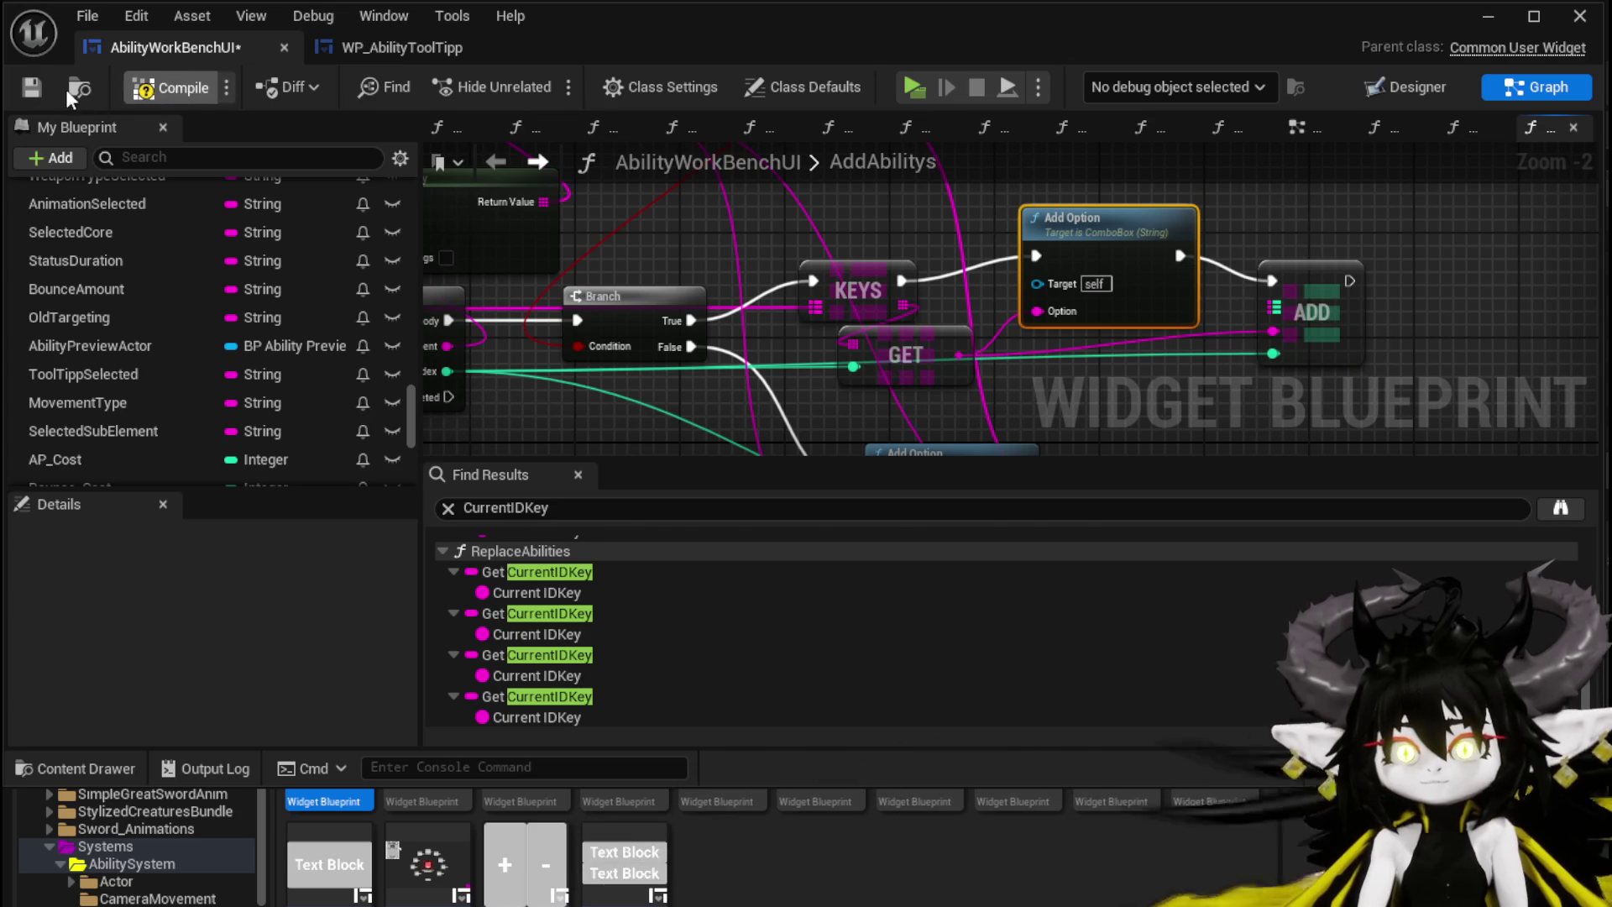
# Step: Compile the blueprint and paste a copy of Selected Key Index near the ADD node
pyautogui.click(170, 86)
pyautogui.moveTo(1296, 265)
pyautogui.mouseDown()
pyautogui.moveTo(1250, 281)
pyautogui.moveTo(1240, 143)
pyautogui.moveTo(1303, 353)
pyautogui.moveTo(1393, 439)
pyautogui.mouseUp()
pyautogui.click(862, 266)
pyautogui.hotkey('ctrl', 'c')
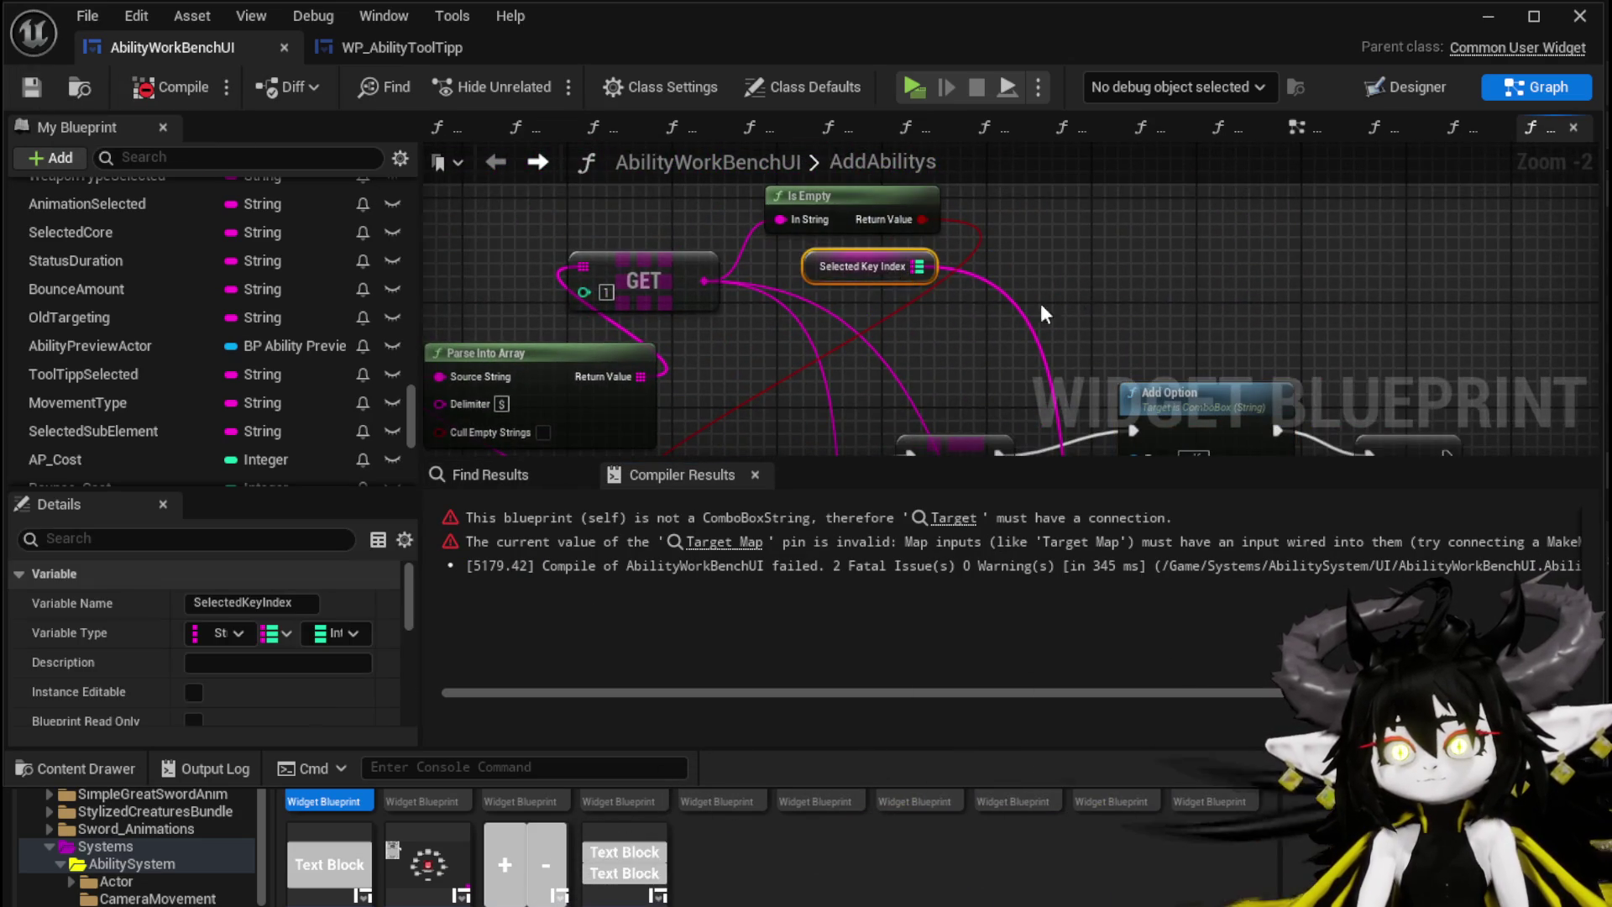
pyautogui.moveTo(986, 293); pyautogui.dragTo(706, 215)
pyautogui.hotkey('ctrl', 'v')
pyautogui.moveTo(1097, 252)
pyautogui.mouseDown()
pyautogui.moveTo(1091, 405)
pyautogui.moveTo(1236, 210)
pyautogui.mouseUp()
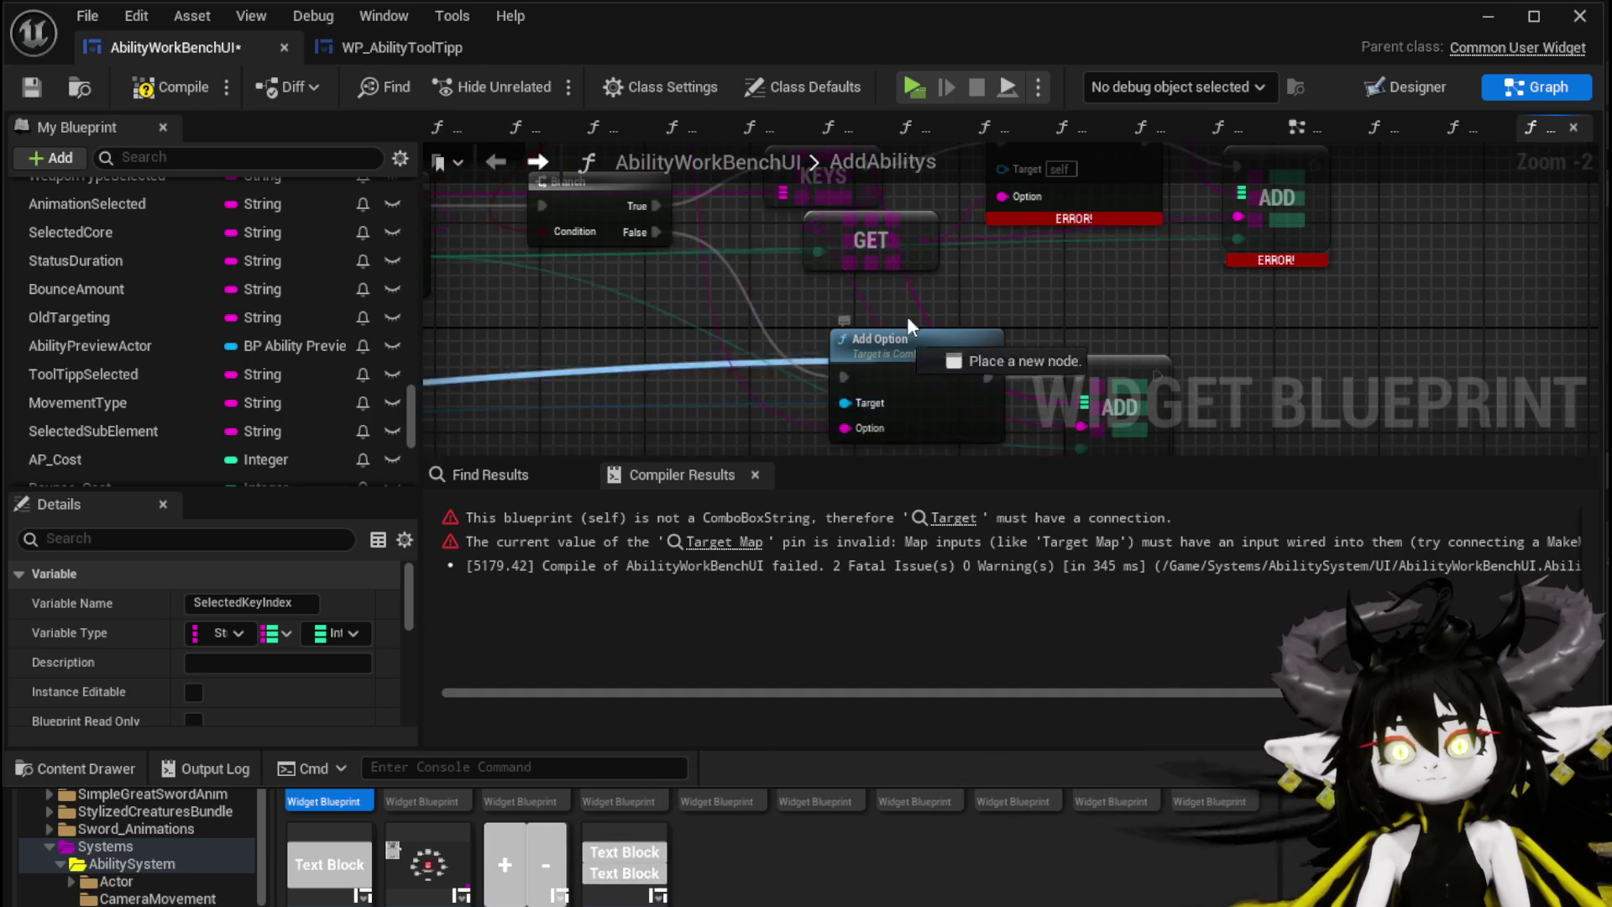
pyautogui.moveTo(1014, 164)
pyautogui.mouseDown()
pyautogui.moveTo(1021, 228)
pyautogui.moveTo(1091, 230)
pyautogui.moveTo(785, 267)
pyautogui.moveTo(1199, 210)
pyautogui.moveTo(1105, 207)
pyautogui.mouseUp()
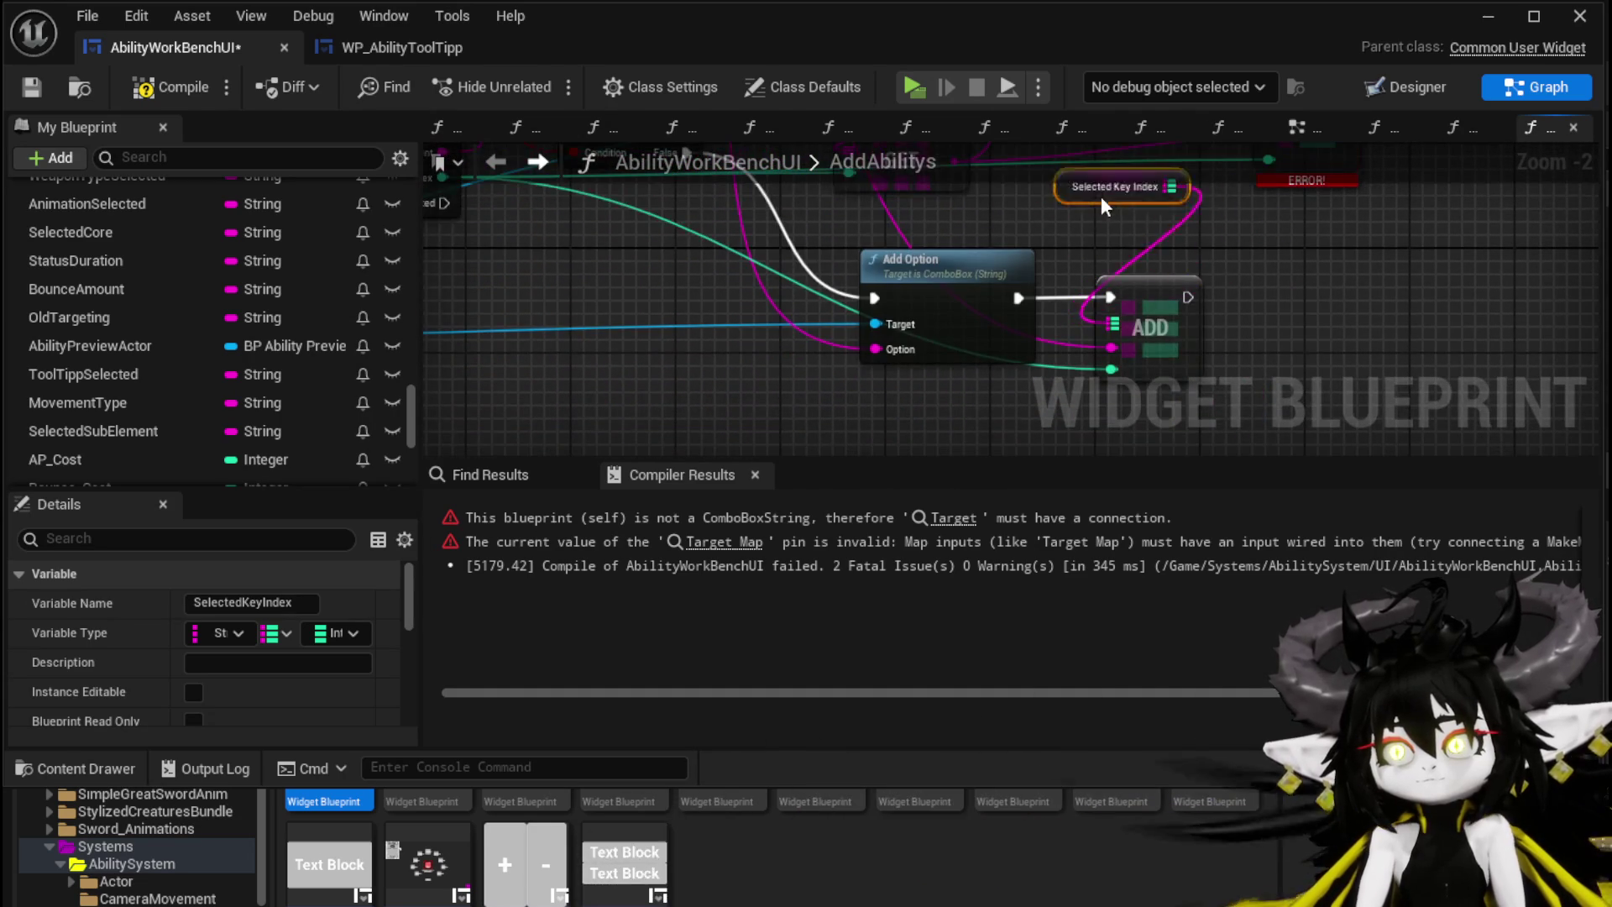
# Step: Save AbilityWorkBenchUI and launch a Standalone Game play-test
pyautogui.click(31, 86)
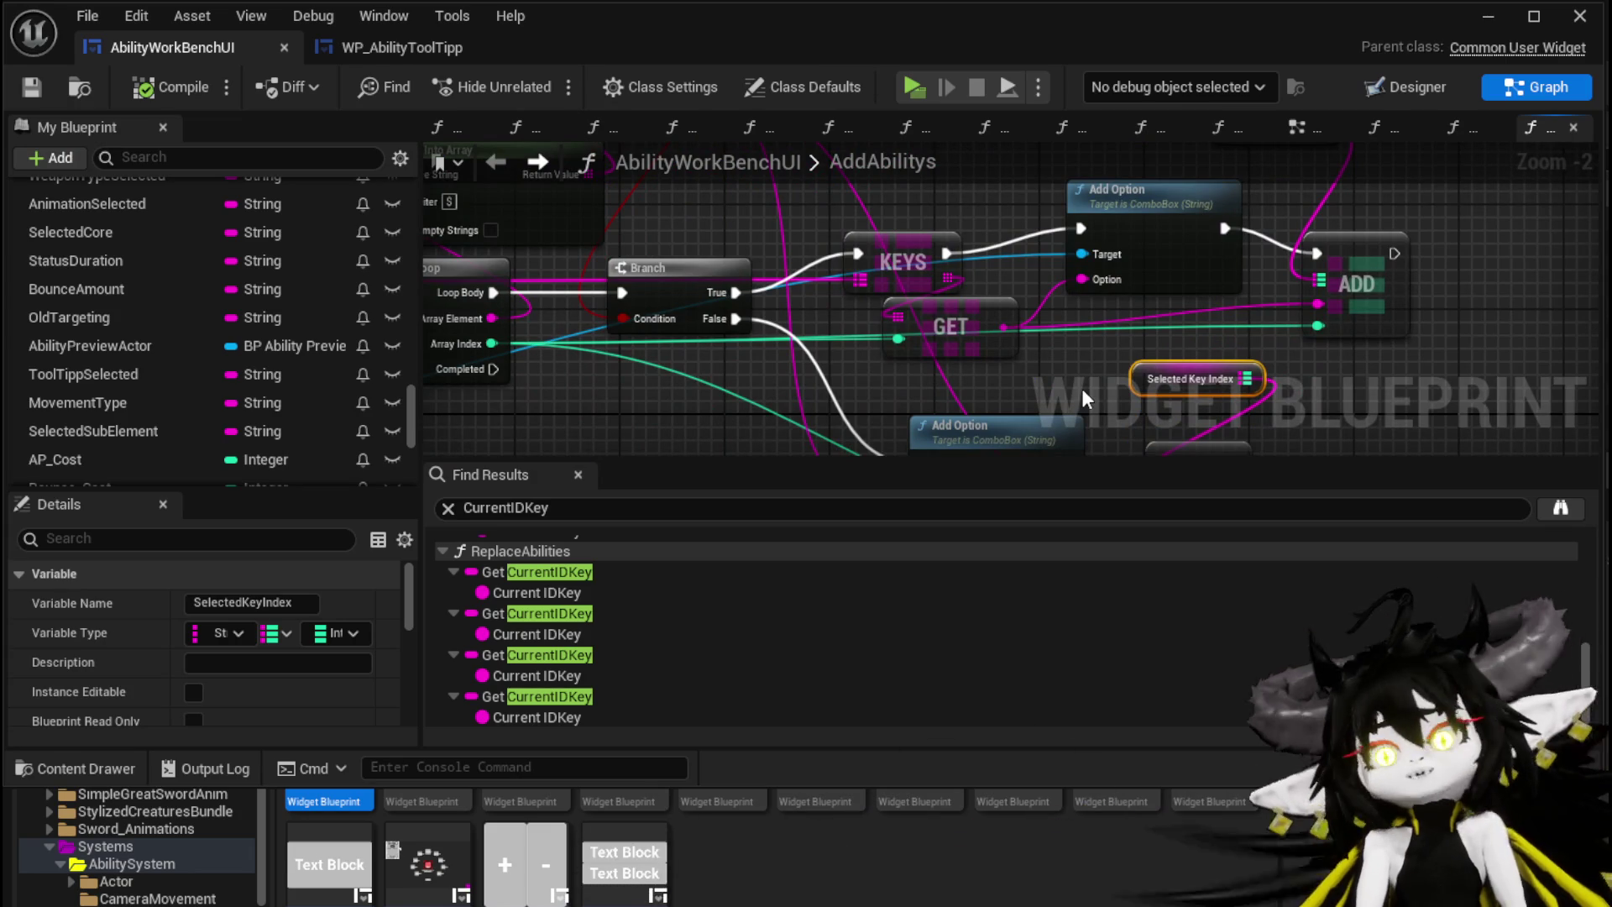
pyautogui.moveTo(1080, 144); pyautogui.dragTo(1173, 261)
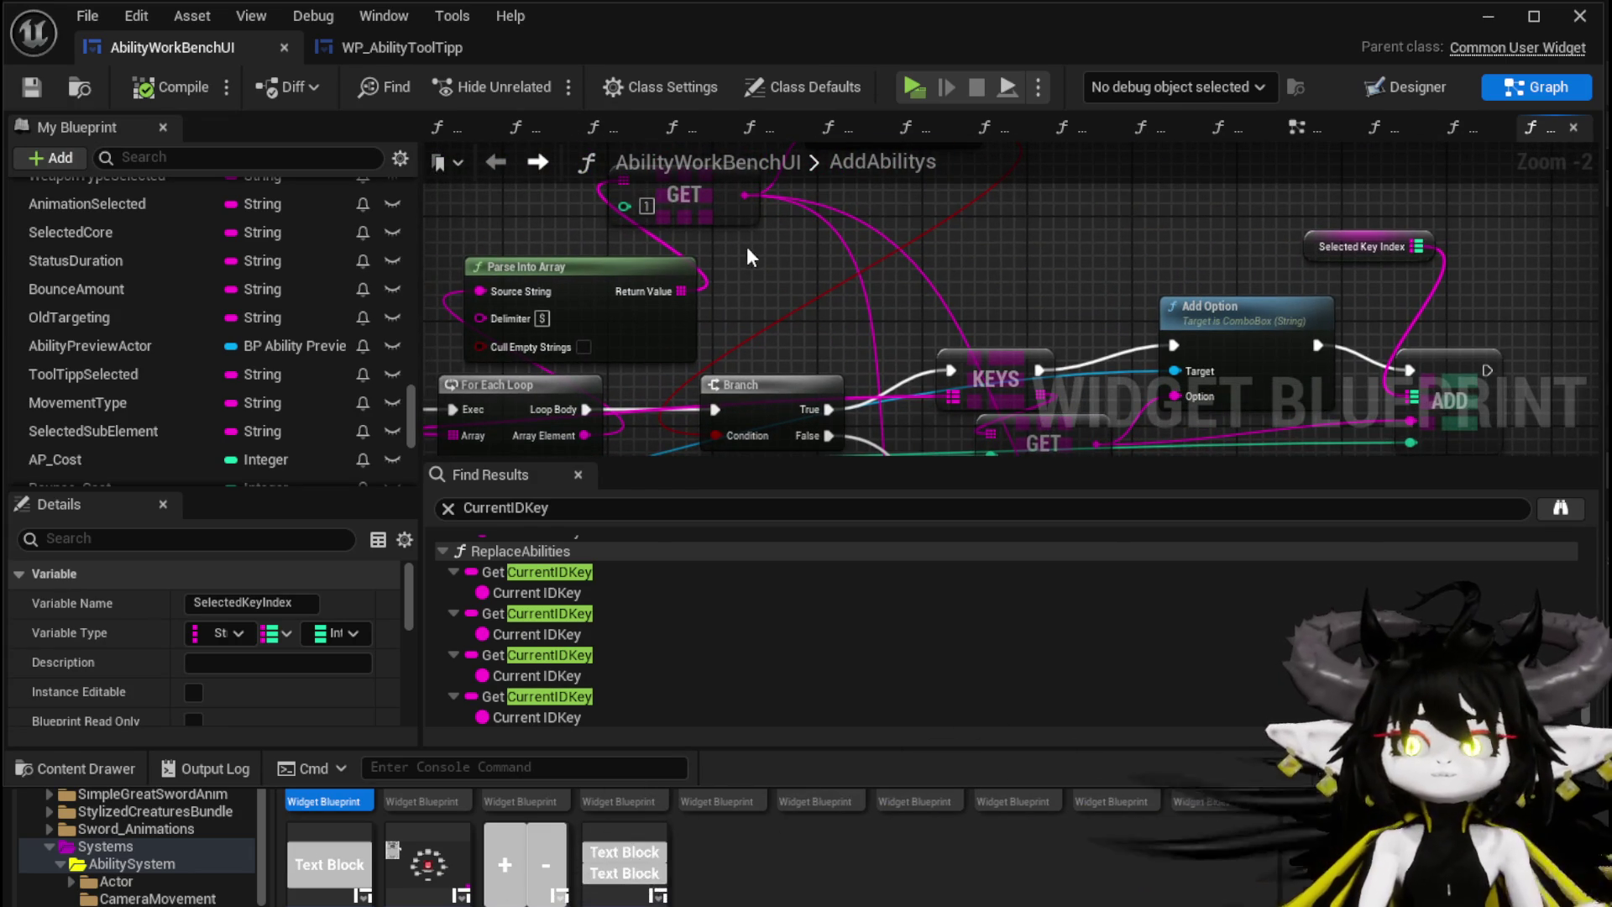
pyautogui.click(1488, 17)
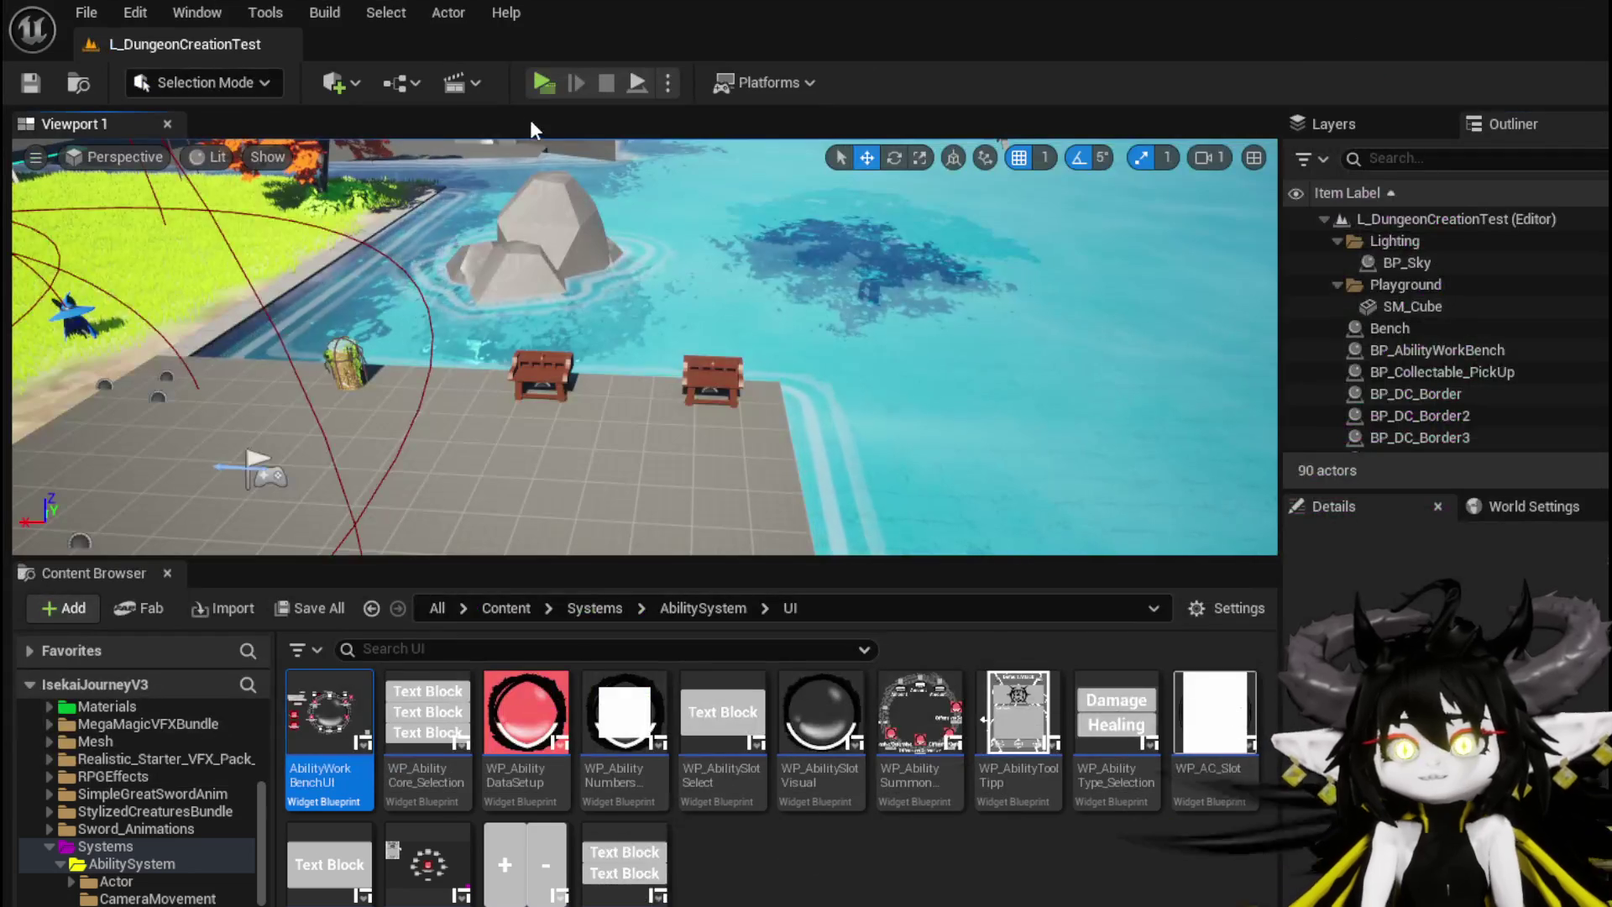
# Step: At the in-game workbench, pick the summon ability and base it on Fire AOE
pyautogui.press('w')
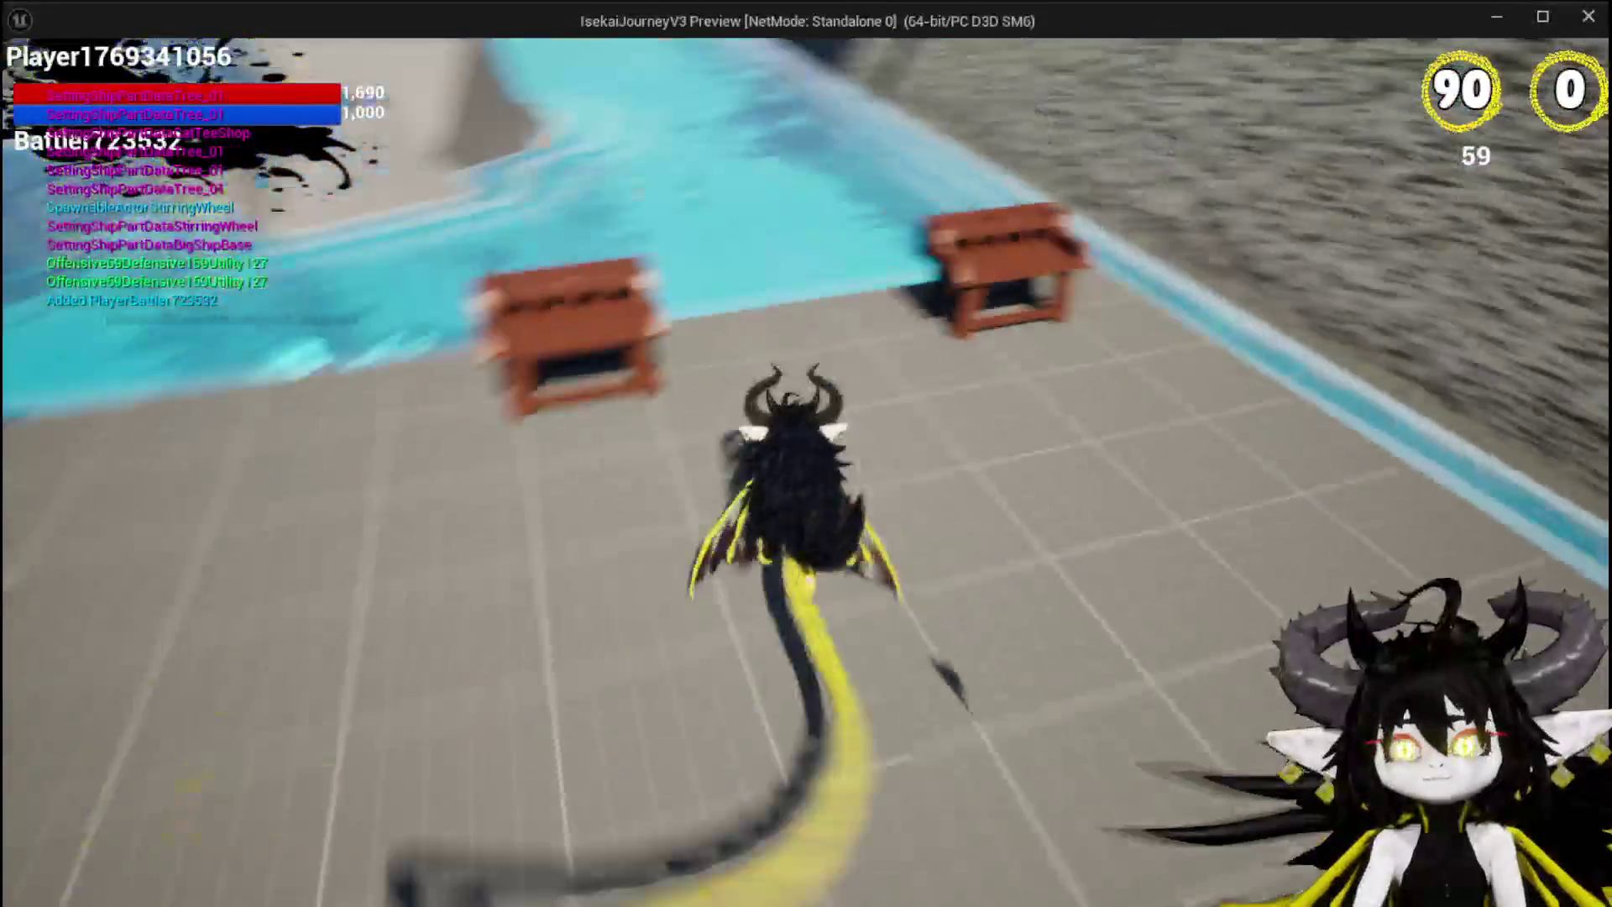
pyautogui.press('e')
pyautogui.click(107, 58)
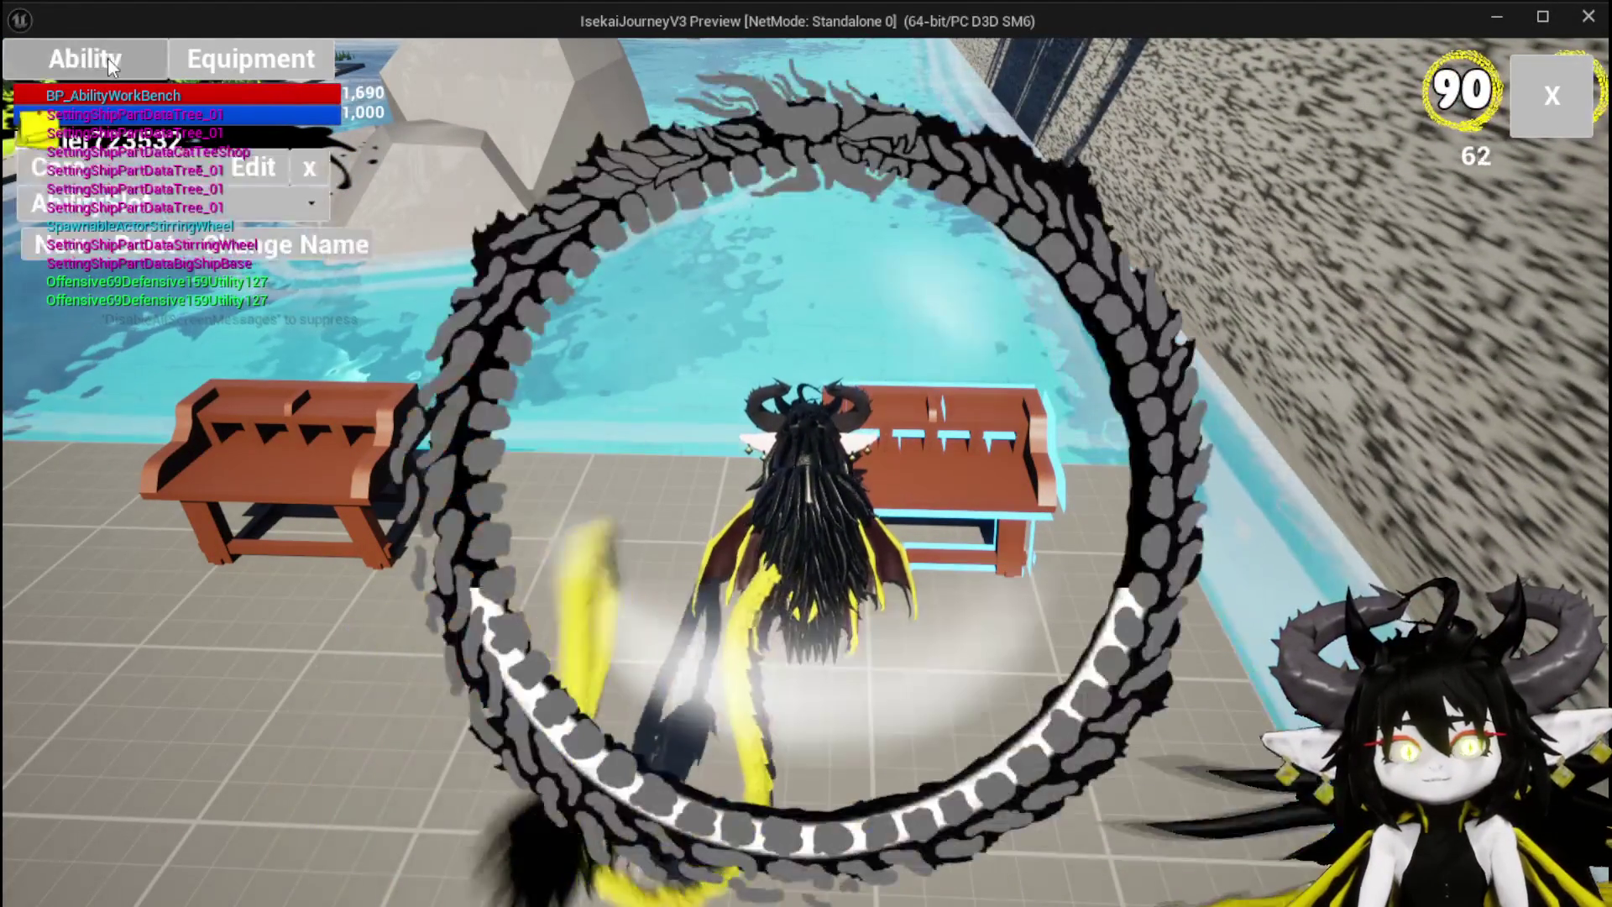
pyautogui.click(173, 163)
pyautogui.click(180, 217)
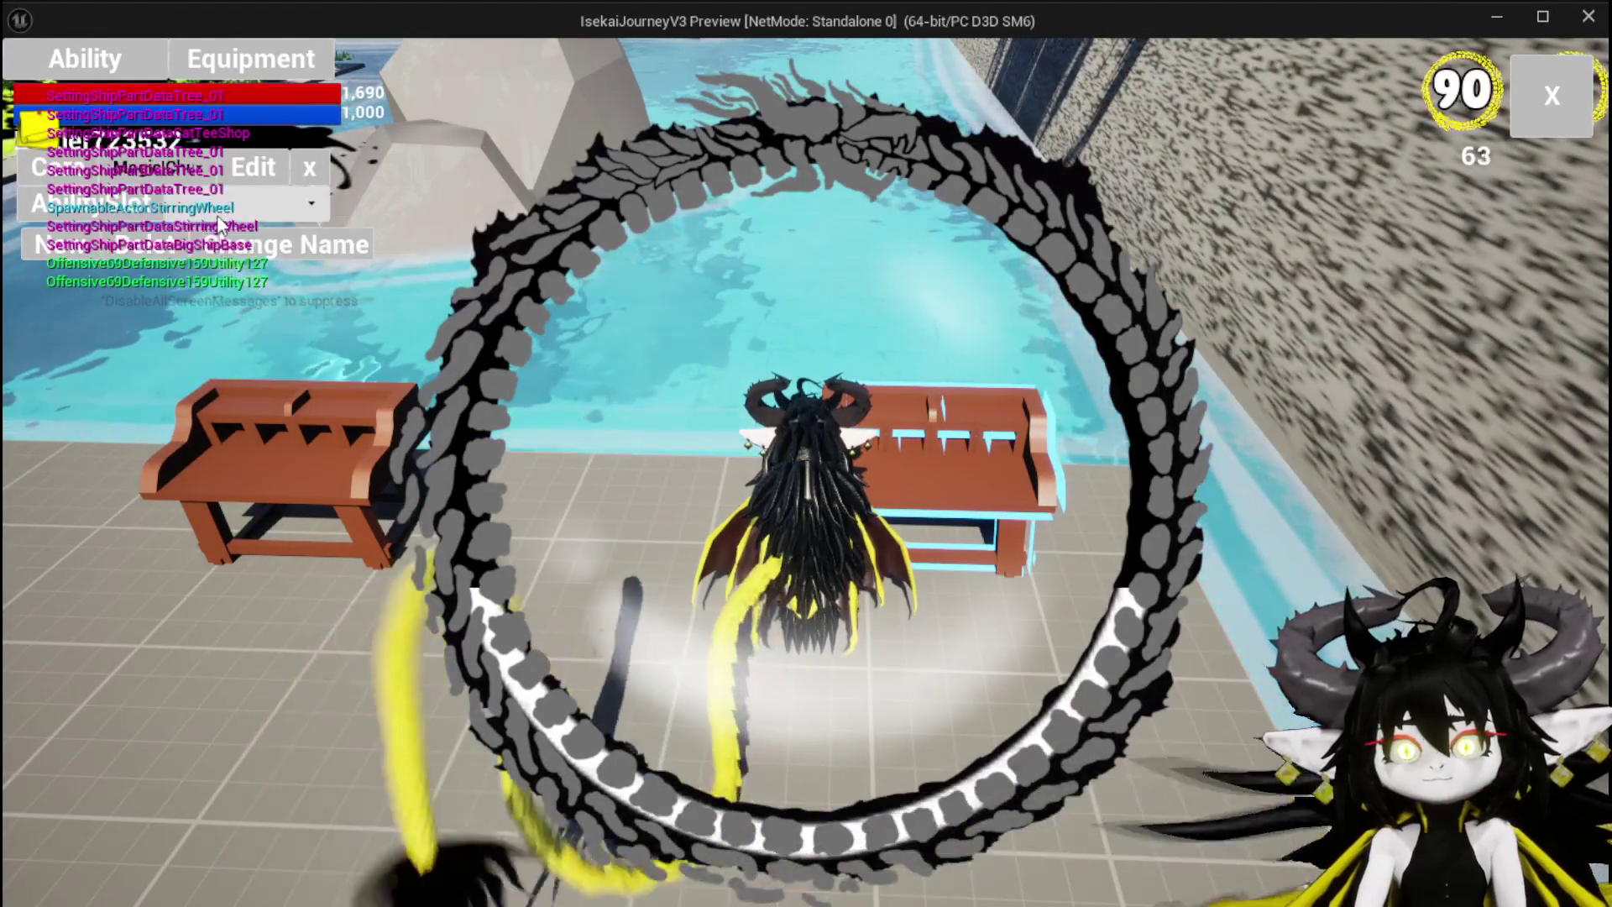
pyautogui.click(311, 204)
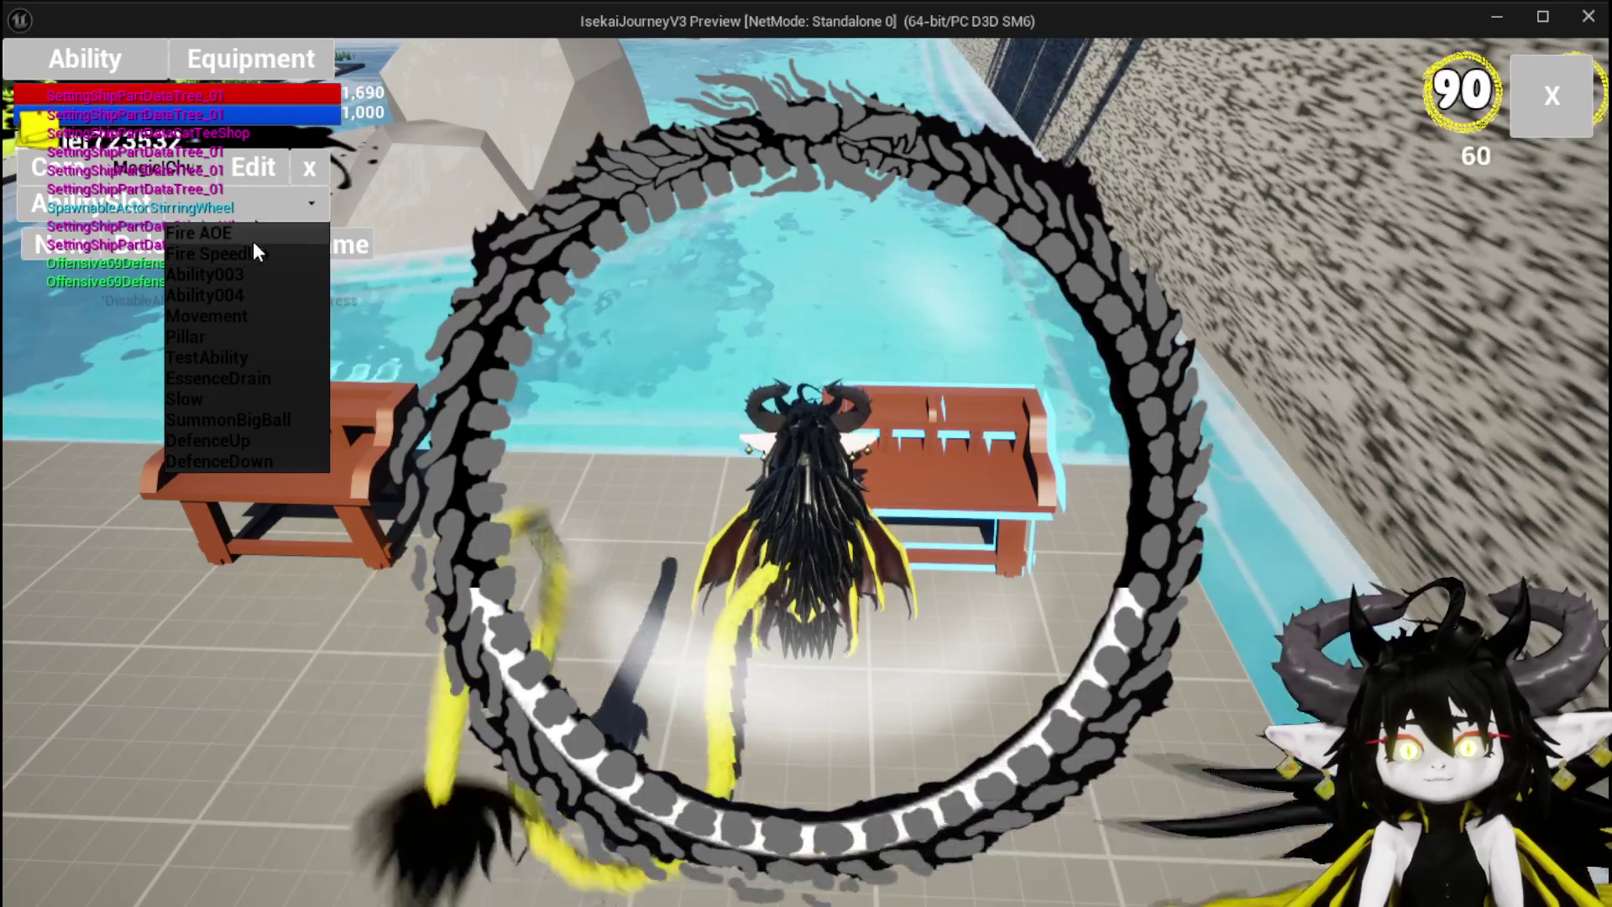
pyautogui.click(249, 237)
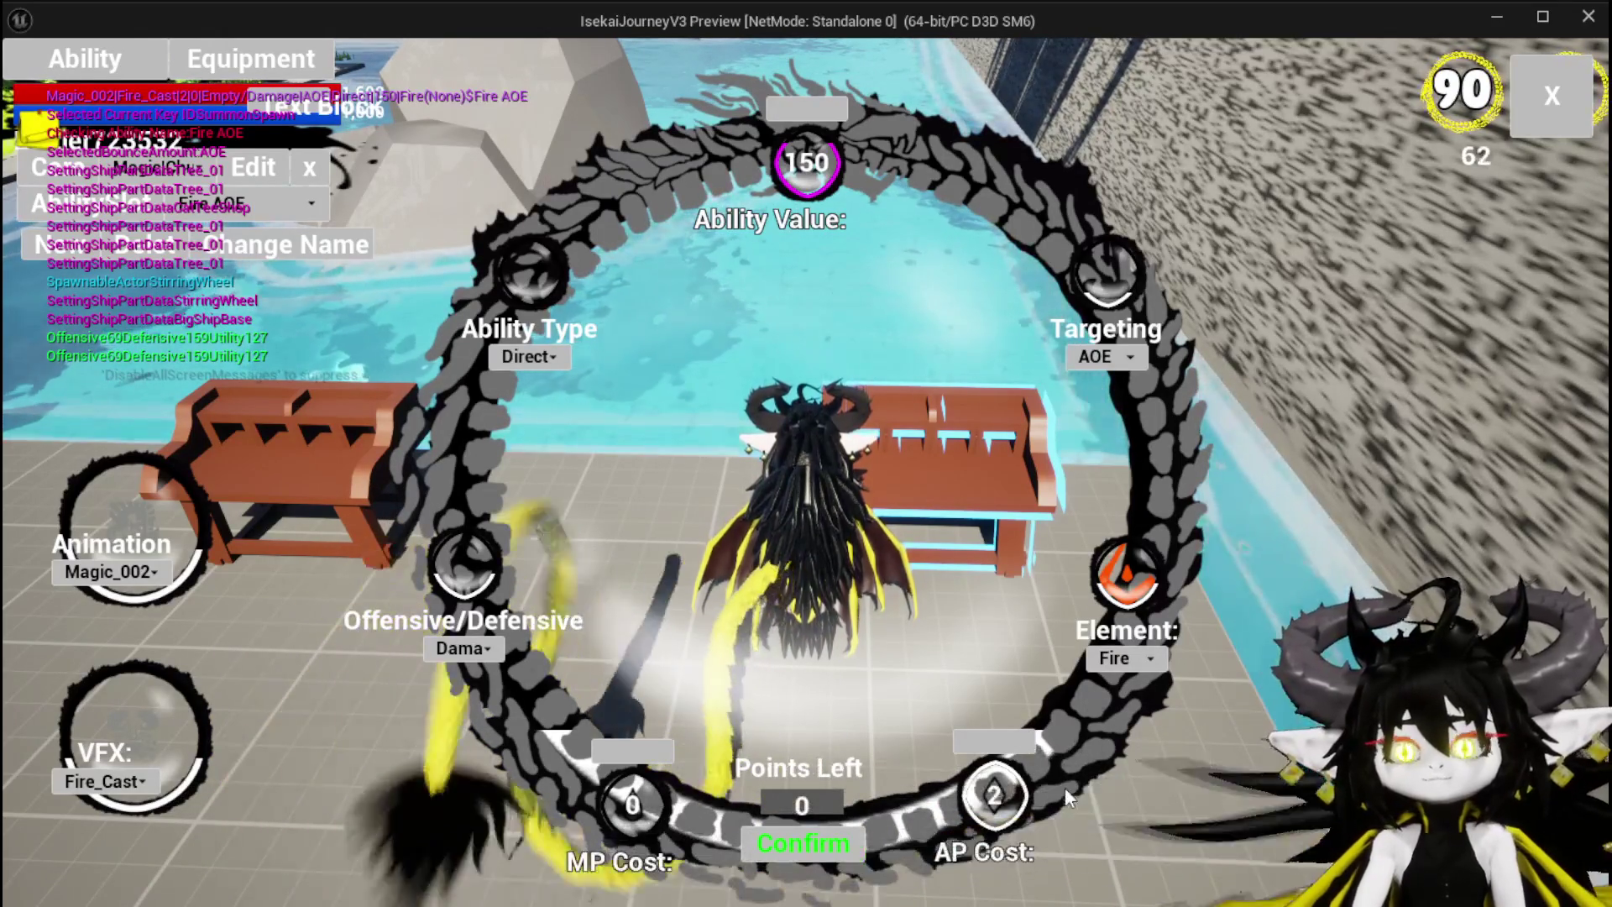
# Step: Raise AP Cost to 4 and Ability Value to 252, then confirm and close the panel
pyautogui.scroll(2, 1064, 788)
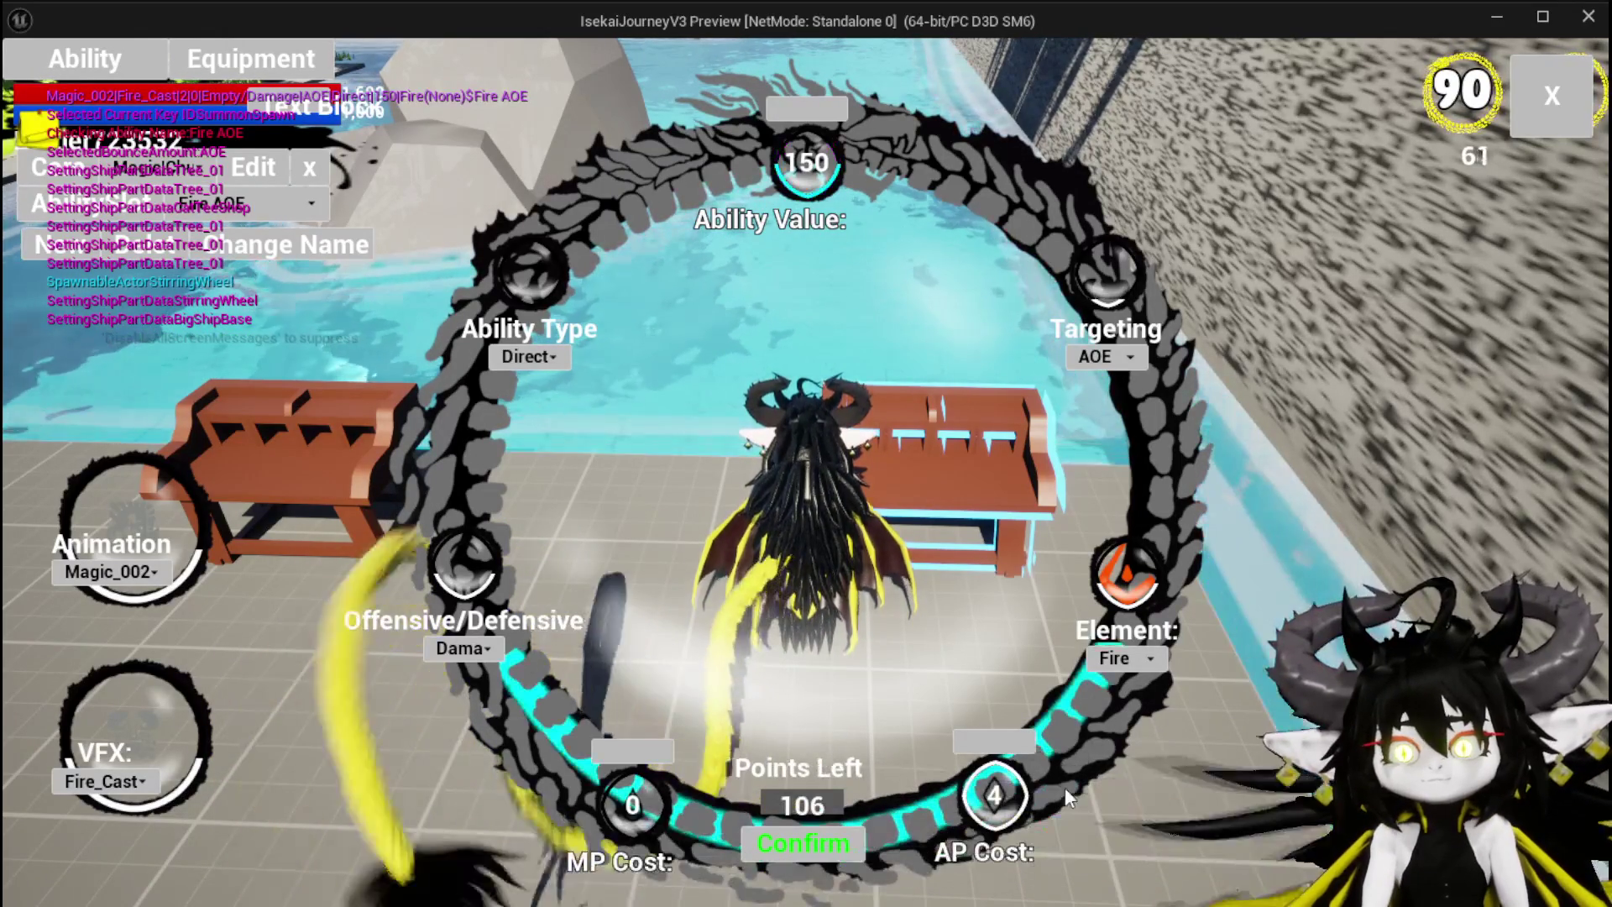
pyautogui.scroll(2, 811, 114)
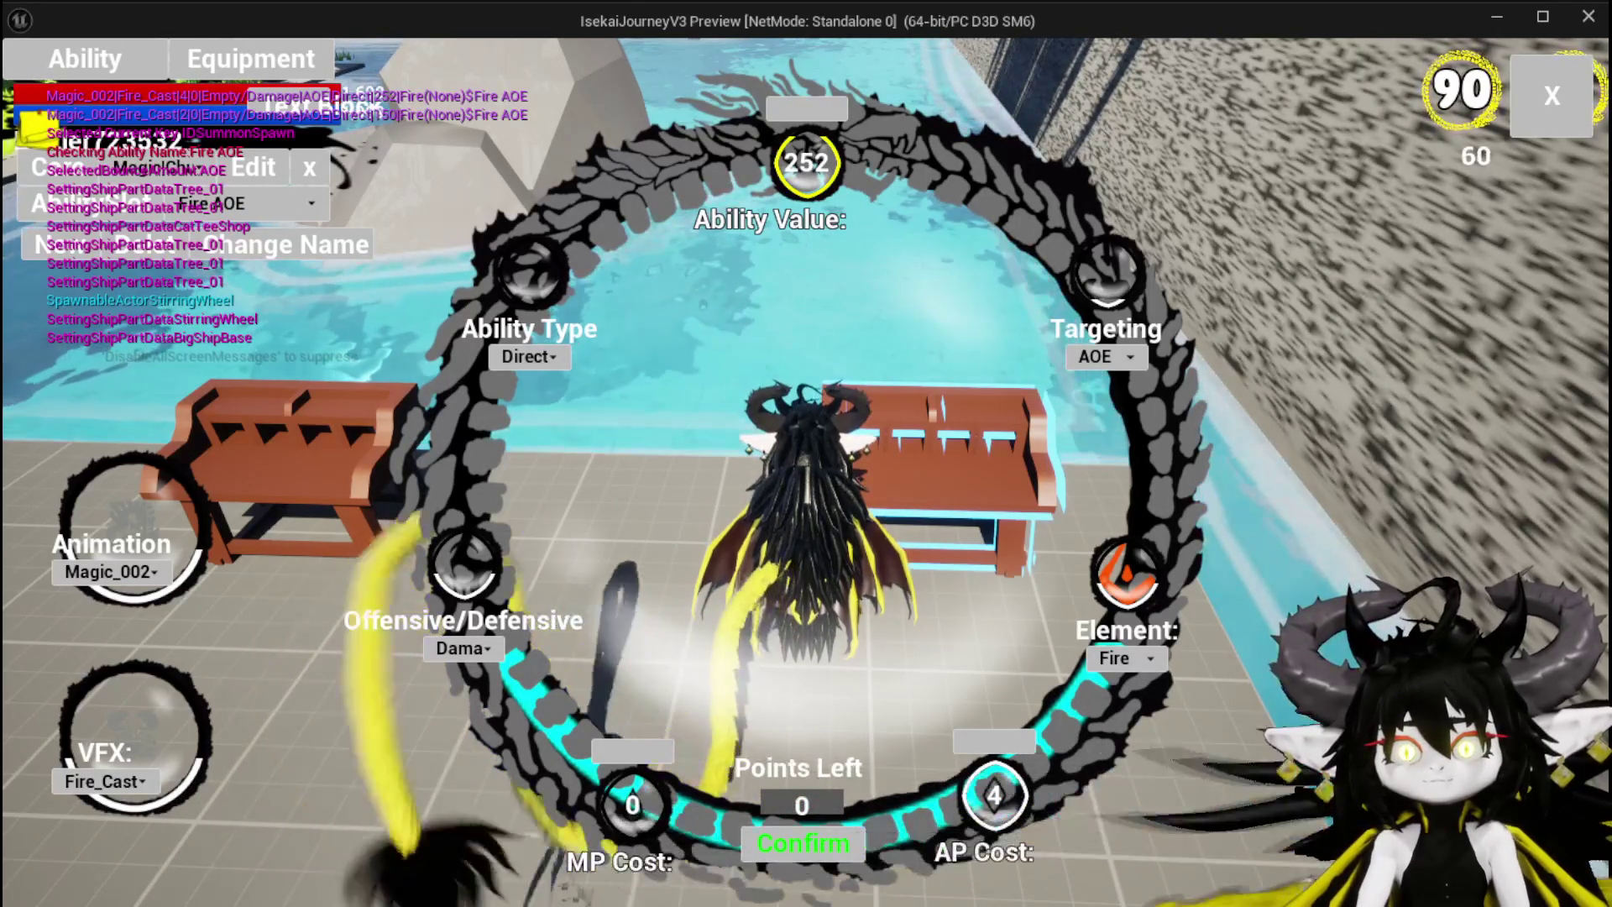
pyautogui.click(802, 846)
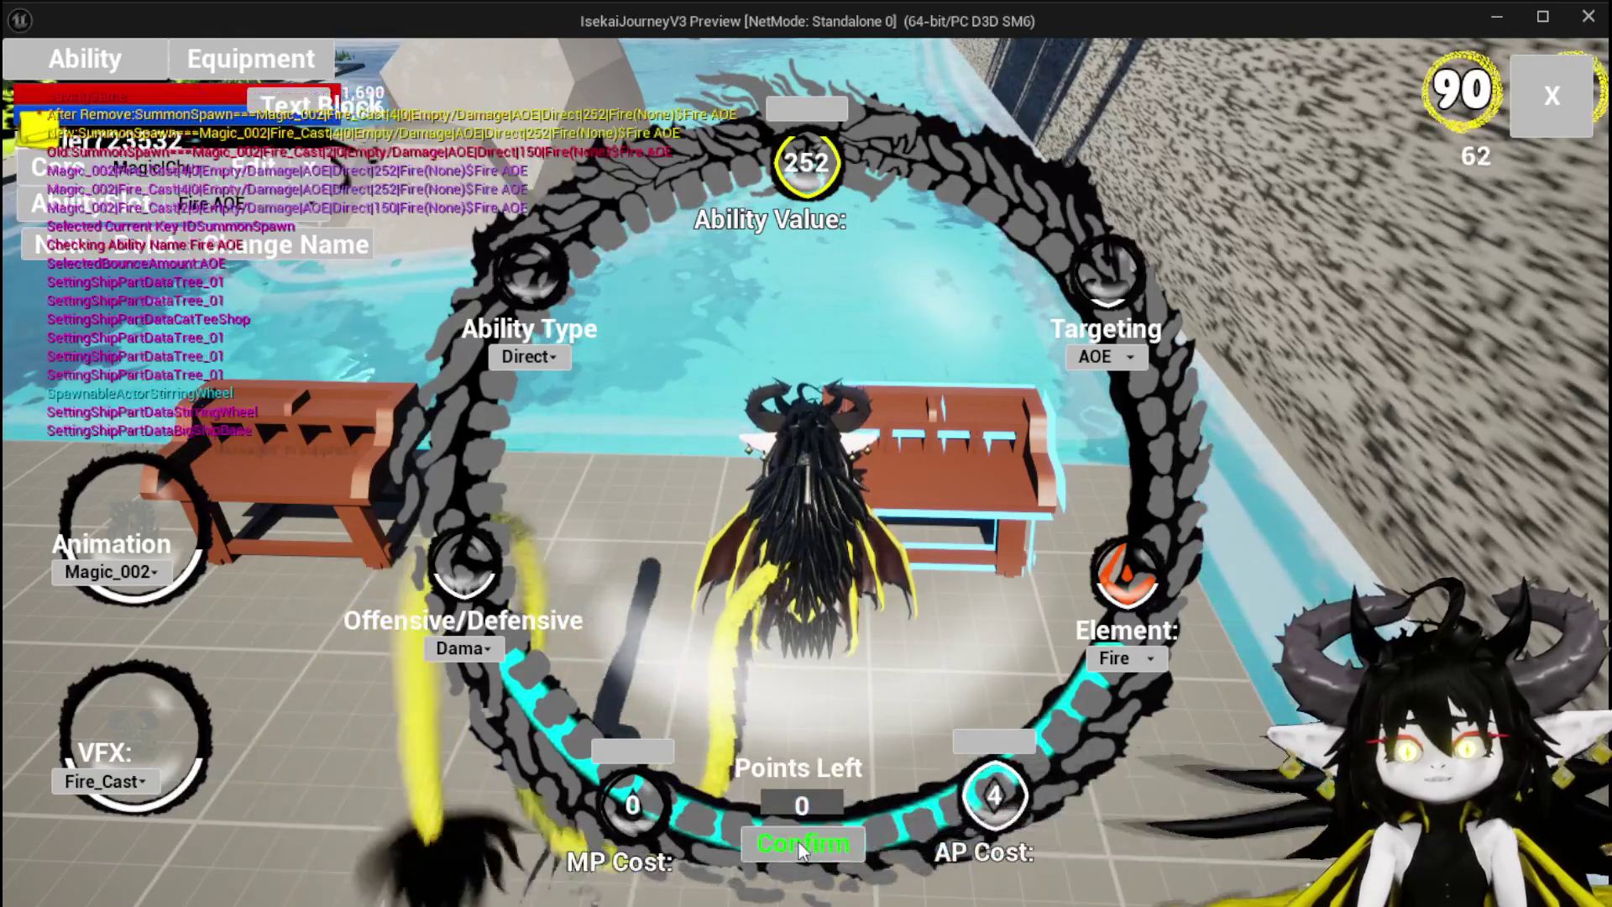
pyautogui.click(1580, 126)
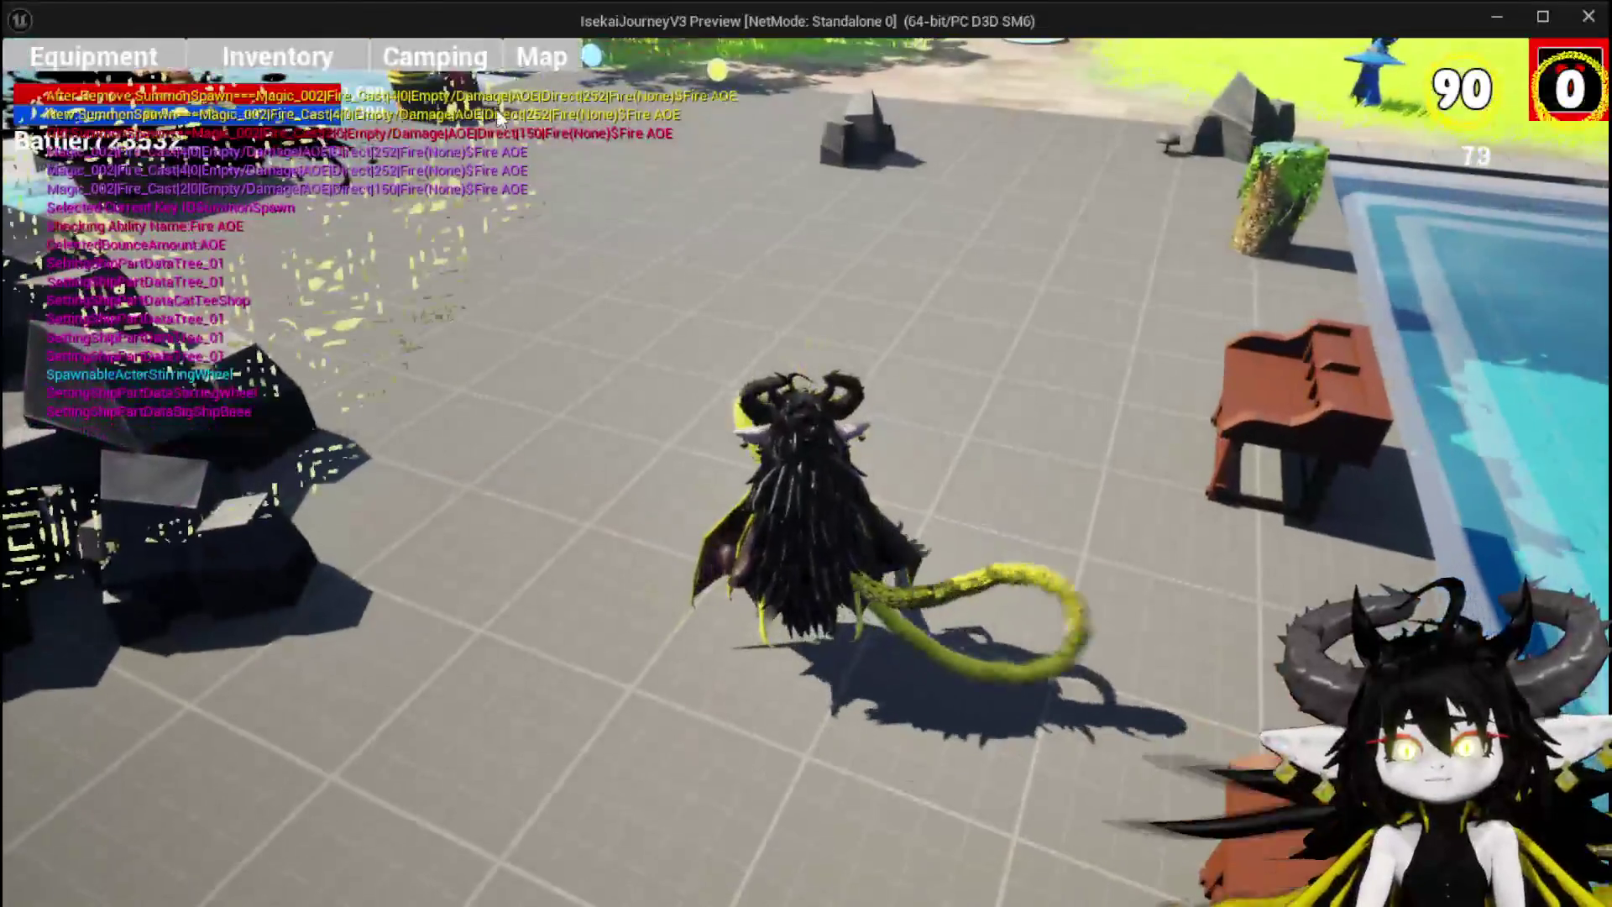
# Step: Equip Iron_Chest for Offensive 30 and Defensive 157, then close the equipment screen
pyautogui.click(72, 52)
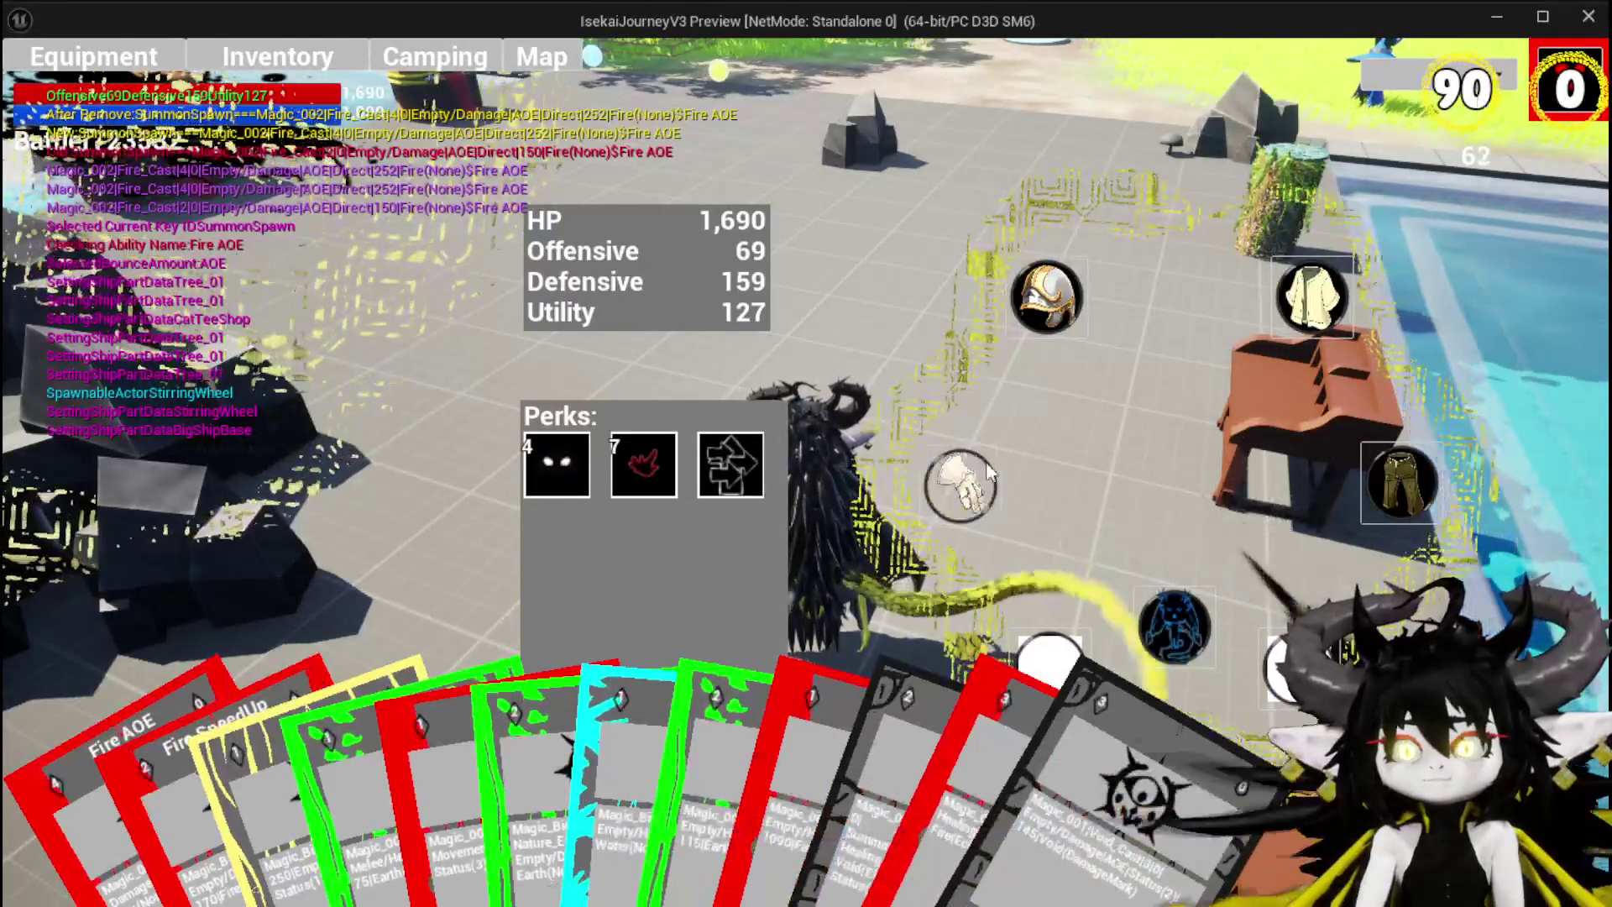
pyautogui.click(1045, 292)
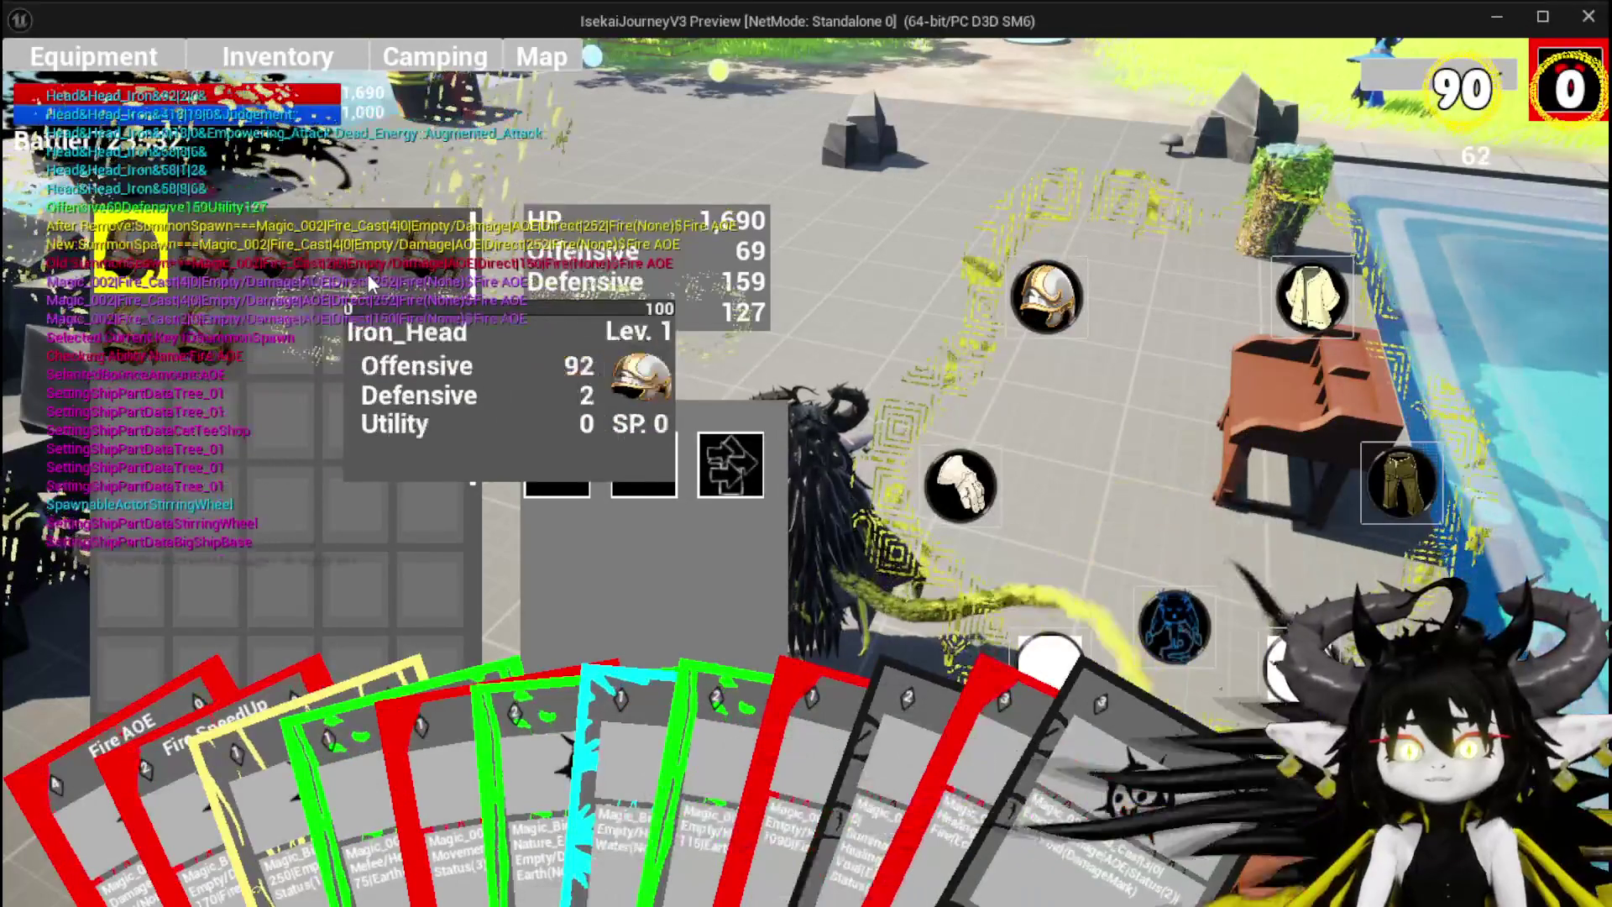
pyautogui.scroll(-3, 456, 284)
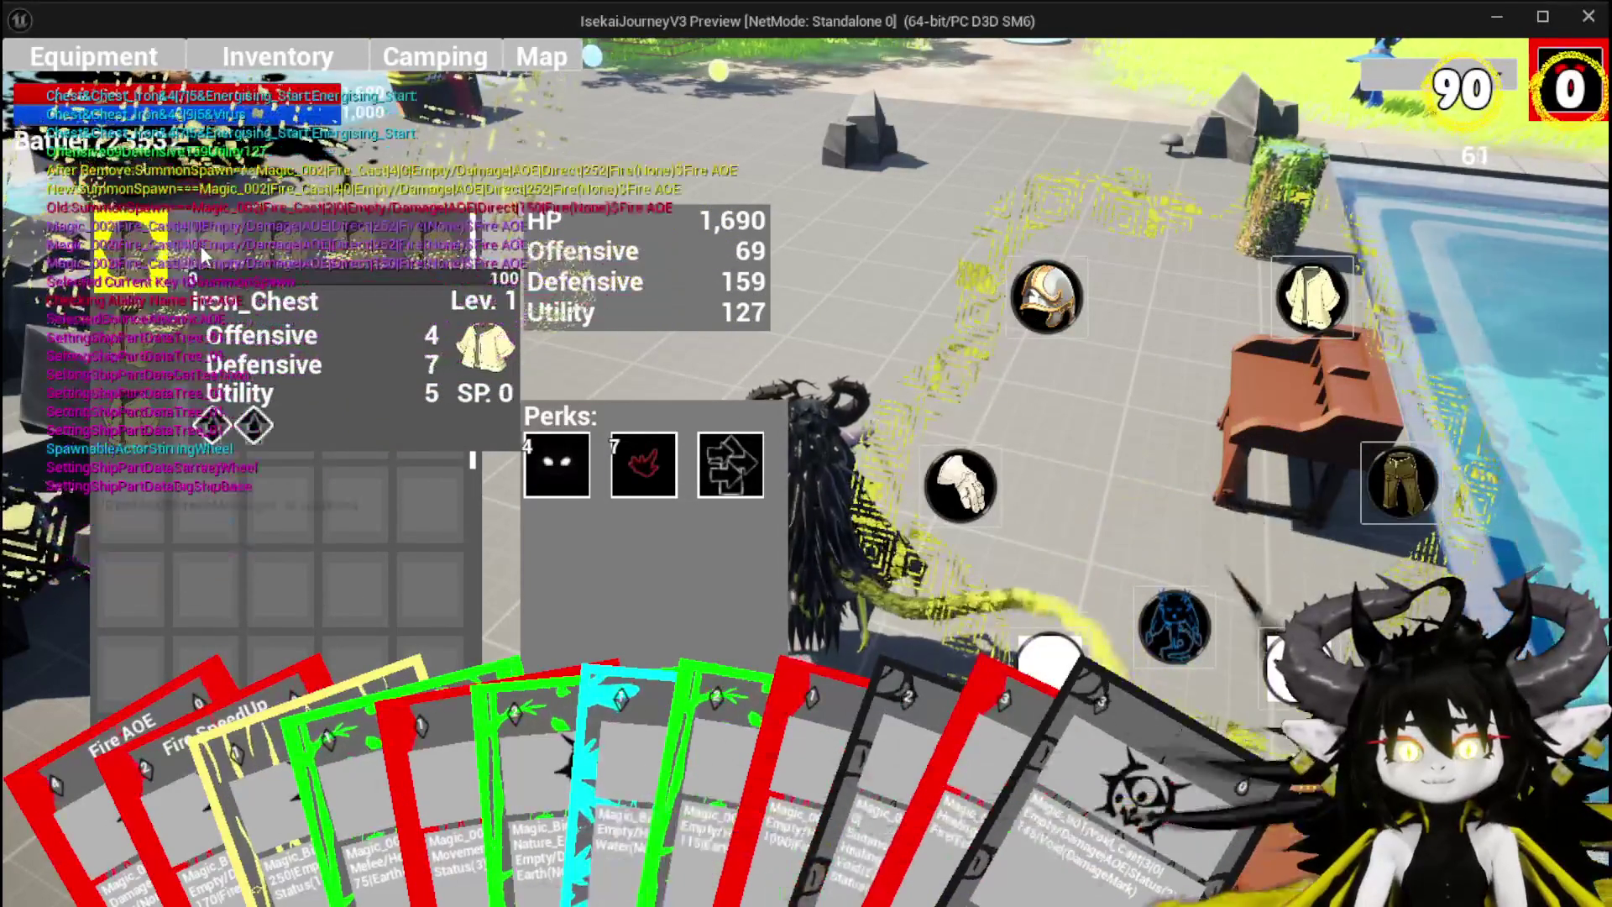
pyautogui.click(200, 245)
pyautogui.click(579, 261)
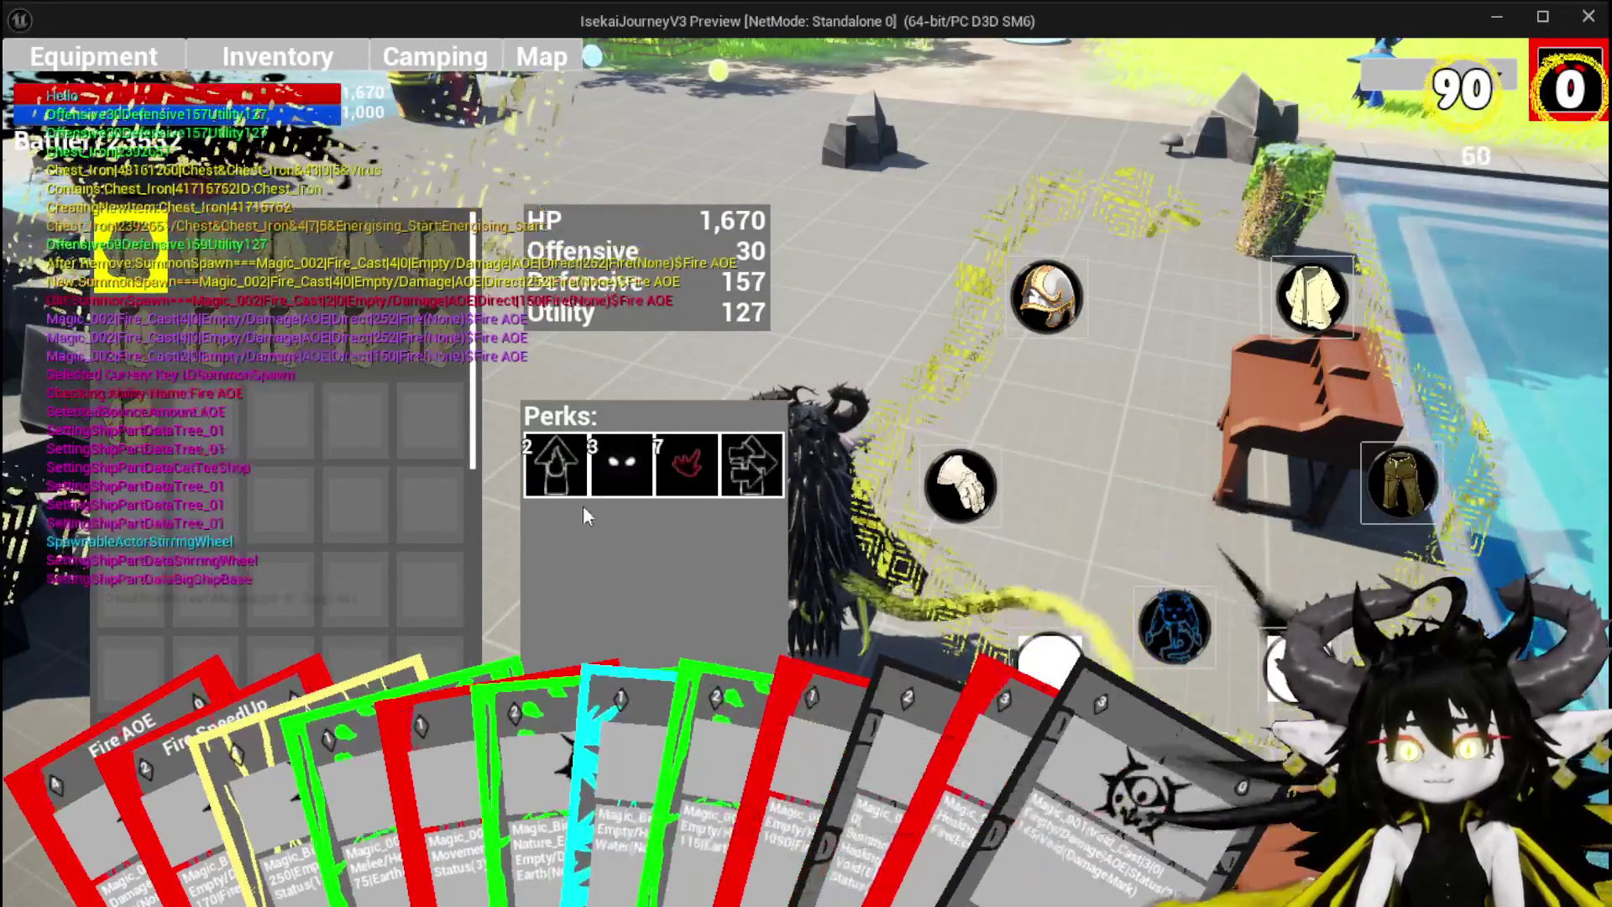
pyautogui.click(1552, 59)
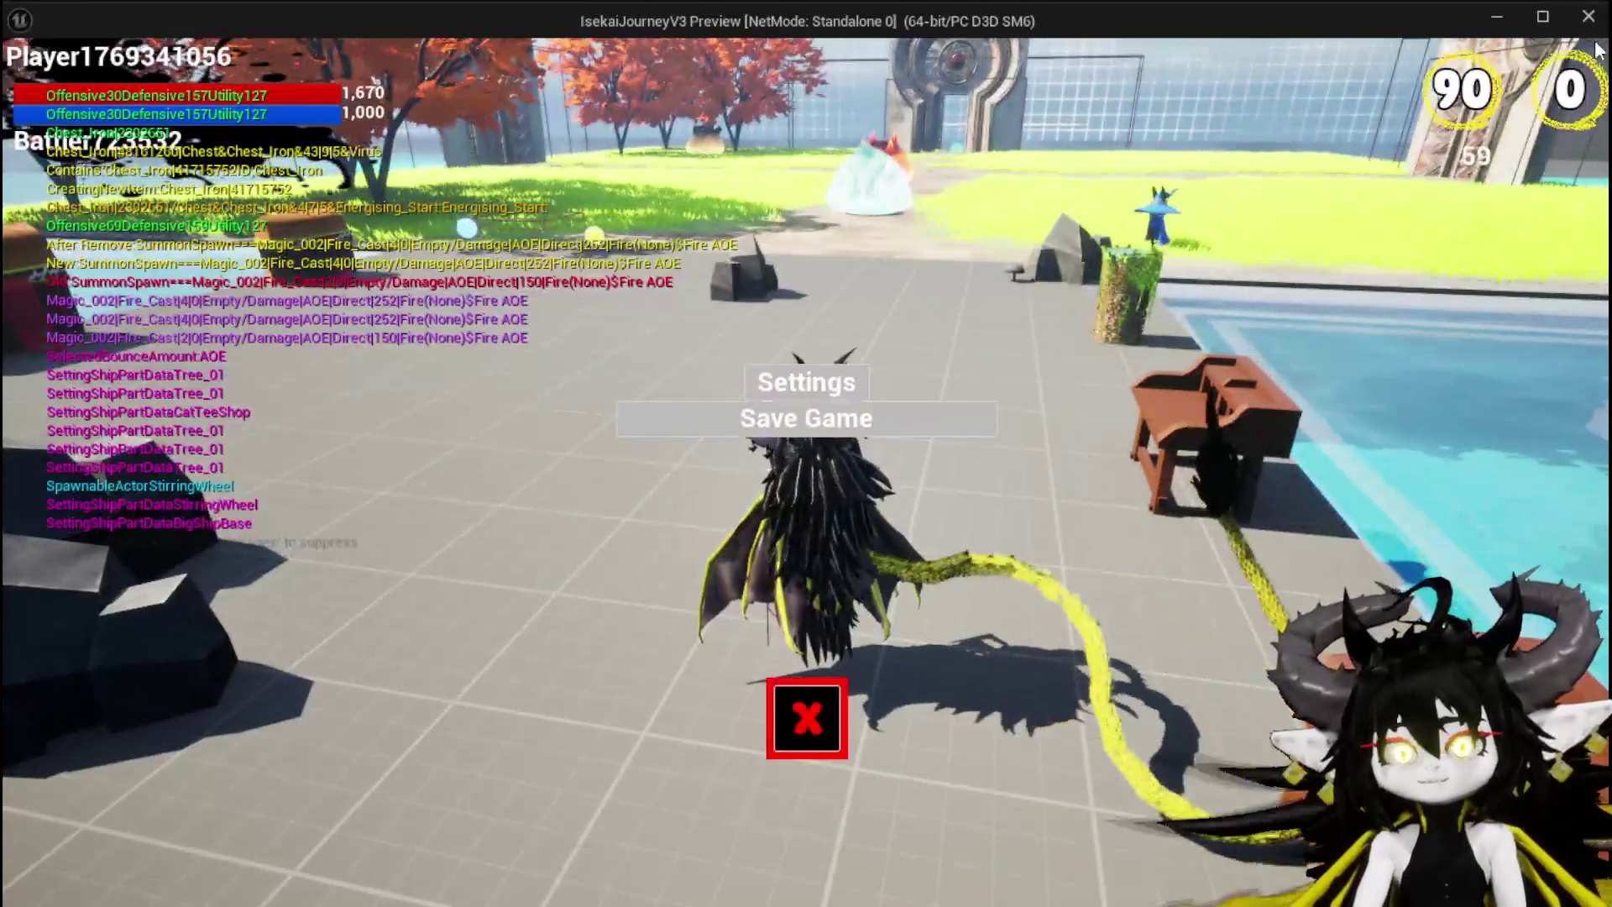
# Step: Close the menu and review the summon ability's Fire AOE choice at the workbench
pyautogui.click(789, 687)
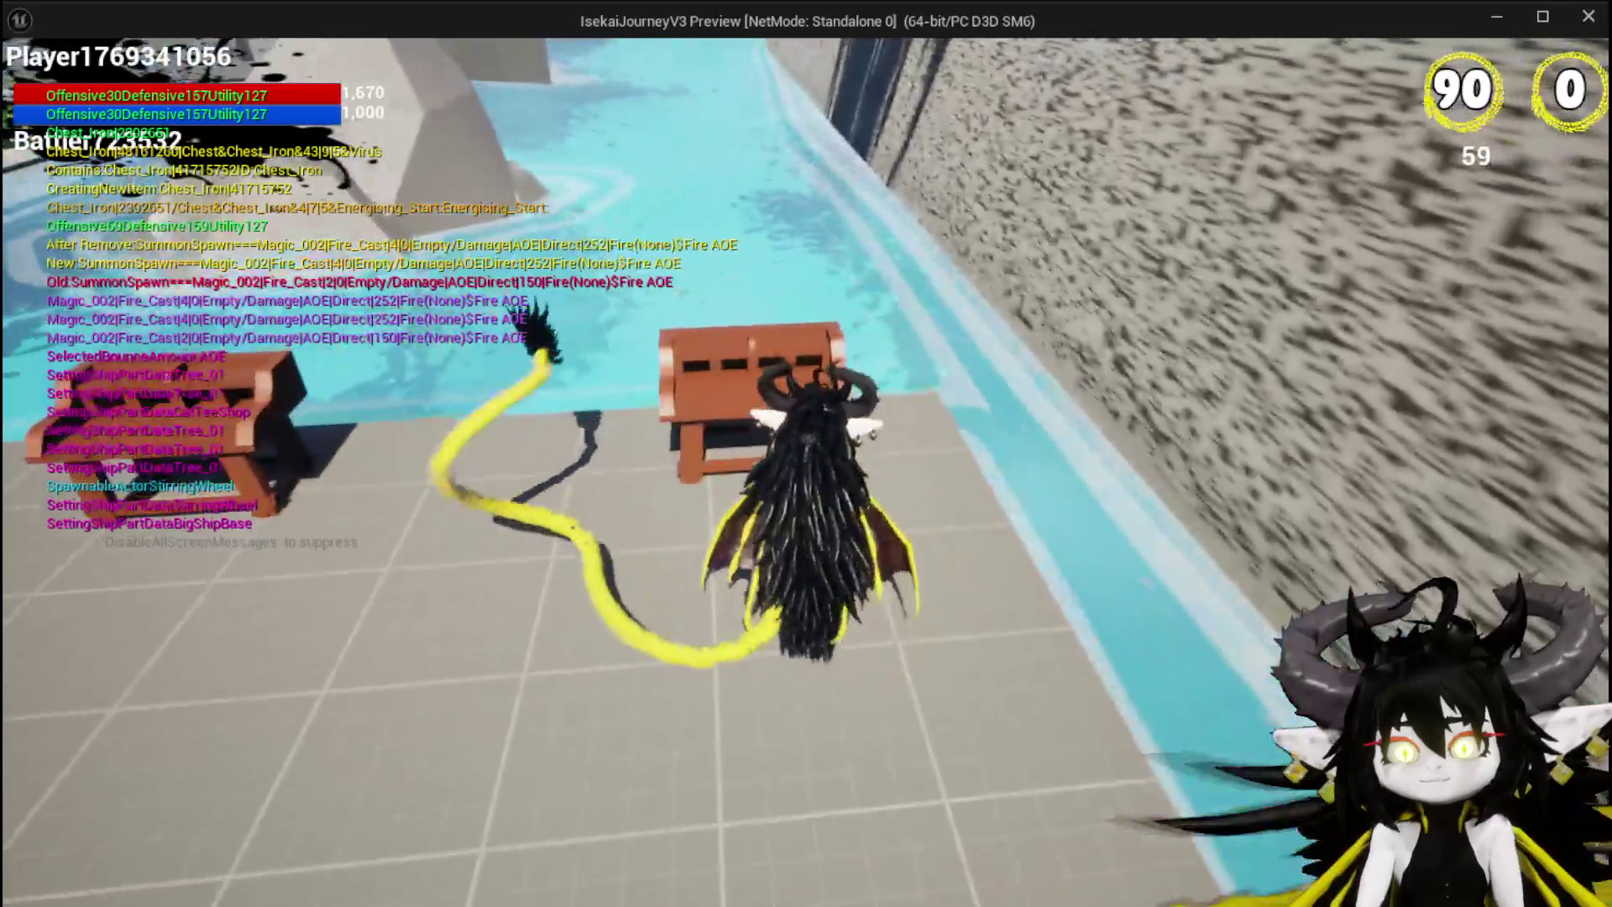
pyautogui.press('w')
pyautogui.press('e')
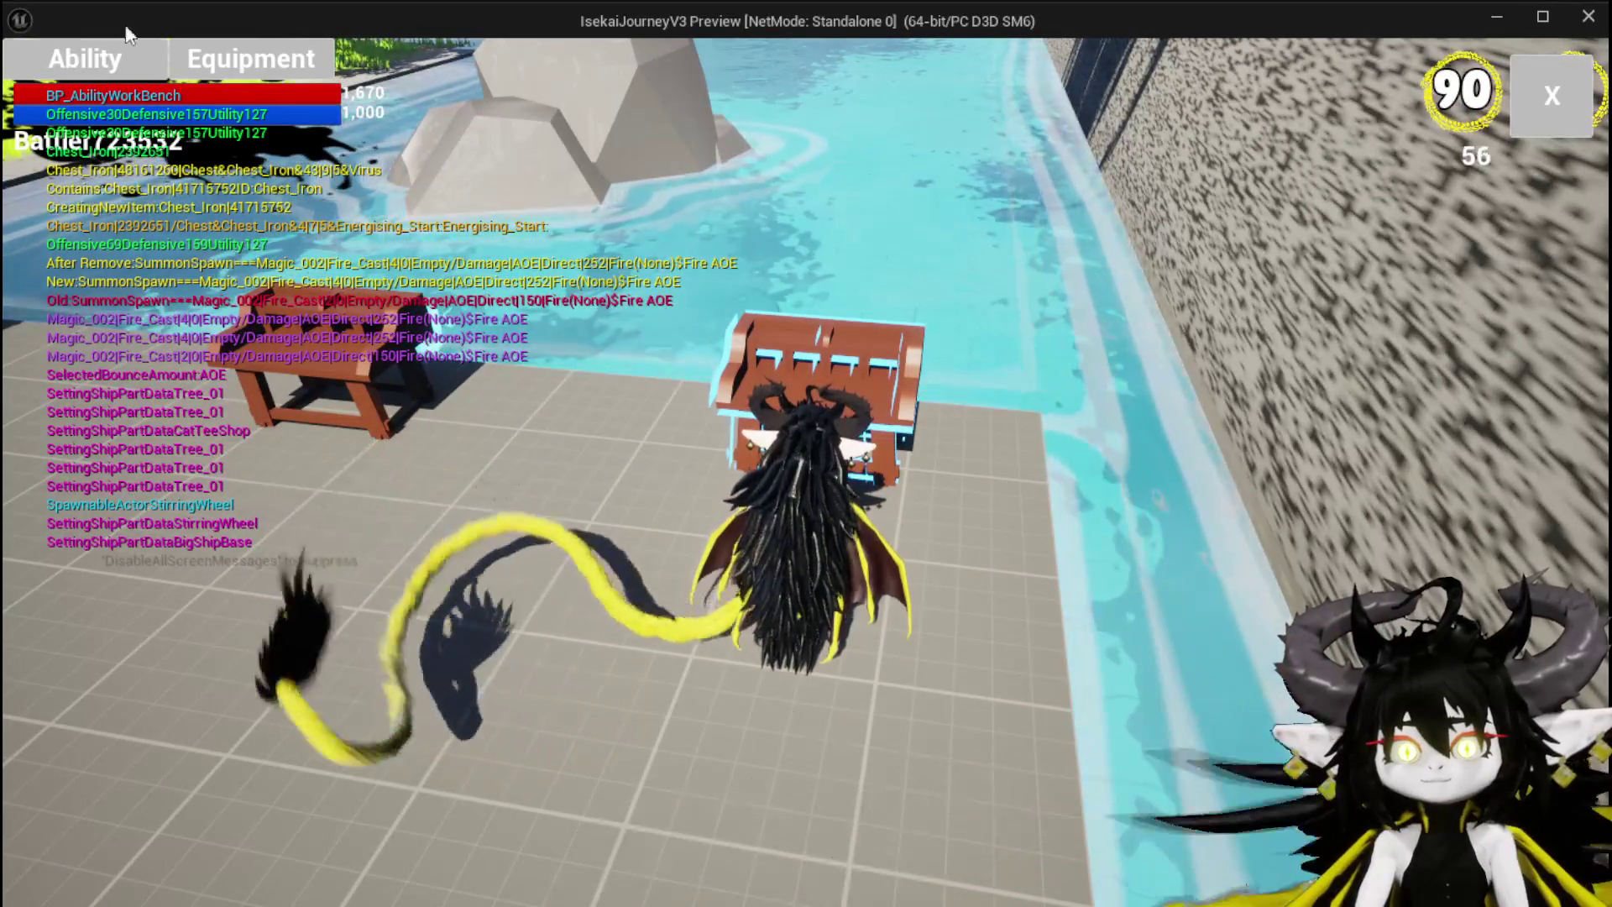
pyautogui.click(158, 176)
pyautogui.click(170, 214)
pyautogui.click(223, 218)
pyautogui.click(222, 242)
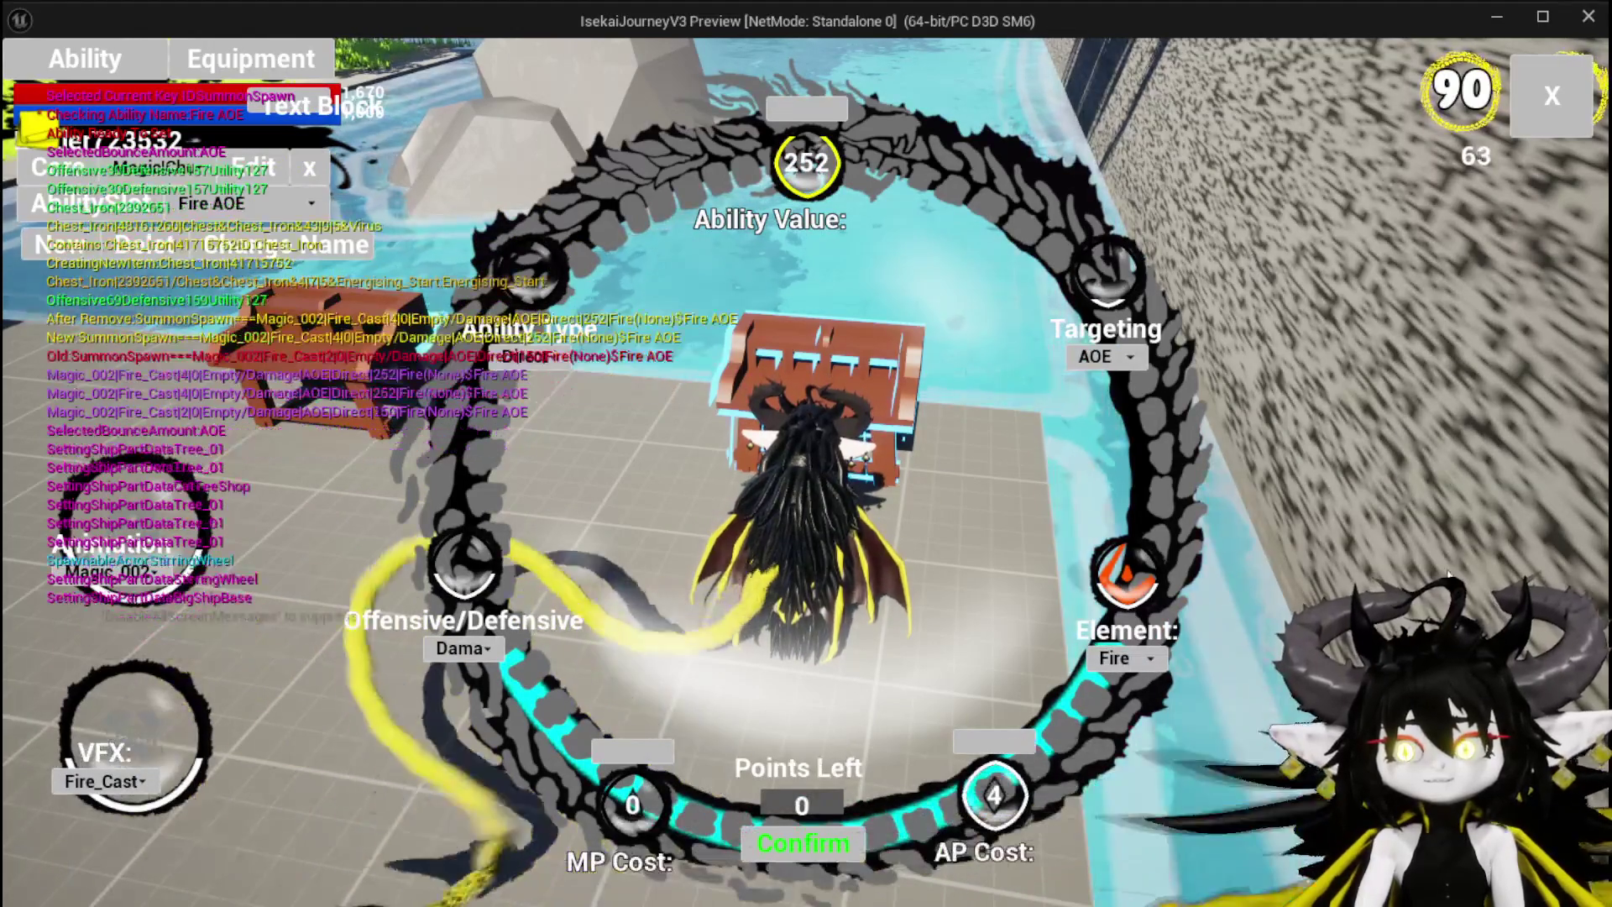
pyautogui.click(1530, 114)
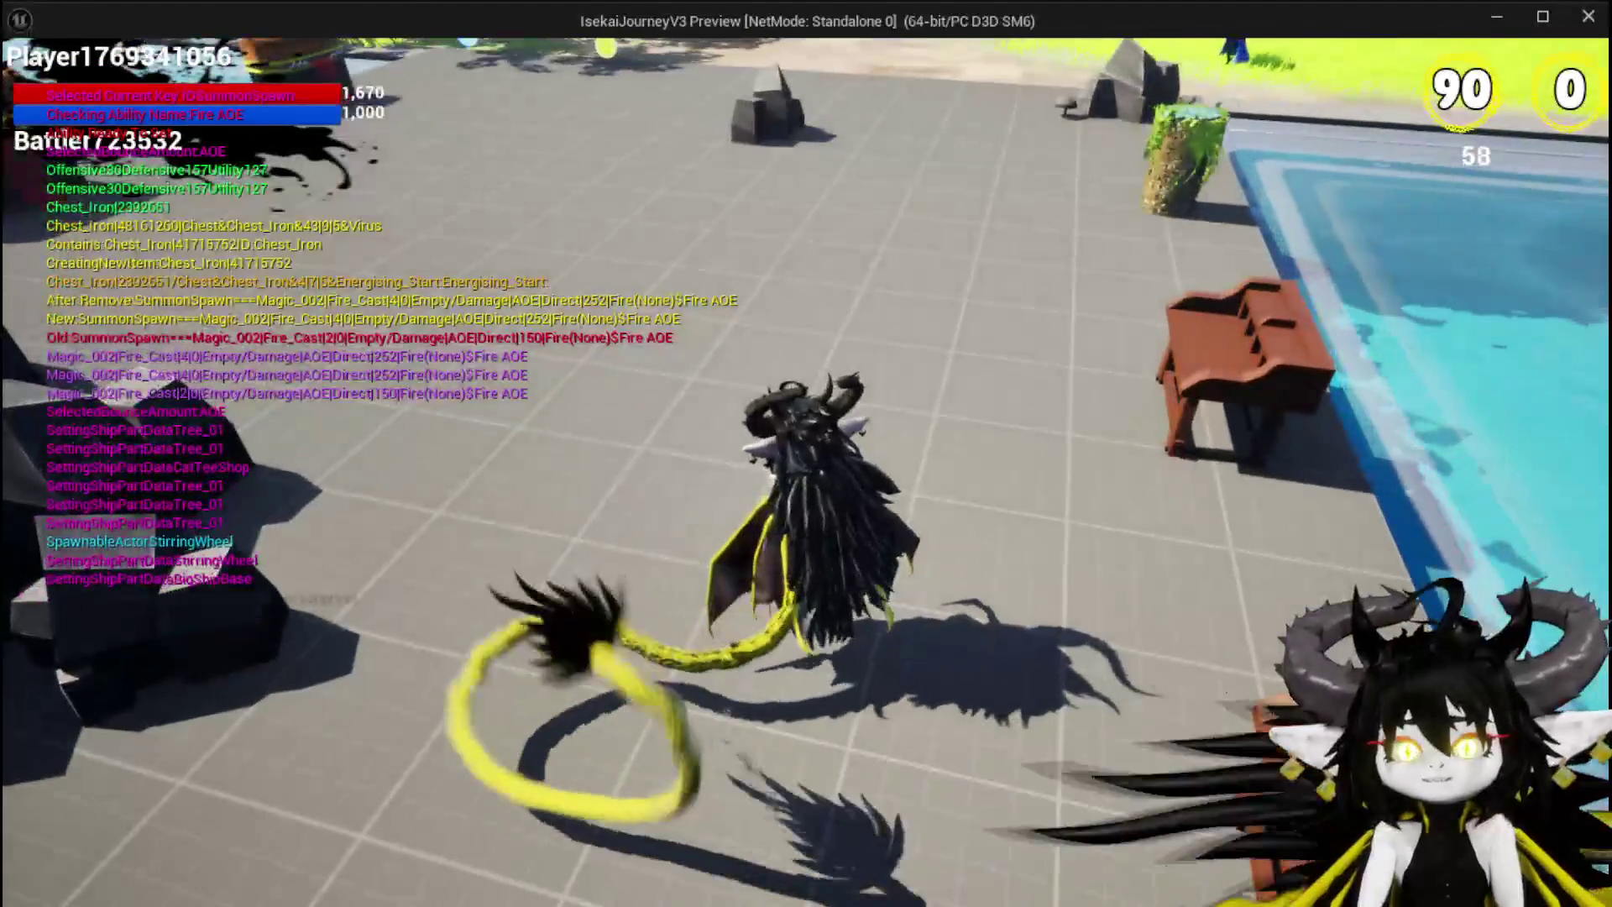
pyautogui.click(819, 684)
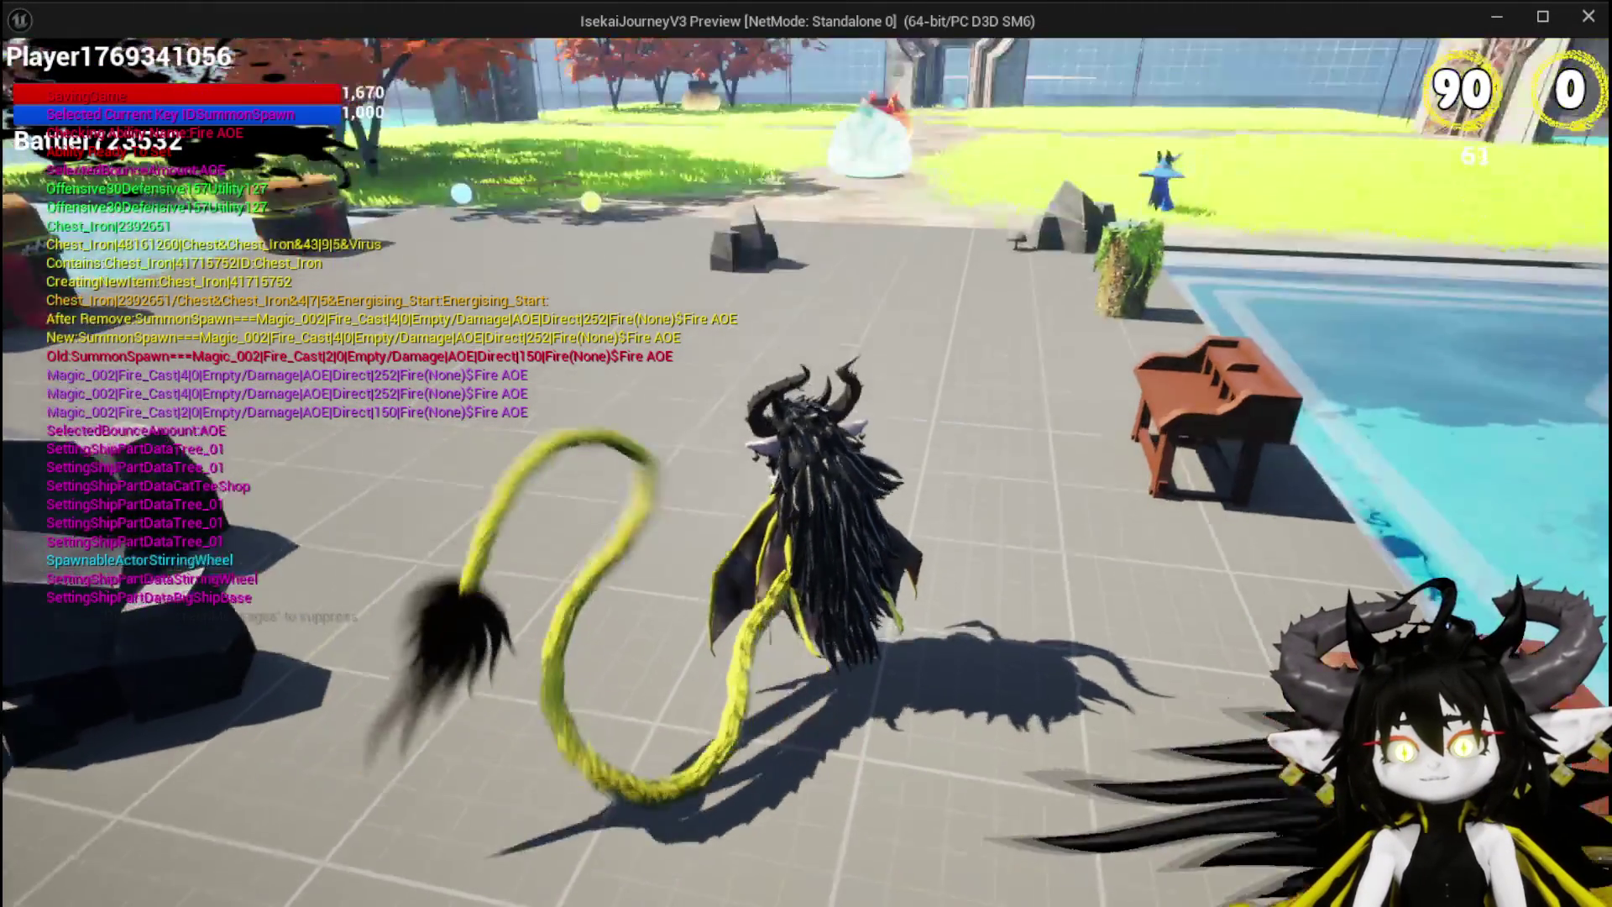
# Step: Check the equipment screen, then walk into the slimes to start a battle
pyautogui.press('w')
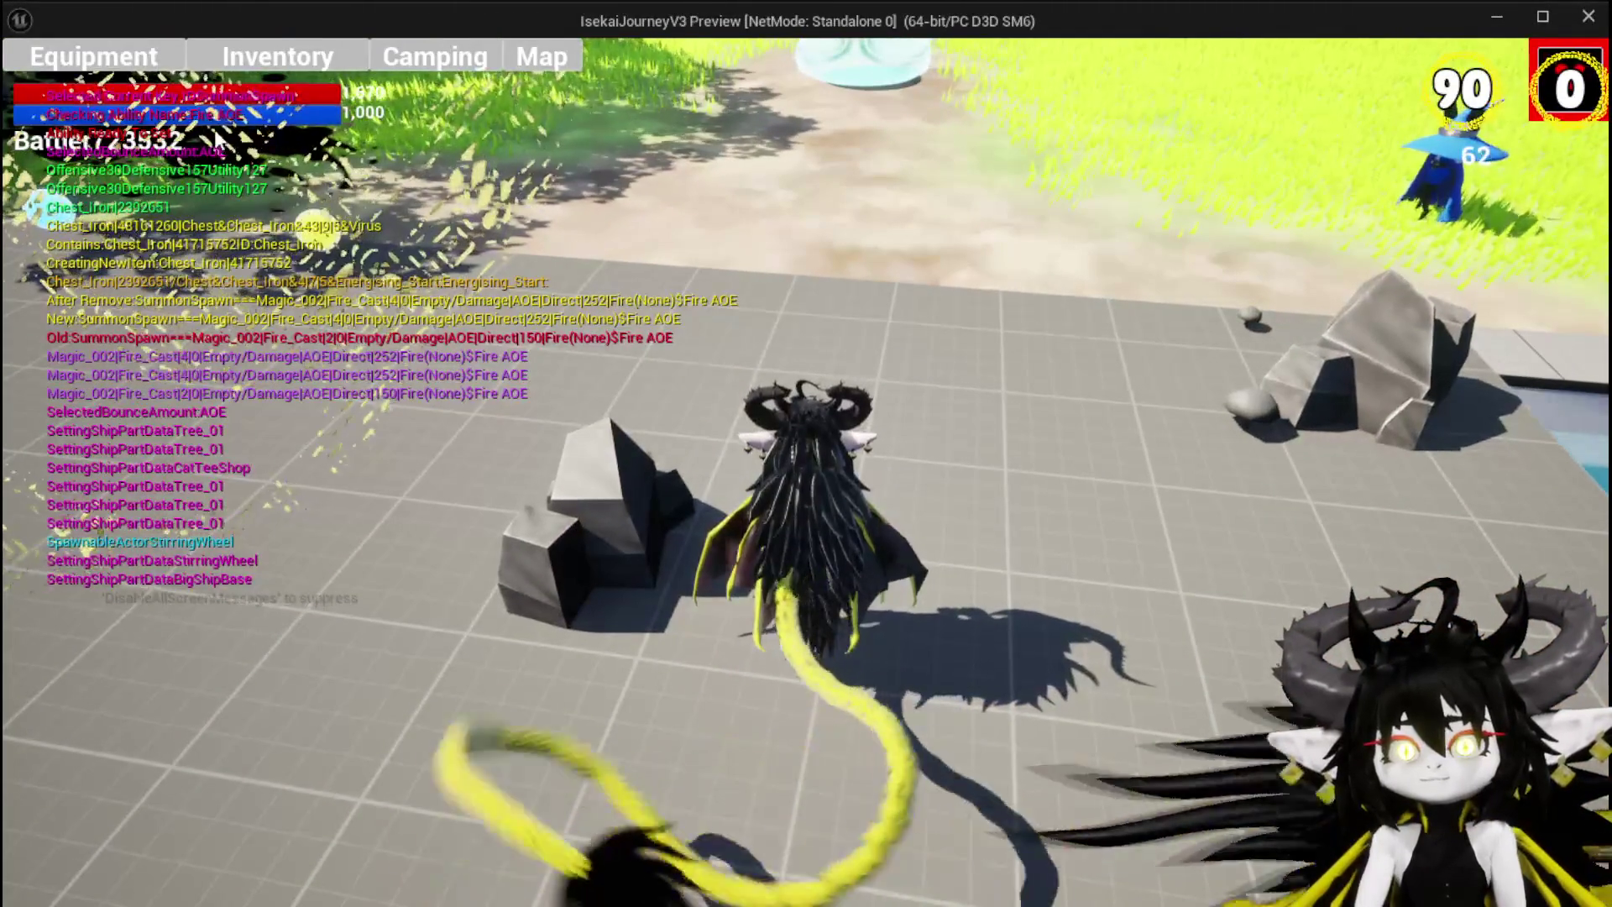
pyautogui.click(117, 65)
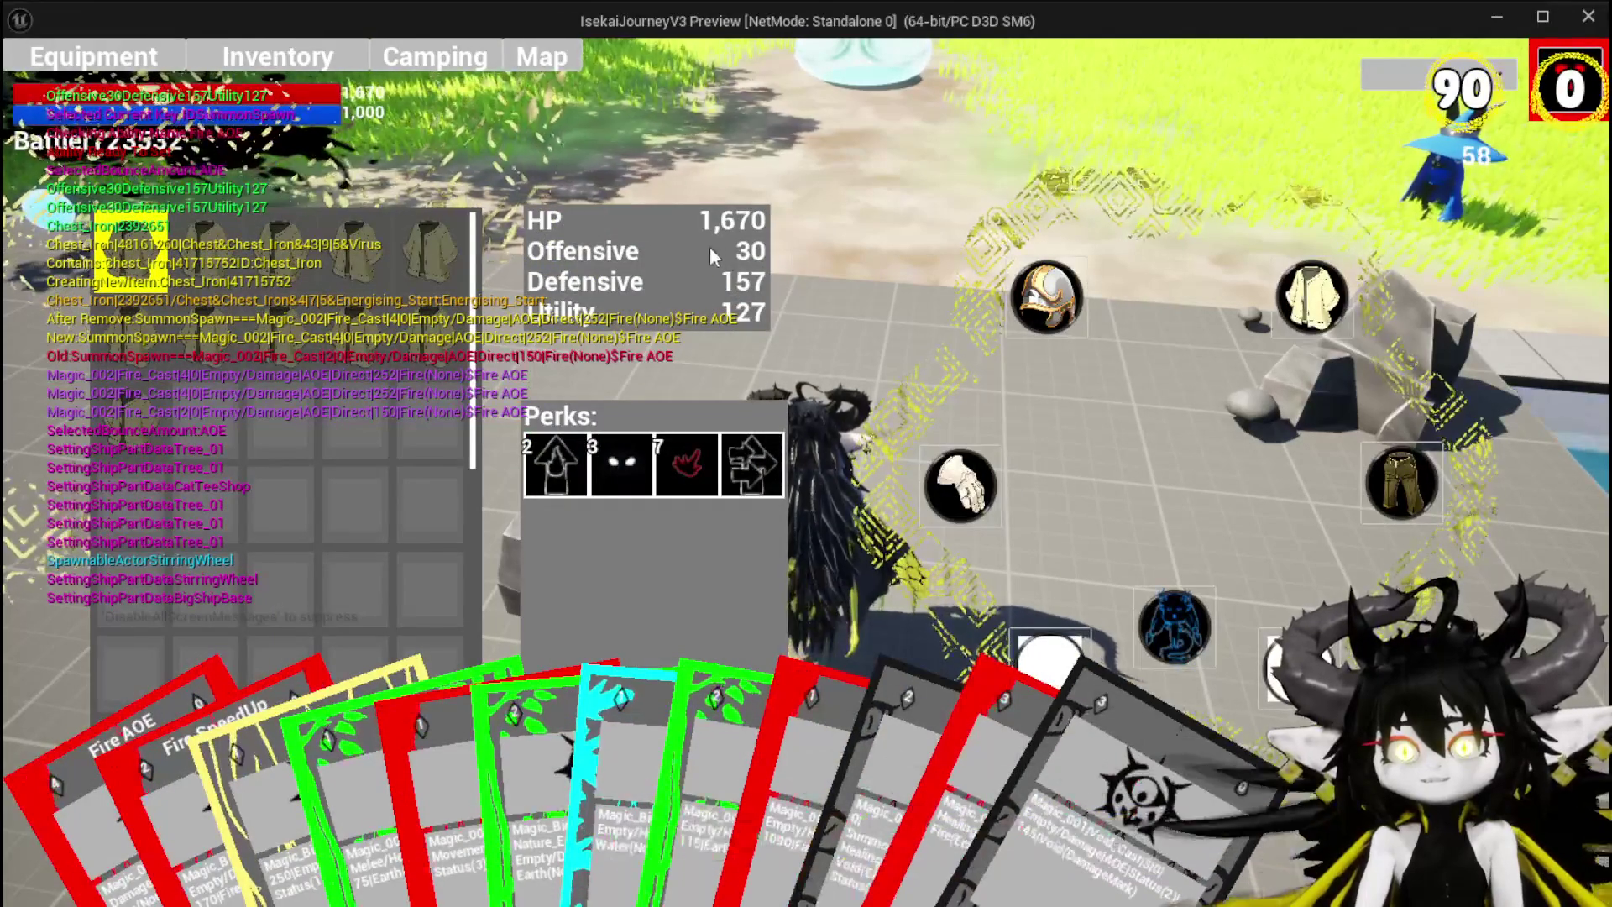
pyautogui.click(1550, 58)
pyautogui.press('w')
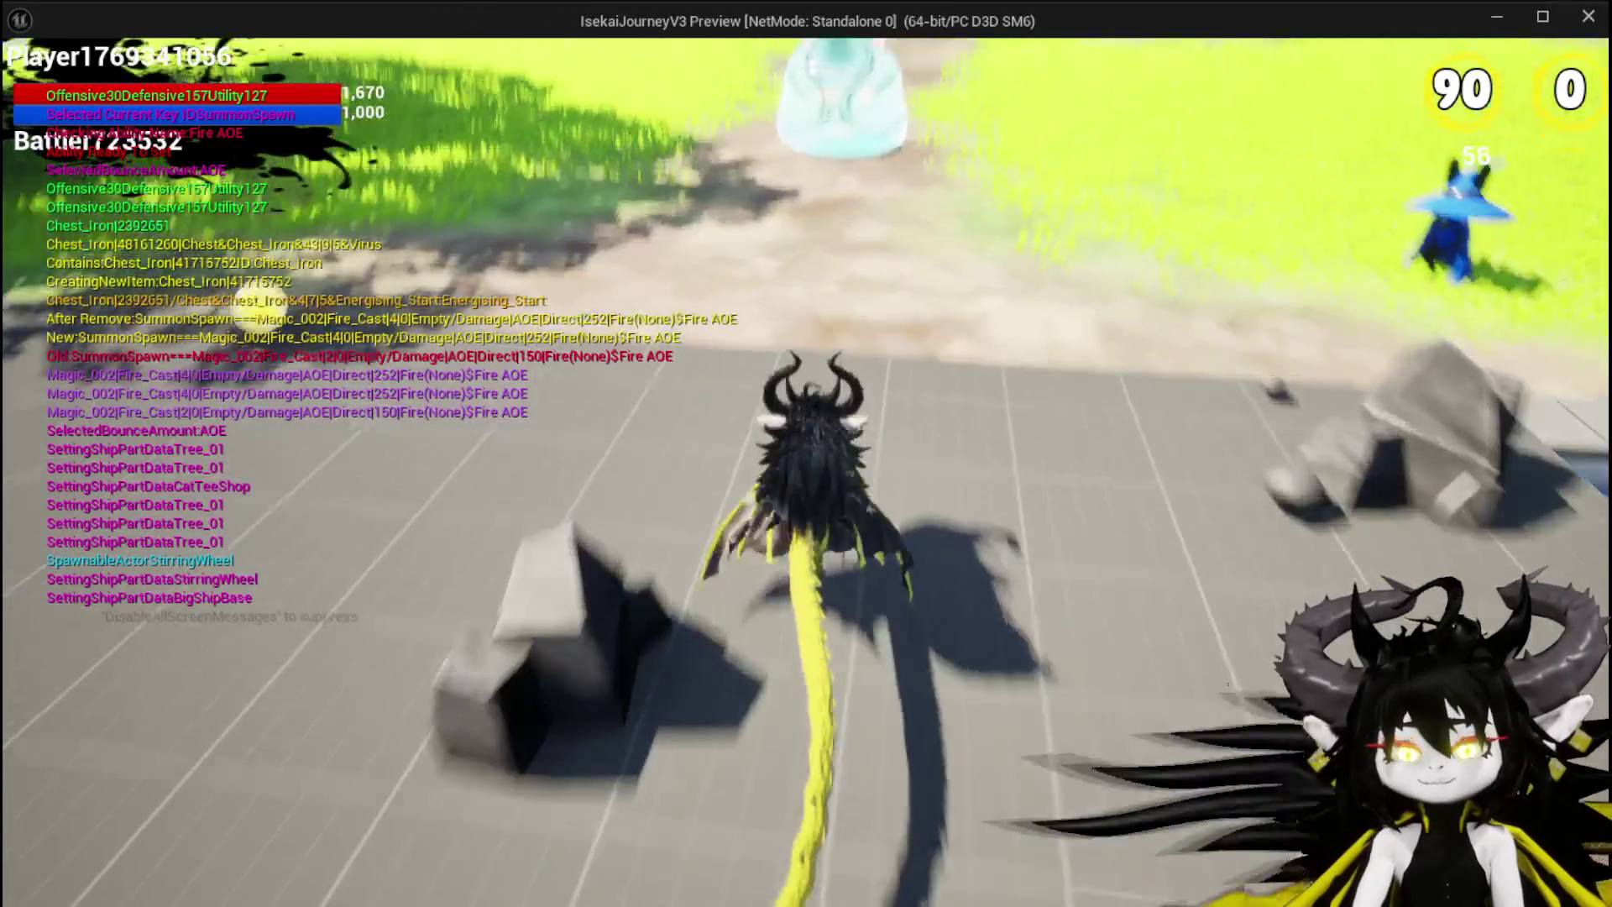
pyautogui.press('w')
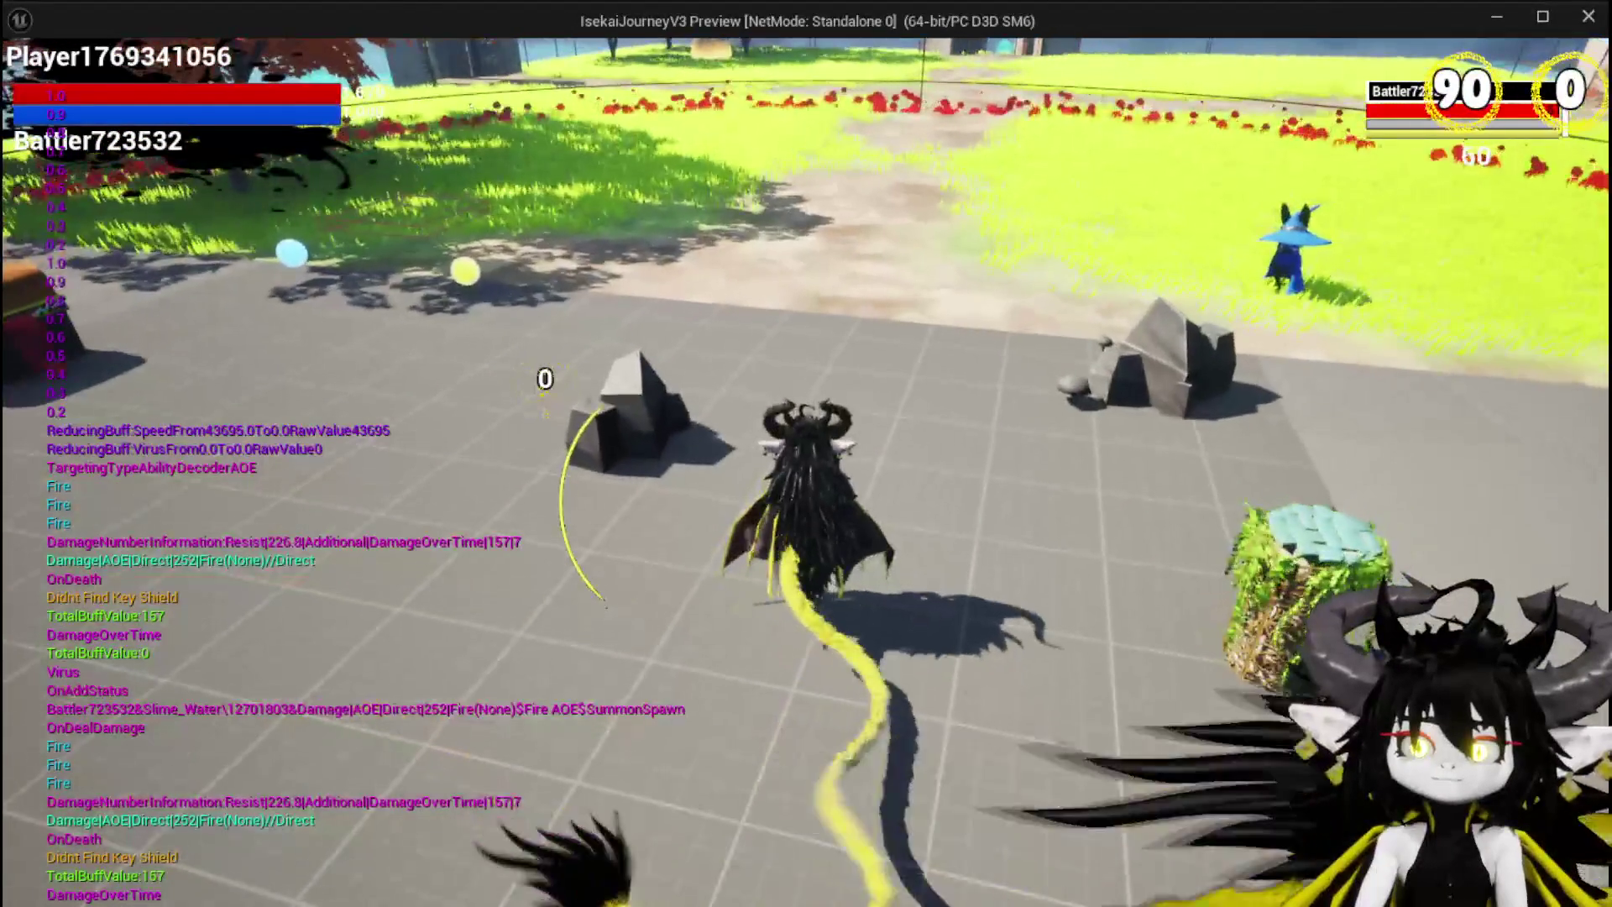
# Step: Begin the battle, play Fire SpeedUp, target Slime_Fire, and pick up the Fire AOE card
pyautogui.click(740, 524)
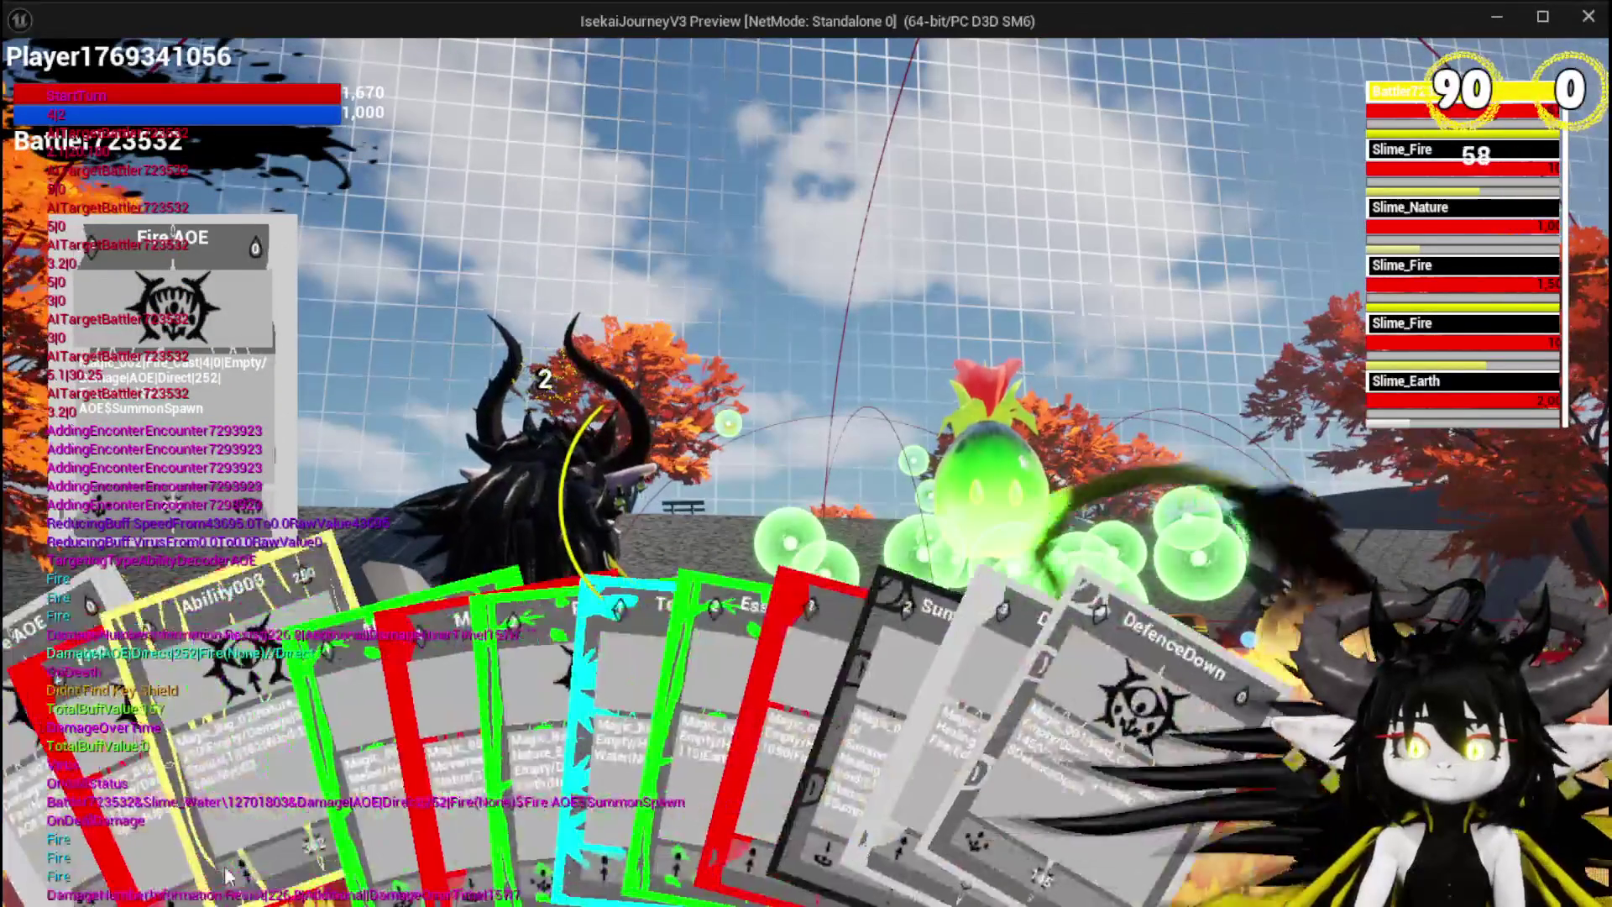
pyautogui.click(382, 662)
pyautogui.press('e')
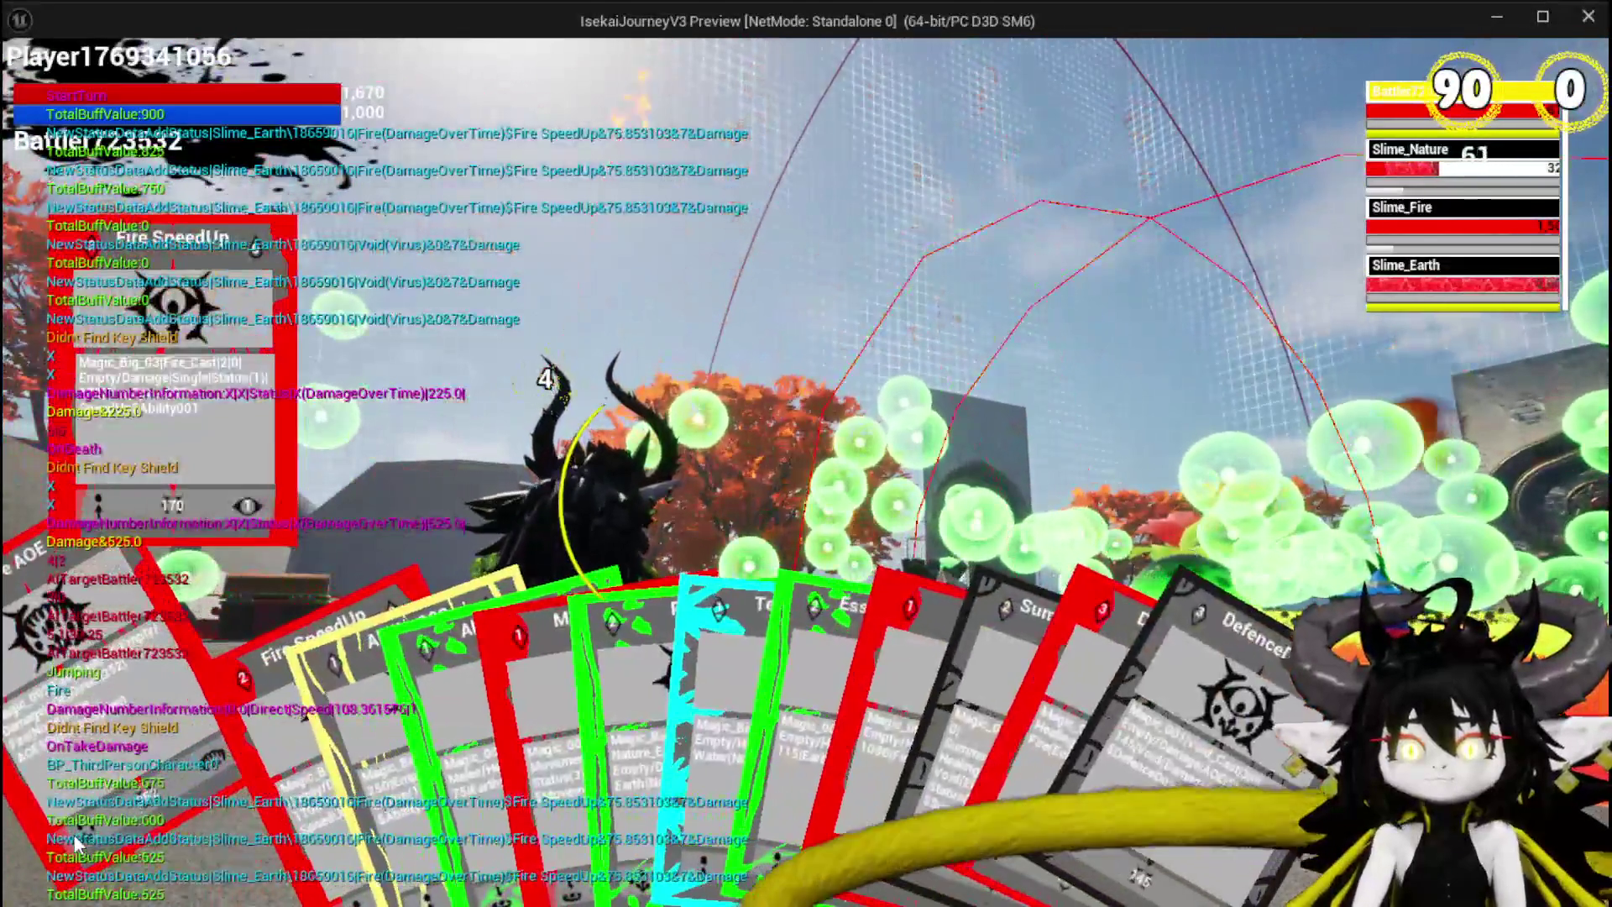
pyautogui.click(75, 844)
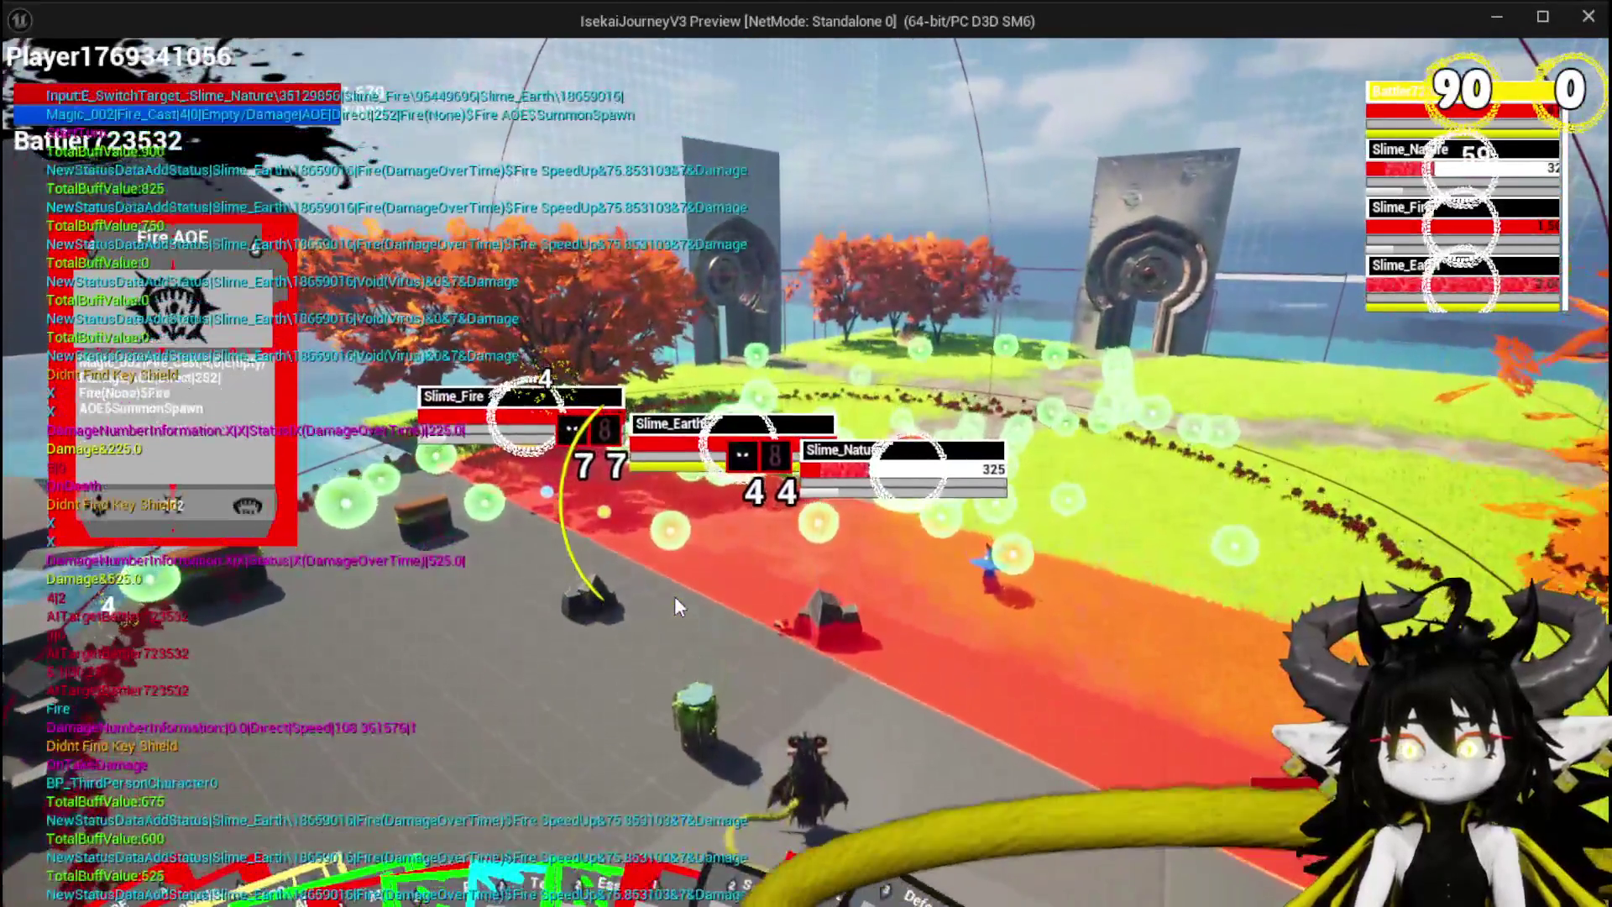
# Step: Launch Fire AOE at the slimes, play Fire SpeedUp, and switch the target to Slime_Fire
pyautogui.click(676, 598)
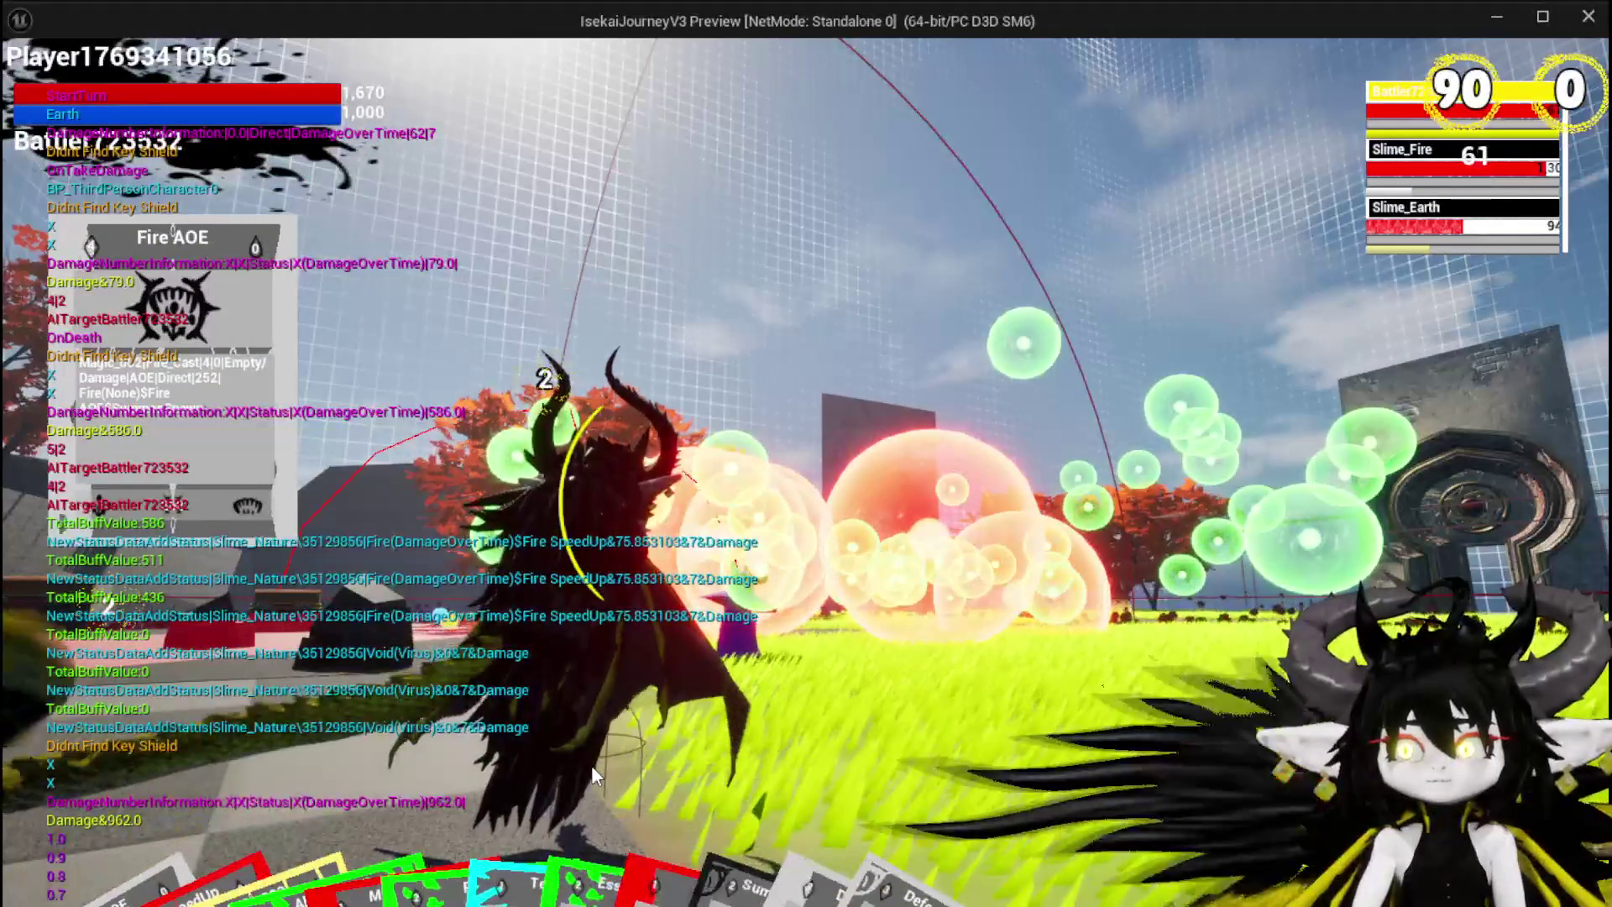
pyautogui.click(139, 813)
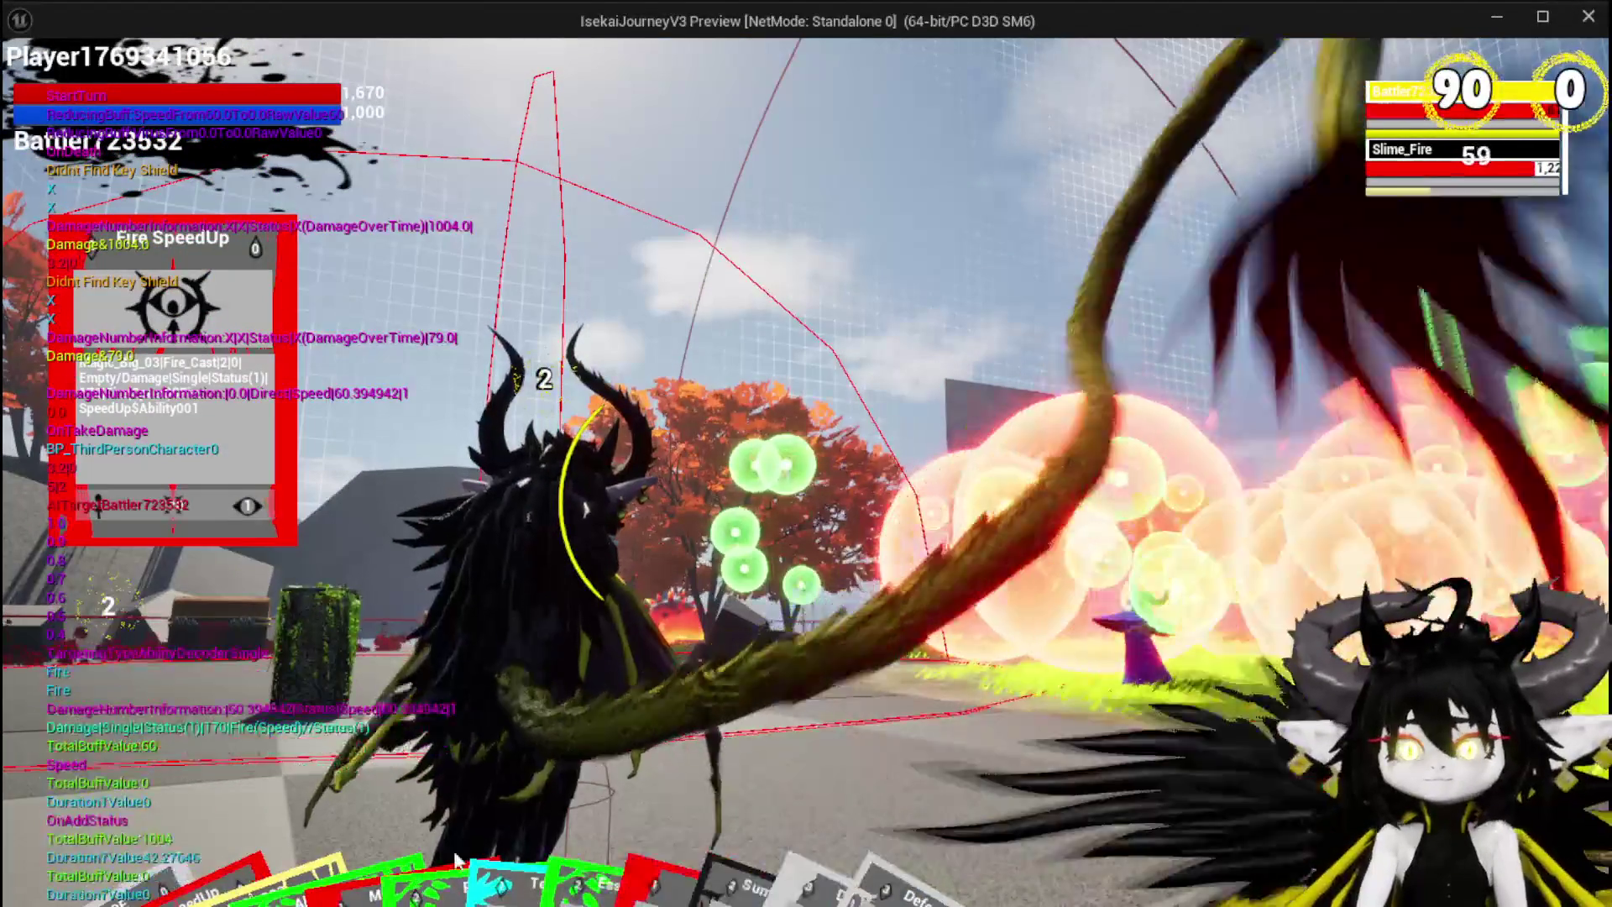
pyautogui.press('e')
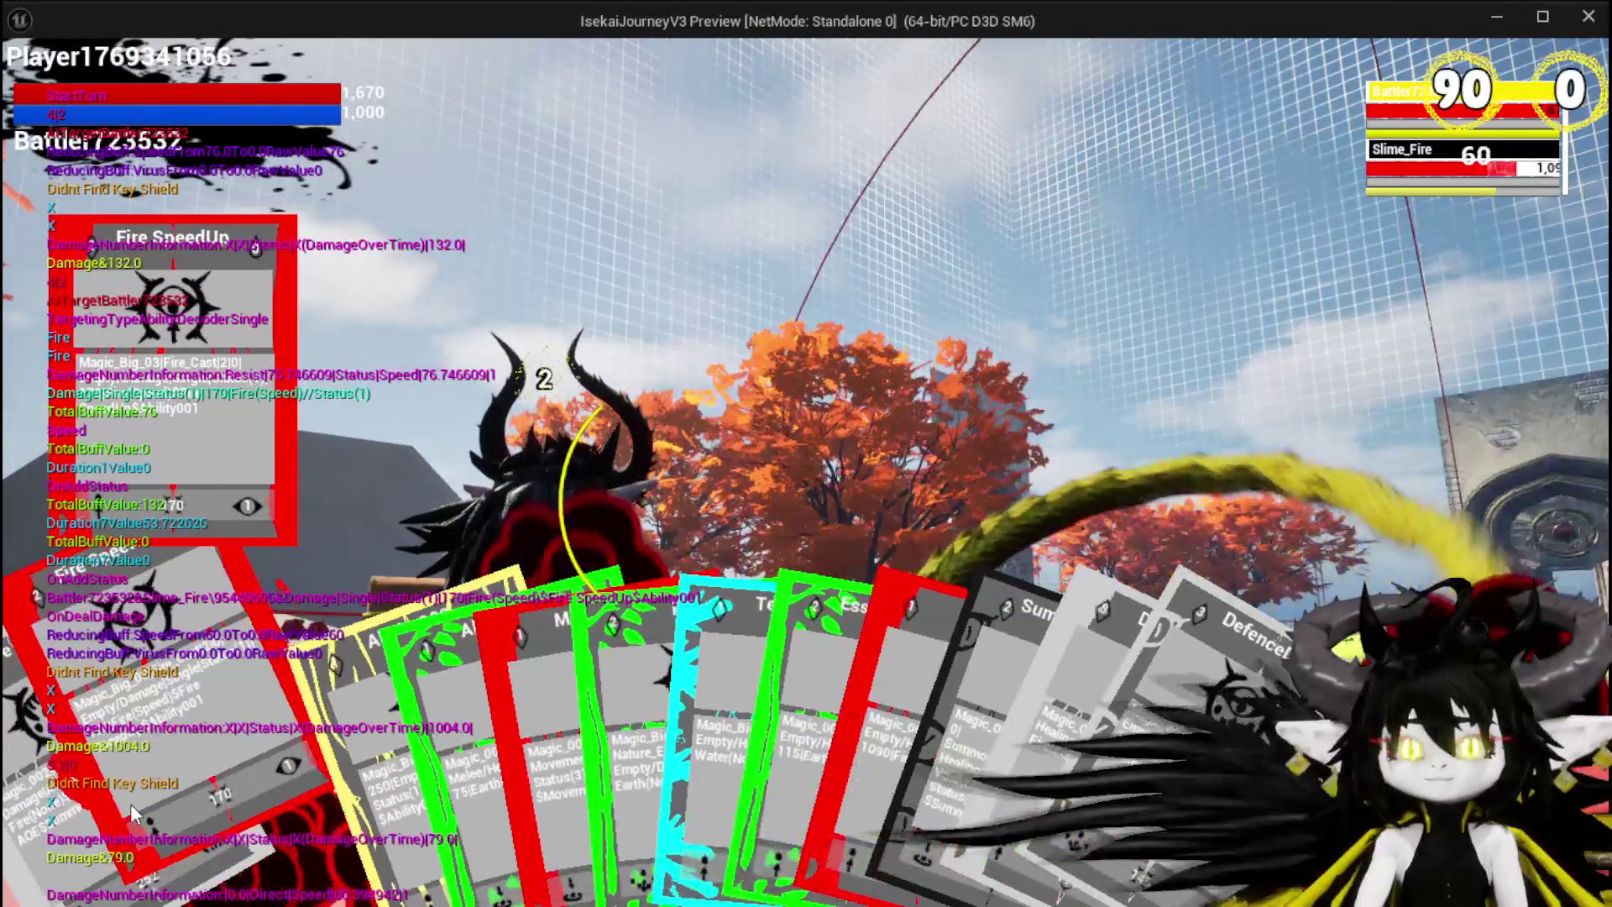
# Step: Cast Fire SpeedUp, then Fire AOE on Slime_Fire to finish the encounter
pyautogui.click(129, 804)
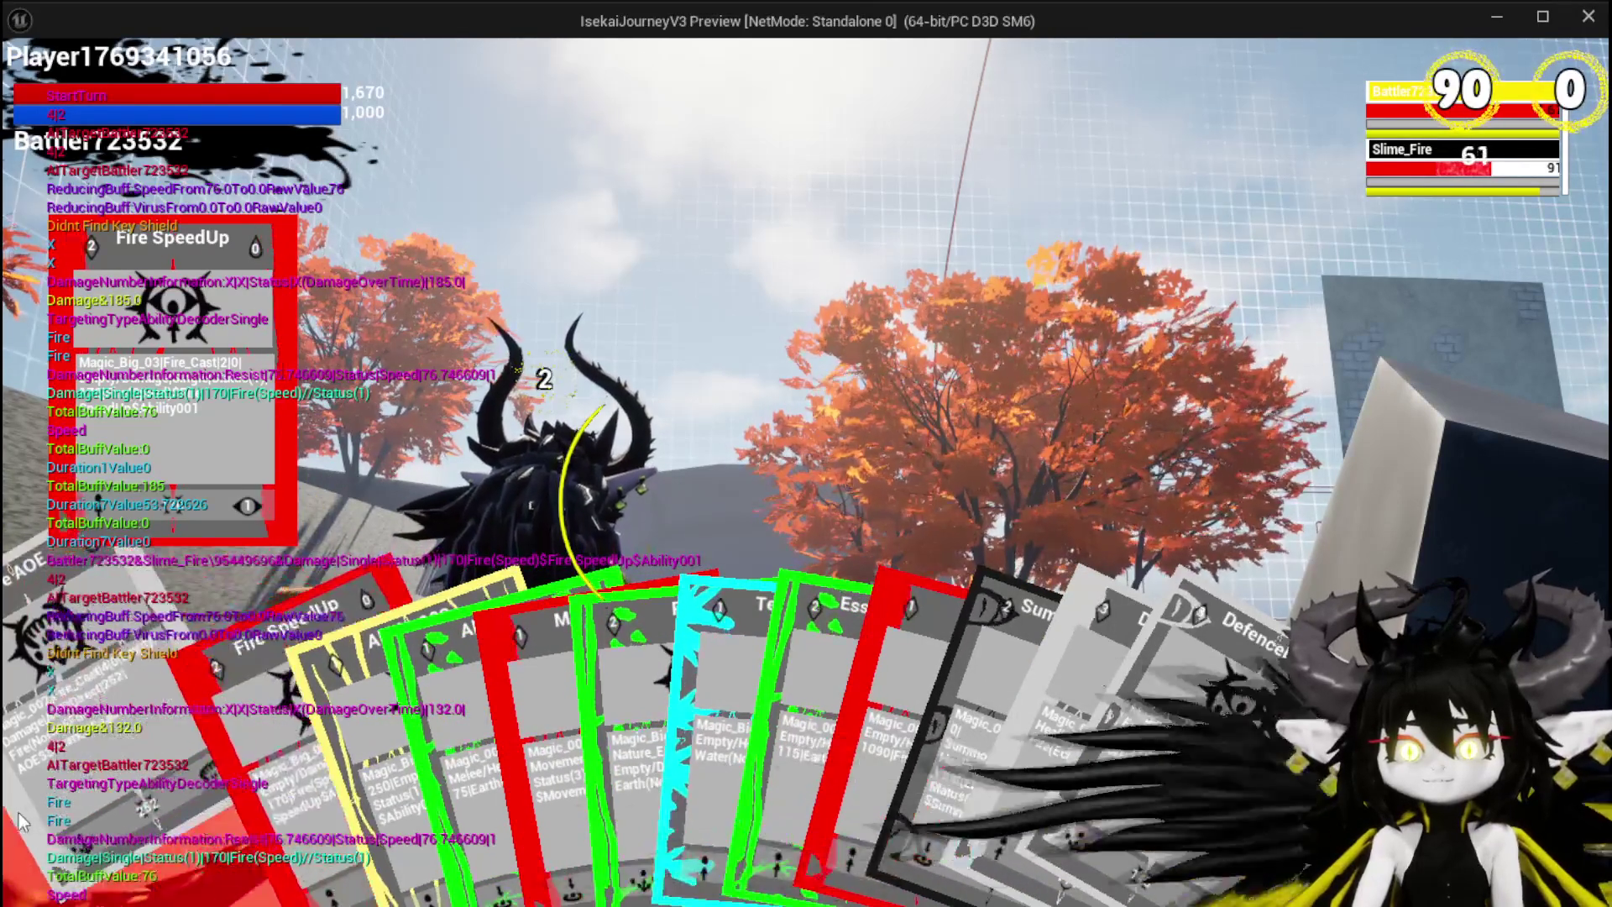
pyautogui.click(99, 808)
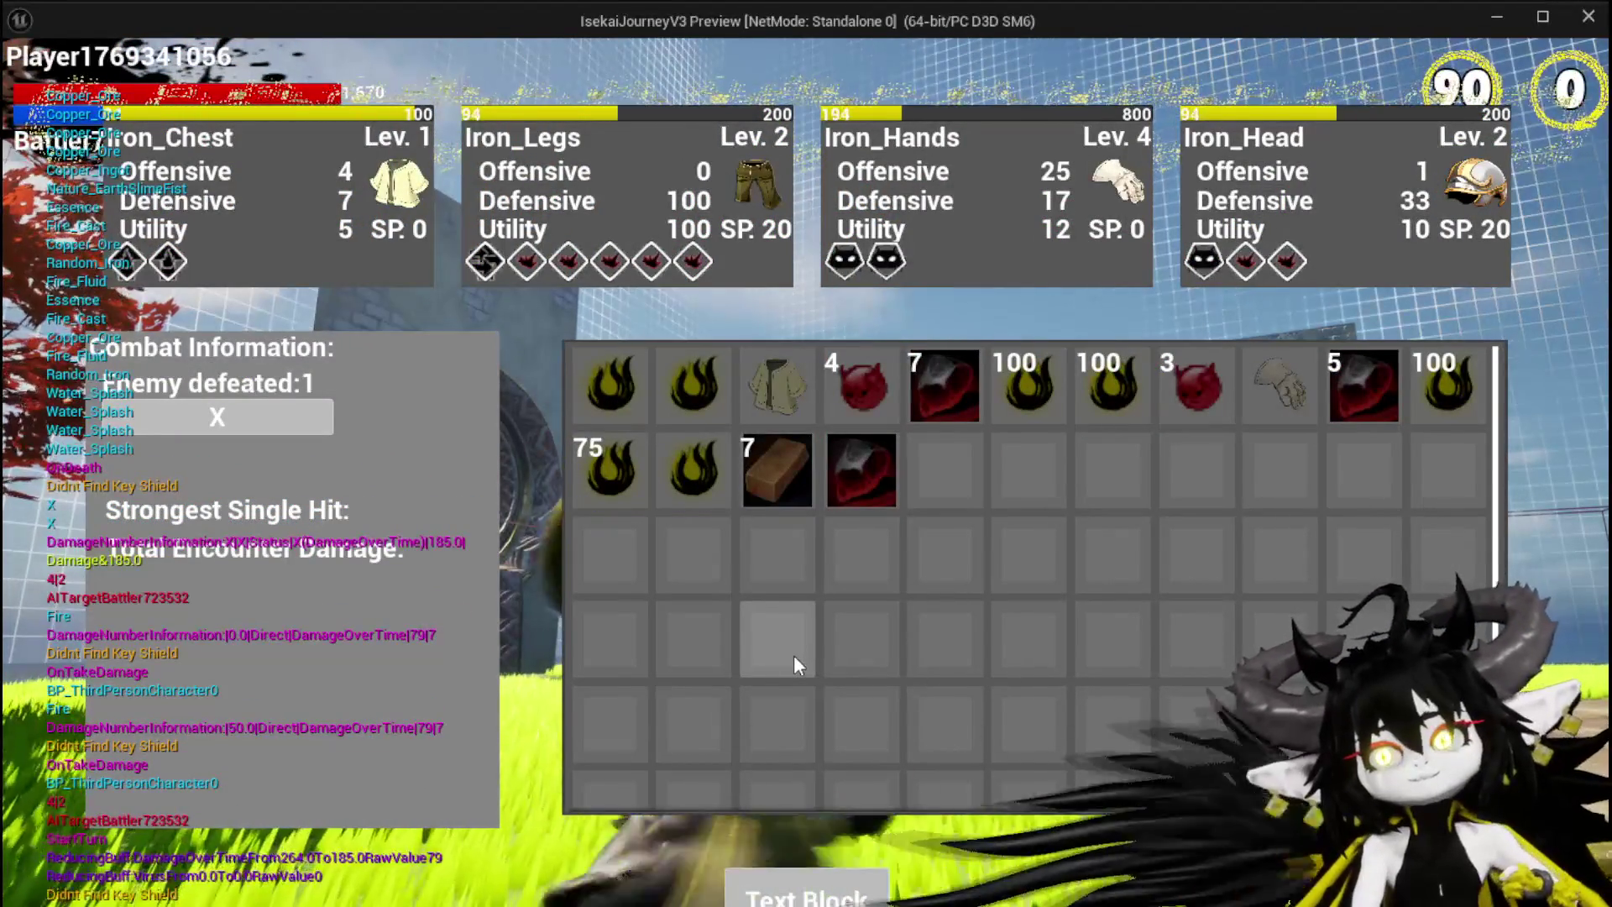
# Step: Dismiss the combat summary, save the game from the Escape menu, close it and jump
pyautogui.moveTo(657, 399)
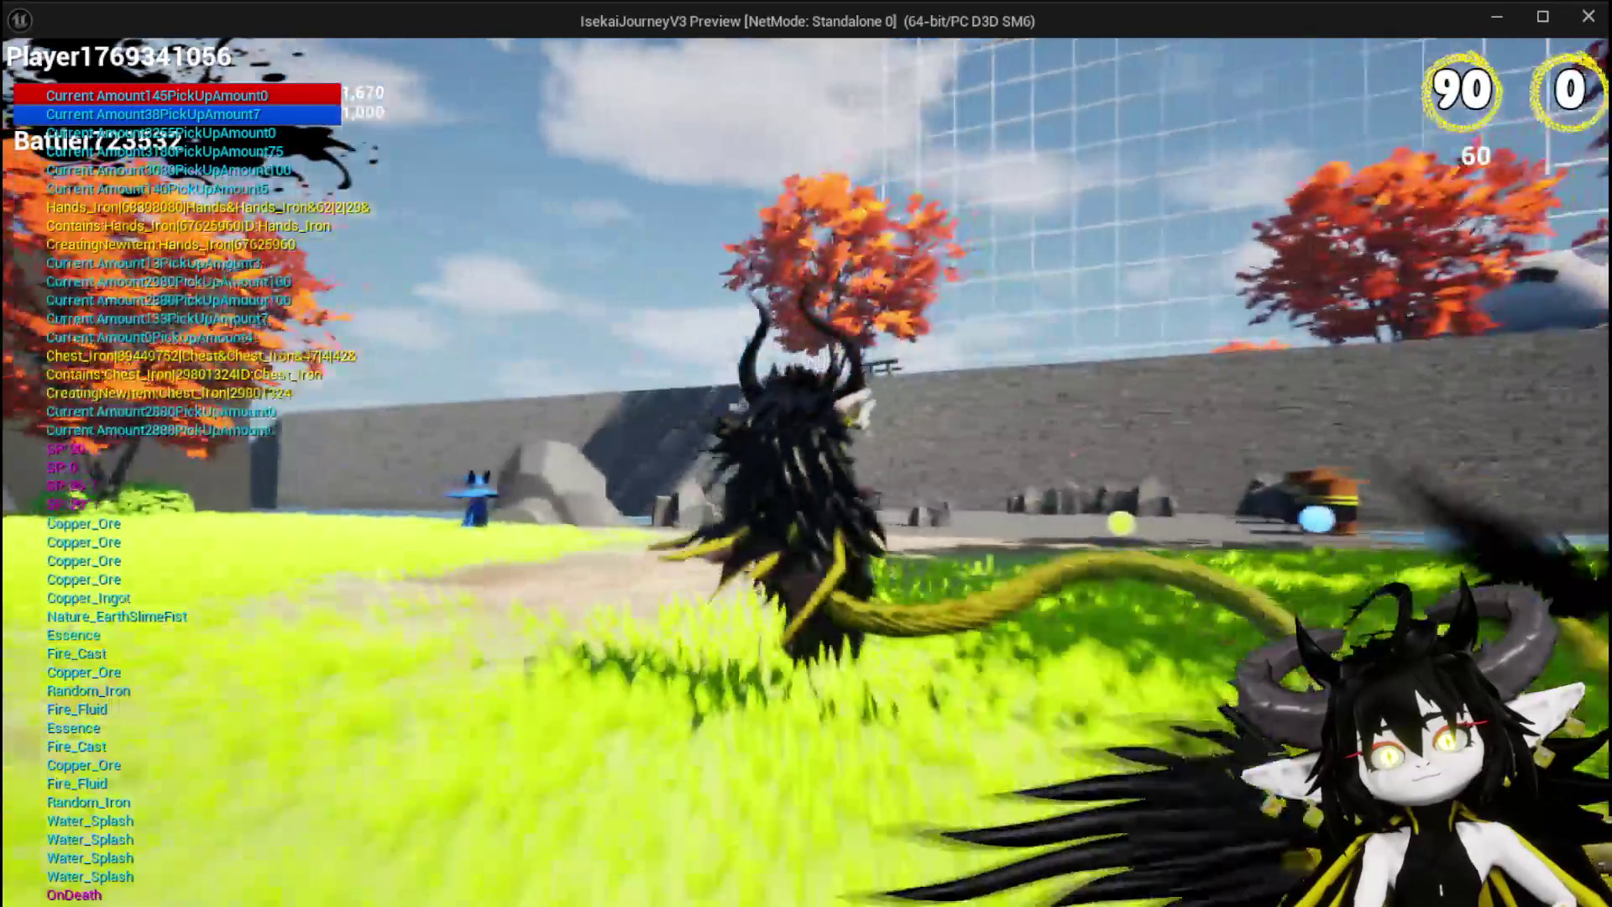
pyautogui.press('Escape')
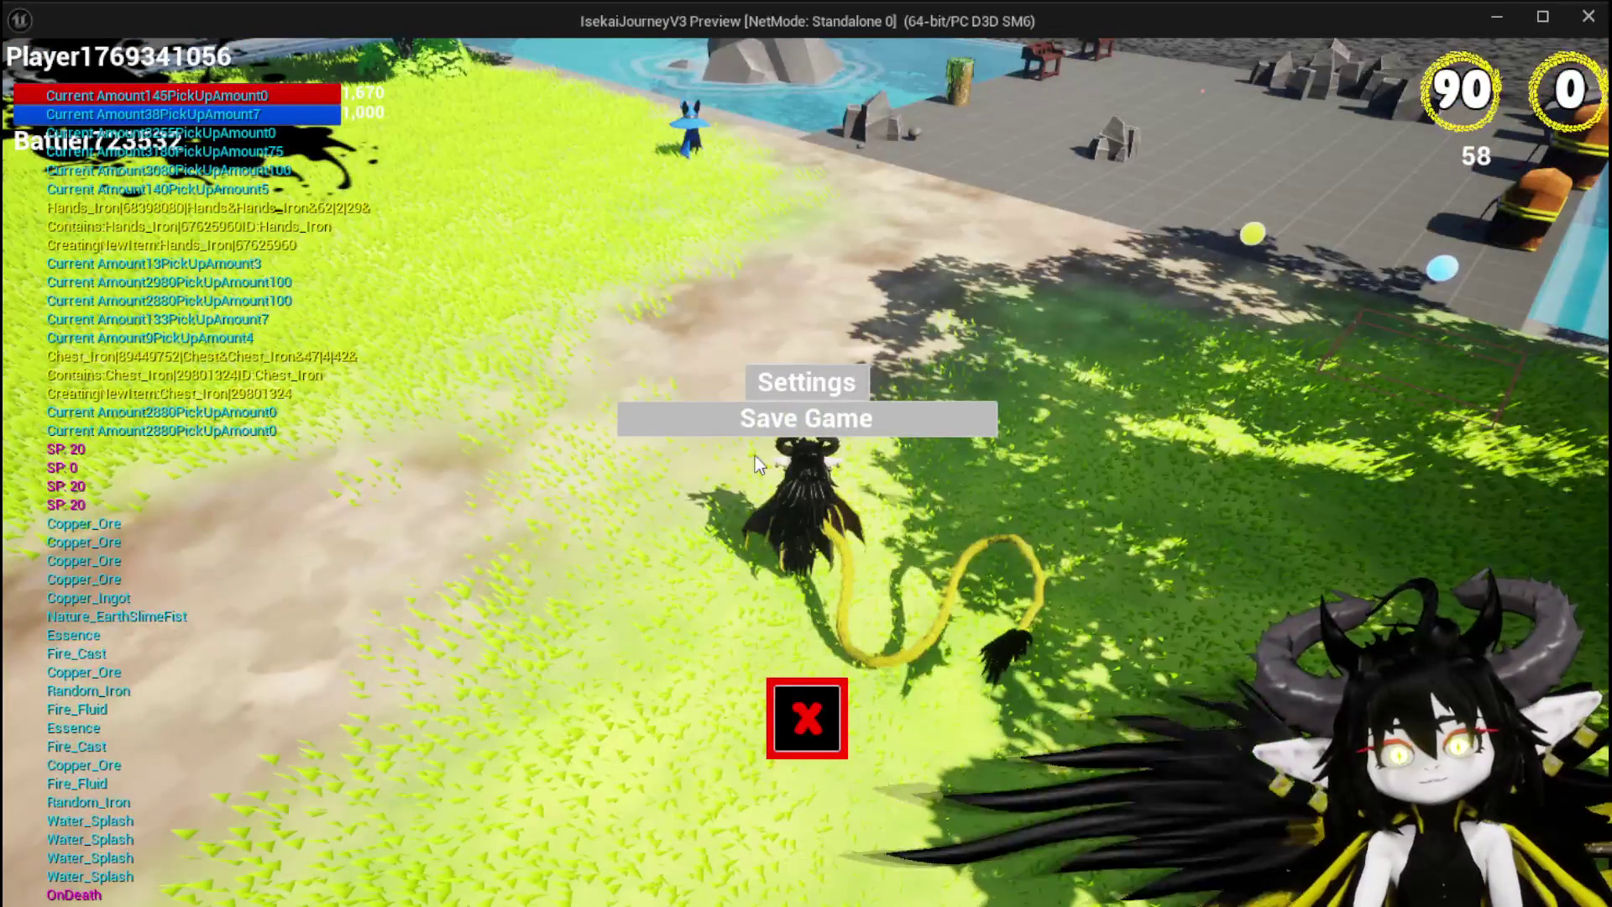
pyautogui.click(763, 426)
pyautogui.click(807, 718)
pyautogui.press('space')
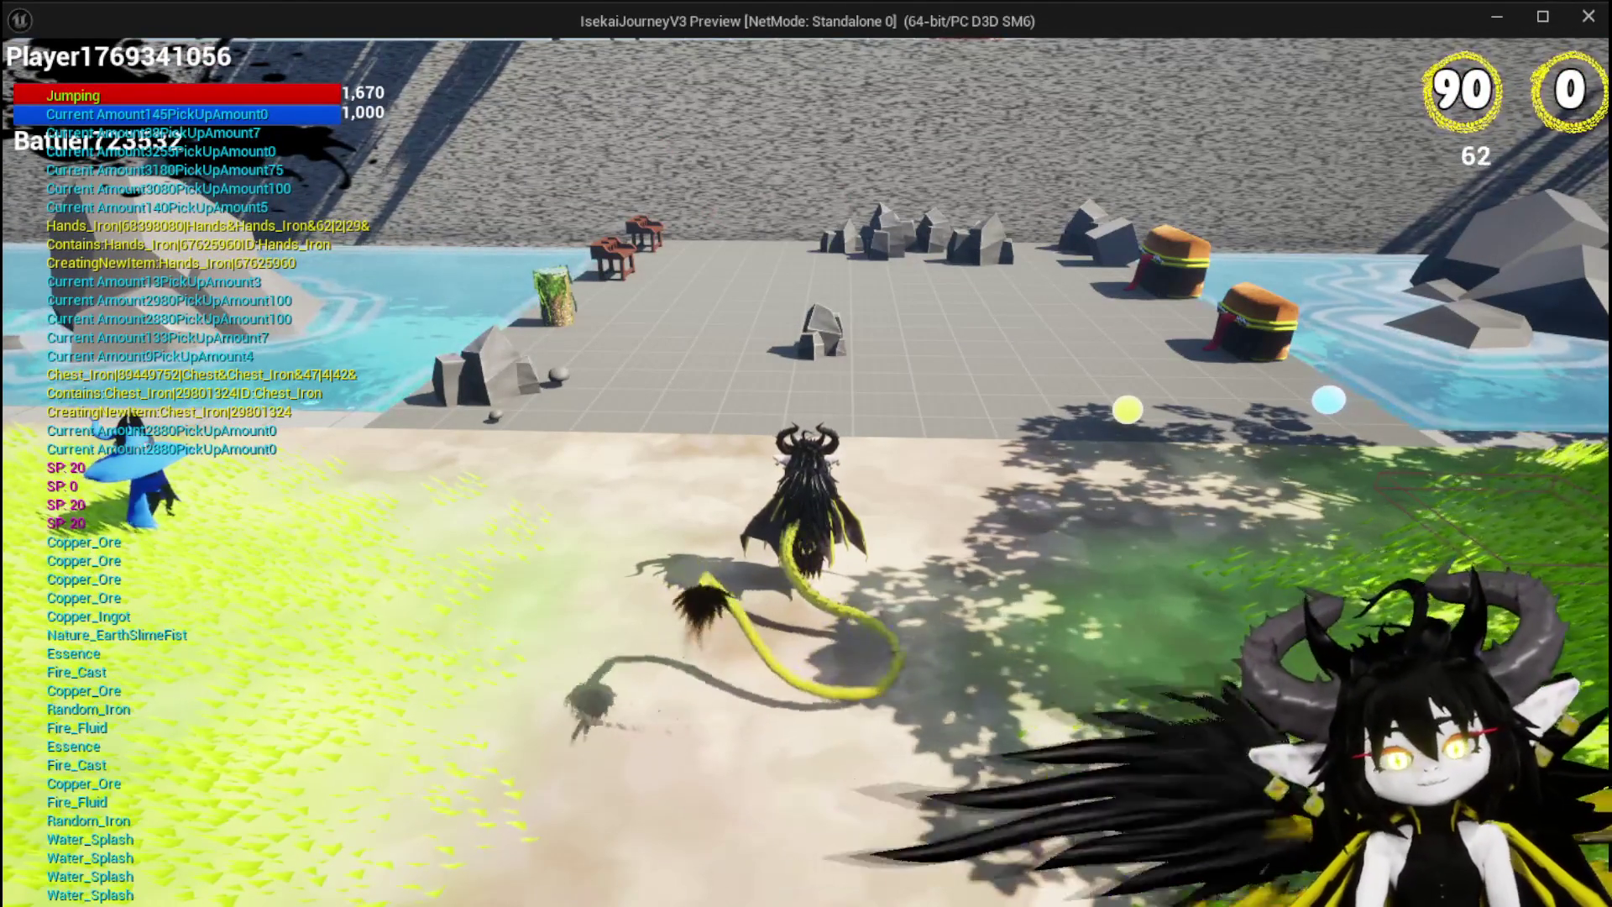
# Step: Run the character around the level and visit the merchant's shop by the pool
pyautogui.press('w')
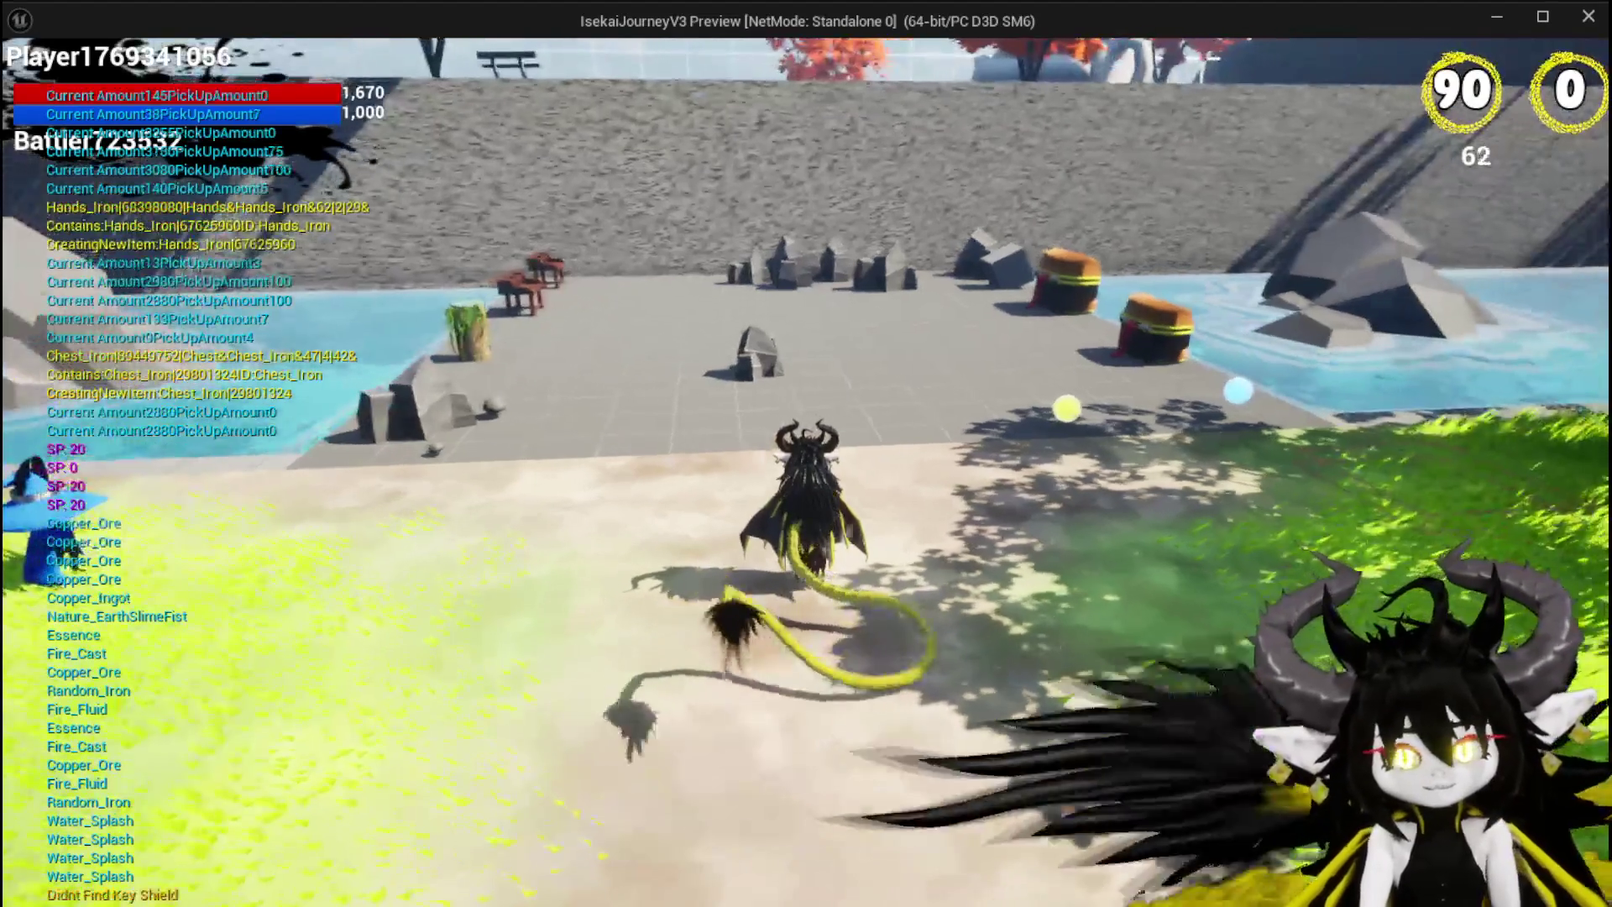
pyautogui.press('w')
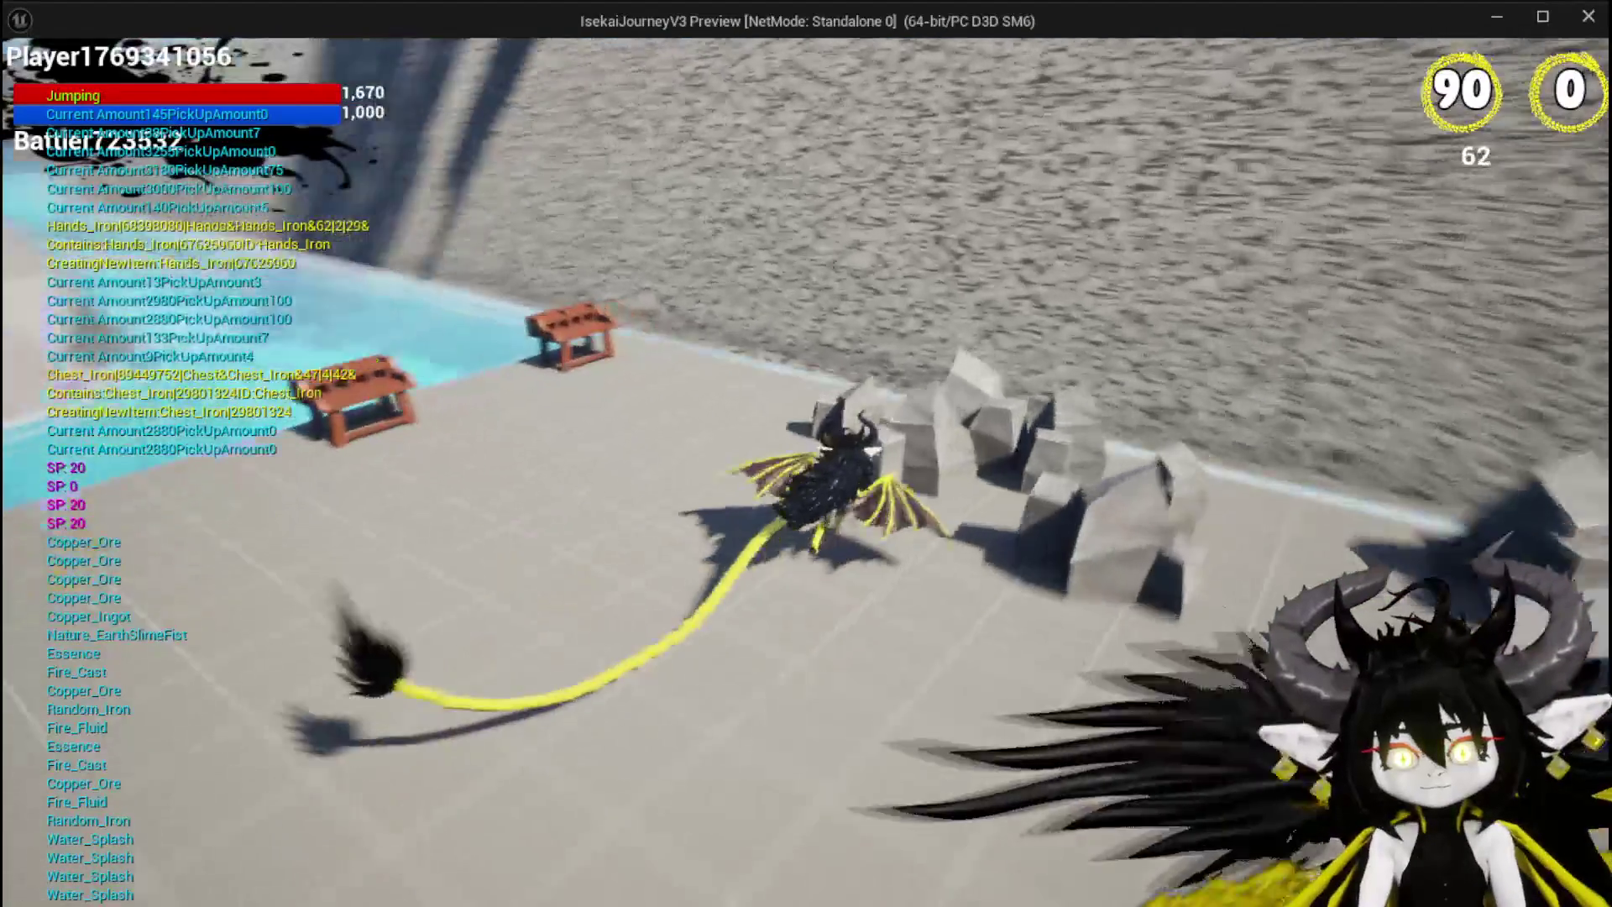
pyautogui.press('w')
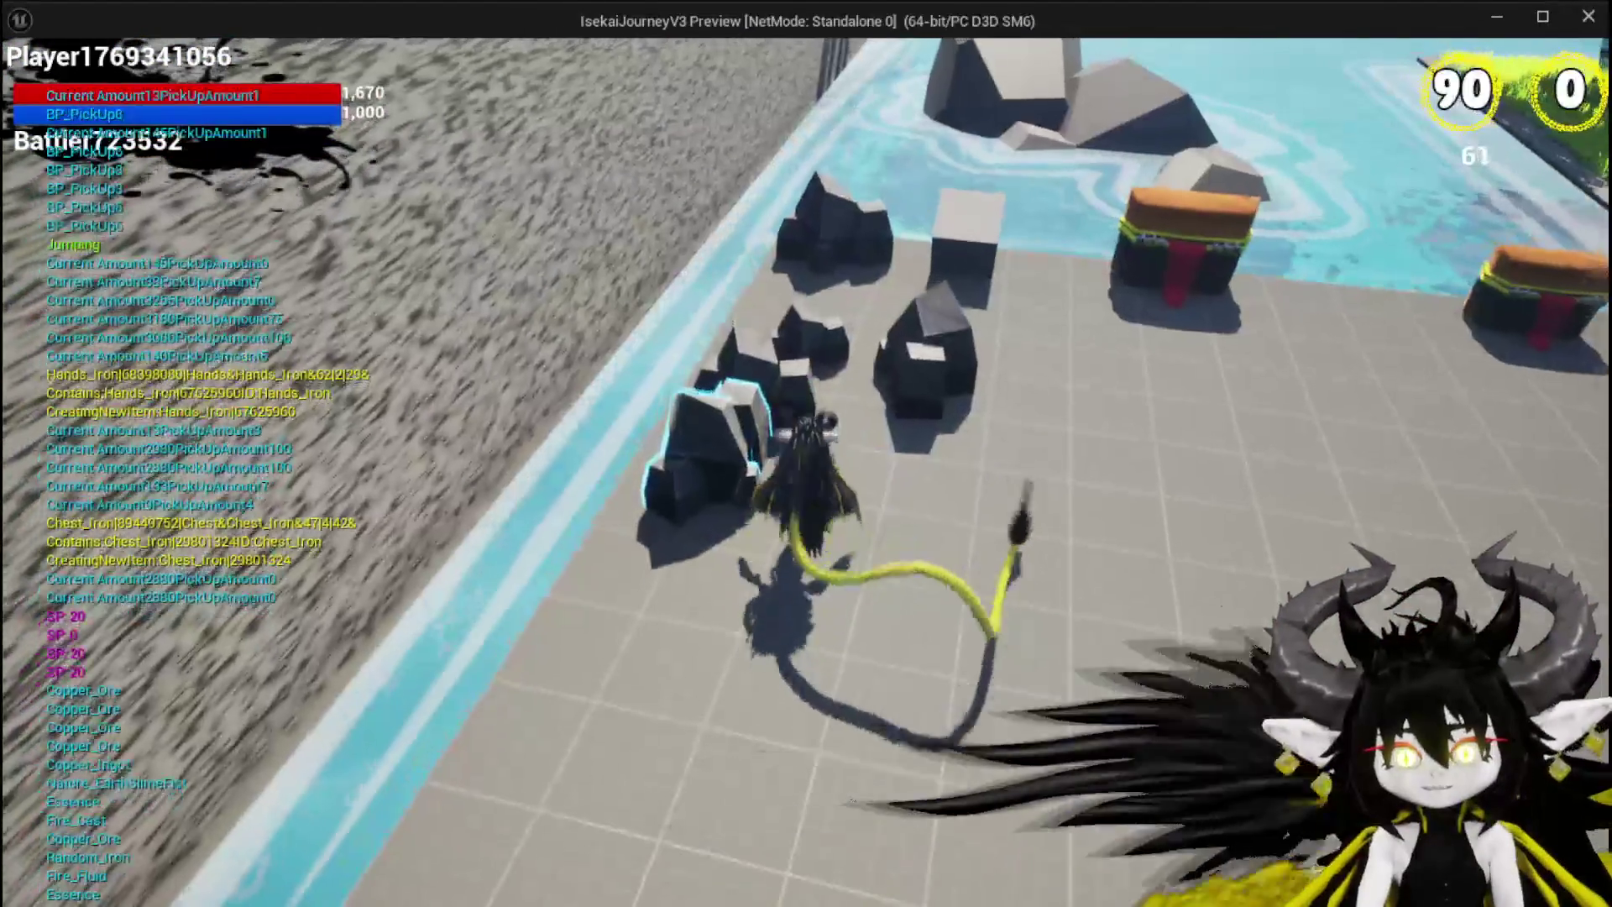
pyautogui.press('w')
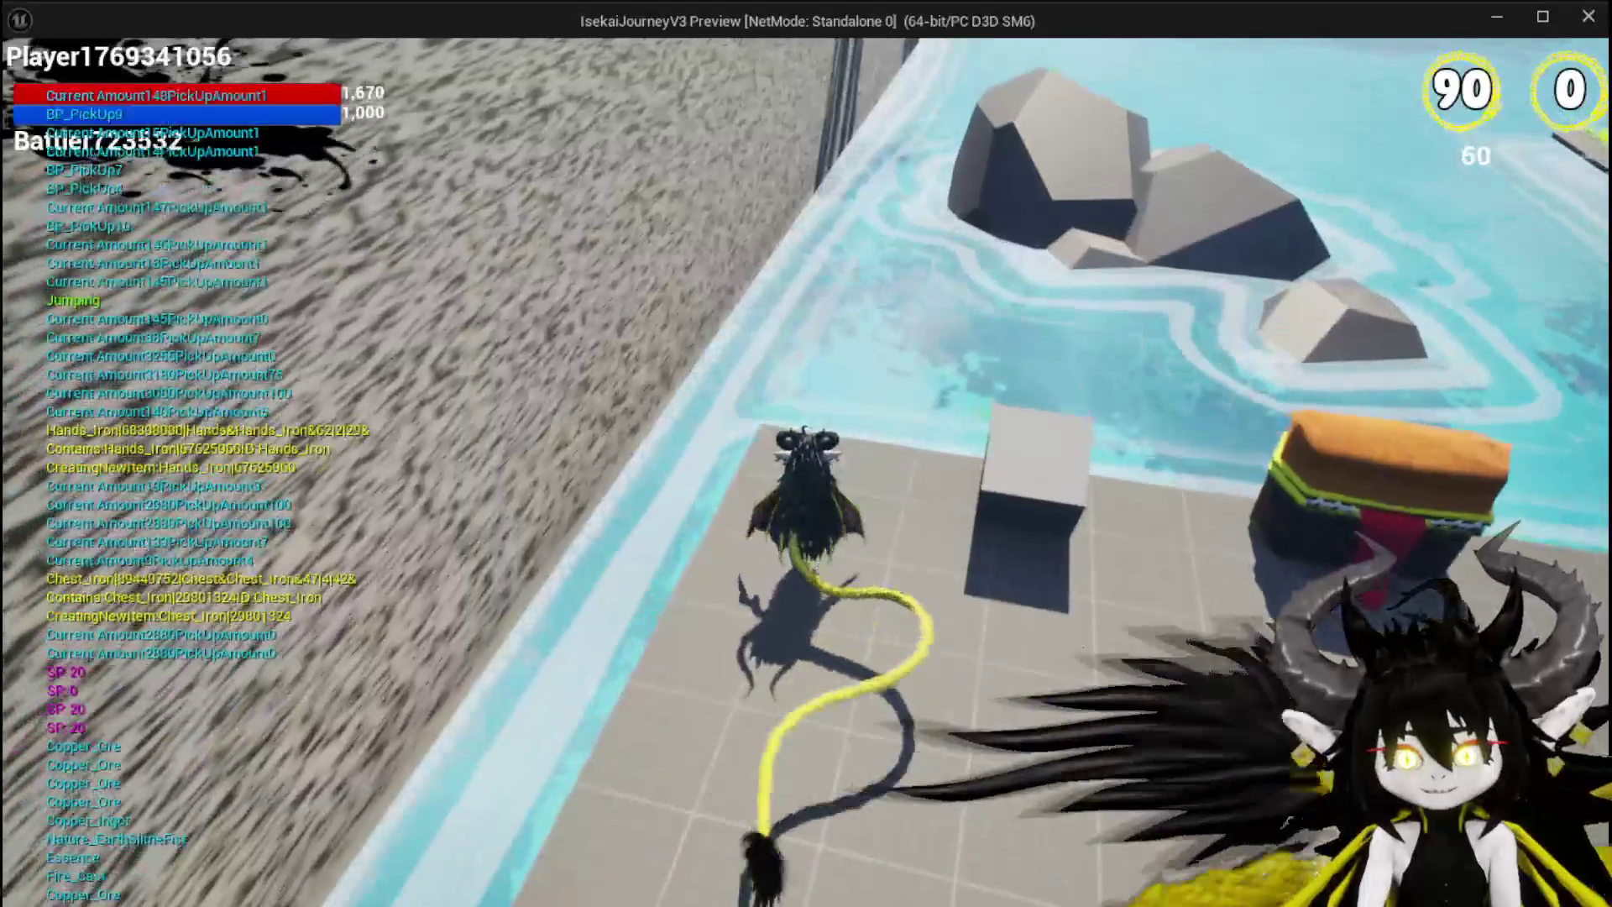
pyautogui.press('w')
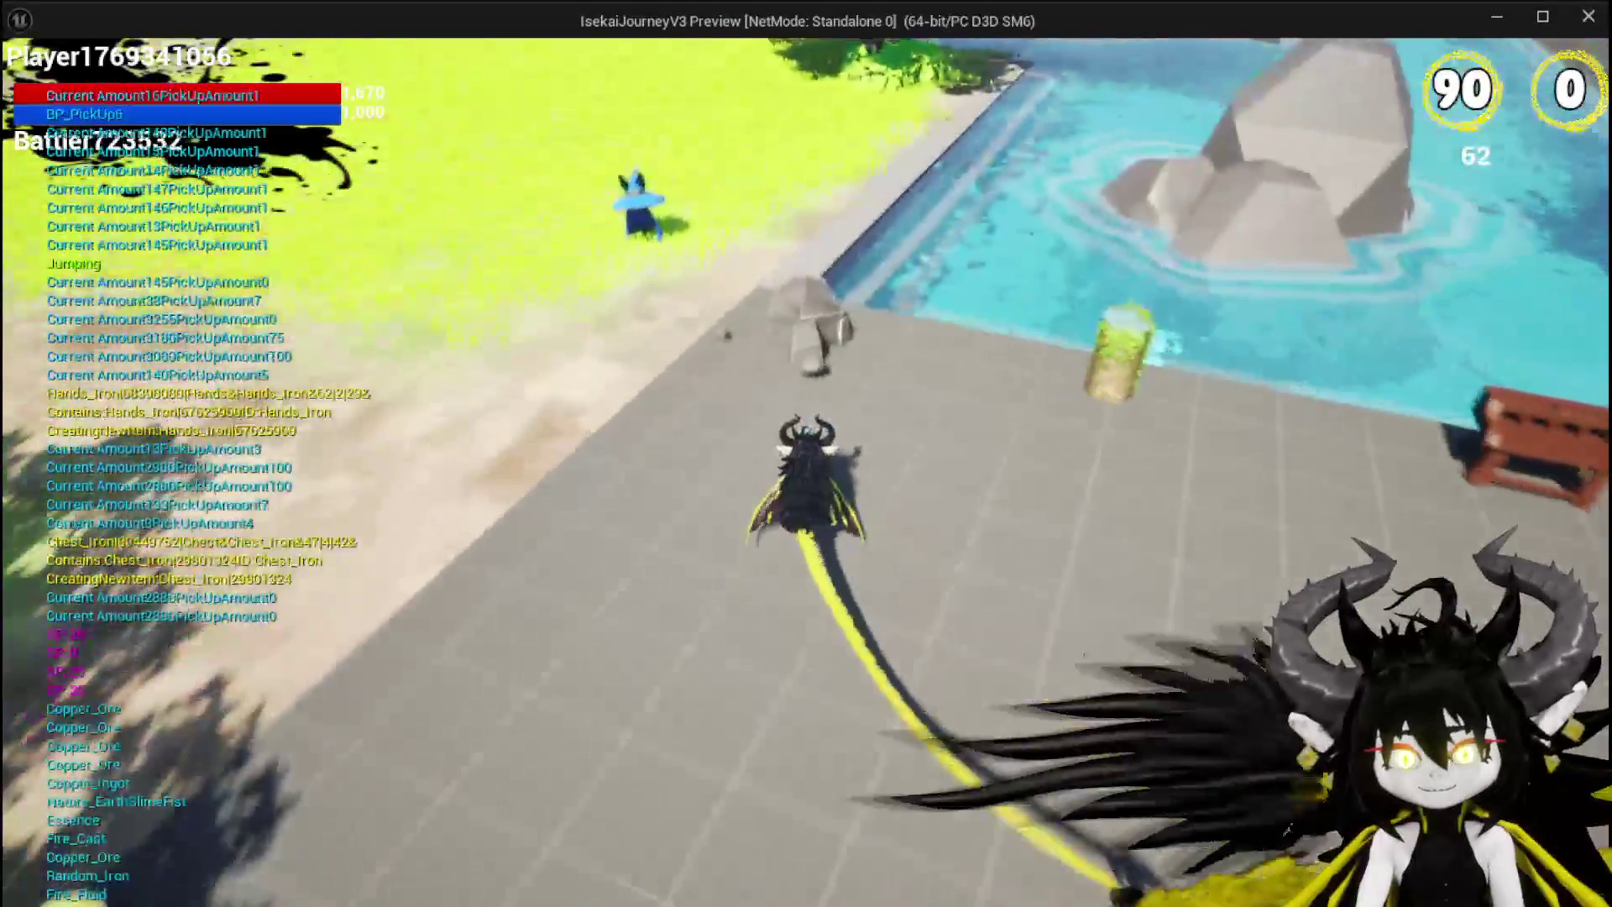
pyautogui.press('e')
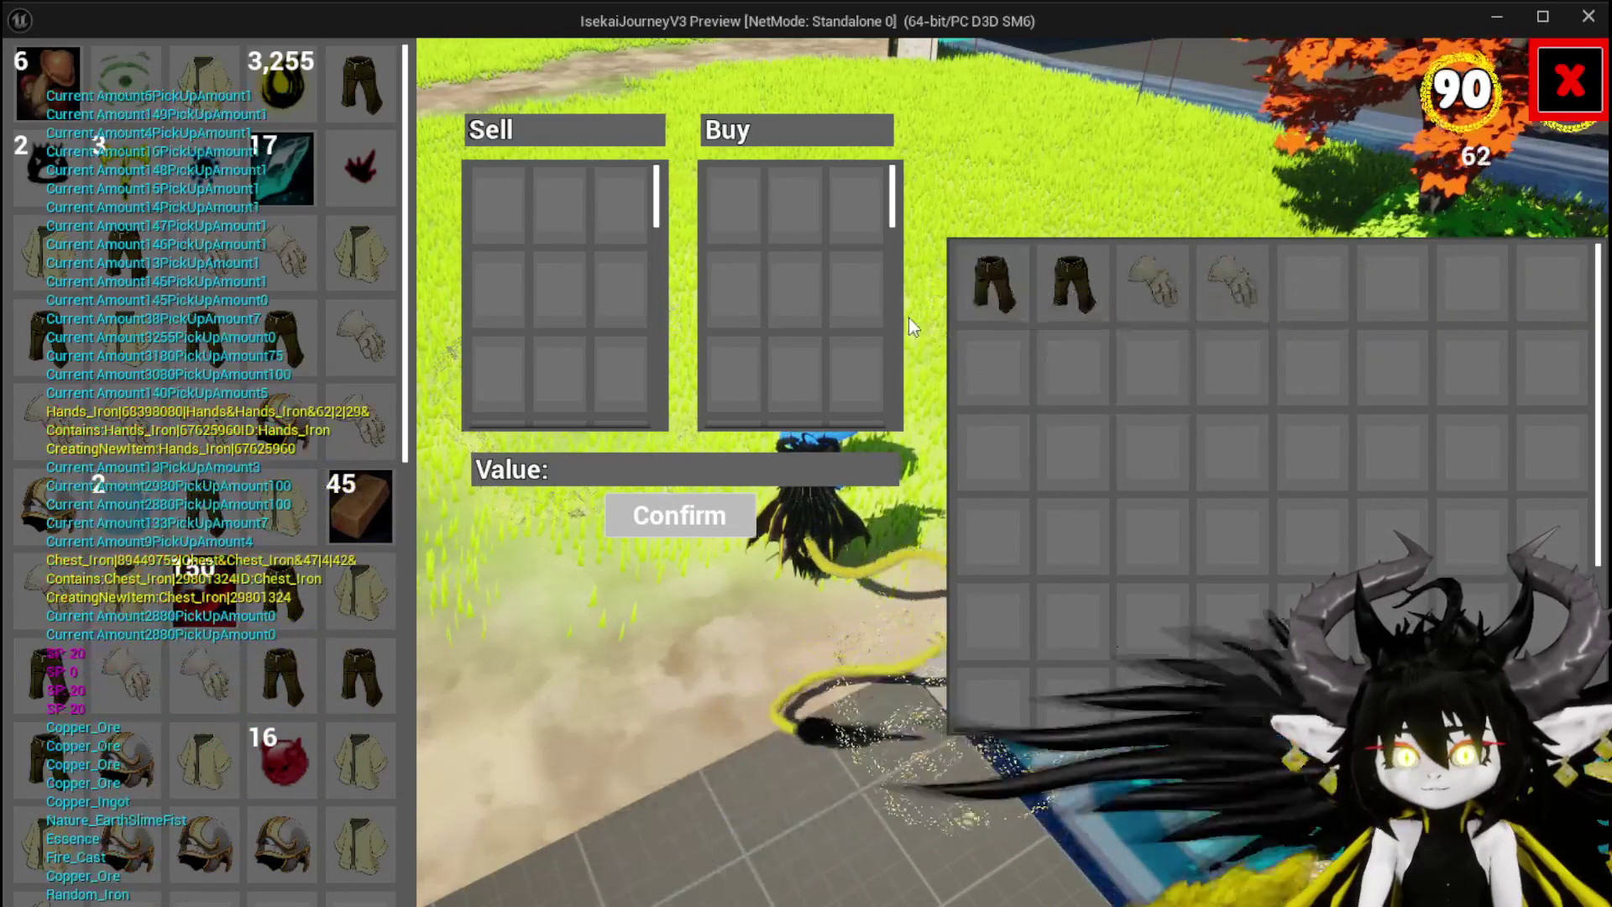
pyautogui.press('Escape')
pyautogui.press('w')
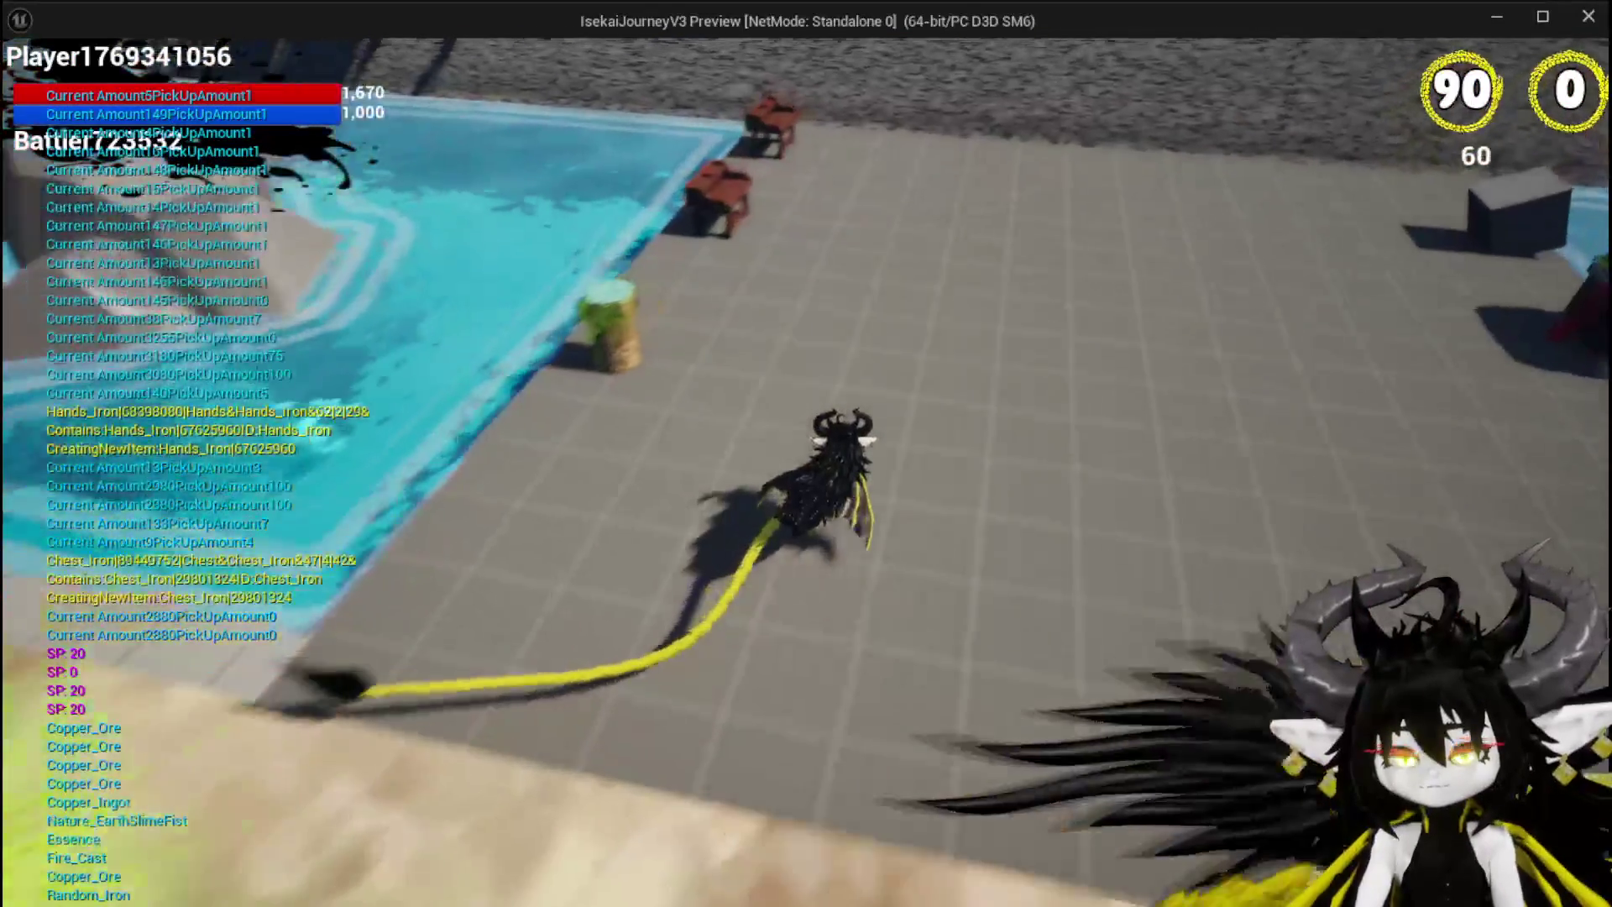
# Step: Save the in-game progress, stop the play-test and save the modified assets in the editor
pyautogui.press('Escape')
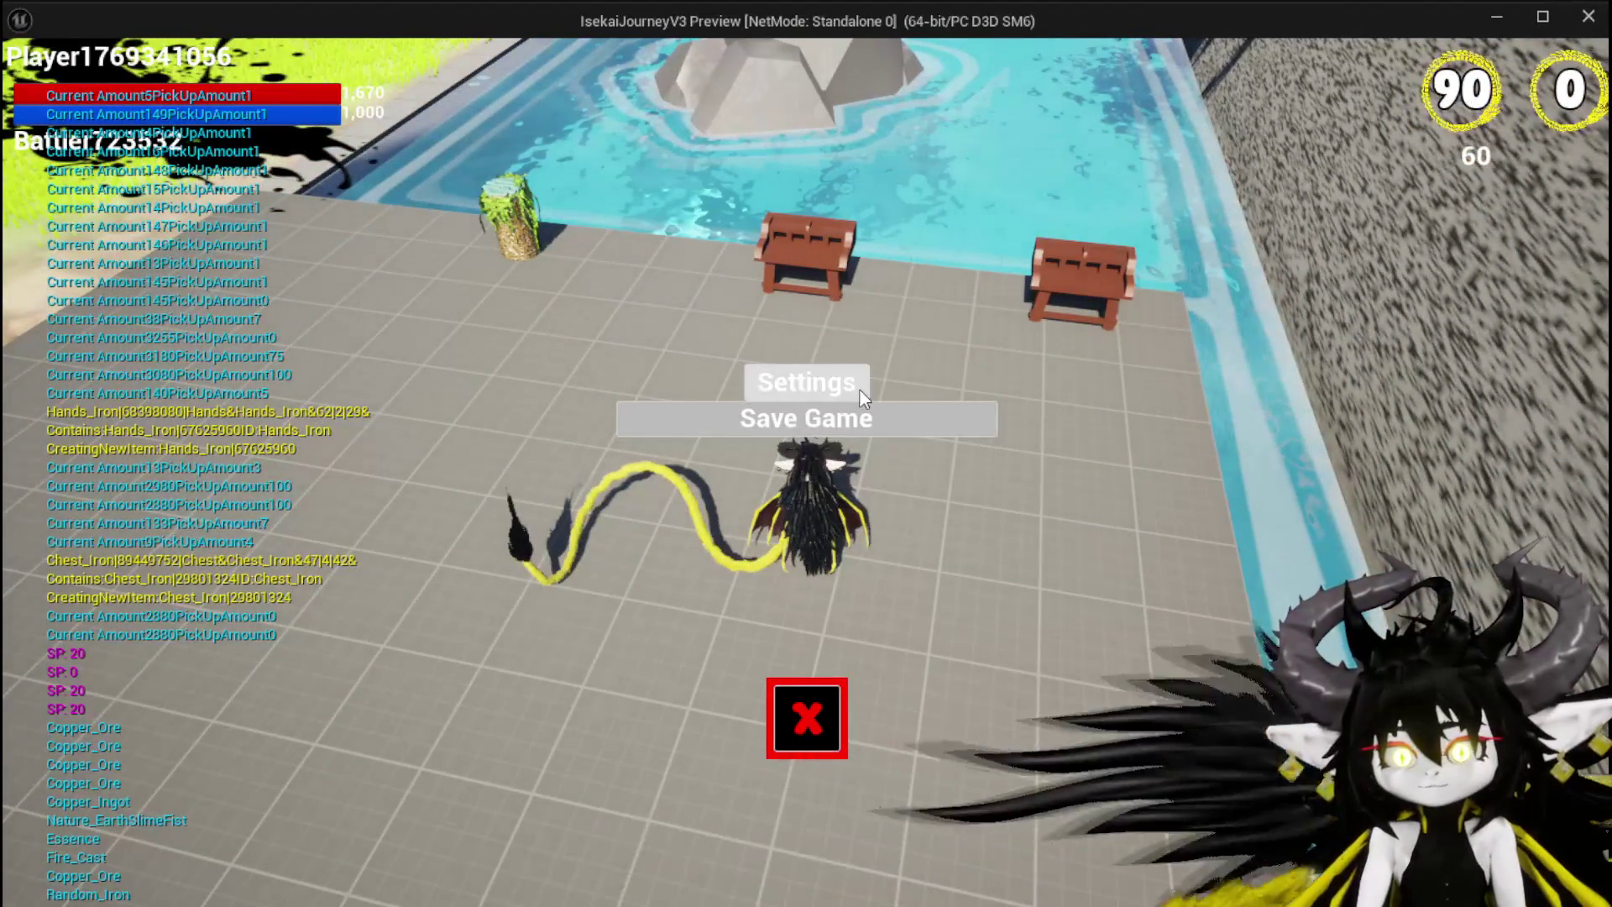
pyautogui.click(855, 405)
pyautogui.click(808, 717)
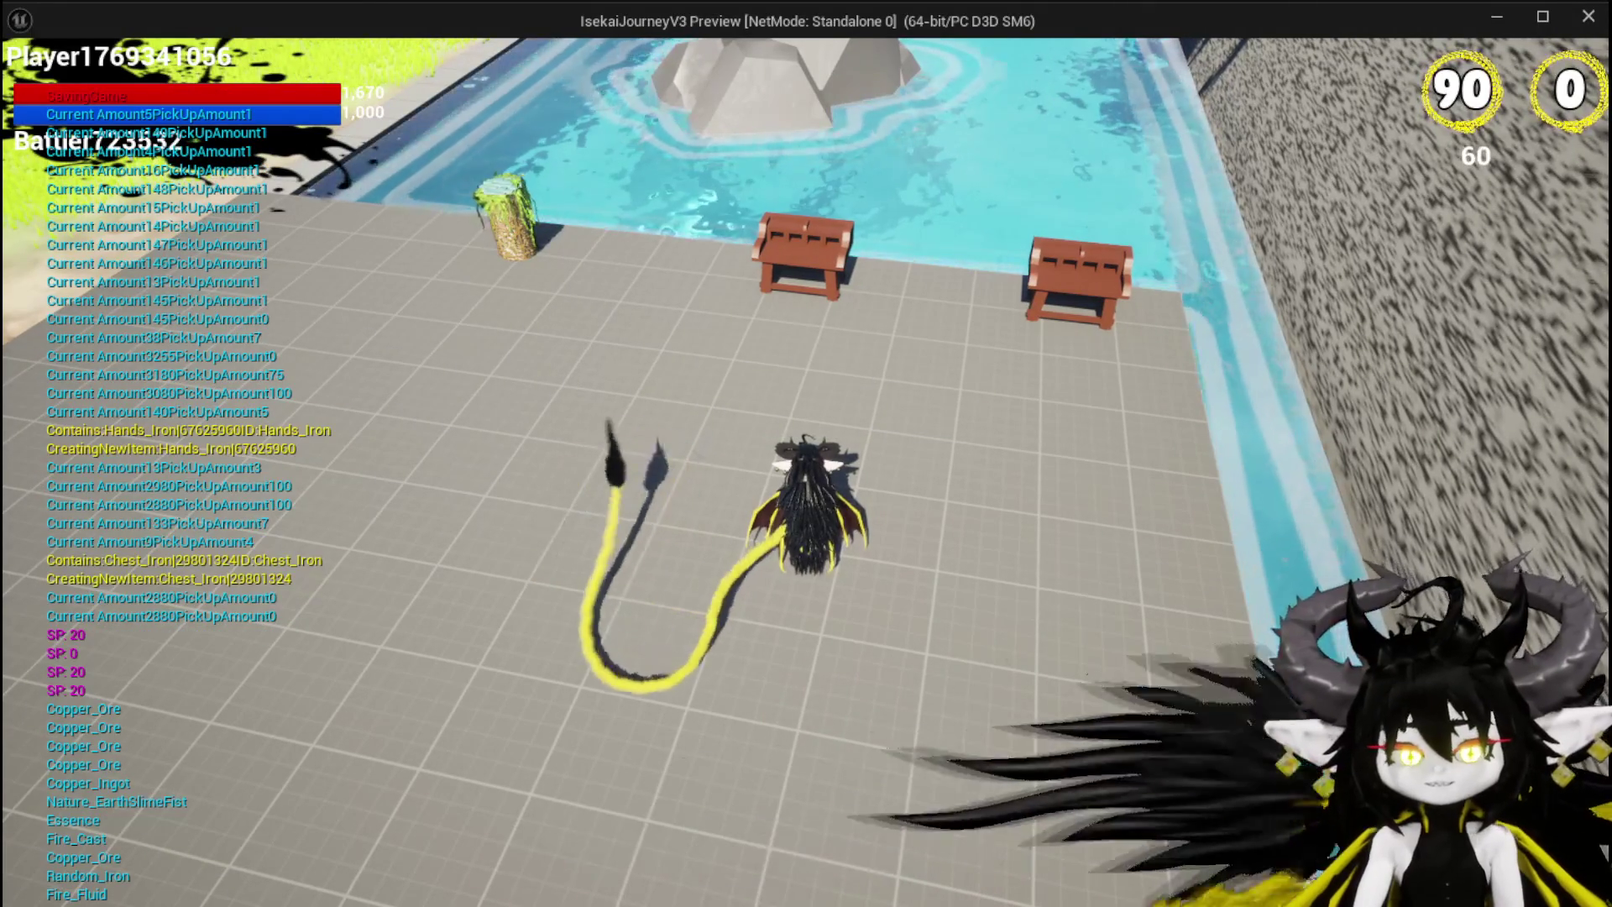
pyautogui.press('Escape')
pyautogui.click(39, 77)
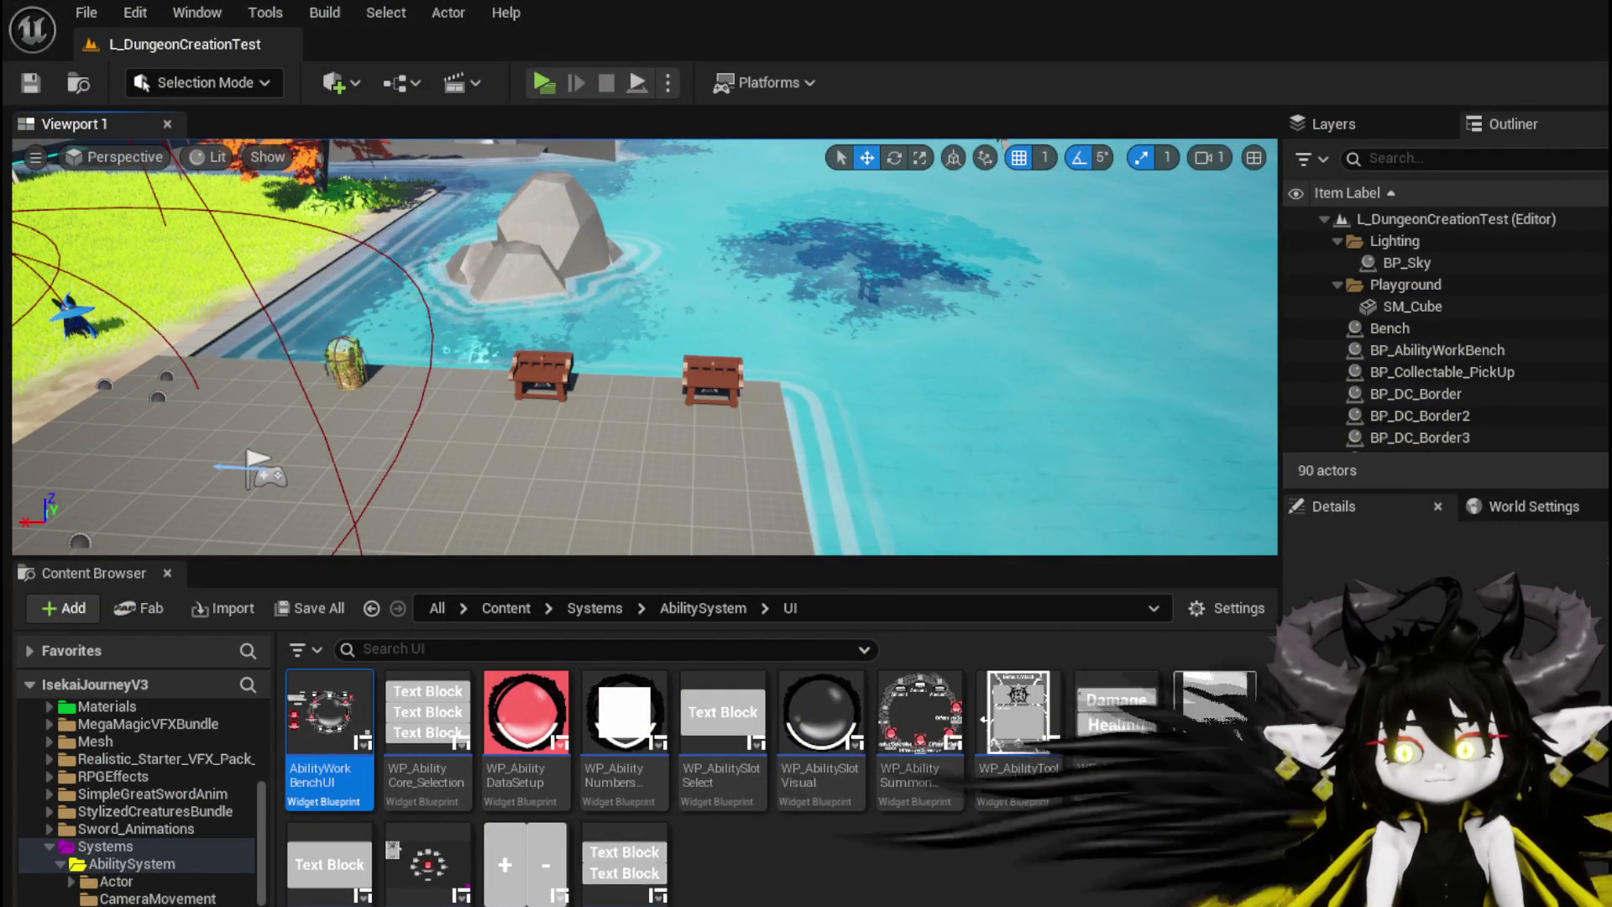
pyautogui.hotkey('alt', 'Tab')
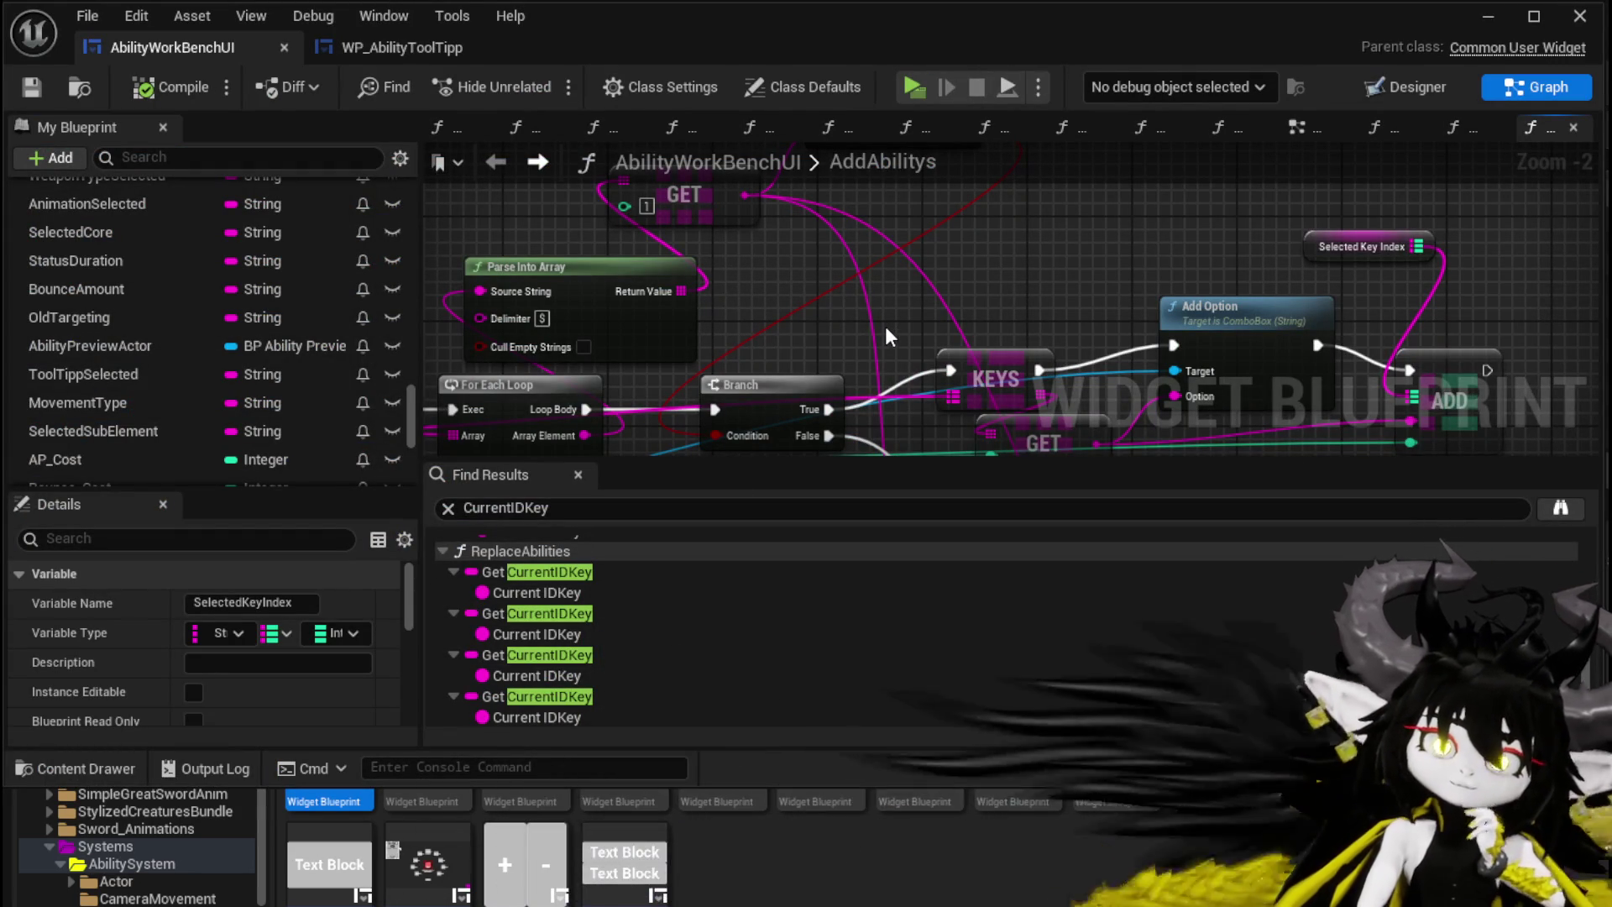
# Step: Zoom out on the AddAbilitys graph, minimize the blueprint editor and launch a new play-test
pyautogui.scroll(-4, 886, 332)
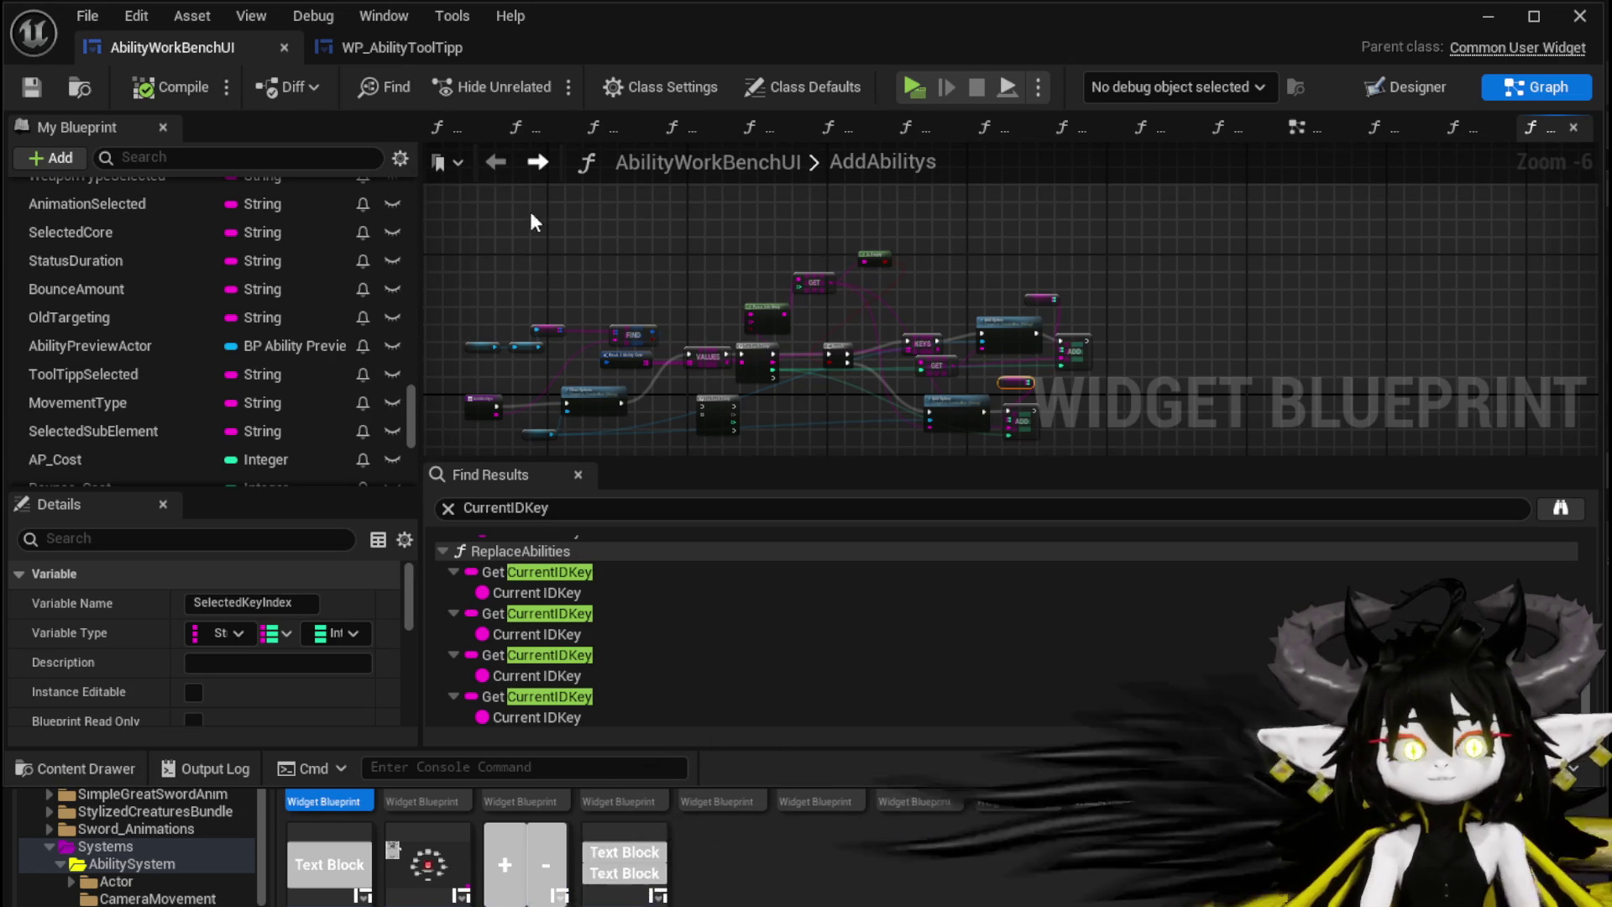
pyautogui.click(1492, 20)
pyautogui.click(551, 86)
# Step: Open the workbench ability editor with the Magic|ChuraMagicSummon|001 loadout and preview SummonBigBall
pyautogui.press('w')
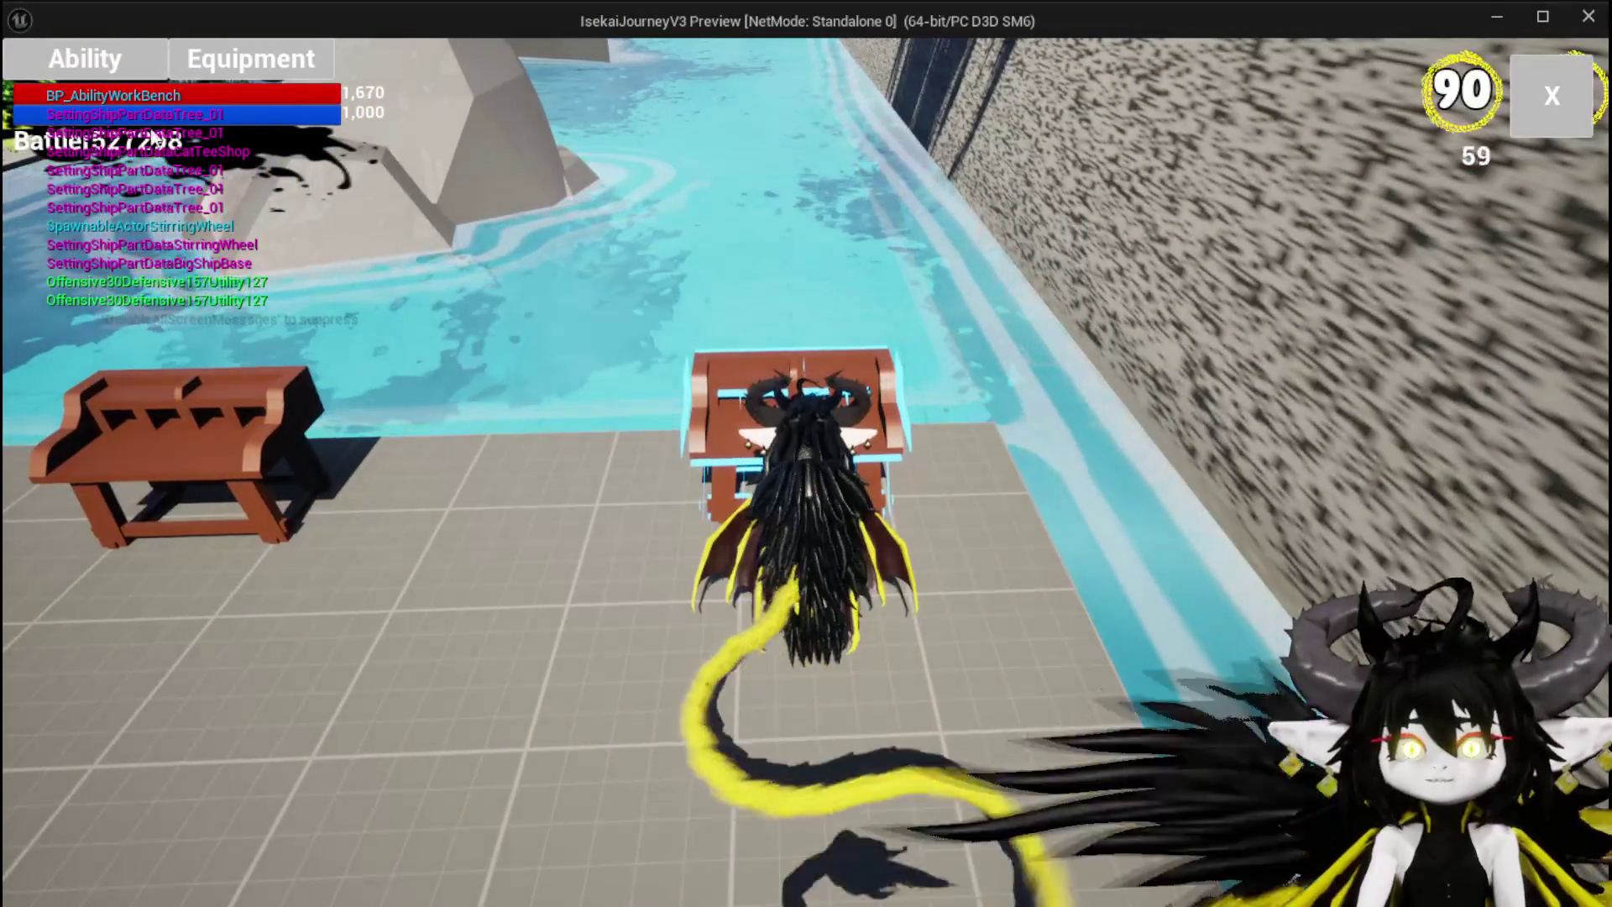
pyautogui.click(73, 67)
pyautogui.click(191, 176)
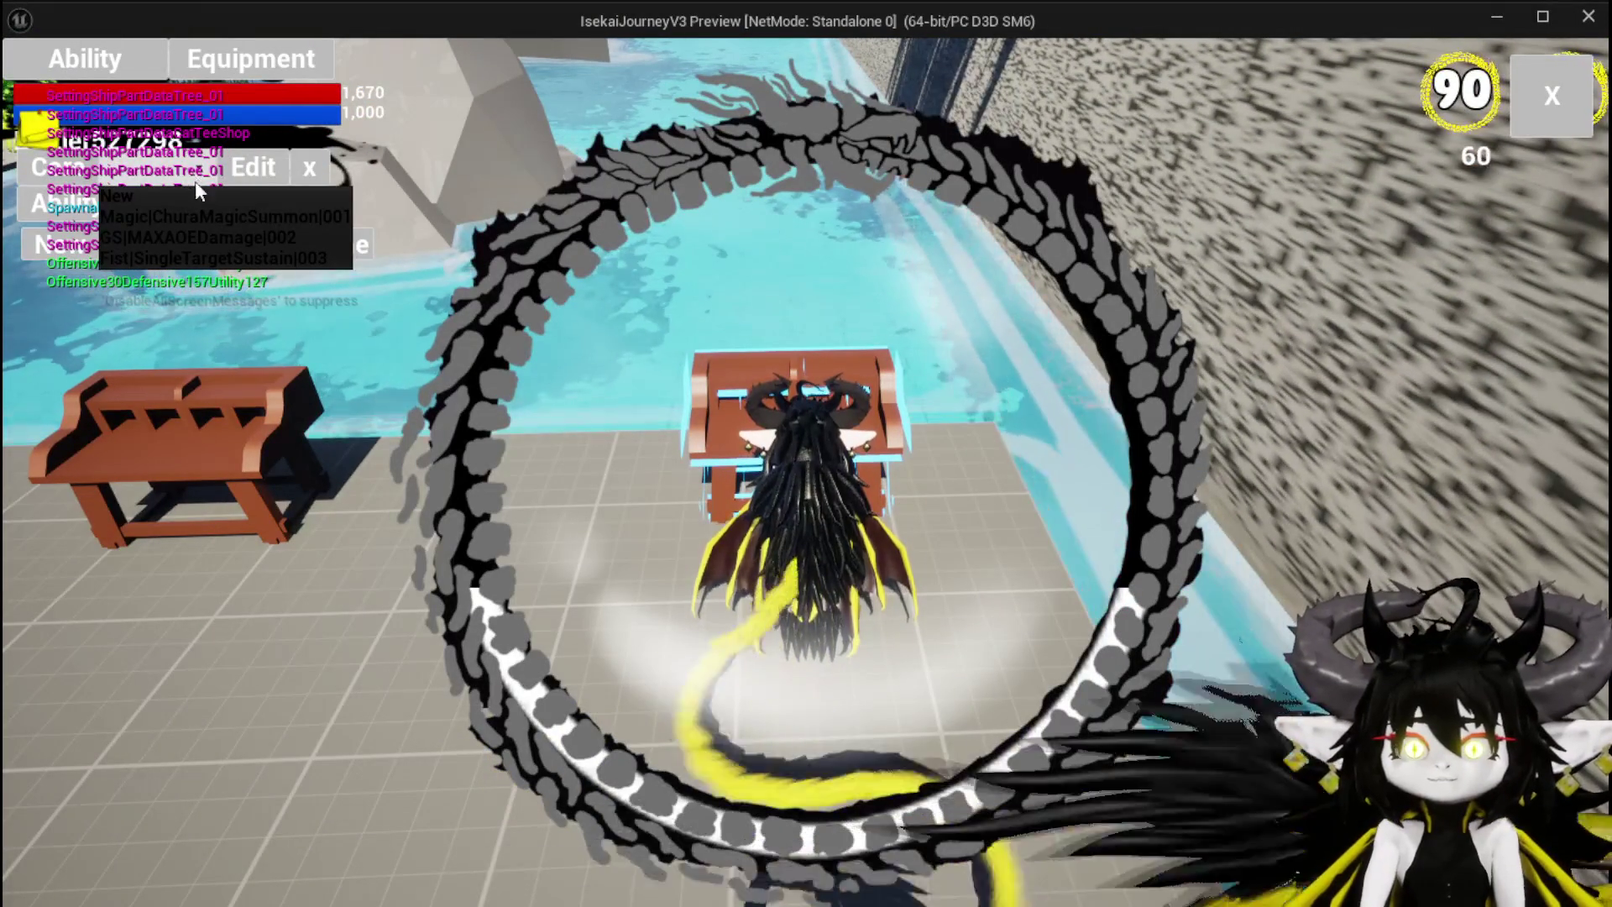
pyautogui.click(210, 216)
pyautogui.click(210, 203)
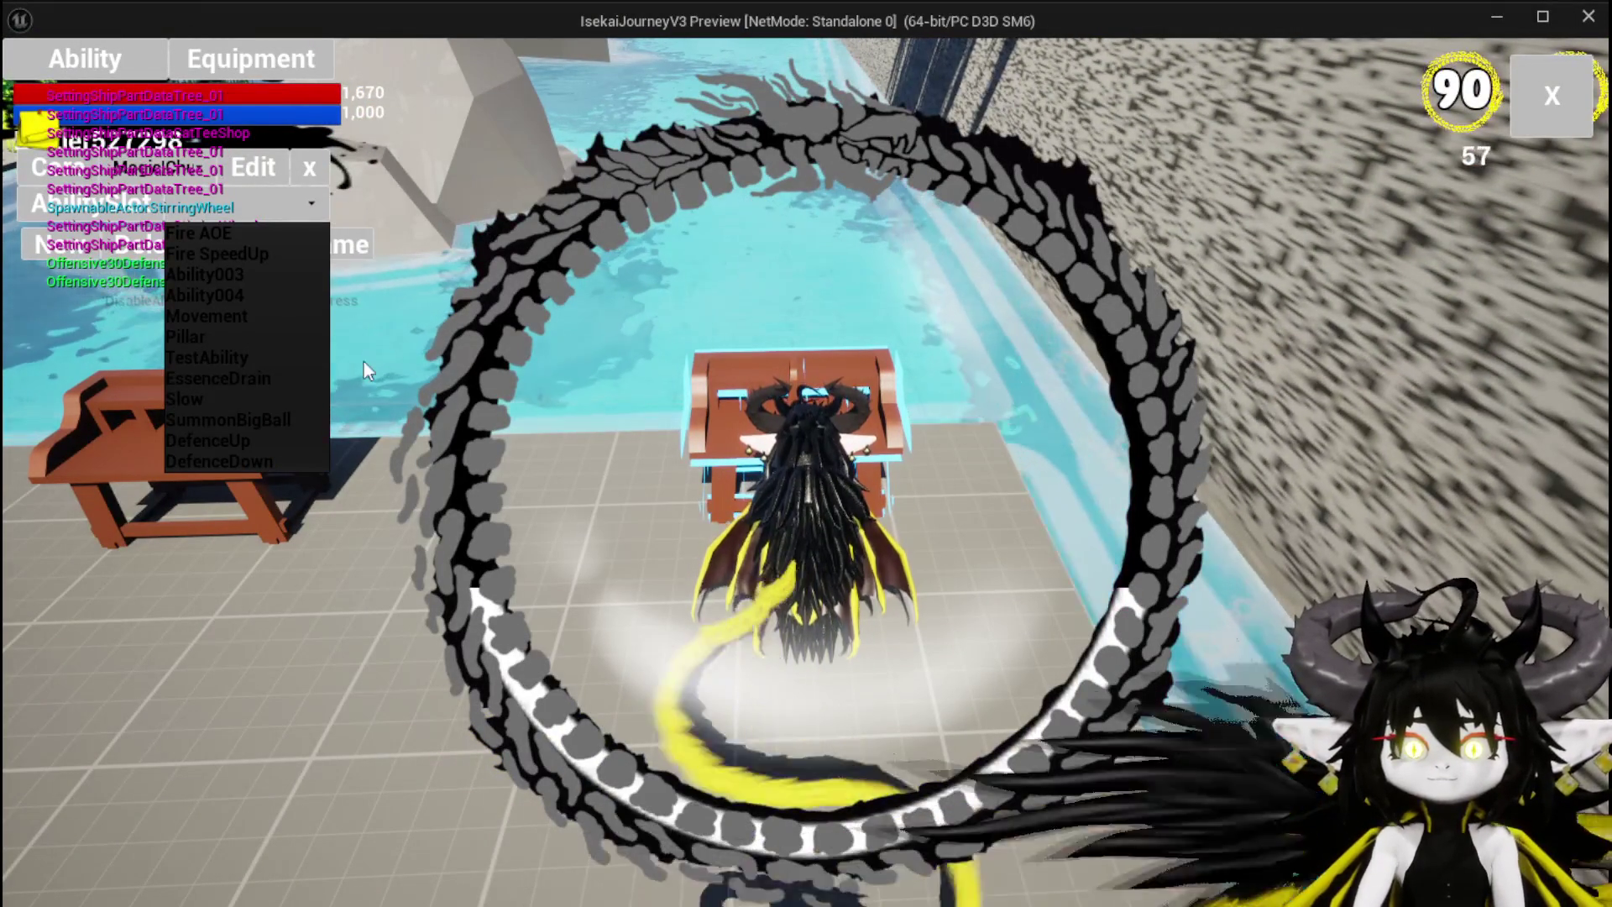
pyautogui.click(259, 417)
# Step: Check Fire AOE, then reselect the ChuraMagicSummon loadout and load the Slow ability
pyautogui.click(210, 203)
pyautogui.click(124, 245)
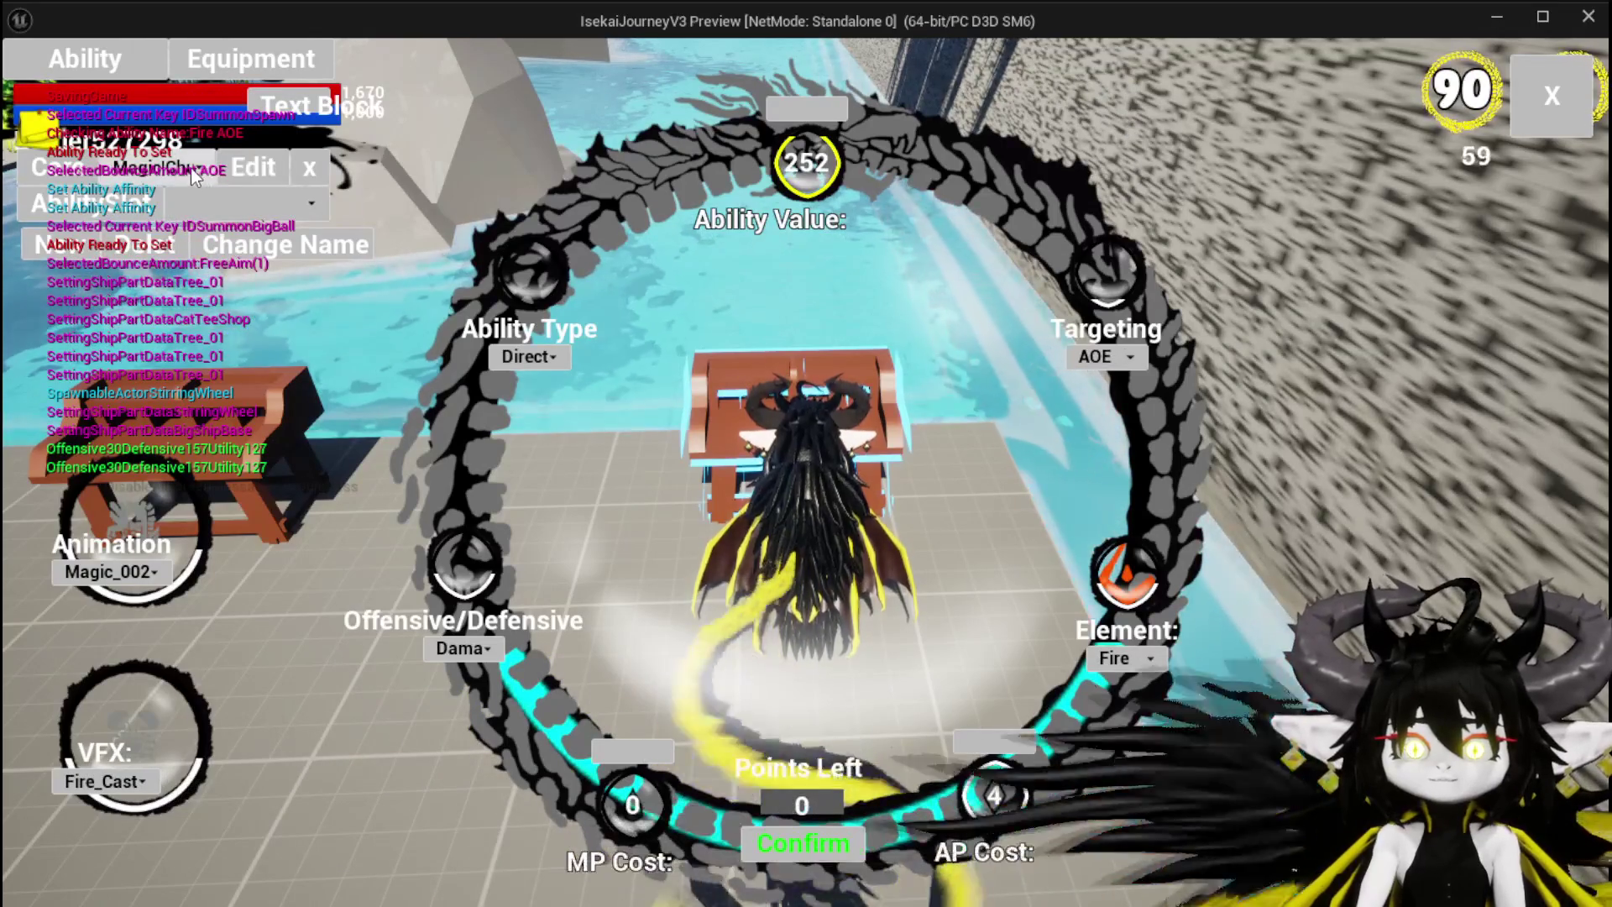
pyautogui.click(194, 170)
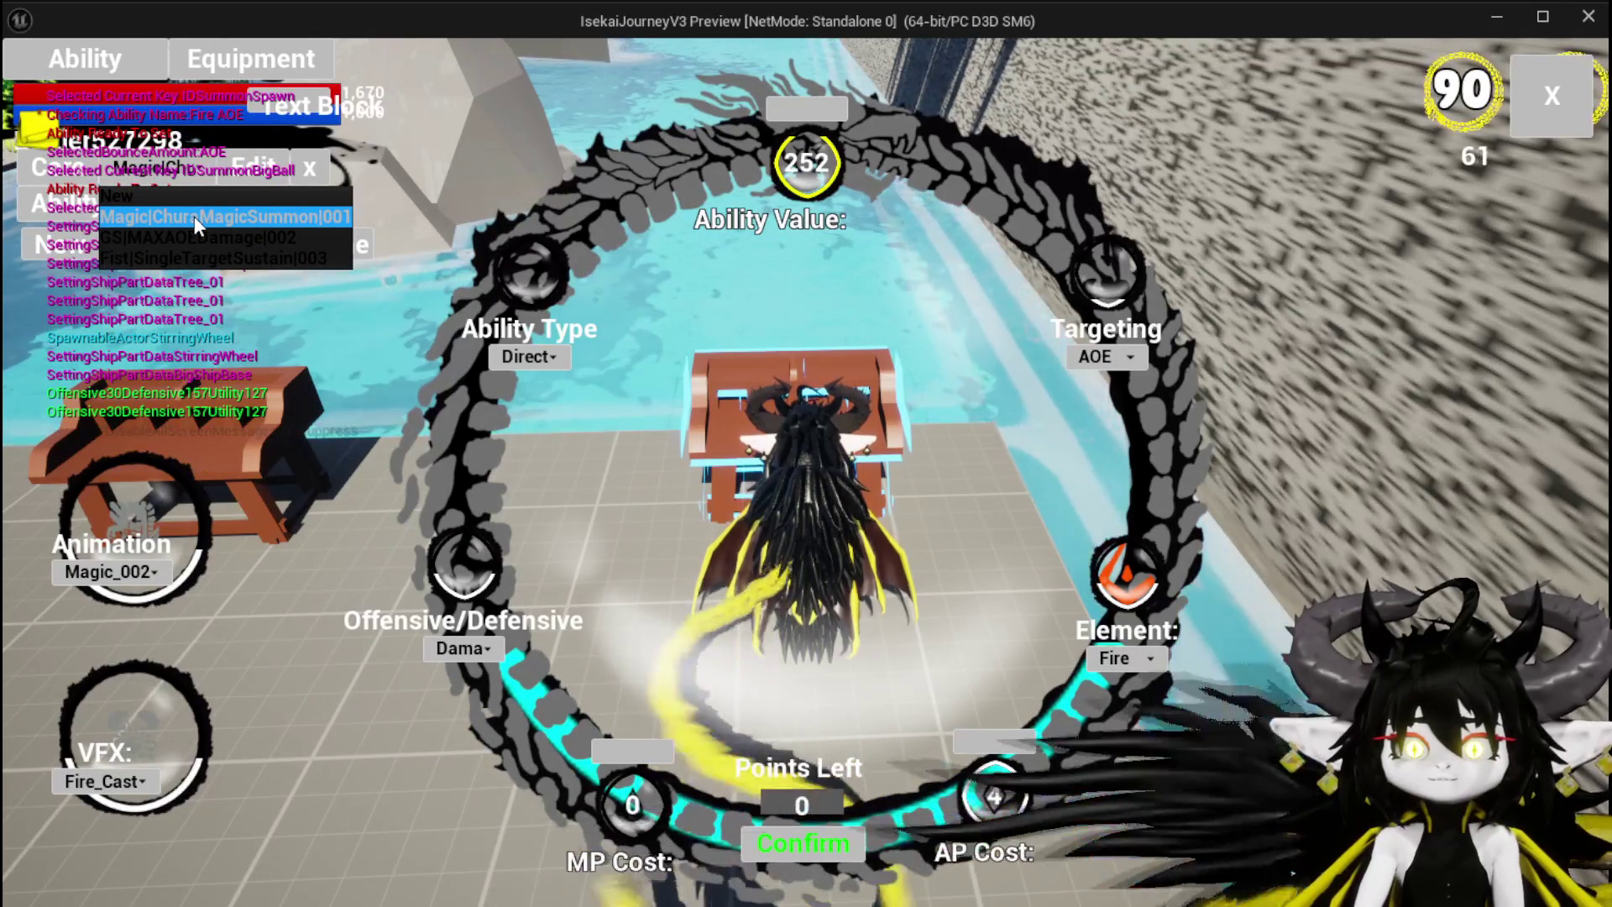
pyautogui.click(194, 215)
pyautogui.click(243, 210)
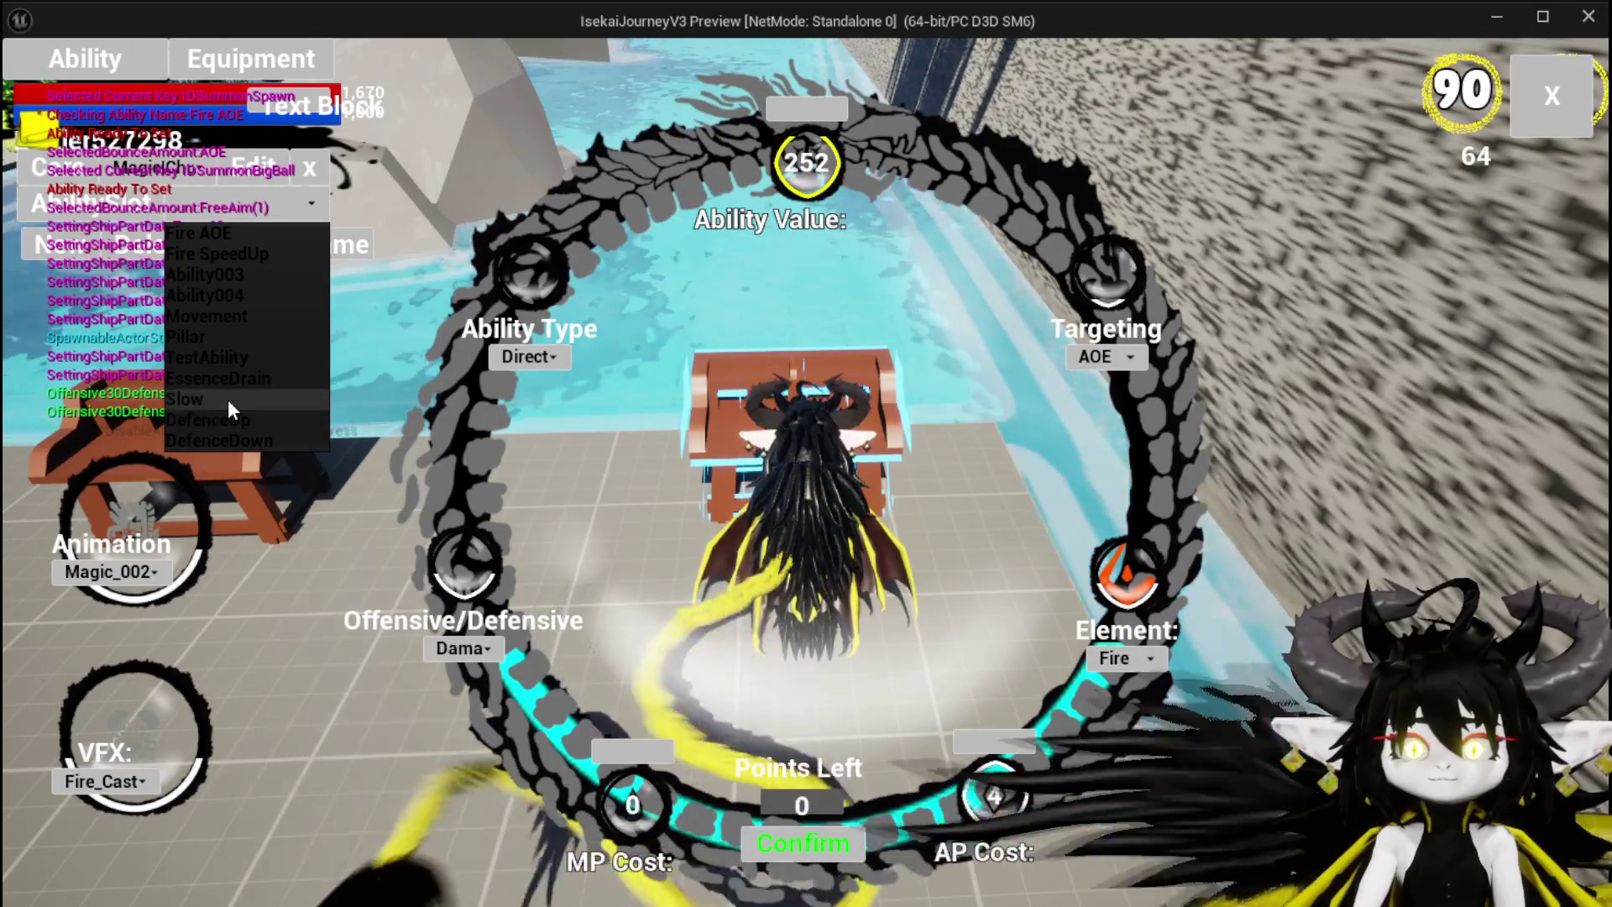
pyautogui.click(228, 400)
# Step: Rename Slow to 'Giga Buff', raise its MP cost to 1,000 and save
pyautogui.click(285, 244)
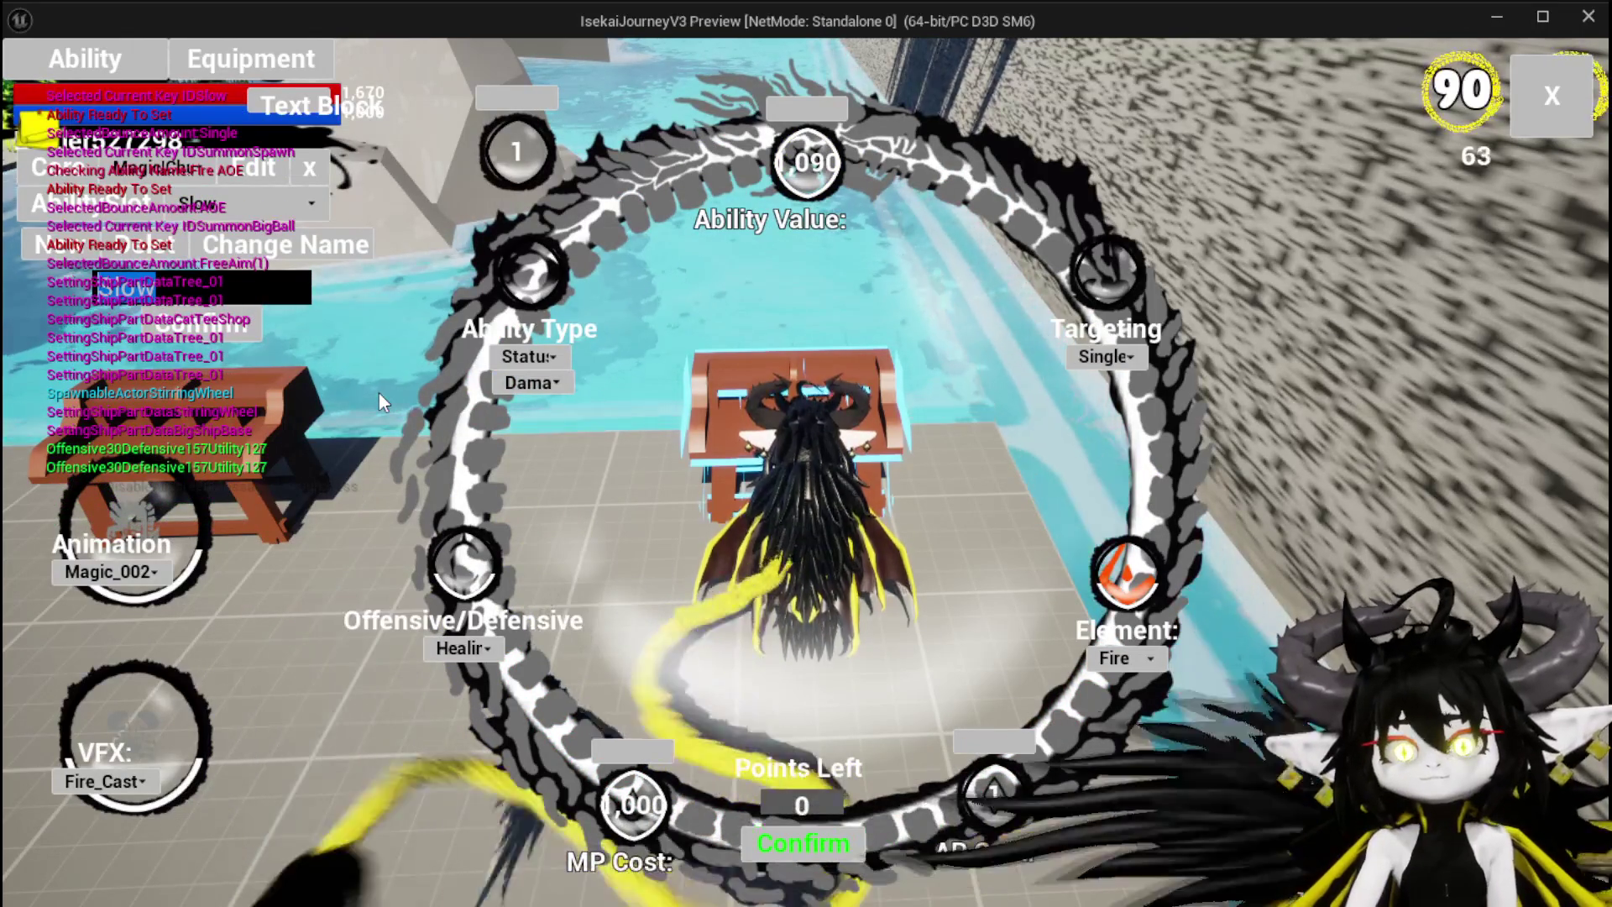
pyautogui.press('BackSpace')
pyautogui.press('BackSpace')
pyautogui.press('BackSpace')
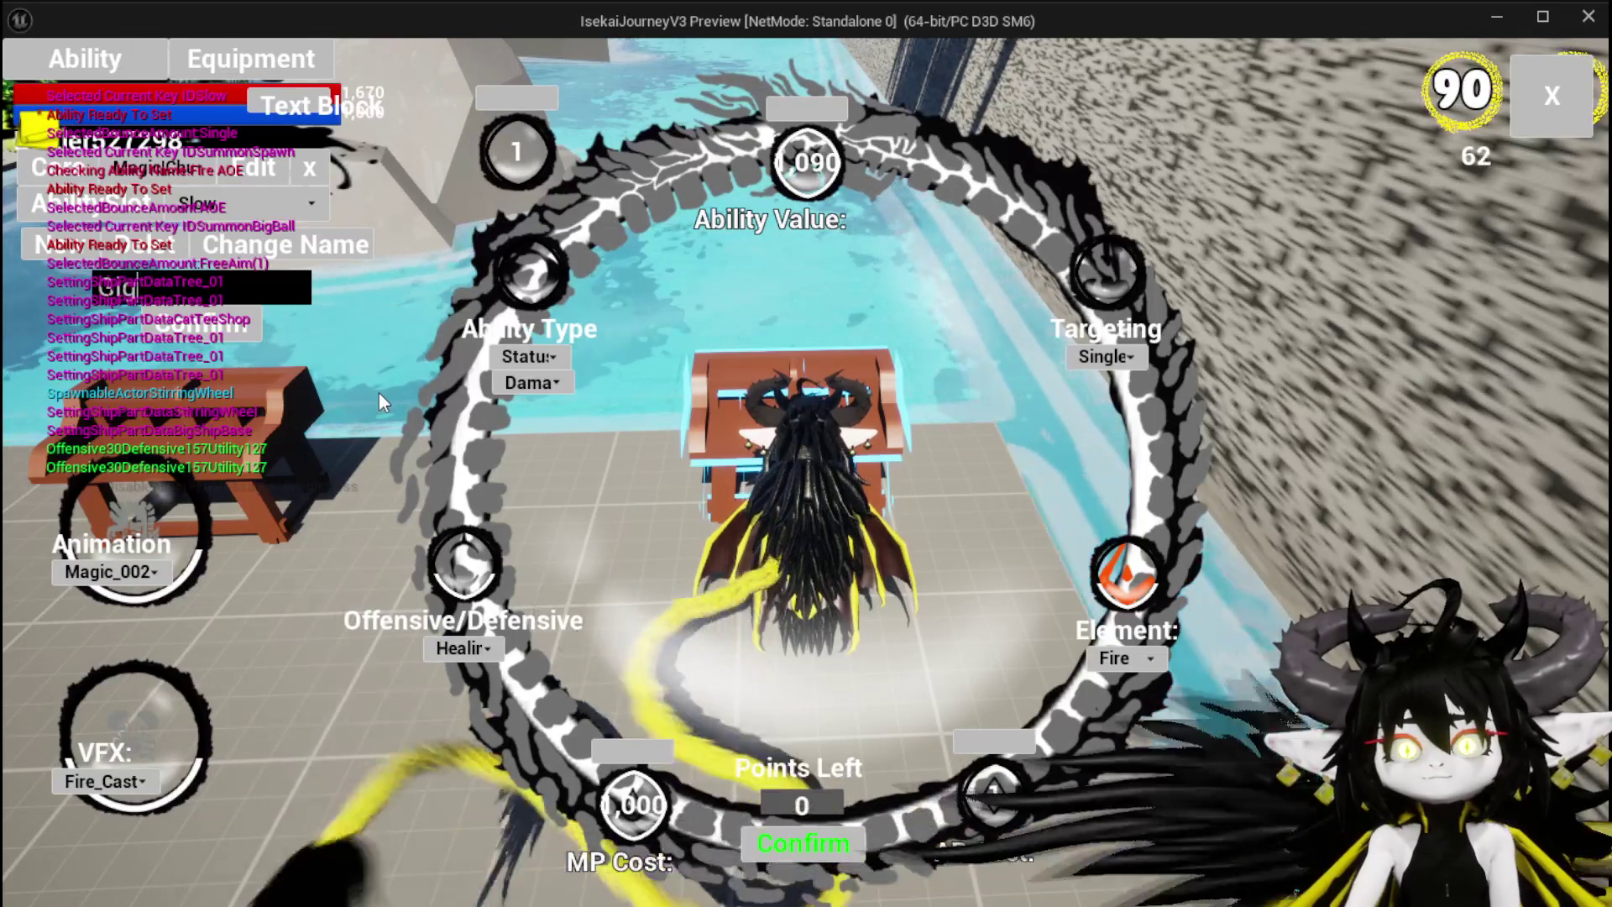
pyautogui.write('Giga Buff')
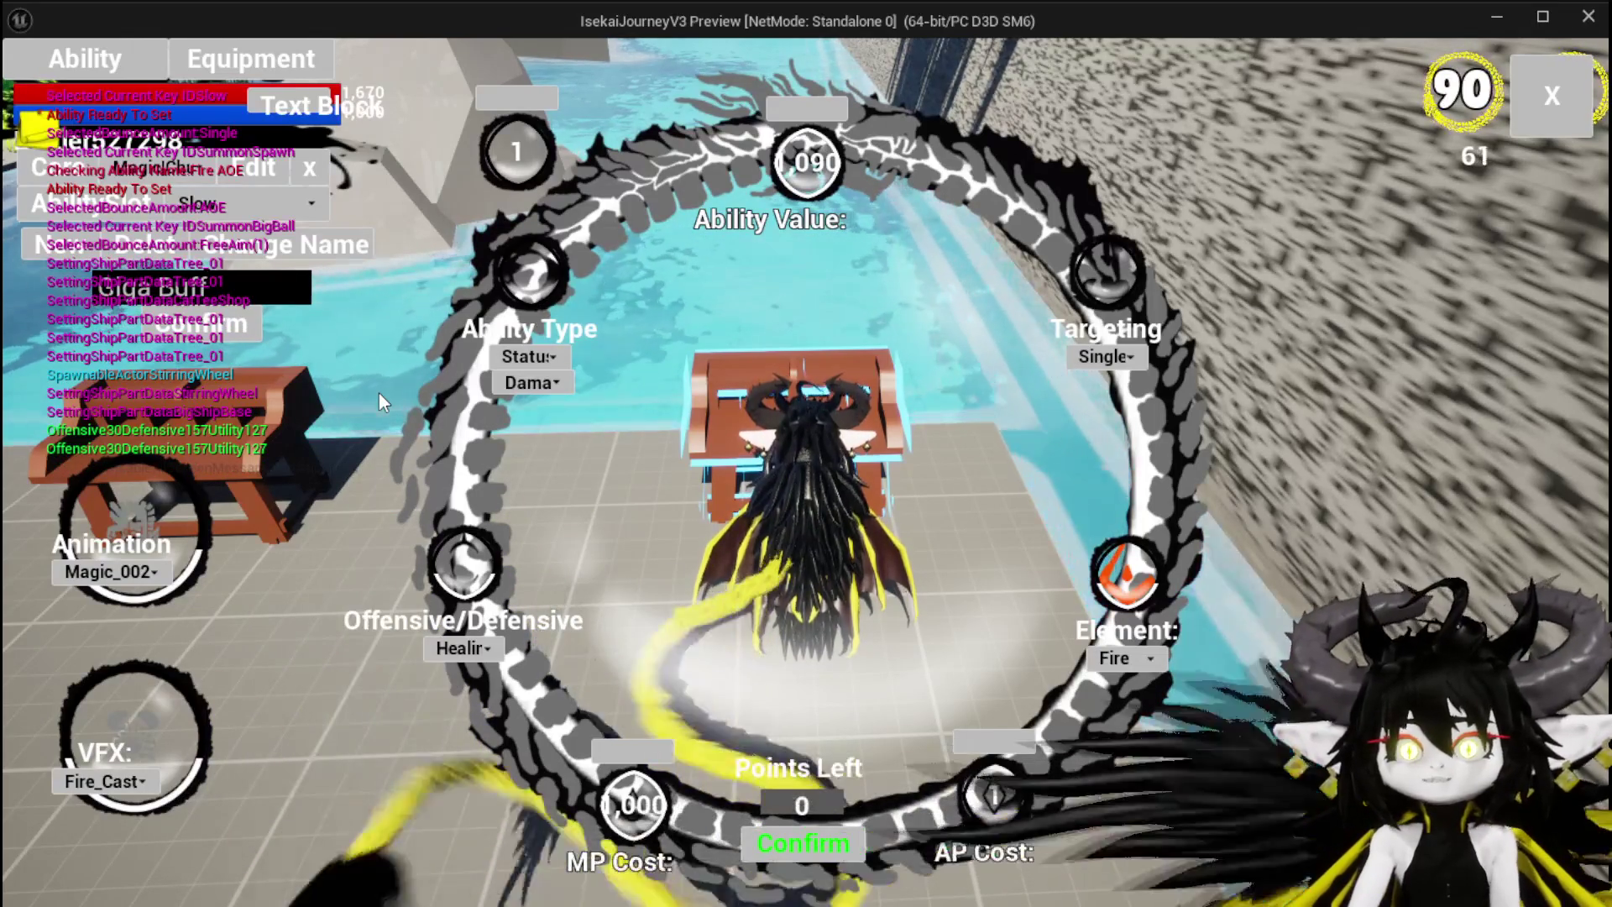
pyautogui.click(176, 335)
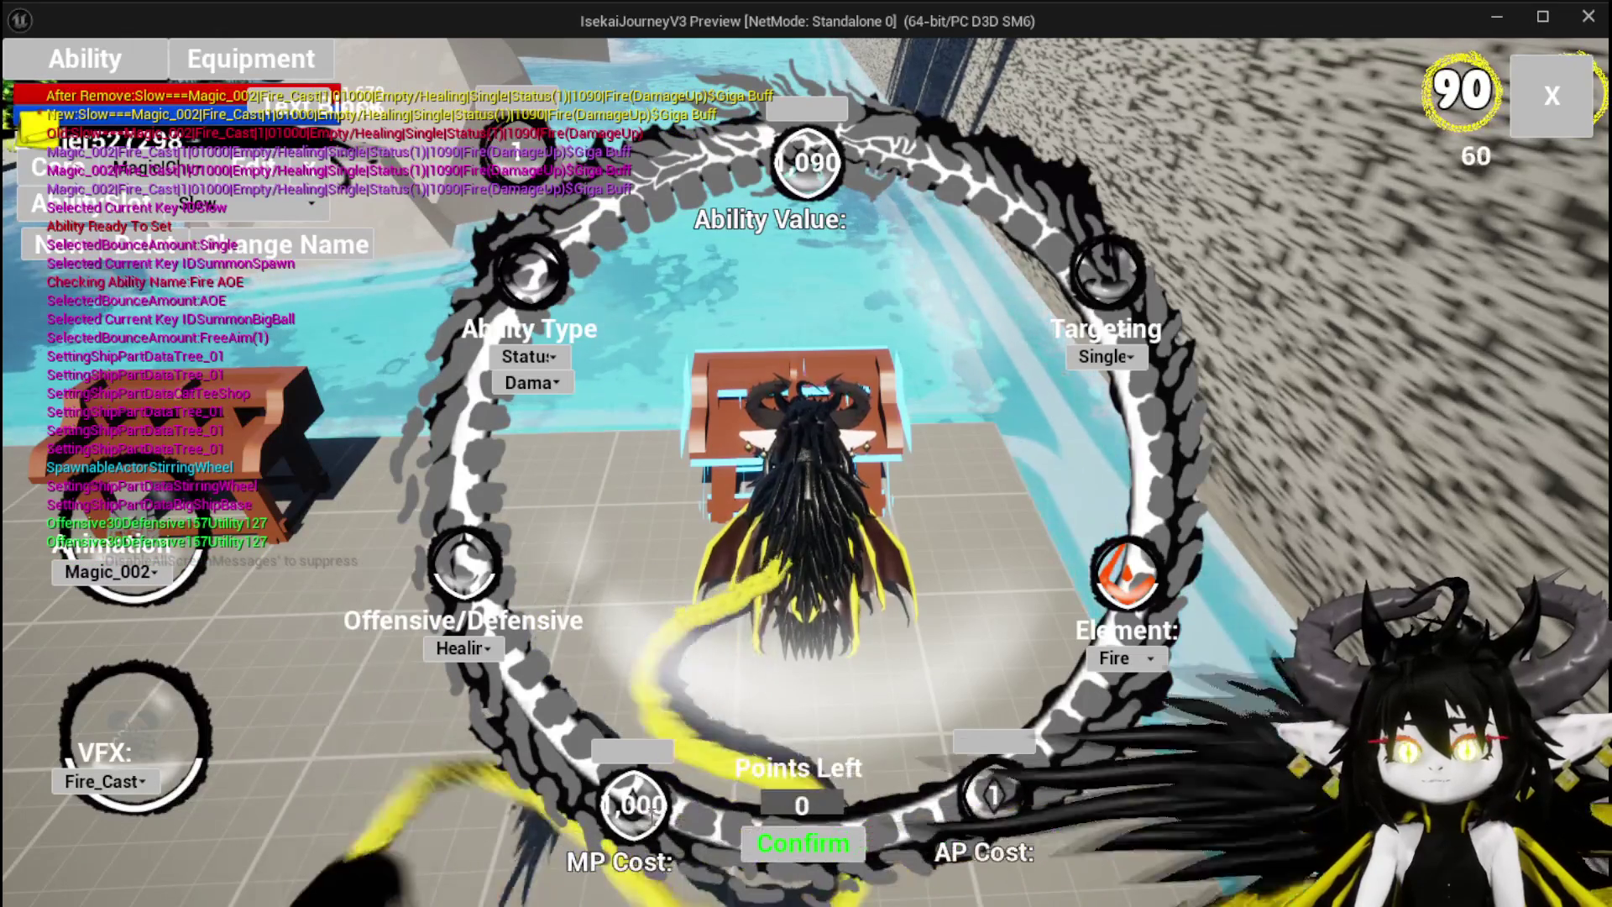
pyautogui.moveTo(634, 804); pyautogui.dragTo(730, 777)
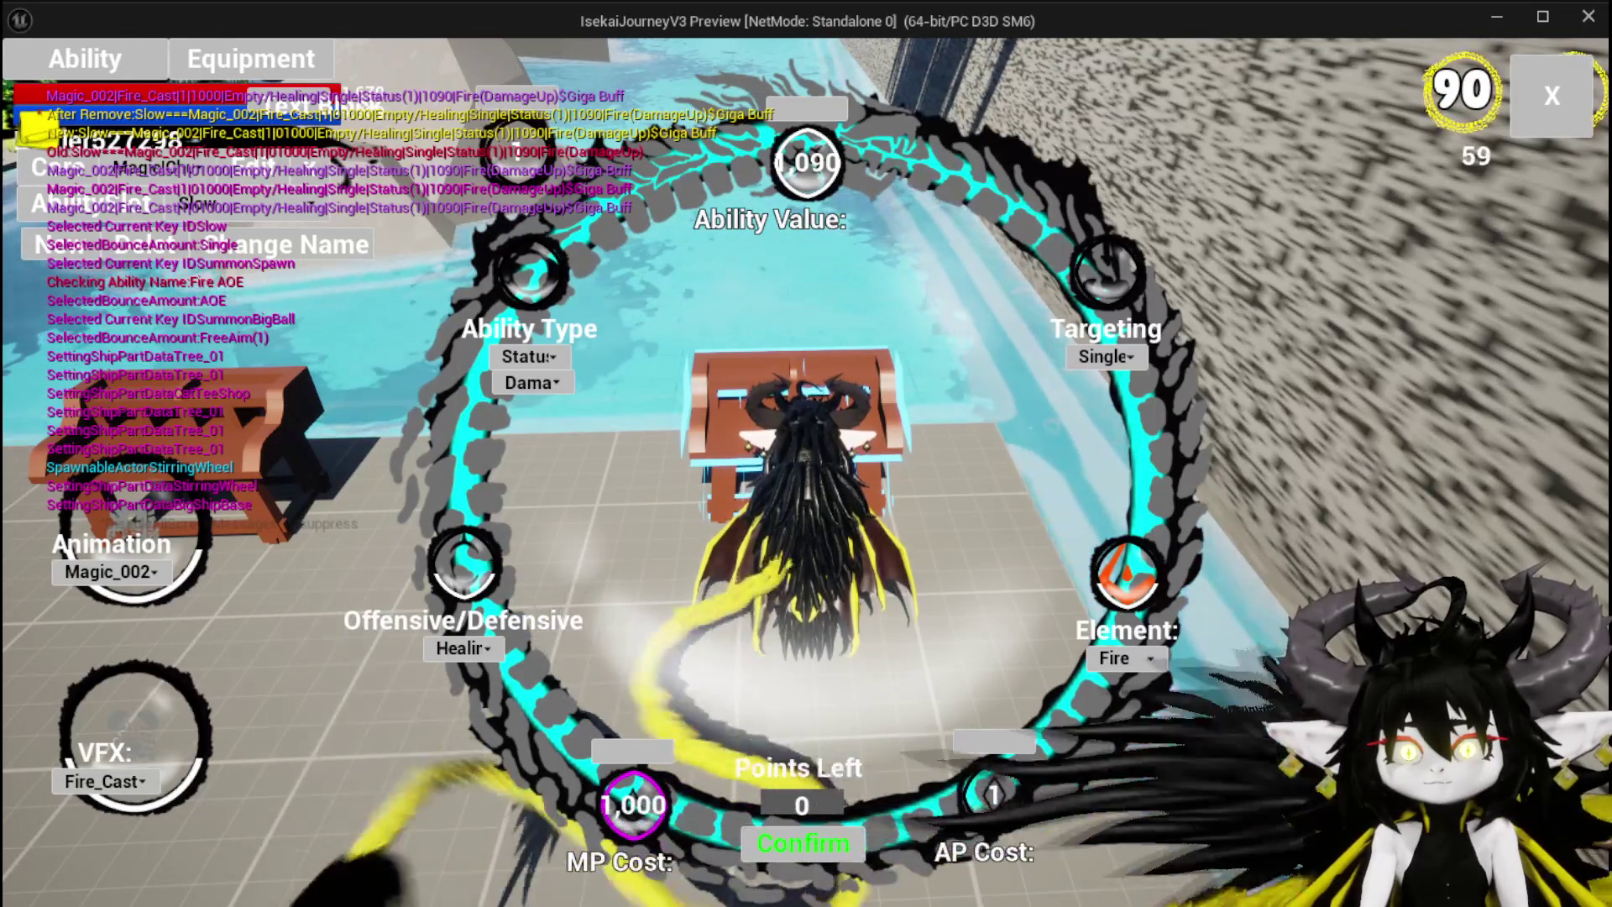
pyautogui.click(785, 844)
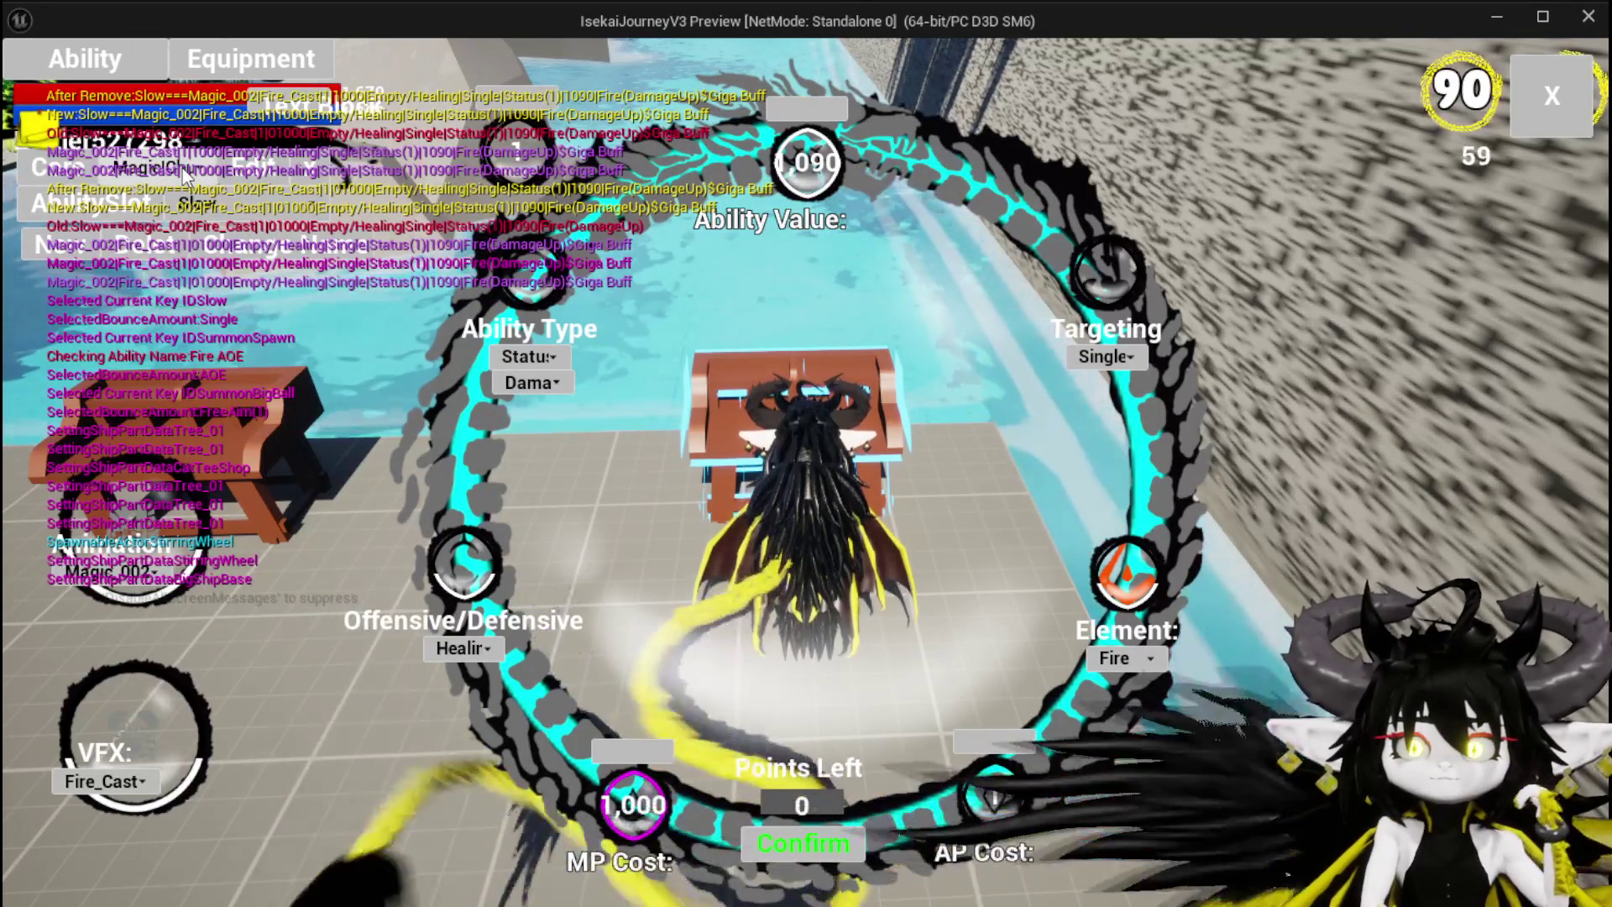
pyautogui.click(220, 209)
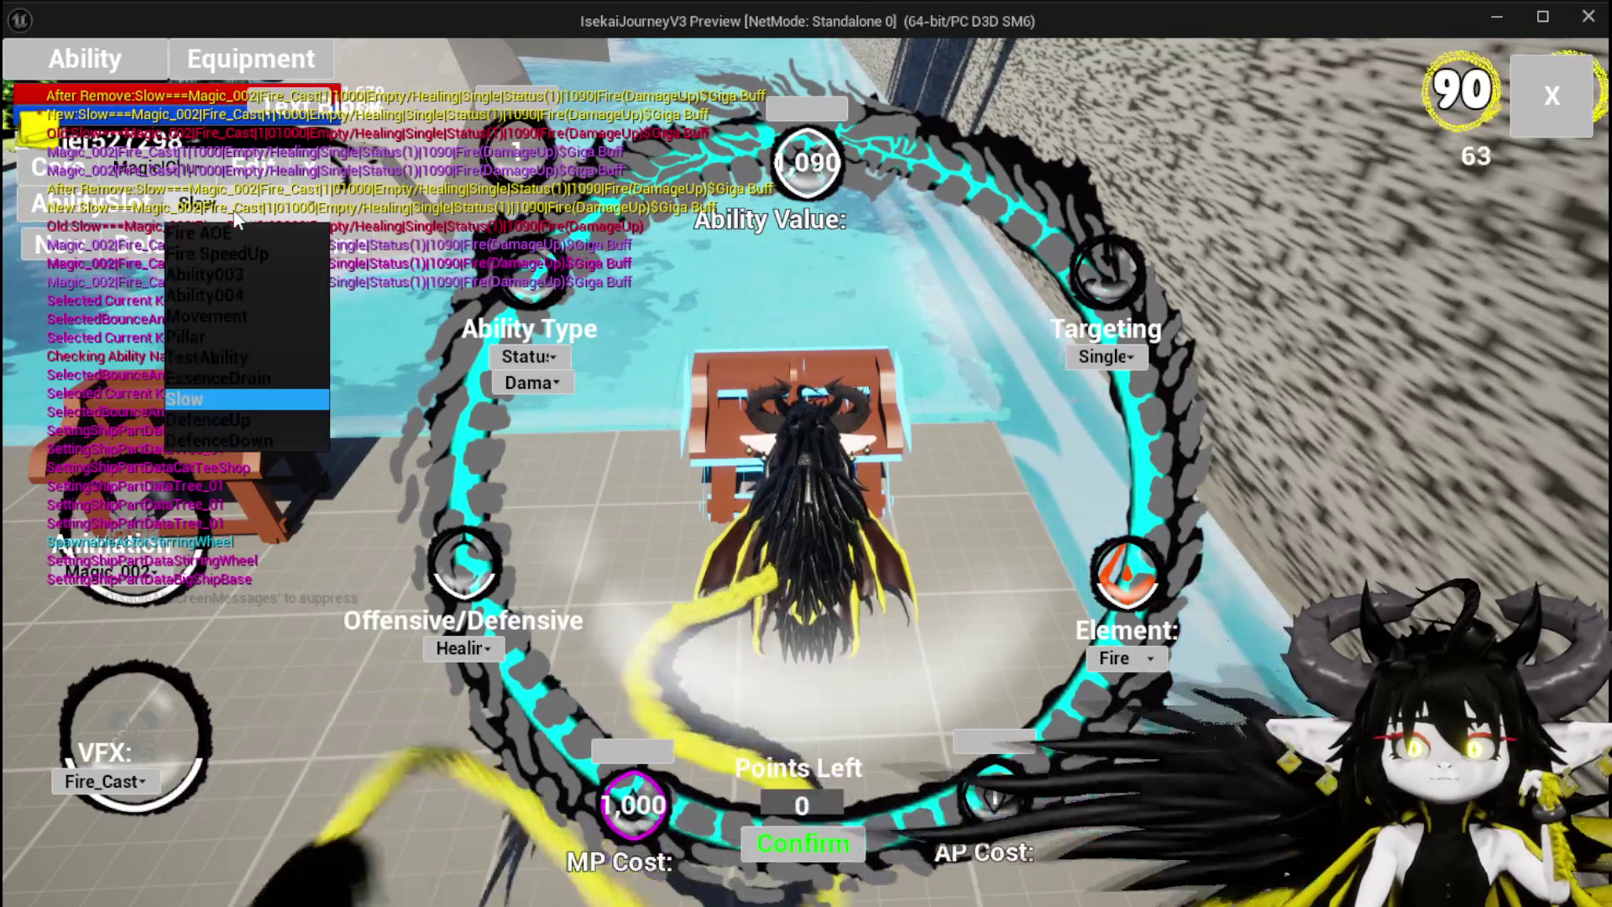
# Step: Load the DefenceDown ability from the ChuraMagicSummon loadout and confirm it
pyautogui.click(220, 232)
pyautogui.click(168, 168)
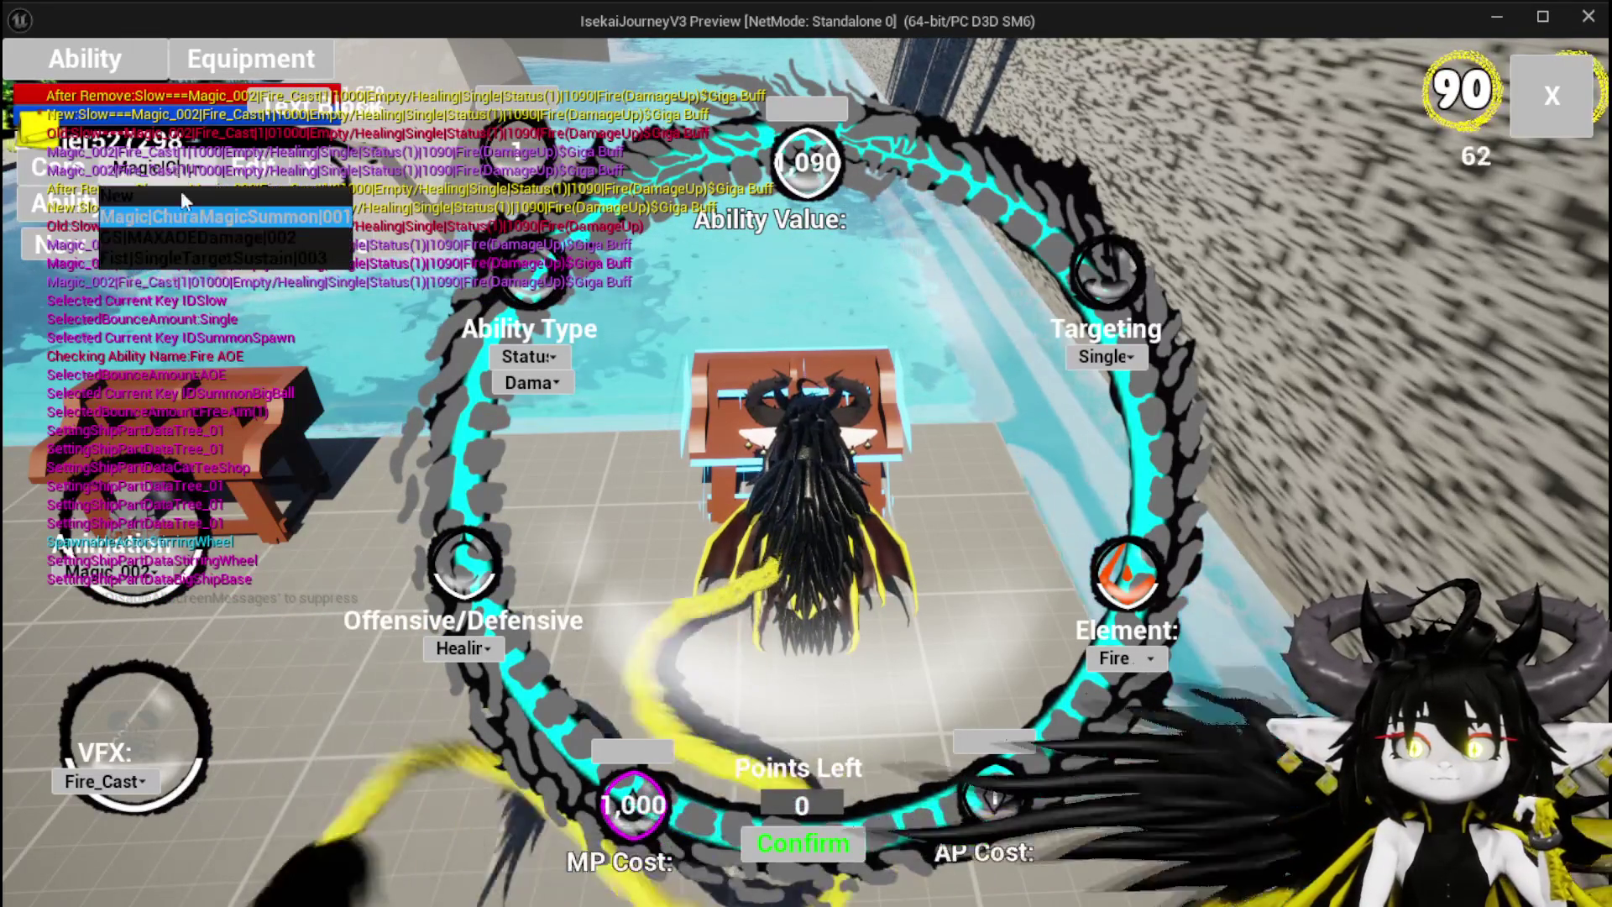
pyautogui.click(168, 217)
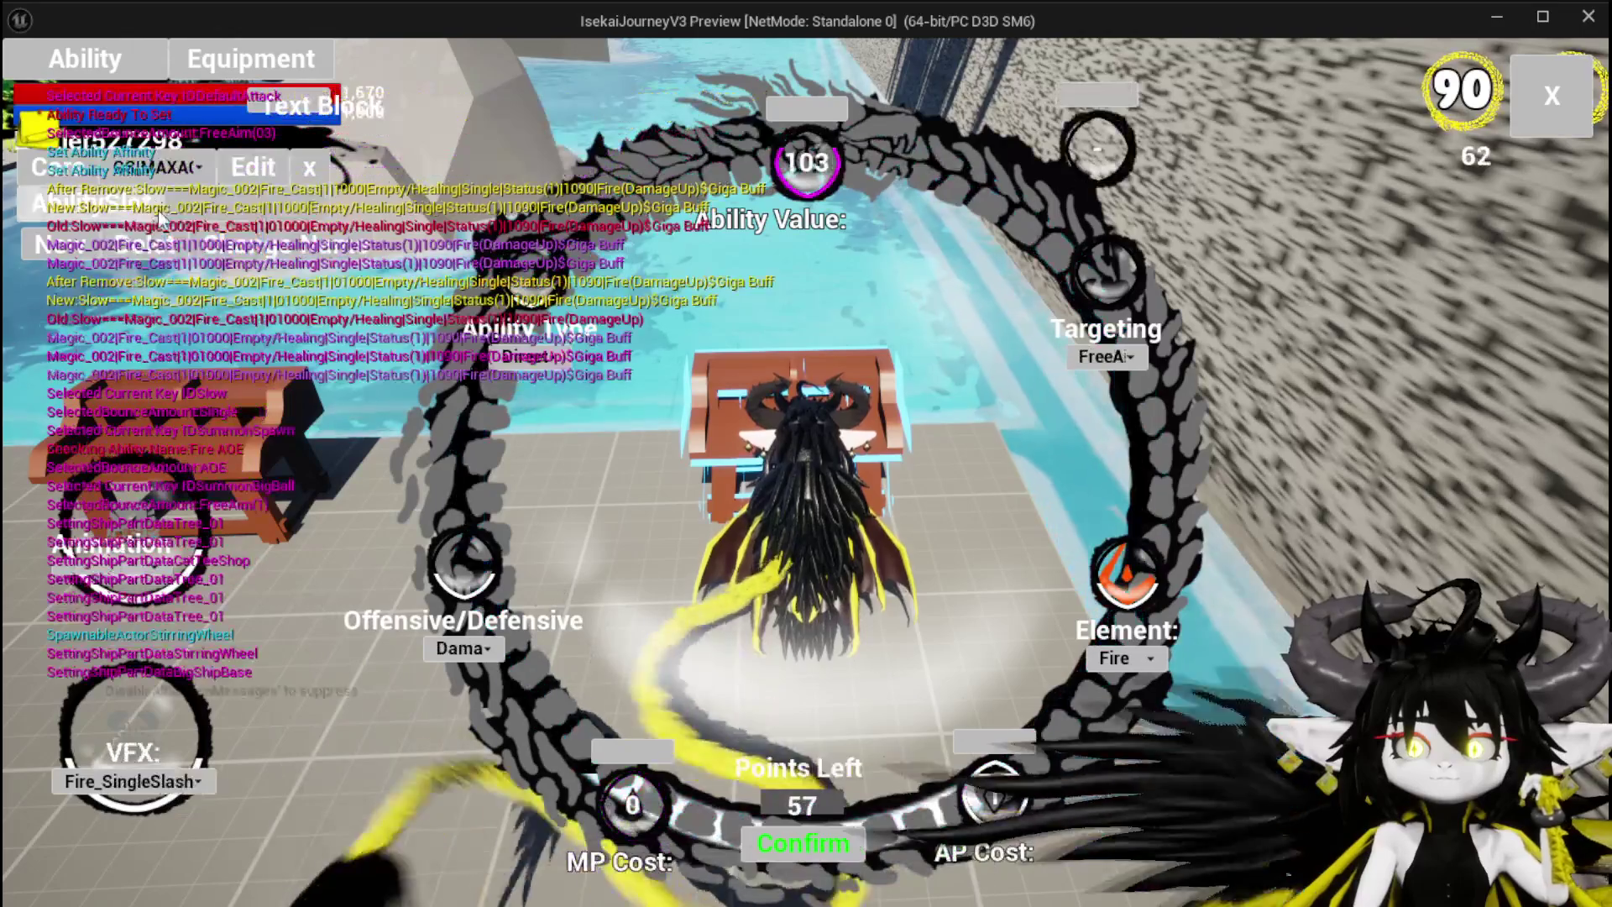
pyautogui.click(217, 208)
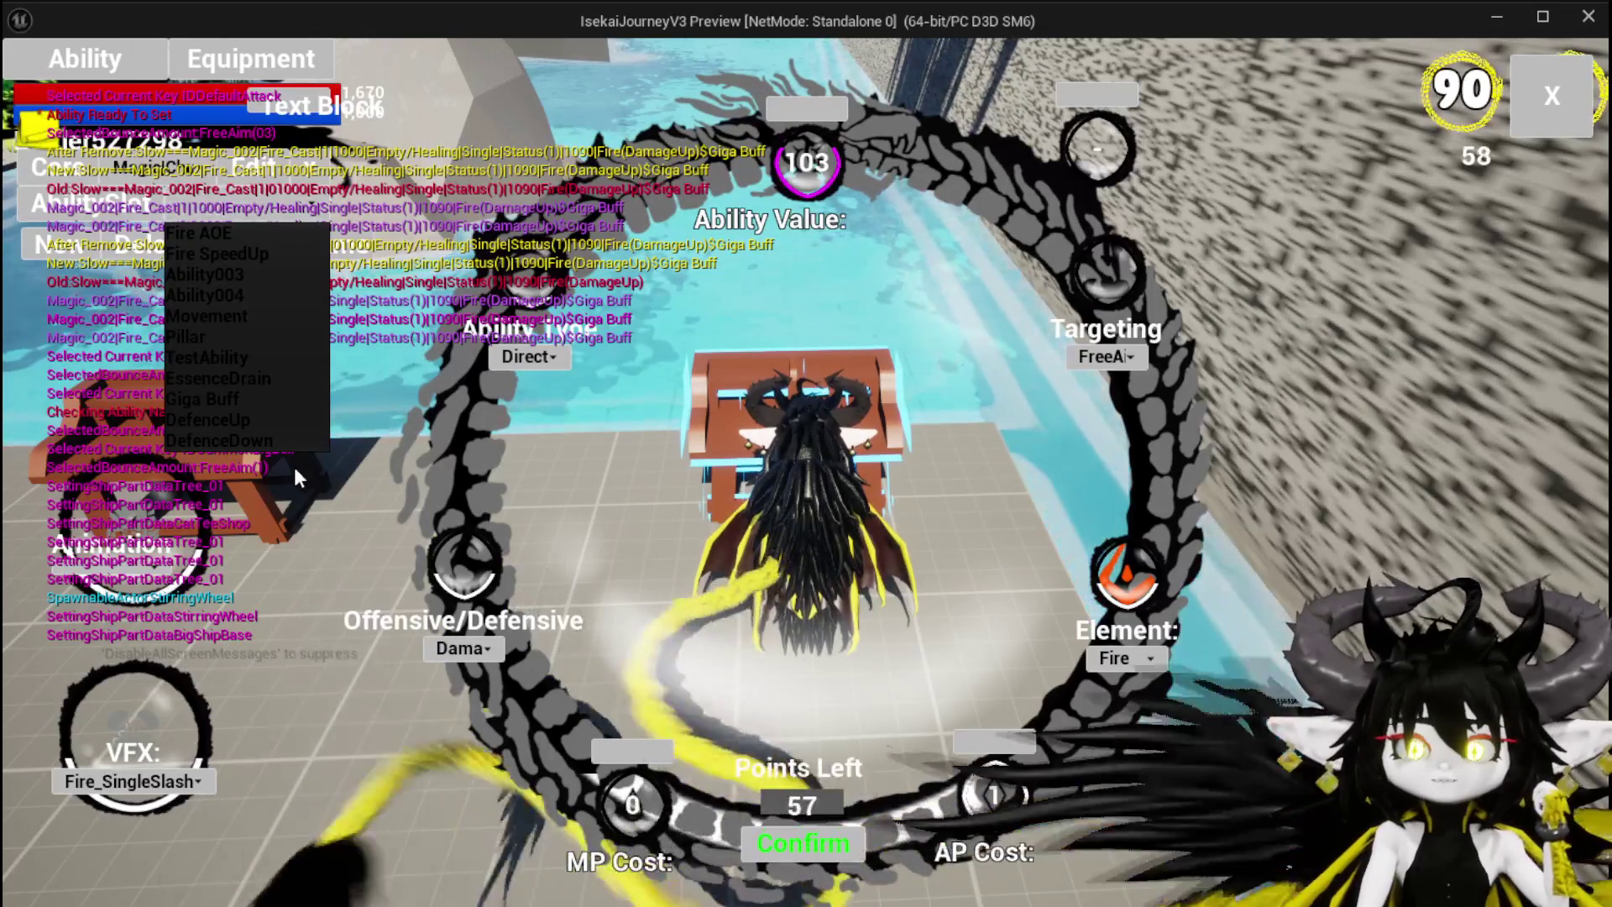
pyautogui.click(245, 435)
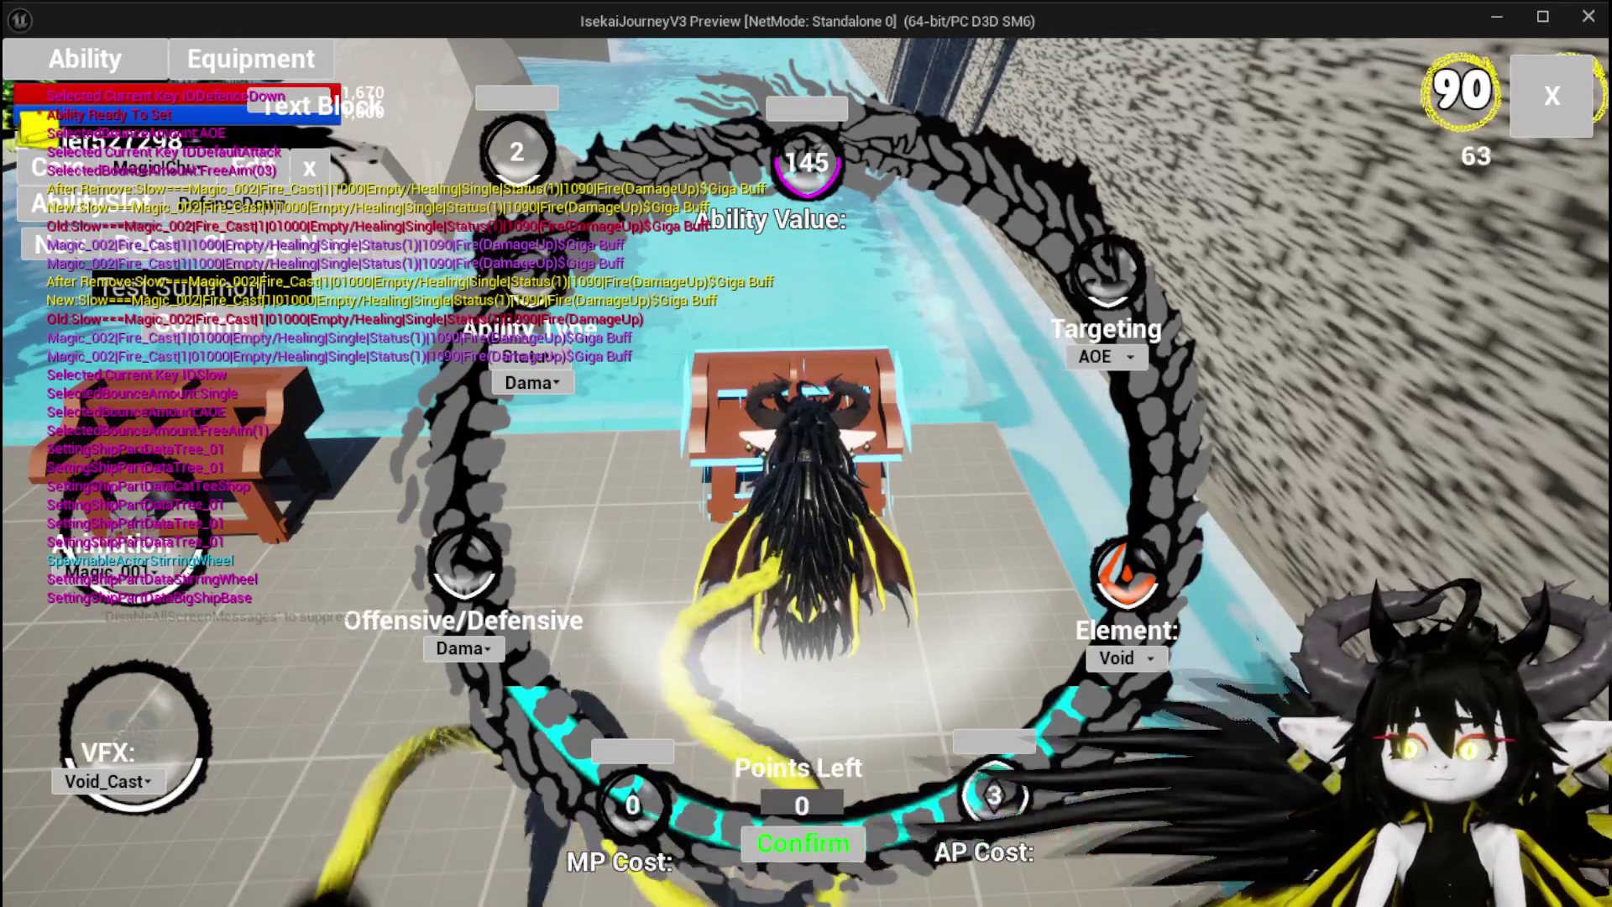
pyautogui.click(185, 330)
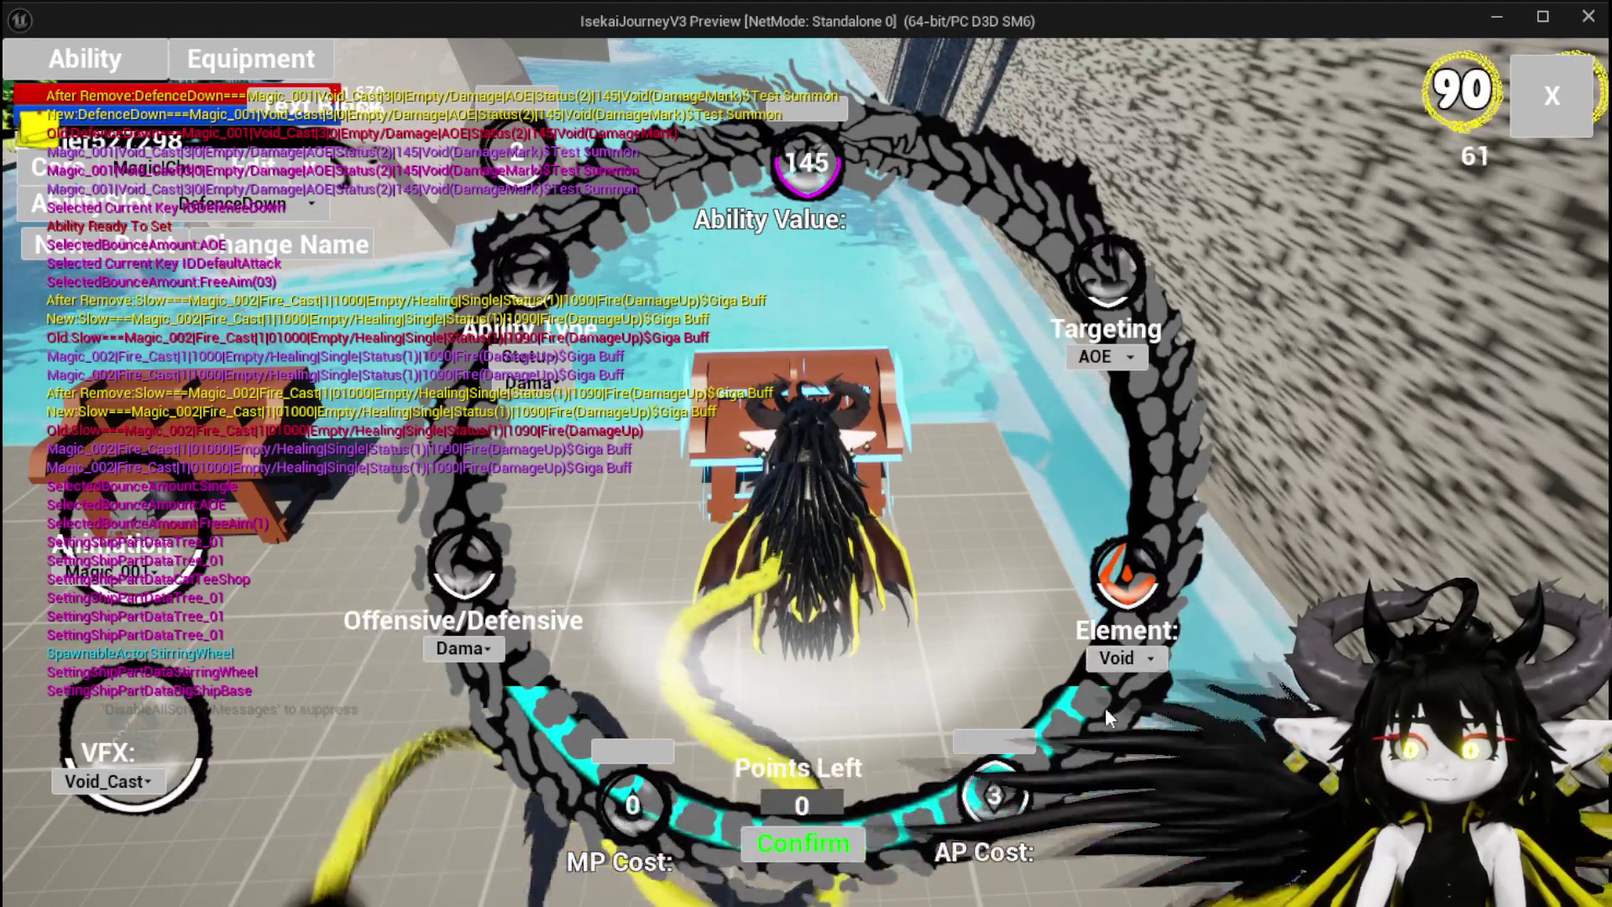
# Step: Change DefenceDown's element from Void to Fire
pyautogui.click(1125, 661)
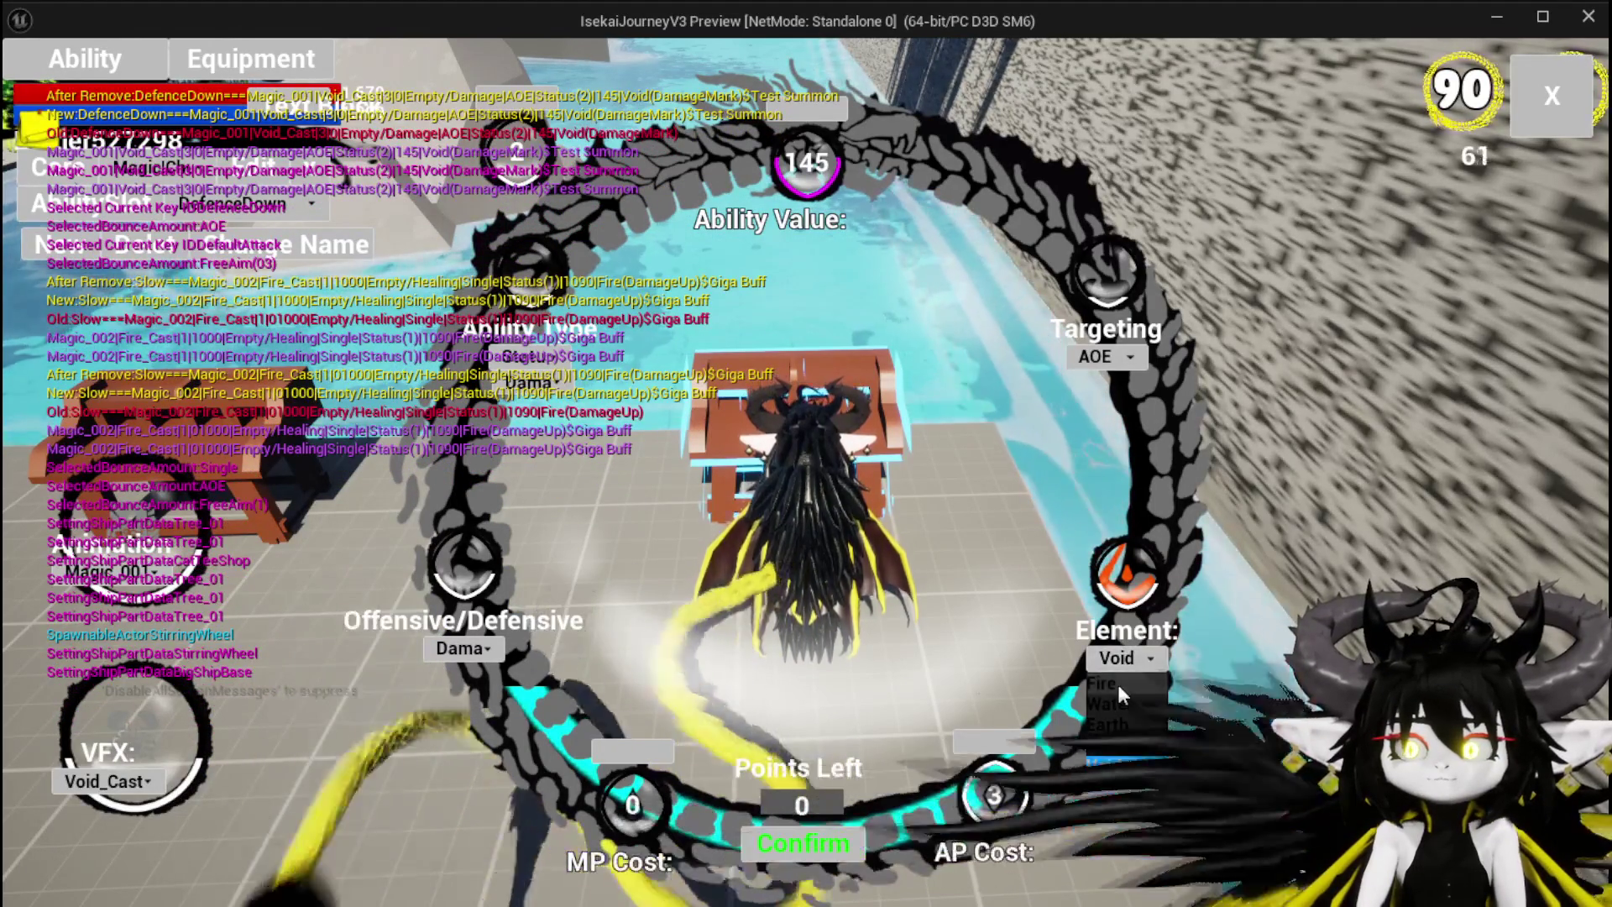
pyautogui.click(1121, 685)
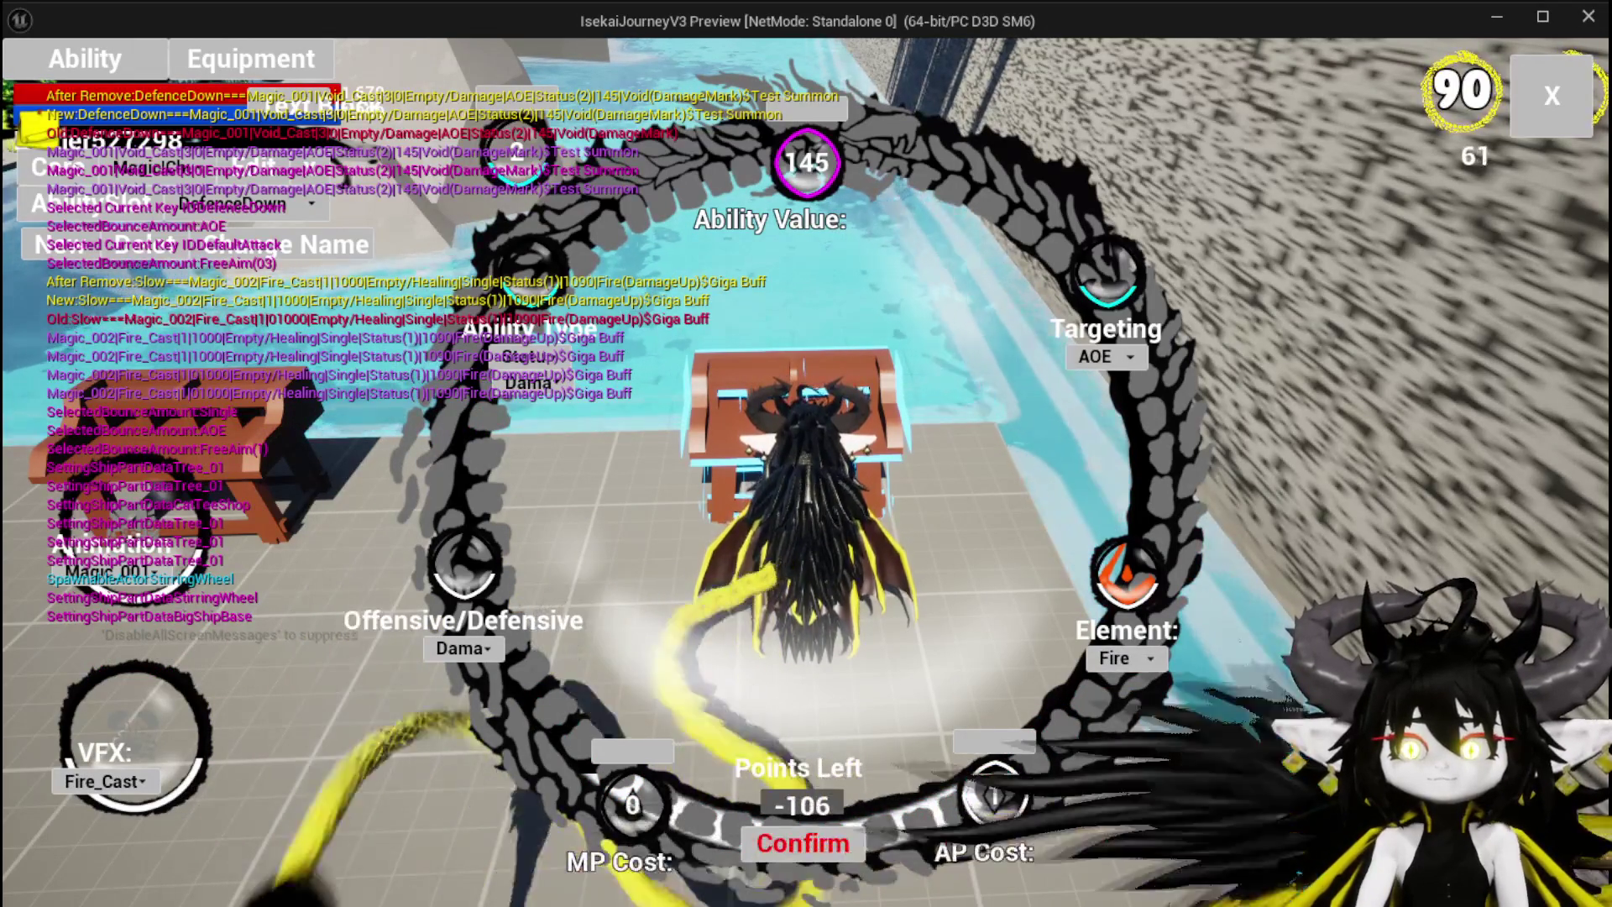
pyautogui.click(1088, 360)
# Step: Keep AOE targeting, settle the ability type on Summon, and clear the Ability Value field
pyautogui.click(1091, 402)
pyautogui.click(522, 357)
pyautogui.click(529, 402)
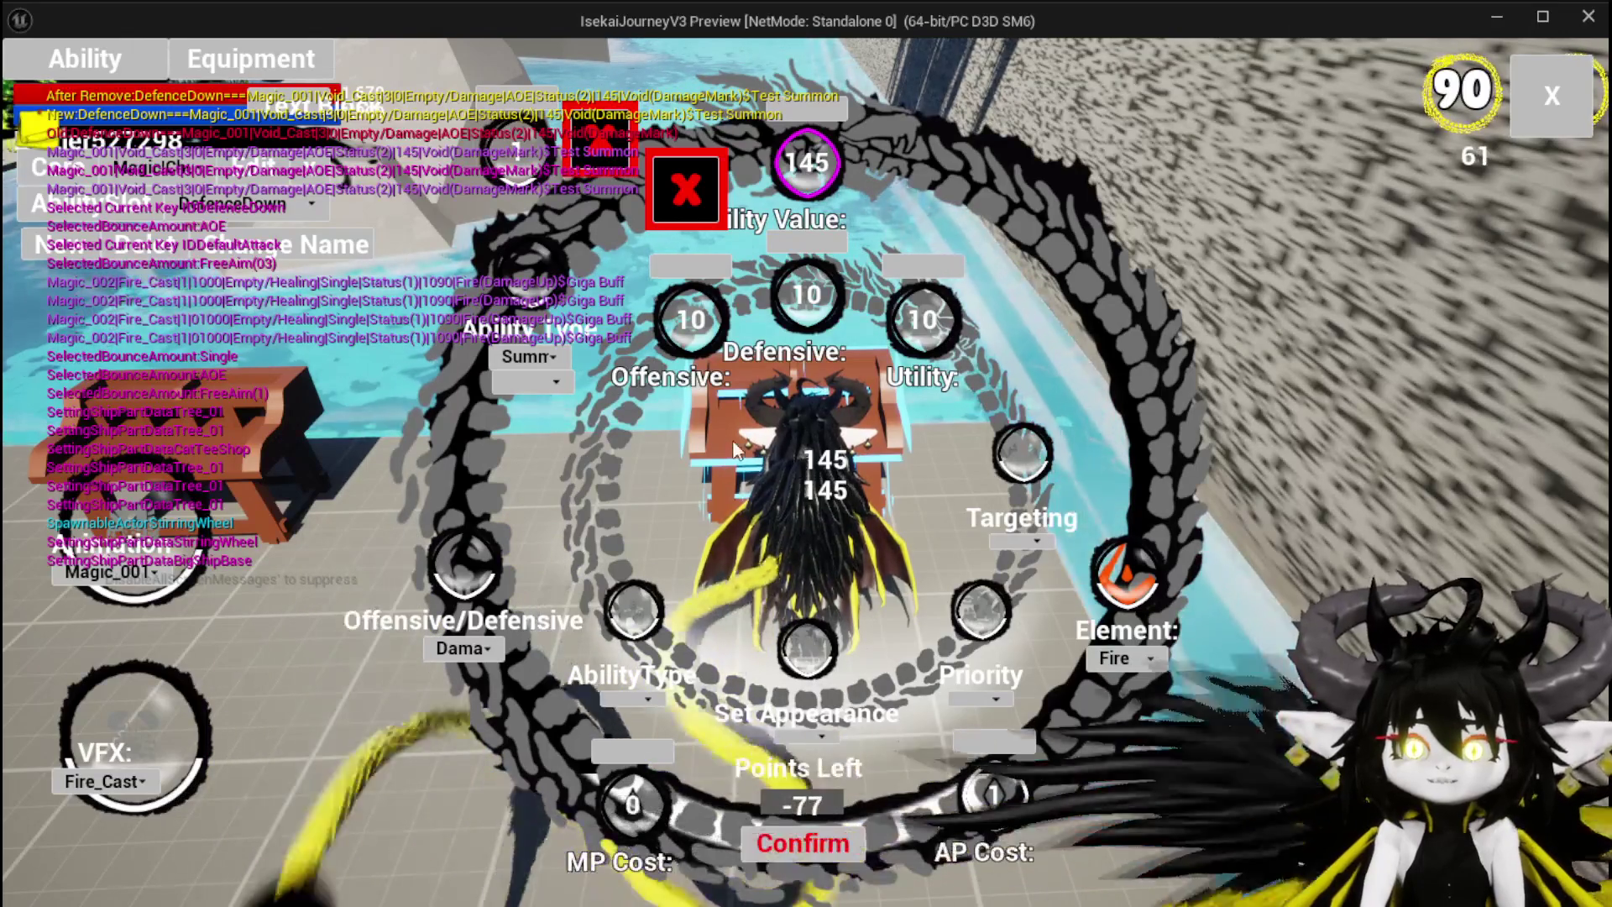
pyautogui.click(532, 381)
pyautogui.click(538, 360)
pyautogui.click(532, 405)
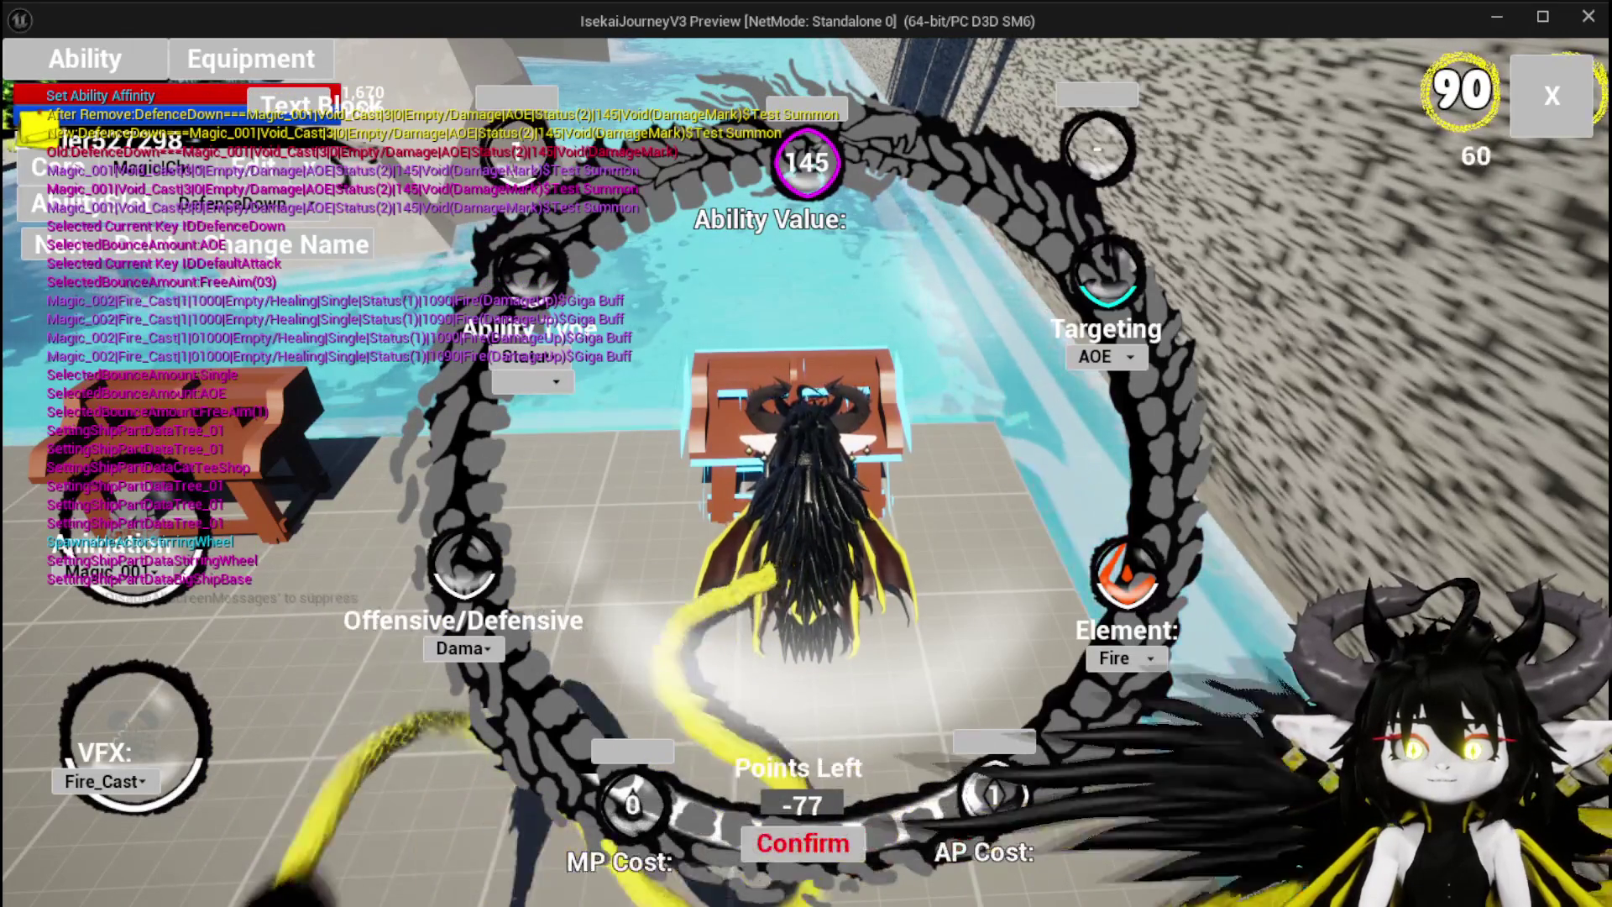
pyautogui.click(532, 382)
pyautogui.click(510, 421)
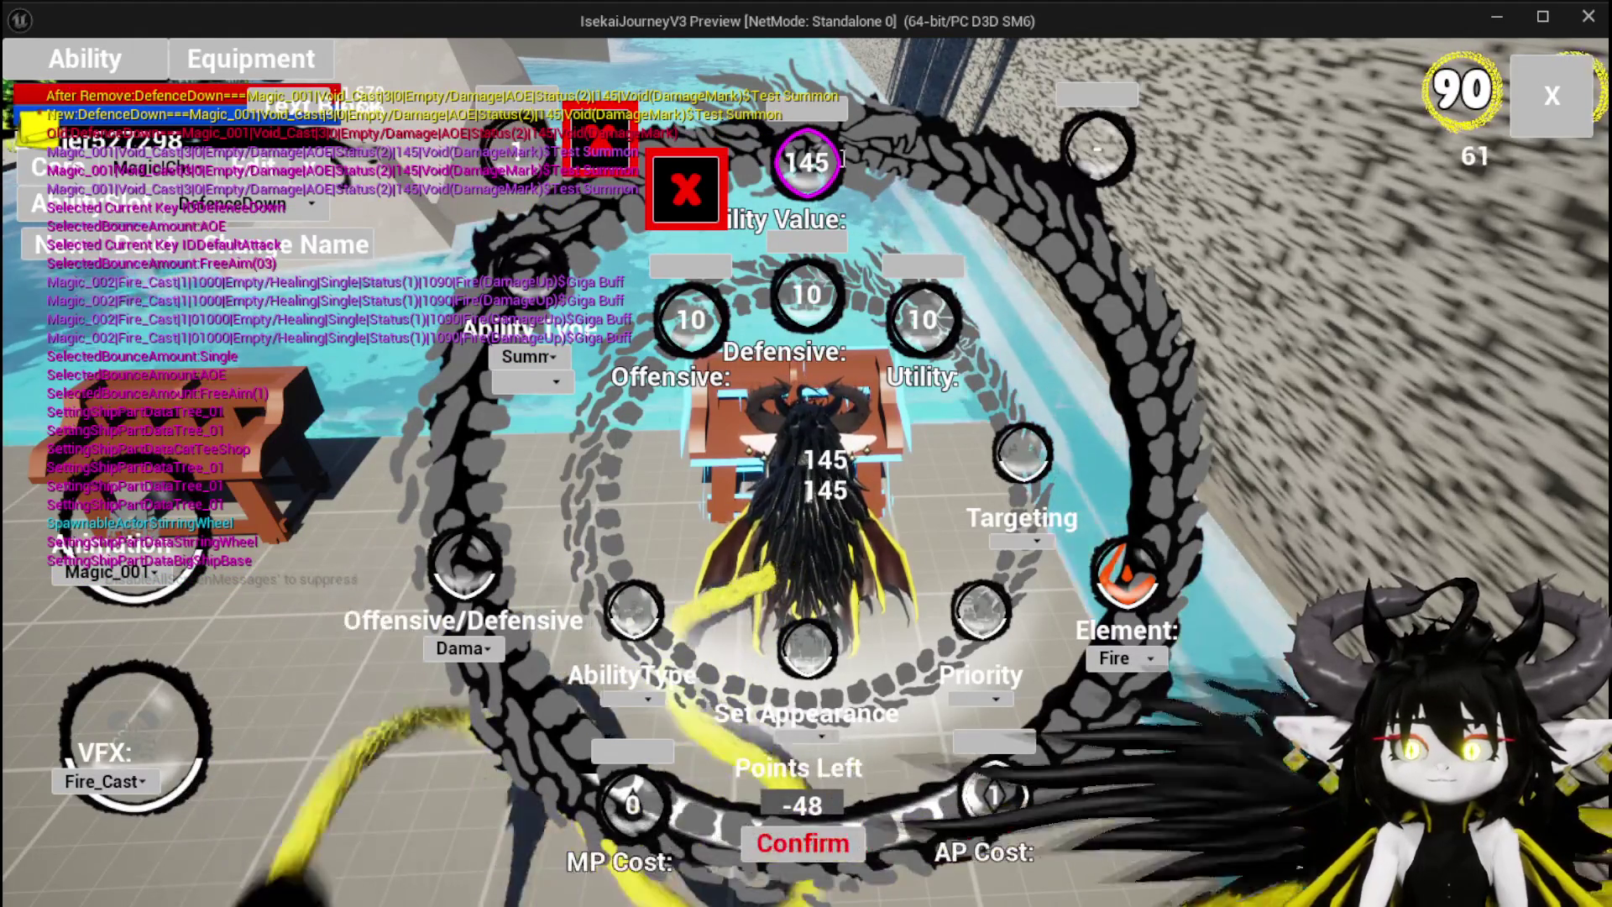
pyautogui.click(931, 161)
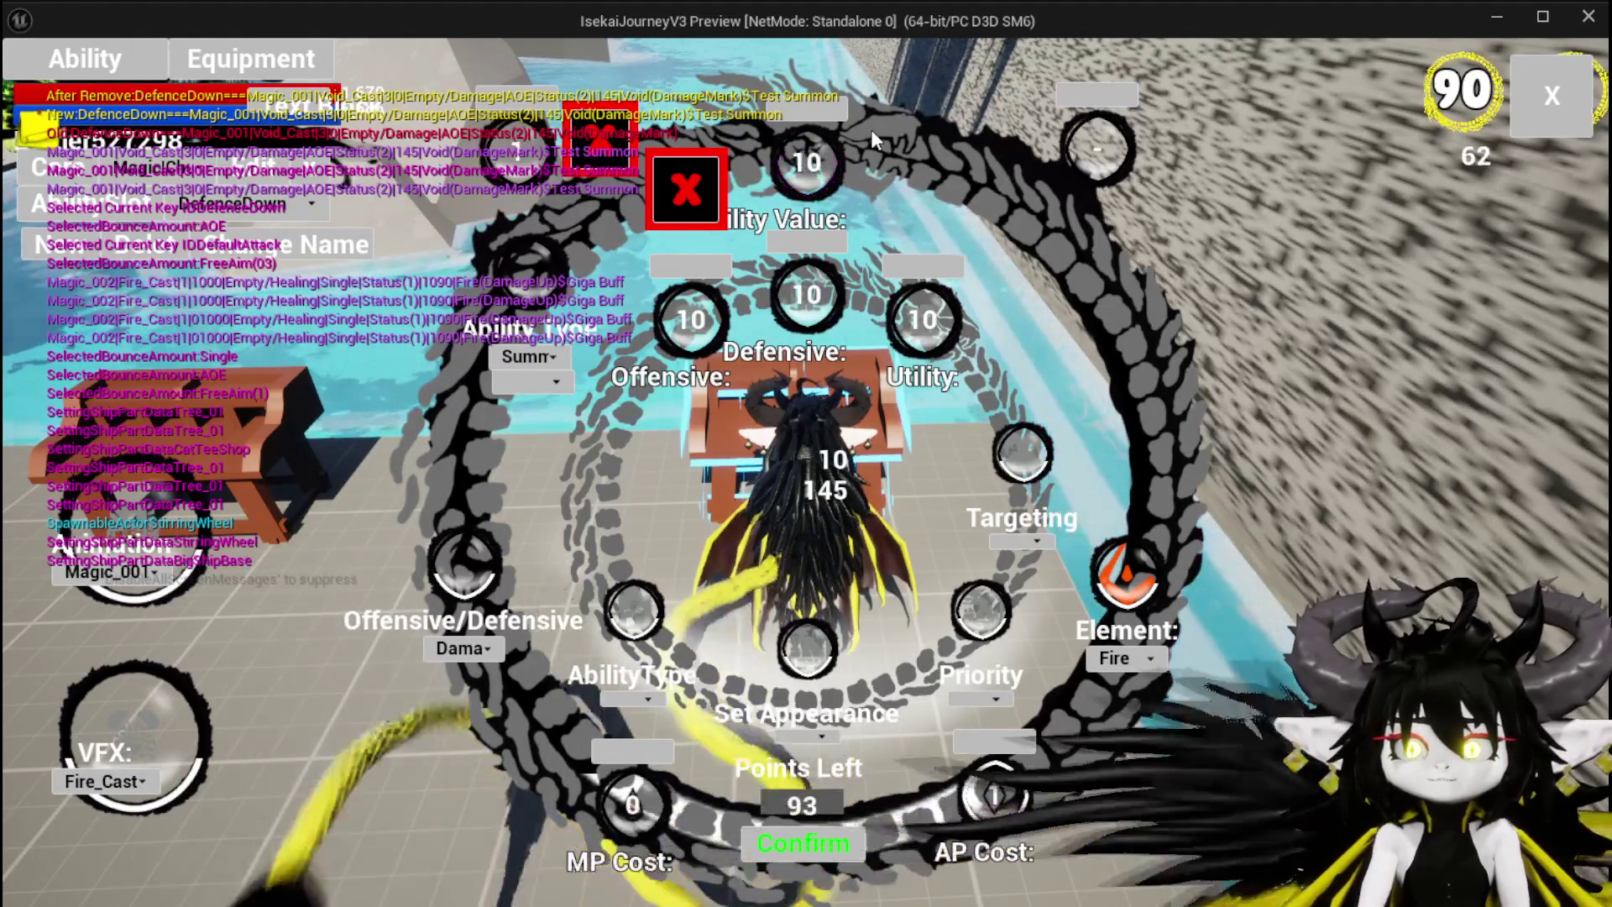
pyautogui.press('BackSpace')
# Step: Set Ability Value to 99 and the Defensive and Utility stats to 50 each
pyautogui.write('99')
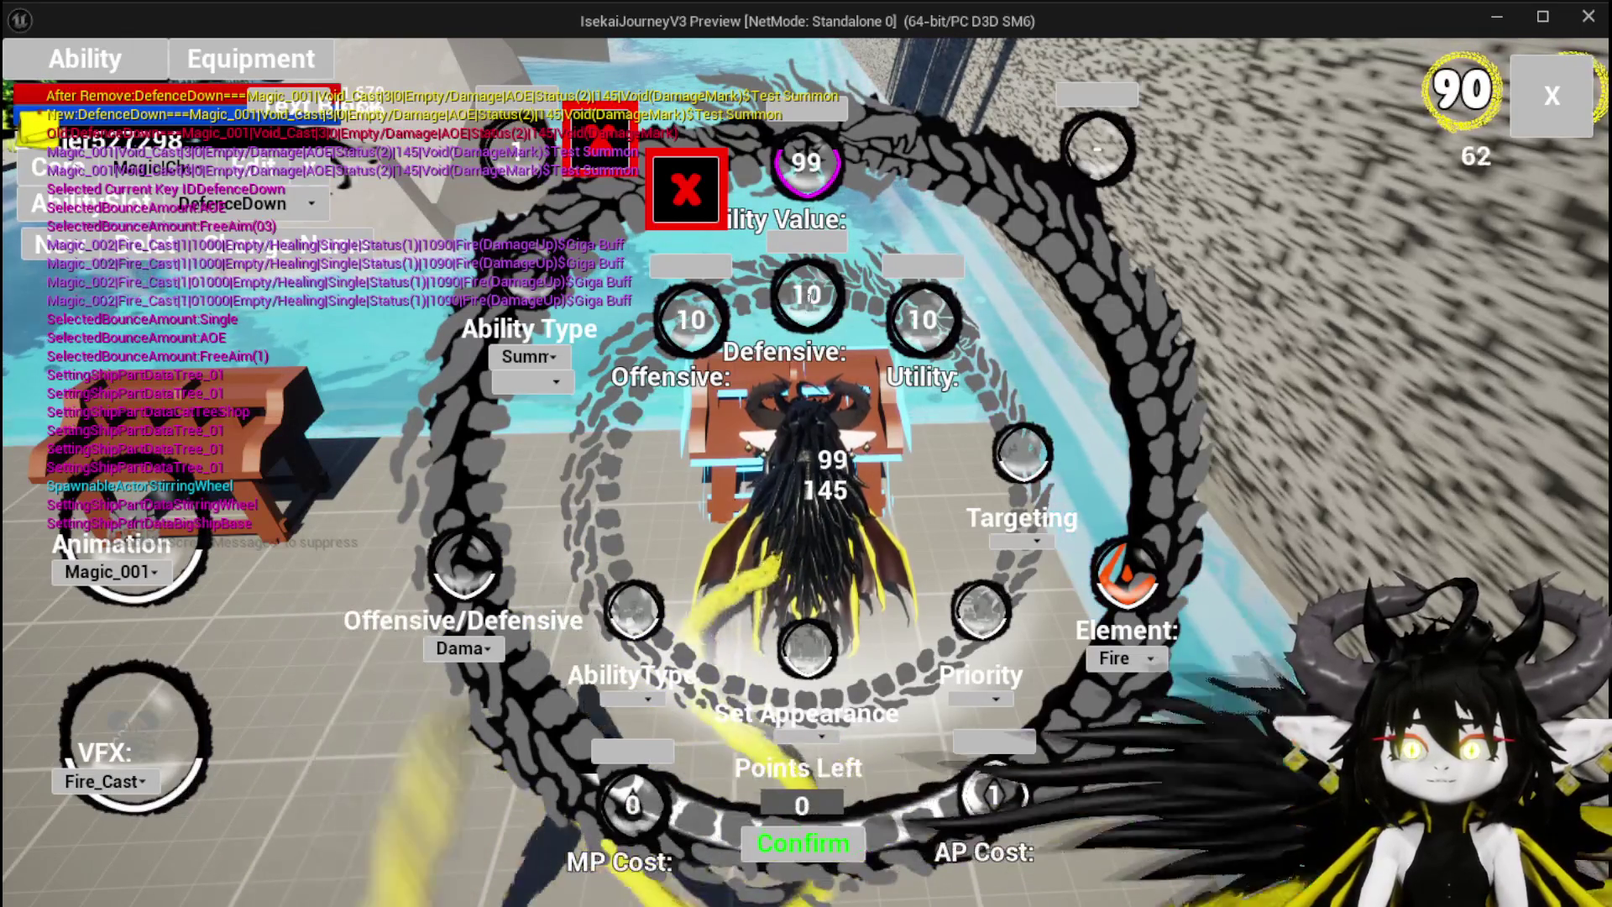
pyautogui.doubleClick(802, 294)
pyautogui.write('50')
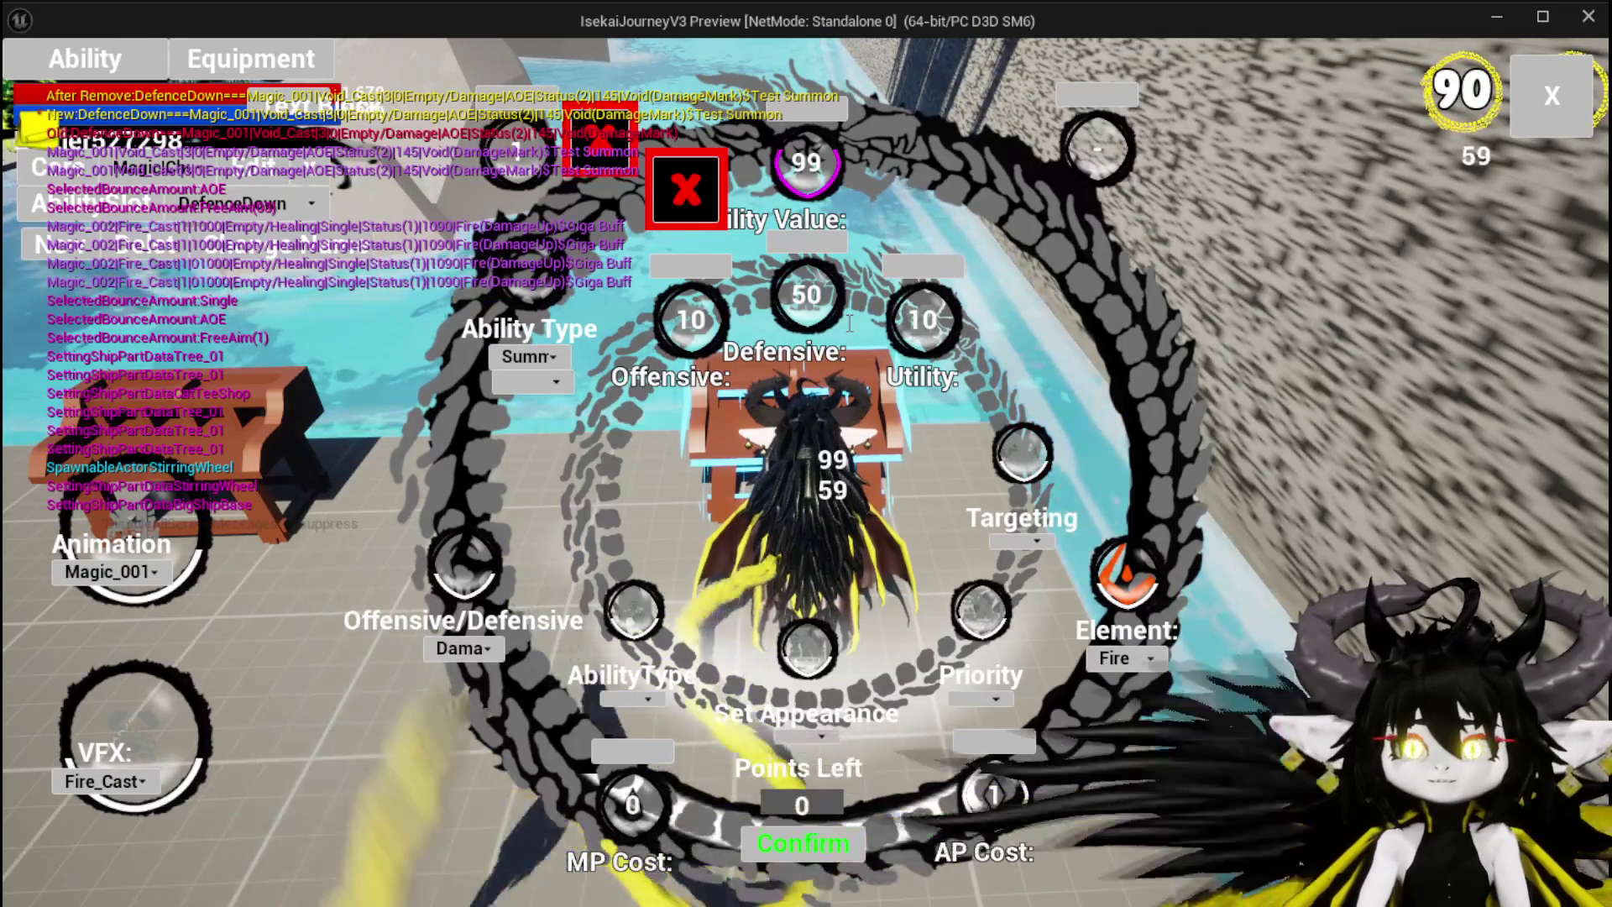
pyautogui.doubleClick(924, 319)
pyautogui.write('50')
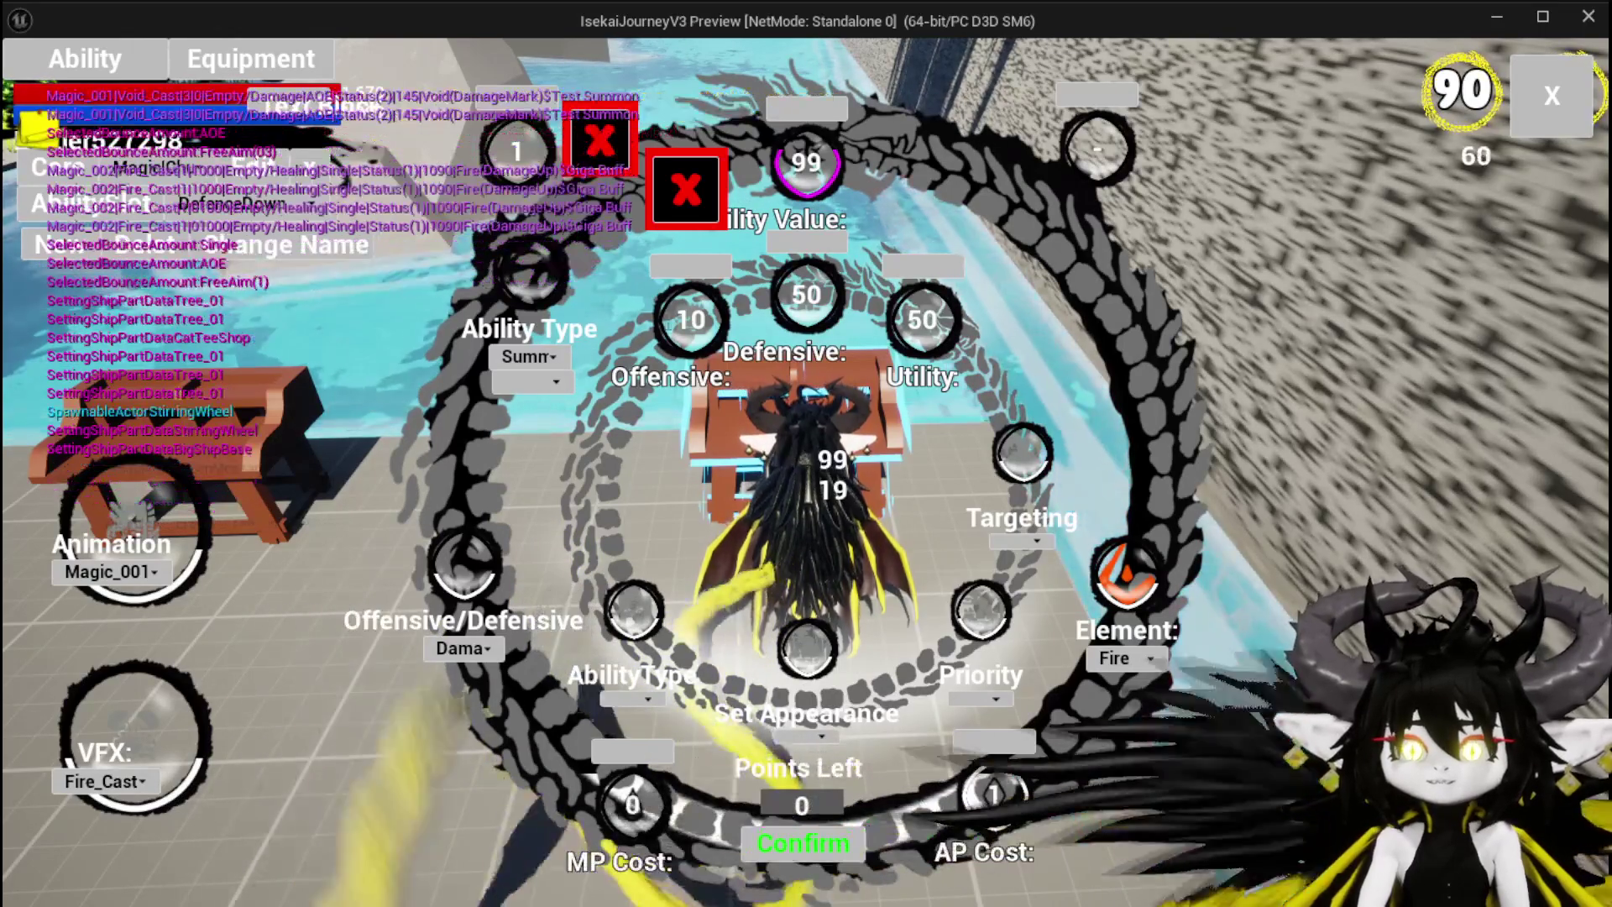
# Step: Rework the Offensive stat value so the leftover stat points reach 0
pyautogui.doubleClick(691, 319)
pyautogui.write('19')
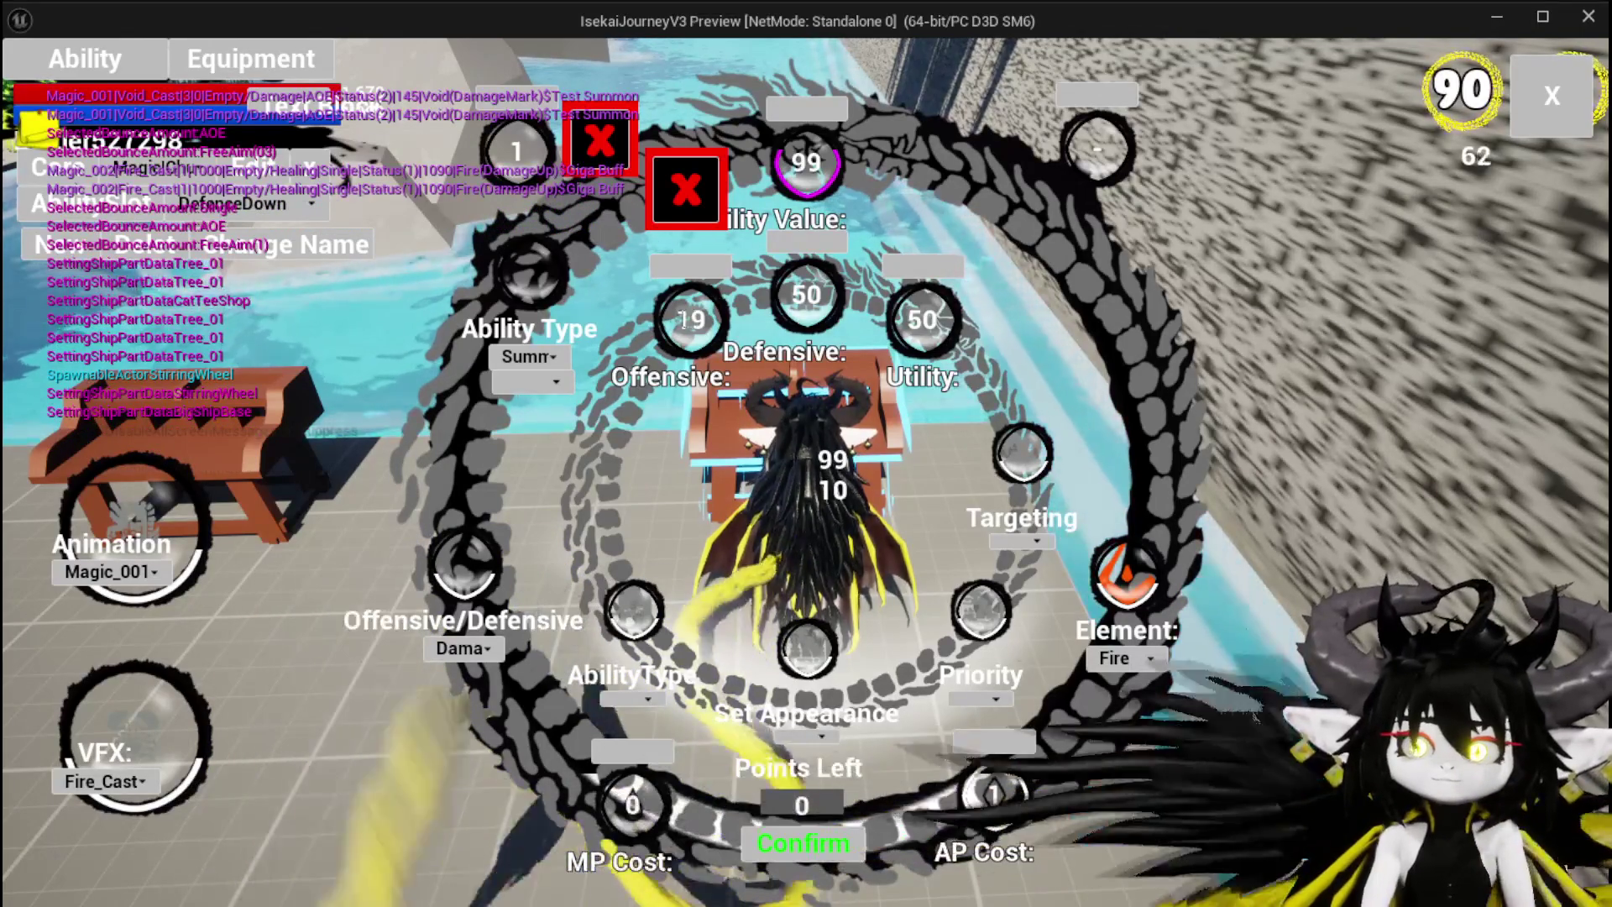
pyautogui.write('9')
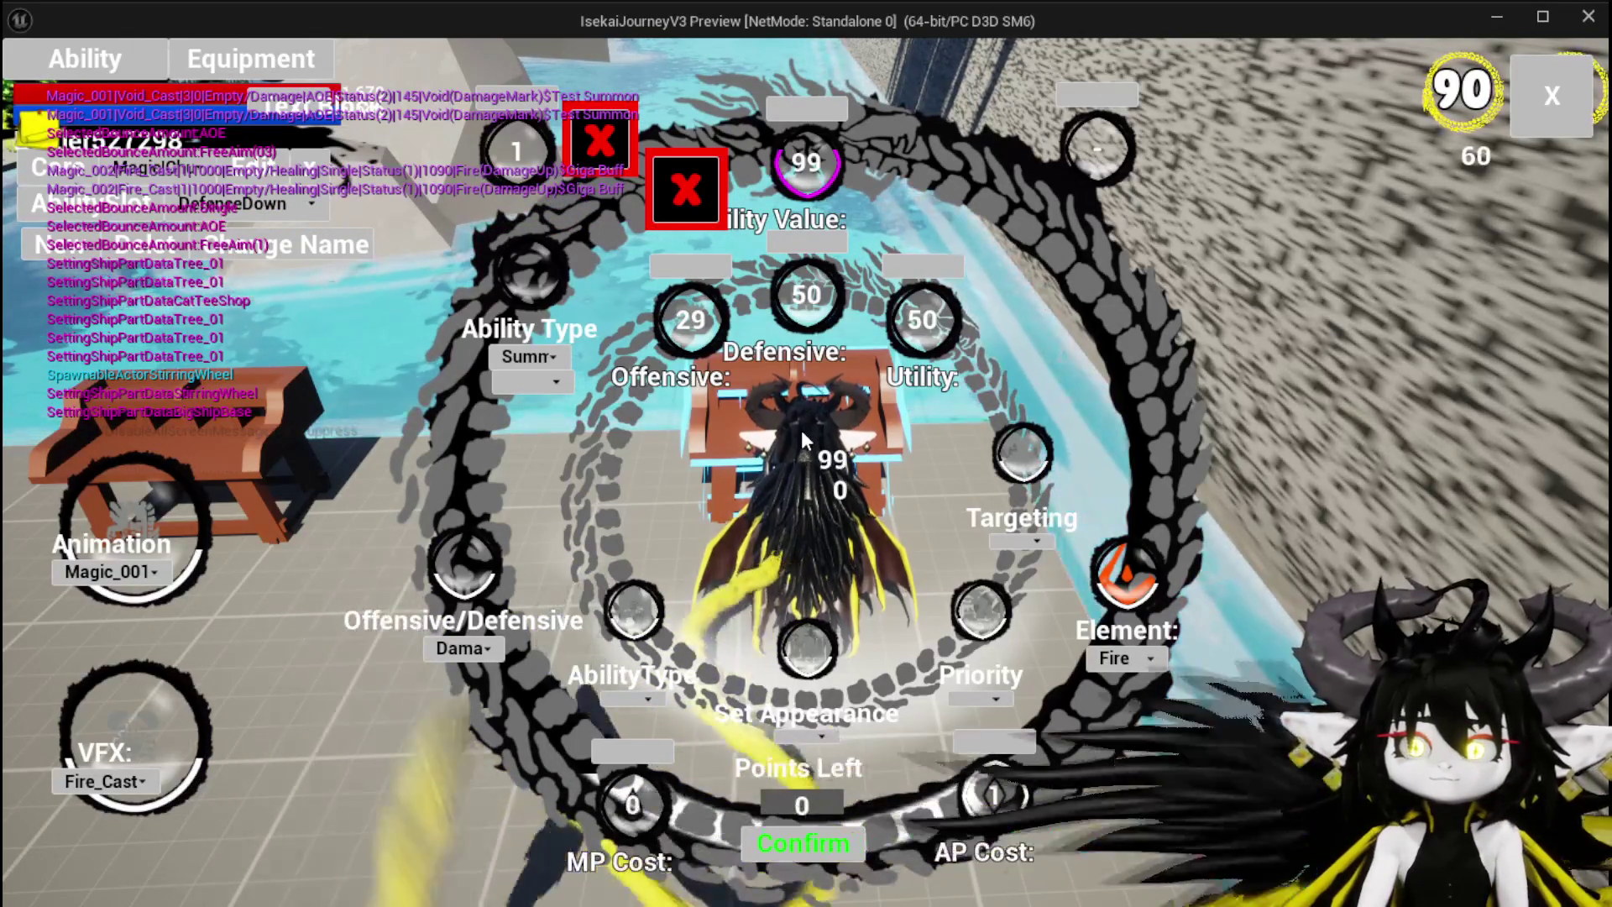
pyautogui.press('BackSpace')
pyautogui.write('500')
pyautogui.press('BackSpace')
pyautogui.press('BackSpace')
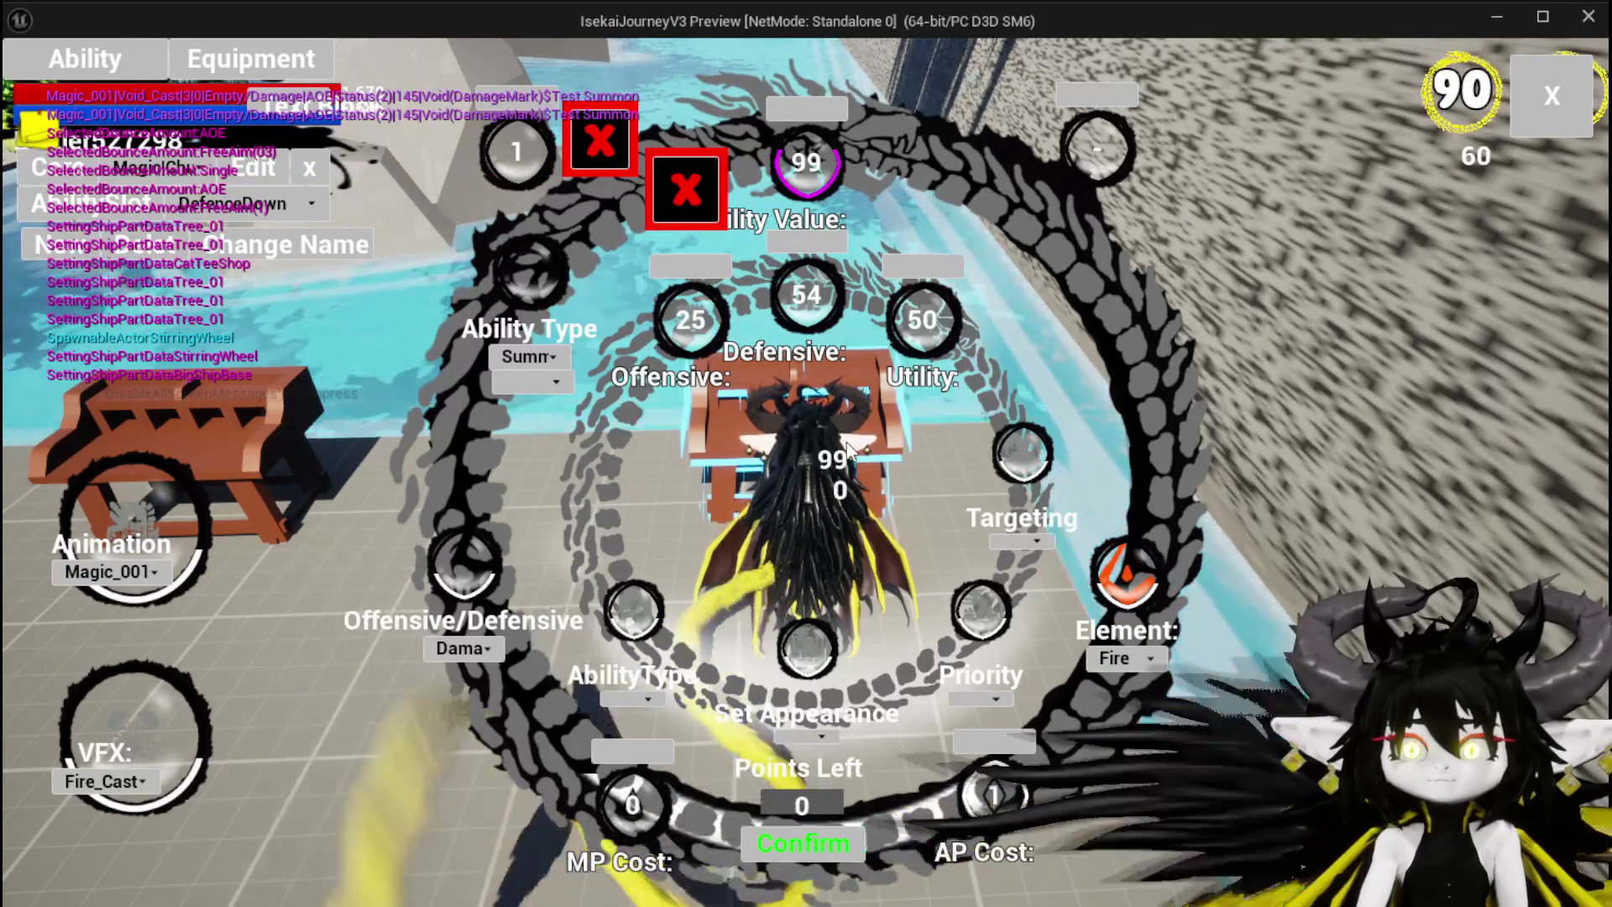
# Step: Set the summon's targeting to Single and priority to High, then open the appearance choices
pyautogui.click(1008, 544)
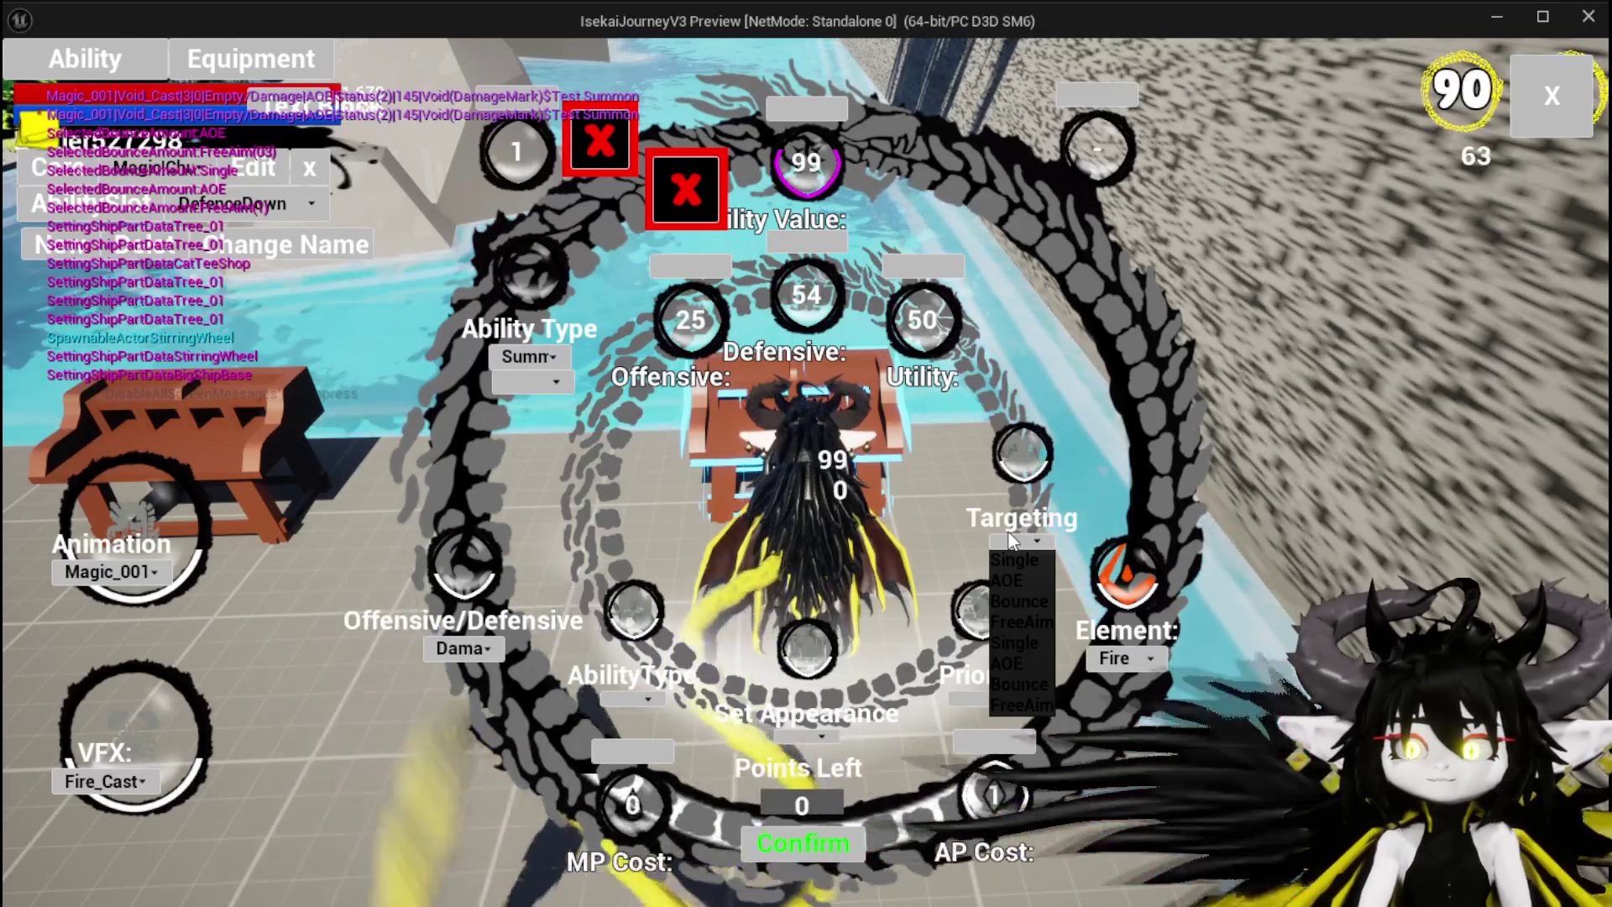
pyautogui.click(1011, 561)
pyautogui.click(991, 699)
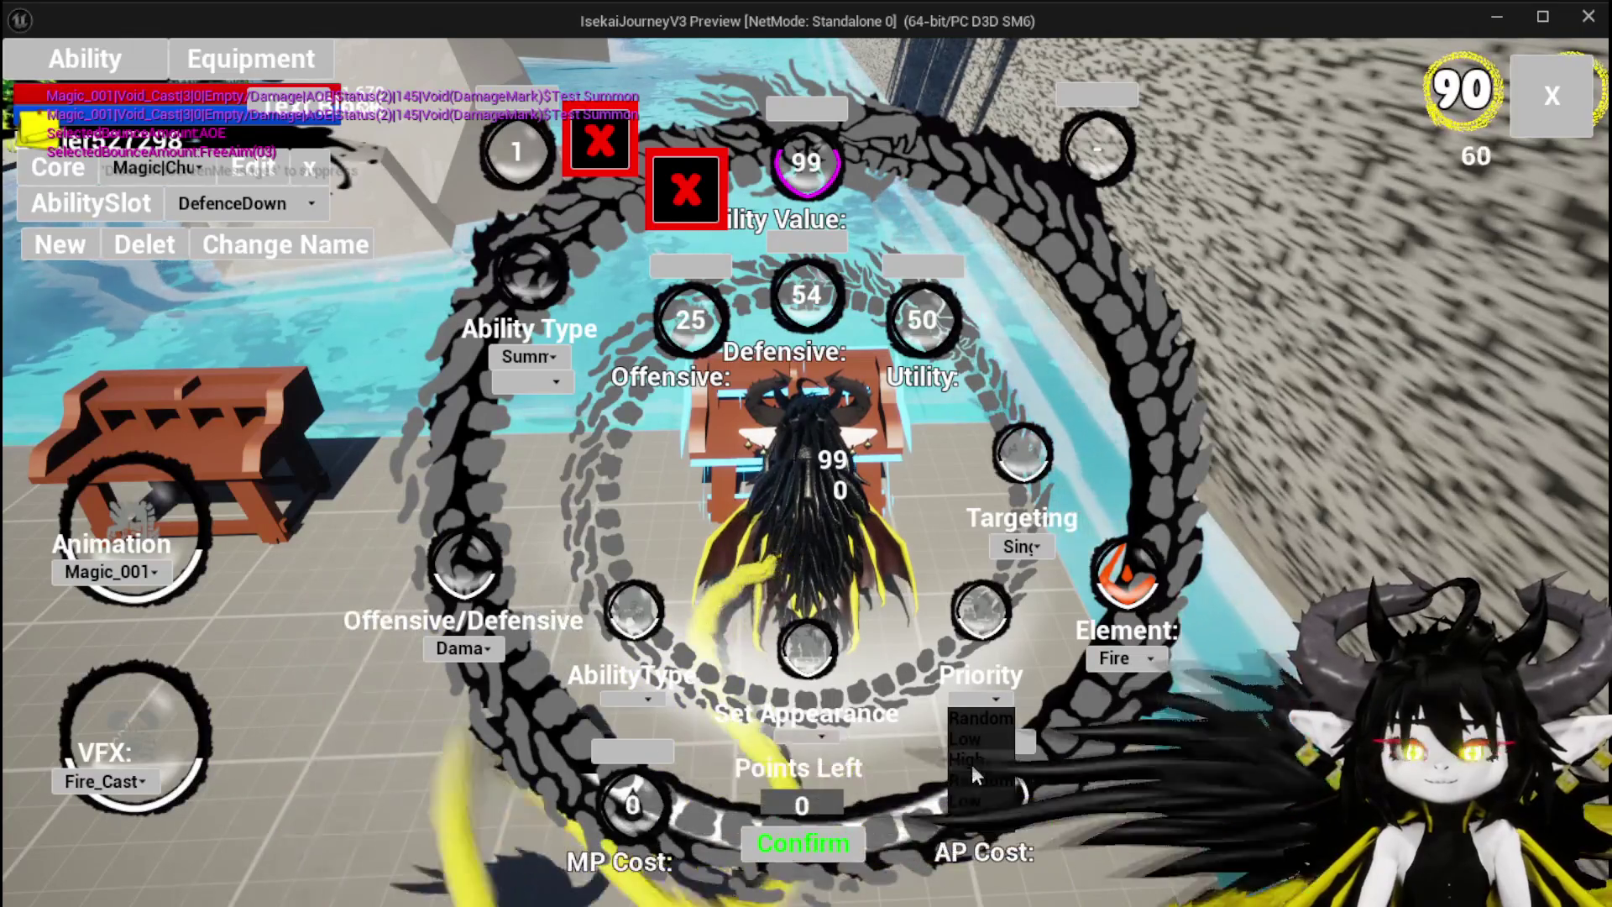
pyautogui.click(970, 761)
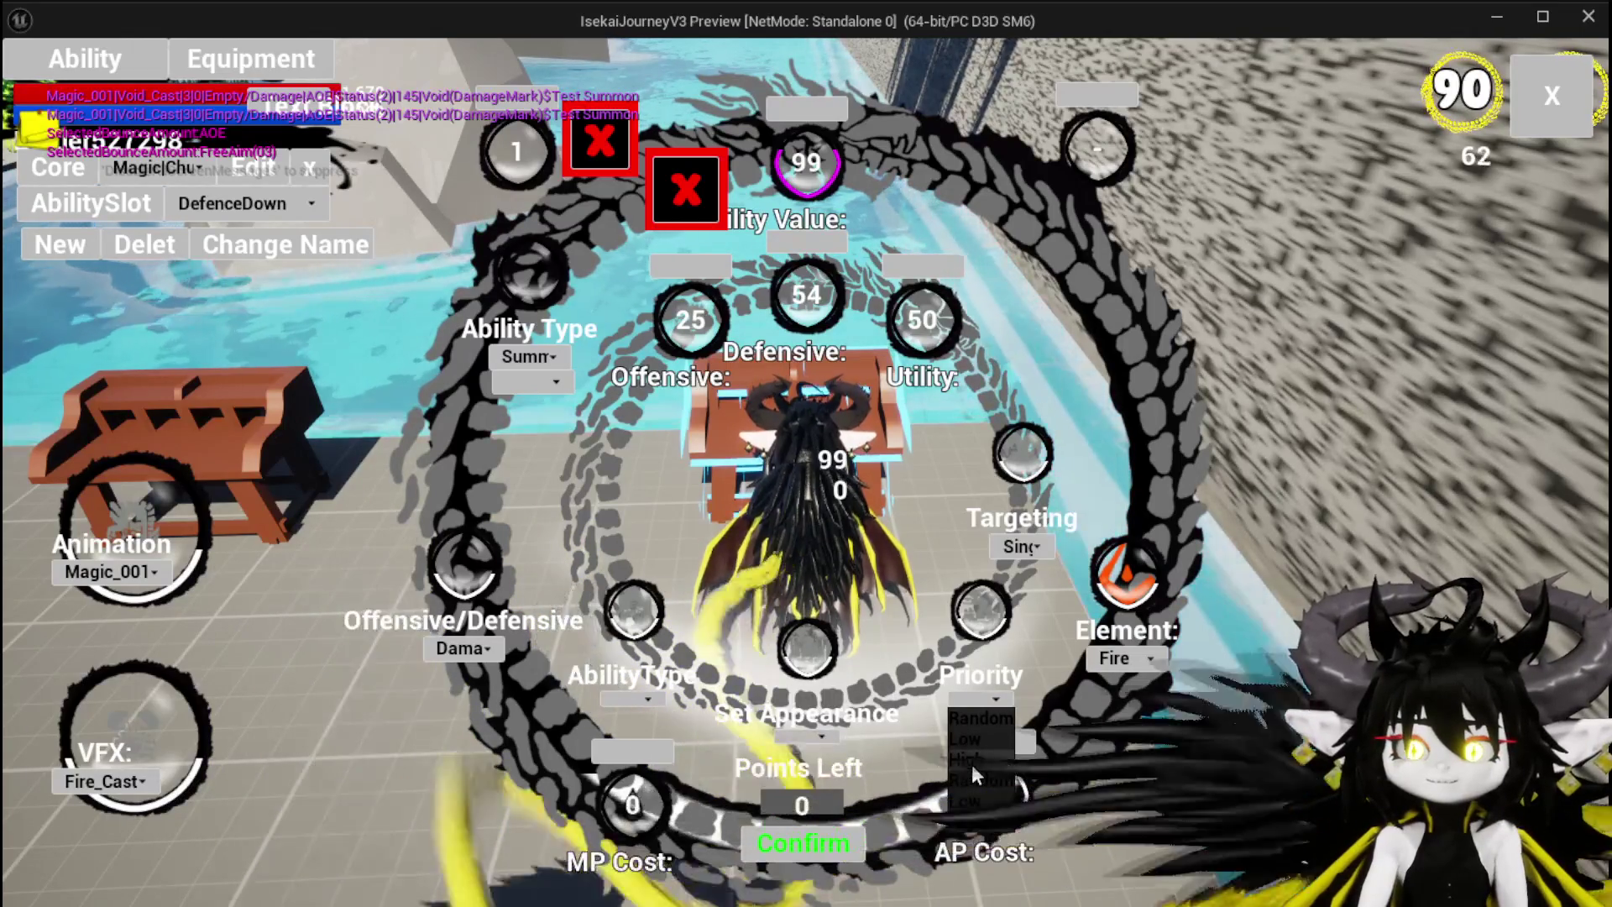
pyautogui.click(784, 739)
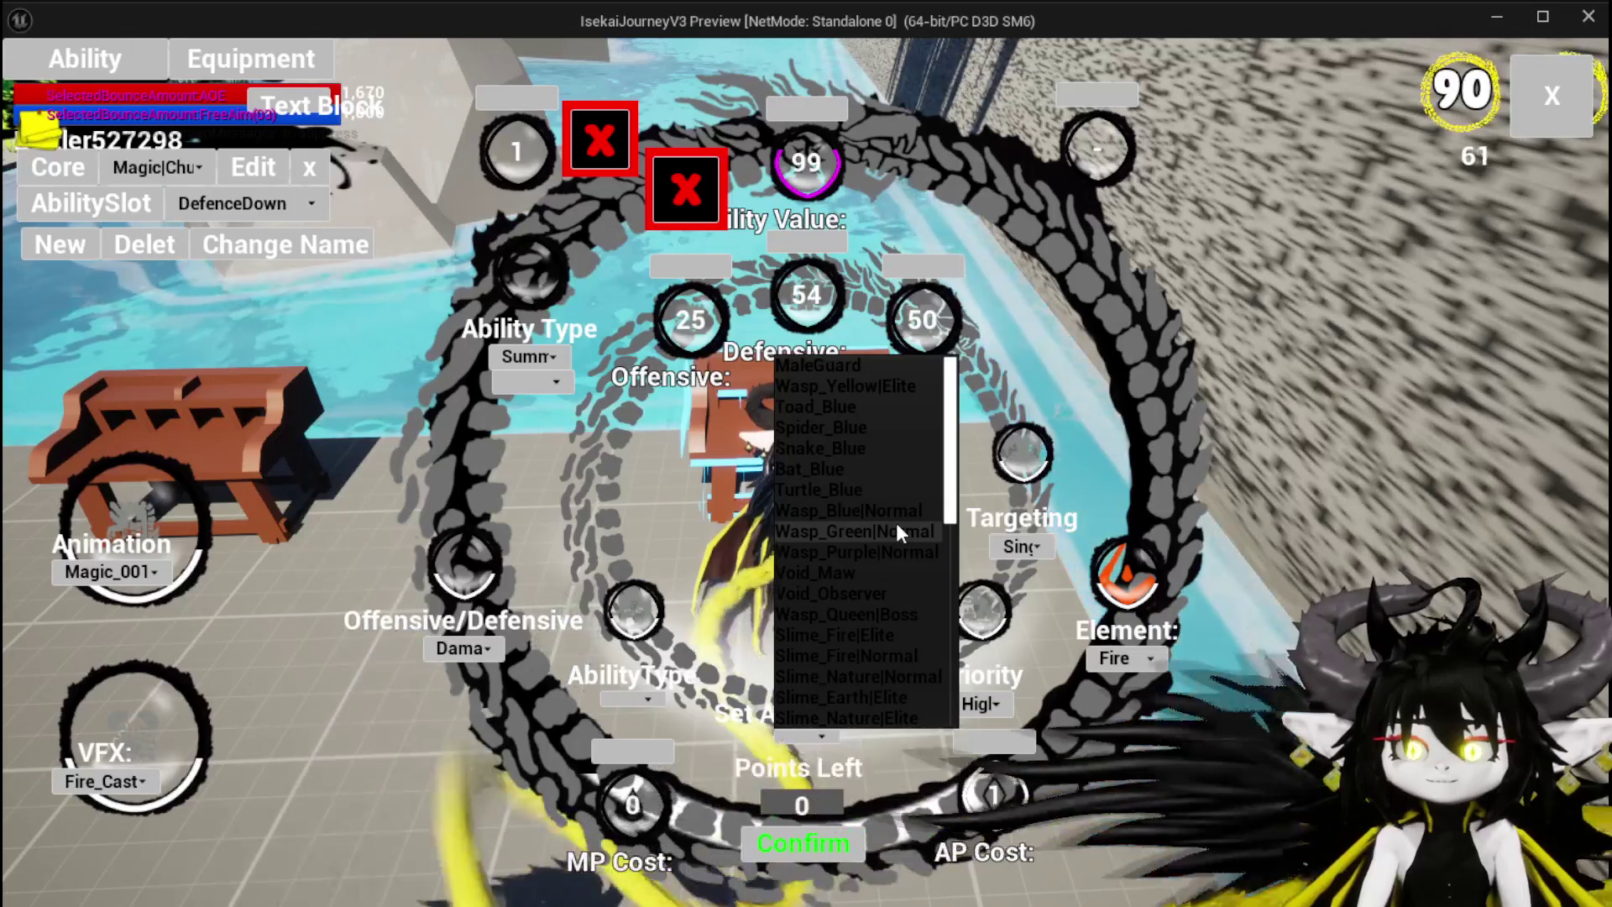
# Step: Give the summon the Slime_Fire|Elite appearance and Direct ability type, confirm, and close the editor
pyautogui.scroll(-2, 898, 532)
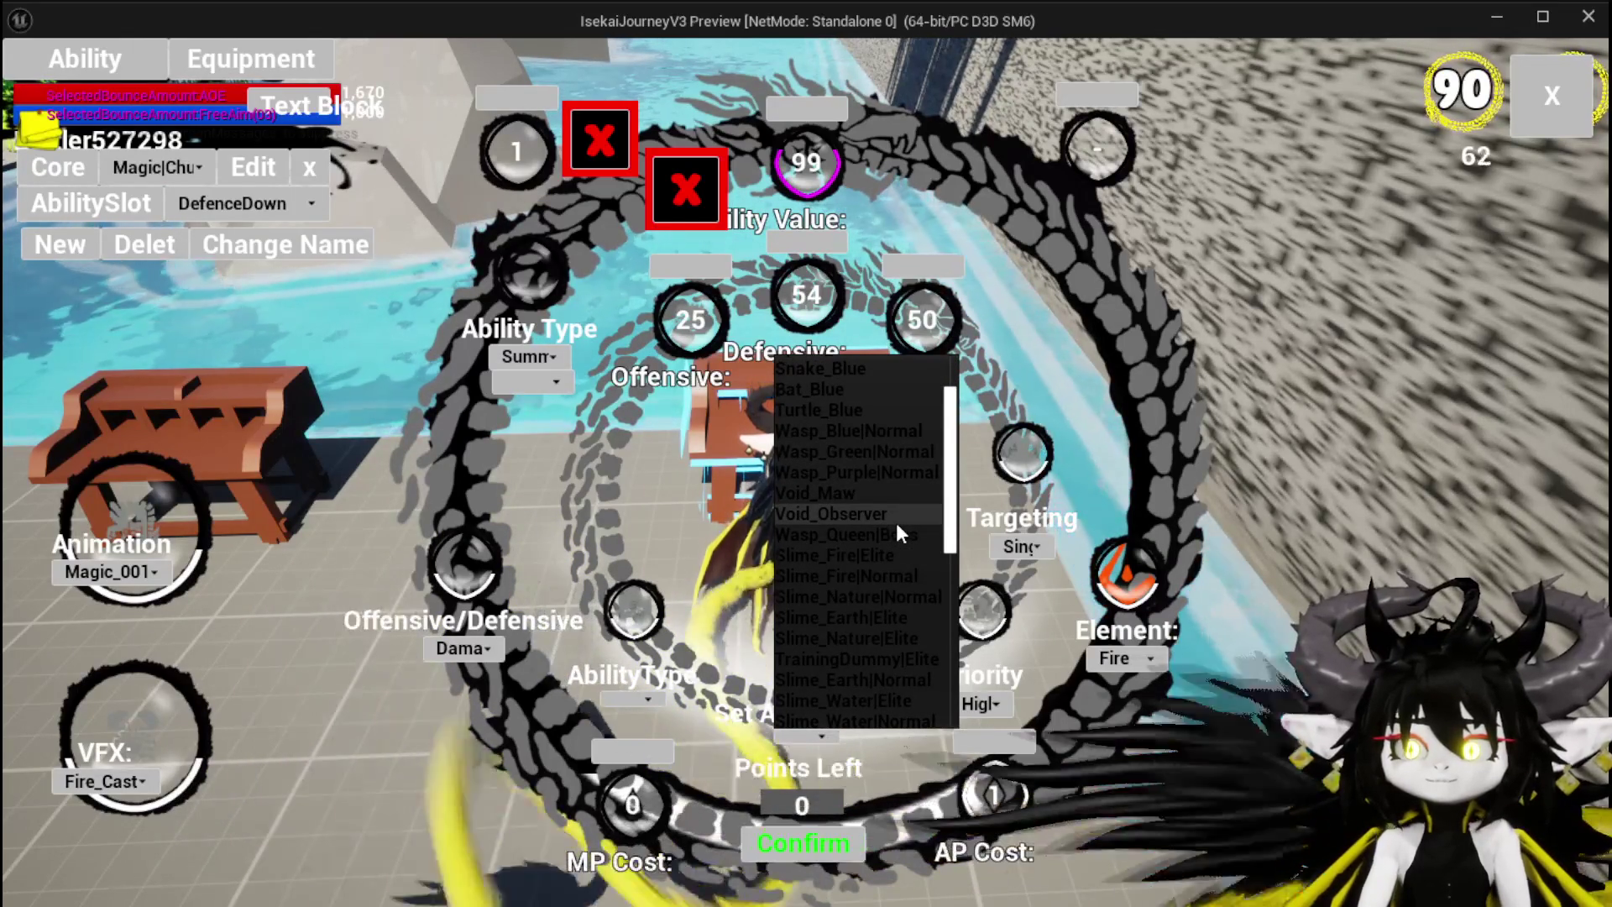
pyautogui.click(895, 557)
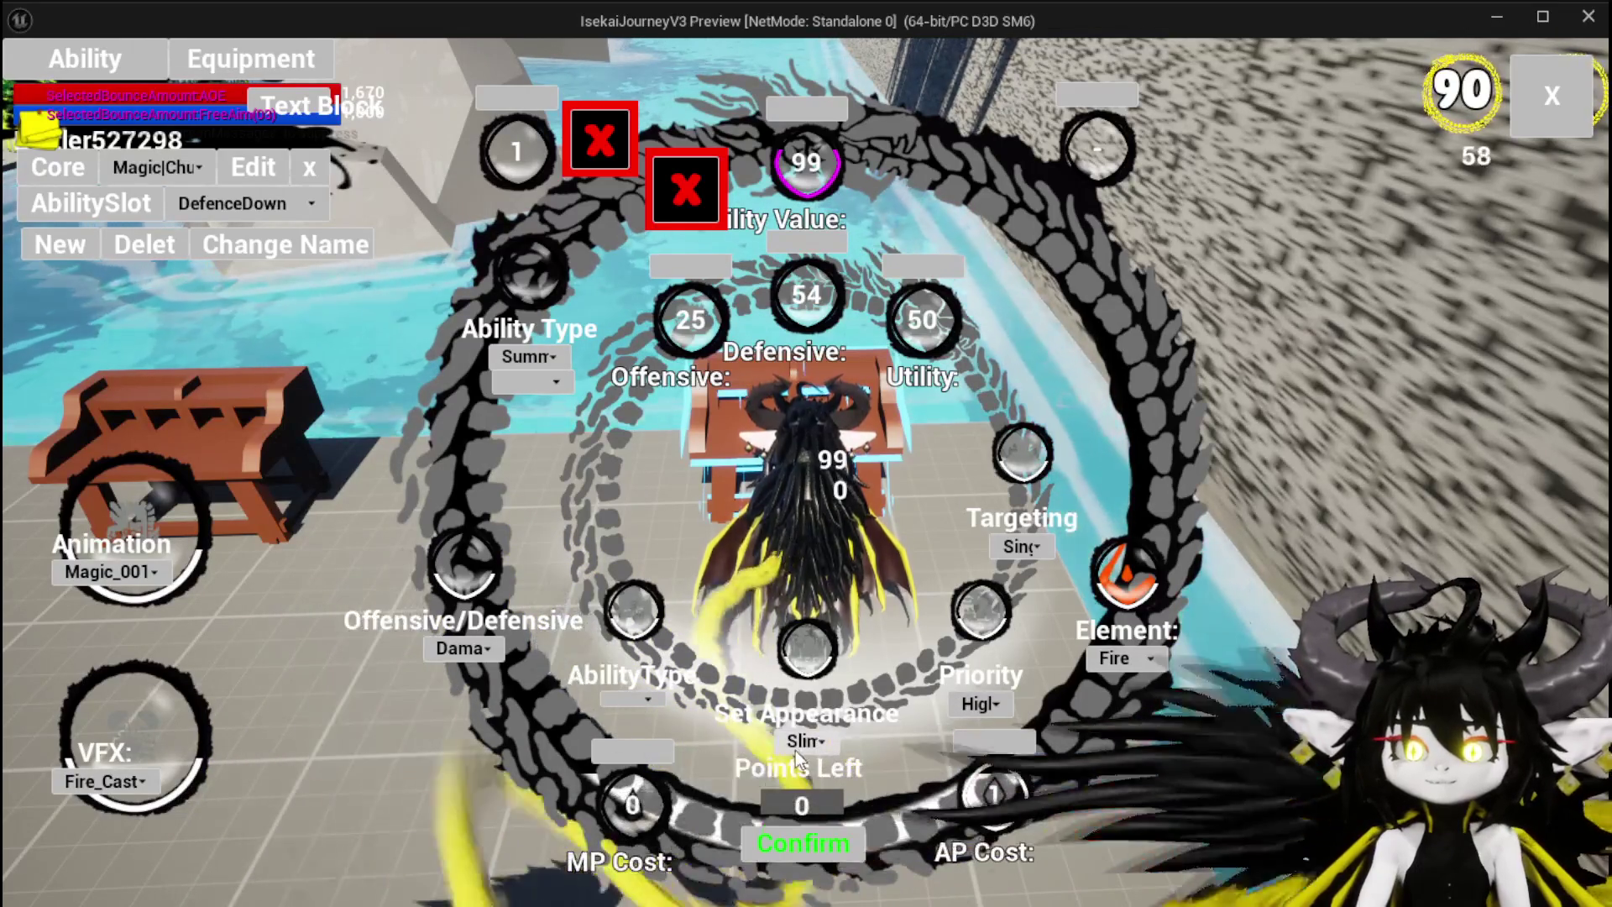
pyautogui.click(635, 698)
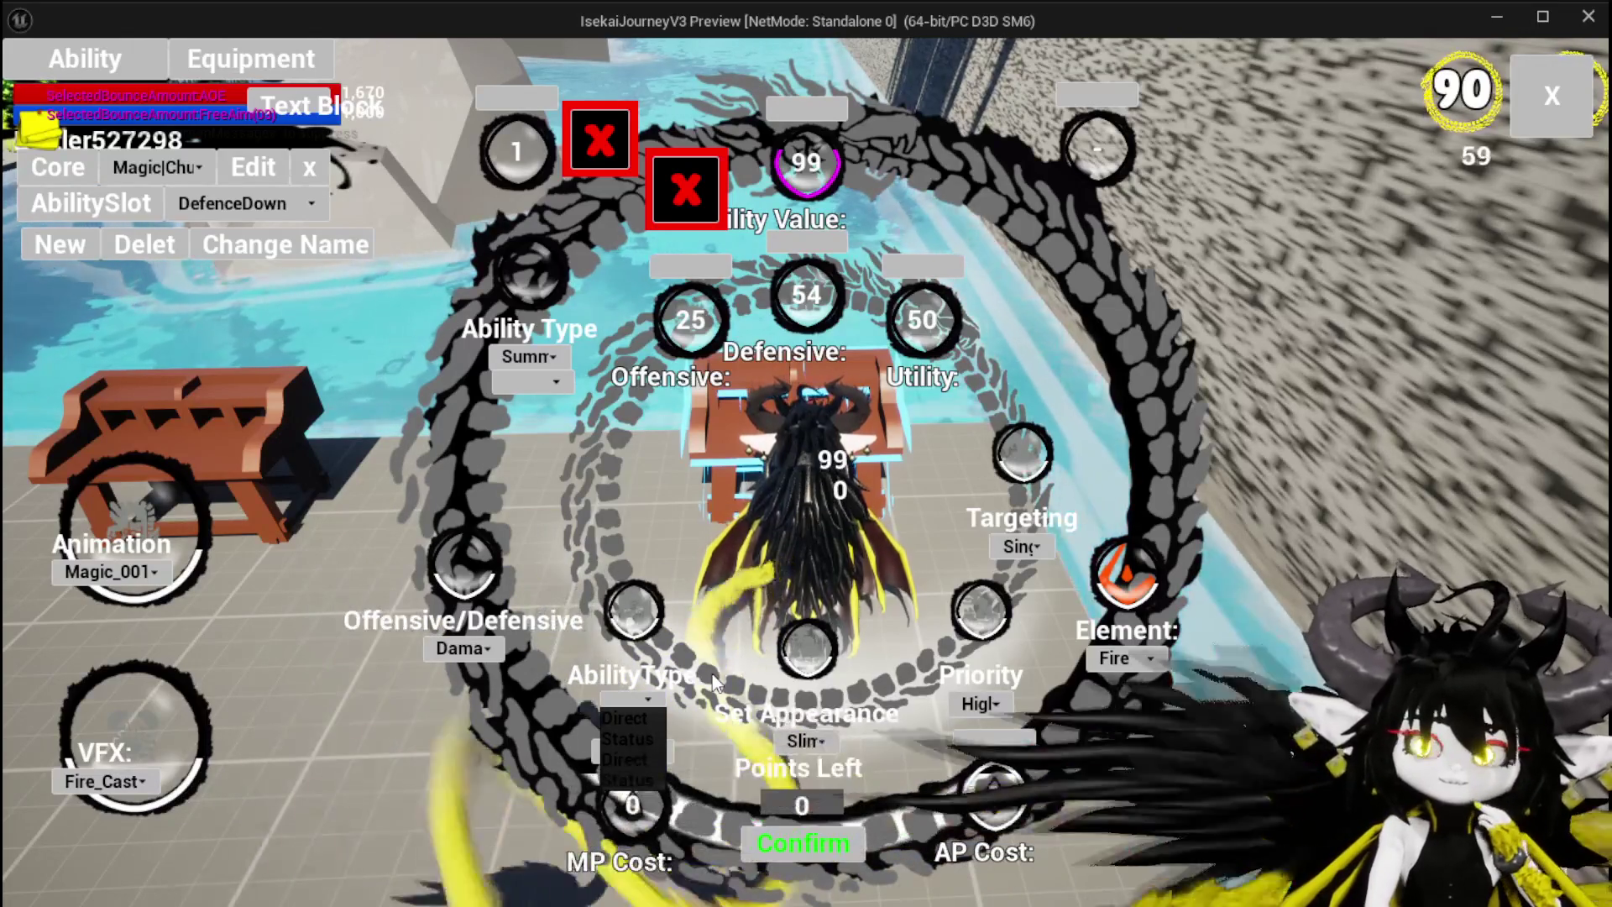
pyautogui.click(655, 722)
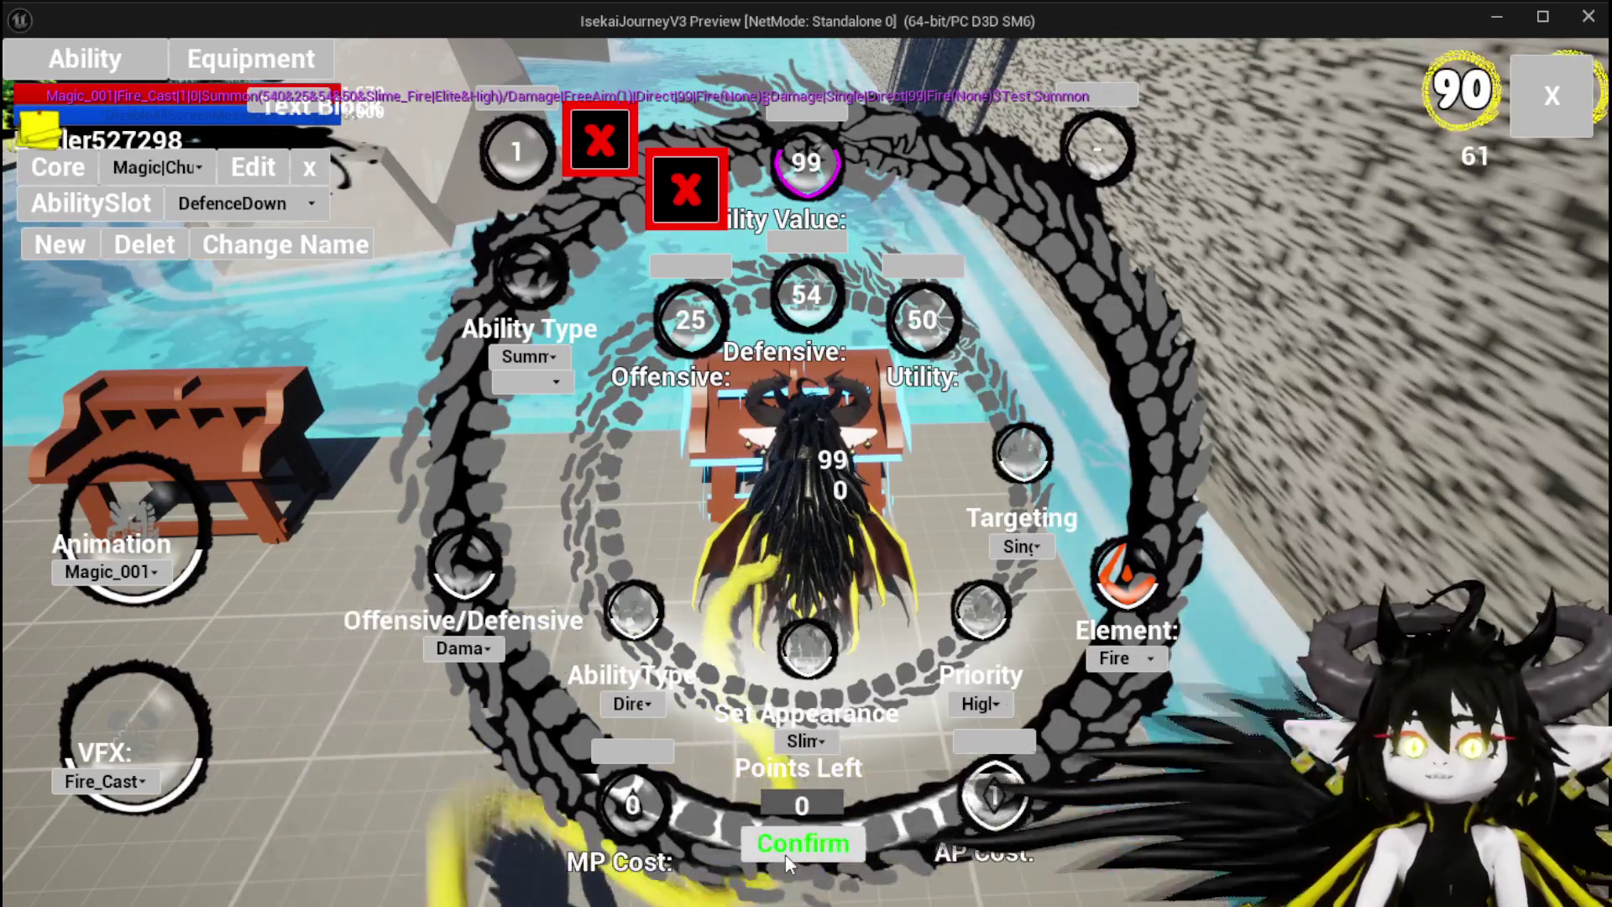
pyautogui.click(785, 855)
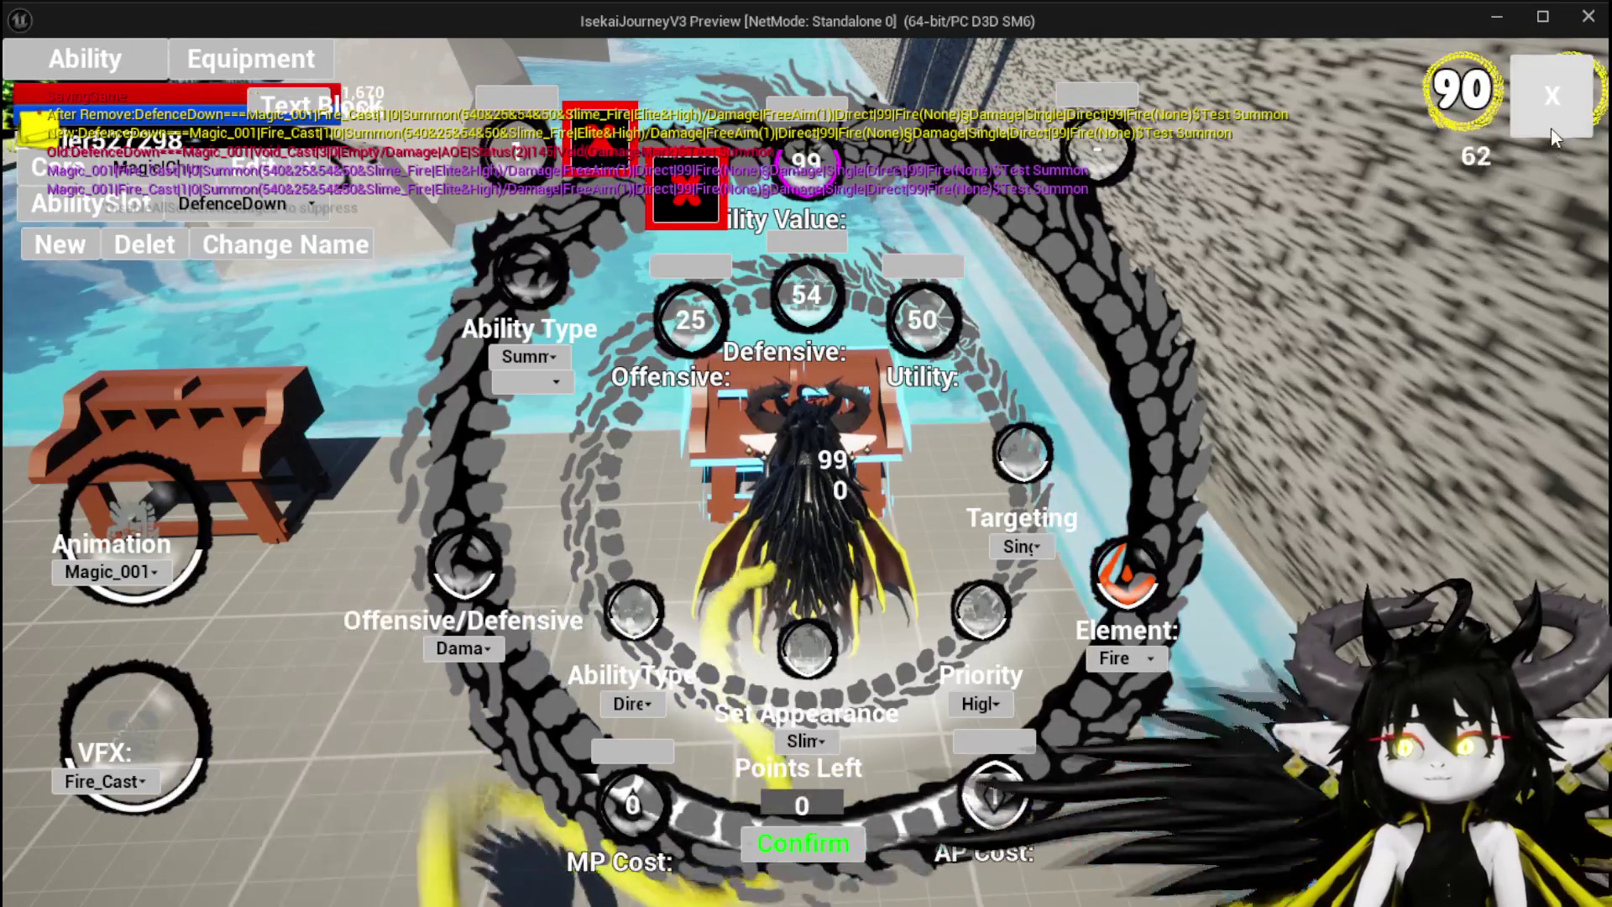
pyautogui.click(1552, 94)
# Step: Run into the slime to start a battle and enter the arena
pyautogui.press('w')
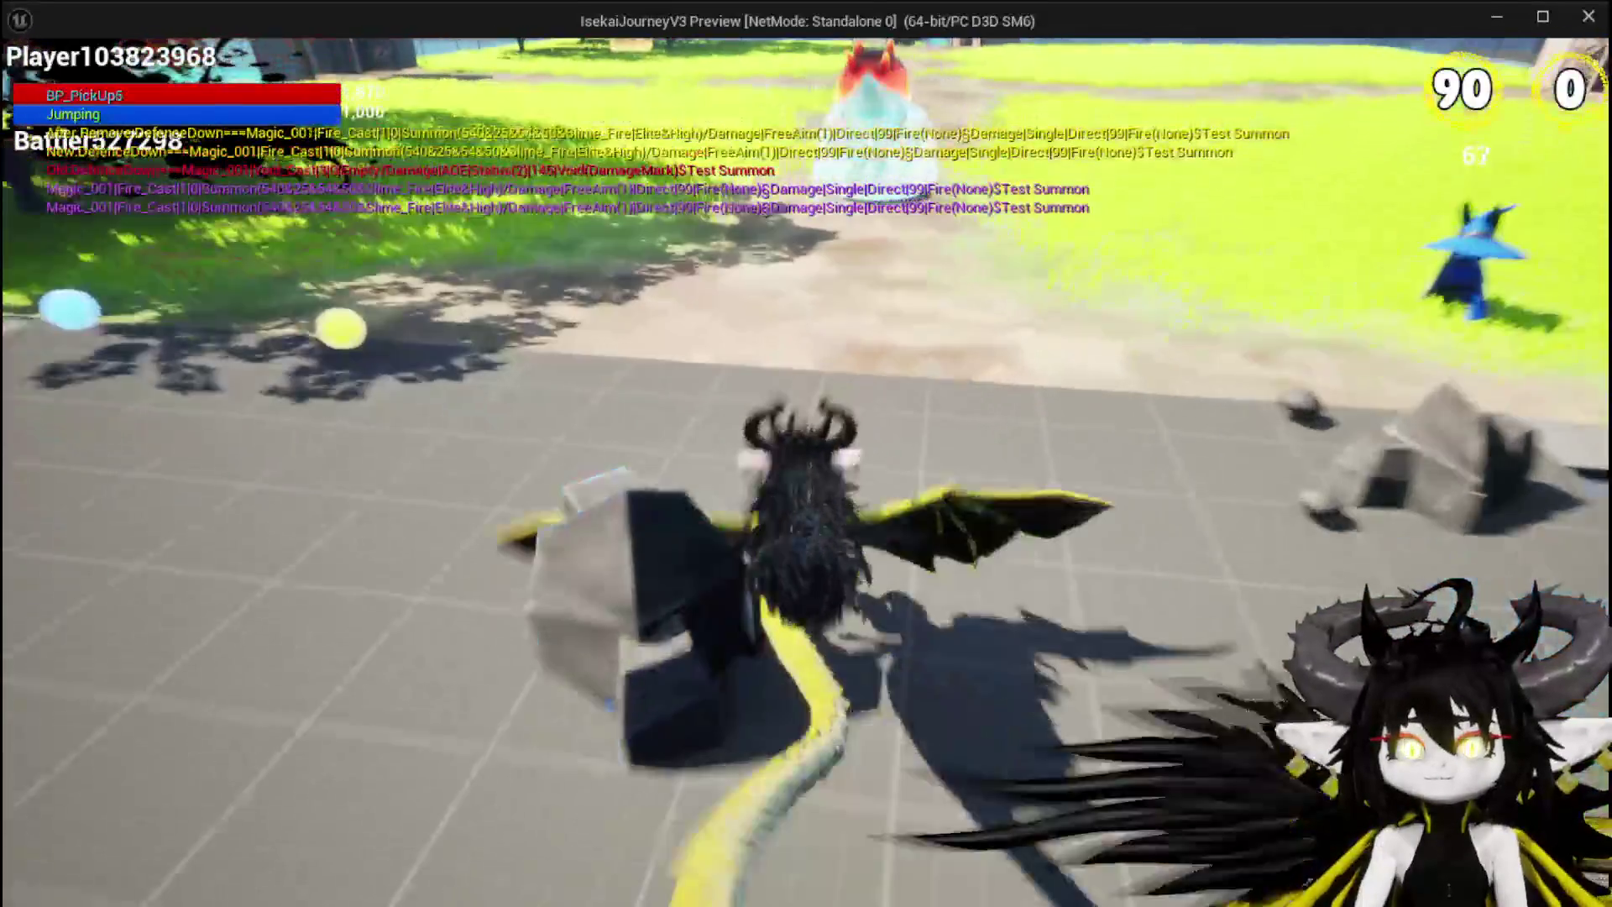
pyautogui.press('w')
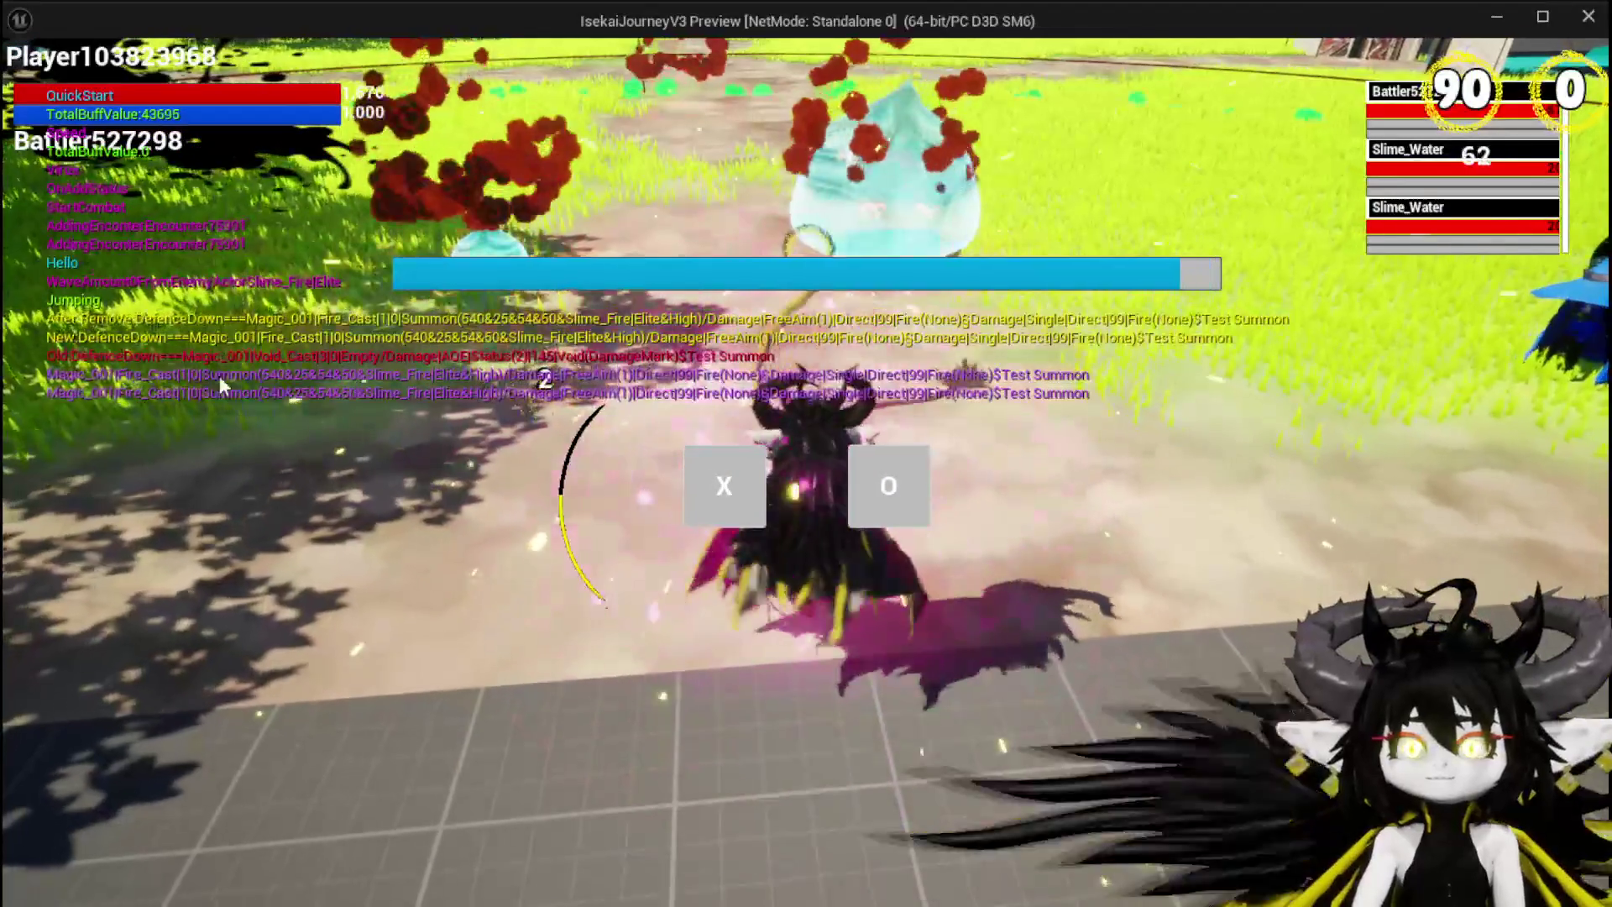
pyautogui.click(720, 503)
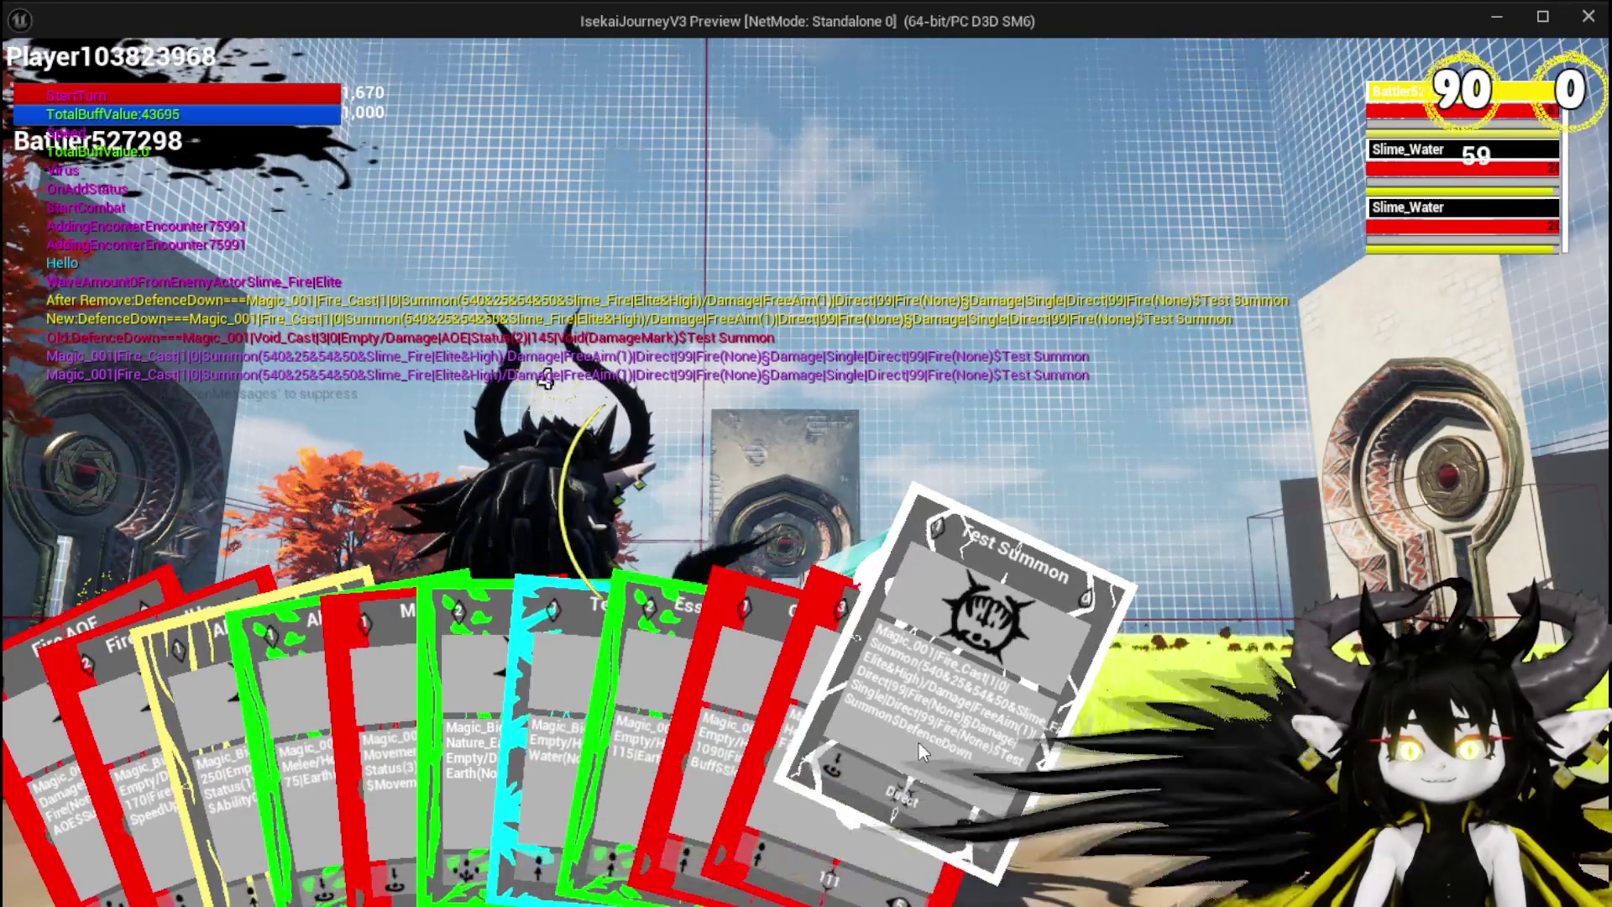
# Step: Play the Test Summon card four times, placing each creature on the battlefield
pyautogui.click(919, 743)
pyautogui.click(918, 740)
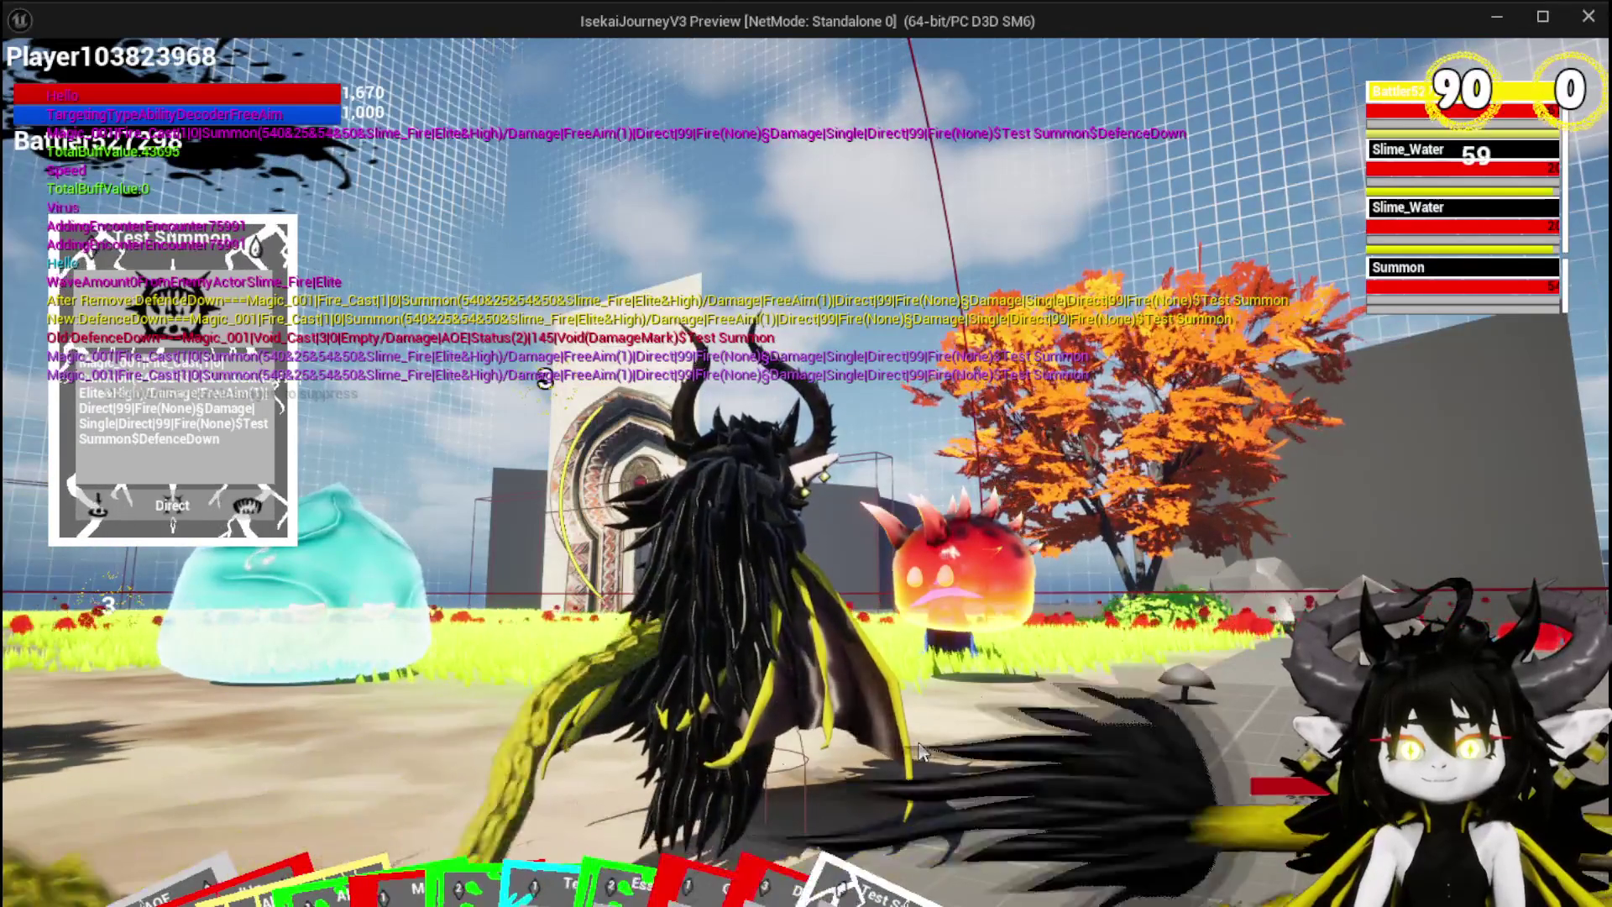
pyautogui.moveTo(945, 822)
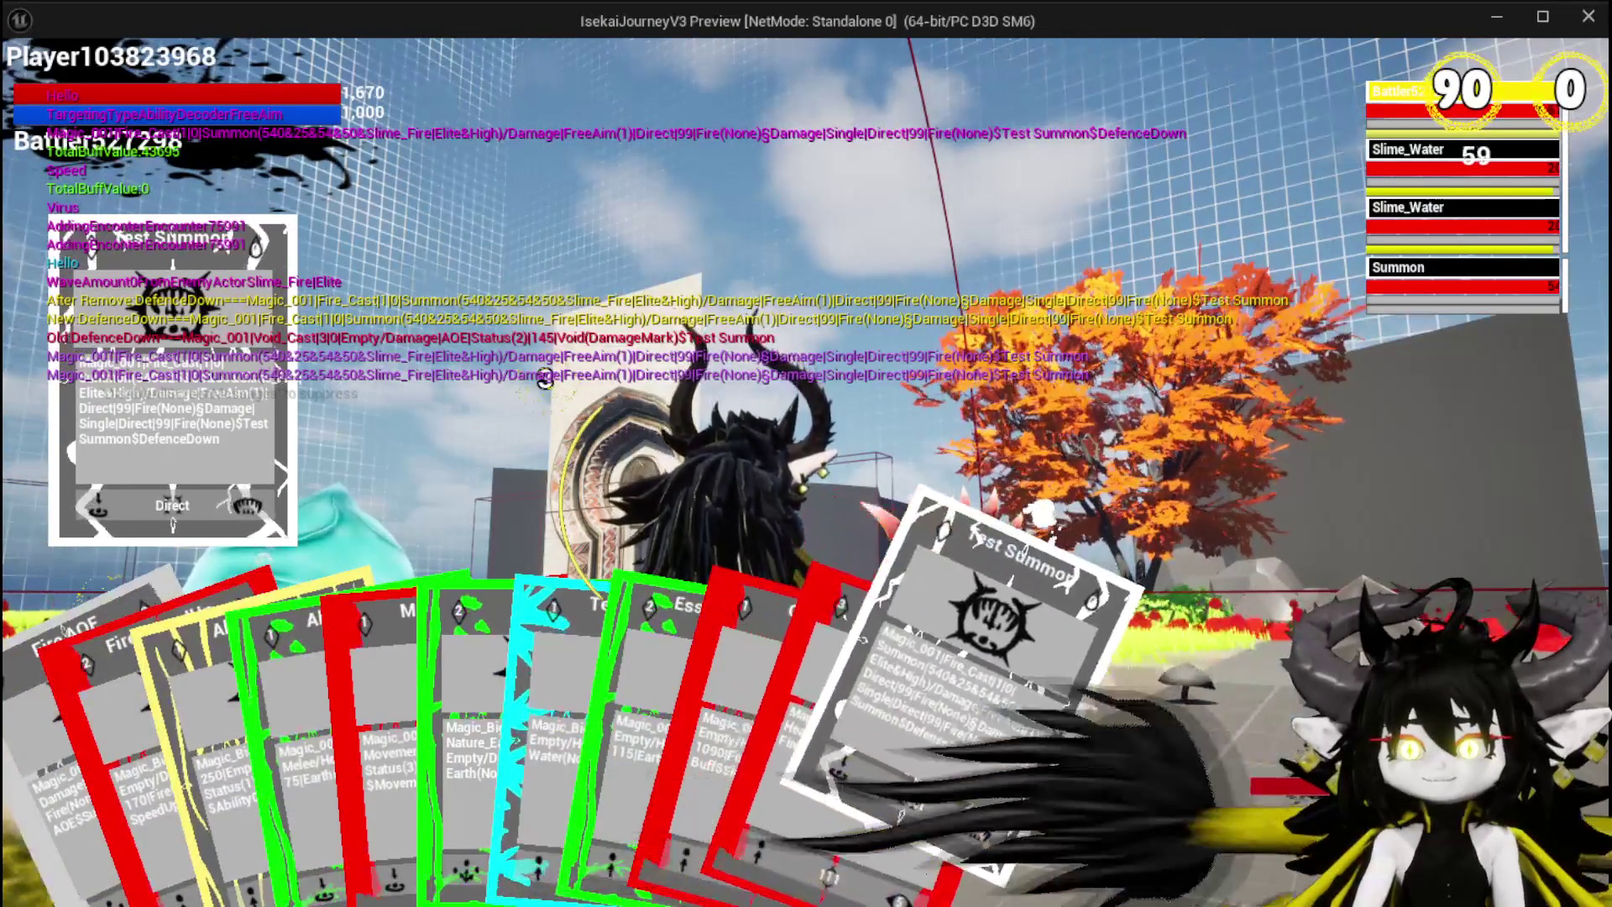
pyautogui.click(969, 739)
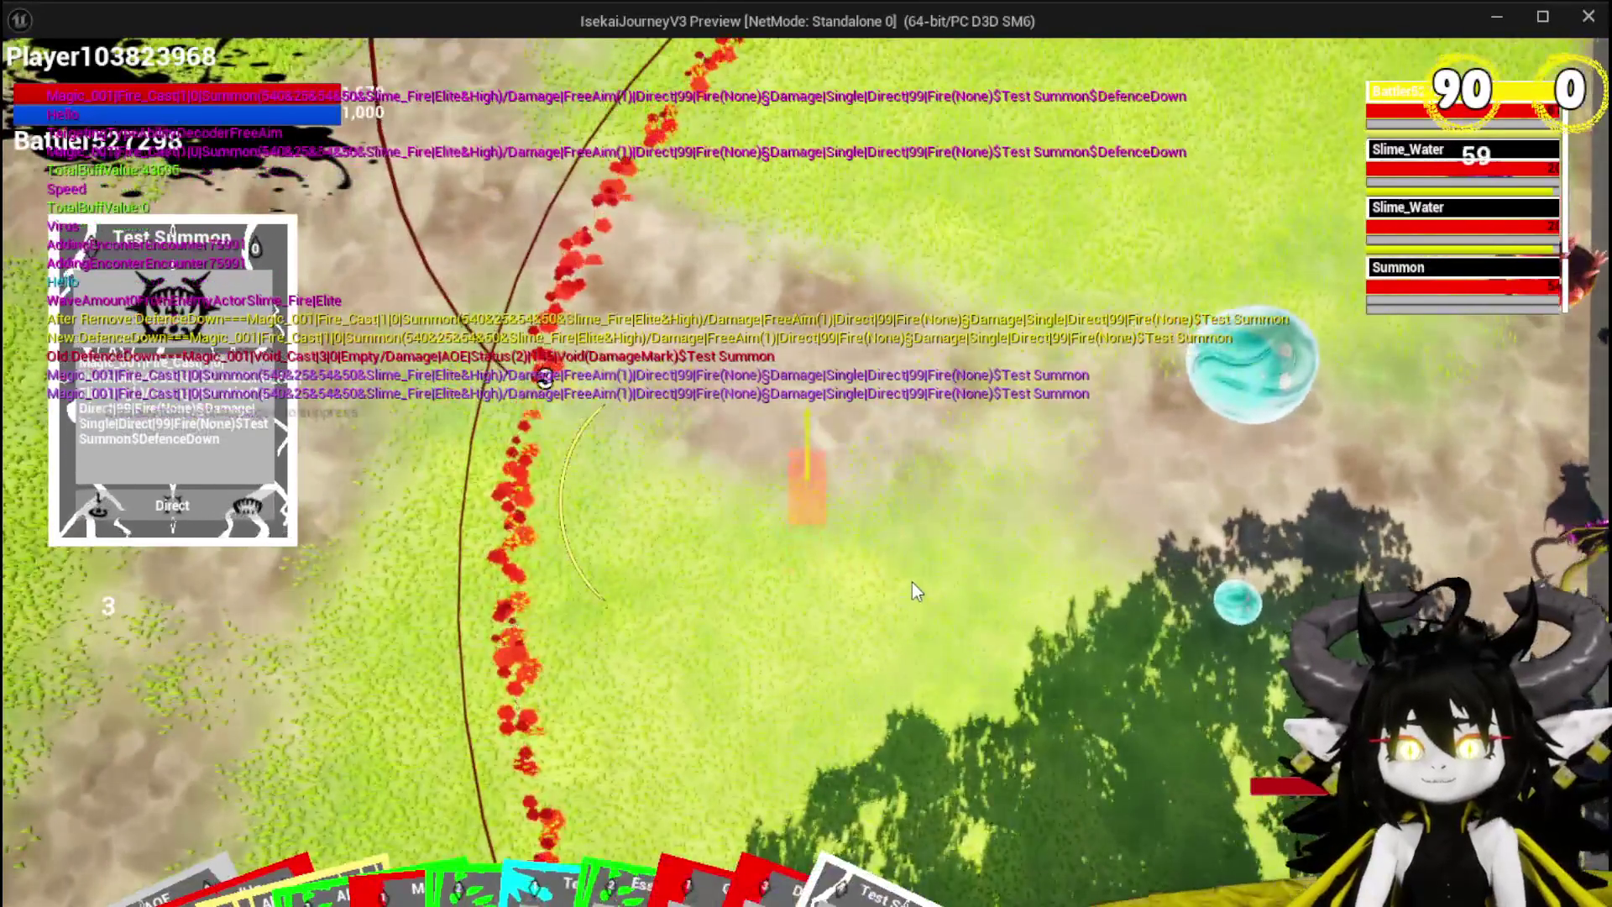
pyautogui.click(912, 582)
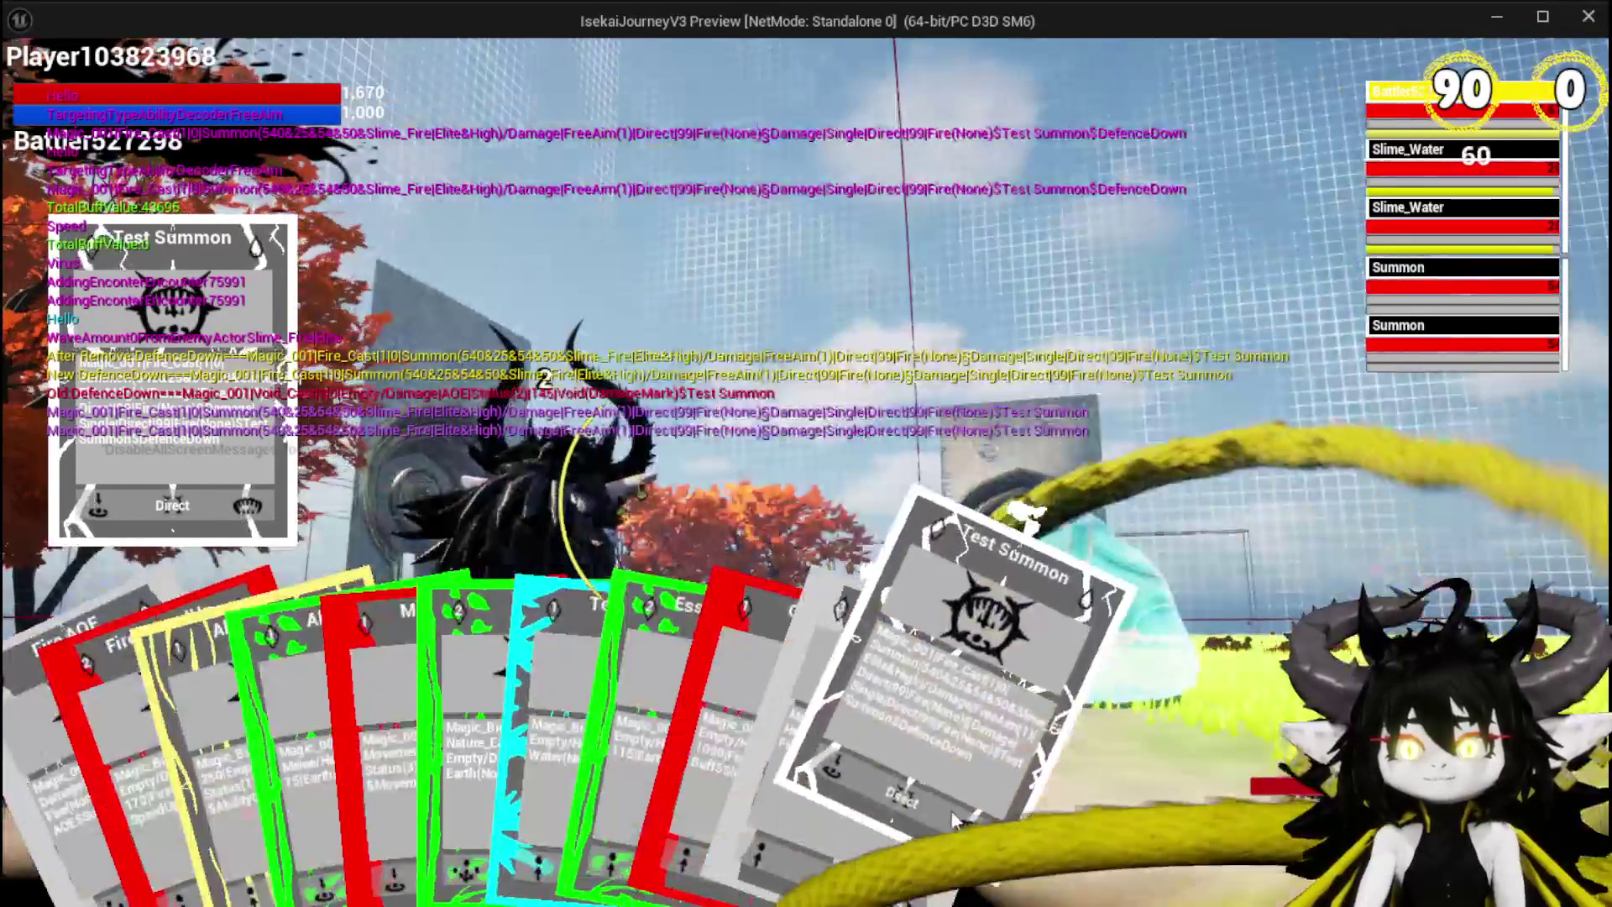
pyautogui.click(953, 819)
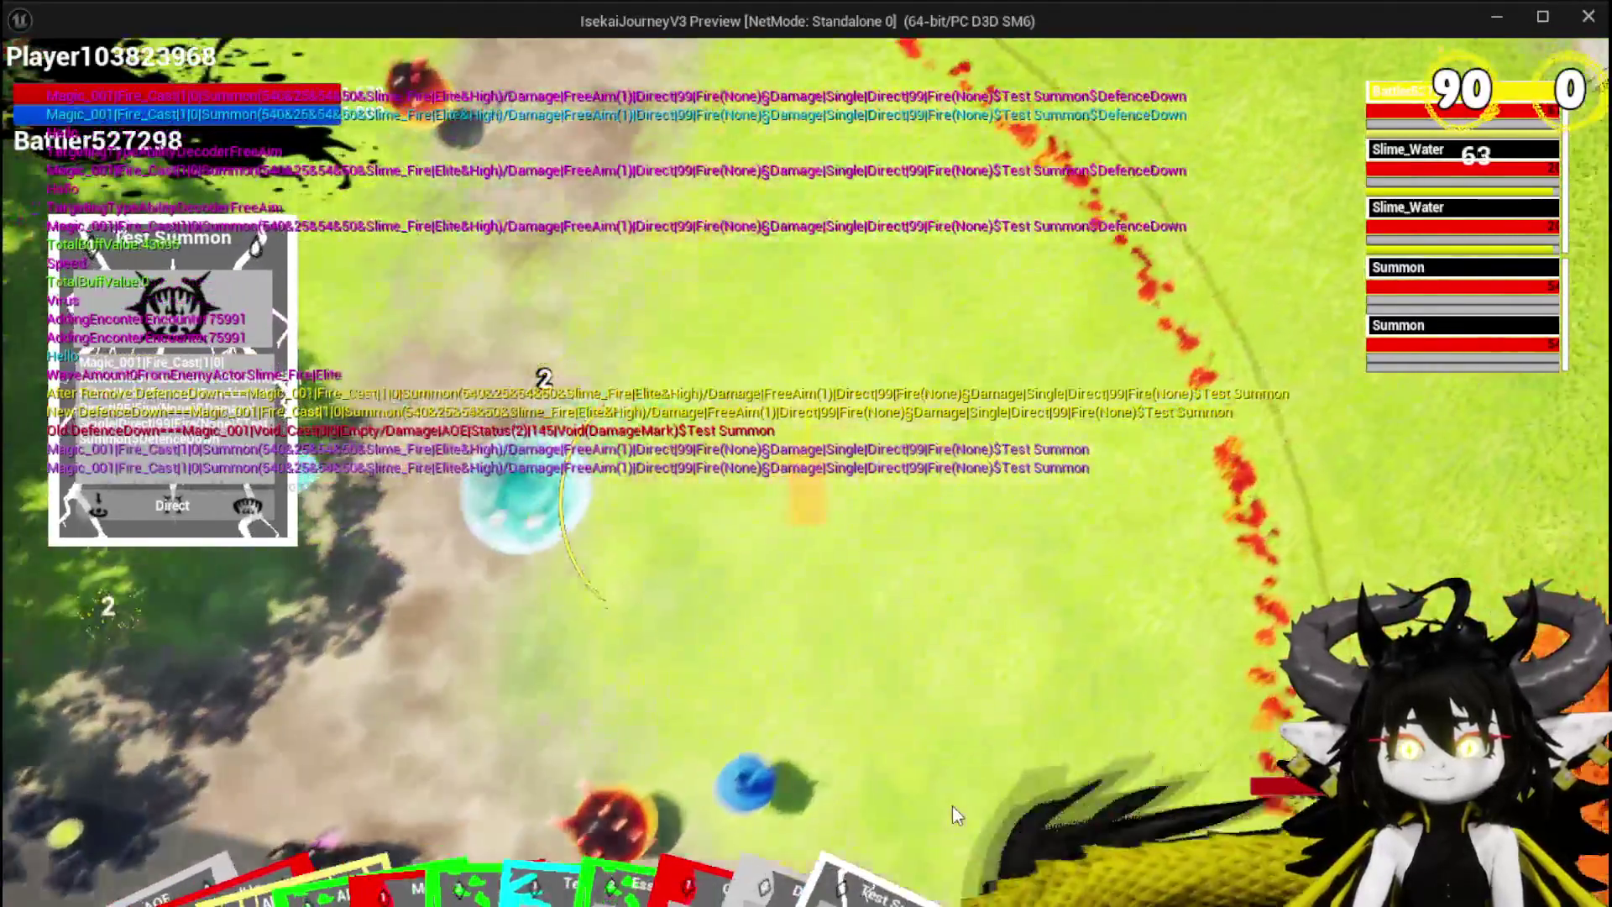
pyautogui.click(952, 813)
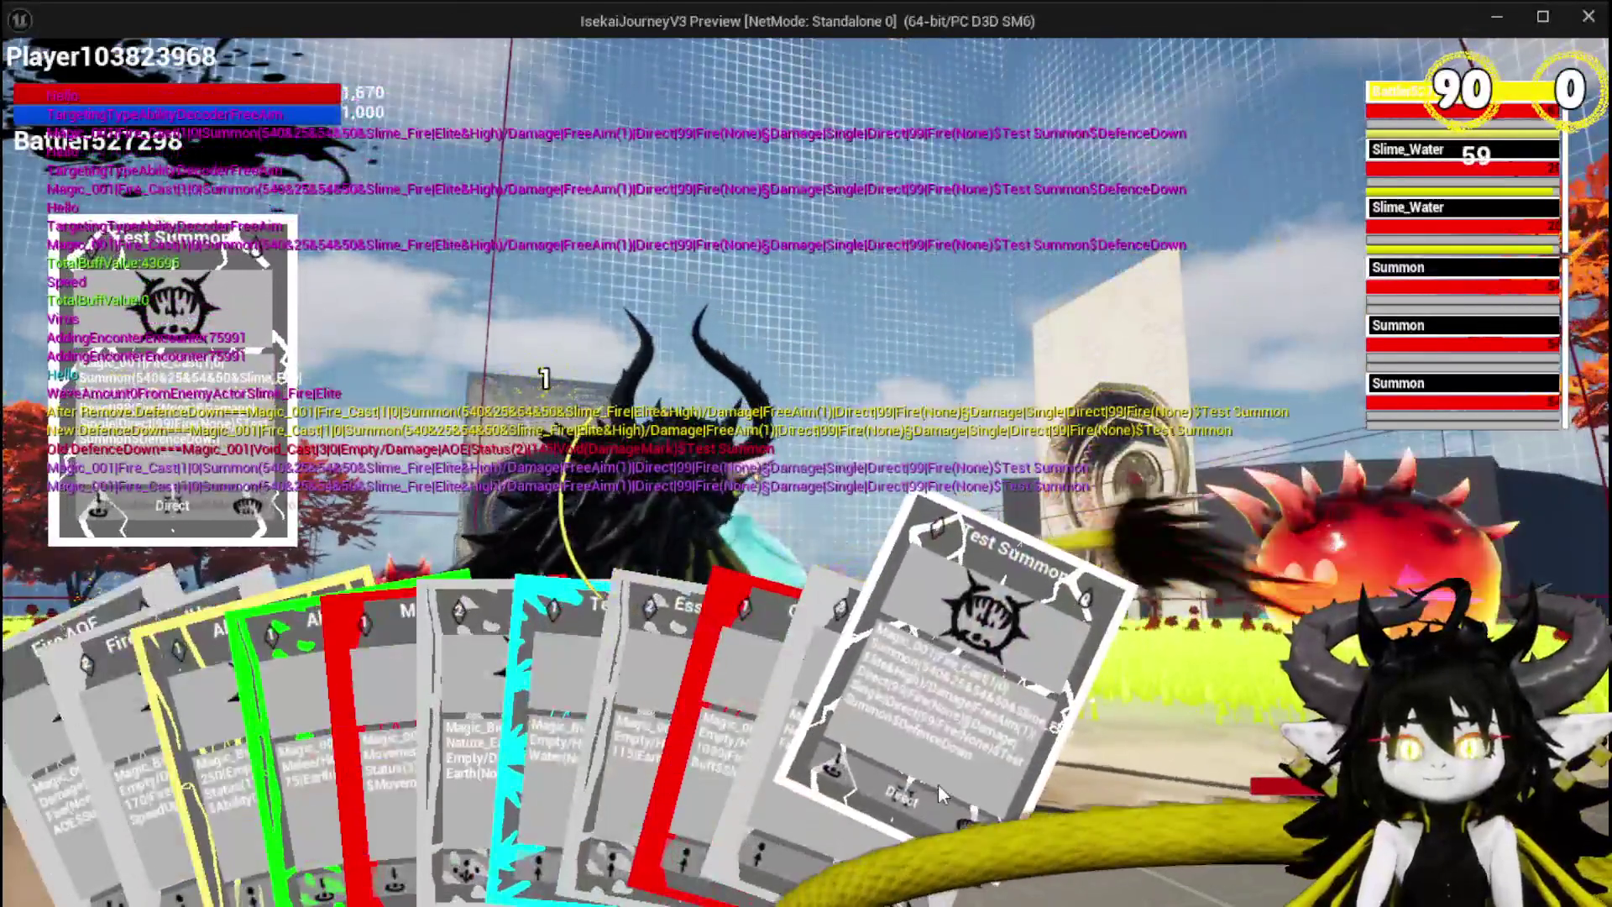
pyautogui.click(940, 789)
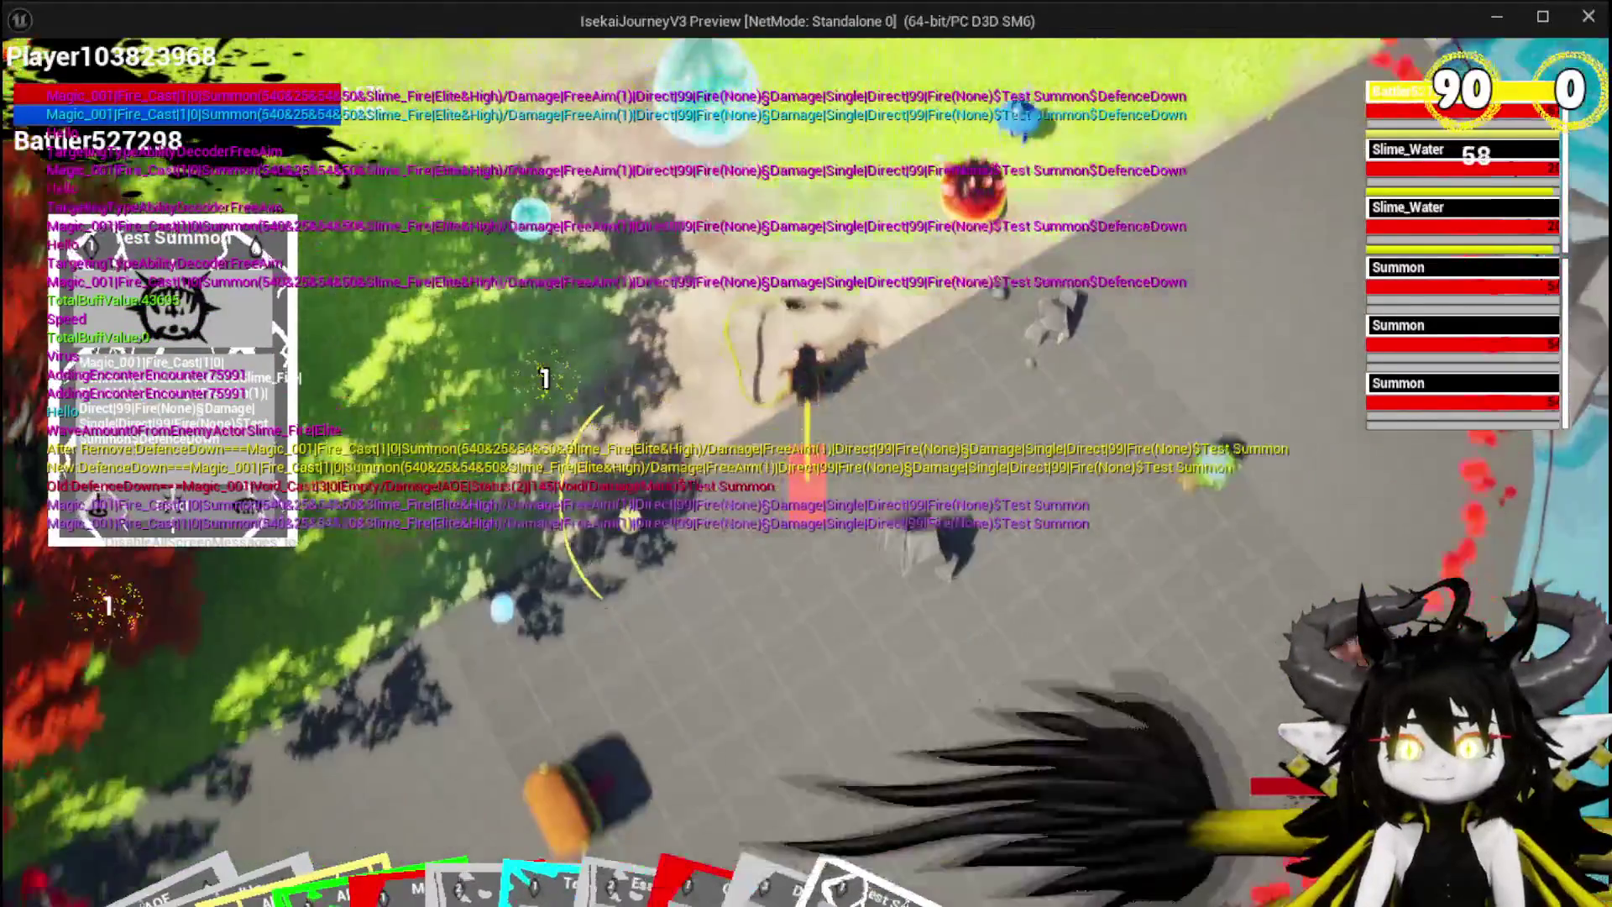
pyautogui.click(939, 790)
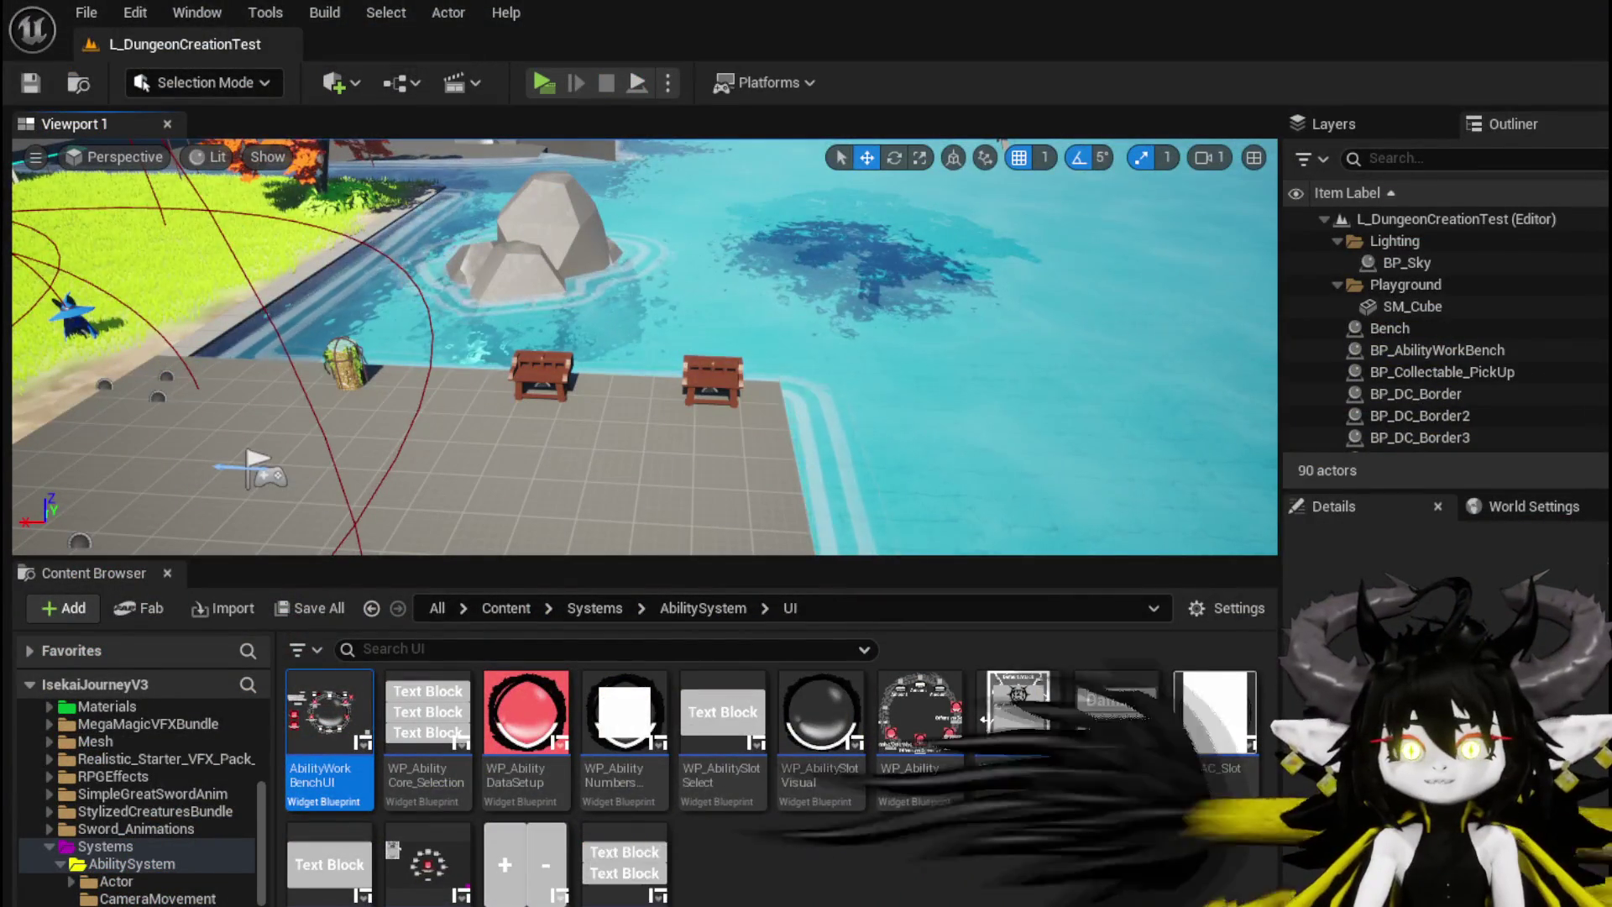
# Step: Launch a new game preview from the editor's Play button
pyautogui.click(534, 83)
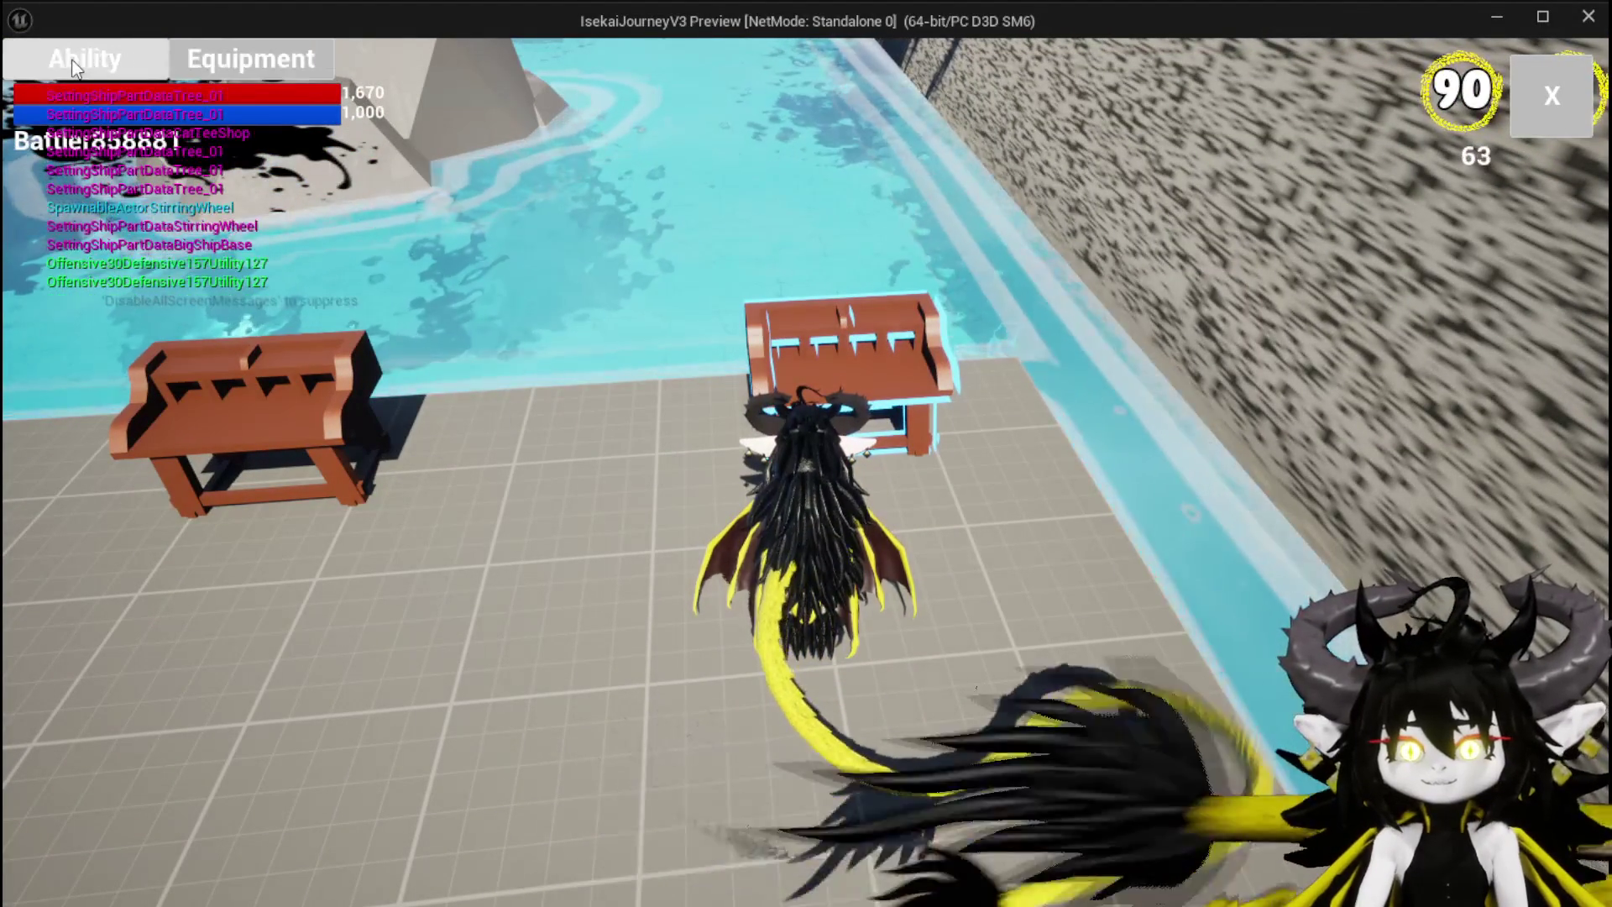
# Step: Load the saved Test Summon ability, switch its type to Summon and set Utility to 19
pyautogui.click(154, 74)
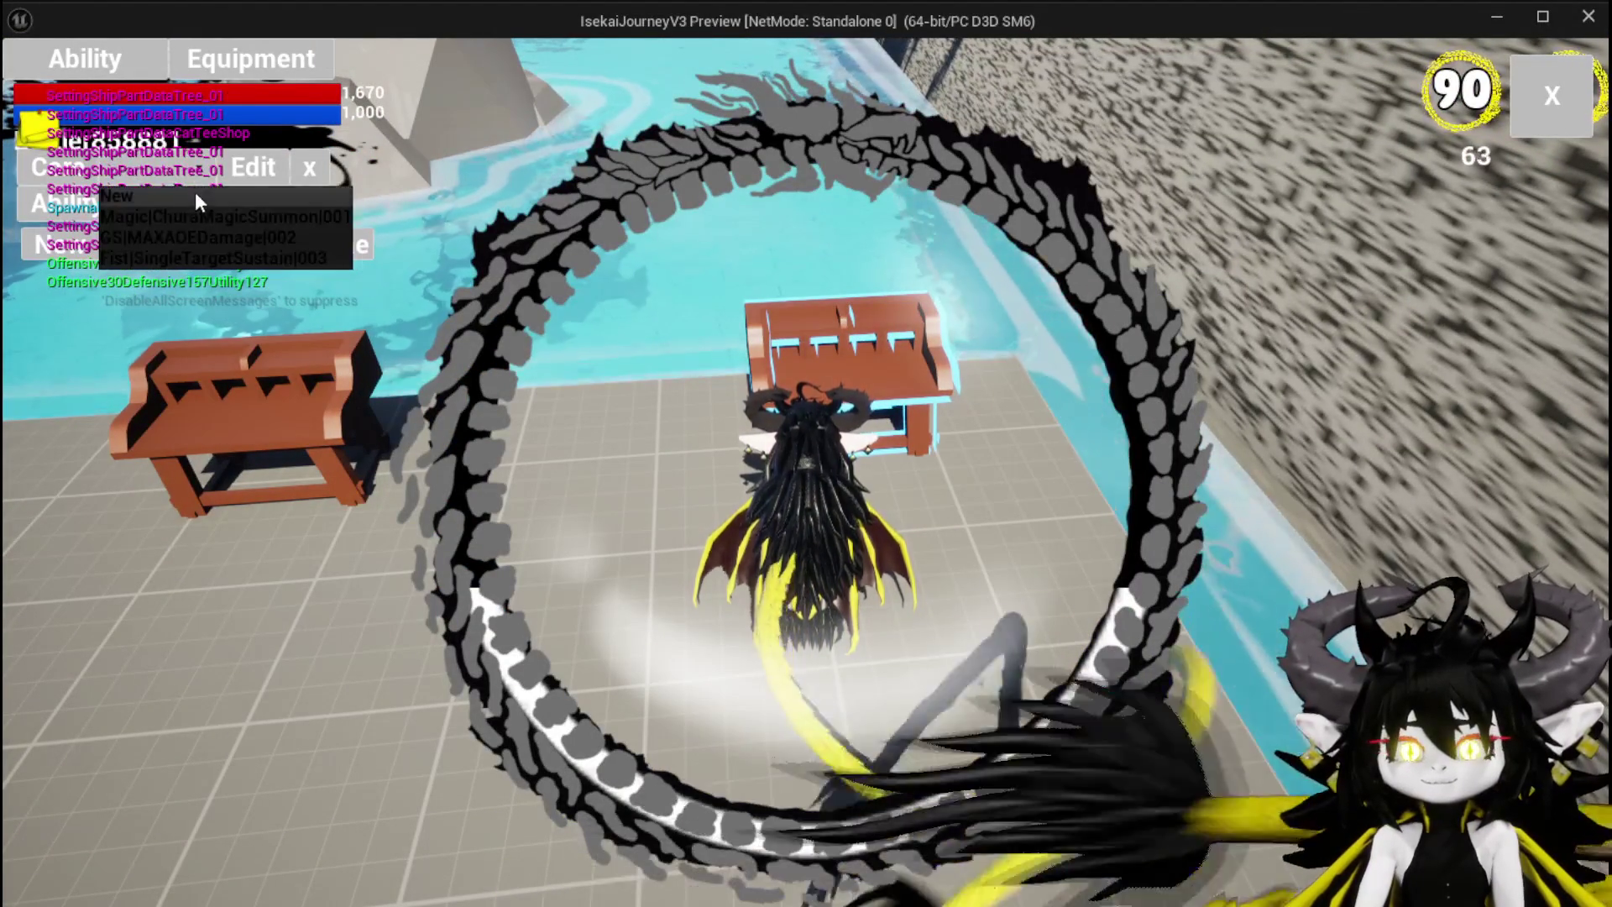
pyautogui.click(194, 204)
pyautogui.click(265, 439)
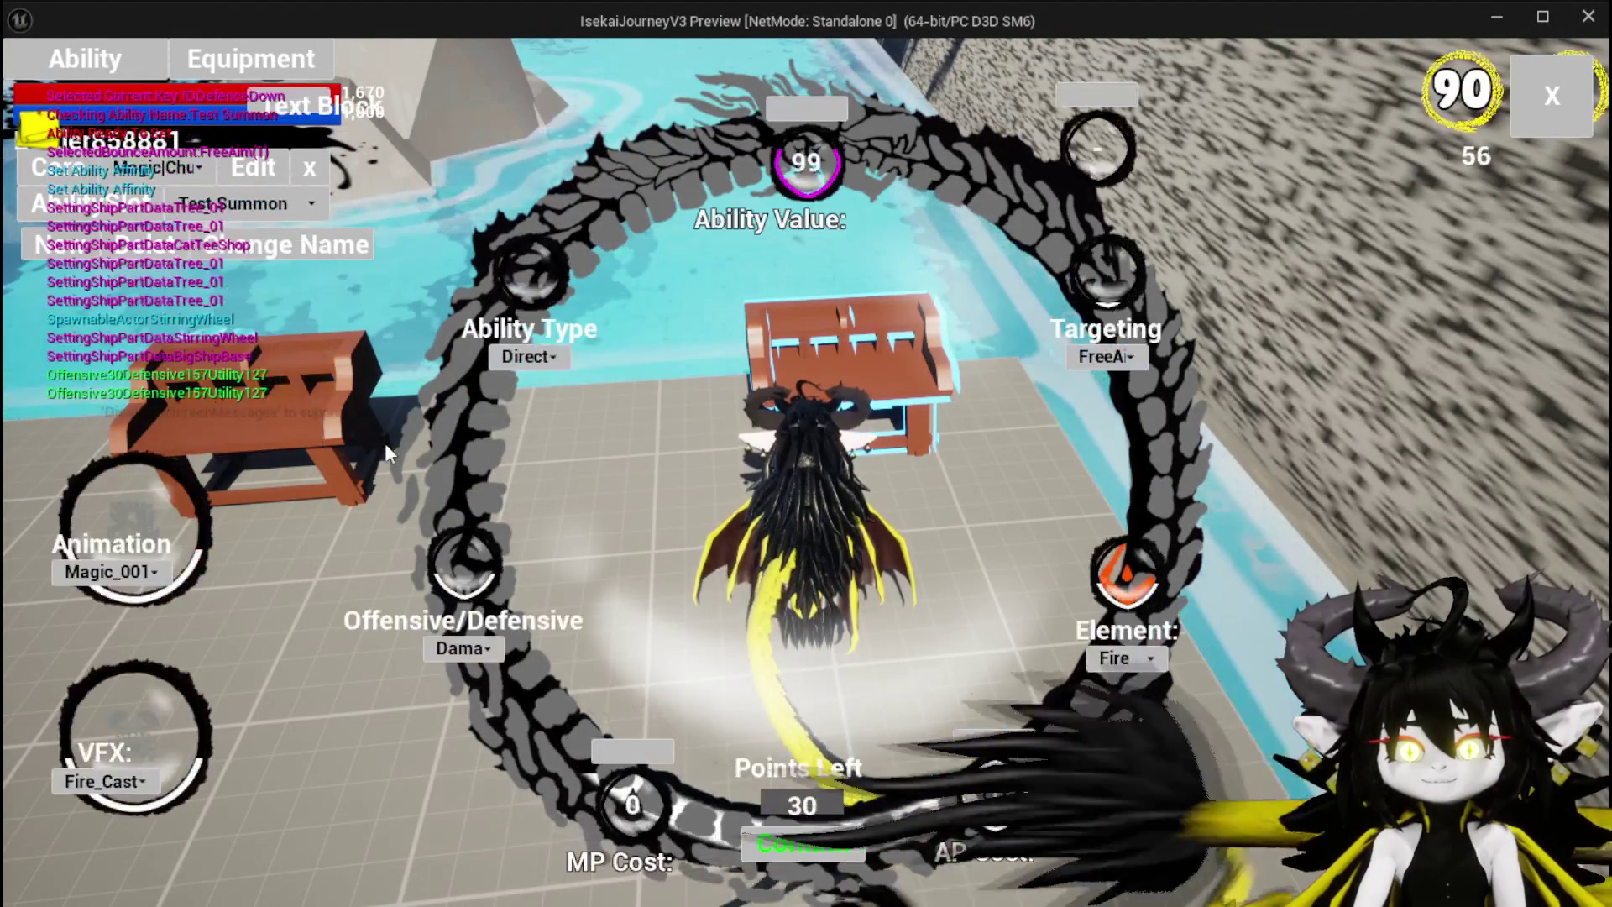
pyautogui.click(556, 355)
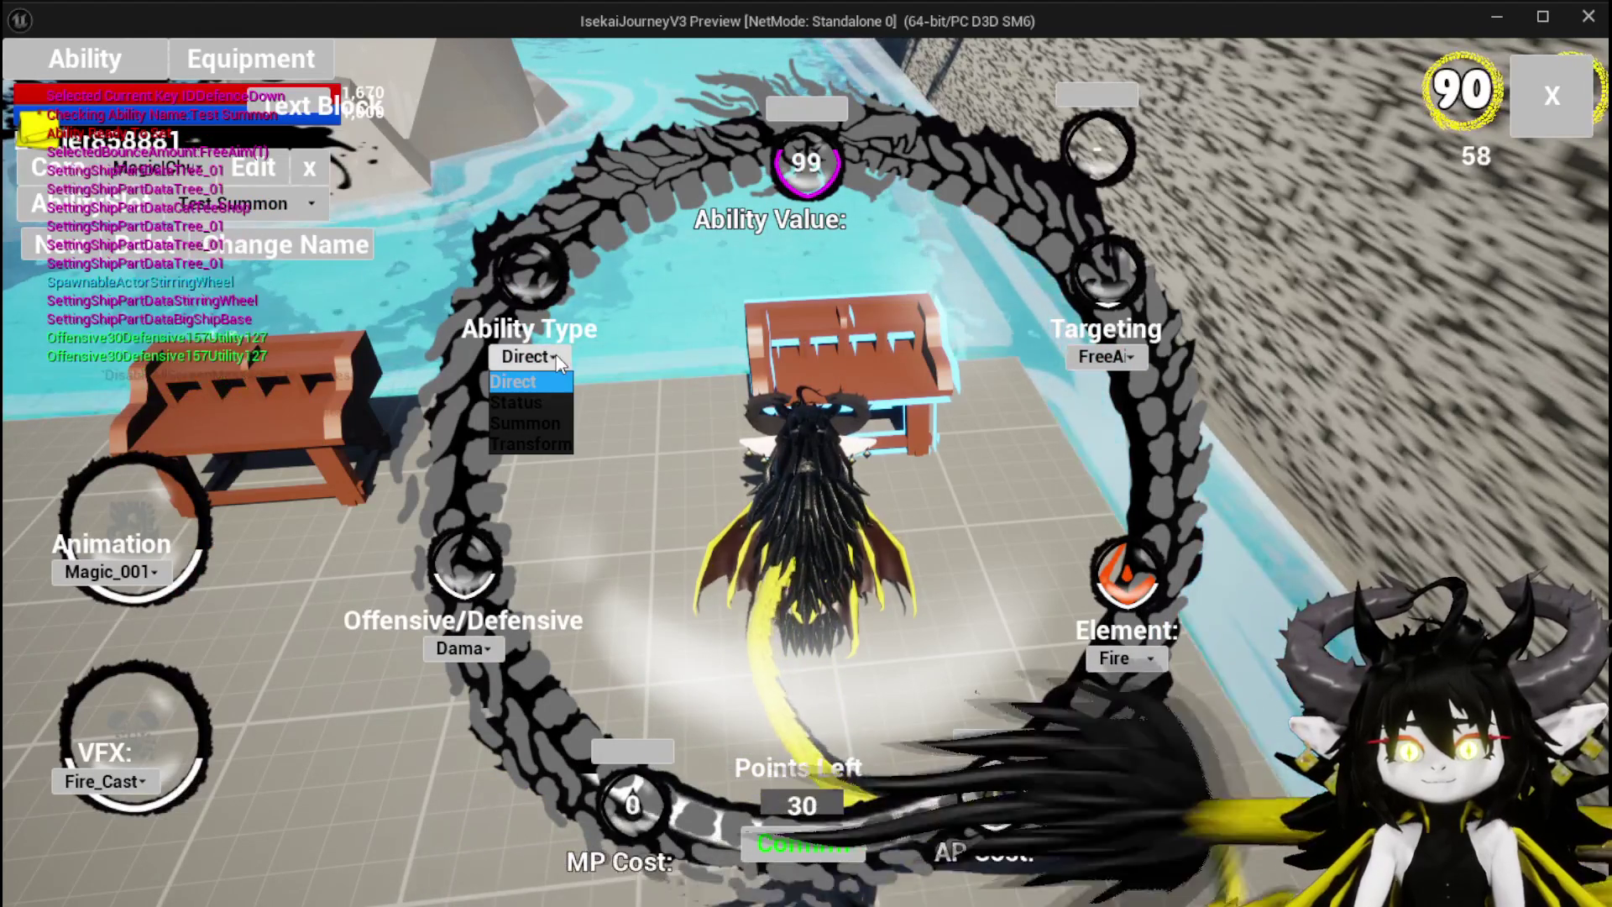
pyautogui.click(526, 411)
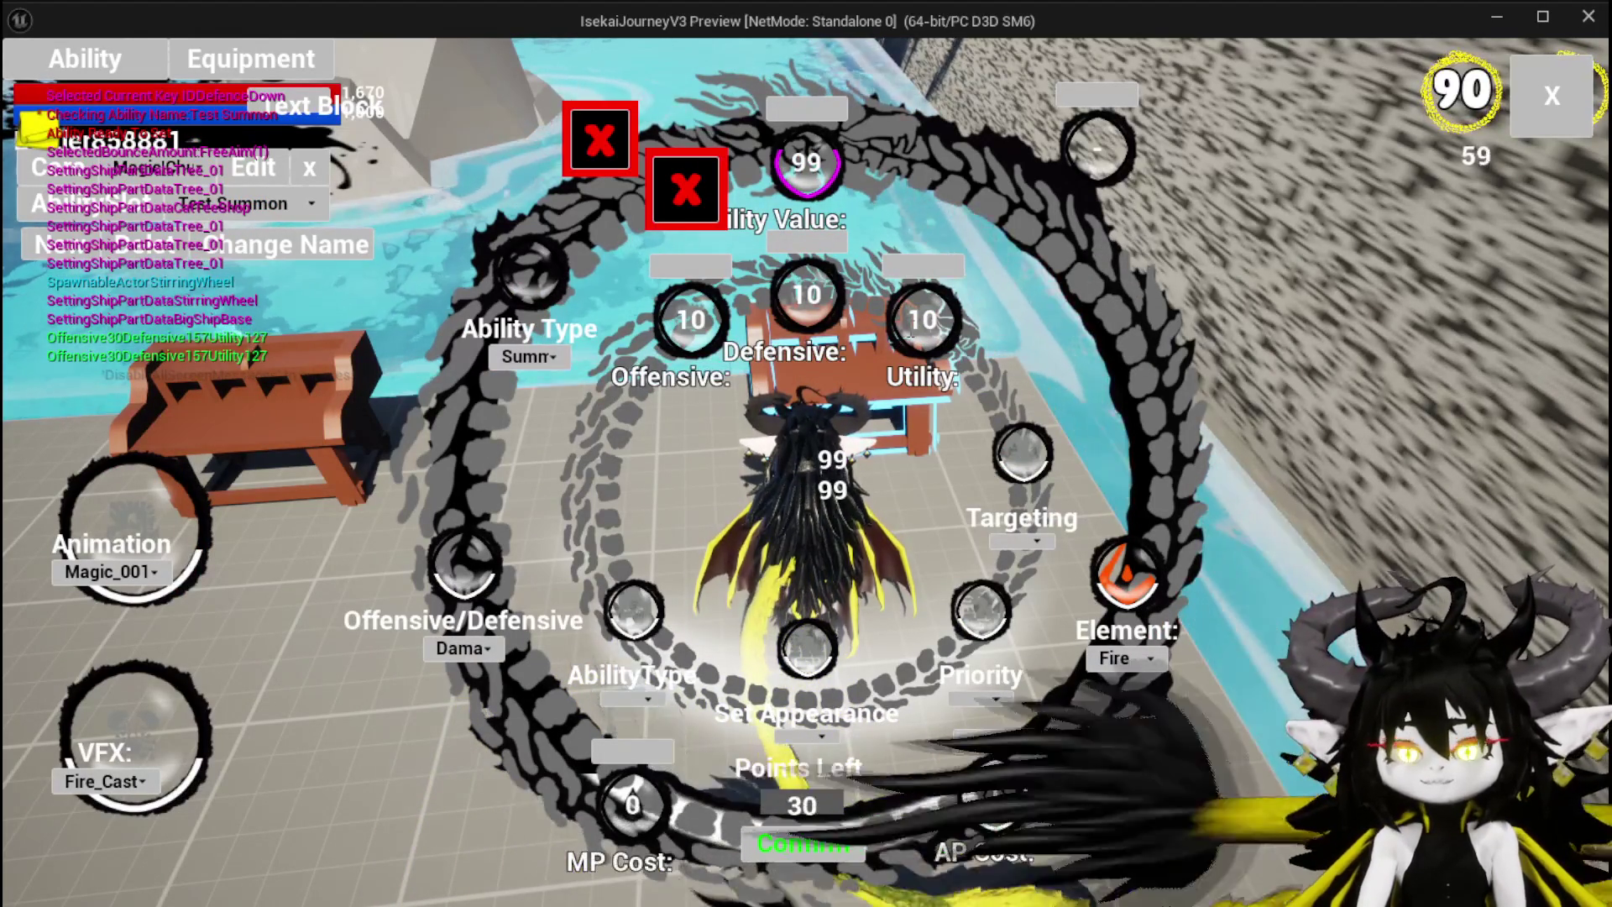
pyautogui.moveTo(923, 324); pyautogui.dragTo(1051, 345)
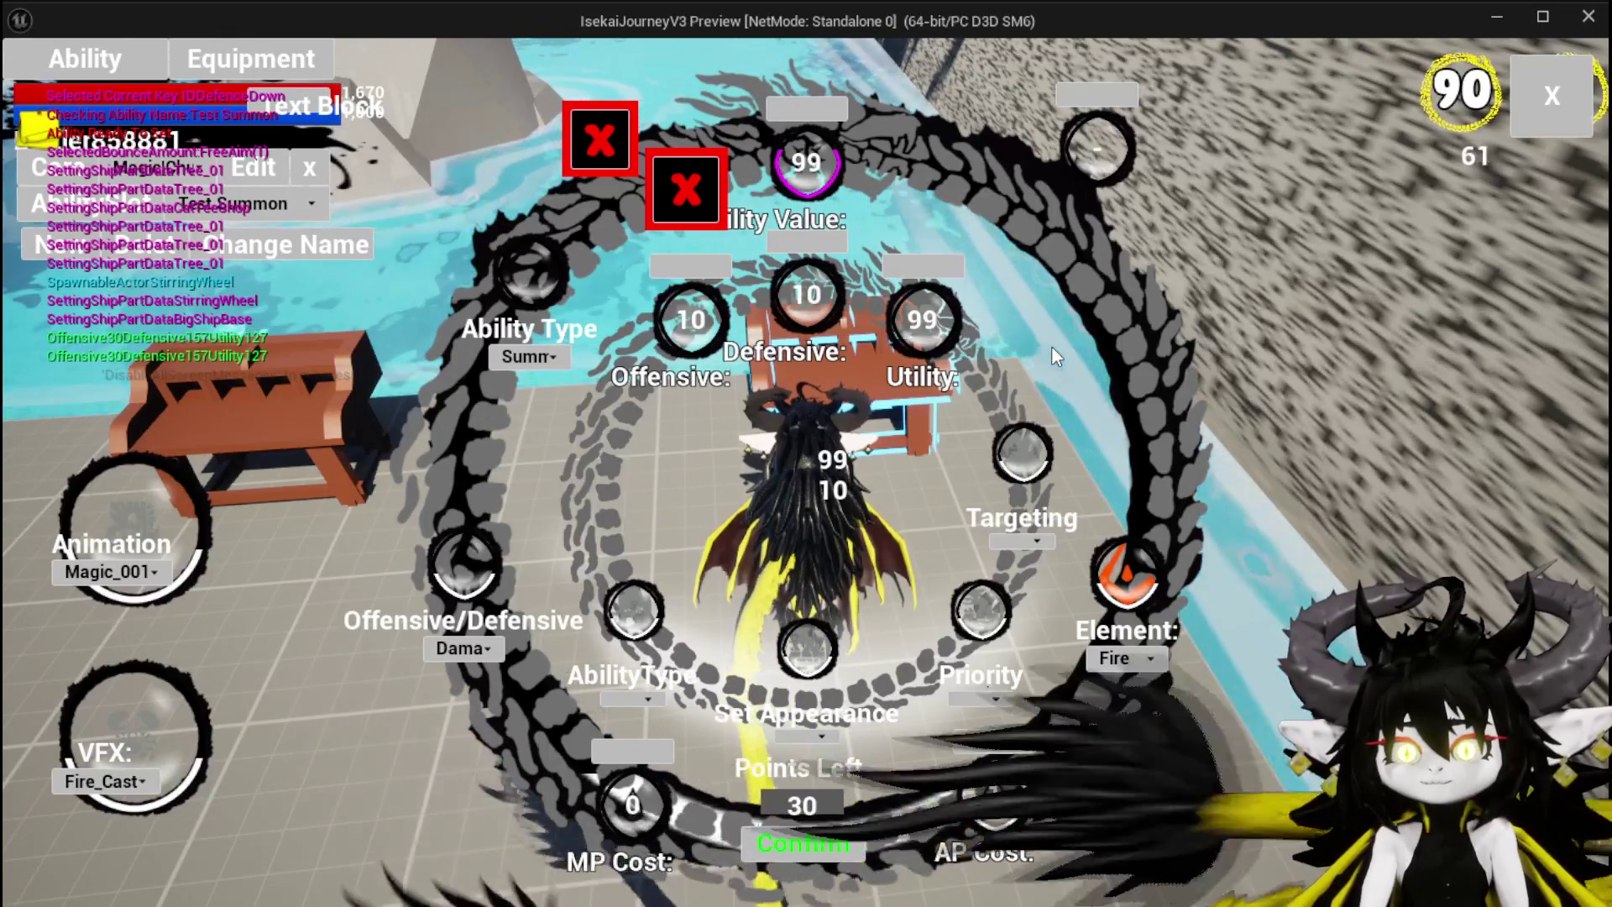
pyautogui.moveTo(924, 323); pyautogui.dragTo(1066, 376)
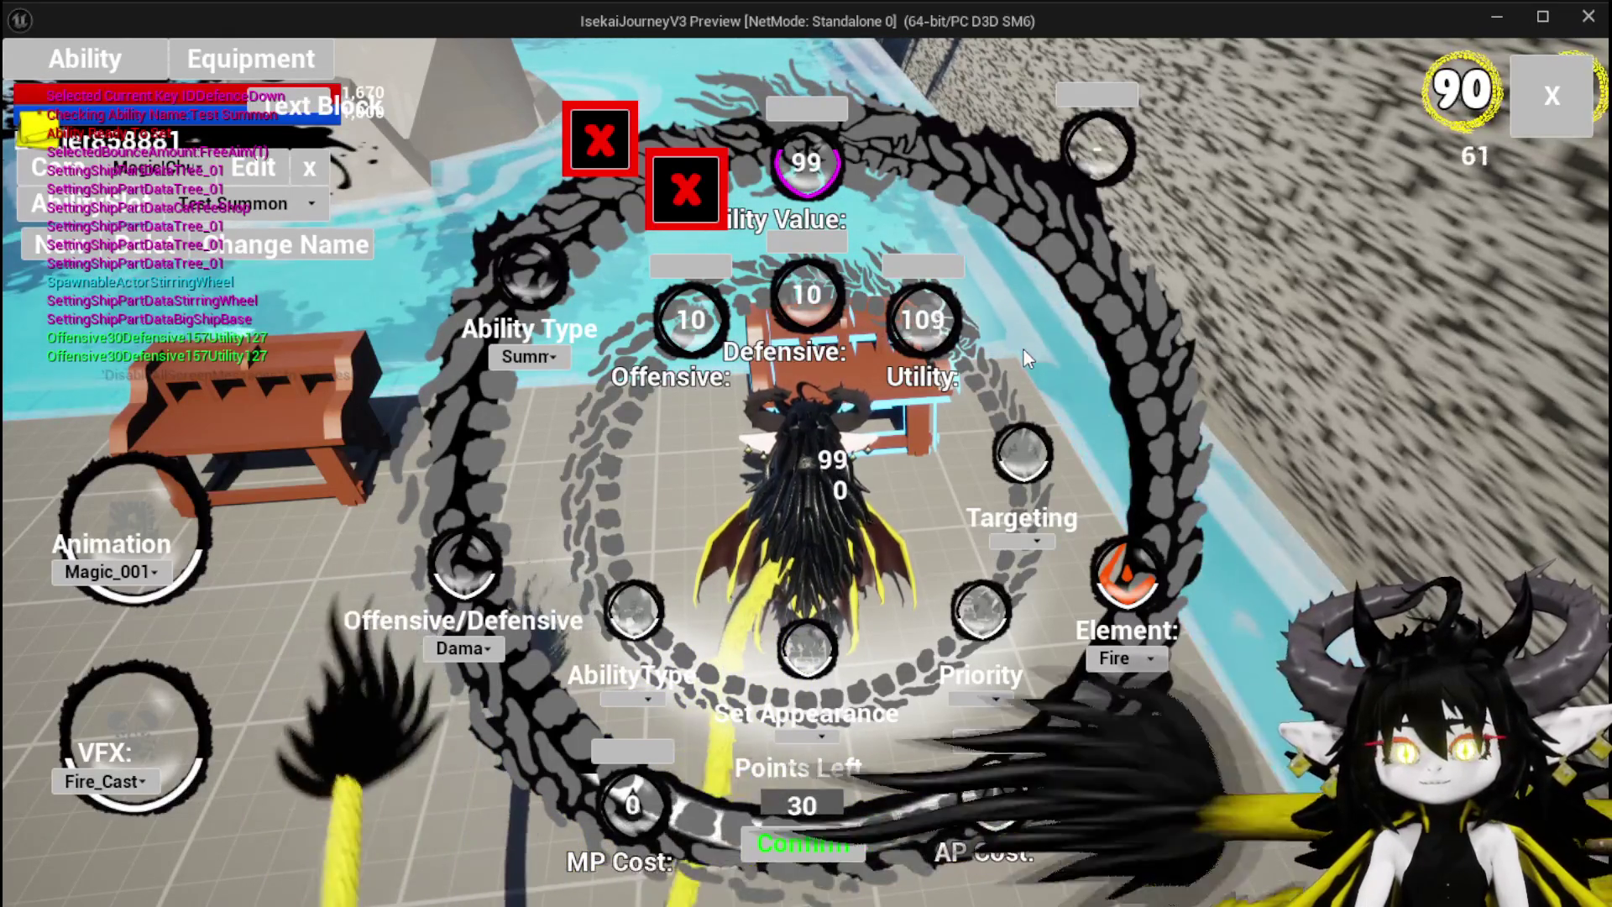
# Step: Set the secondary ability type to Direct and the priority to High
pyautogui.click(636, 699)
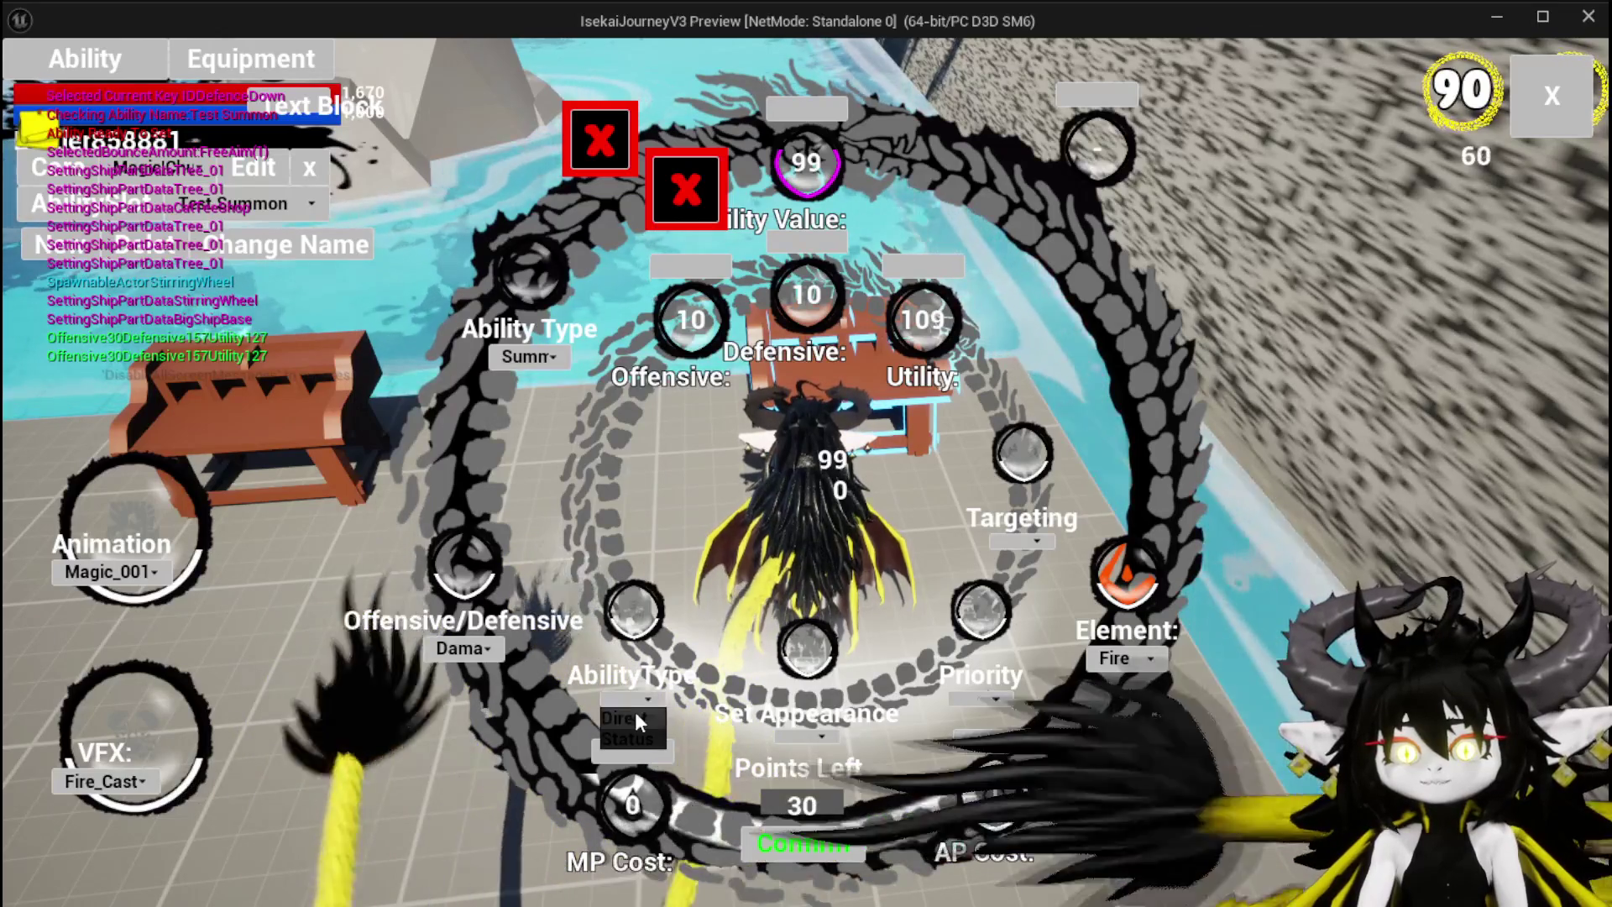
pyautogui.click(729, 733)
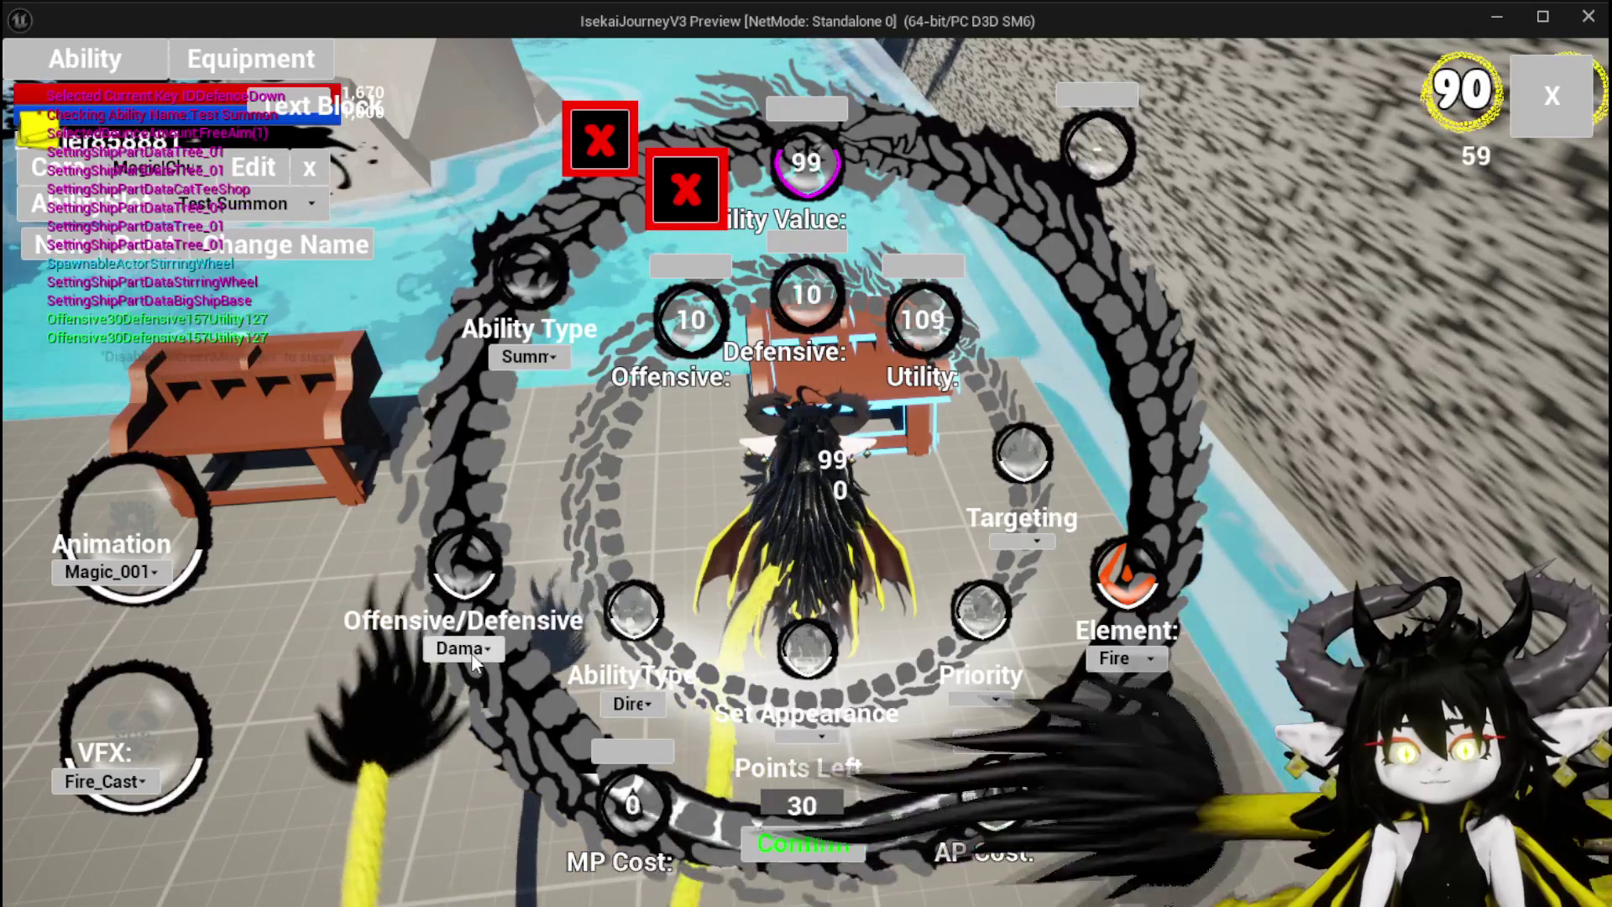
pyautogui.click(996, 699)
pyautogui.click(970, 760)
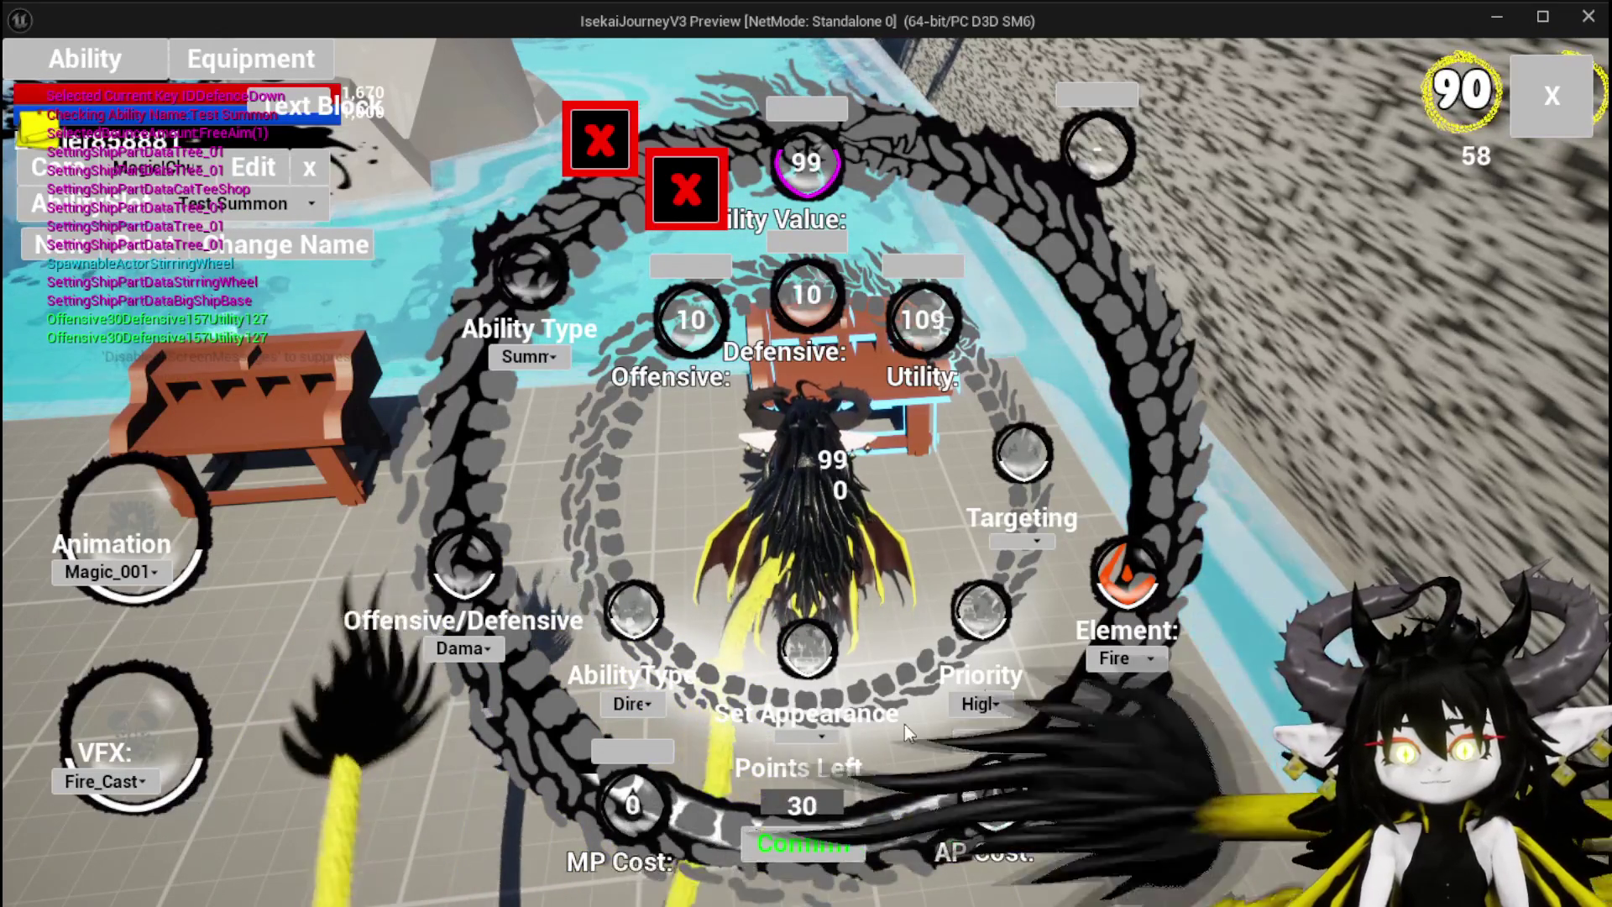
# Step: Give the summon the Void_Observer appearance and Single targeting, then select Ability Value for the remaining points
pyautogui.click(806, 736)
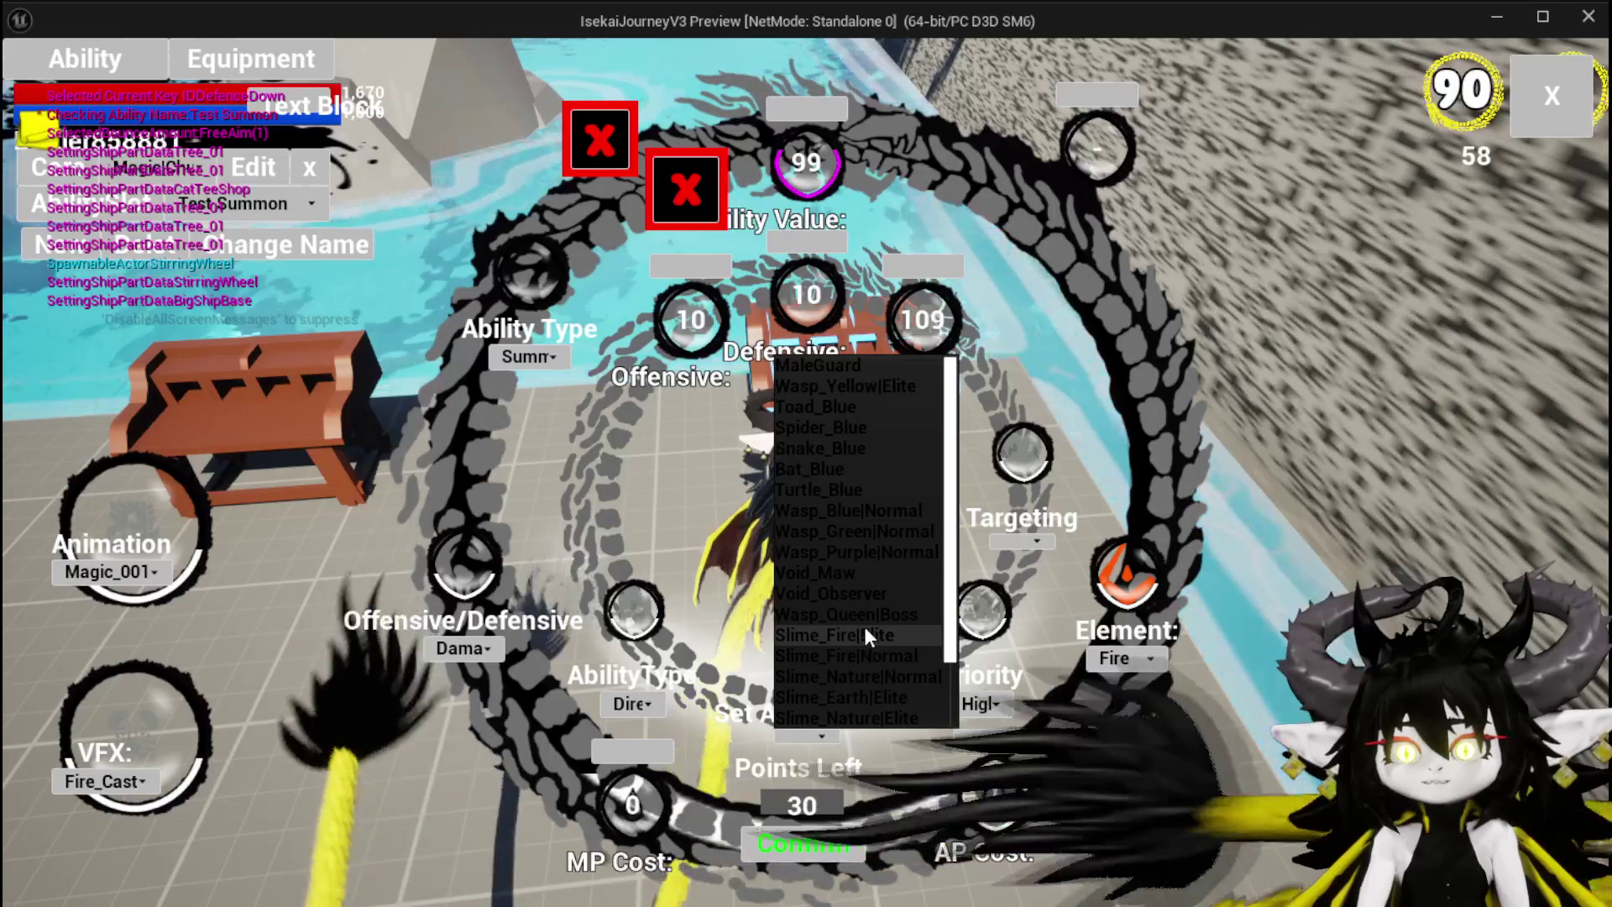
pyautogui.scroll(-2, 869, 632)
pyautogui.scroll(-1, 873, 626)
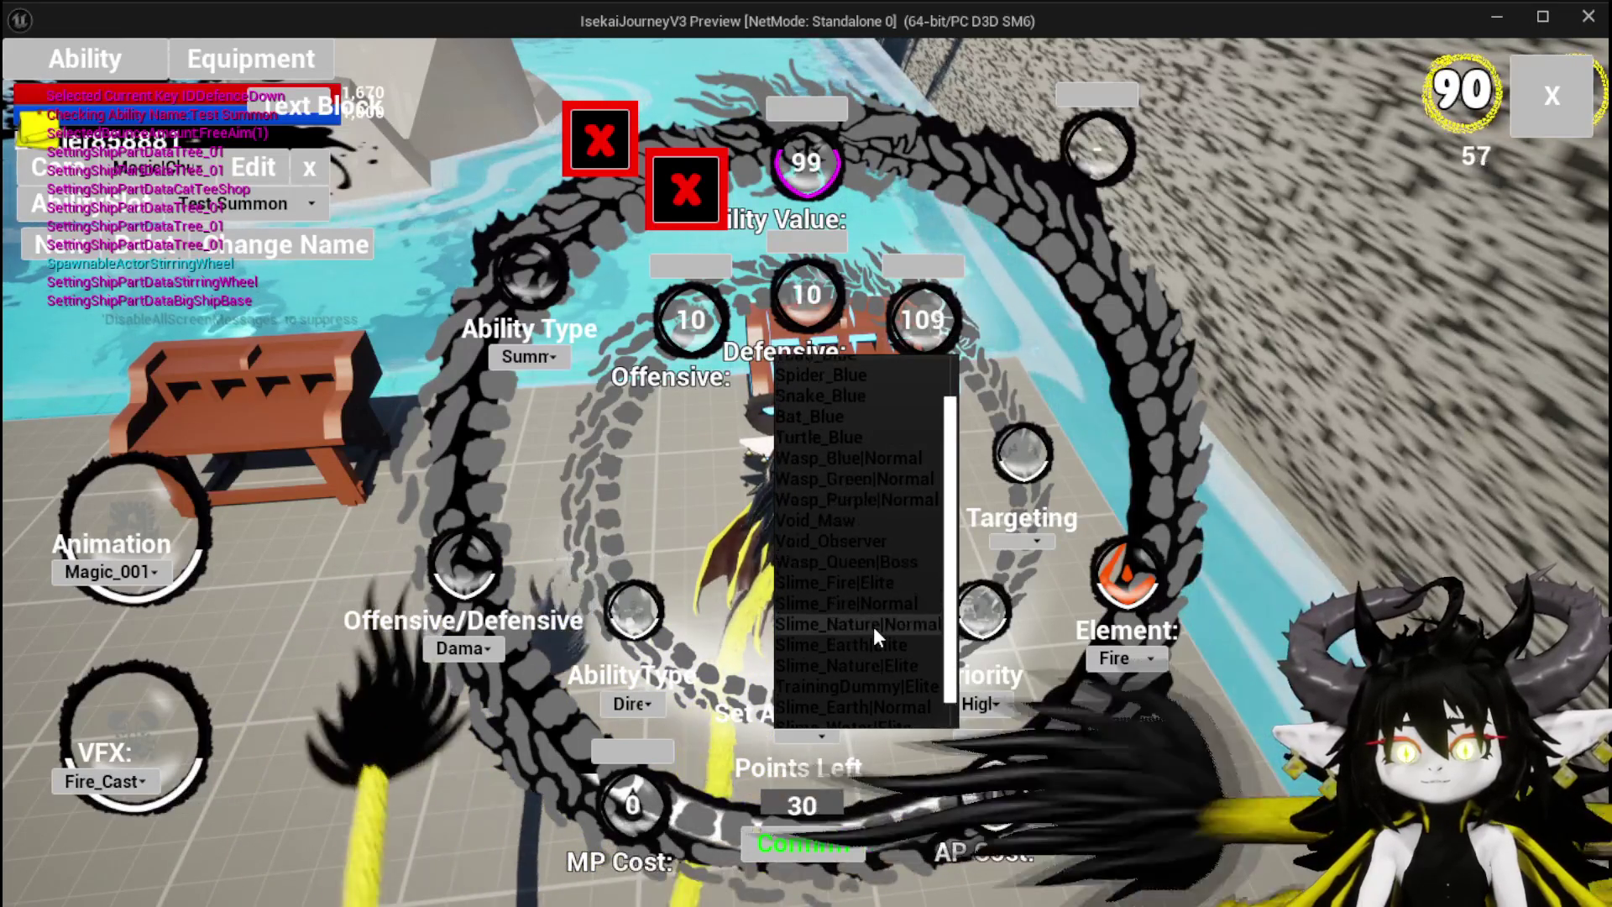
pyautogui.scroll(1, 857, 529)
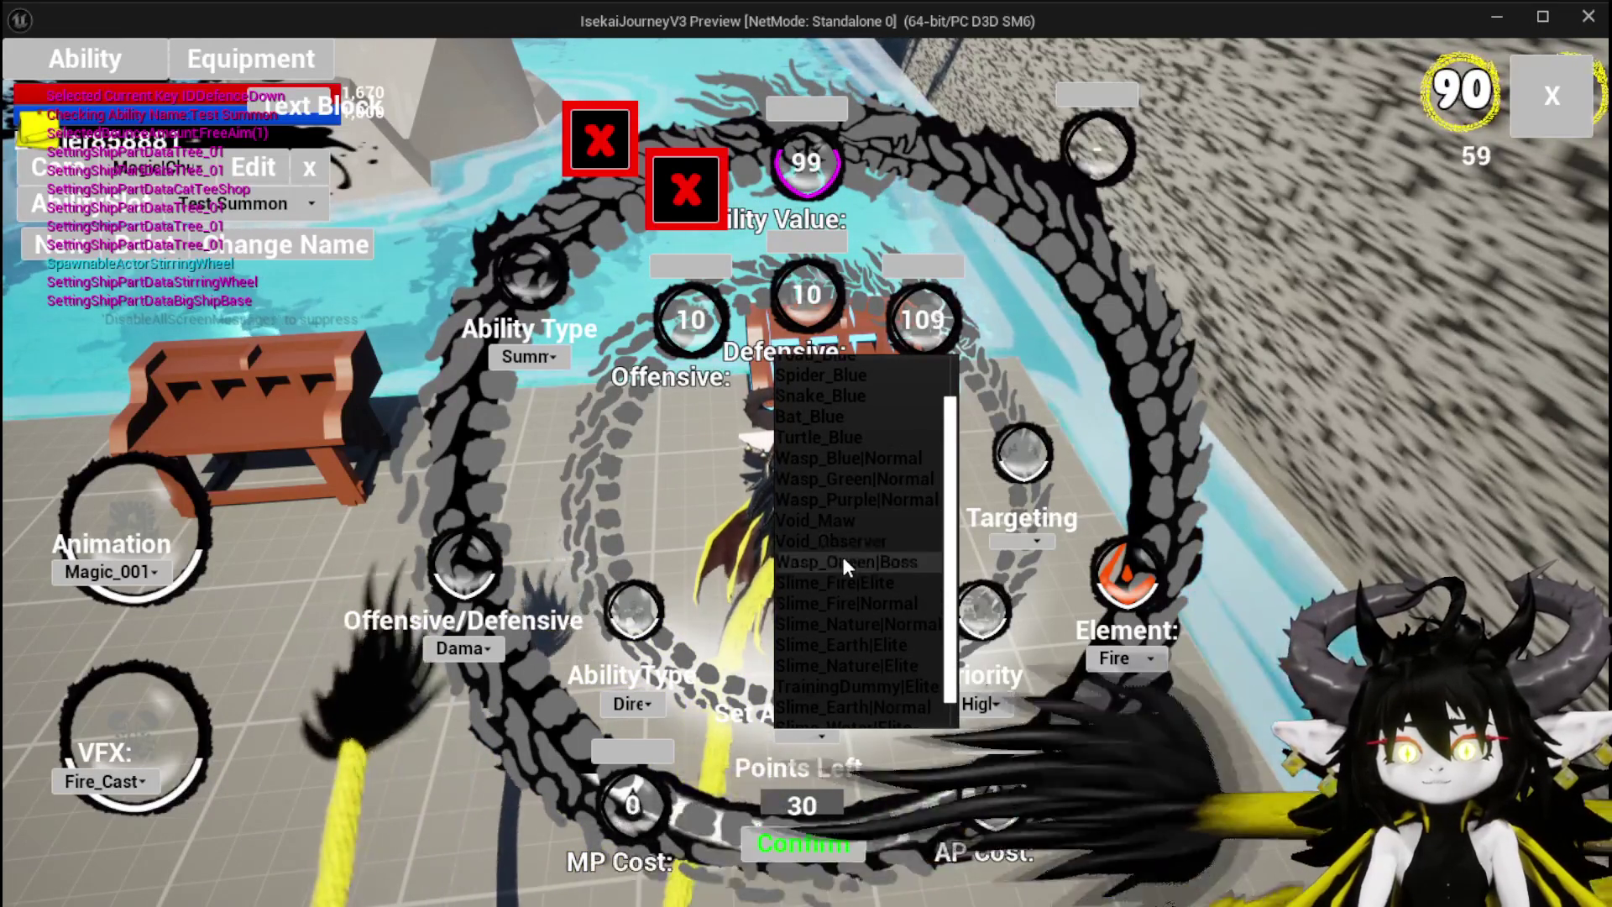
pyautogui.click(840, 545)
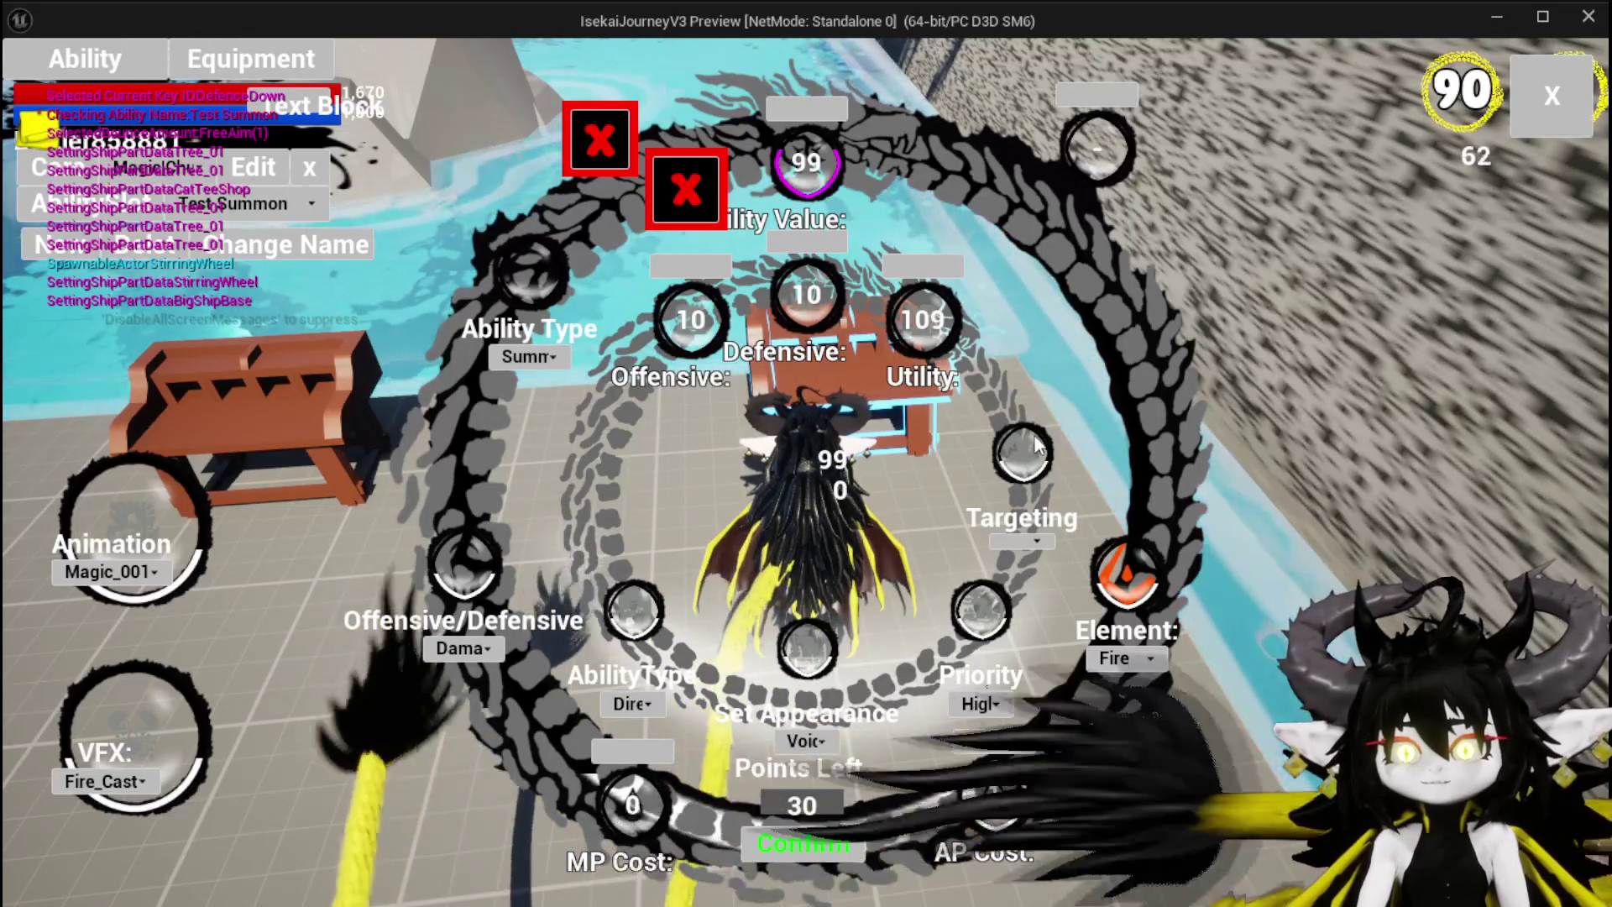
pyautogui.click(1013, 543)
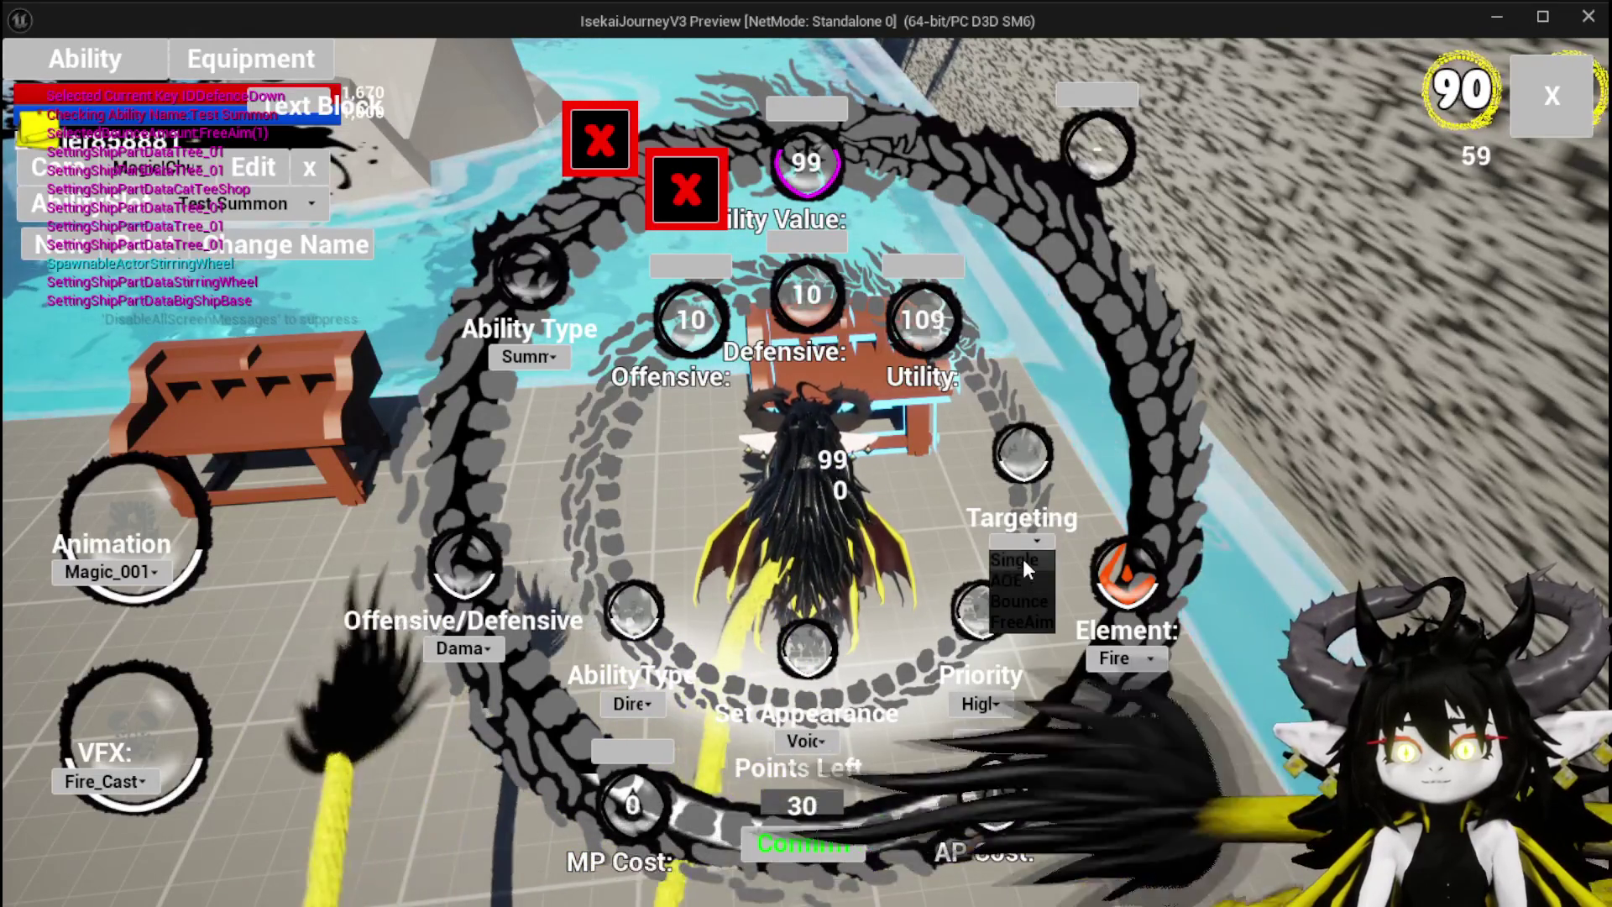
pyautogui.click(1023, 559)
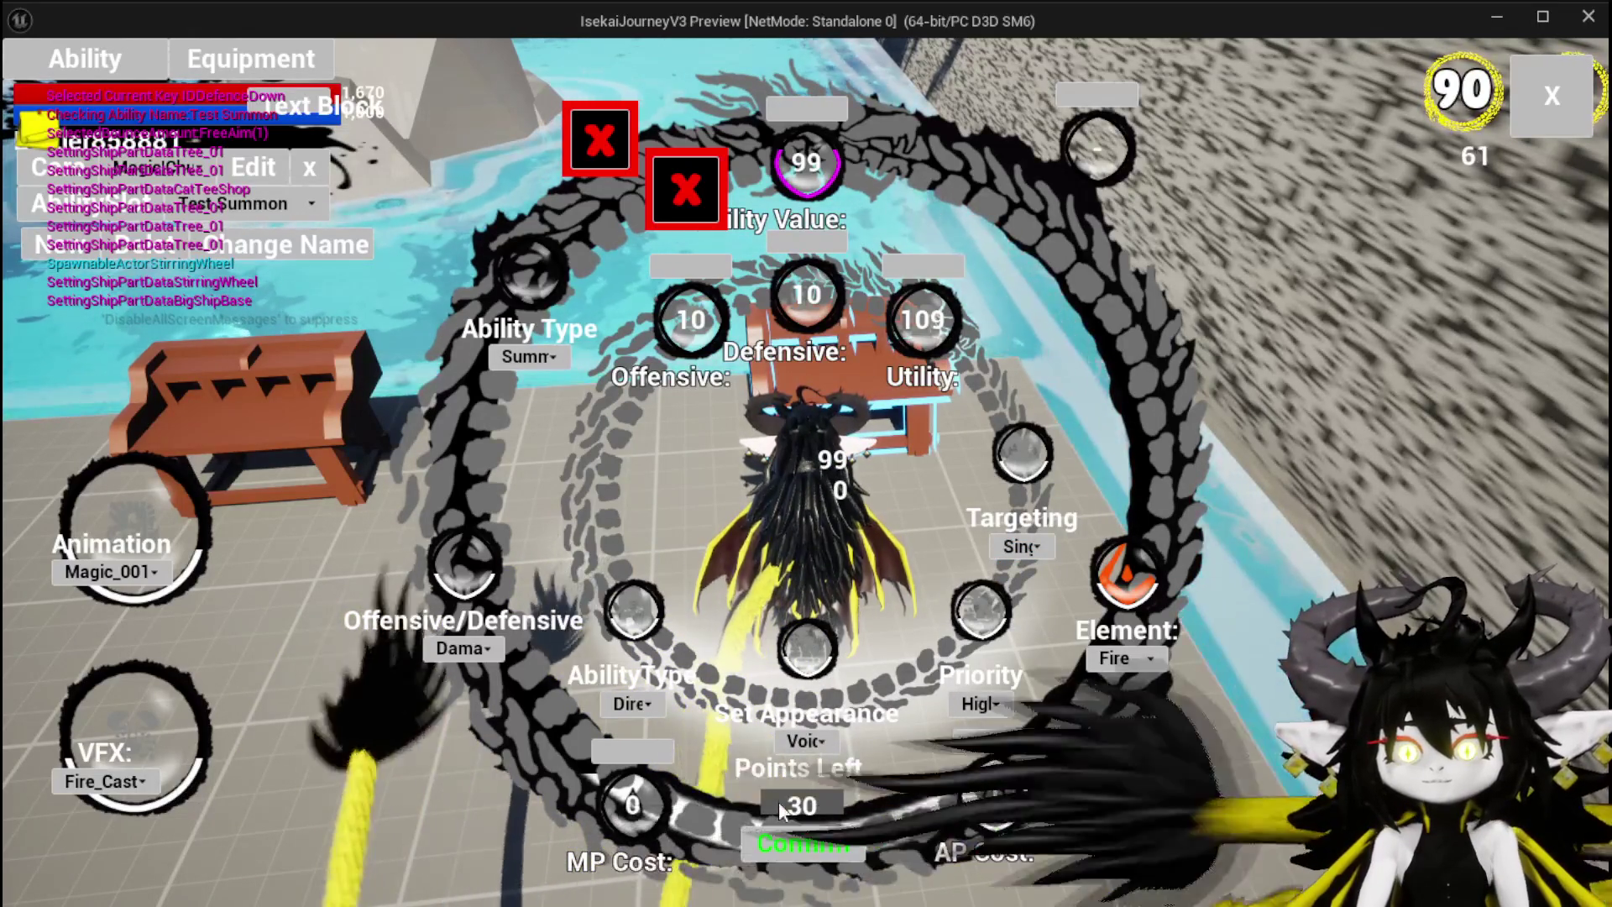
pyautogui.click(813, 126)
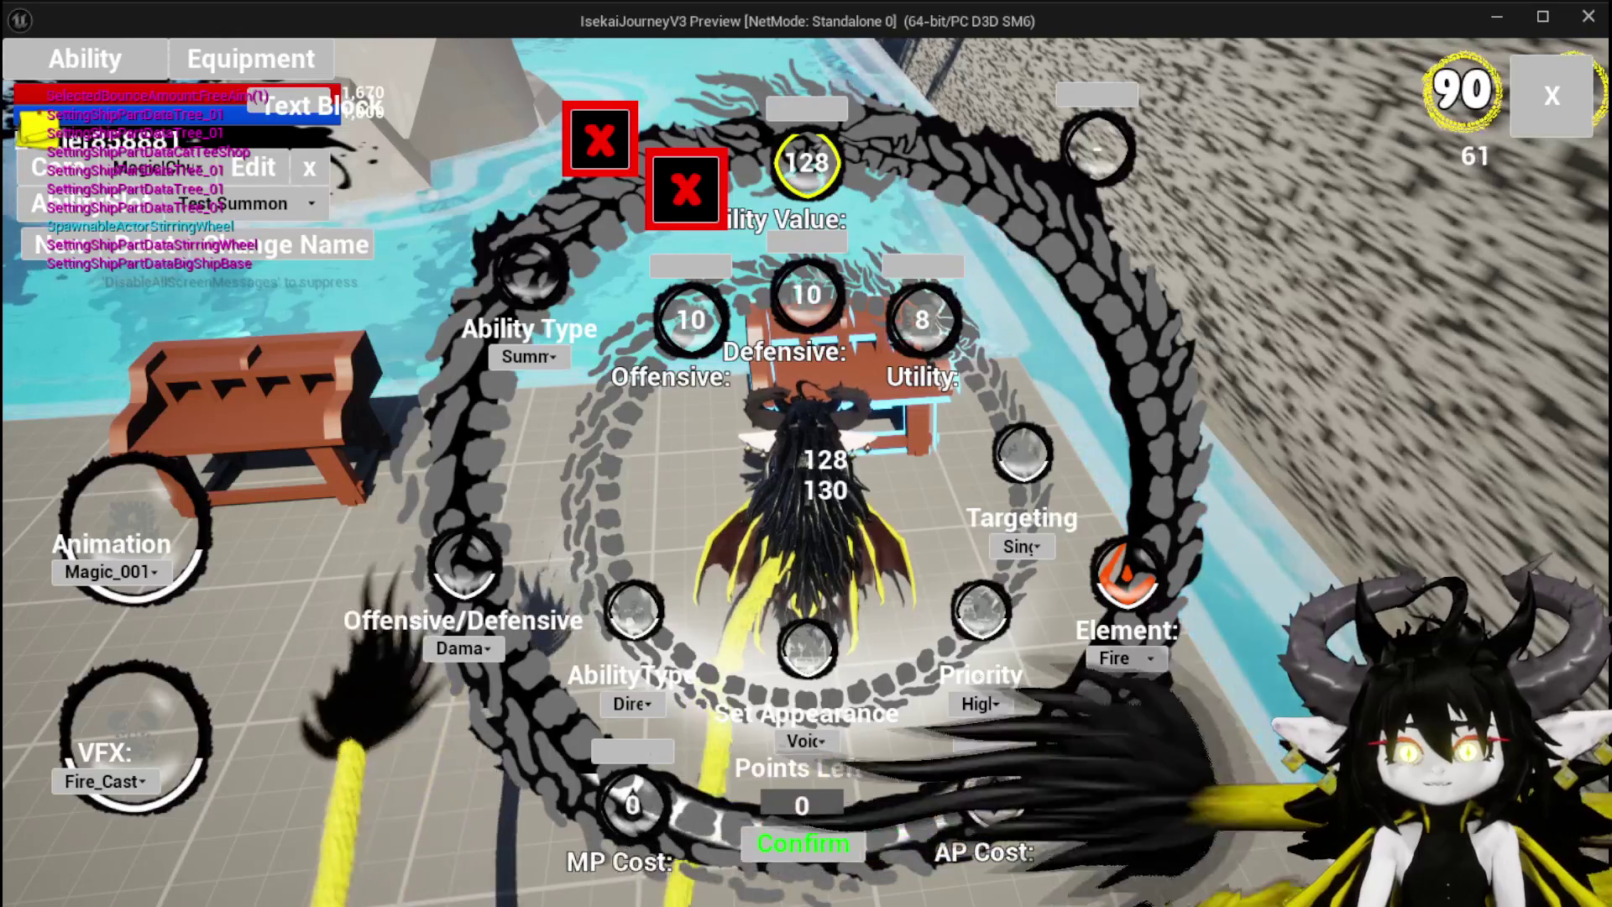
# Step: Spend all points for Ability Value 179 and Utility 189, leaving 0, and confirm the Test Summon ability
pyautogui.click(983, 329)
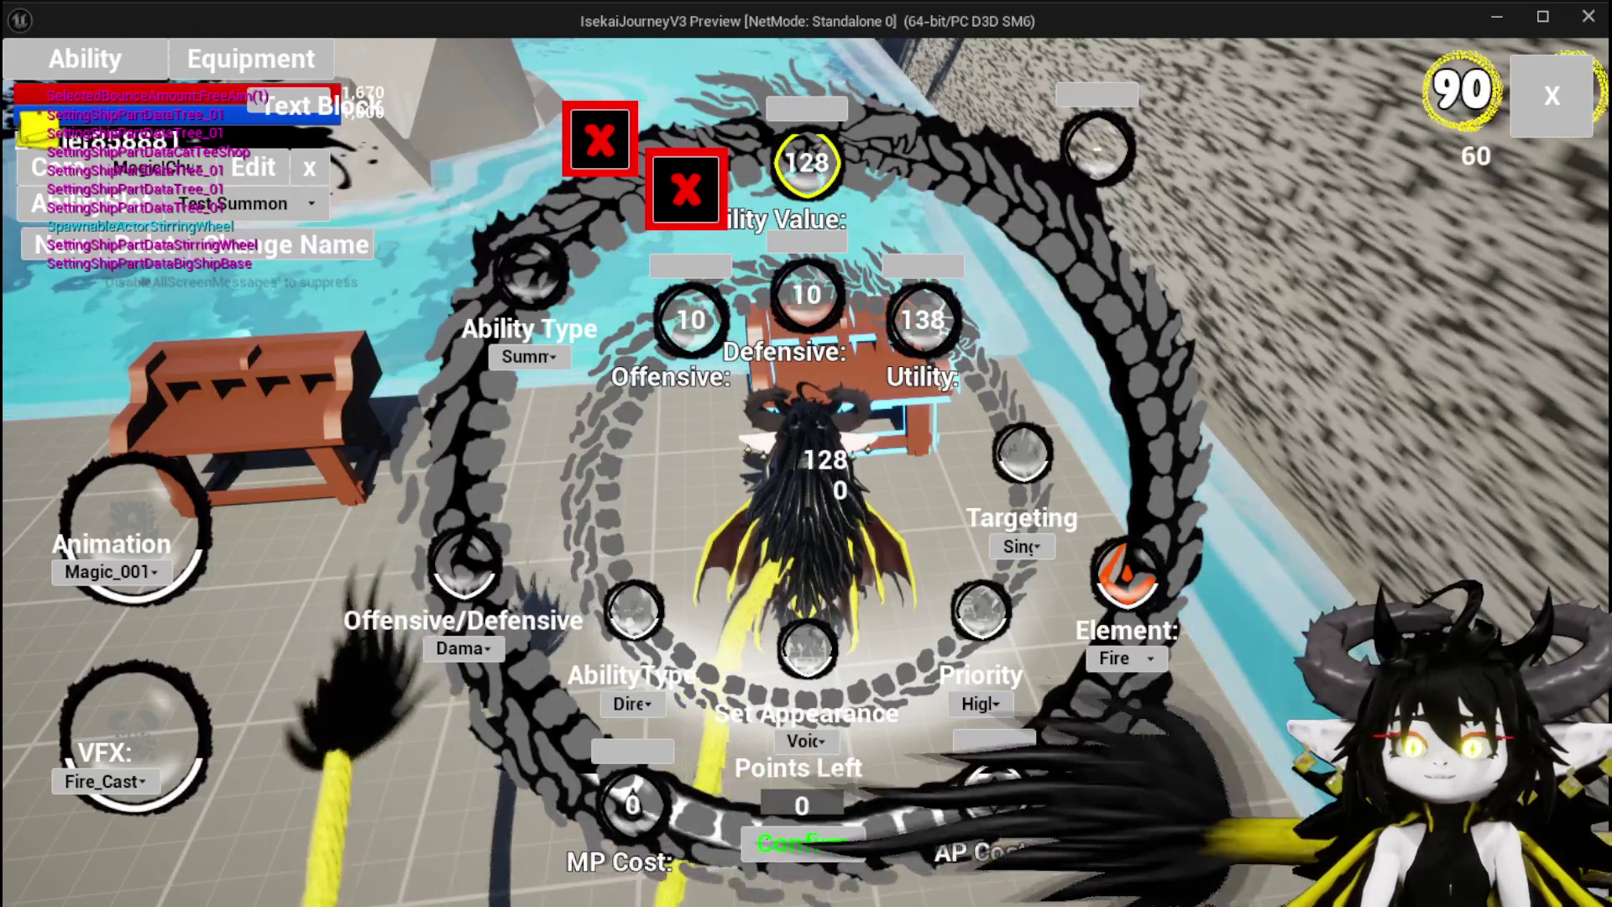
pyautogui.click(931, 304)
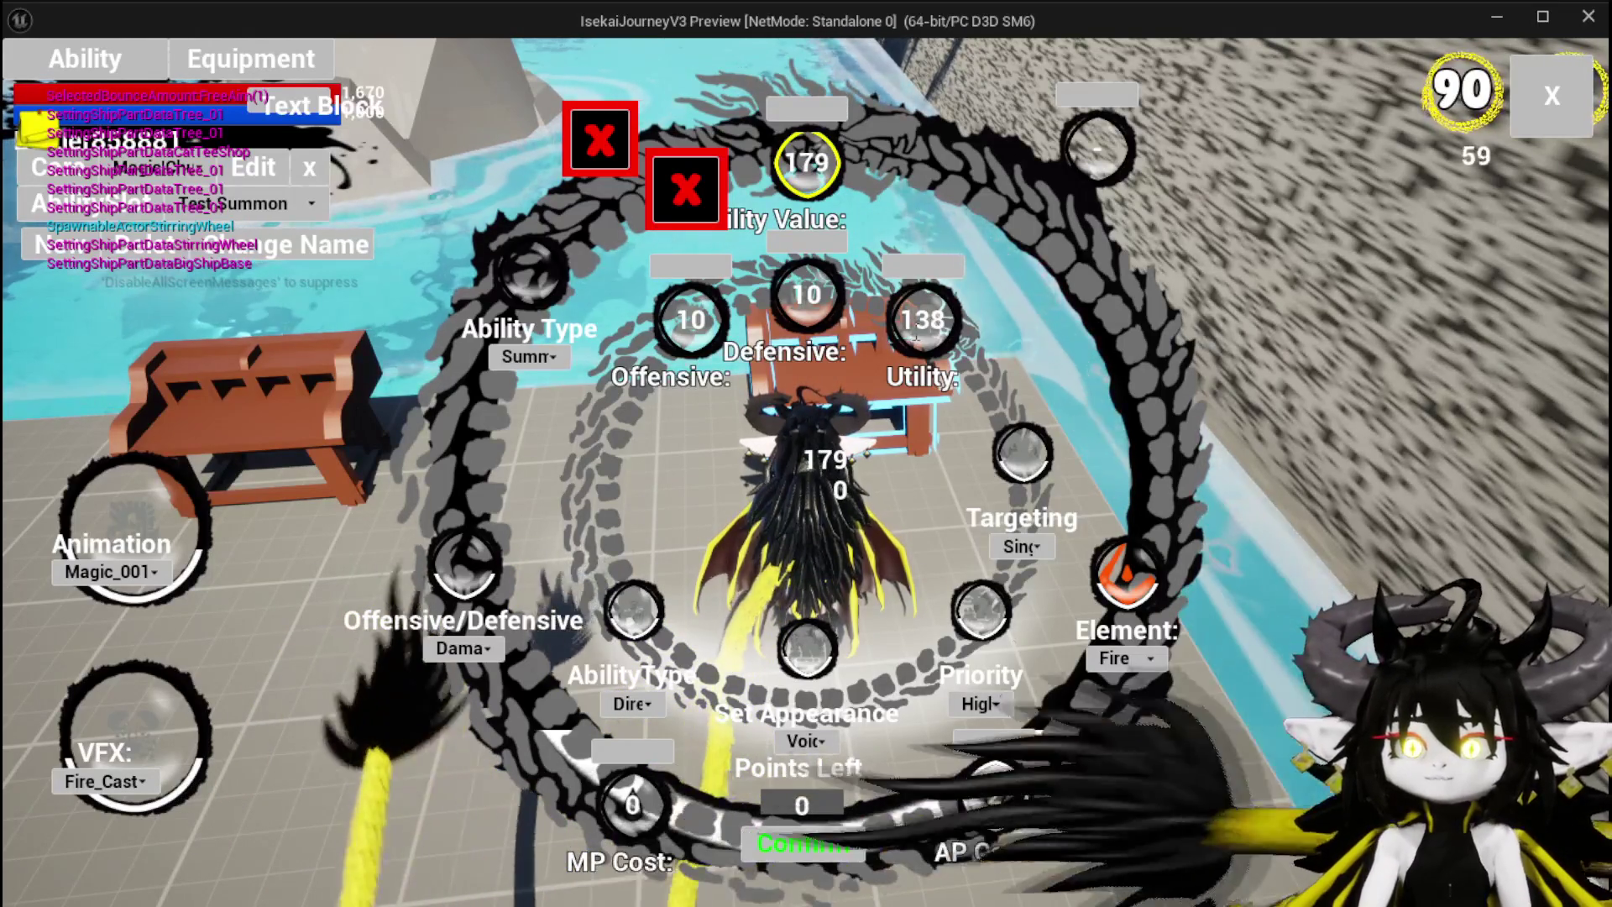
pyautogui.press('BackSpace')
pyautogui.press('BackSpace')
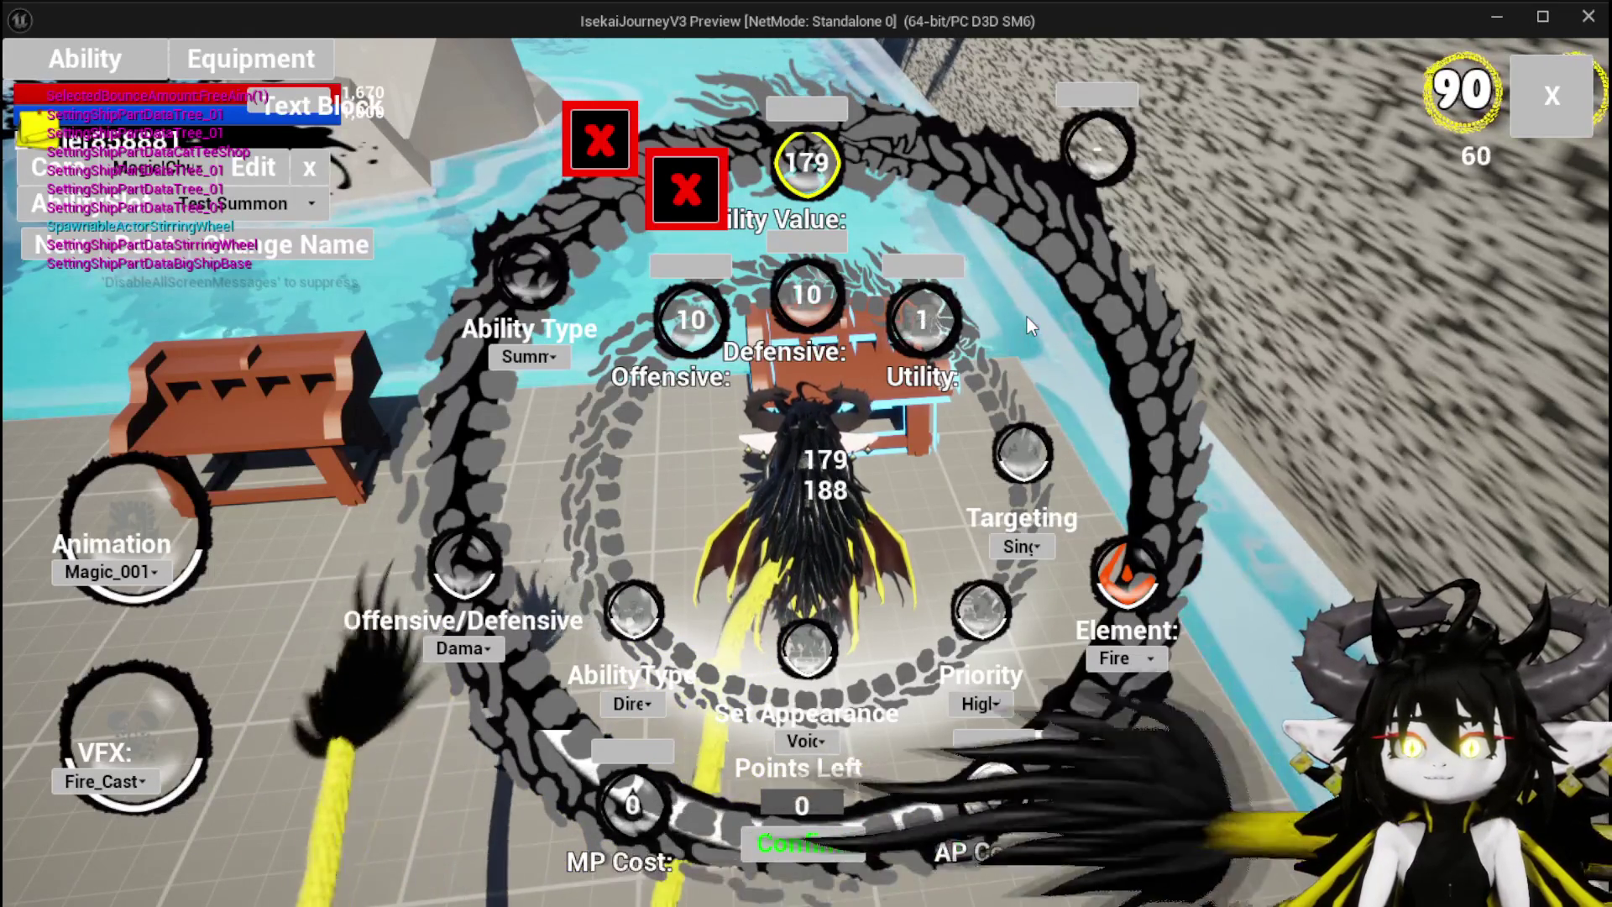
pyautogui.write('79')
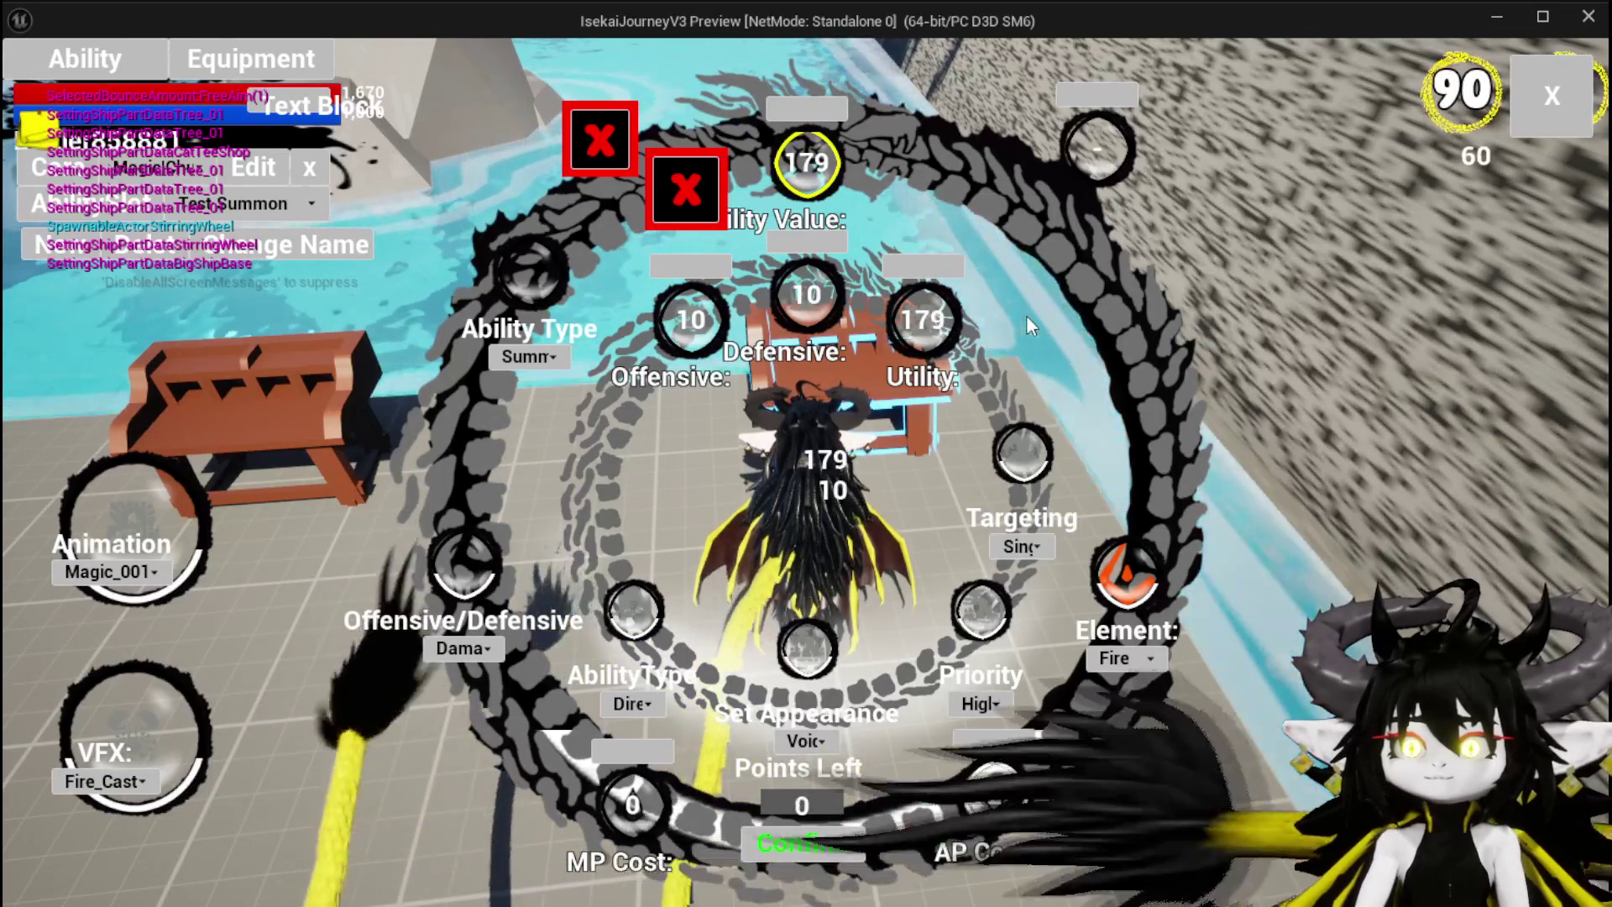
pyautogui.write('8')
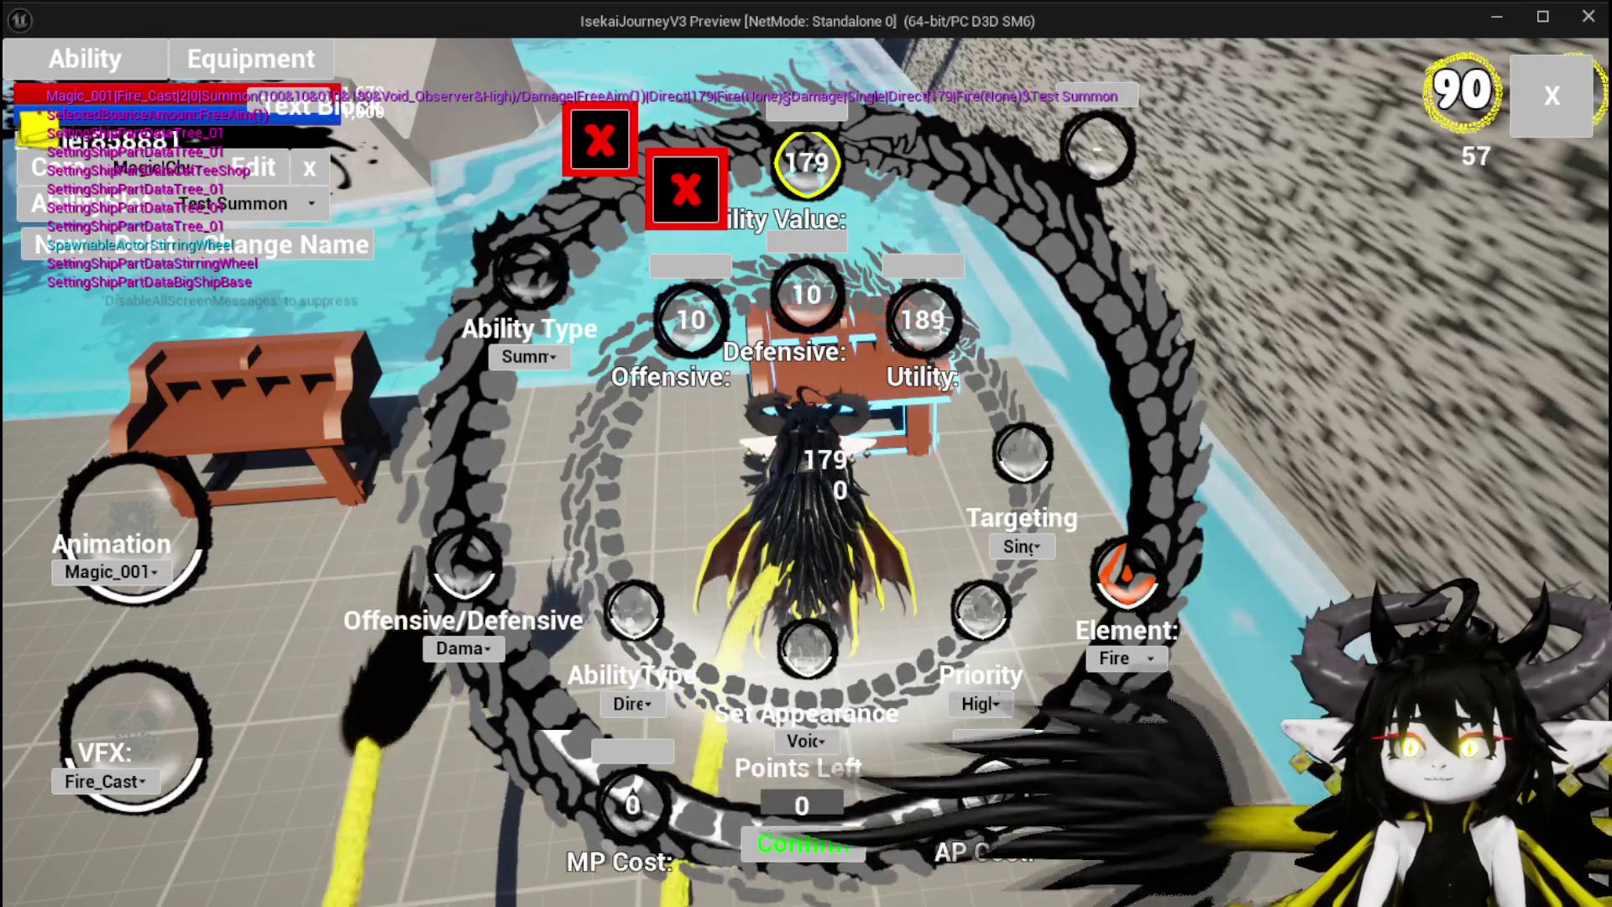
pyautogui.click(819, 840)
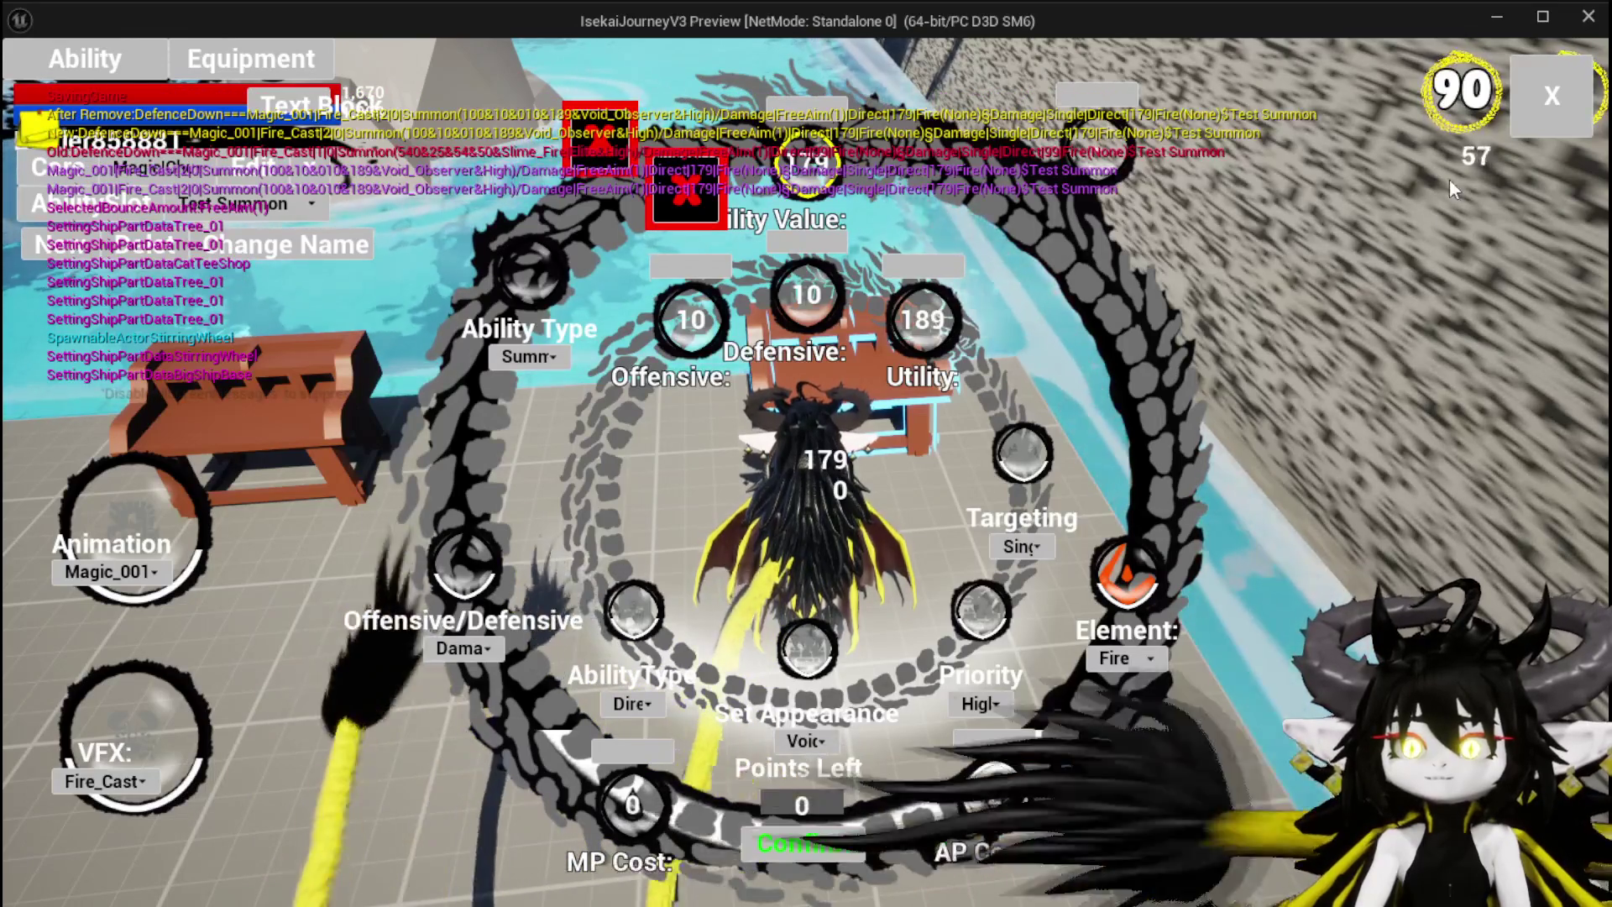
# Step: Close the editor, attack a water slime to start combat, cast Test Summon and focus on the summoned creature
pyautogui.click(1581, 82)
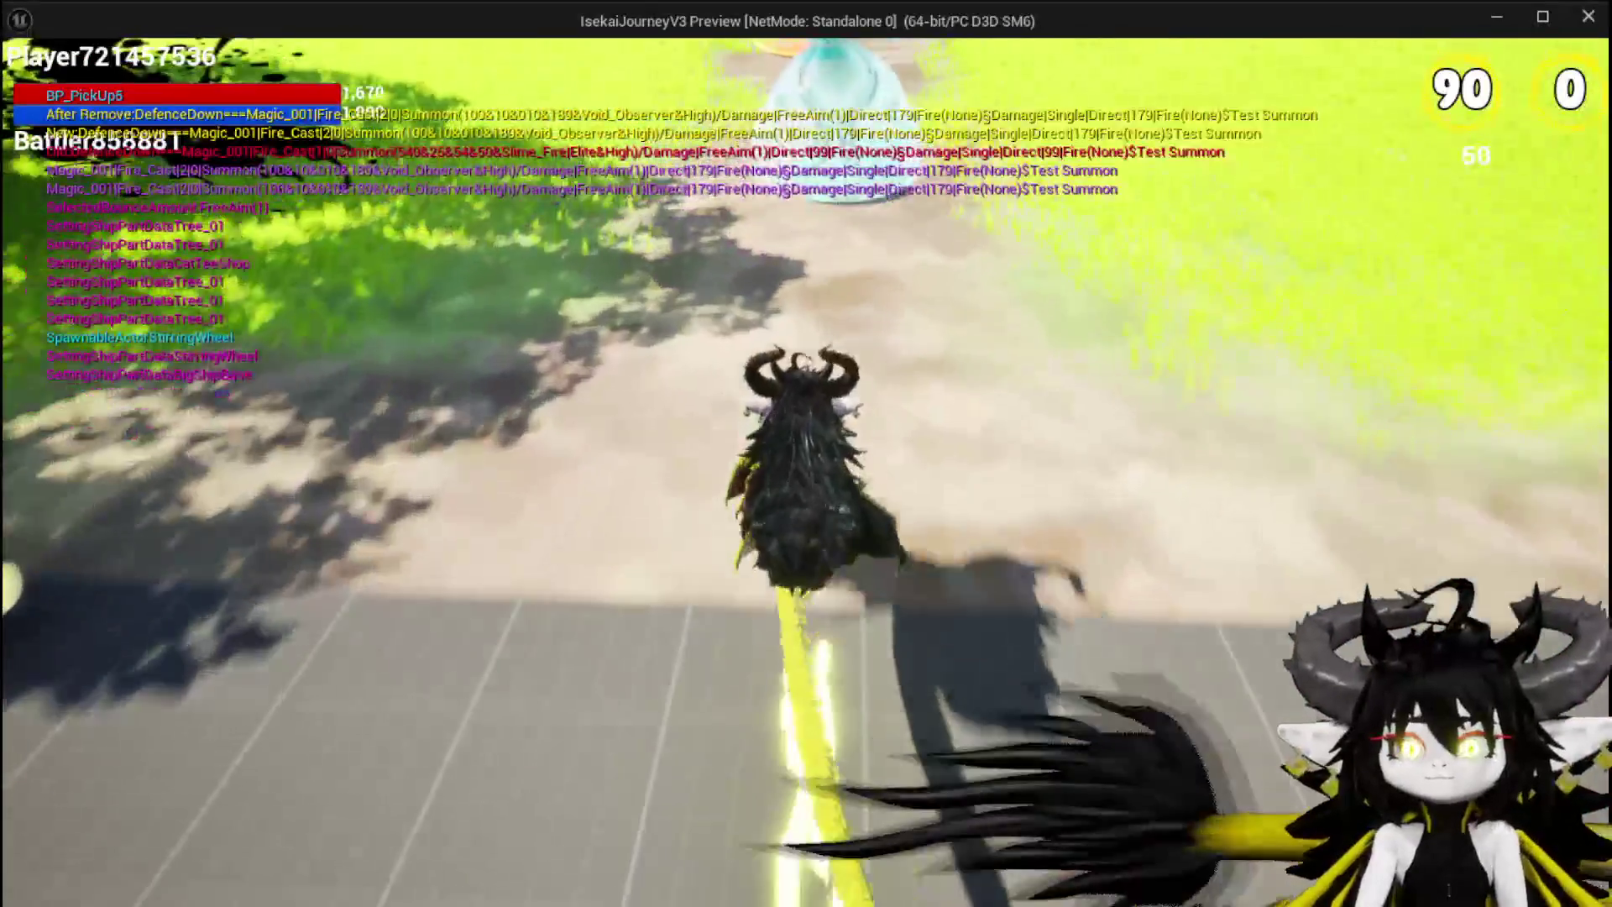
pyautogui.press('w')
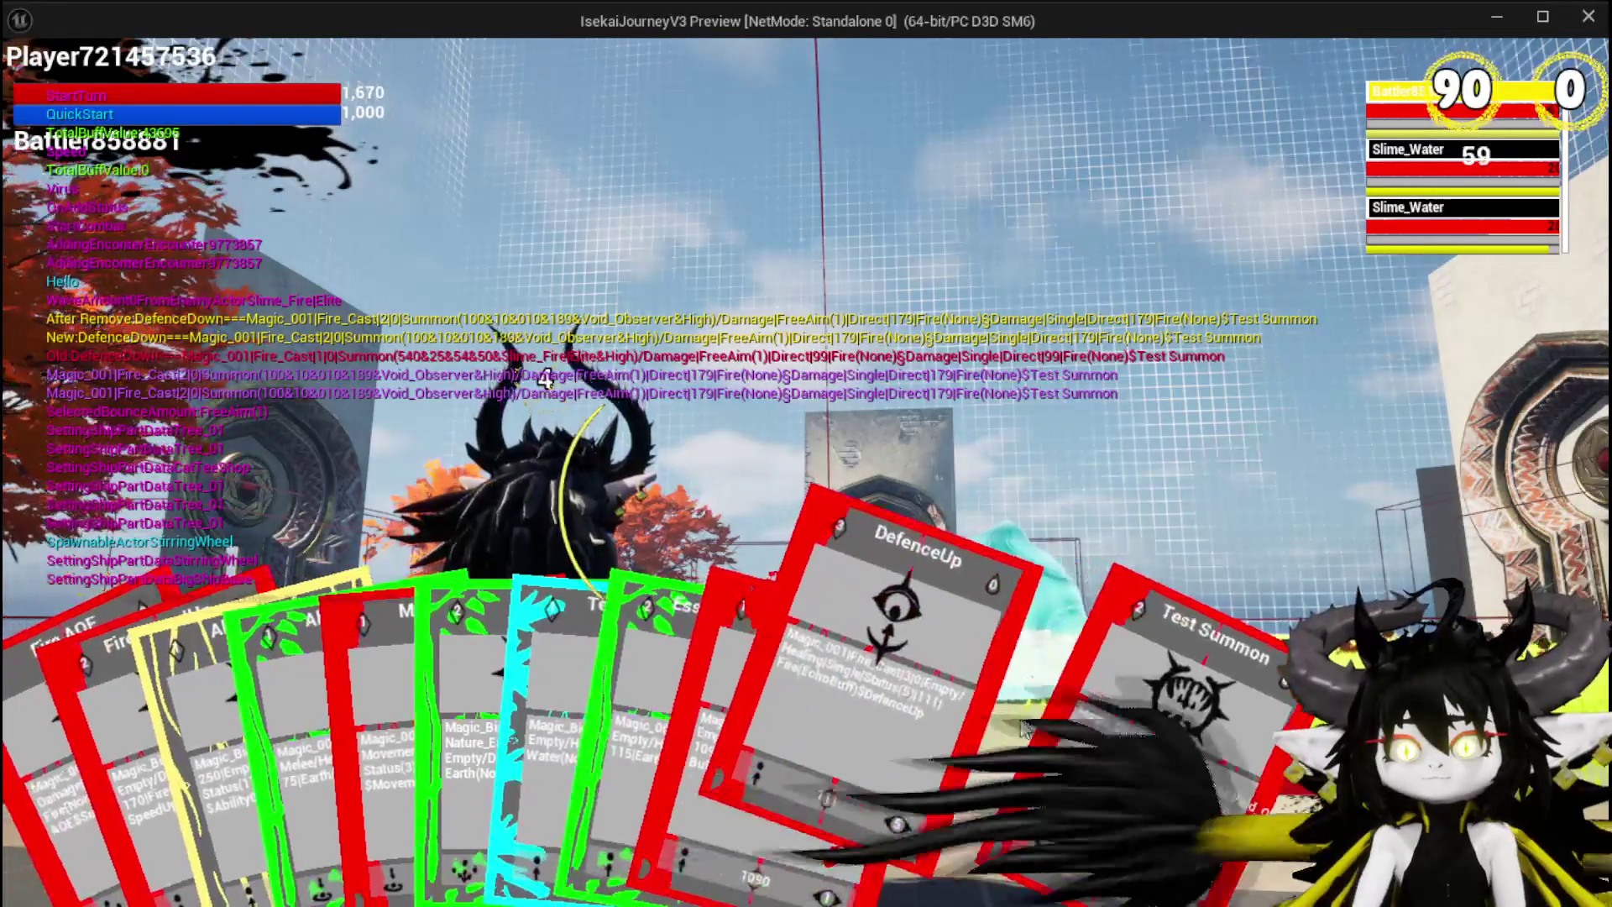
pyautogui.click(1001, 729)
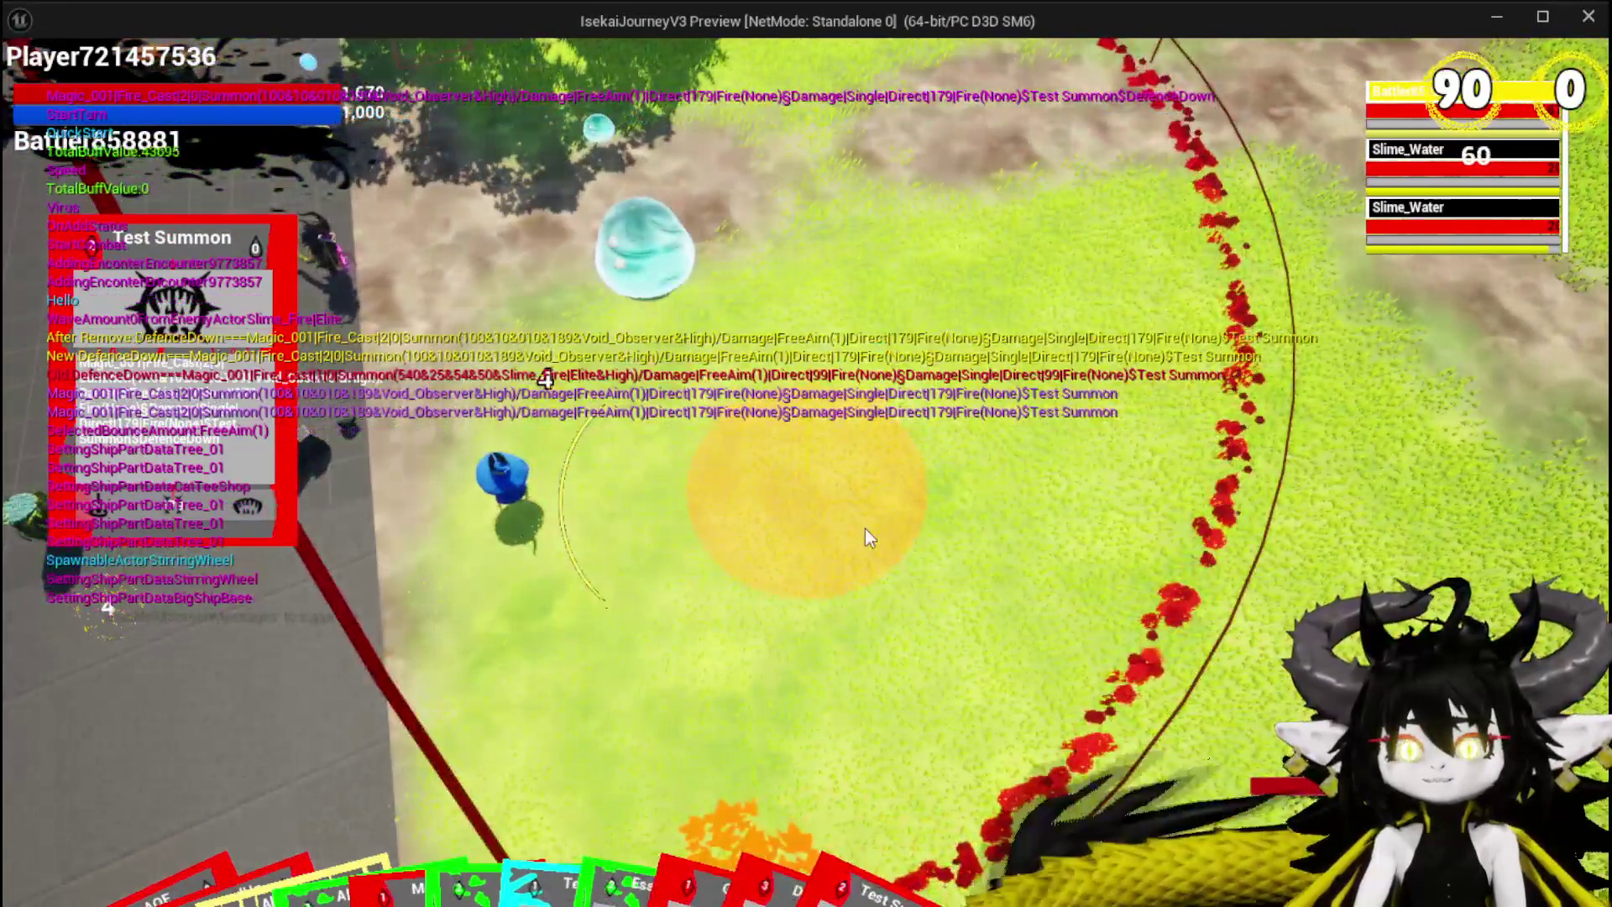
pyautogui.click(865, 527)
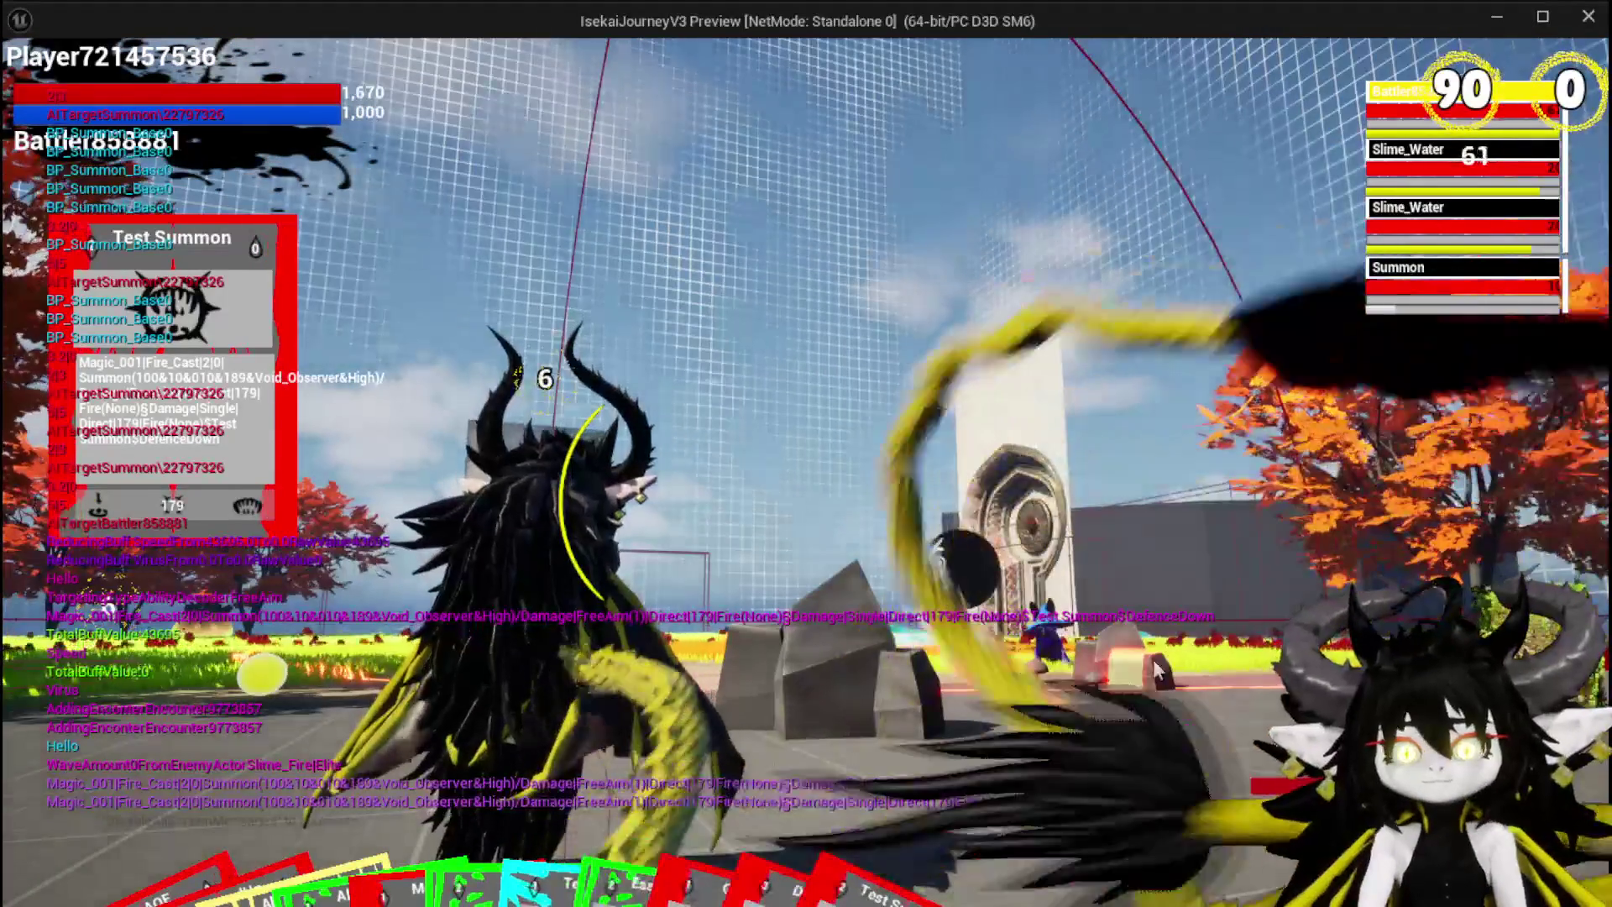
pyautogui.moveTo(1011, 809)
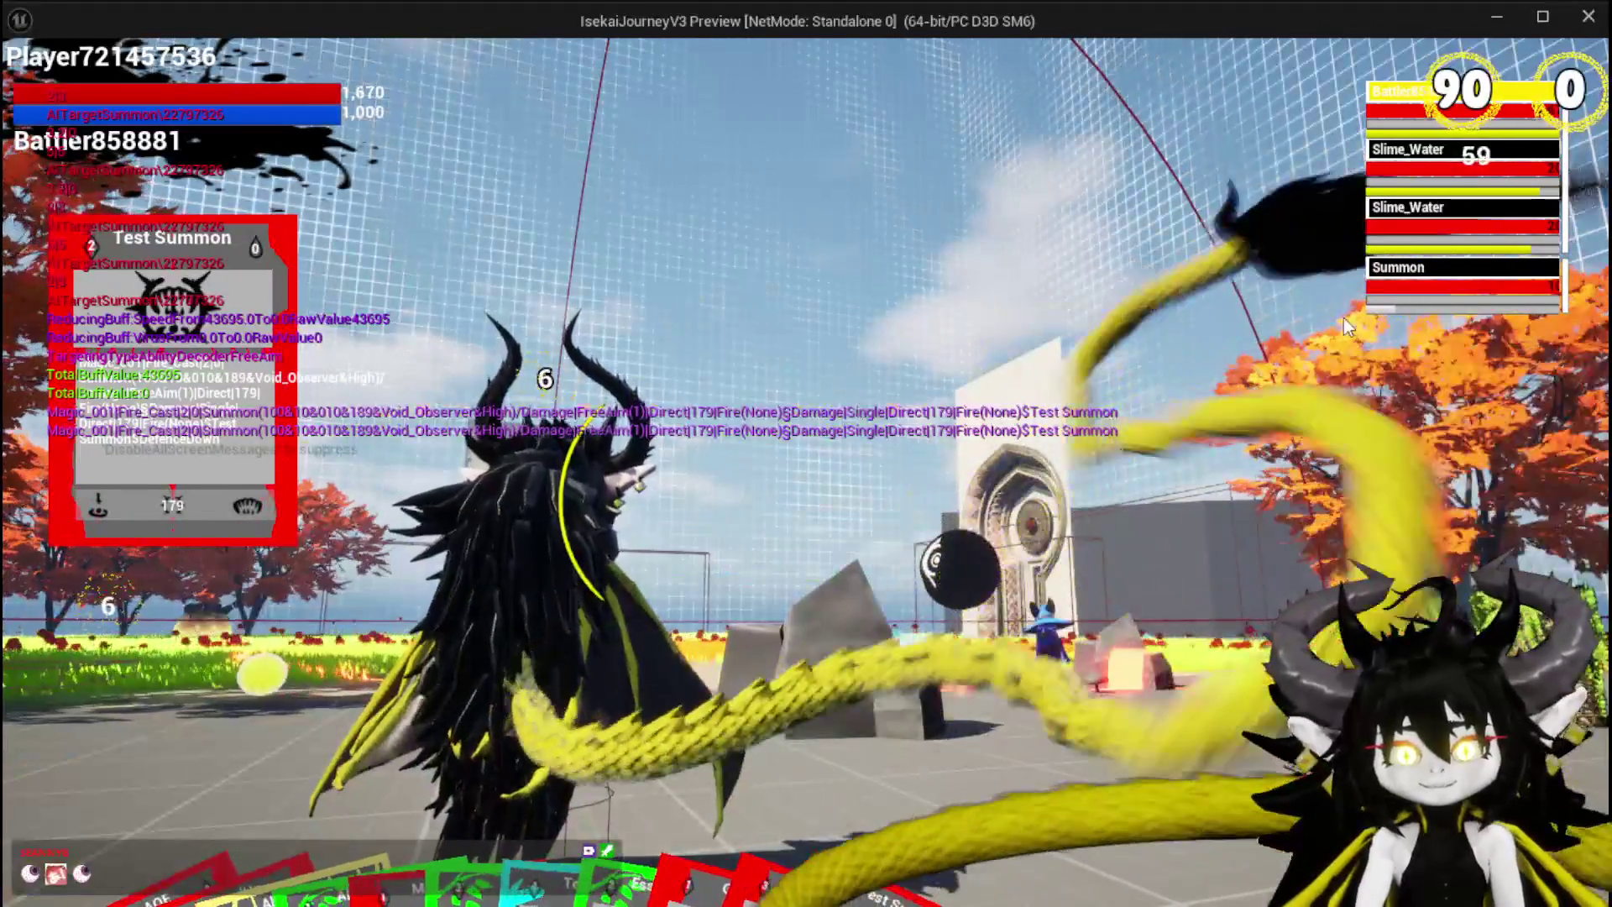
pyautogui.click(1448, 289)
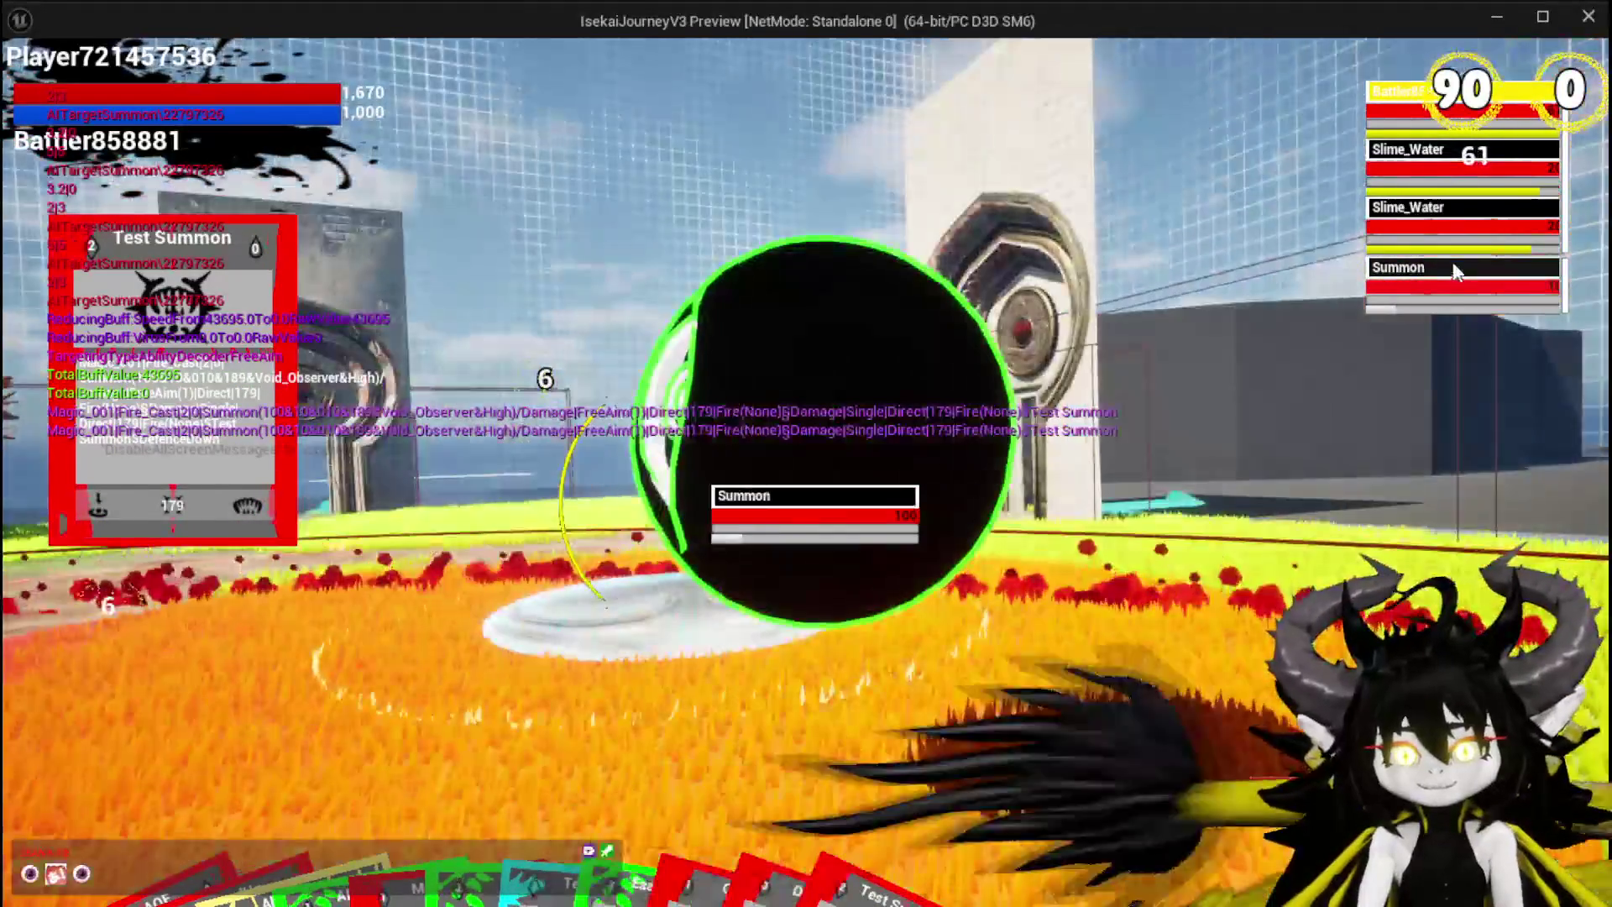